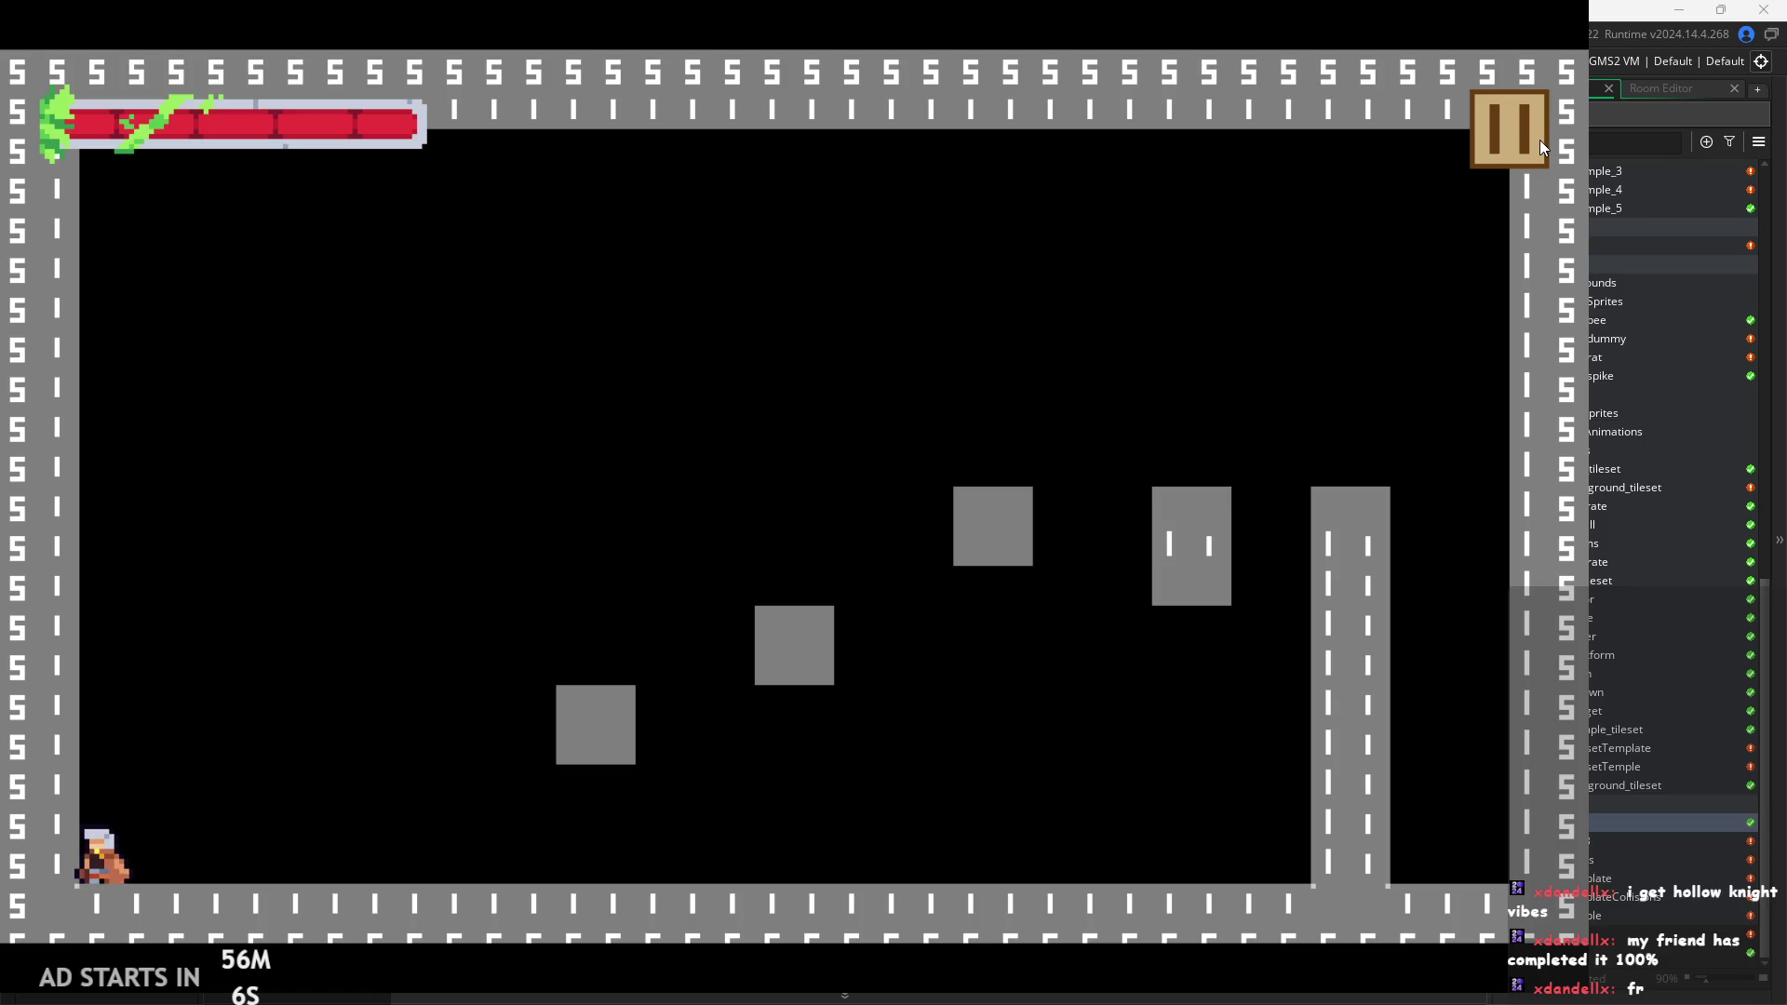
Run and jump the character right near the blocks until the tile index error hits, abort, and return to obj_tiles Step code.
click(1539, 140)
key(space)
key(Right)
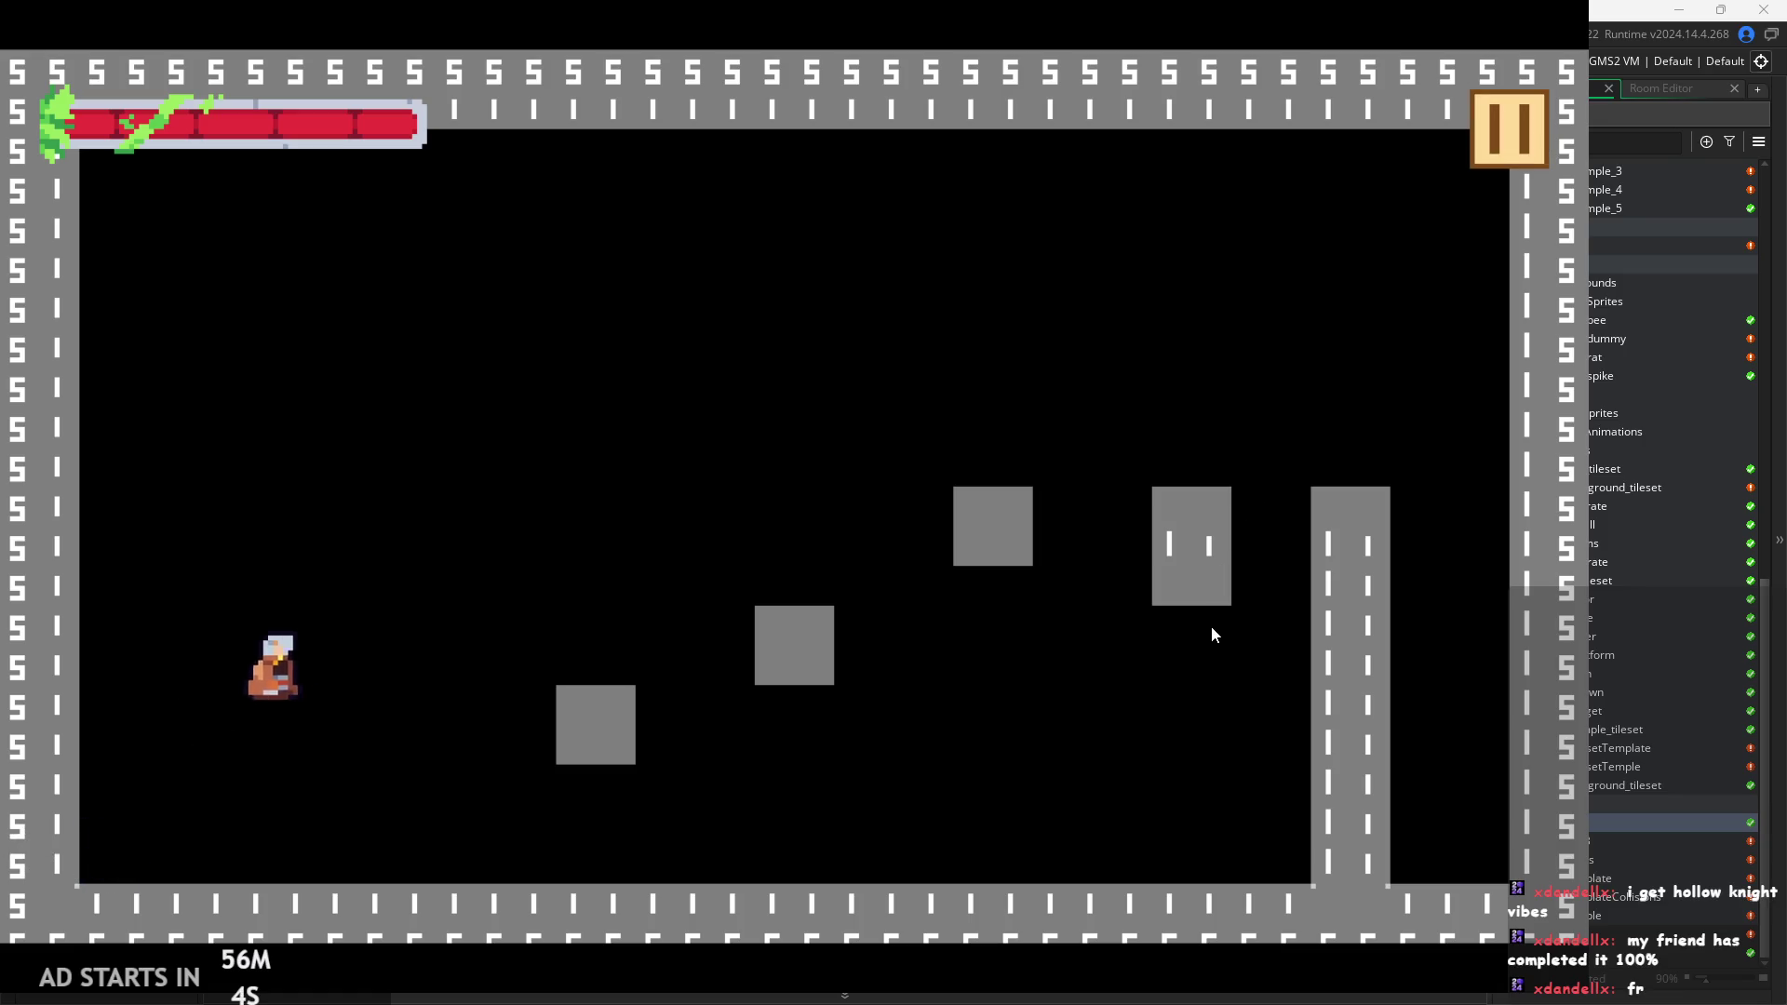
key(space)
key(space)
key(Left)
key(Right)
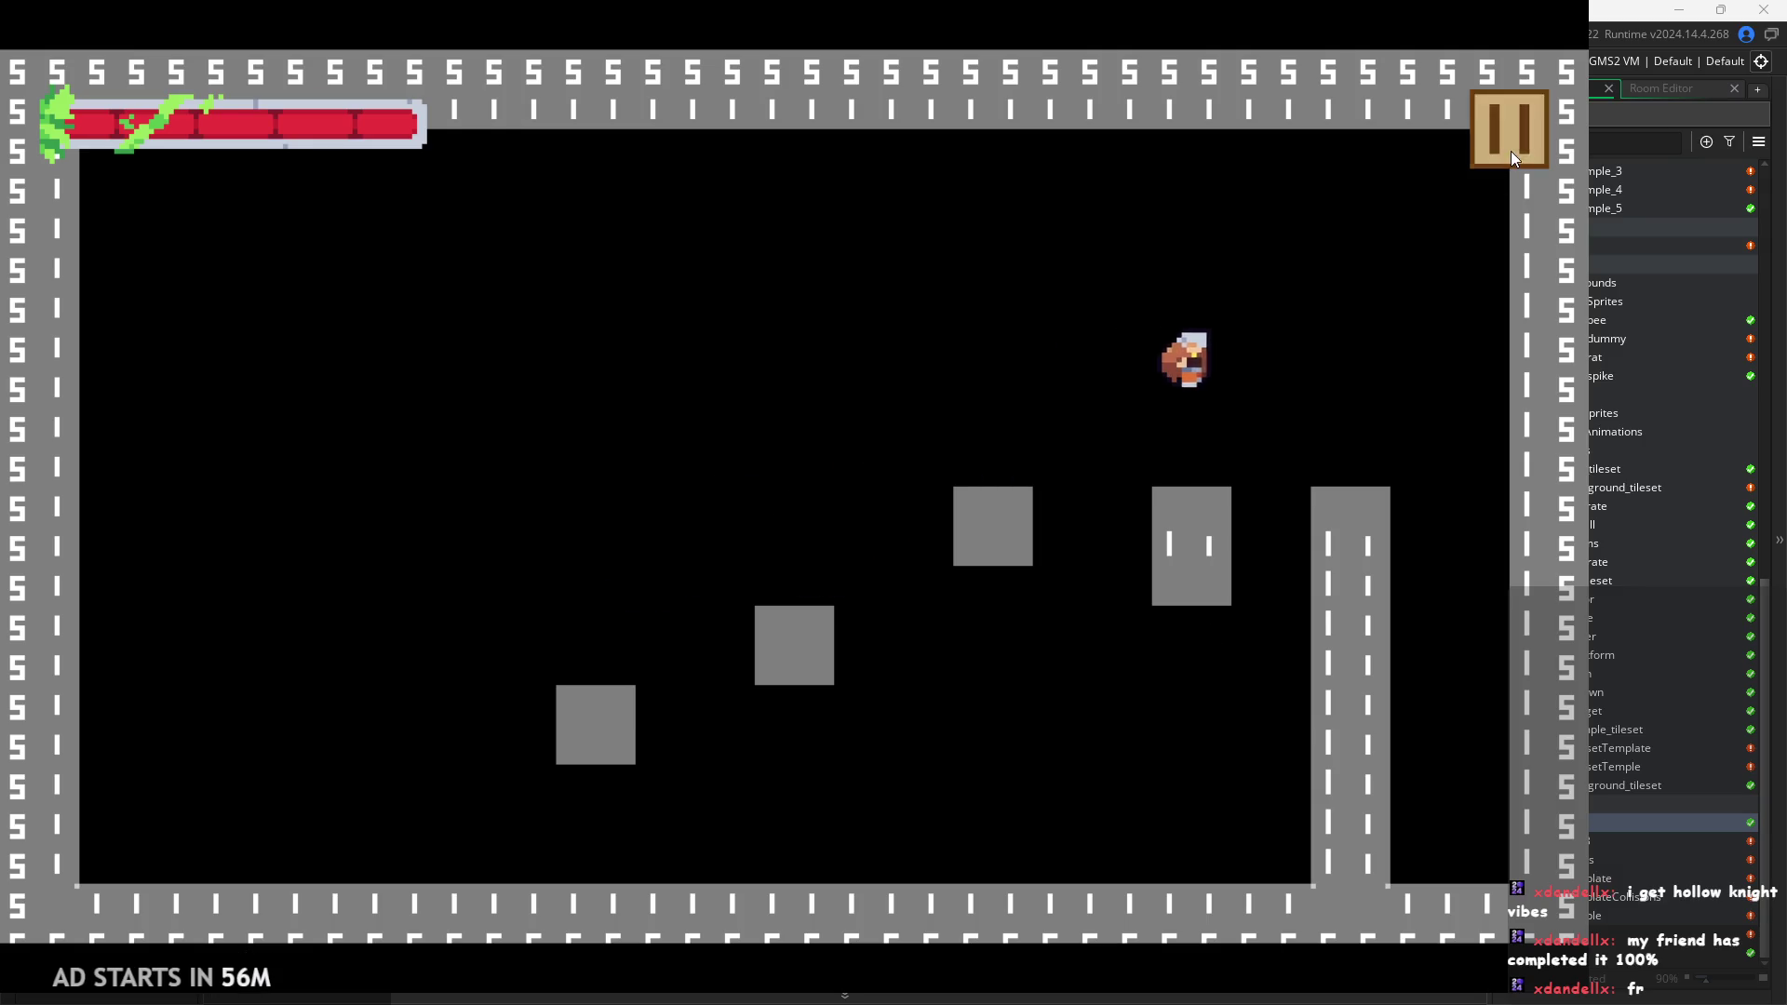
click(684, 713)
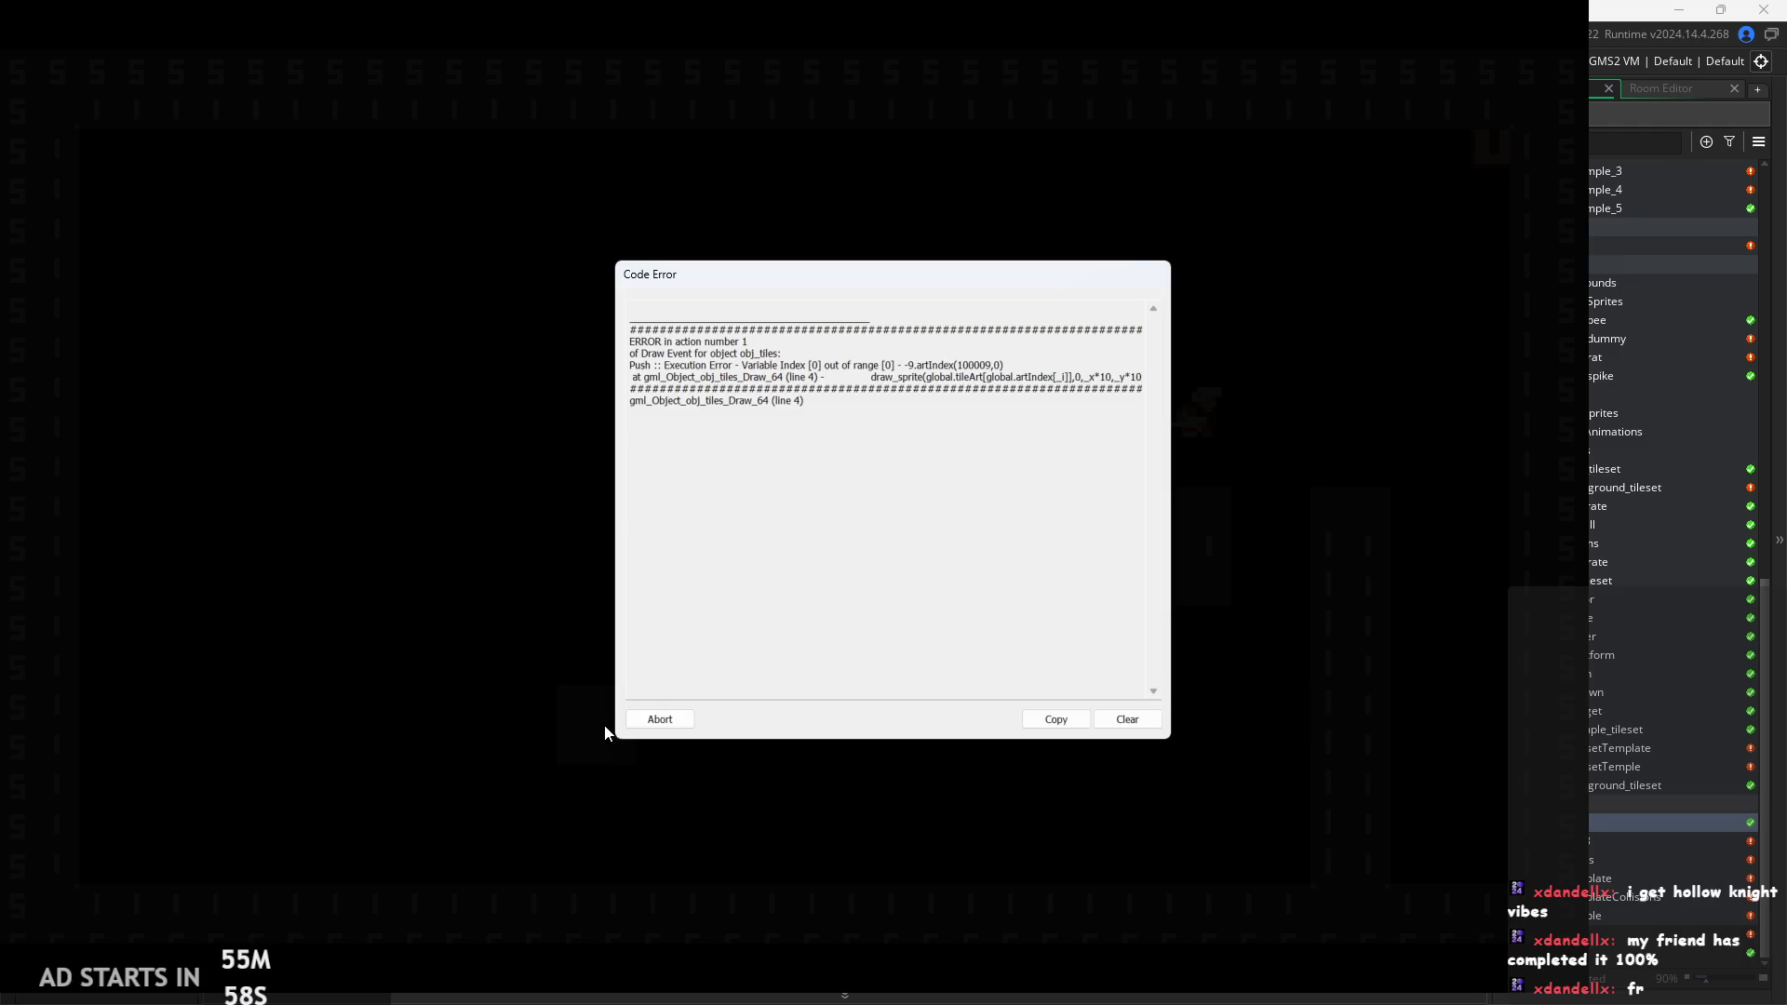
click(838, 359)
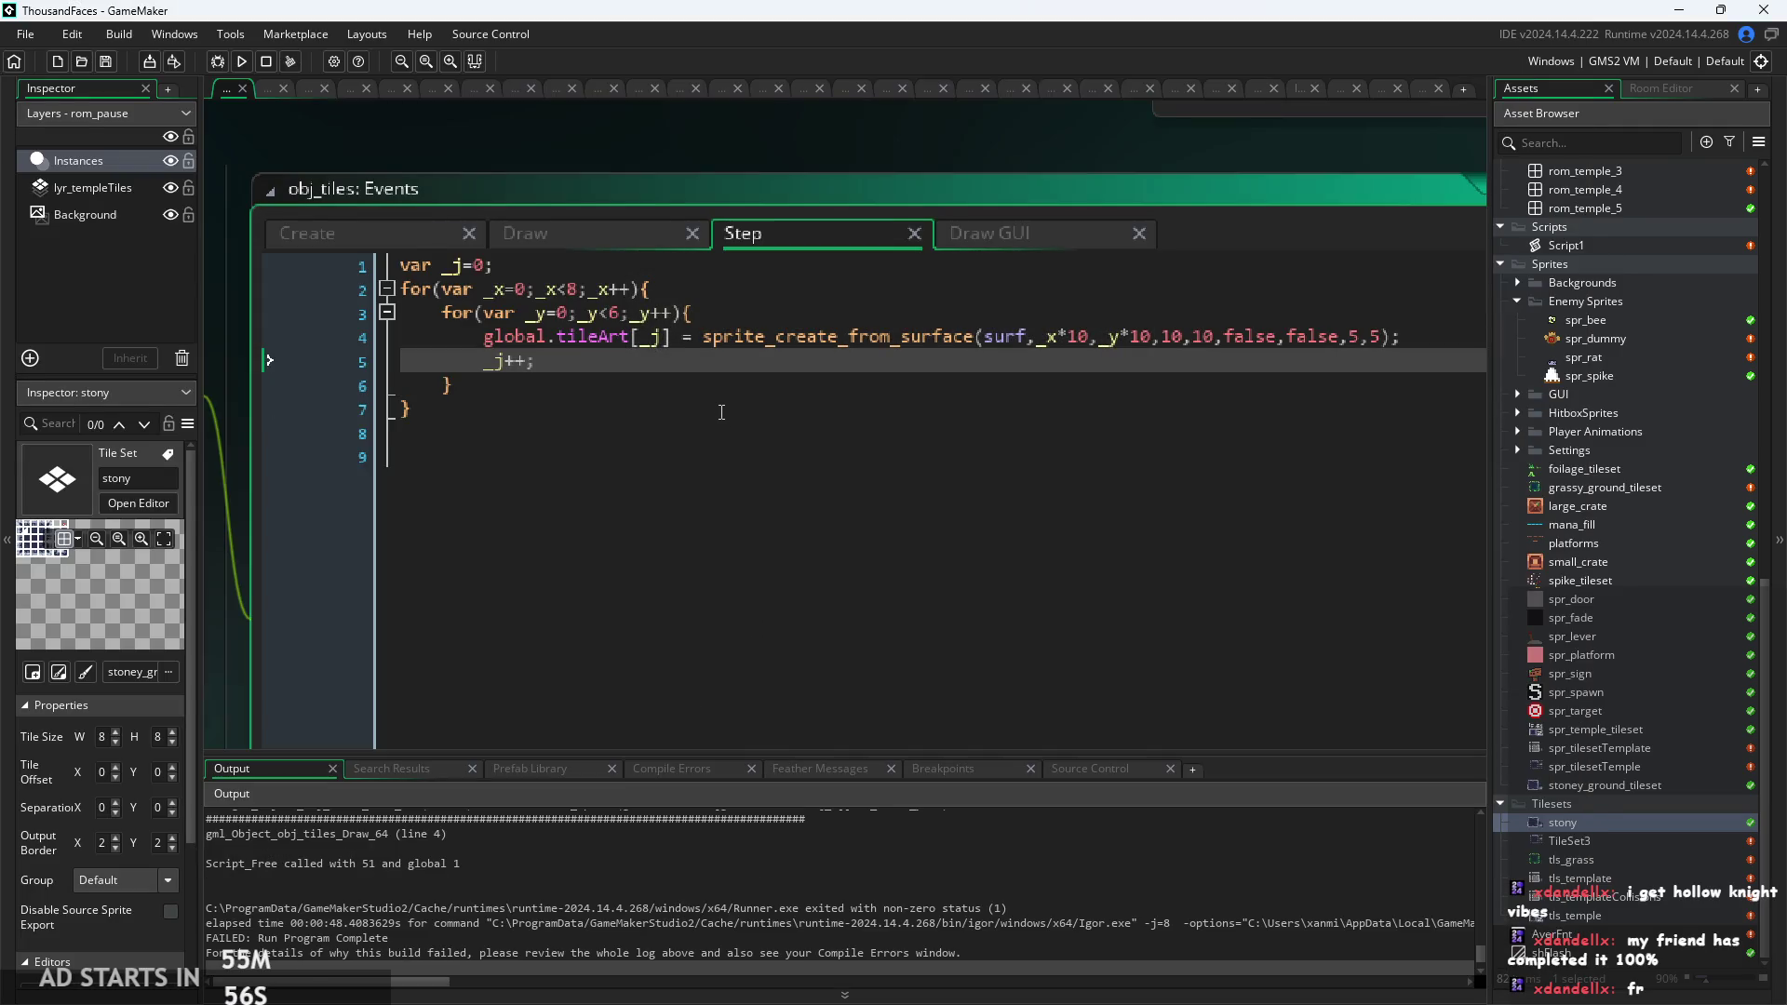
Review the Step event's loop code, selecting lines 1–5 to look them over.
scroll(838, 359, up, 1)
scroll(880, 341, down, 1)
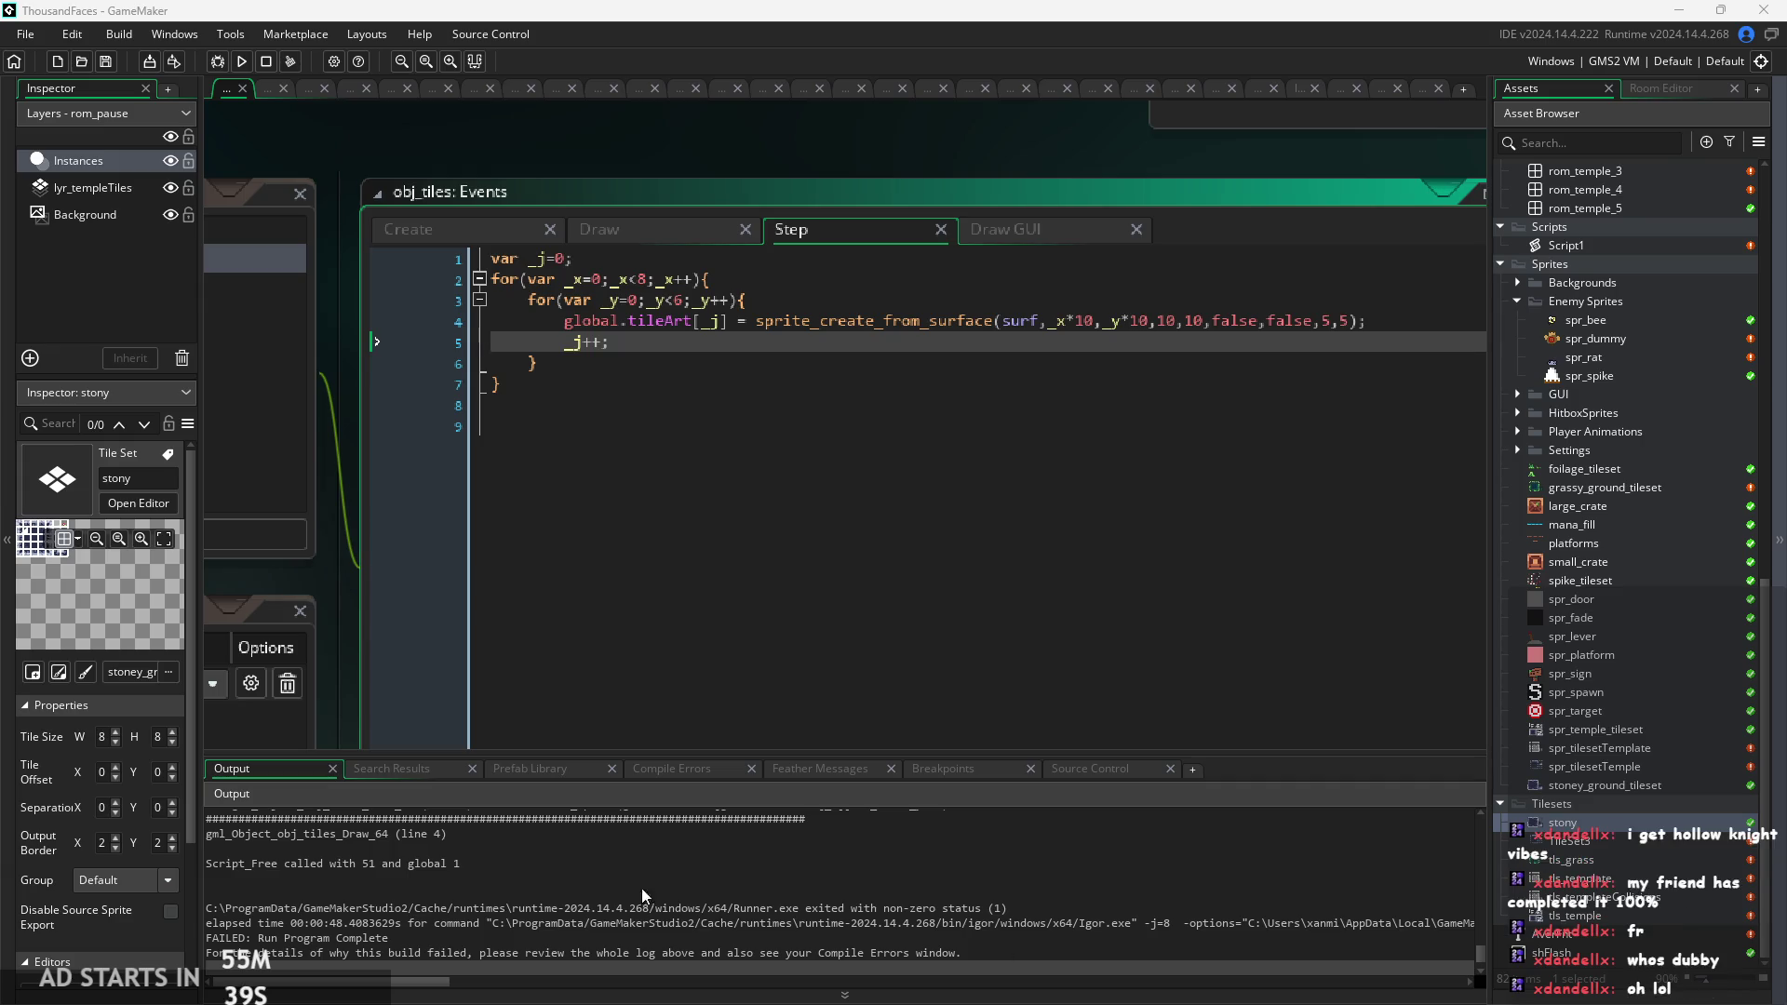
click(762, 426)
click(761, 402)
scroll(761, 392, up, 2)
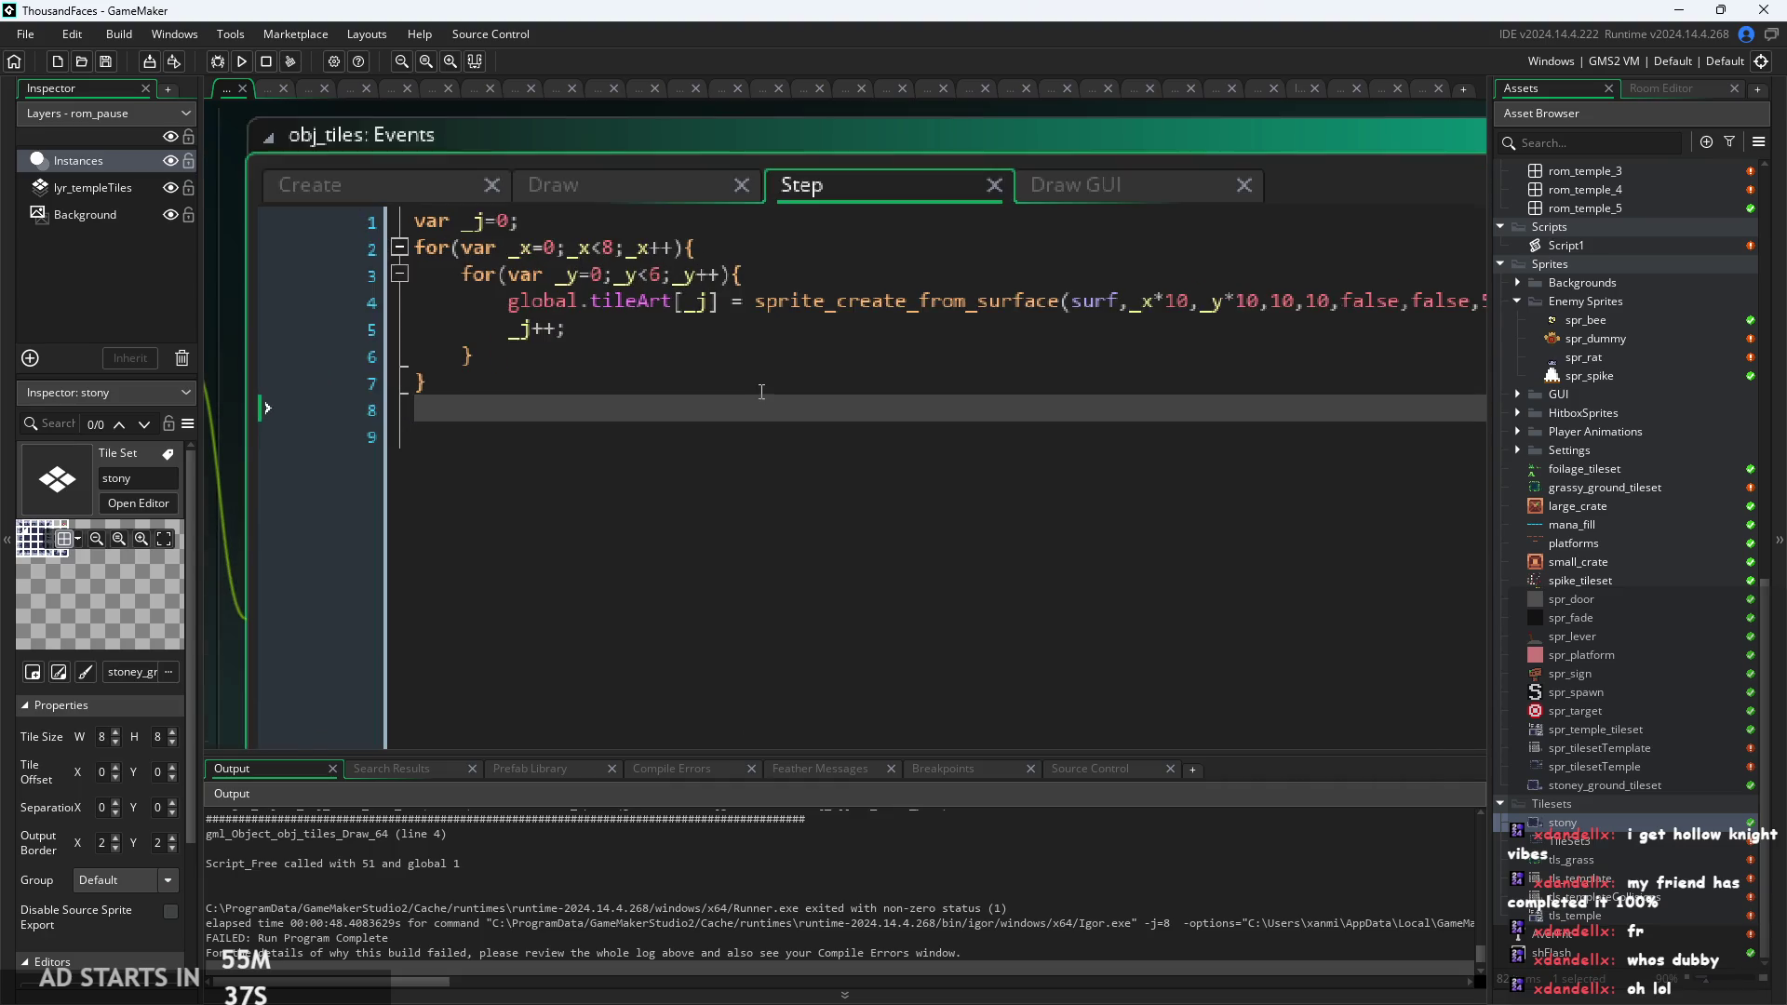
click(1084, 356)
scroll(992, 412, down, 2)
click(1245, 365)
click(1244, 484)
drag(530, 402, 399, 292)
click(633, 418)
Delete empty lines 8 and 9 so the seven-line Step code ends at its brace.
key(Down)
key(Down)
key(Down)
key(BackSpace)
key(BackSpace)
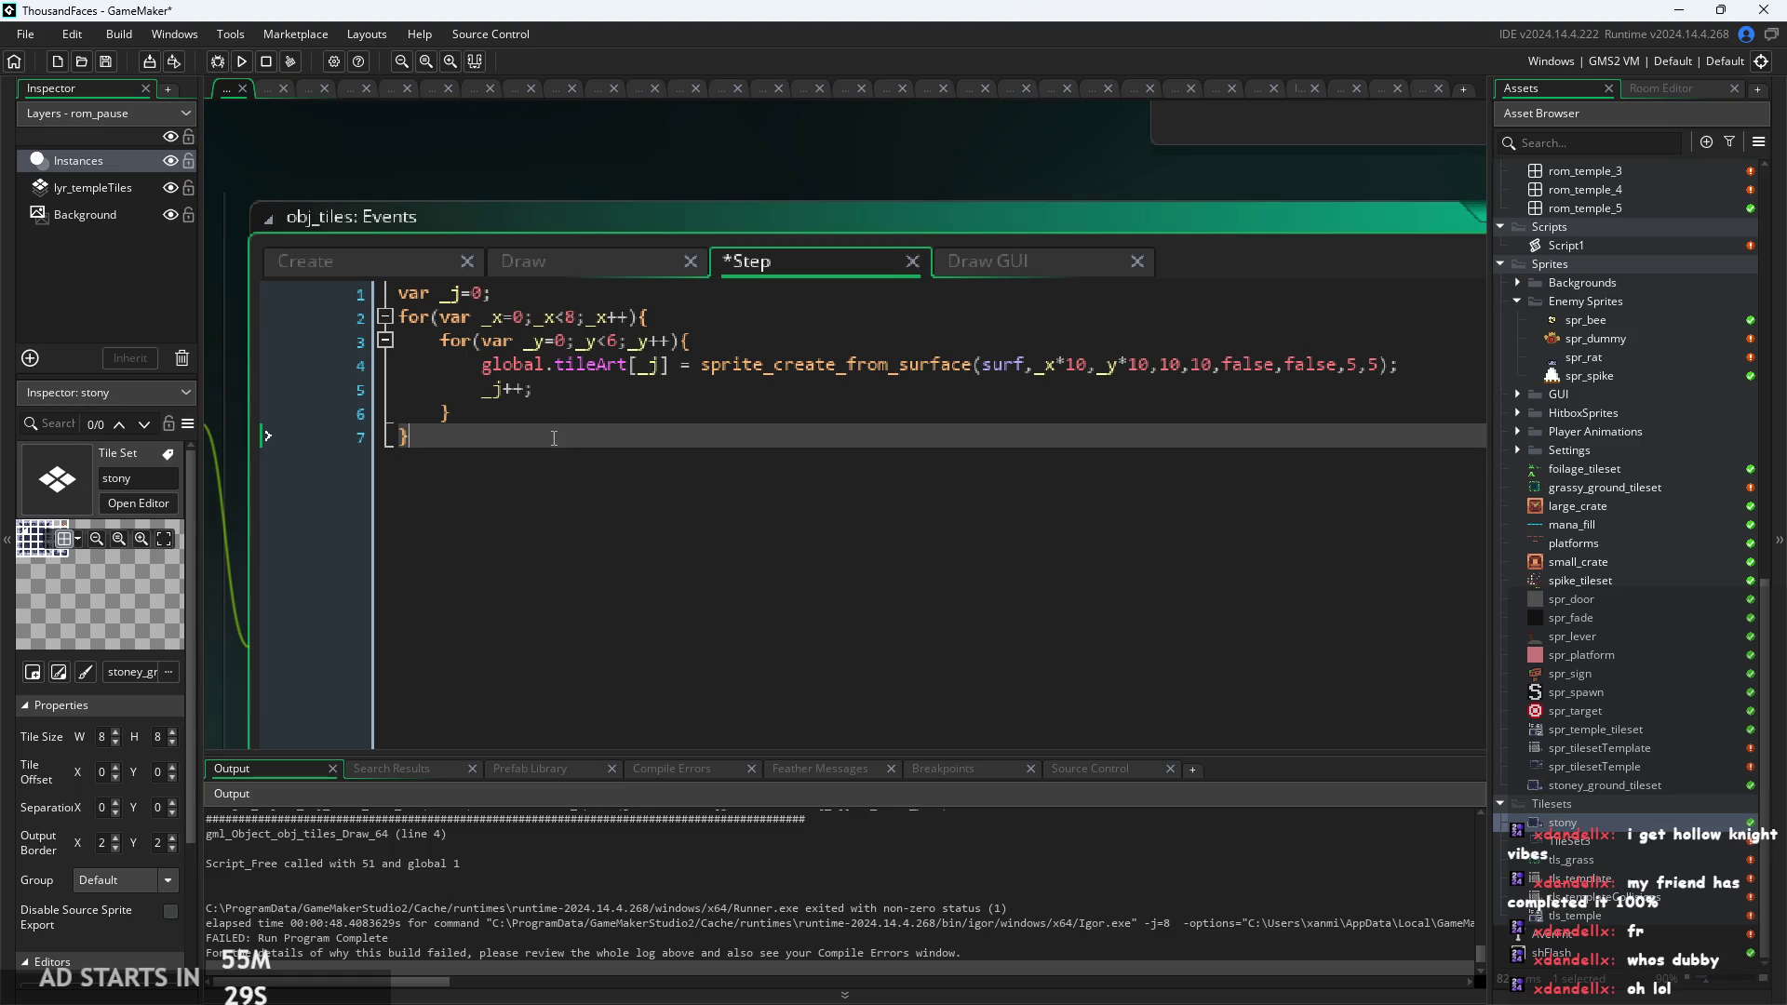
drag(554, 437, 354, 149)
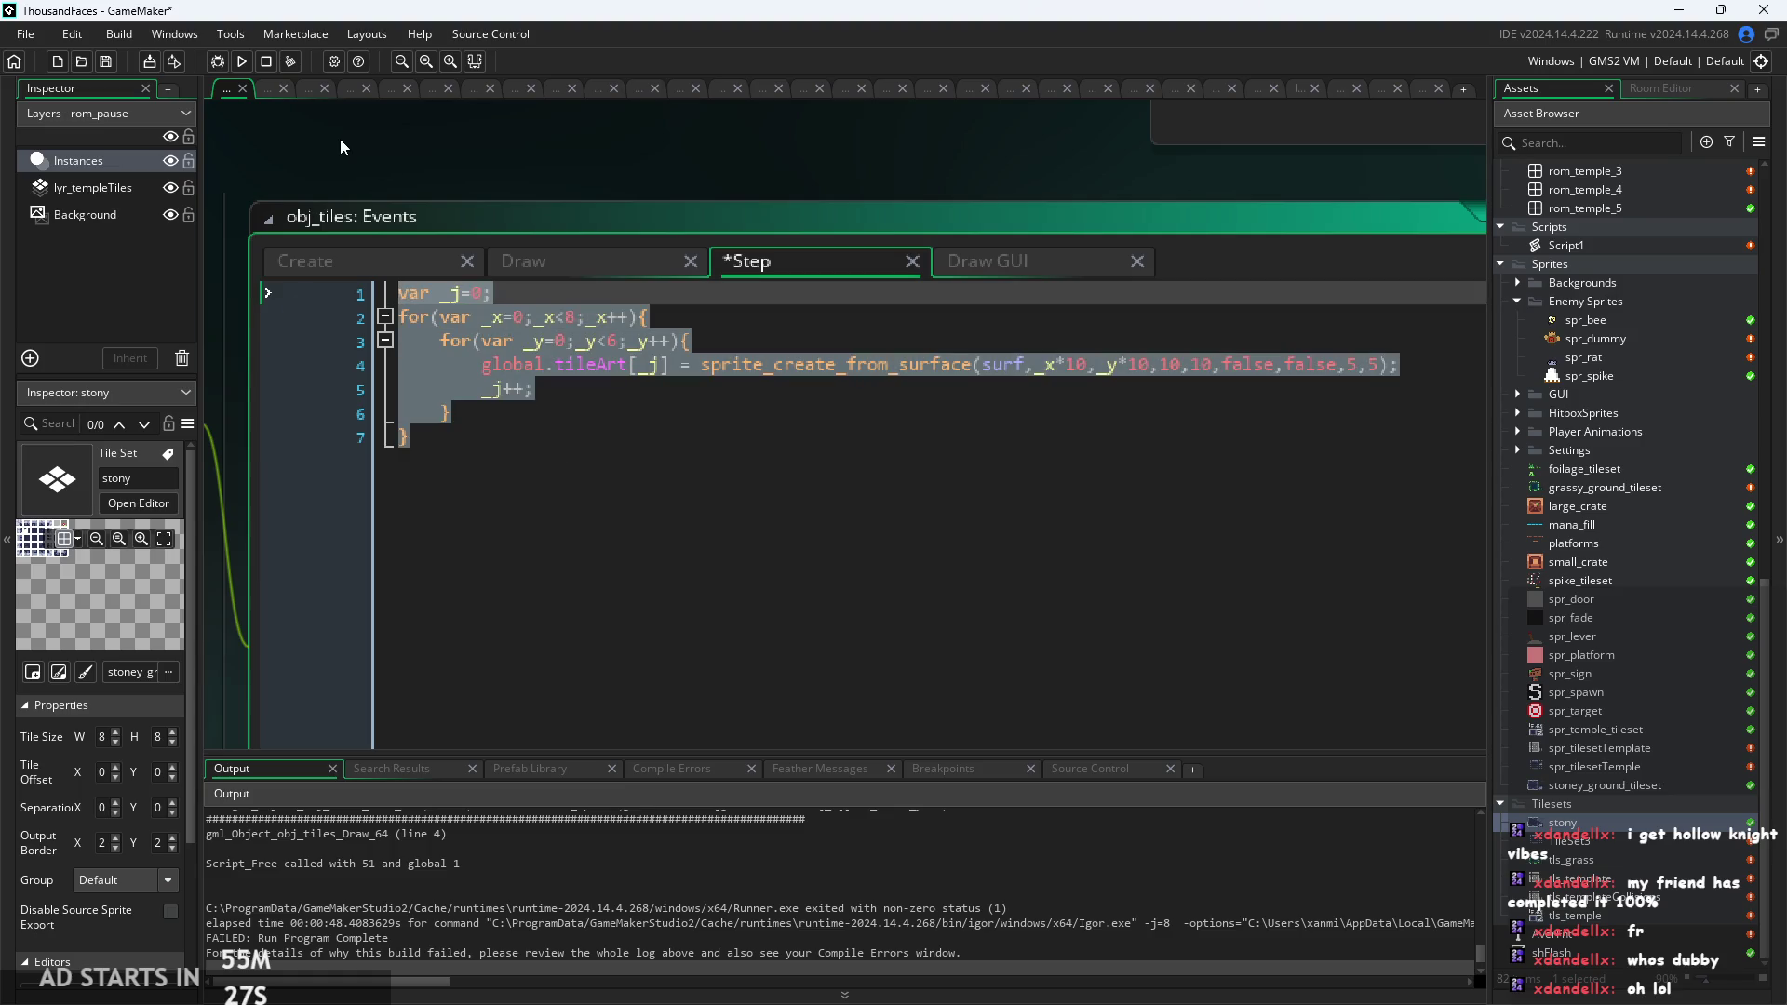
click(642, 416)
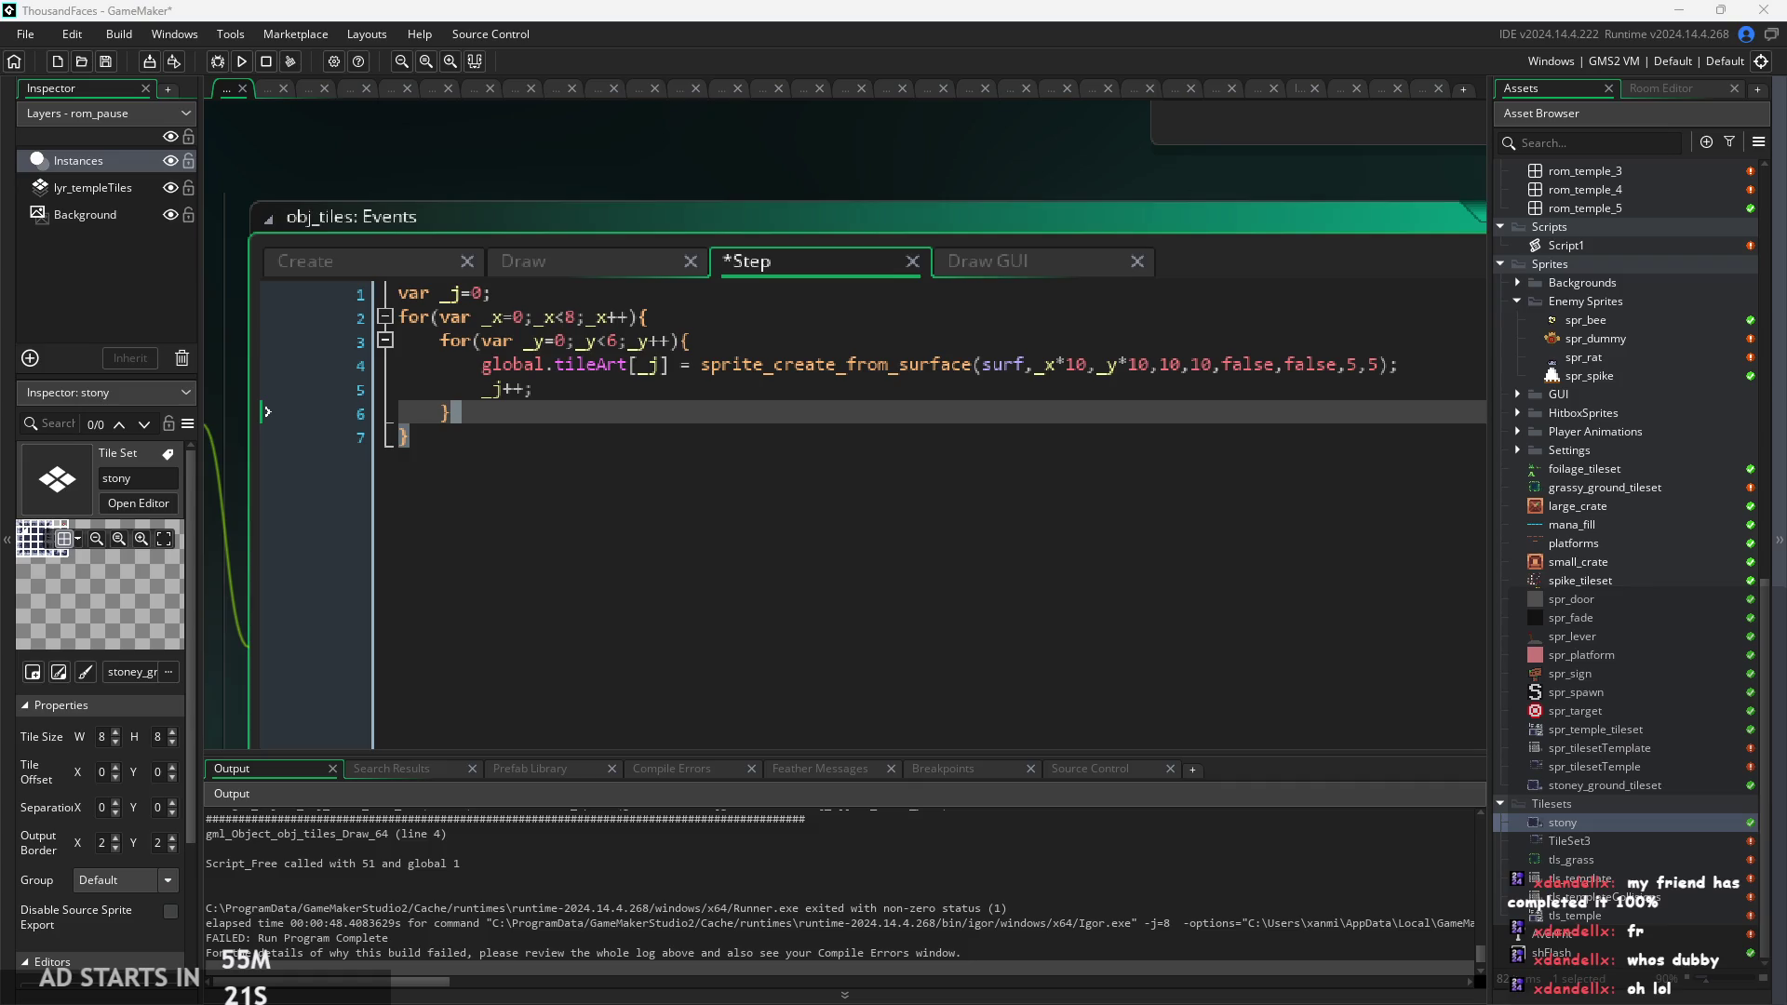
click(1005, 501)
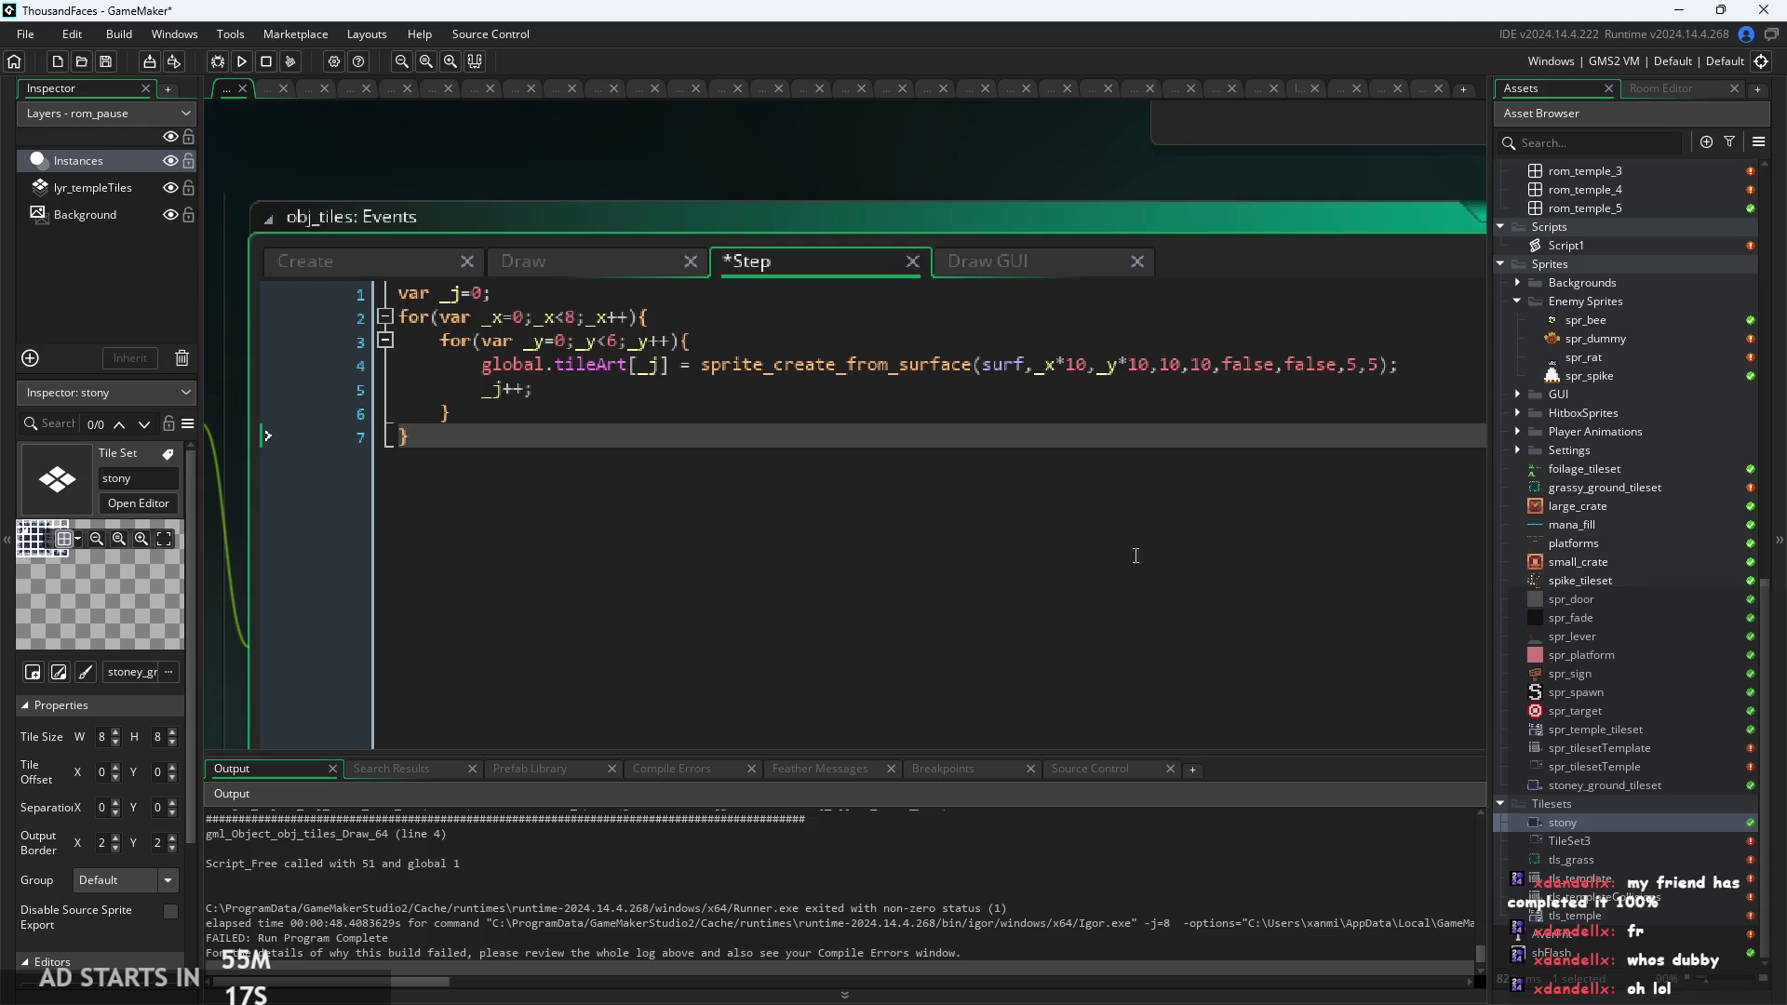
key(Up)
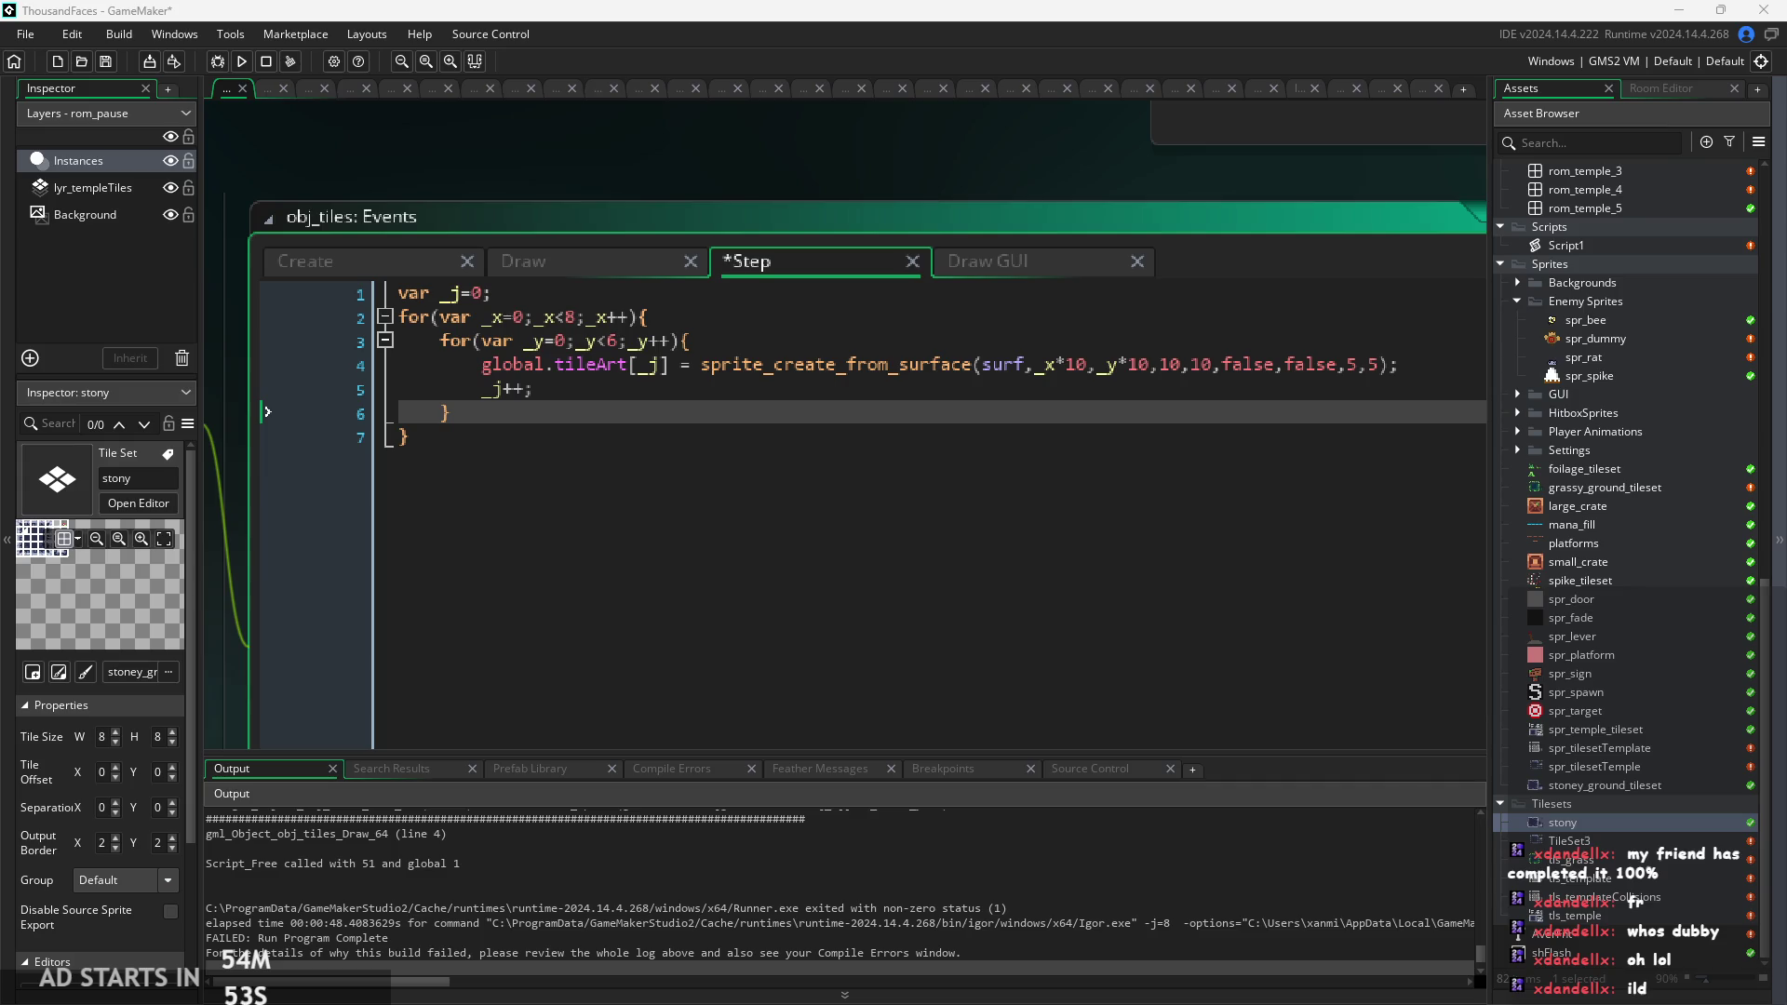
click(893, 555)
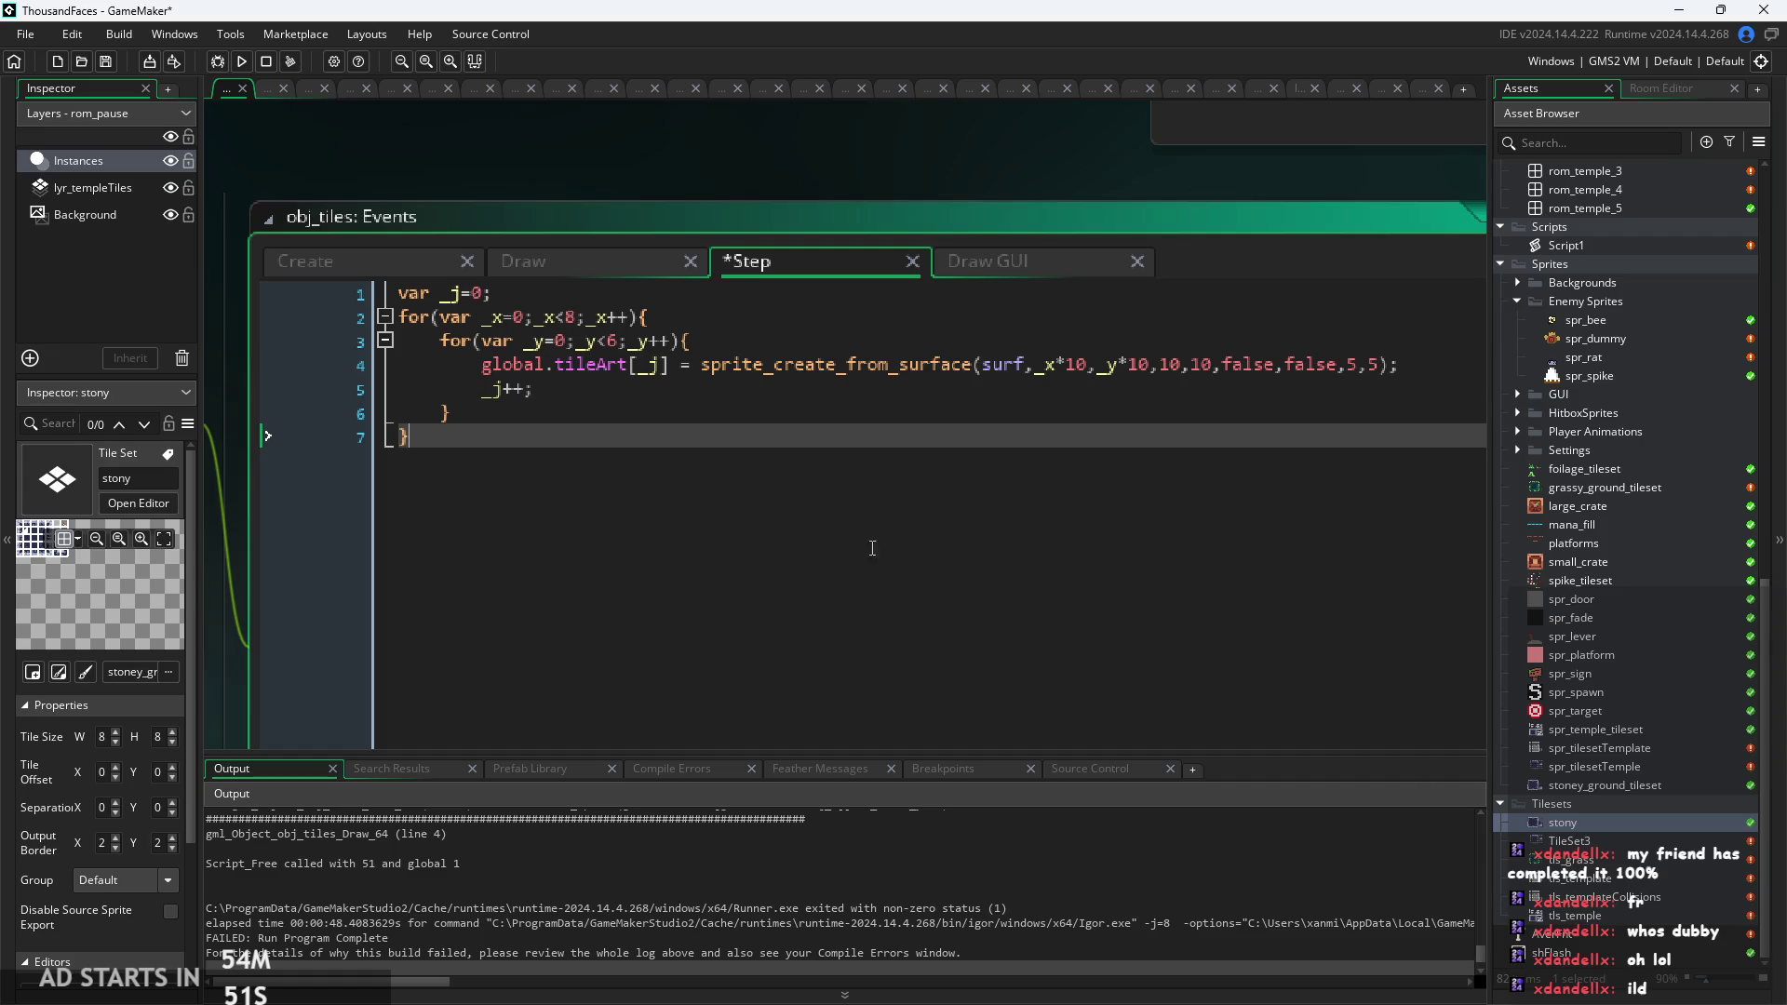
ctrl+scroll(668, 447, down, 1)
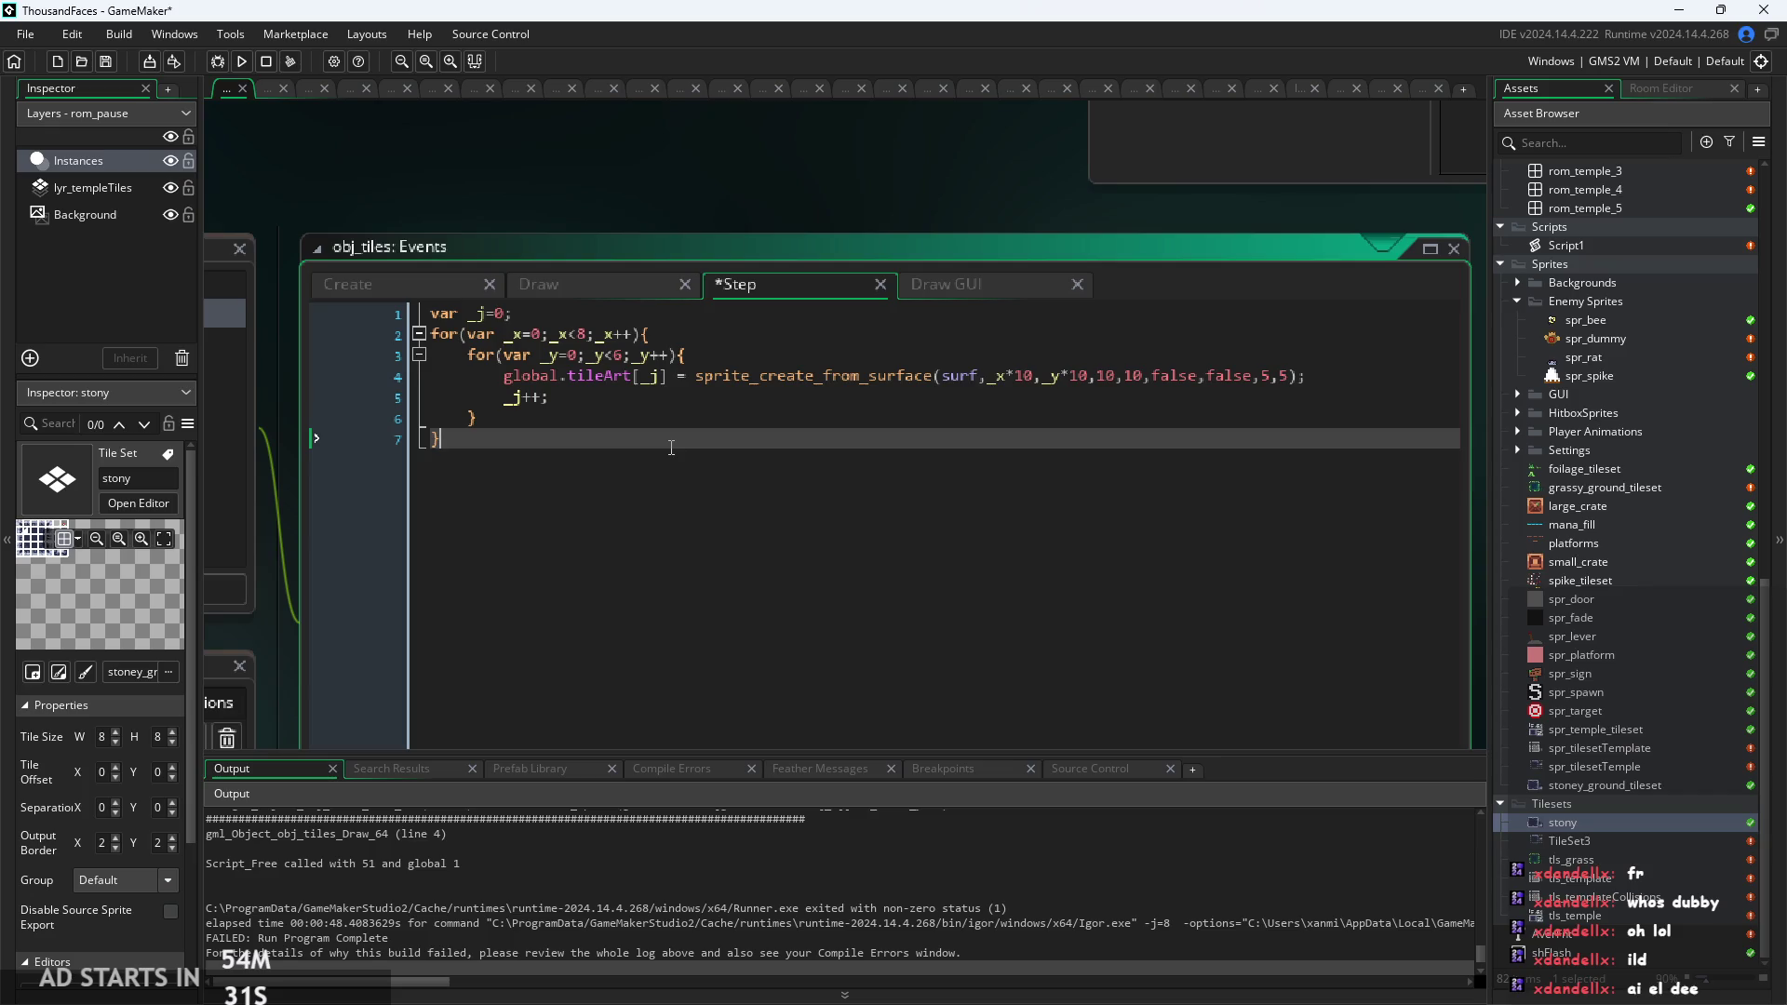
click(709, 375)
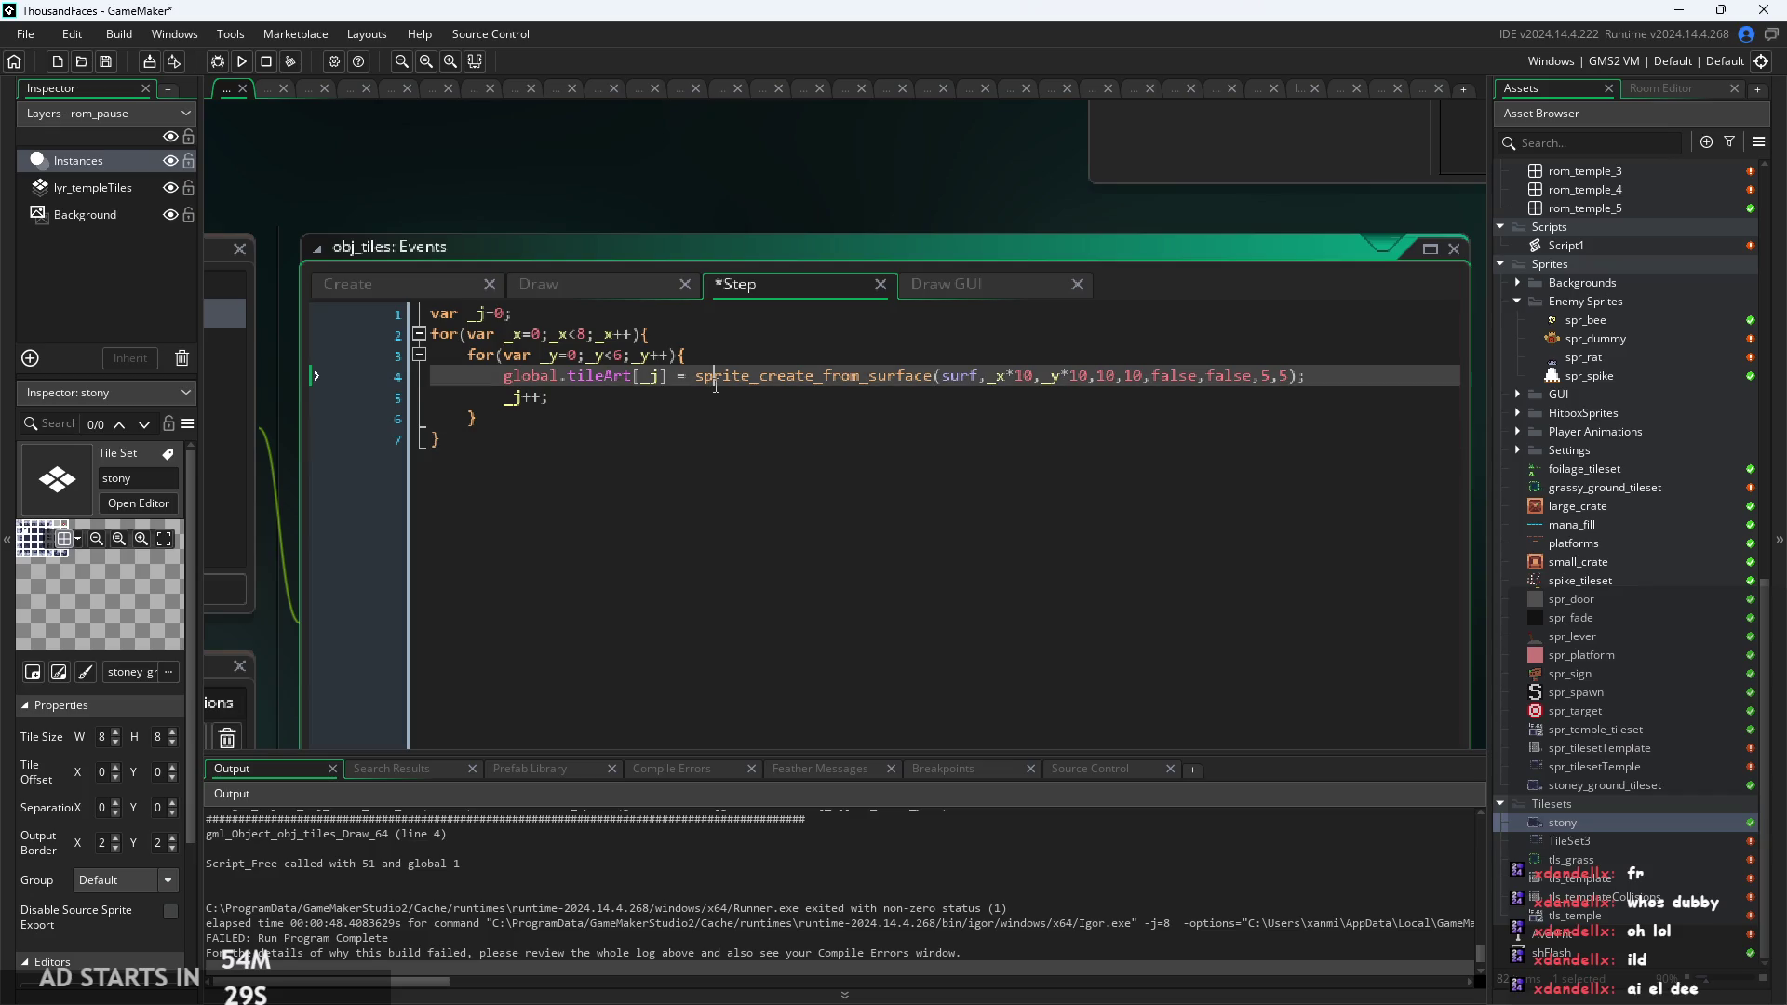
ctrl+scroll(672, 373, up, 1)
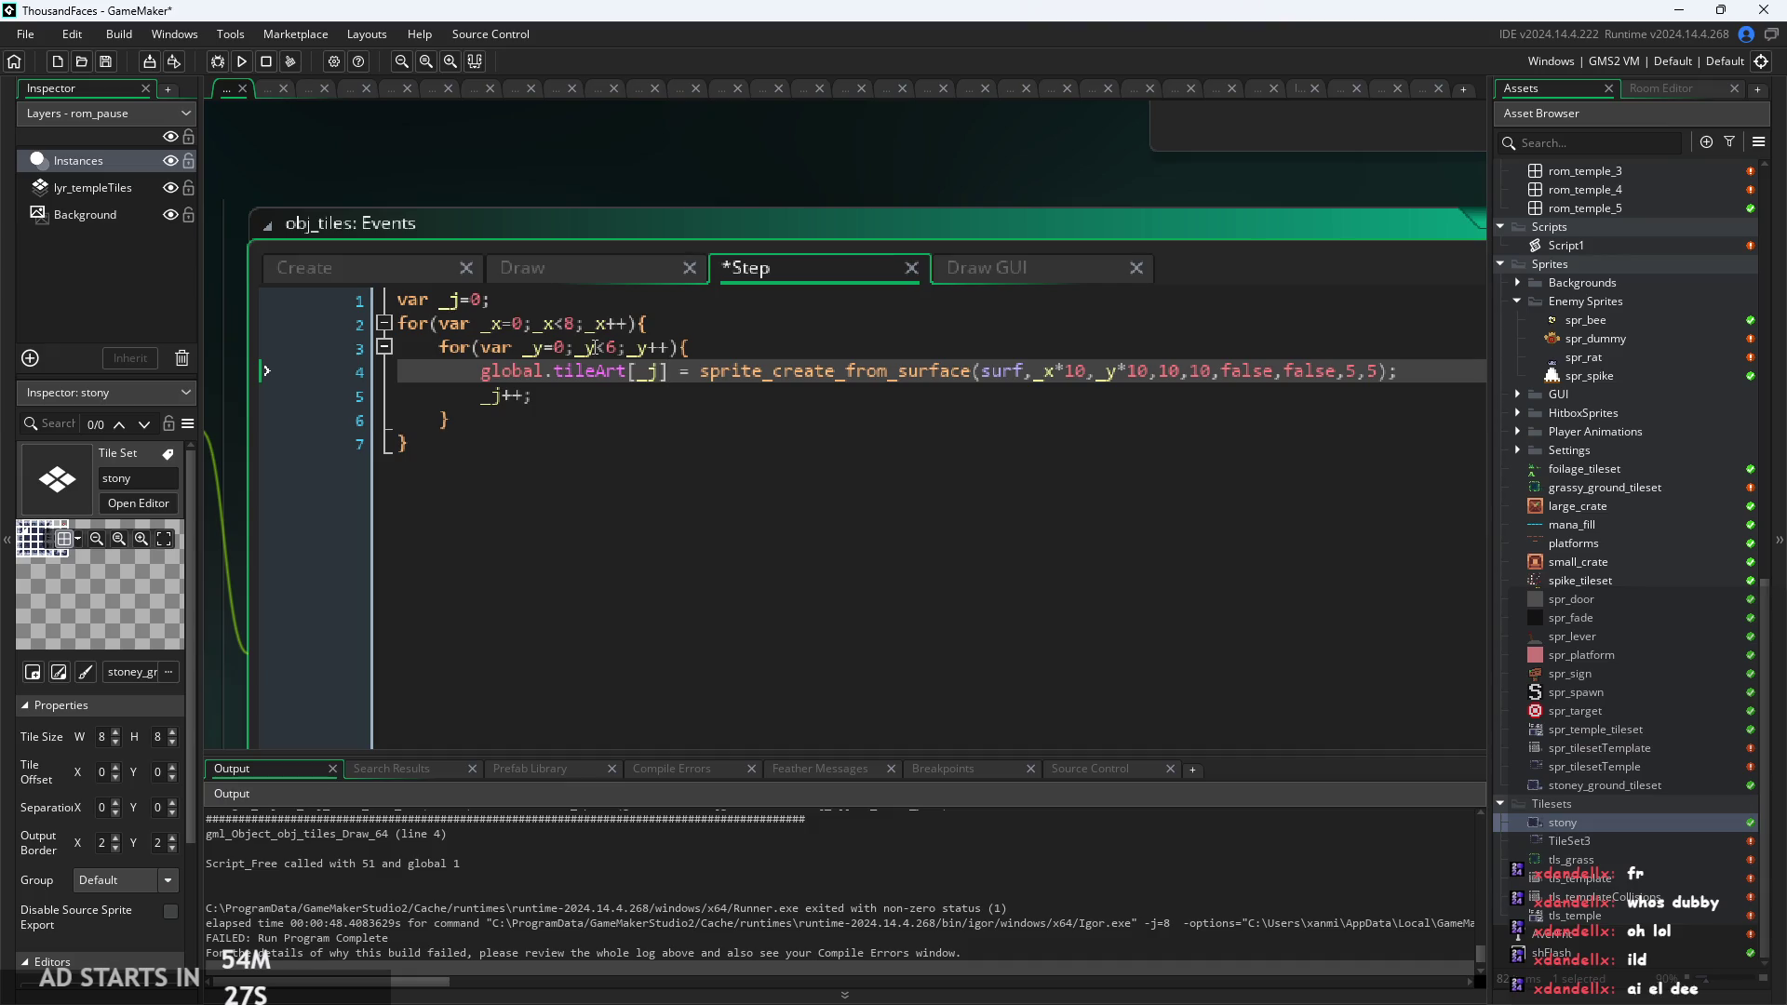
scroll(910, 186, right, 2)
scroll(909, 181, right, 1)
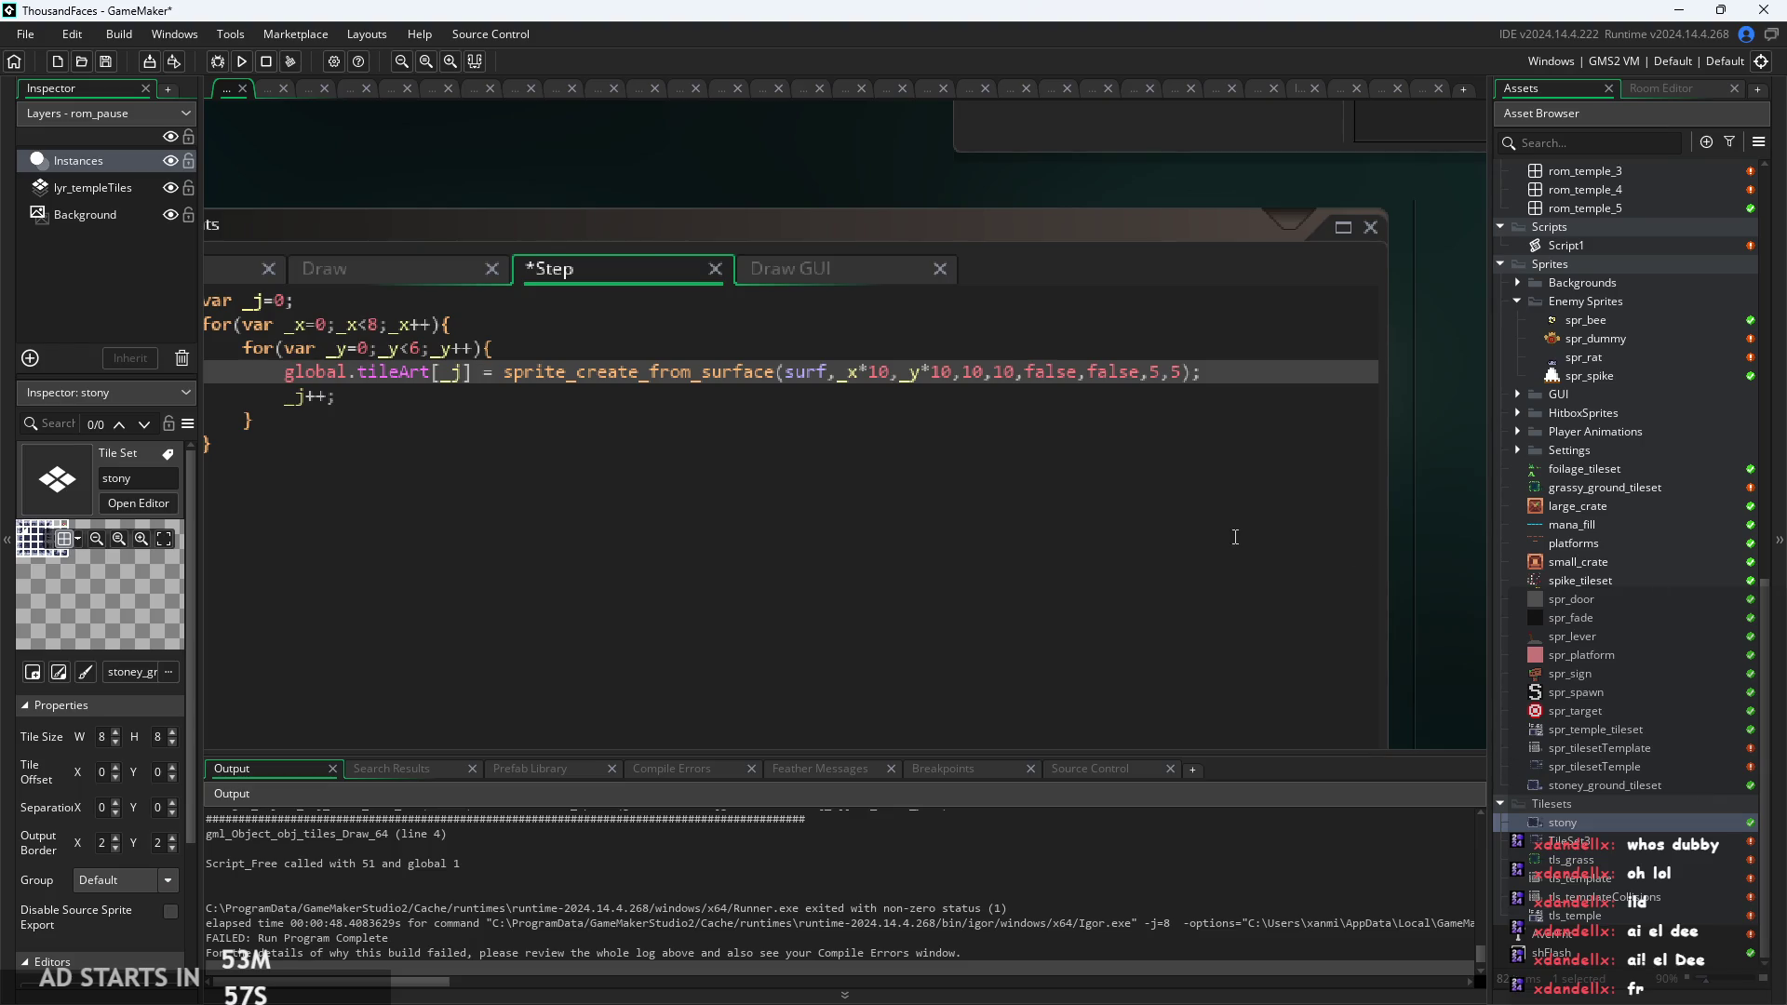
click(618, 446)
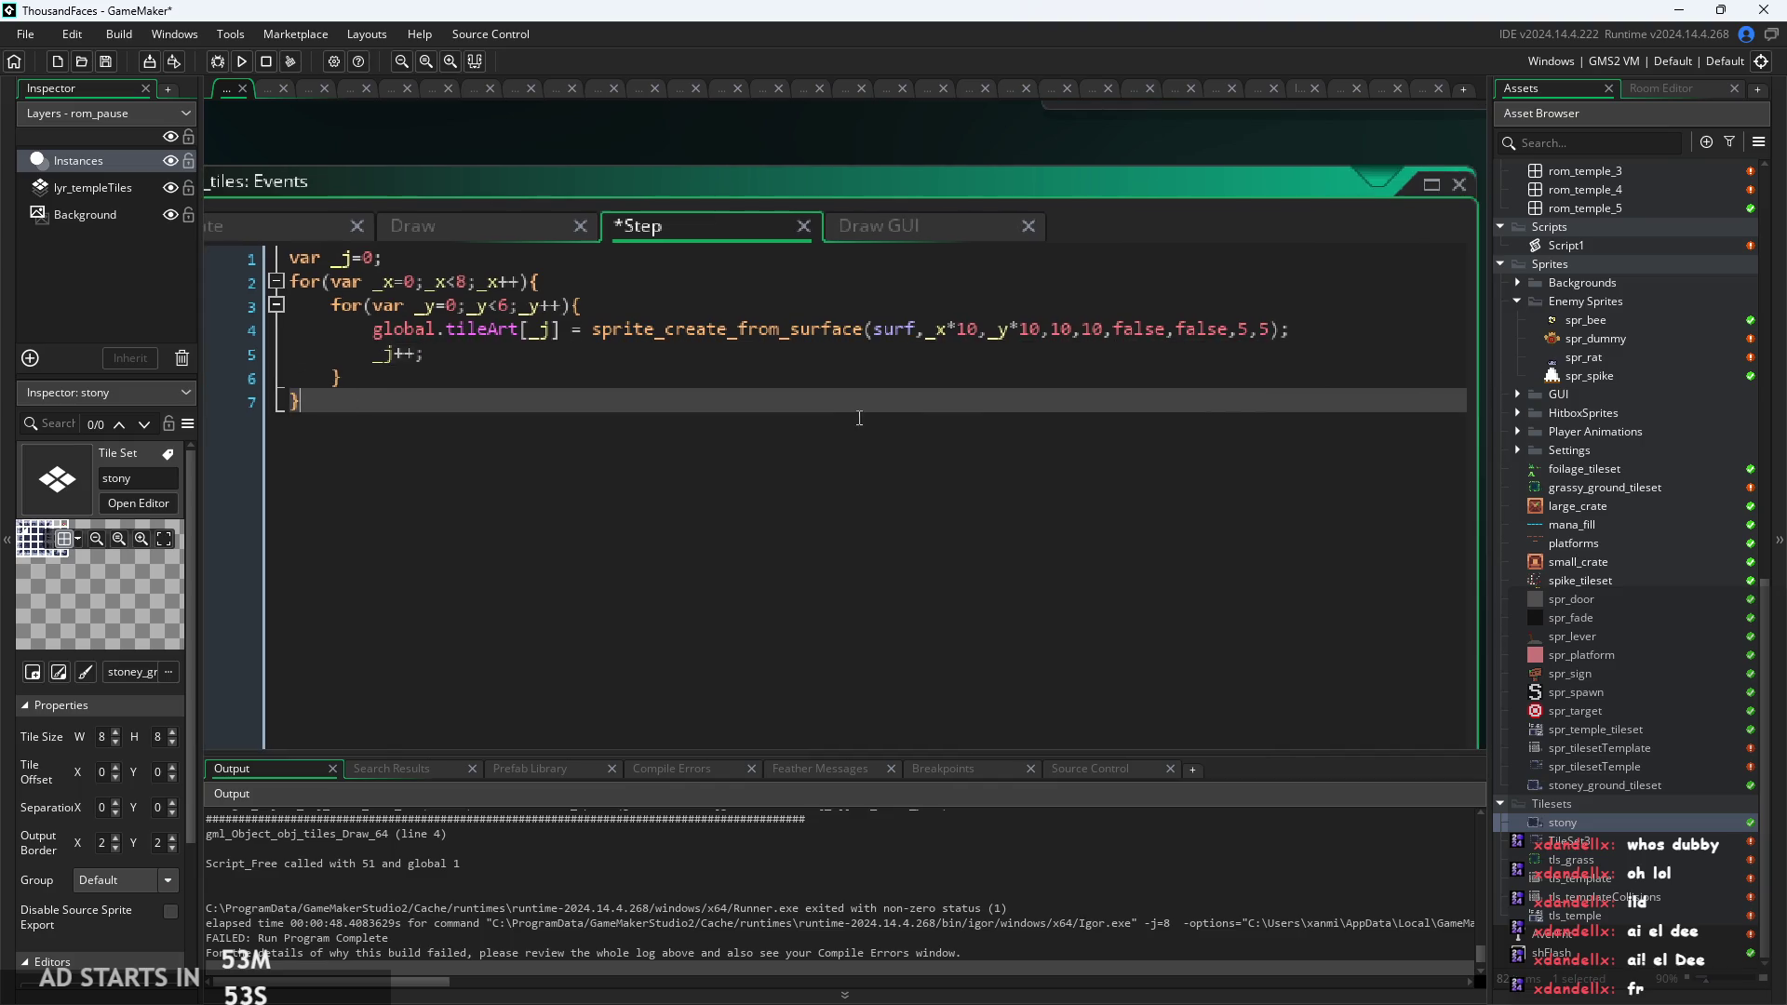
click(1085, 360)
click(1210, 331)
click(1421, 296)
key(Up)
key(Up)
key(Down)
key(Down)
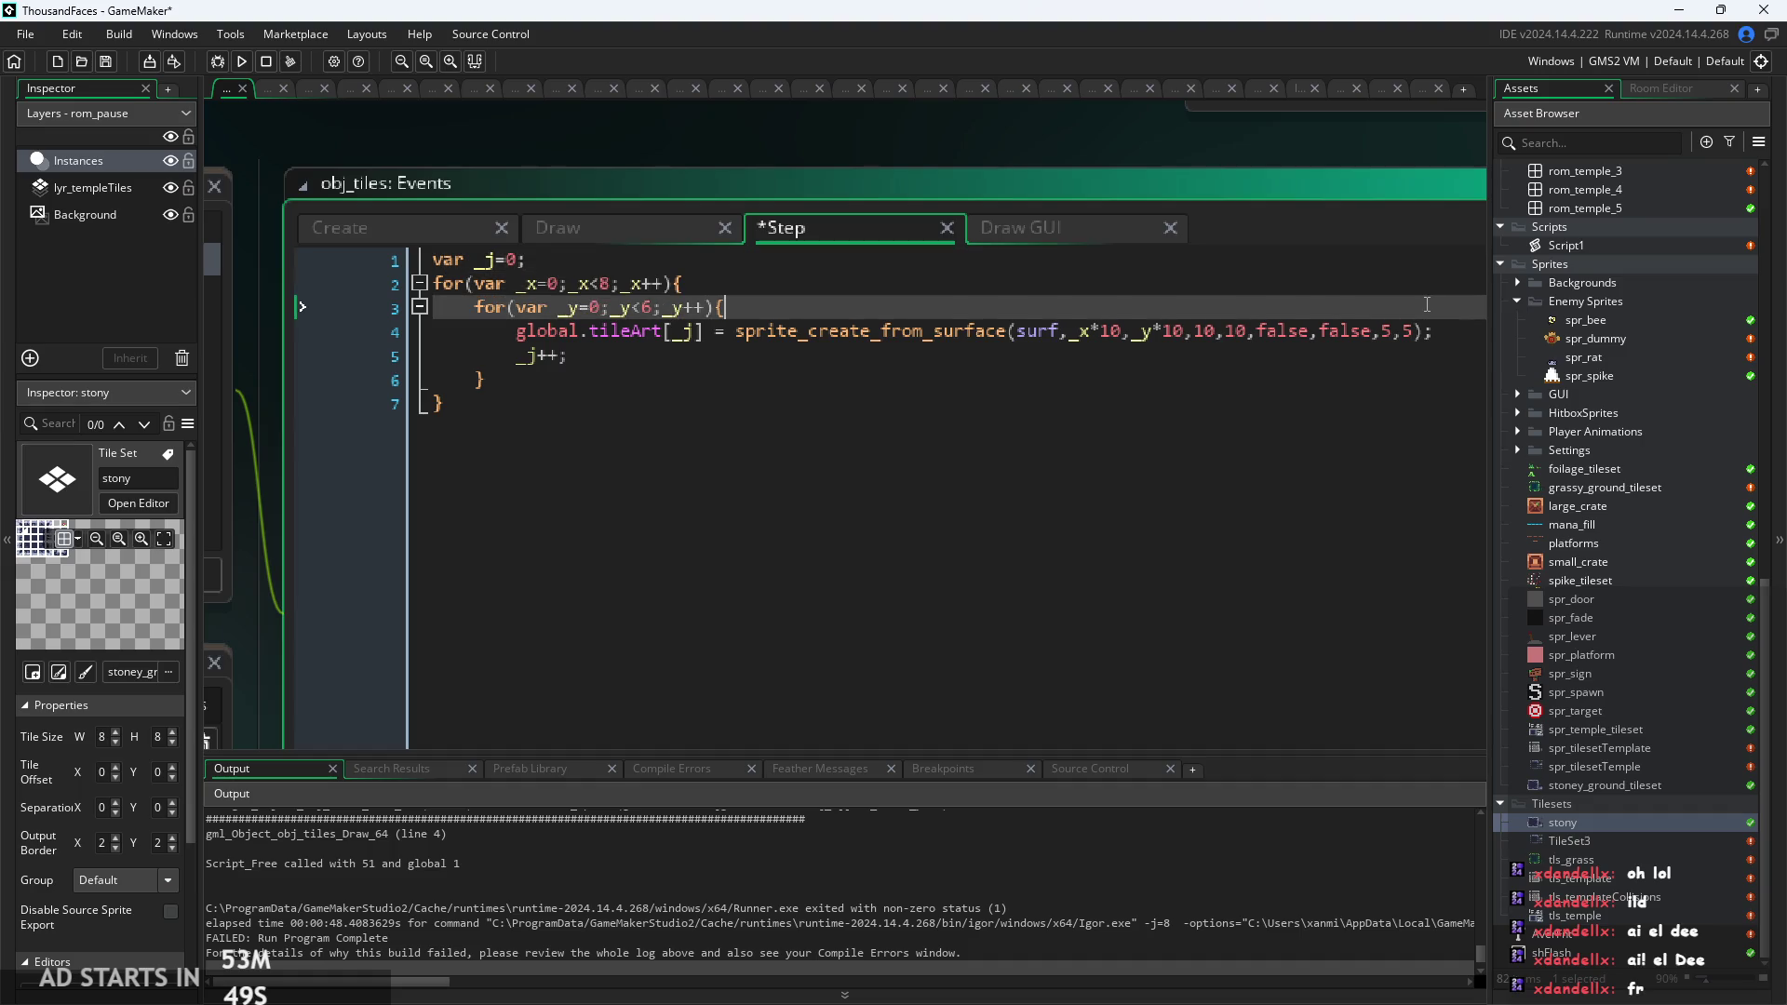
click(1451, 322)
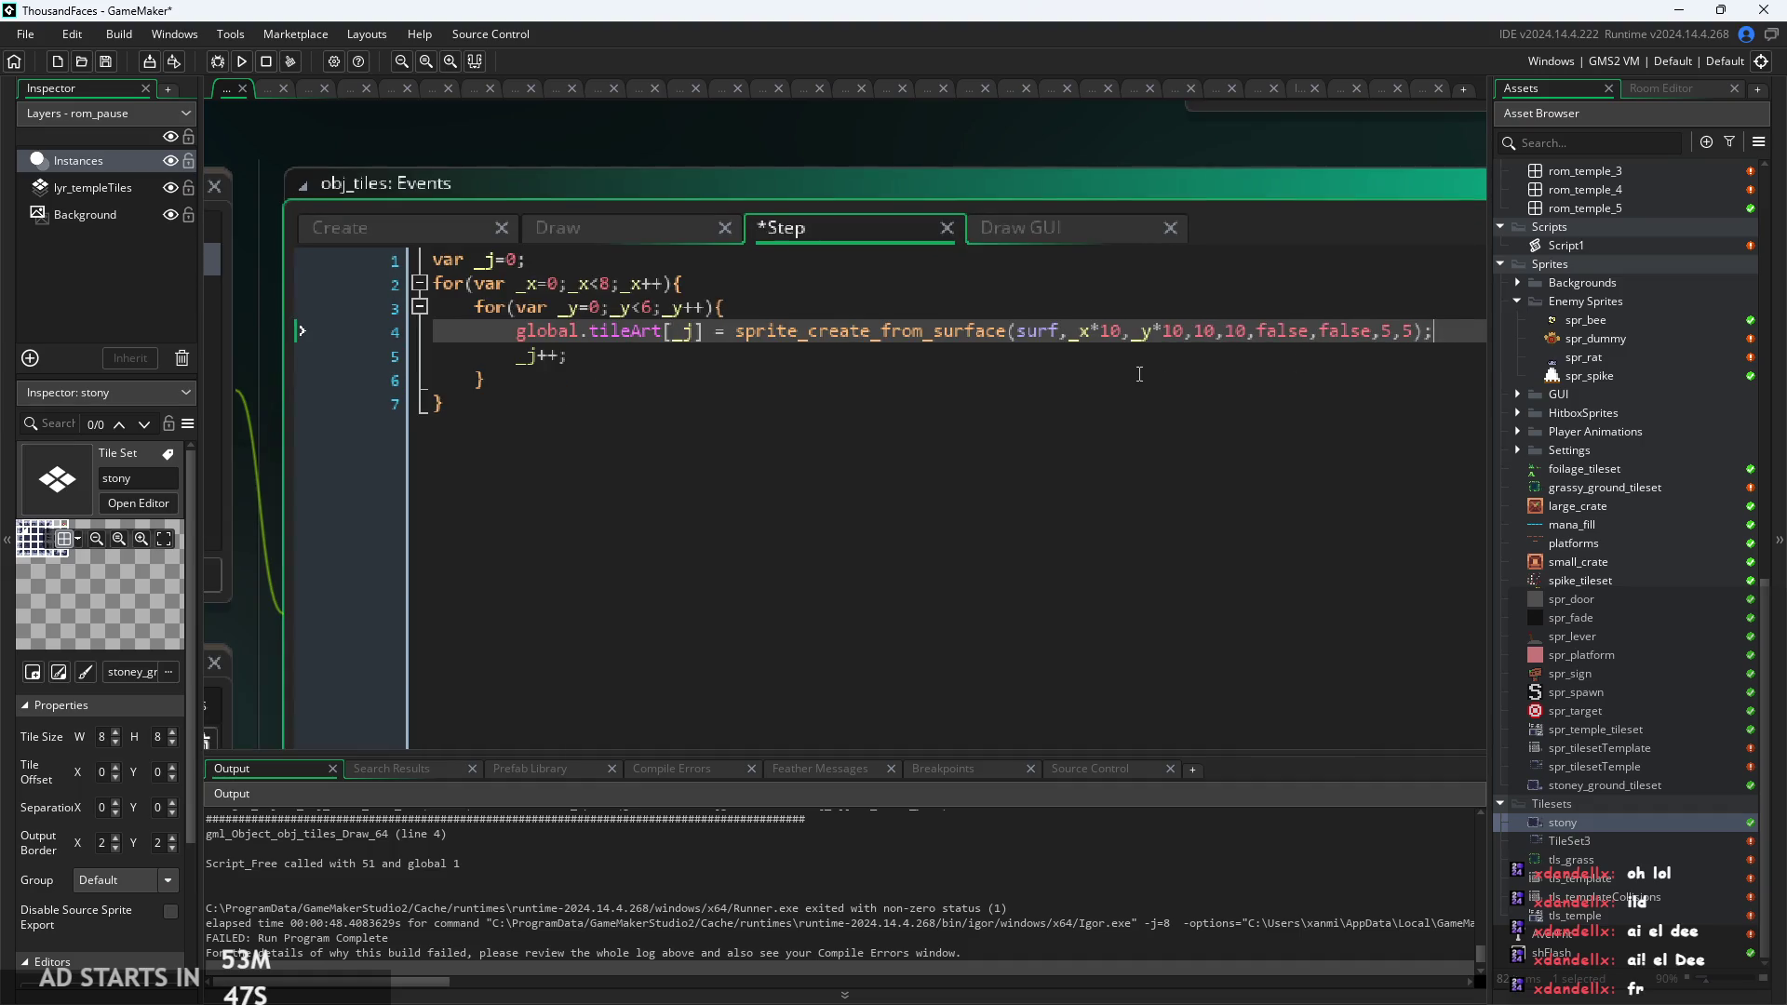
click(1147, 367)
key(Down)
key(Up)
key(Up)
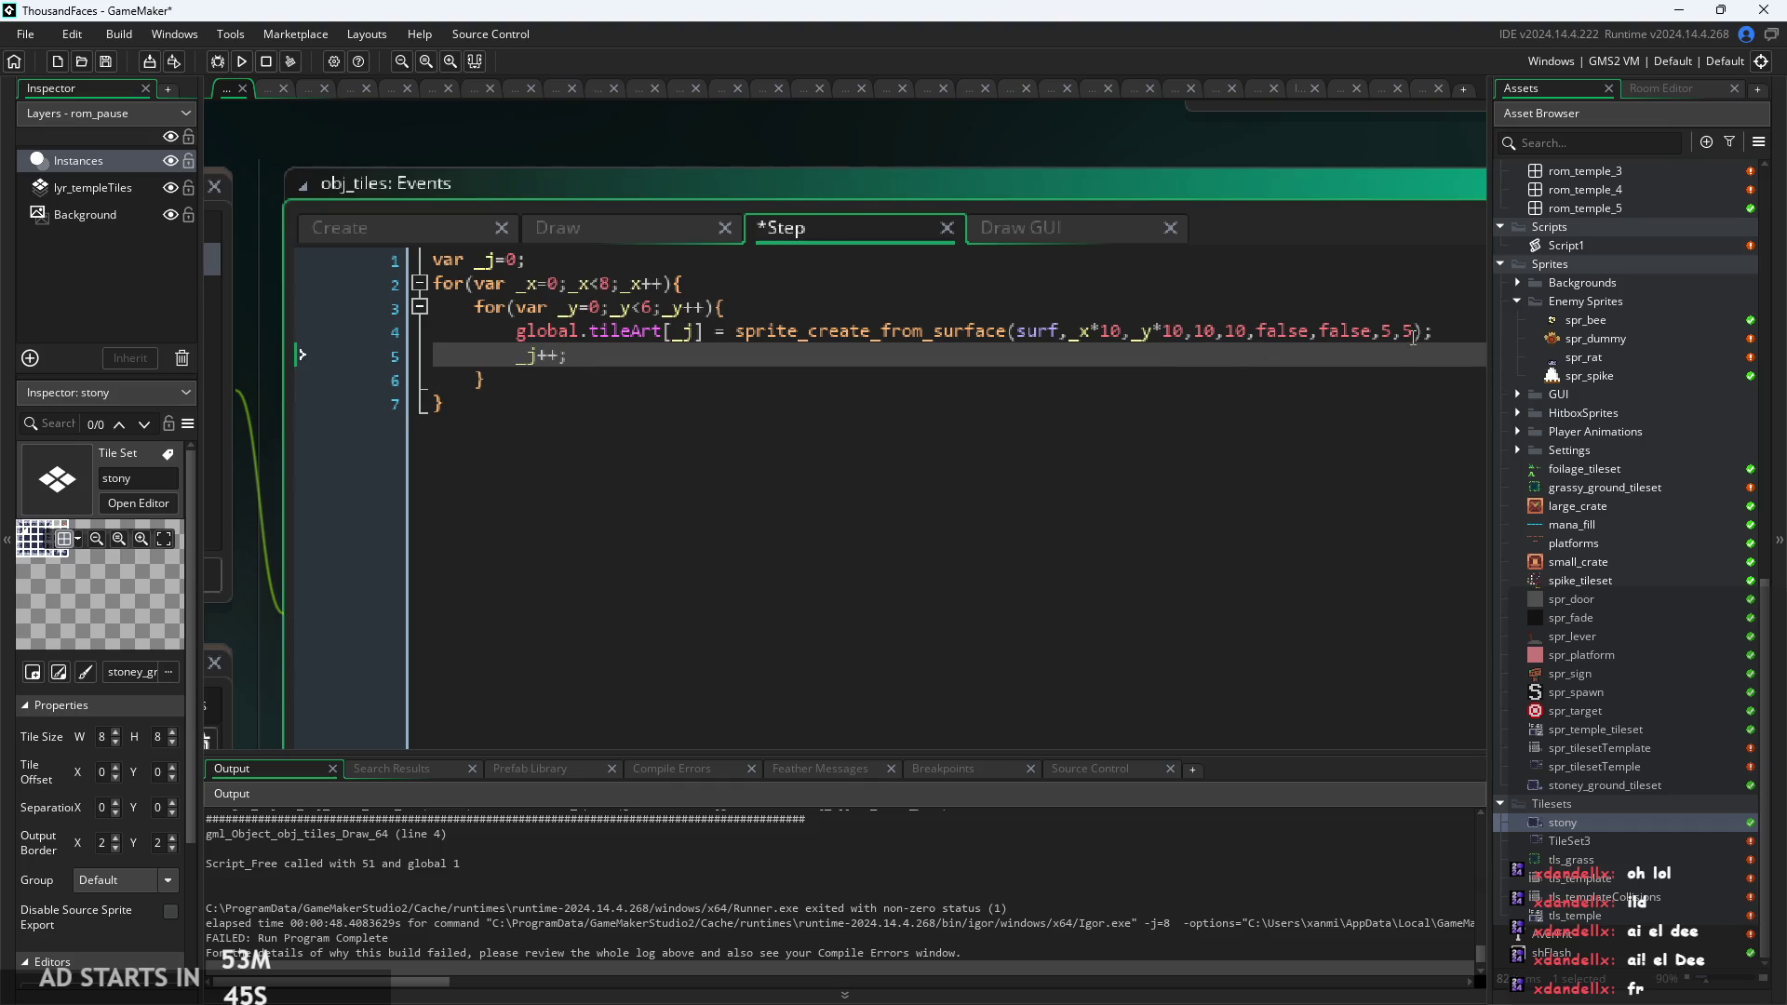
click(1448, 328)
key(BackSpace)
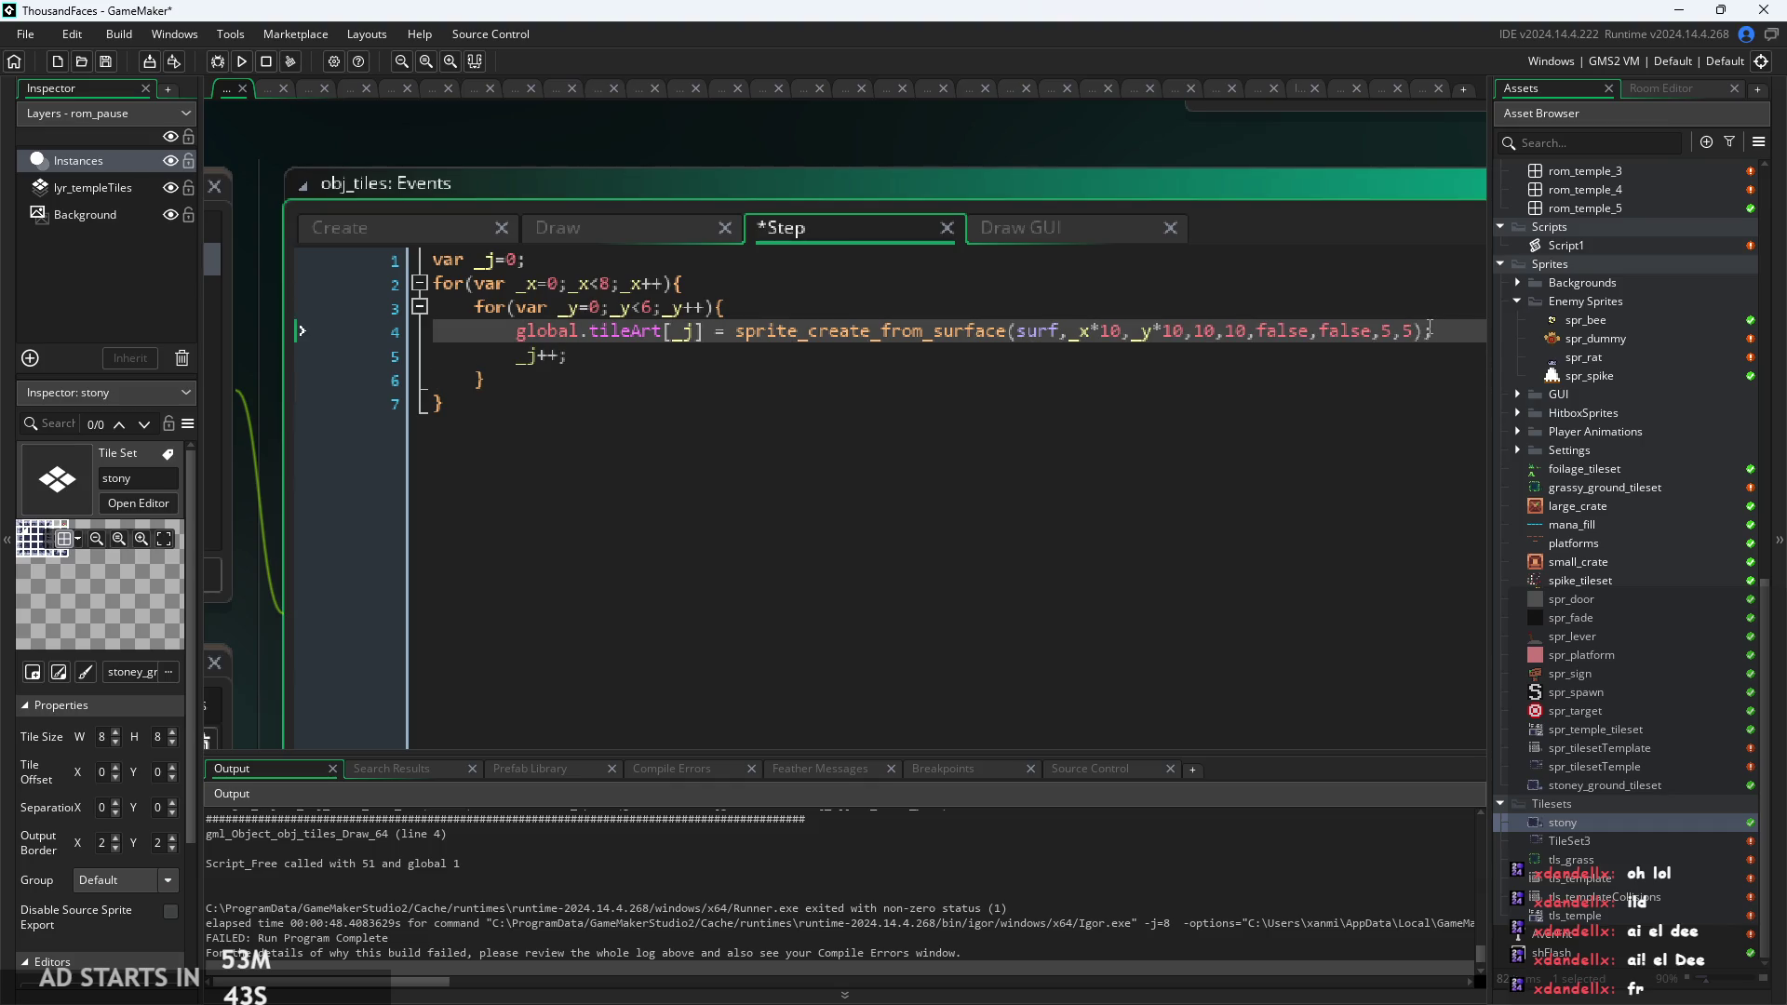
text(;)
key(Up)
key(Up)
key(Up)
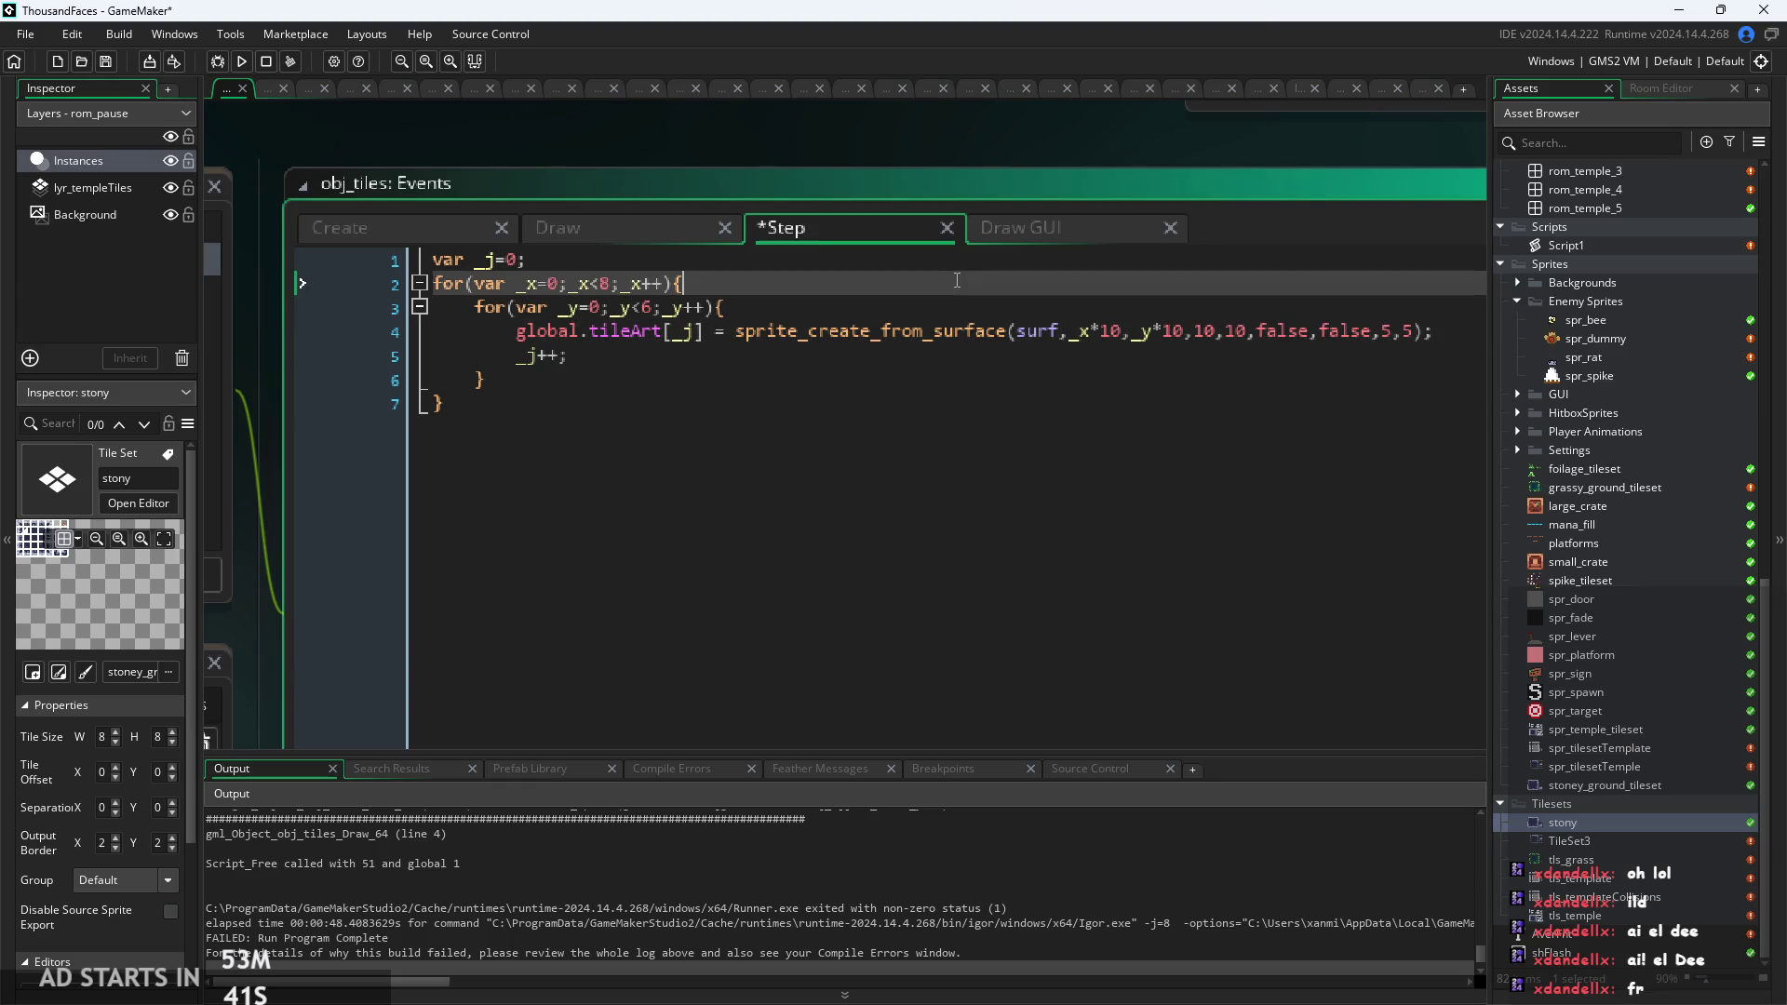
ctrl+scroll(809, 313, up, 1)
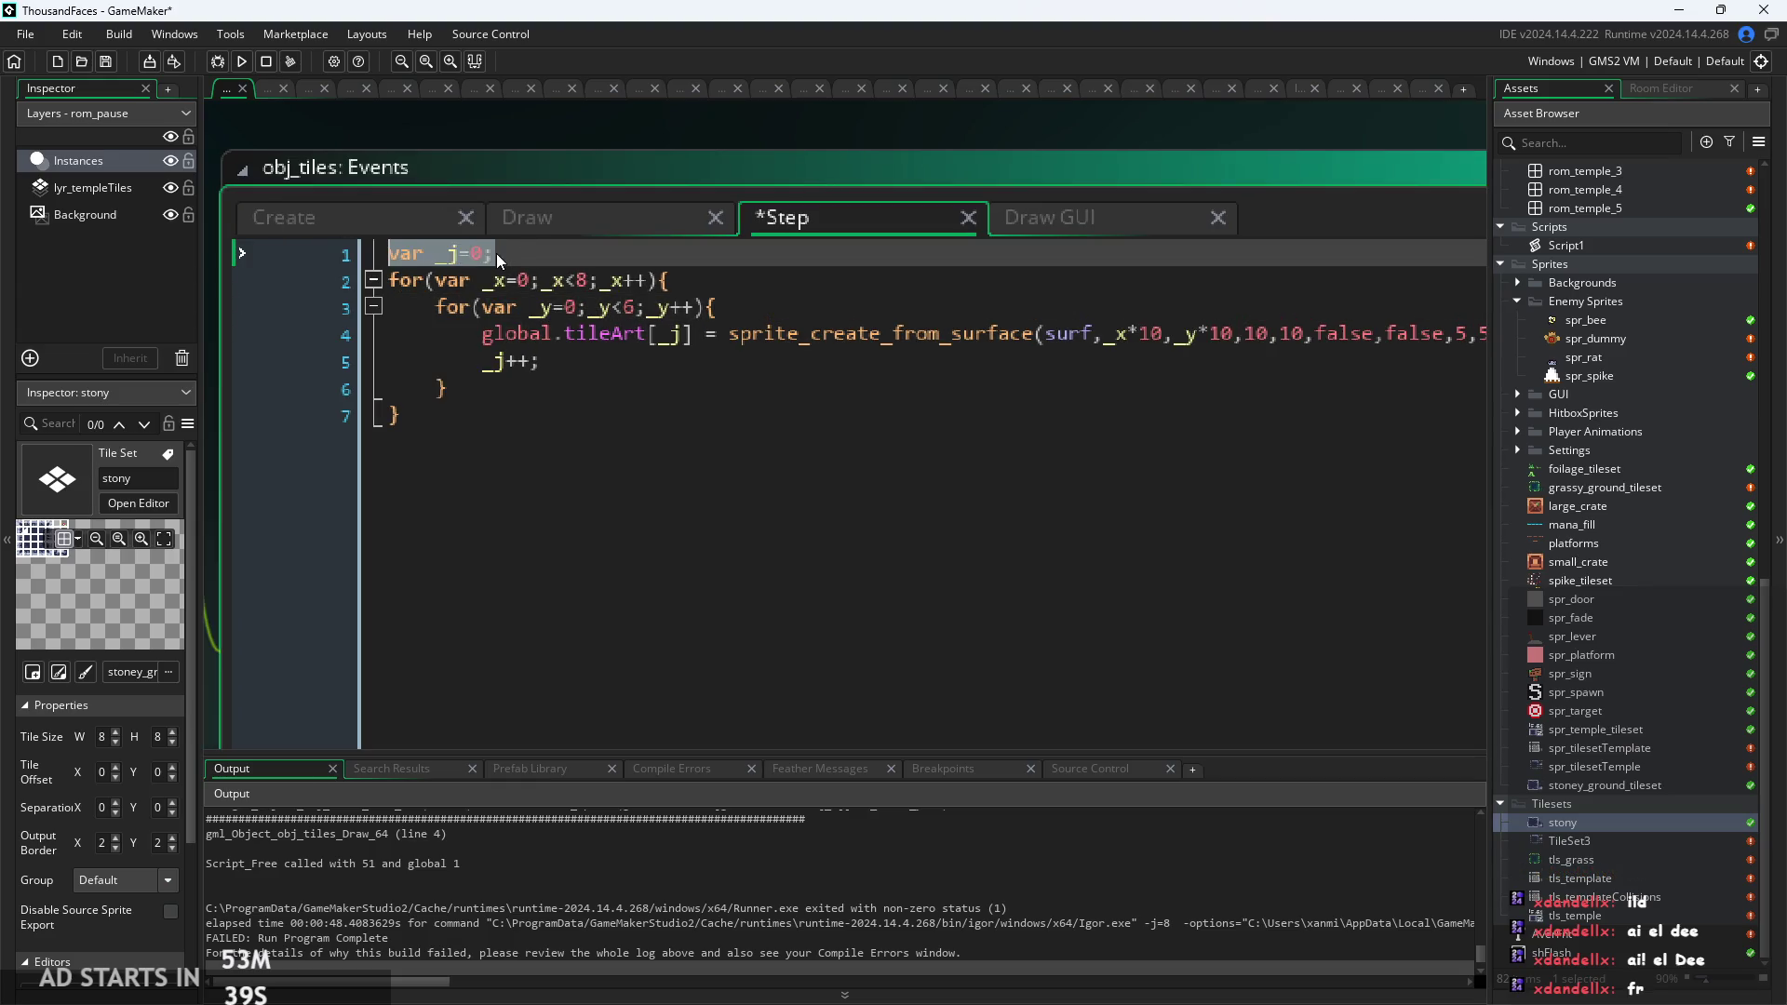
key(Down)
key(End)
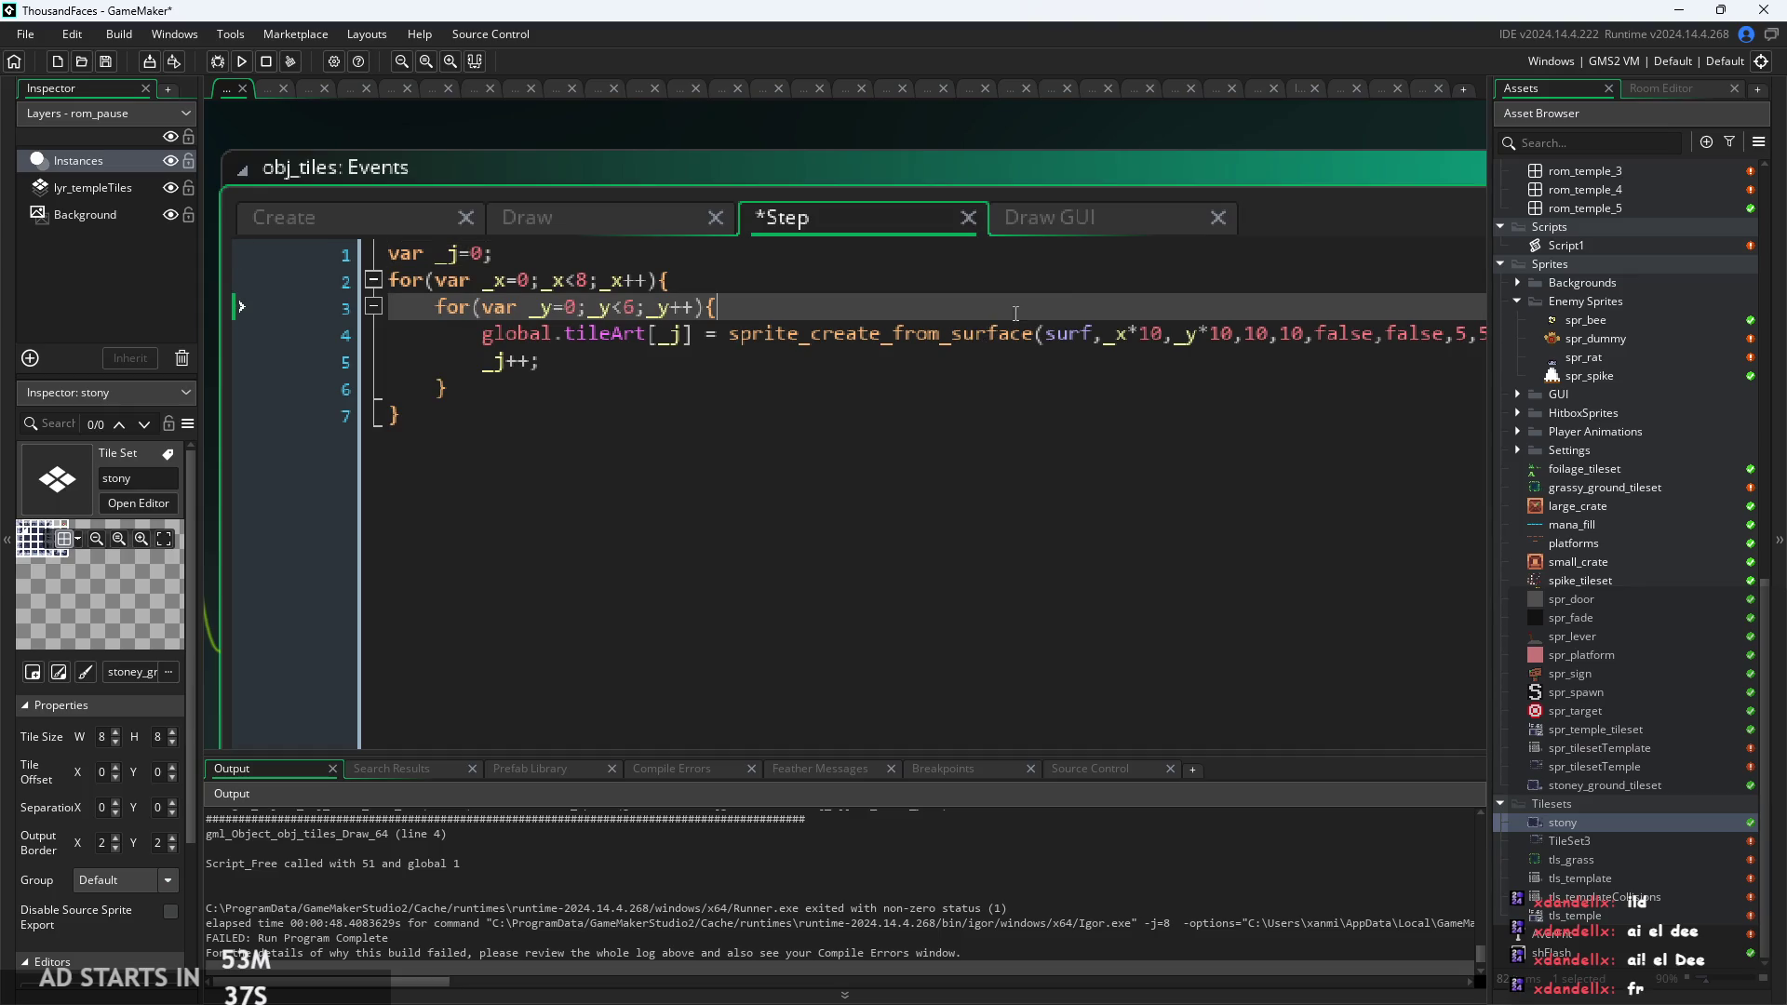
ctrl+scroll(1254, 288, down, 1)
Remove the surface_exists/surface_free block from the end of the Draw event.
click(465, 325)
click(521, 228)
click(503, 197)
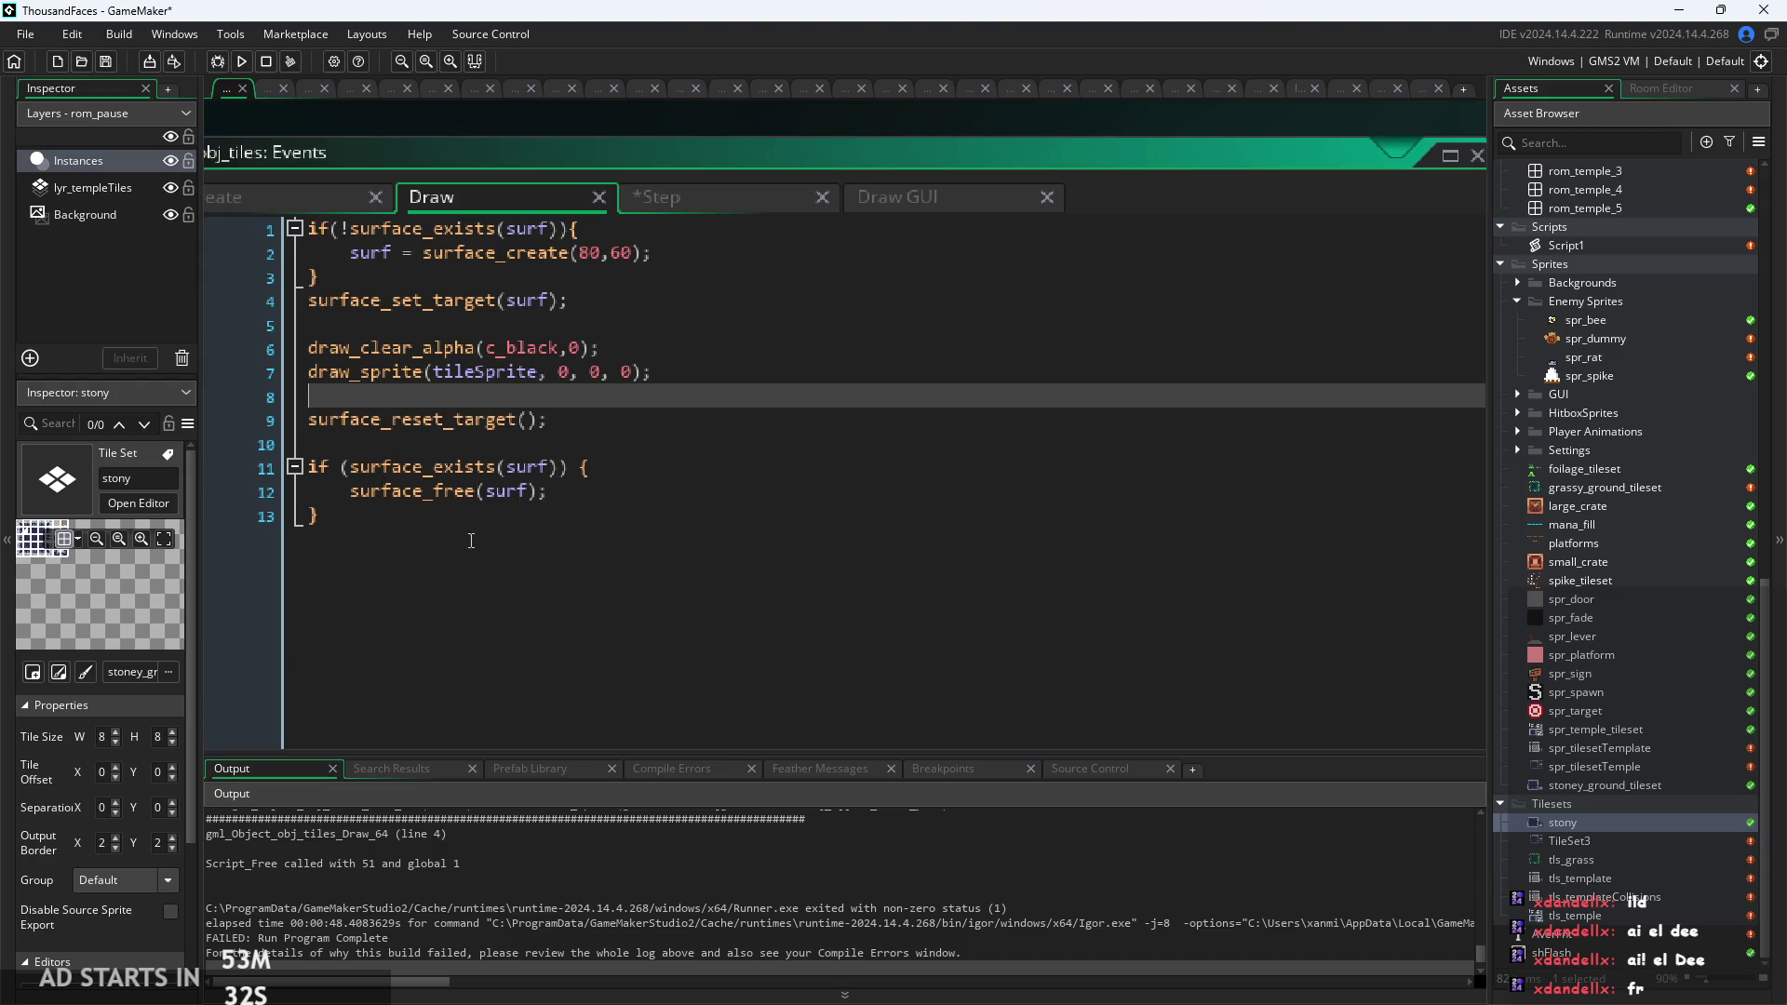
mouse_move(444, 539)
mouse_down()
mouse_move(158, 474)
mouse_move(164, 456)
mouse_up()
key(ctrl+c)
key(BackSpace)
key(BackSpace)
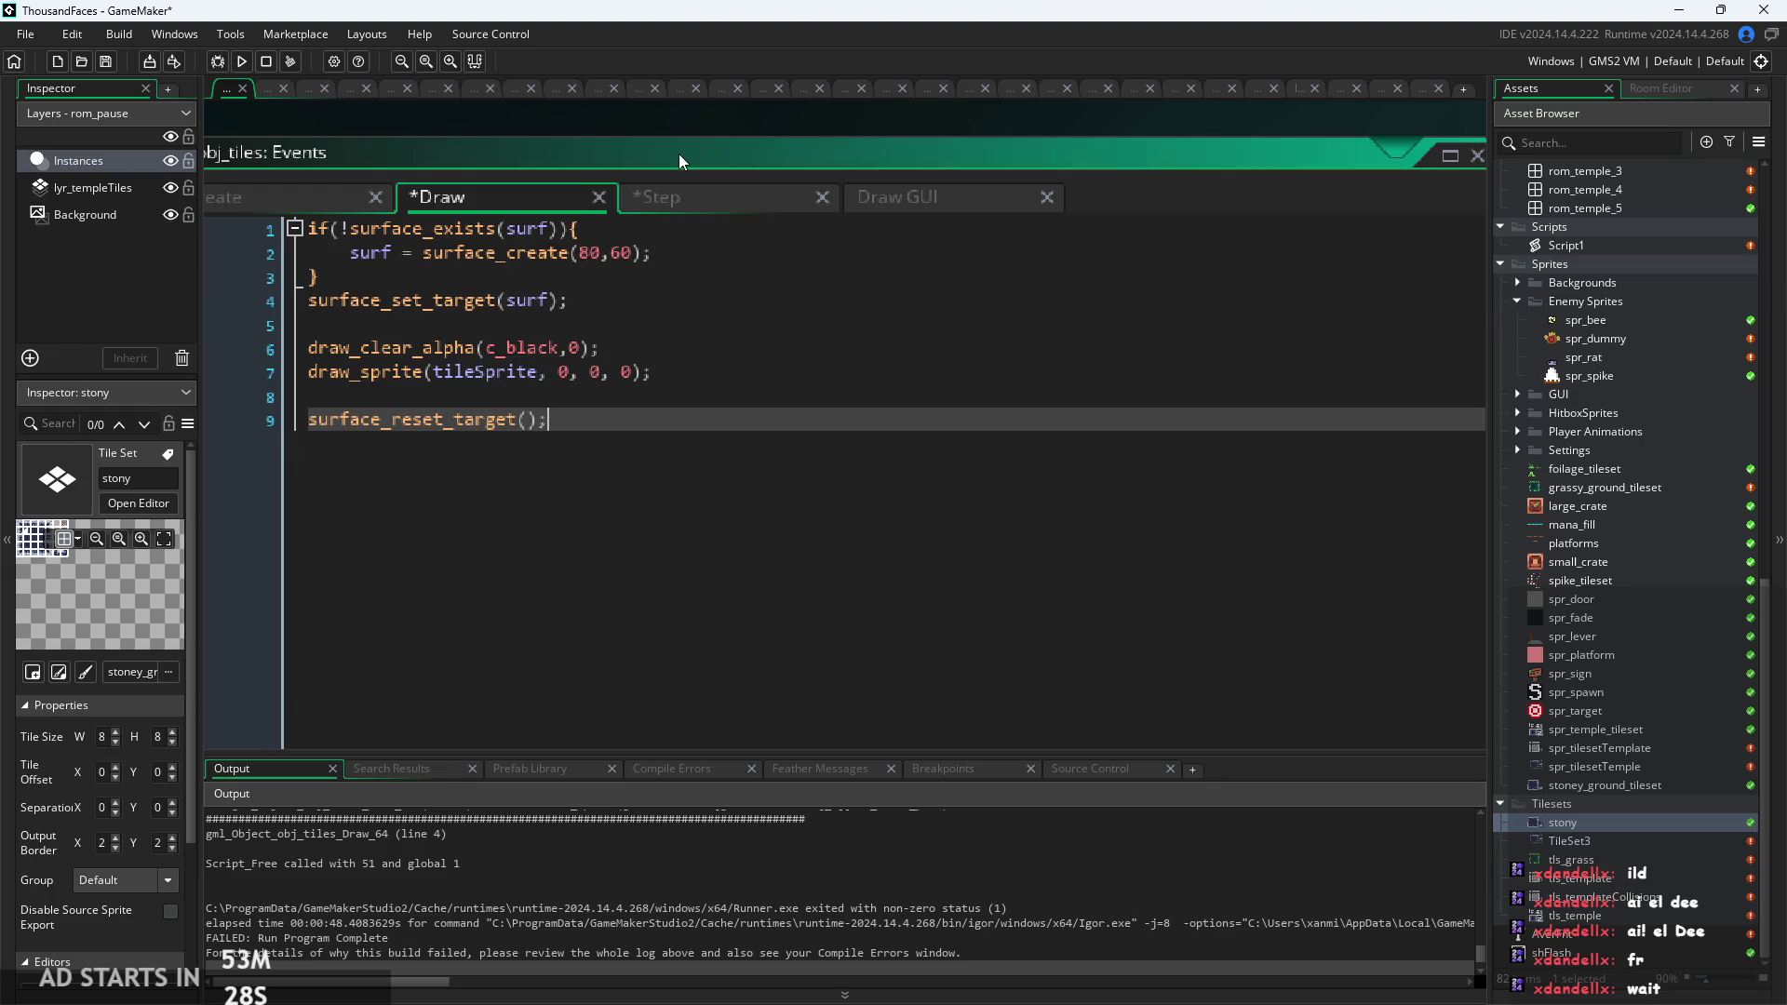
Paste the surface-freeing check after line 7 of the Step event, save, and run the game.
click(693, 197)
click(613, 383)
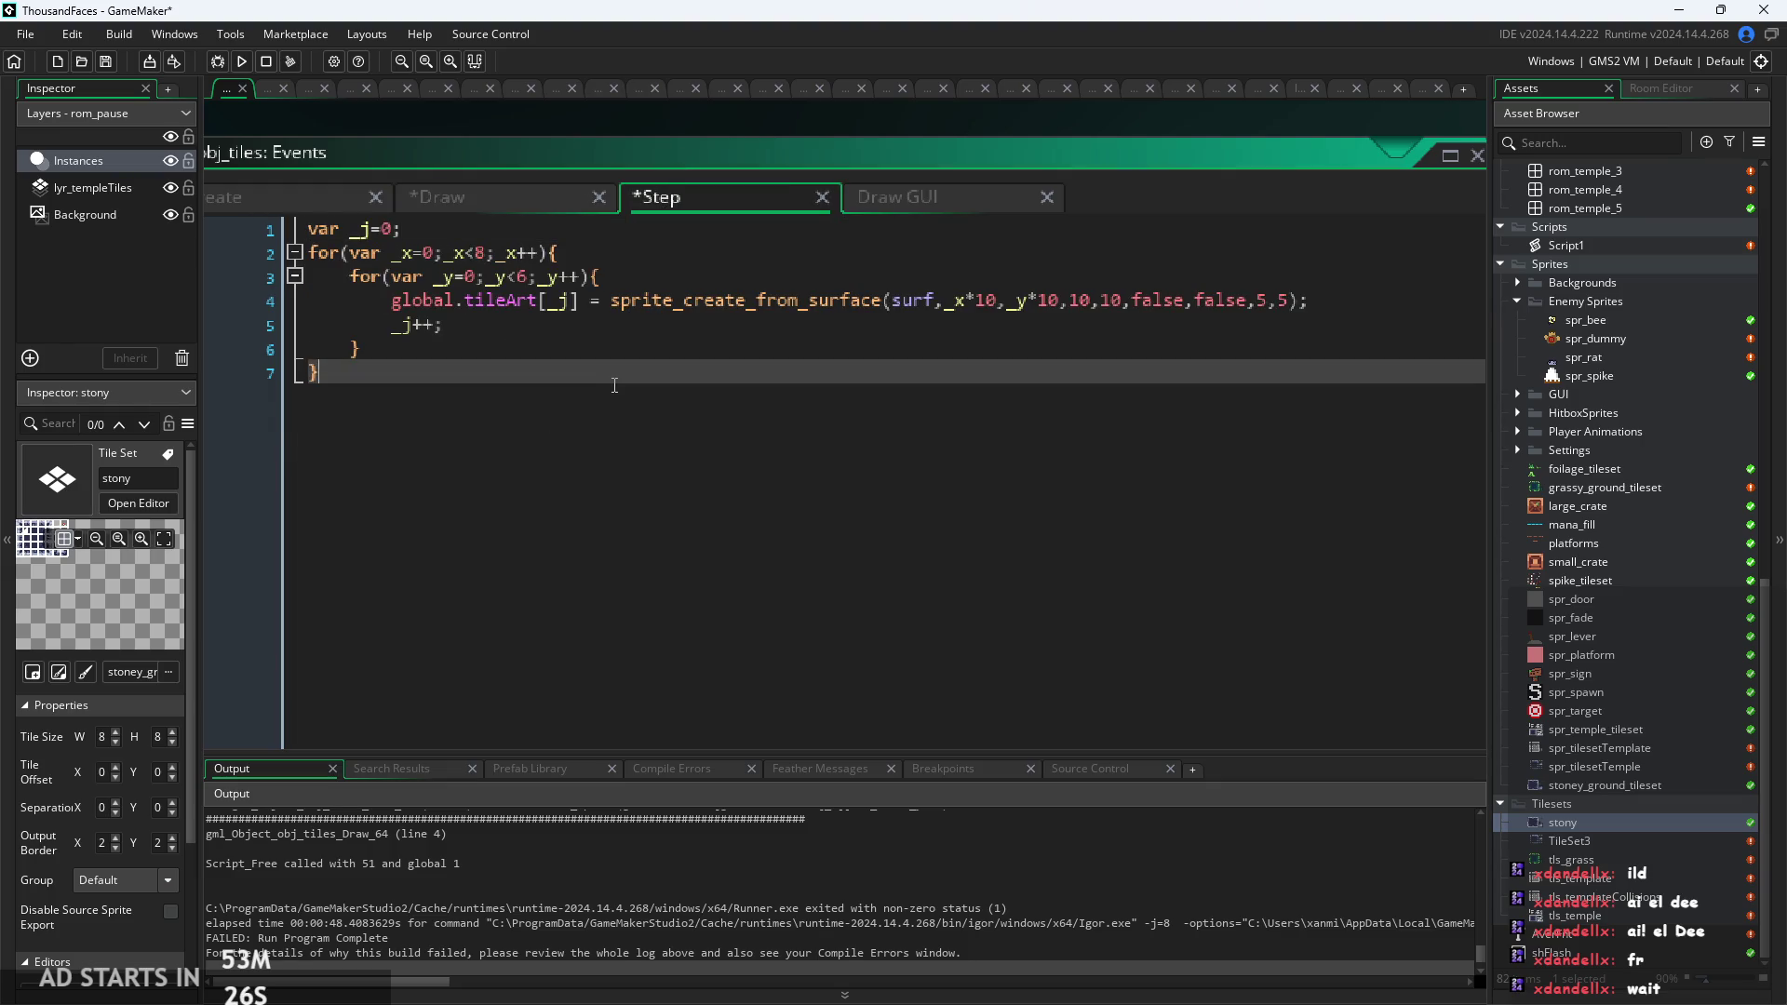
key(Return)
key(ctrl+v)
key(ctrl+s)
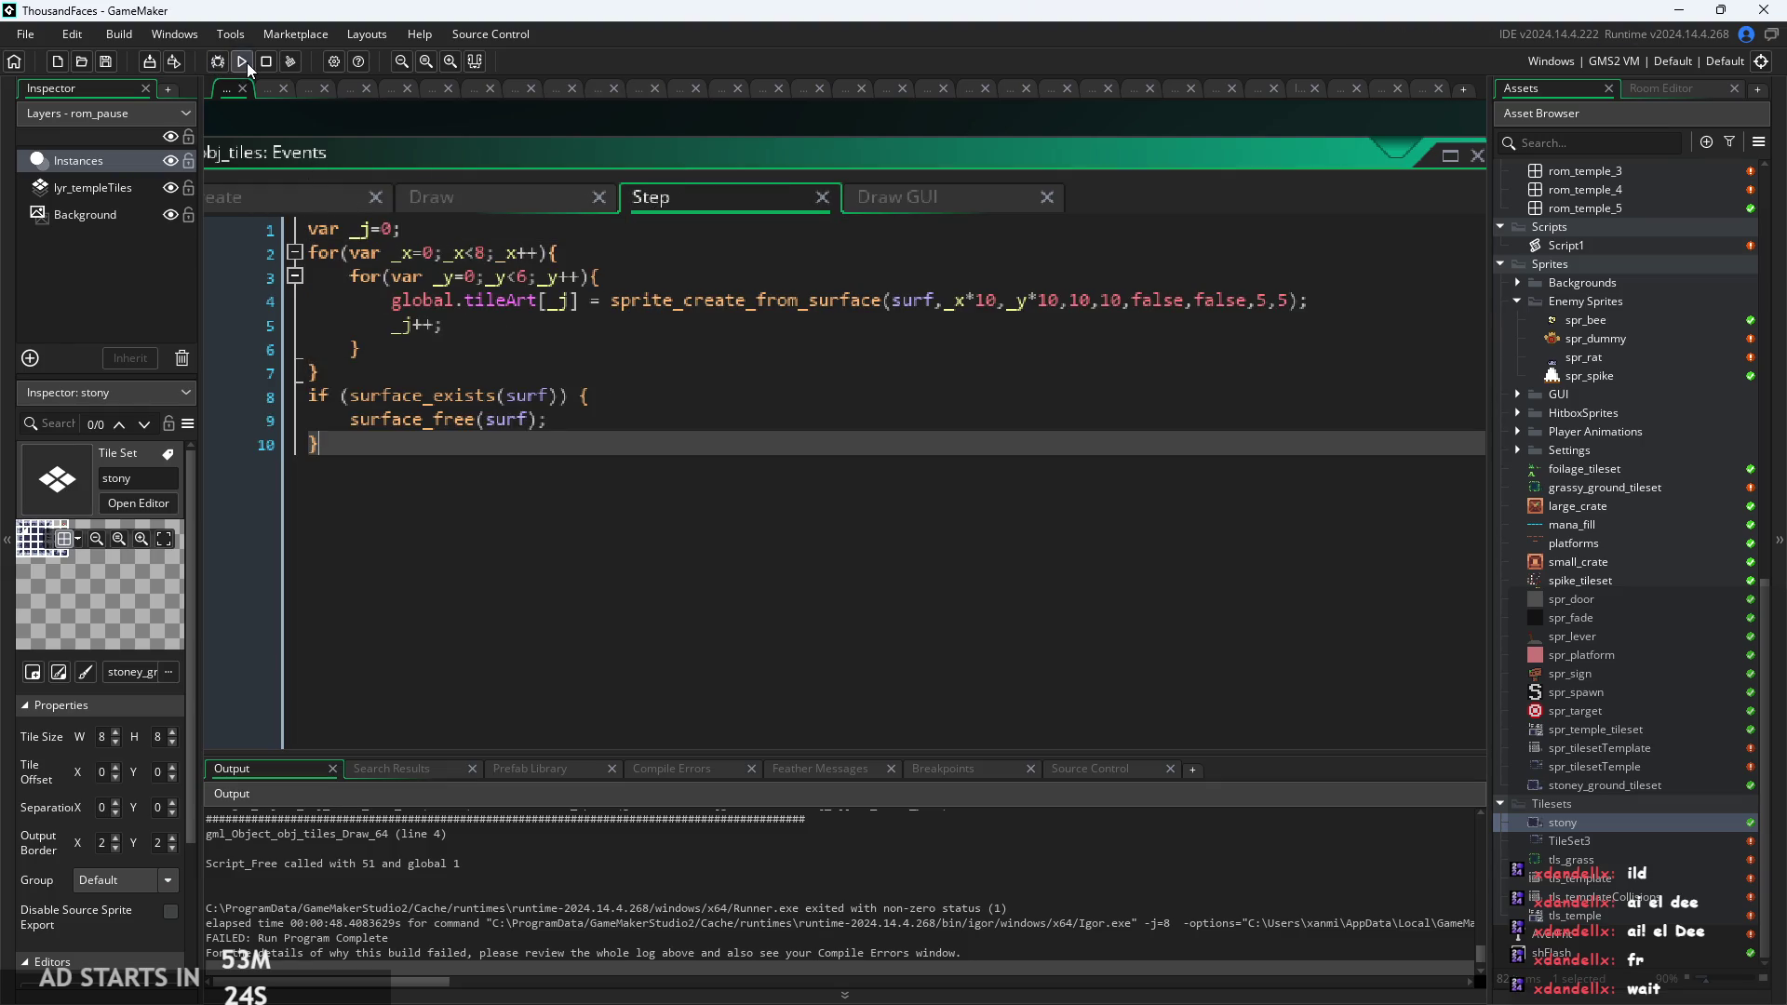
click(244, 64)
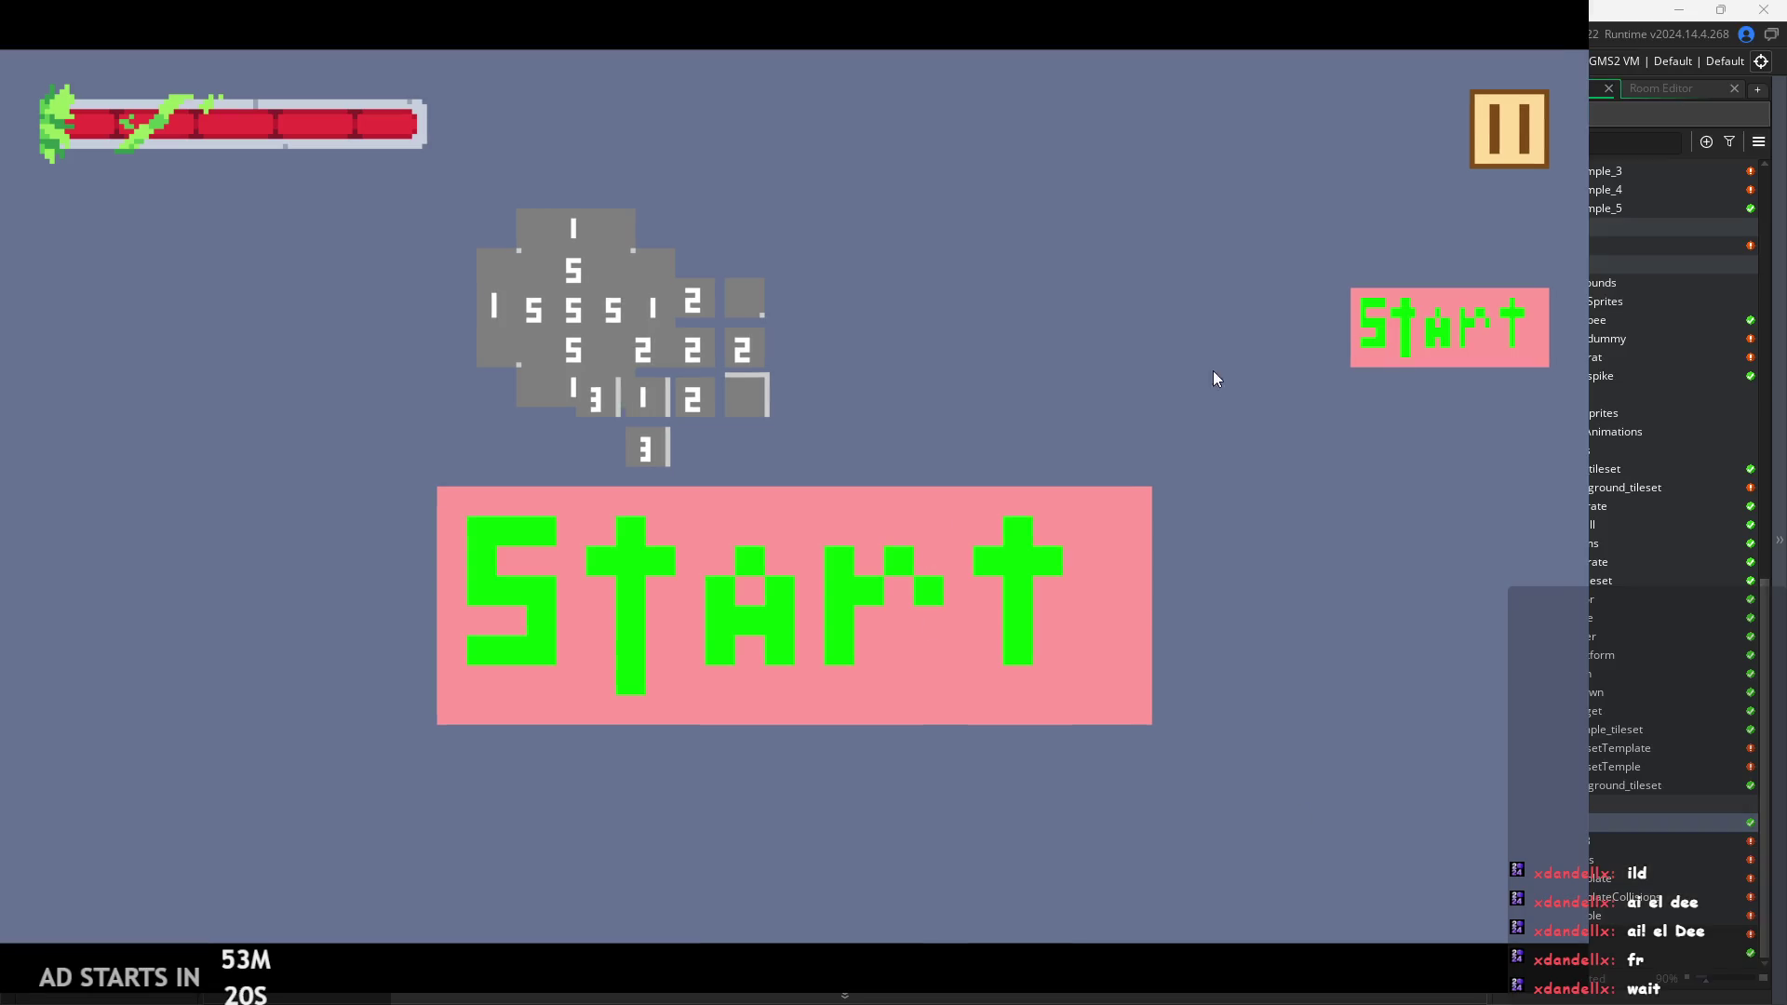
Start the game and run the player across the blocks, jumping left and right.
click(1363, 335)
key(Right)
key(space)
key(space)
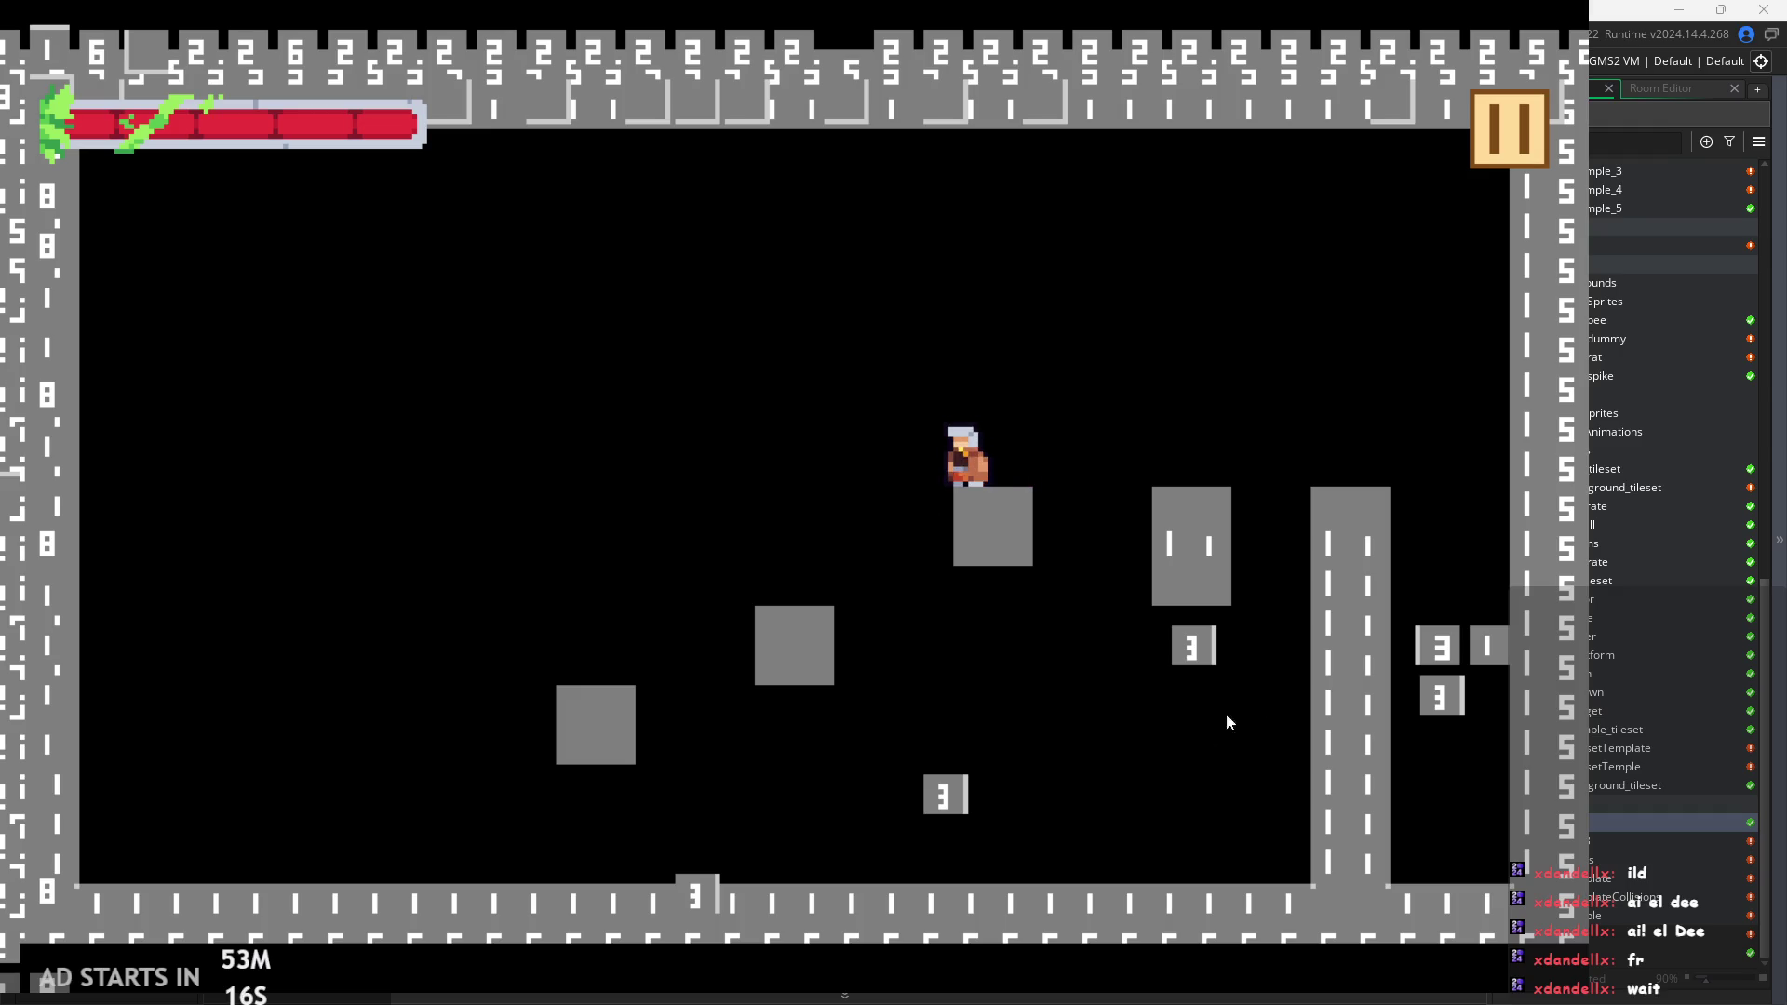
key(space)
key(Right)
key(Left)
key(space)
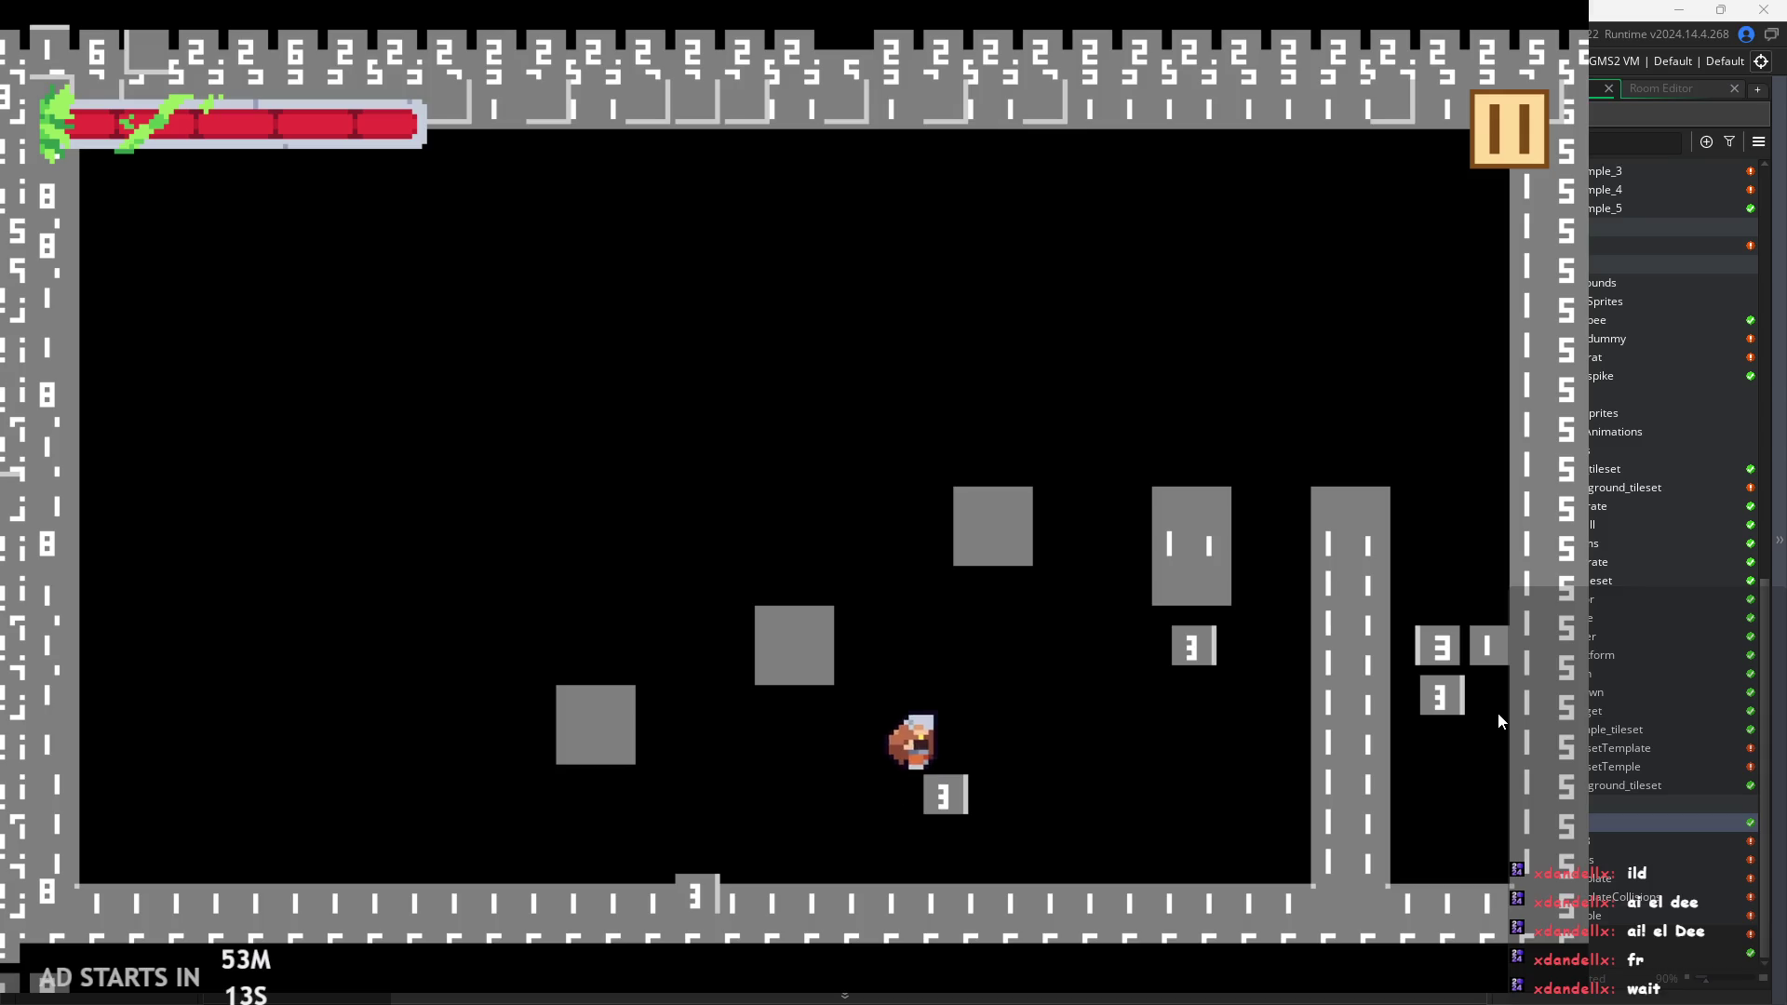
key(space)
key(Left)
Keep double-jumping around the blocks, then pause to trigger the code error and abort.
key(Left)
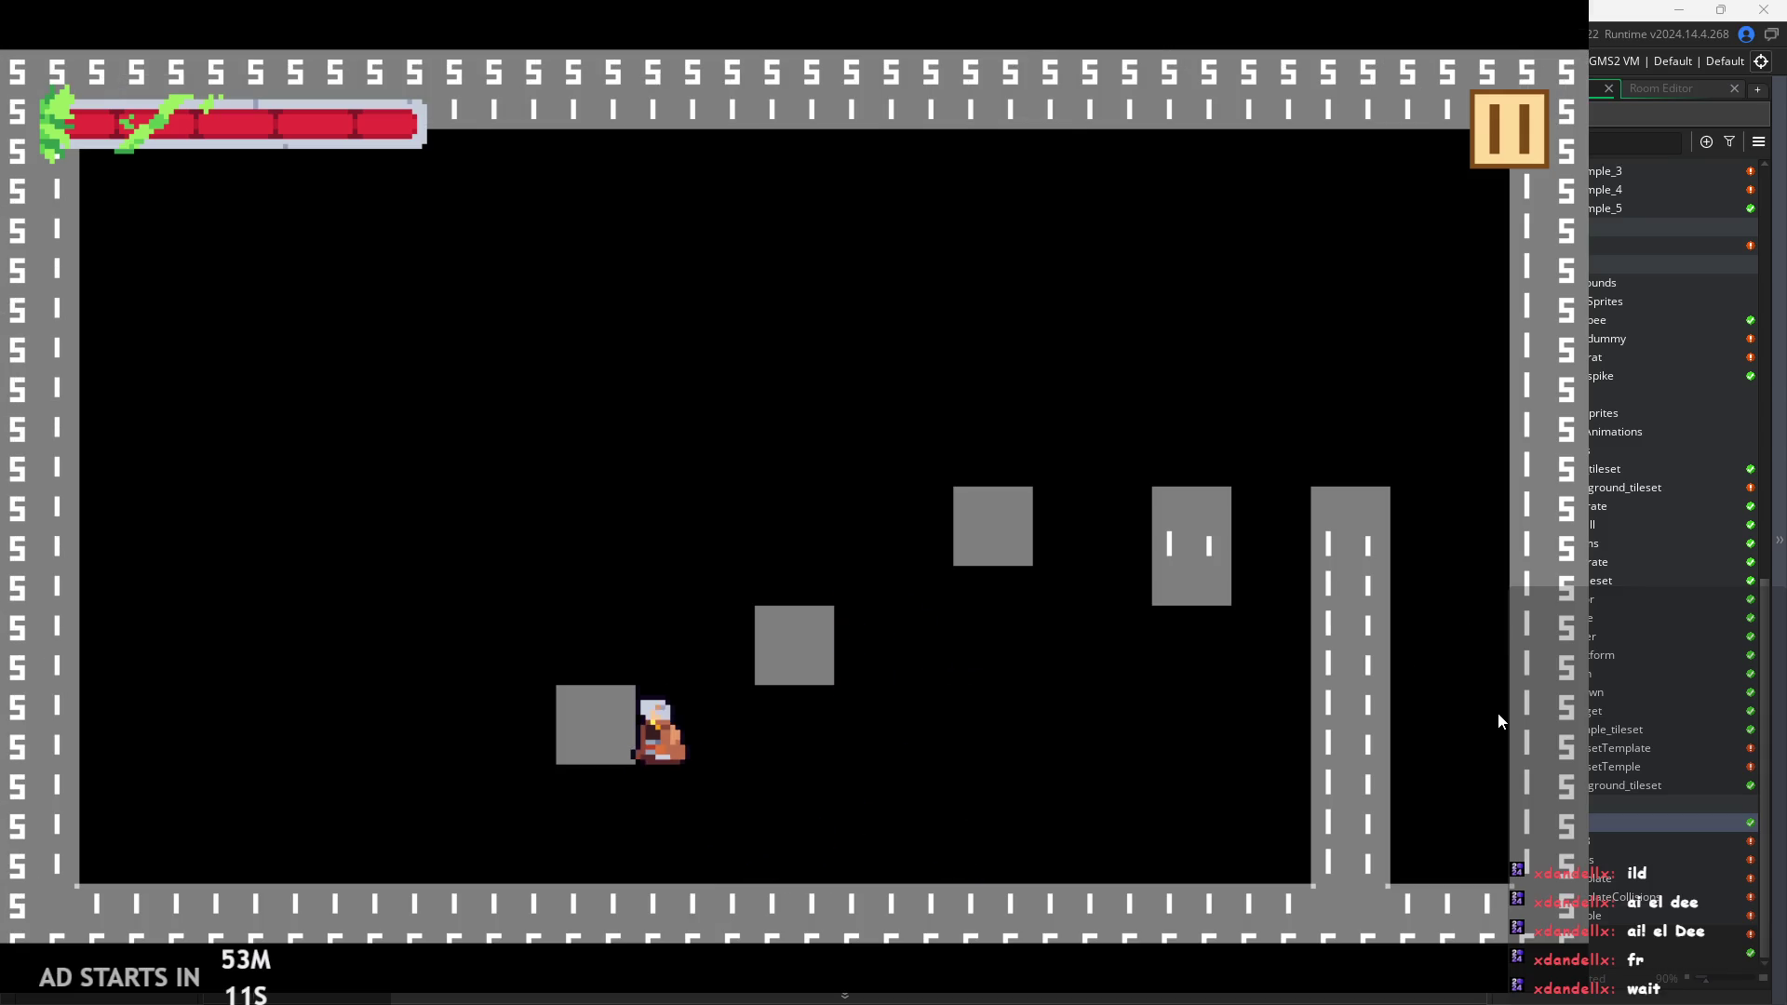
key(Right)
key(space)
key(Left)
key(space)
key(Right)
key(space)
key(Left)
key(space)
key(Right)
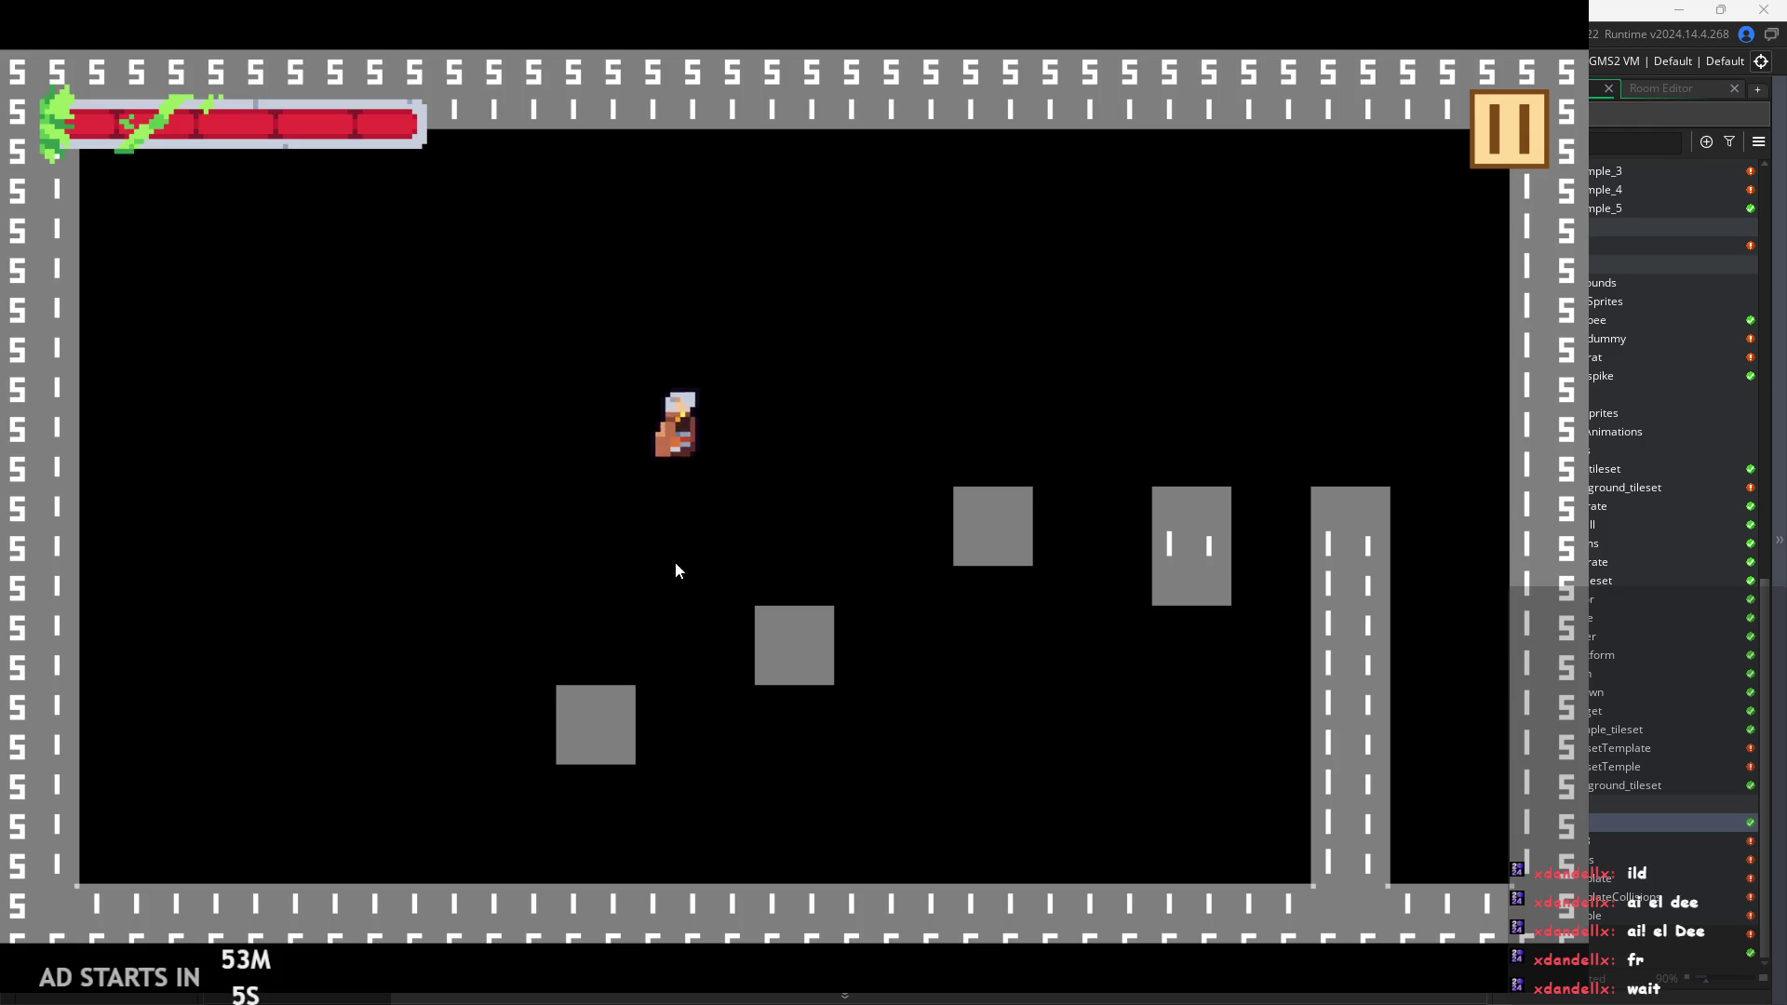
click(1509, 128)
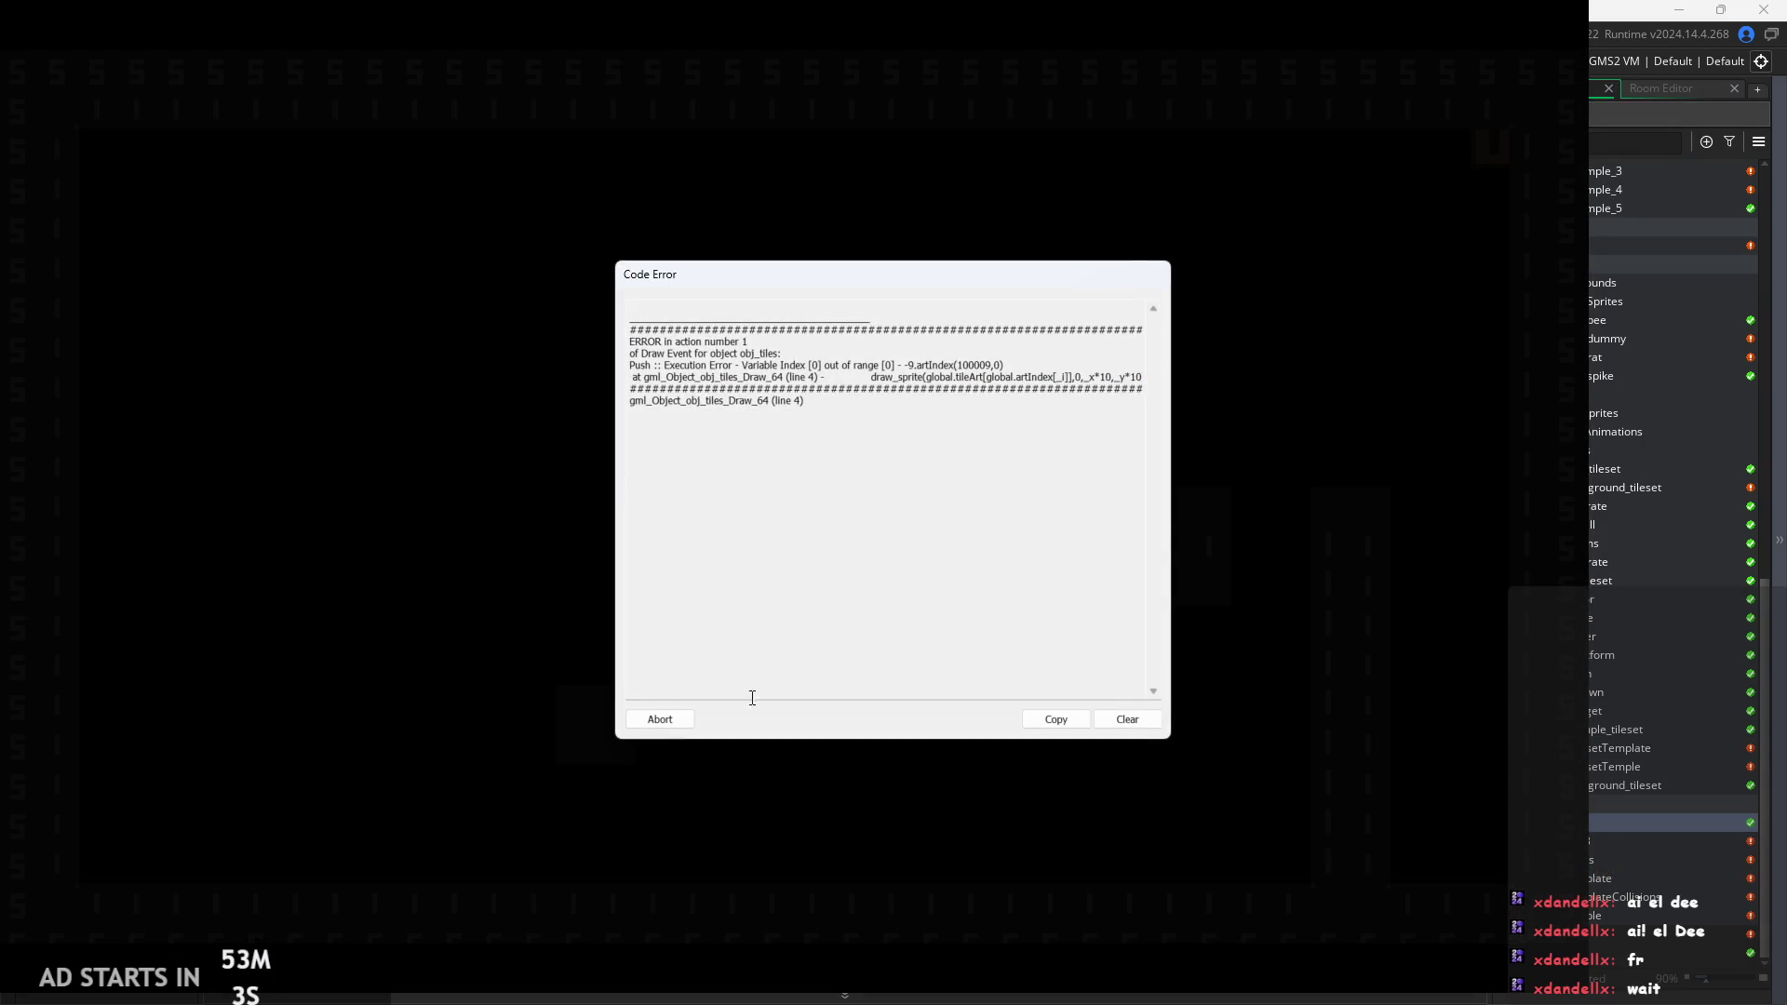
click(657, 724)
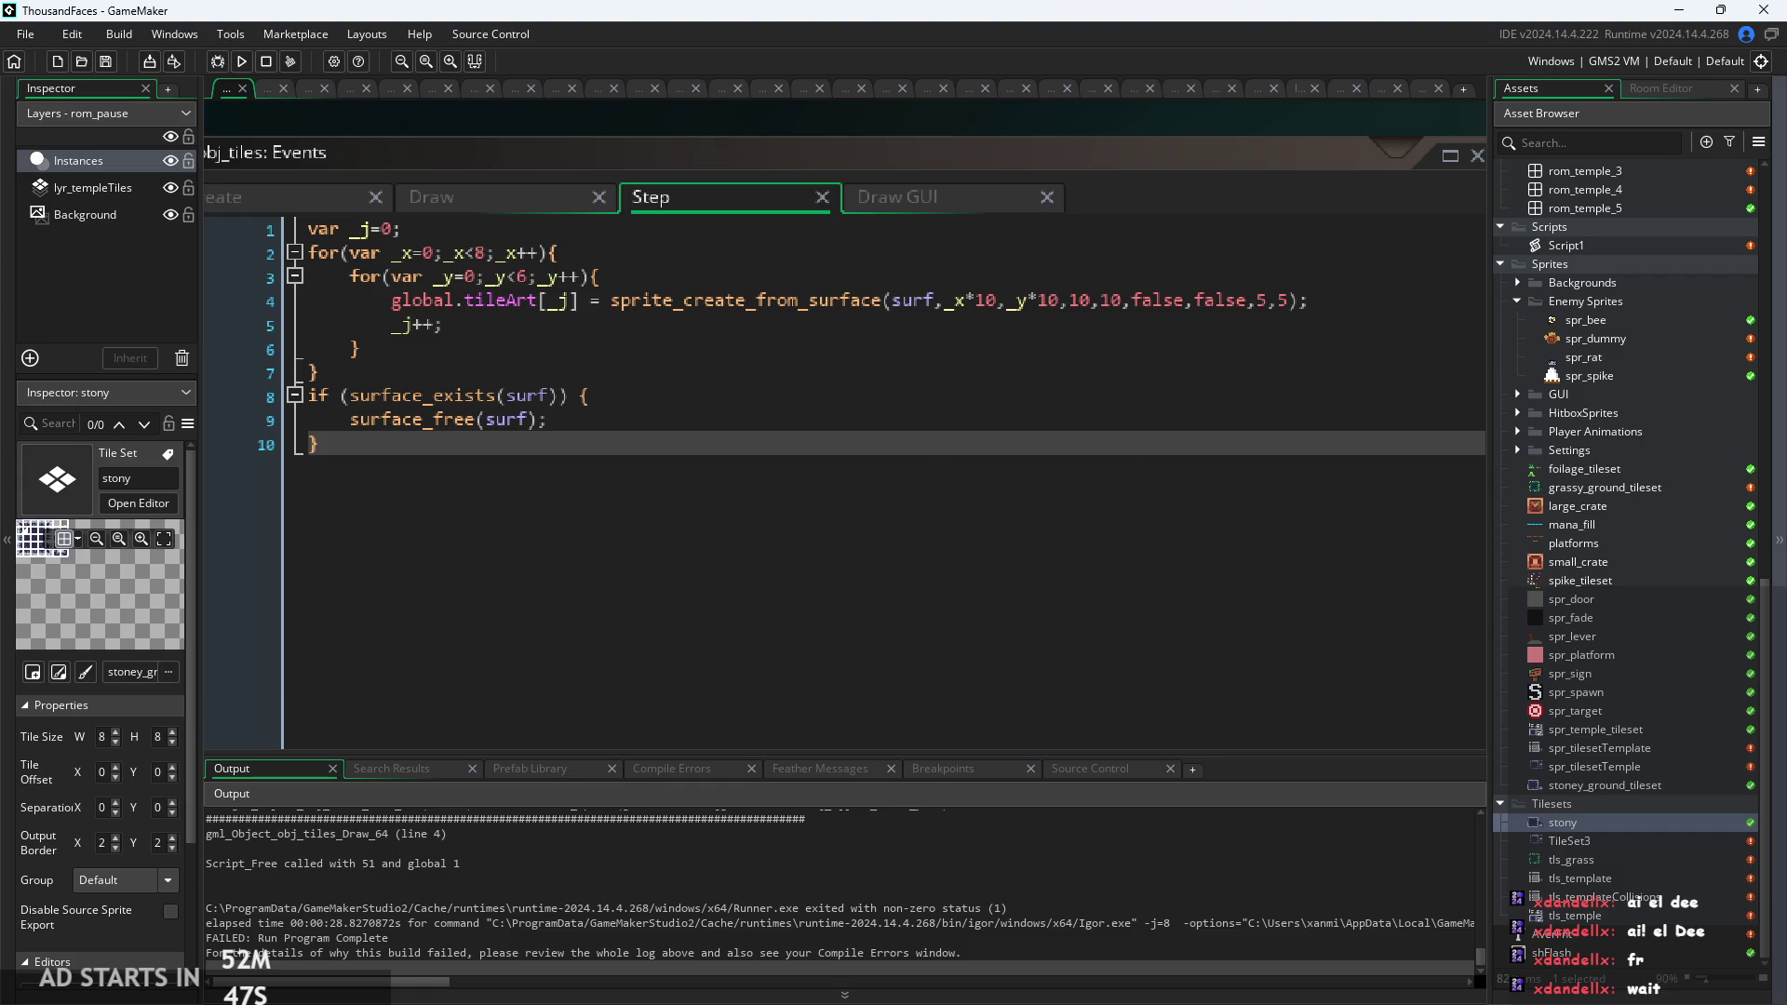
Return to the obj_tiles Step event editor, which now ends with the surface_exists check freeing surf.
click(586, 421)
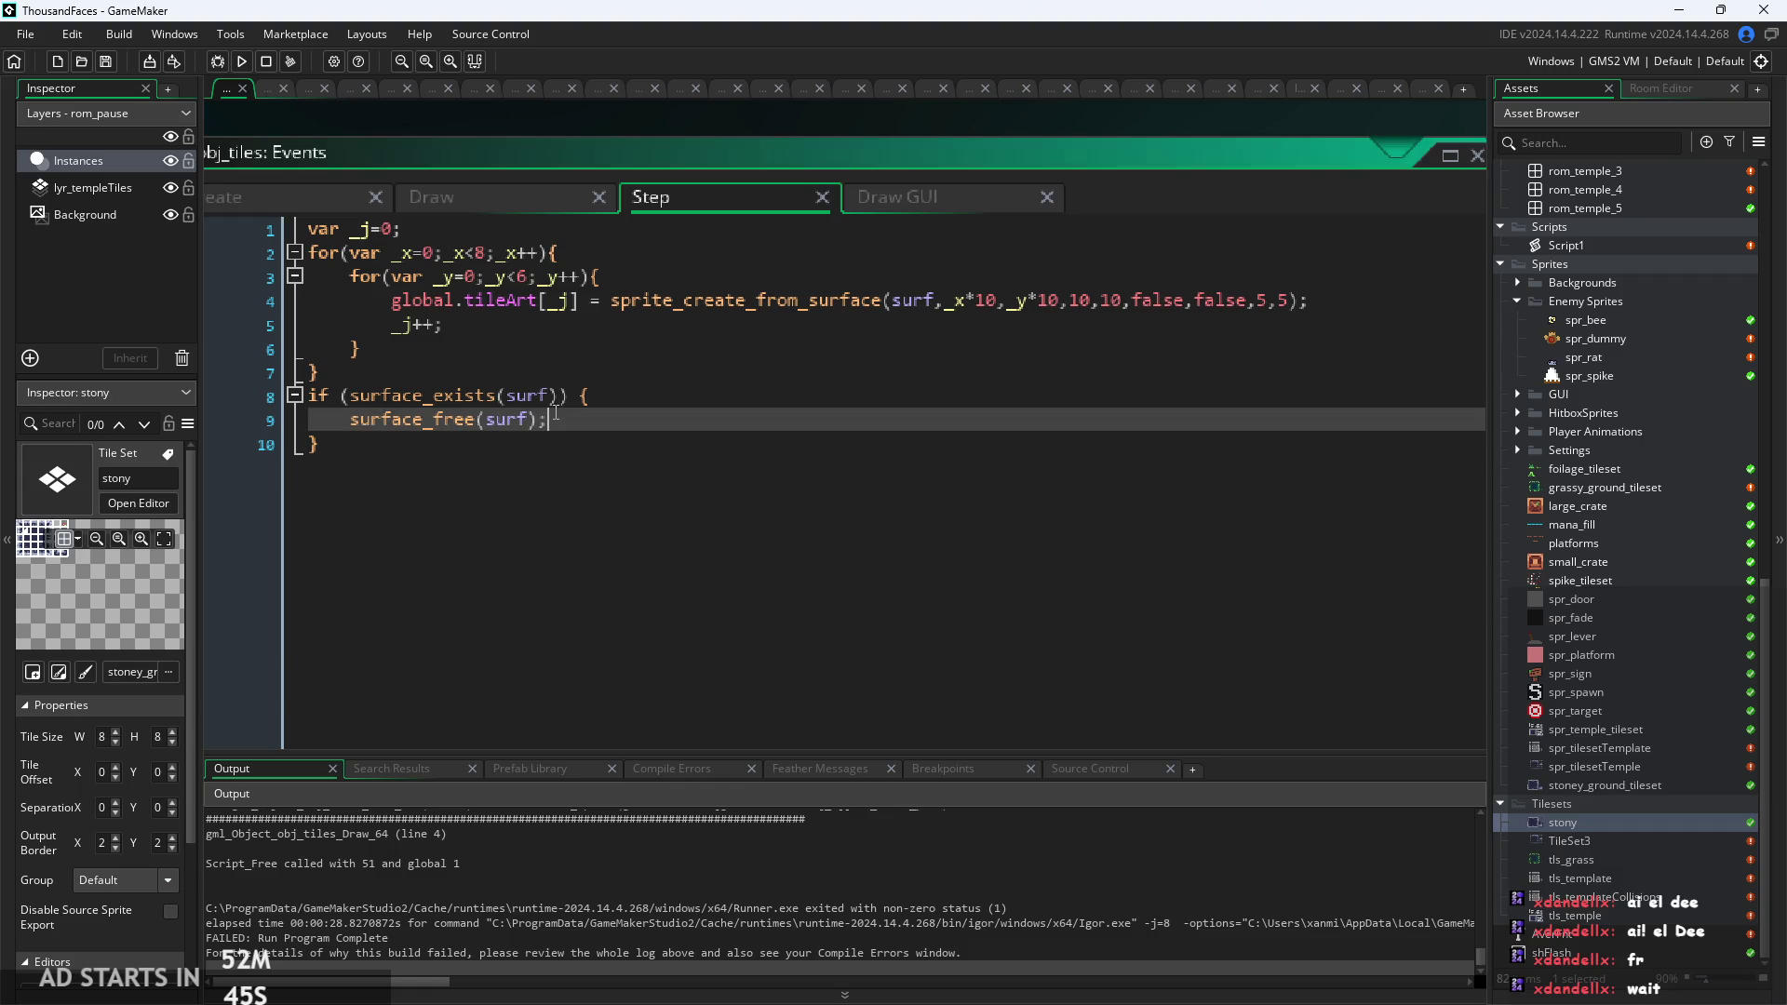
scroll(586, 421, up, 2)
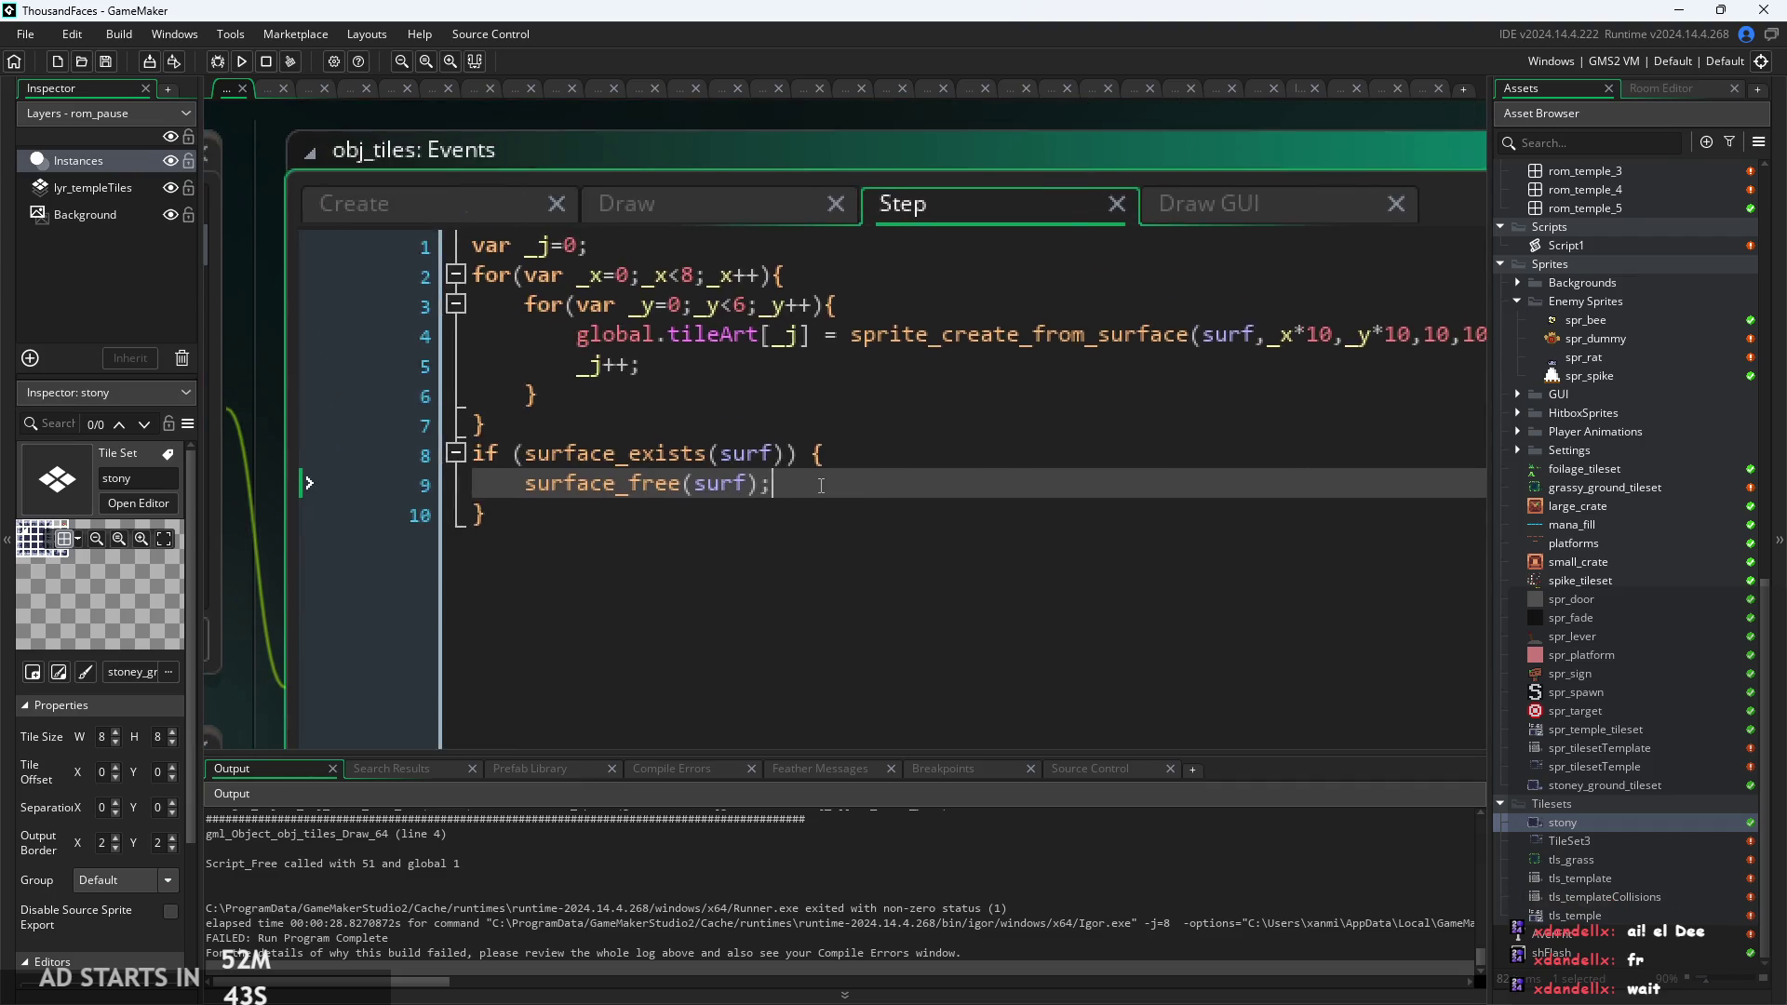
click(920, 470)
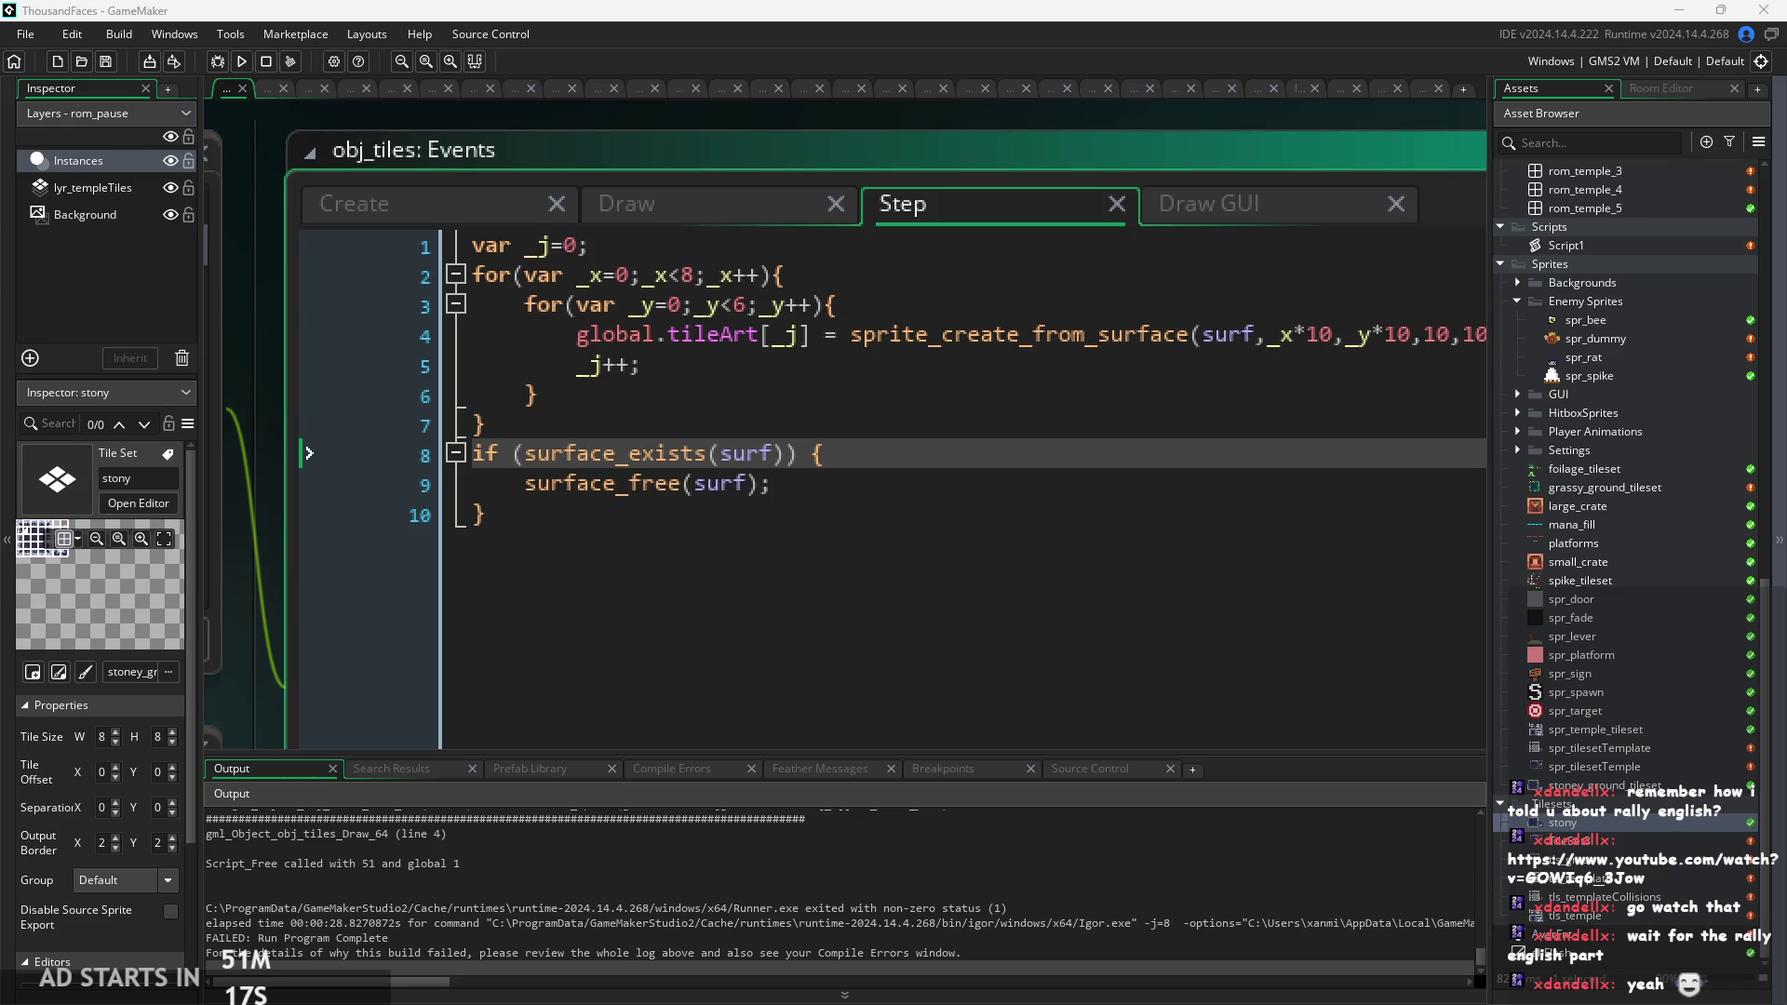
click(1374, 621)
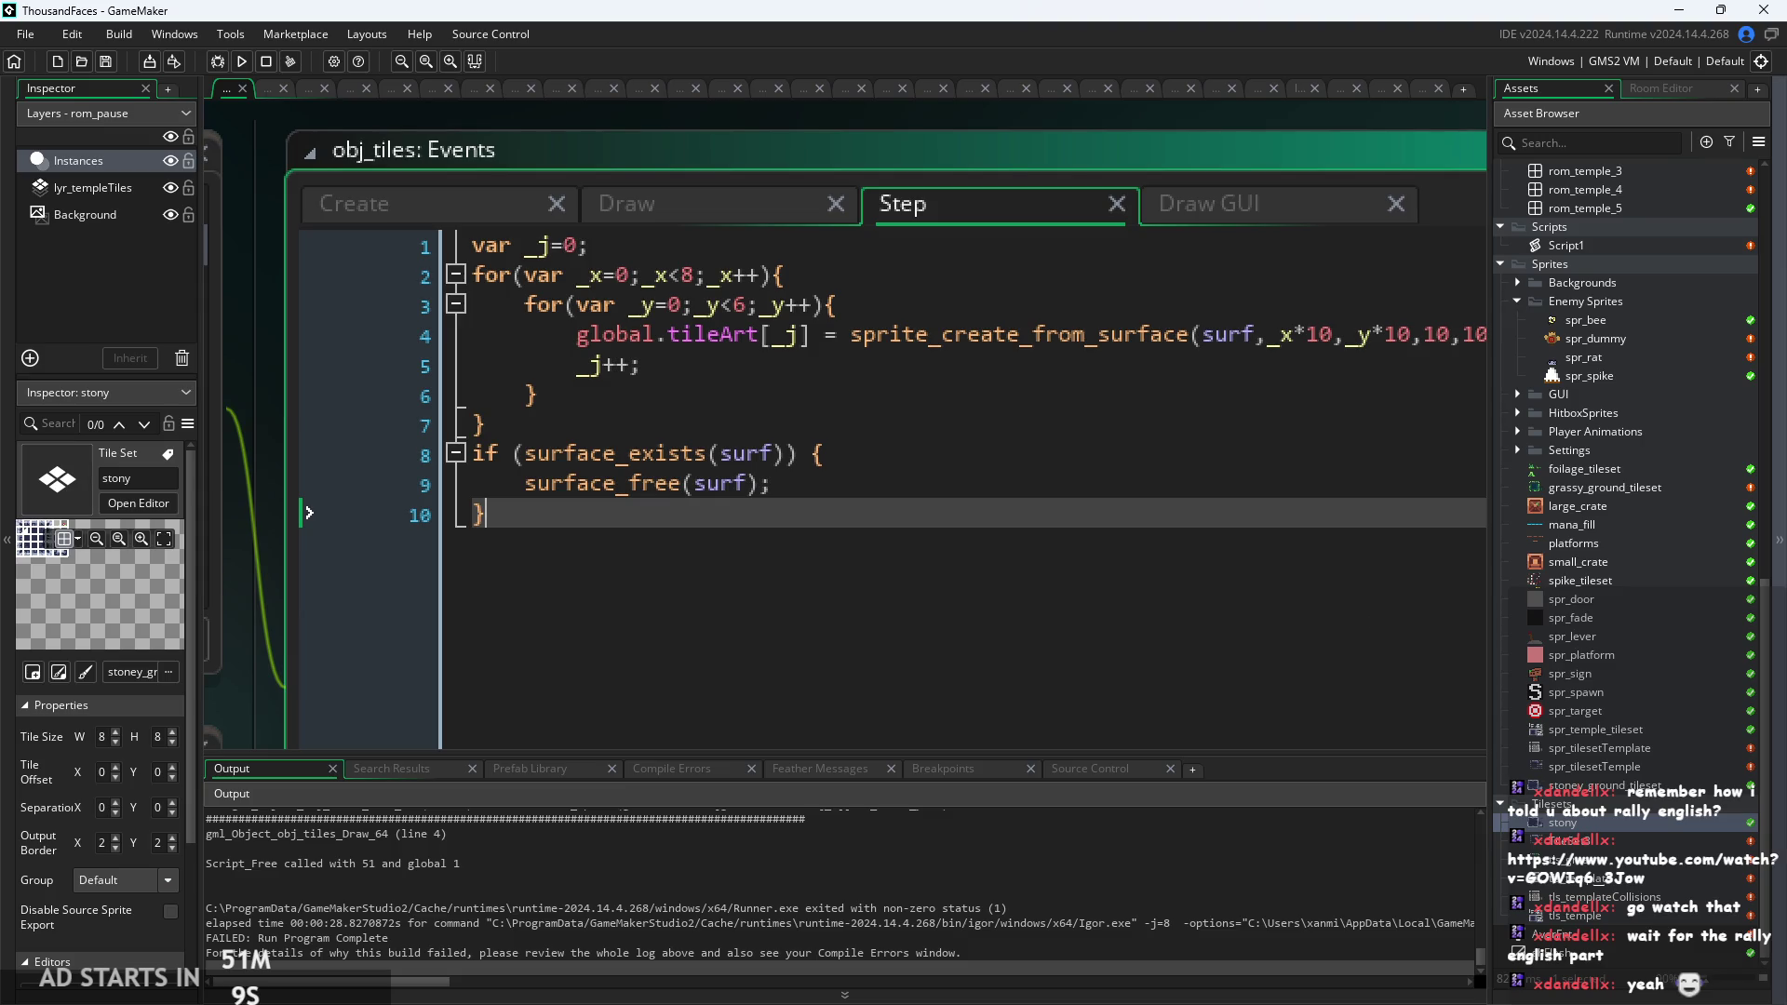
Delete the space before the opening brace of the surface_exists check on line 8.
click(1223, 490)
click(1219, 425)
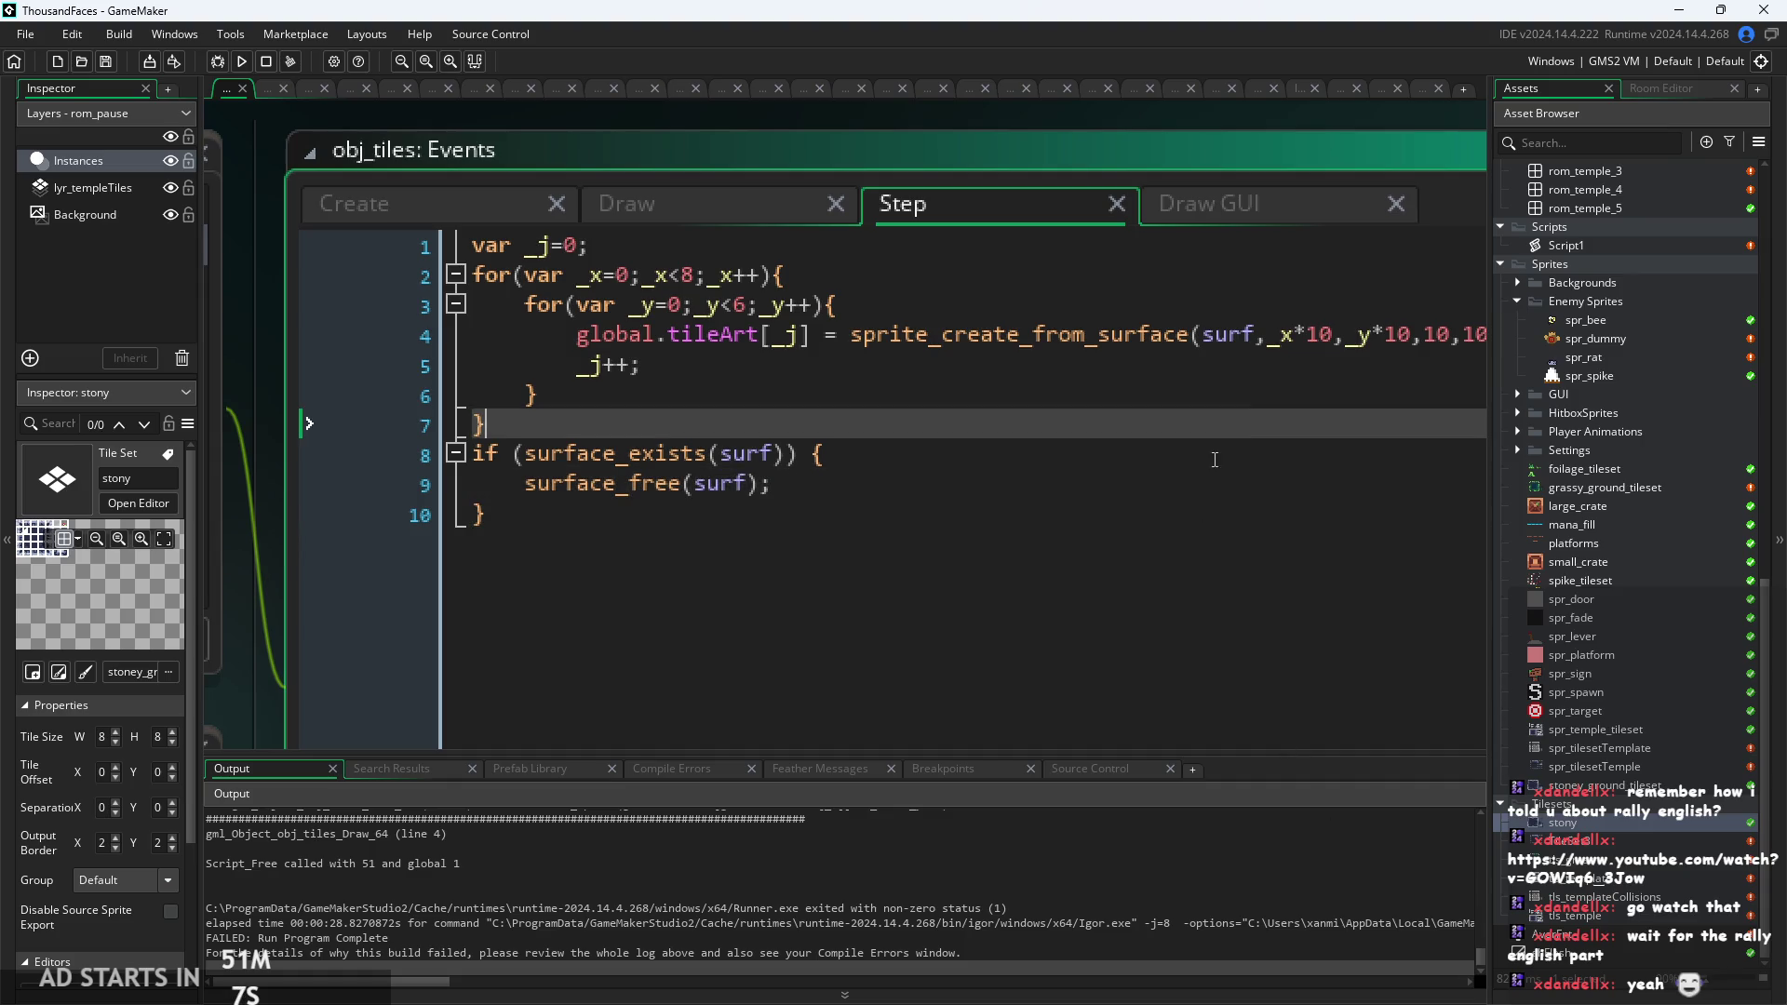
click(1216, 452)
click(825, 455)
key(BackSpace)
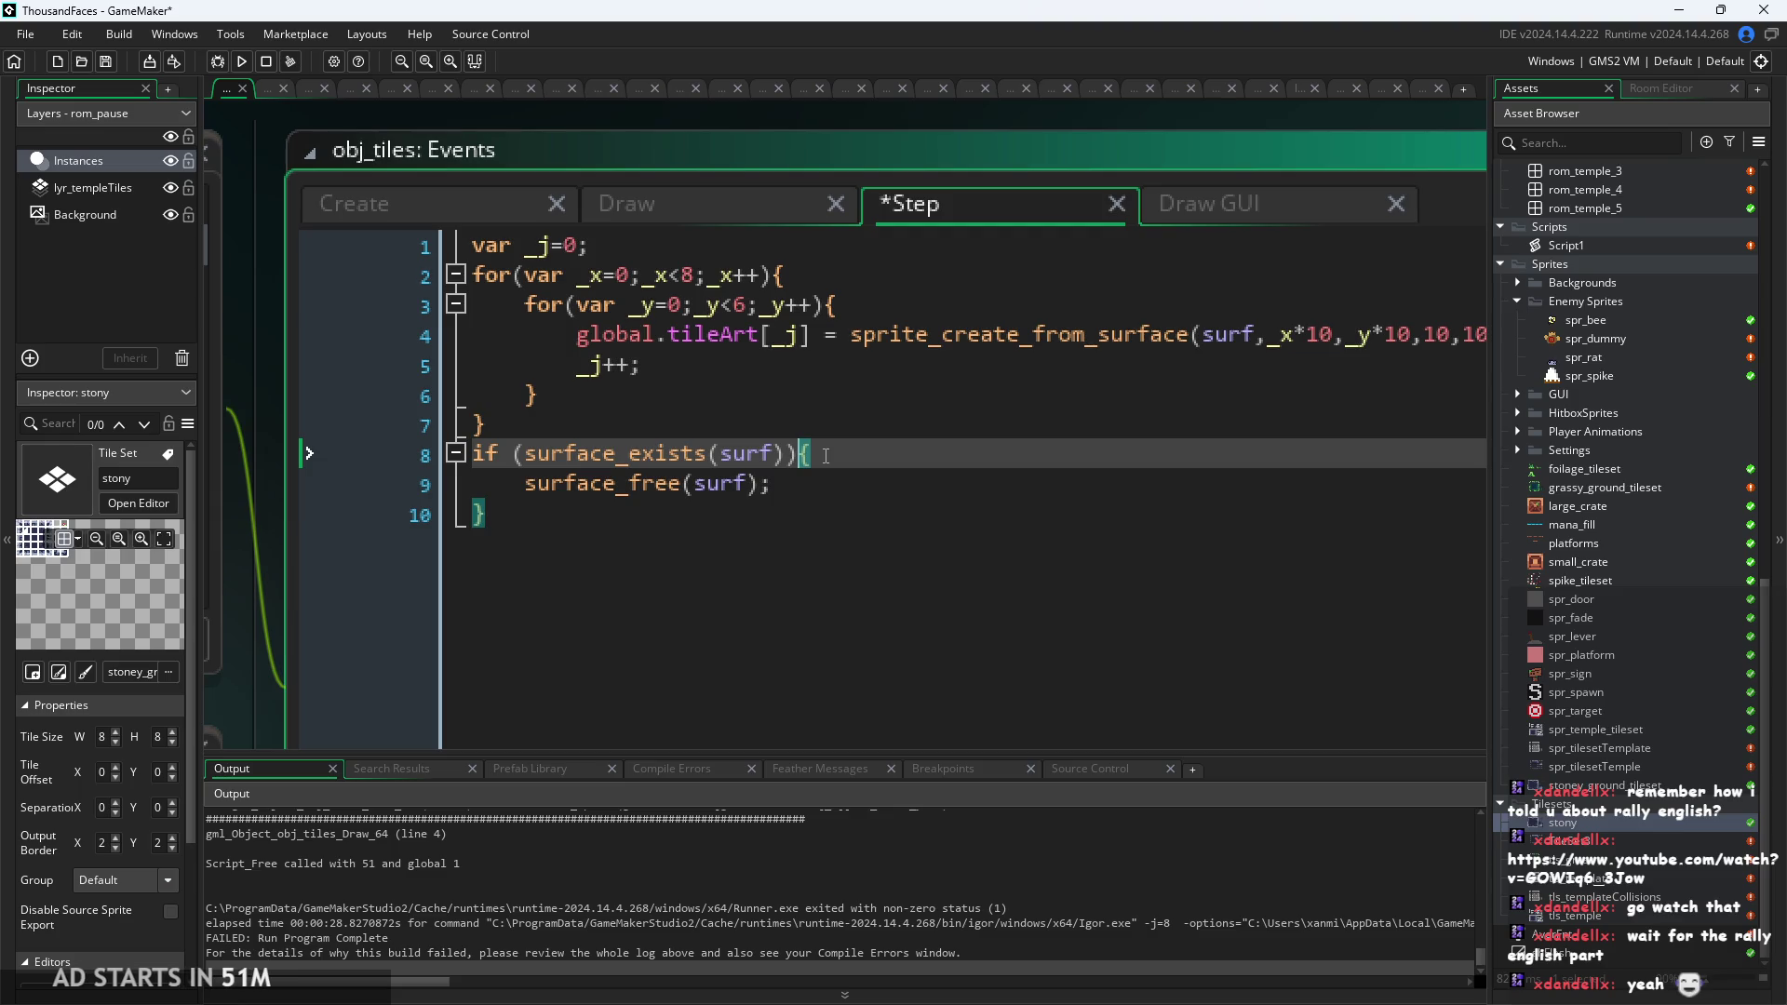
Inspect the surface_free call on line 9 by selecting parts of it.
key(Down)
scroll(882, 534, up, 1)
key(Down)
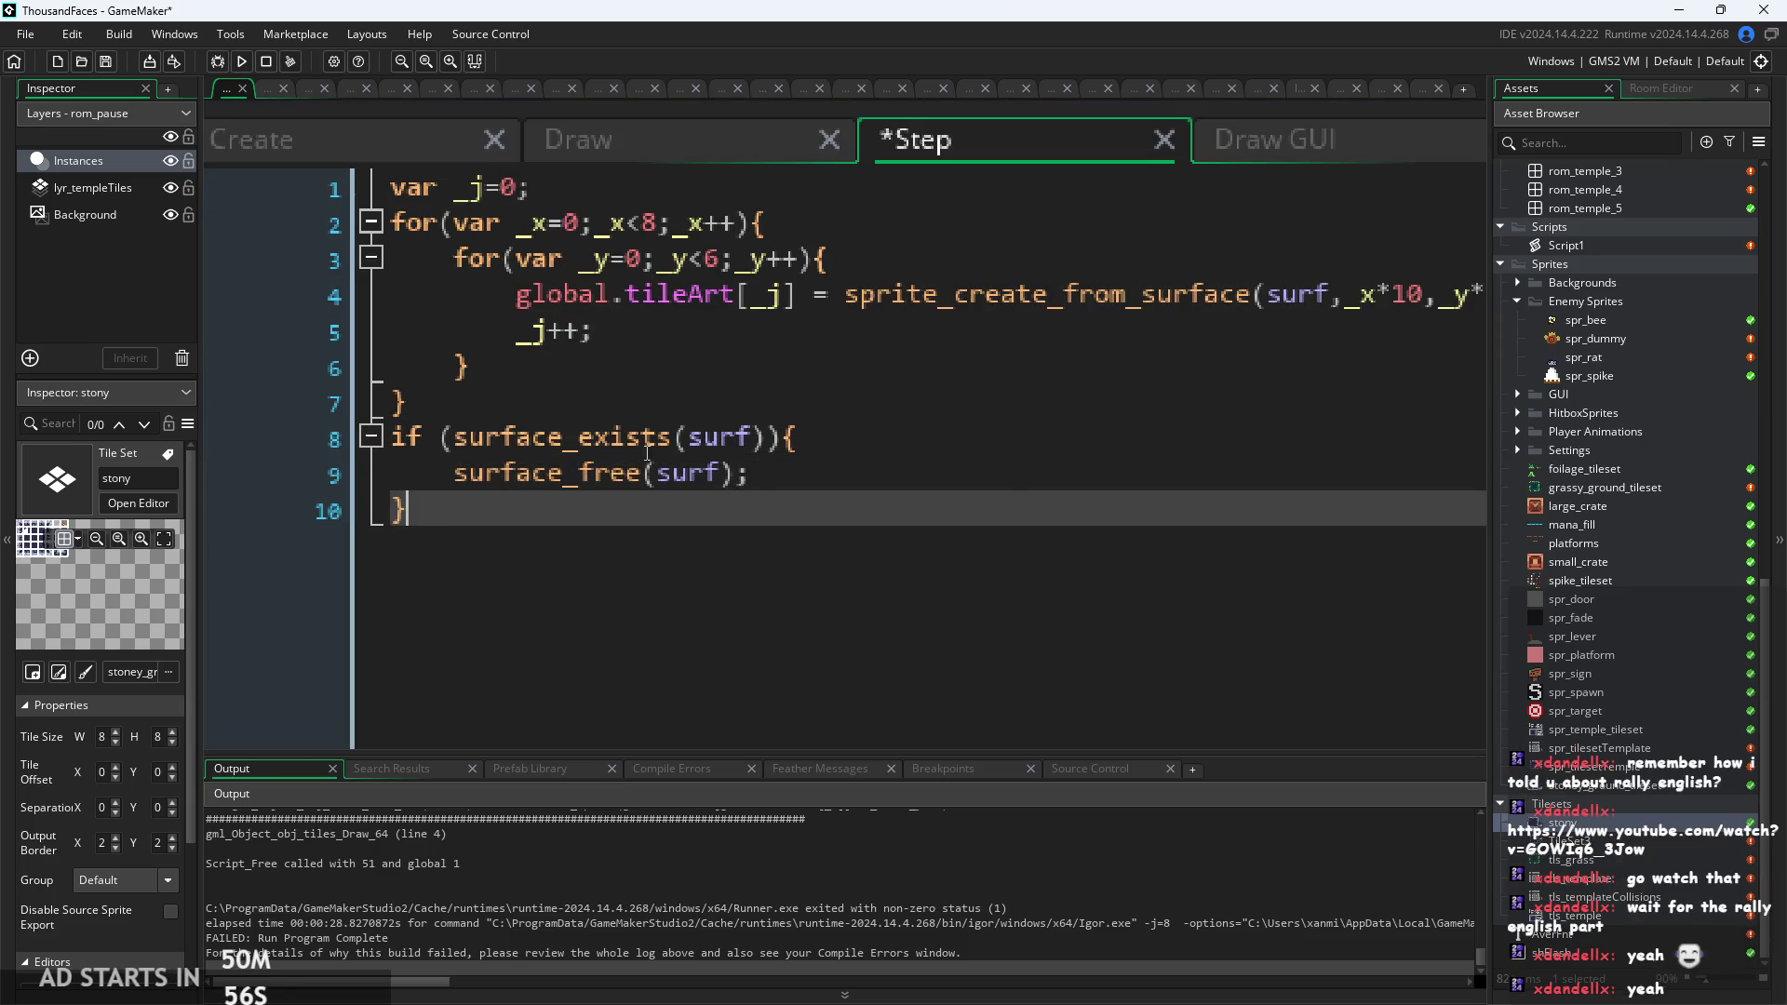
scroll(820, 485, up, 1)
mouse_move(800, 482)
mouse_down()
mouse_move(365, 493)
mouse_move(945, 477)
mouse_move(406, 475)
mouse_up()
click(412, 480)
key(Down)
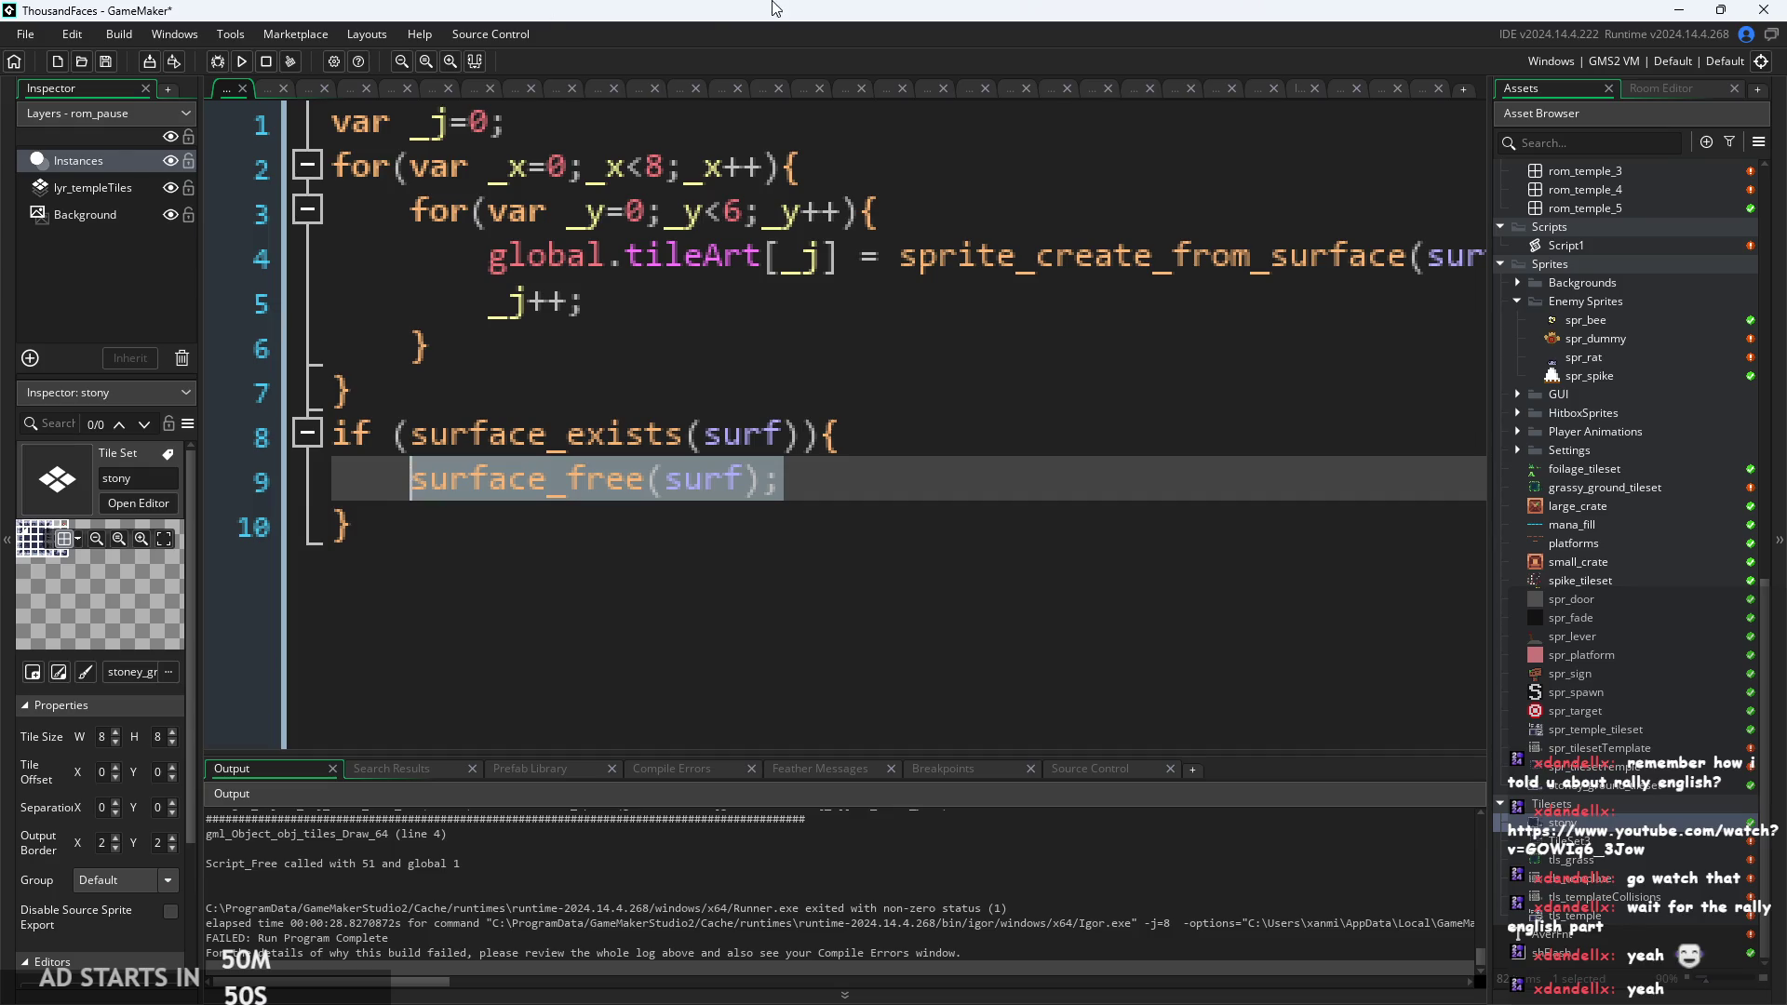
click(944, 479)
click(352, 478)
drag(411, 478, 726, 479)
click(339, 476)
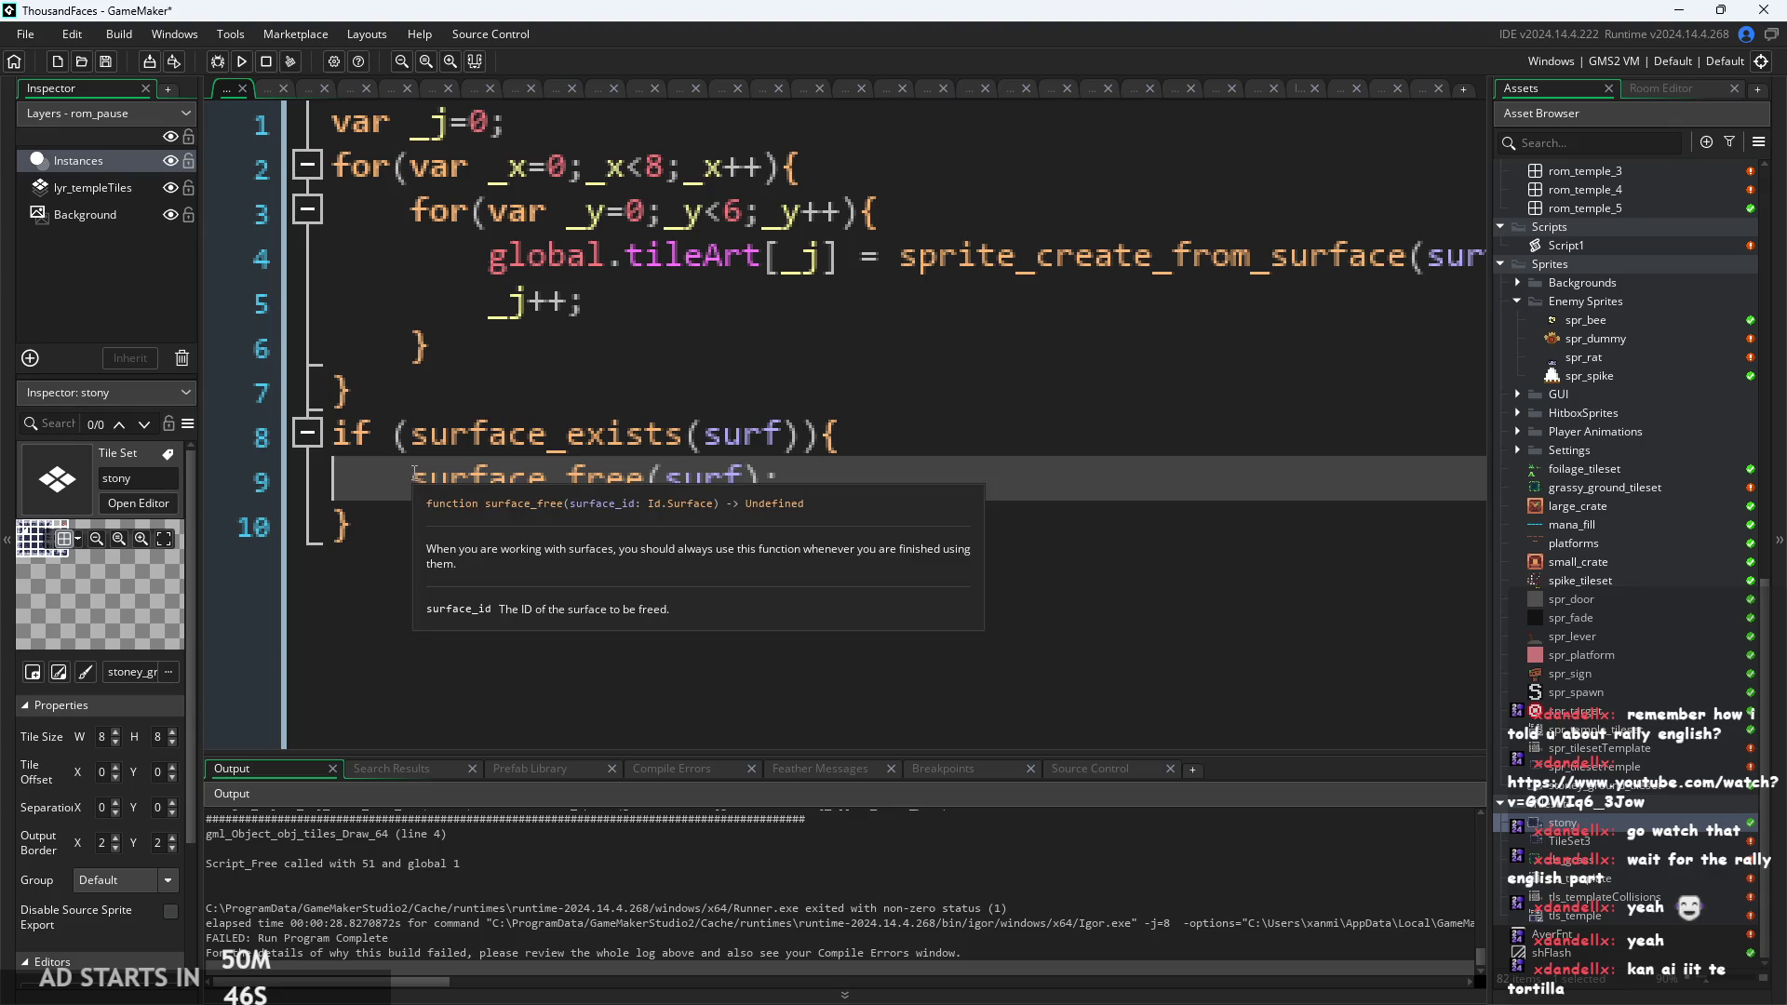
Move the caret down to the last line of the Step code.
click(832, 541)
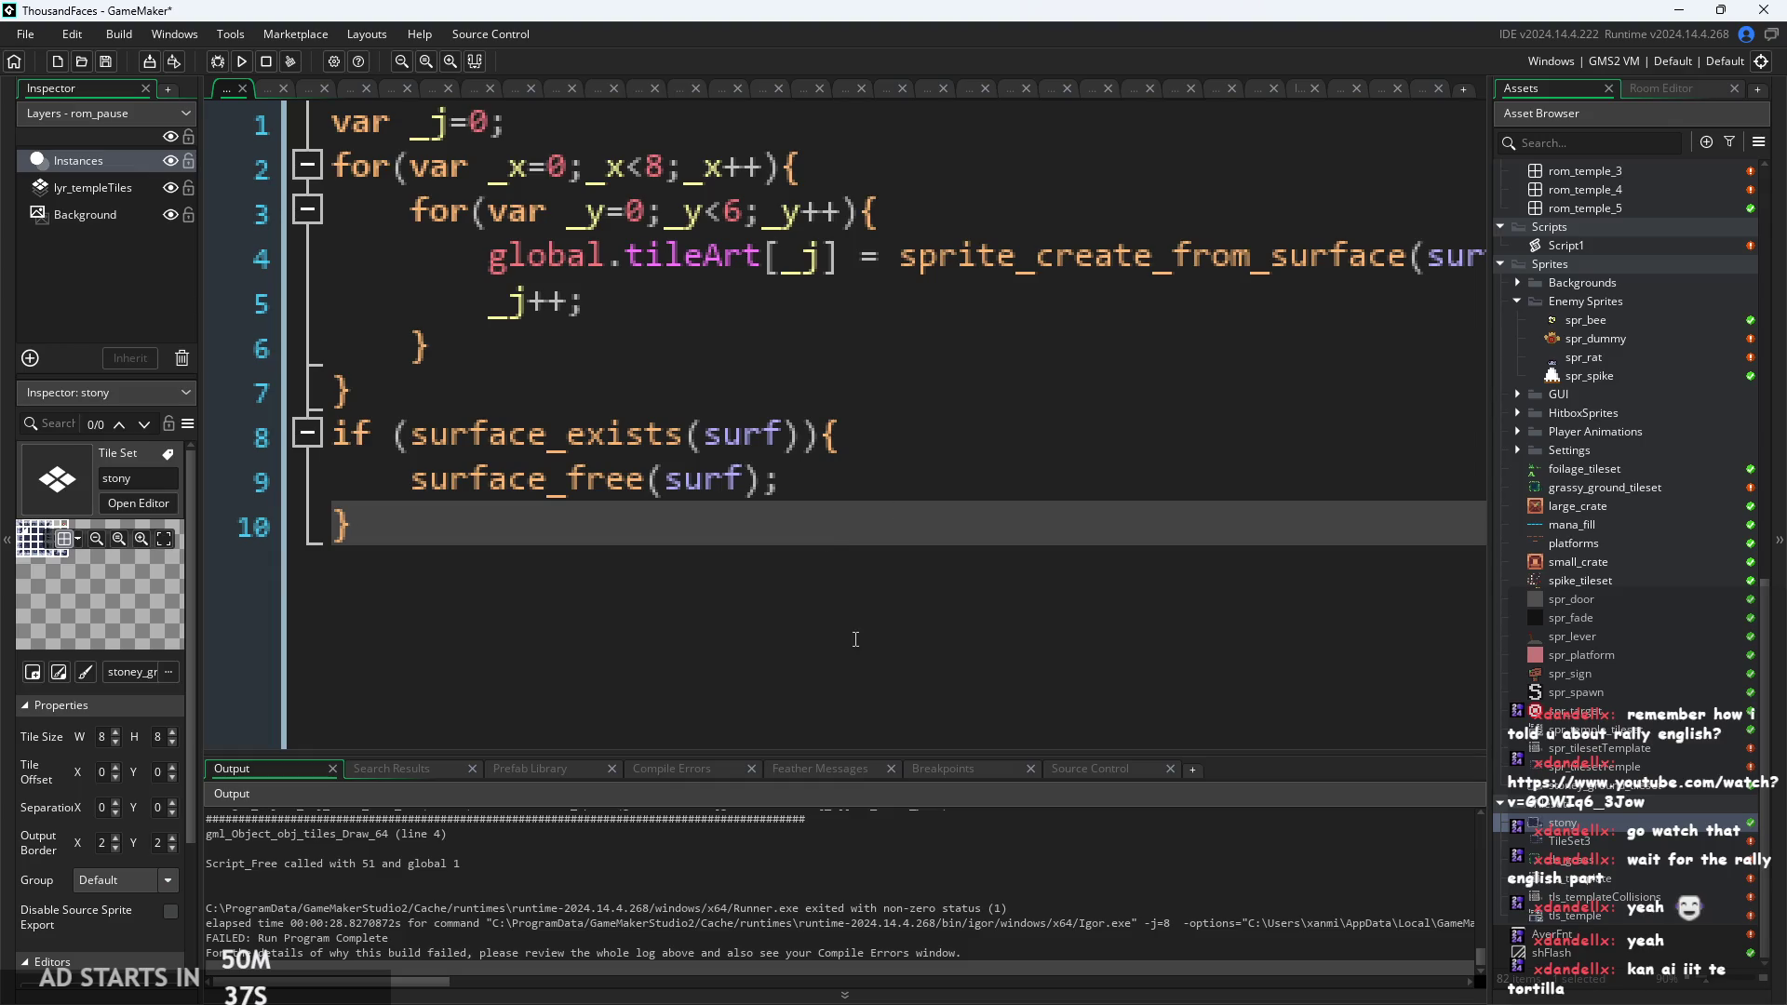
click(843, 491)
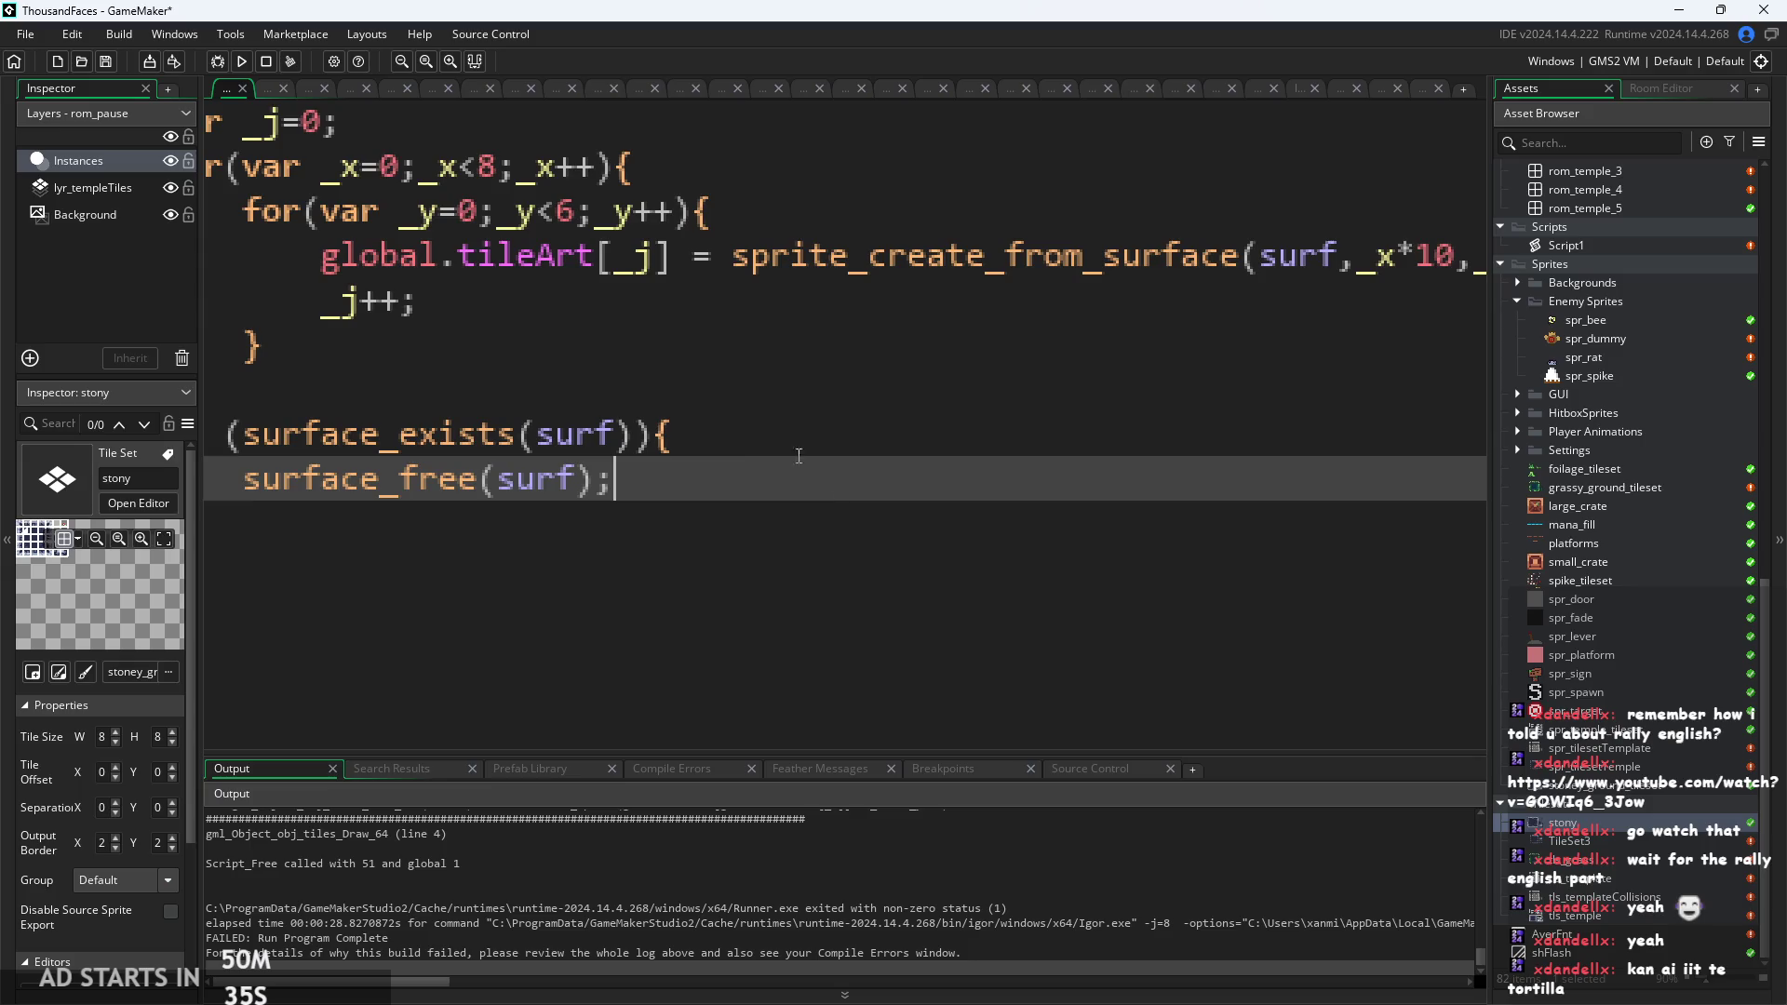
scroll(844, 491, down, 2)
key(Down)
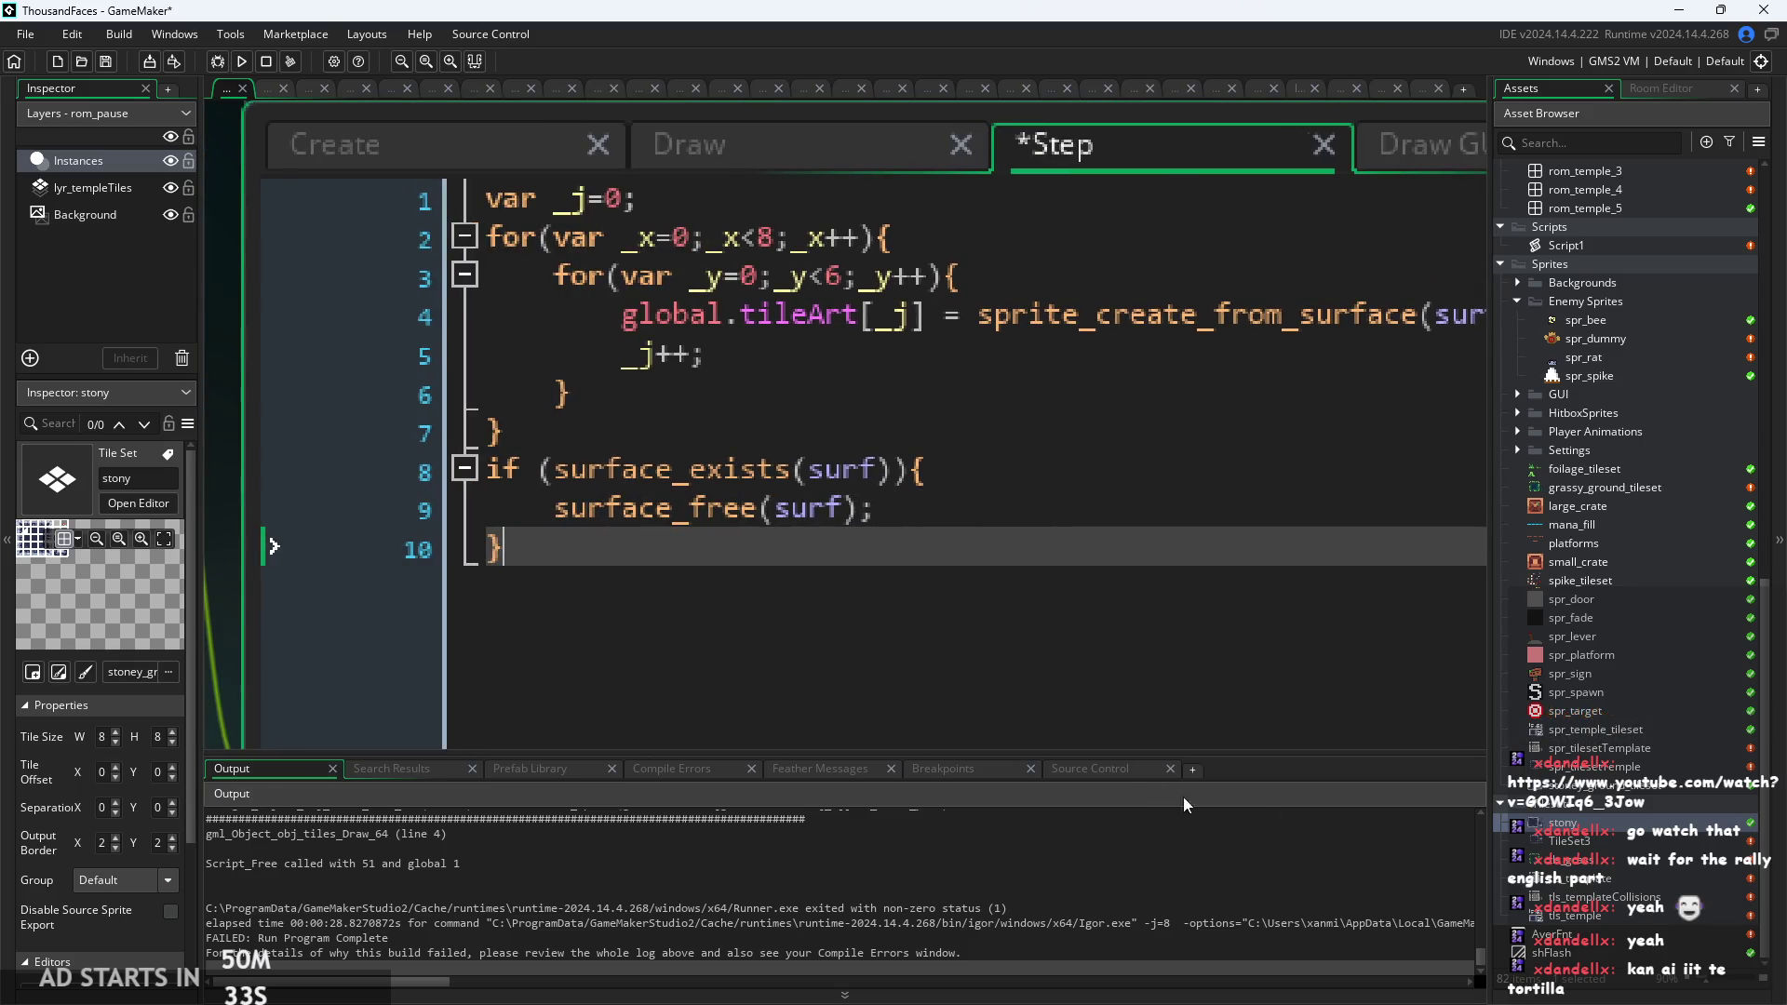
key(Return)
text(//)
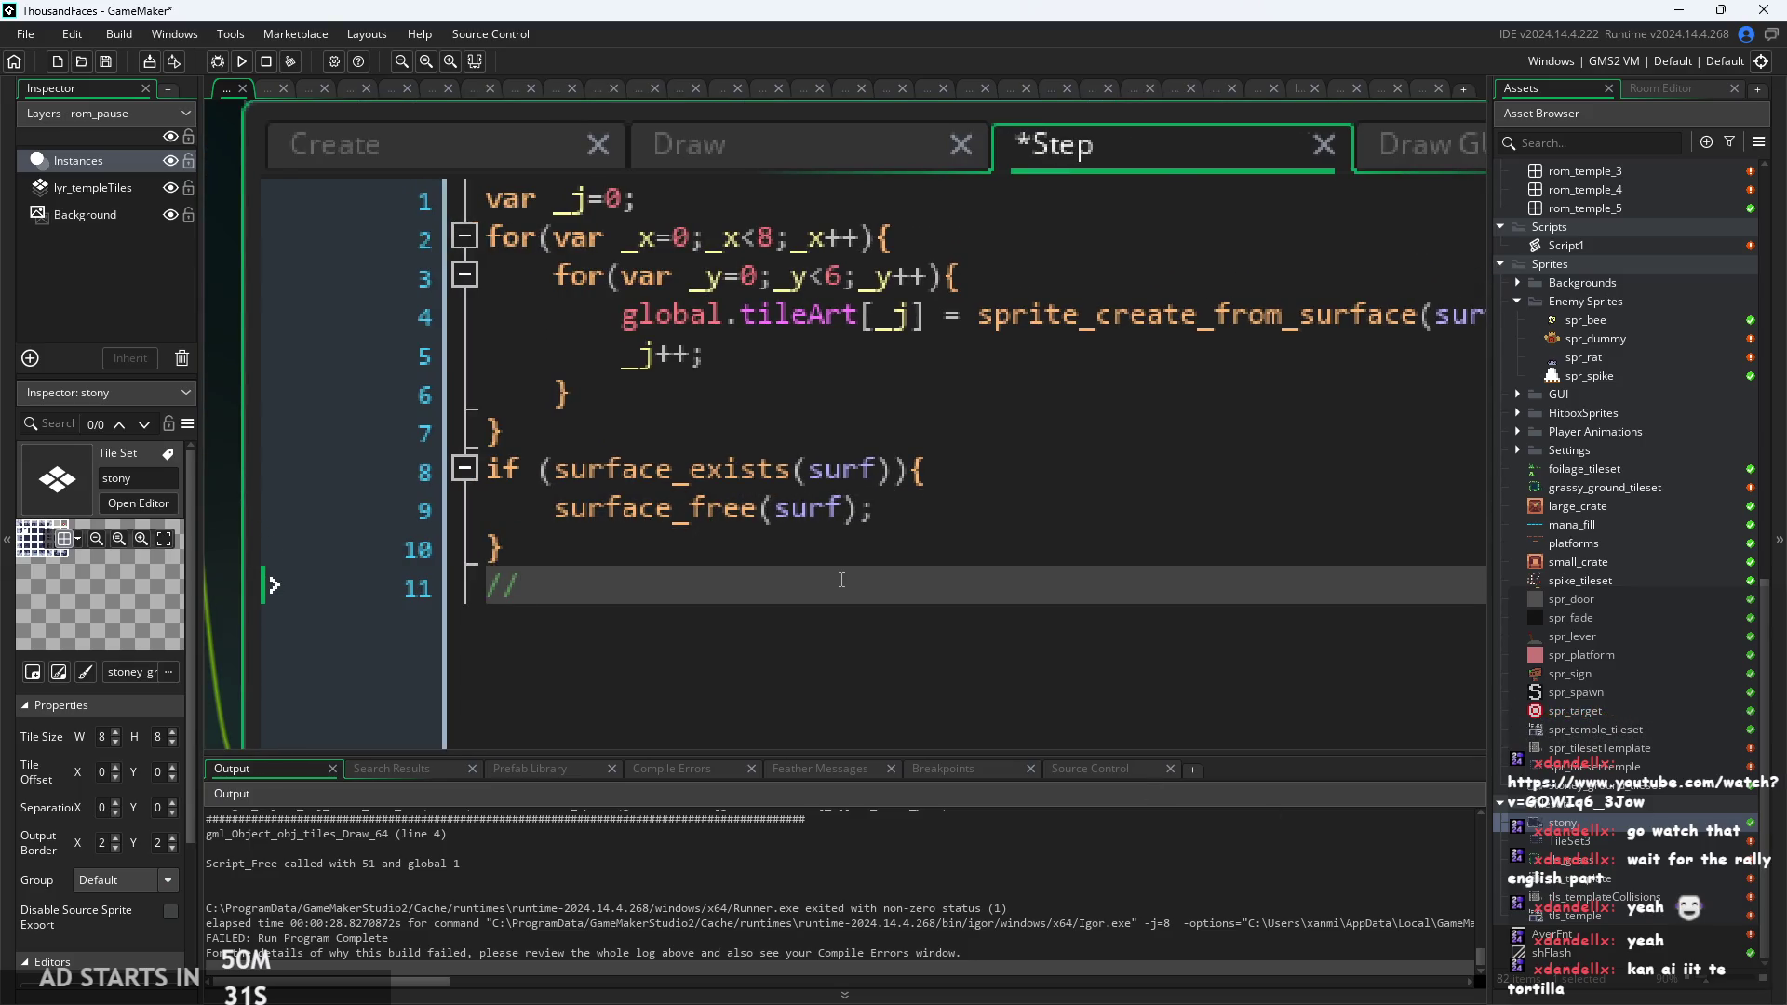
text(cay)
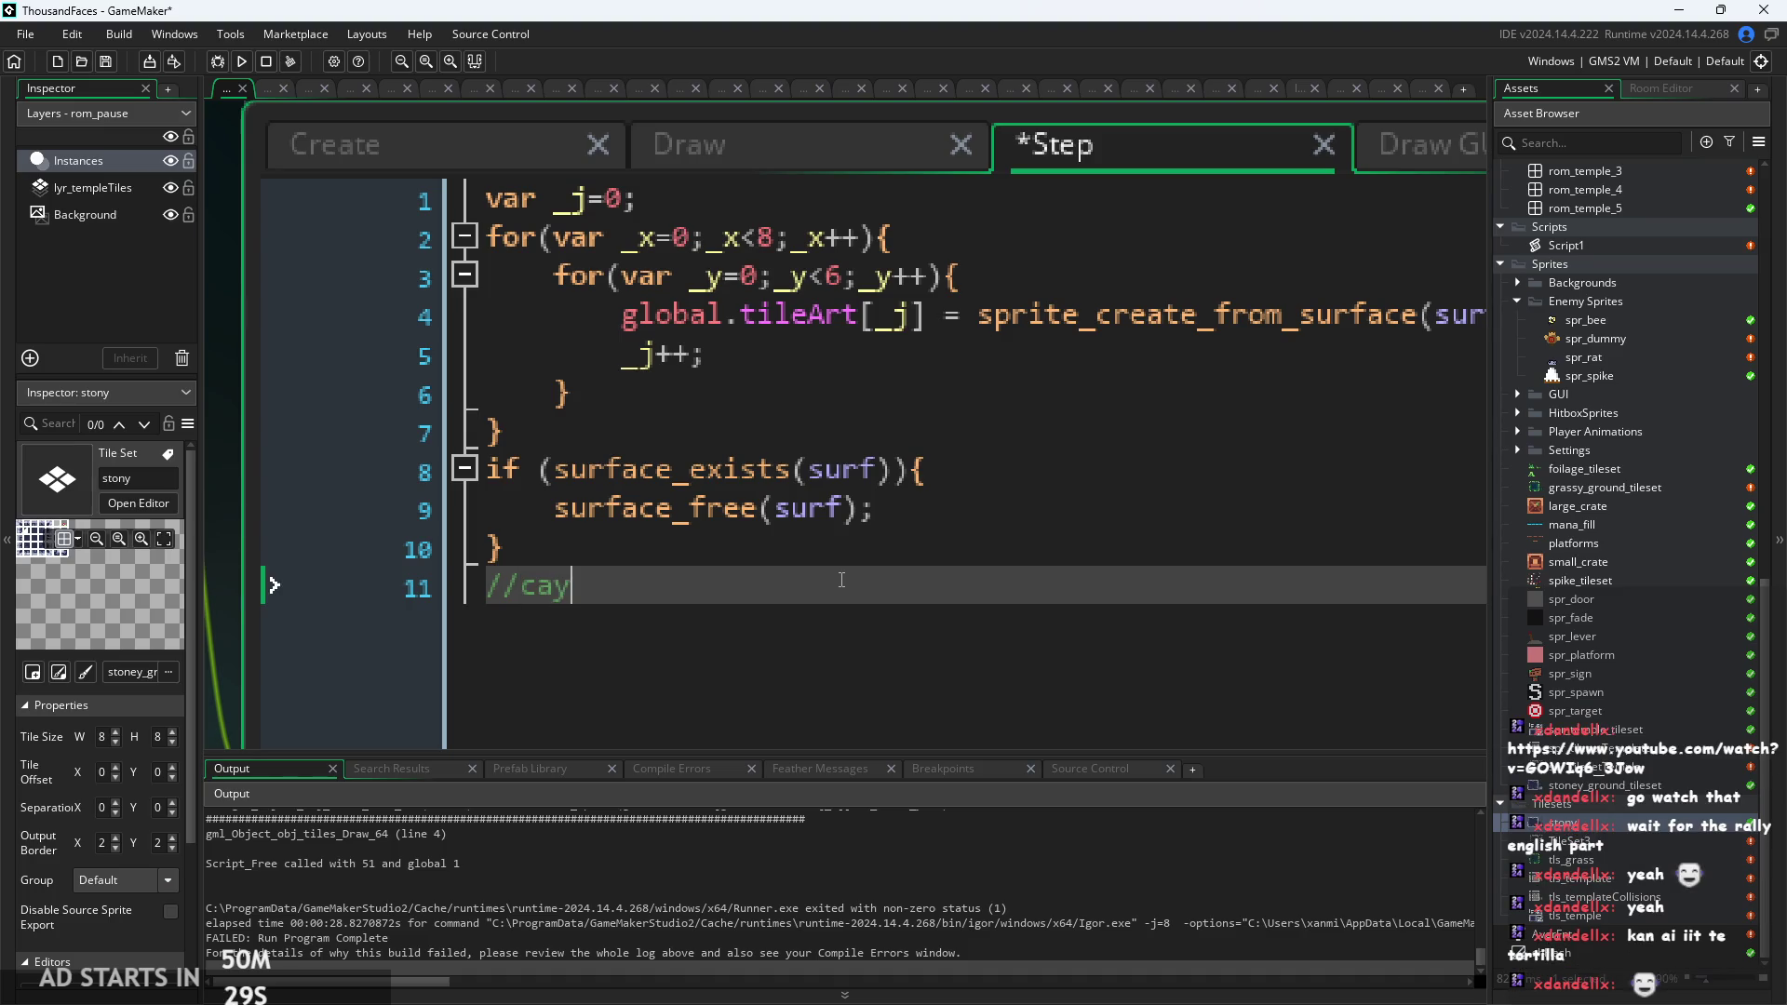
text(un)
text( eye)
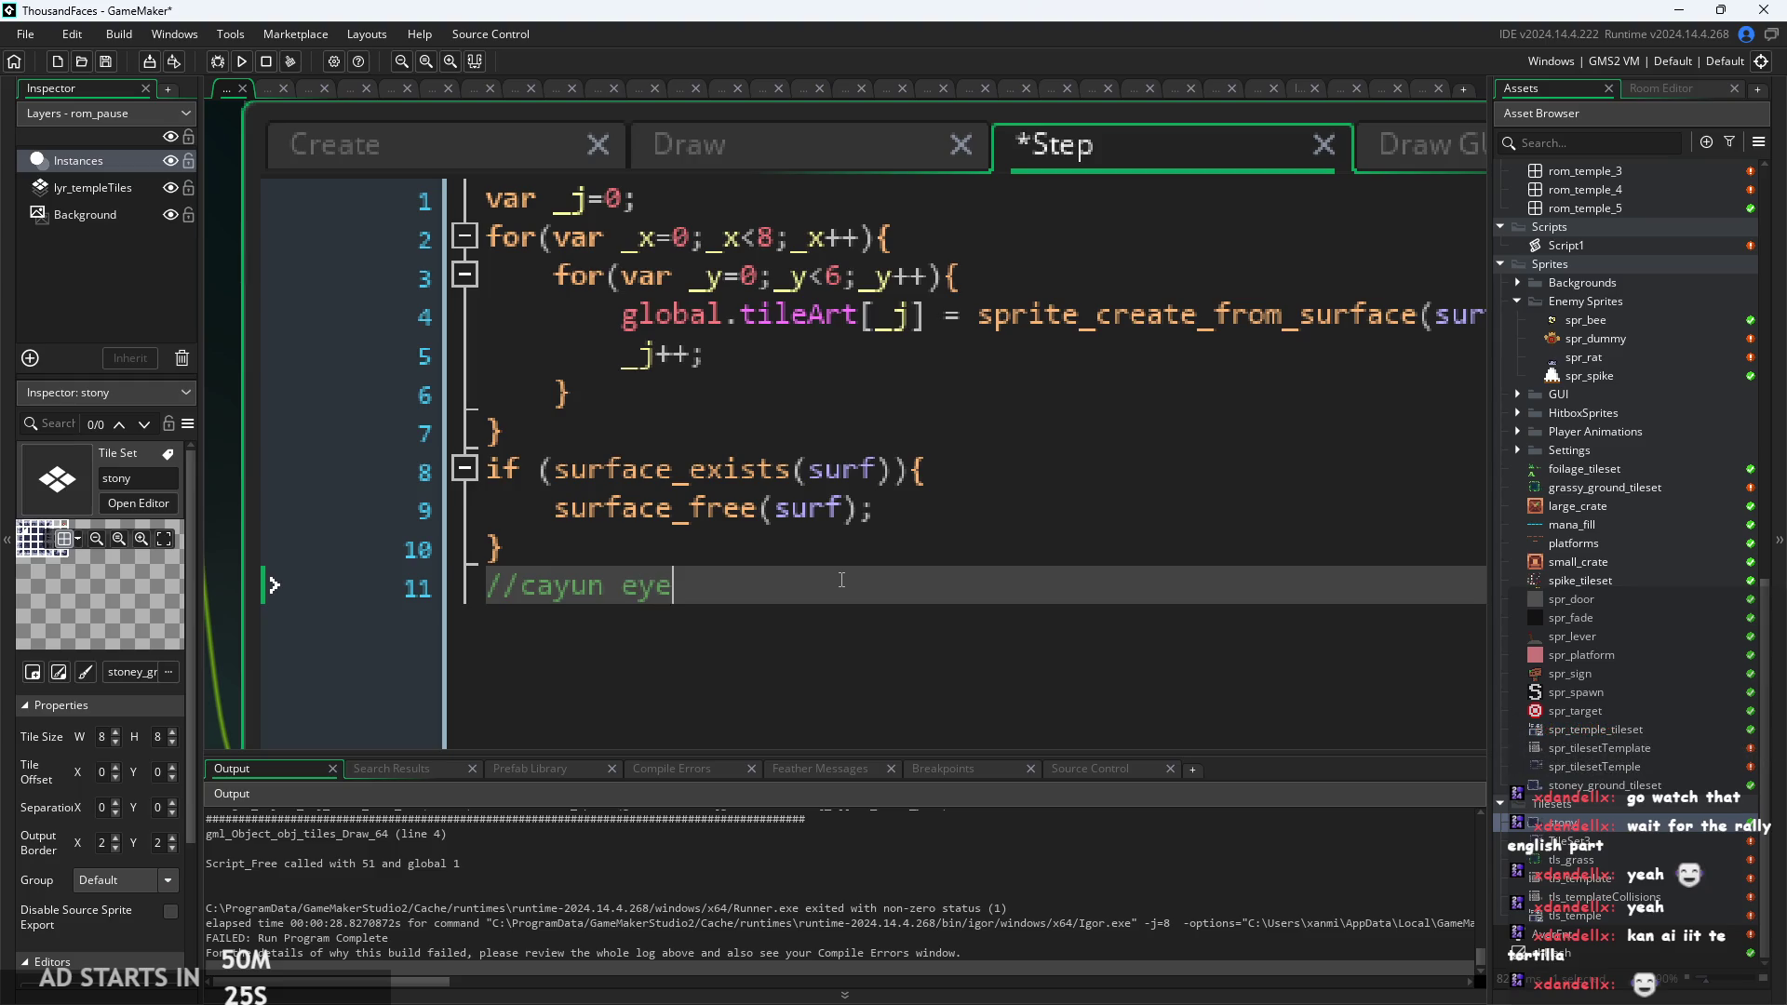
text( ee)
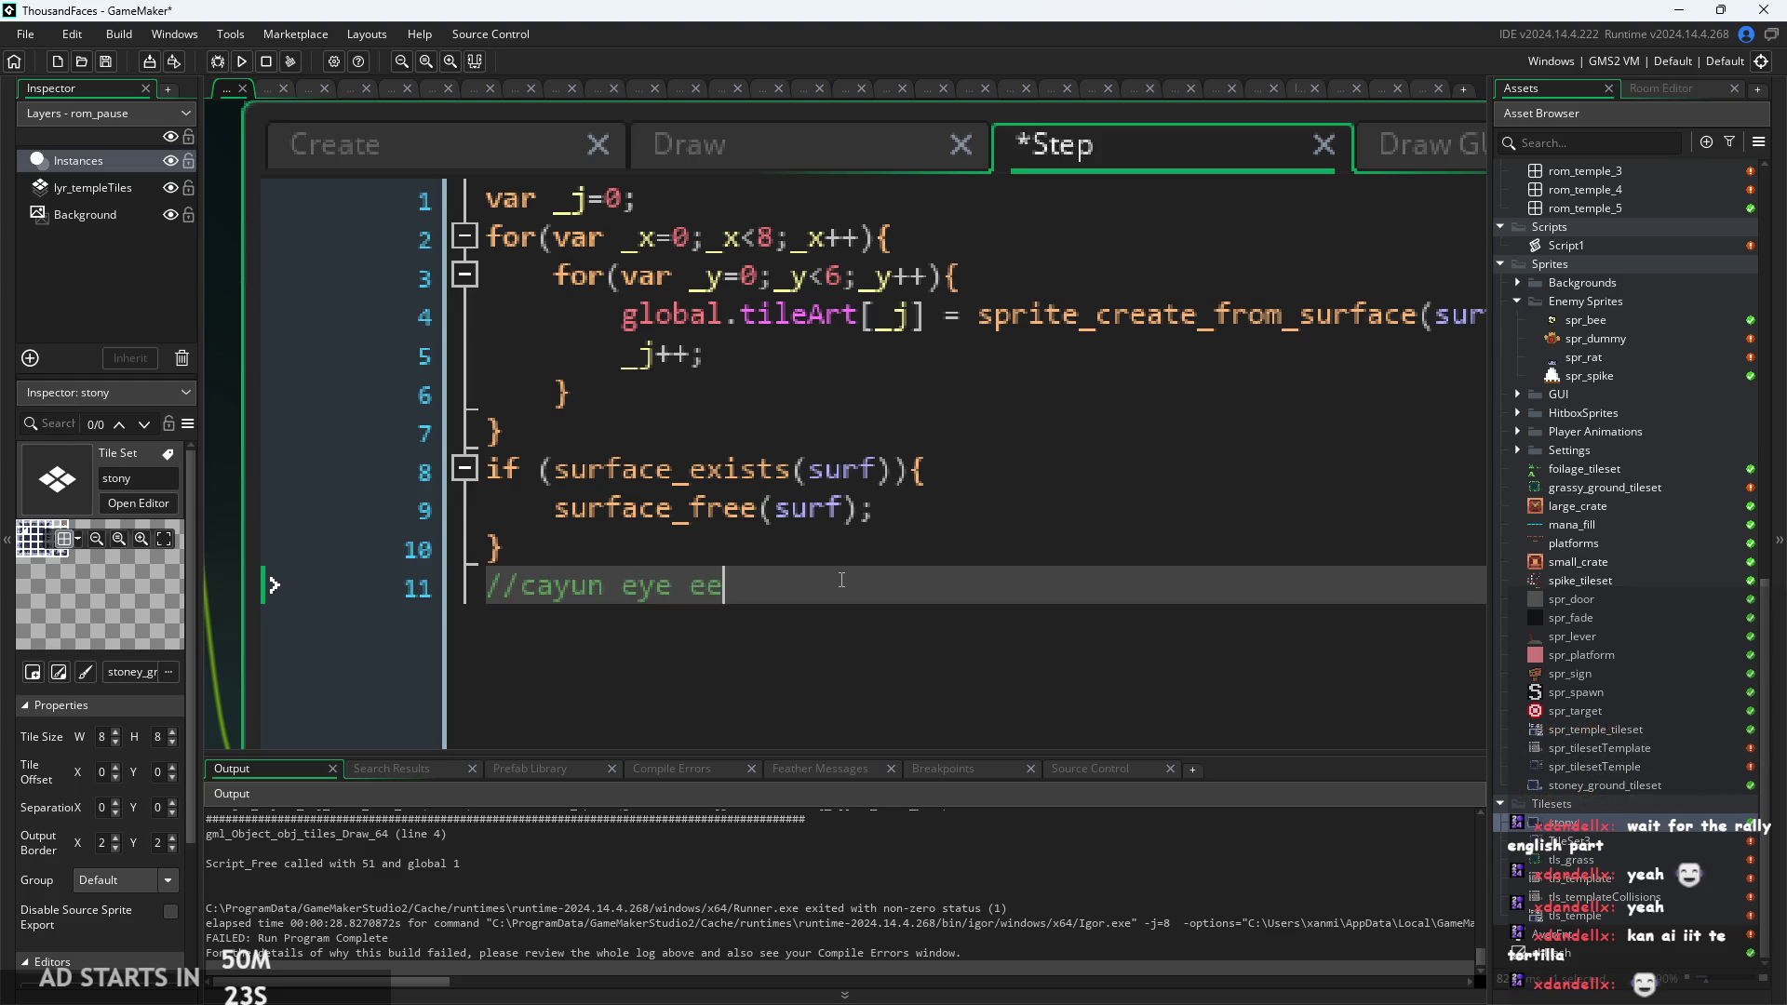
text(t thuh )
text(to)
key(BackSpace)
text(our)
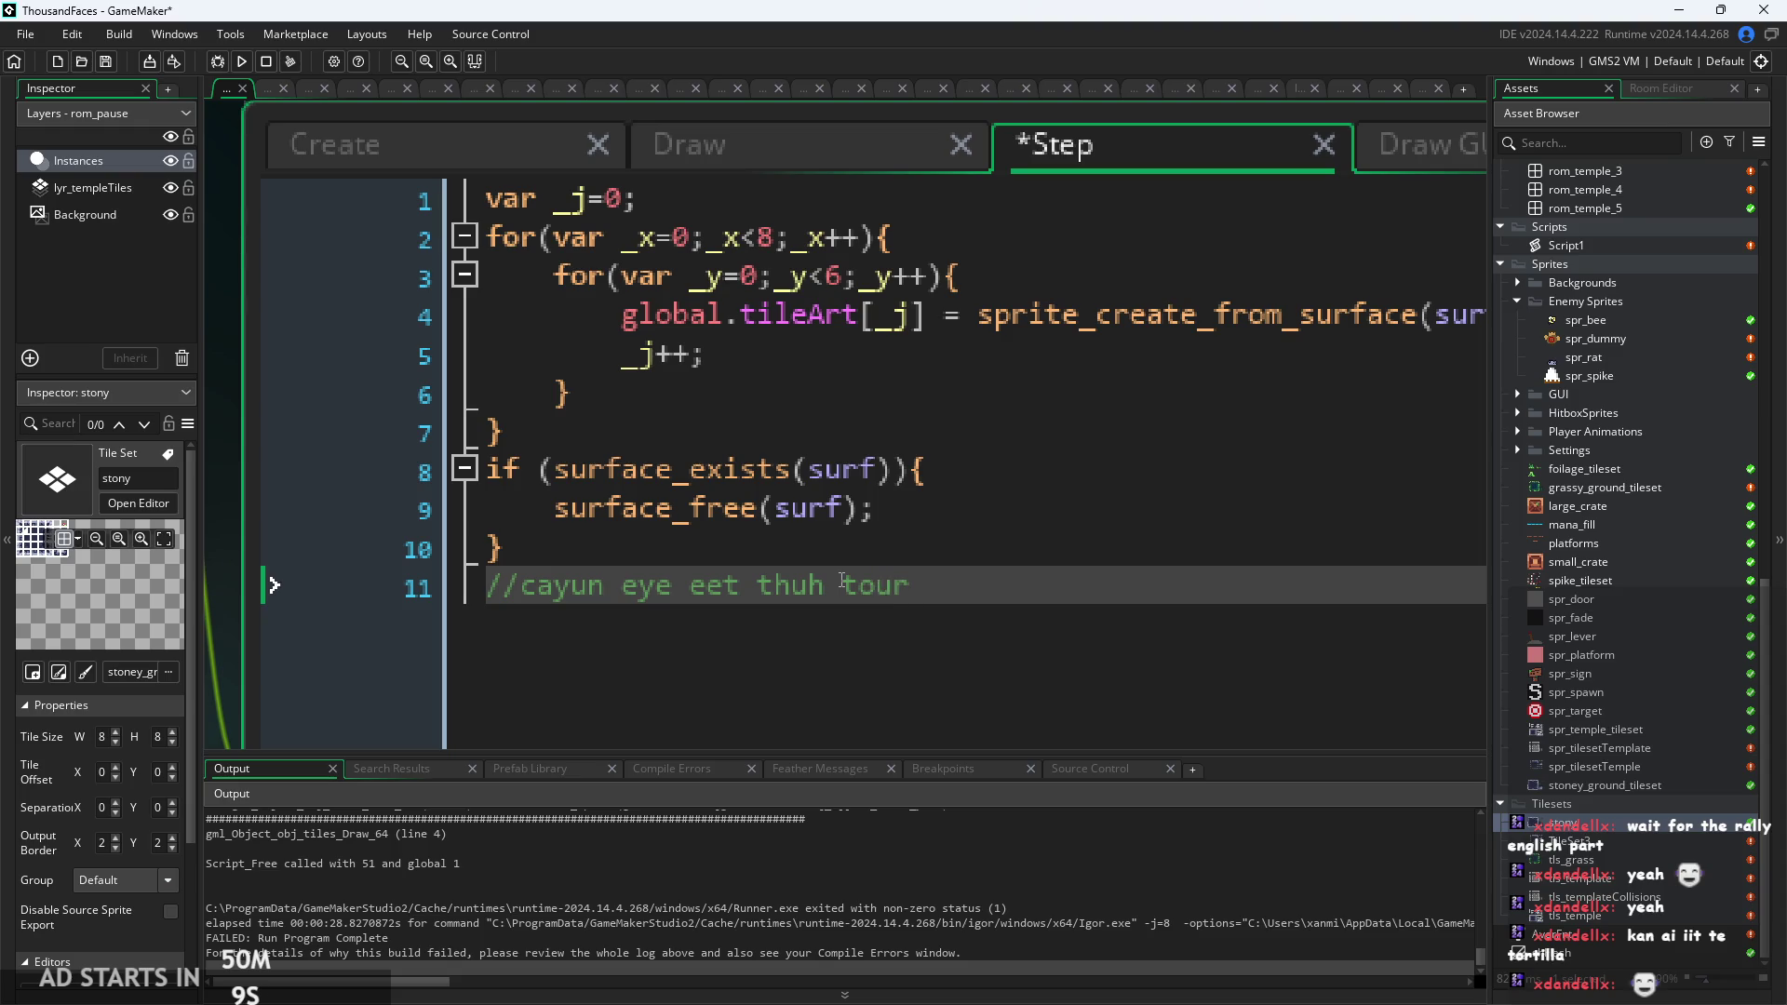
text(tilla)
key(Left)
key(Left)
key(Left)
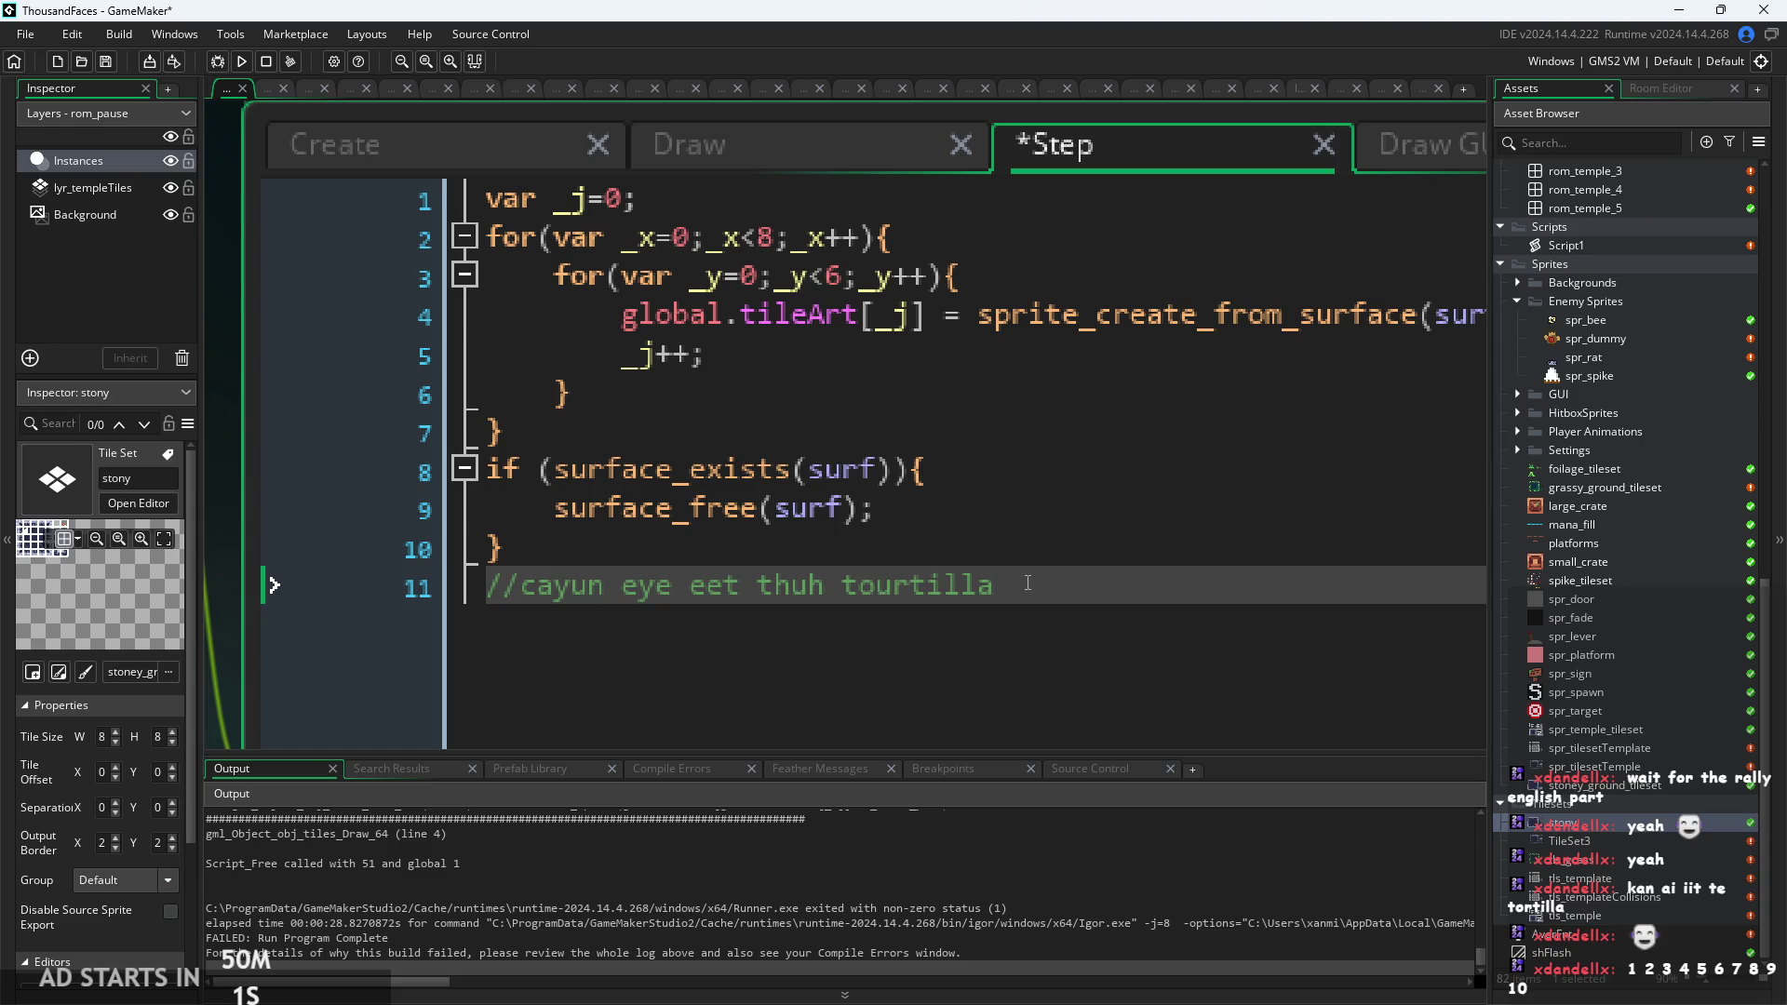
key(Right)
key(Right)
key(Right)
key(Left)
key(BackSpace)
text(uh)
key(Delete)
key(Left)
key(Left)
key(Left)
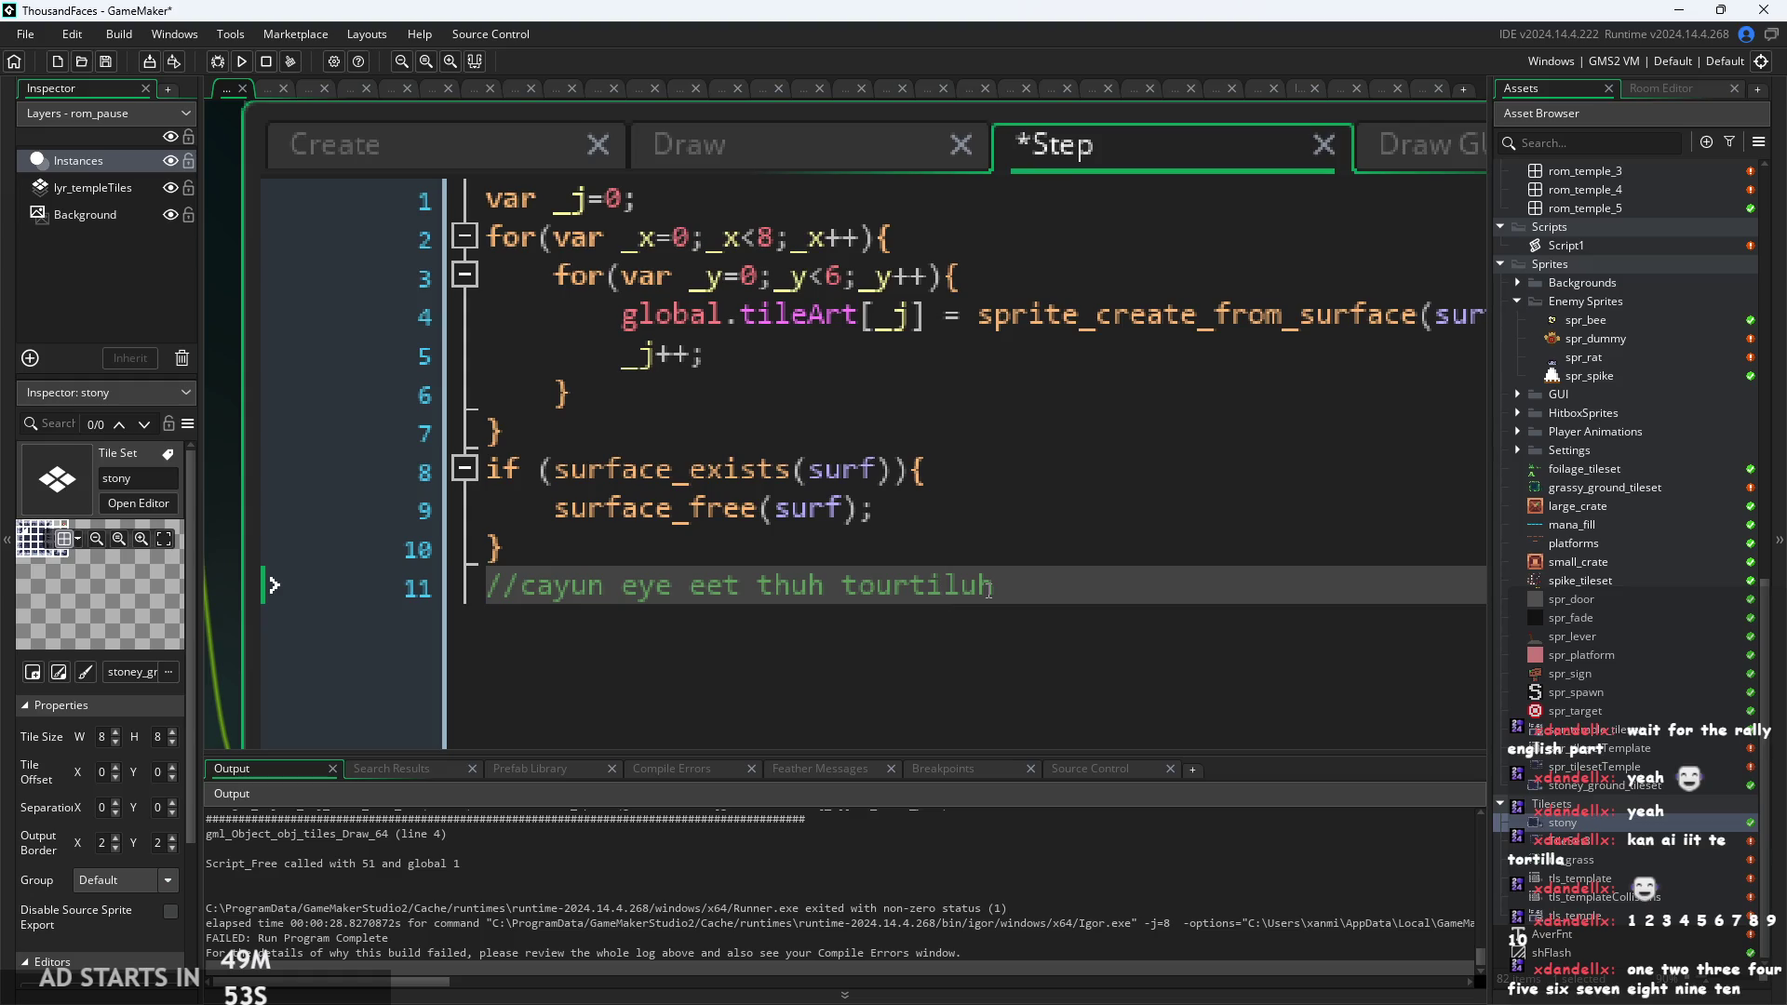
key(Left)
key(Left)
key(Left)
key(BackSpace)
key(Right)
text(e)
click(1220, 578)
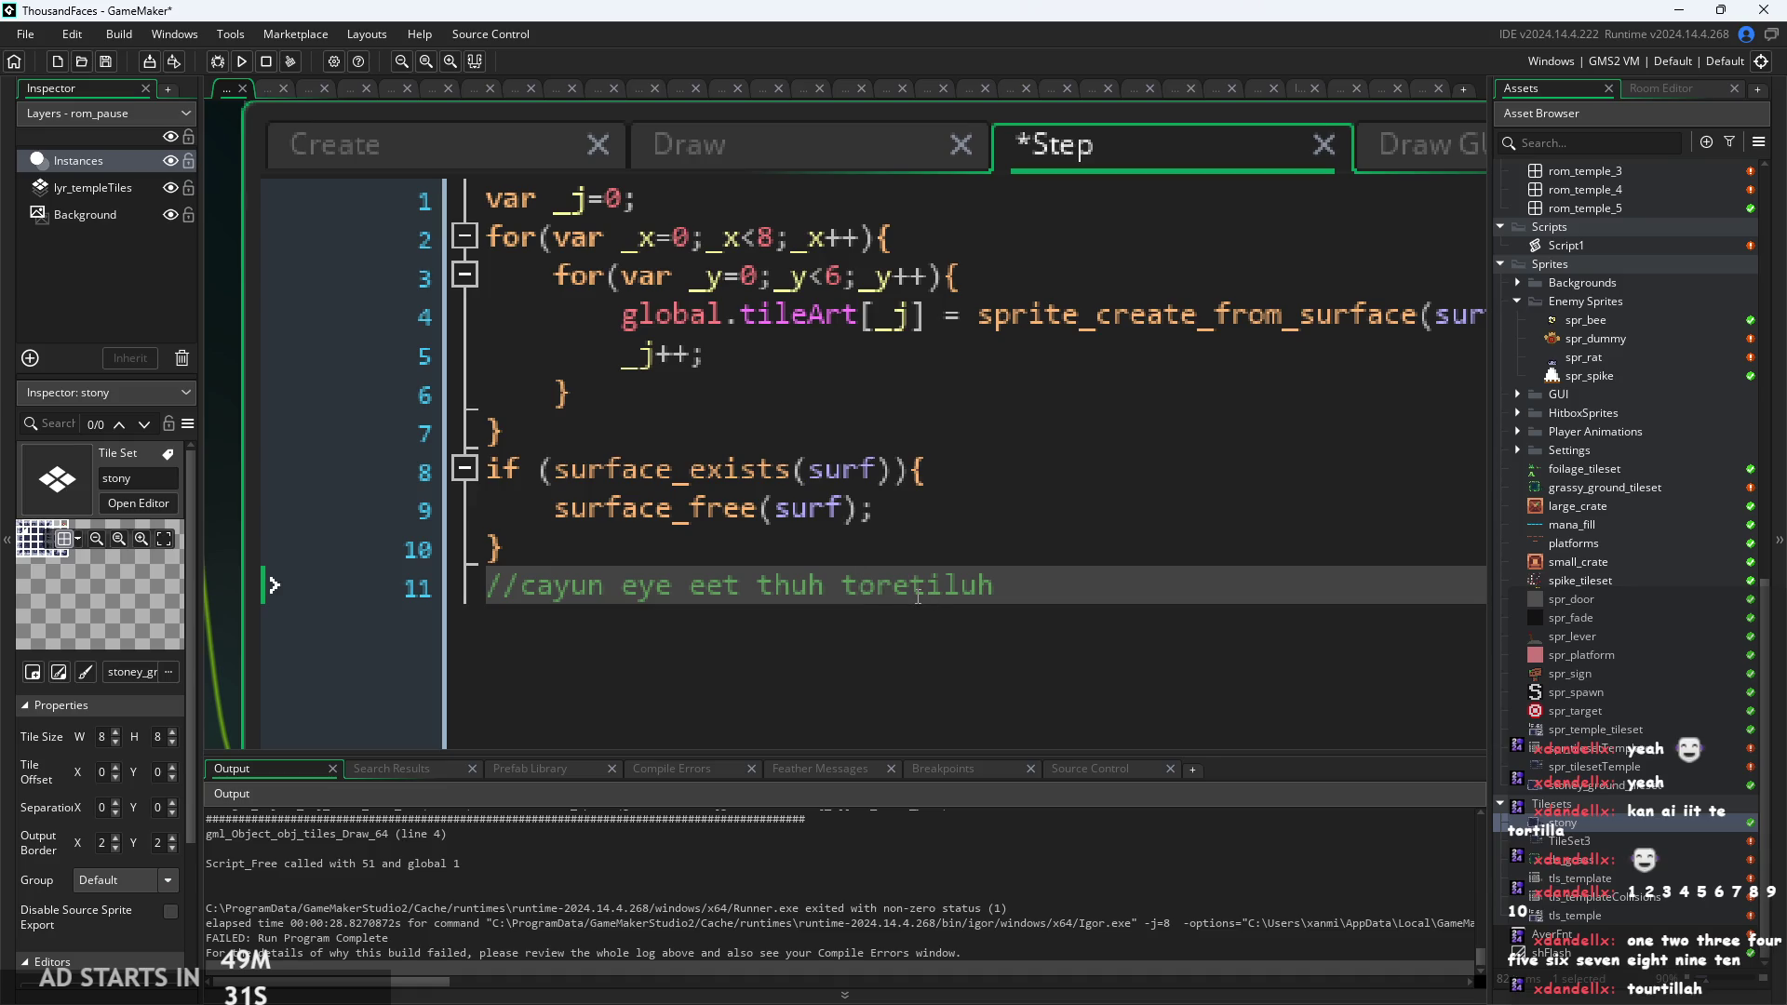
drag(1140, 583, 941, 585)
triple_click(908, 587)
click(1027, 615)
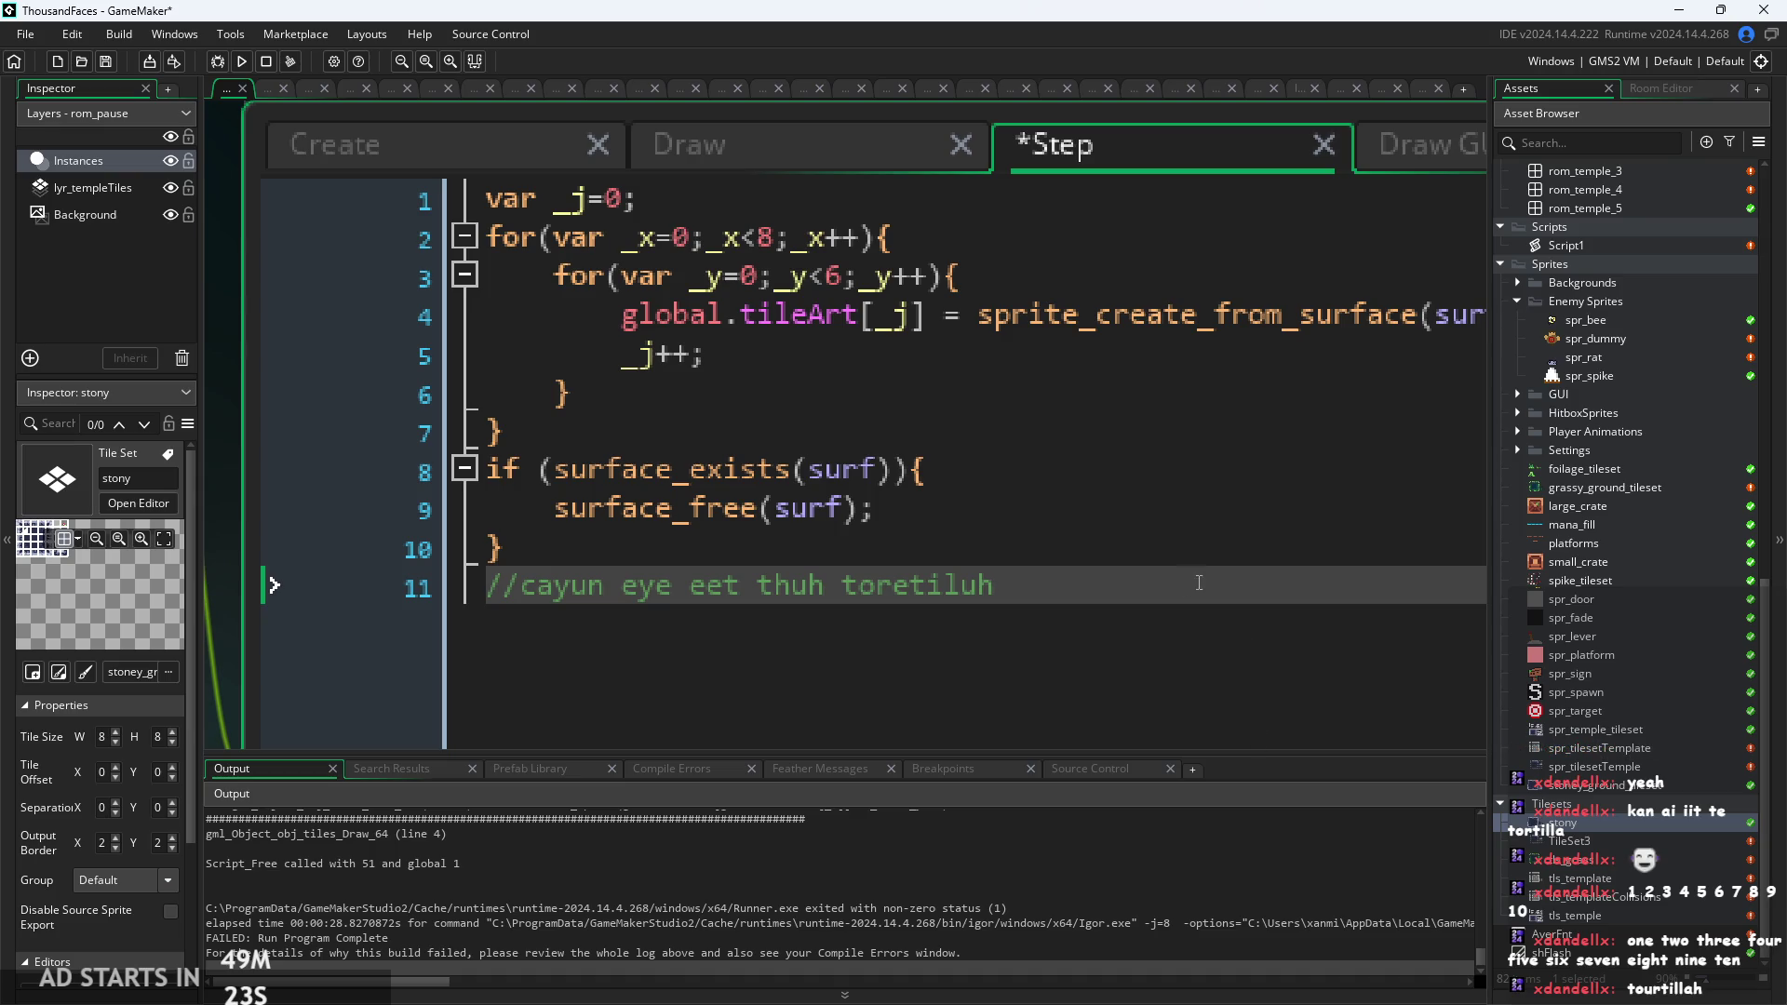
drag(1198, 583, 2, 598)
key(BackSpace)
key(BackSpace)
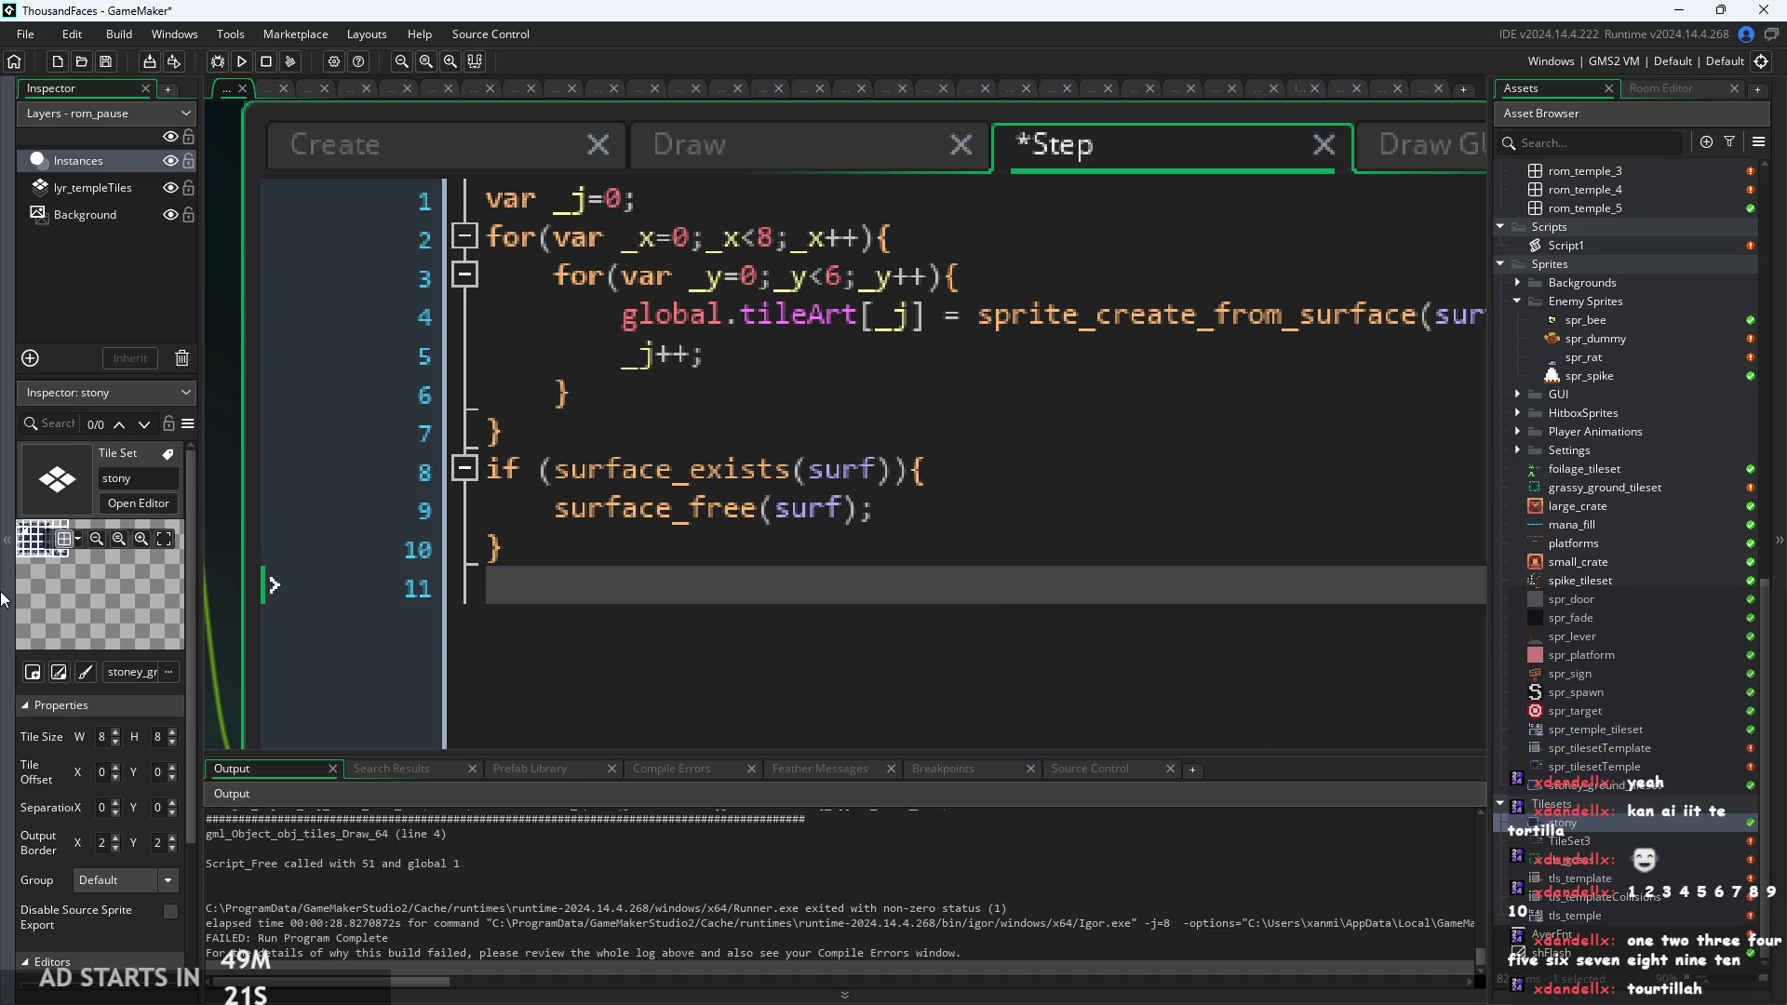
Select and cut the surface_exists/surface_free block out of the Step event.
click(1069, 462)
scroll(1075, 474, down, 5)
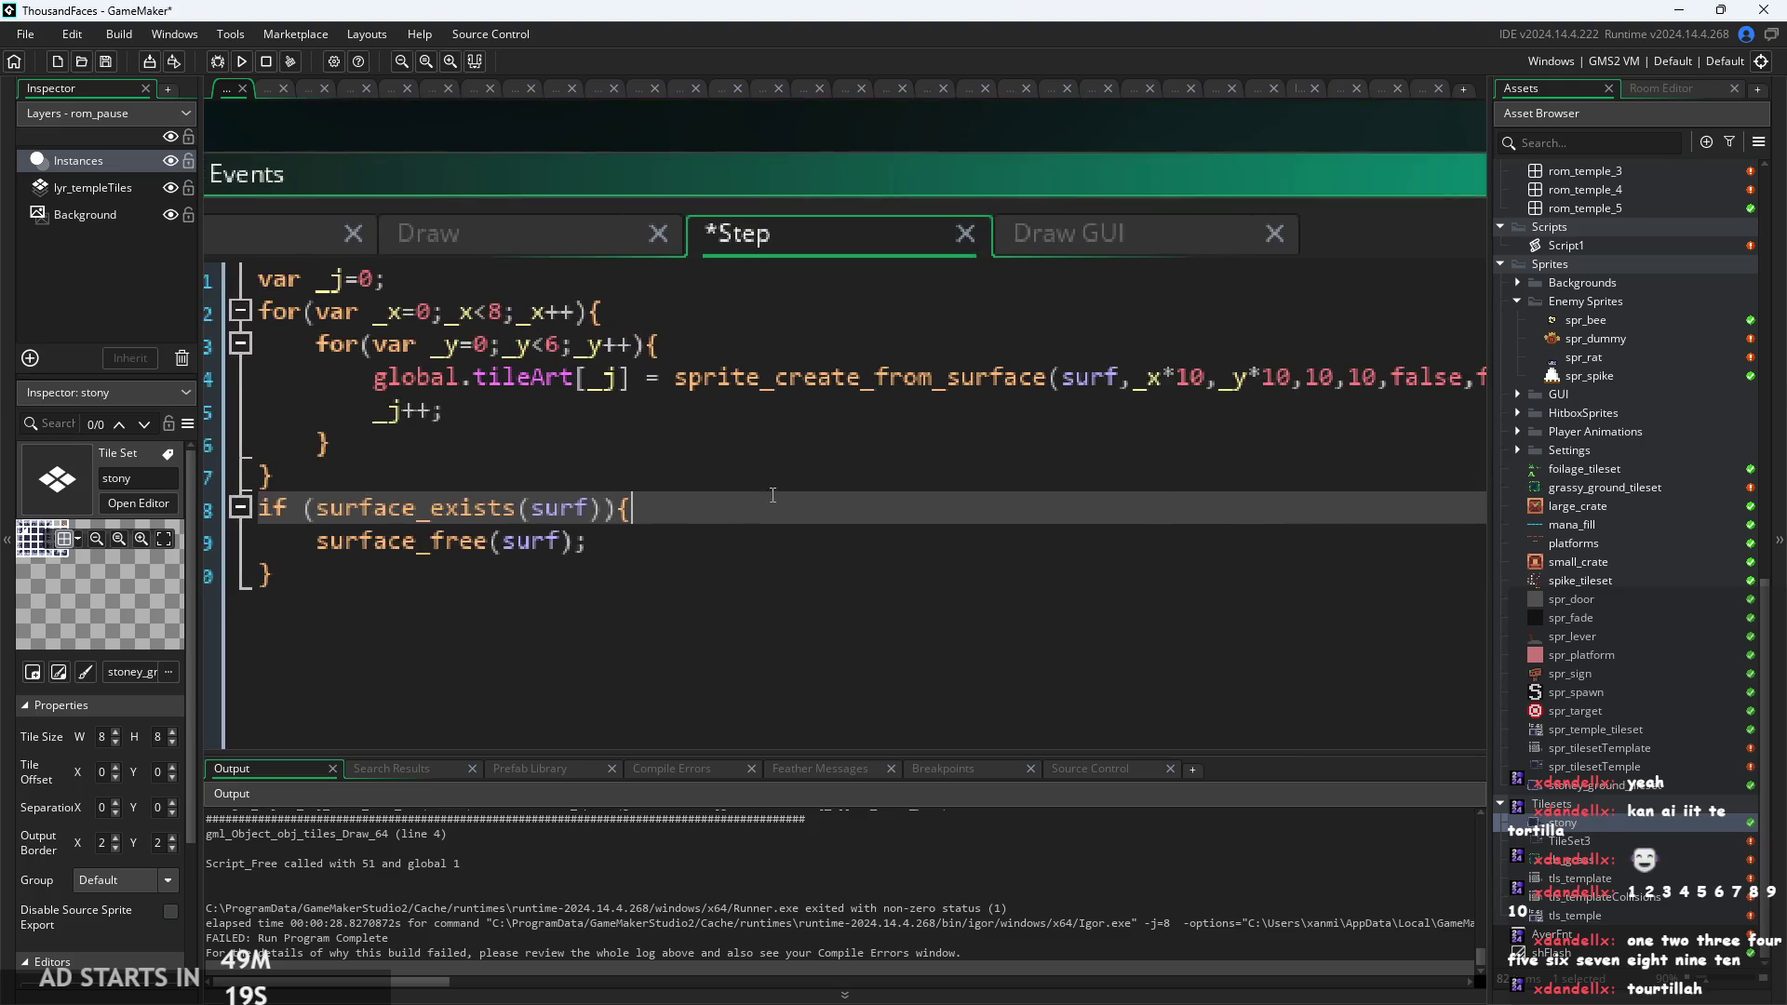
scroll(1088, 496, up, 2)
key(Down)
key(Down)
key(Down)
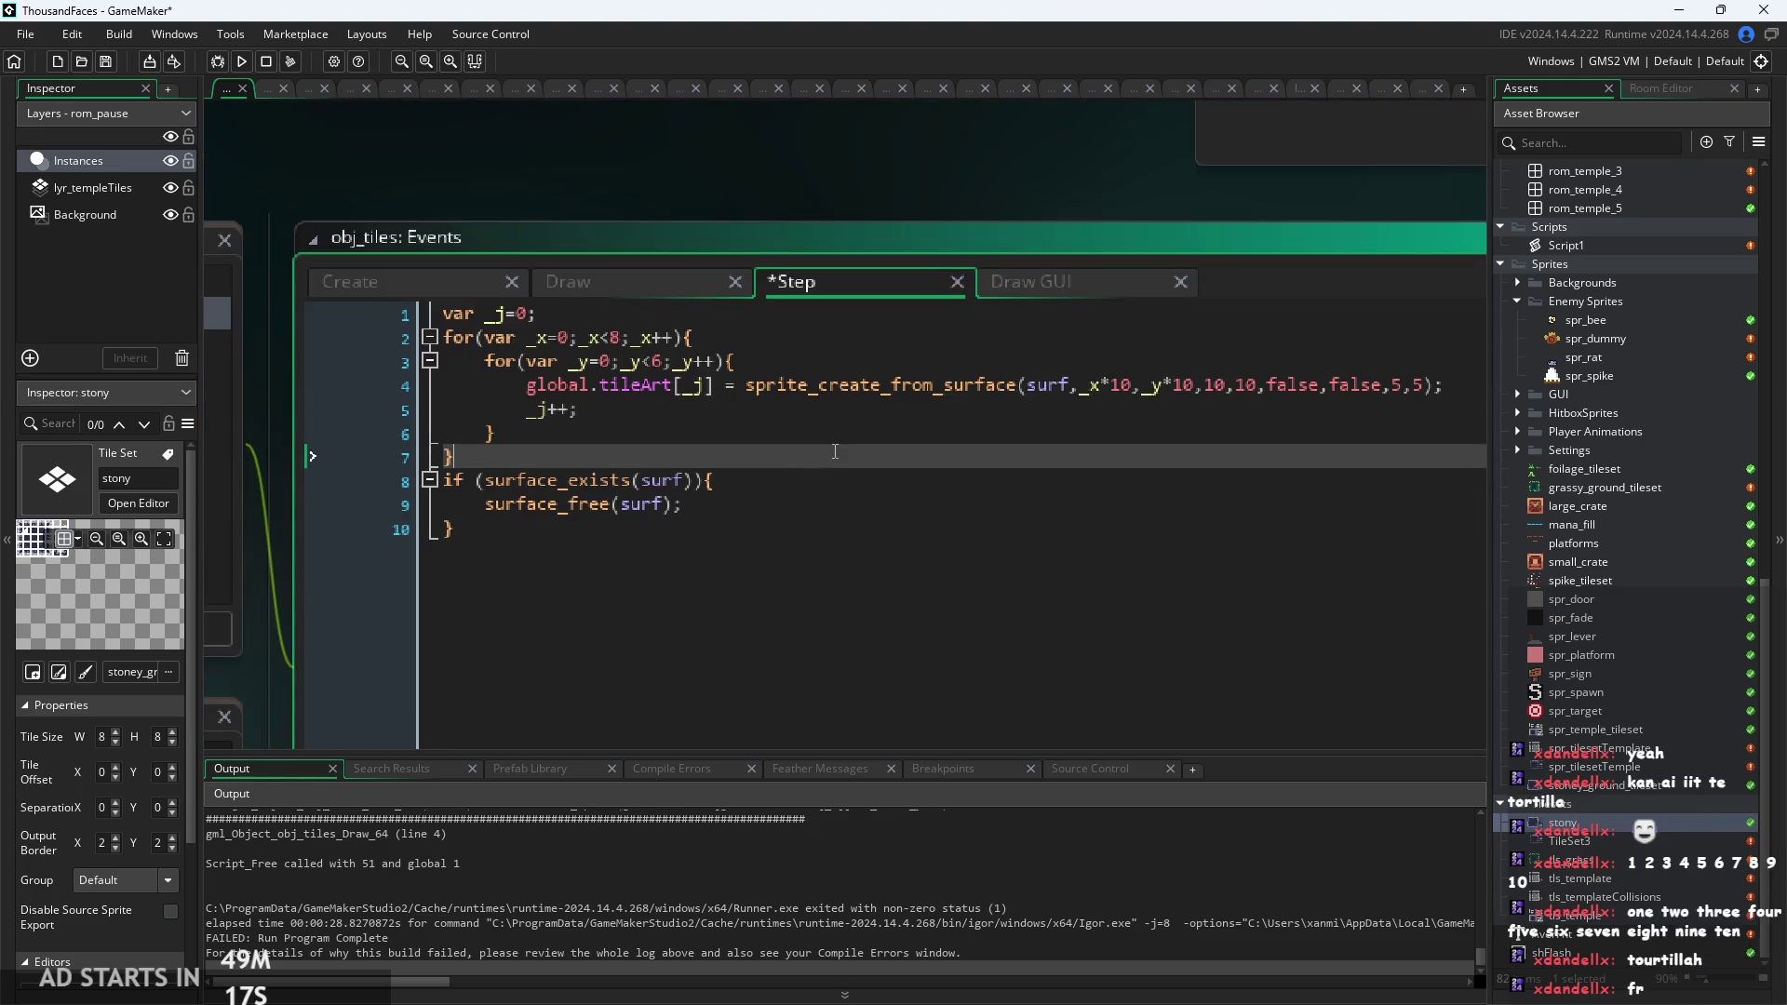
key(Down)
key(Up)
scroll(602, 535, up, 2)
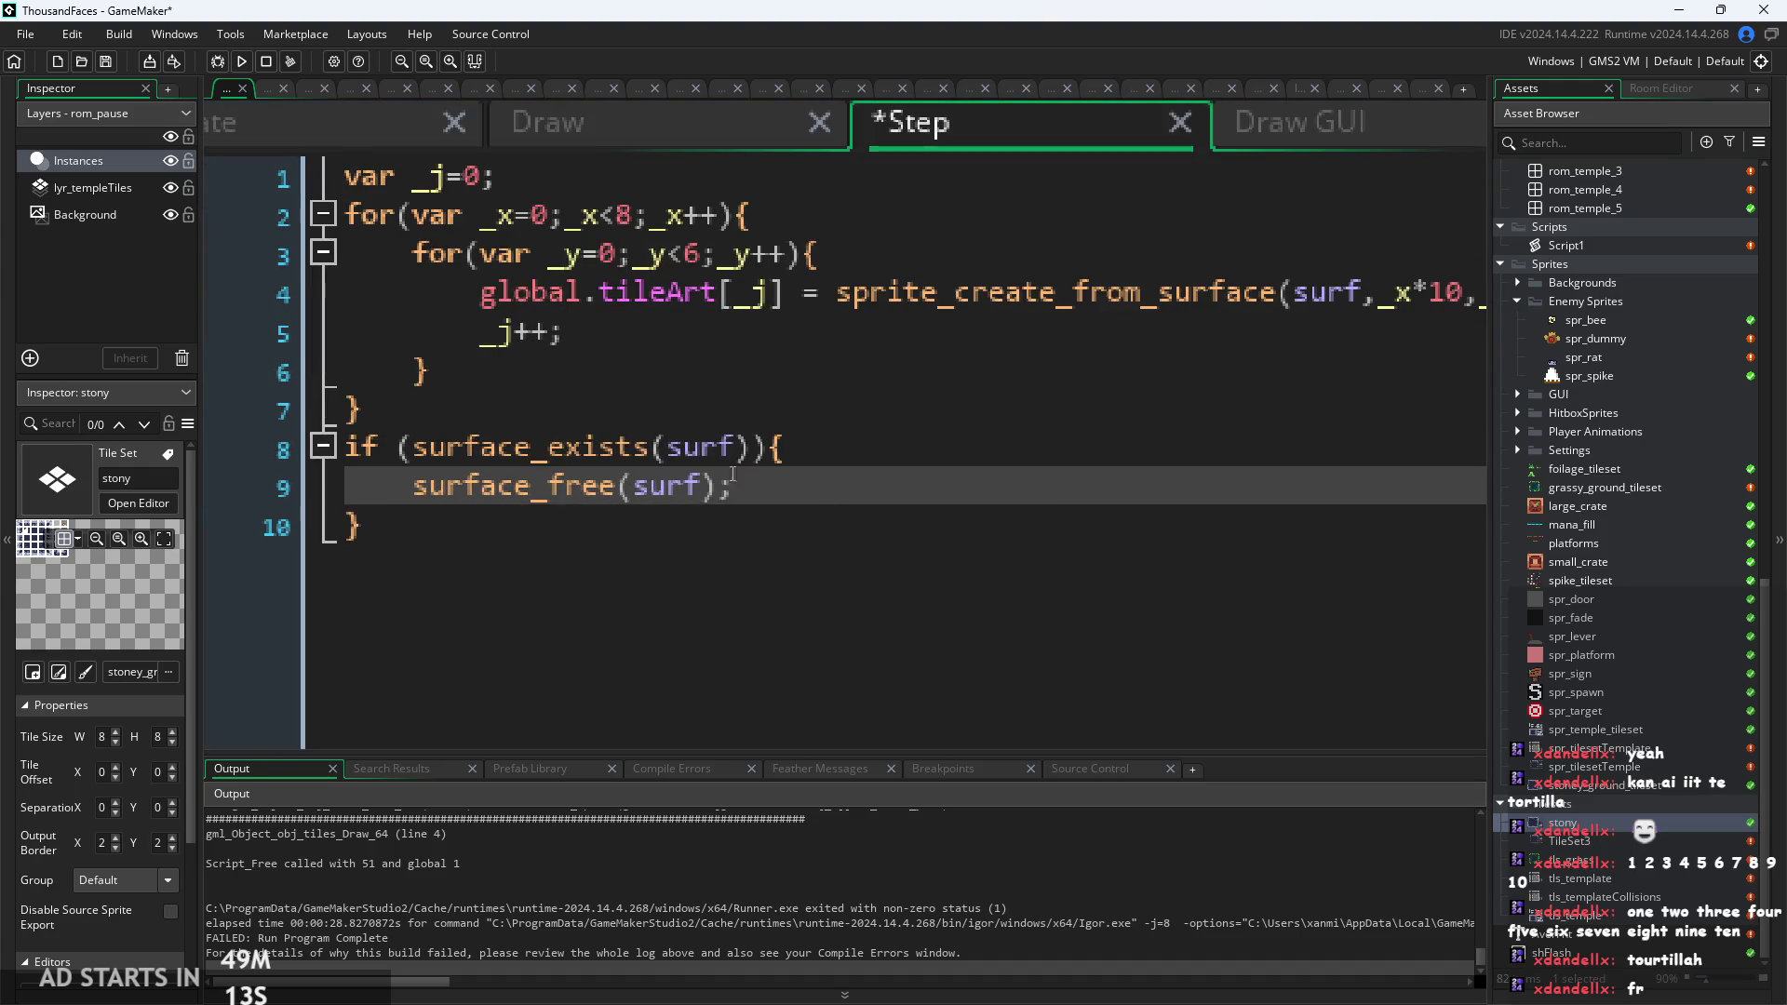
scroll(614, 493, down, 2)
mouse_move(520, 514)
mouse_down()
mouse_move(344, 461)
mouse_move(346, 422)
mouse_up()
key(ctrl+c)
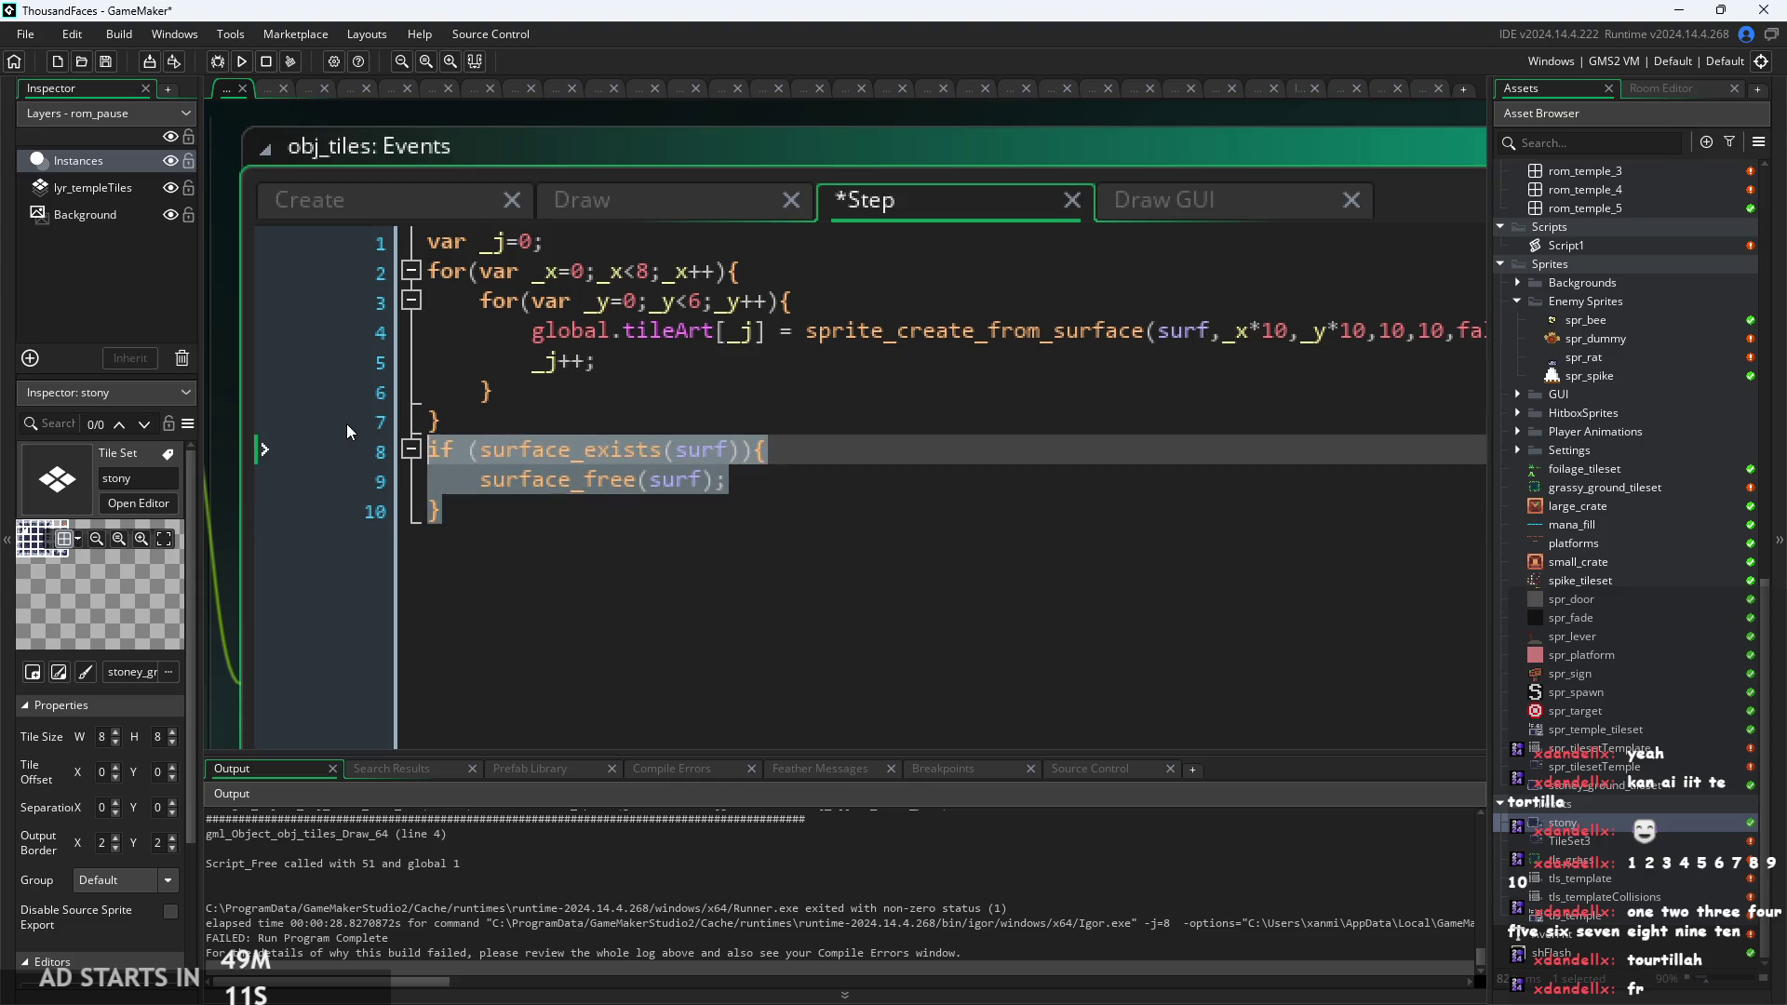
key(Delete)
Paste the surface-freeing block into the Draw event after surface_reset_target().
key(ctrl+Tab)
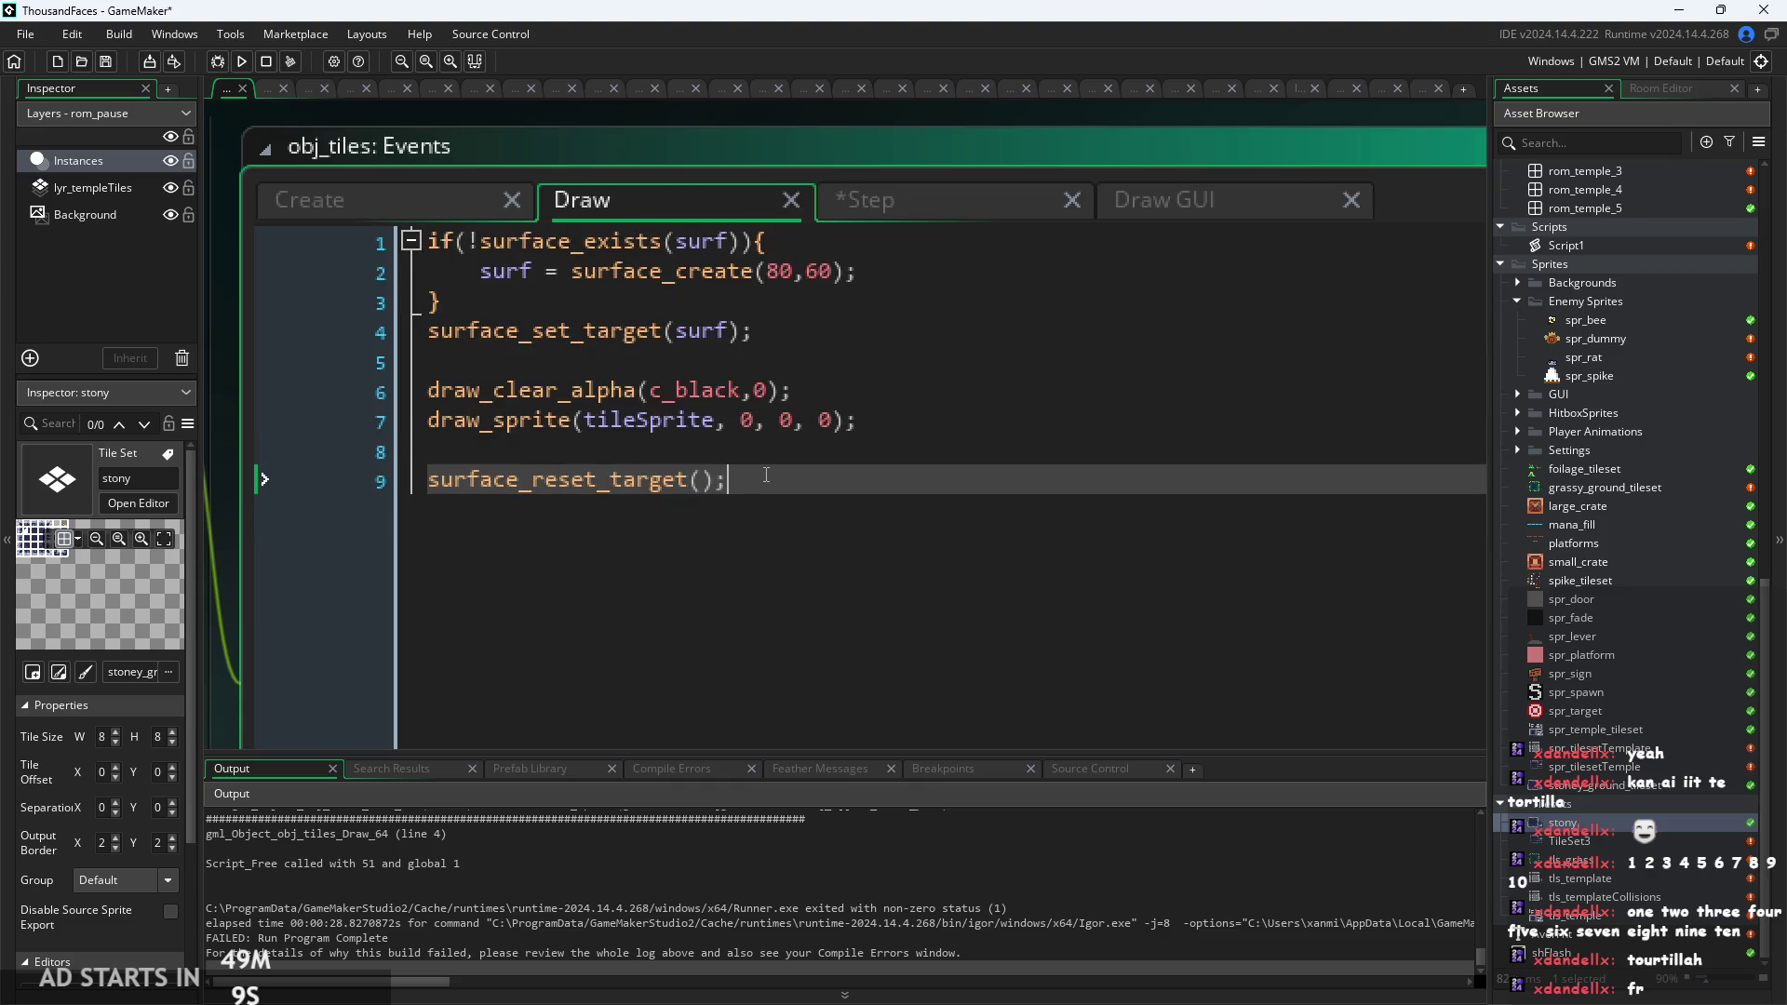
key(Return)
key(Return)
key(ctrl+v)
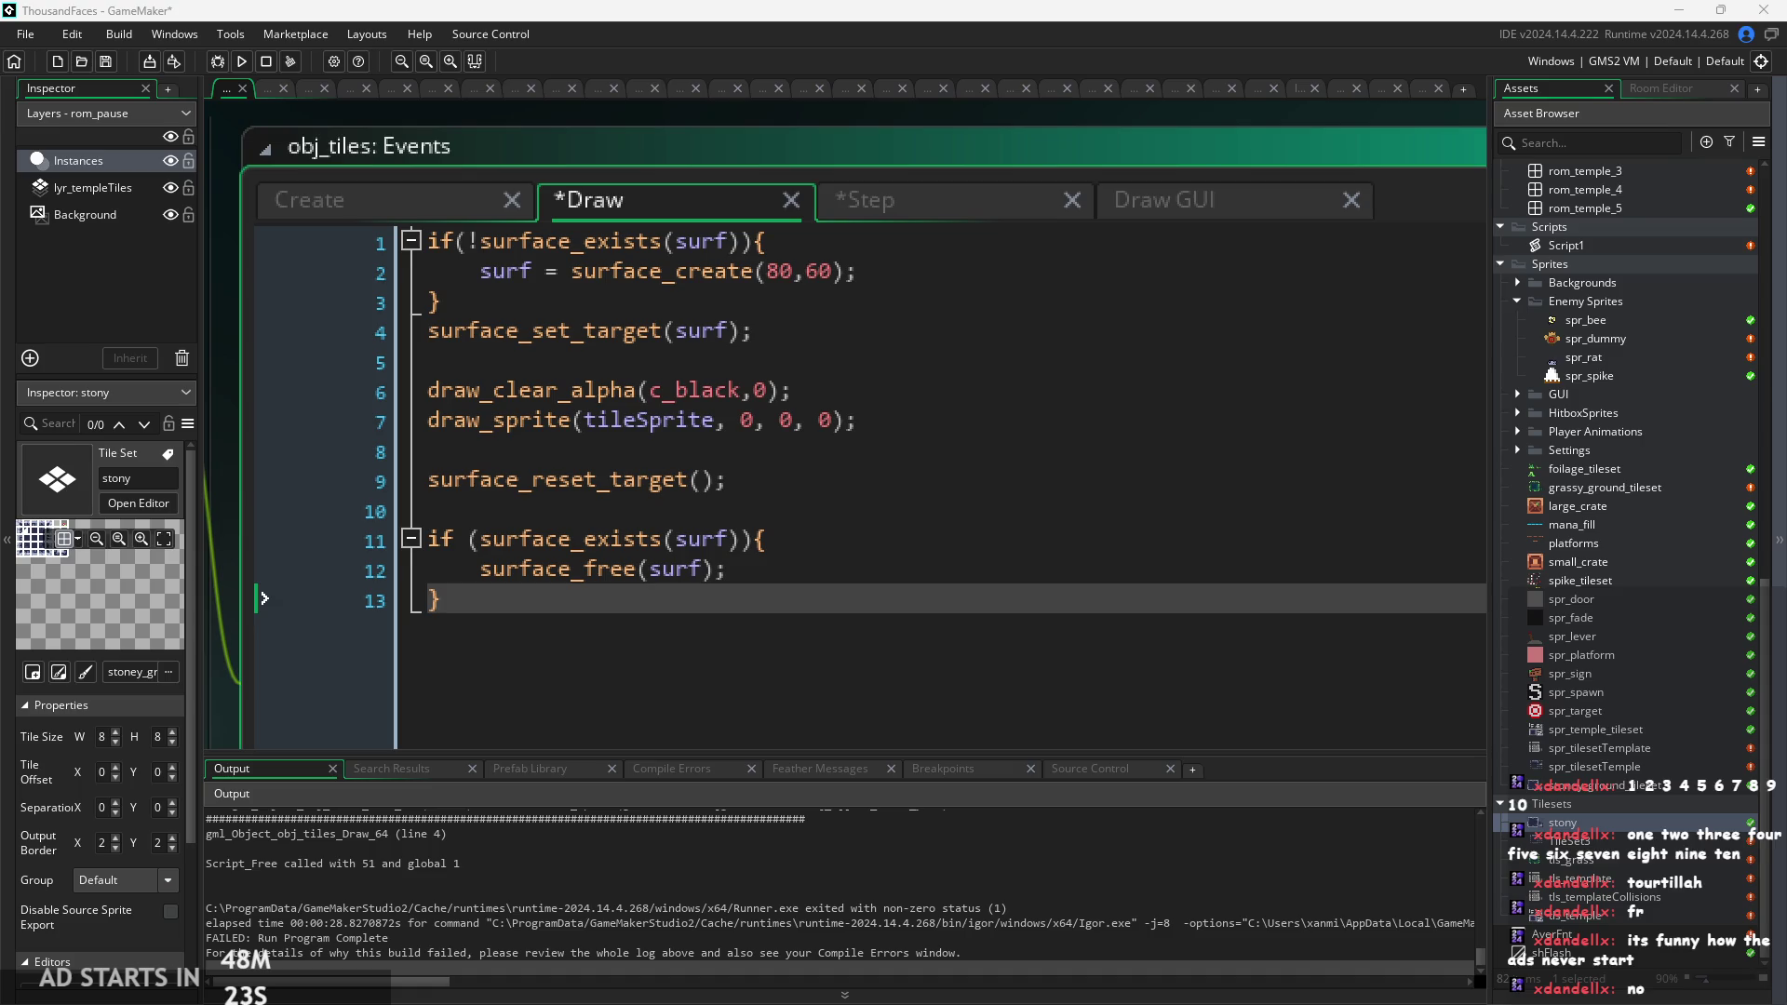
click(735, 480)
click(788, 647)
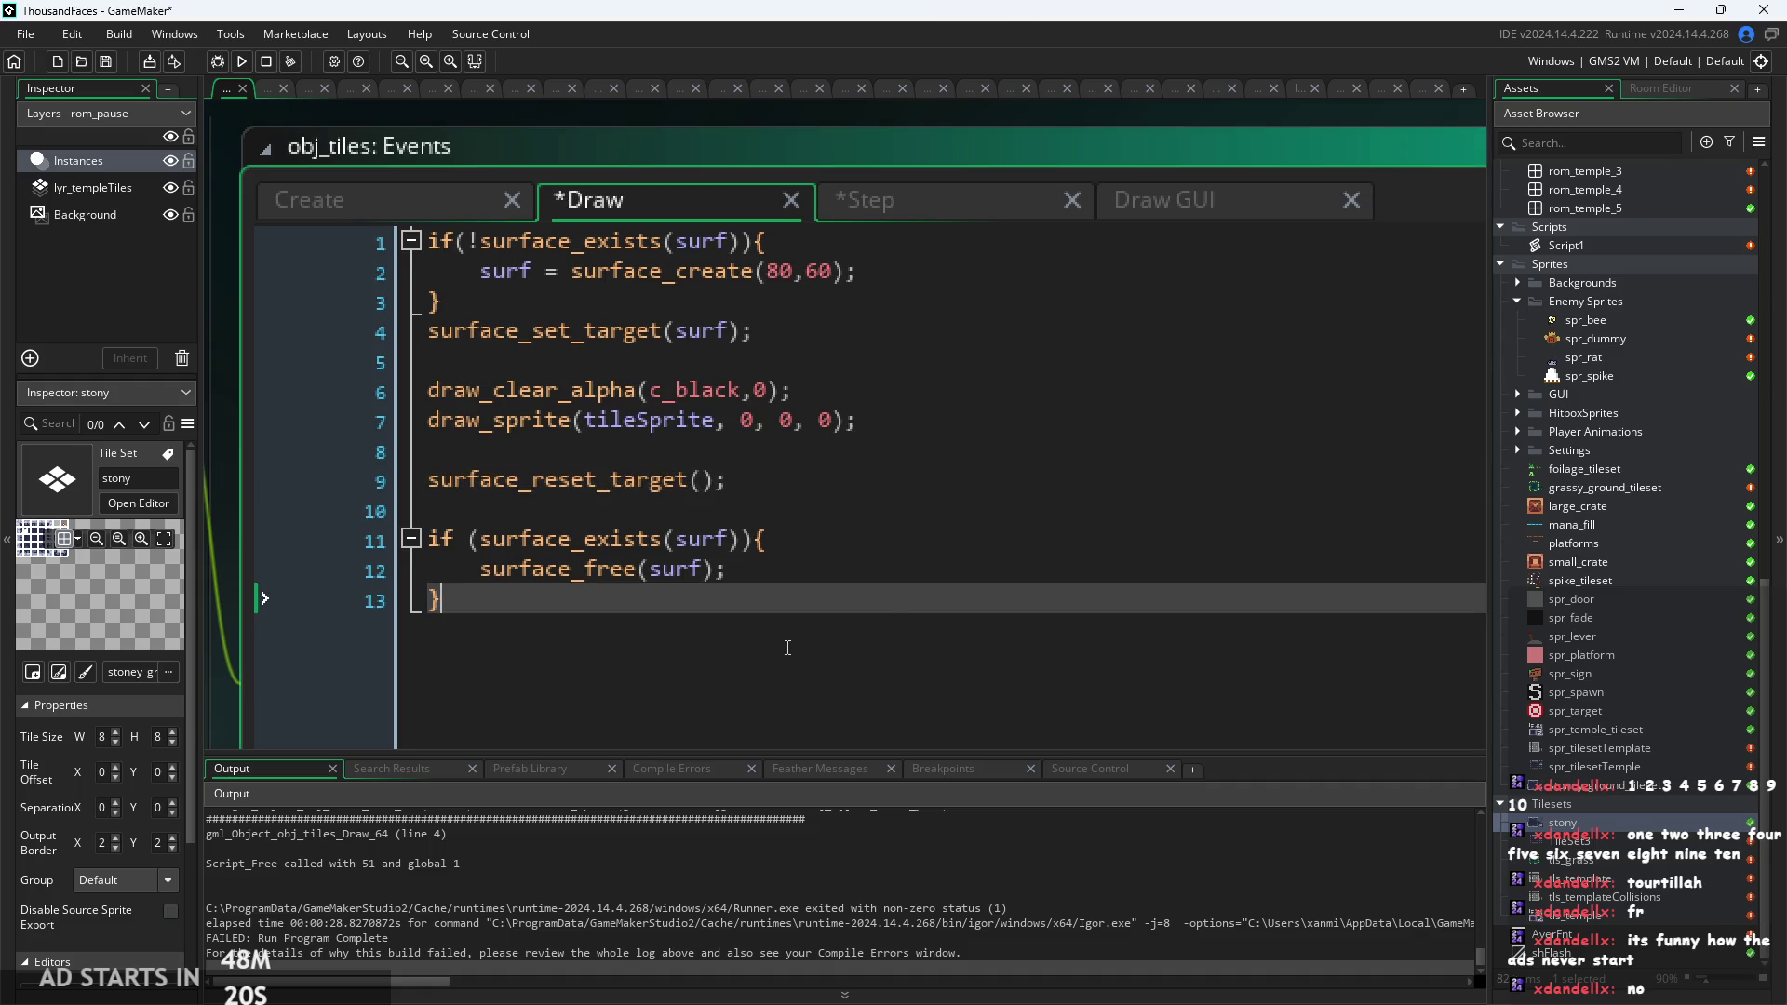
Look through the Draw code from the surface_create check down to surface_reset_target().
ctrl+scroll(884, 609, up, 1)
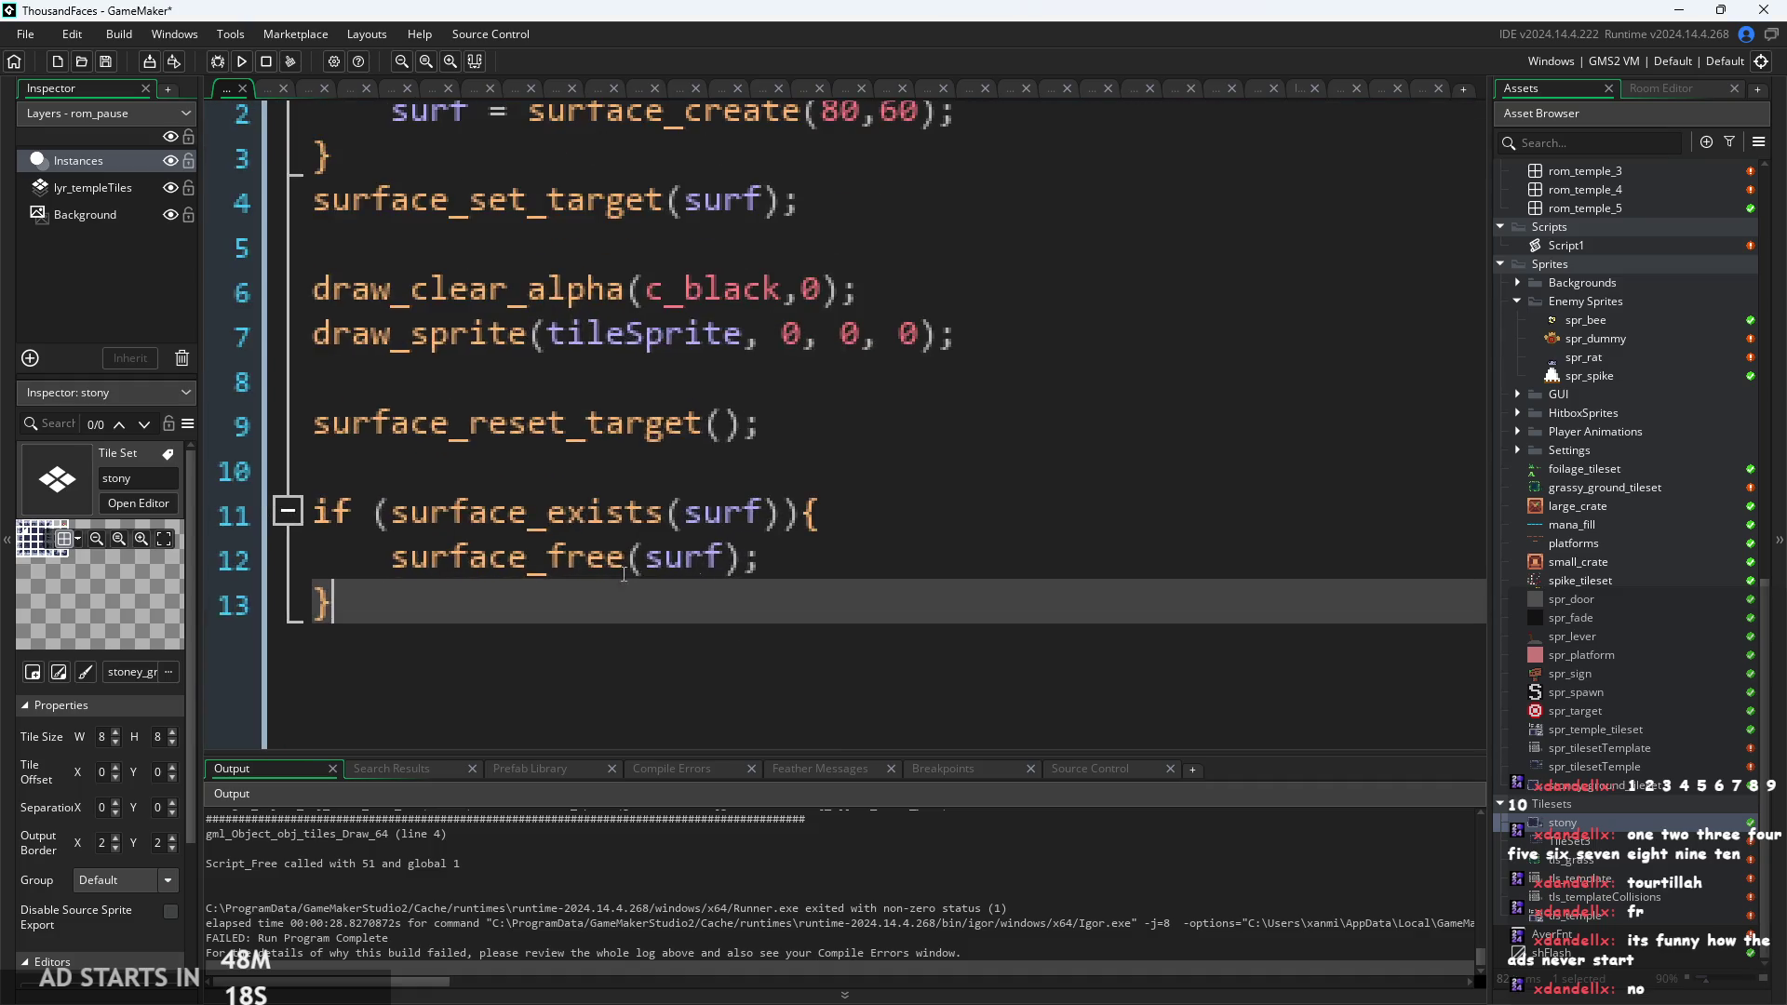
ctrl+scroll(838, 484, down, 2)
click(887, 477)
scroll(887, 477, up, 1)
key(Up)
key(Up)
key(Up)
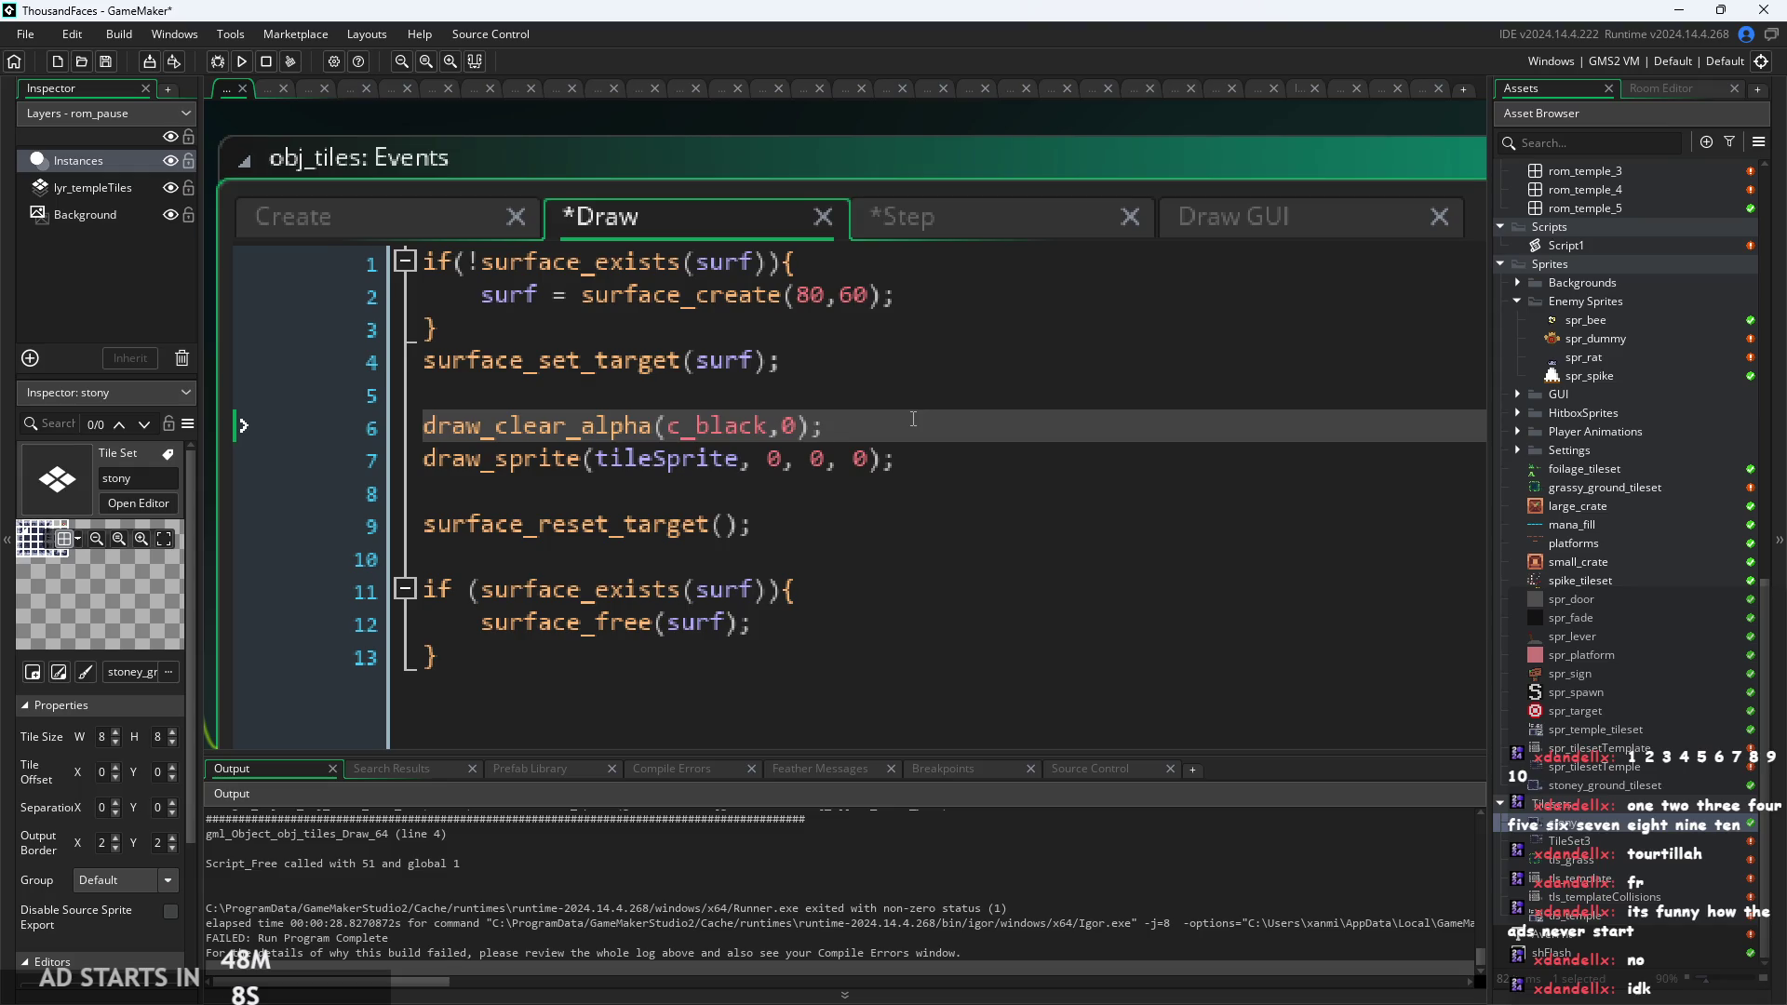
click(874, 398)
click(854, 361)
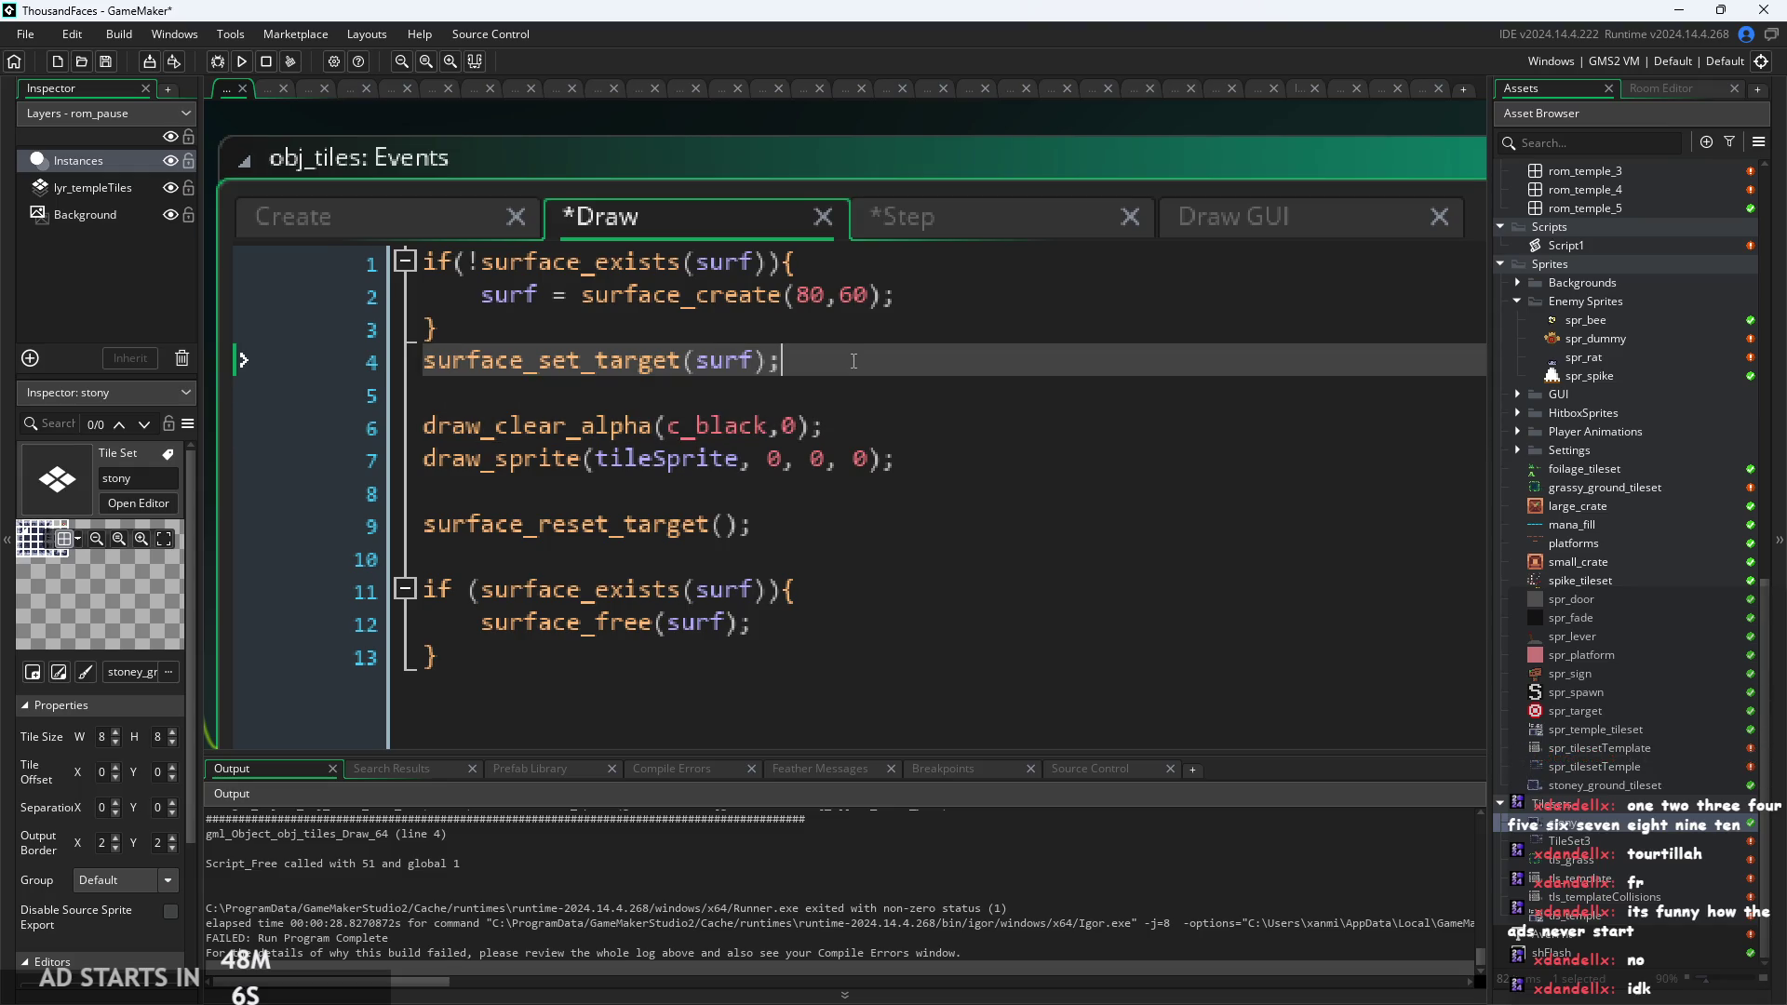
click(880, 296)
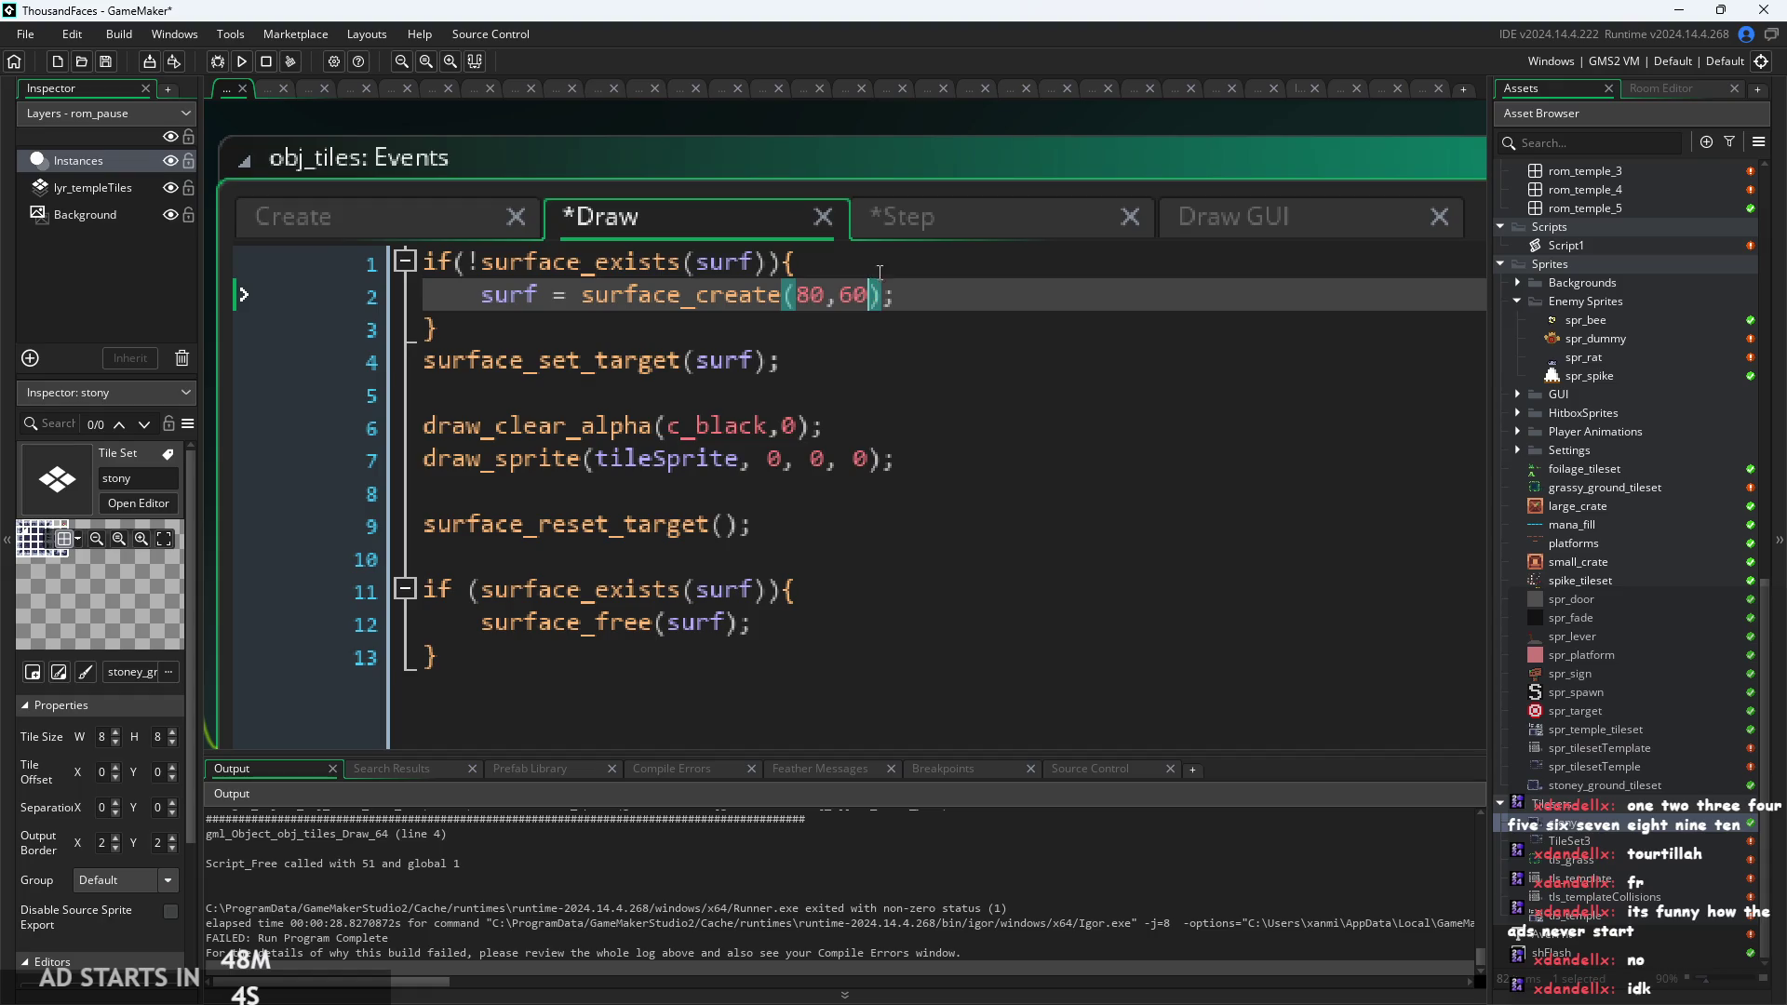
click(890, 258)
click(979, 299)
key(Up)
key(Down)
key(Down)
key(Down)
key(Up)
key(Down)
key(Down)
key(Down)
key(Up)
key(Up)
key(Up)
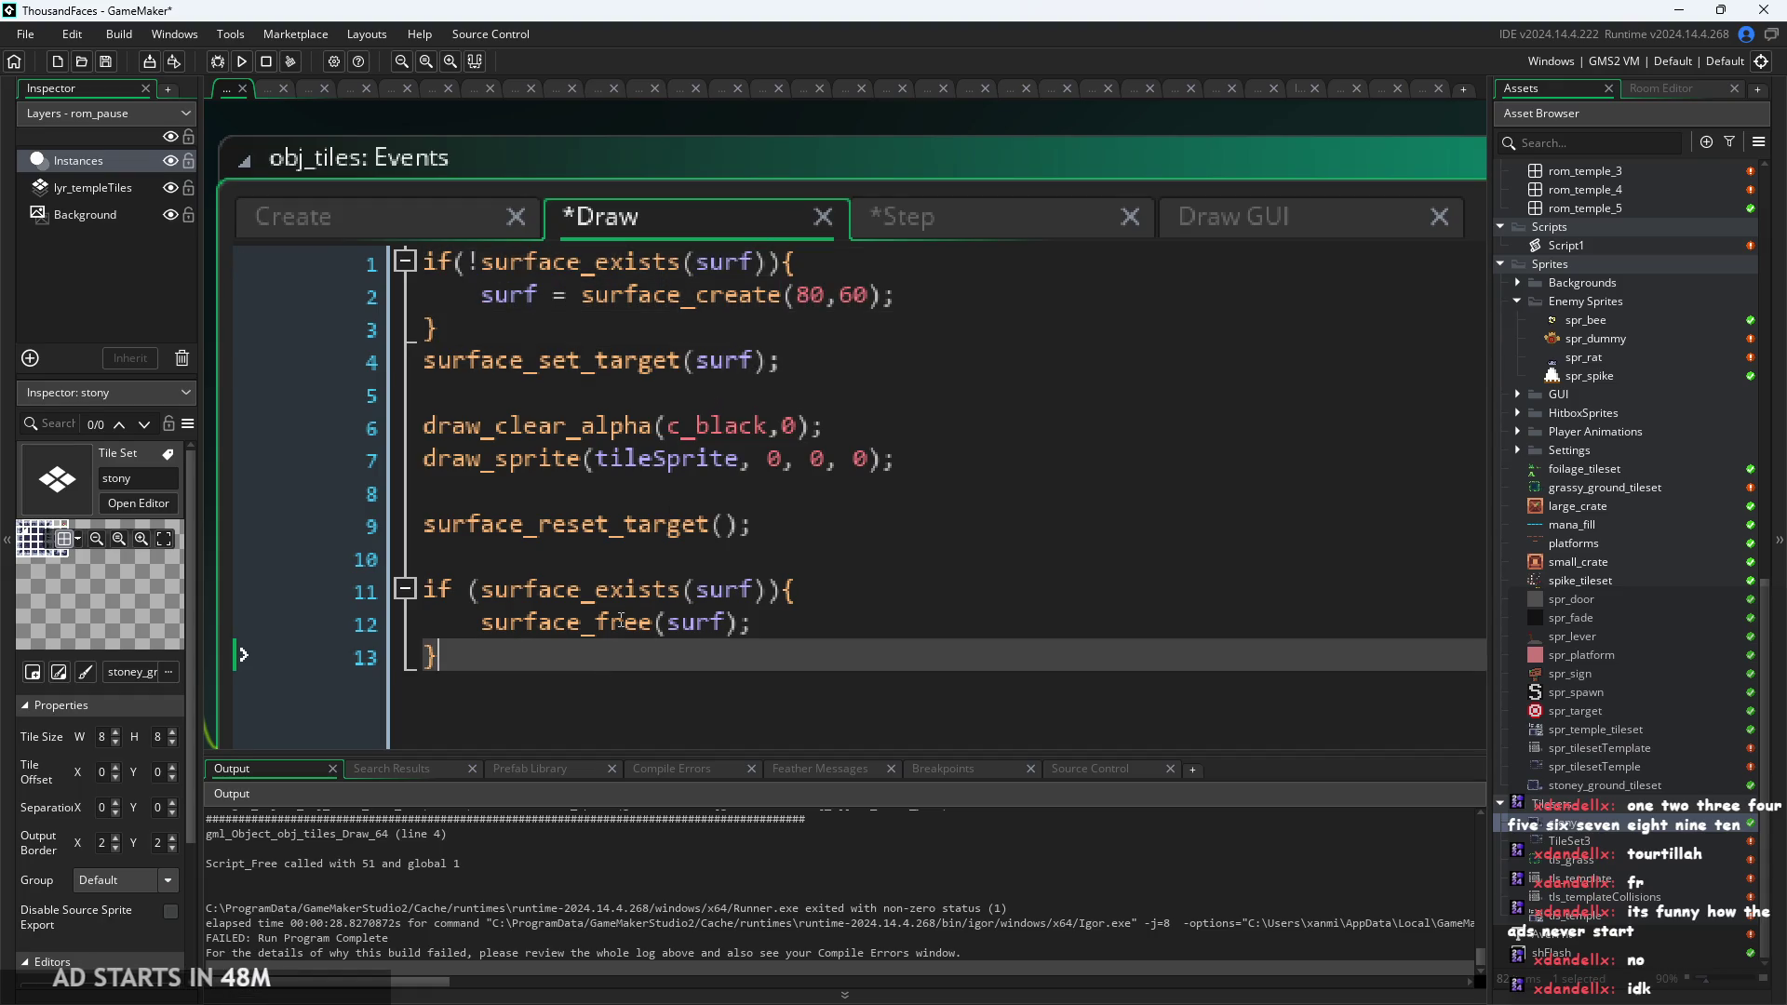
key(Down)
key(Down)
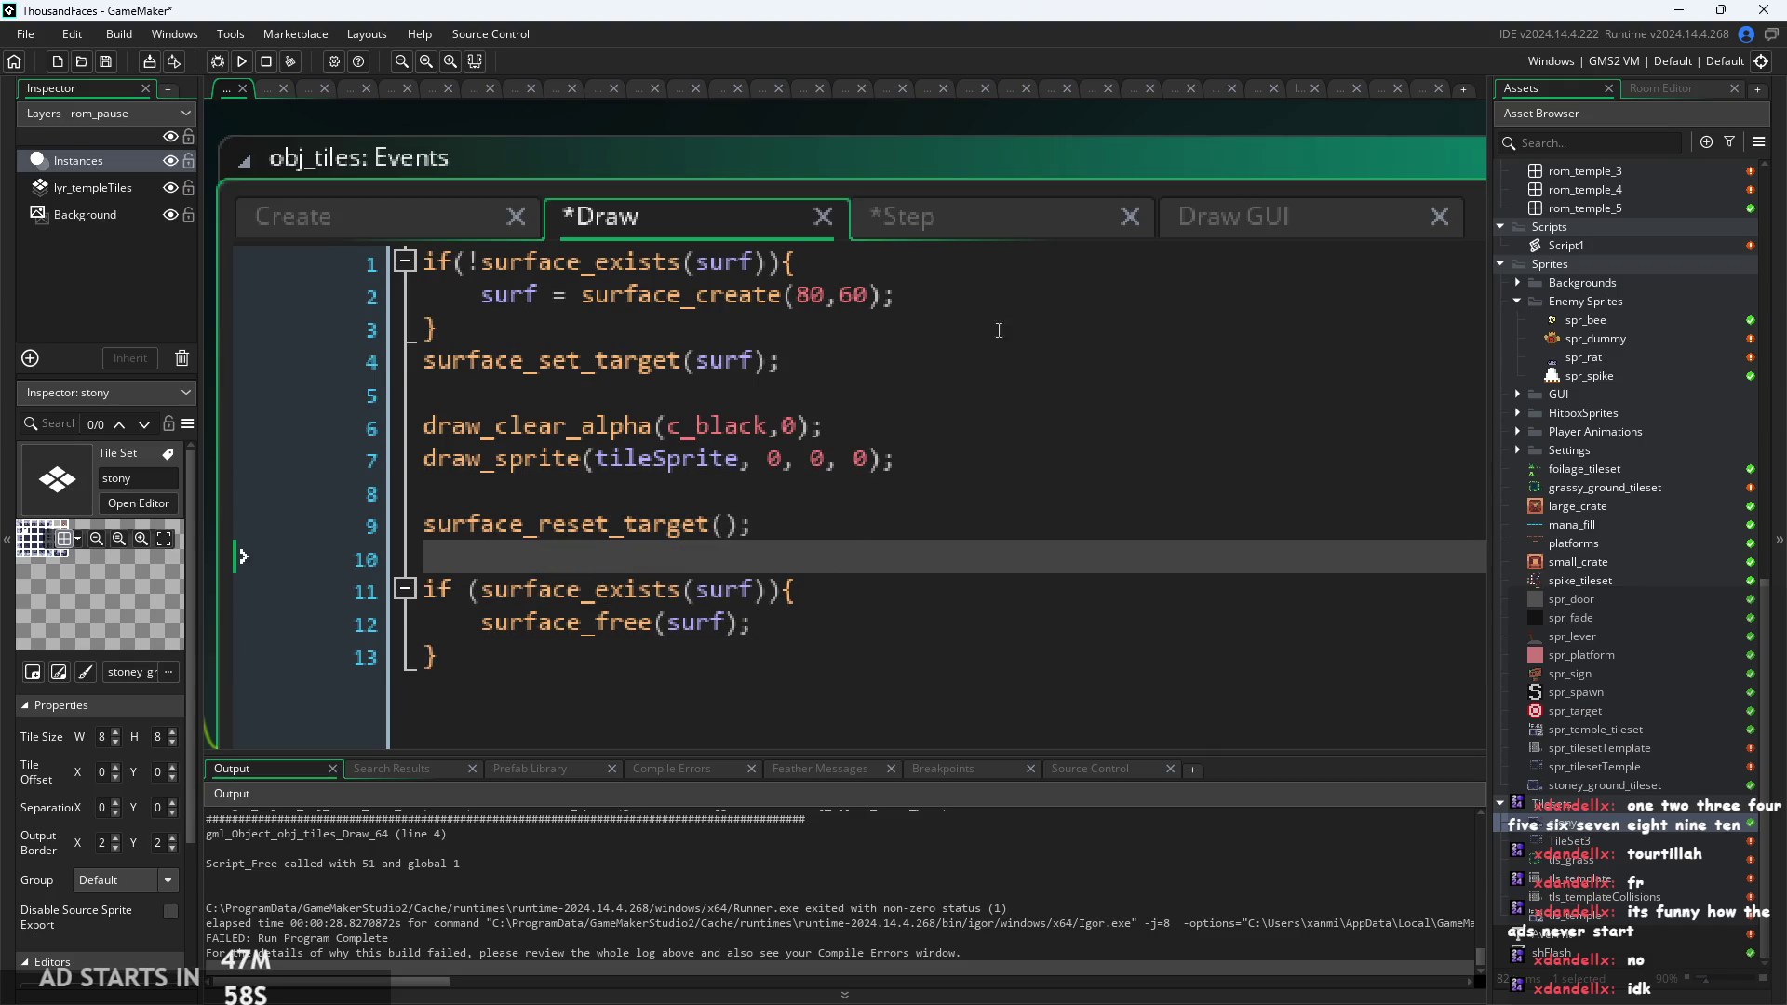
key(ctrl+Home)
Cut all of the Step event's tile-sprite loop code.
click(907, 216)
scroll(745, 420, down, 2)
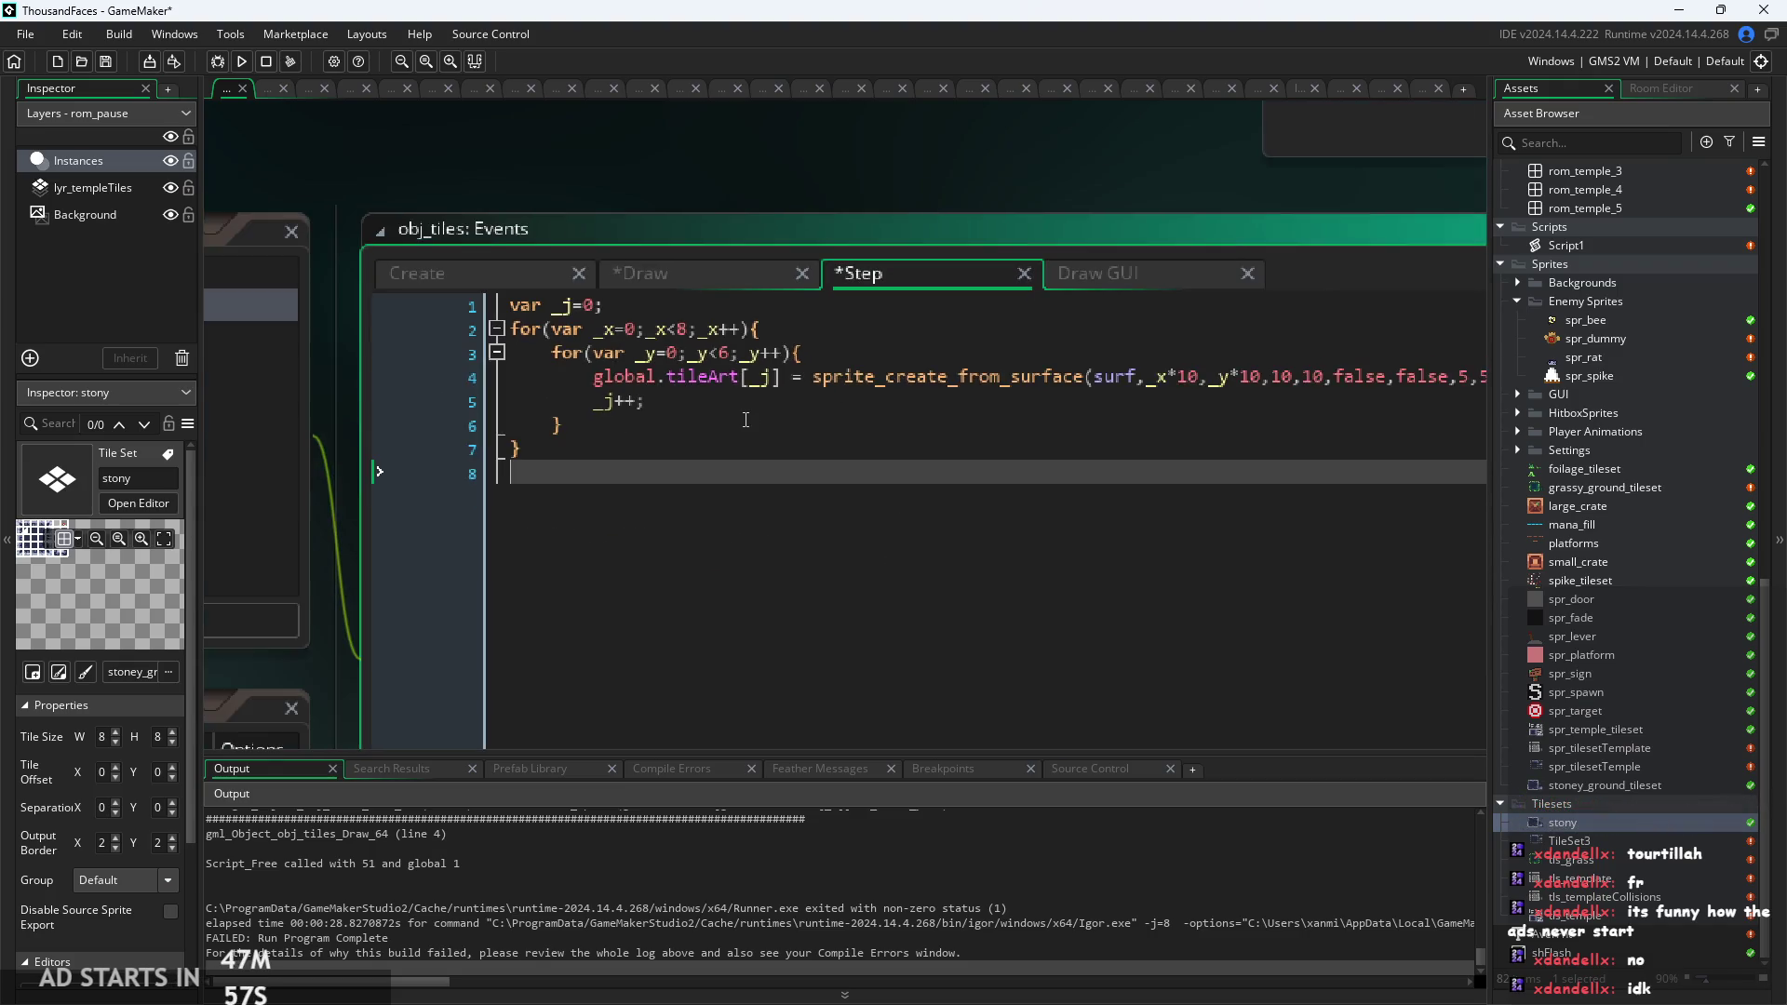
click(598, 431)
key(Down)
key(ctrl+a)
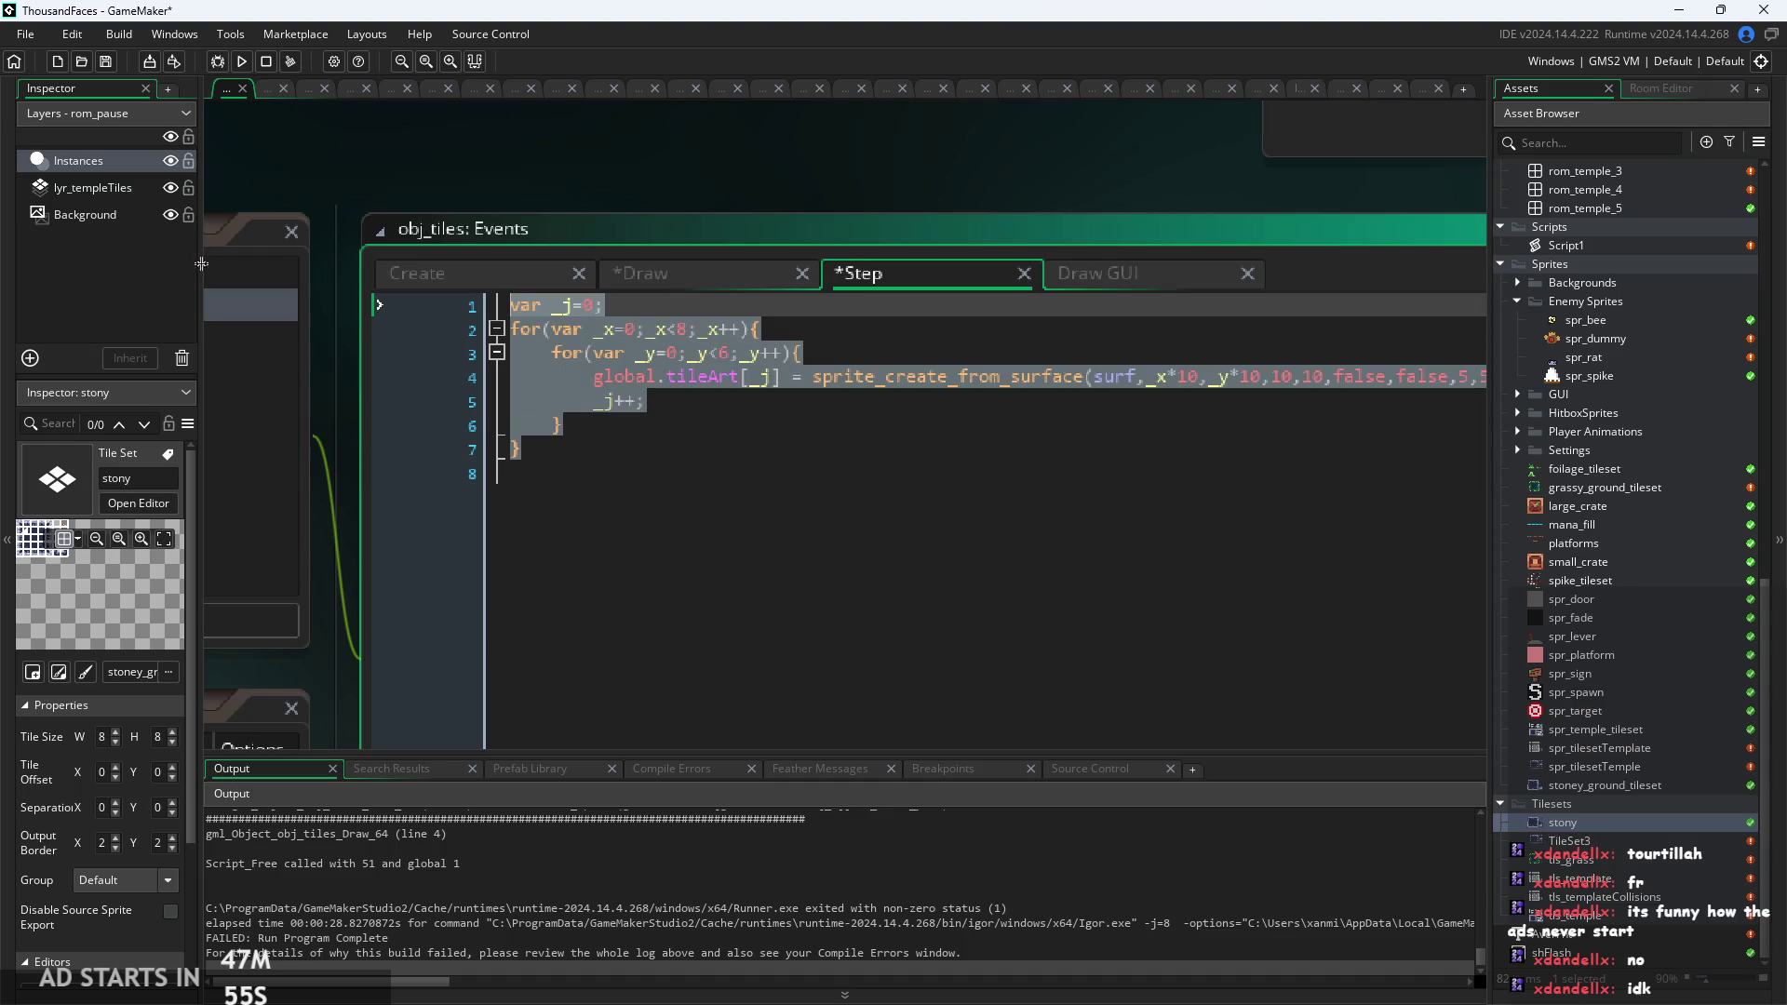
key(ctrl+x)
Paste the tile-sprite loop into Draw above surface_reset_target() and save both events.
click(735, 279)
click(642, 521)
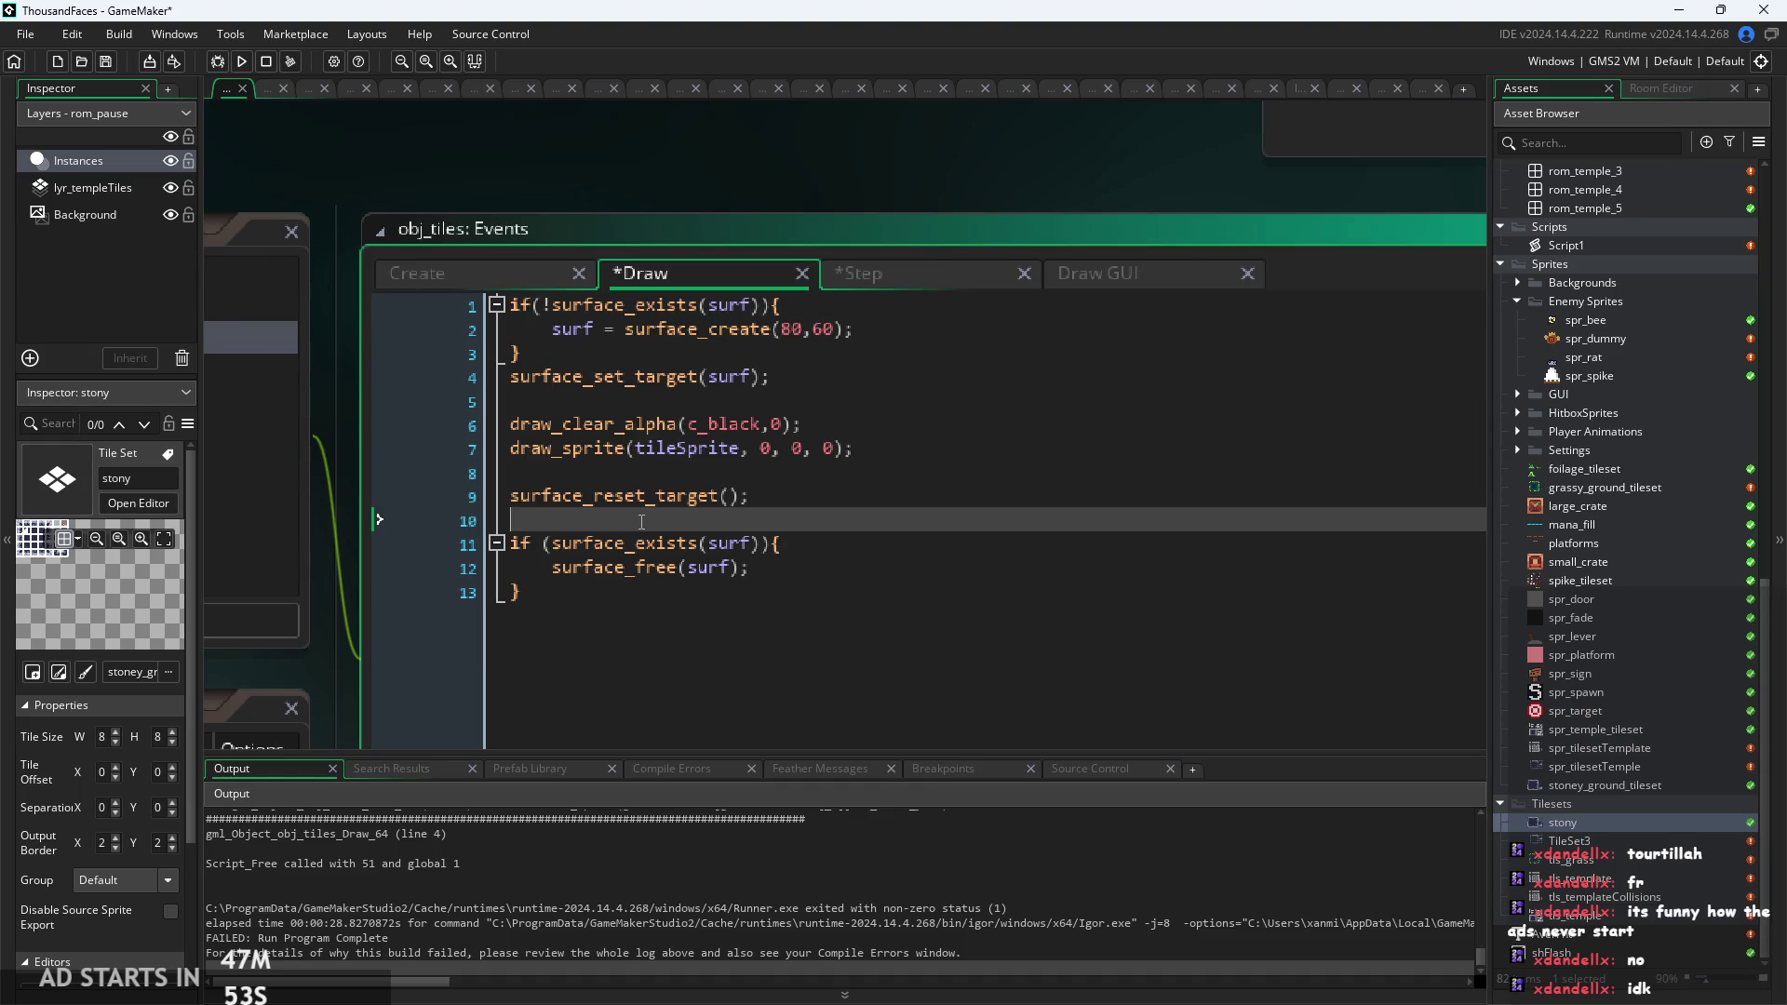
key(Up)
key(Up)
key(Return)
key(Return)
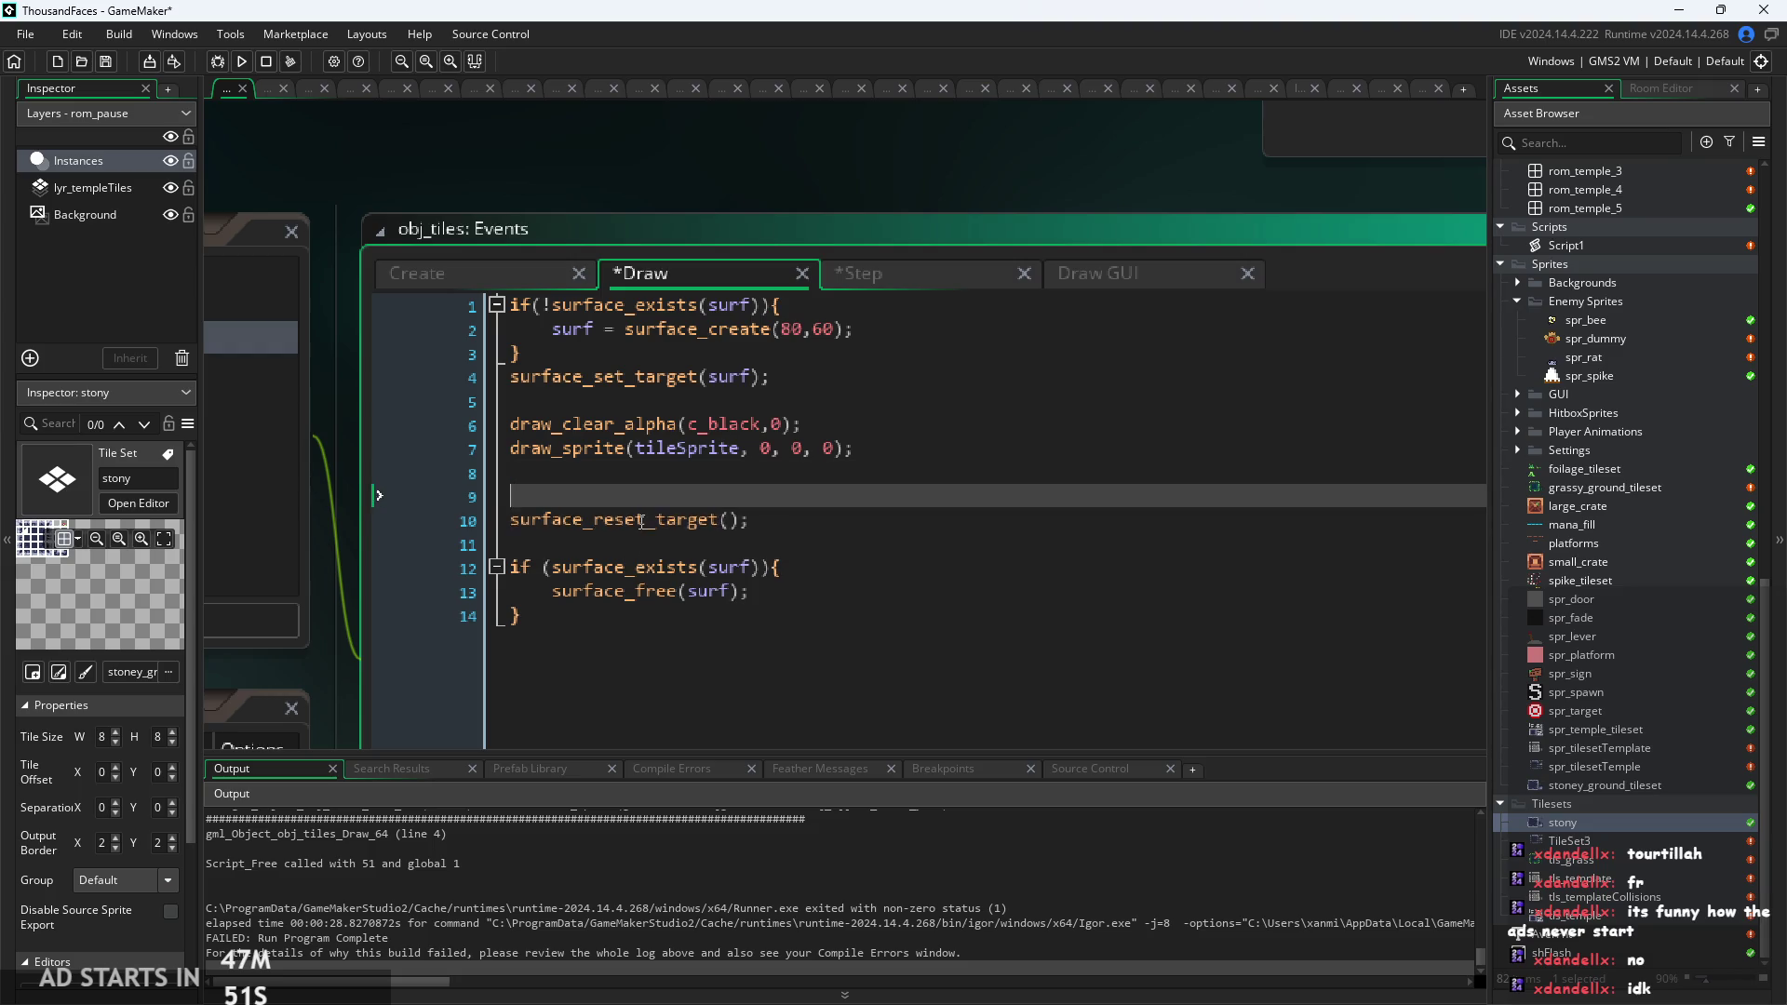
key(Up)
key(ctrl+v)
key(ctrl+s)
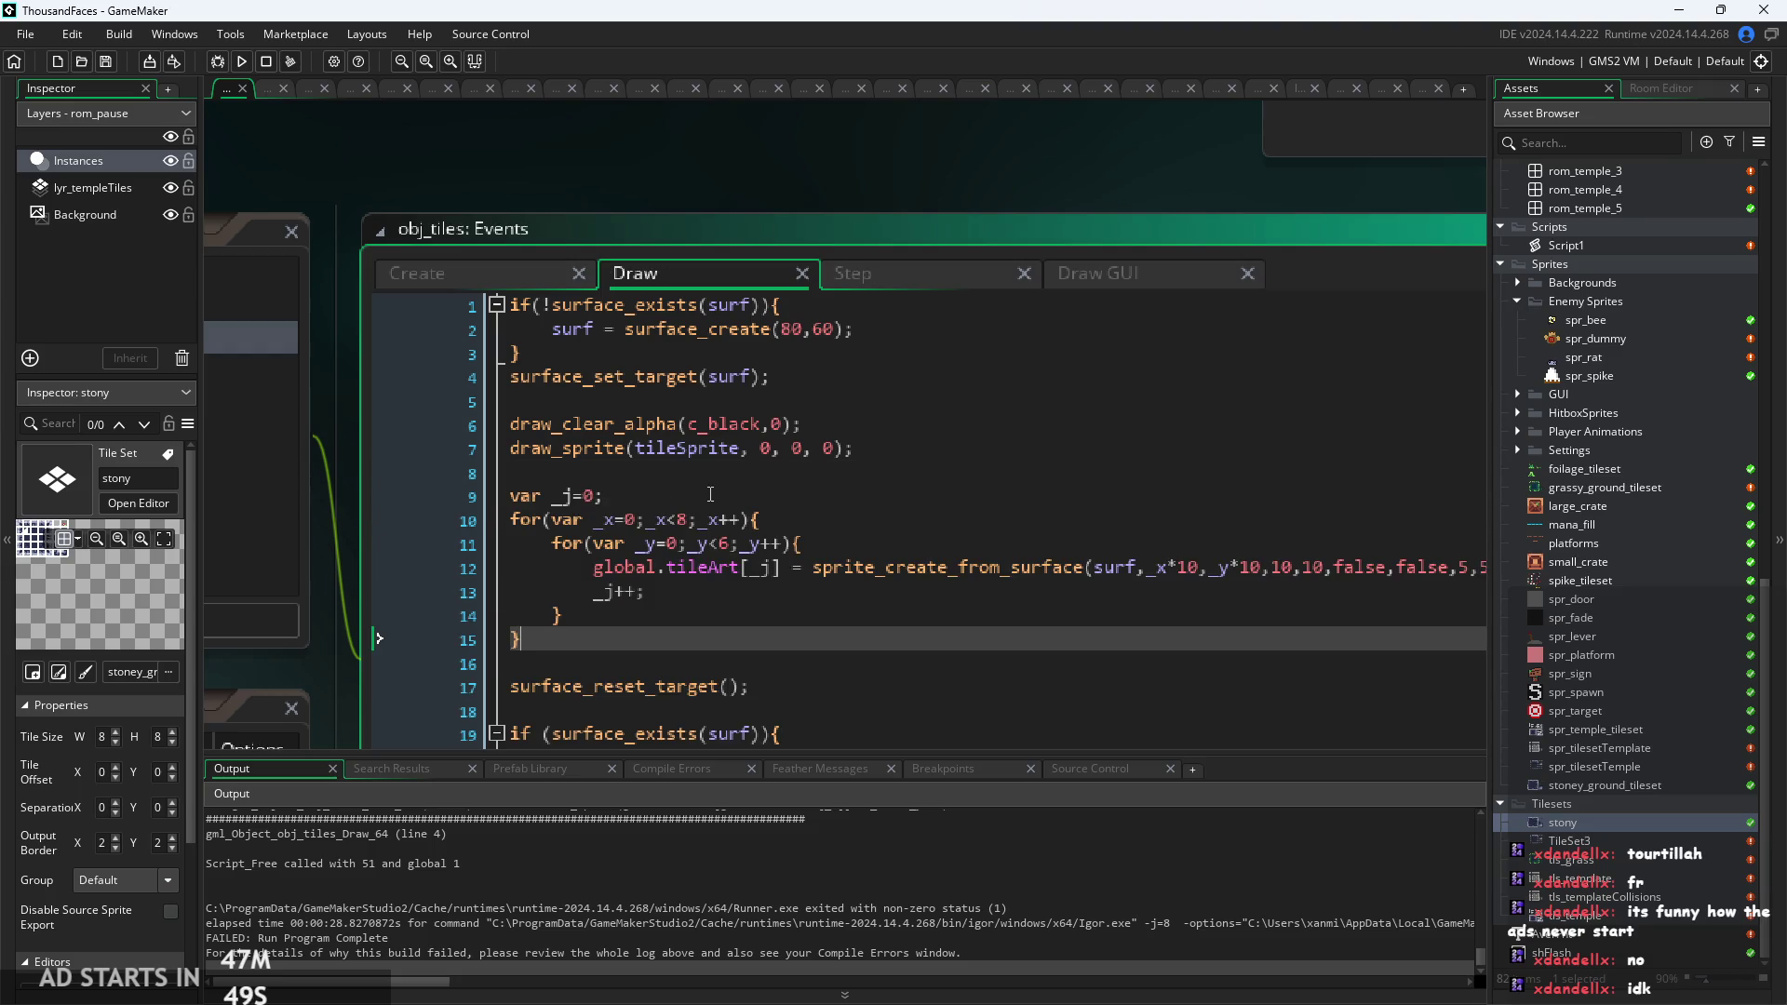
Check over the pasted loops in Draw and launch the game.
scroll(829, 473, down, 2)
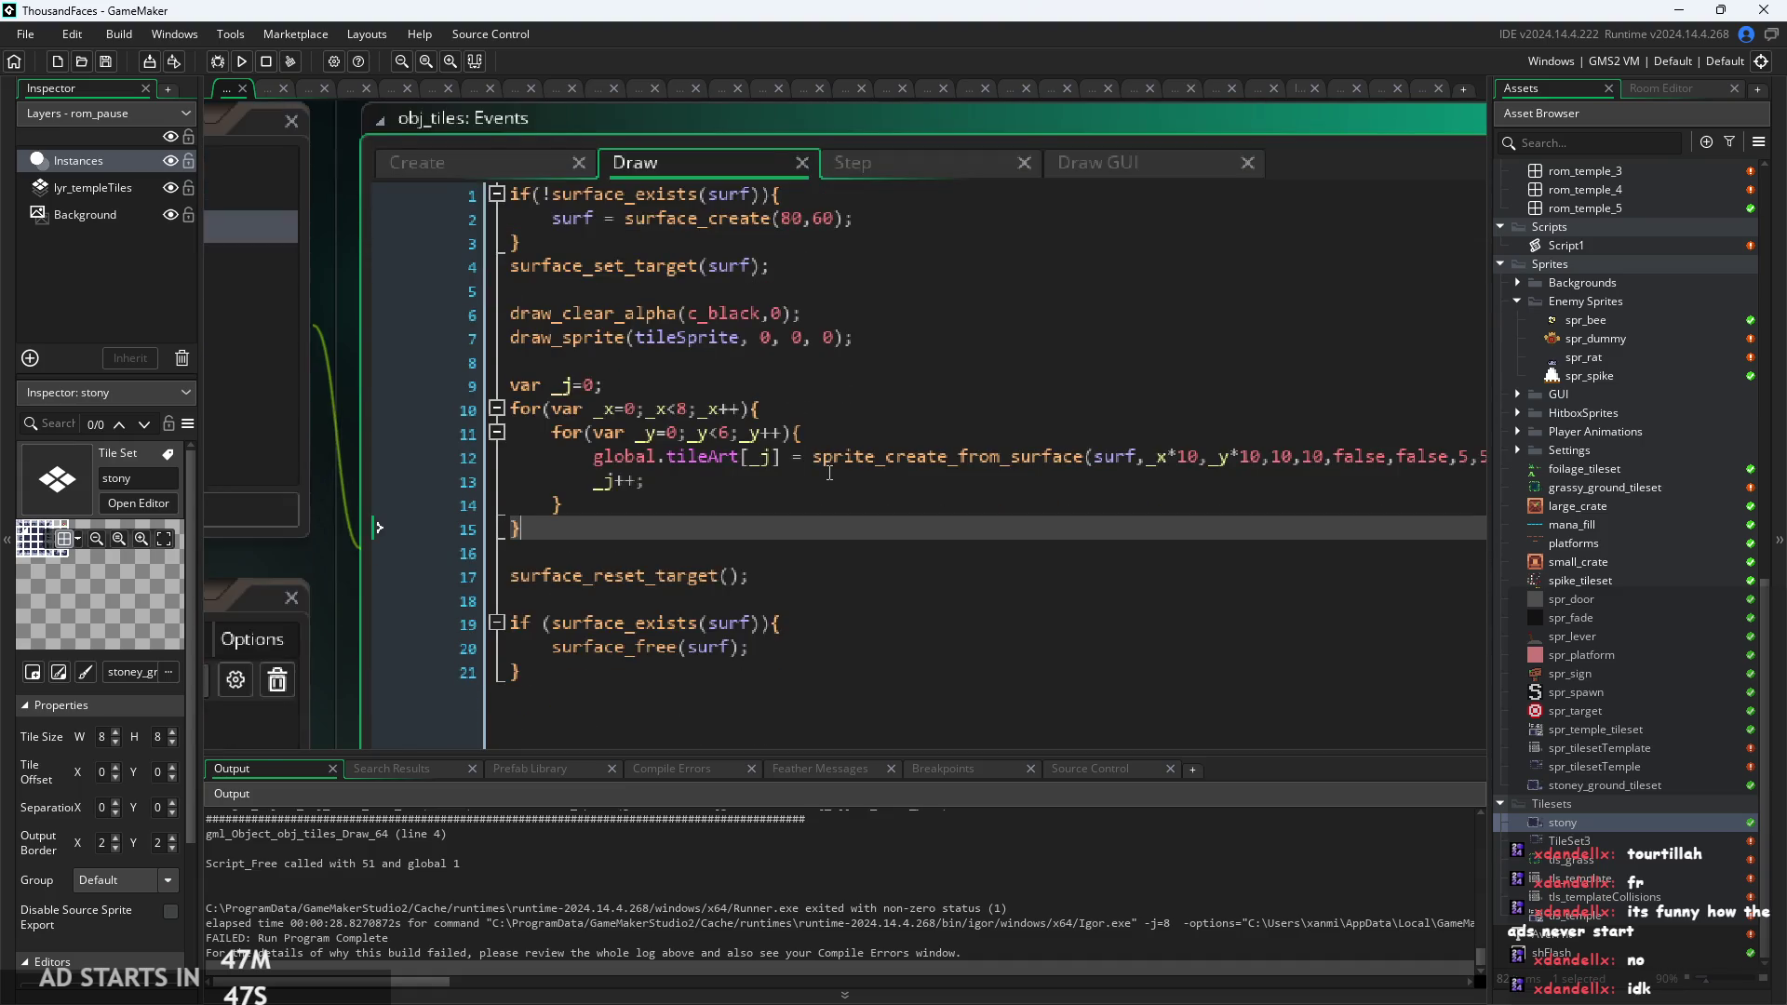
scroll(829, 473, up, 3)
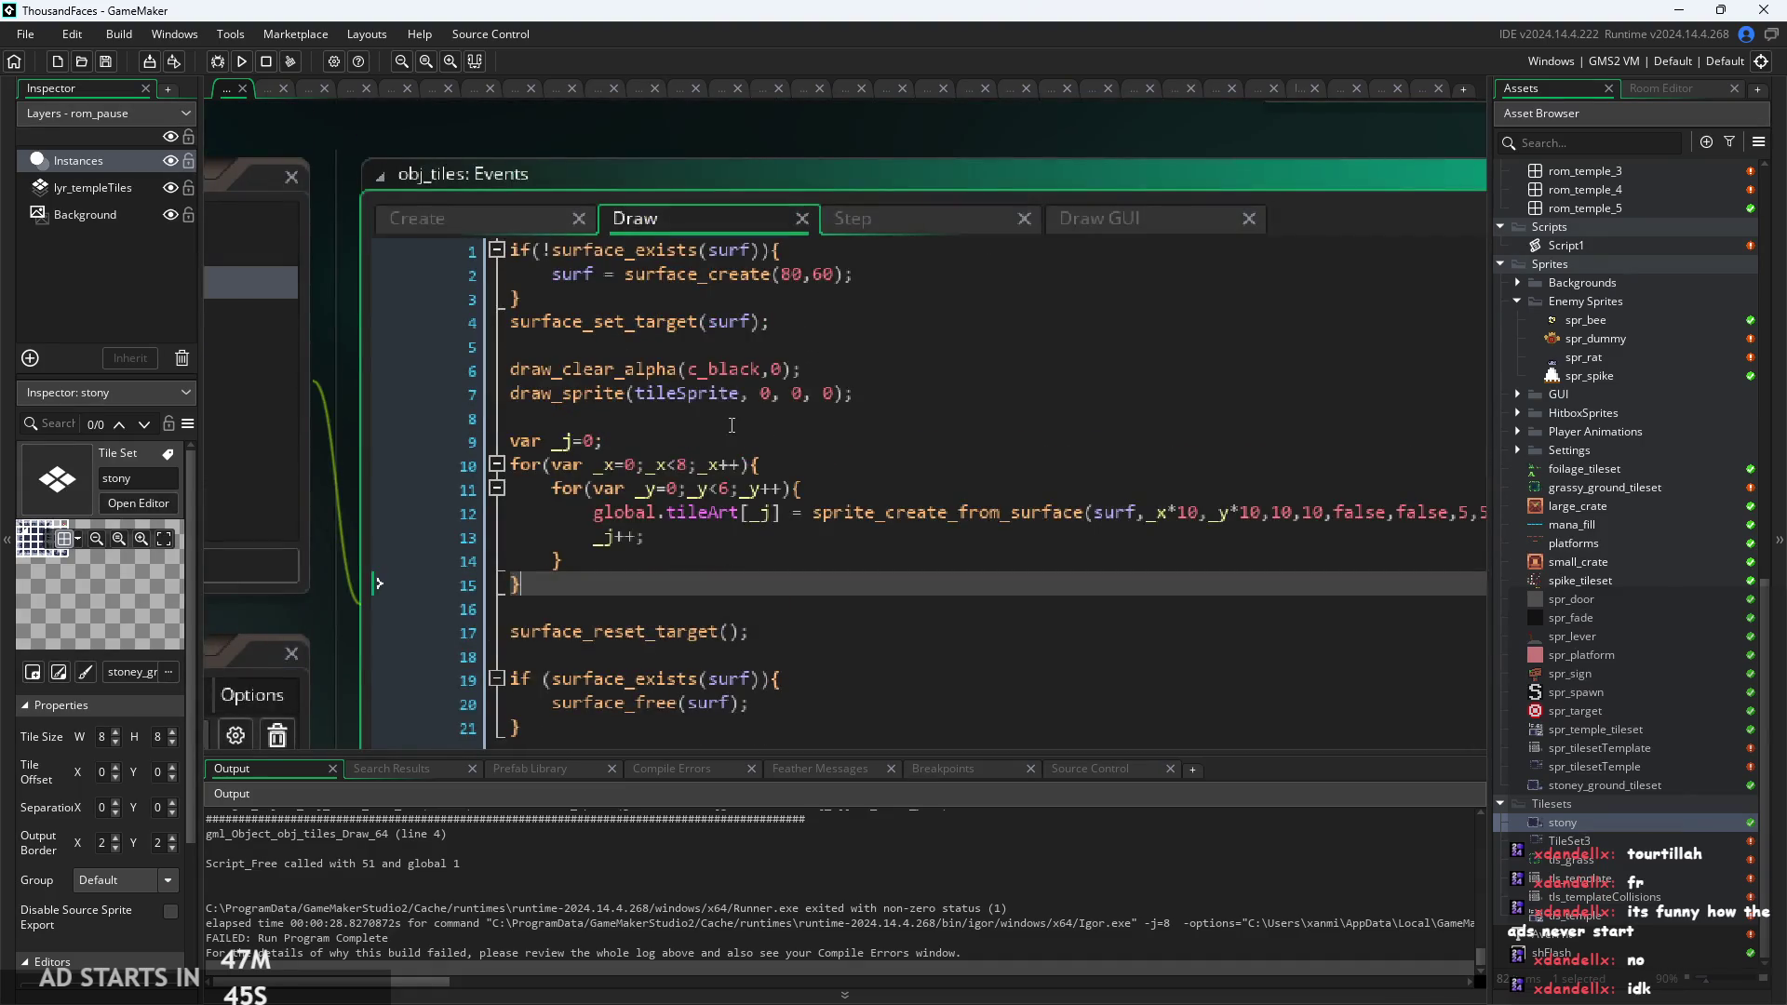
scroll(411, 533, up, 2)
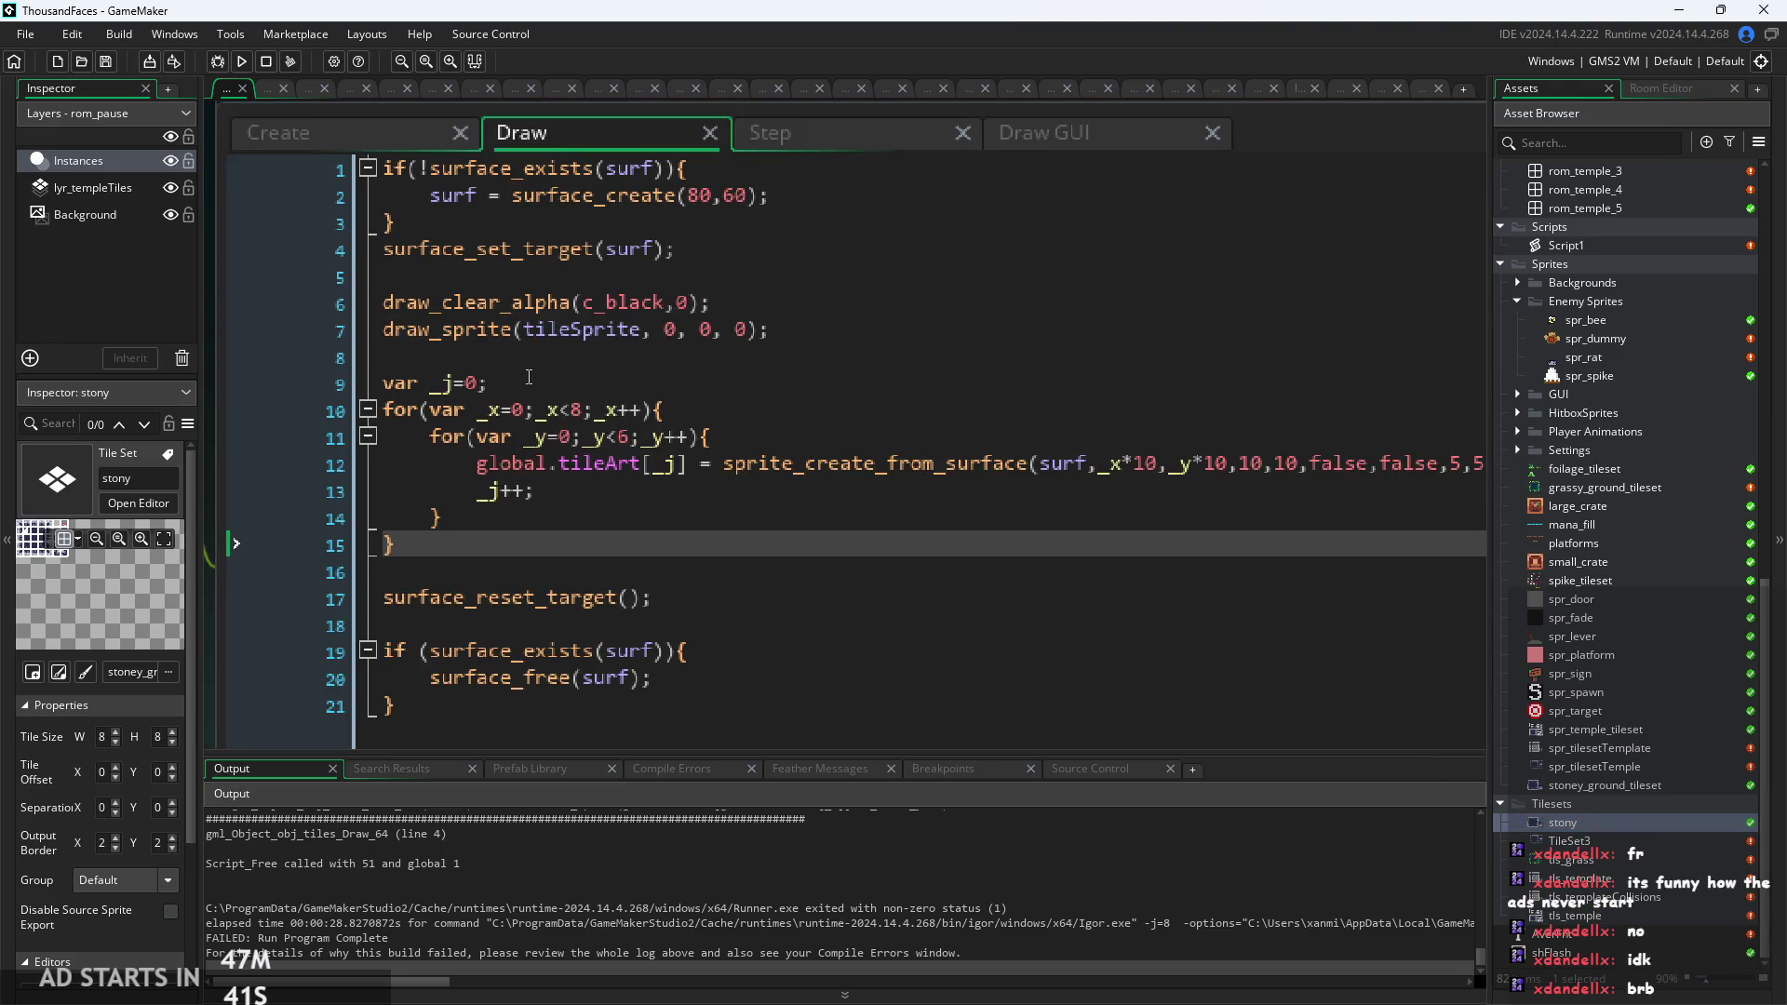
click(242, 61)
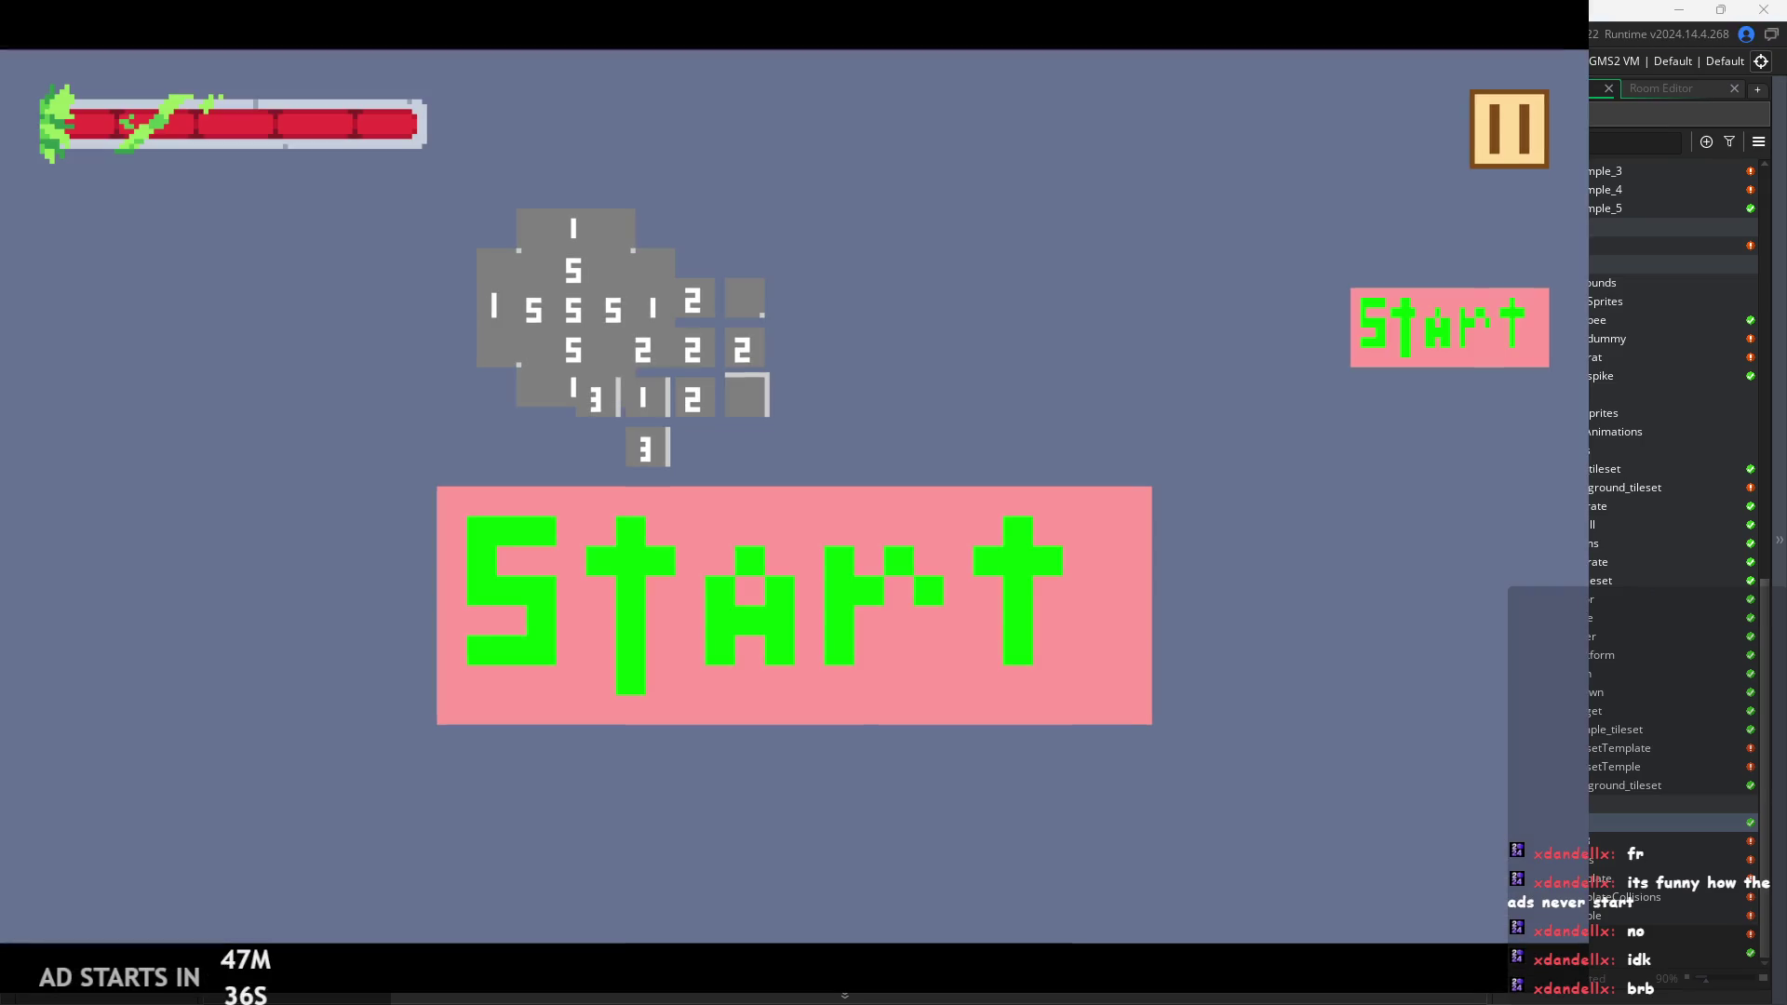
Start the game and move and jump the player across platforms until the index-error crash, then abort.
click(1465, 290)
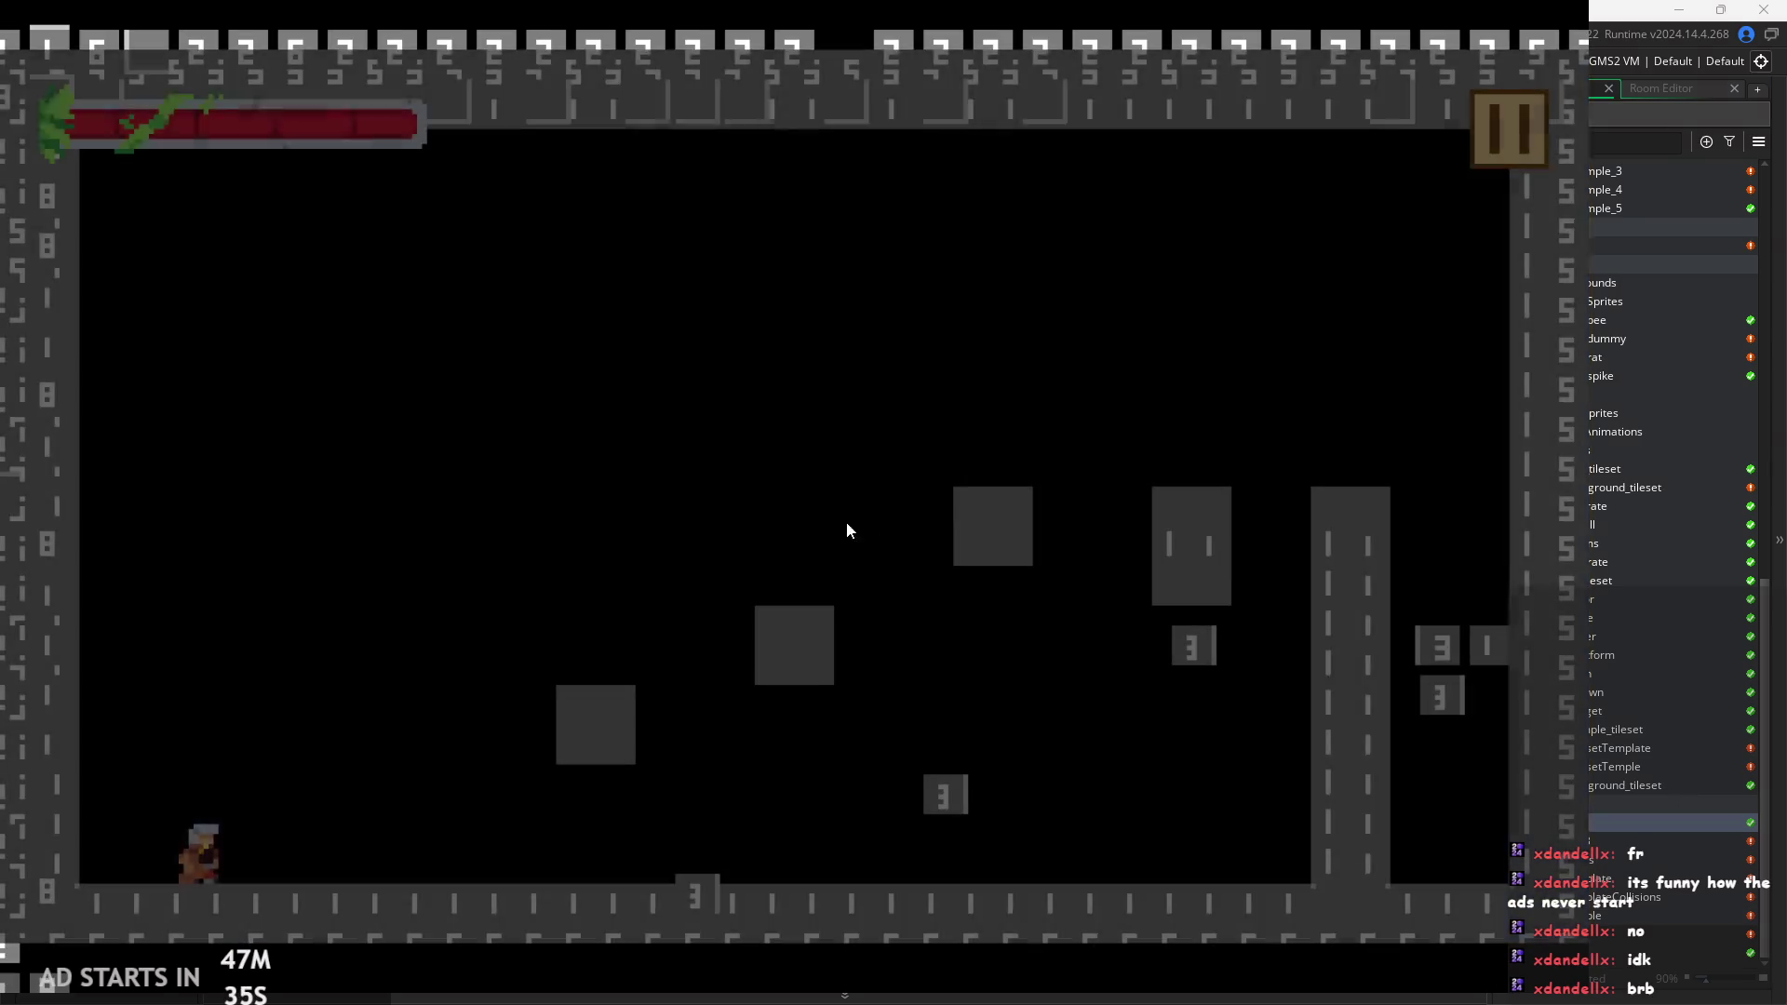
key(space)
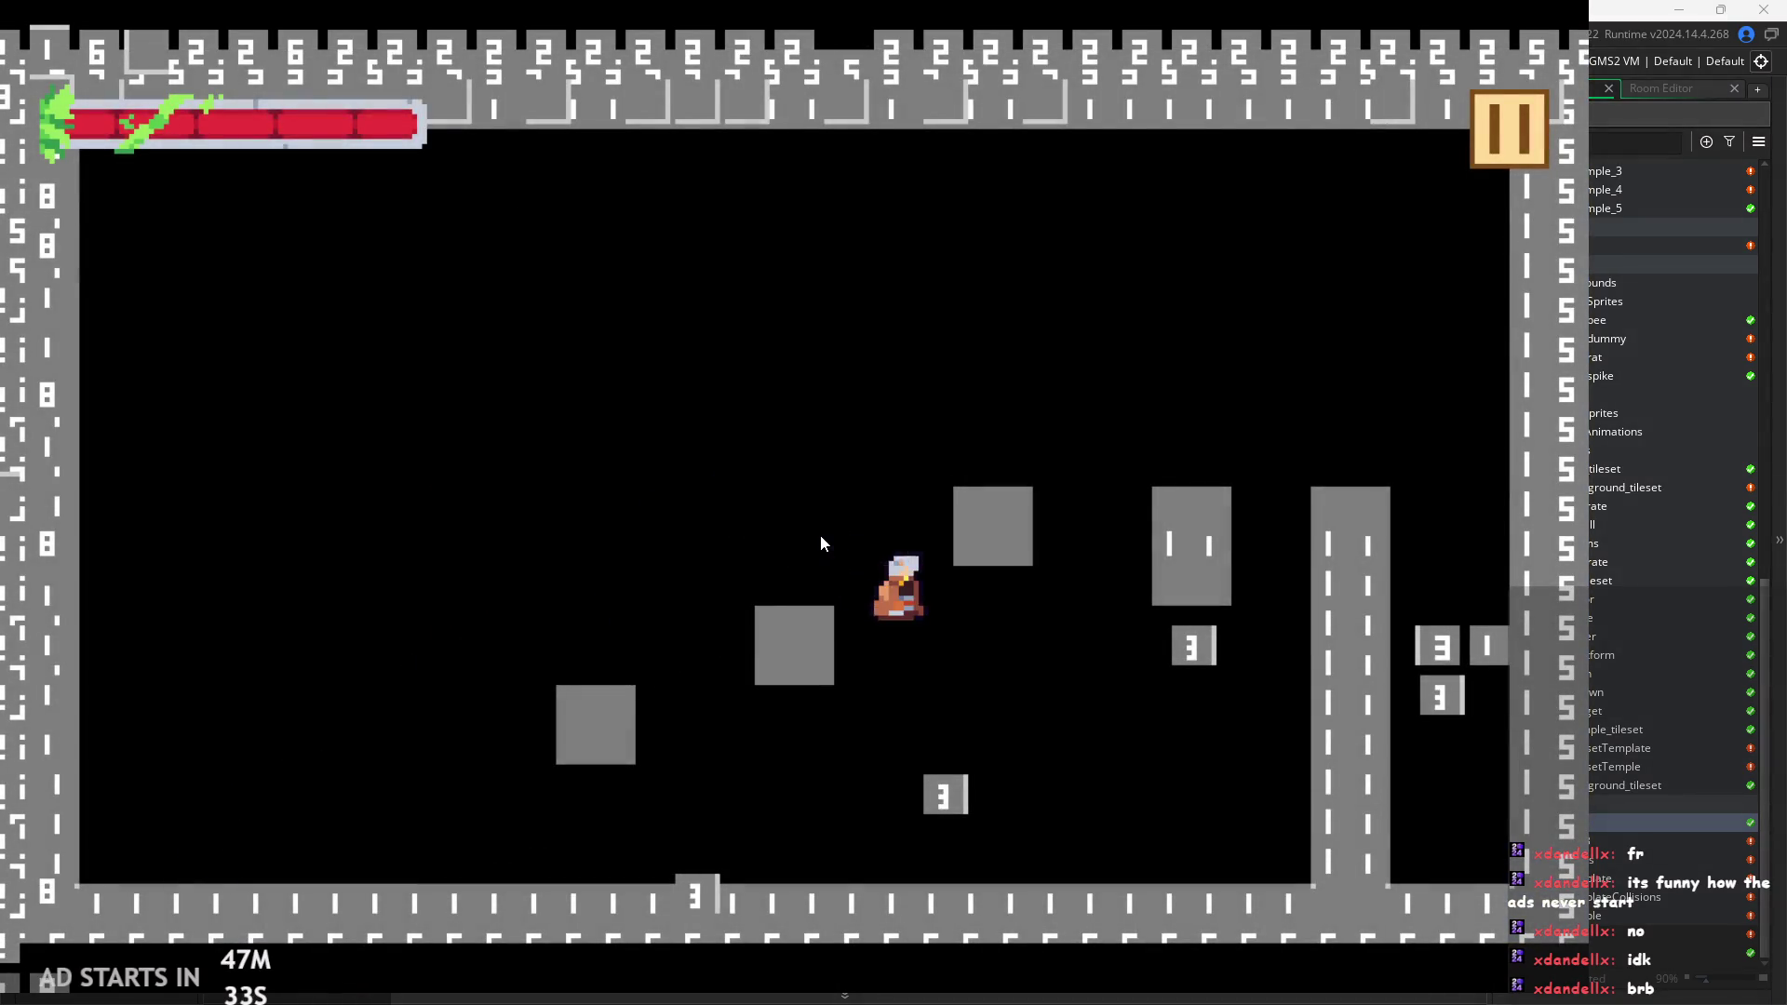
key(Left)
key(Left)
key(space)
key(space)
key(Left)
key(space)
key(Right)
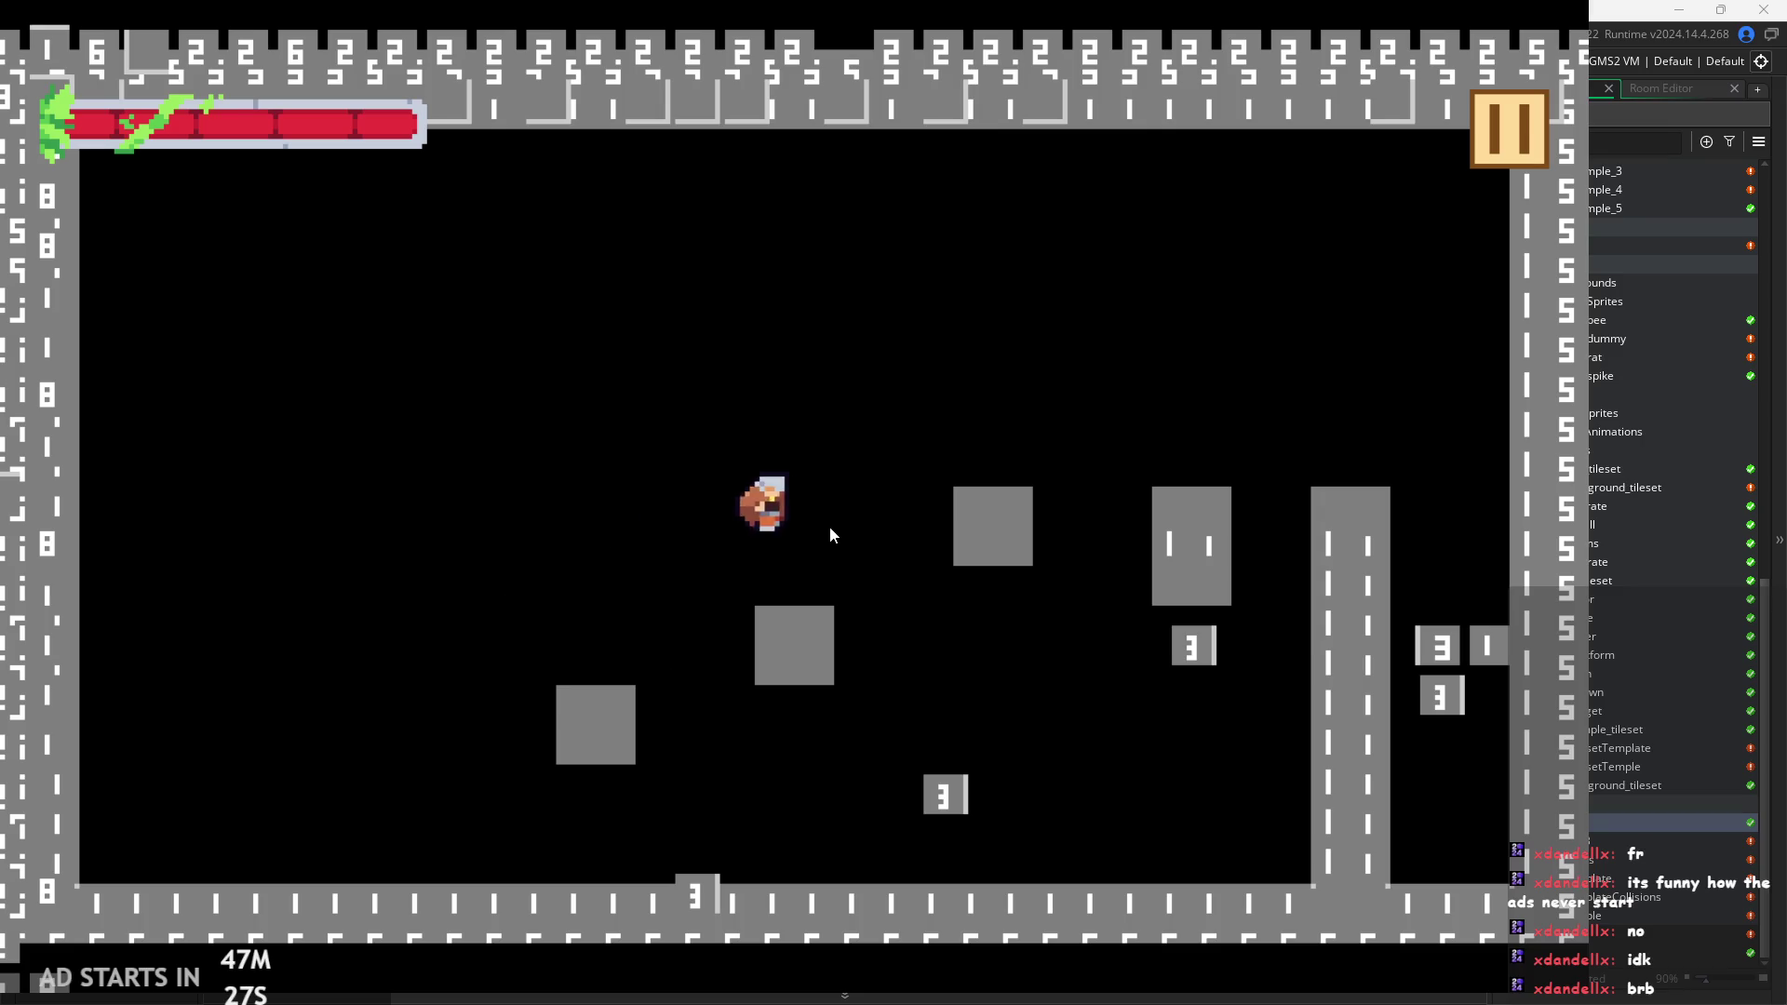
key(space)
key(Left)
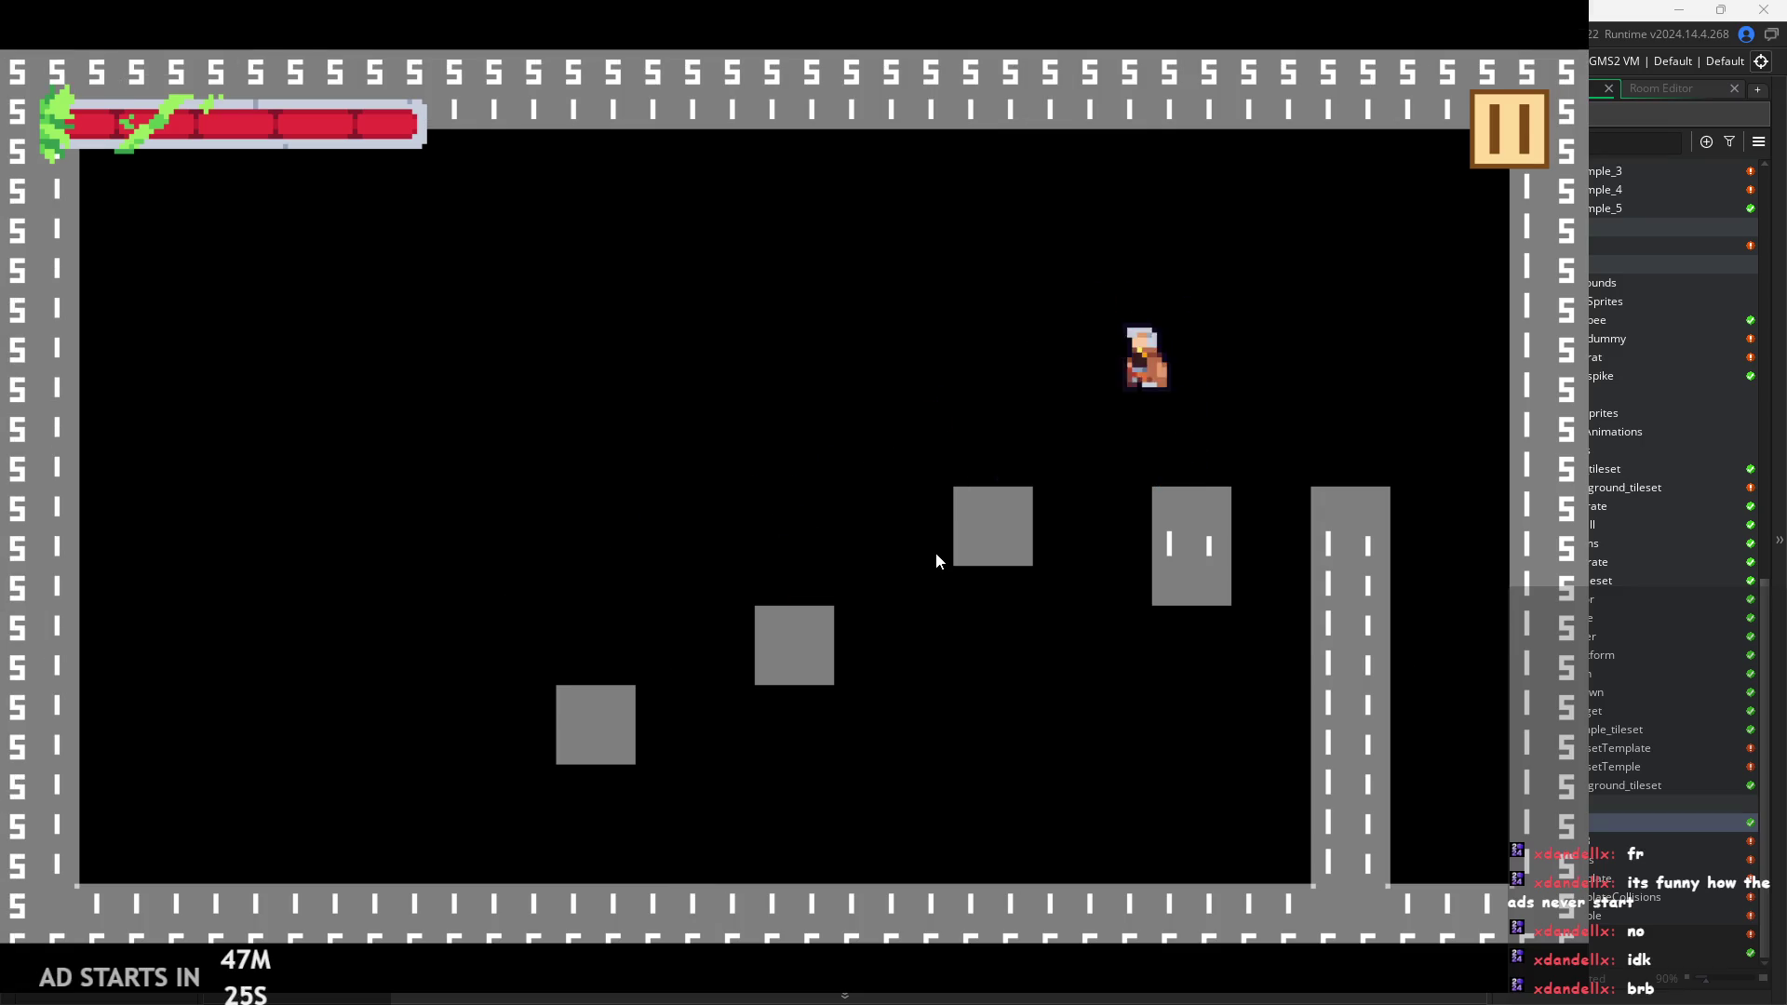
key(space)
key(Right)
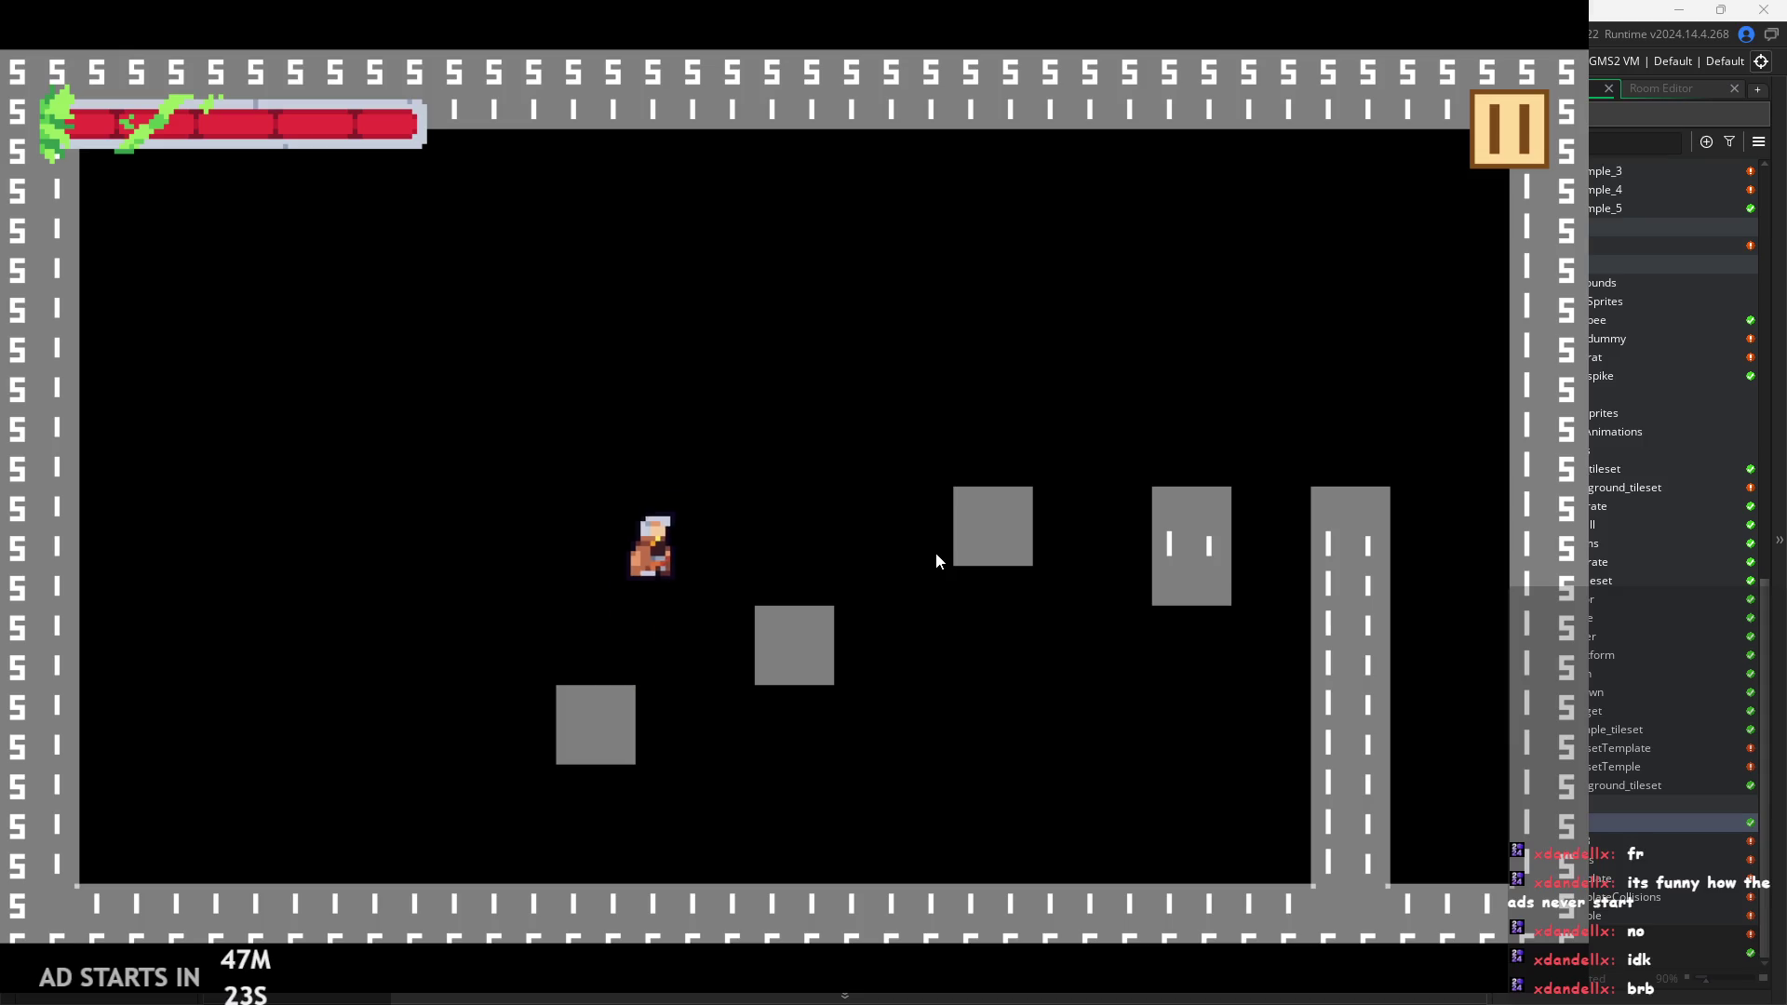
key(space)
key(Left)
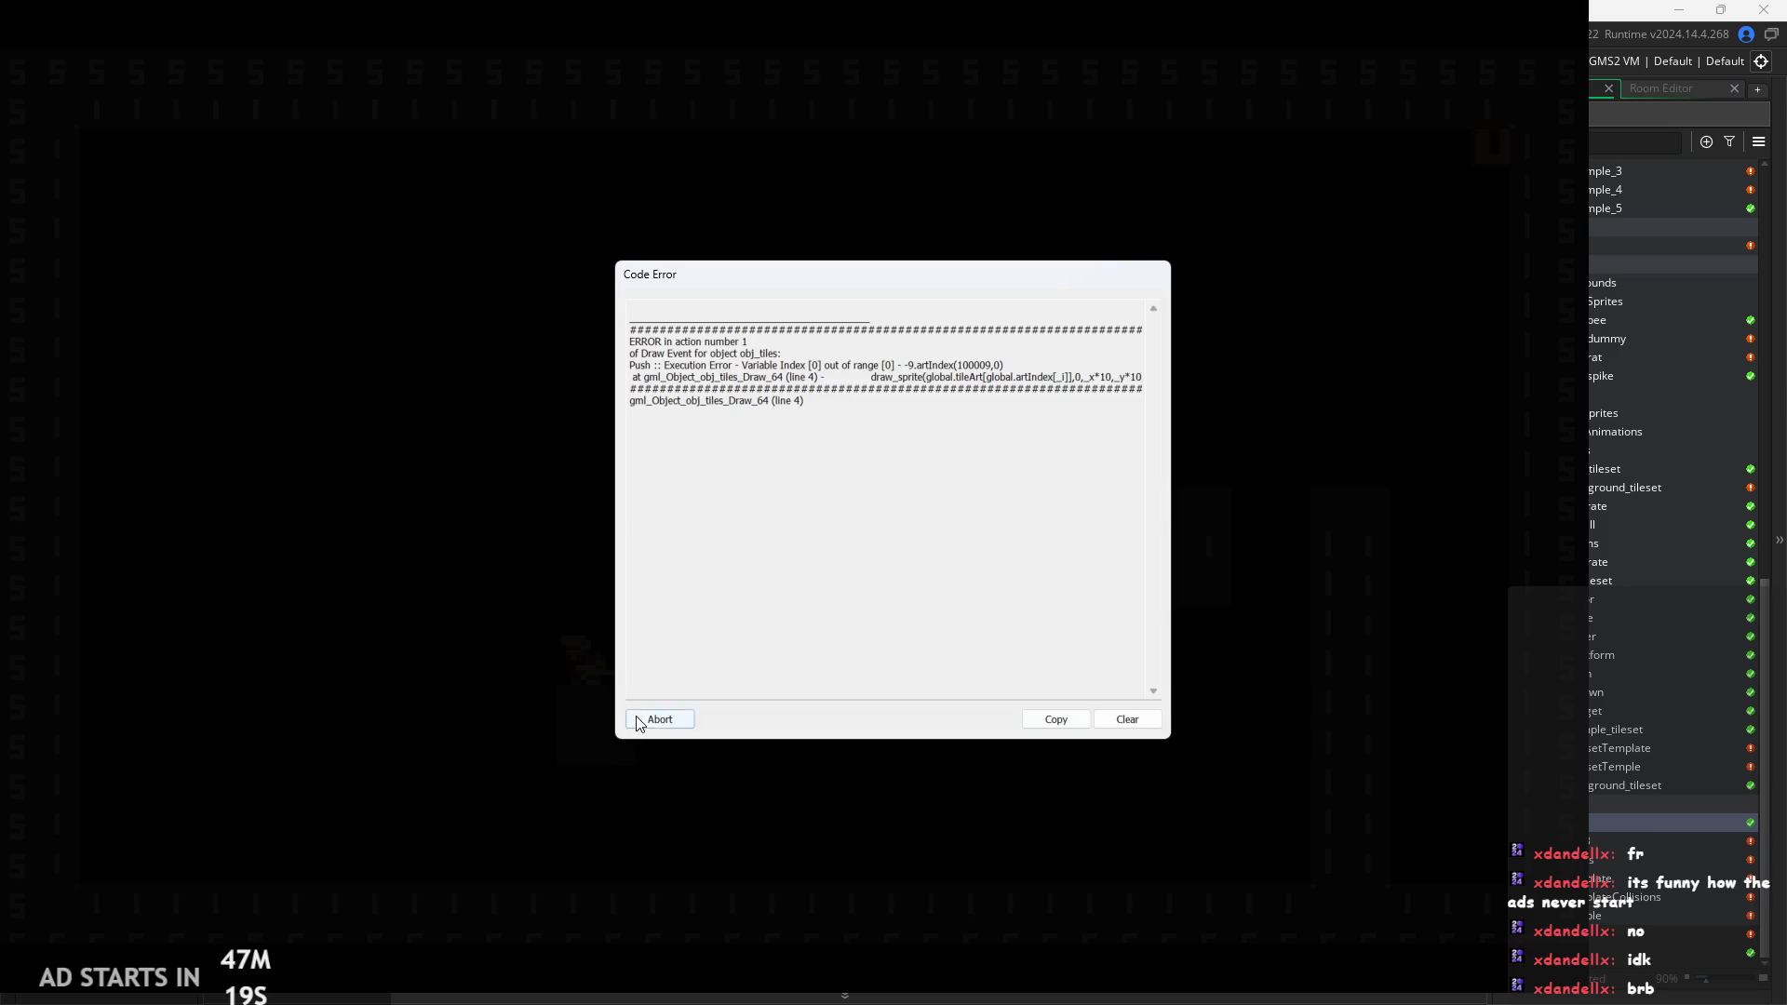
click(657, 711)
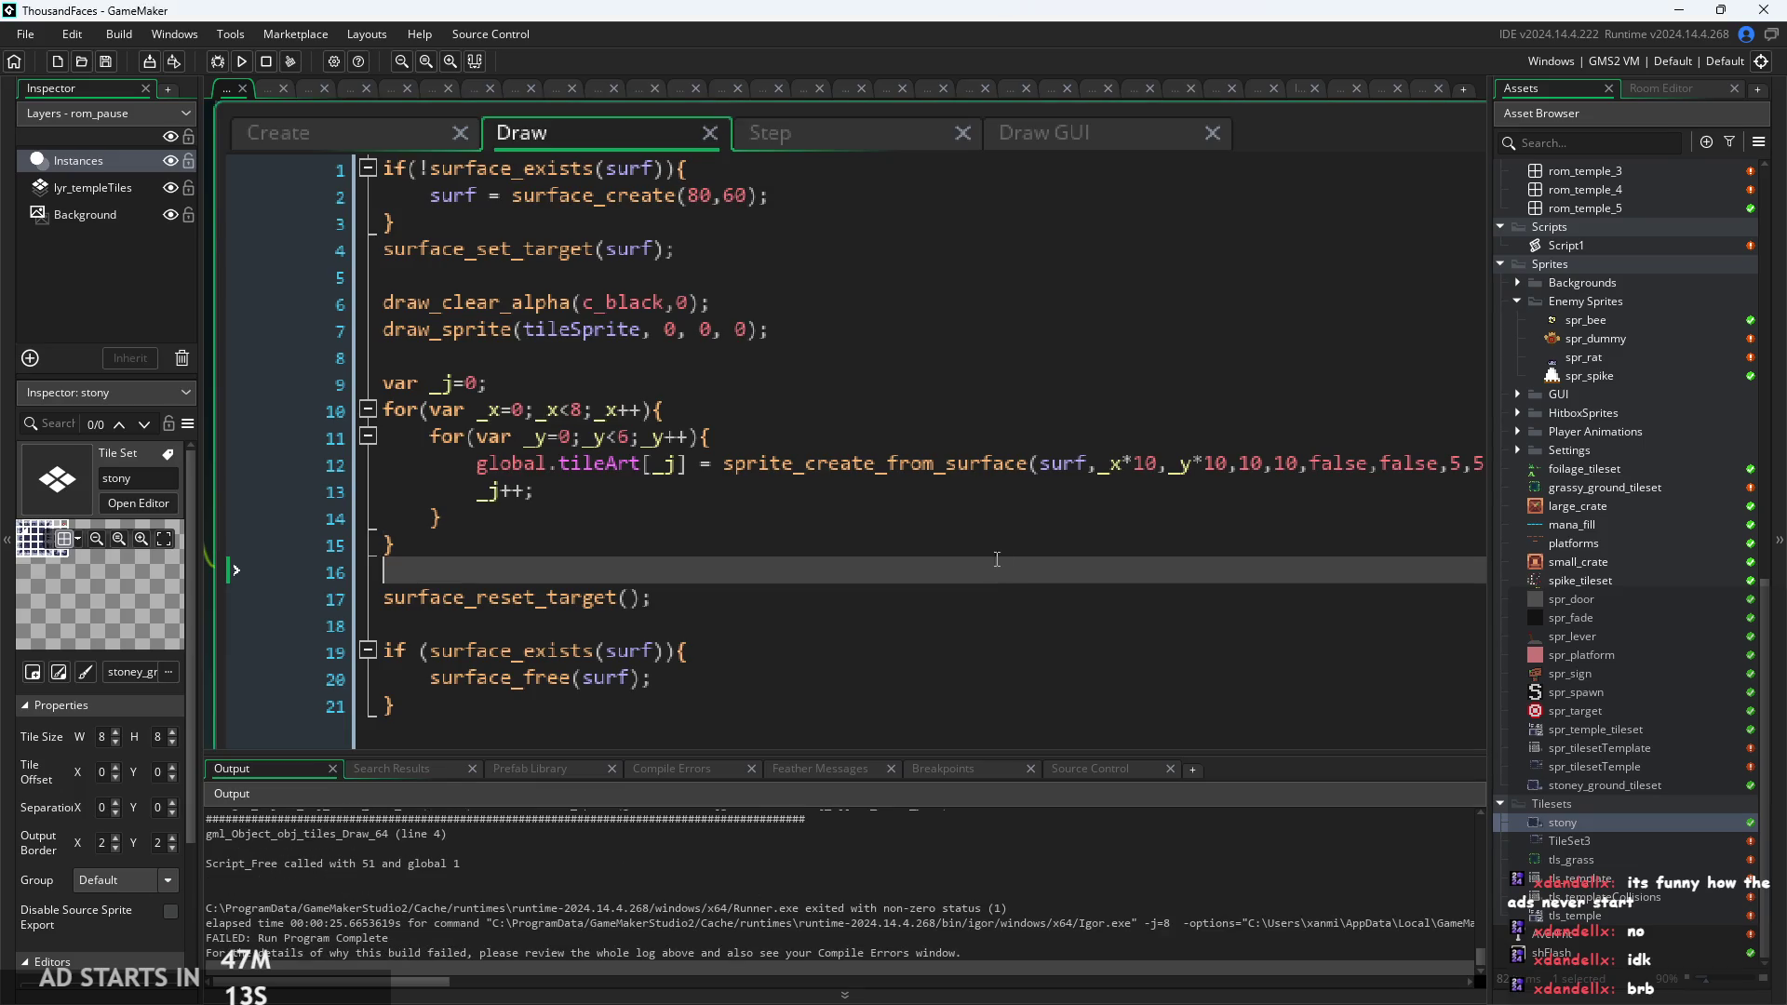
Put the caret after the loop's closing brace on line 15 and float the code editor again.
click(992, 542)
key(Up)
key(Down)
key(Down)
key(Up)
key(shift+F12)
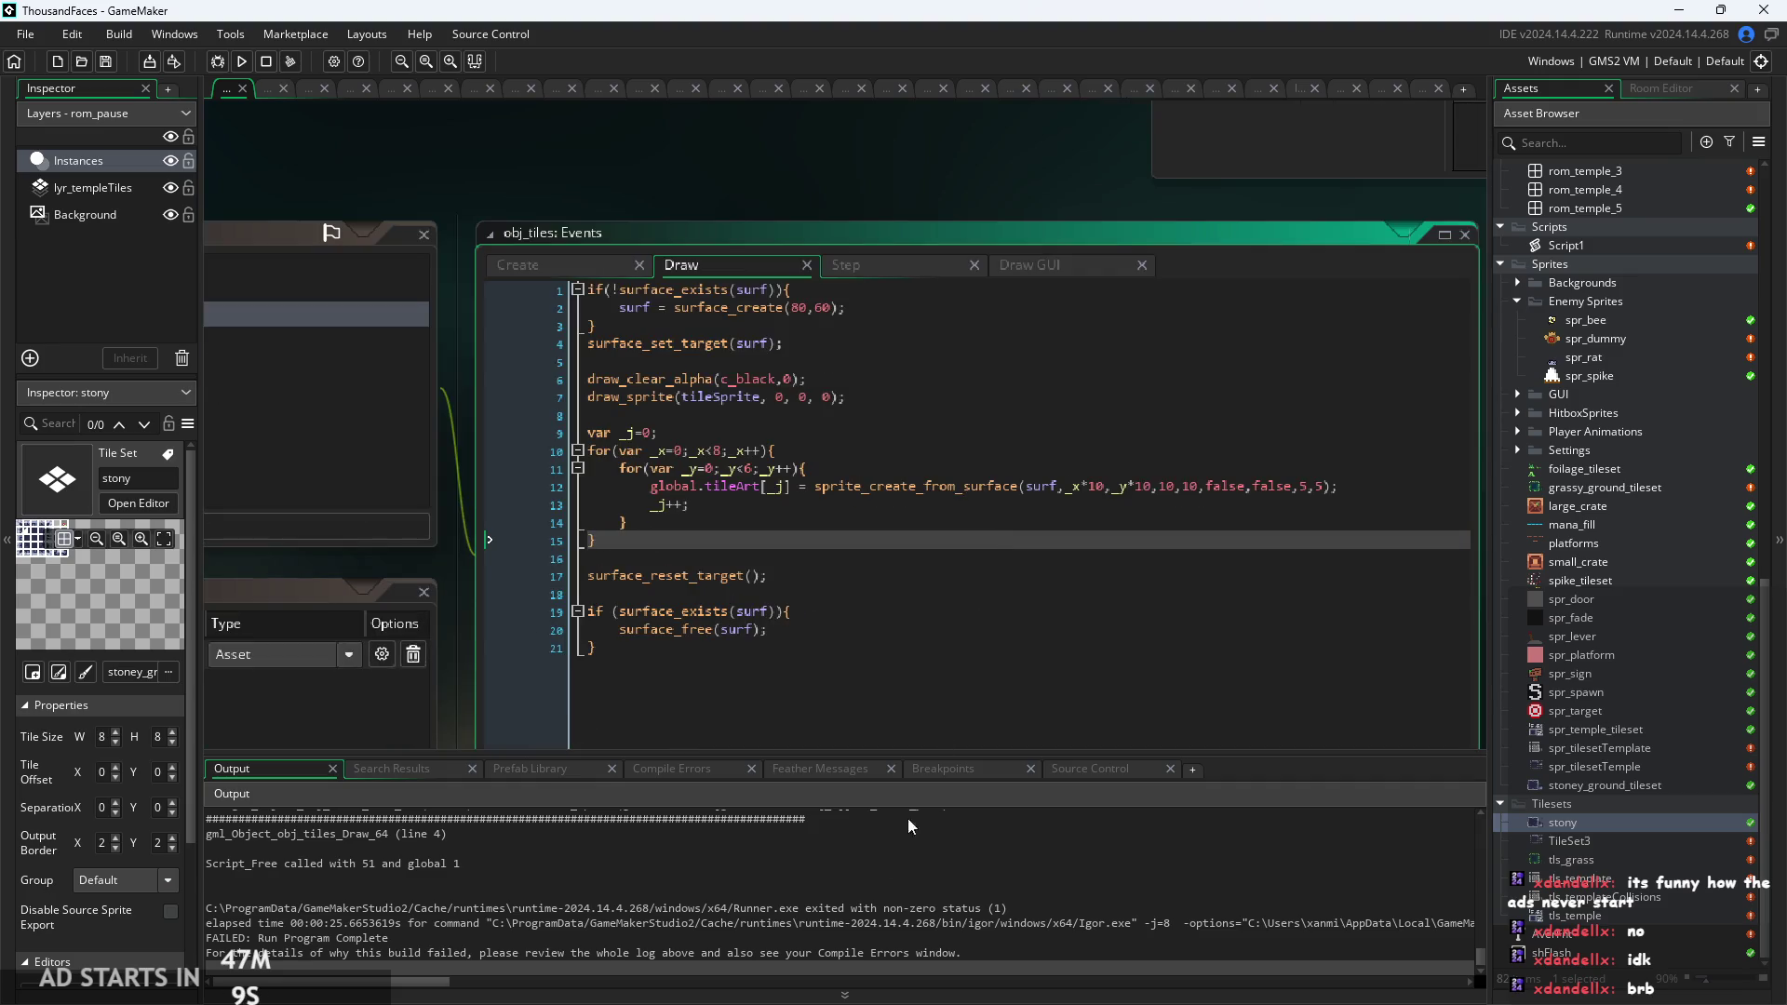
scroll(869, 905, up, 3)
scroll(866, 898, up, 2)
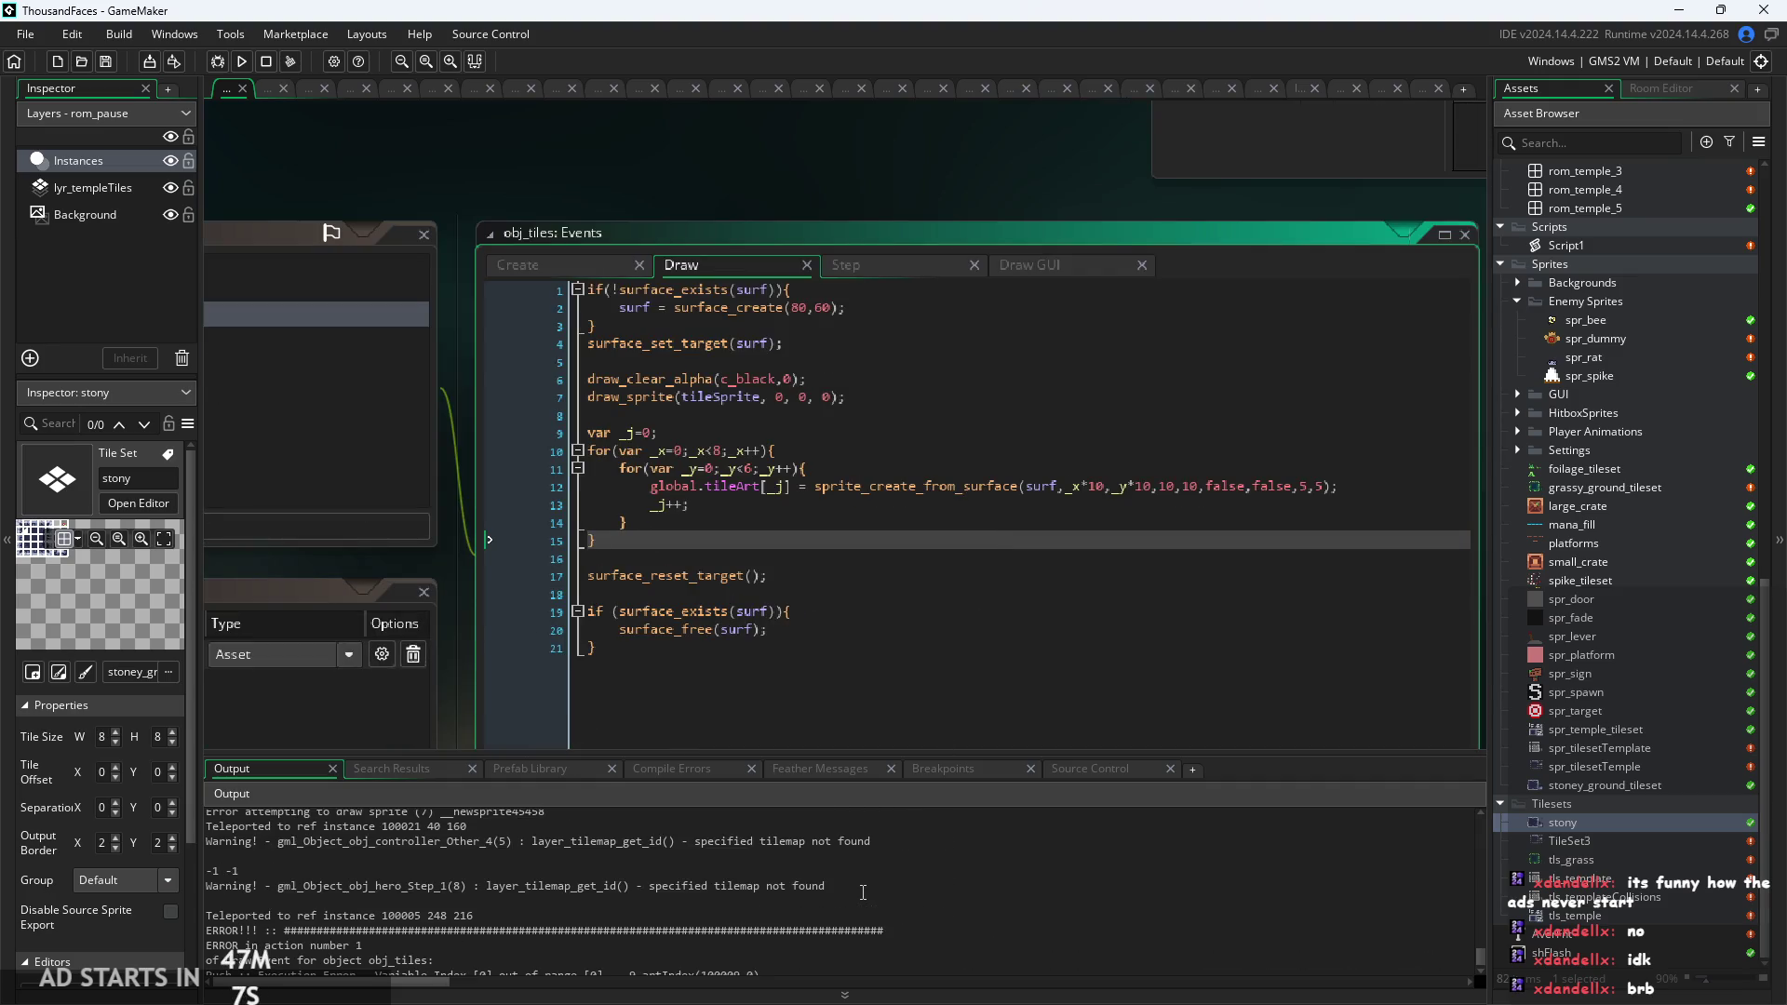
scroll(858, 886, up, 1)
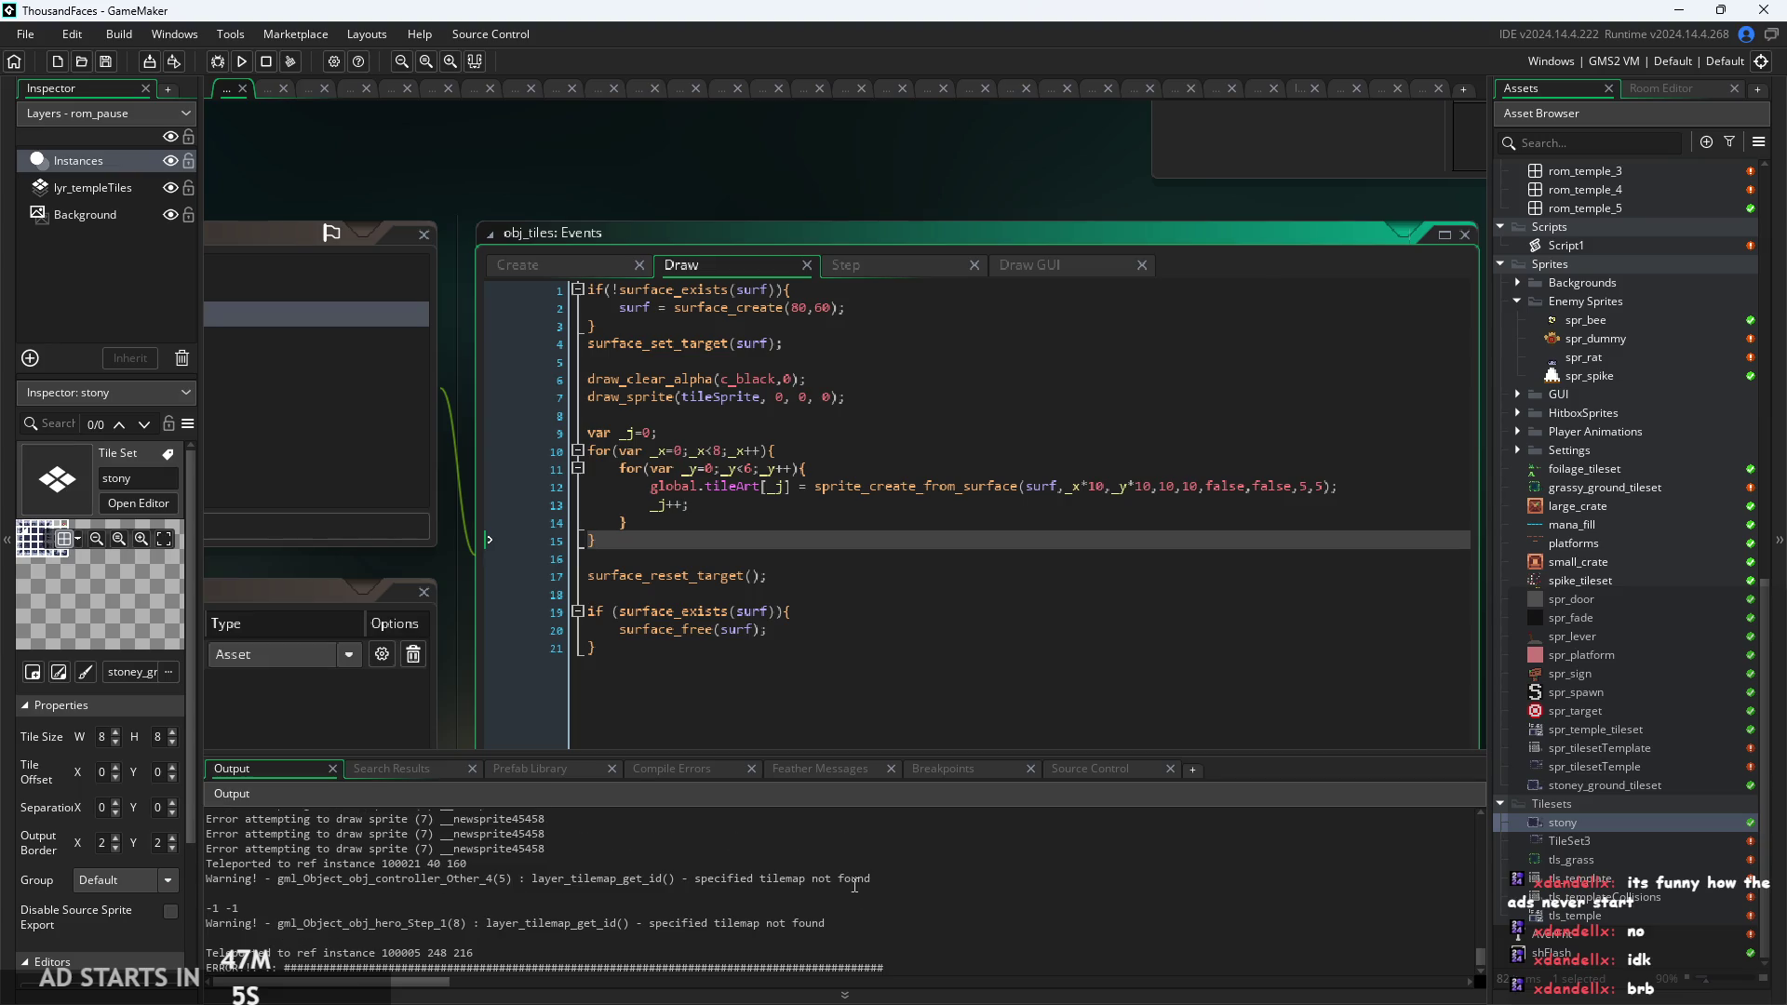
click(902, 878)
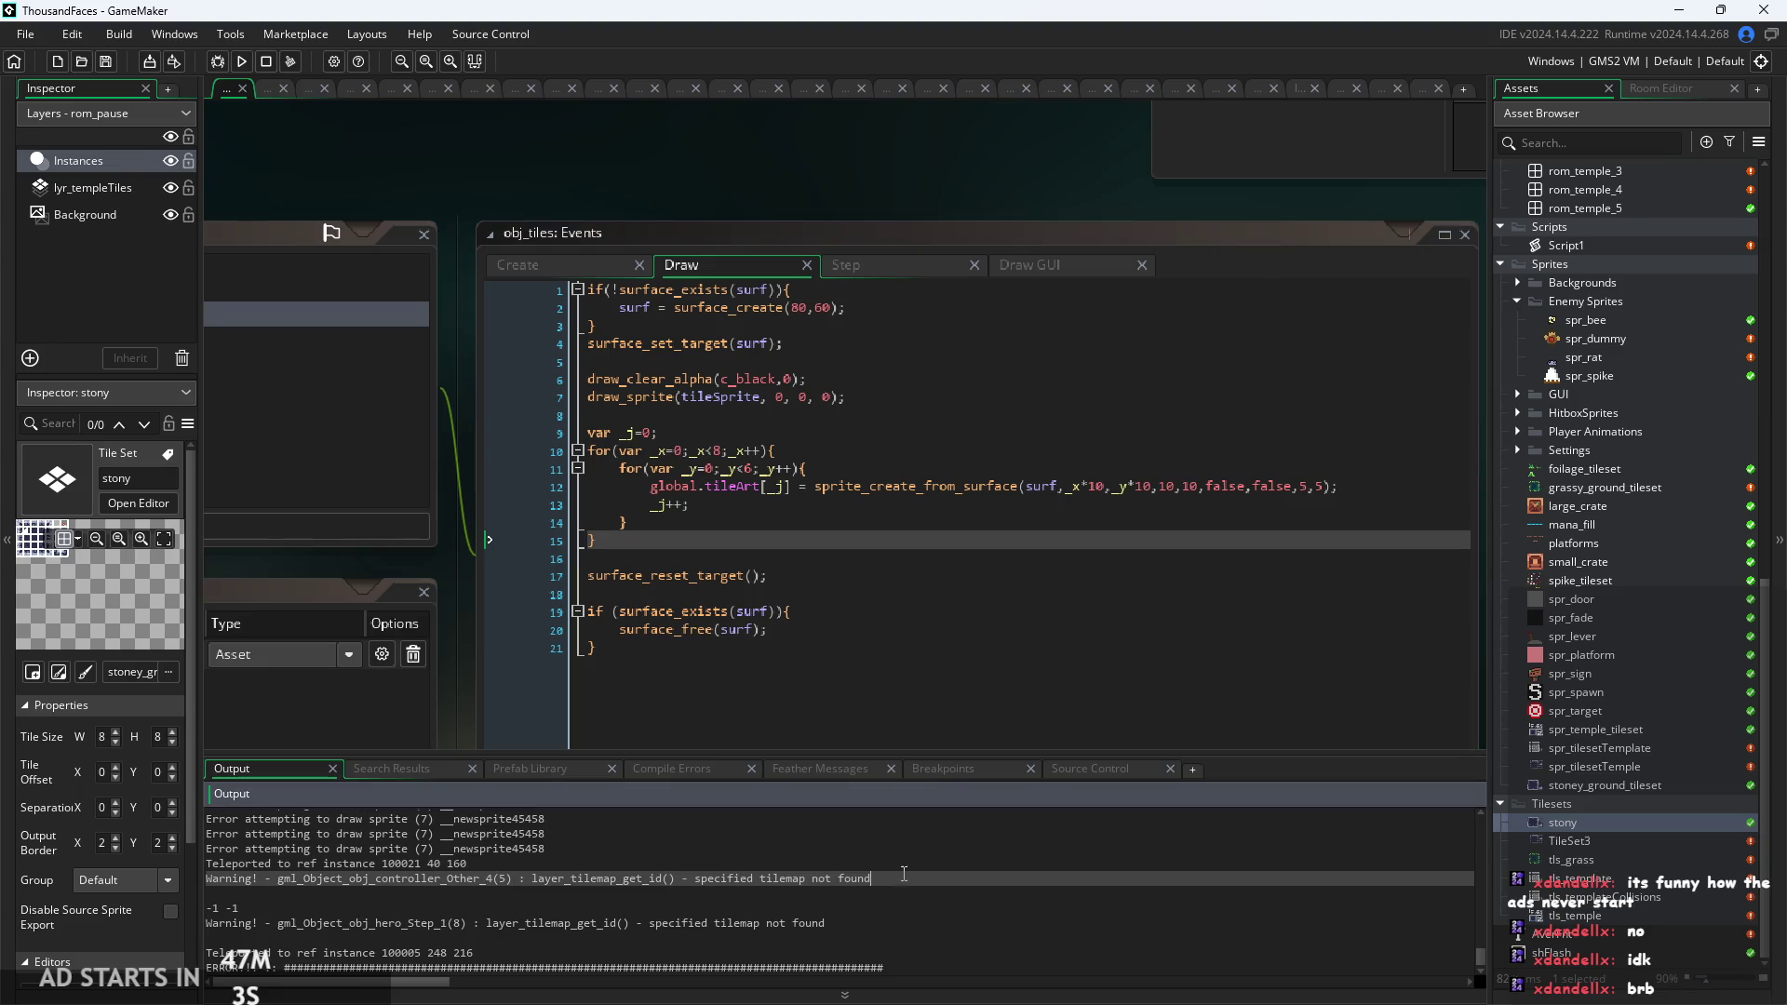
scroll(903, 872, up, 3)
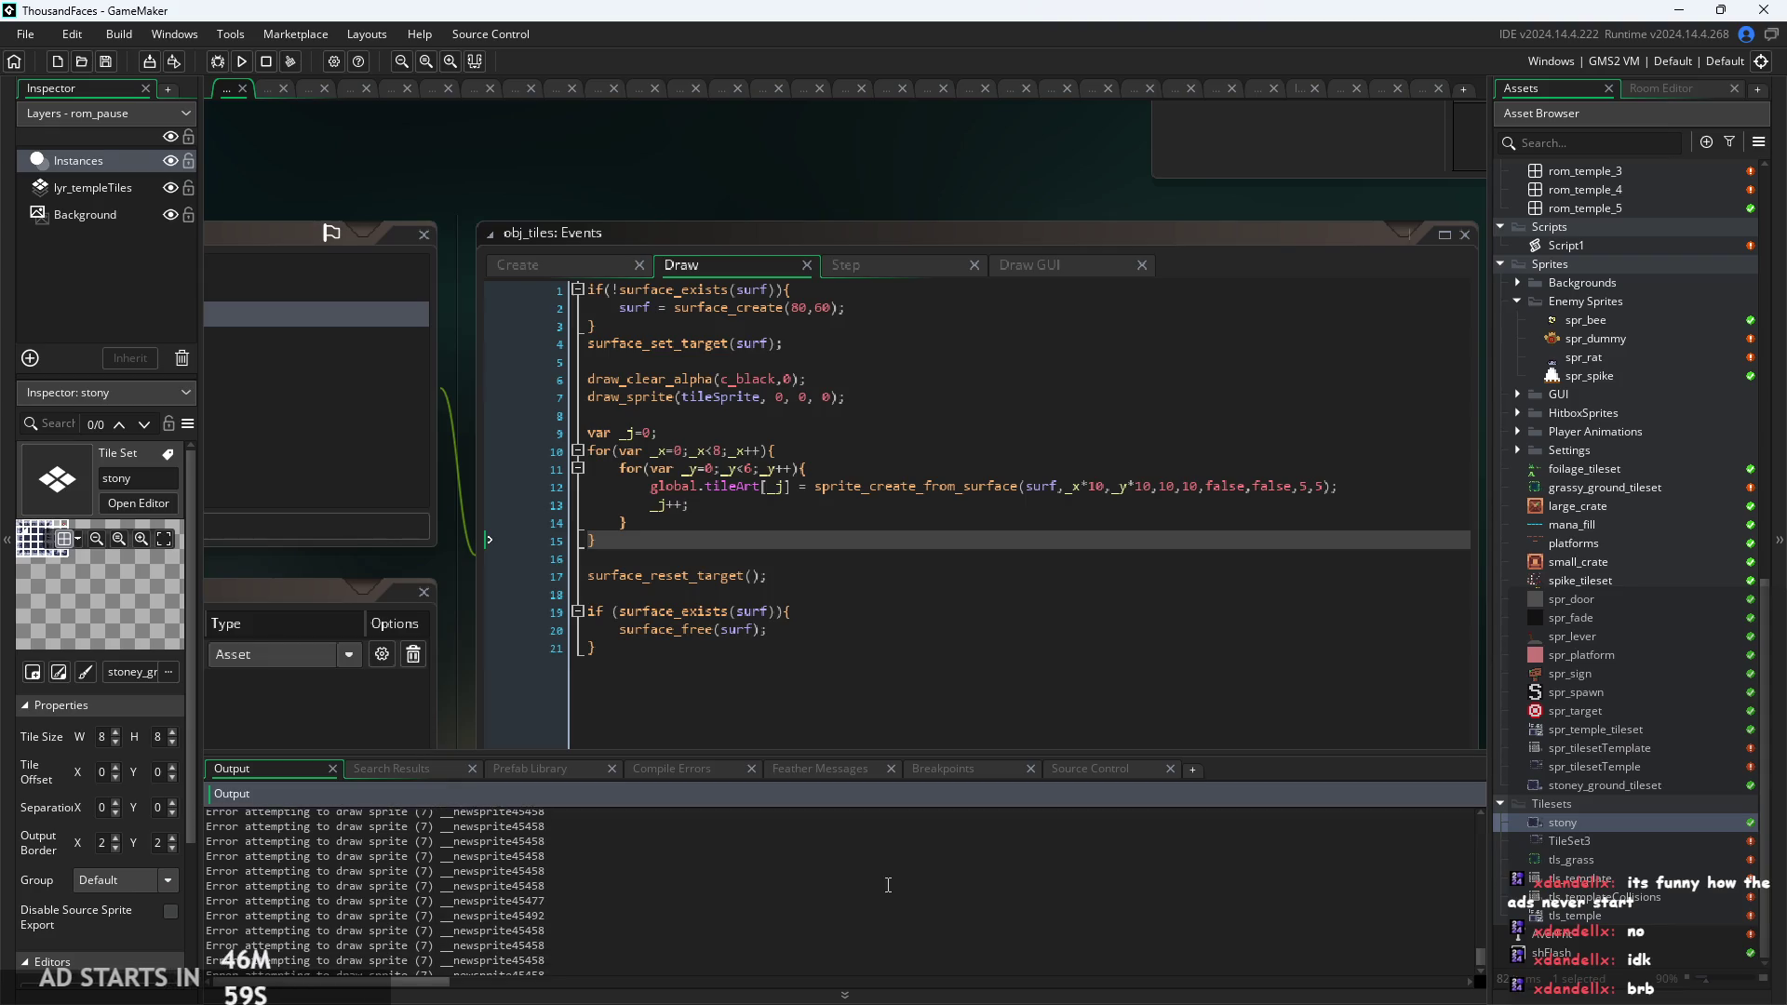
scroll(880, 861, up, 1)
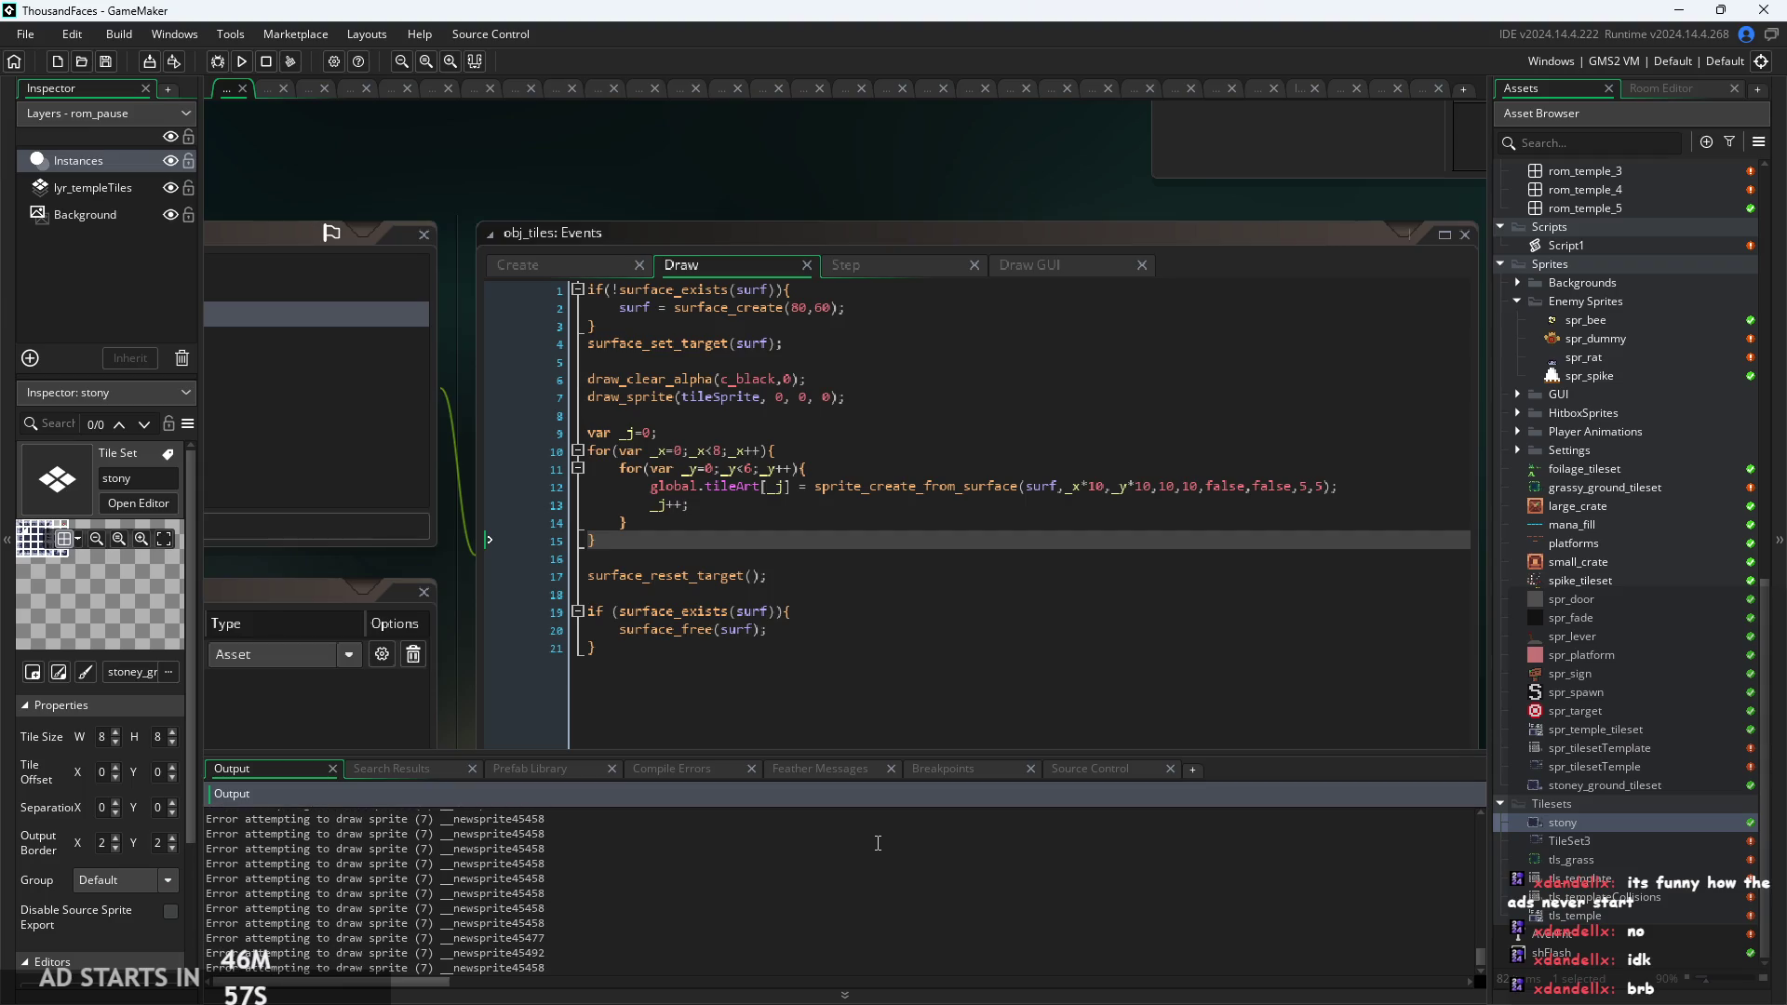
click(972, 611)
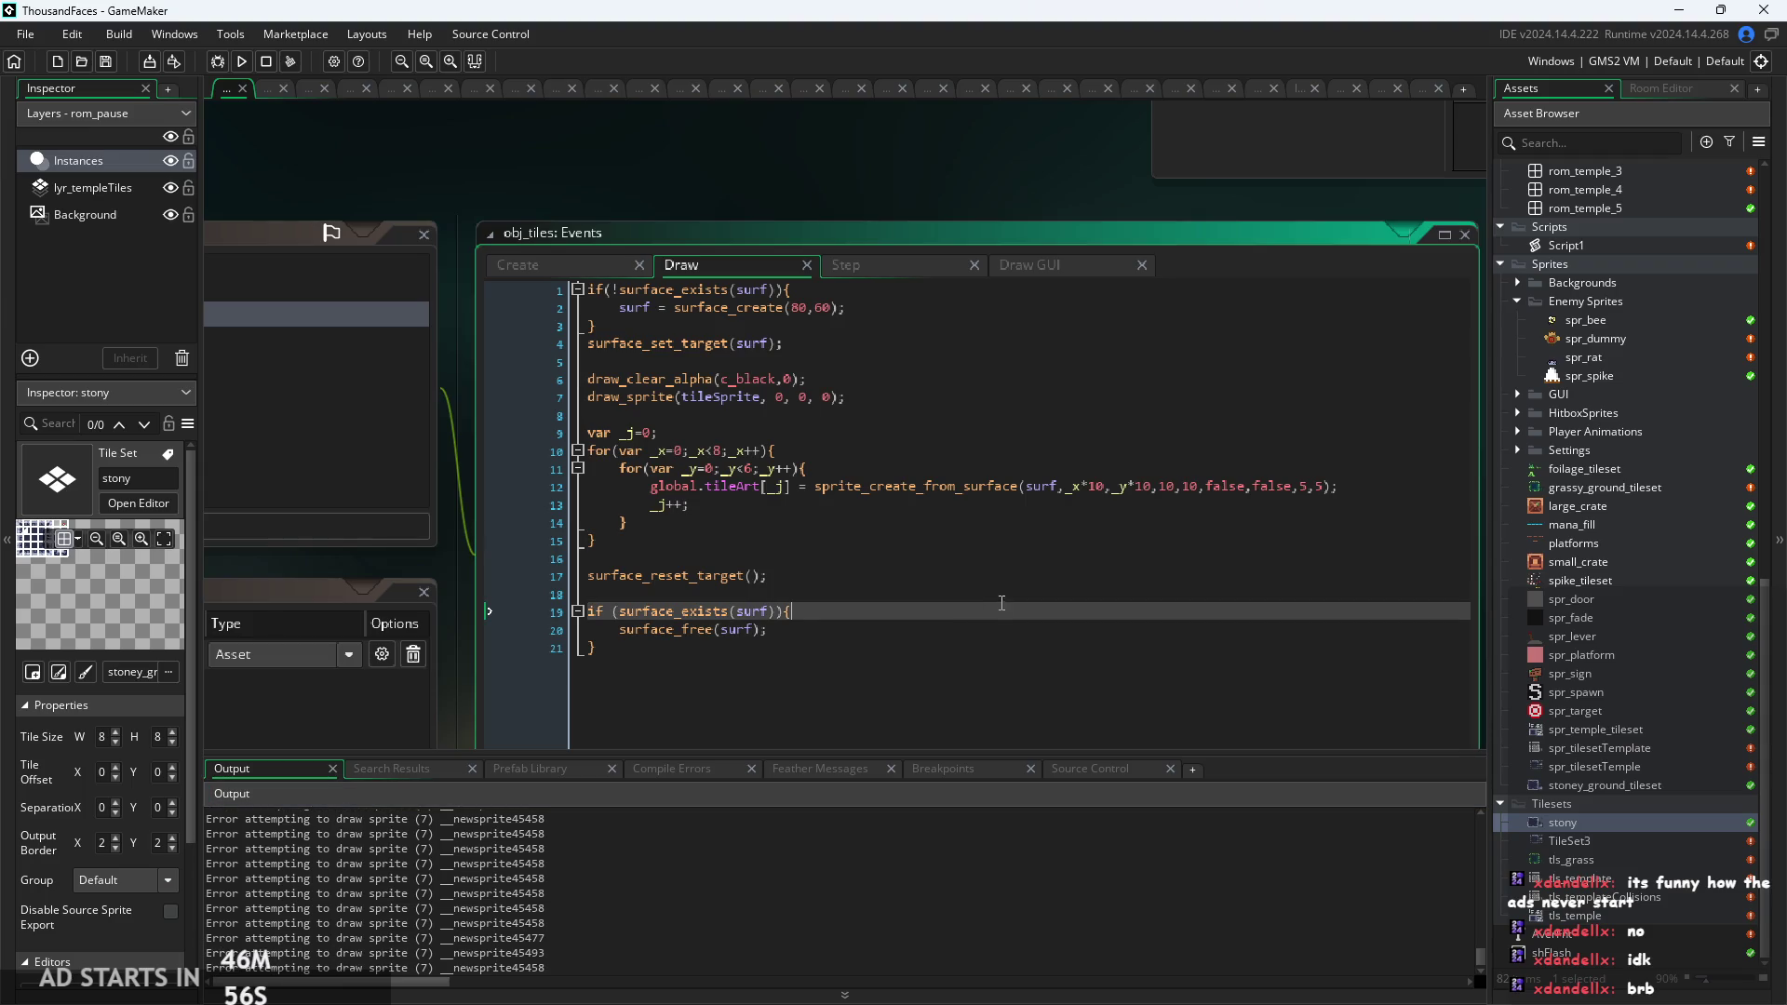
Run the game and inspect the newsprite40869 draw-sprite error line in the Output log.
click(241, 61)
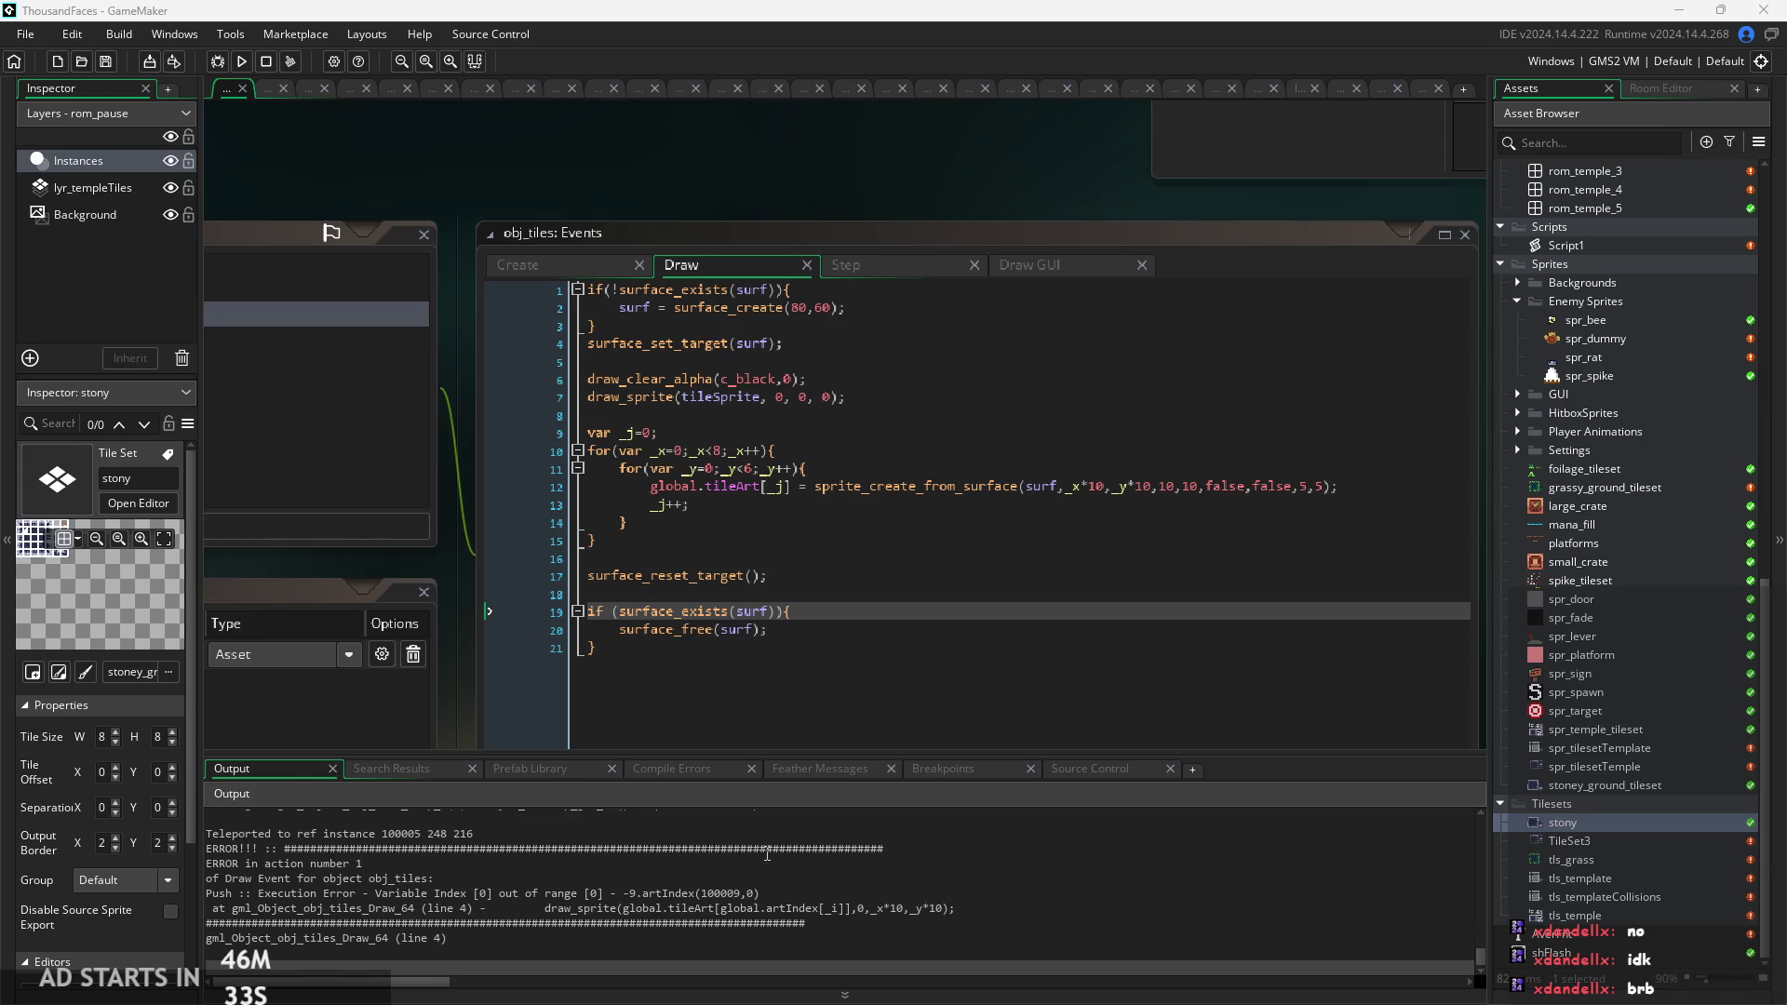
scroll(605, 874, up, 3)
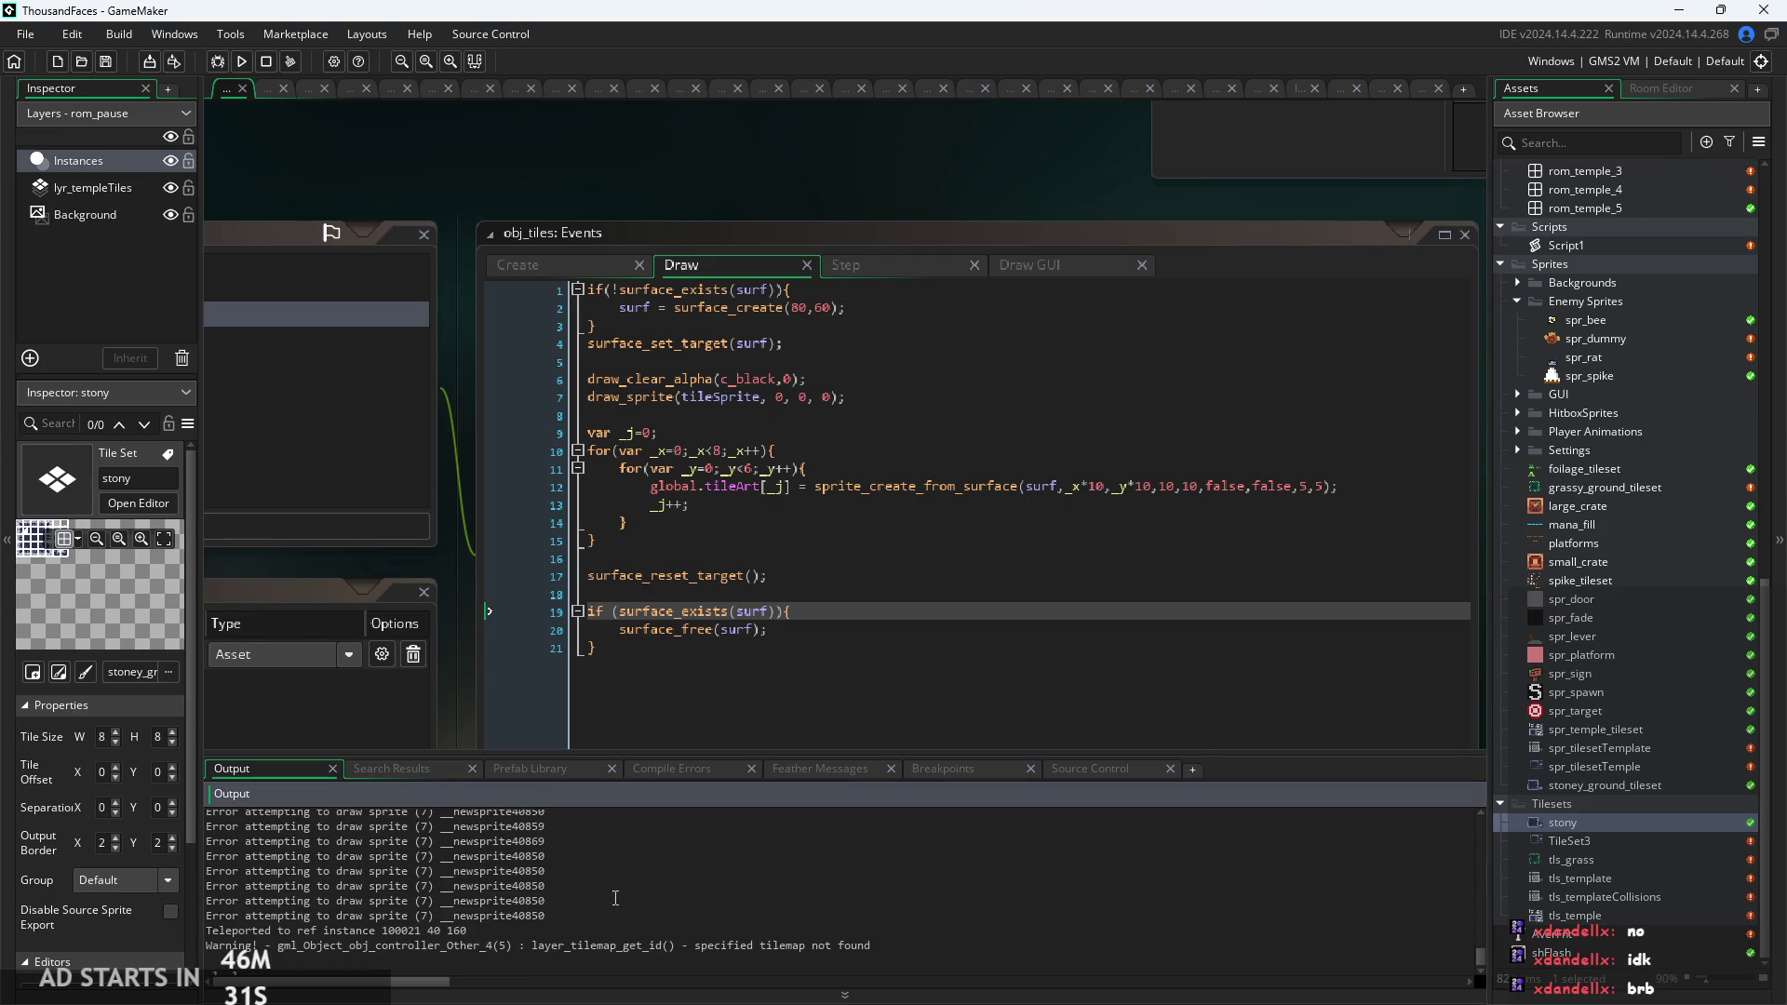
mouse_move(616, 922)
mouse_down()
mouse_move(242, 903)
mouse_move(209, 919)
mouse_up()
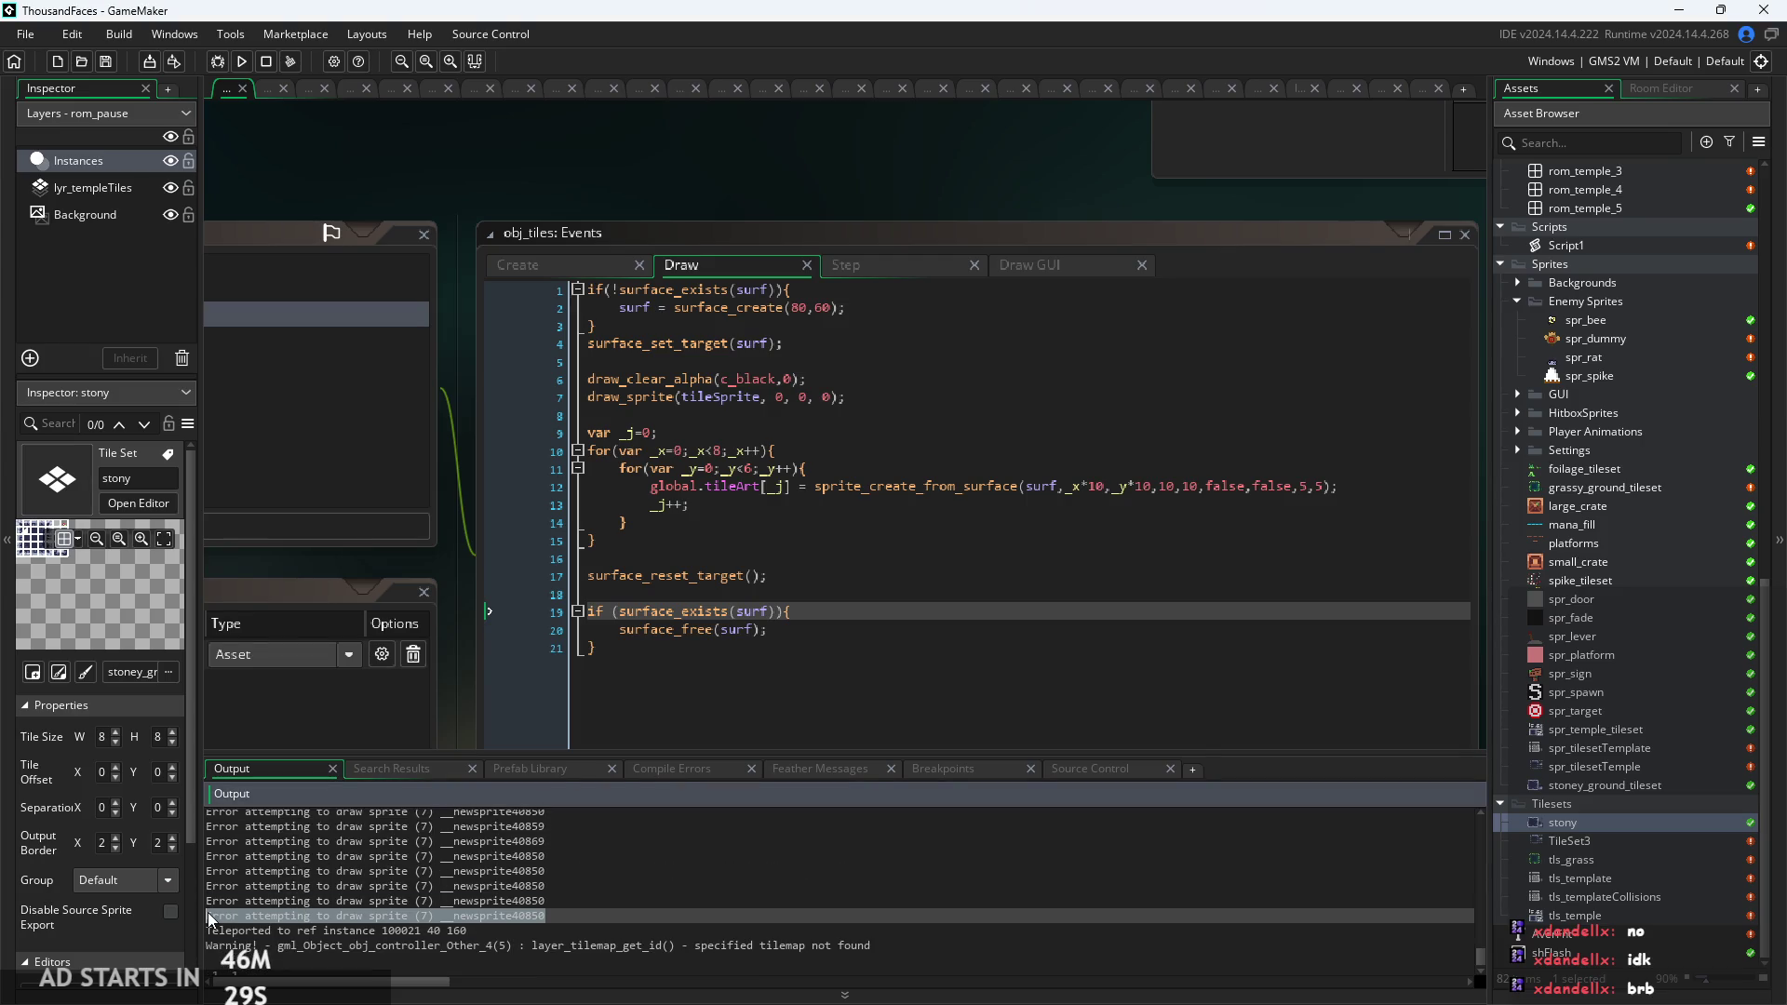
click(549, 842)
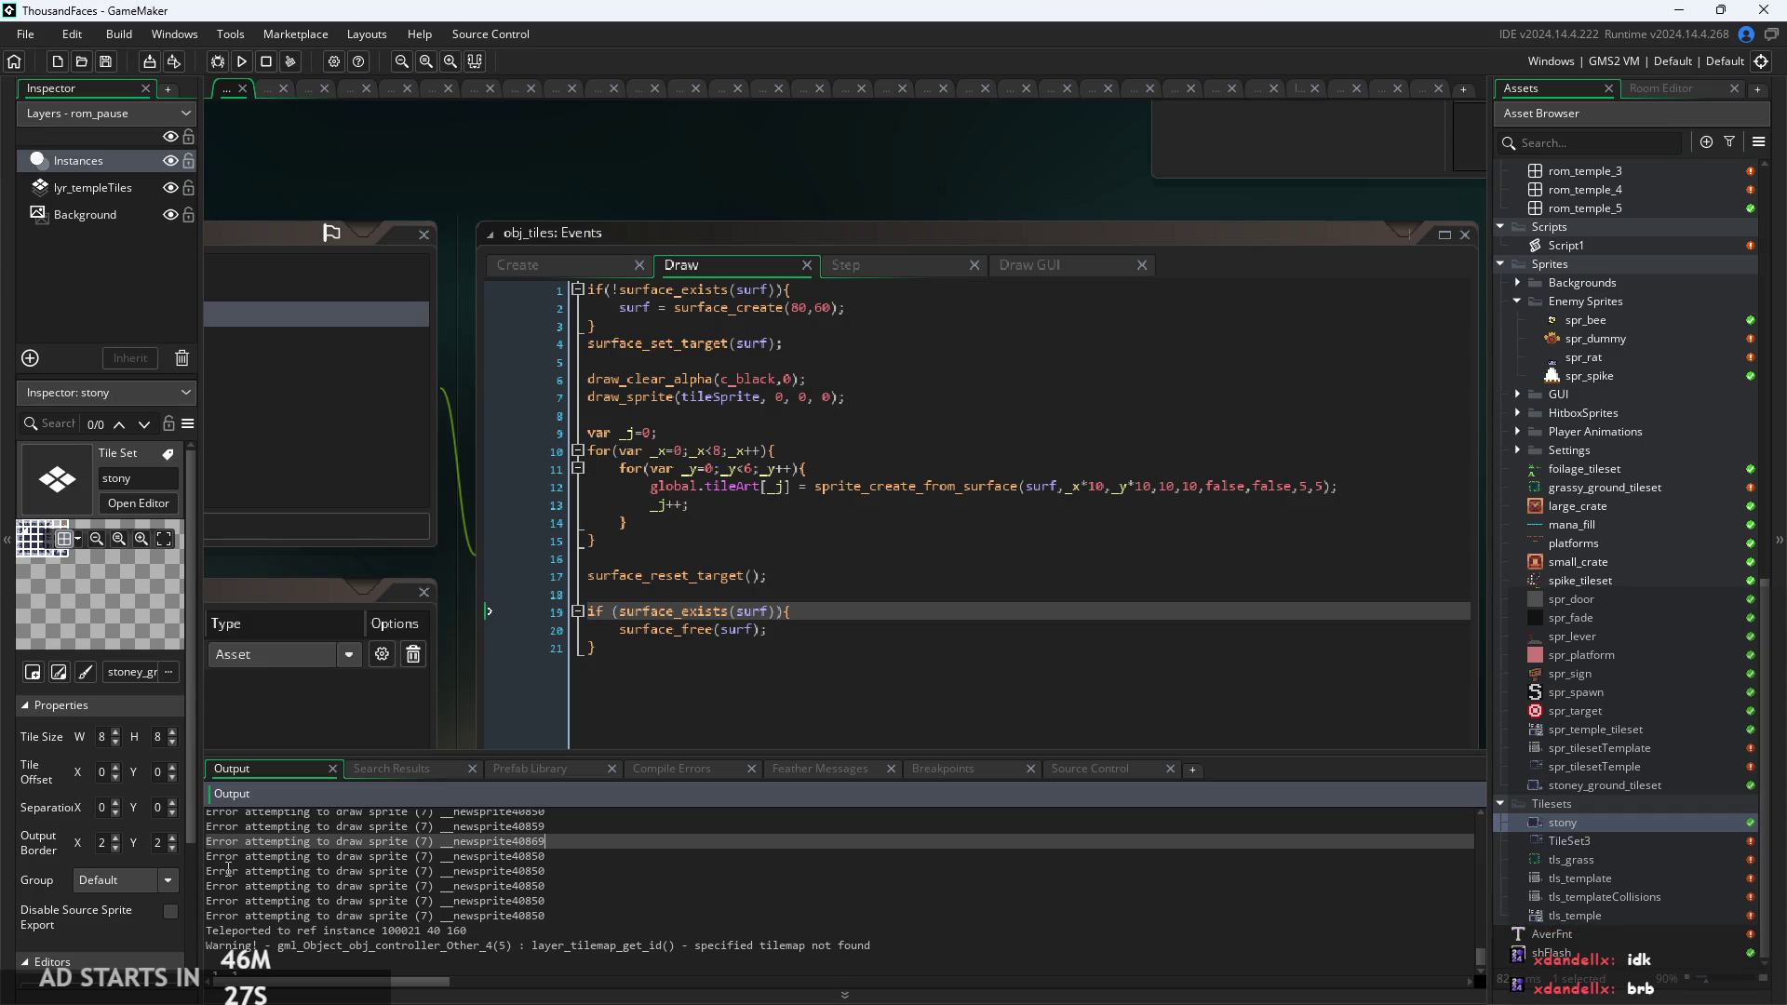
drag(573, 845, 204, 847)
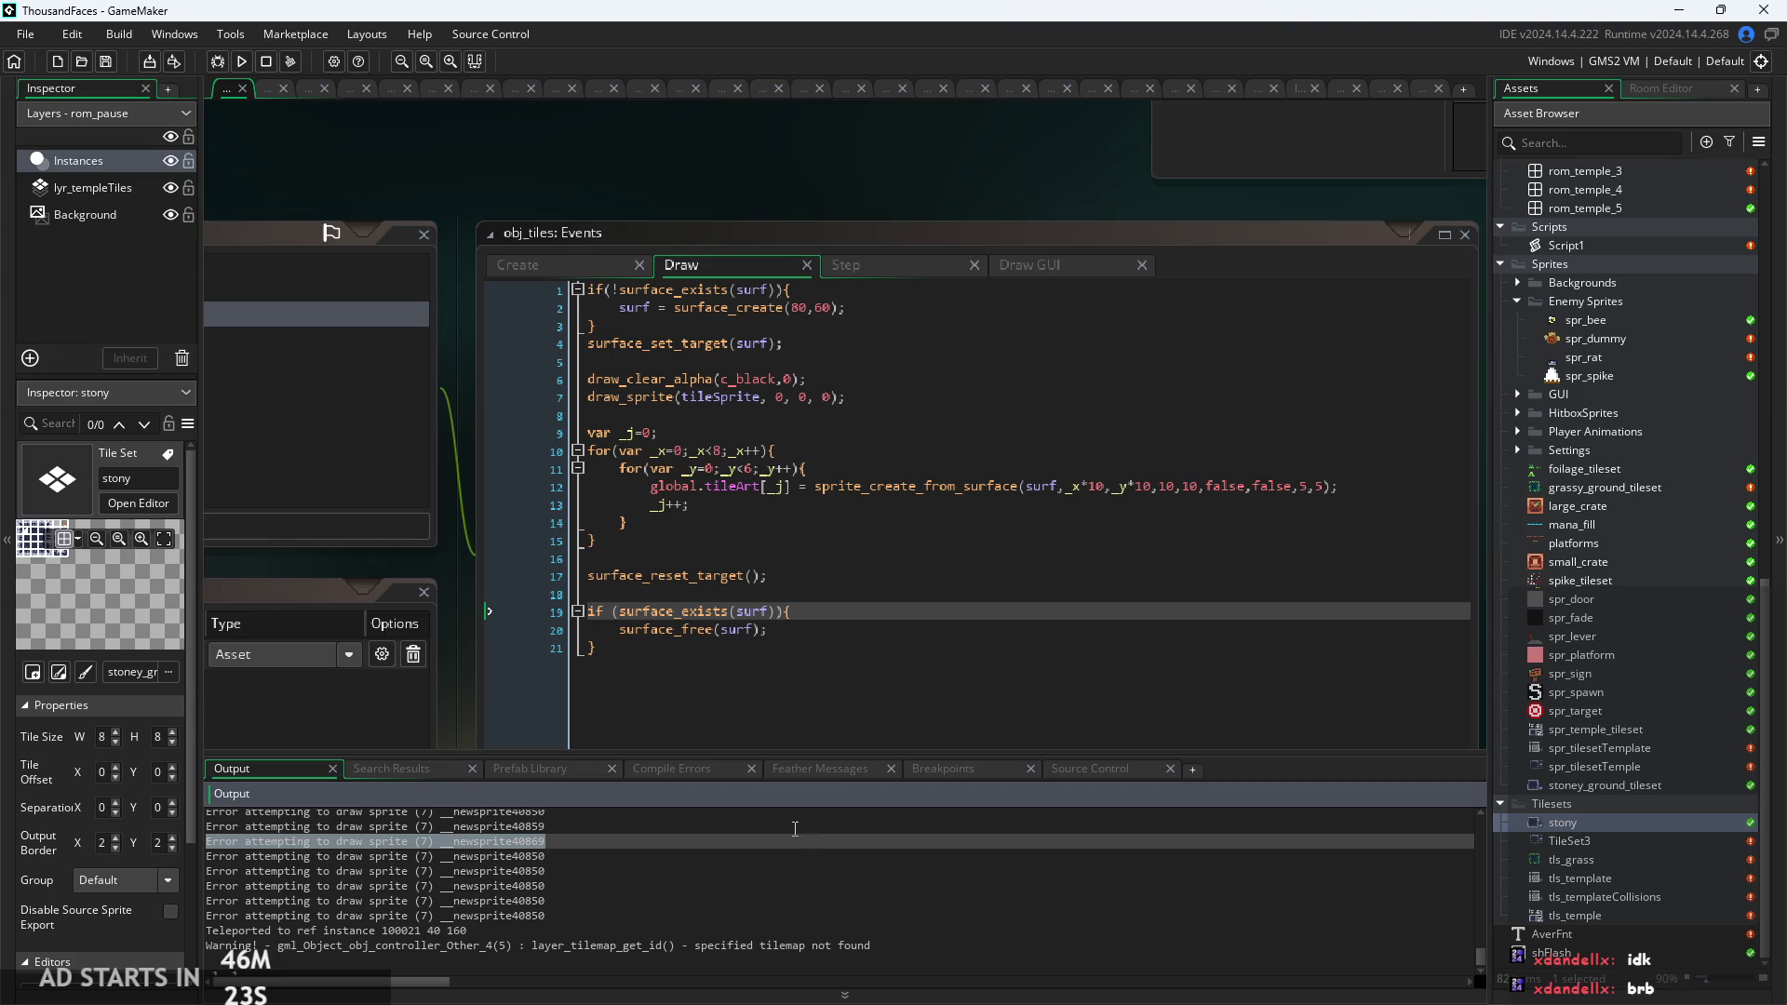
click(629, 844)
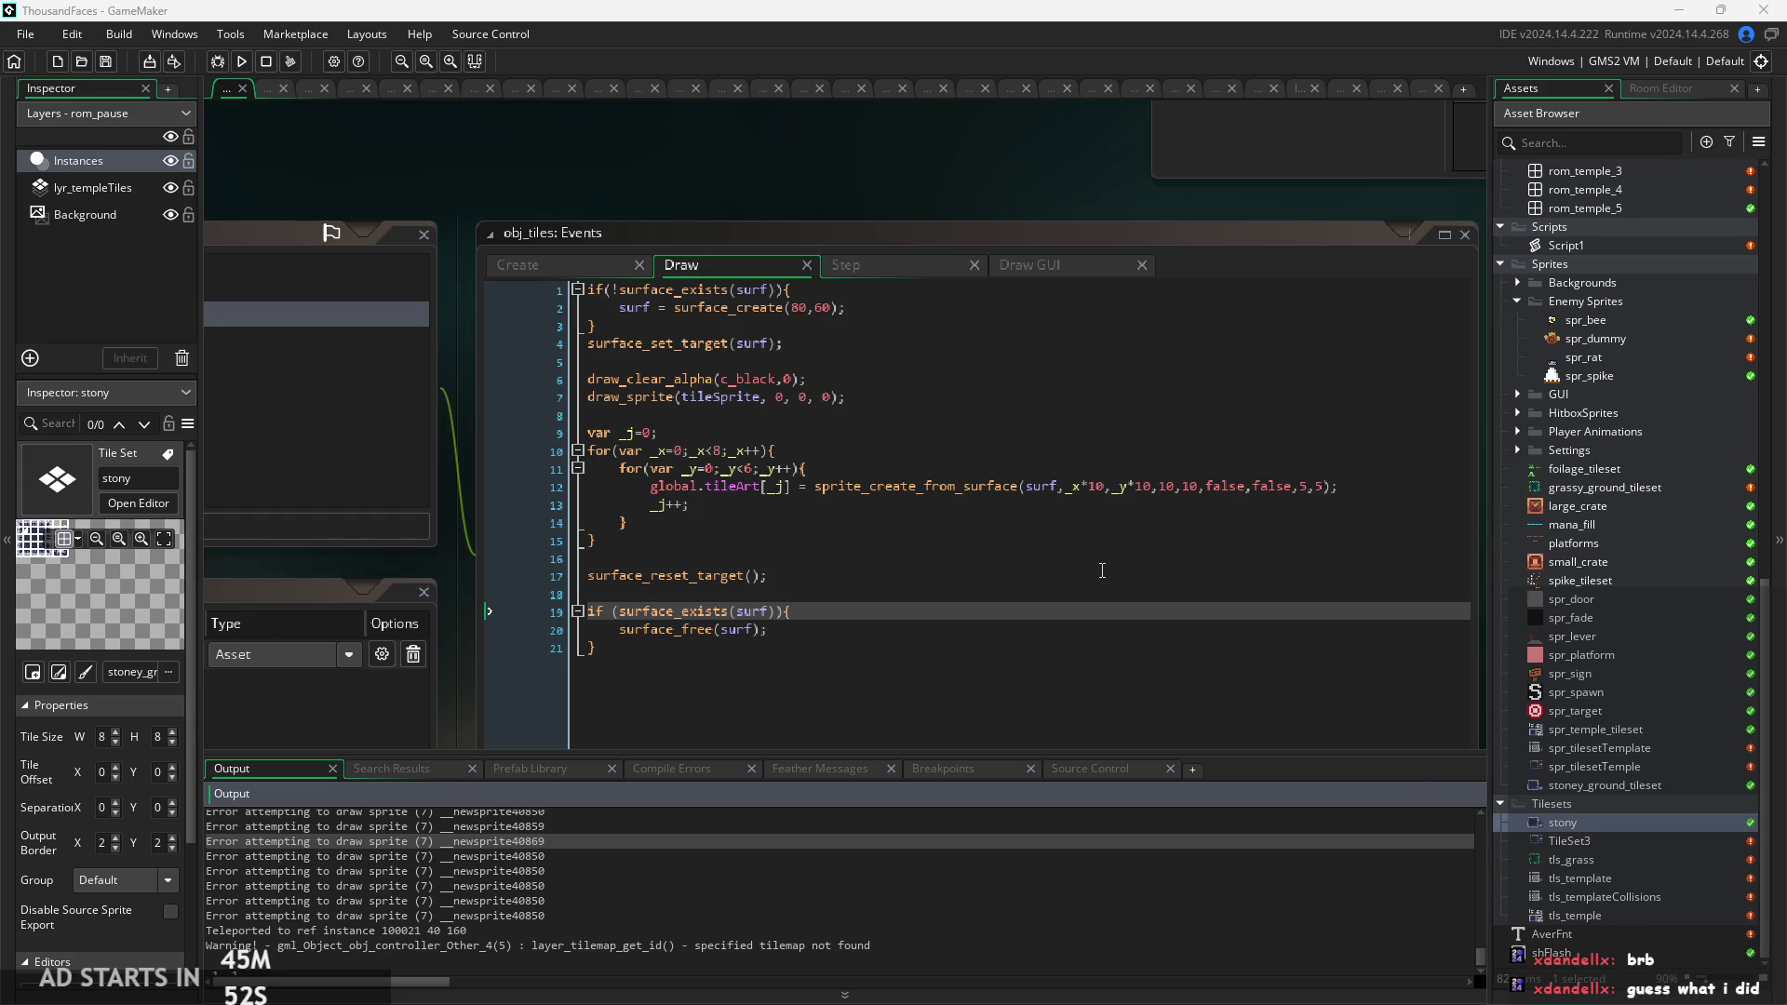
click(801, 508)
click(799, 517)
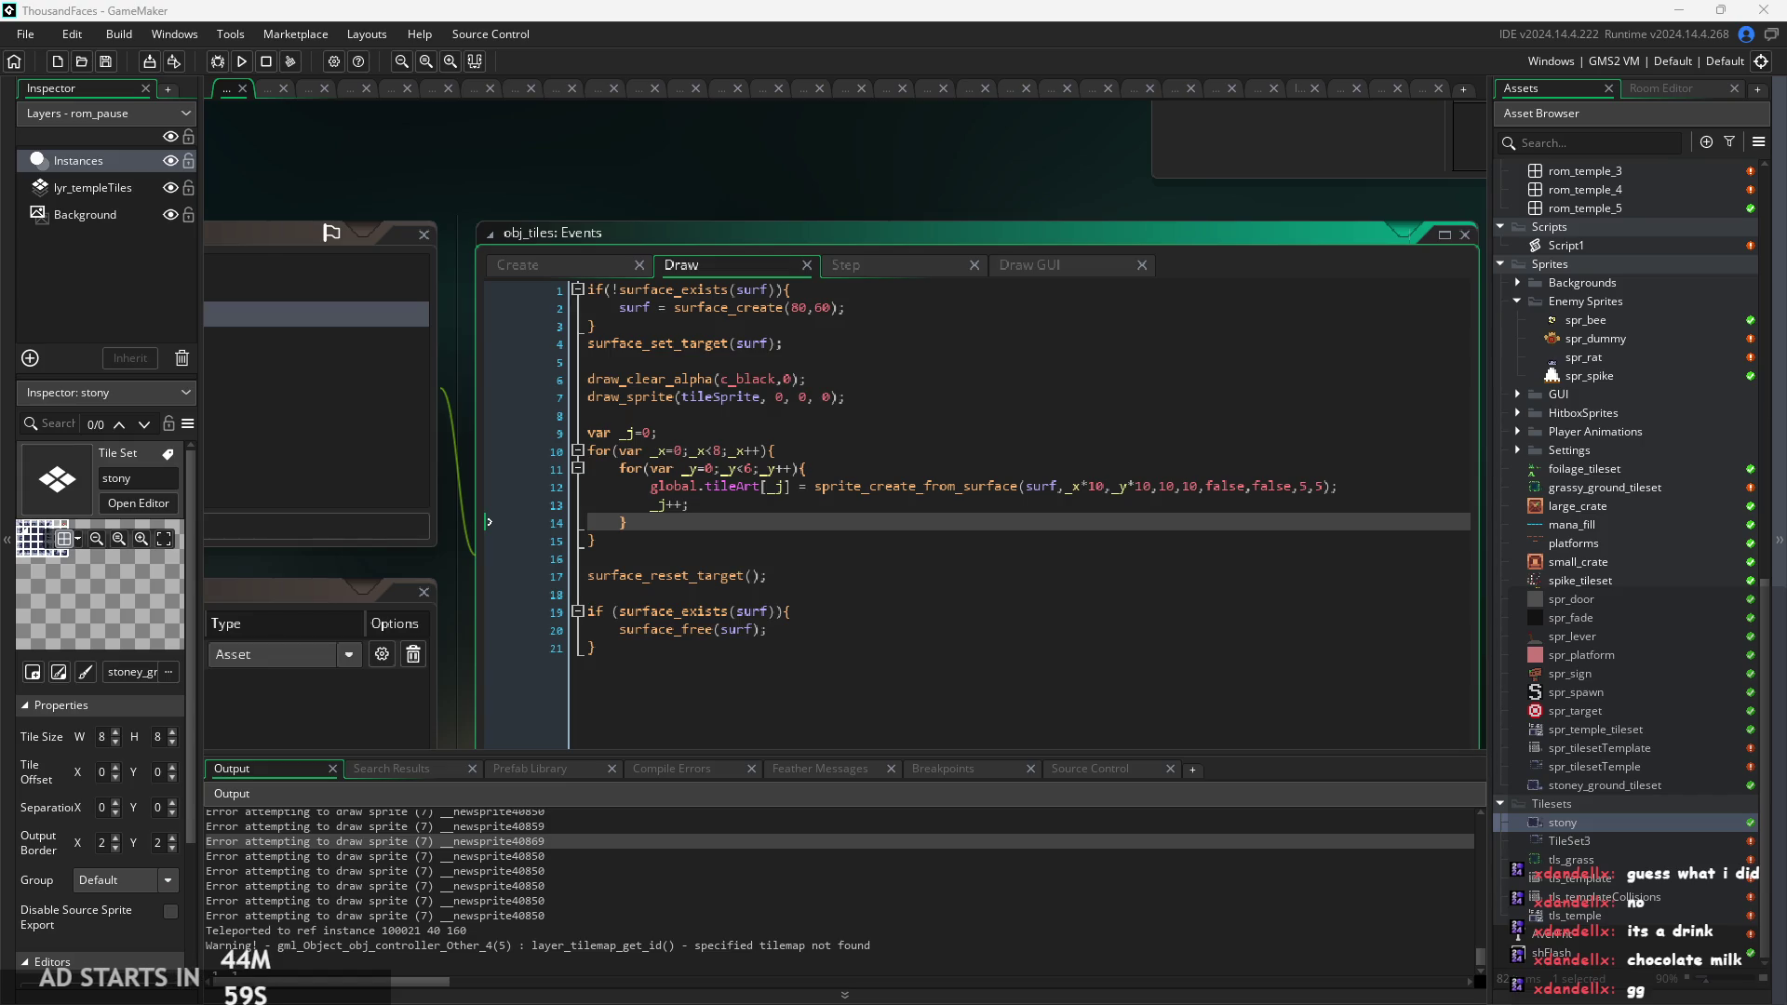
click(571, 825)
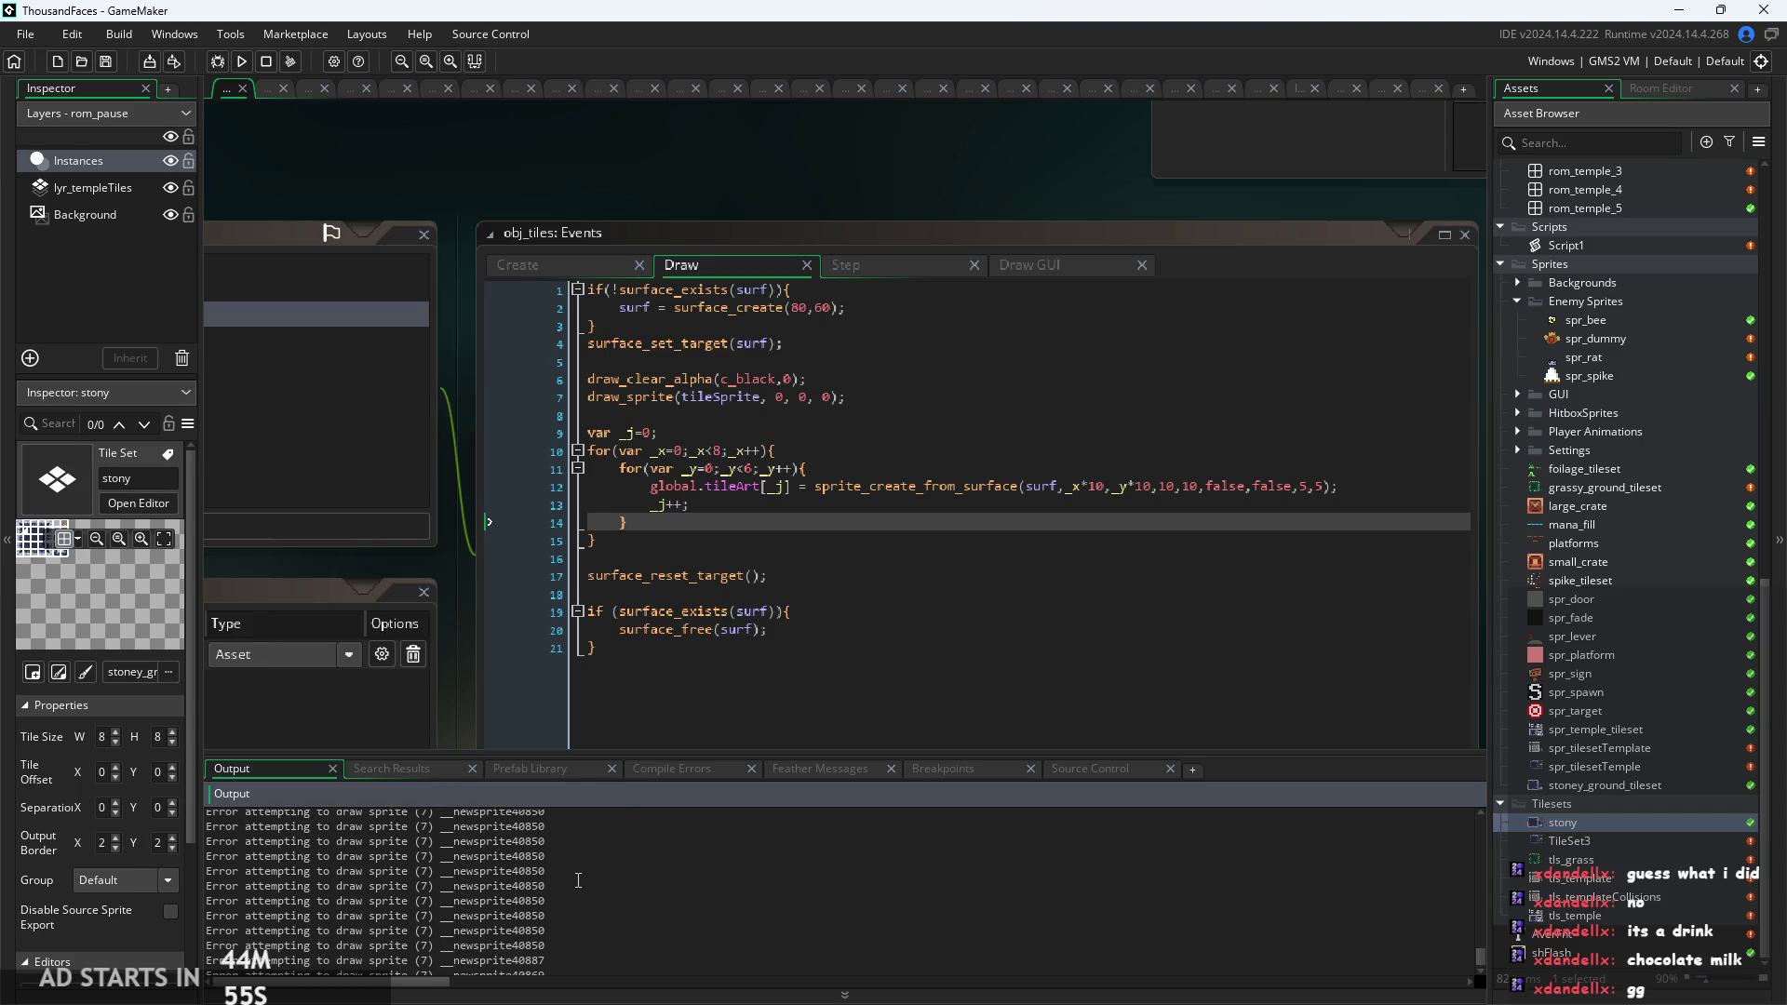
click(611, 843)
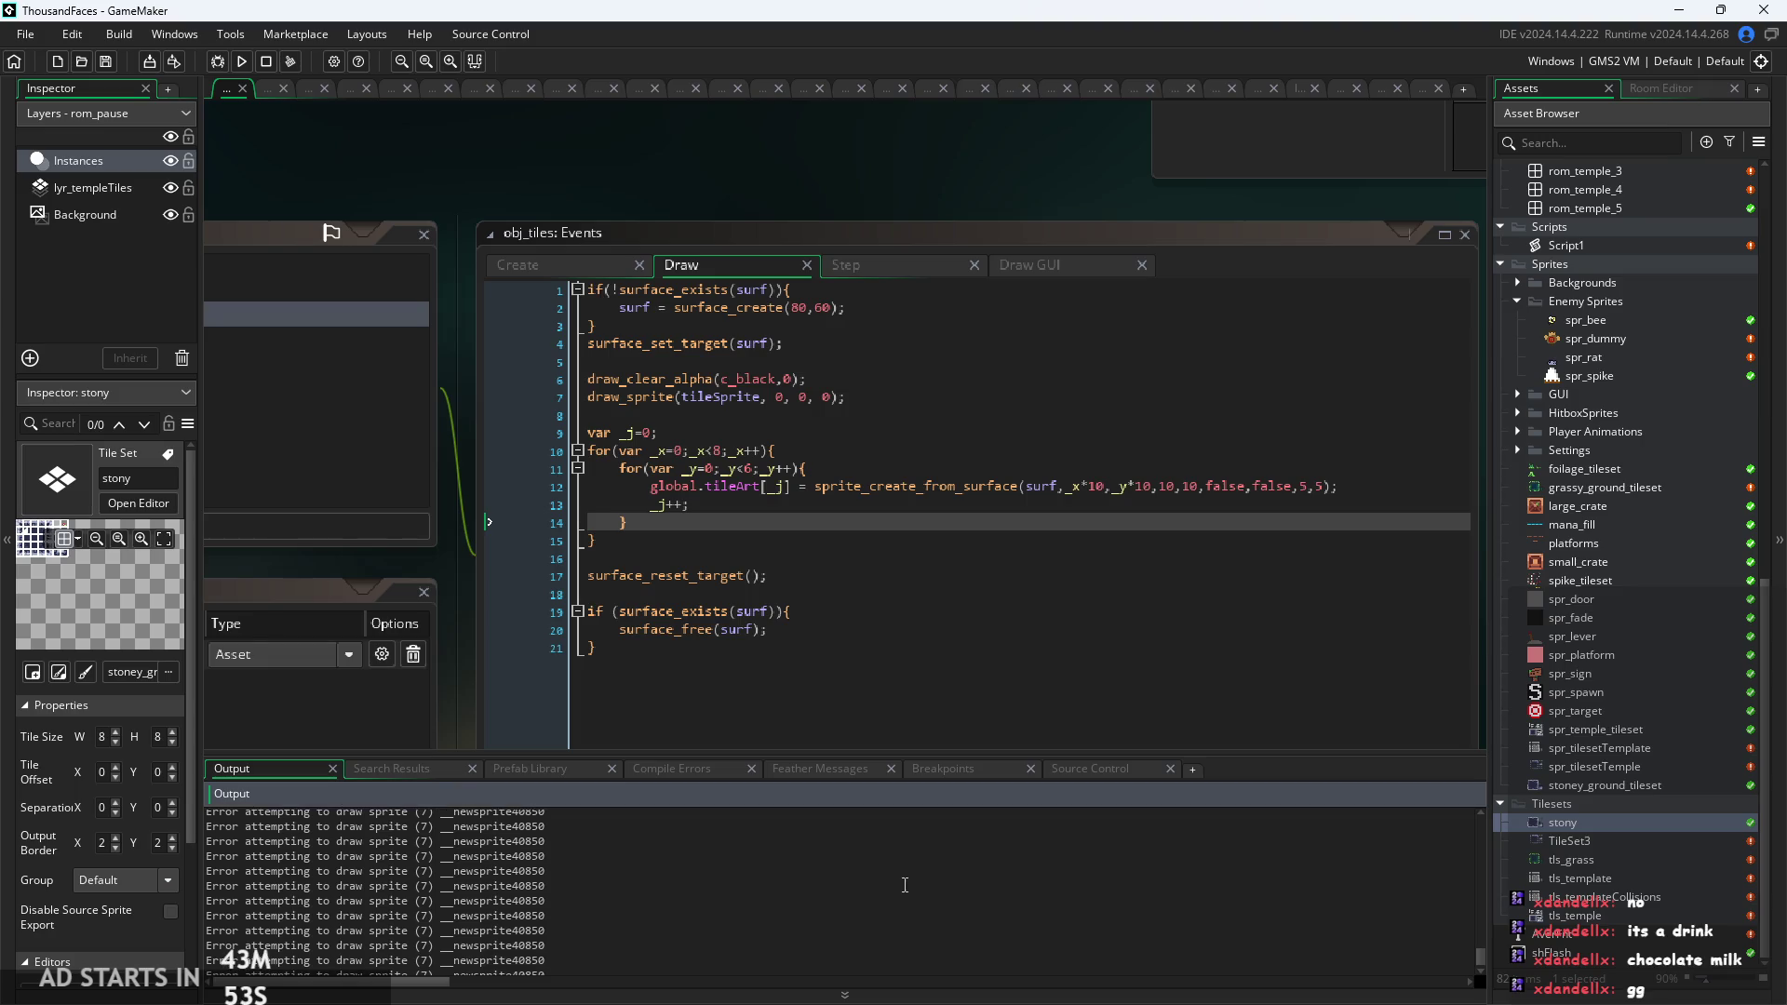
mouse_move(1479, 954)
mouse_down()
mouse_move(1472, 818)
mouse_move(1466, 832)
mouse_up()
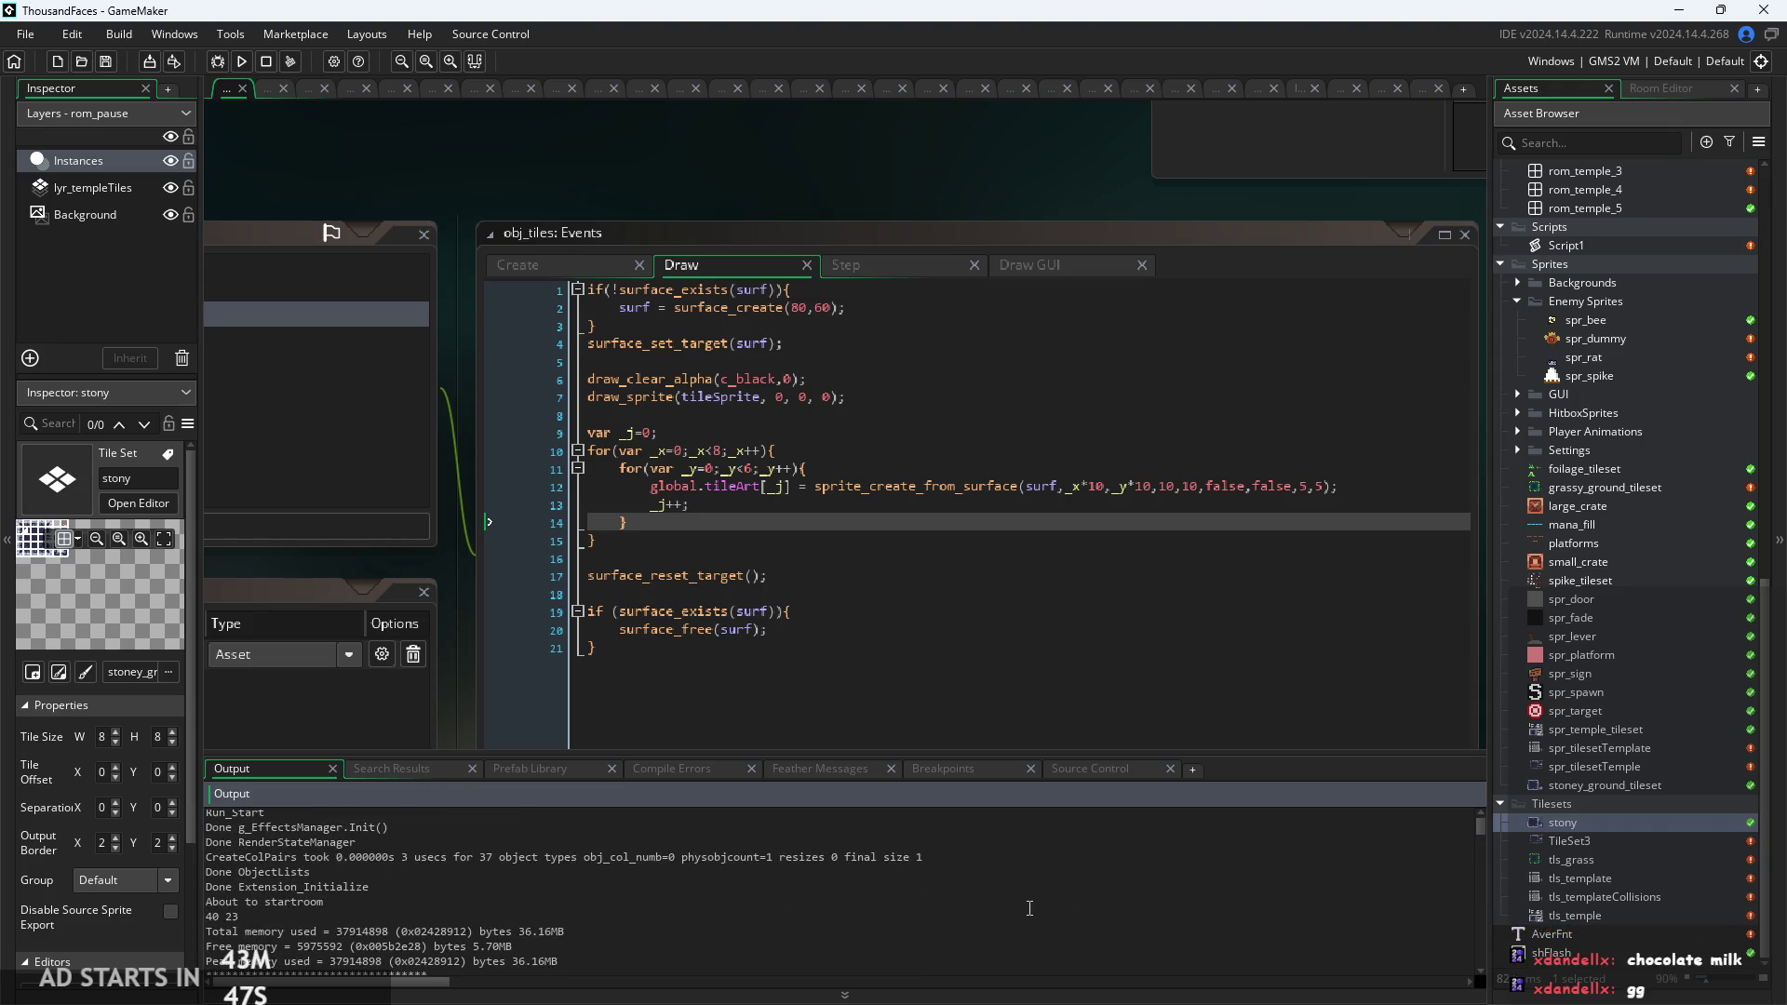
scroll(938, 889, down, 1)
drag(568, 864, 214, 869)
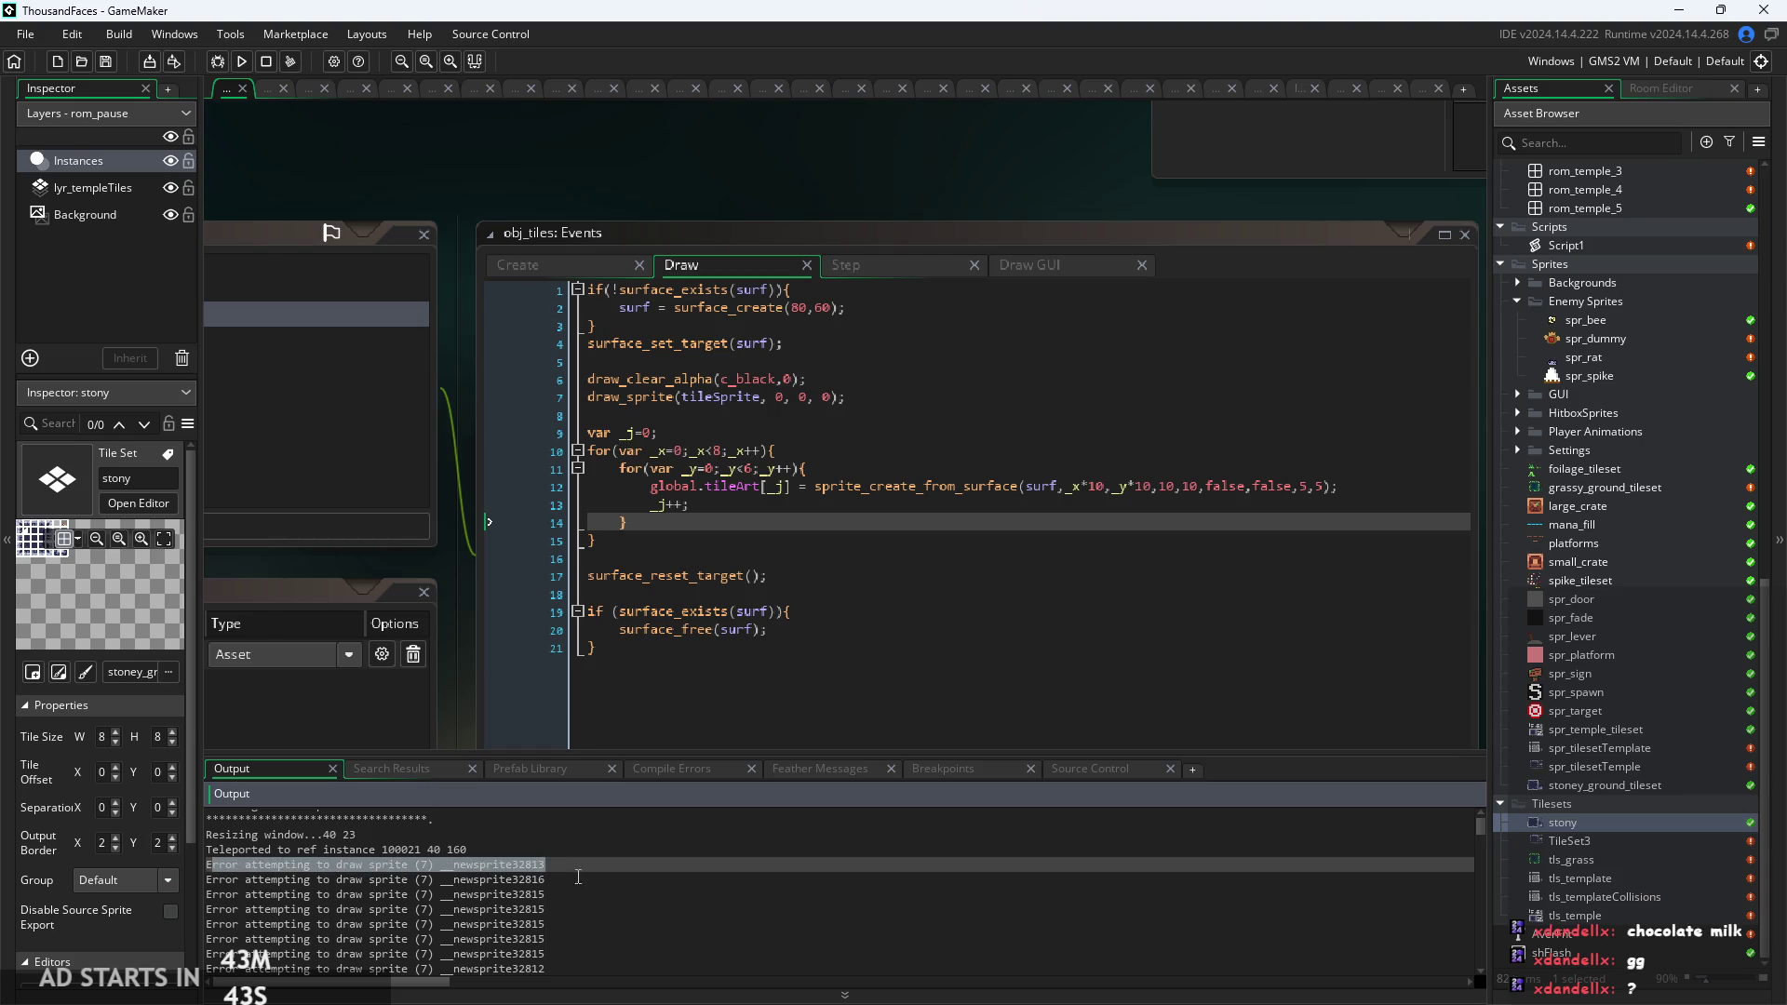
click(562, 872)
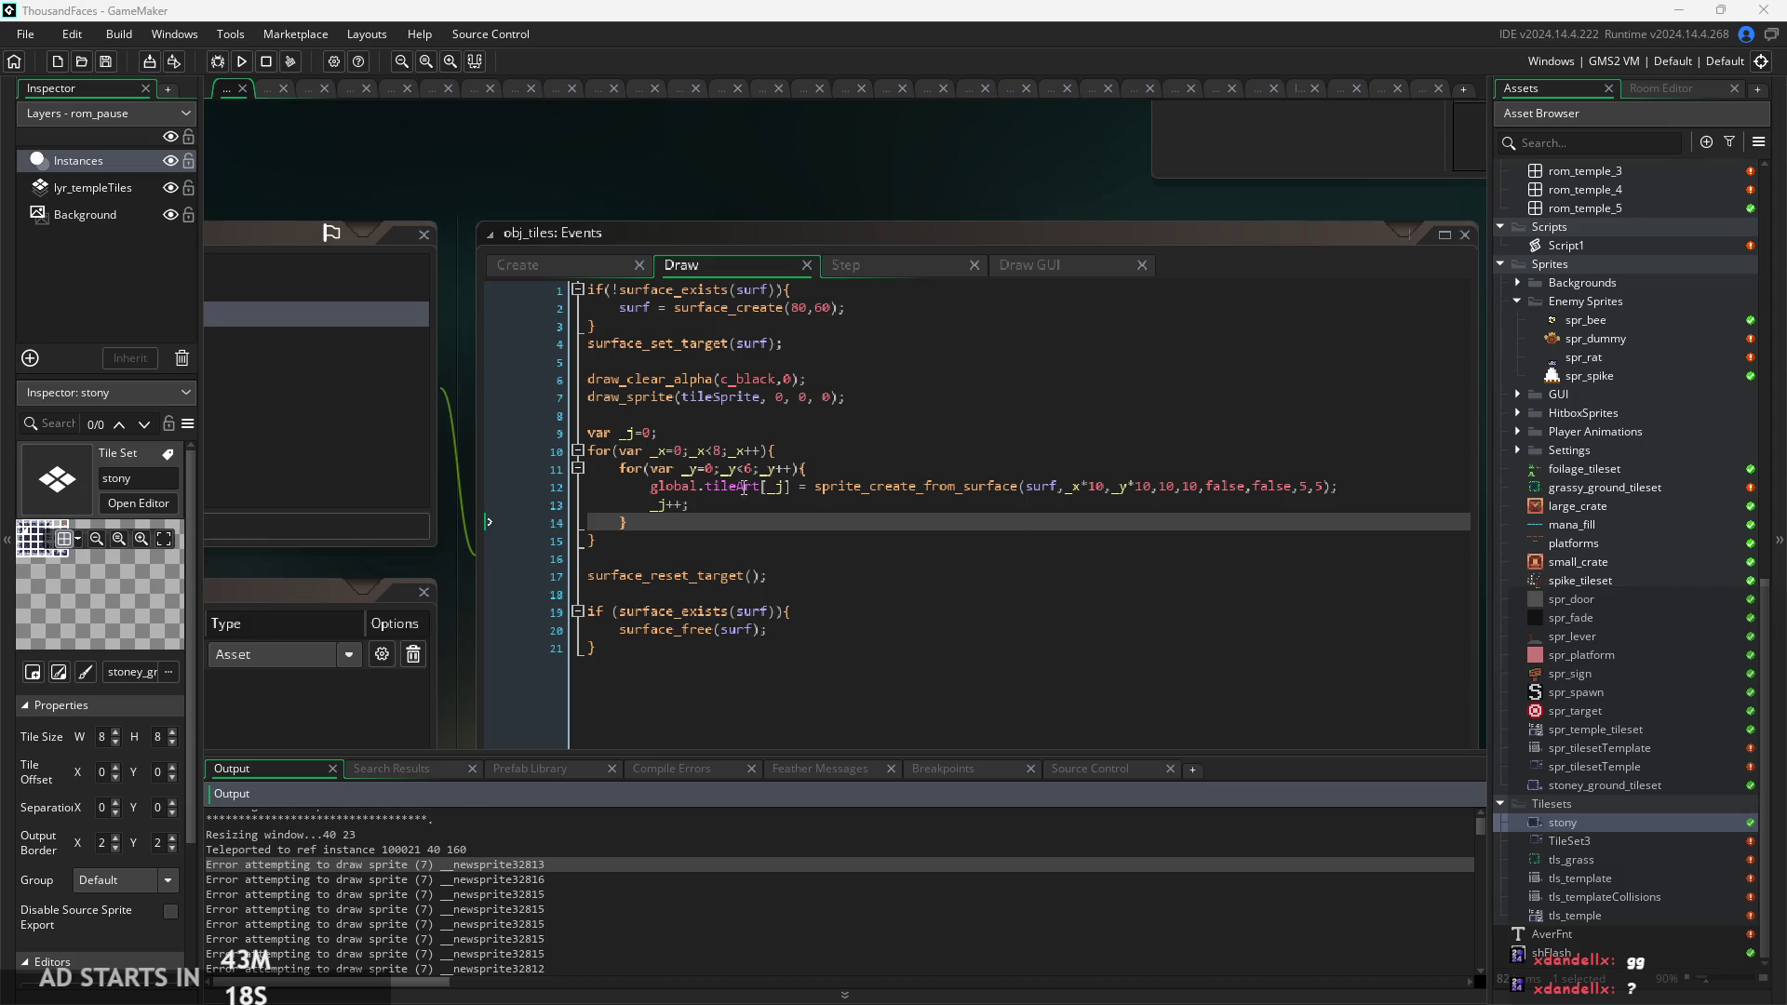
click(762, 571)
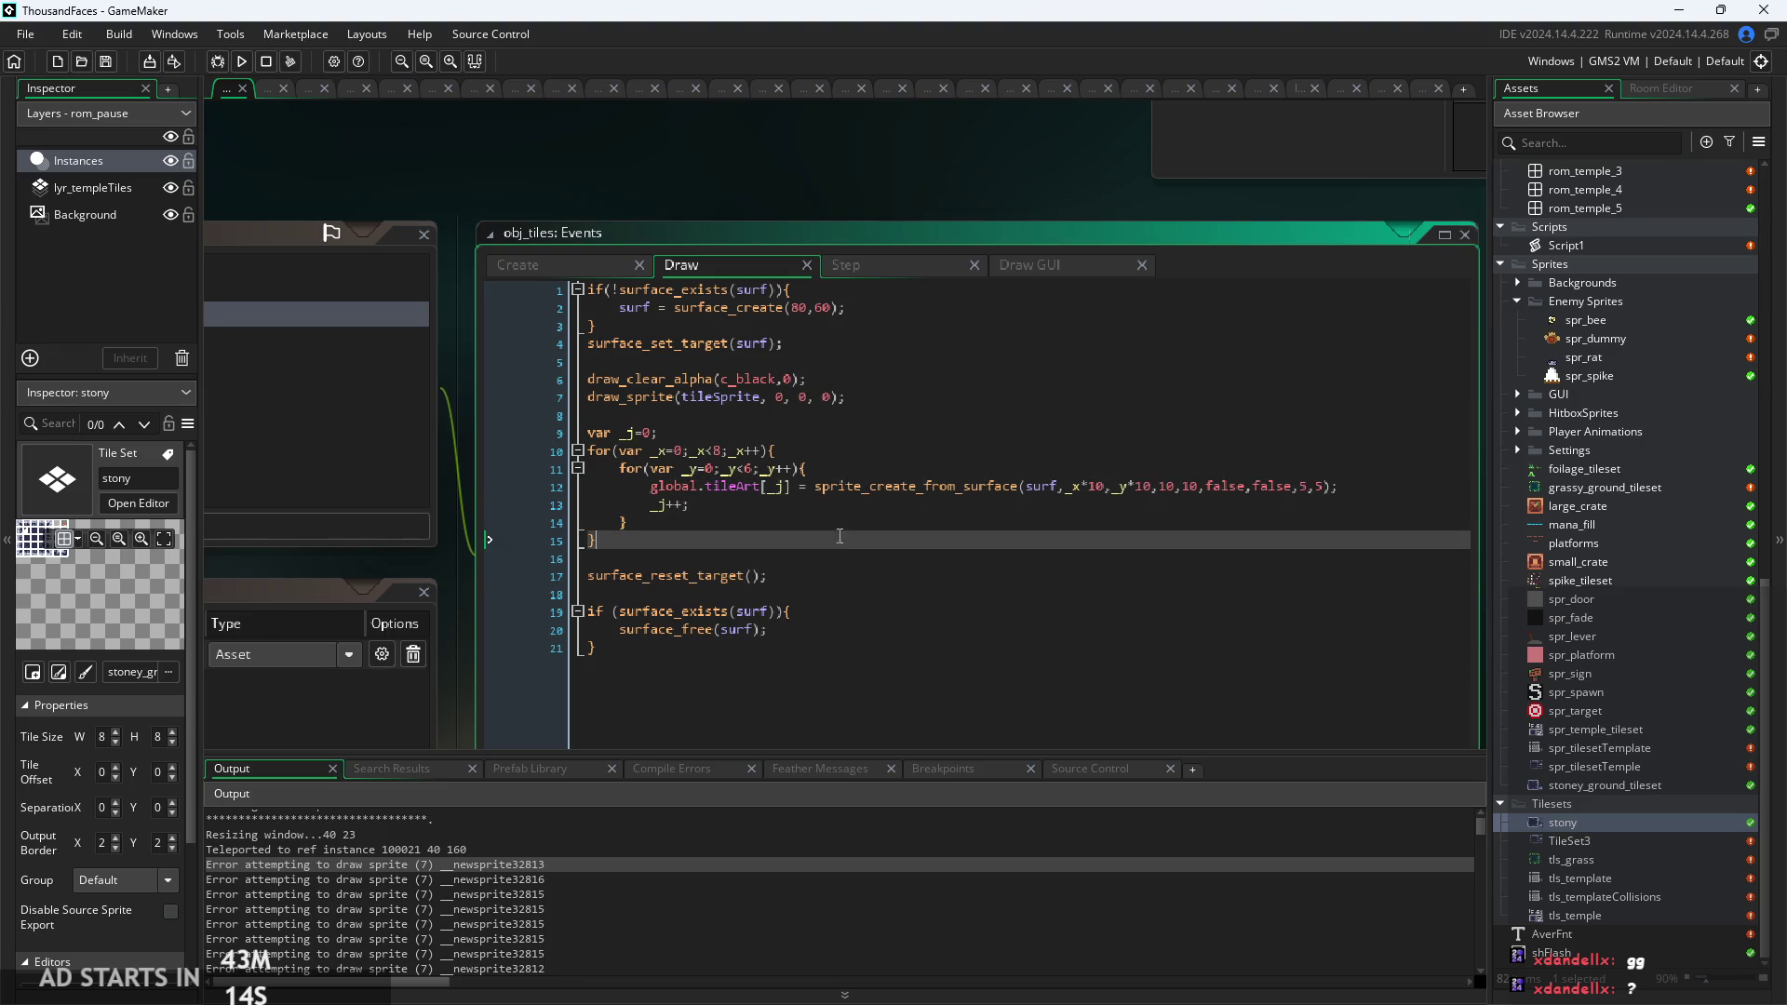
click(865, 485)
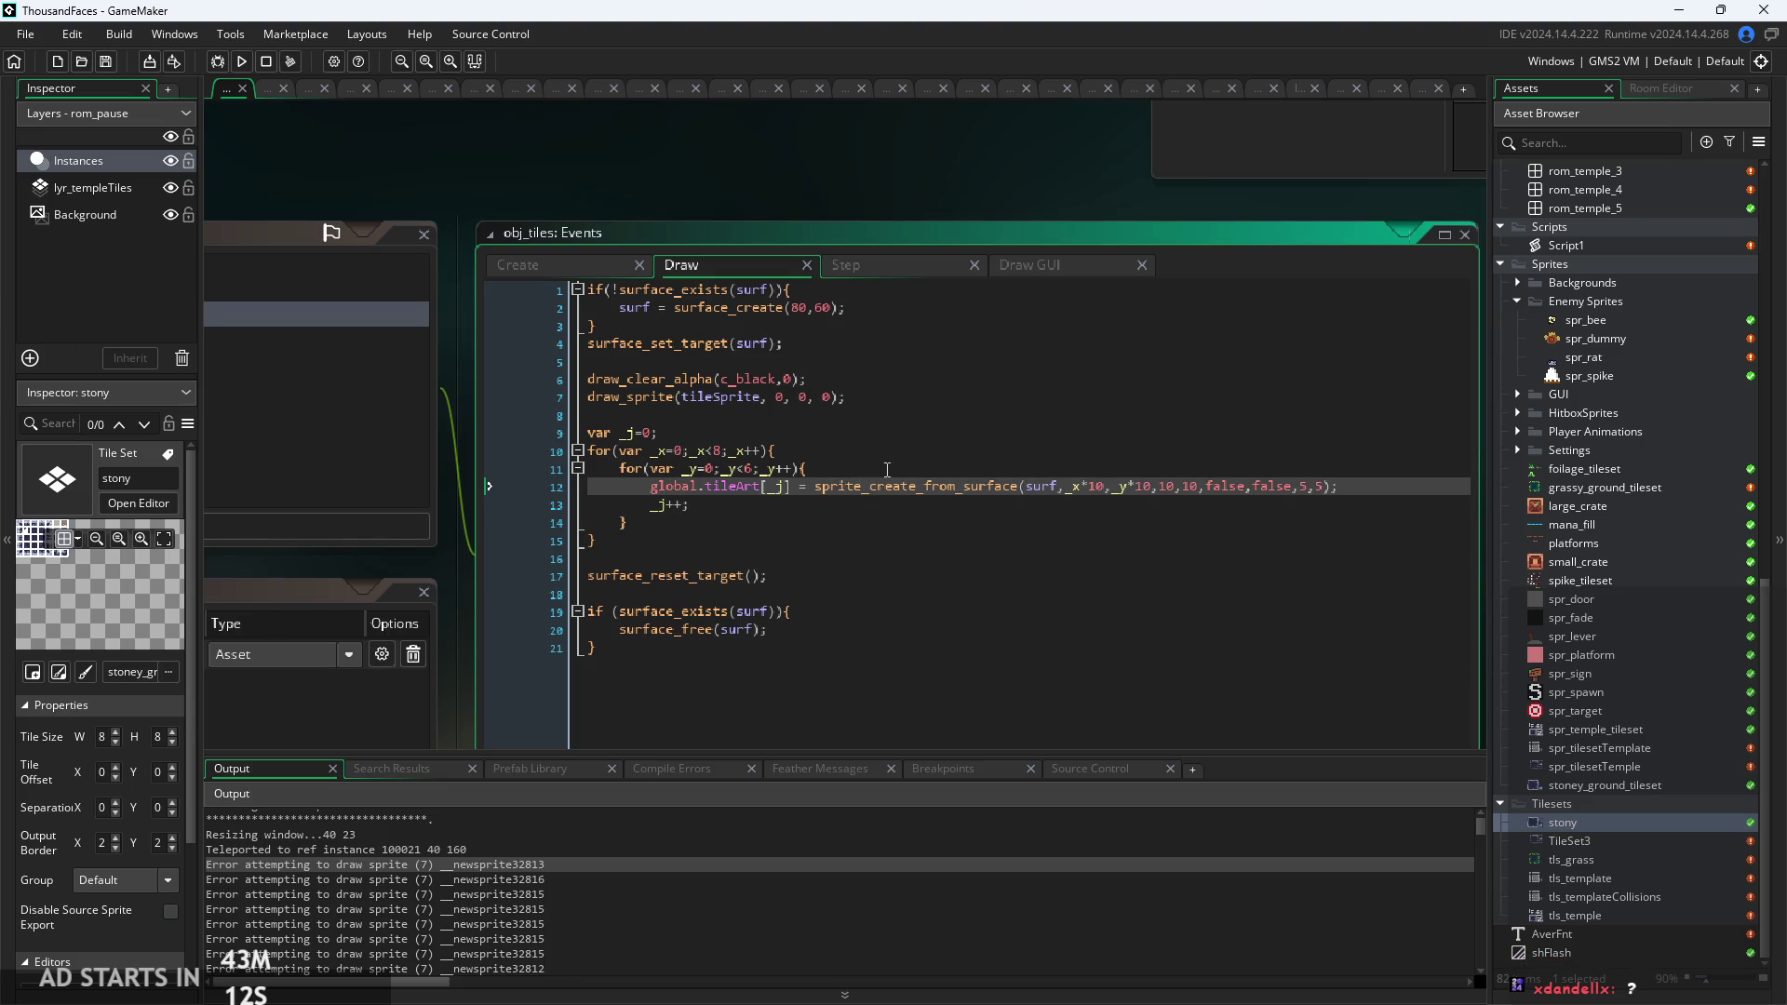
click(889, 468)
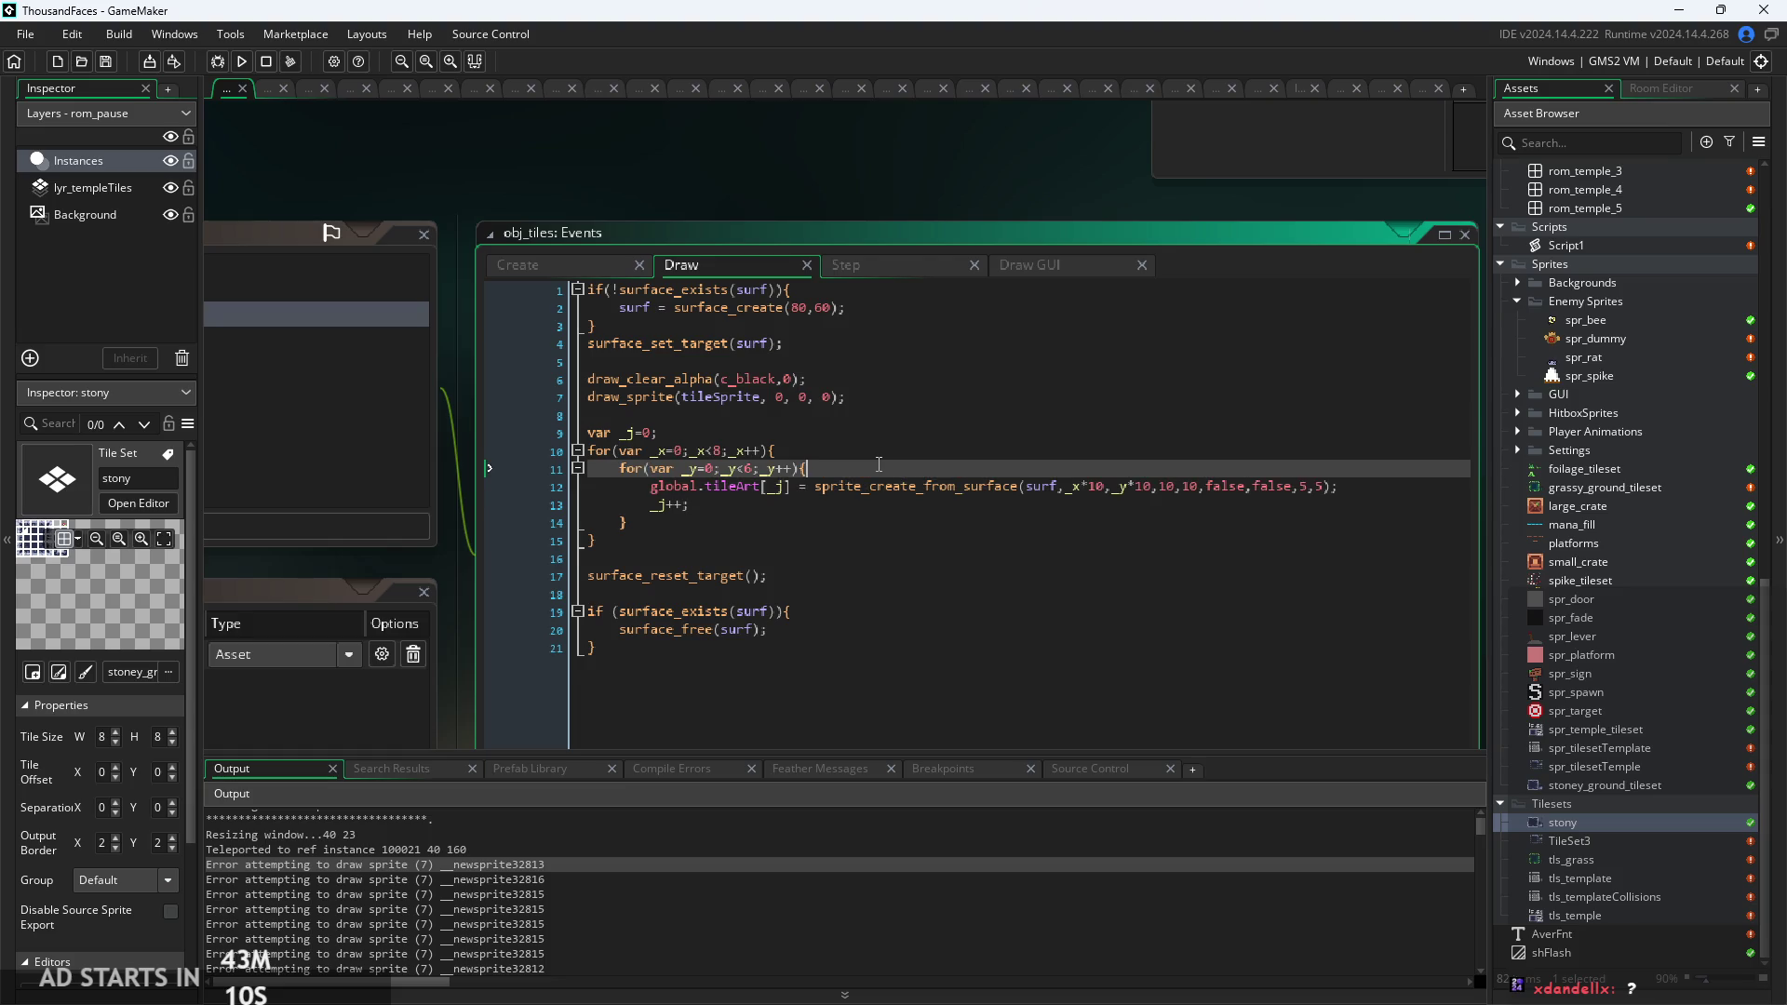
key(Return)
text(if()
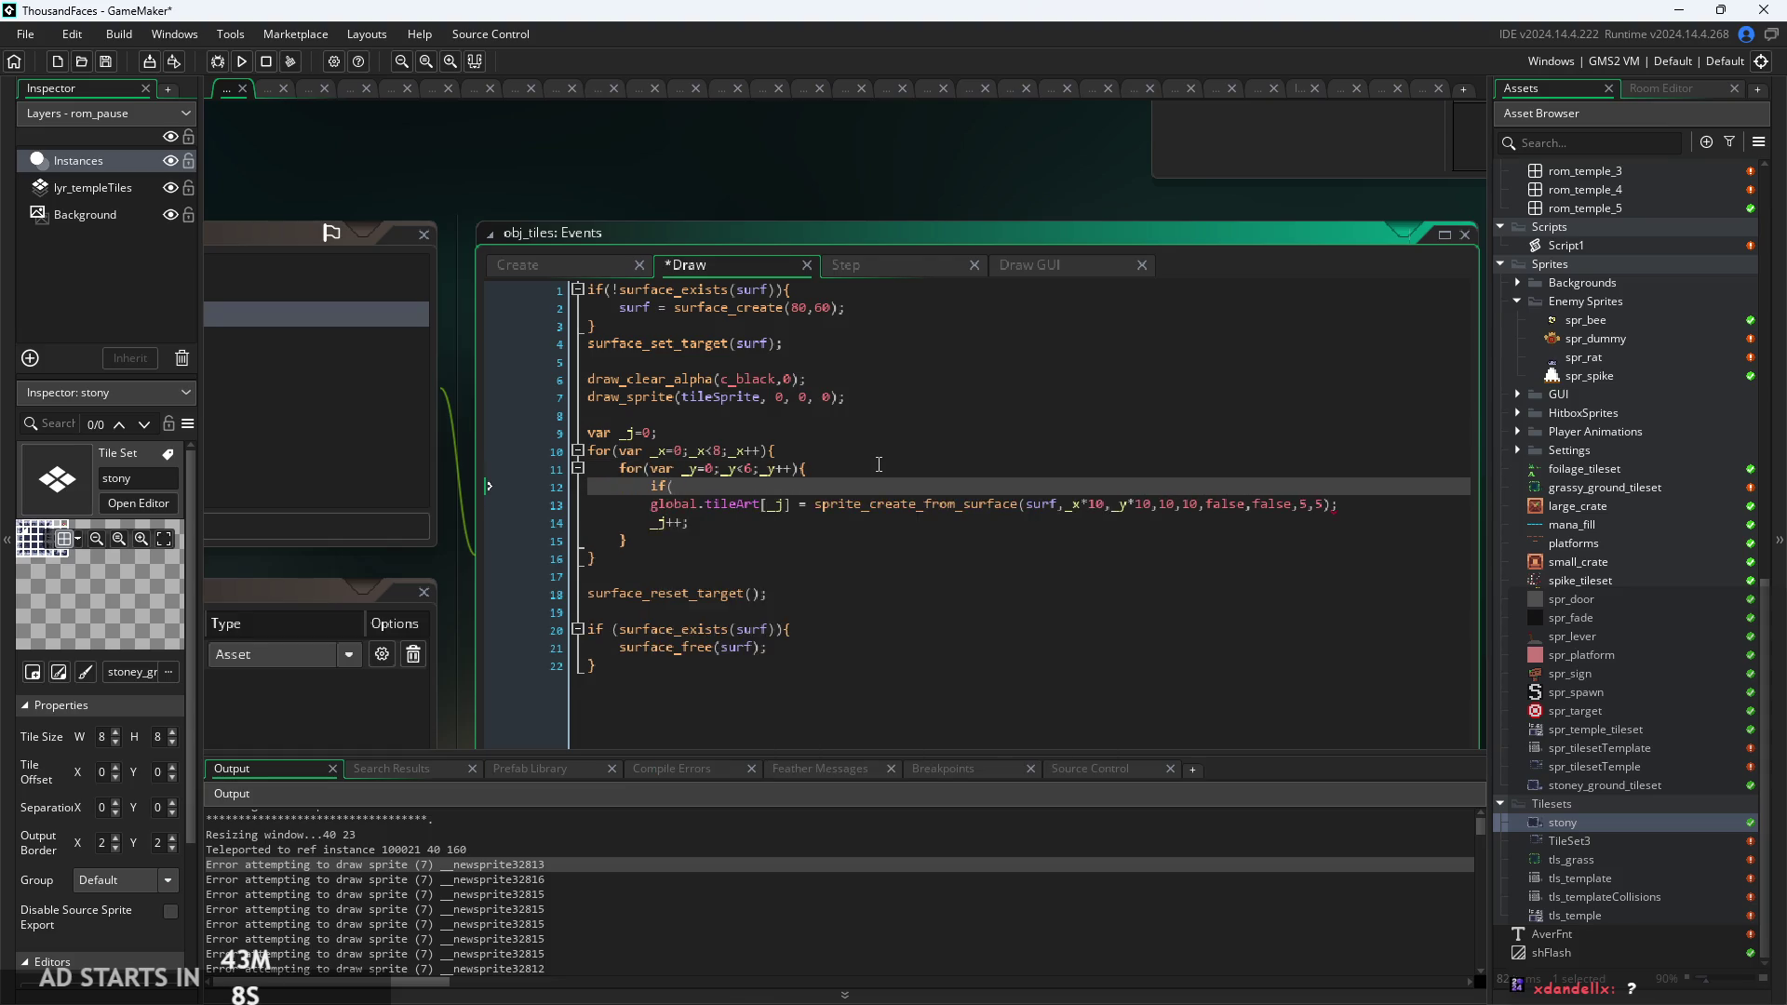
text(_j)
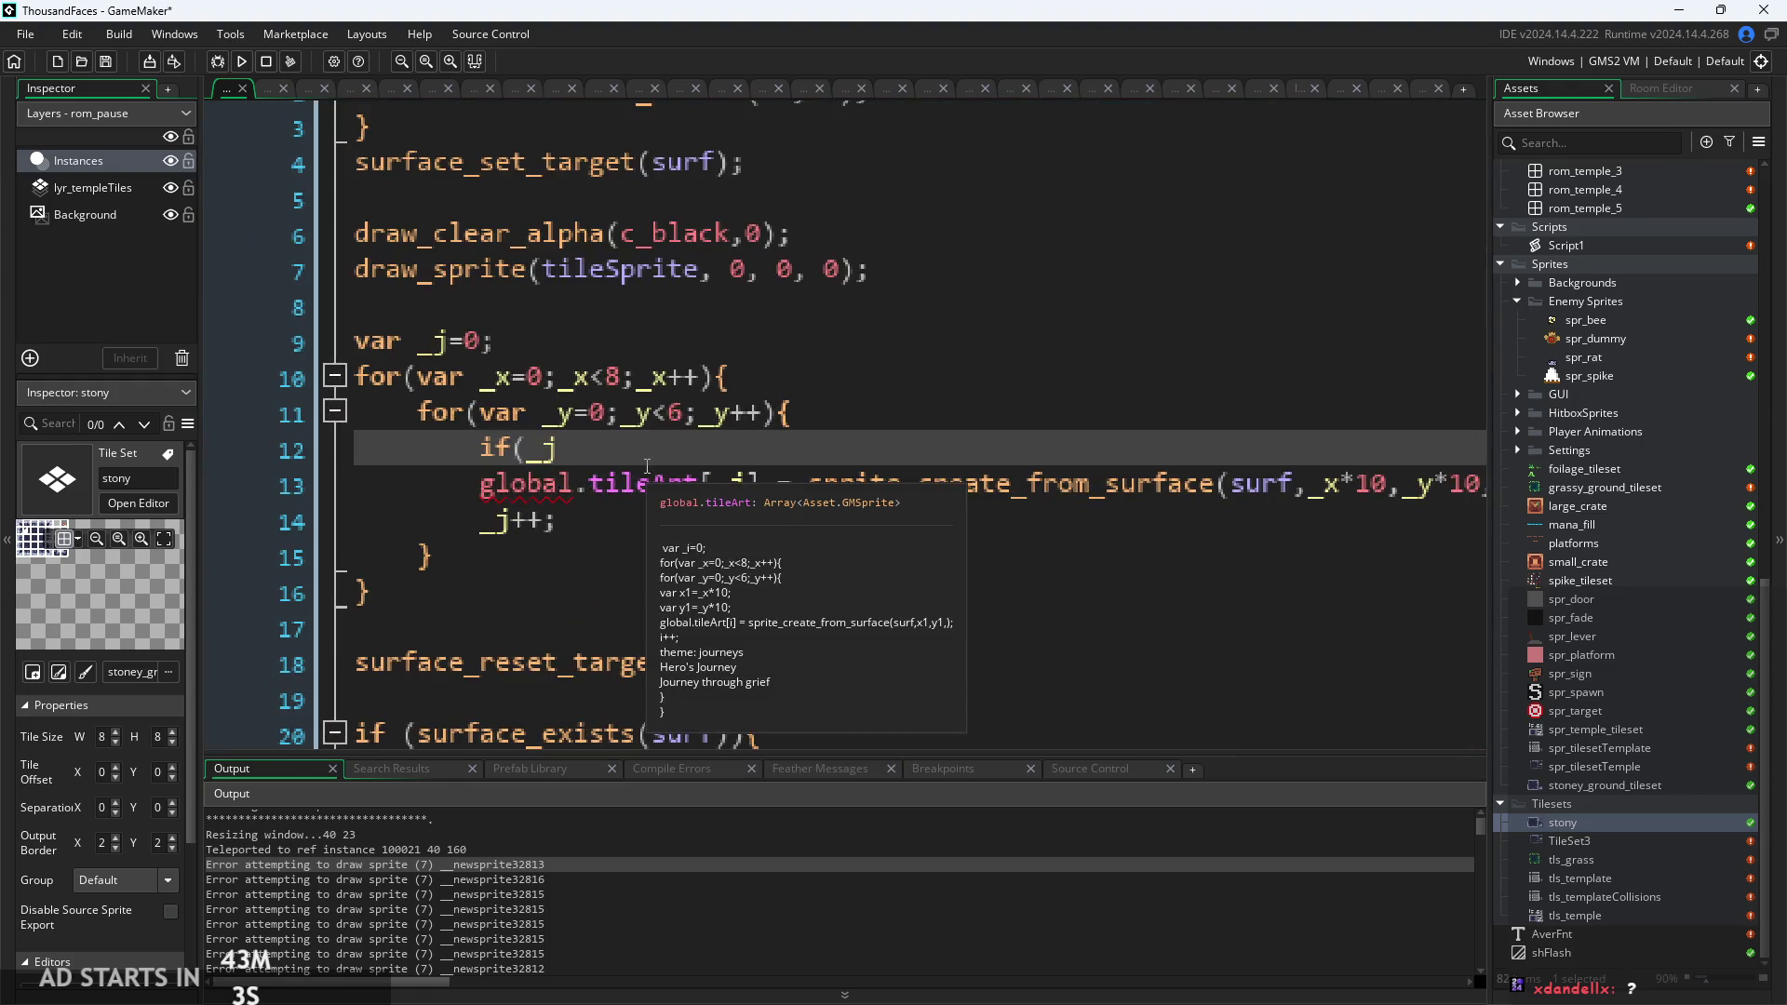
key(shift+Home)
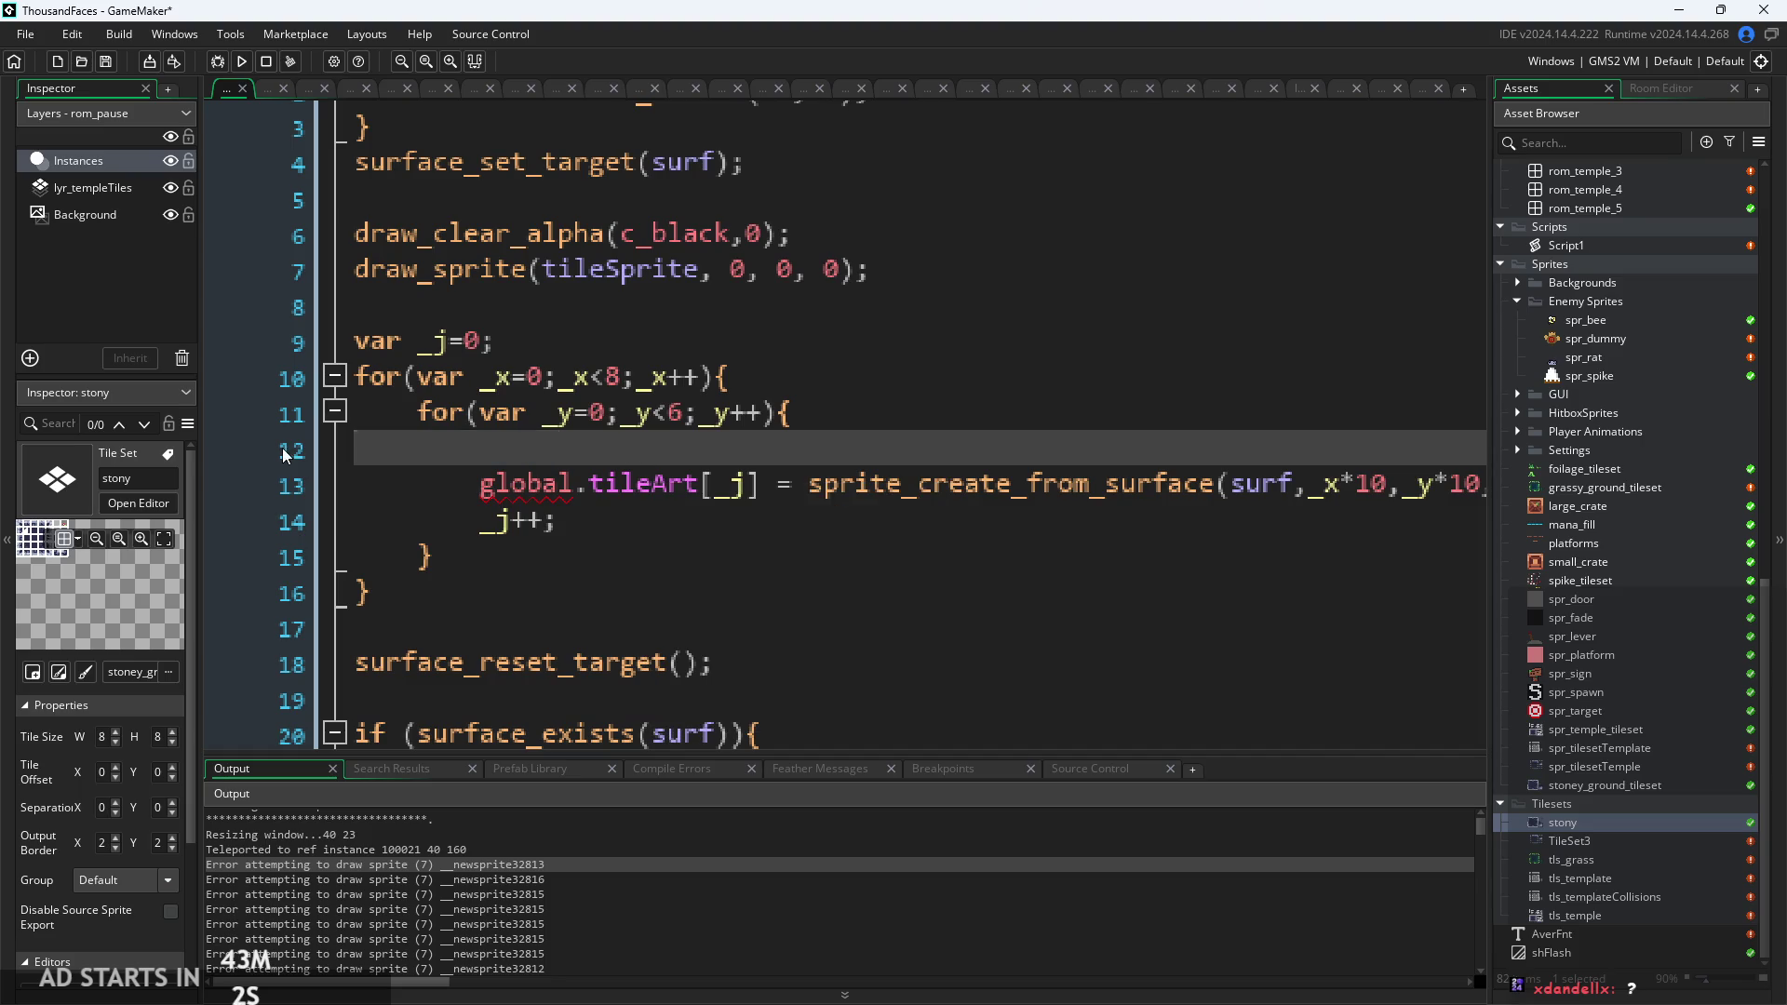
key(BackSpace)
key(BackSpace)
Add a new line after the loops' closing brace and insert show_debug_message via autocomplete.
click(849, 491)
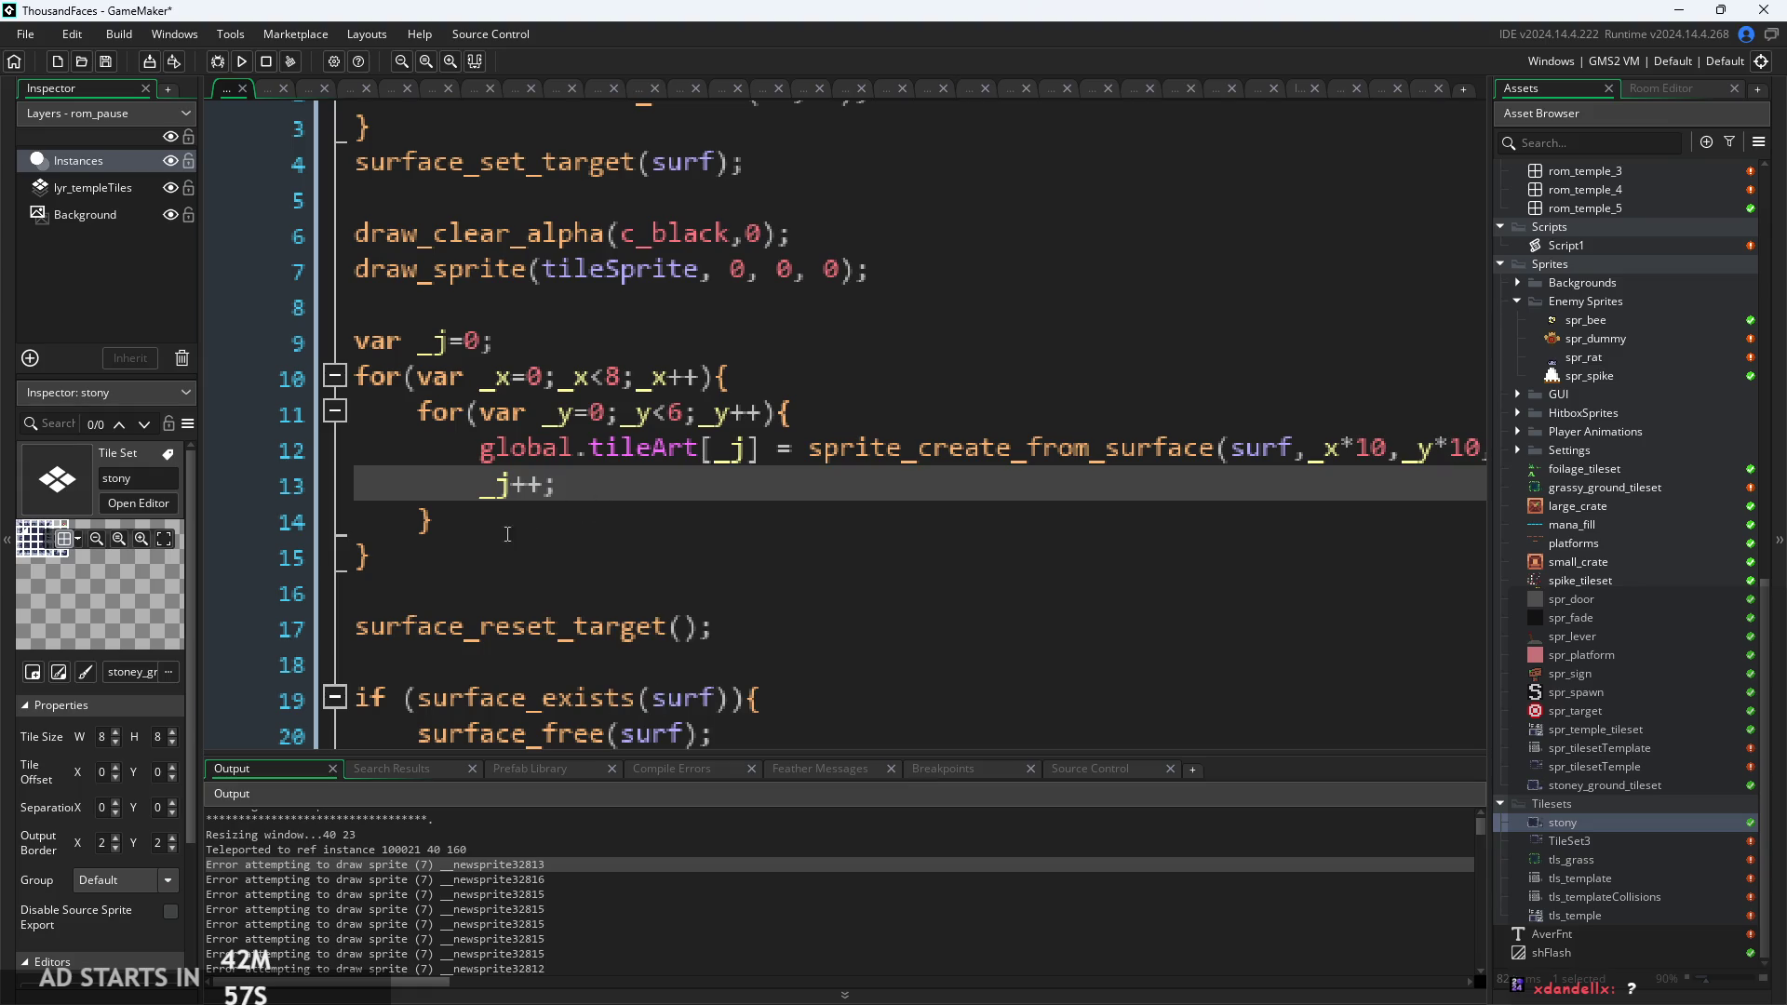
click(472, 551)
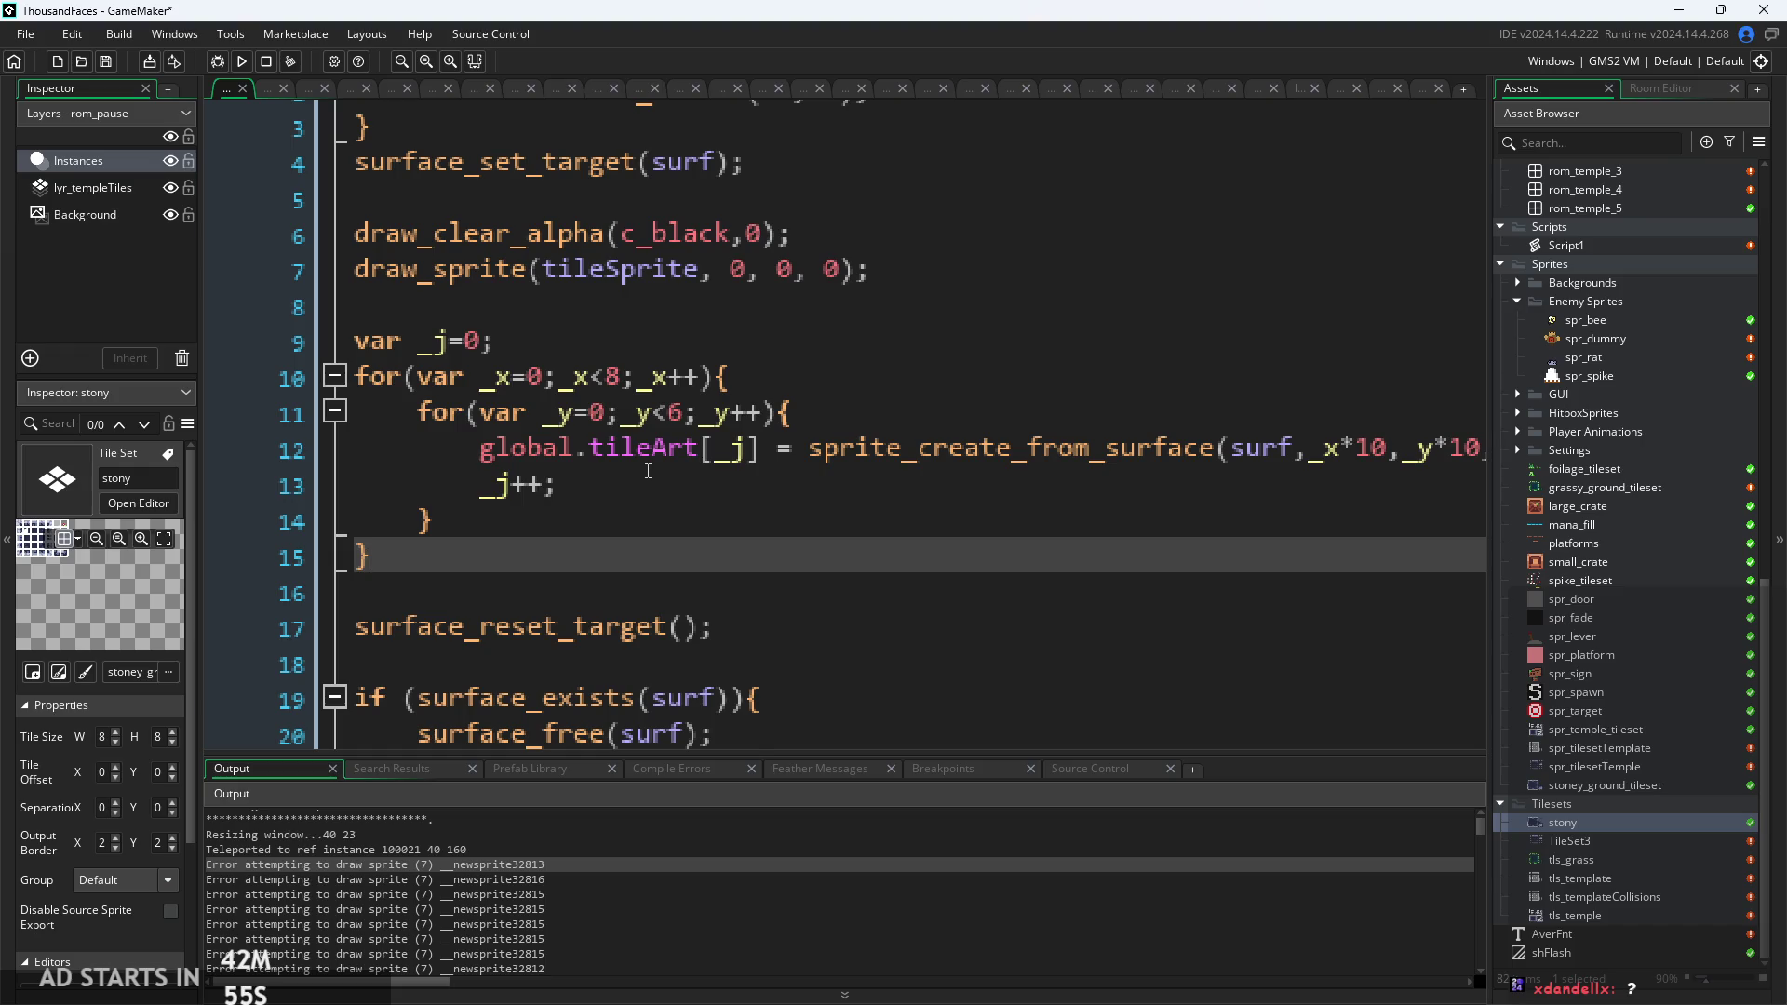
key(Return)
text(debug)
key(BackSpace)
key(BackSpace)
key(BackSpace)
key(BackSpace)
text(sh)
text(f)
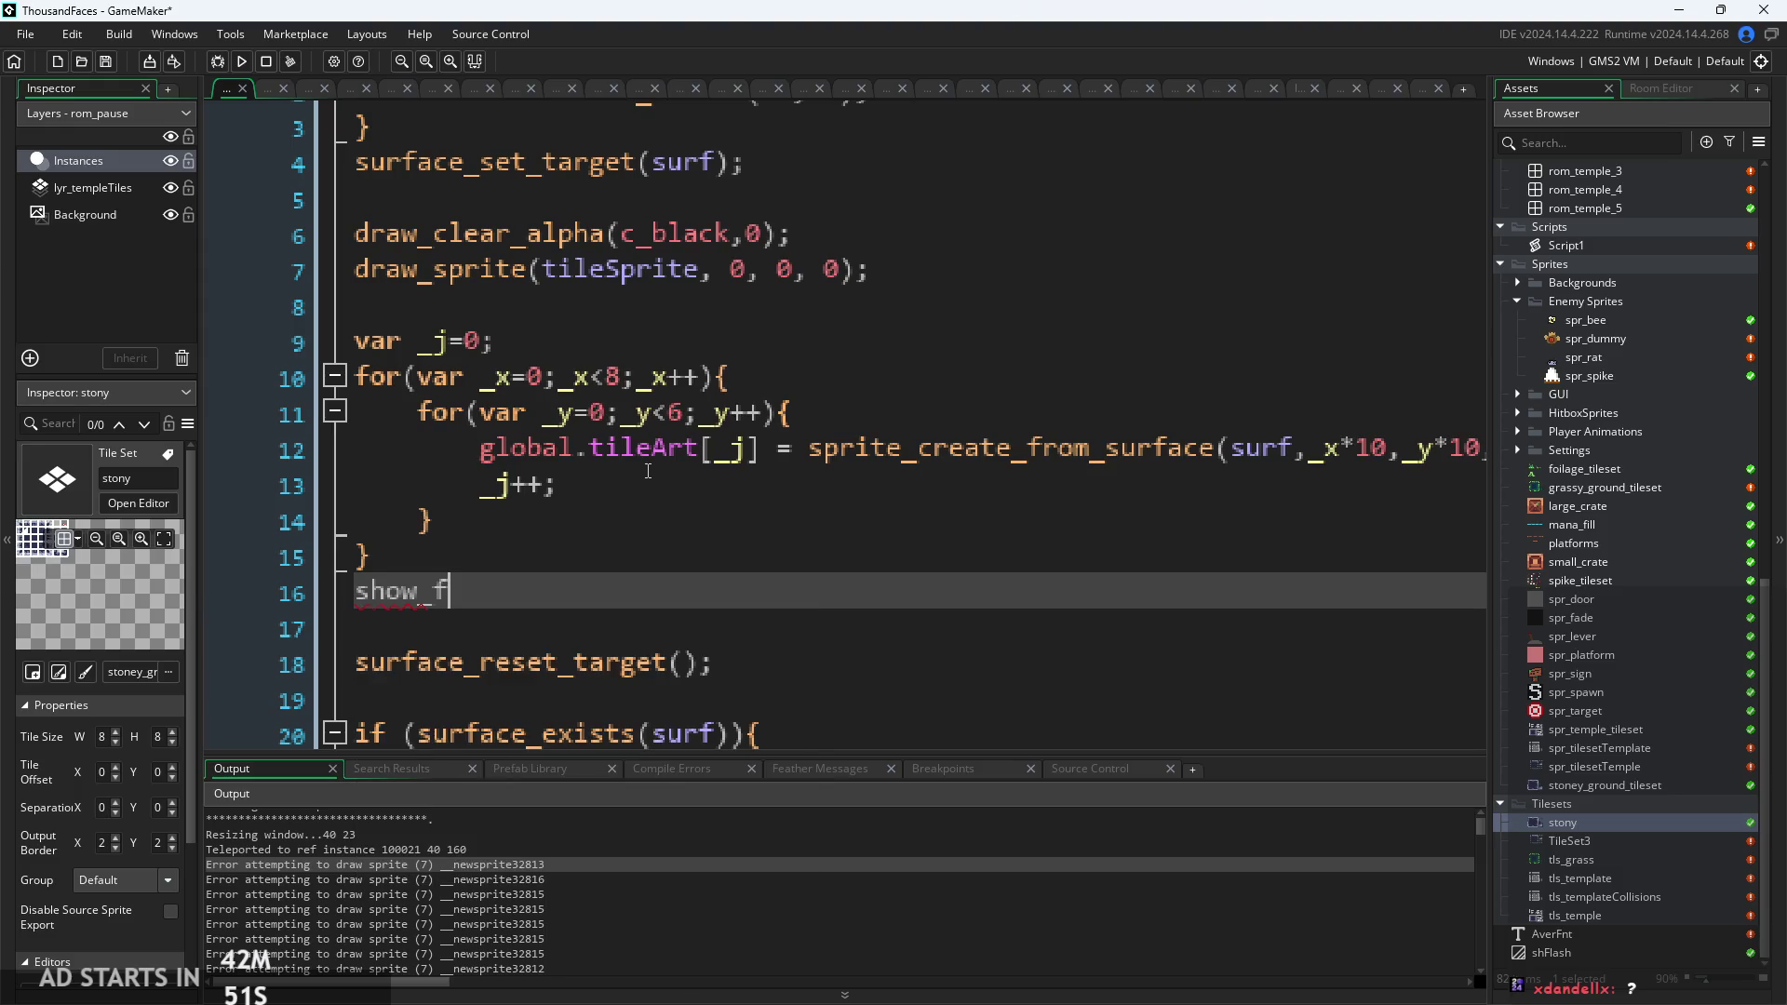
key(BackSpace)
text(de)
key(Down)
key(Return)
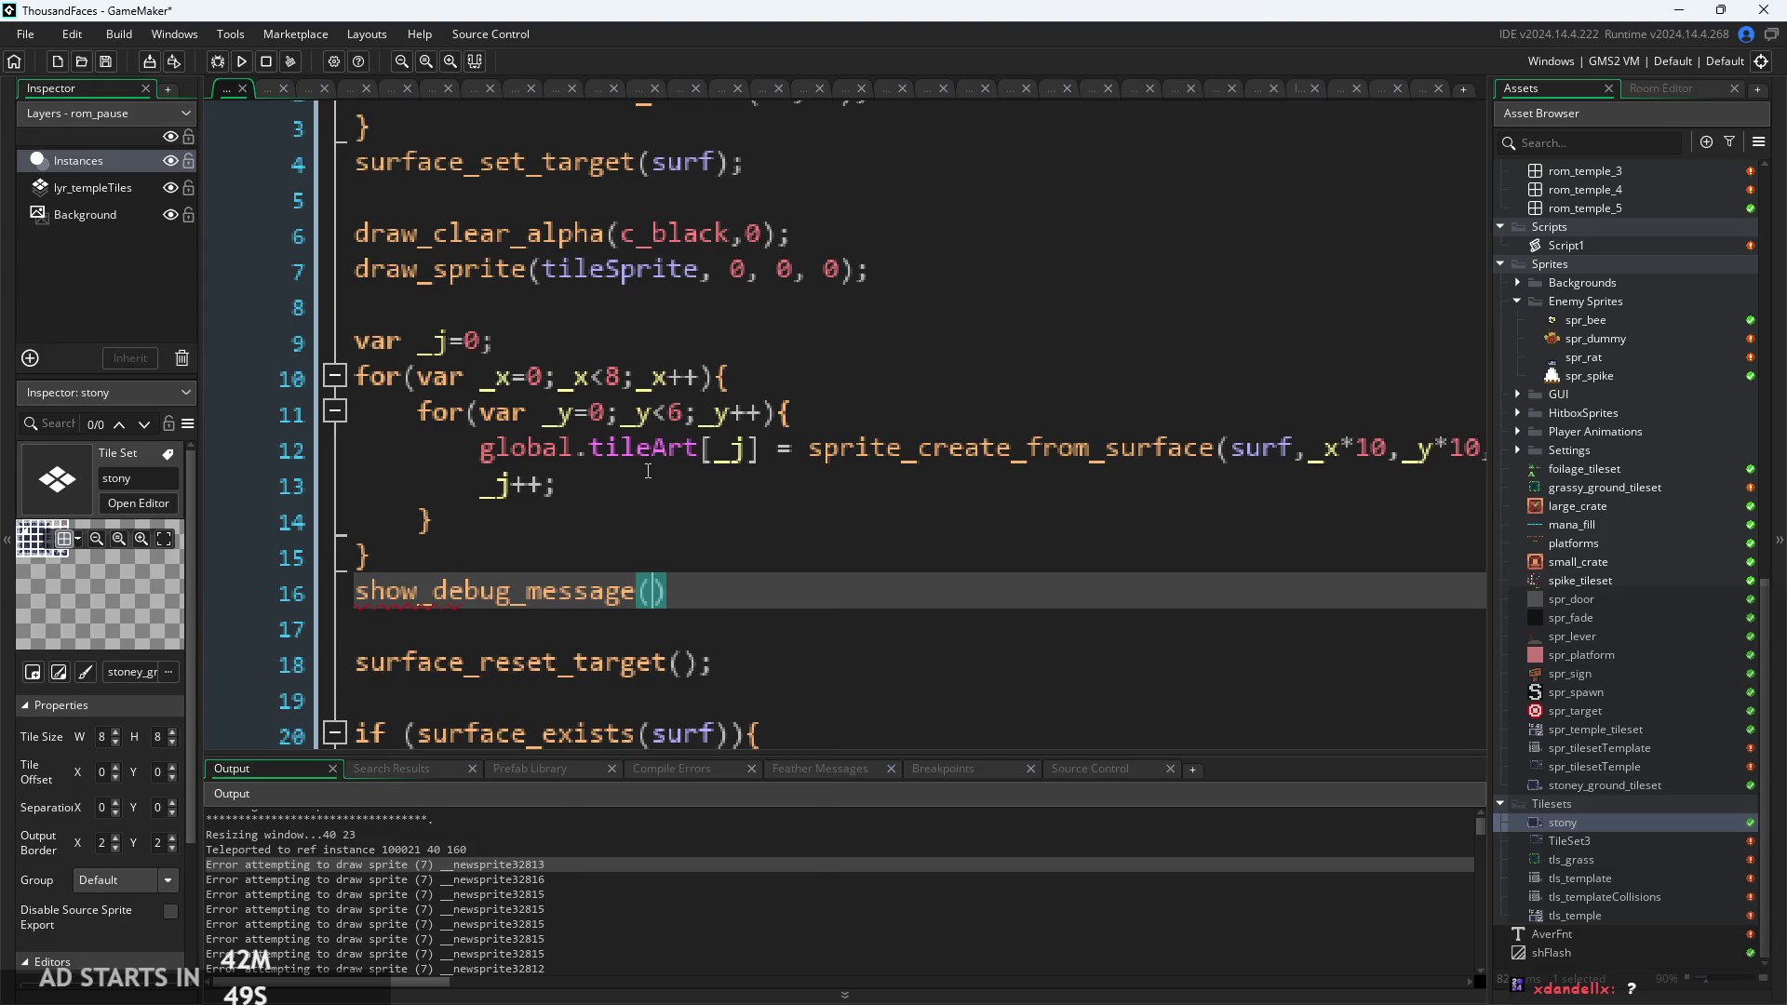
Pass _j as the argument and end the line with a semicolon.
text(string)
key(BackSpace)
key(BackSpace)
key(BackSpace)
text(_j)
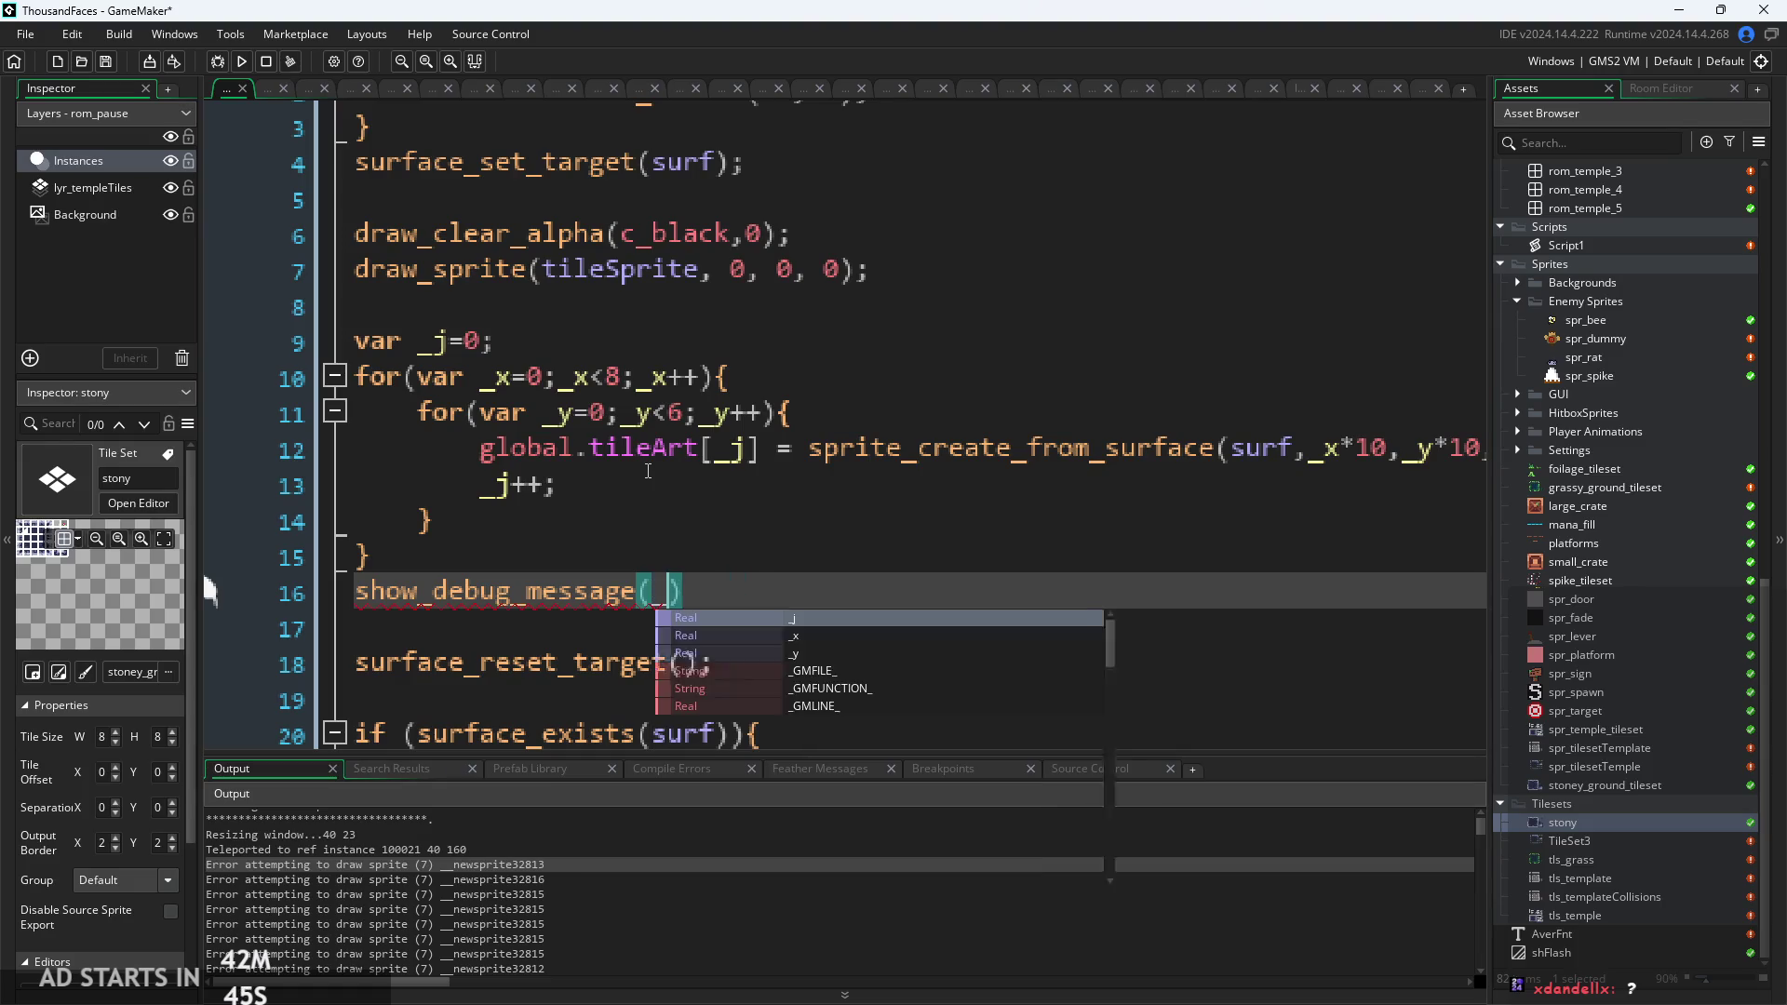
key(Right)
text(;)
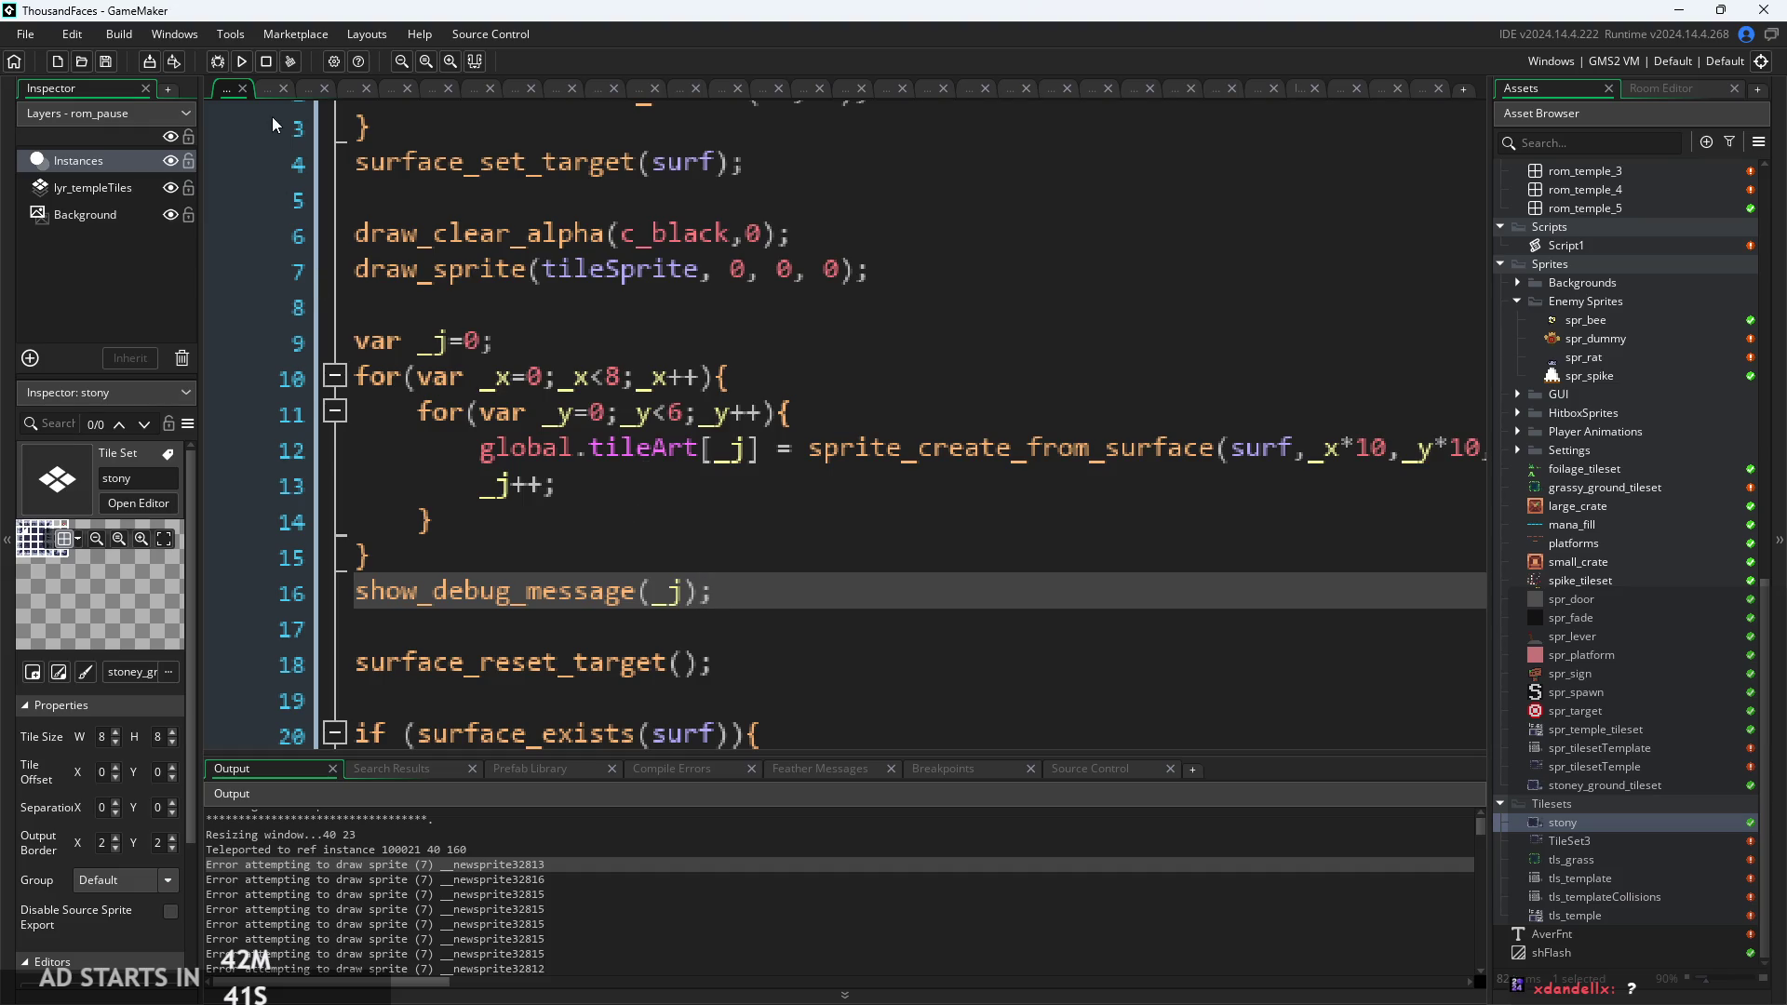
click(639, 884)
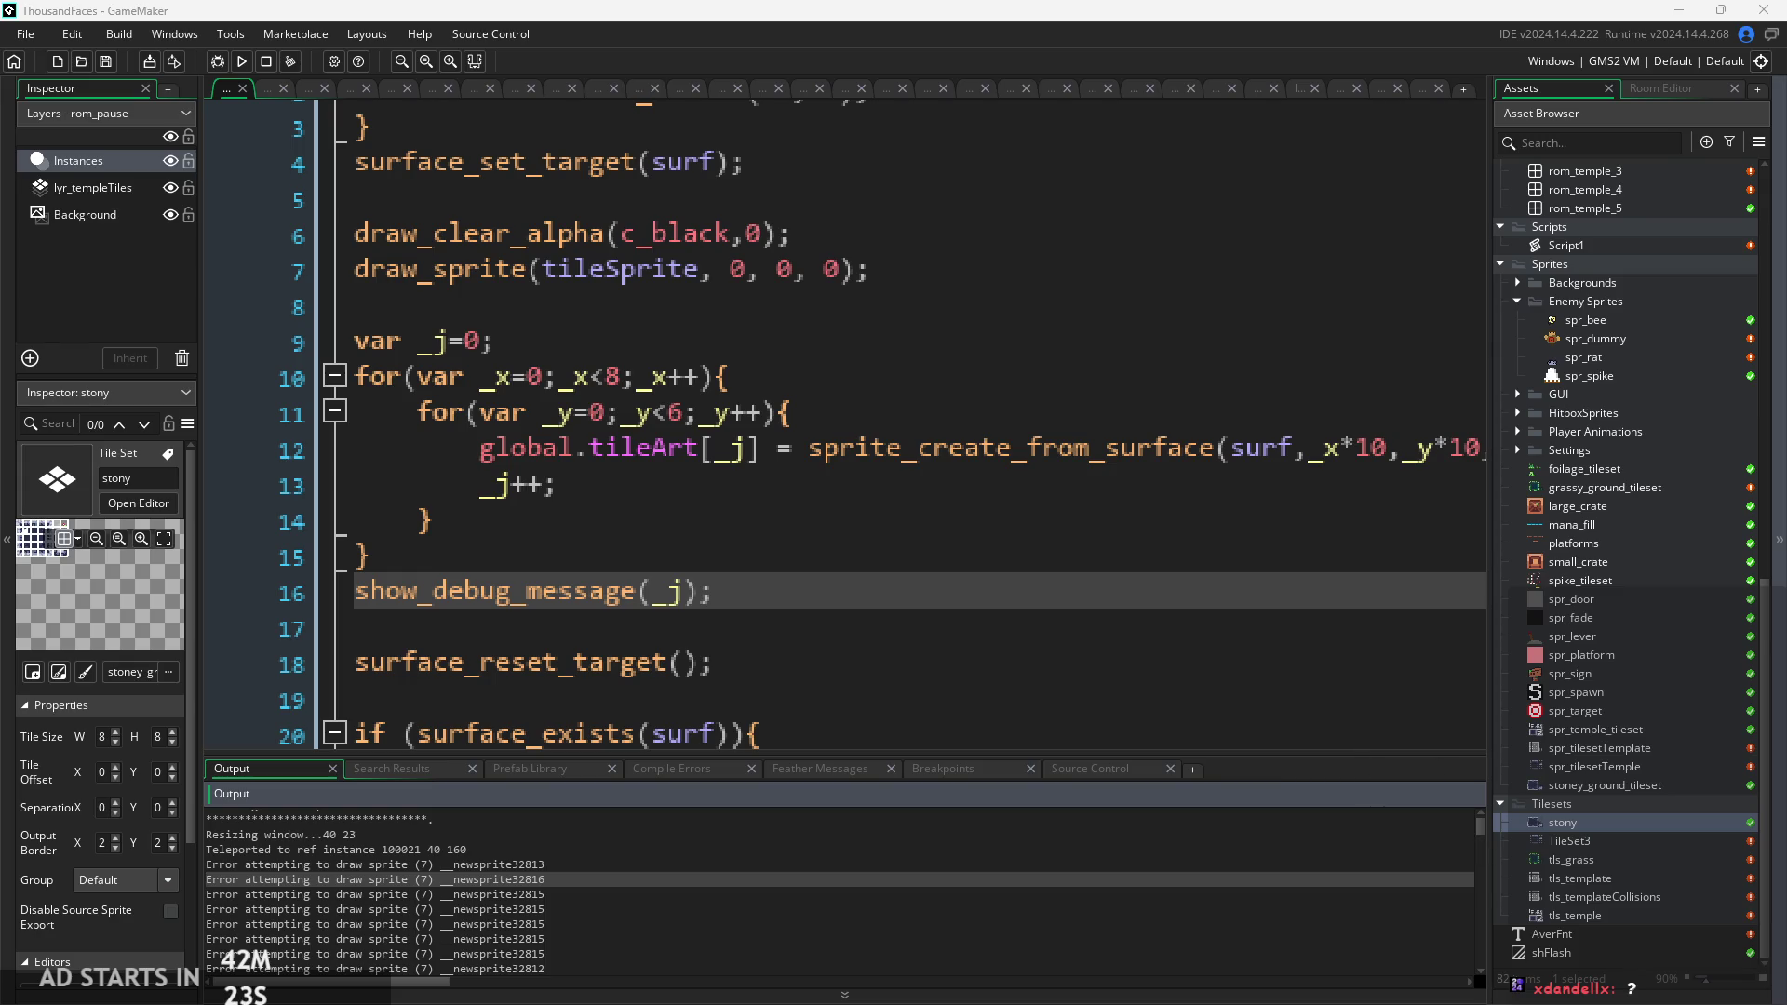
Run the game to log _j as 48, then close the game window.
click(241, 63)
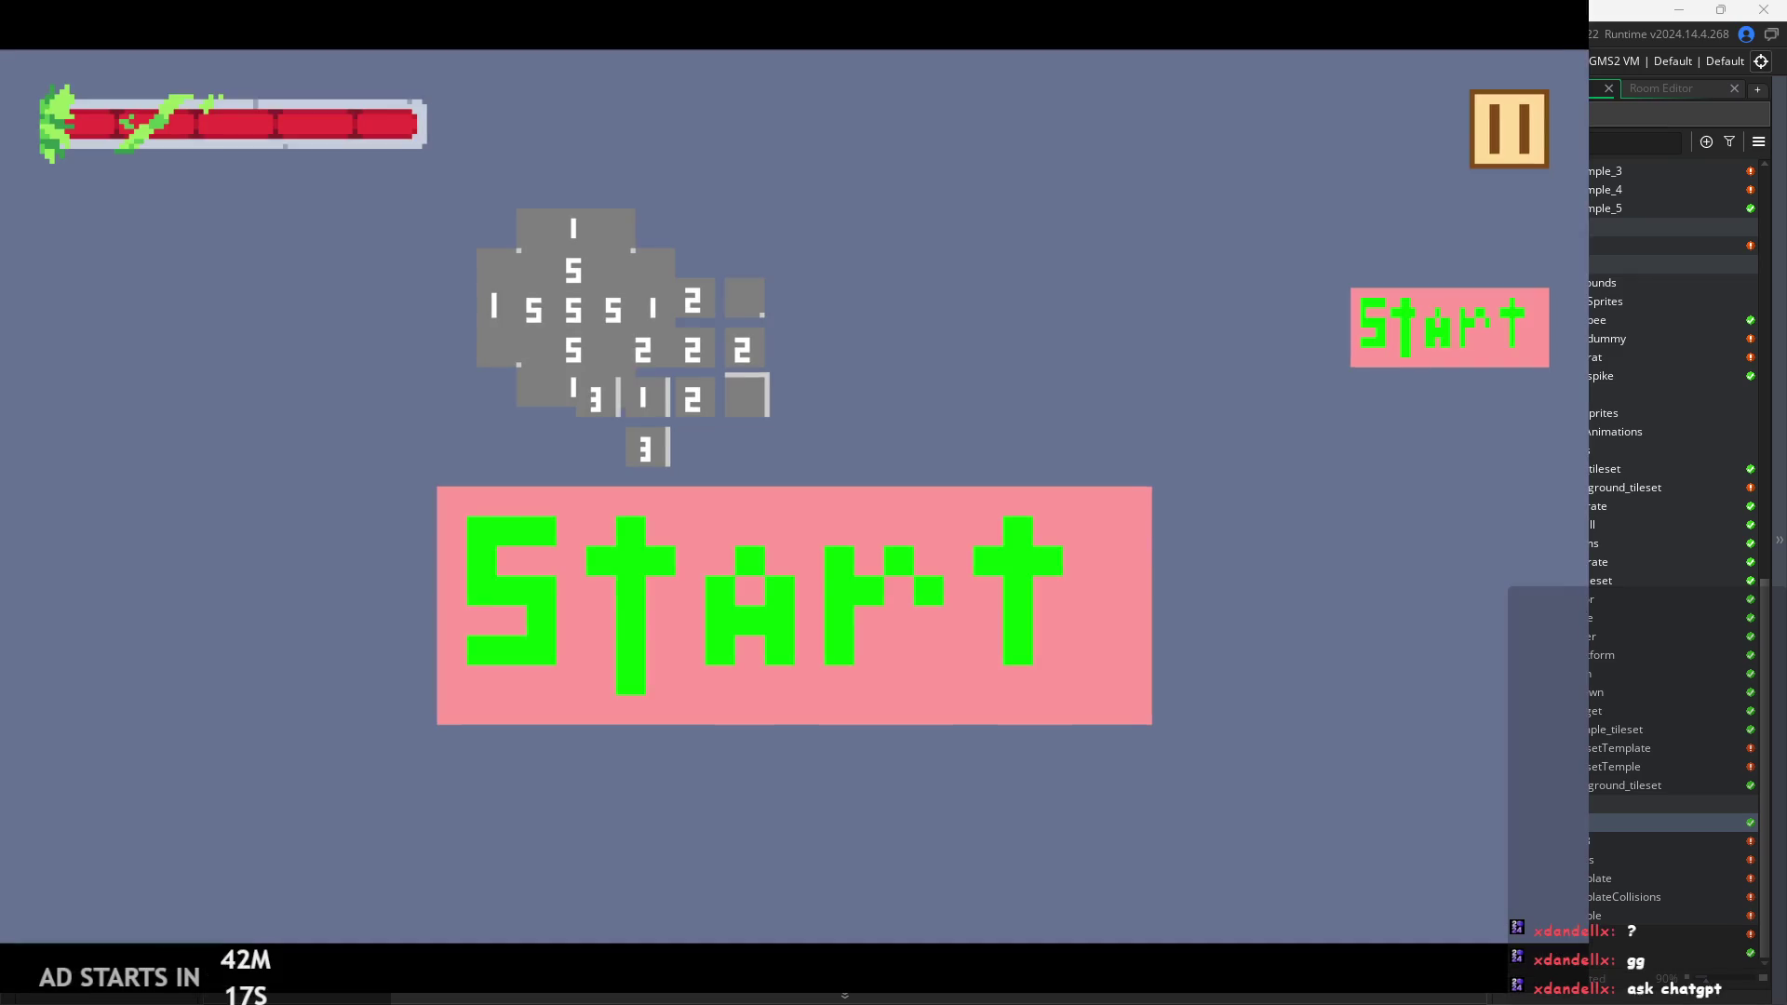
key(Escape)
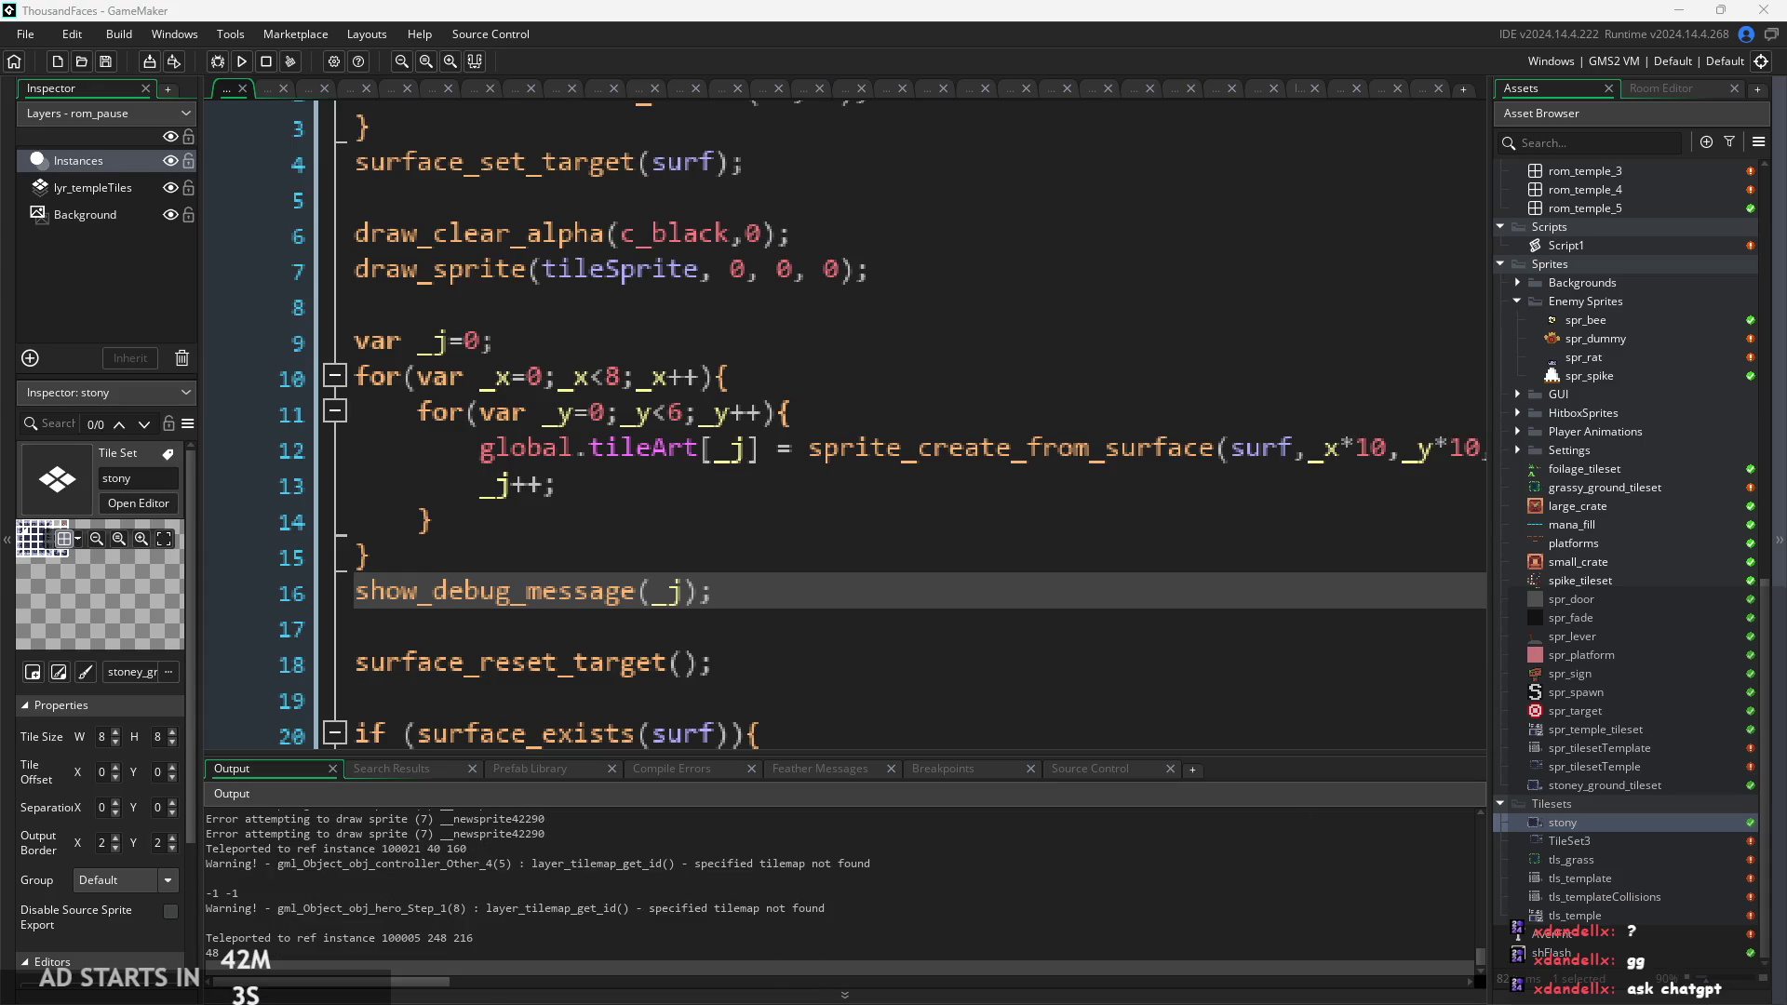
Compare the logged count 48 with the inner loop's bound of 6 and the output's error lines.
click(534, 852)
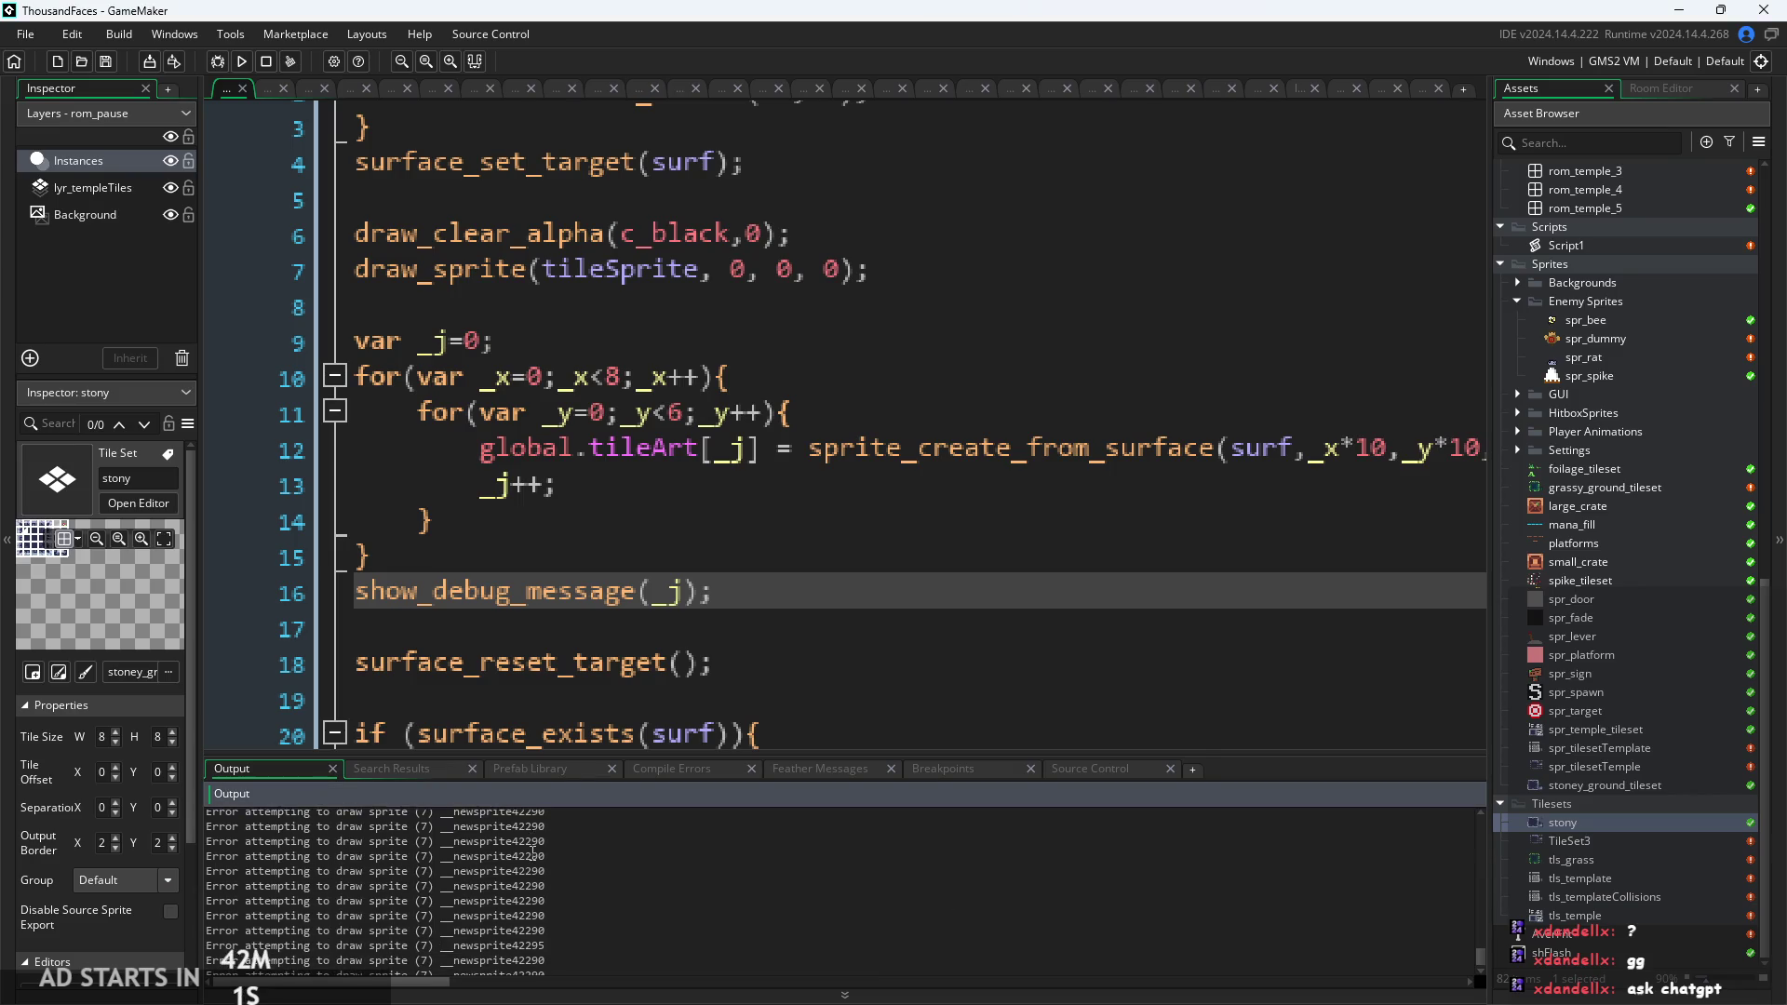
mouse_move(1485, 951)
mouse_down()
mouse_move(1500, 828)
mouse_move(1485, 880)
mouse_move(1482, 836)
mouse_move(1474, 868)
mouse_up()
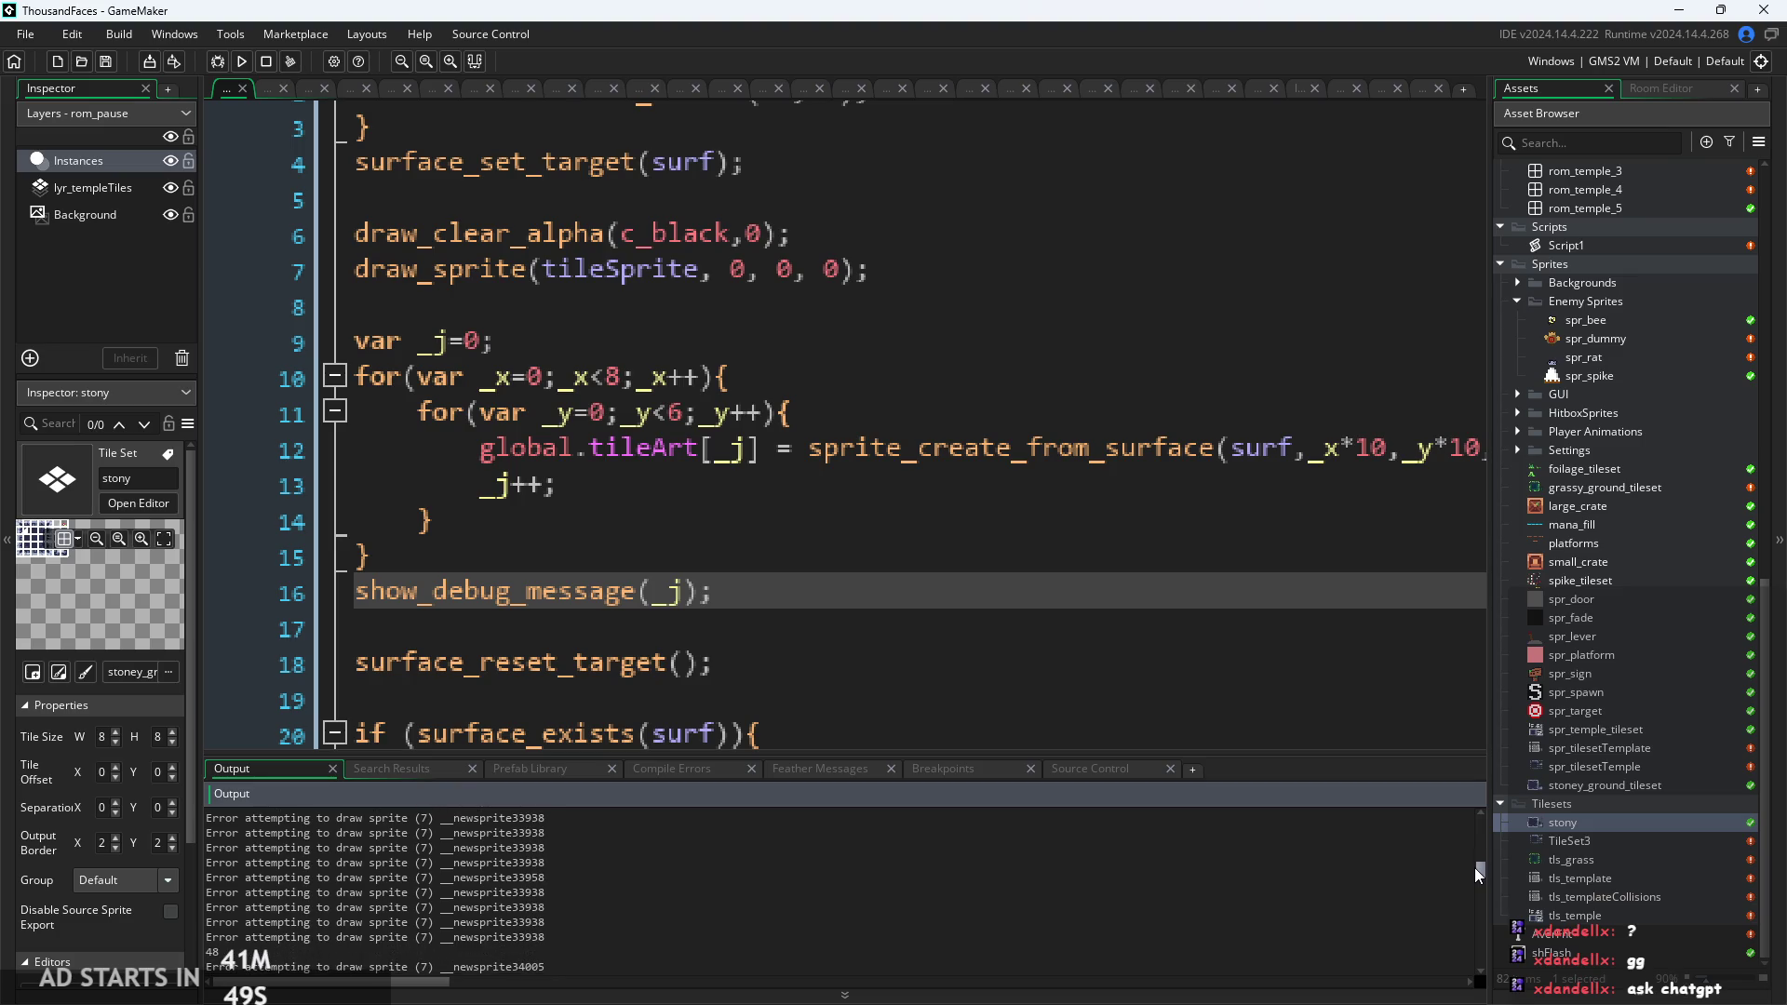
click(423, 949)
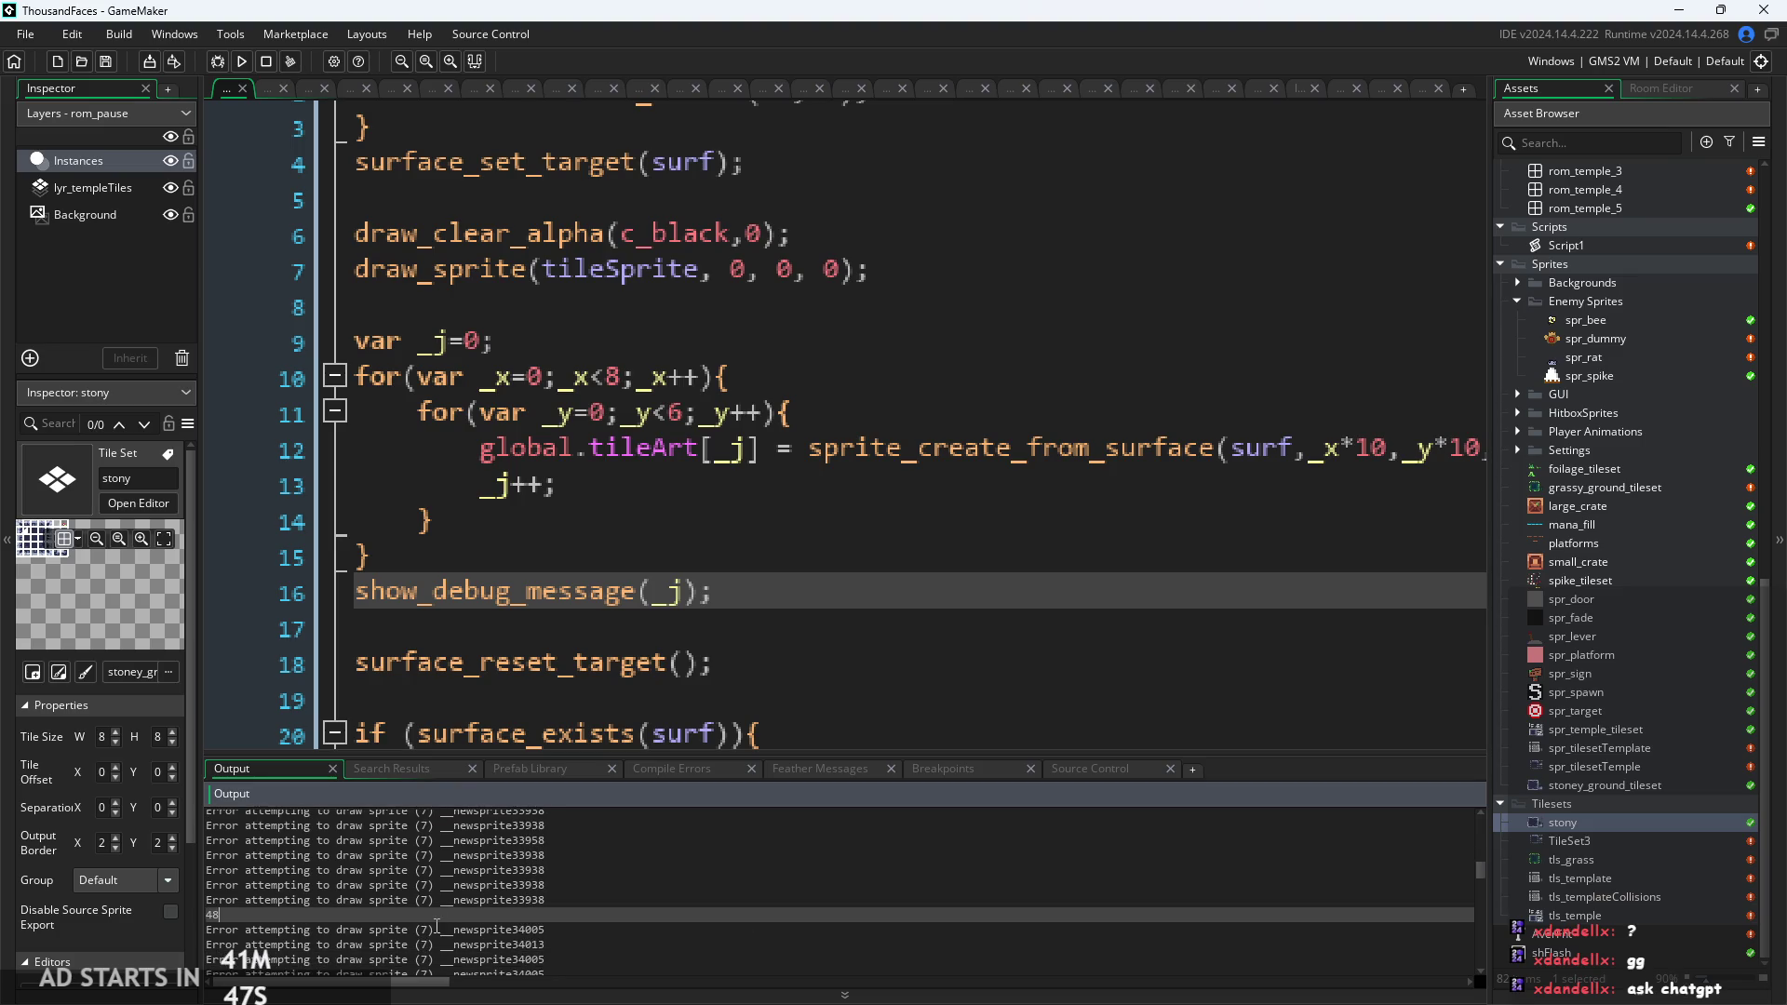
key(Up)
key(Up)
key(Up)
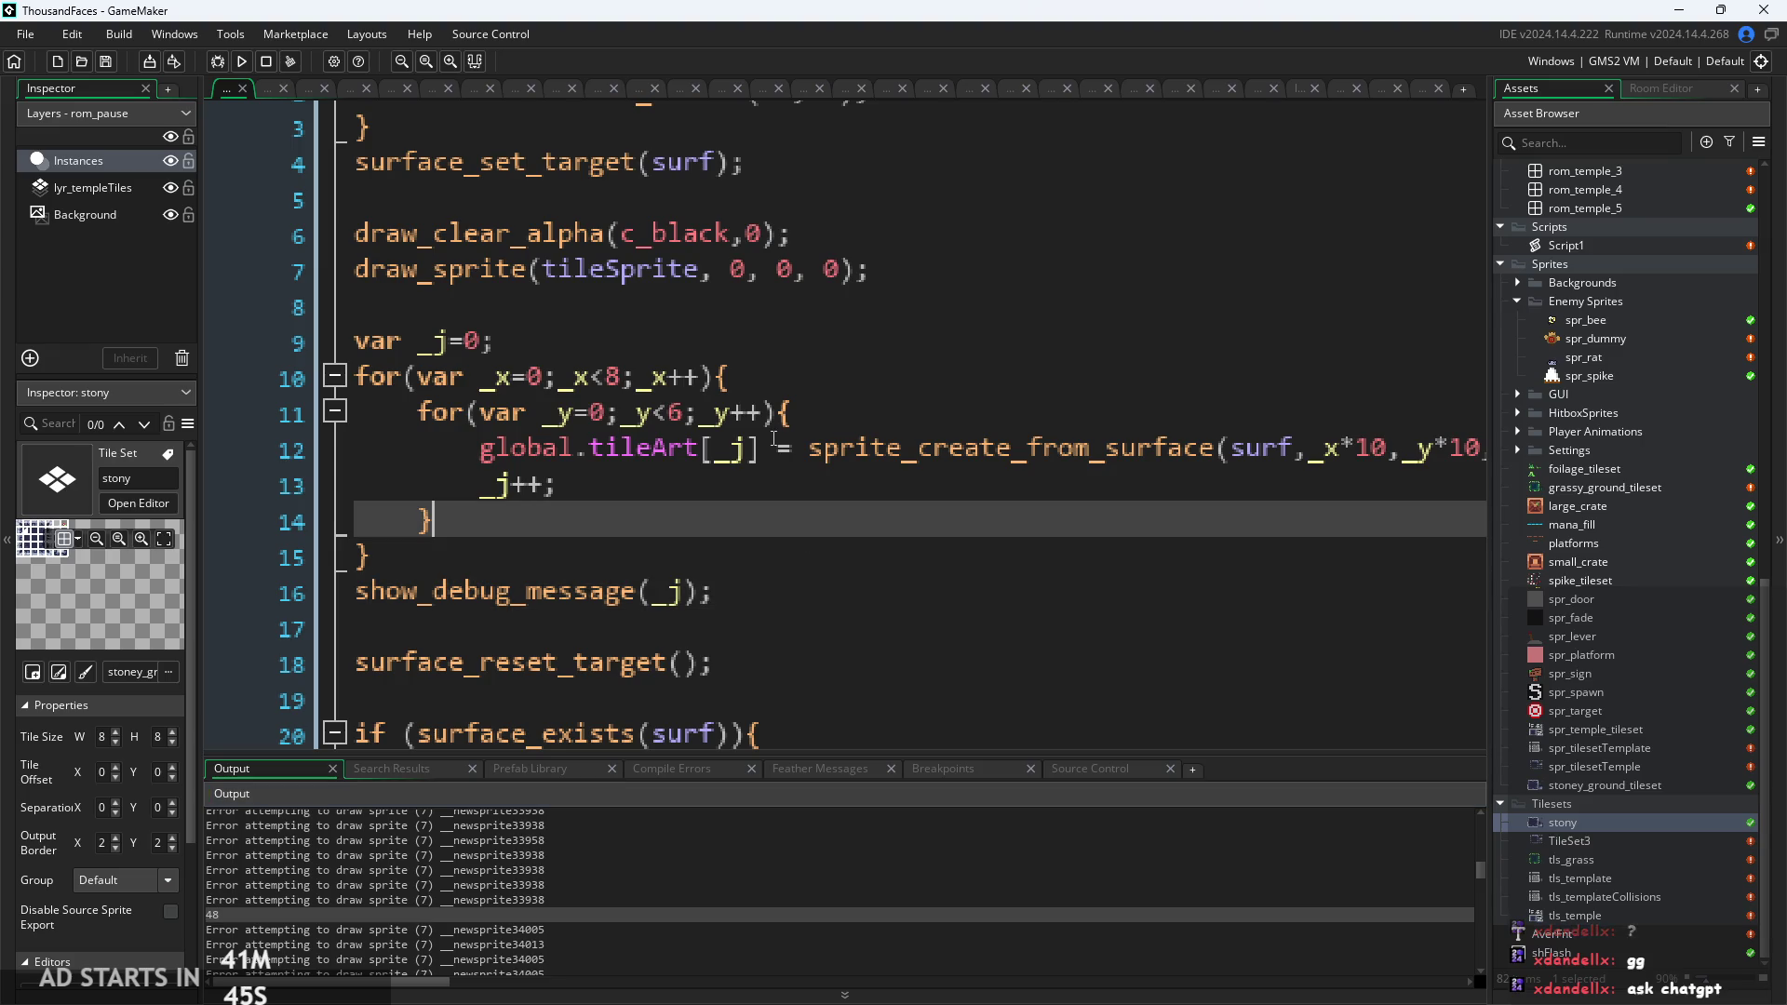
click(676, 412)
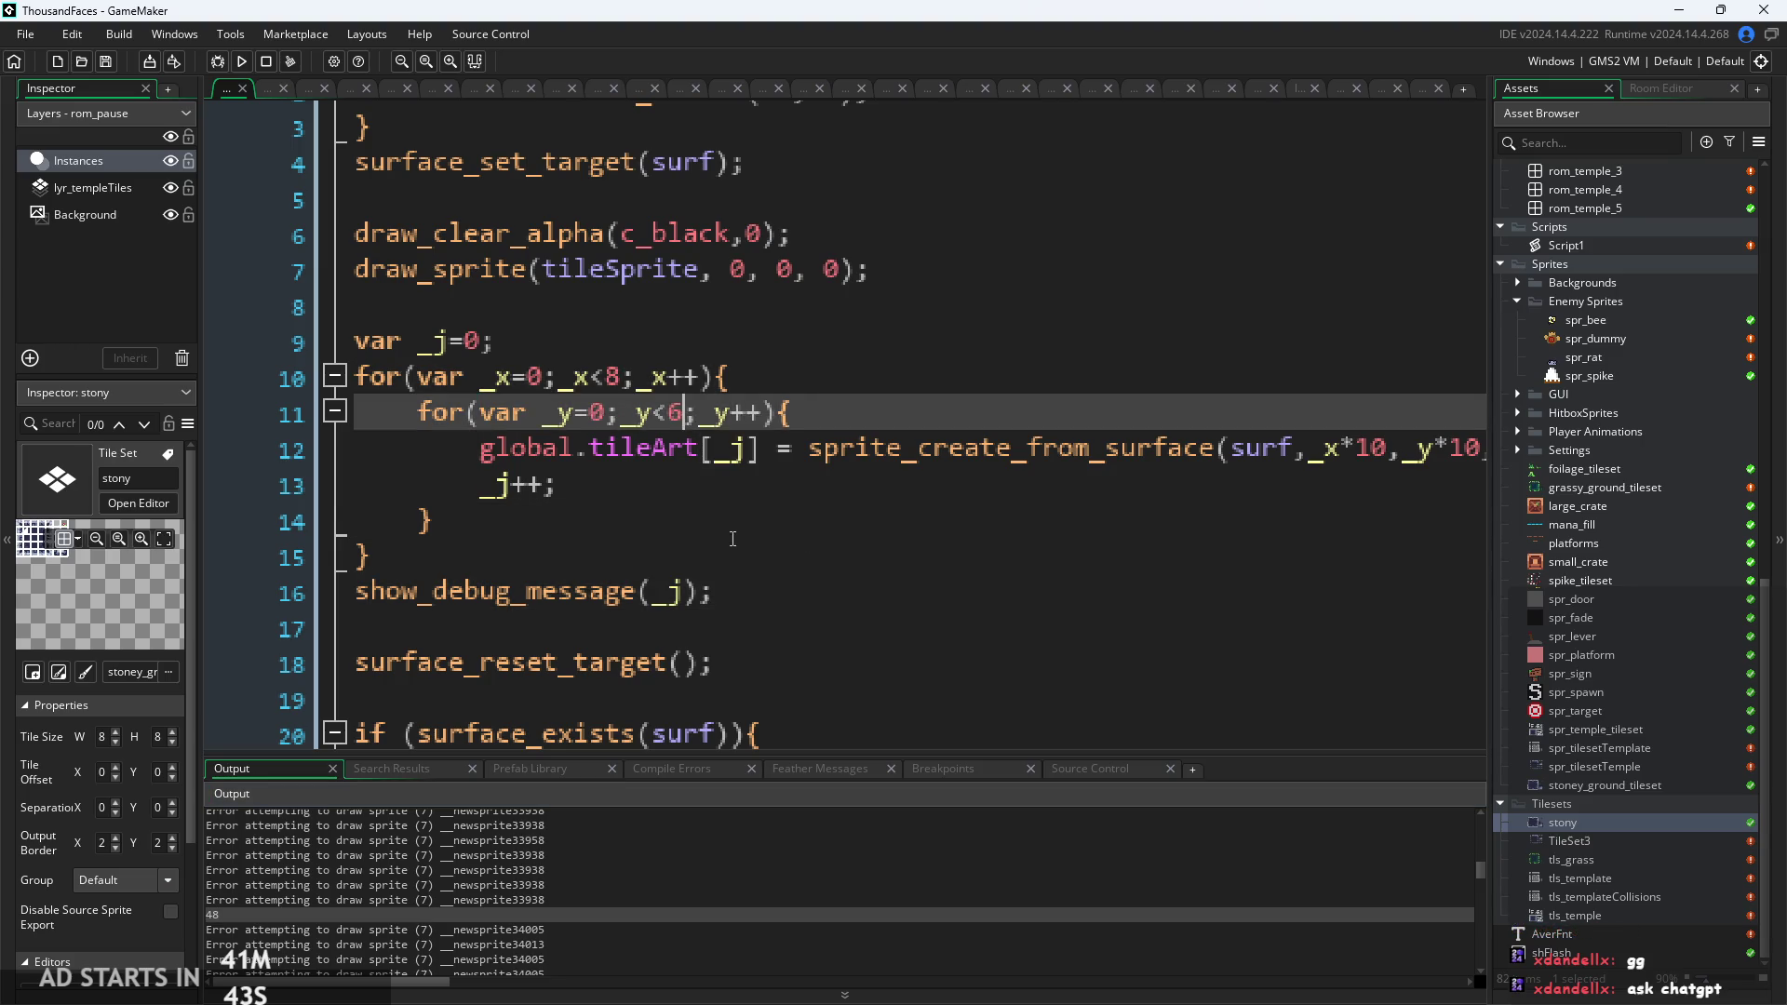
click(749, 478)
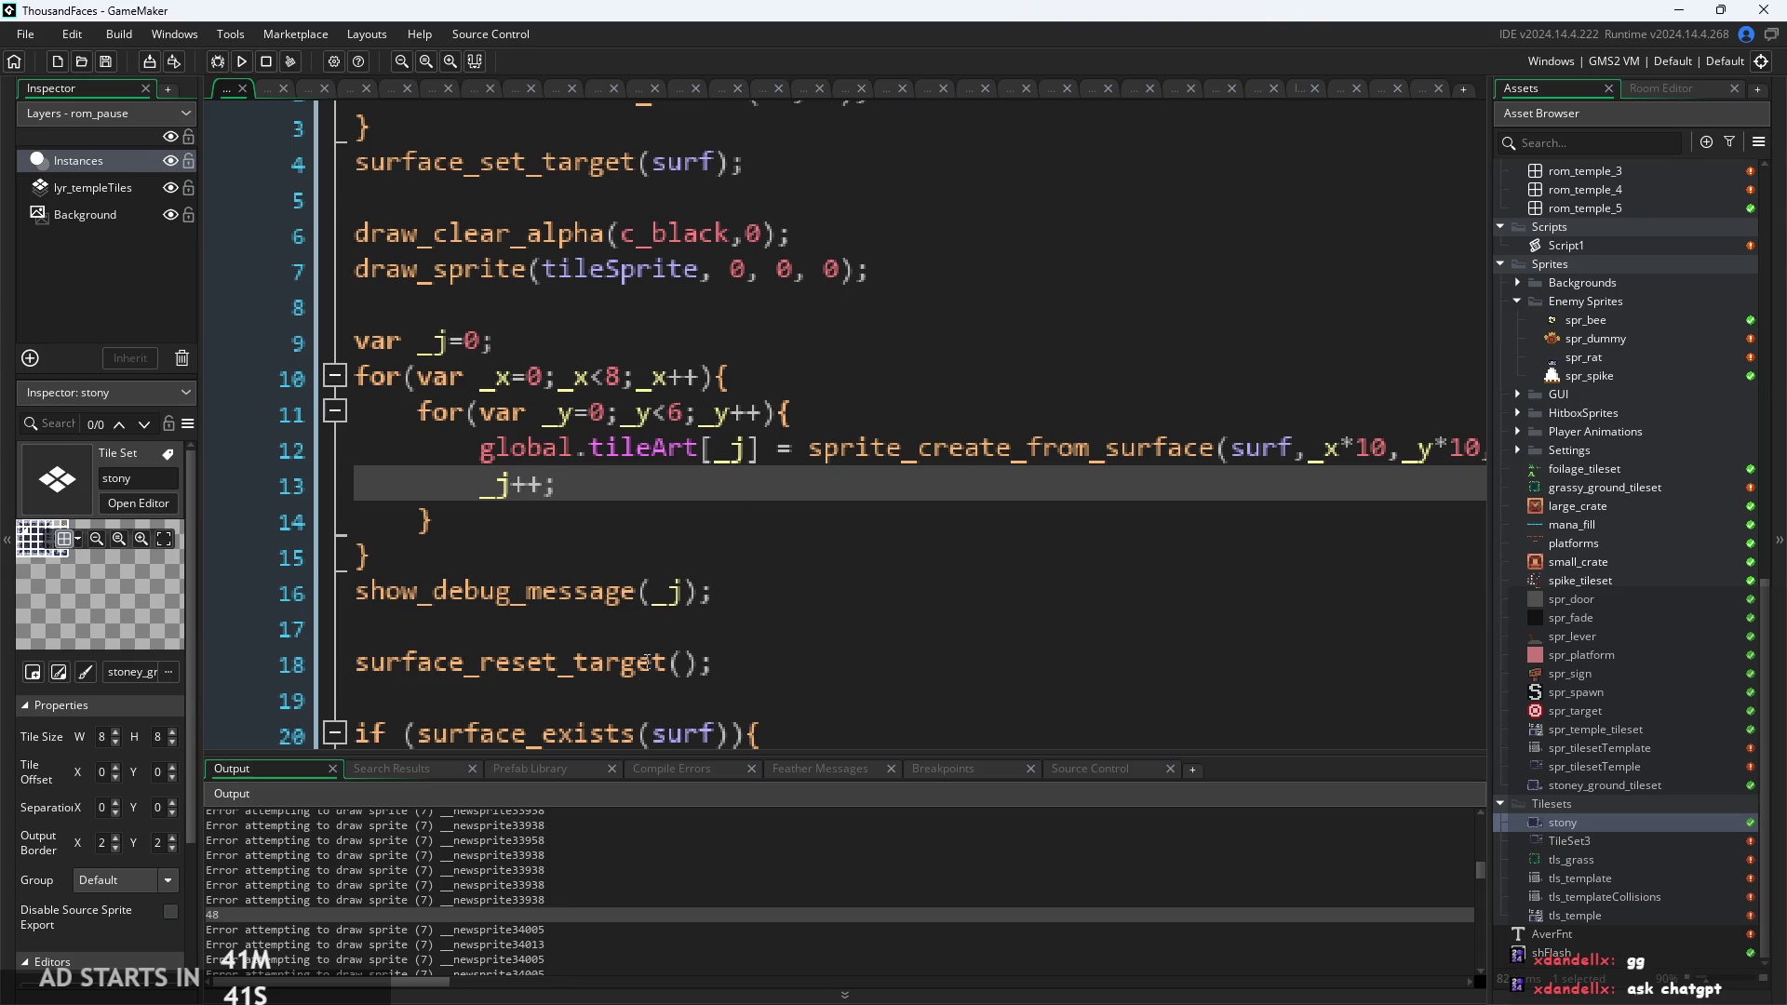
click(1117, 591)
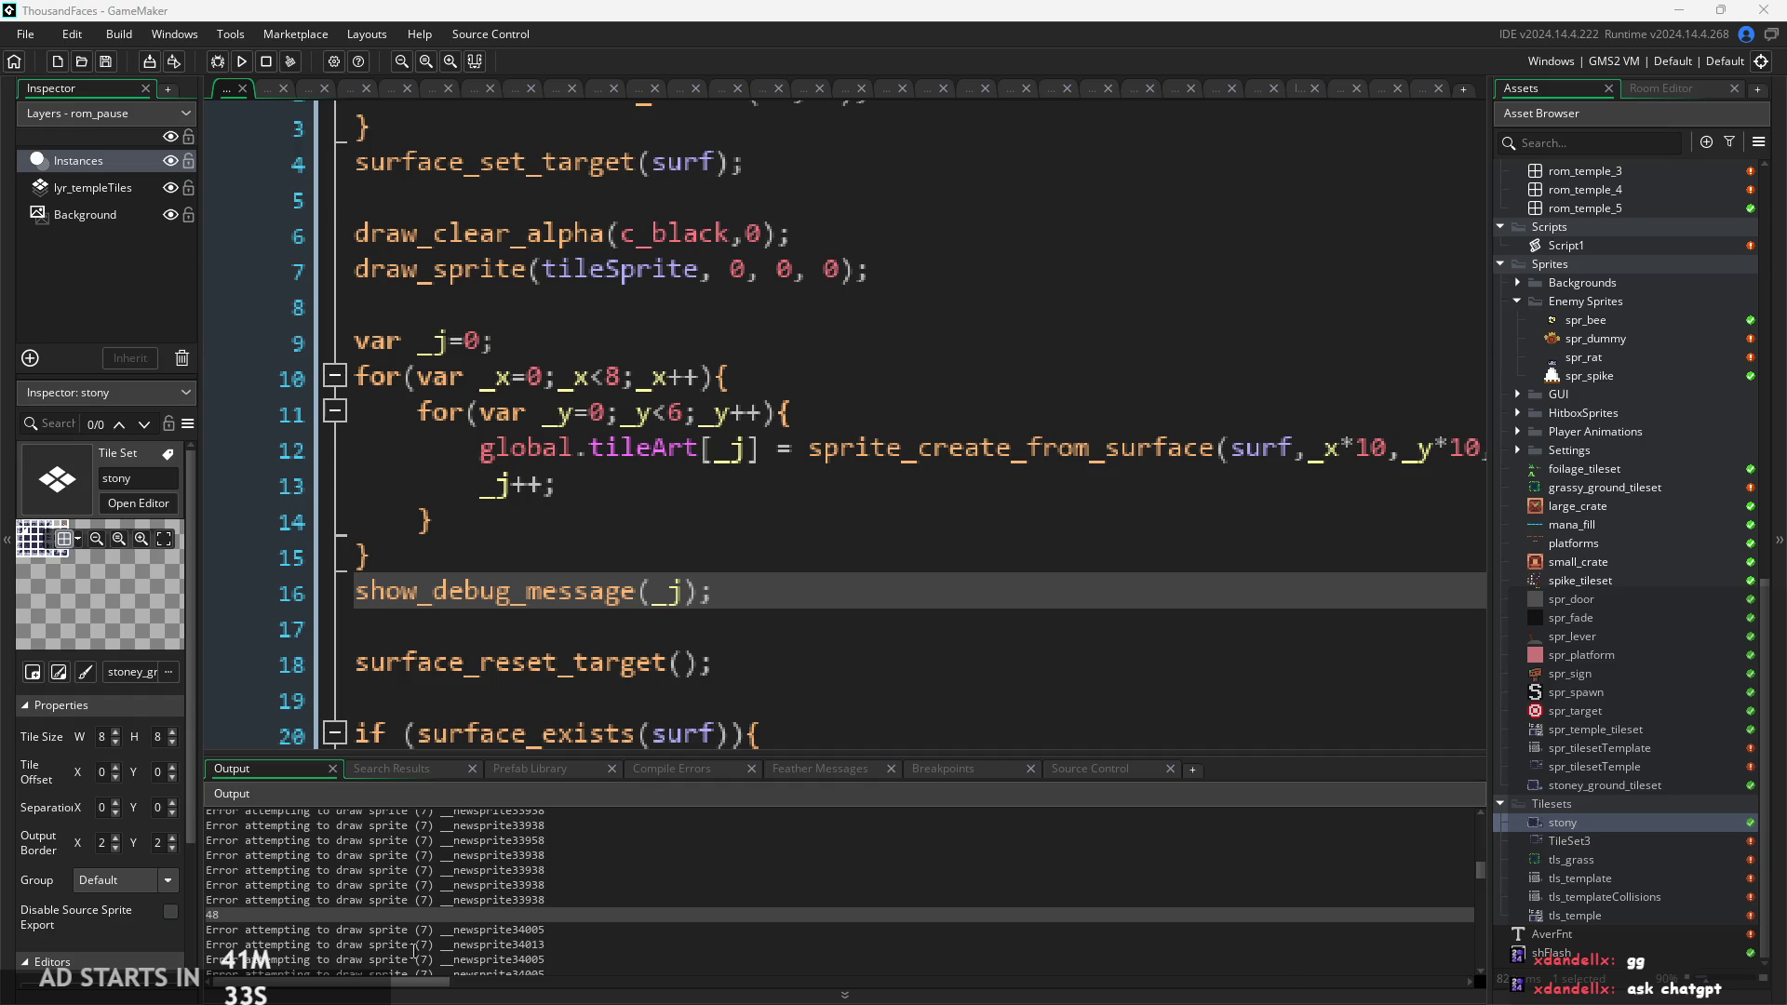
click(582, 840)
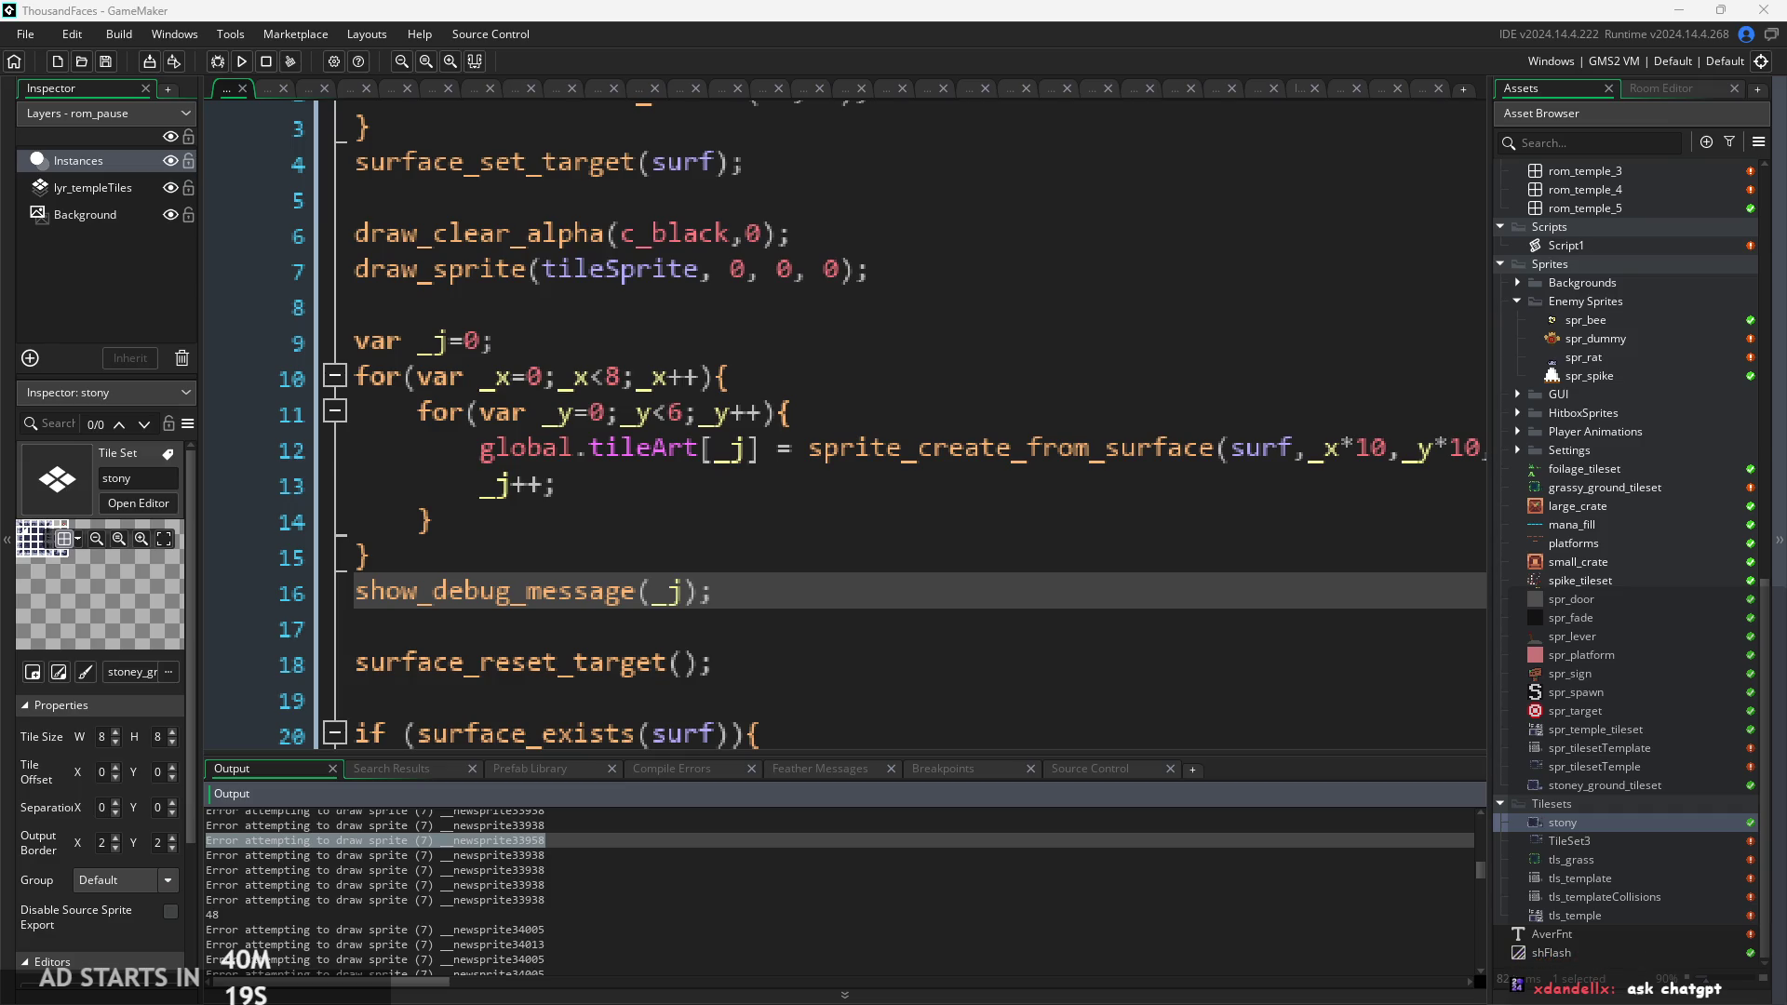
Restore the code editor into the obj_tiles Events window and select all the Draw code.
click(810, 627)
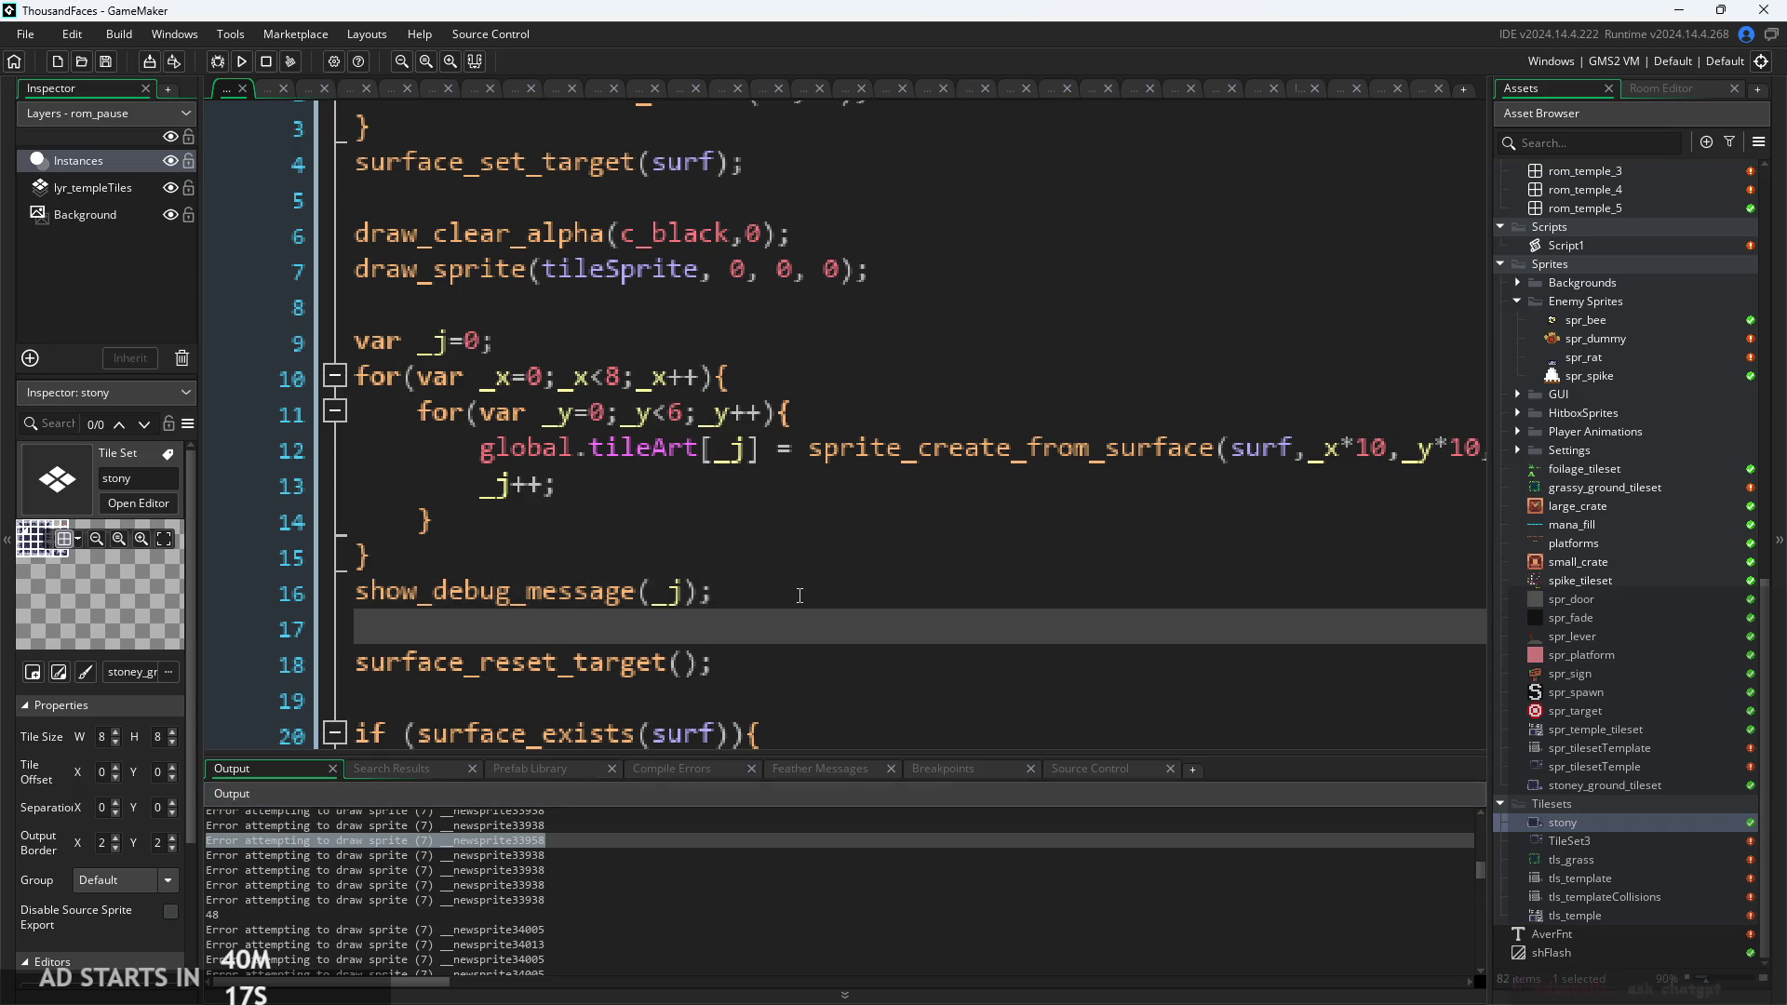
key(shift+space)
mouse_move(633, 688)
mouse_down()
mouse_move(614, 600)
mouse_move(243, 136)
mouse_up()
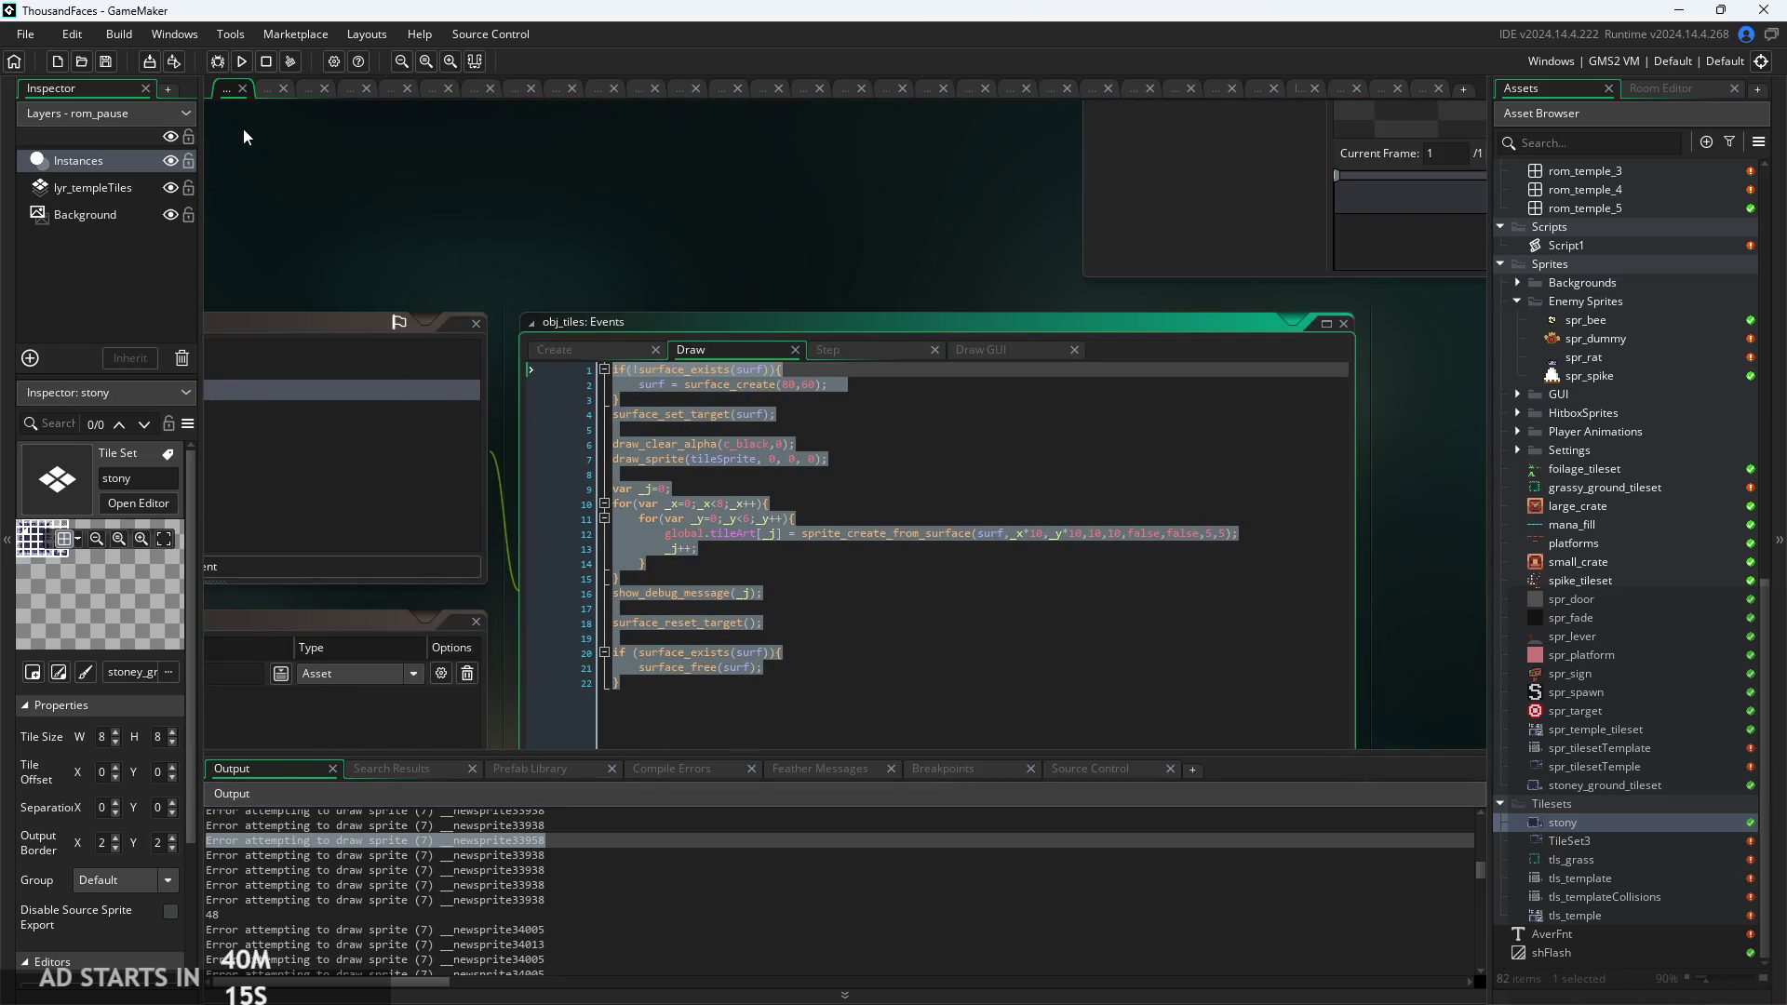
click(959, 523)
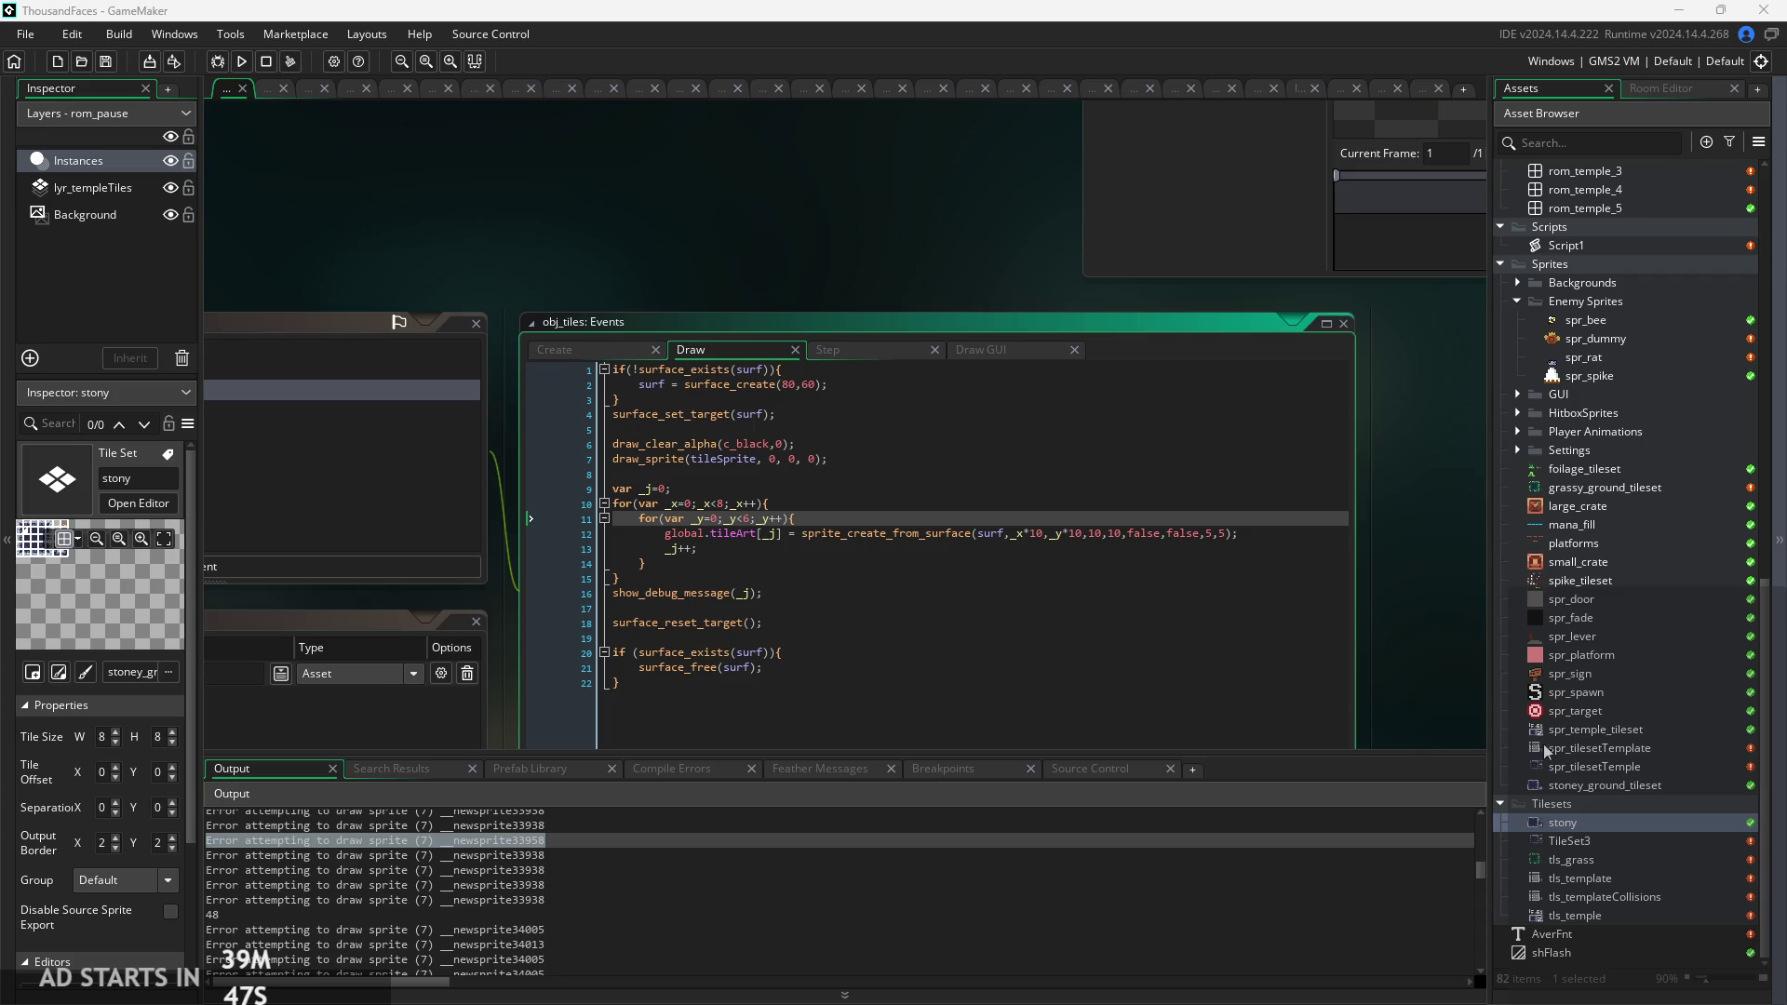
click(620, 858)
scroll(781, 831, up, 5)
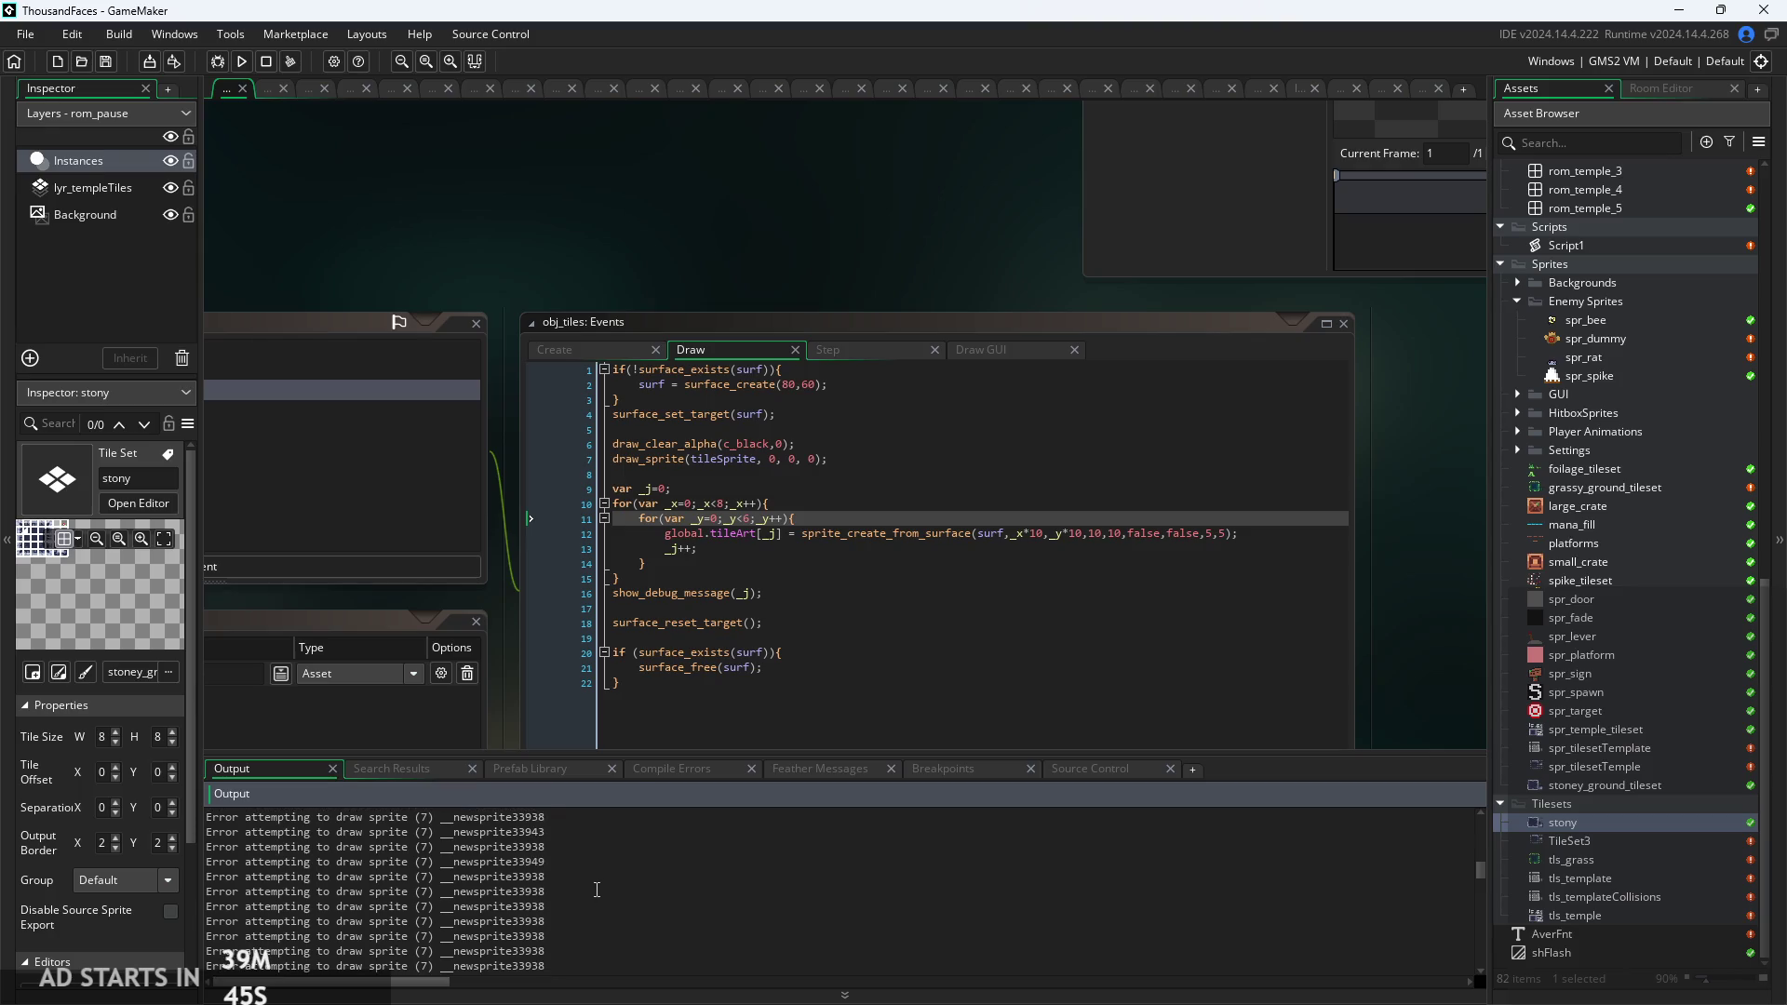
scroll(763, 856, up, 5)
drag(1480, 871, 1474, 960)
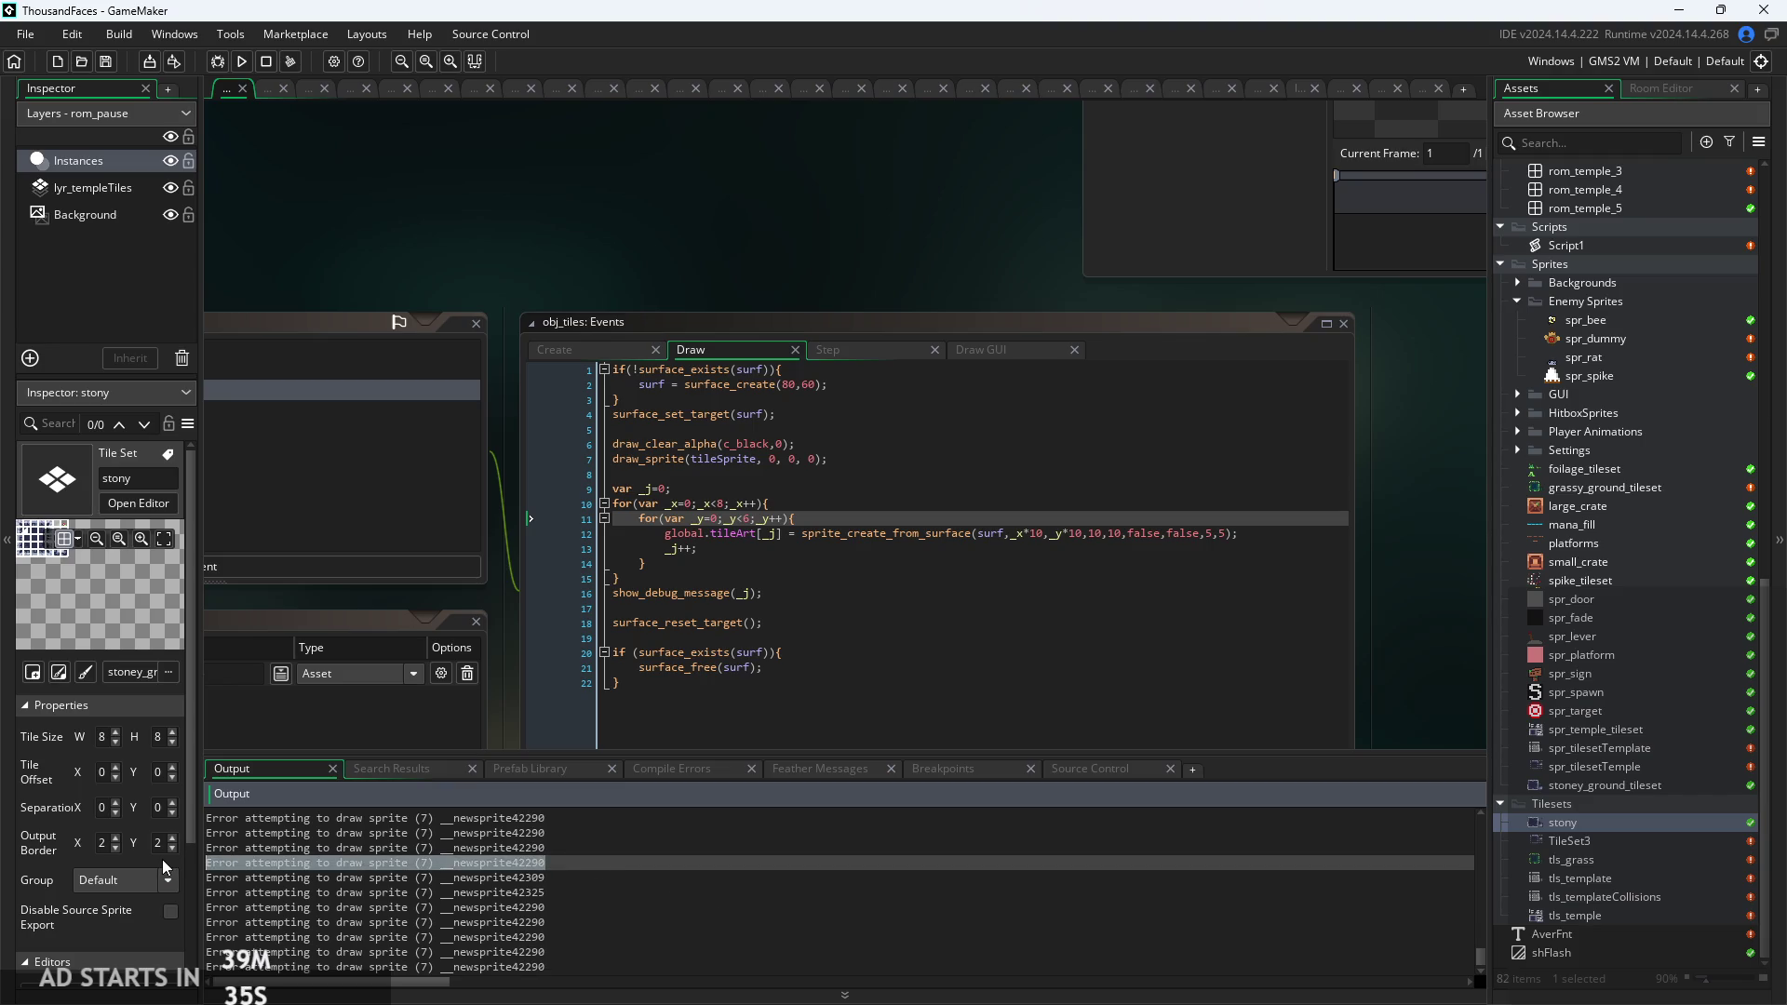
click(570, 937)
click(631, 890)
drag(638, 954, 213, 956)
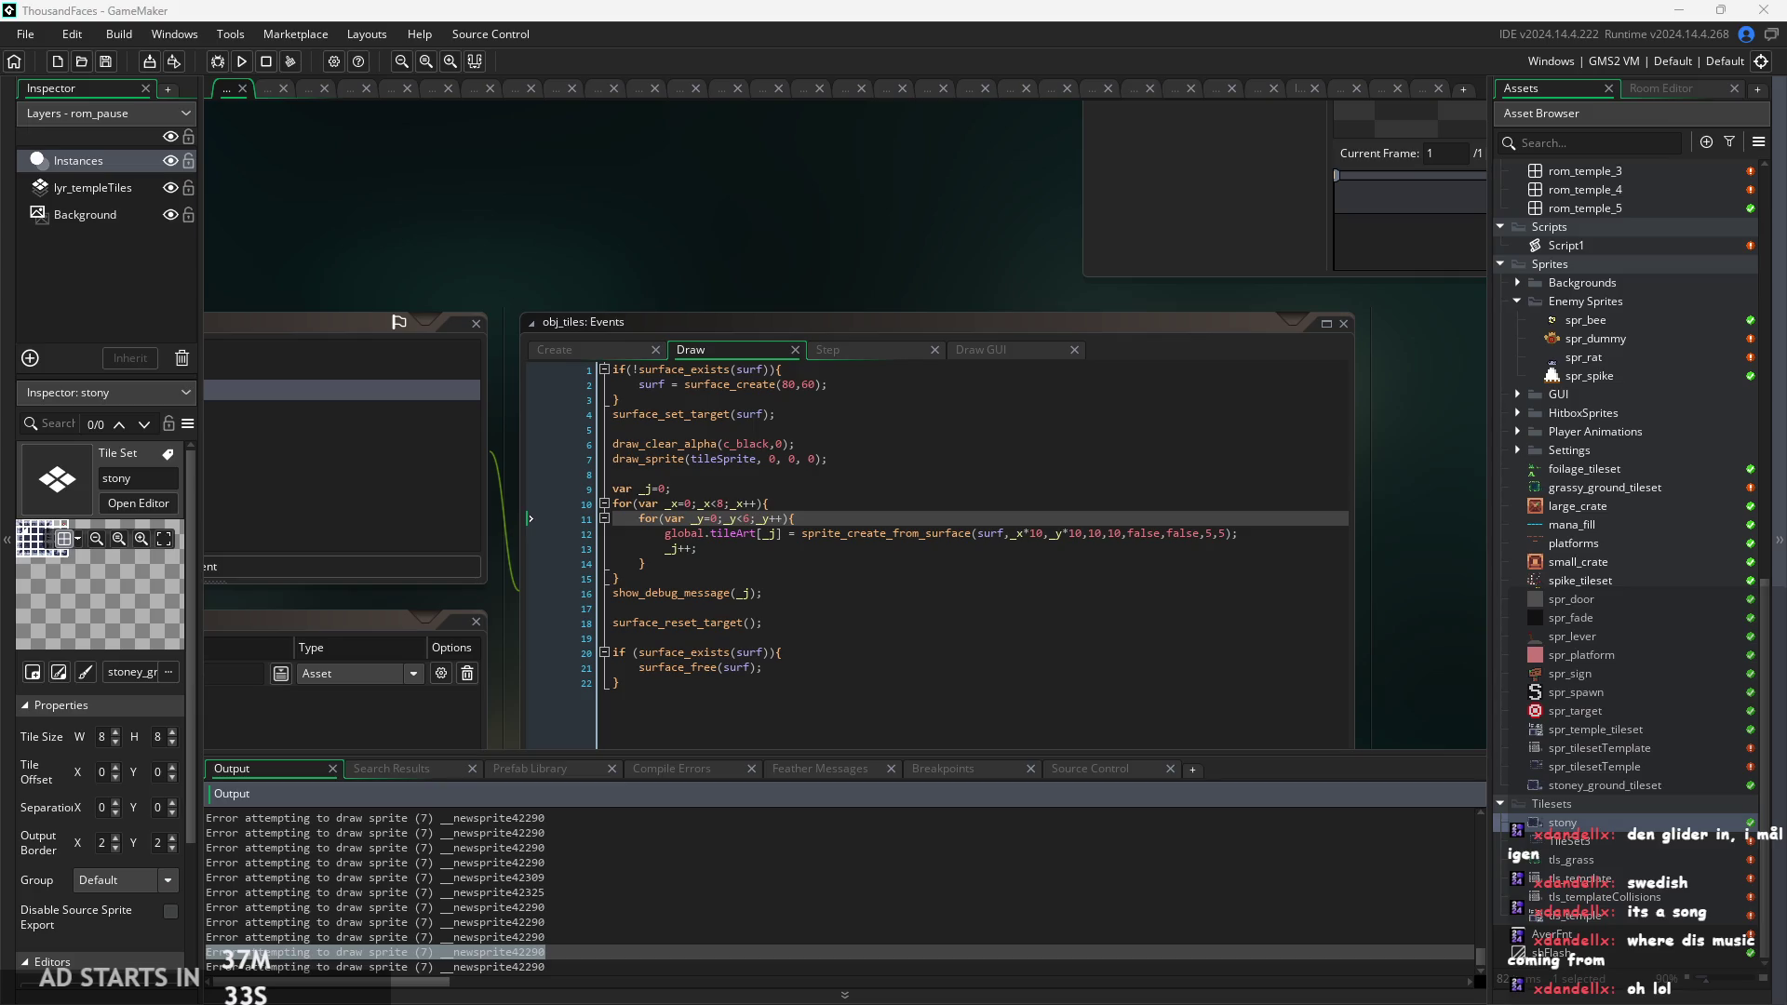
Select Draw event lines 1–4: the surface_exists check creating the 80×60 surf and surface_set_target.
click(954, 652)
ctrl+scroll(689, 619, up, 2)
click(713, 549)
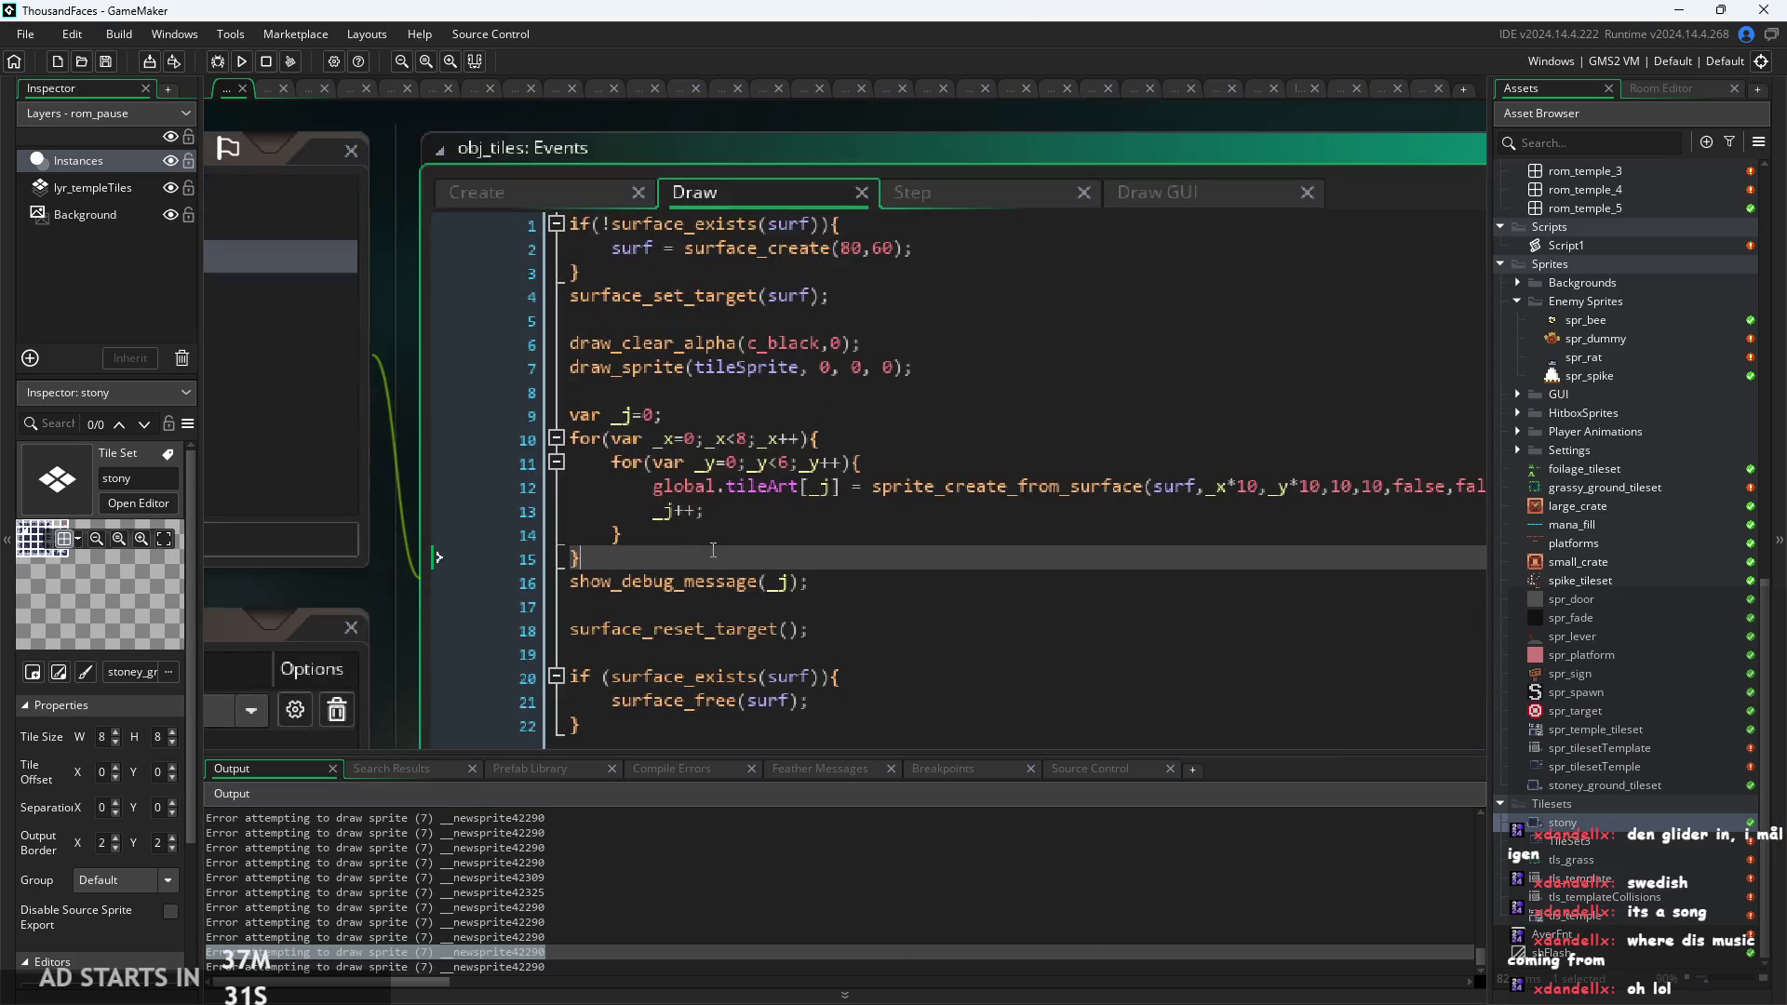
ctrl+scroll(712, 550, down, 2)
key(Down)
key(Down)
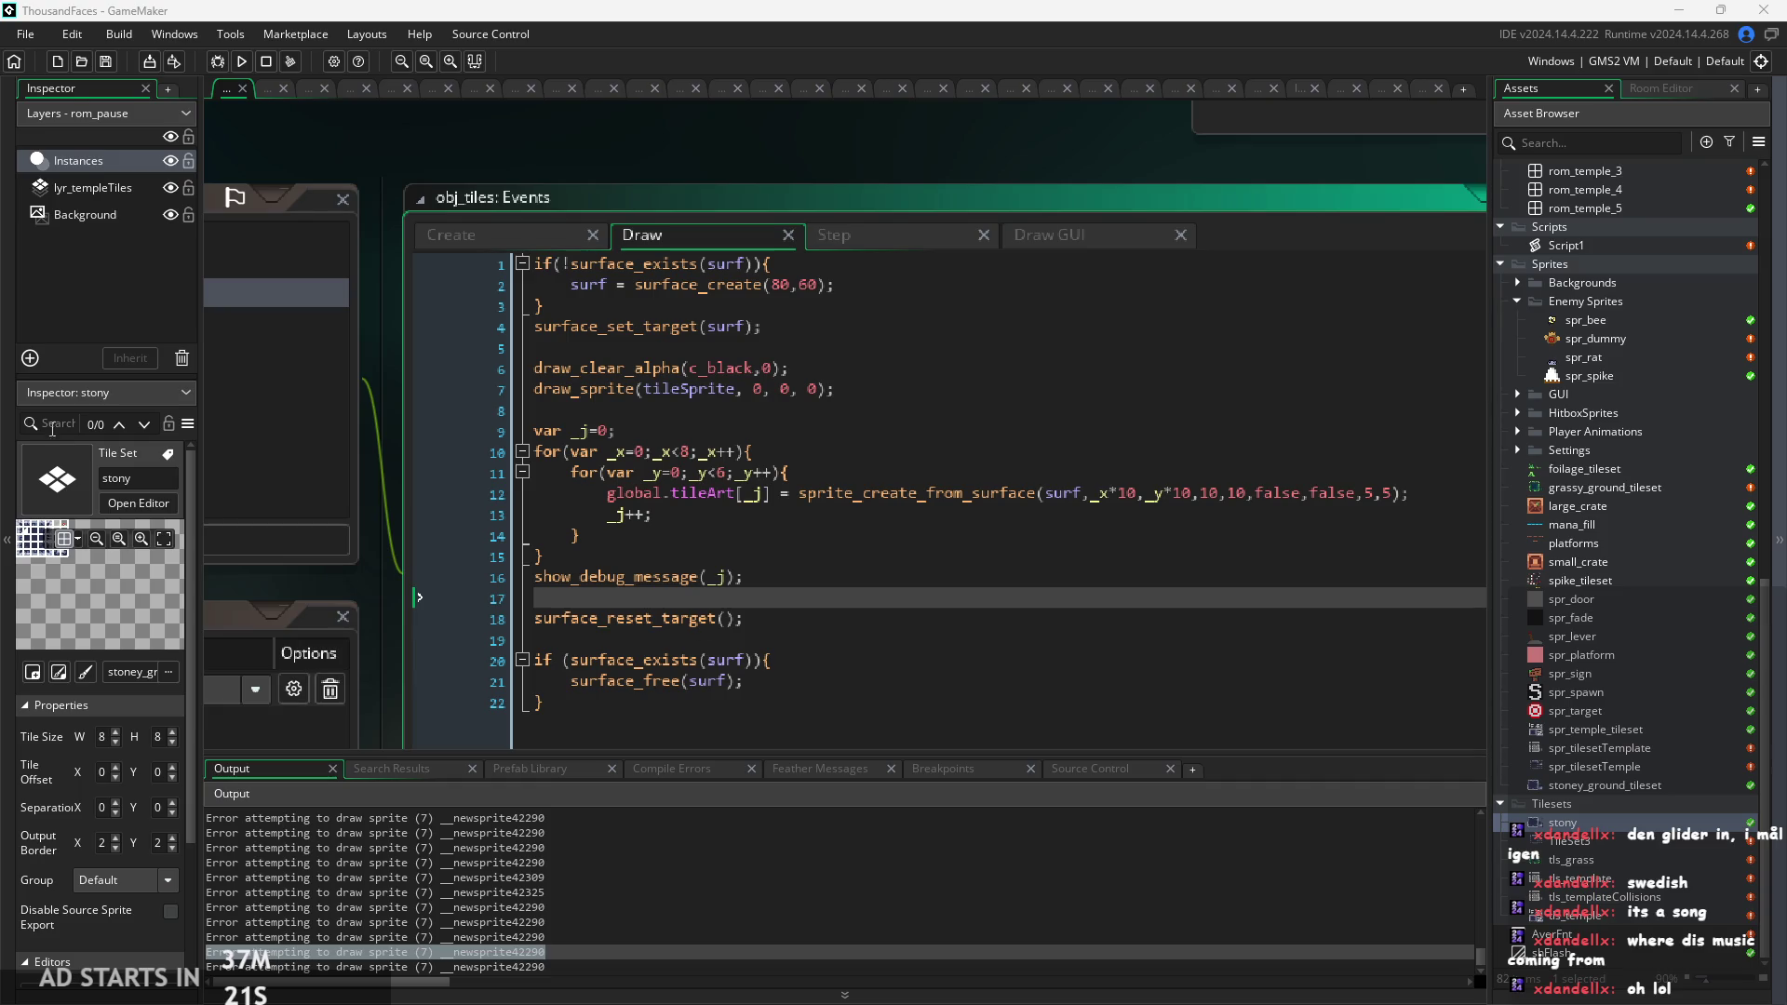
click(797, 304)
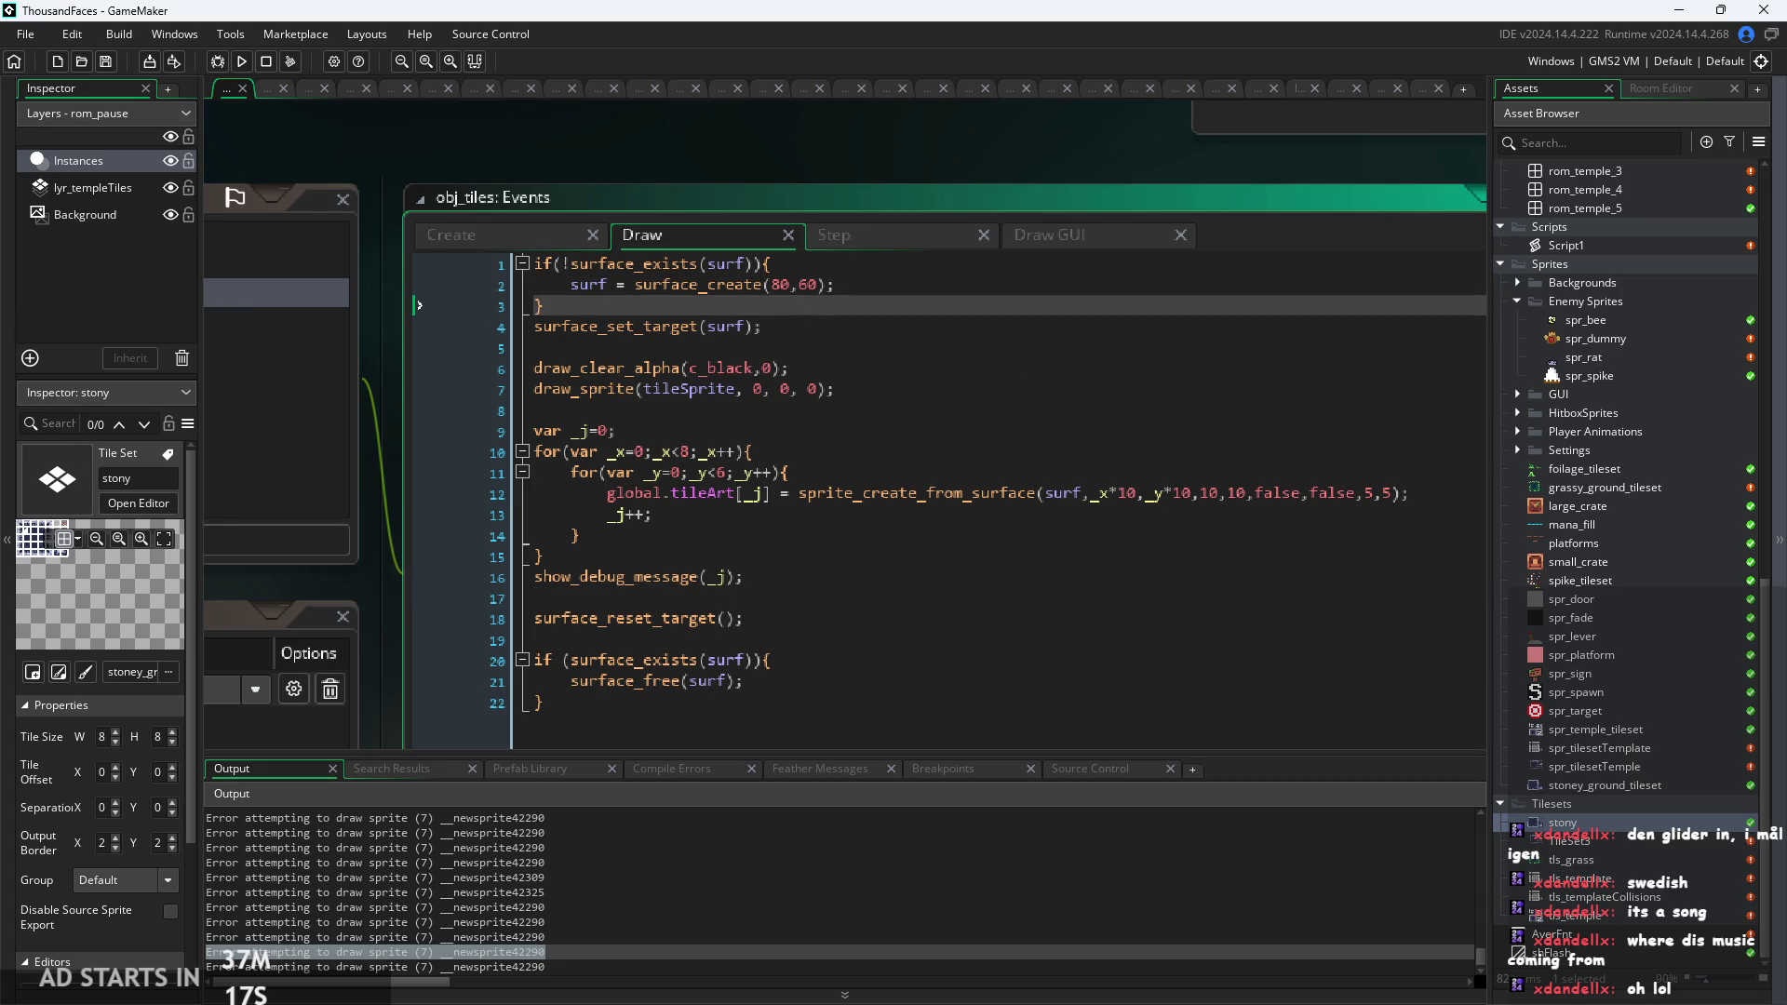
click(750, 426)
click(804, 356)
drag(837, 342, 109, 222)
key(ctrl+c)
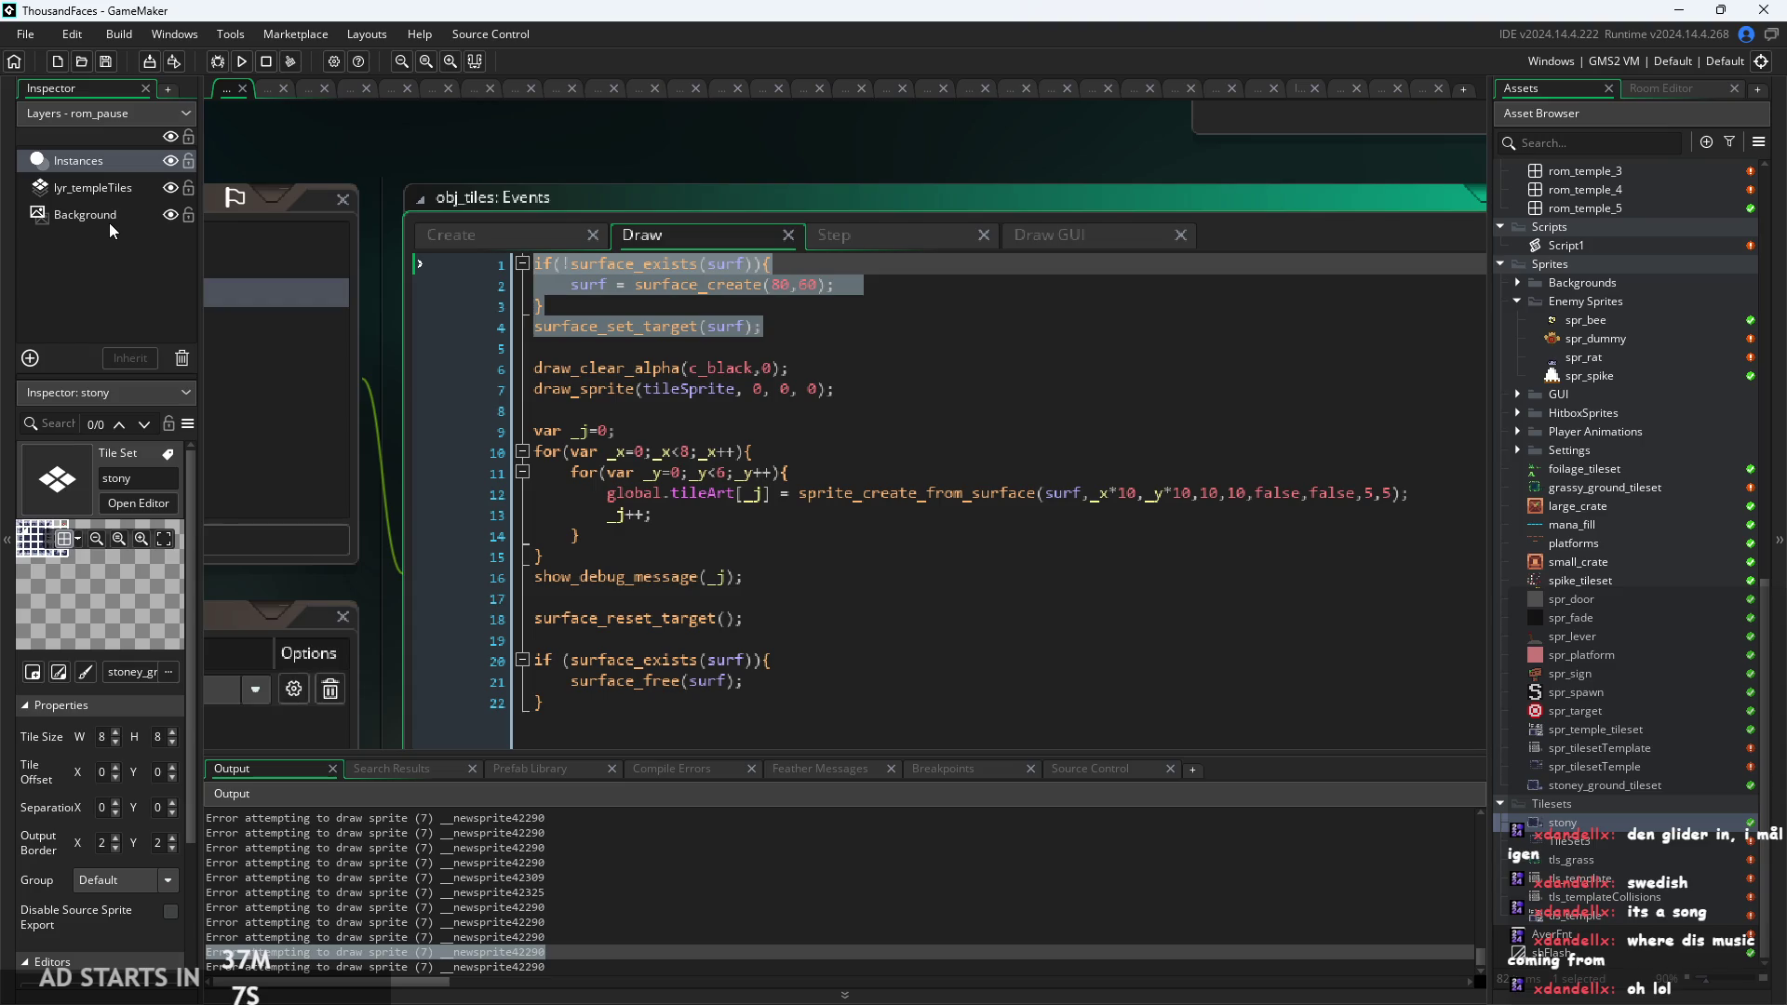
Replace surf = -1 in Create with the surface setup, clear and draw_sprite lines from Draw.
key(Delete)
click(484, 236)
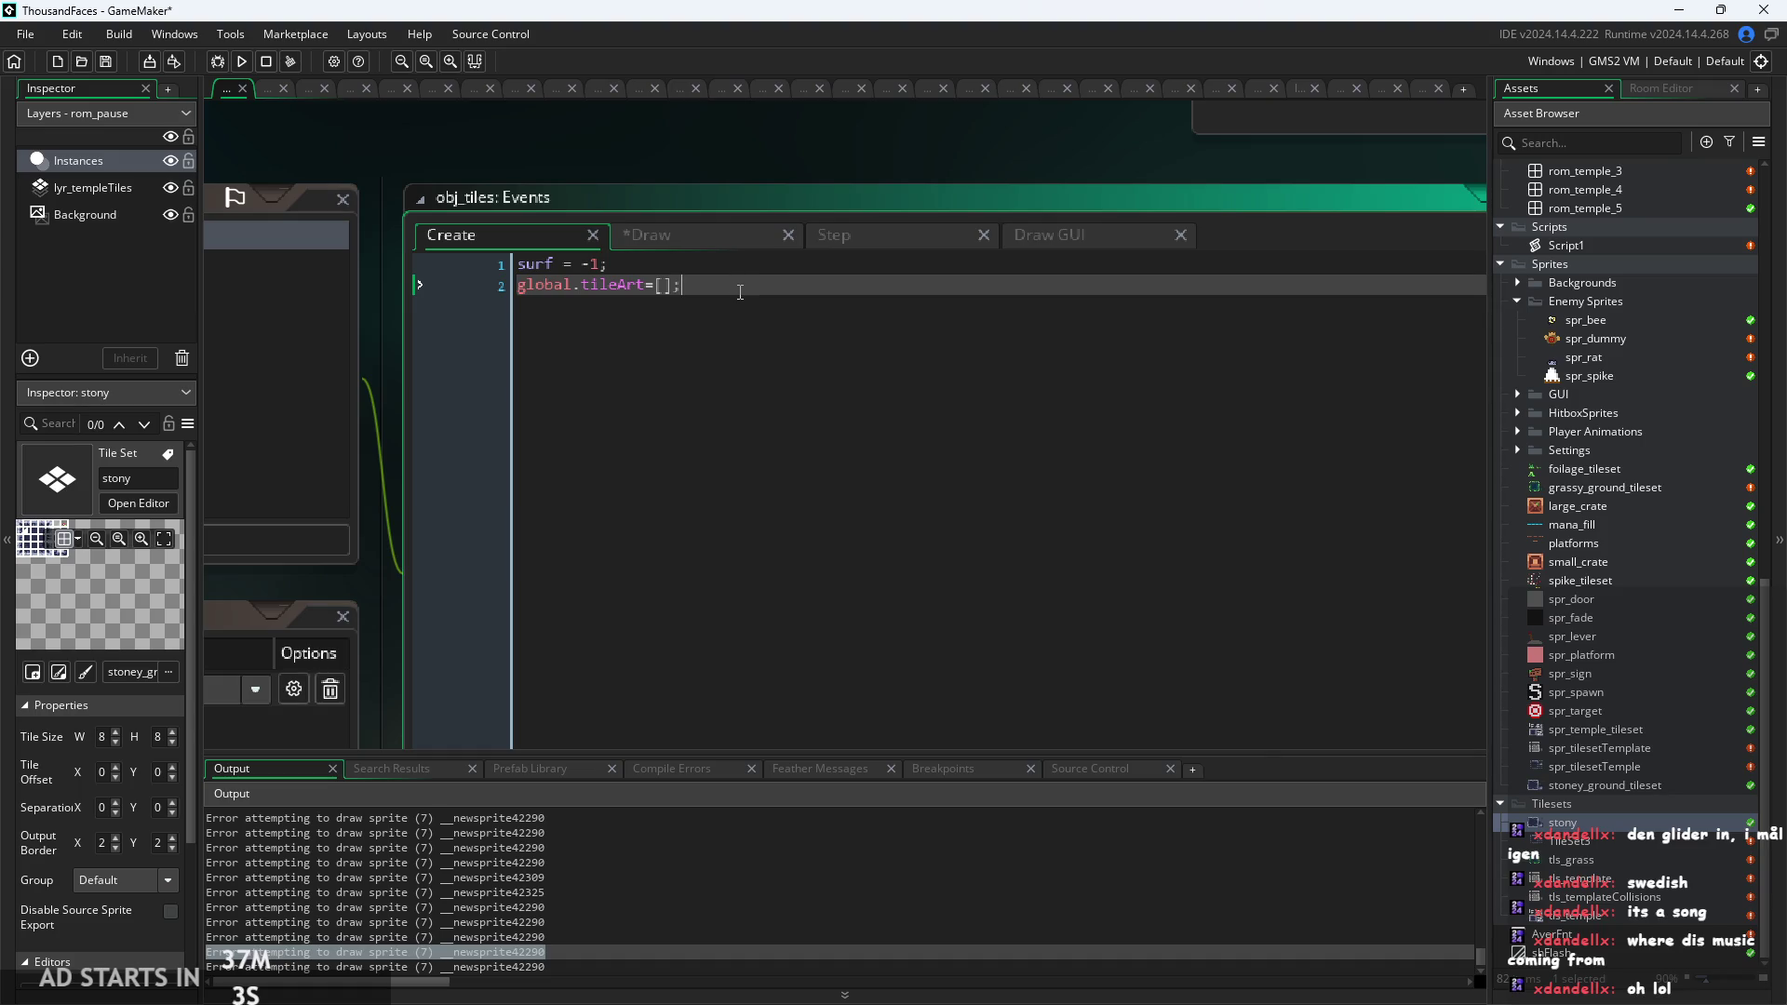
drag(609, 265, 512, 264)
key(Delete)
key(ctrl+v)
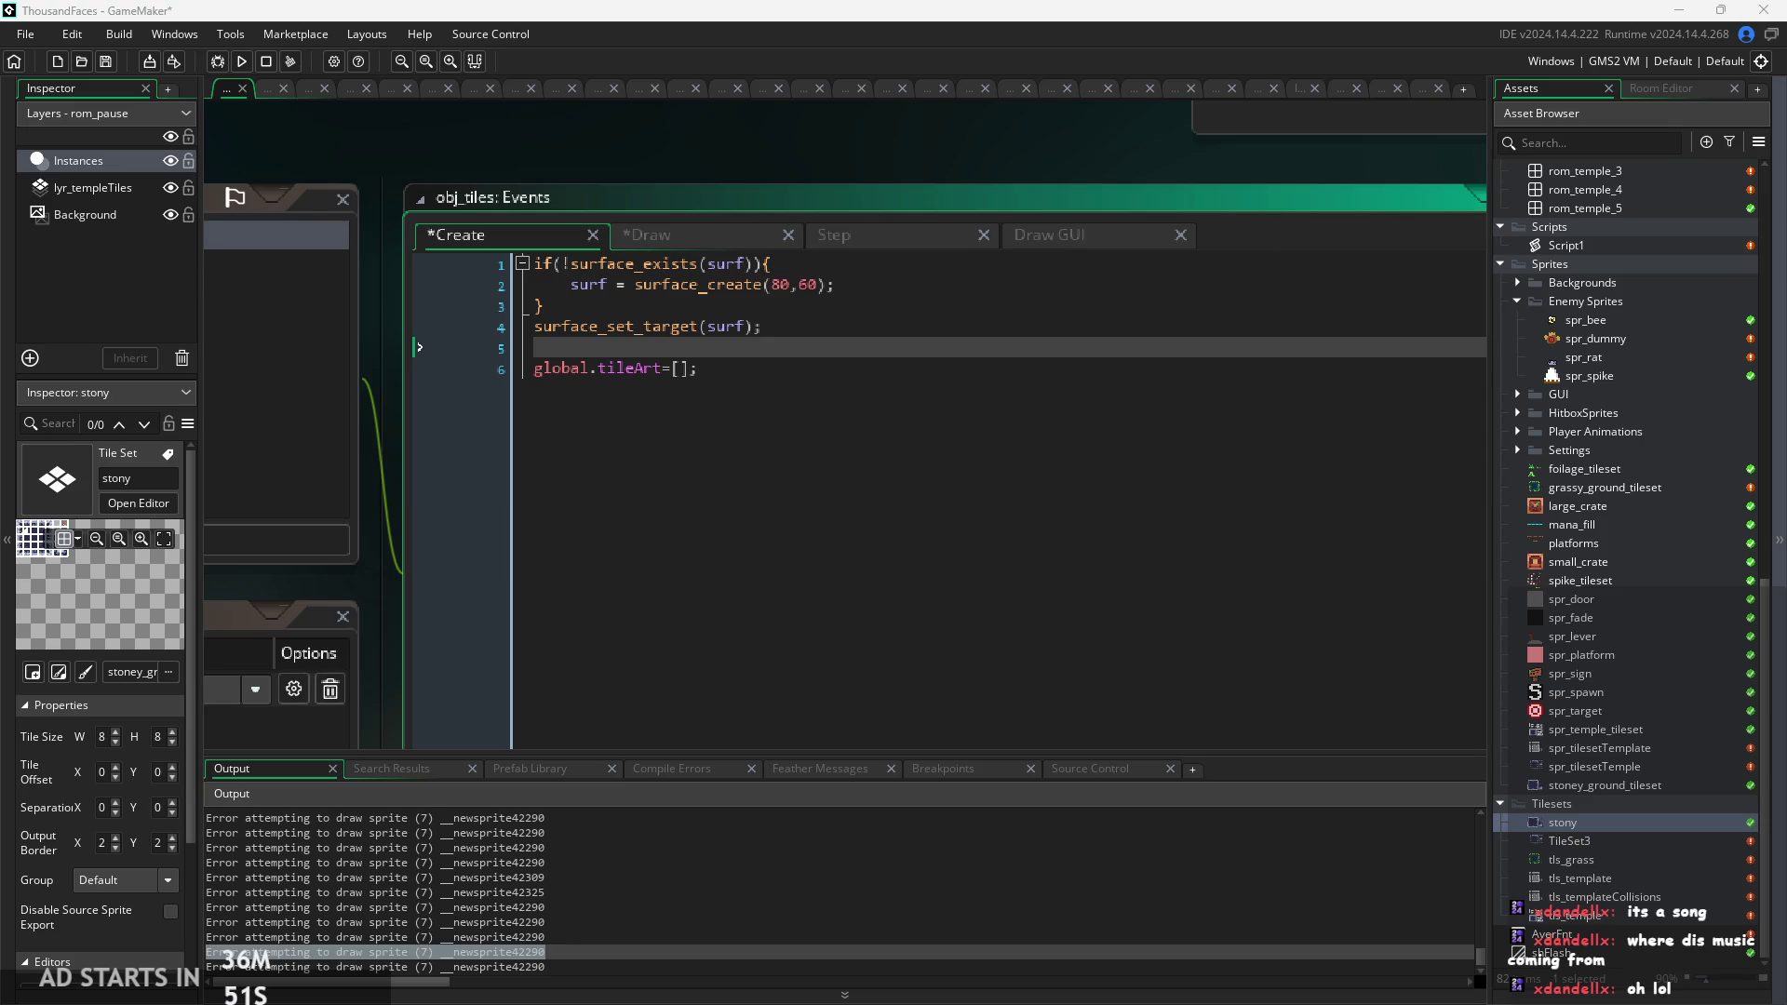
text(draw_clear_alpha(c_black,0); draw_sprite(tileSprite, 0, 0, 0);)
mouse_move(659, 346)
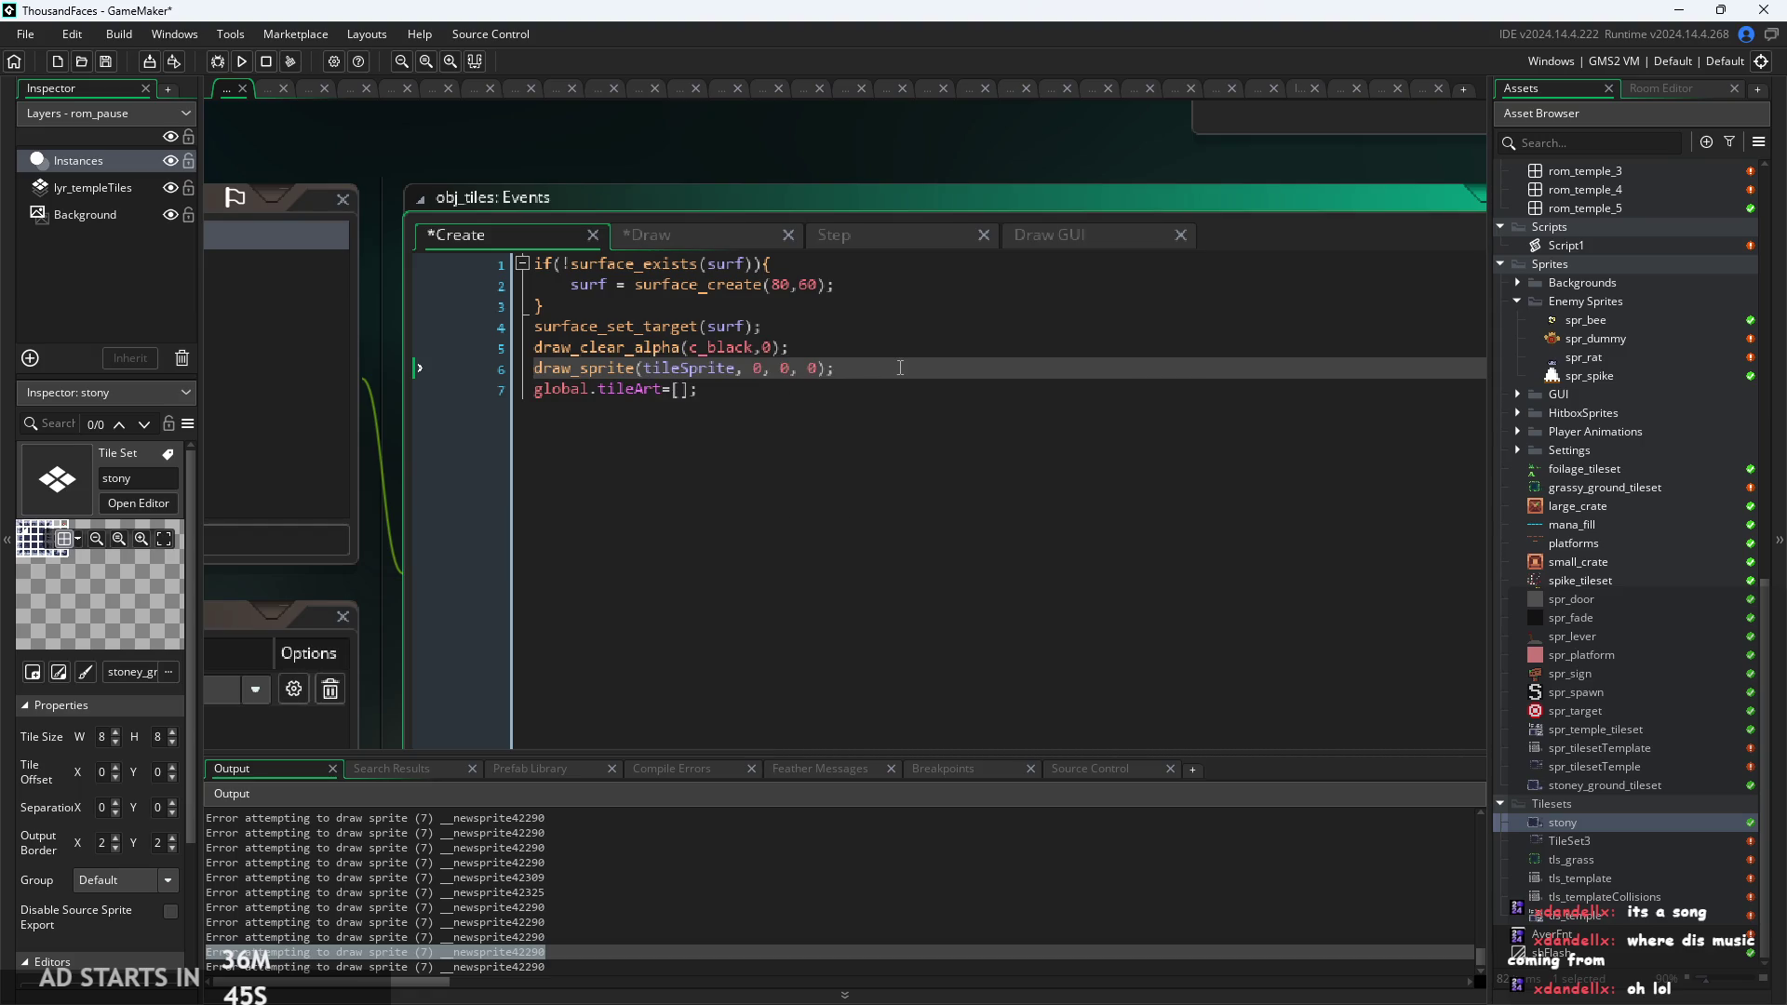
key(Return)
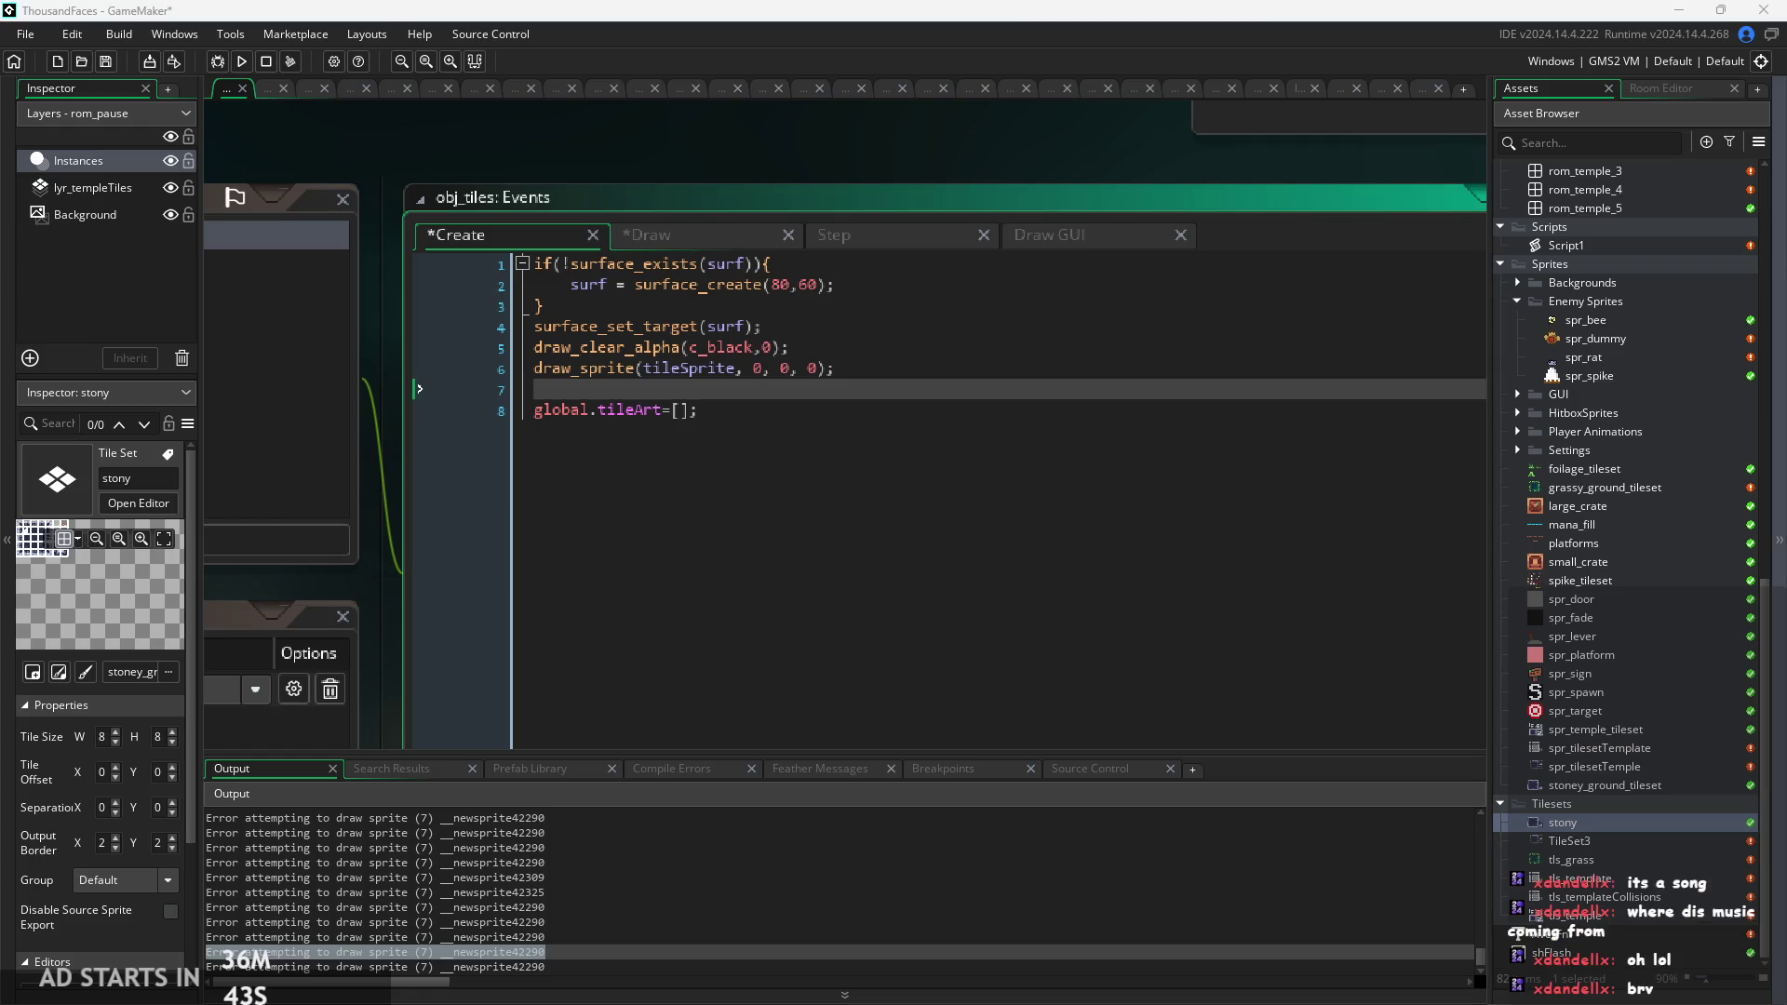
Copy the tile-creating loop block from Draw into the Create event.
click(657, 232)
mouse_move(537, 348)
mouse_down()
mouse_move(605, 353)
mouse_move(651, 428)
mouse_move(590, 481)
mouse_up()
key(ctrl+c)
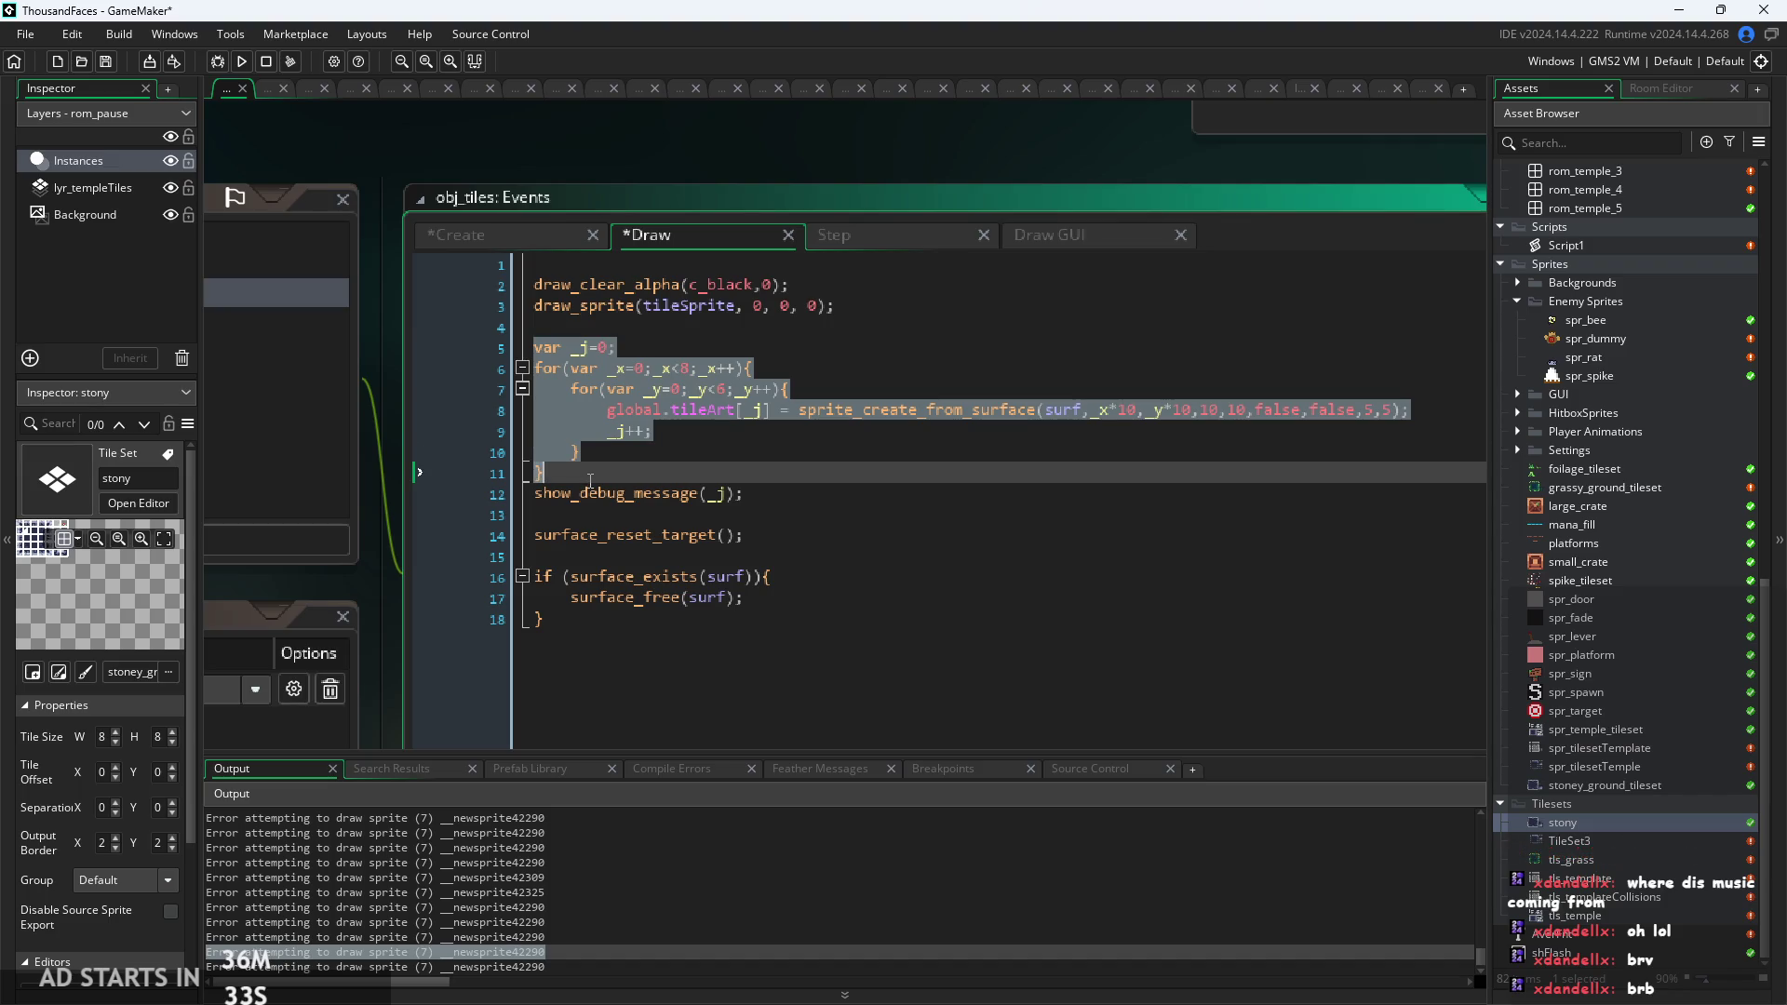
key(ctrl+shift+Tab)
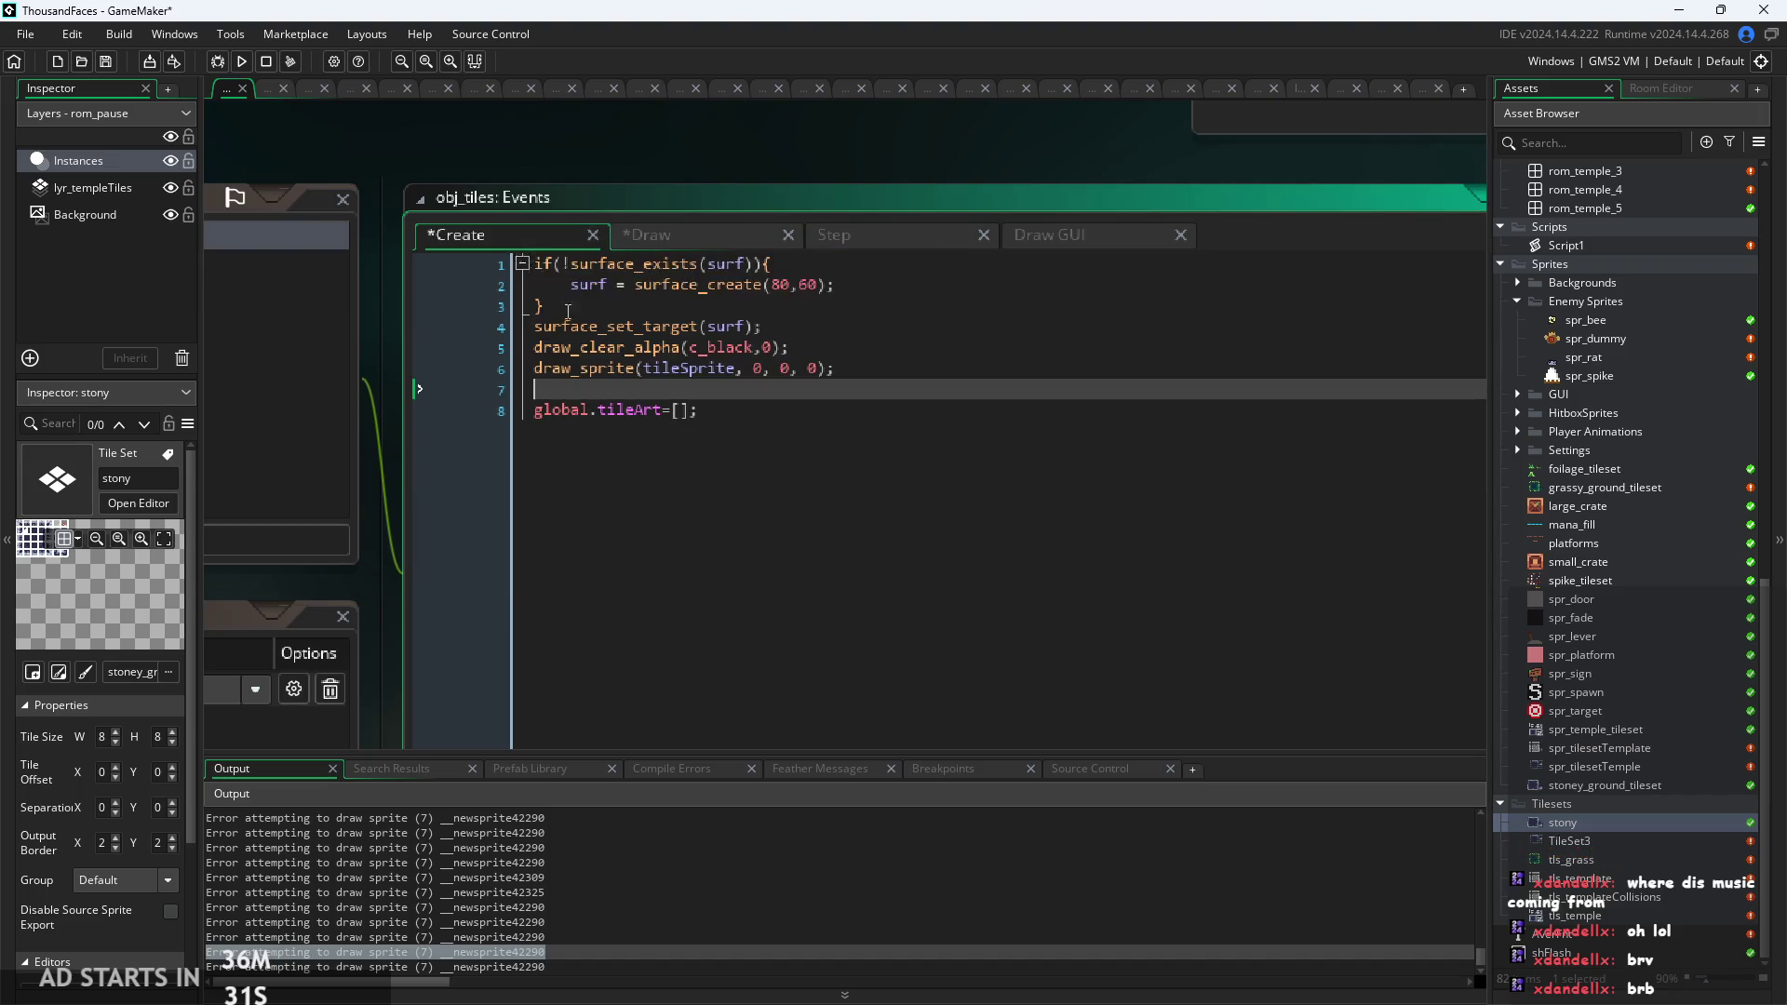
key(ctrl+v)
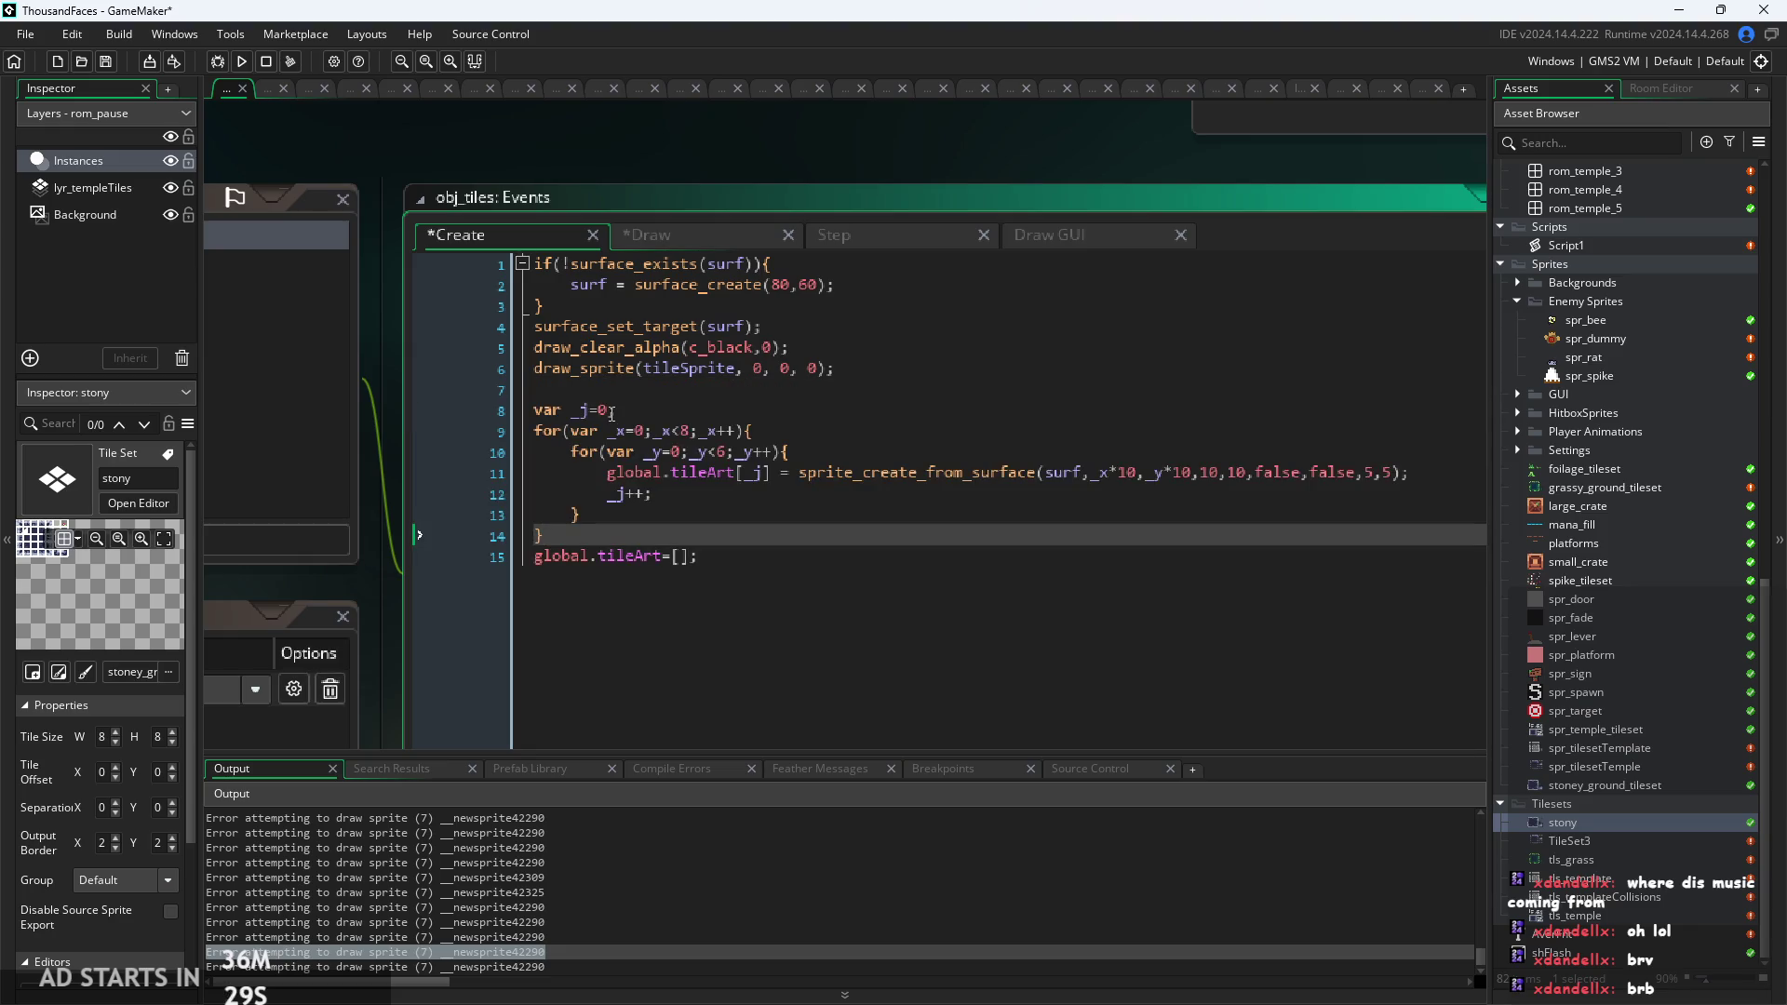
key(Return)
key(Return)
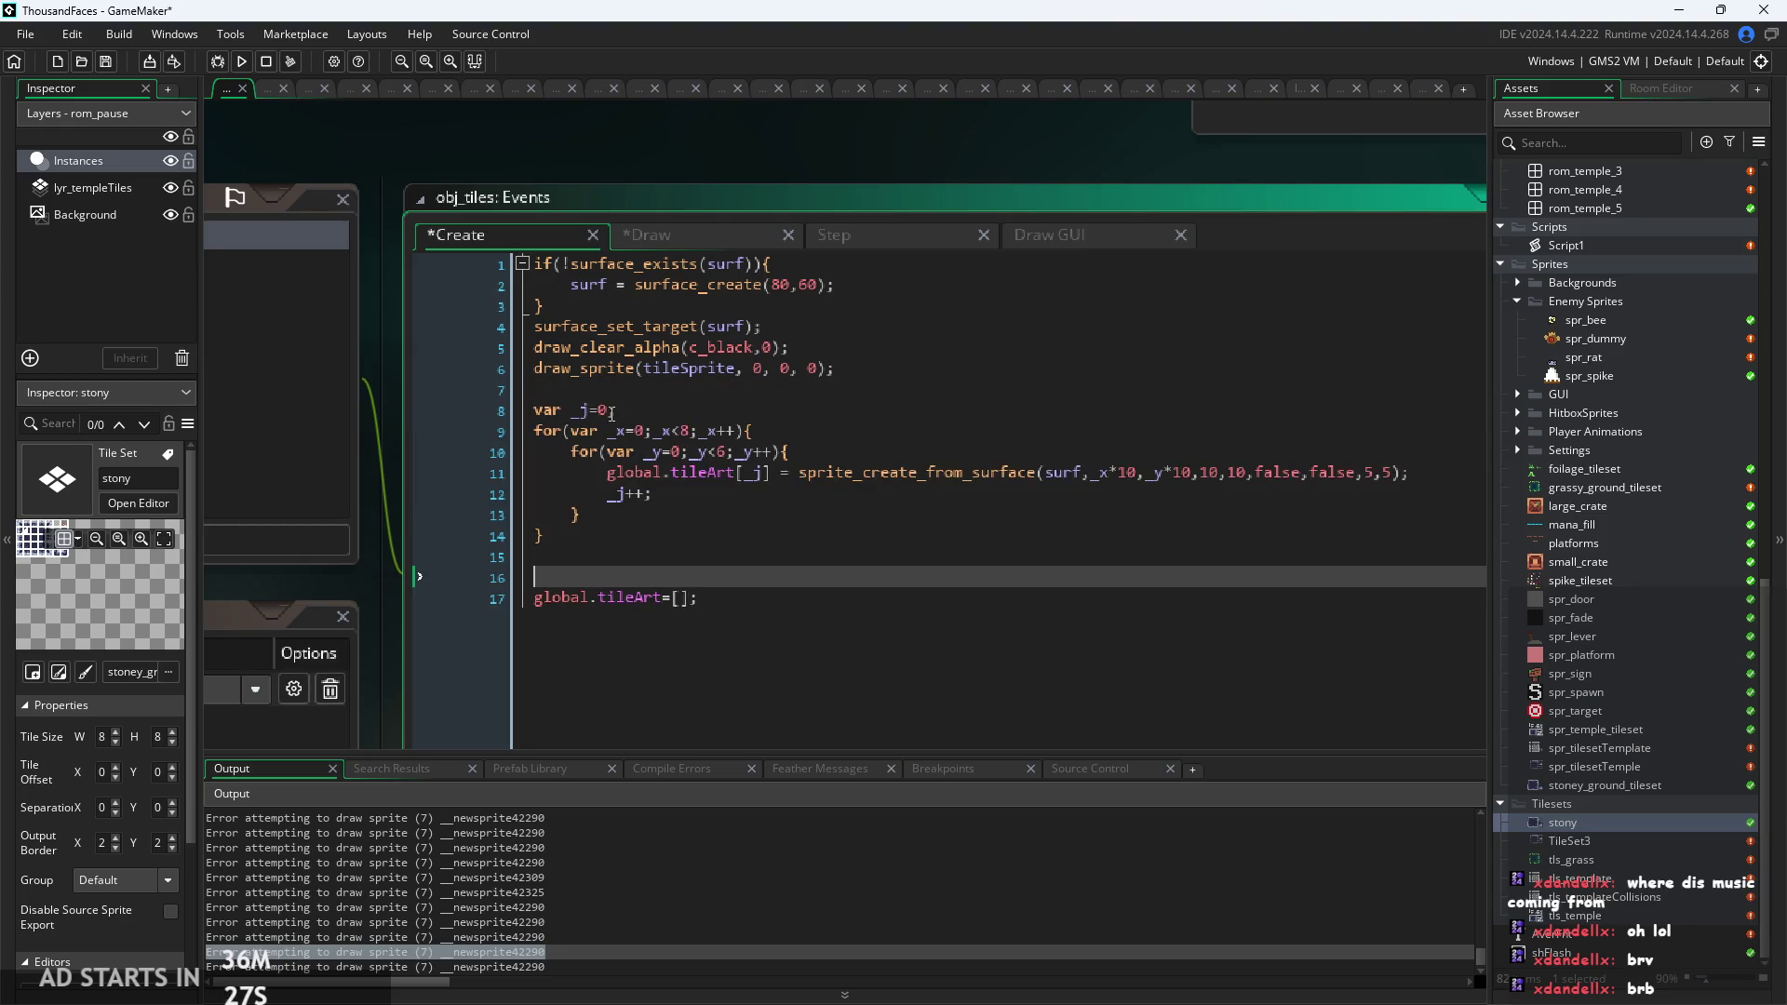
Move the surface reset and free lines from Draw into Create.
click(672, 237)
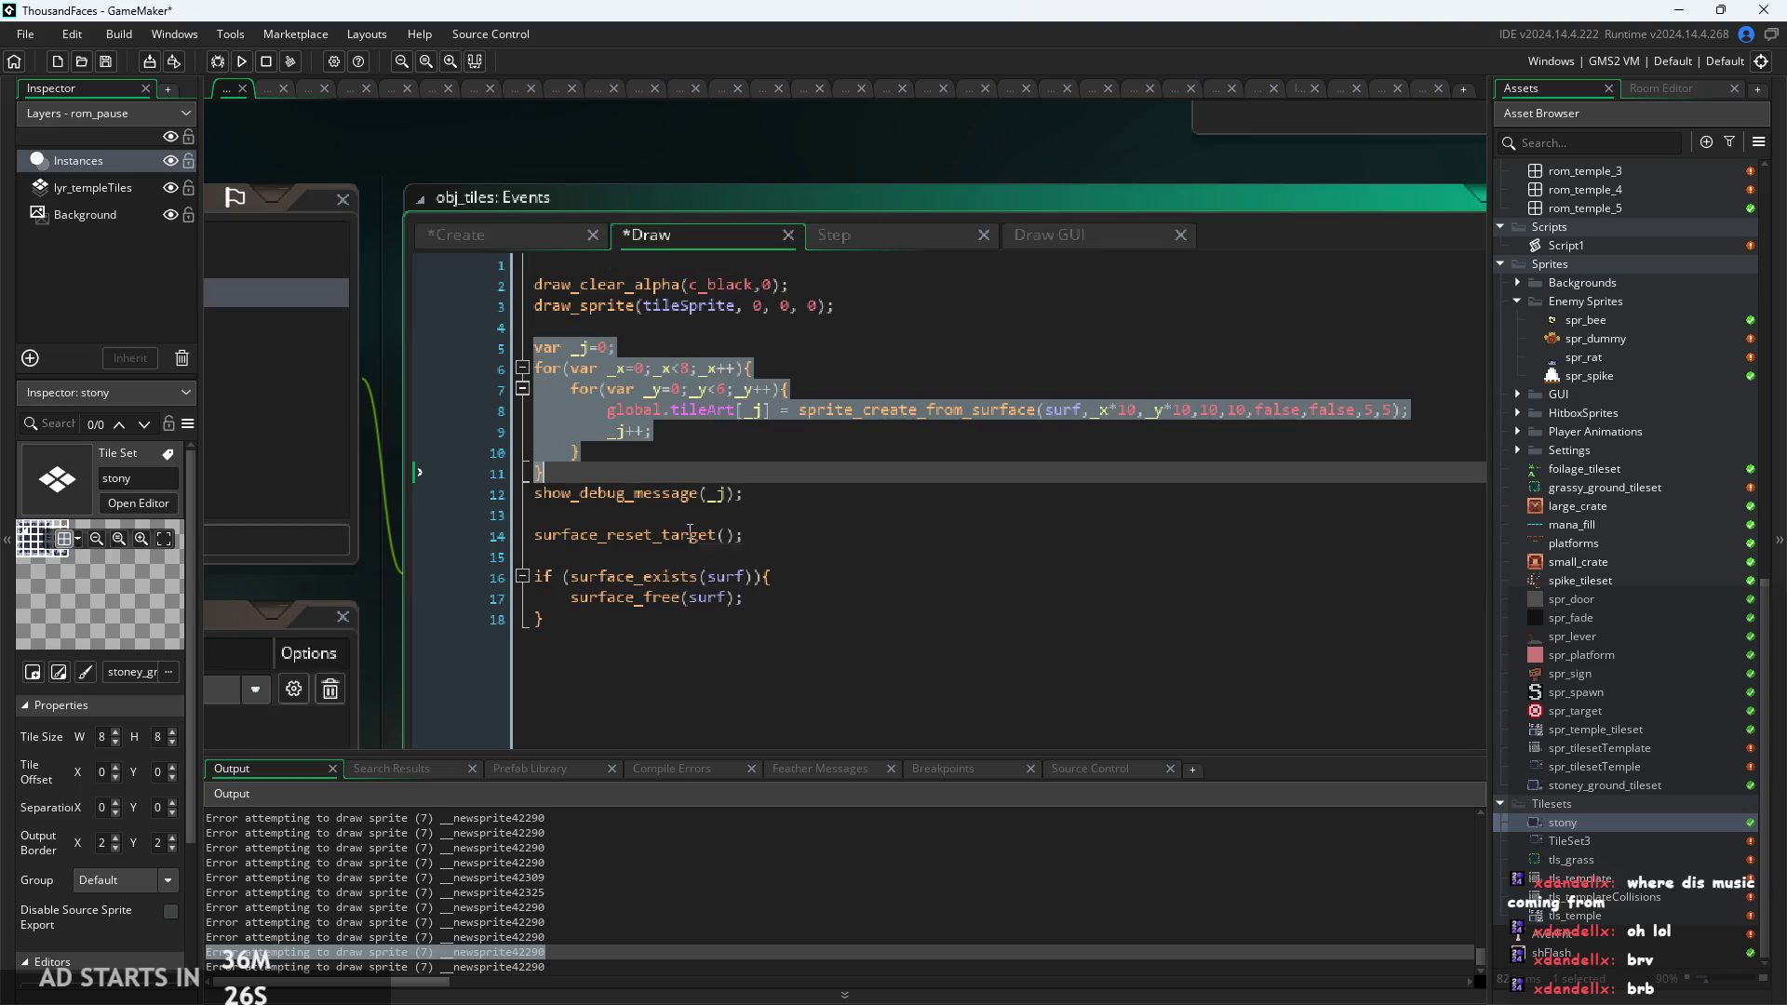
click(783, 547)
mouse_move(547, 620)
mouse_down()
mouse_move(480, 505)
mouse_move(438, 530)
mouse_up()
key(ctrl+x)
click(499, 232)
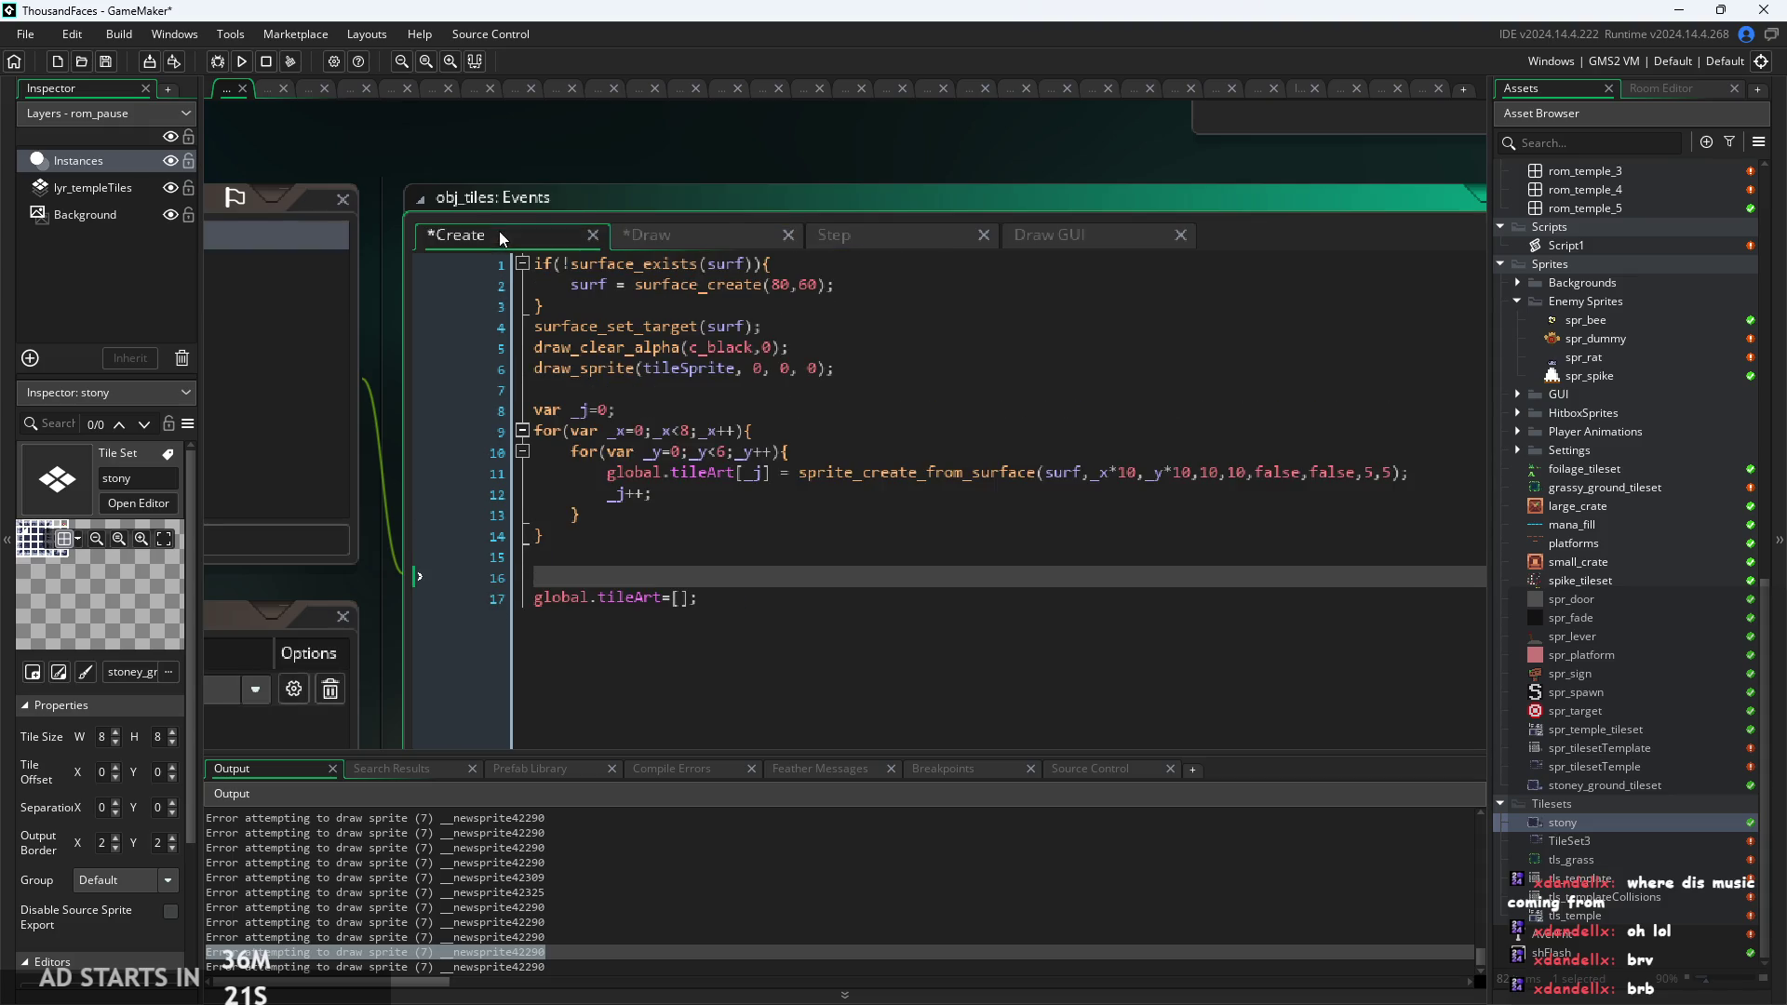
key(ctrl+v)
Delete all remaining code from the Draw event, leaving it empty, and return to Create.
click(688, 237)
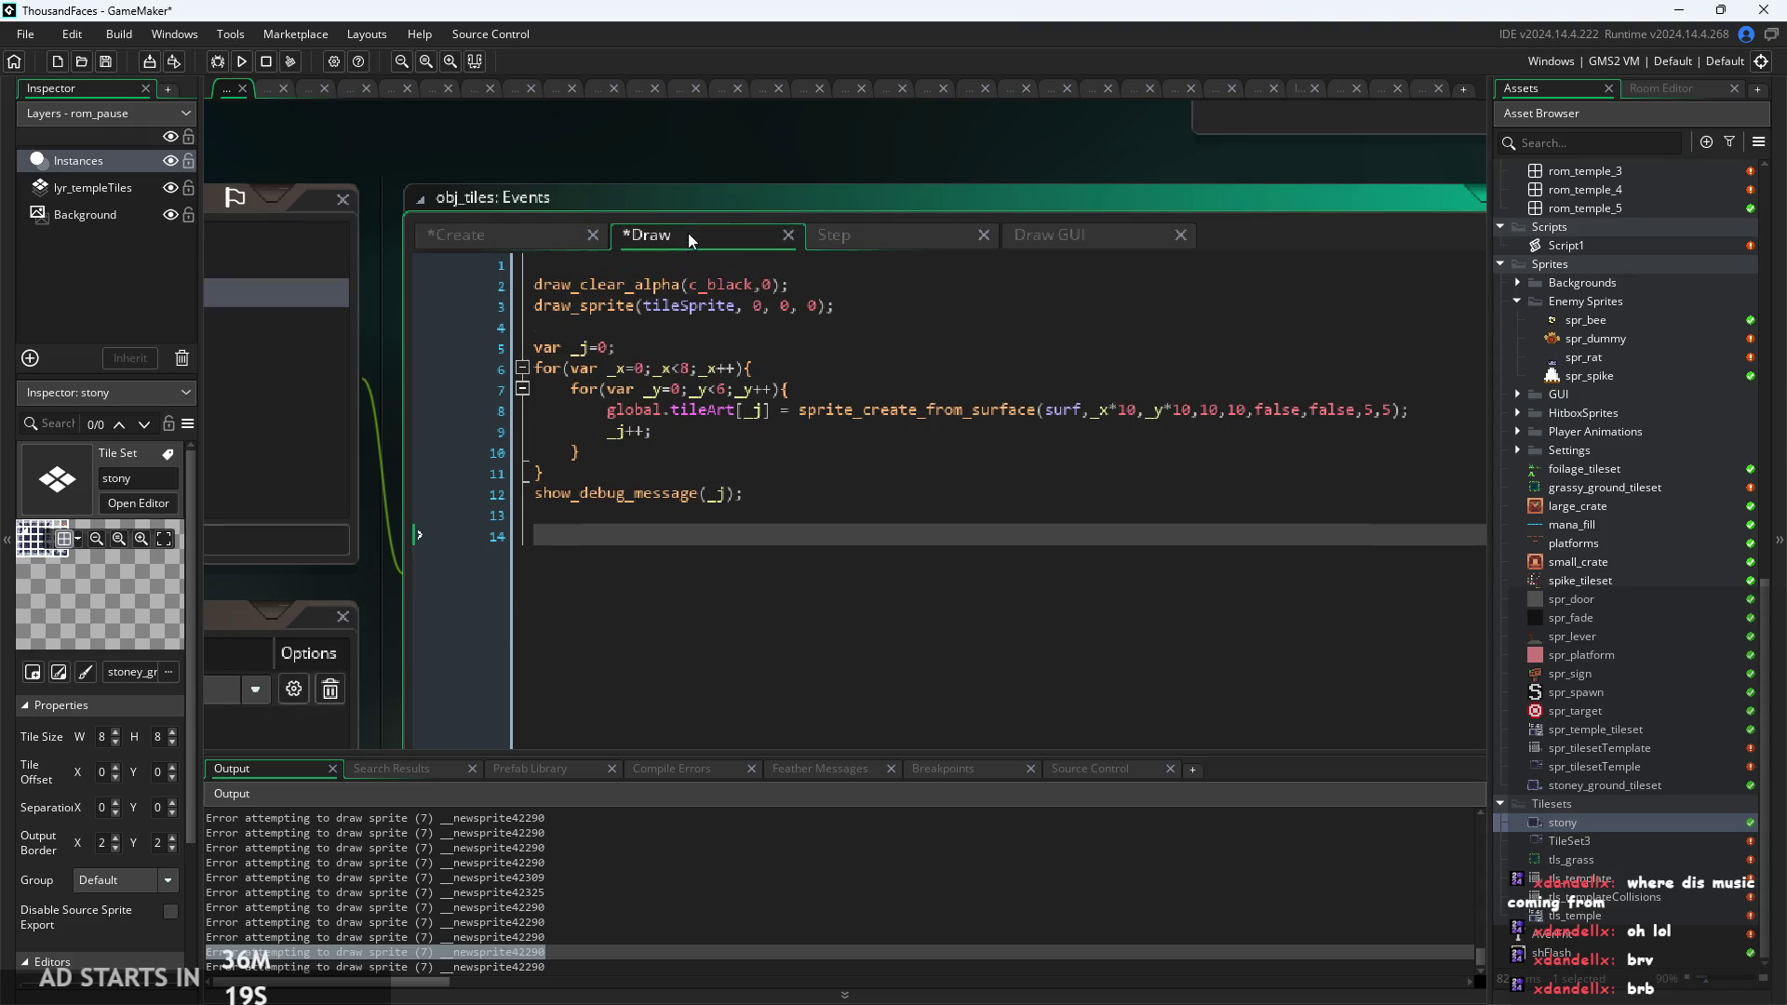
drag(542, 474, 346, 348)
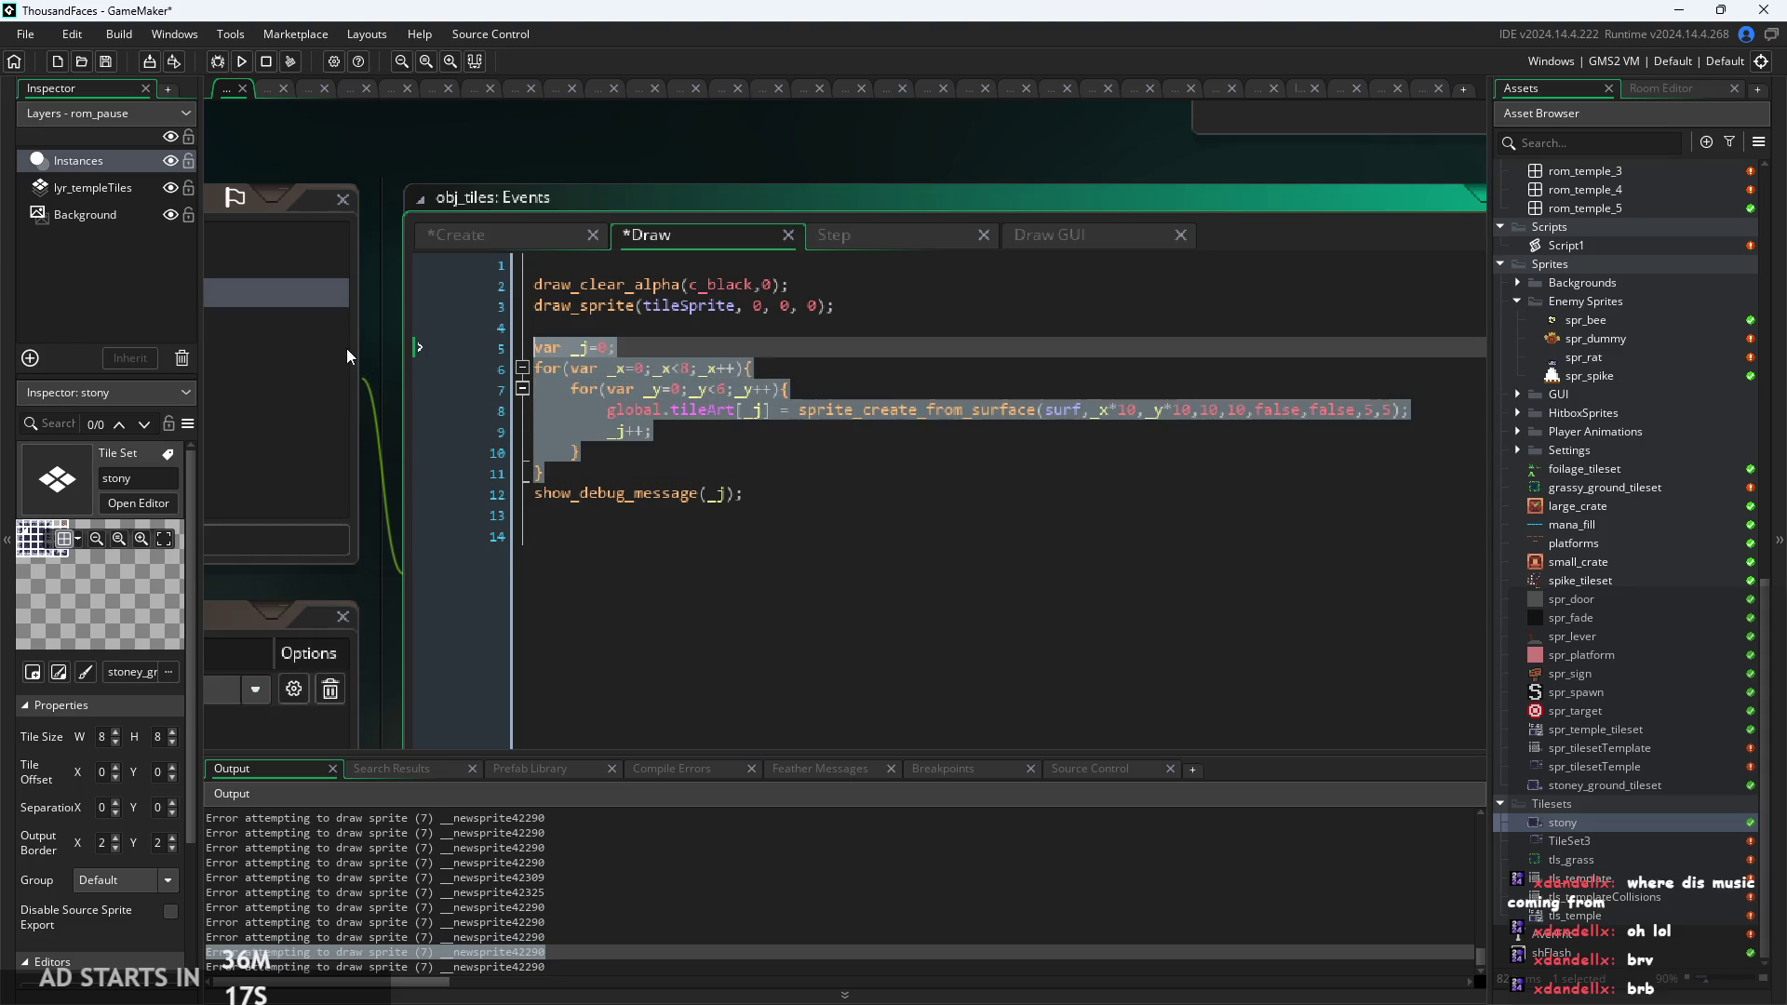
key(ctrl+End)
key(shift+Up)
key(shift+Up)
key(shift+Up)
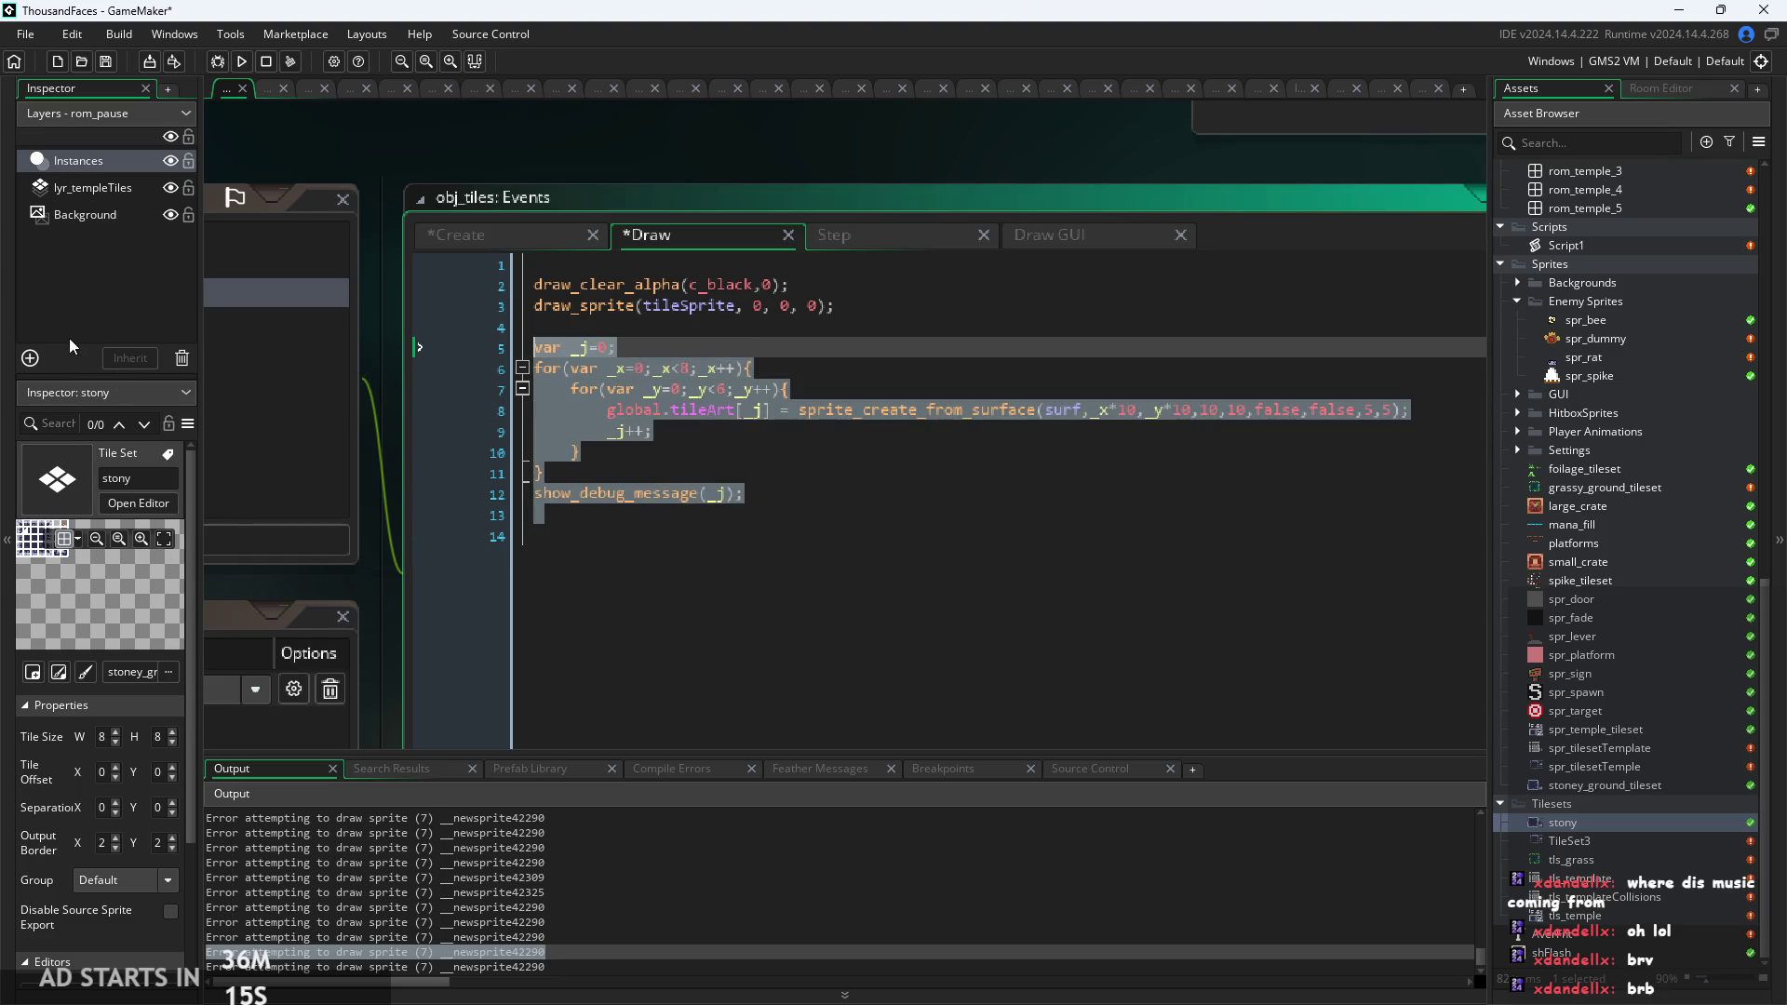
key(BackSpace)
key(BackSpace)
key(ctrl+a)
key(BackSpace)
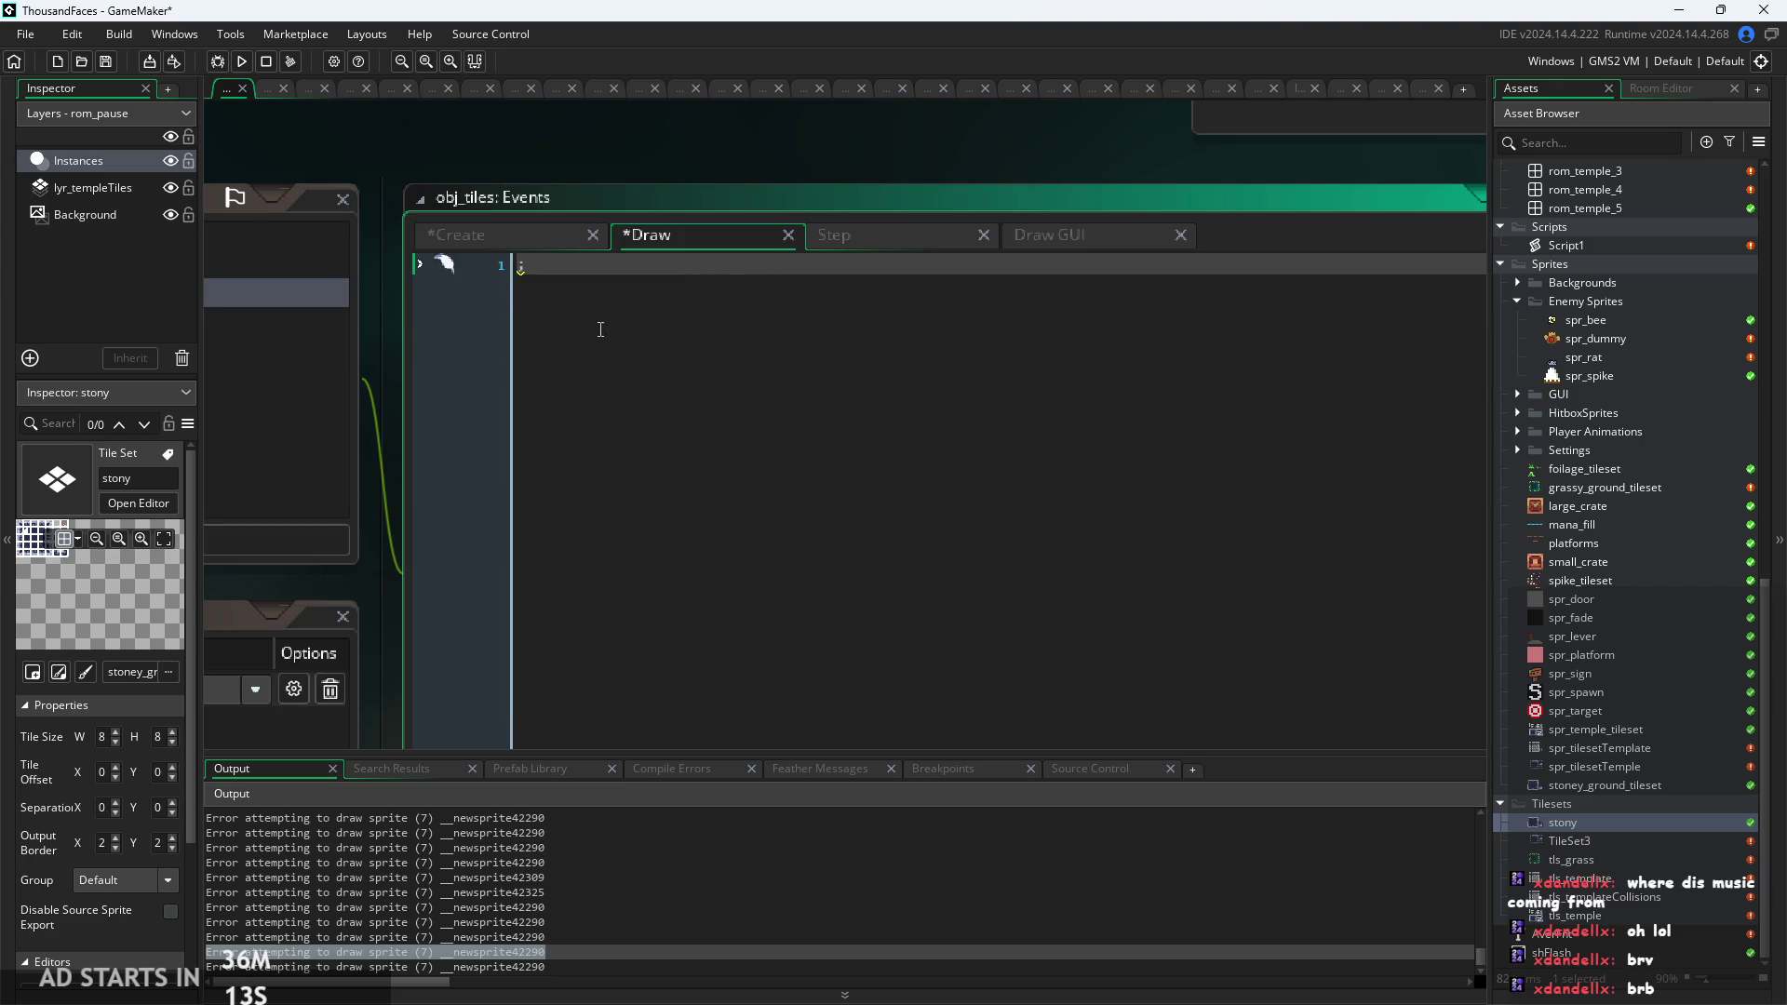
click(545, 232)
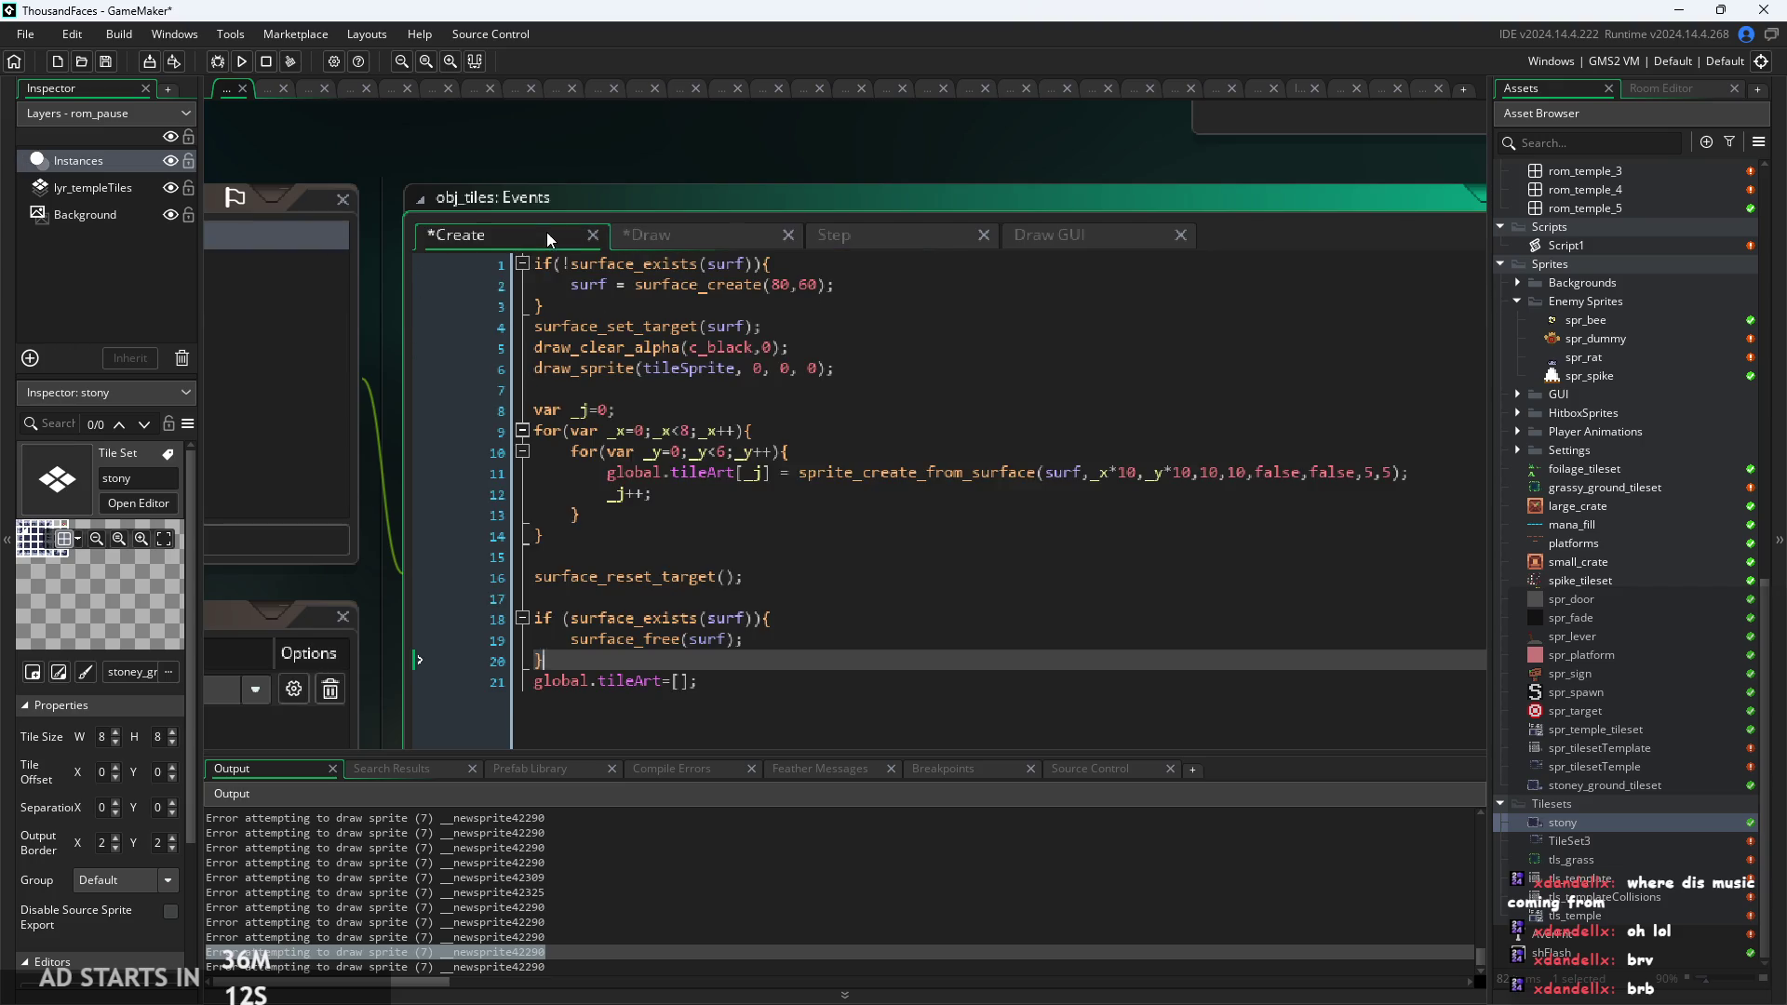
click(747, 521)
click(760, 543)
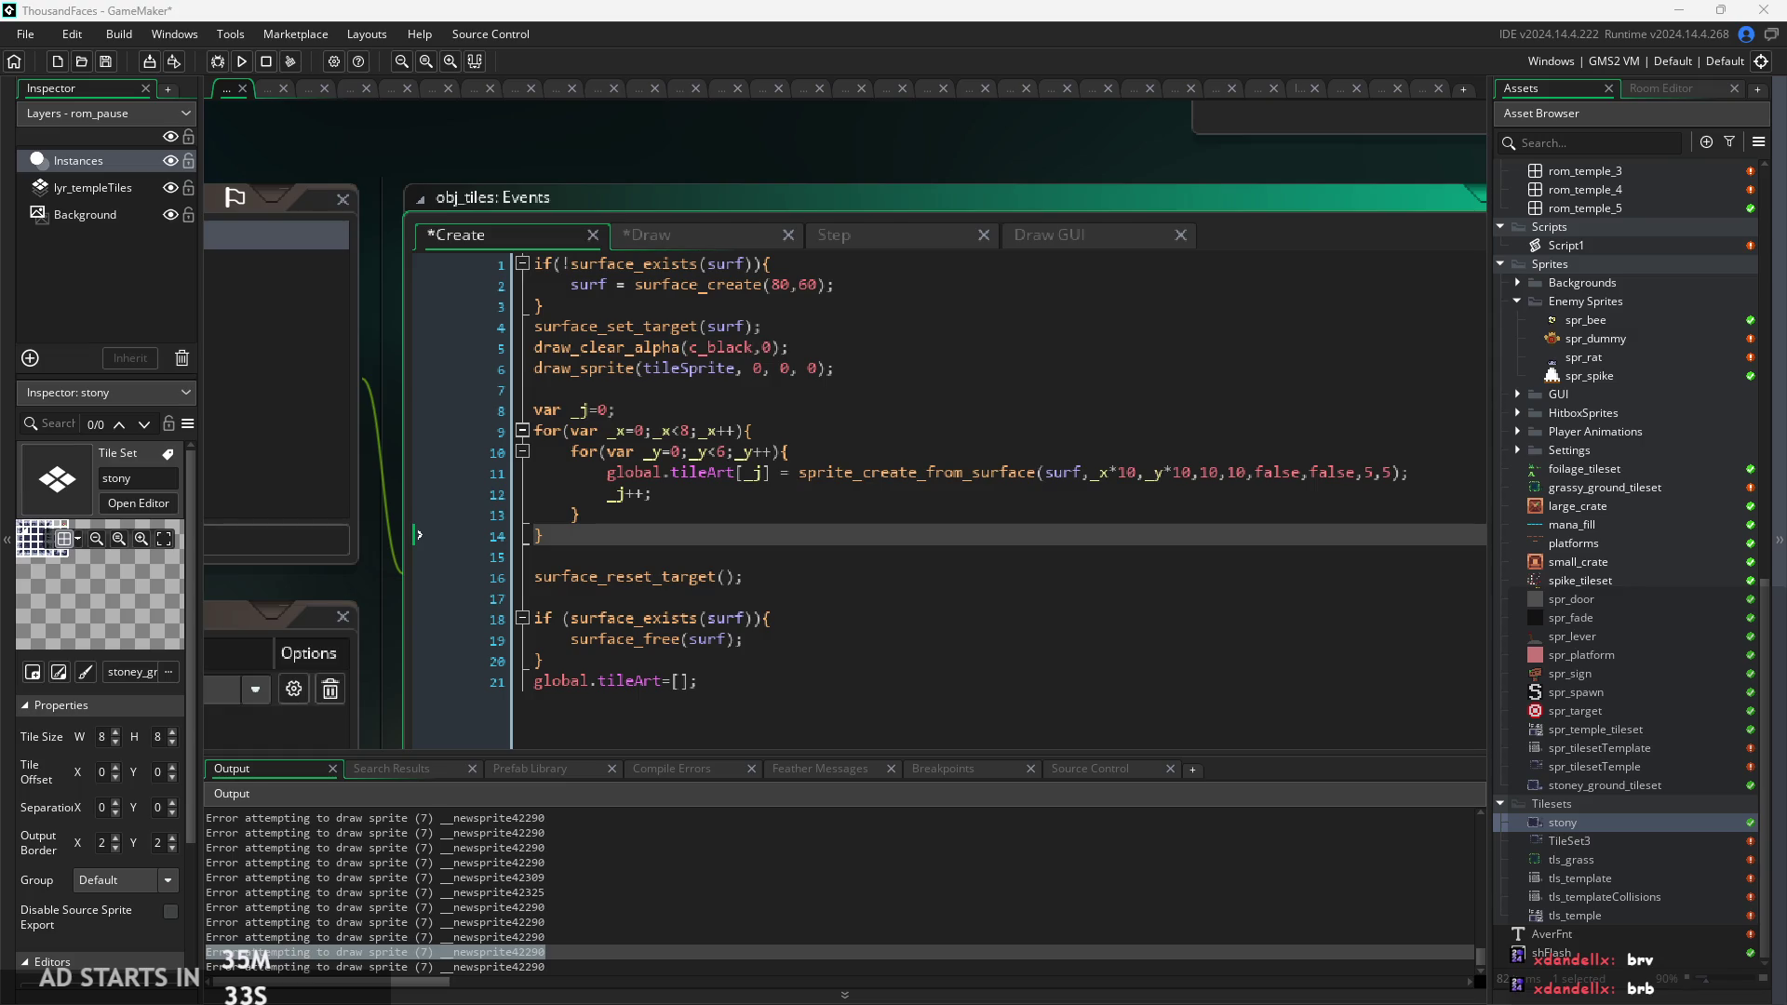
click(775, 498)
Review the Create, Draw and Draw GUI code, including the Draw GUI draw_sprite line.
click(781, 472)
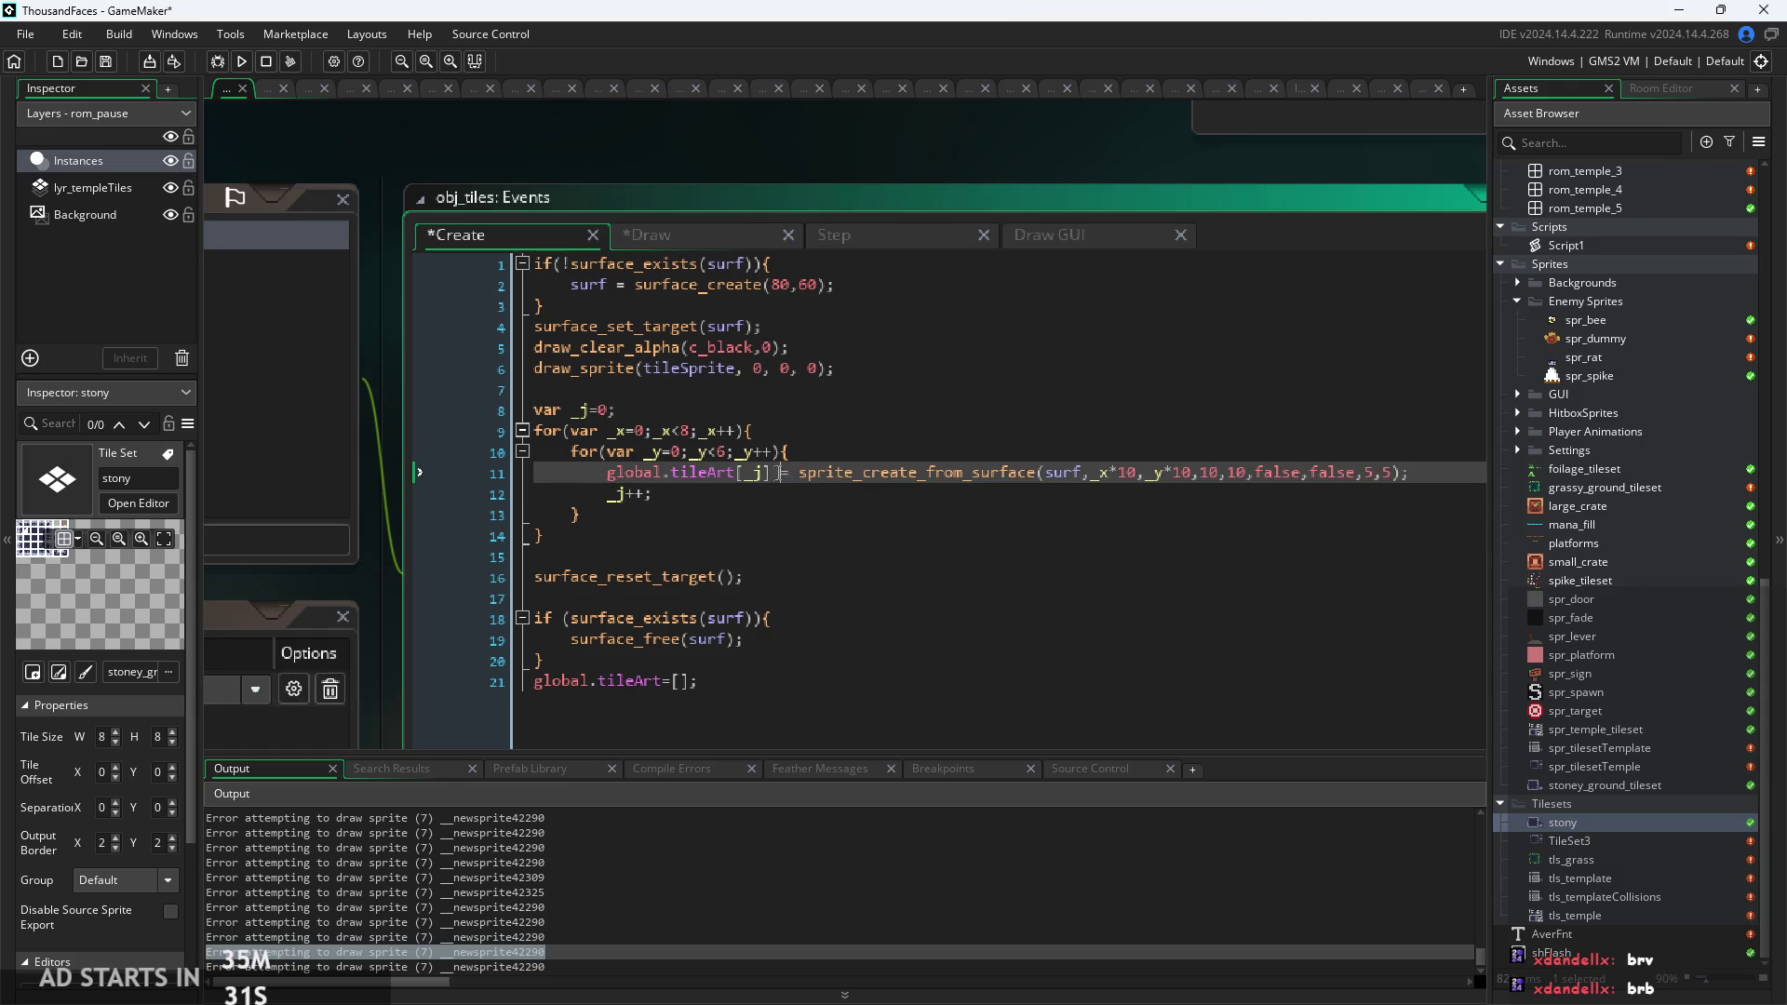
click(700, 240)
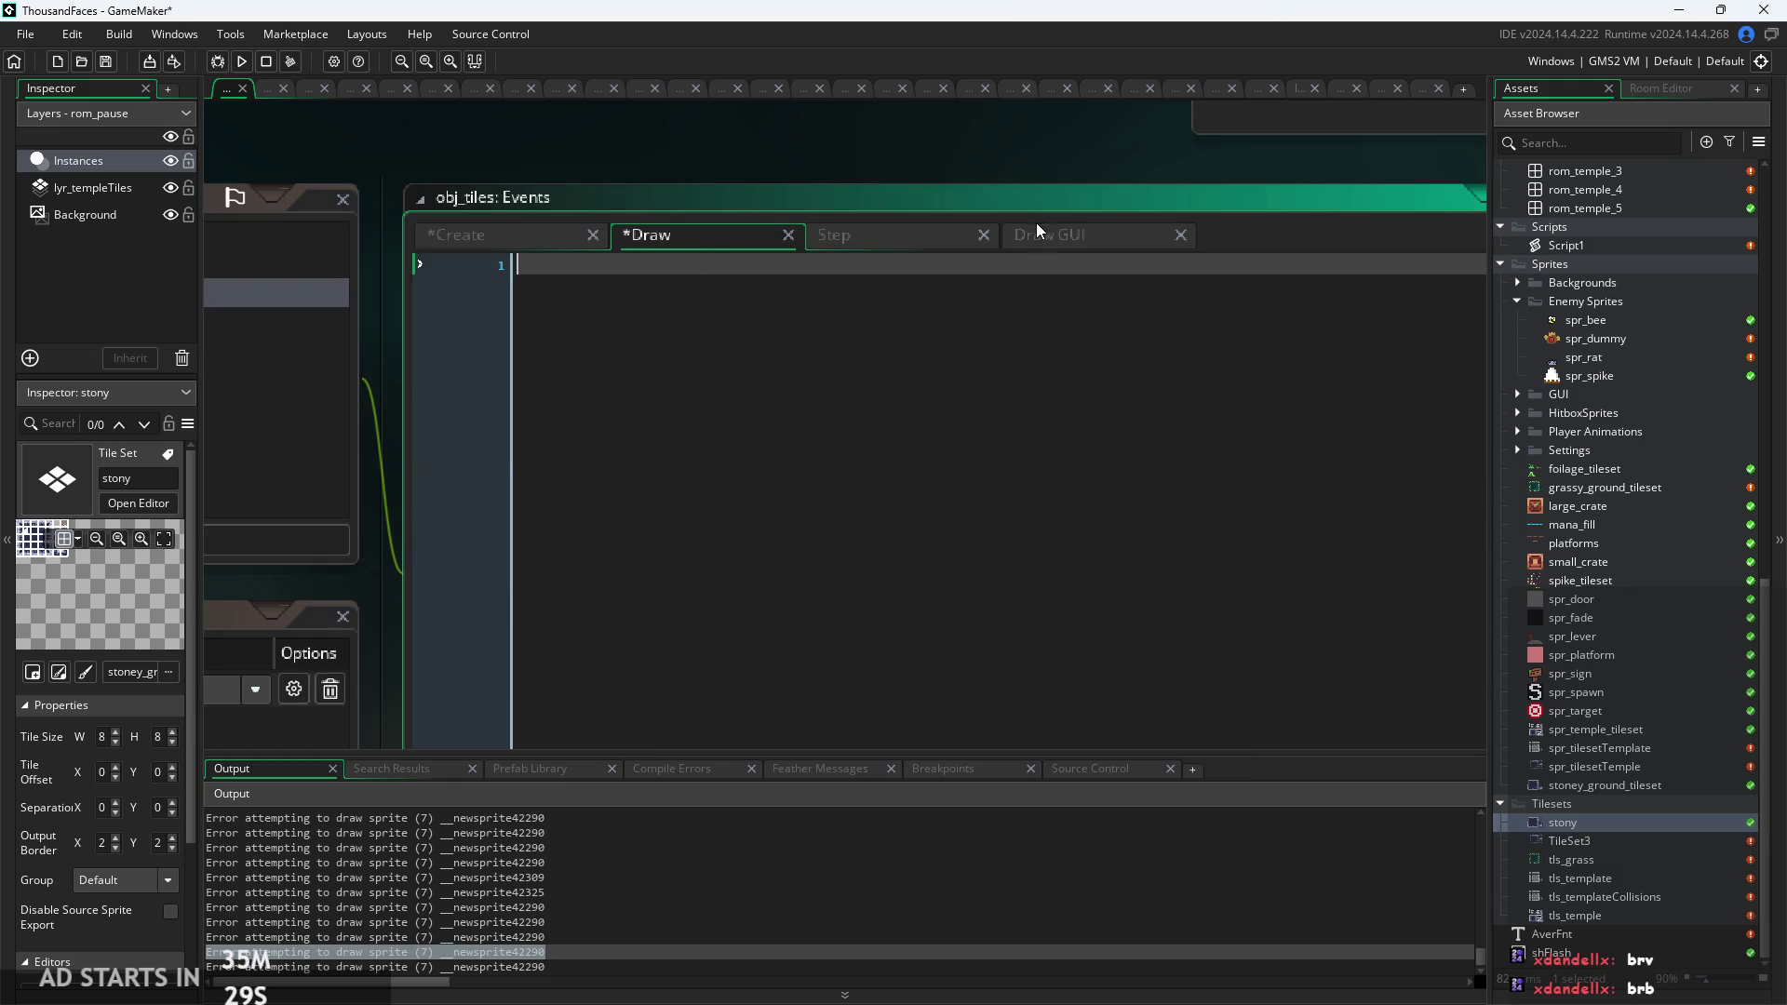
click(1047, 239)
click(751, 352)
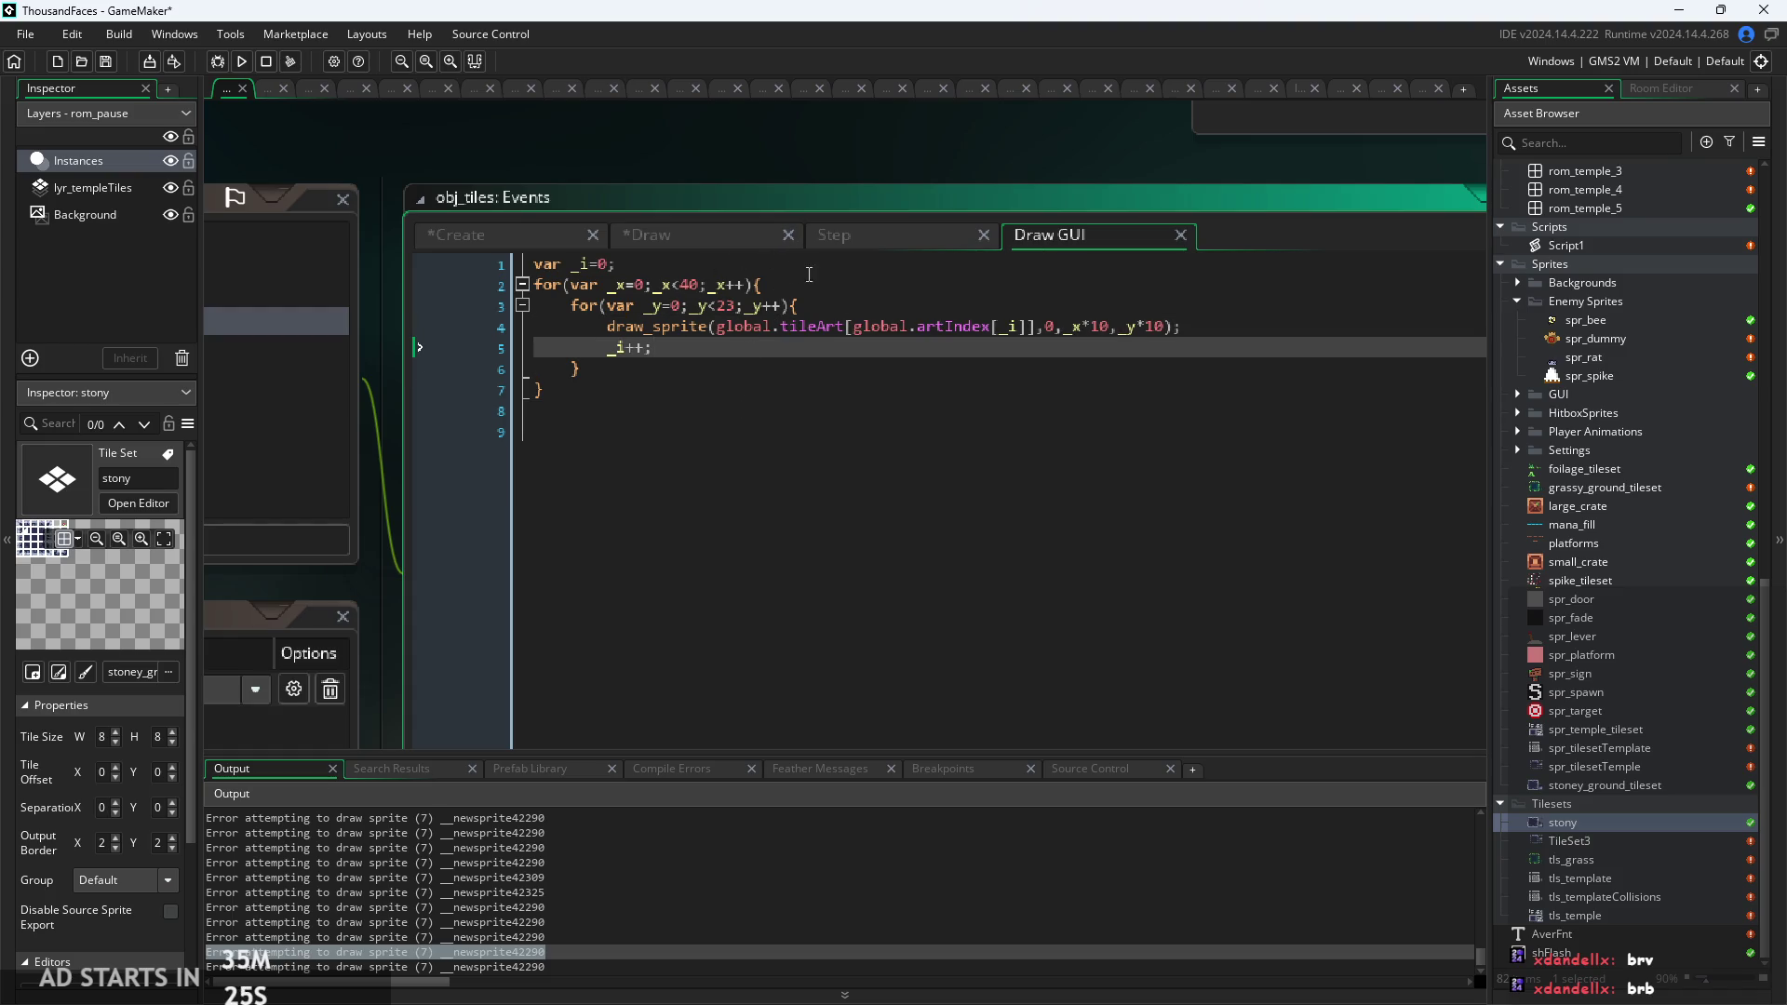
click(890, 327)
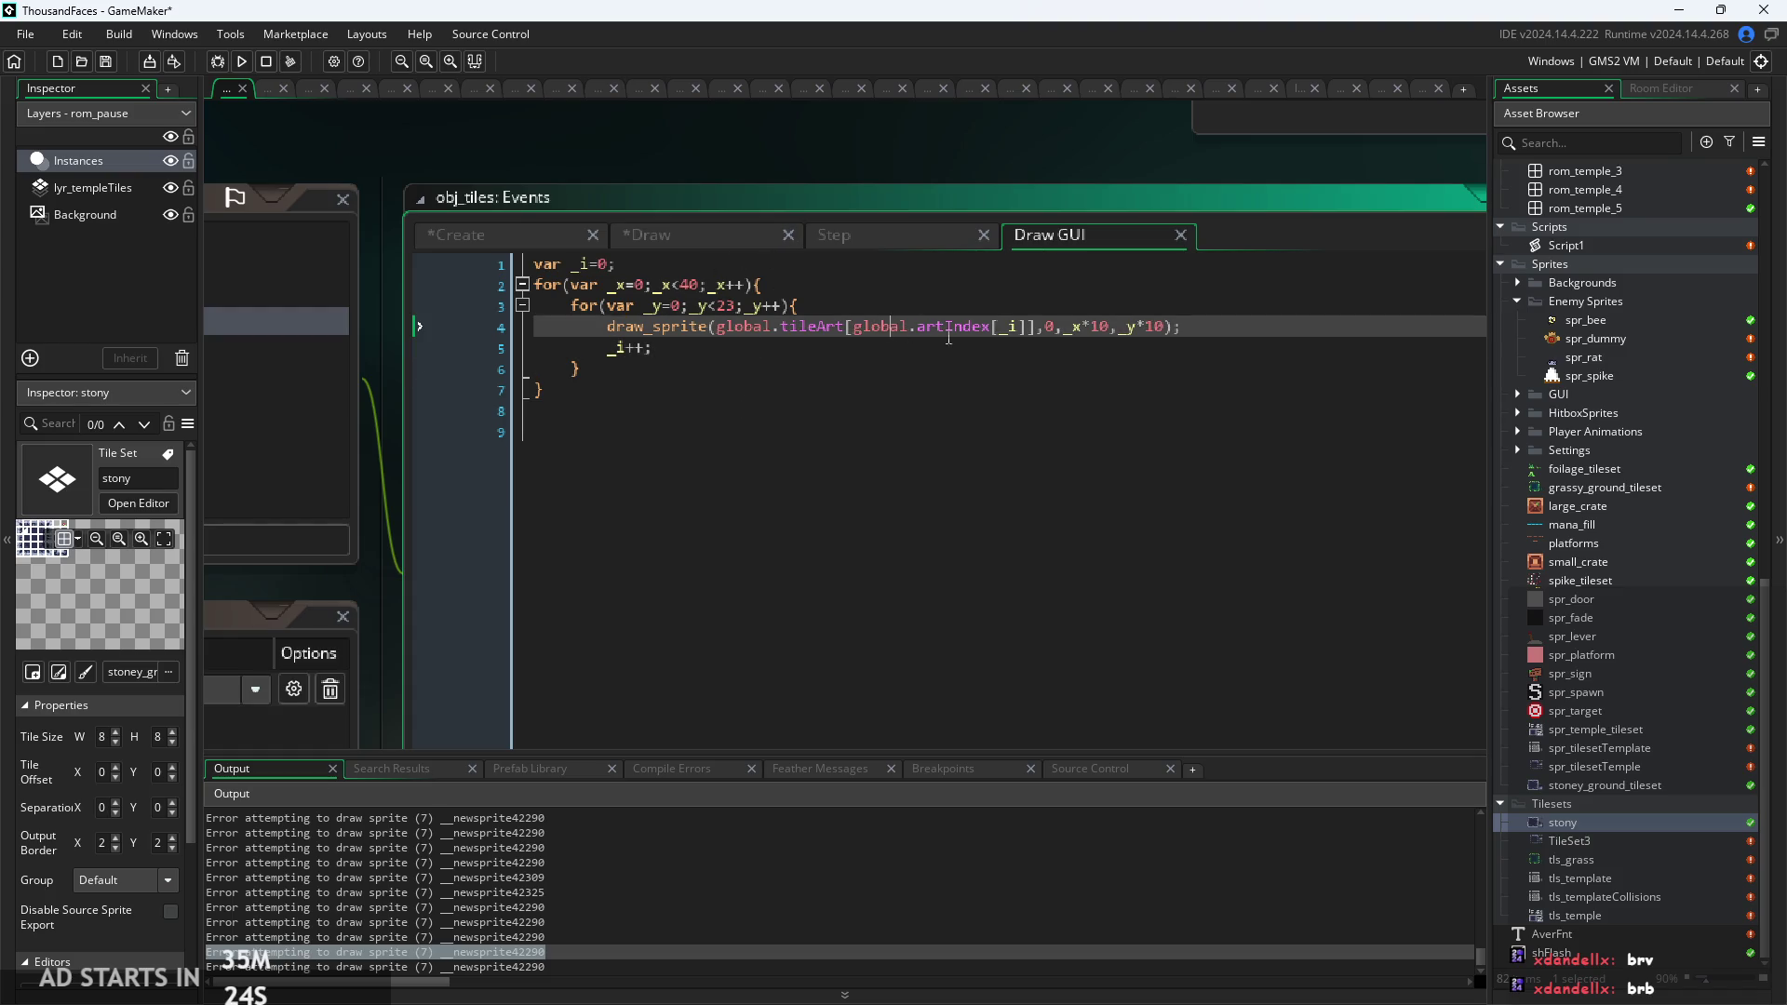
Close the empty Draw and Step event editors and show the Create code.
click(739, 234)
click(787, 236)
click(773, 238)
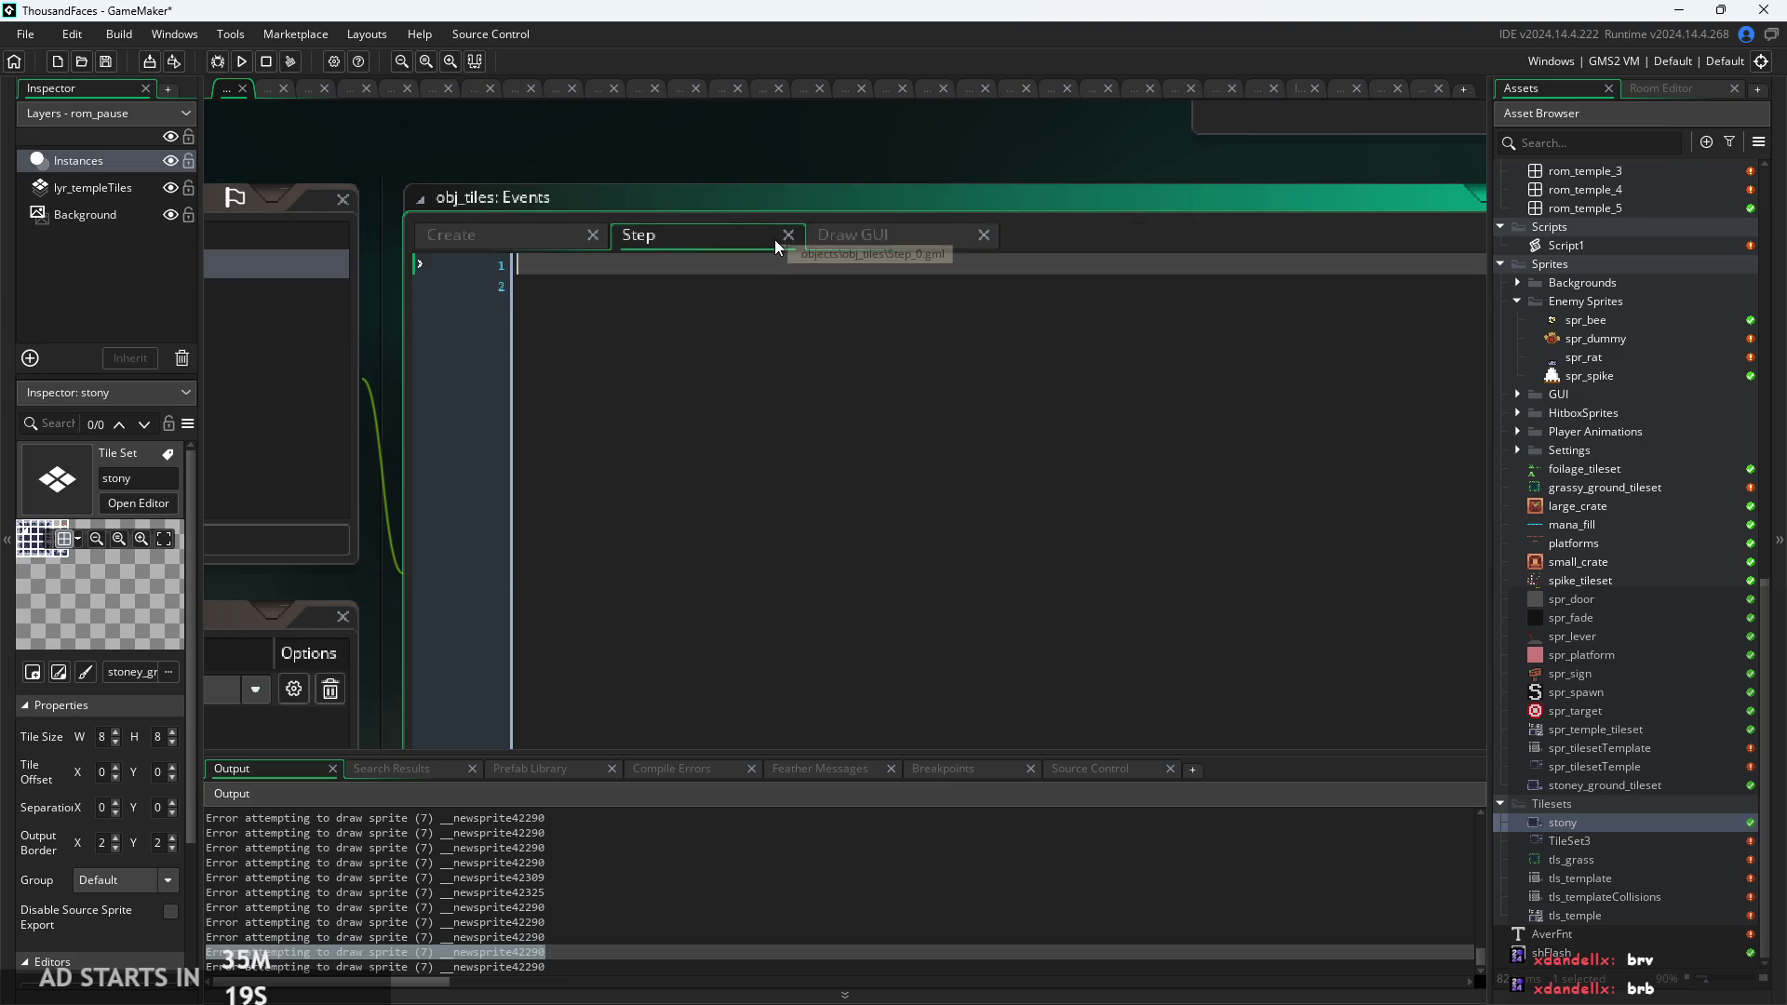
click(785, 237)
click(648, 246)
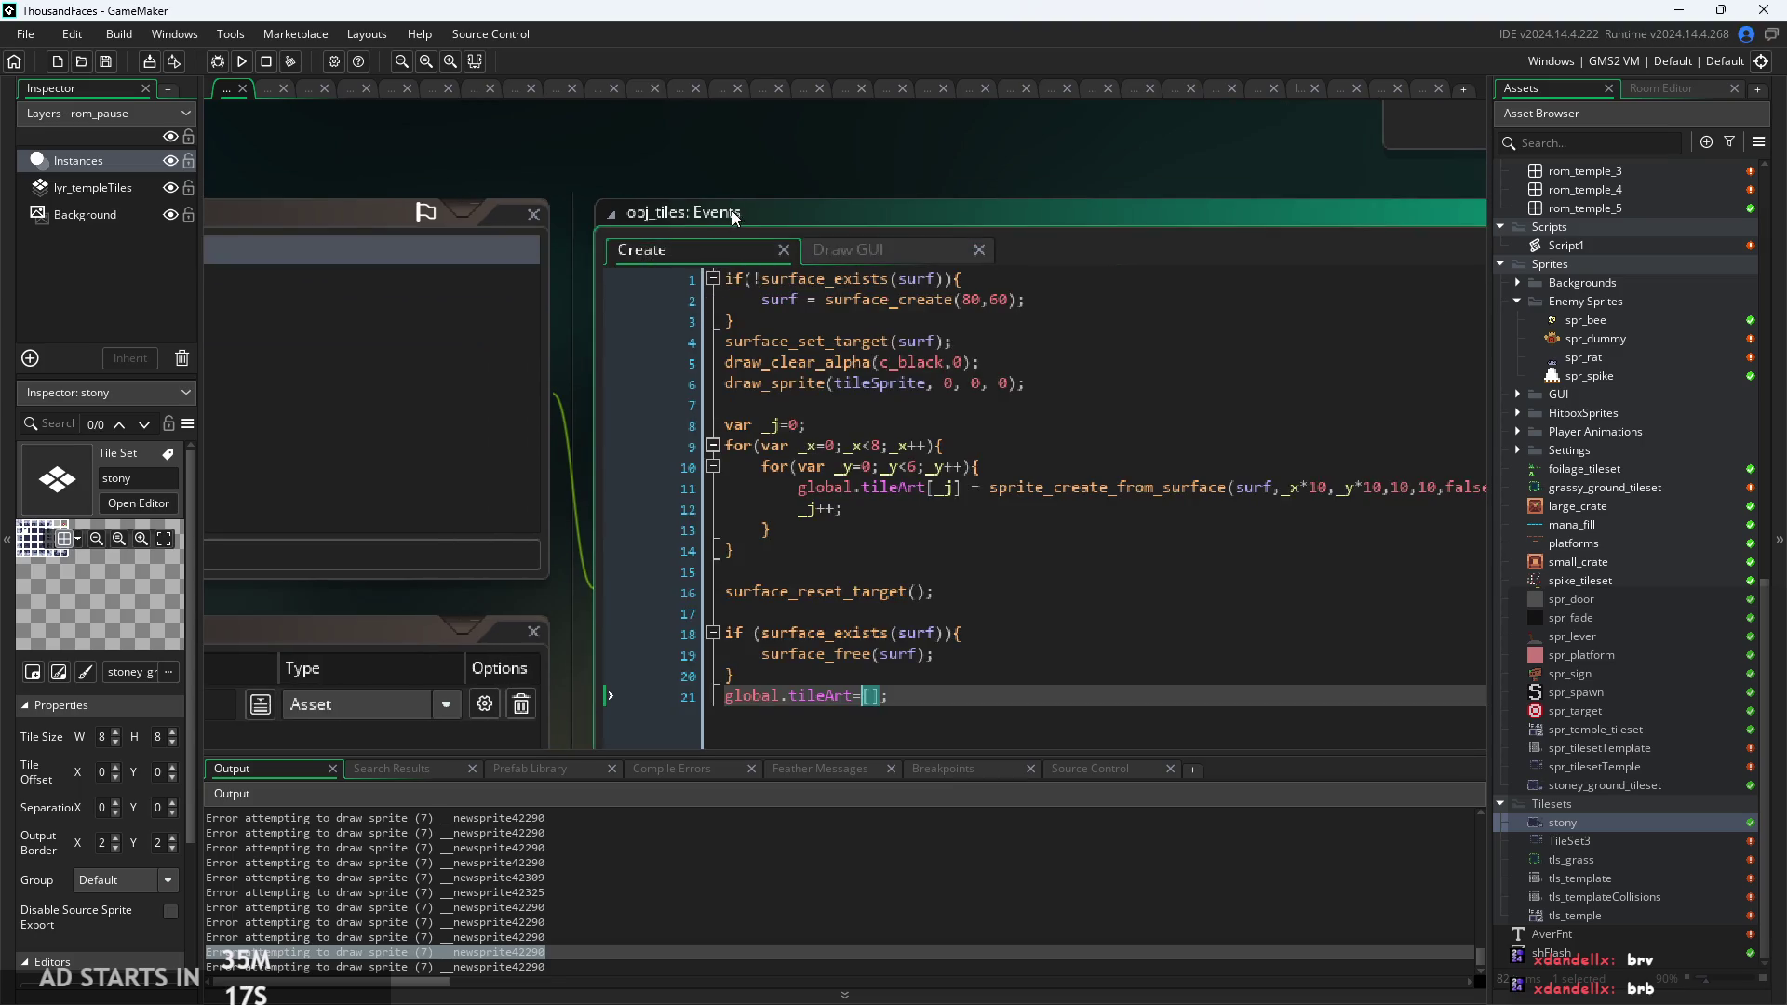
After a failed run, insert surf=-1; as Create line 1 and save the project.
click(243, 63)
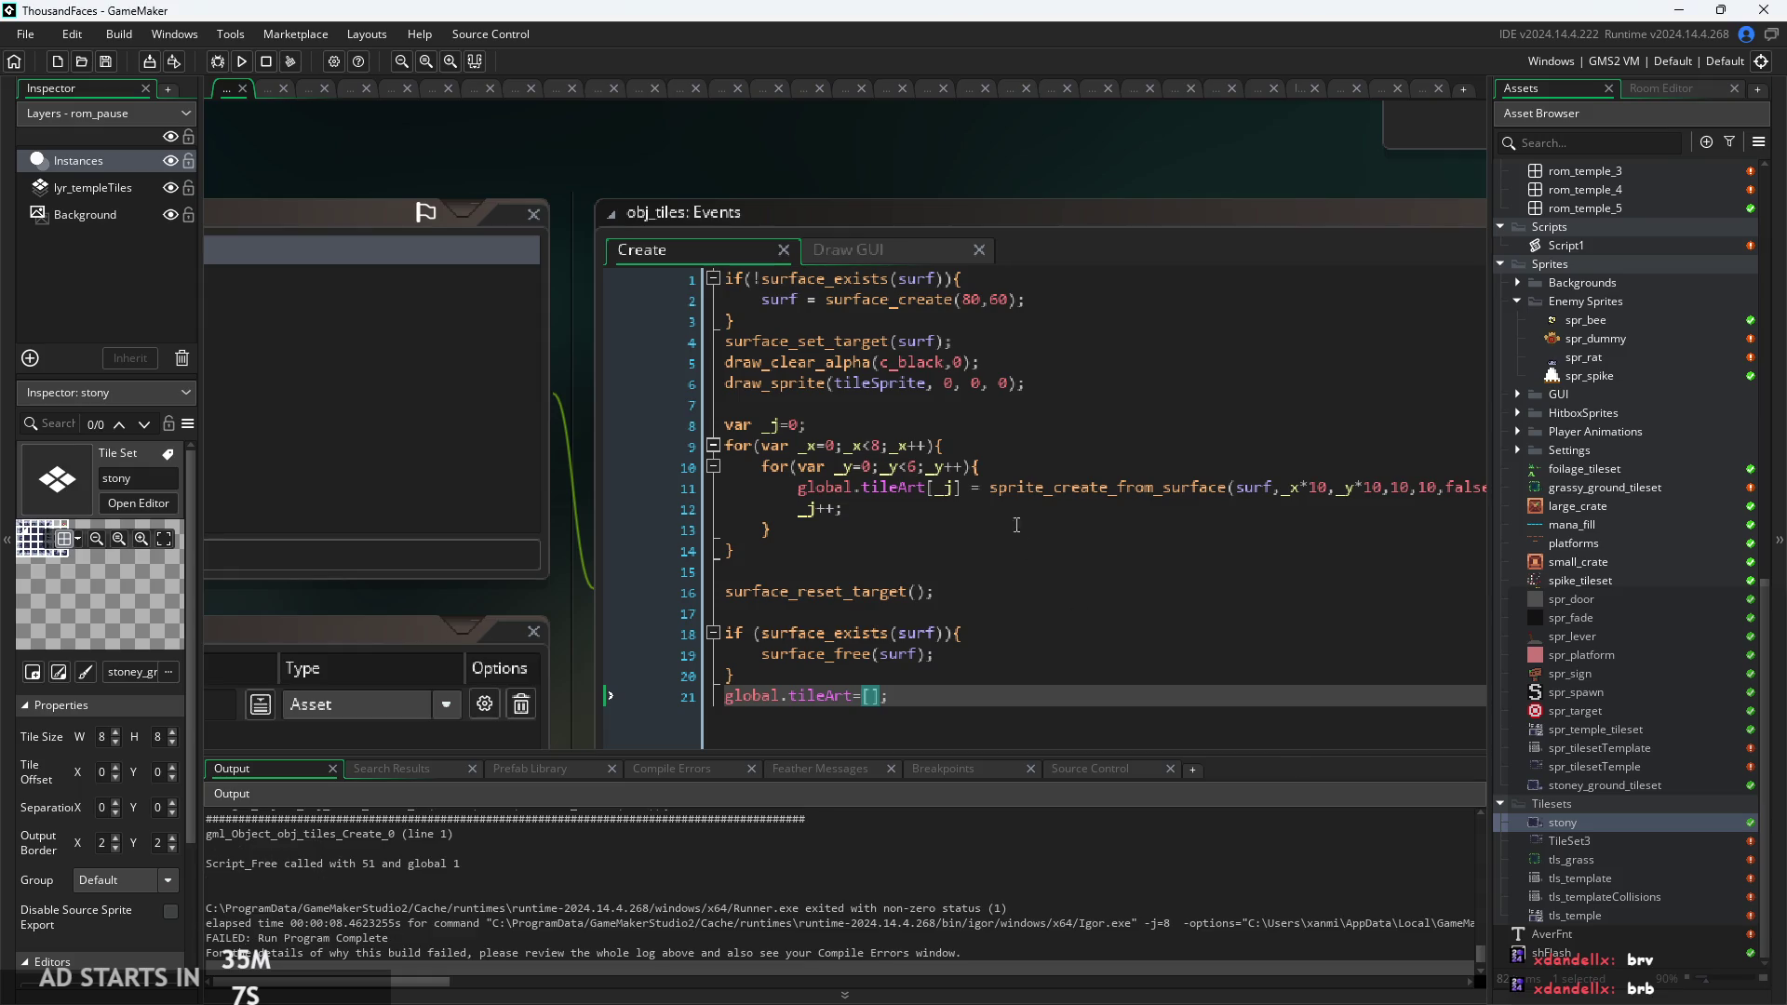
click(731, 280)
key(Return)
key(Up)
text(surf)
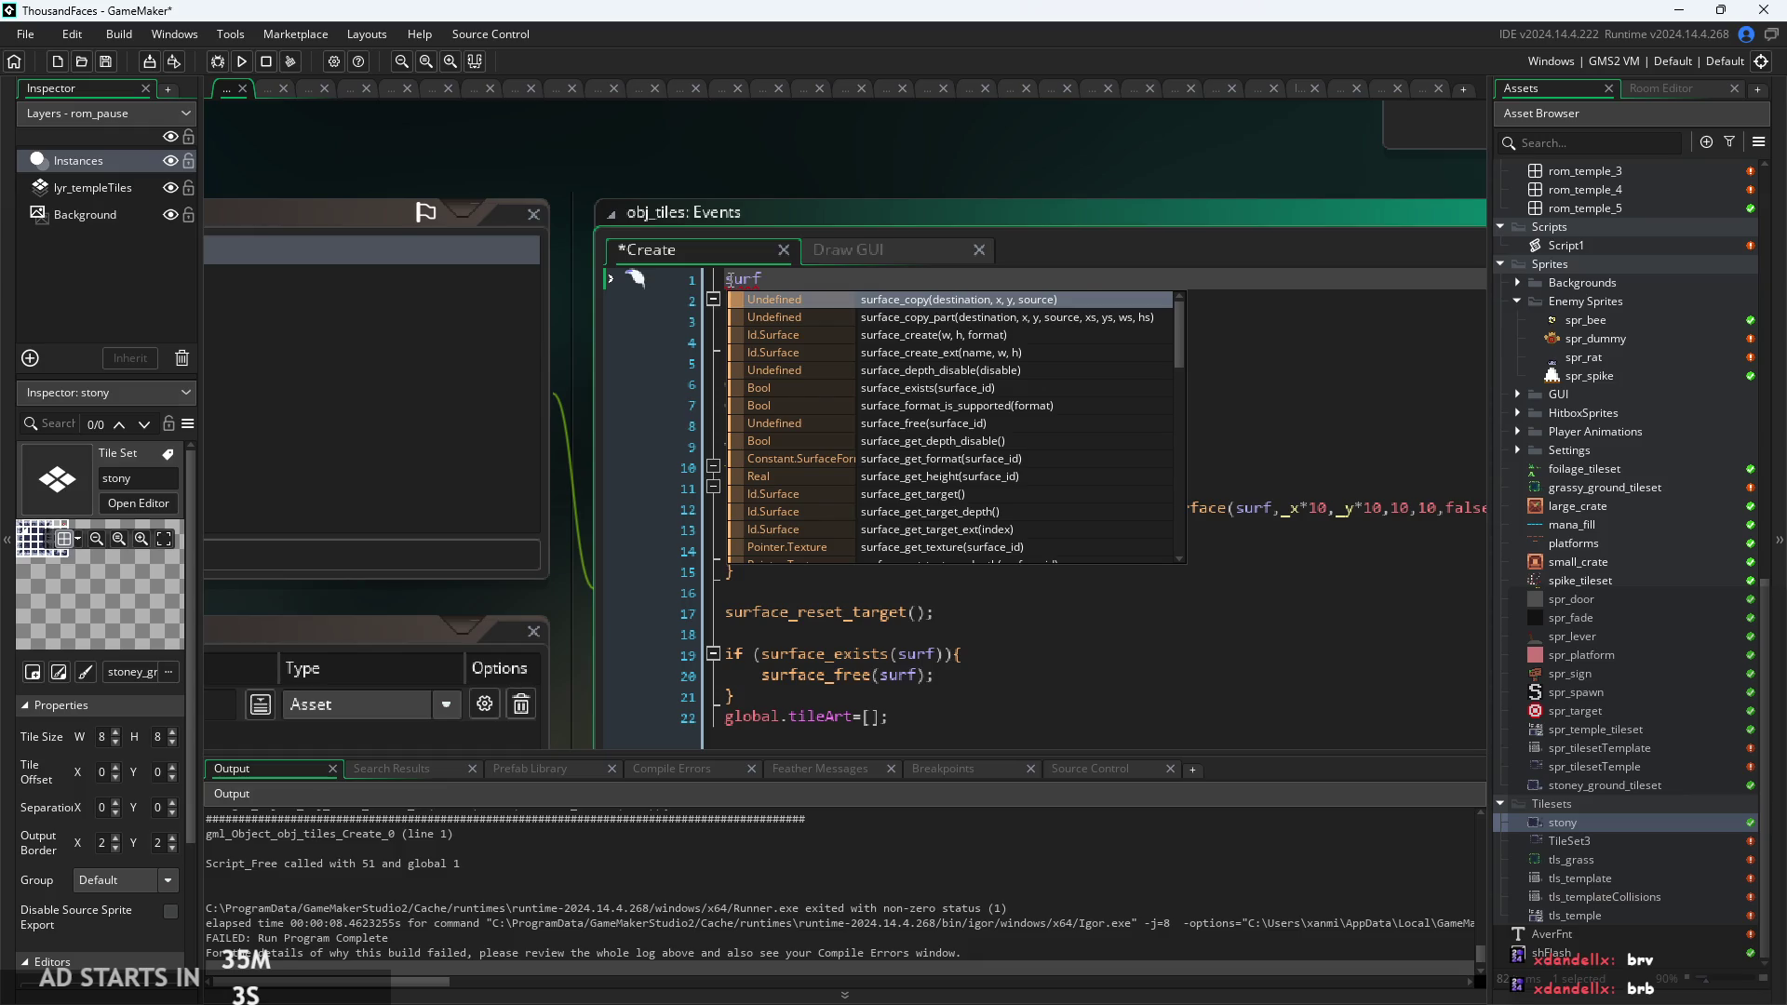
text(=-1;)
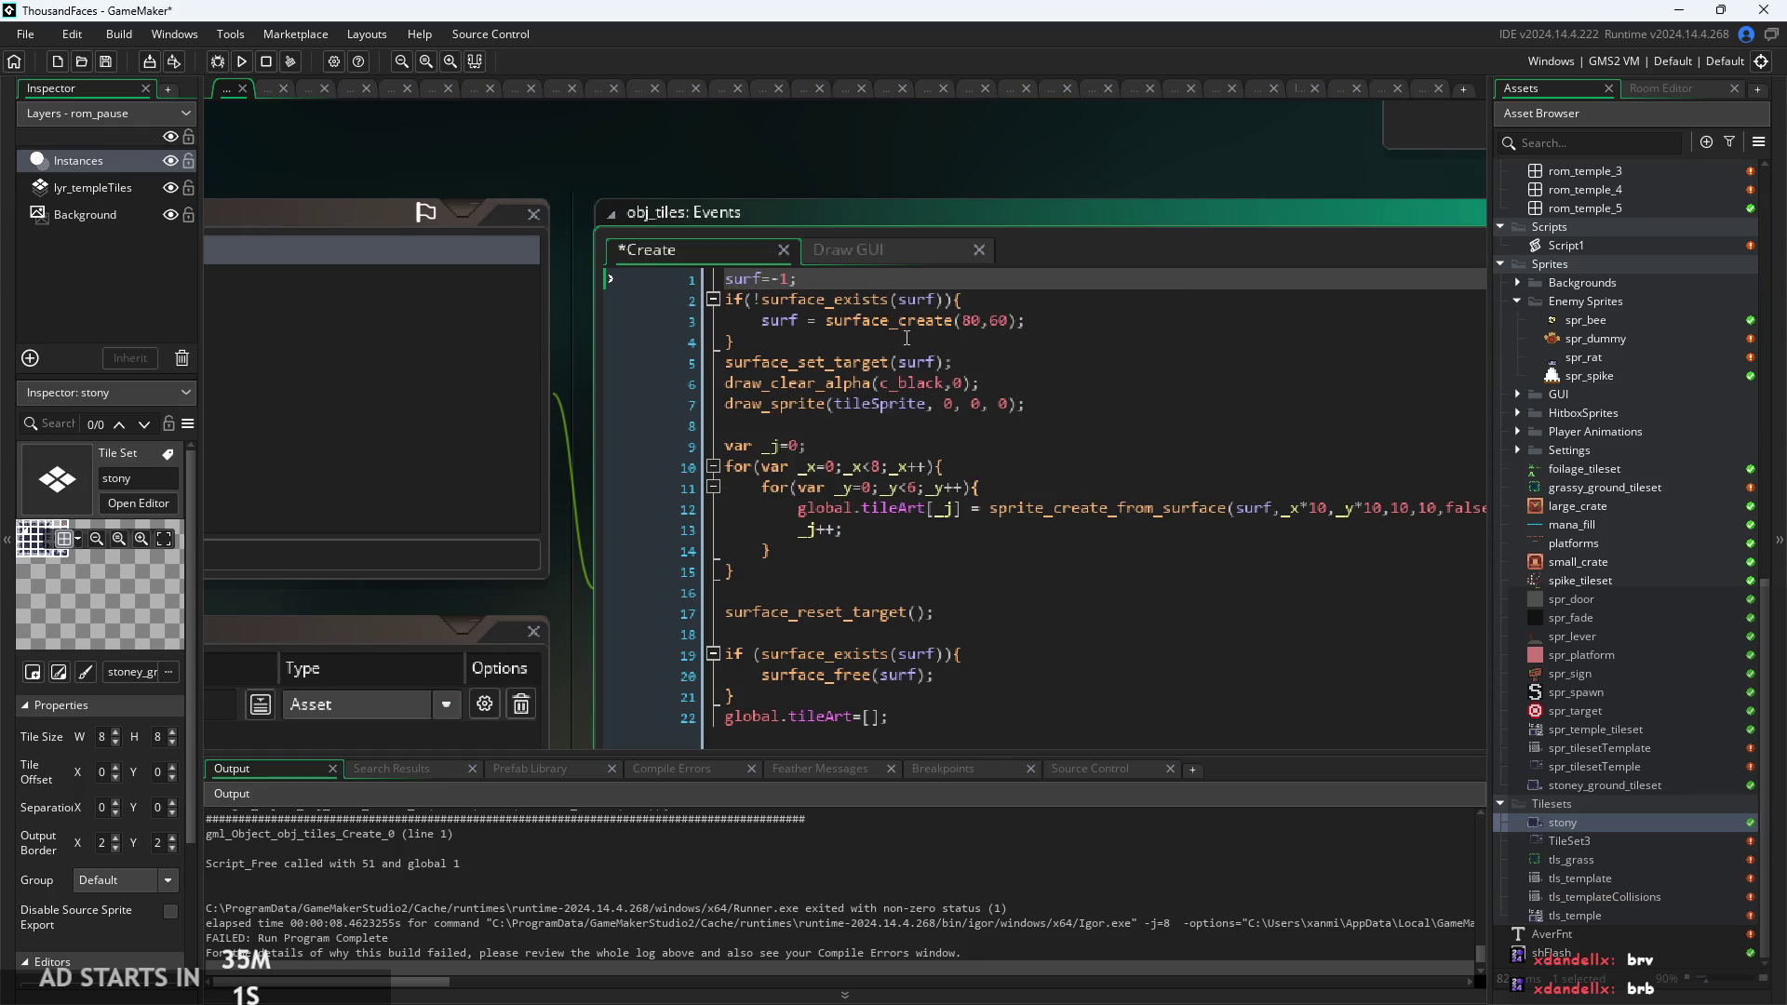
key(ctrl+s)
drag(795, 147, 851, 142)
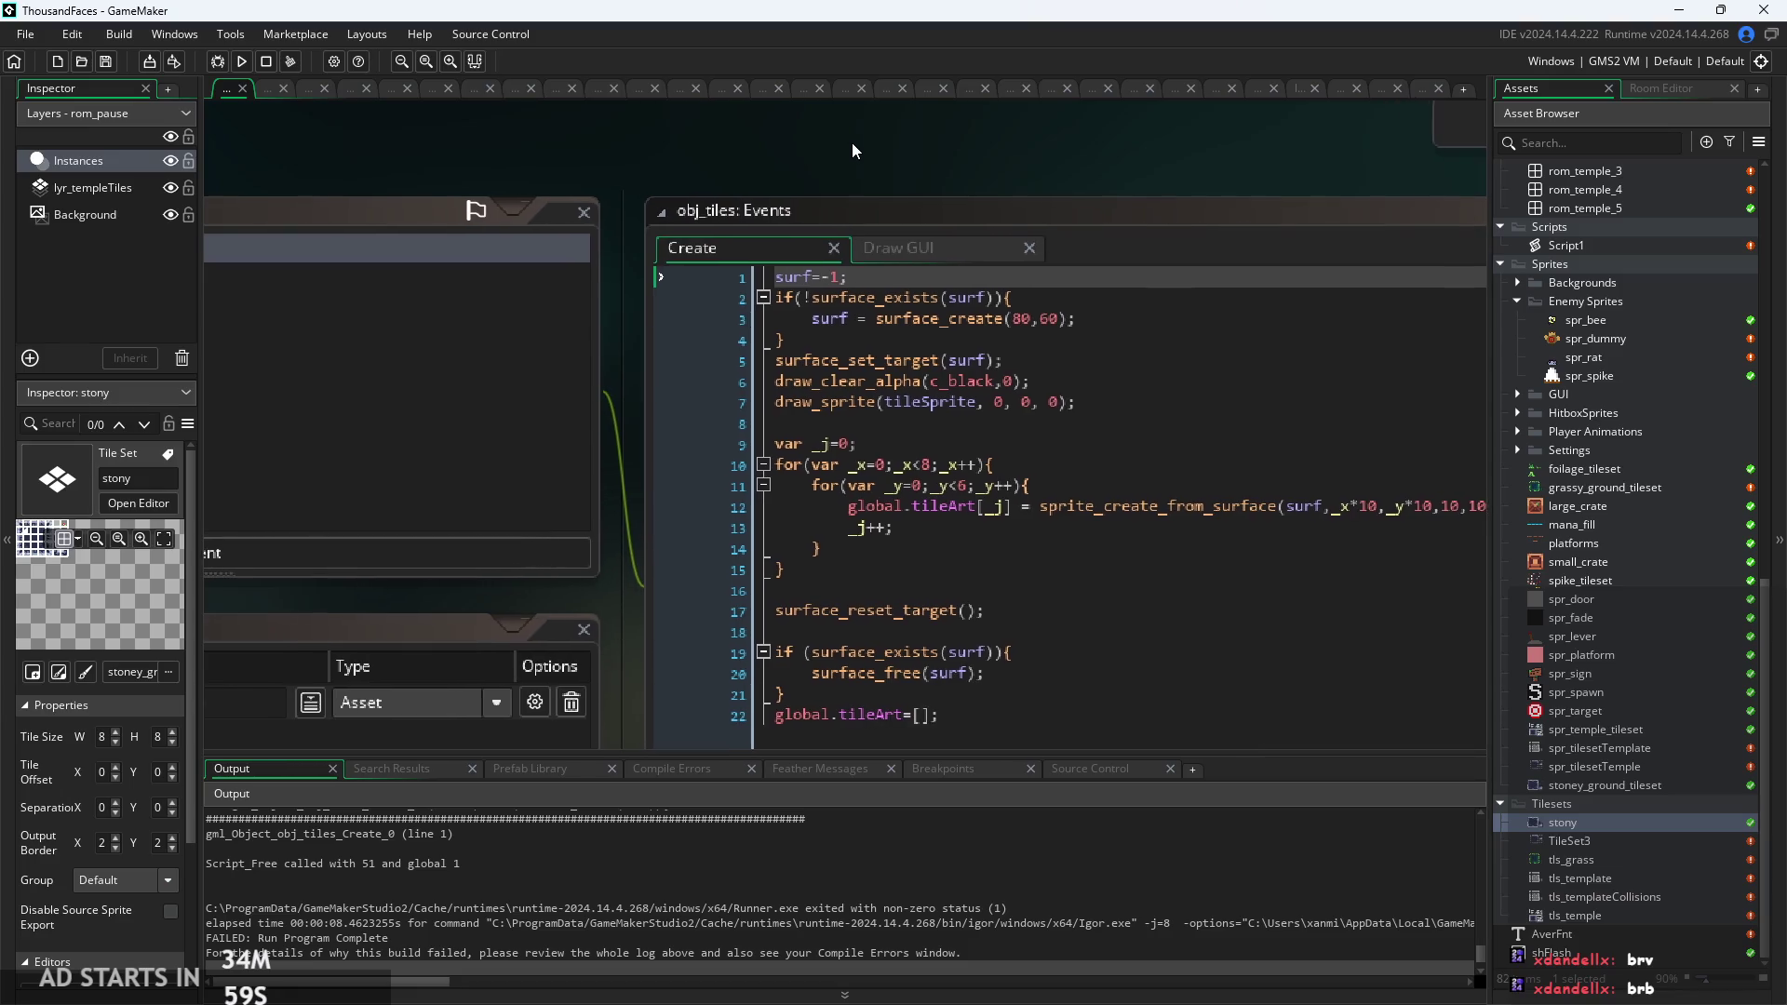
Run the game again, then view the Draw GUI code drawing global.tileArt[global.artIndex[_i]].
click(247, 63)
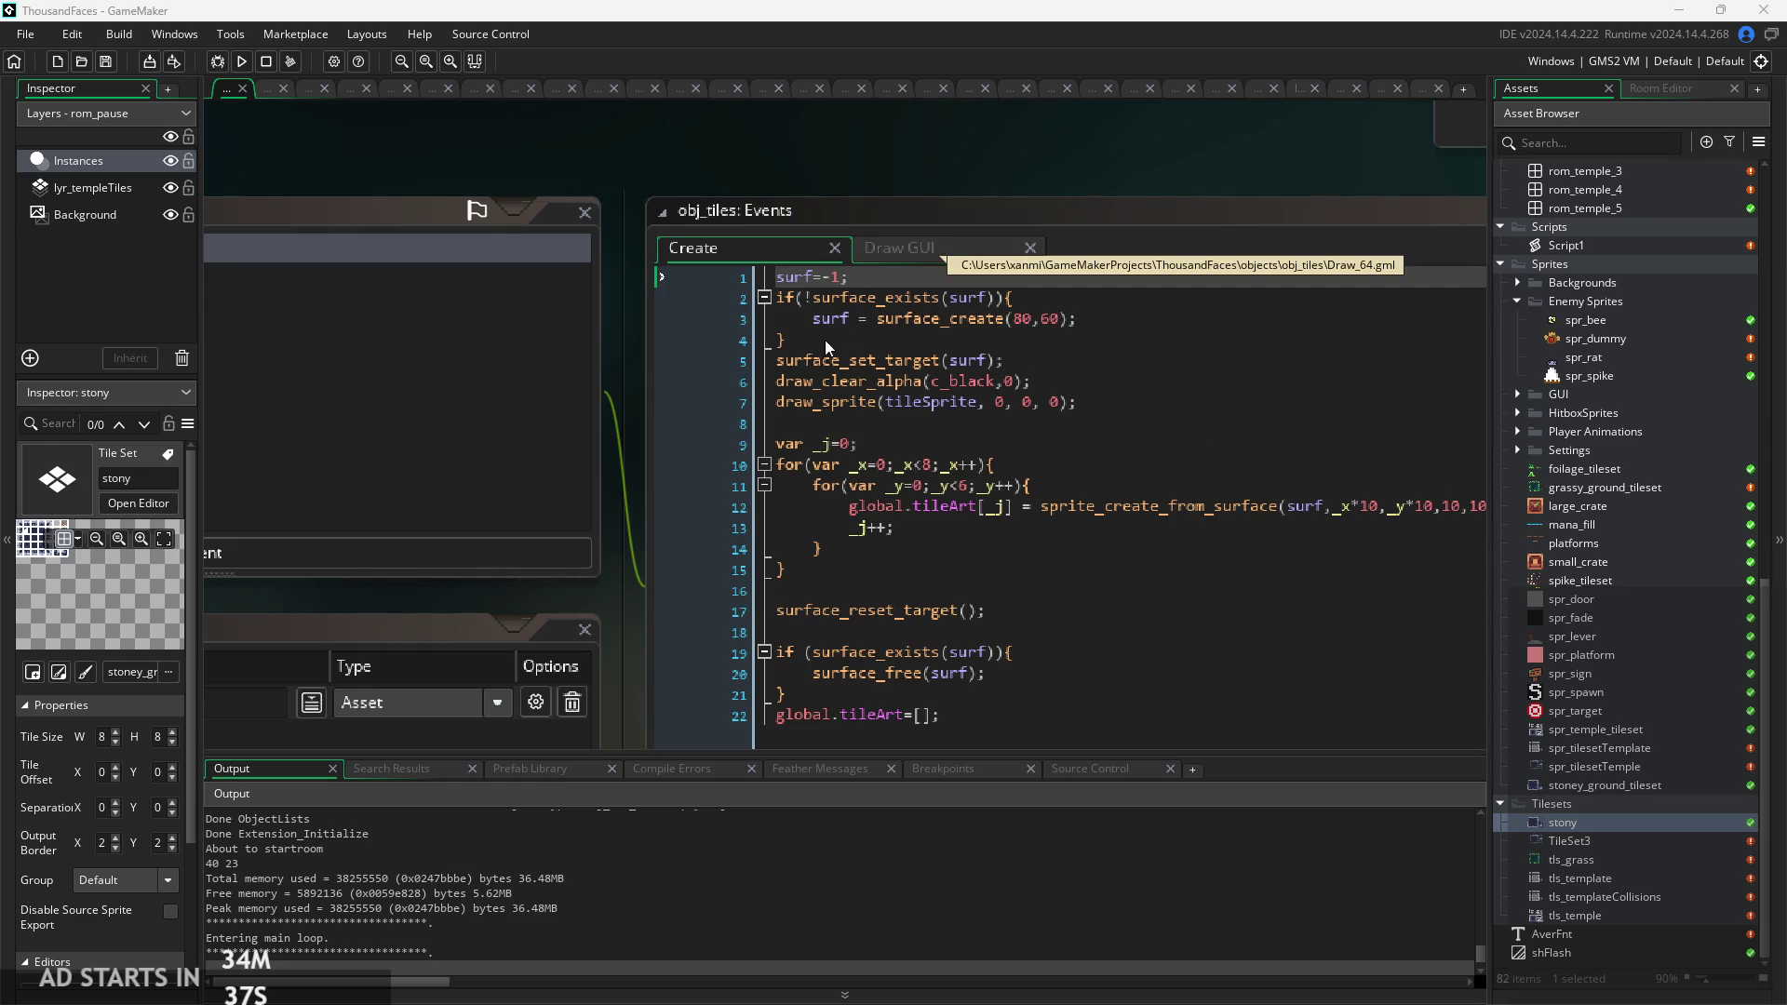
drag(724, 450, 925, 387)
click(986, 277)
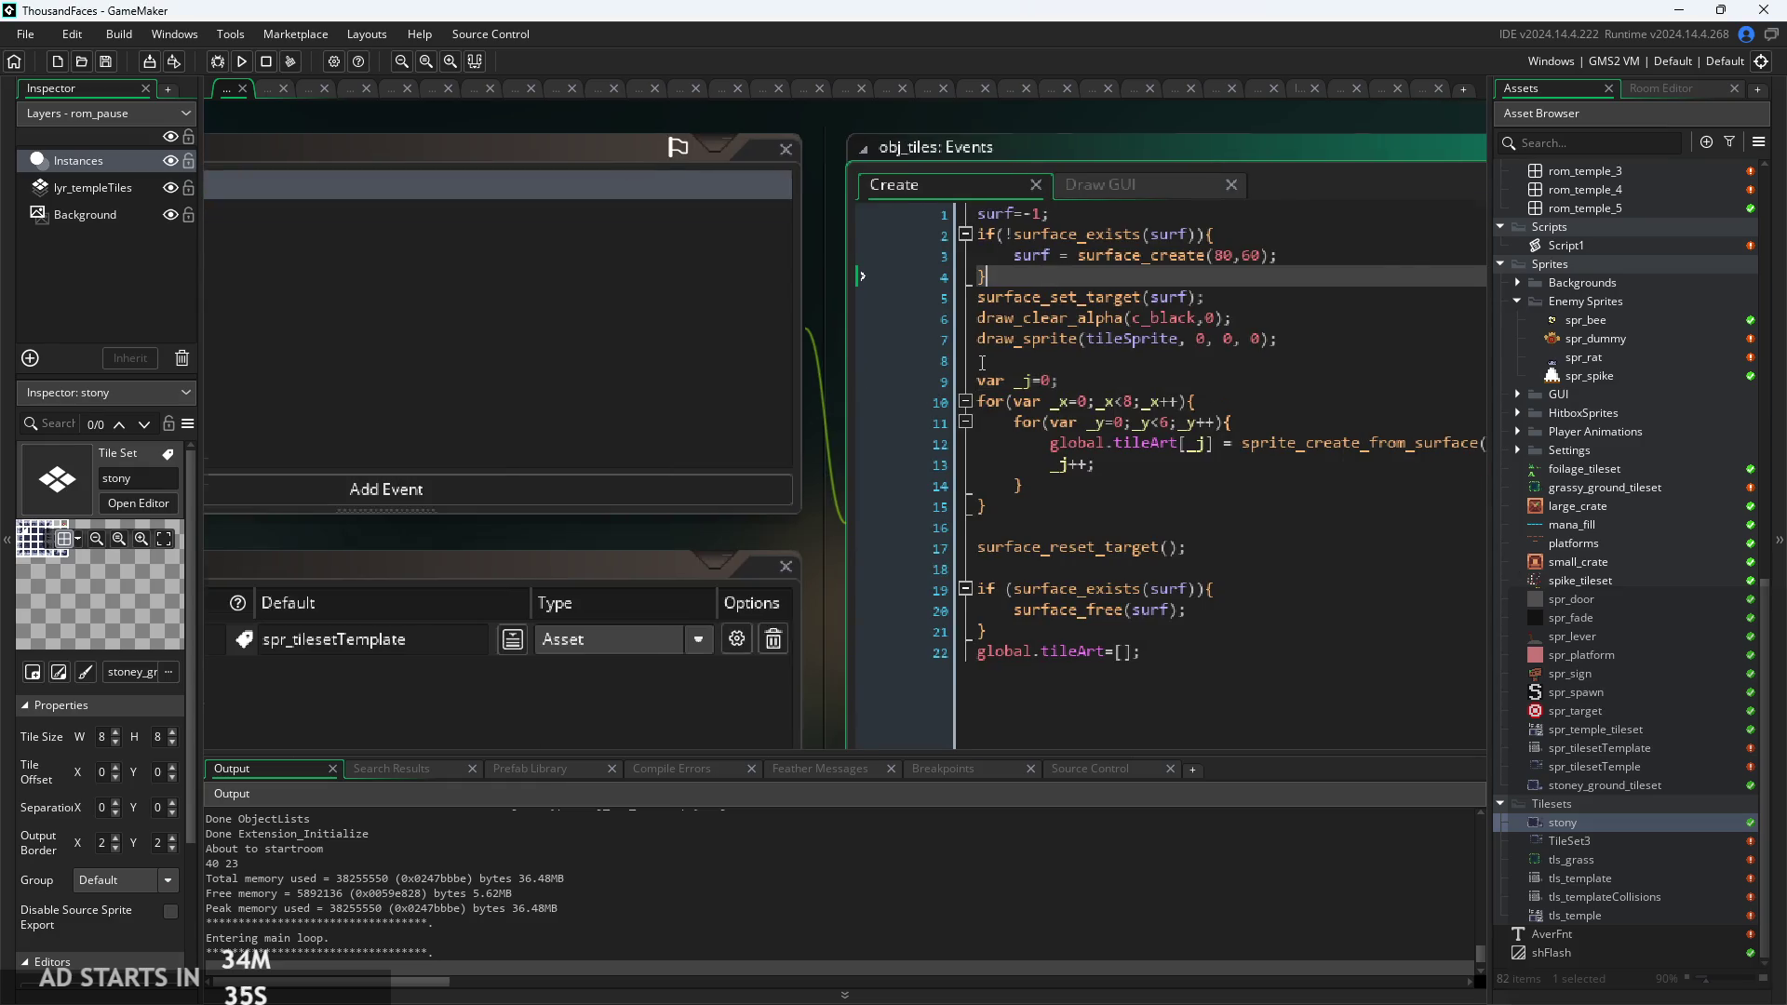
scroll(981, 362, down, 1)
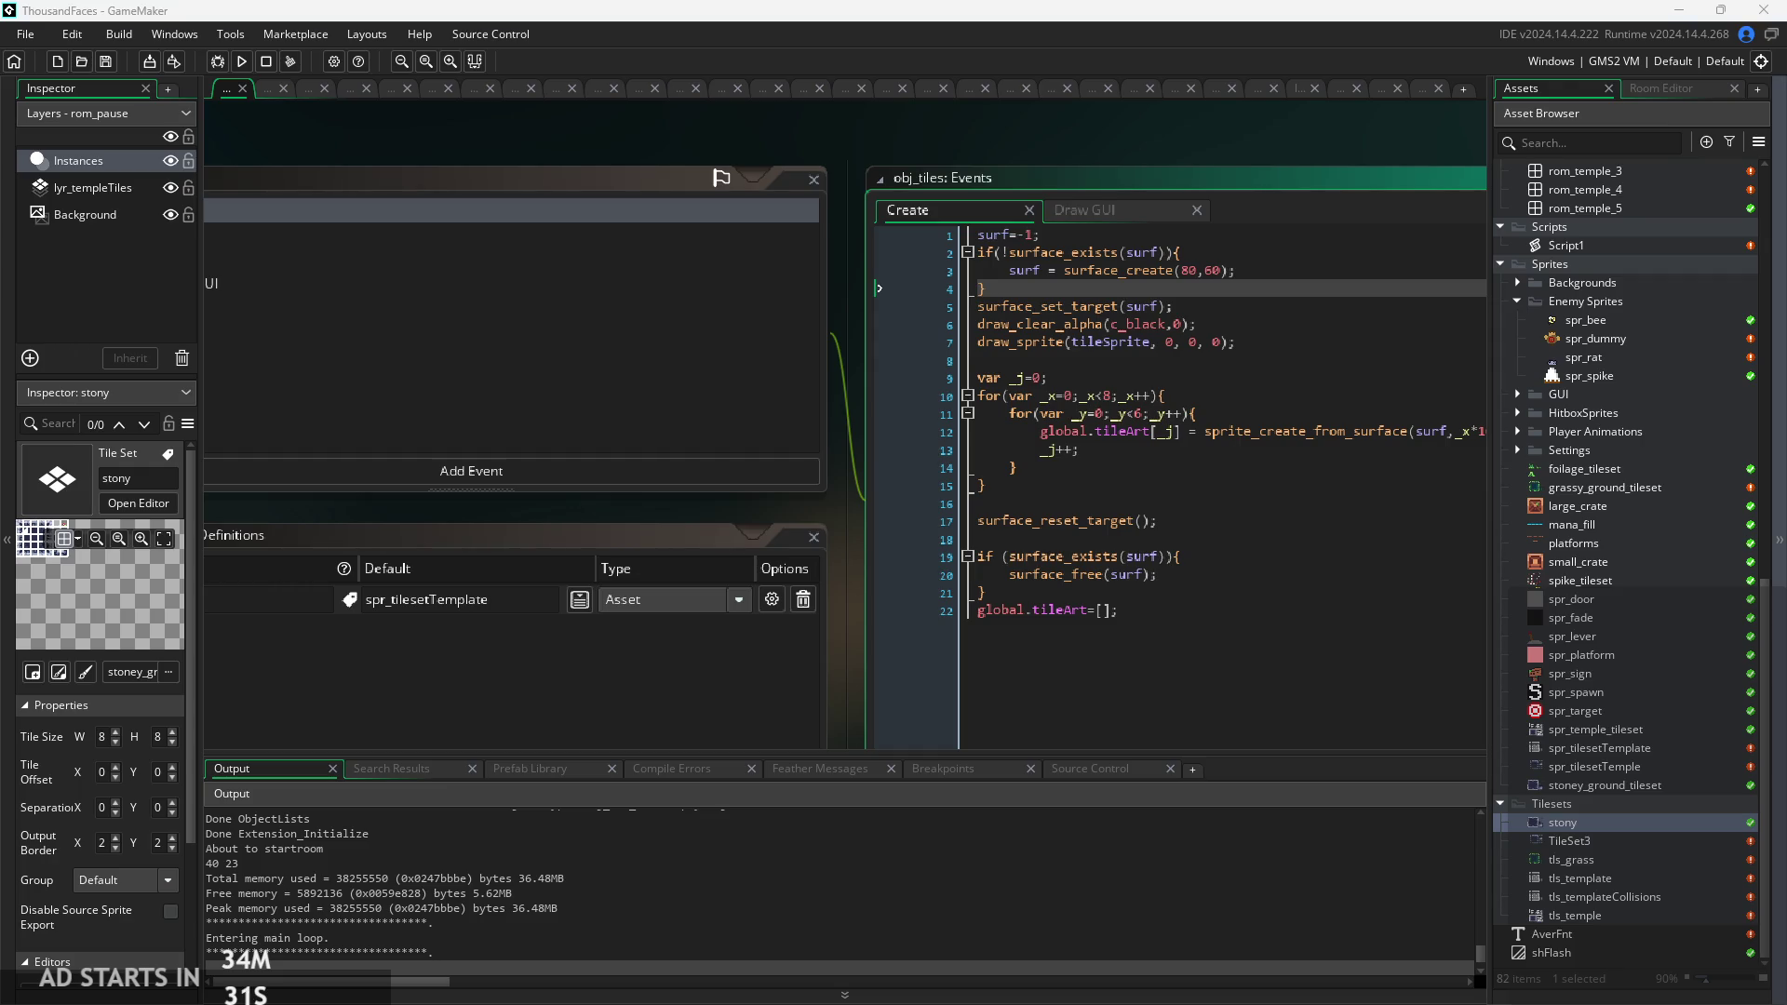
click(1101, 209)
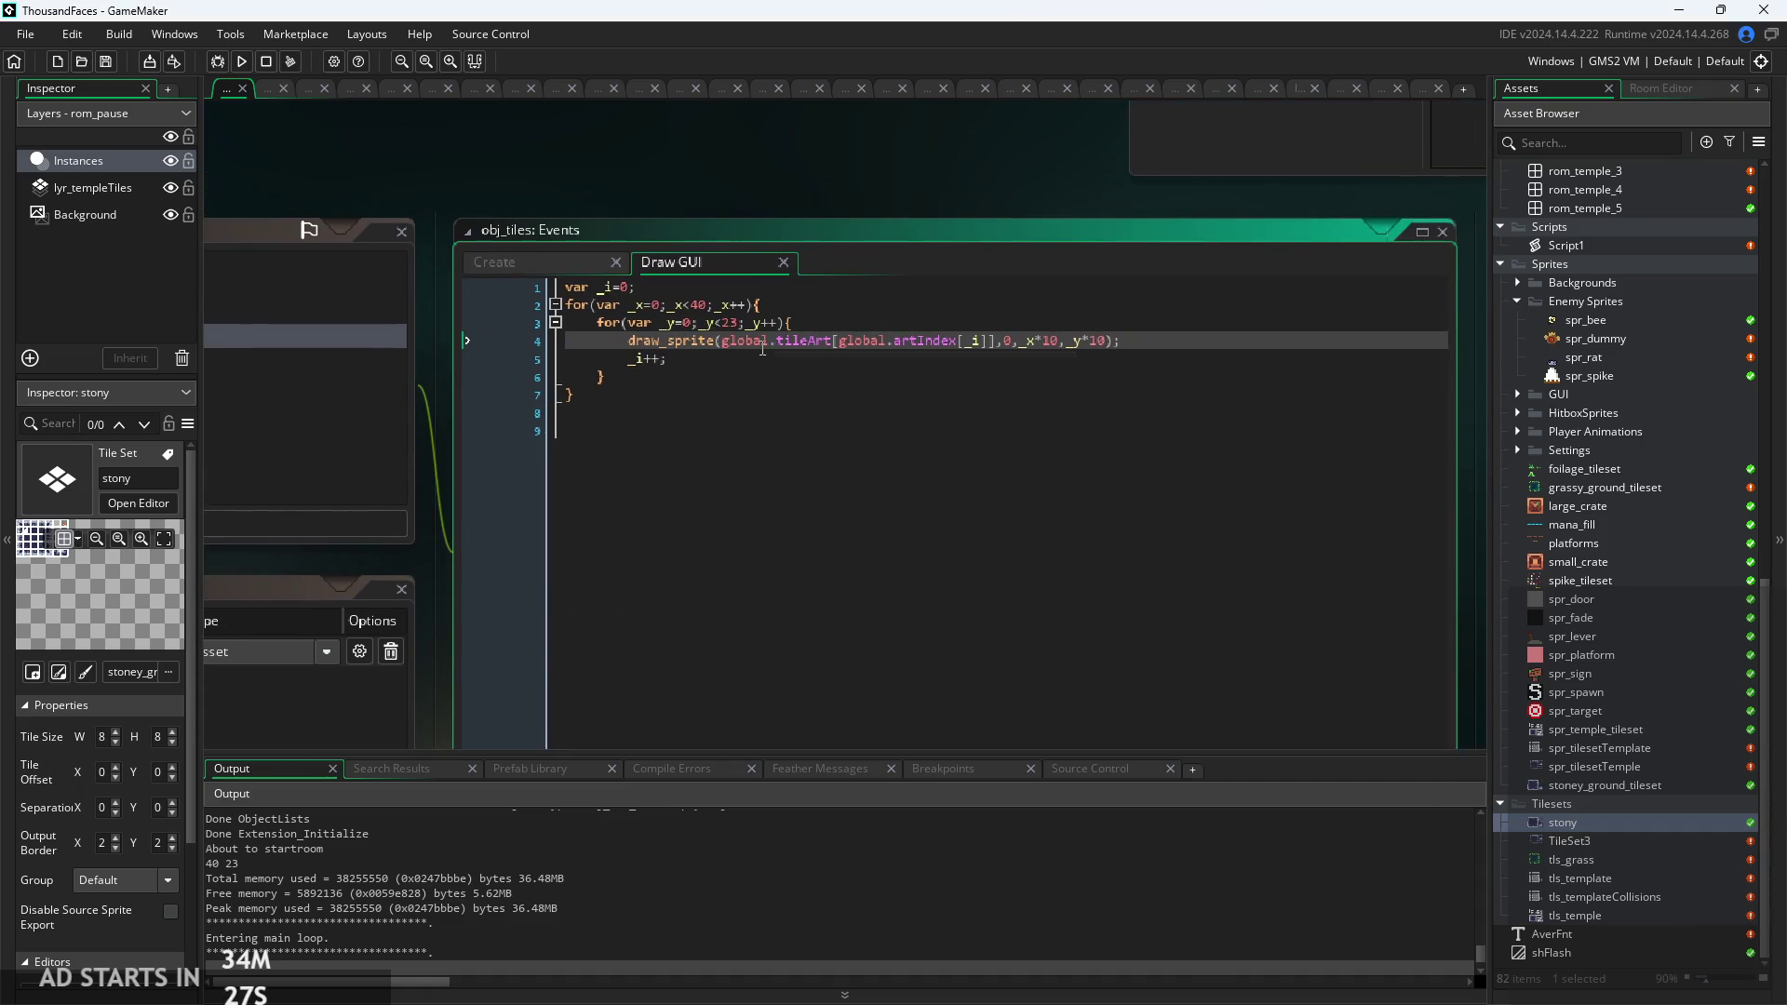
scroll(762, 344, up, 1)
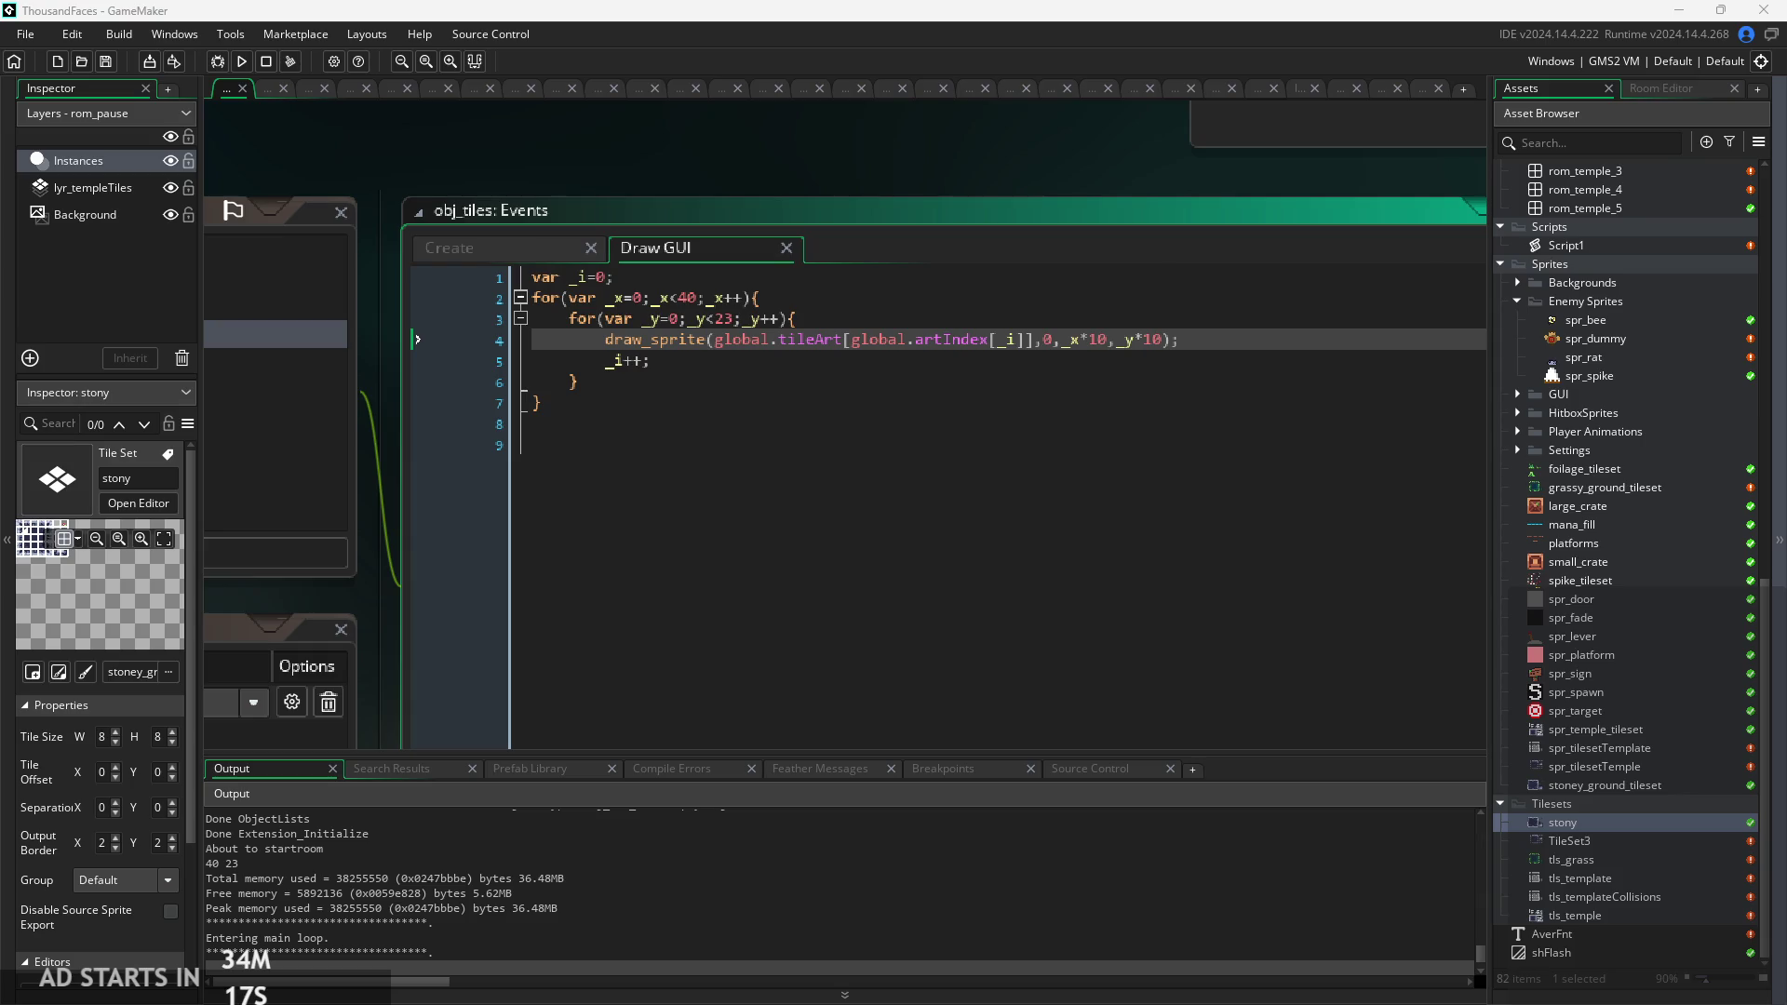
key(ctrl+Tab)
scroll(742, 455, down, 3)
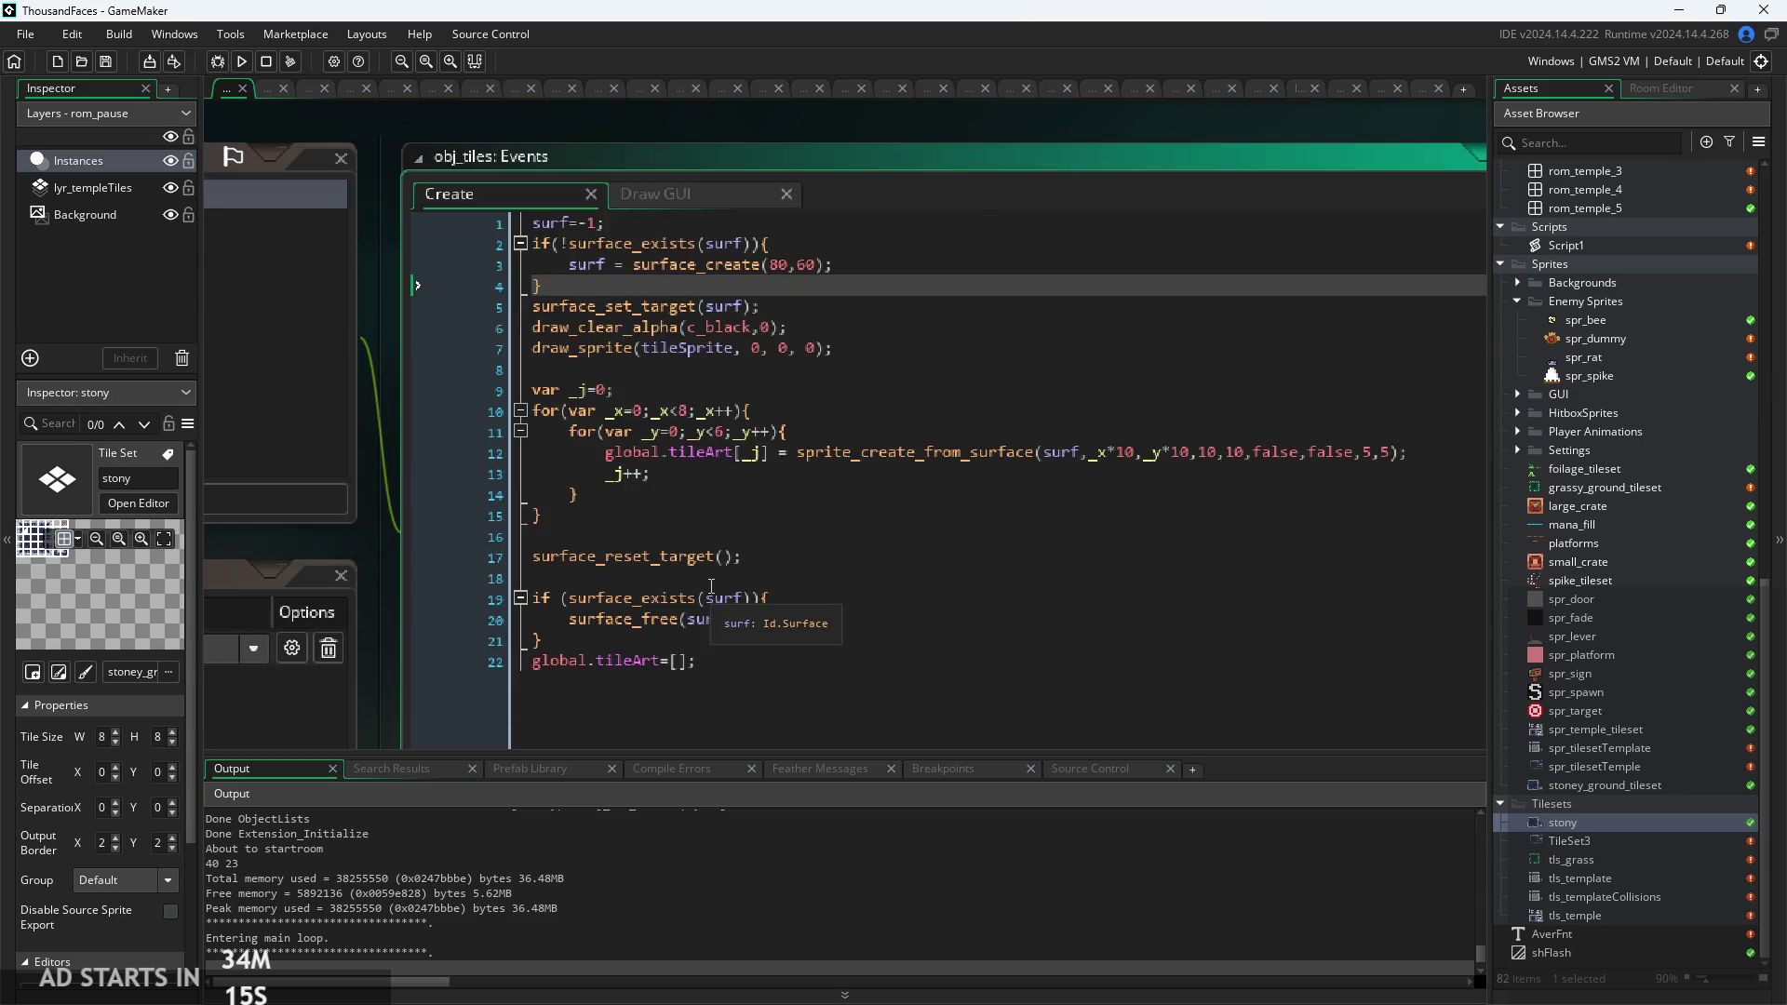
scroll(724, 257, up, 3)
click(684, 244)
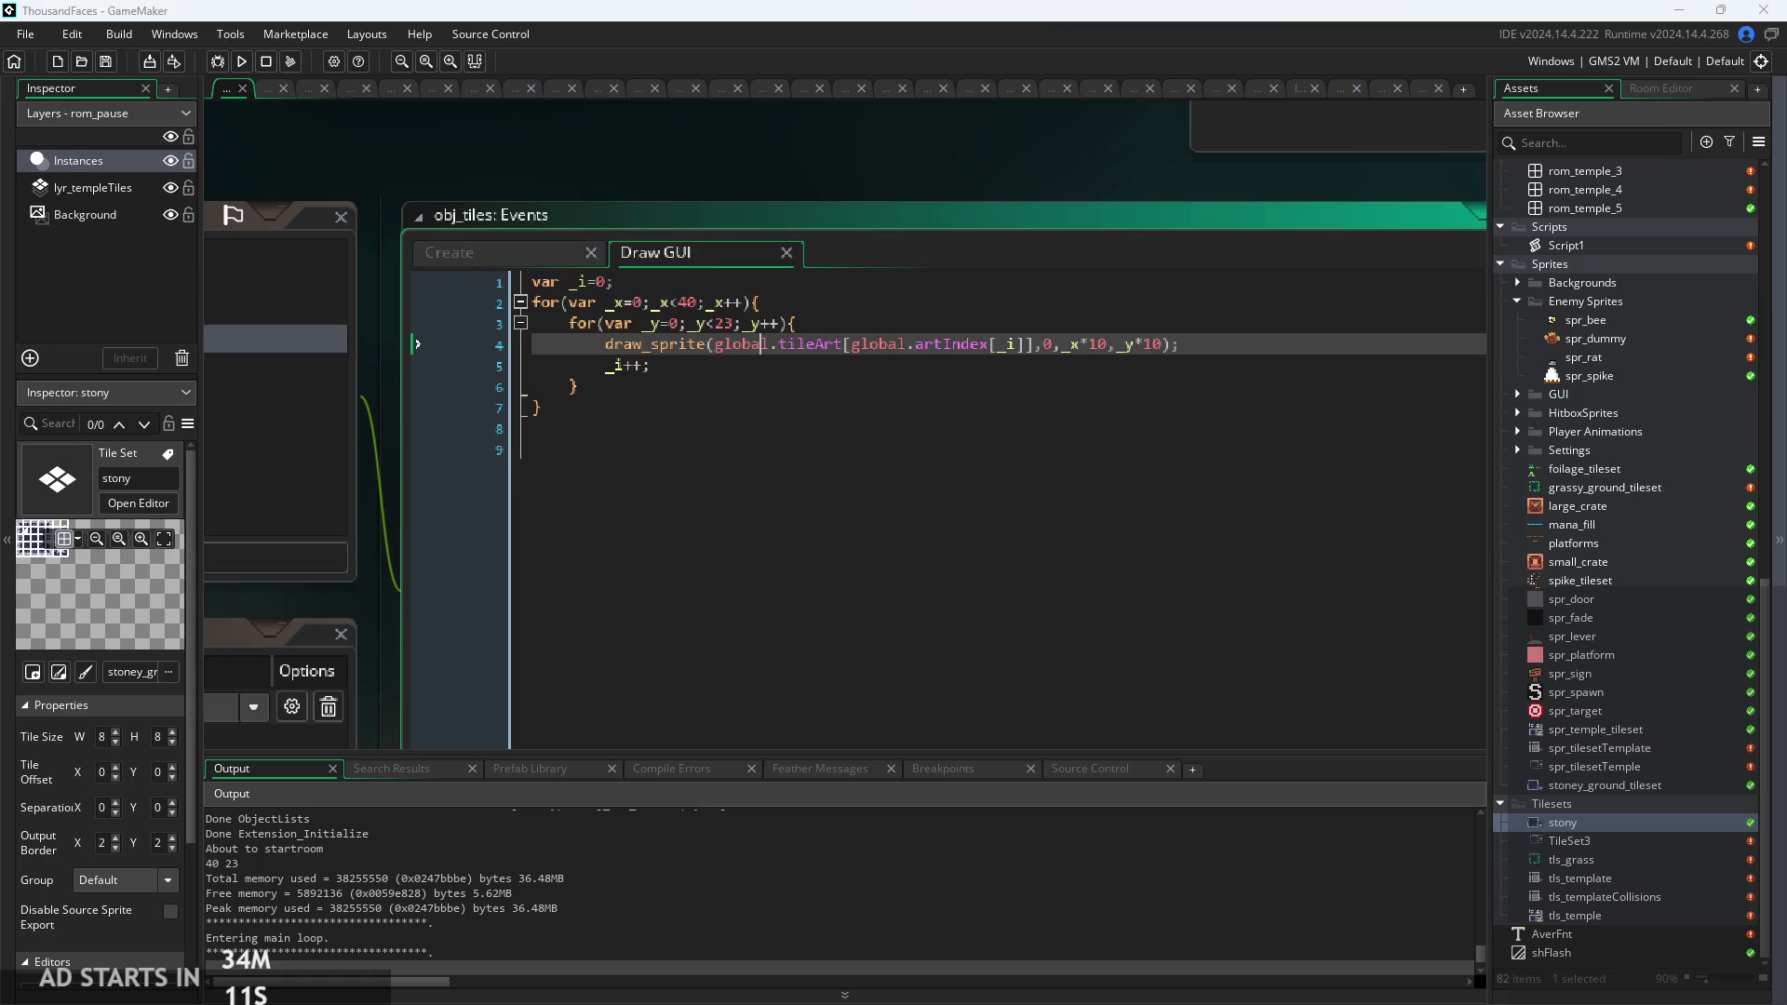
click(1214, 376)
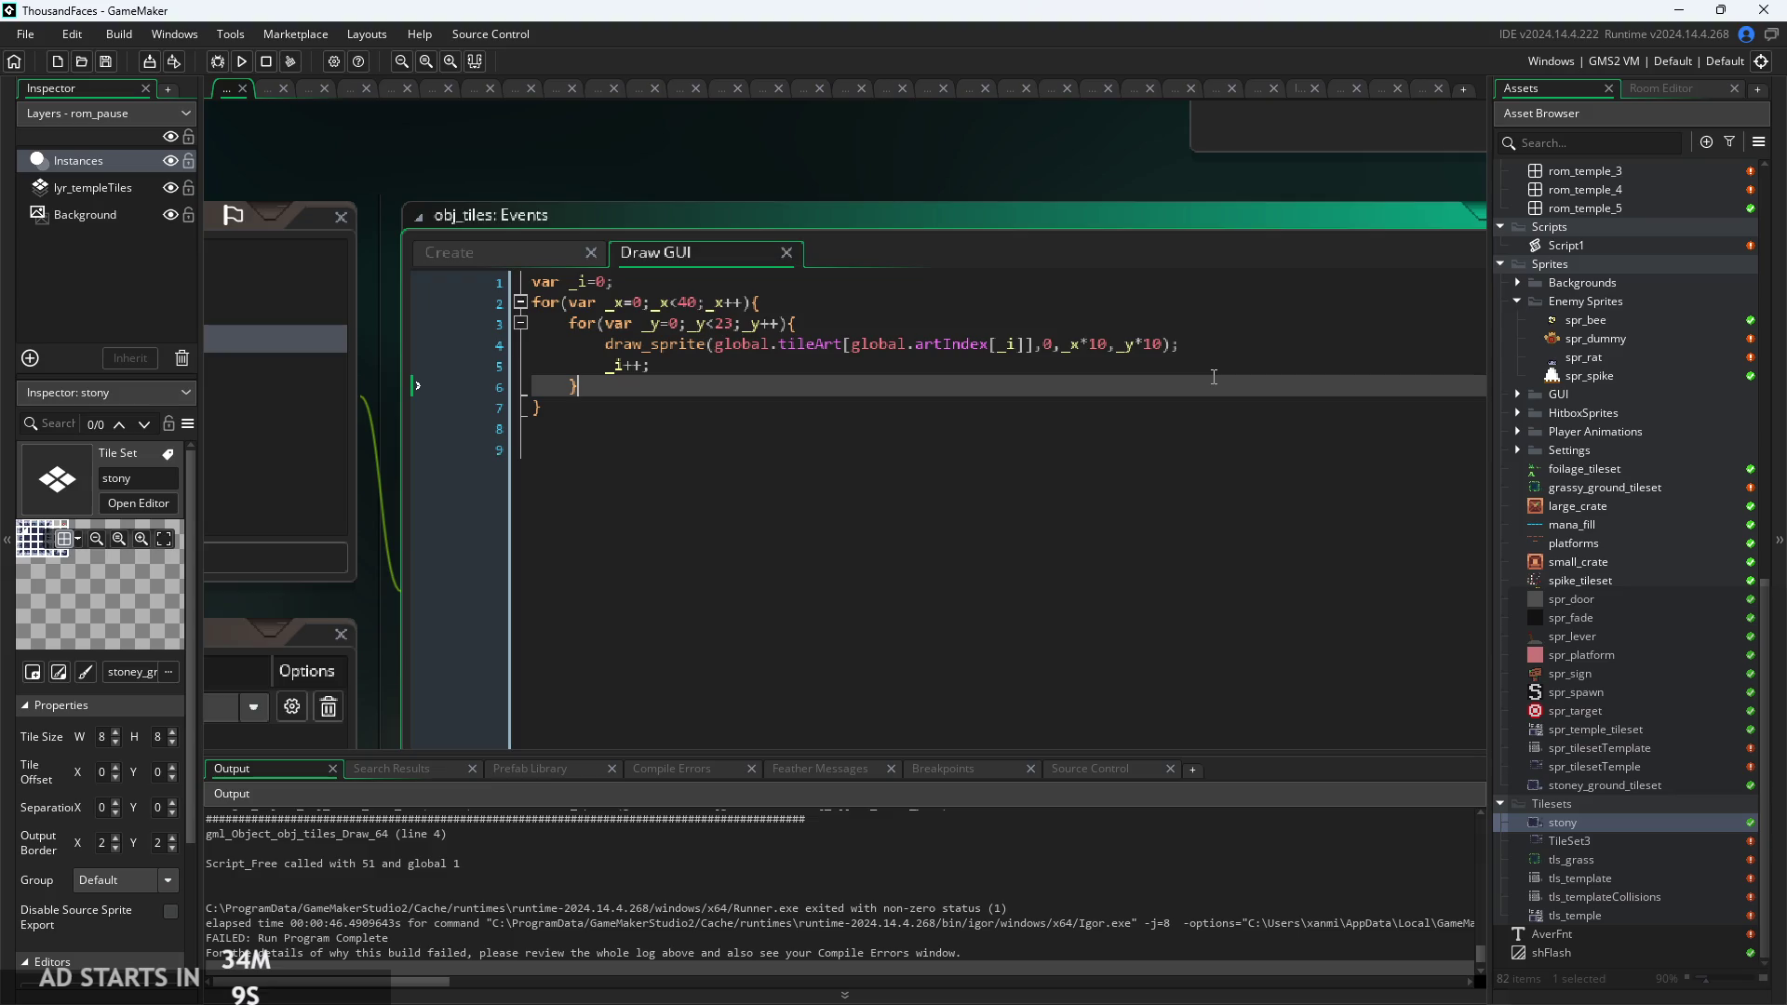
click(1146, 366)
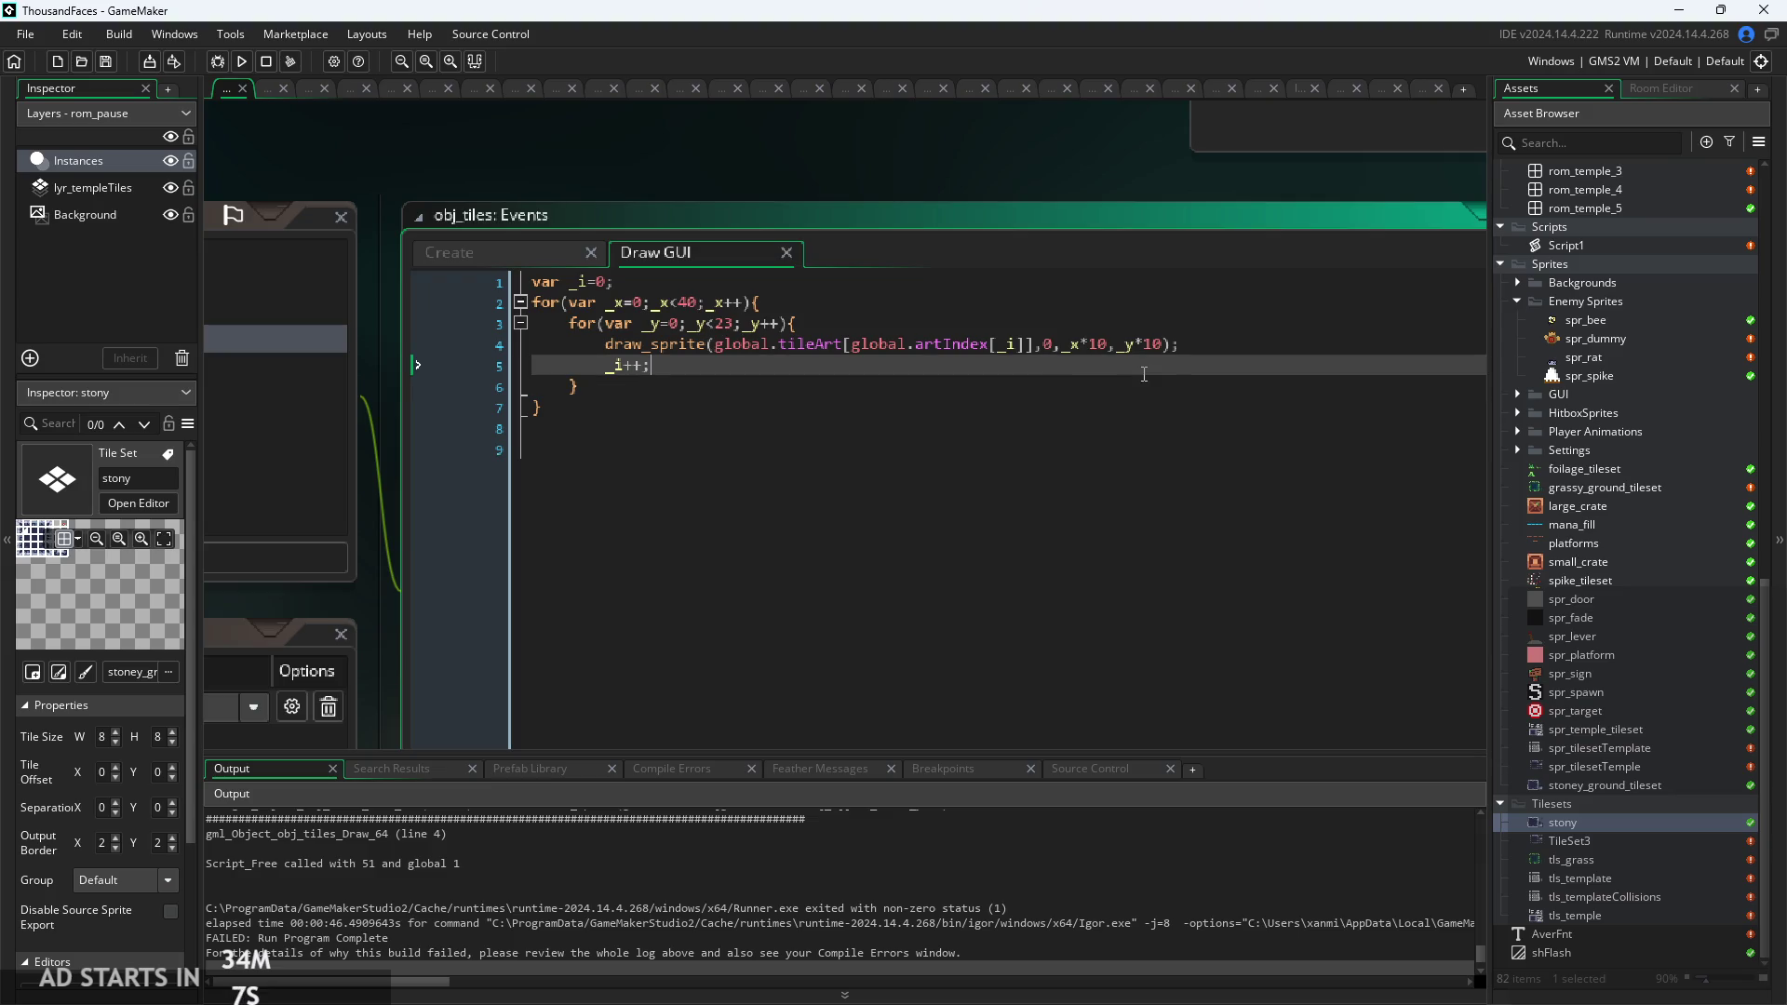
click(1174, 328)
key(Return)
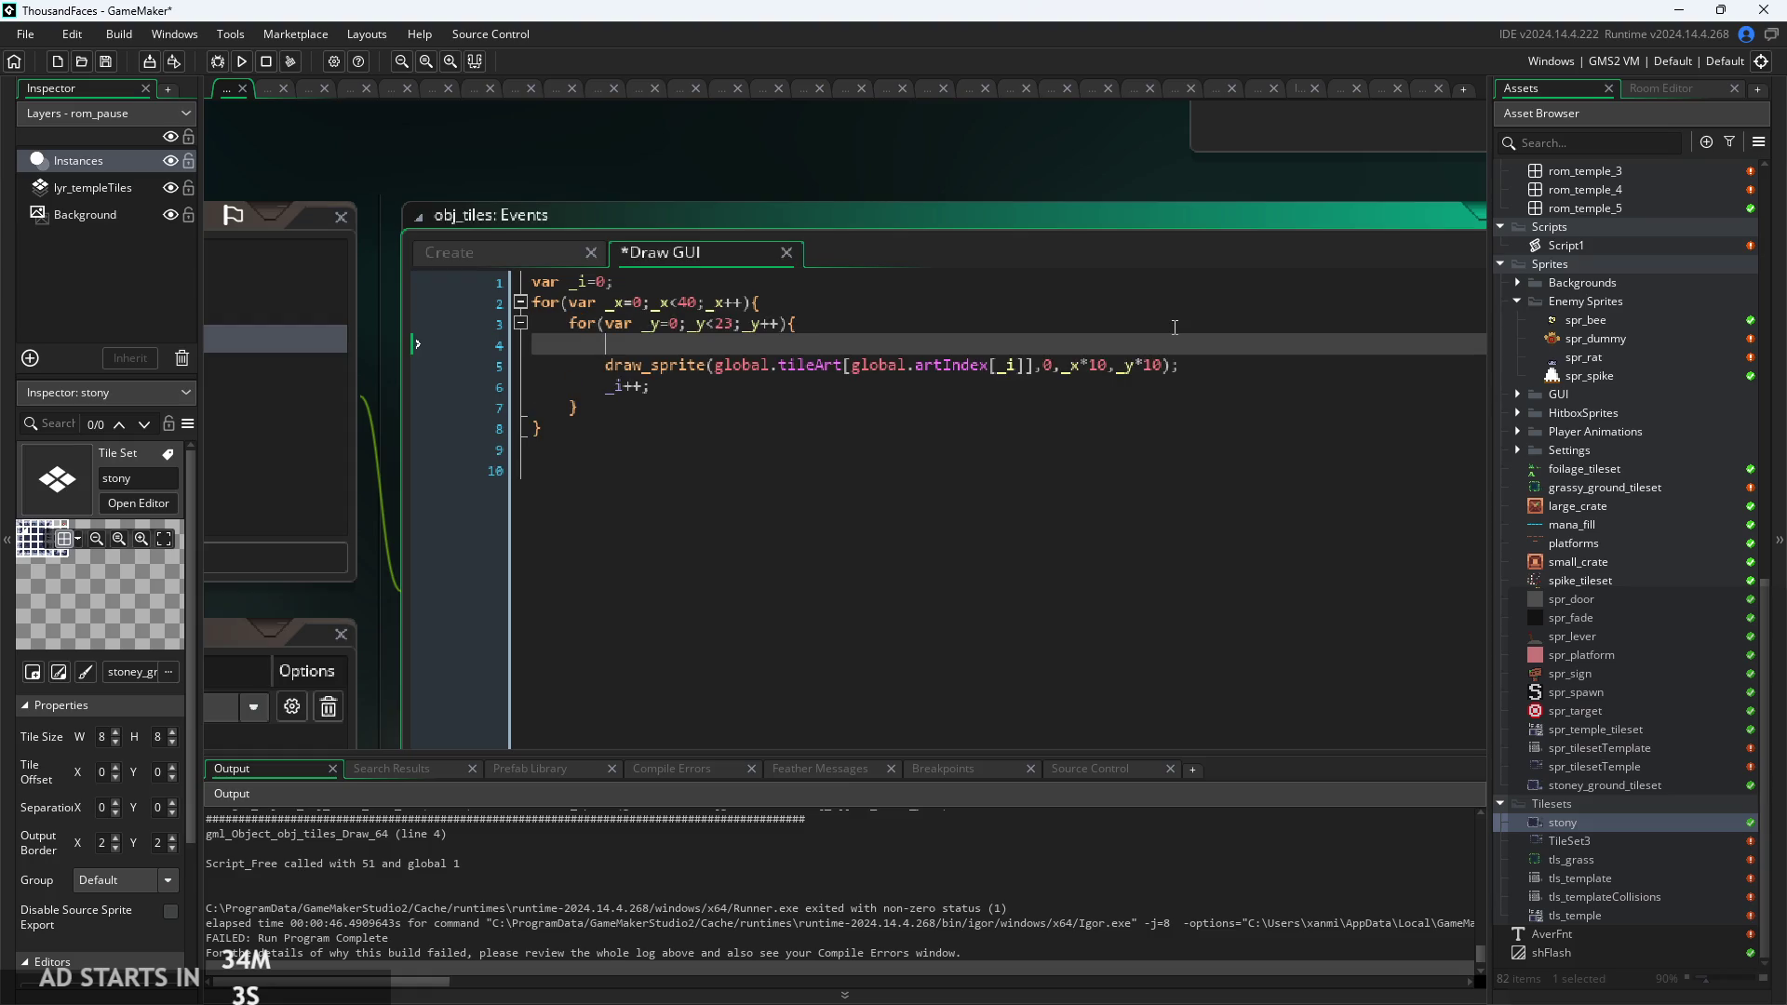
text(debug)
key(BackSpace)
key(BackSpace)
key(BackSpace)
text(show_d)
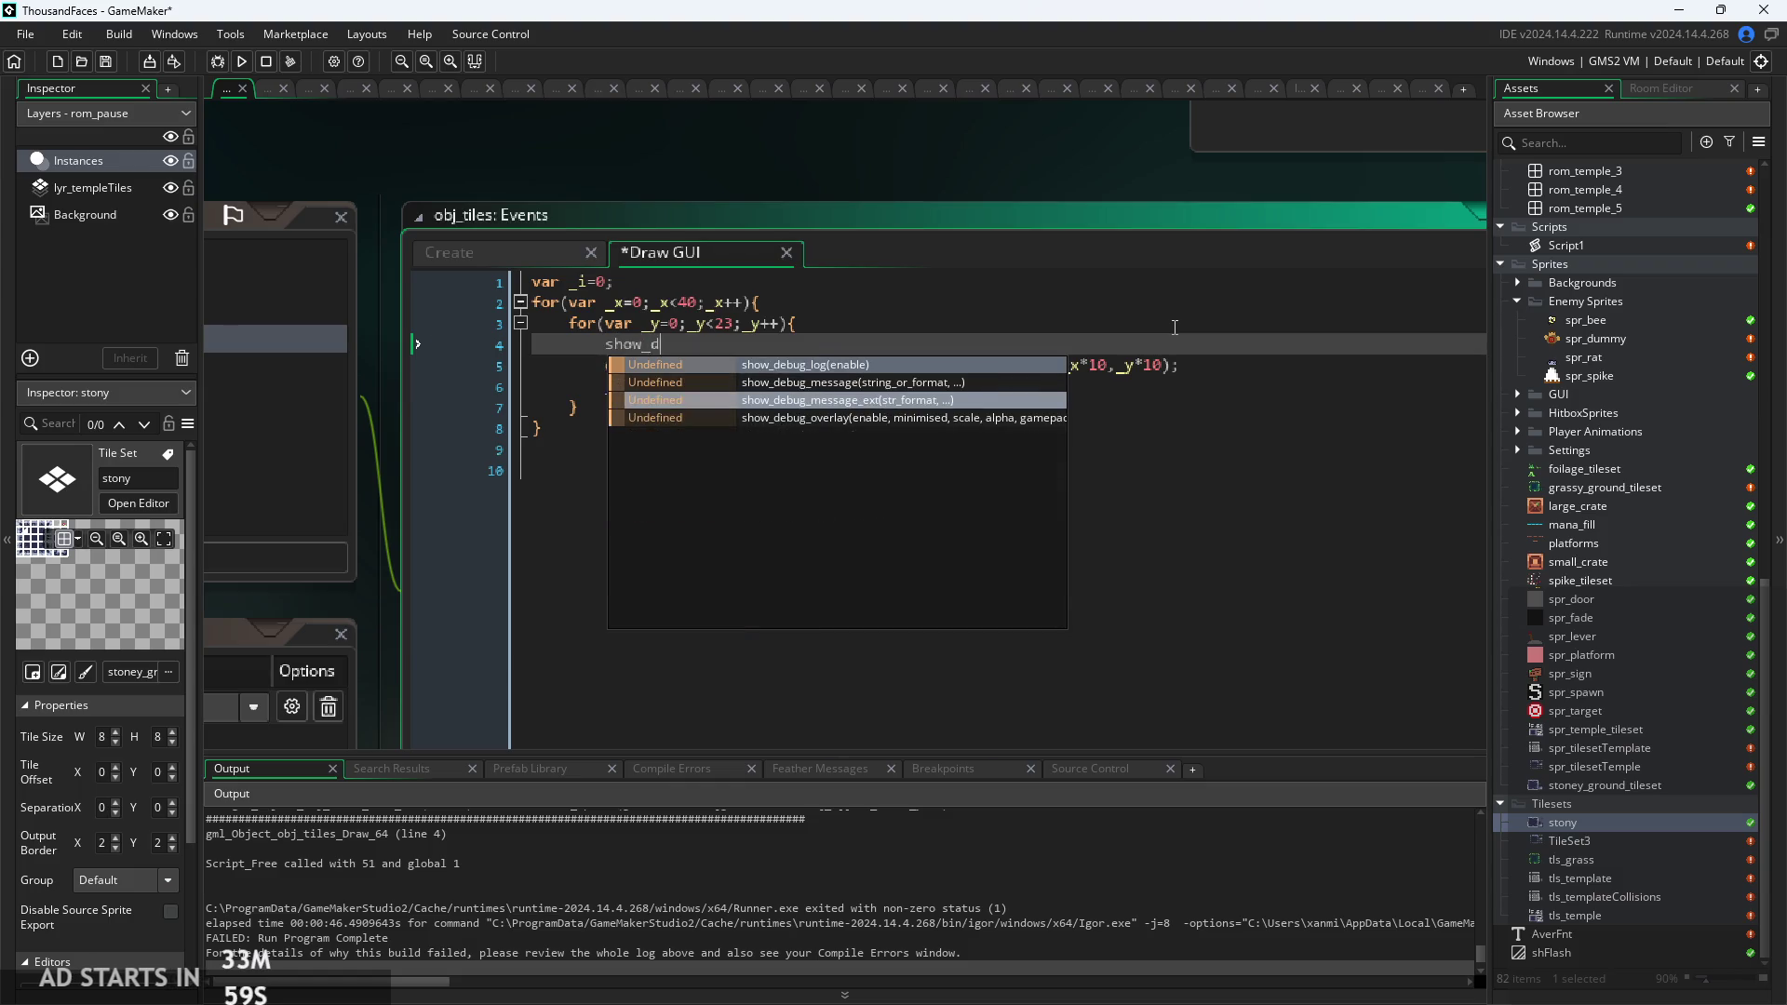
key(Down)
key(Return)
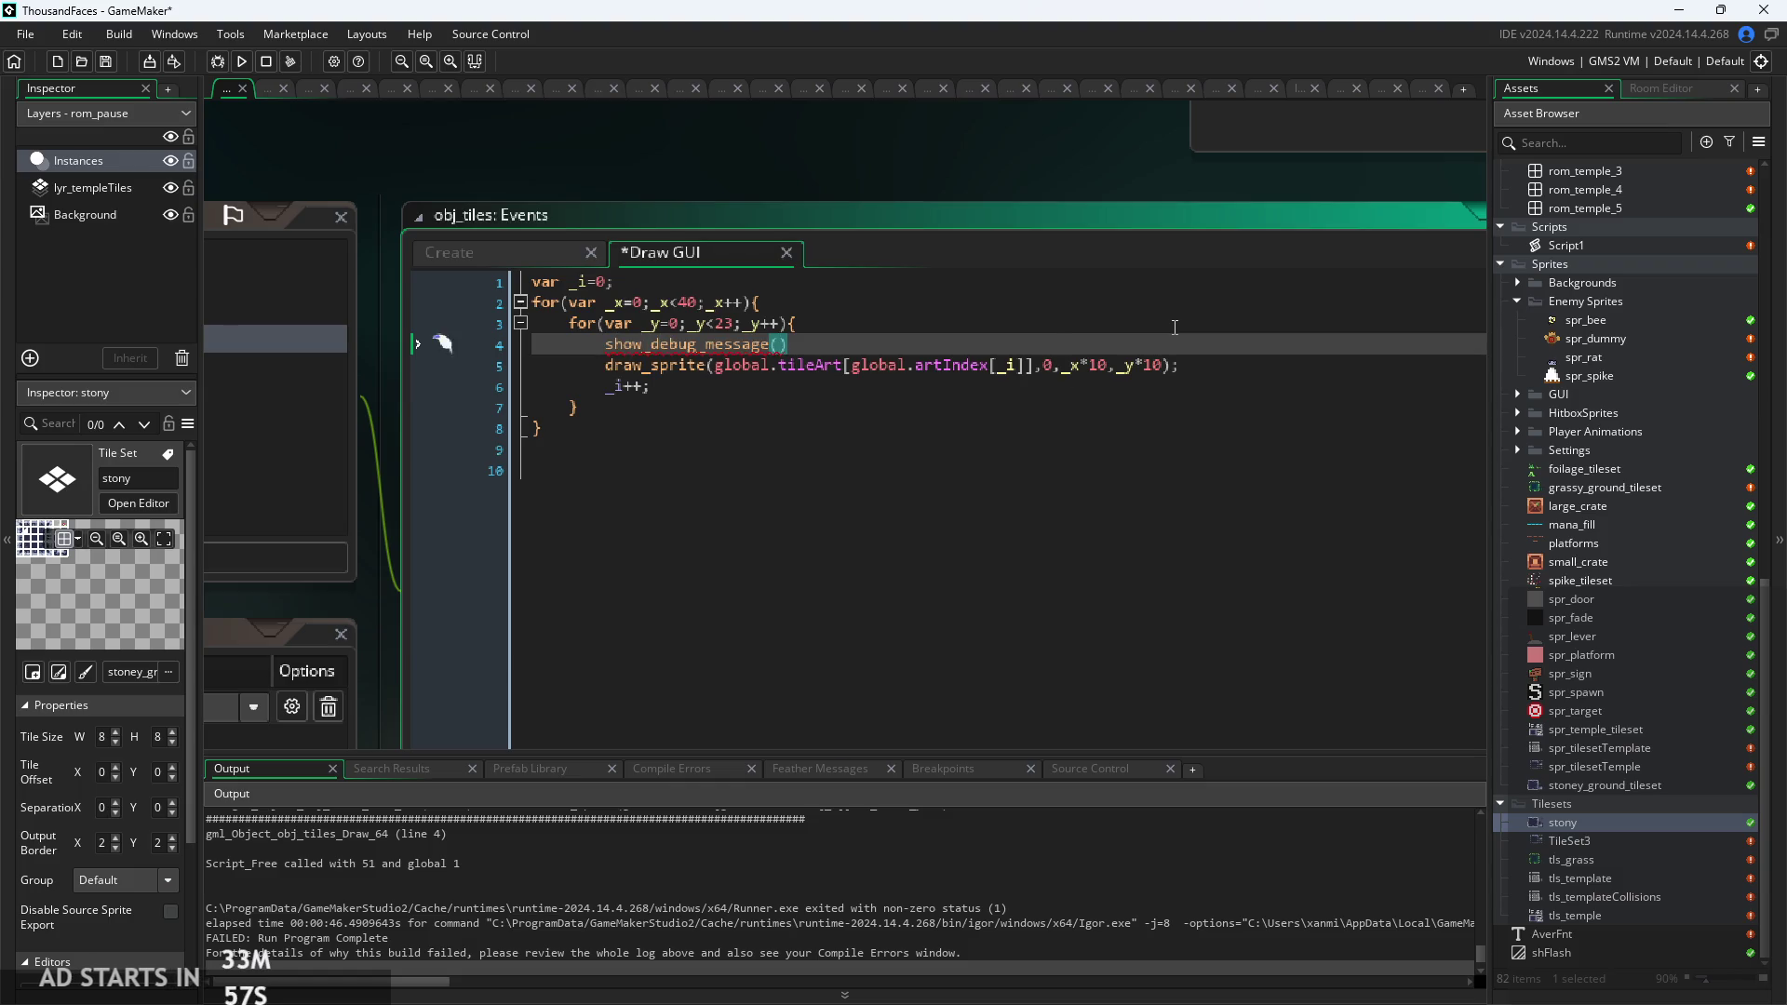
text(_i);)
key(Down)
key(Down)
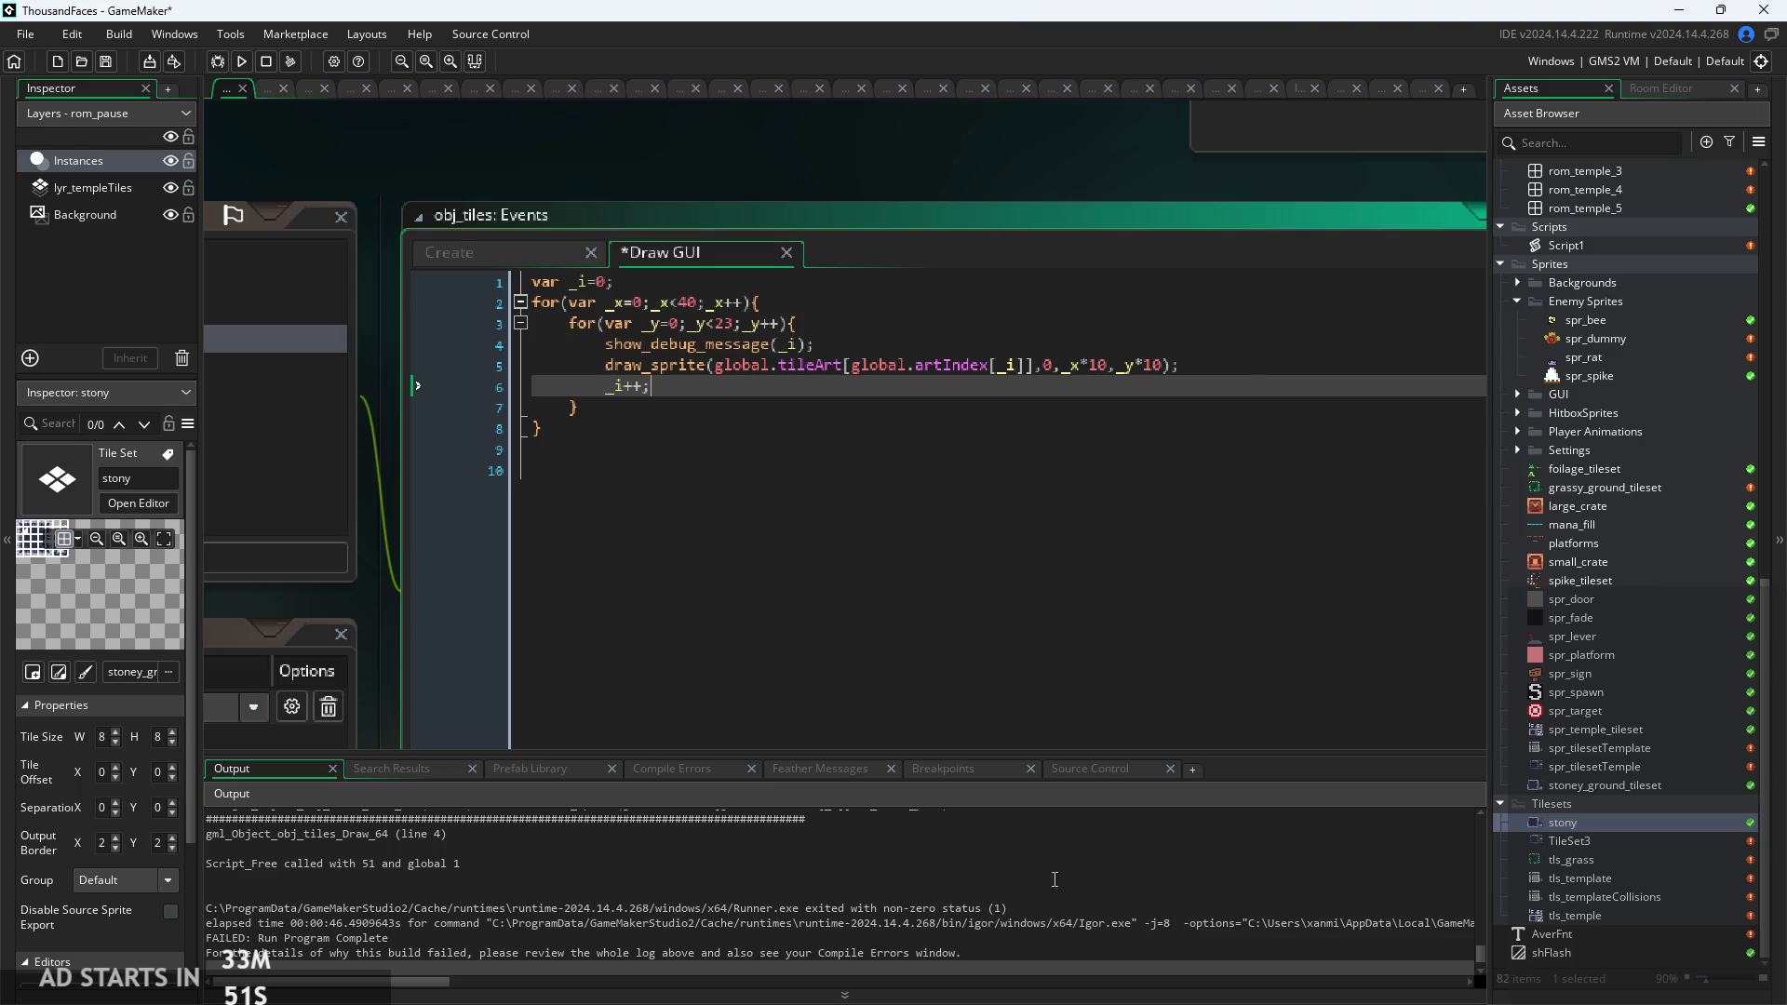
key(F5)
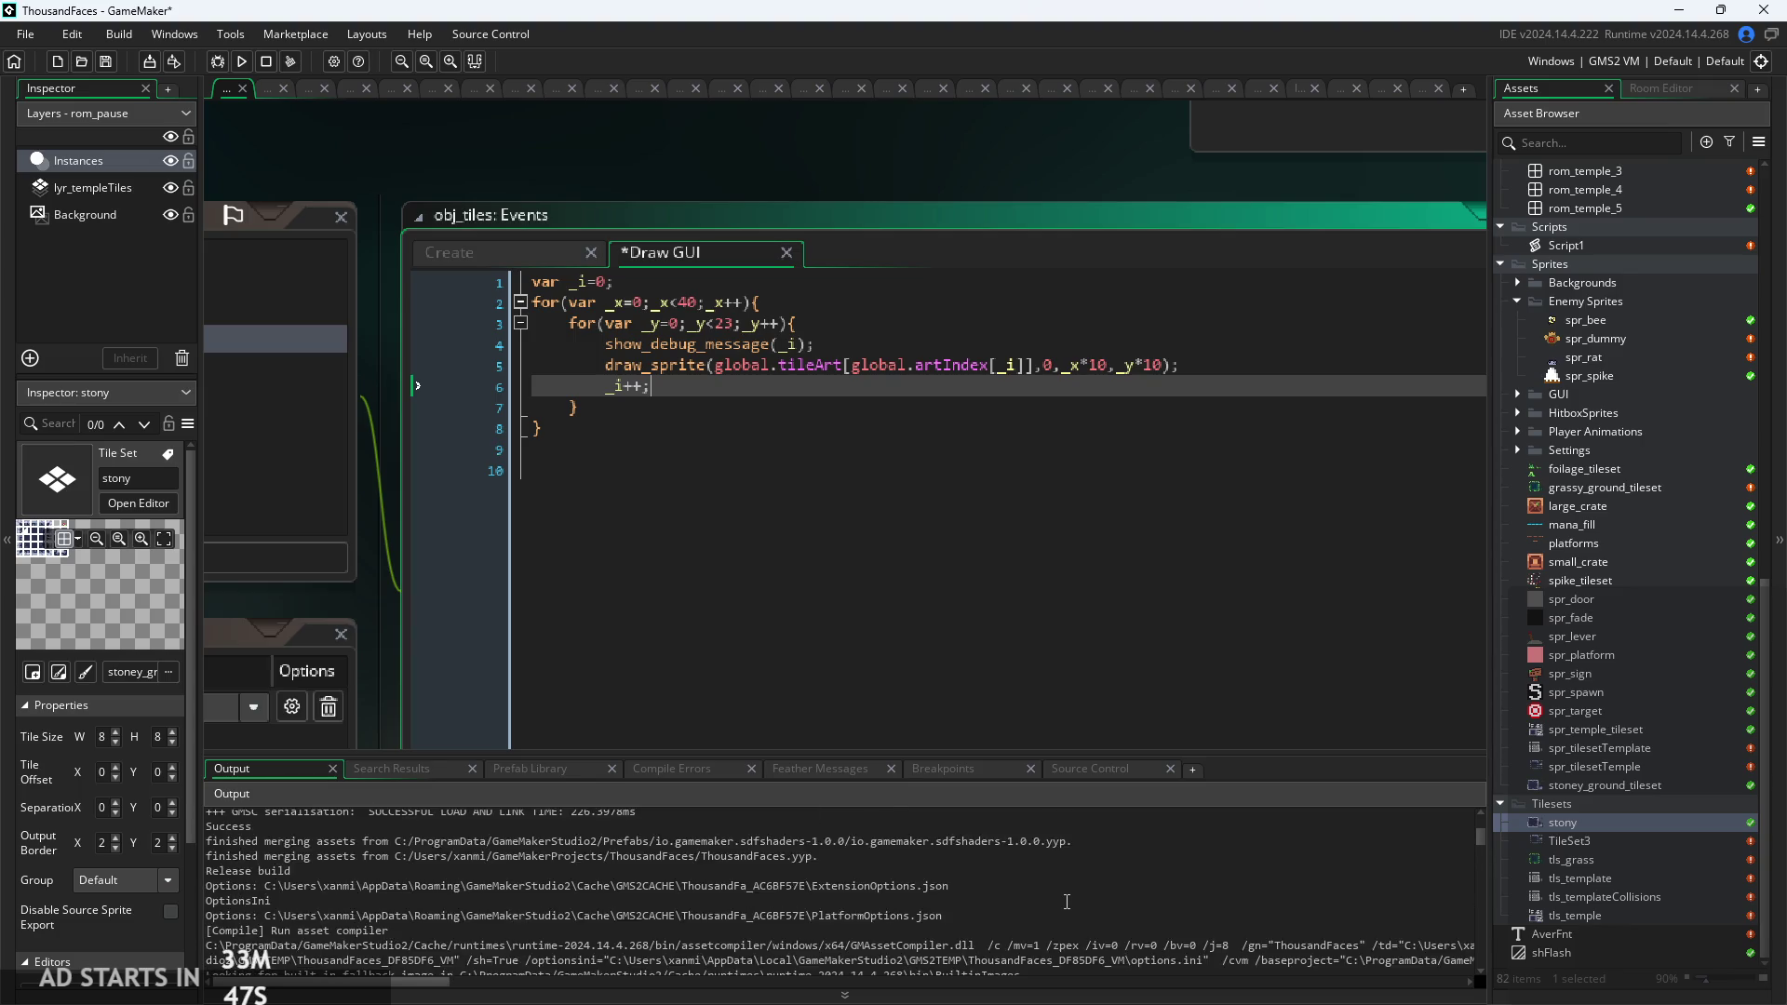
key(ctrl+s)
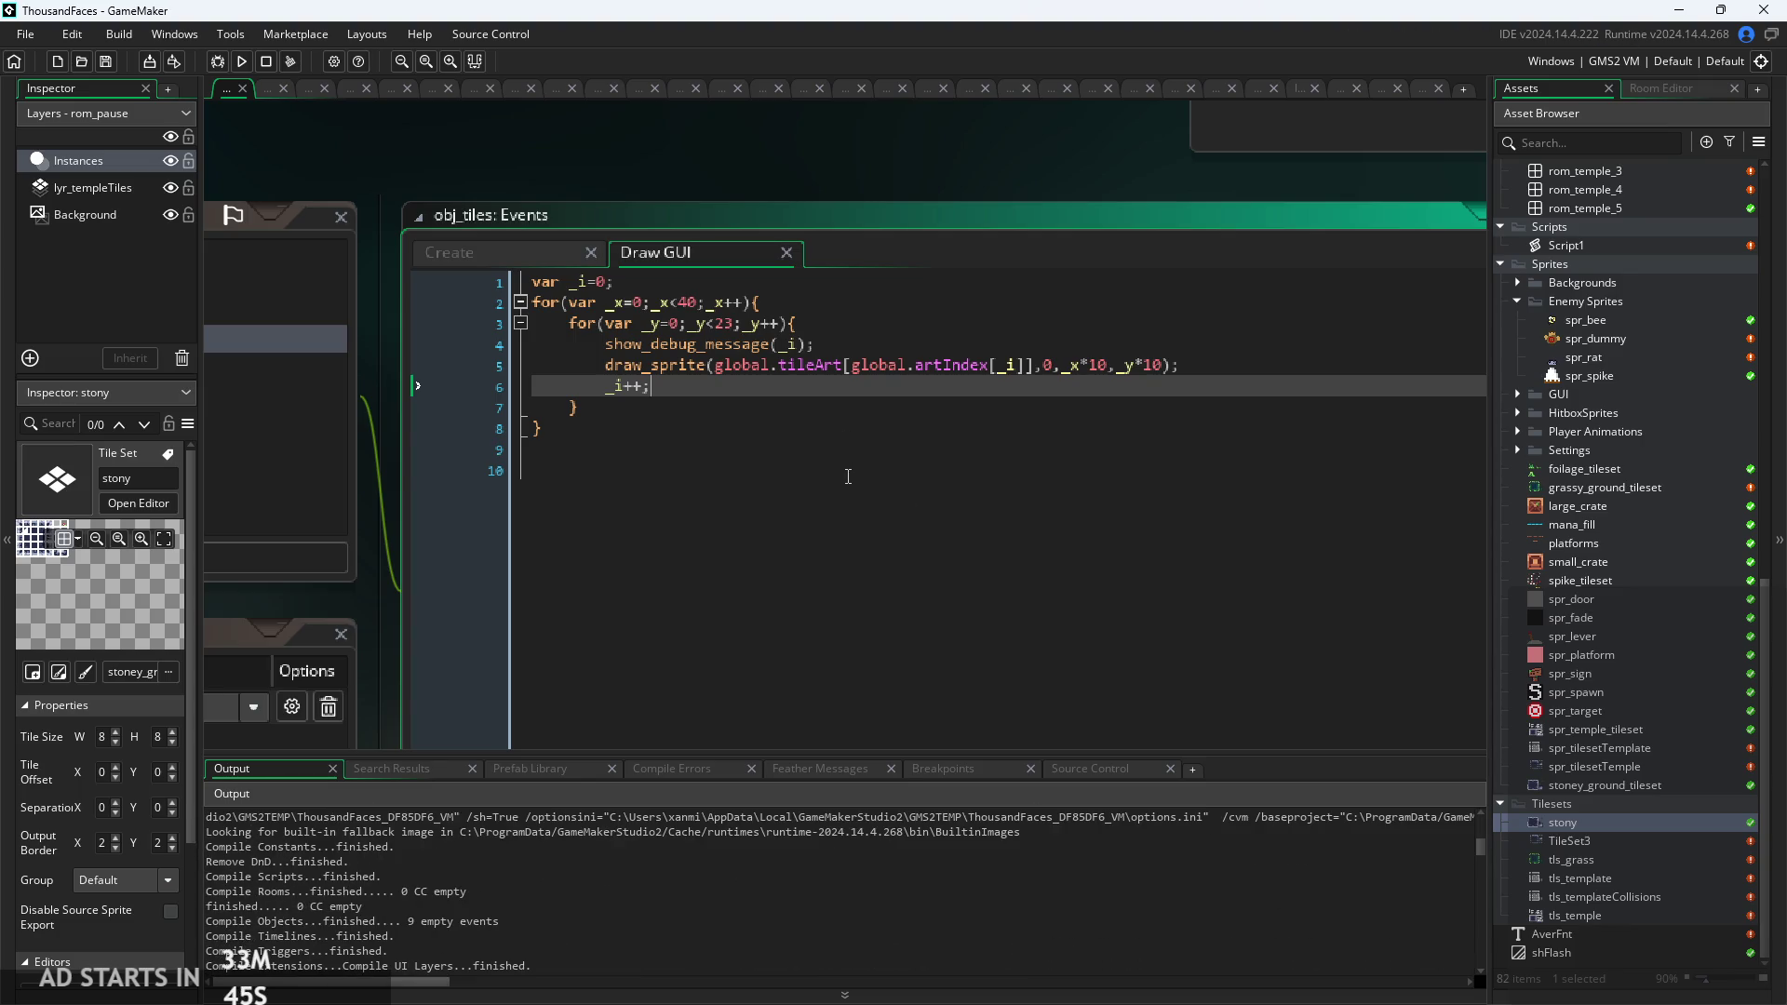
click(846, 470)
click(242, 63)
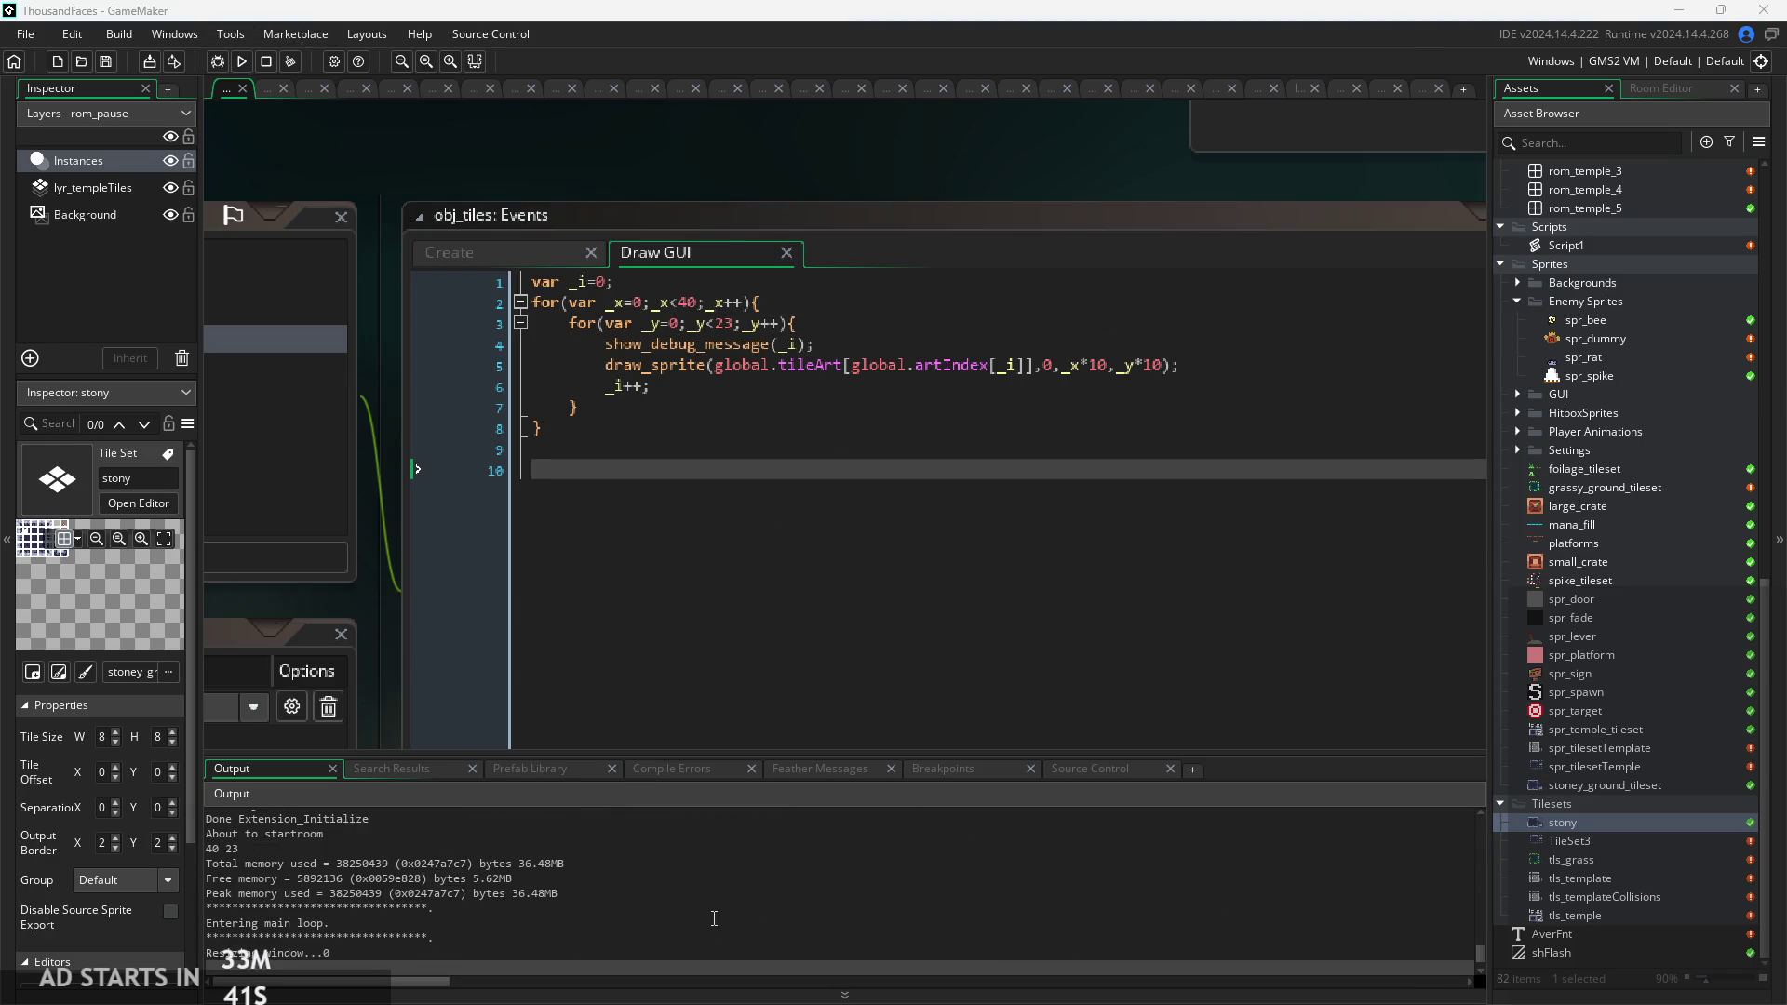
scroll(620, 903, up, 3)
scroll(620, 903, down, 2)
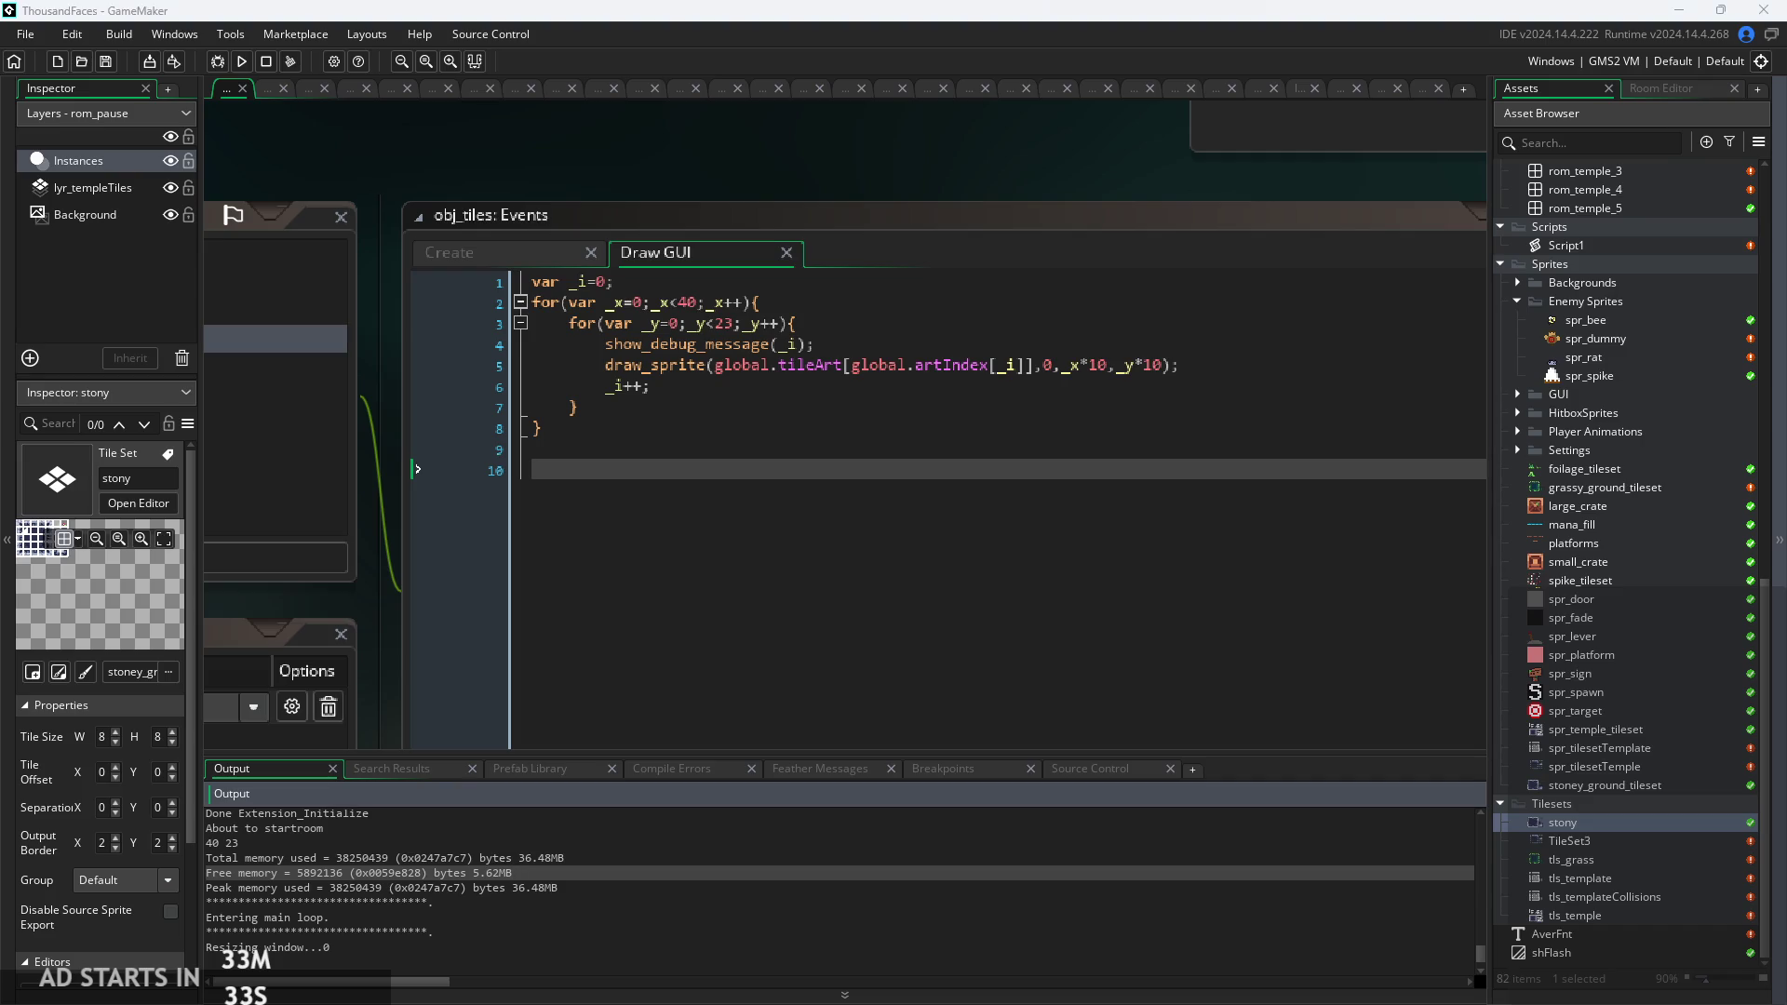
Compare the Create event's tile-creation loop with the artIndex[_i] lookup on Draw GUI line 5.
click(480, 254)
click(861, 534)
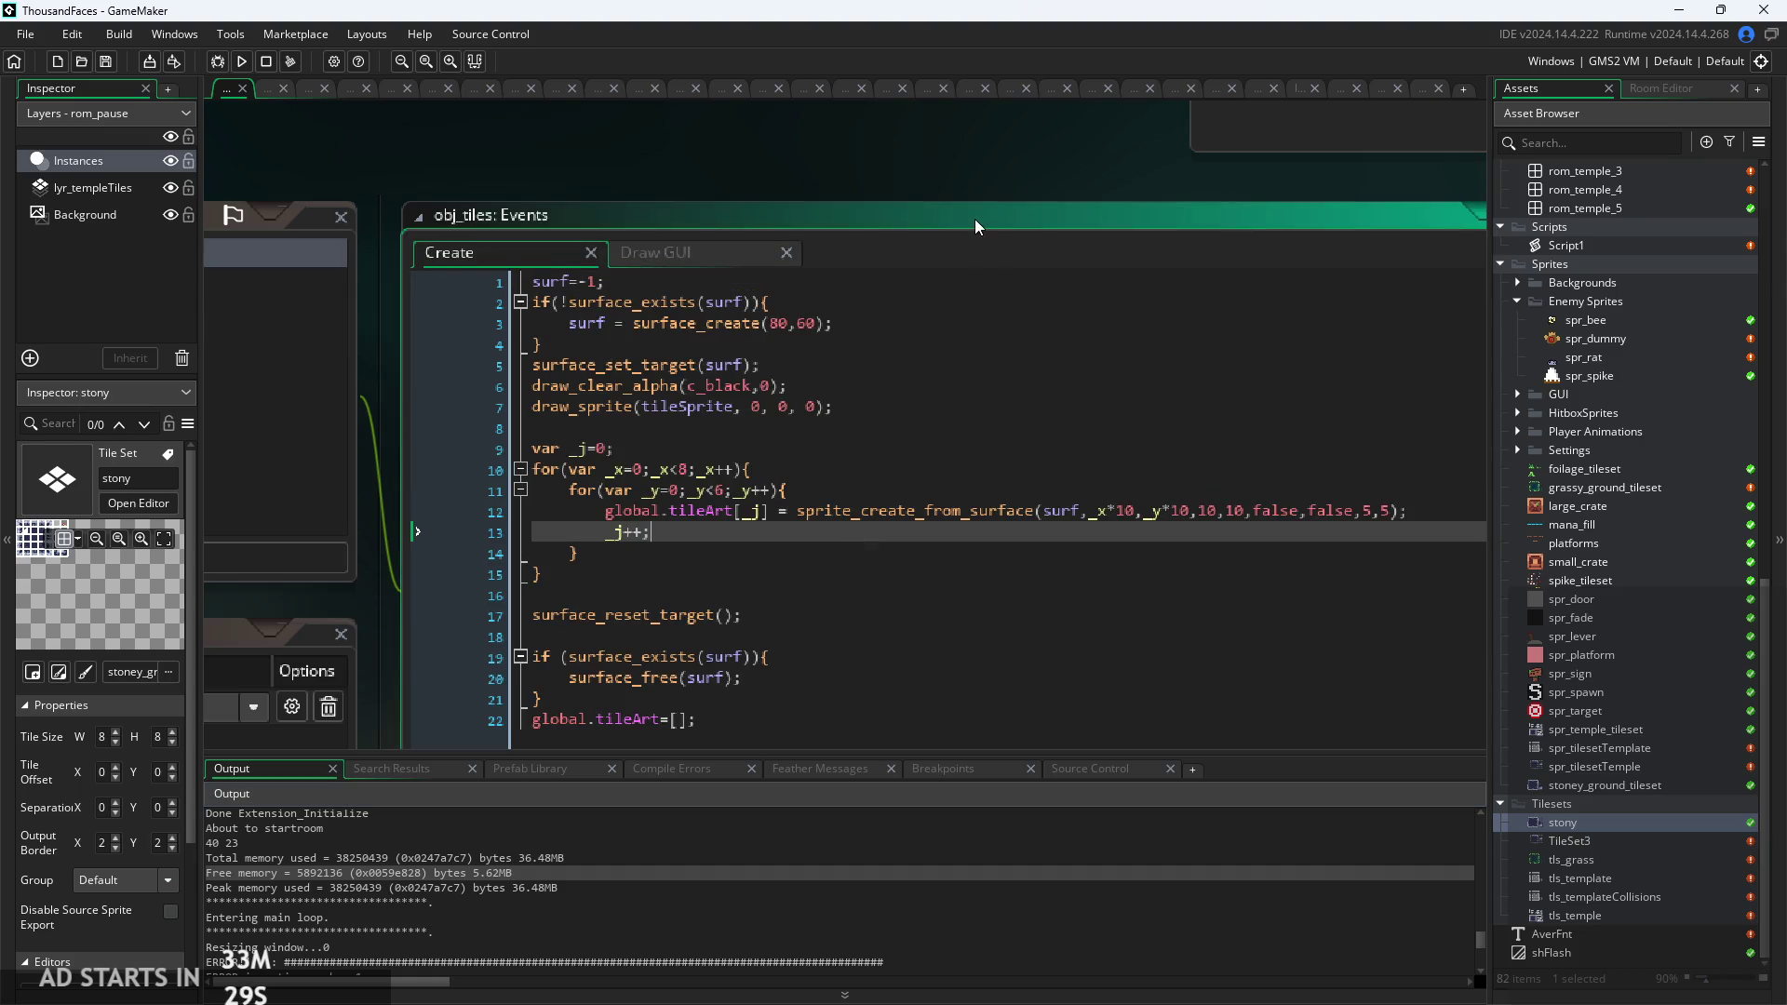
scroll(974, 220, down, 1)
click(707, 251)
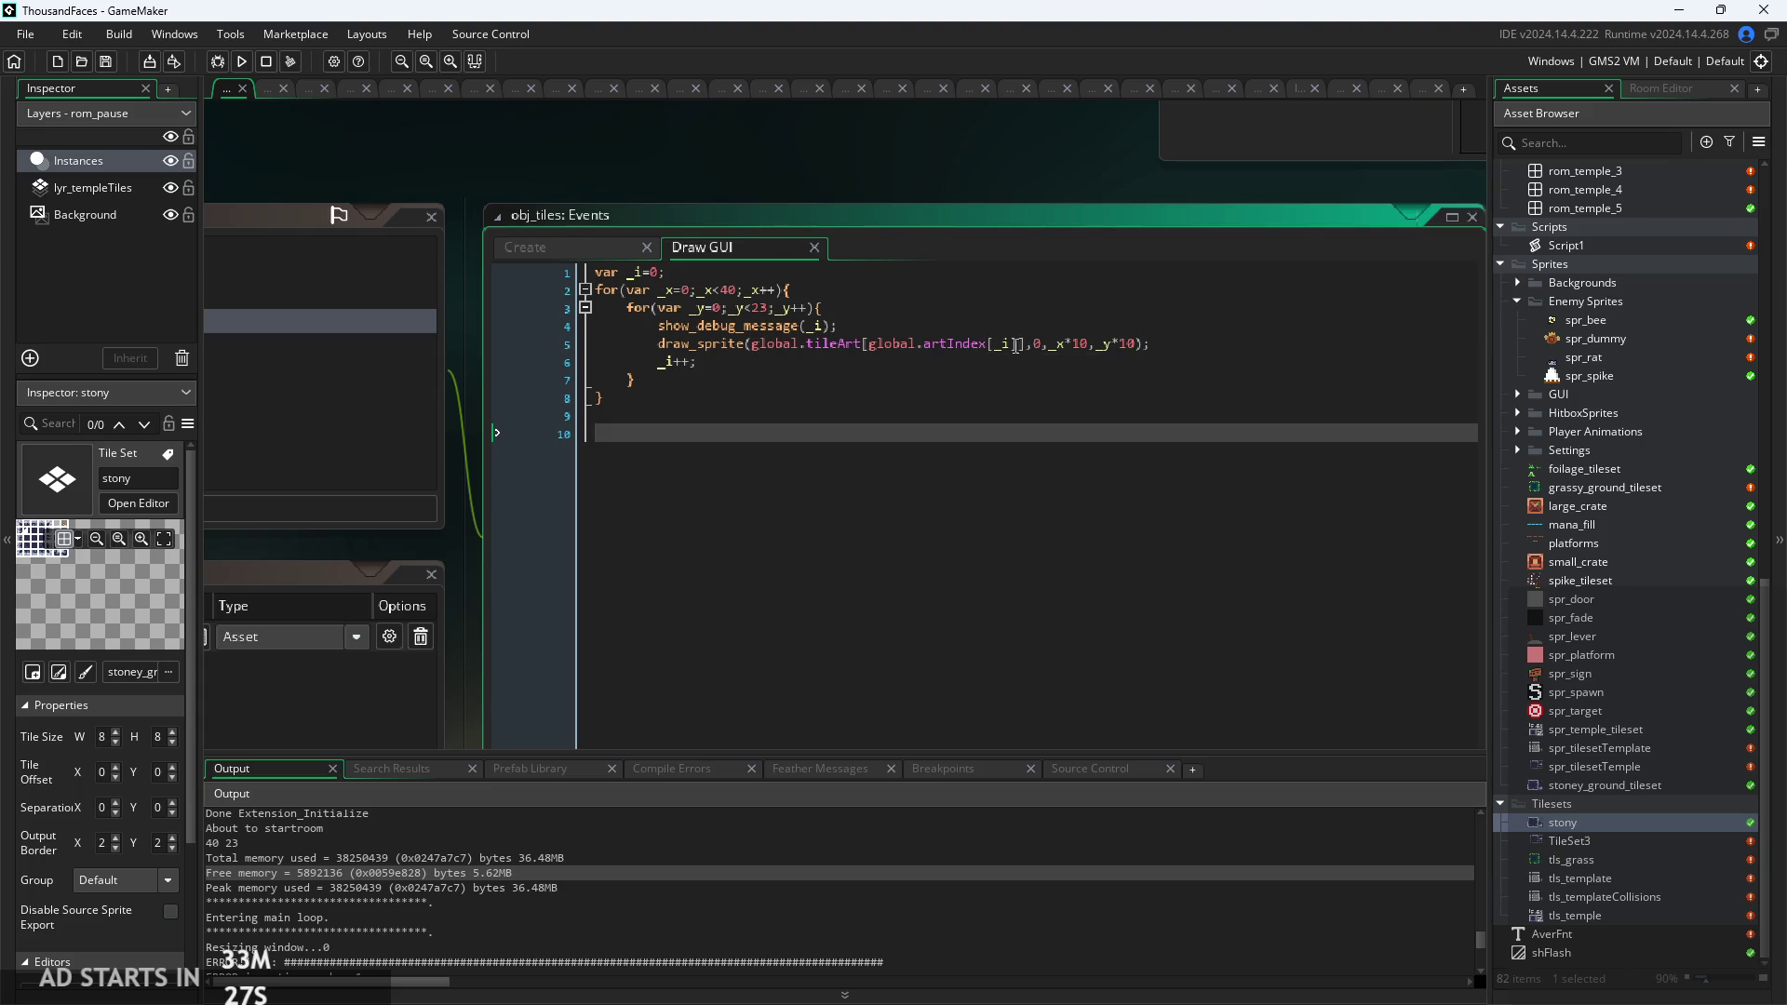
click(1002, 346)
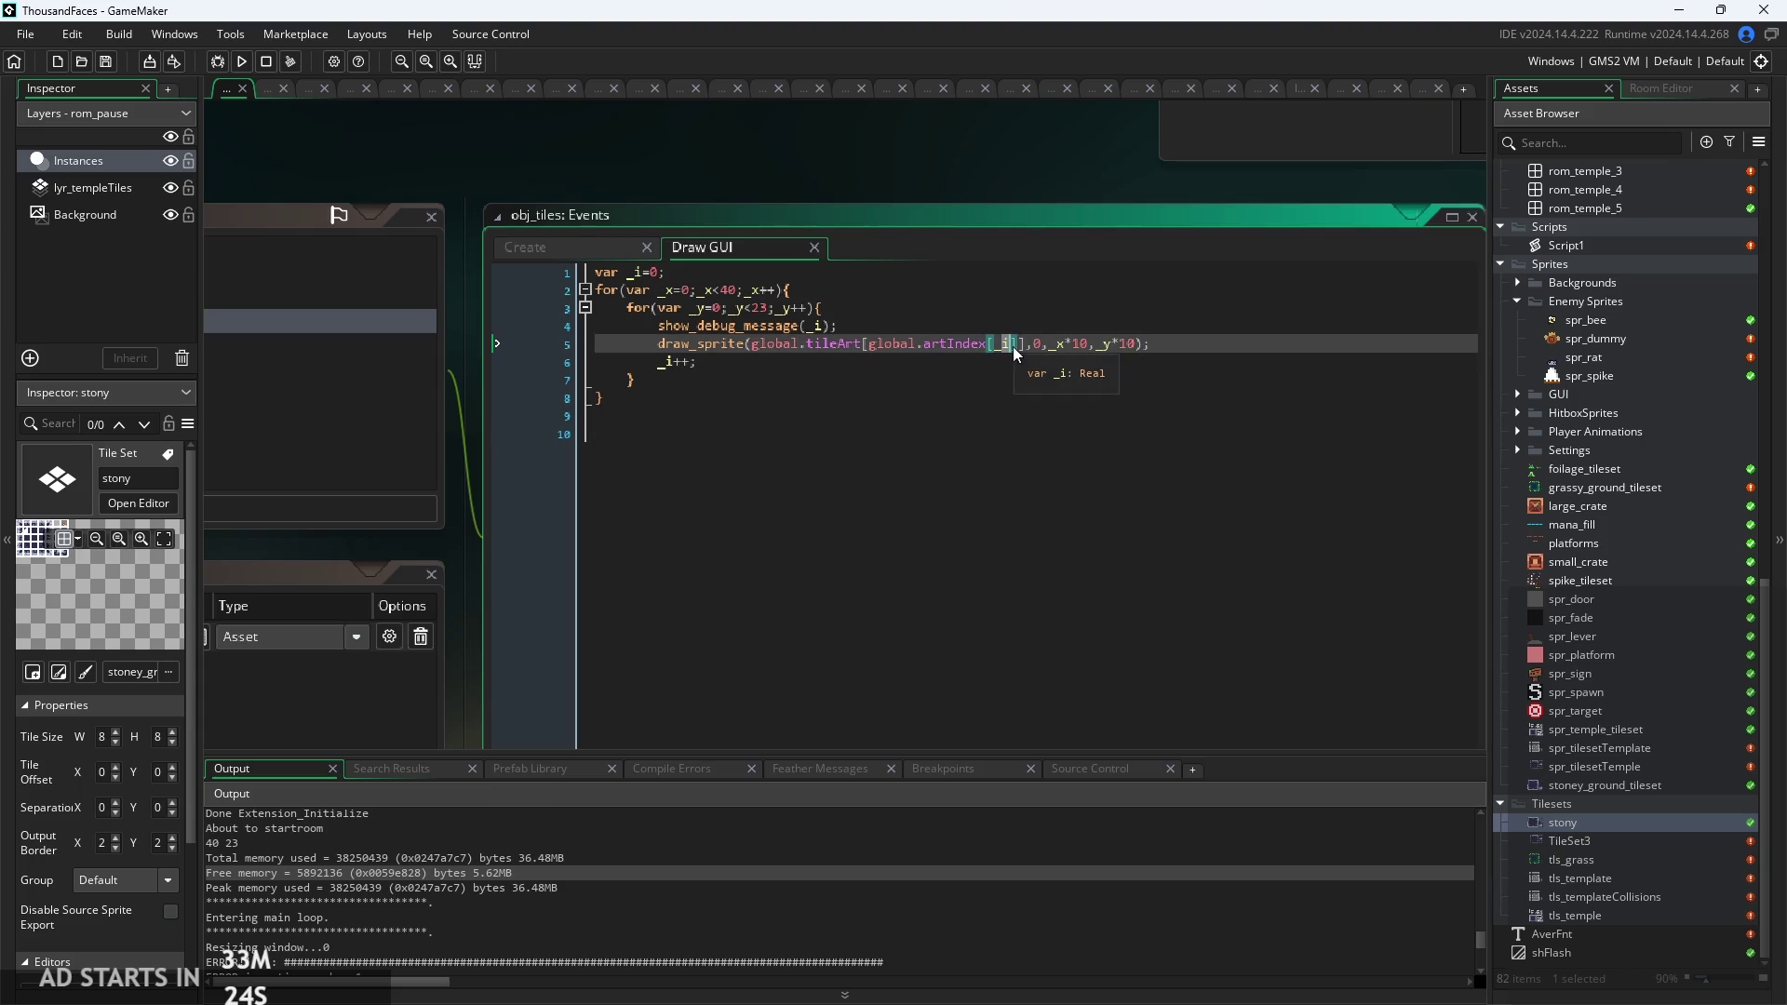
double_click(1009, 348)
click(1012, 349)
ctrl+scroll(966, 368, up, 3)
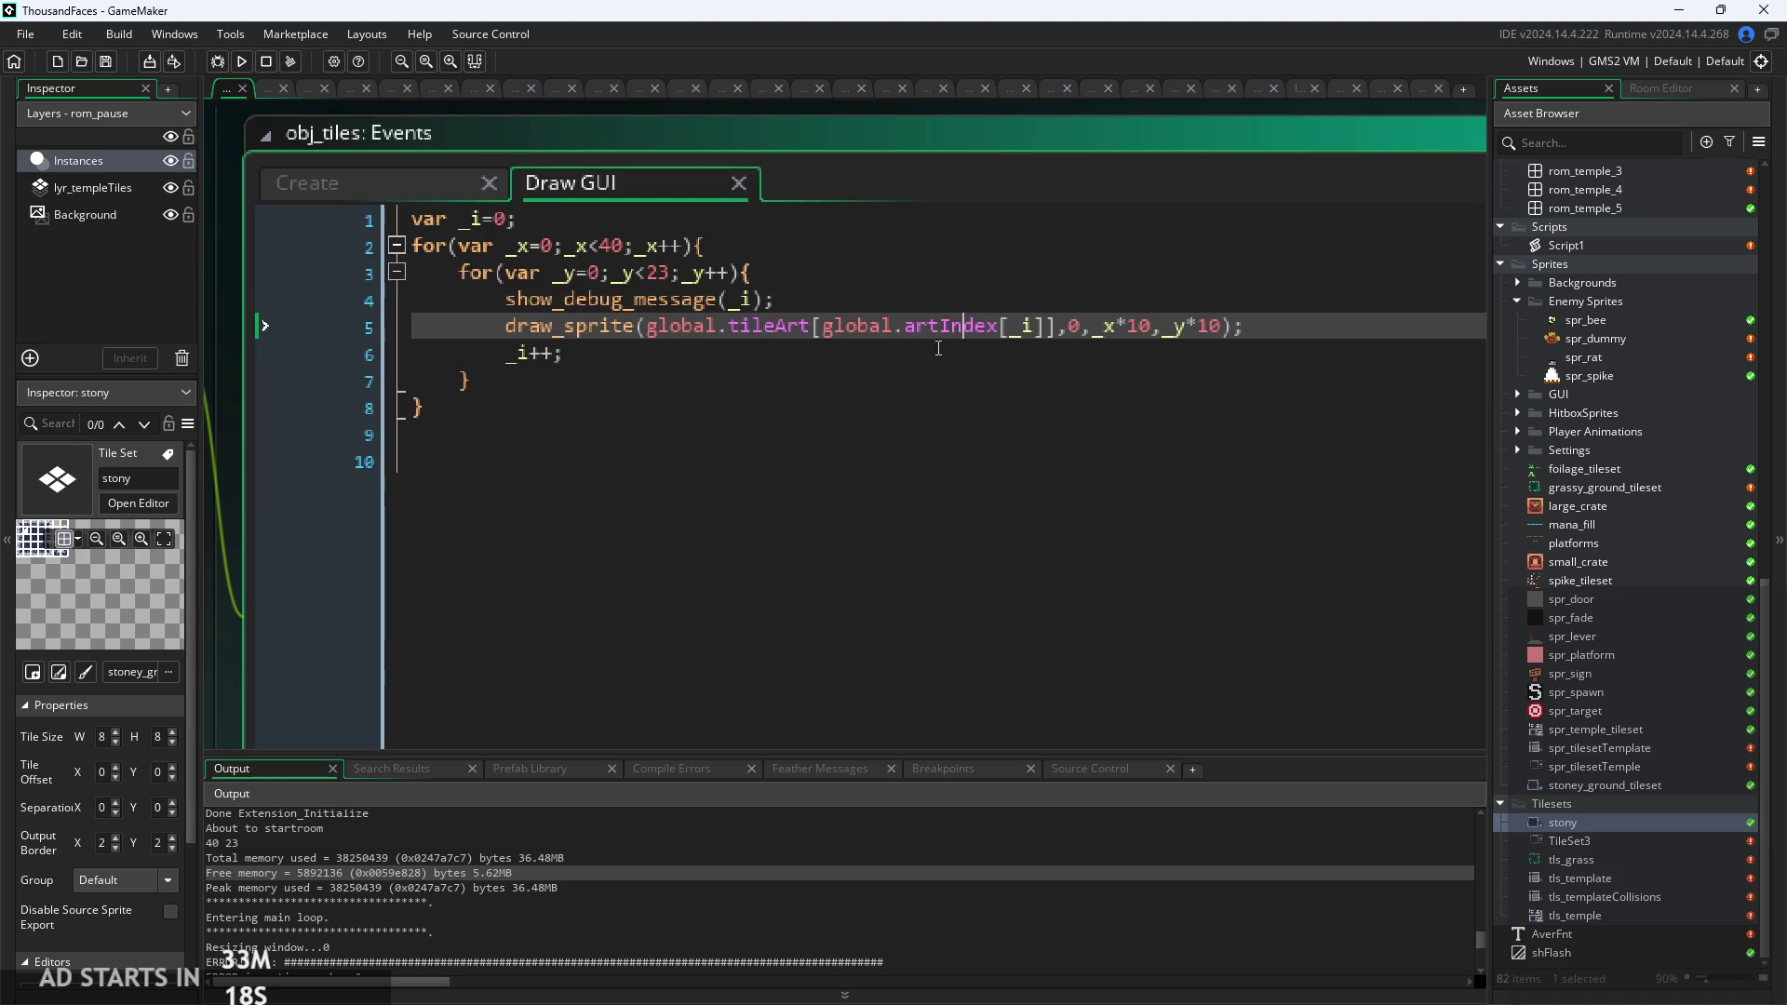
Scroll the output log to the tileArt index [0] out-of-range error at Draw GUI line 5.
click(612, 853)
scroll(612, 854, up, 2)
scroll(612, 856, down, 1)
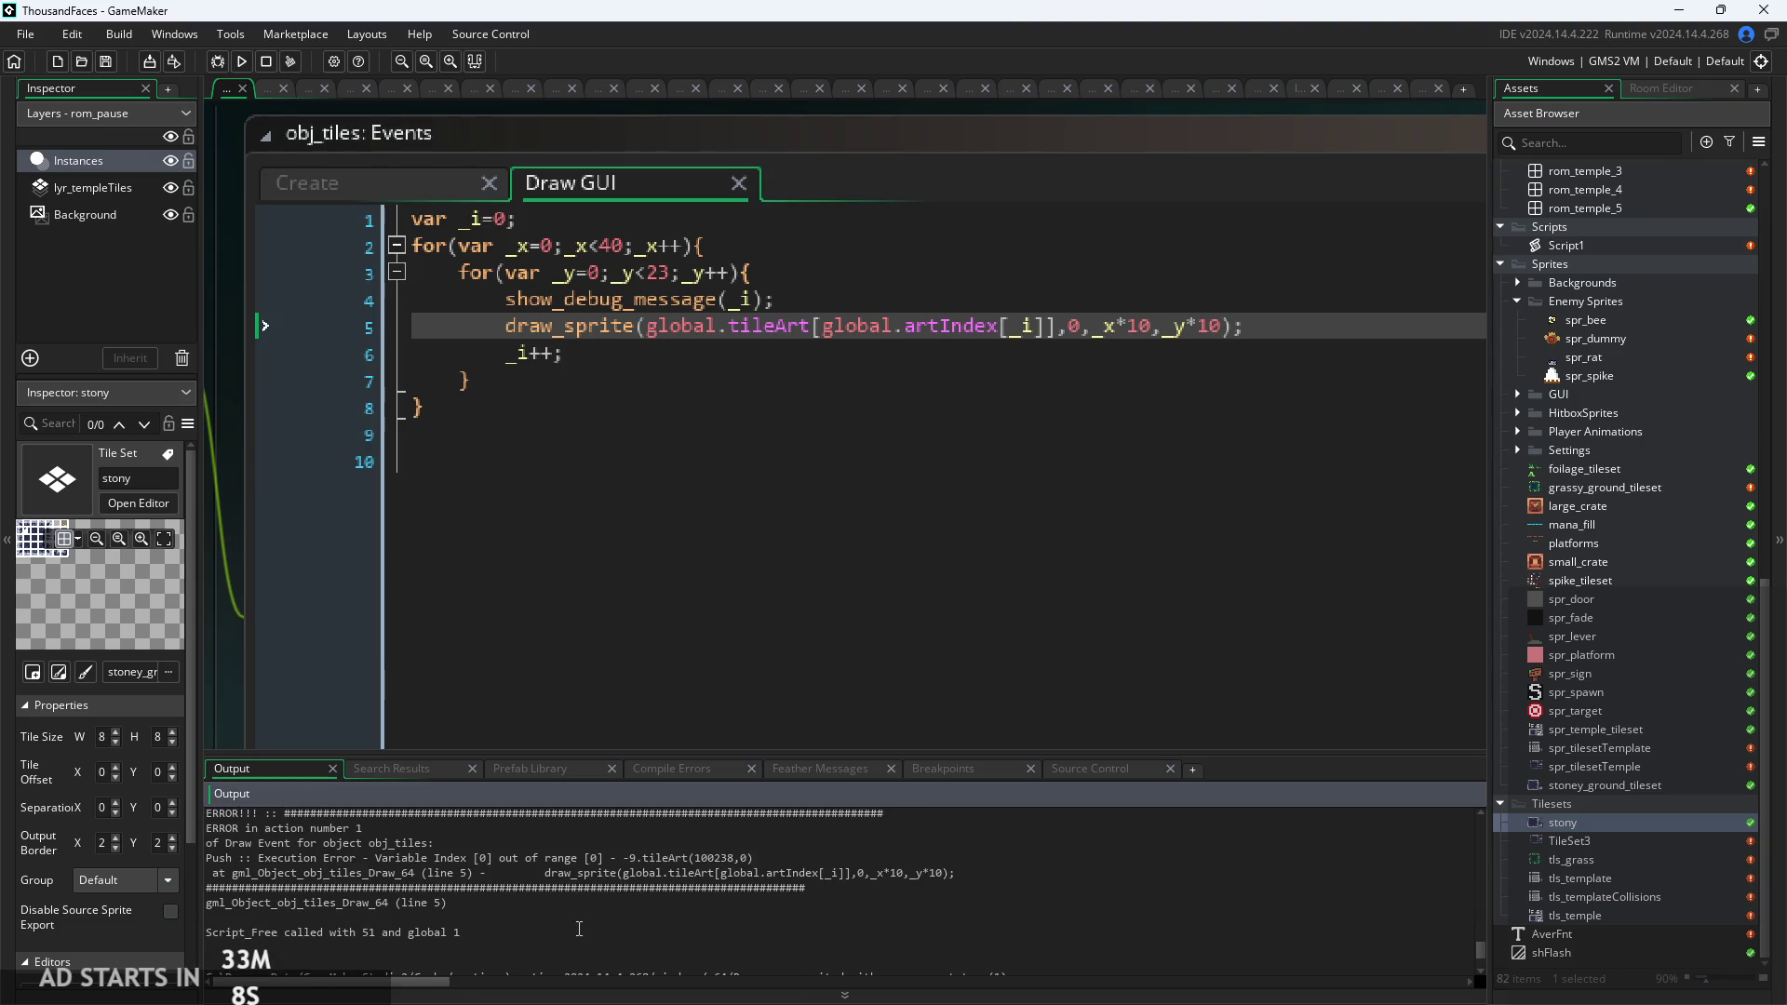
click(755, 858)
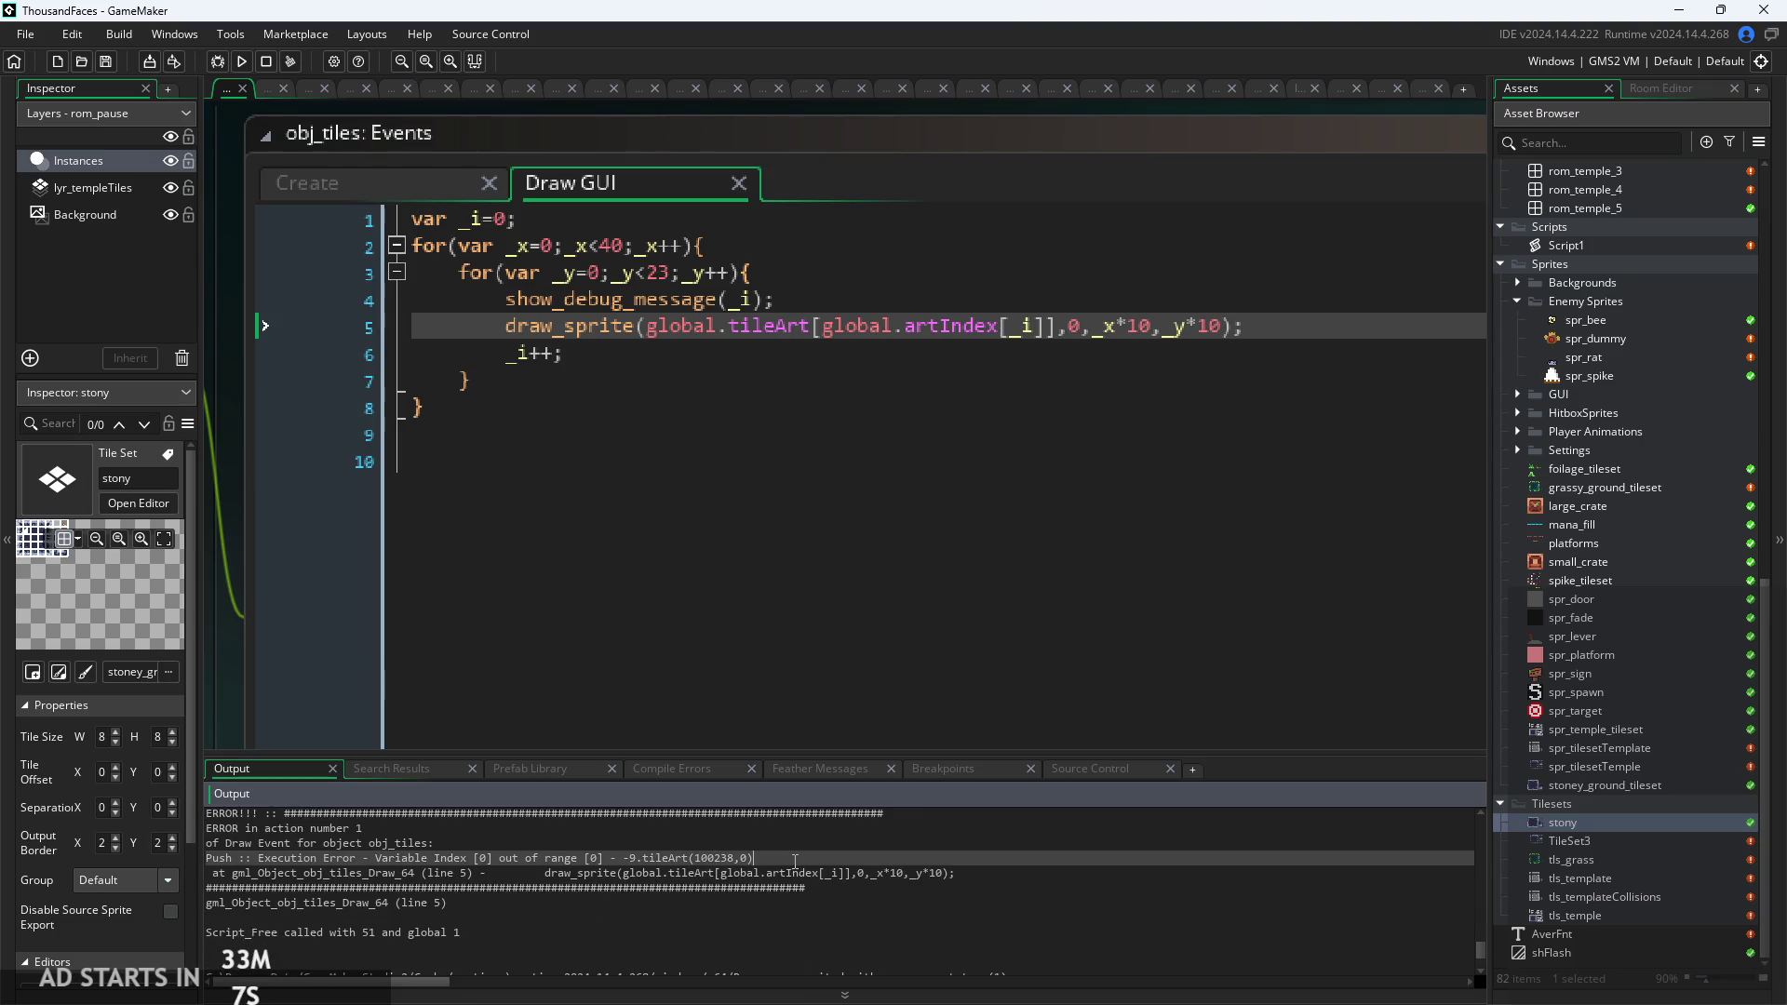
Check the artIndex and tileArt type tooltips on line 5, then select global.artIndex[_i] in draw_sprite.
key(Up)
key(Up)
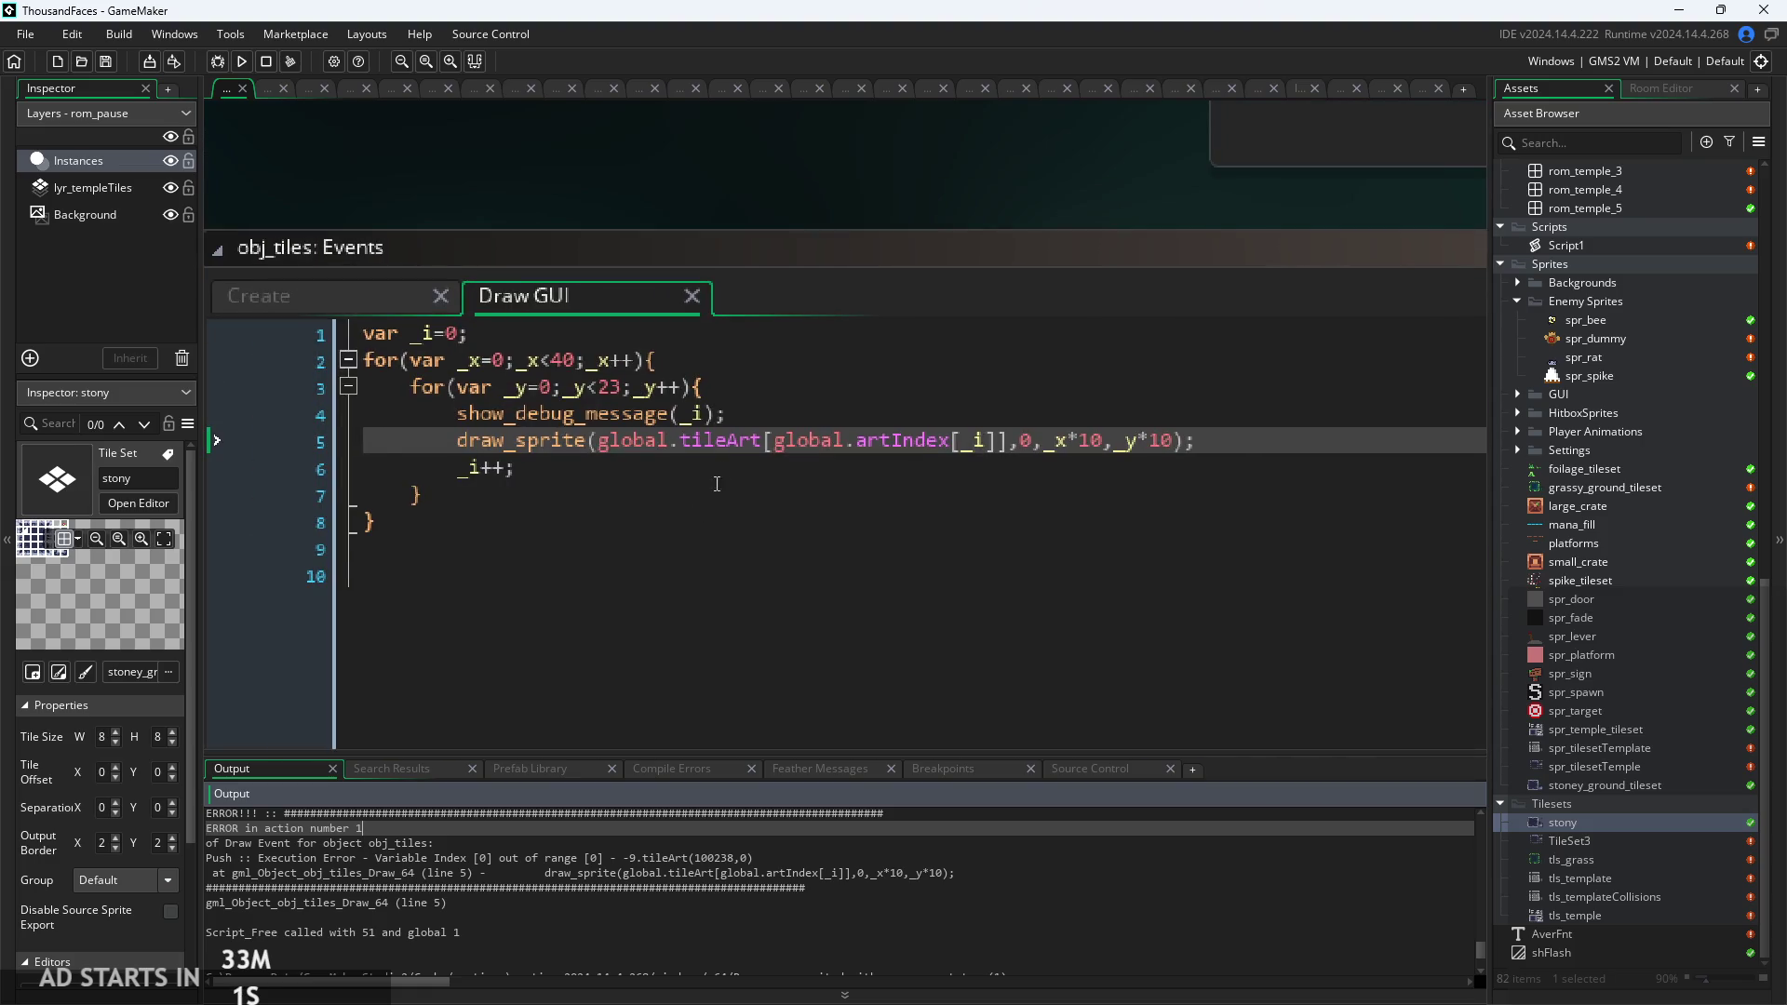
mouse_move(923, 451)
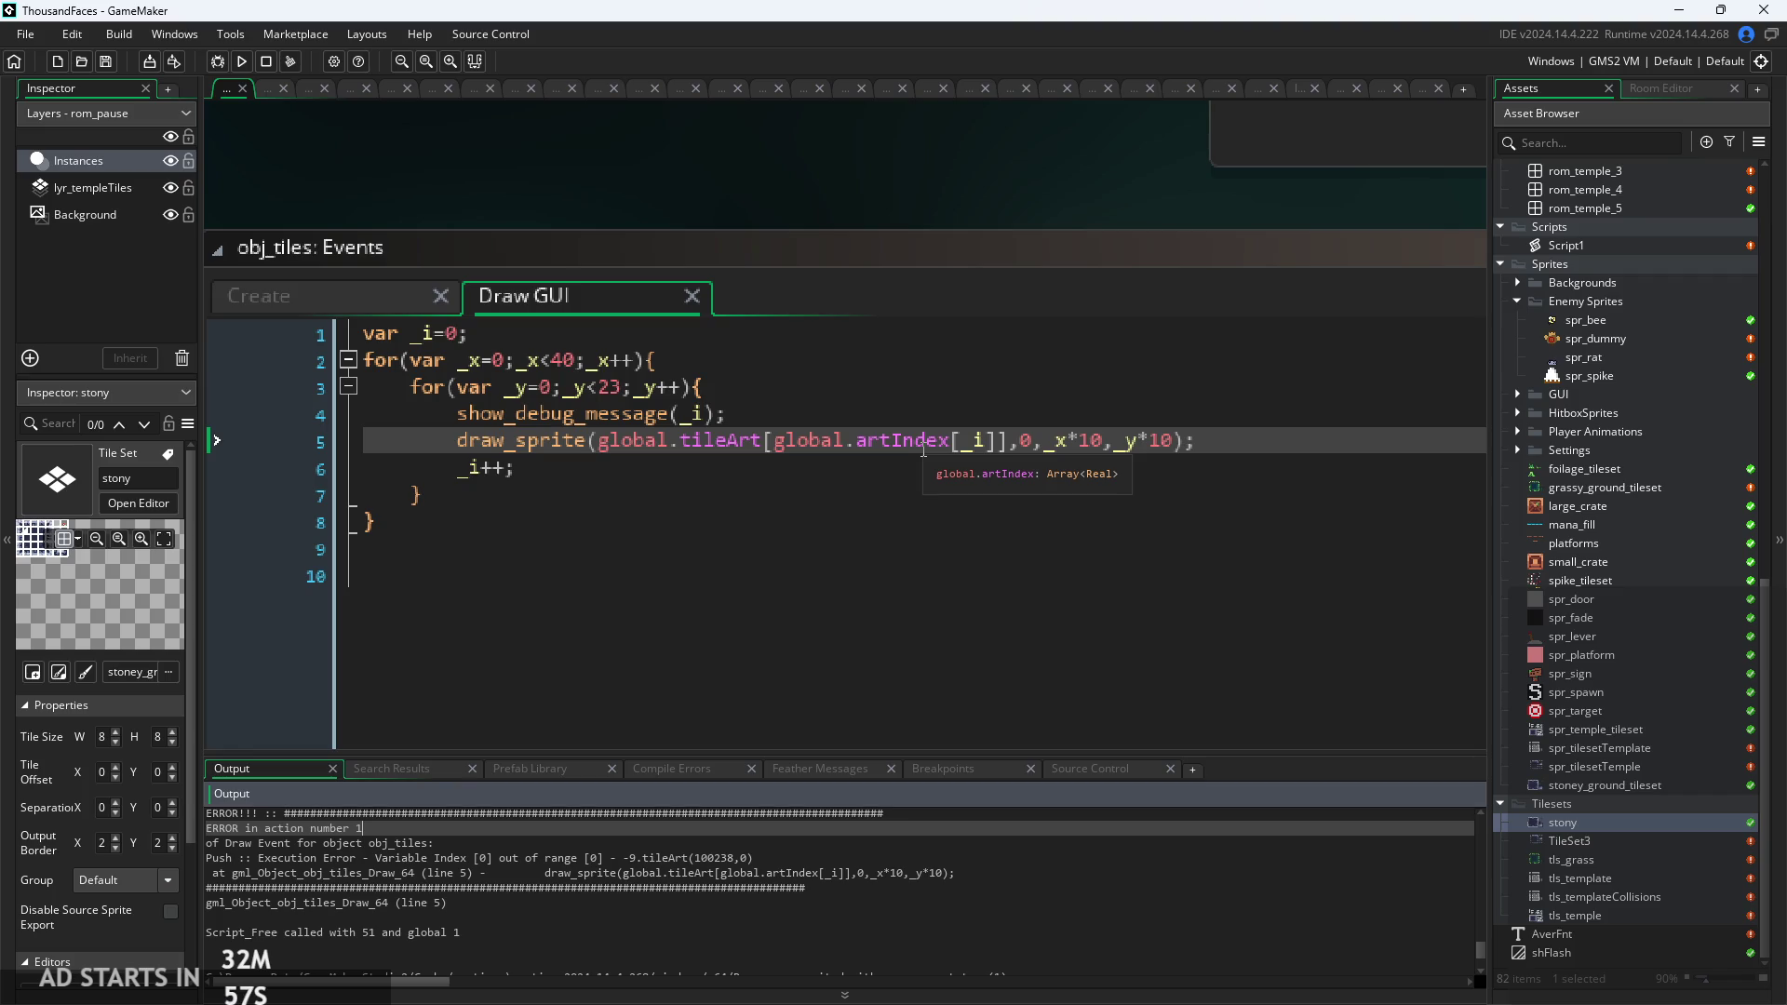
mouse_move(702, 448)
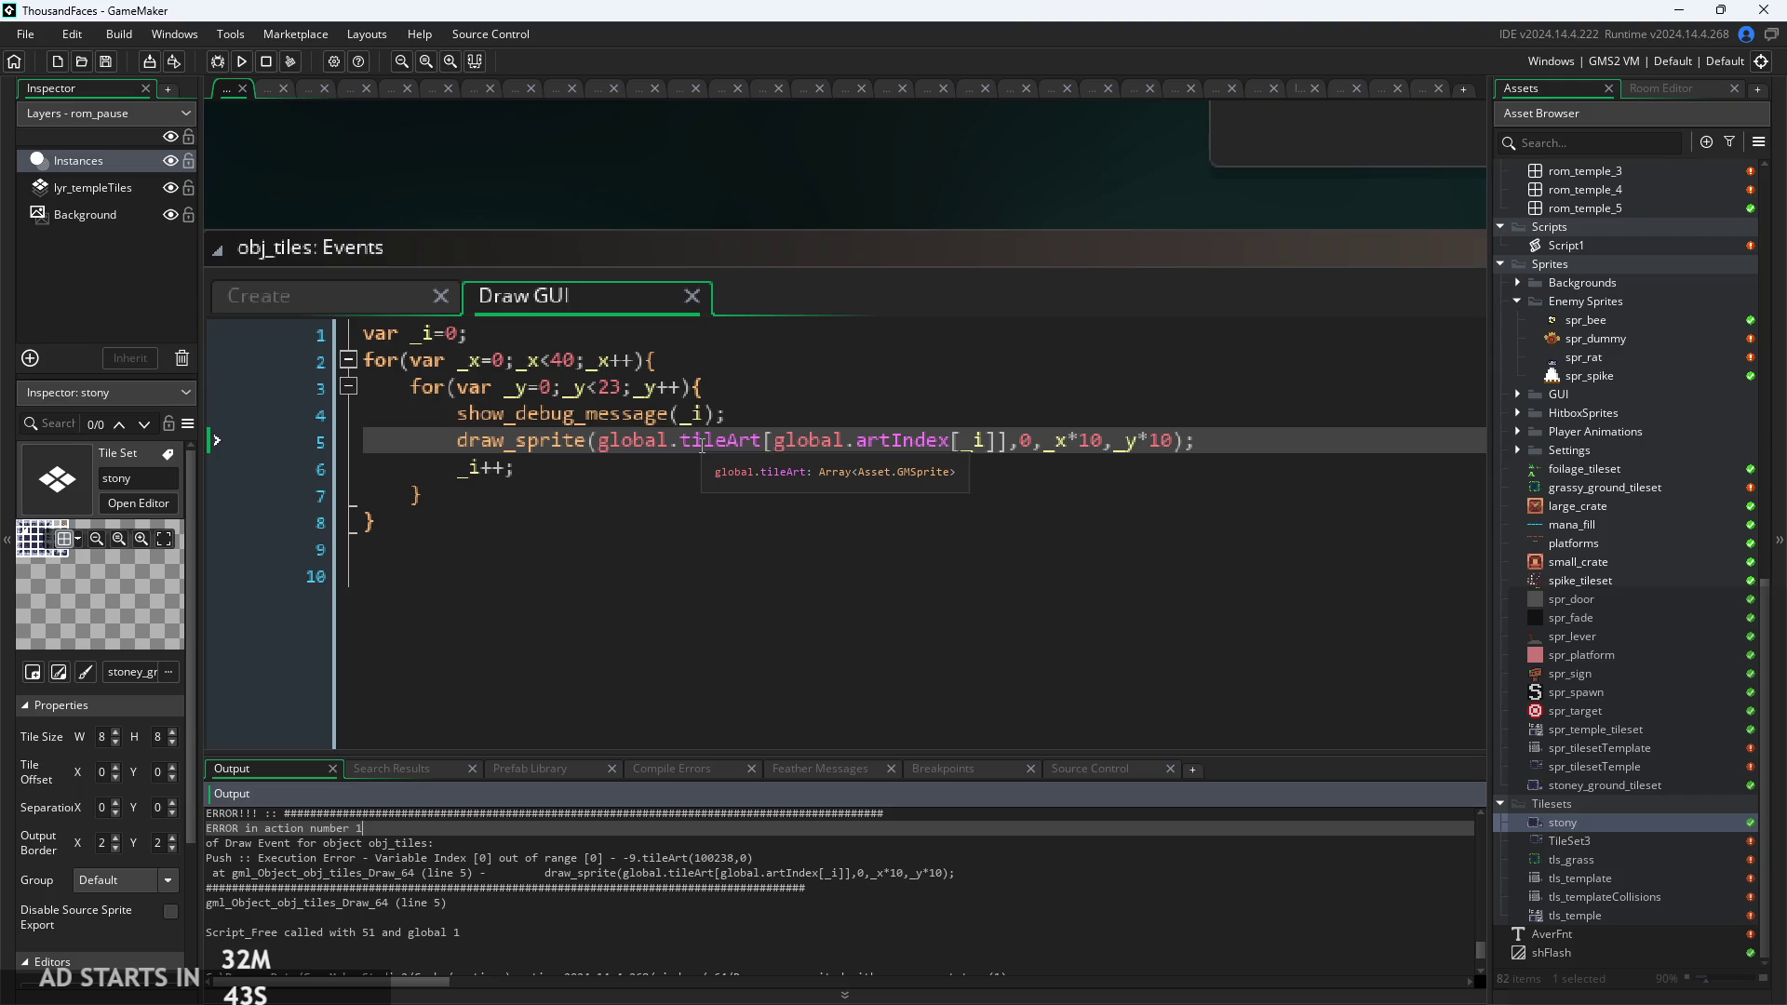
click(701, 445)
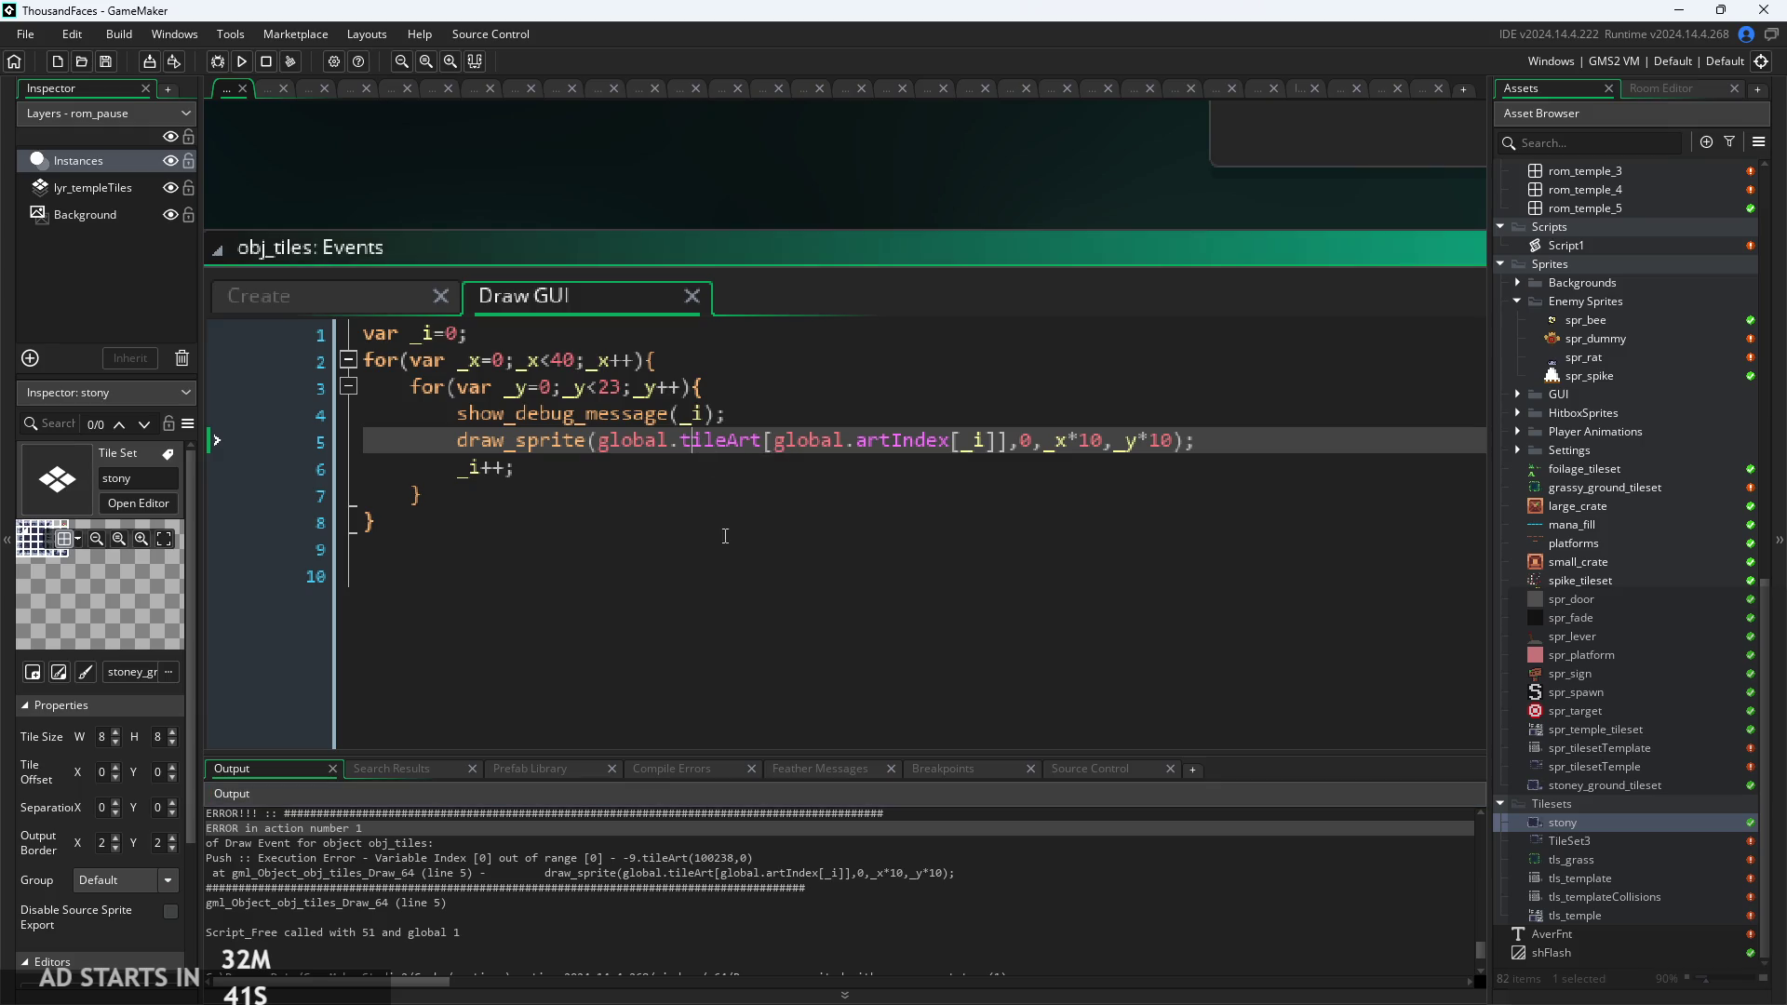
click(689, 414)
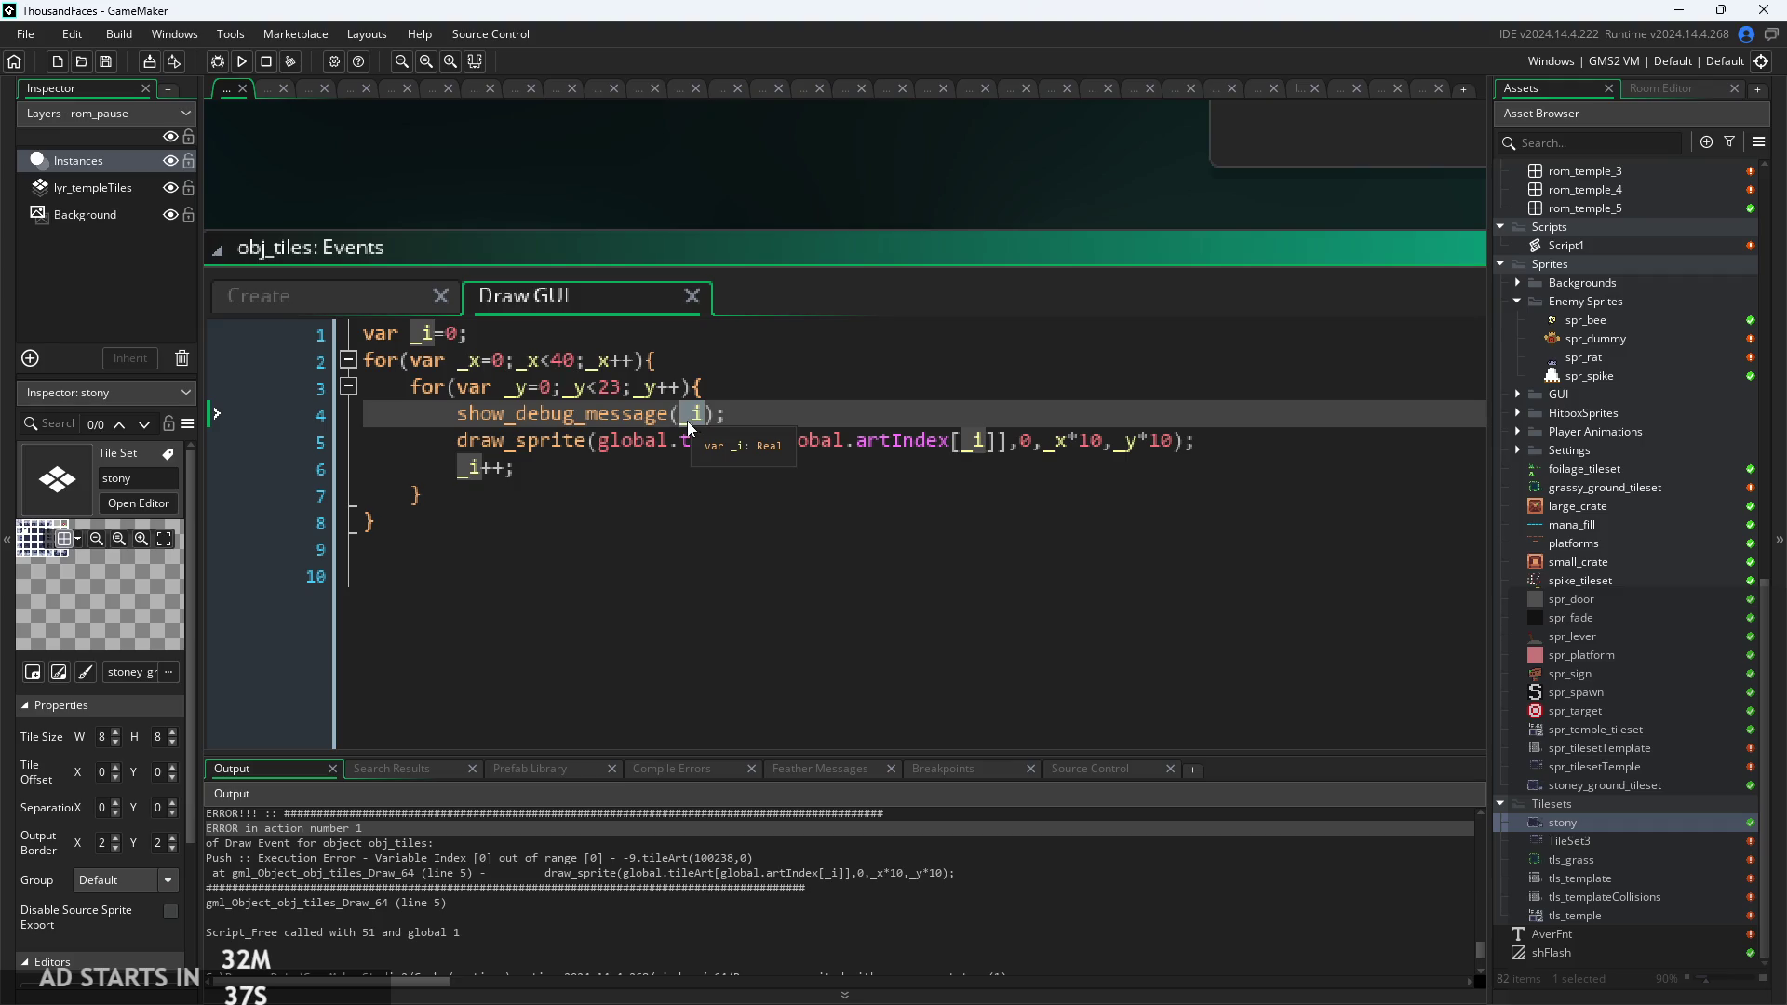
drag(773, 444, 994, 444)
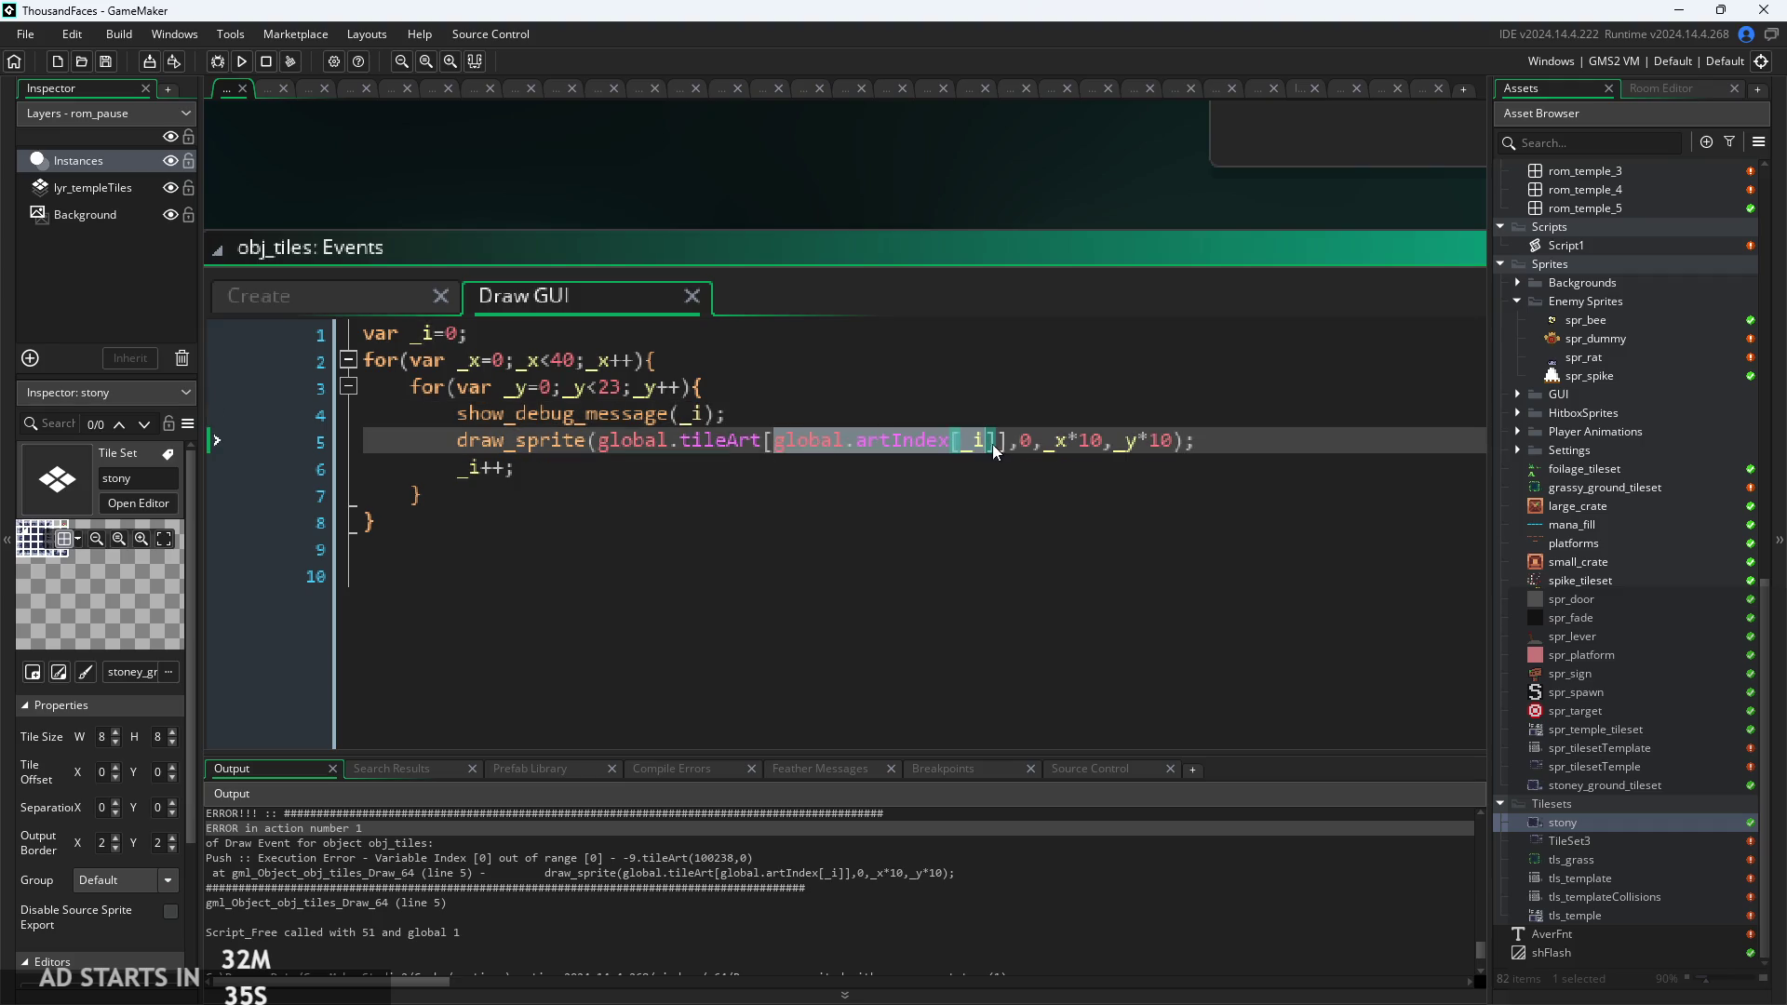
Replace _i in line 4's show_debug_message with global.artIndex[_i].
key(ctrl+c)
double_click(700, 413)
key(ctrl+v)
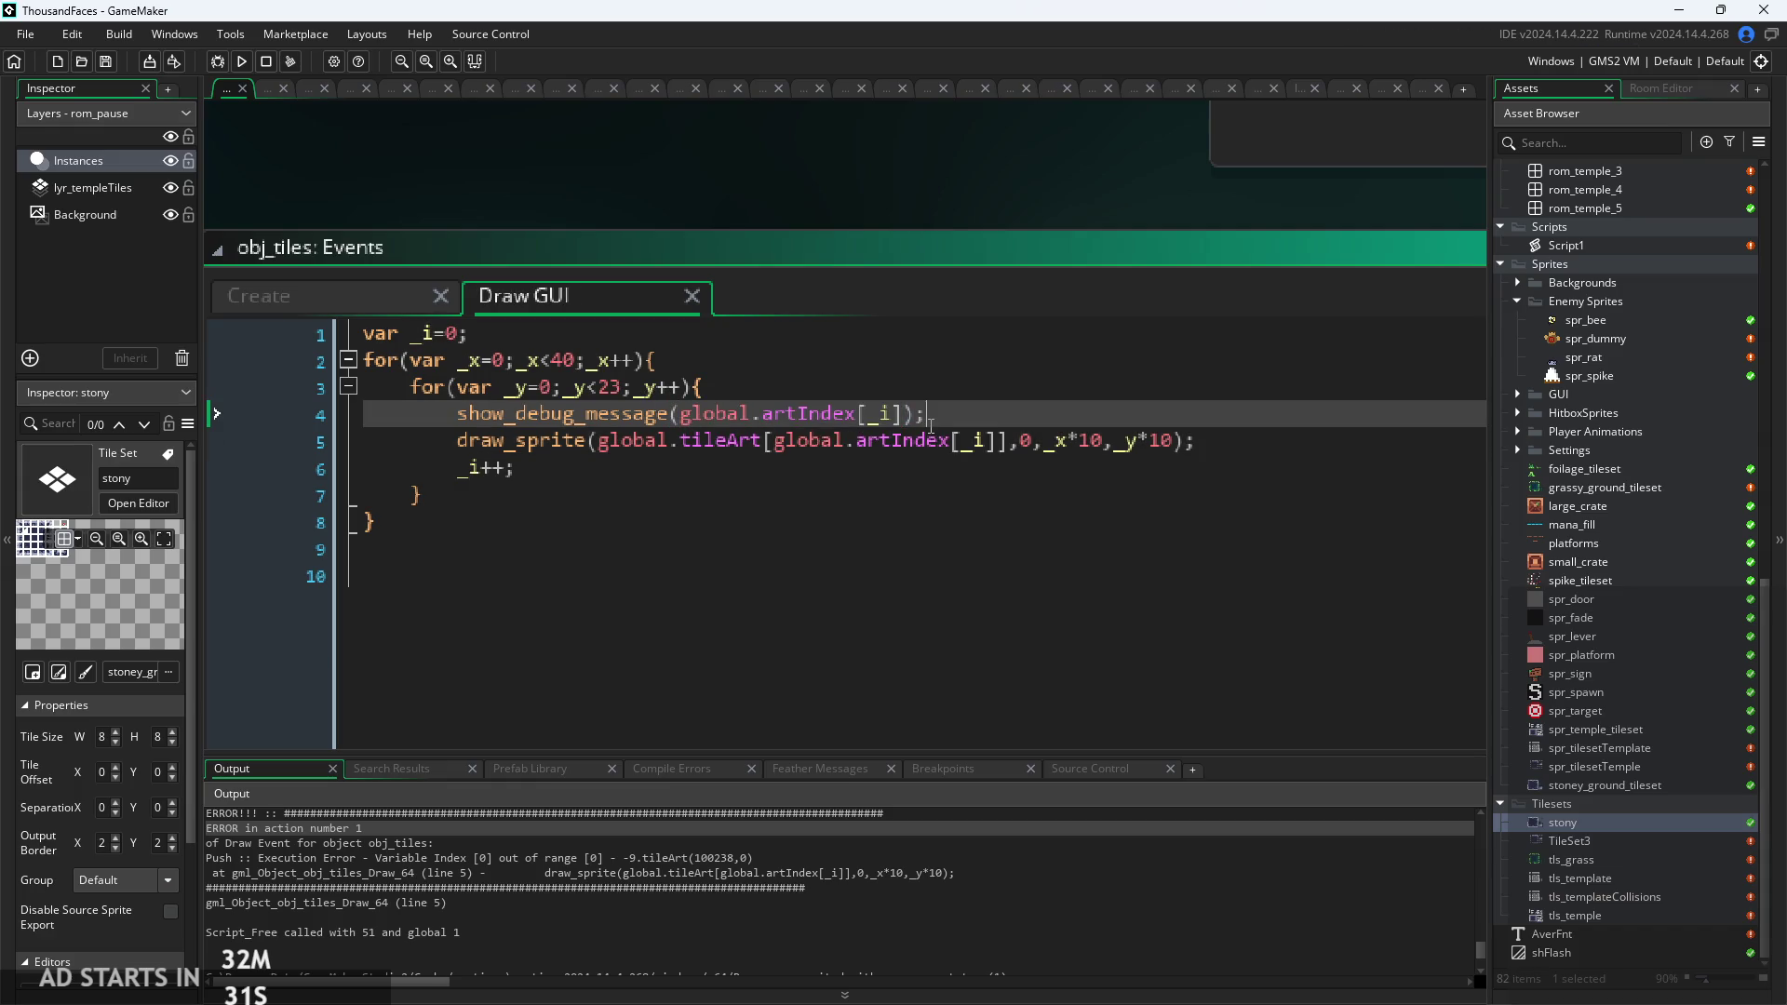
Run the game and scroll the output log to the printed "40 23".
click(241, 60)
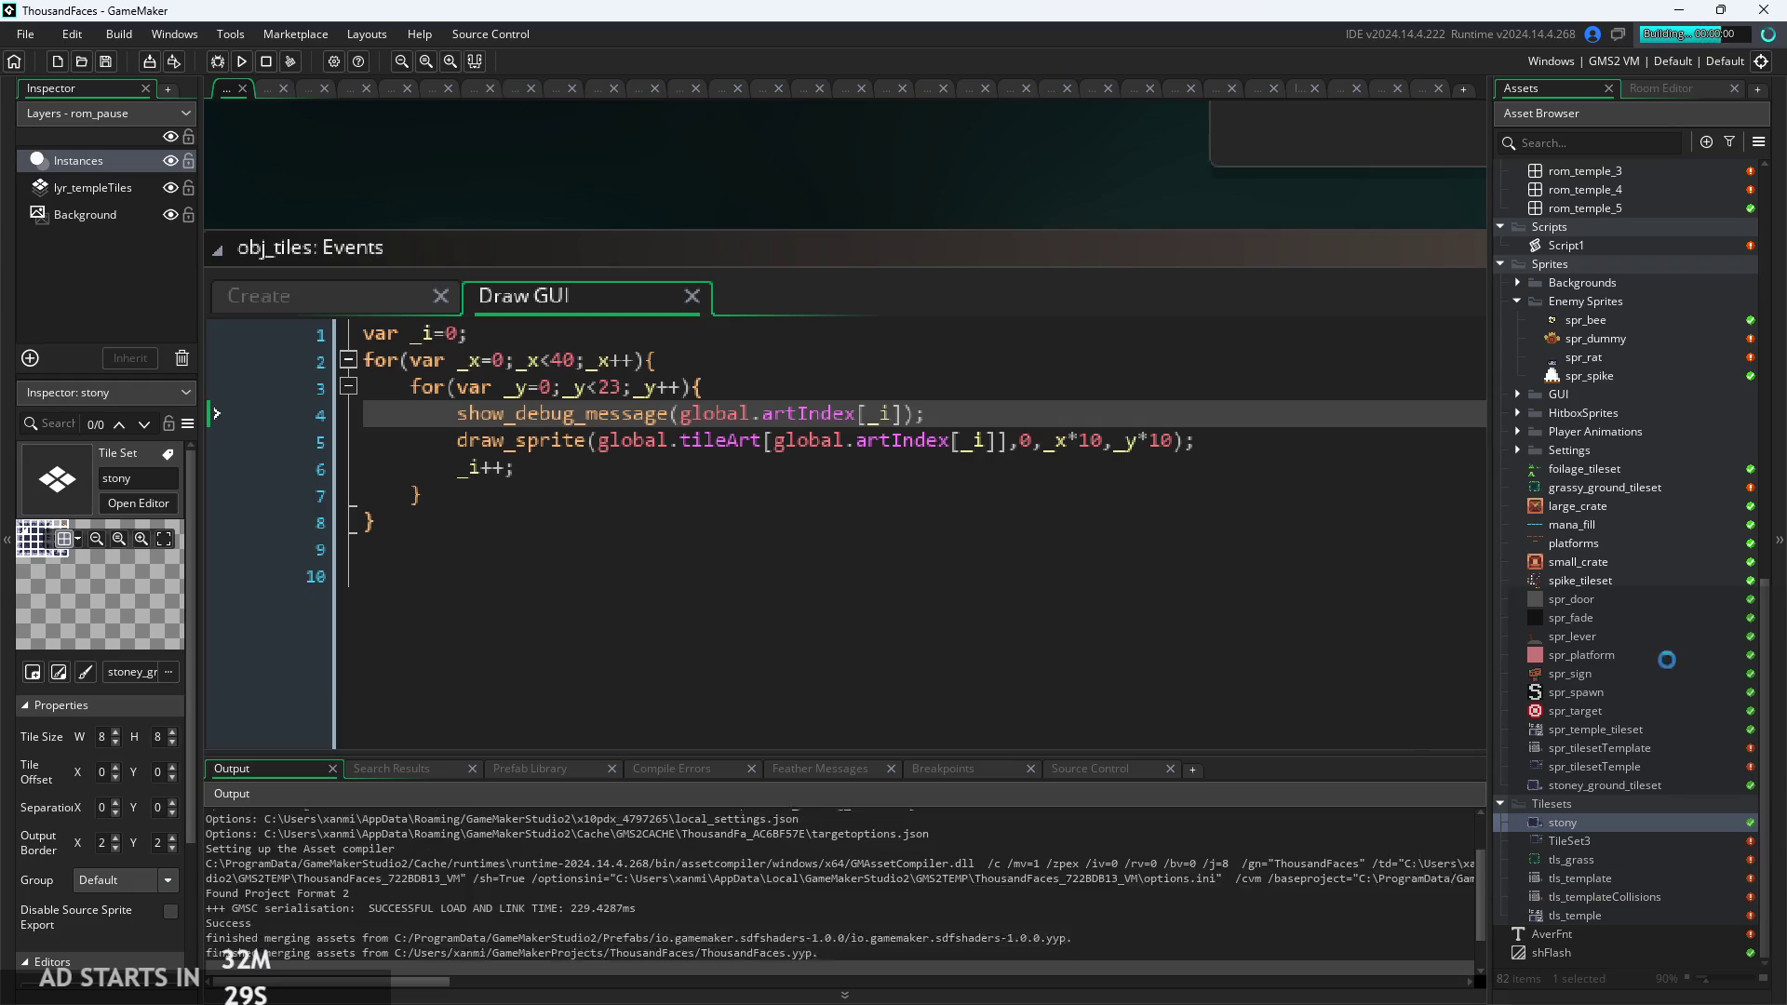
click(1010, 930)
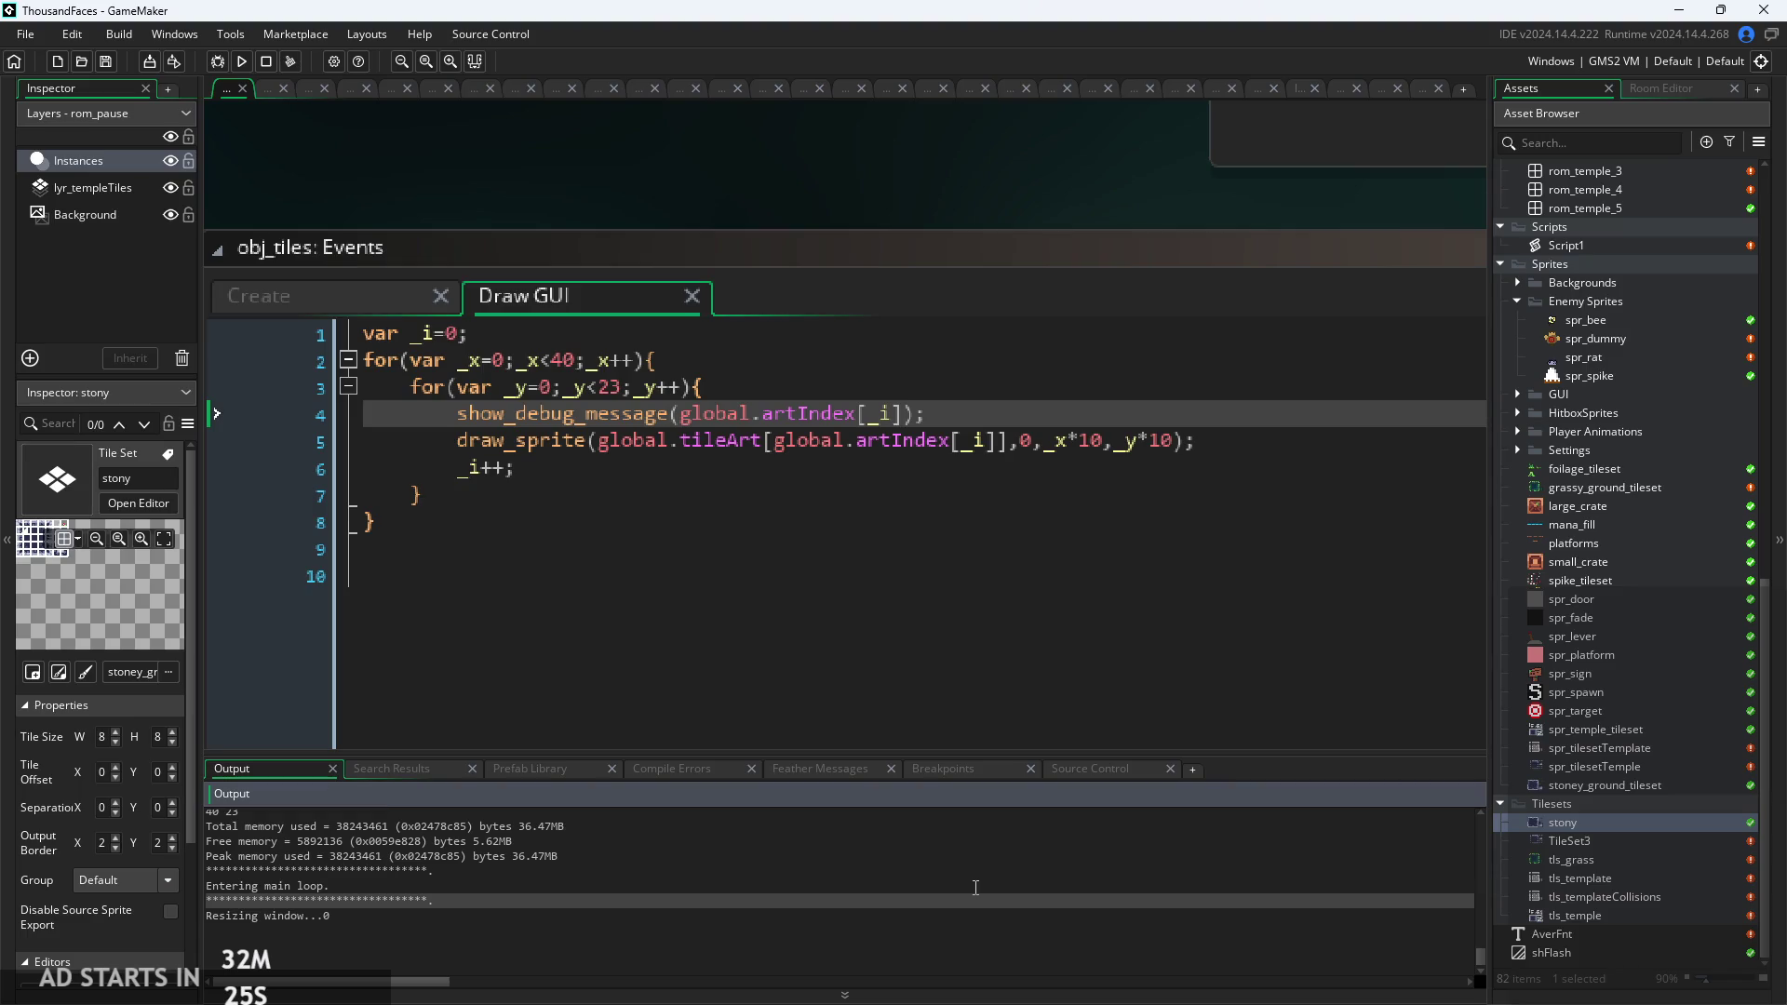
scroll(976, 887, up, 2)
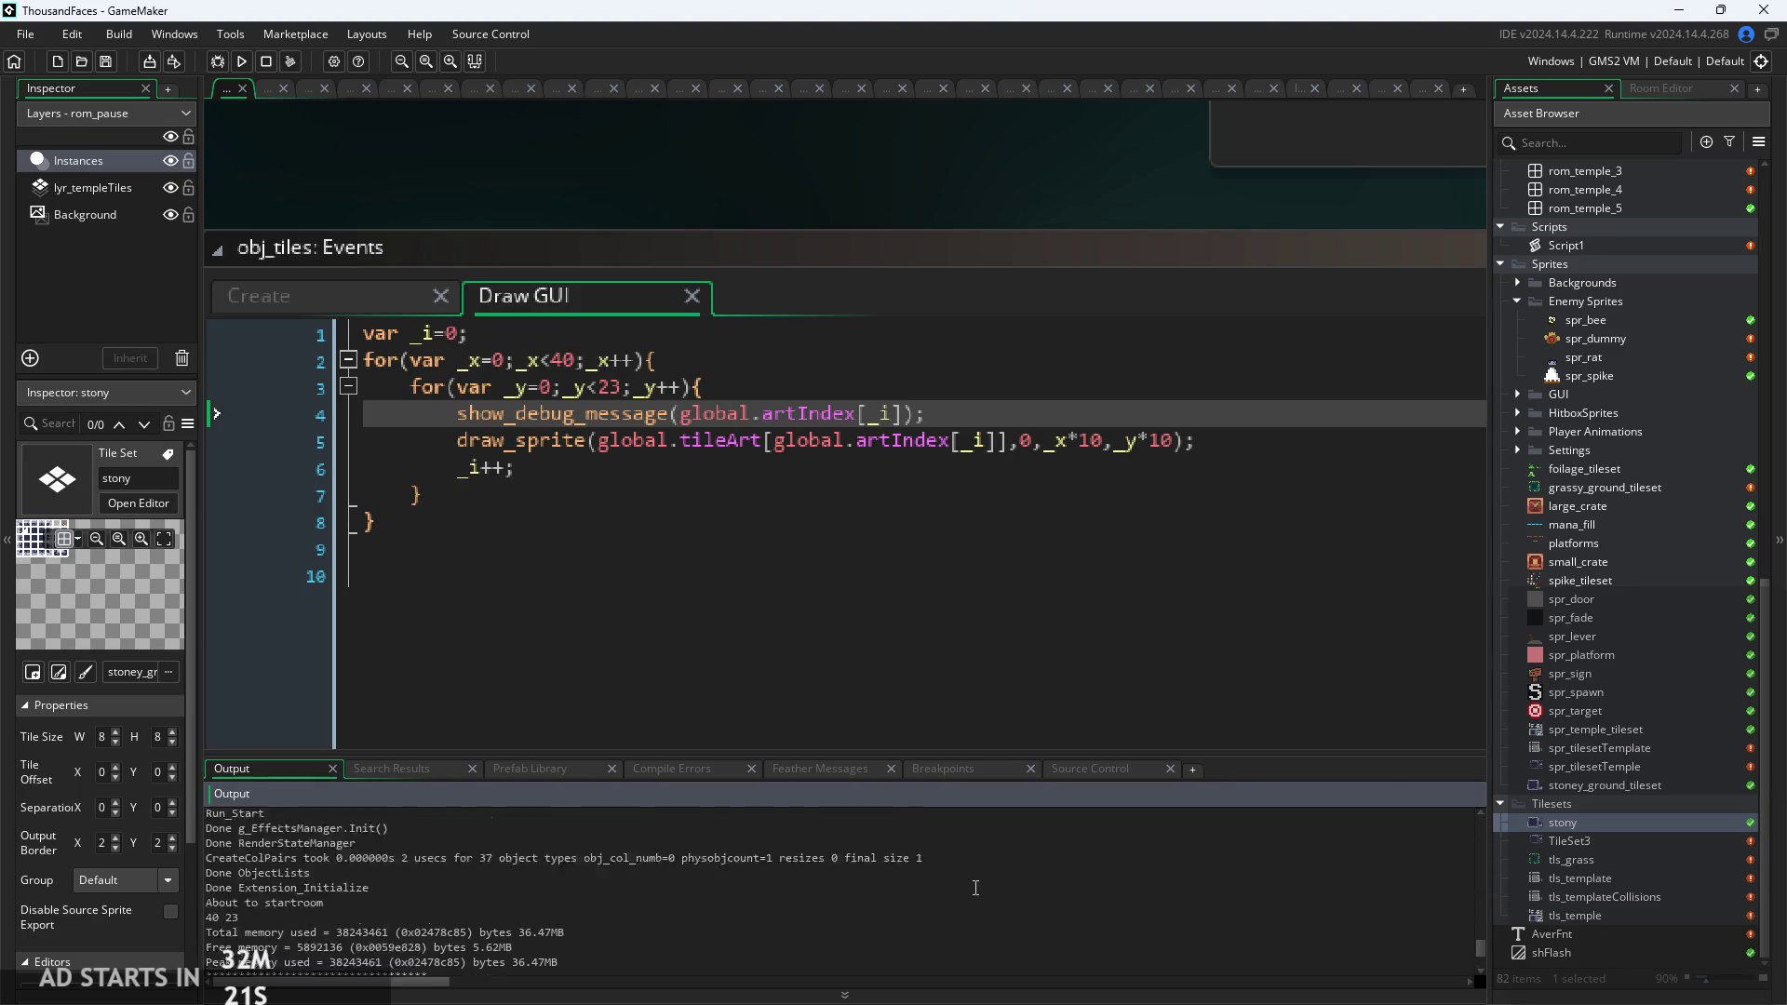
scroll(975, 887, up, 2)
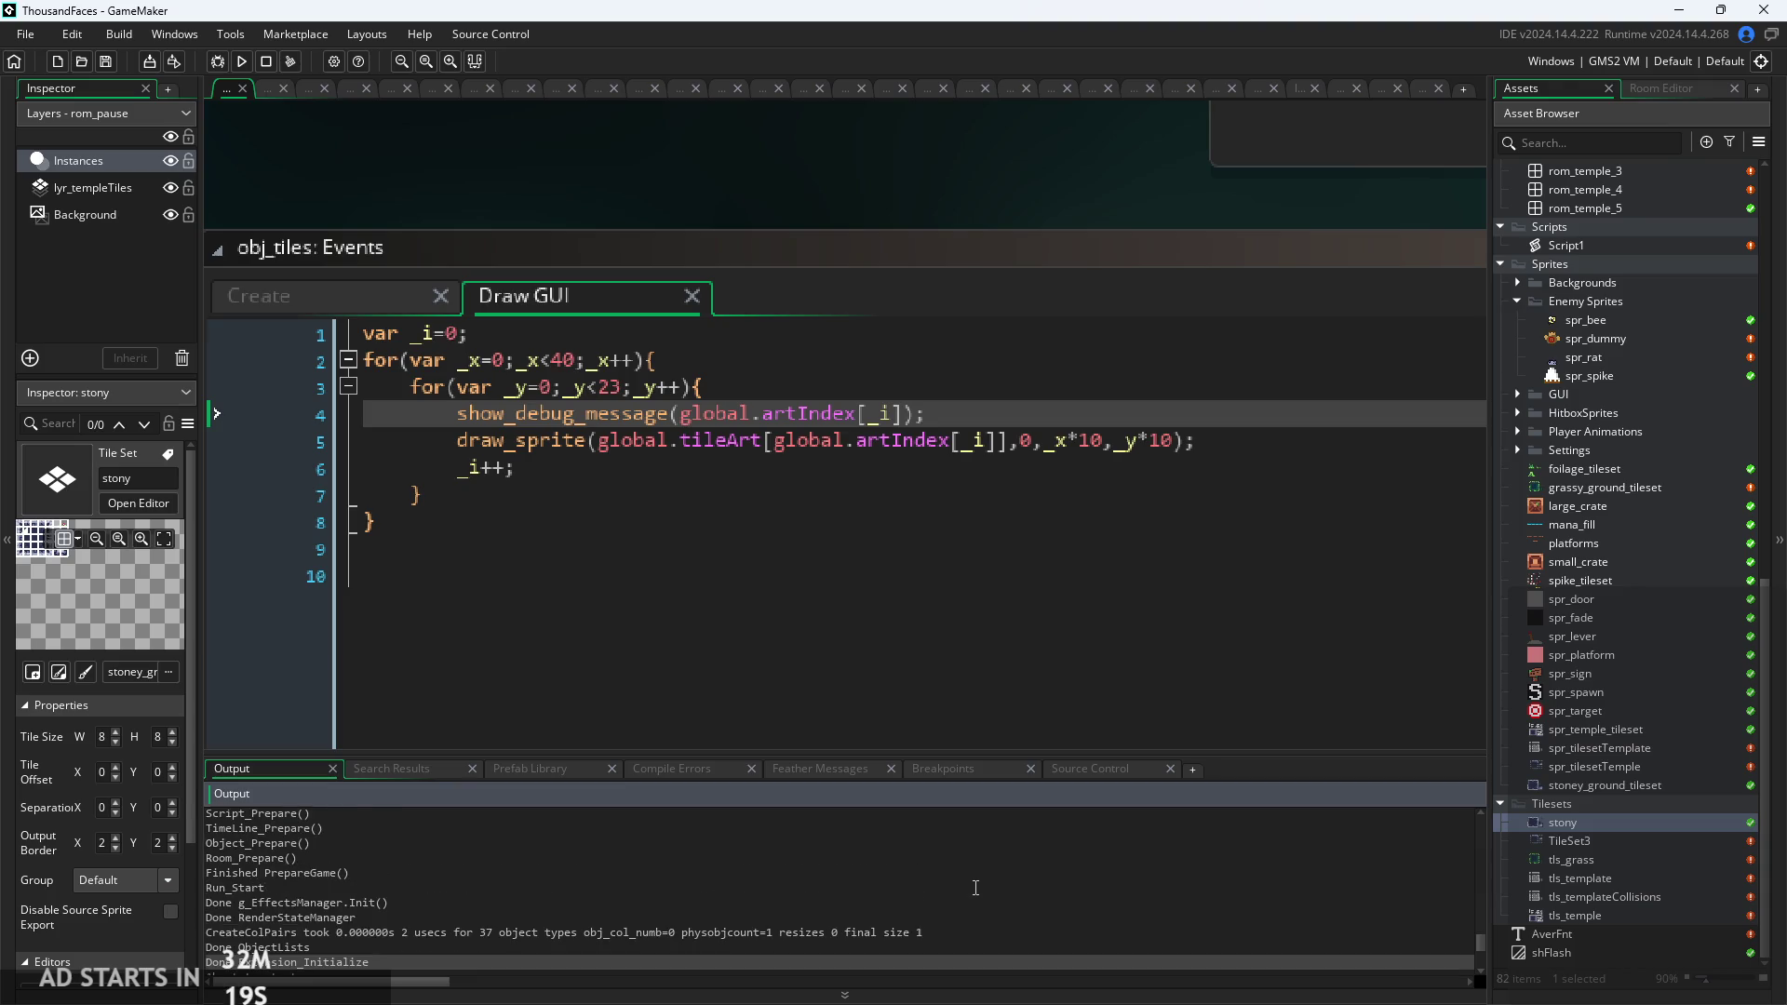
scroll(976, 887, down, 2)
click(989, 494)
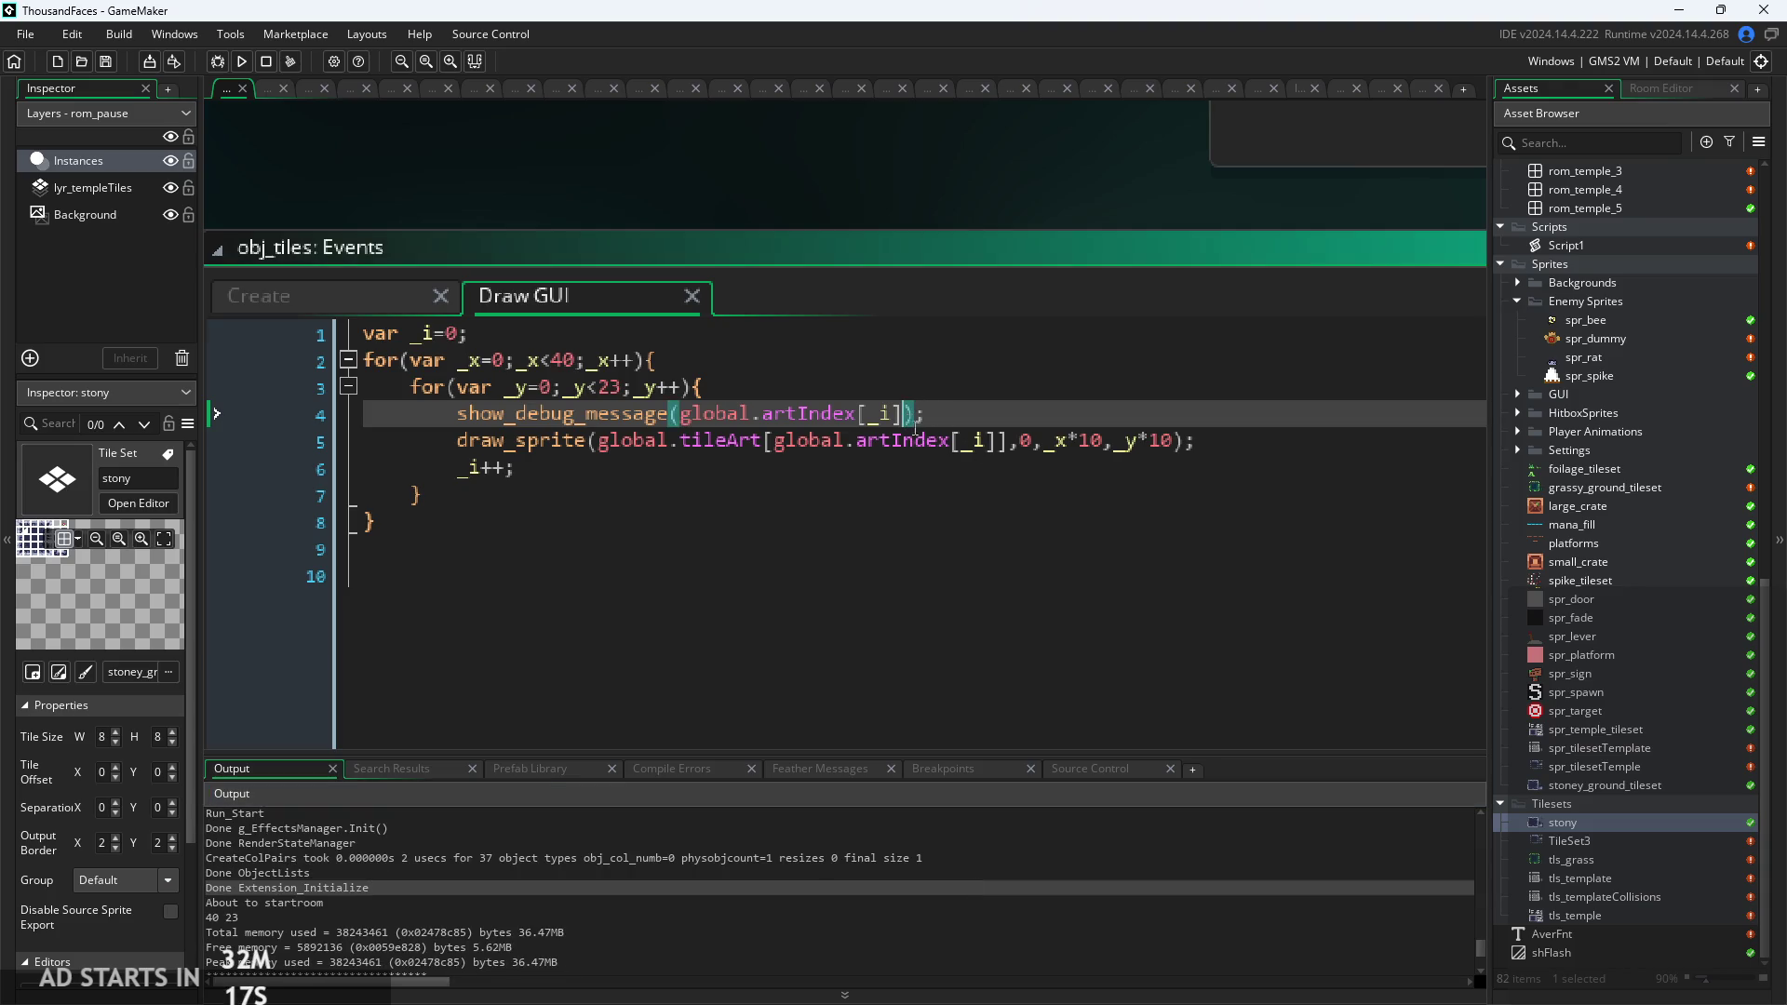
Make the debug call log string(global.artIndex[_i])+"Is the error" and save the event.
click(678, 413)
text(string()
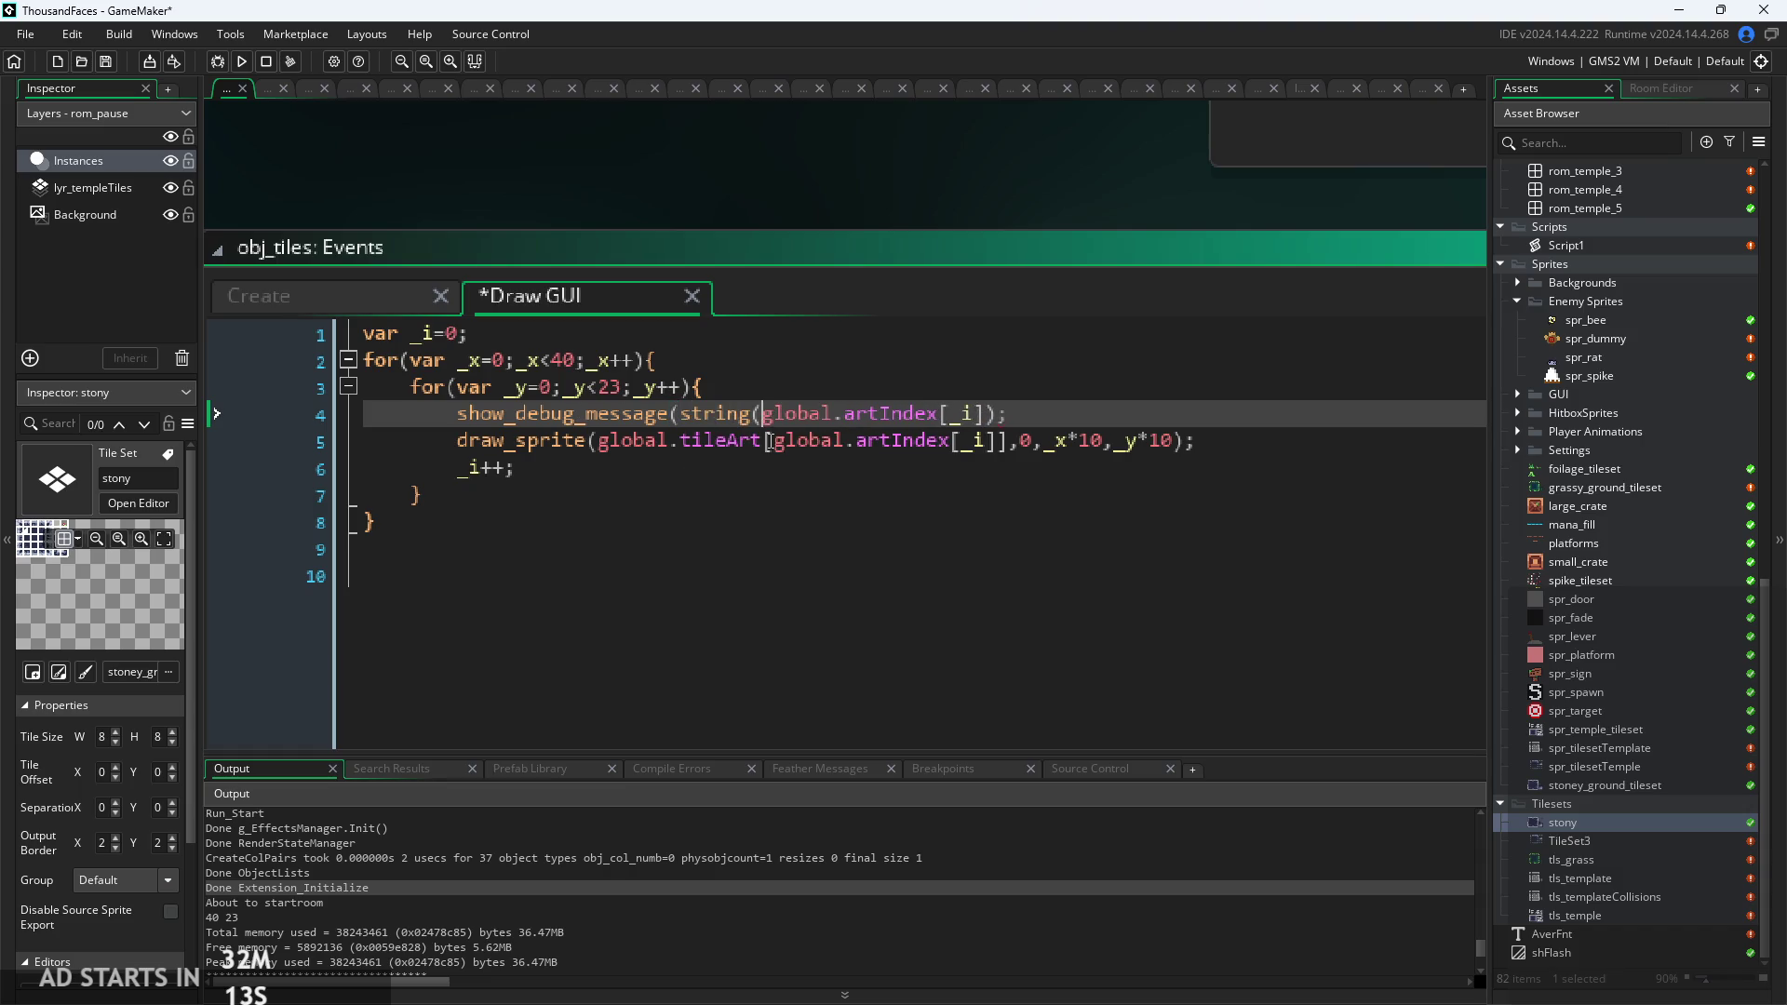
key(Right)
key(Right)
key(Right)
text())
text(+"Is t)
text(he error)
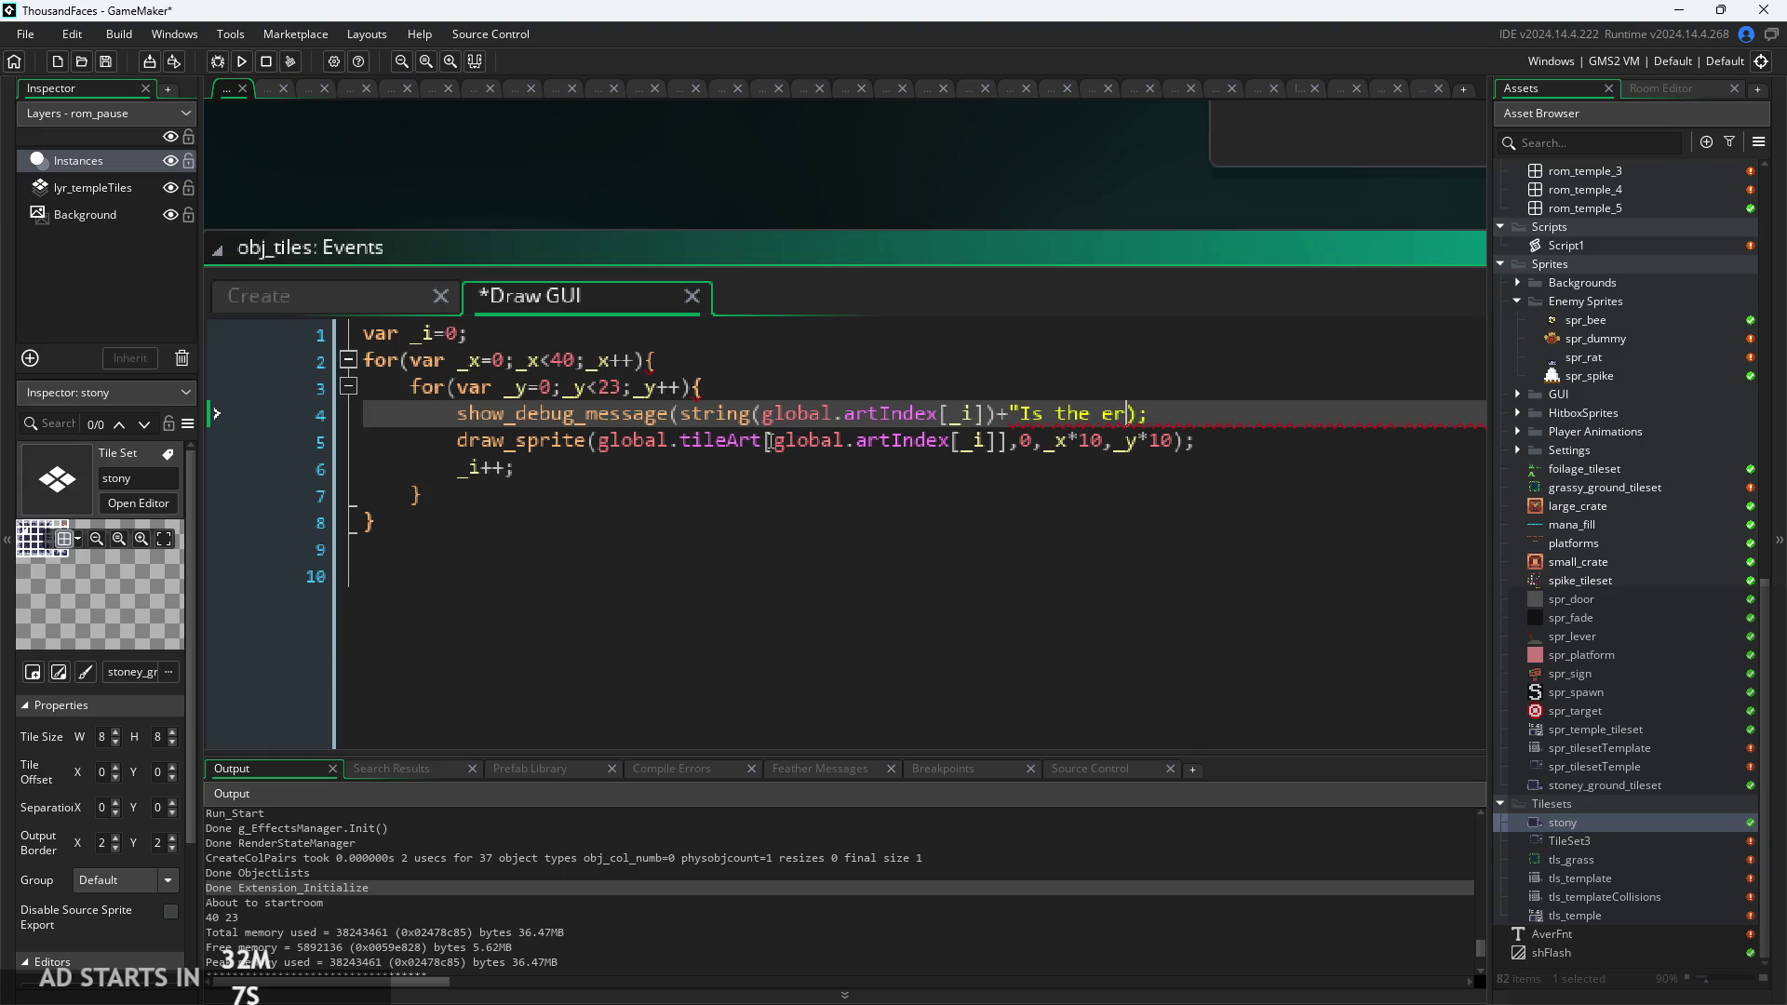
text(")
key(Right)
key(ctrl+s)
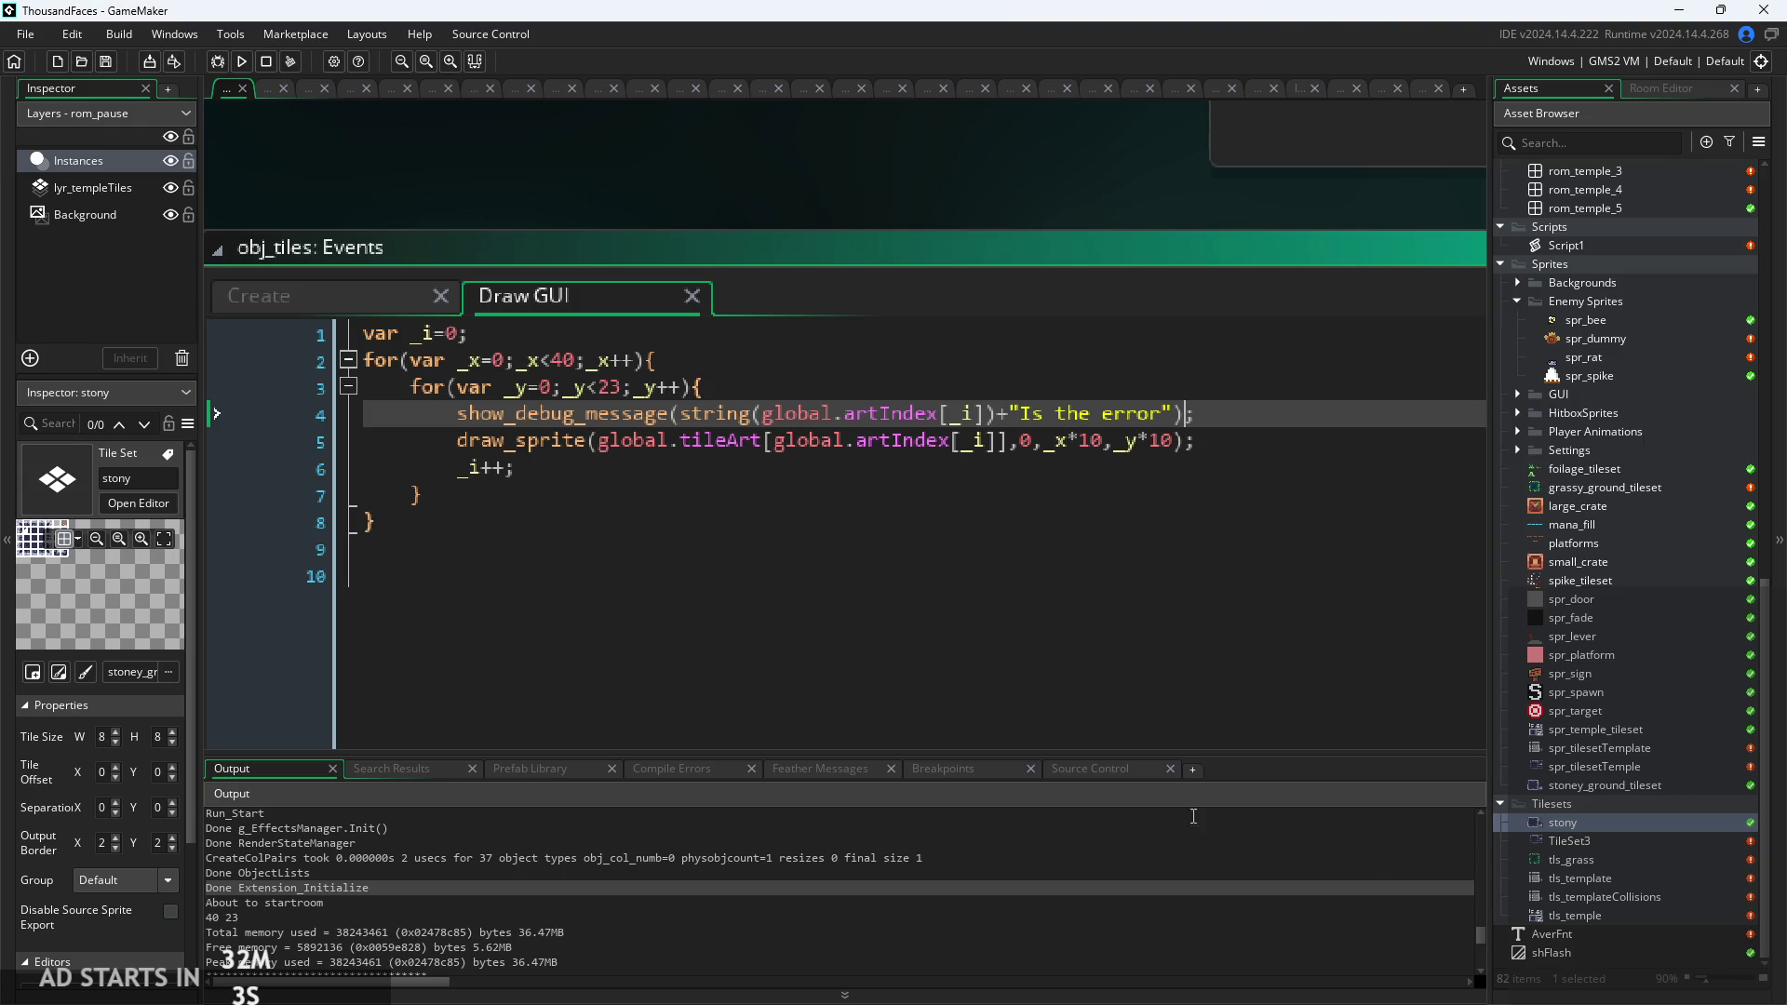
Rerun the game and scroll back through the output log for the new message.
click(241, 62)
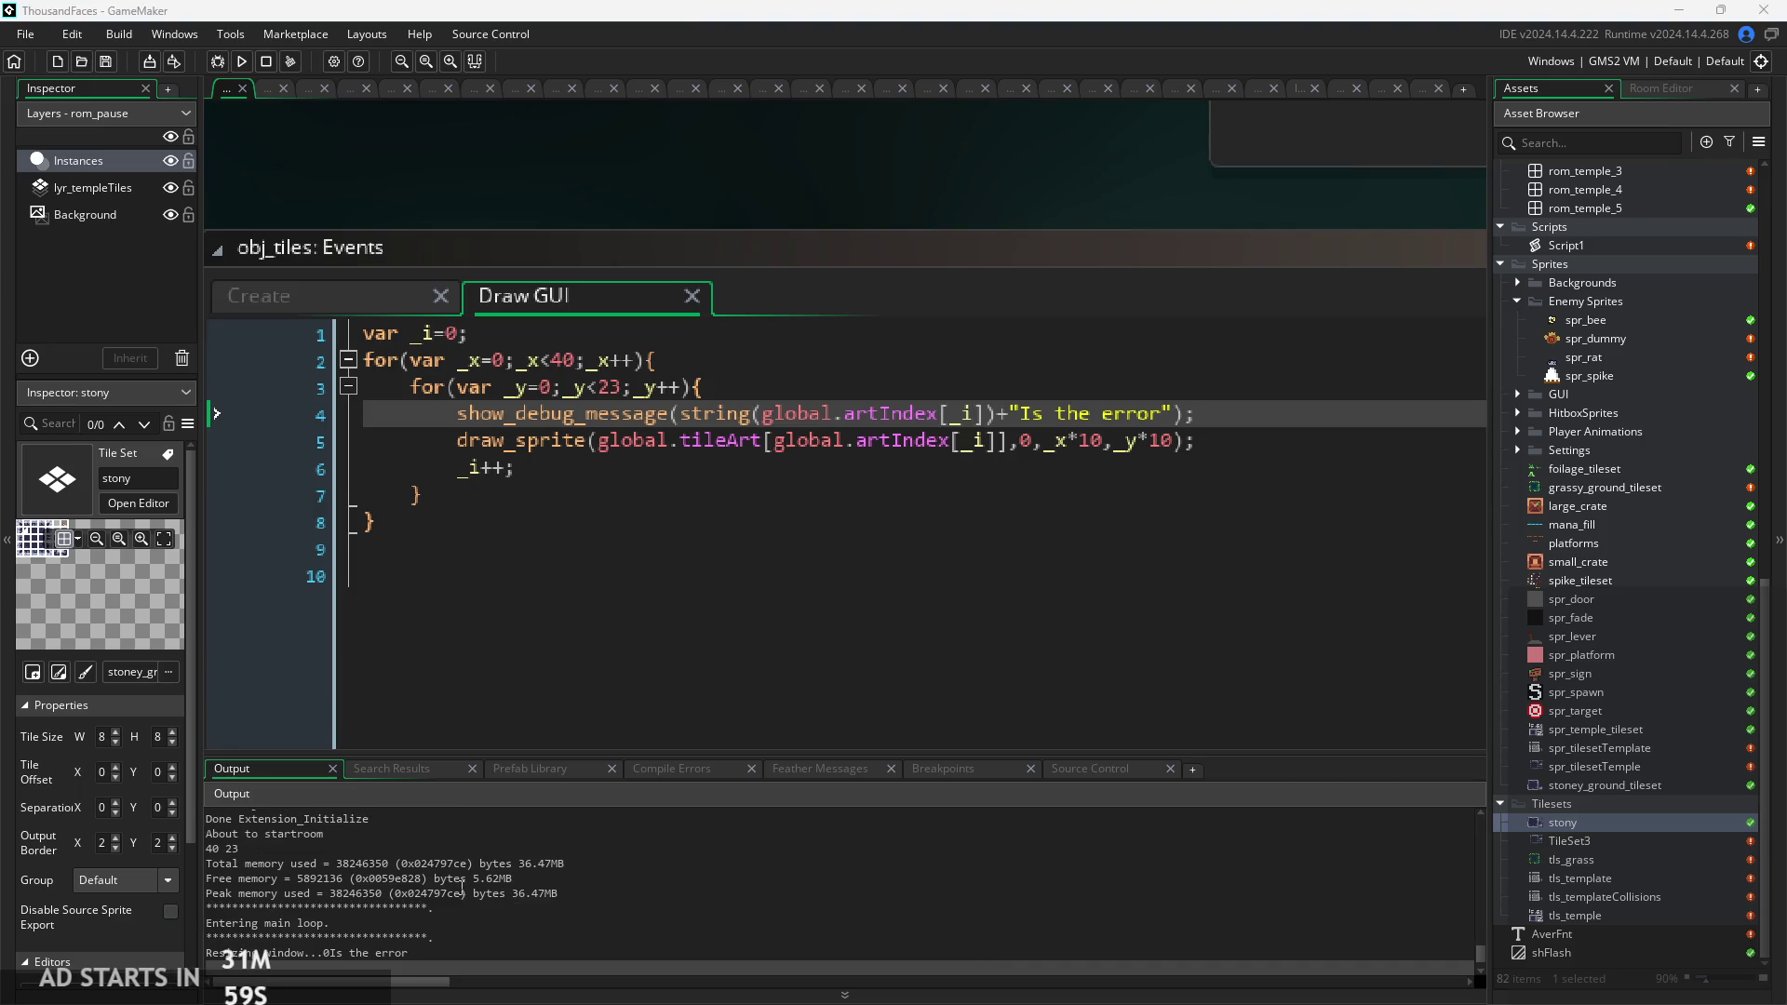
click(468, 879)
scroll(607, 917, up, 3)
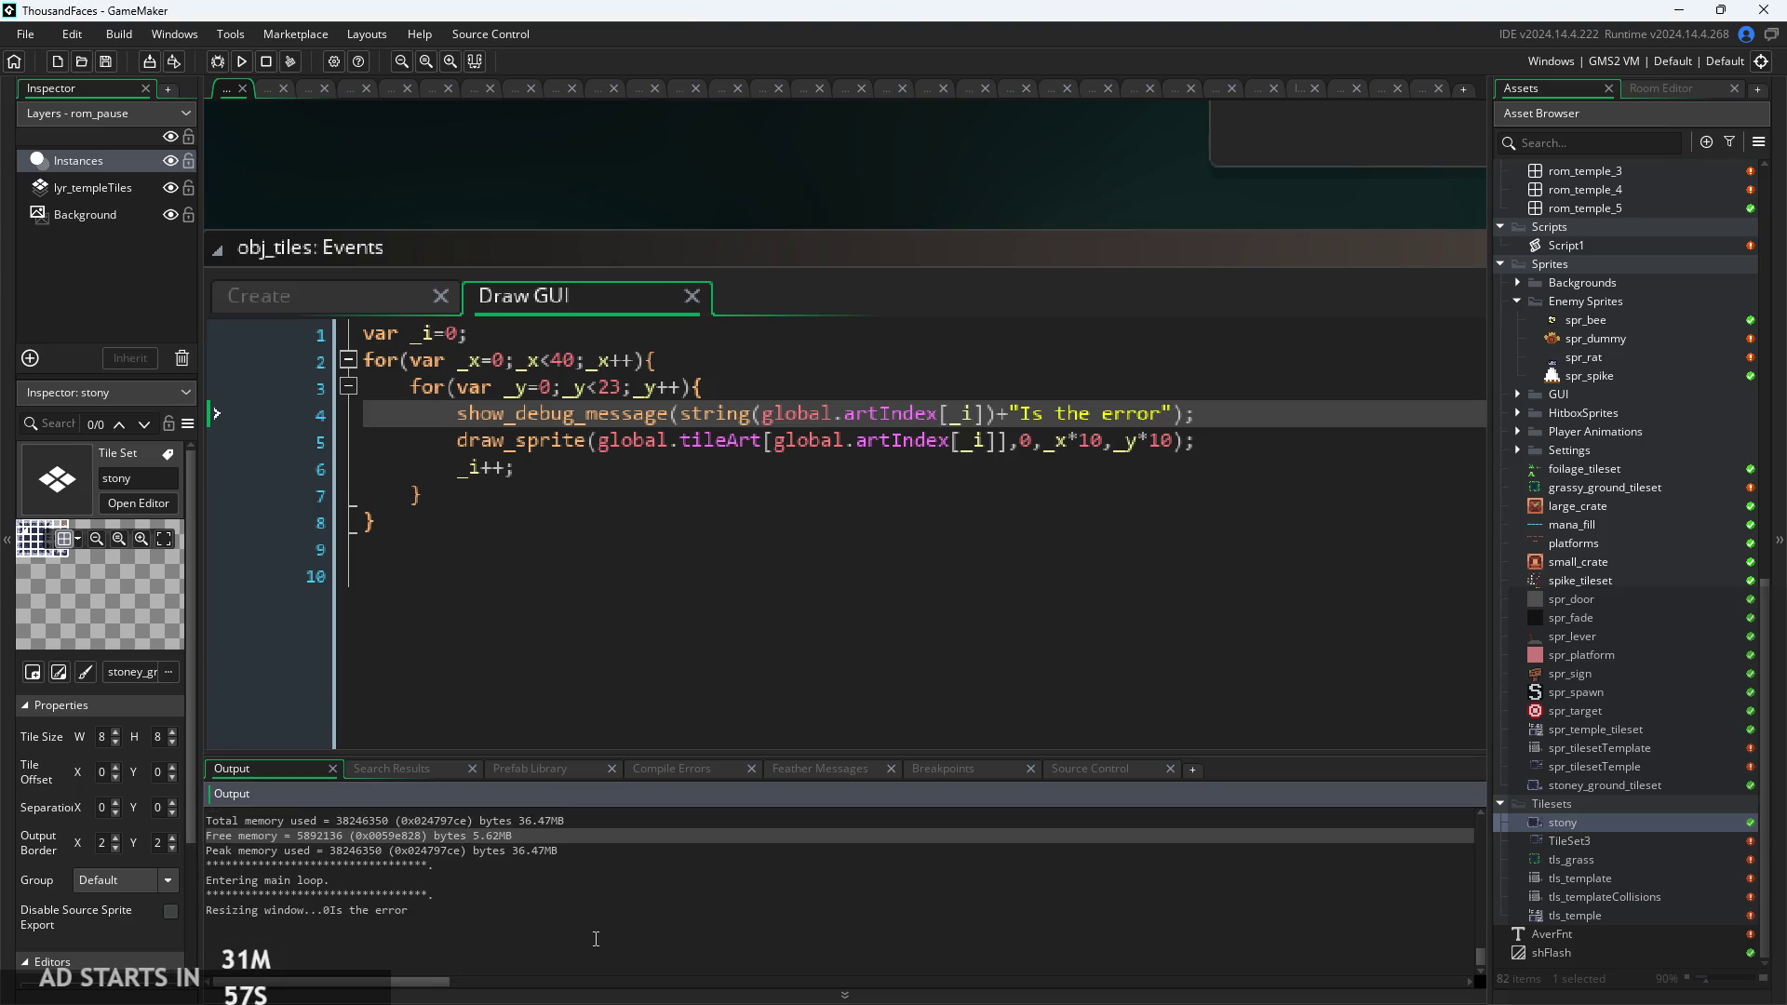
scroll(594, 931, up, 3)
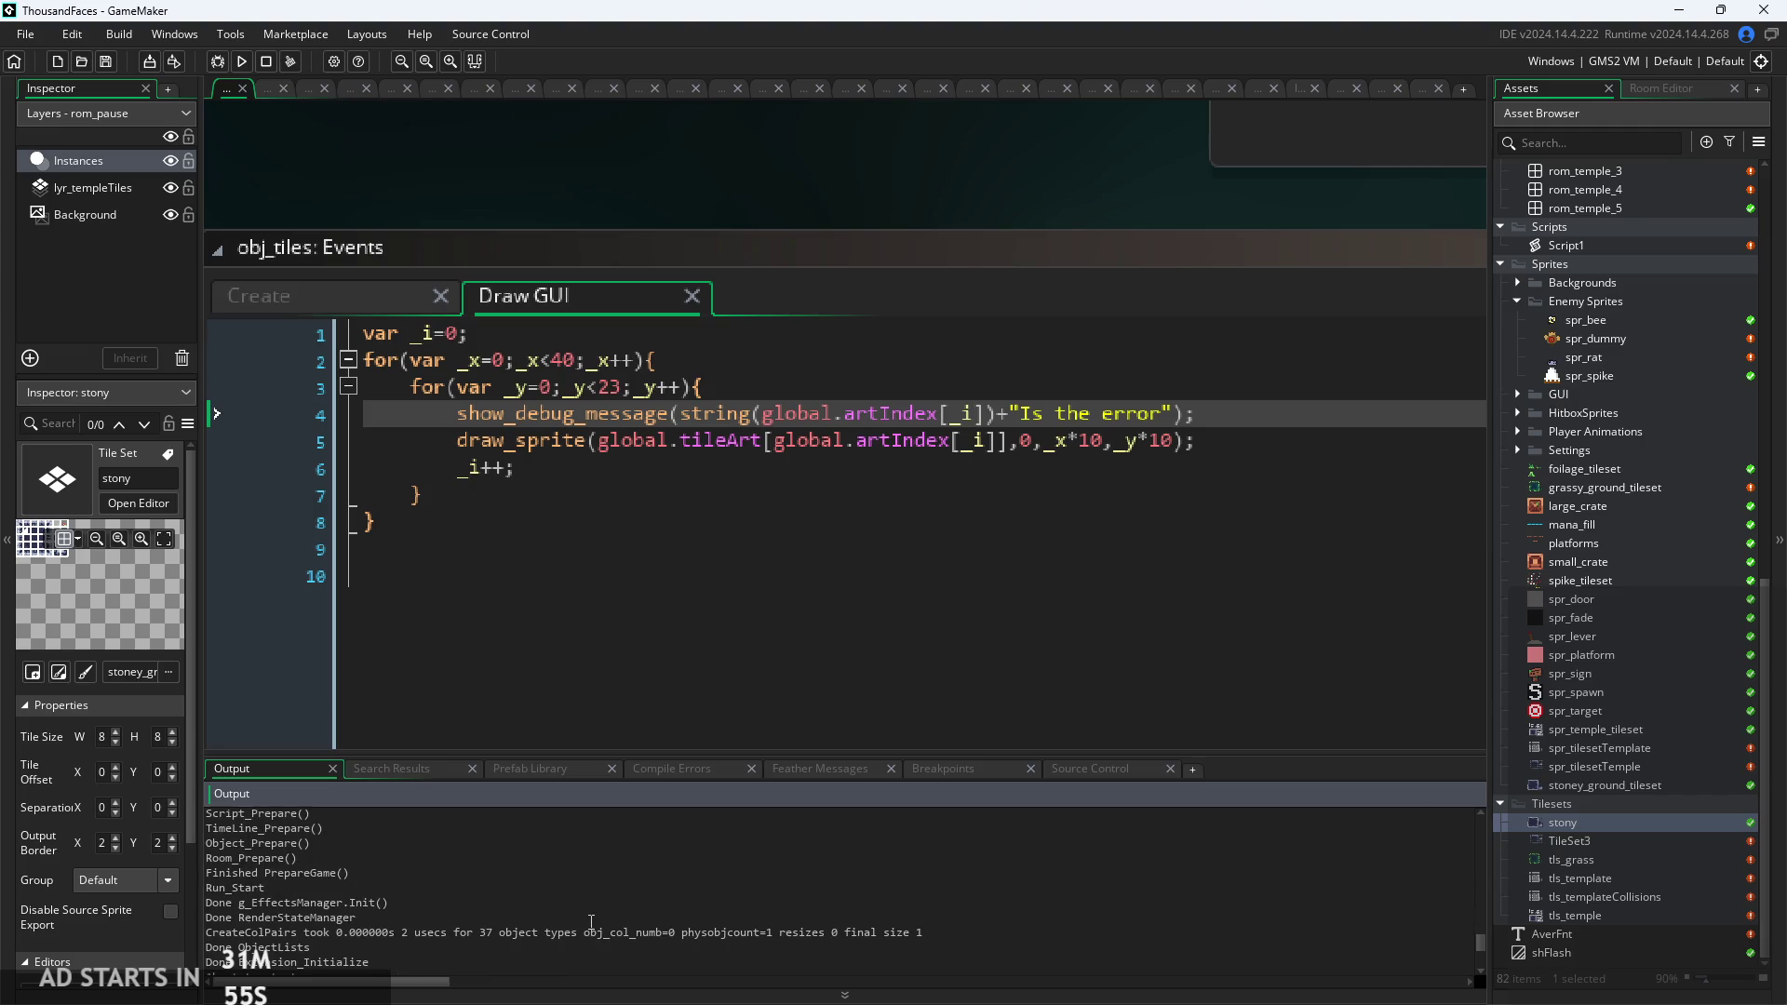
scroll(591, 921, up, 5)
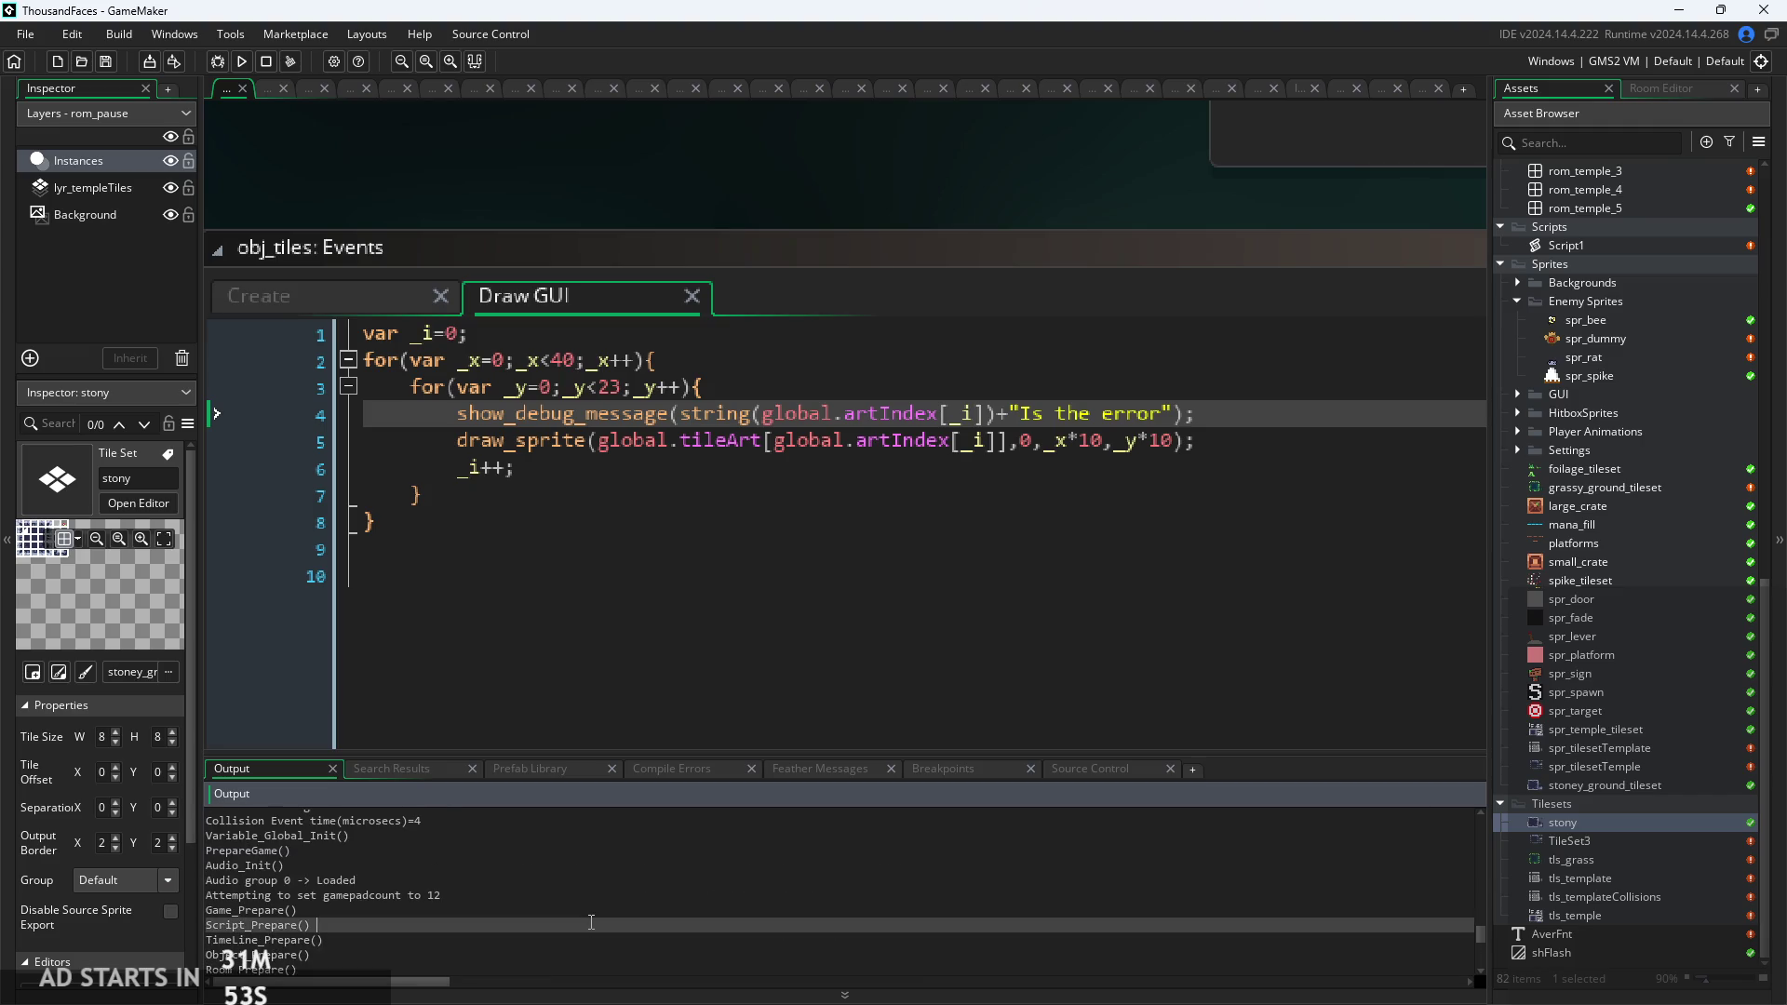
click(591, 921)
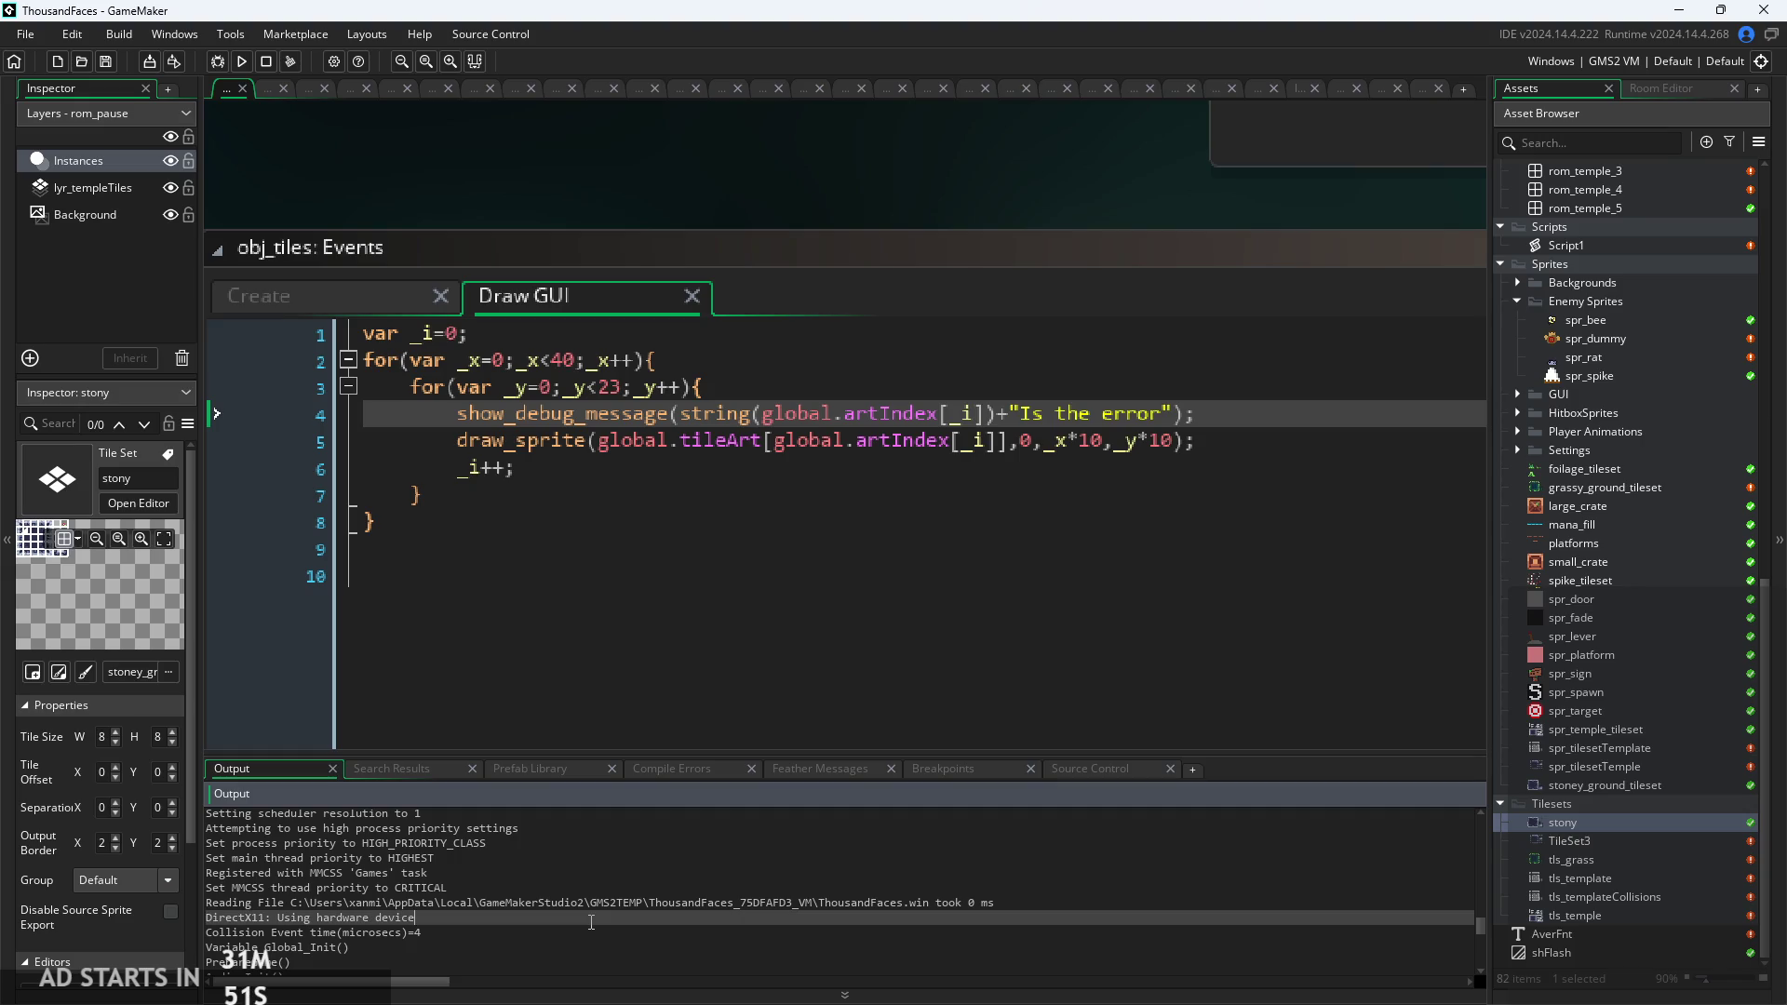
key(ctrl+f)
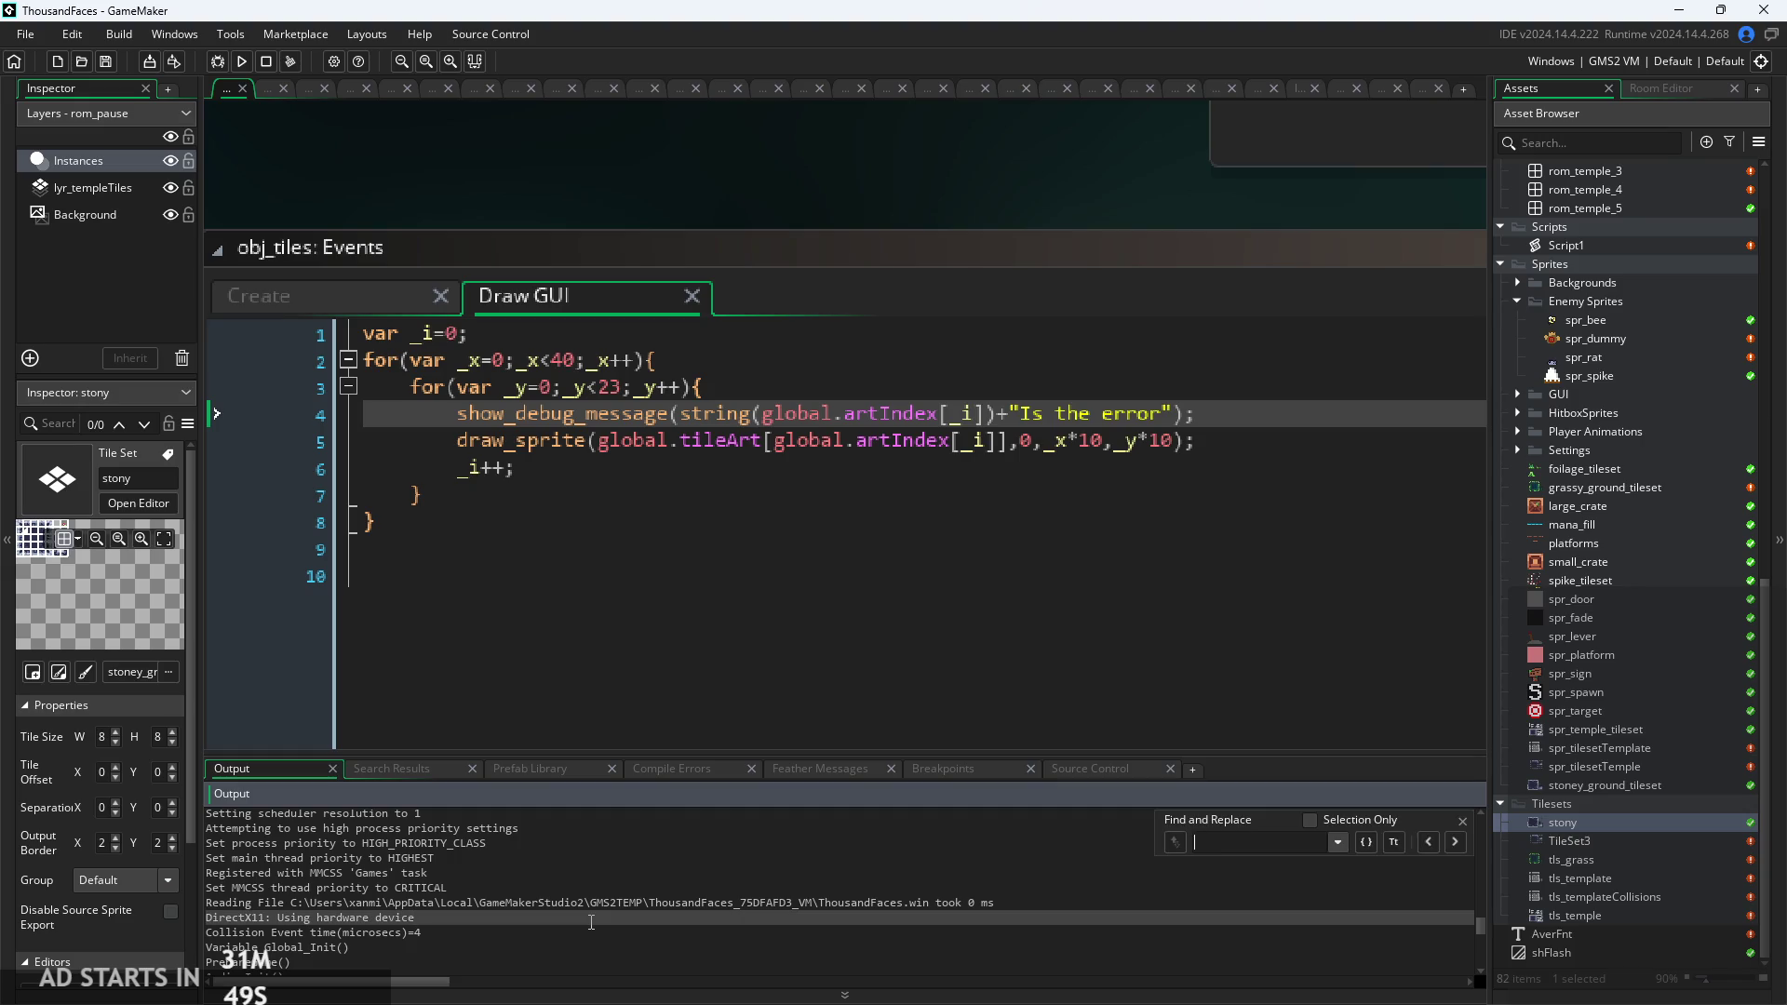
text(Is)
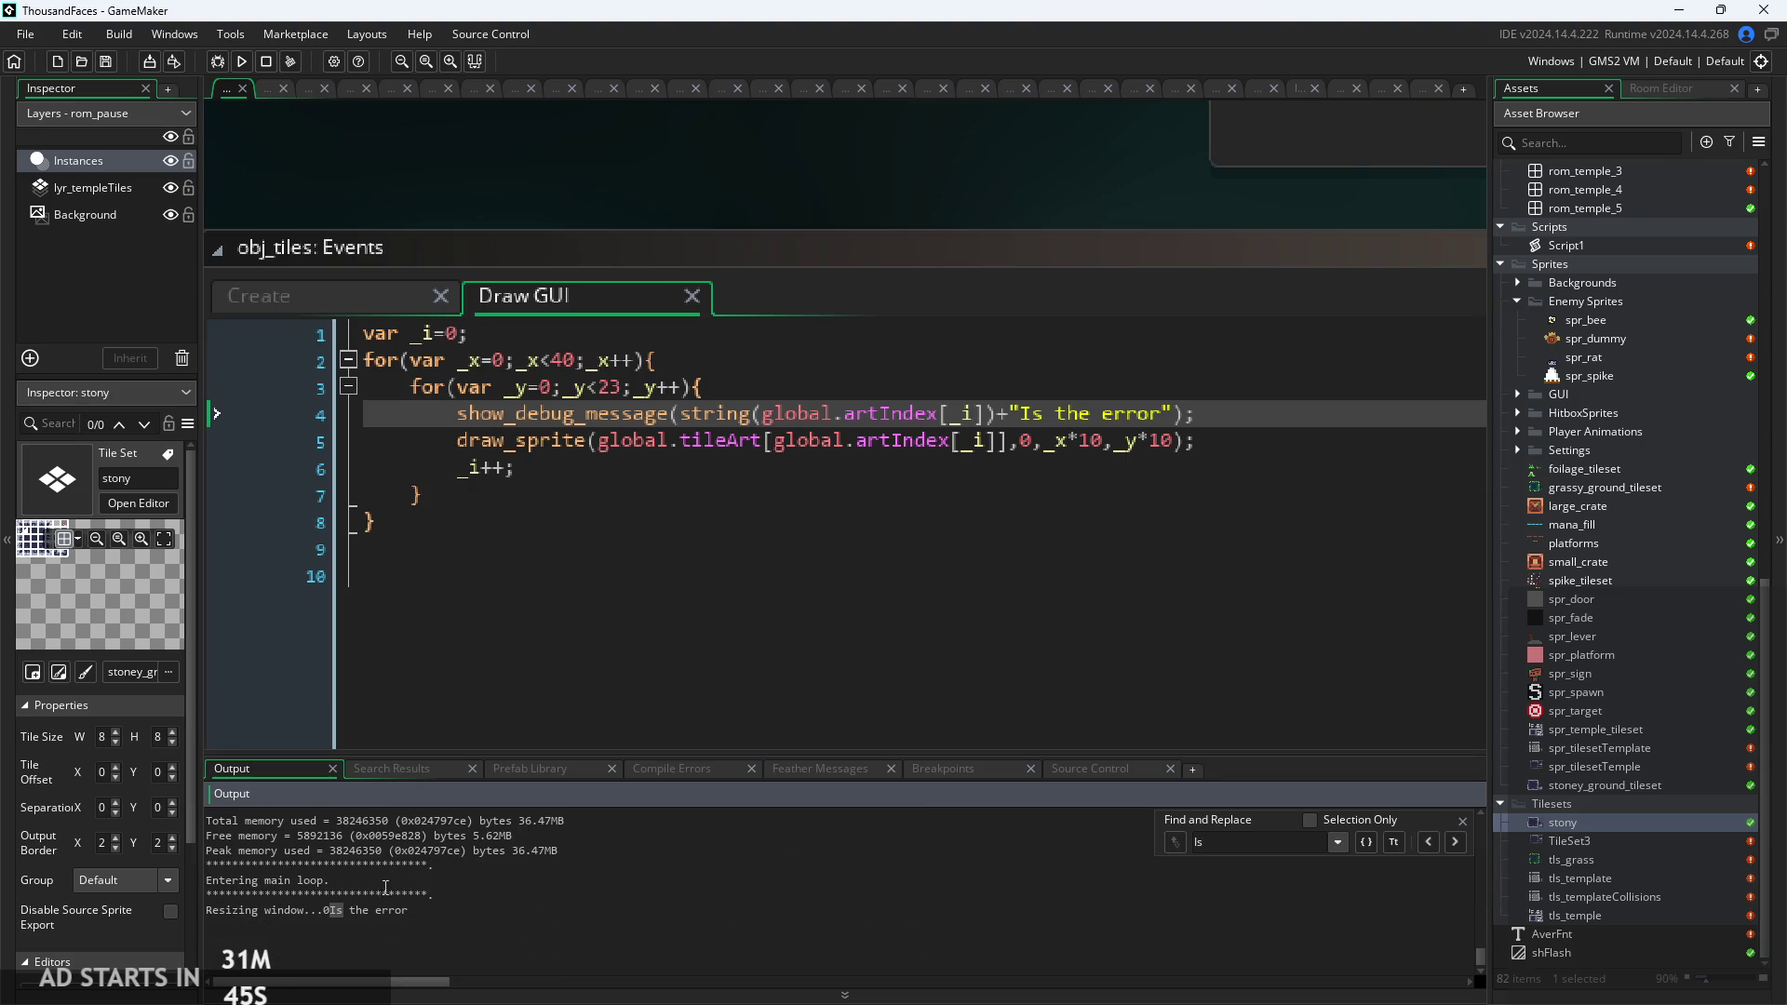
scroll(386, 887, up, 1)
mouse_move(370, 924)
mouse_down()
mouse_move(324, 930)
mouse_move(380, 942)
mouse_up()
click(459, 928)
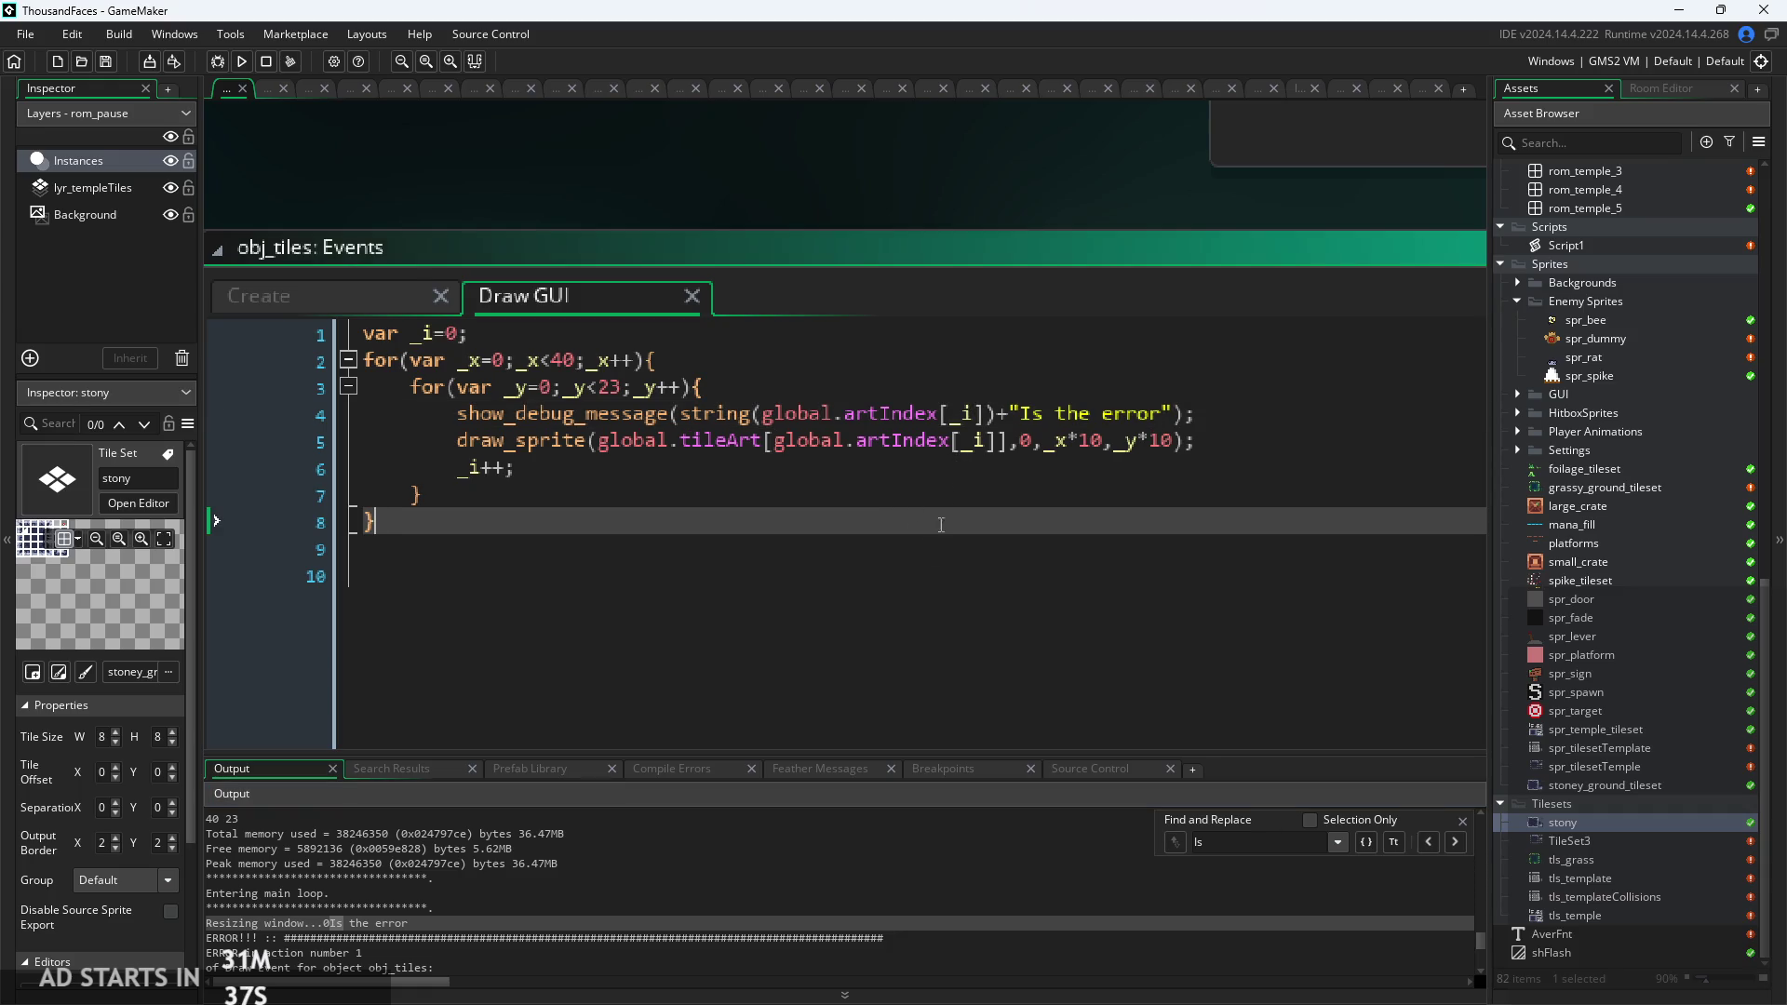
scroll(940, 819, down, 2)
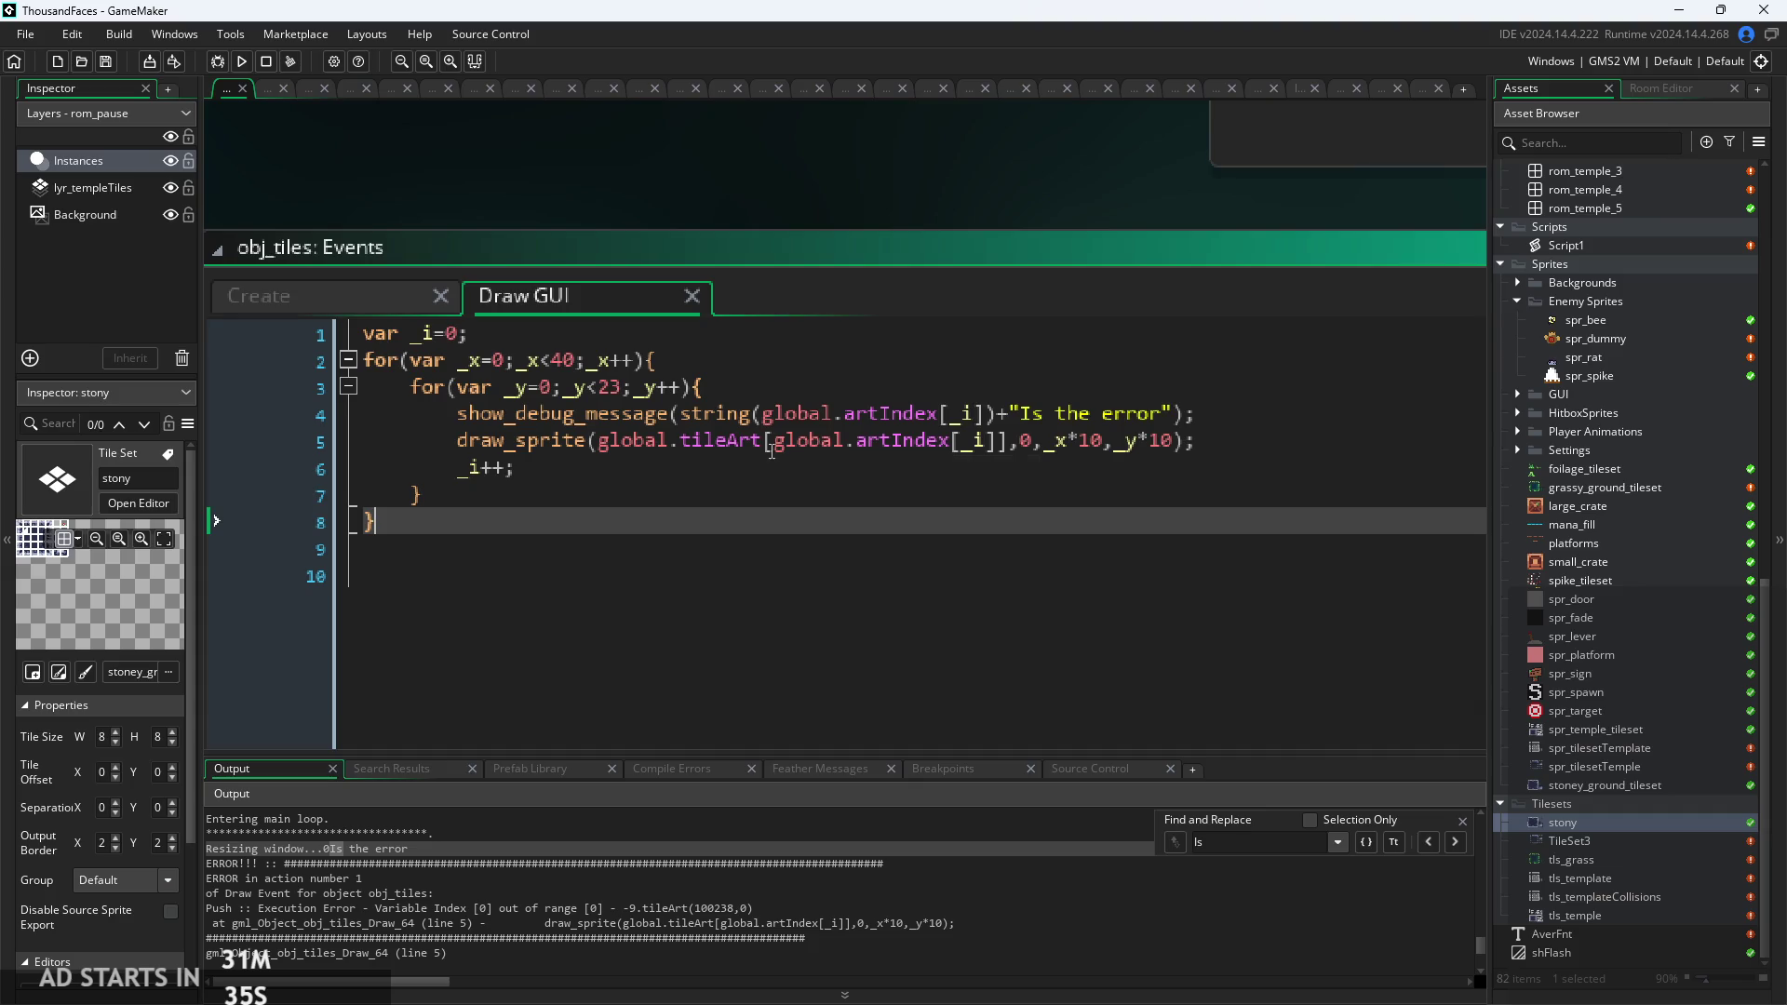
click(718, 440)
scroll(742, 513, down, 2)
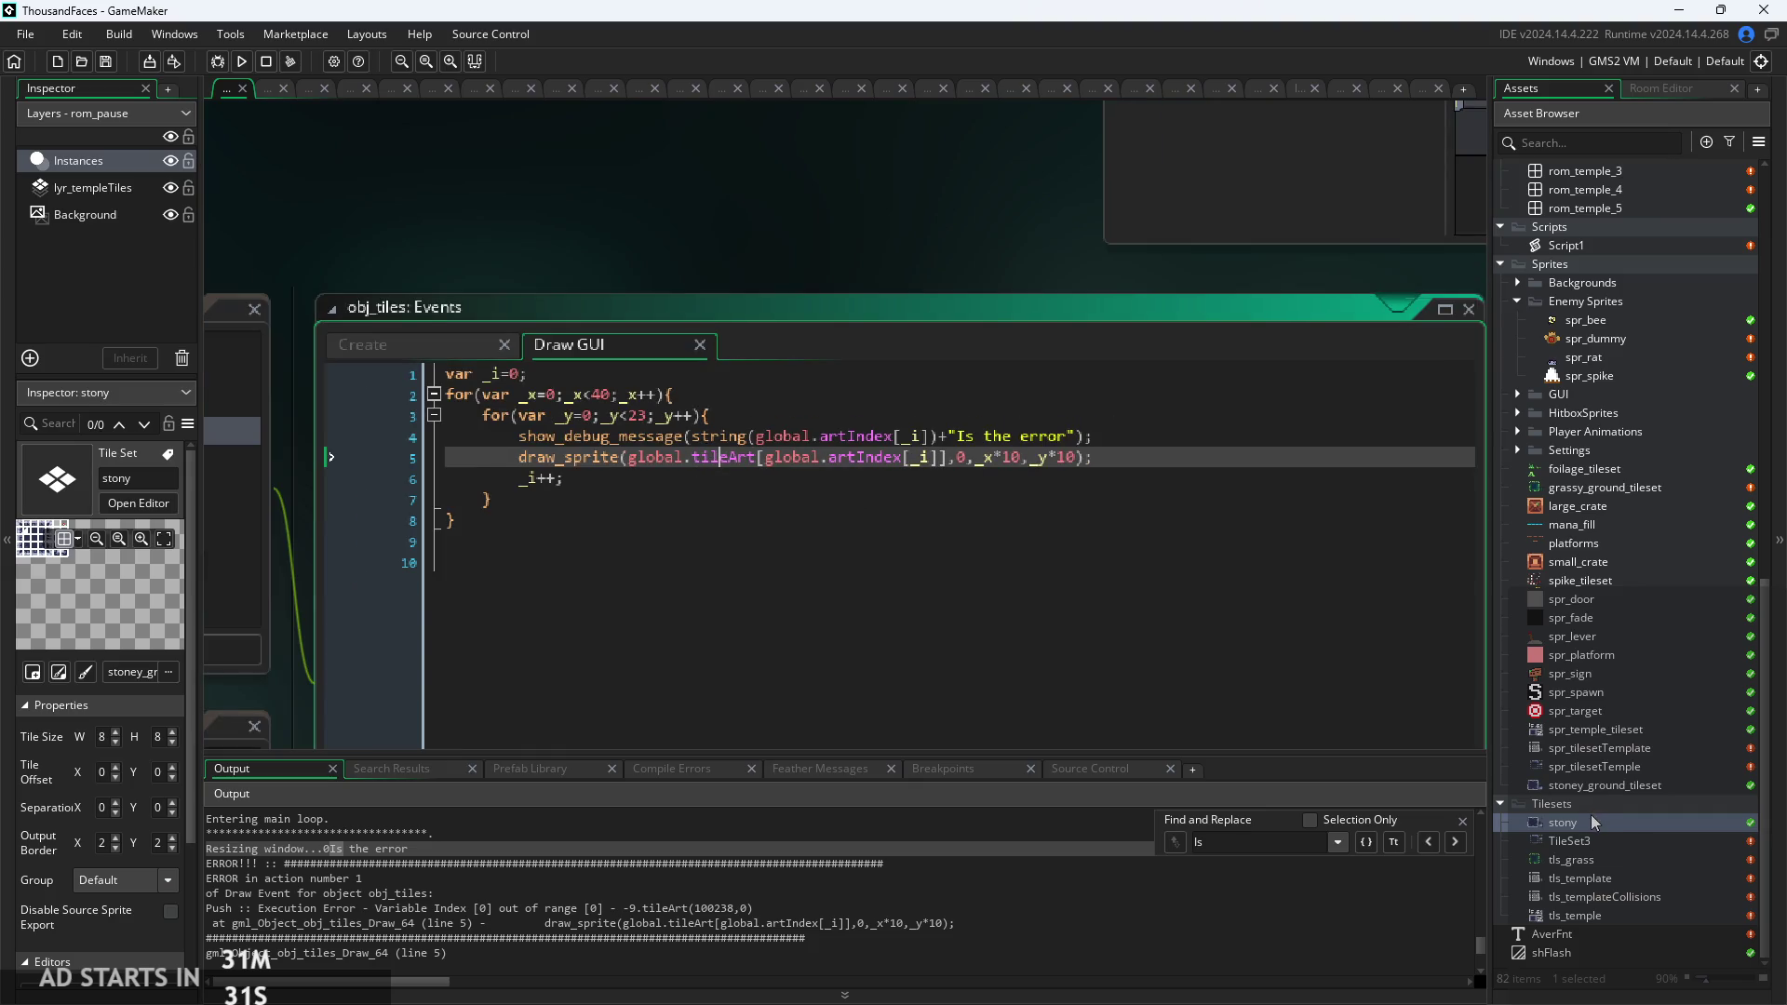
click(1573, 636)
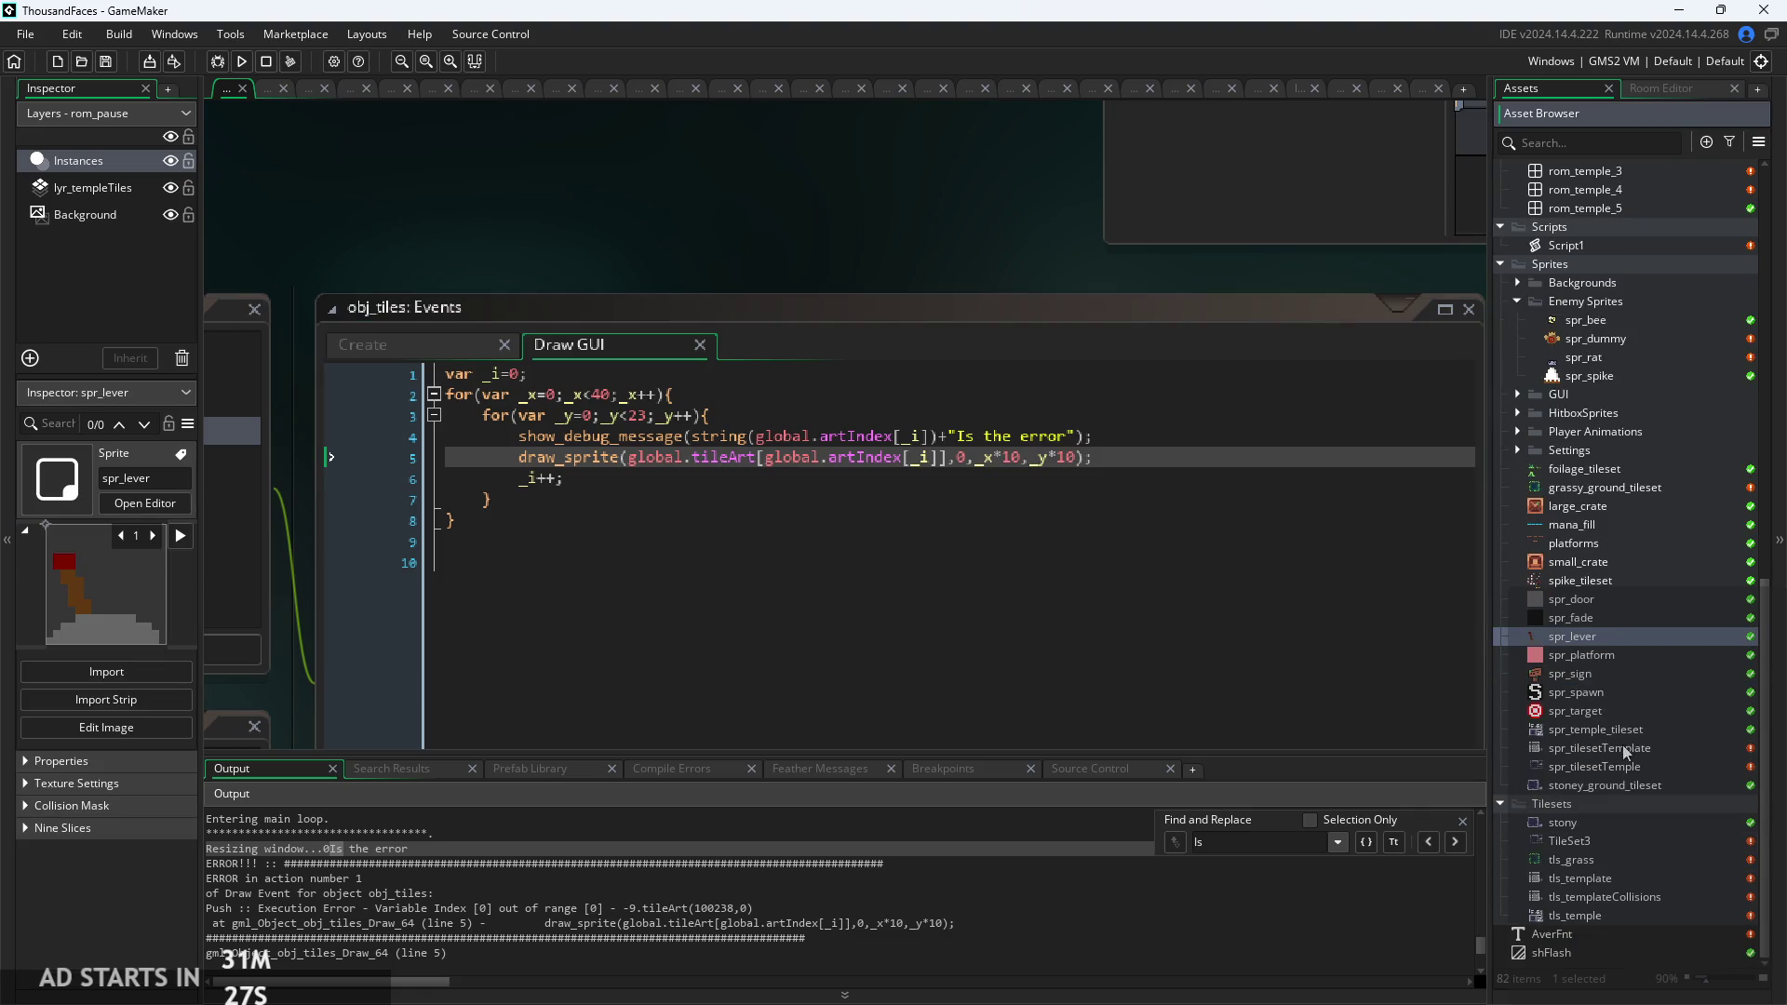
click(373, 345)
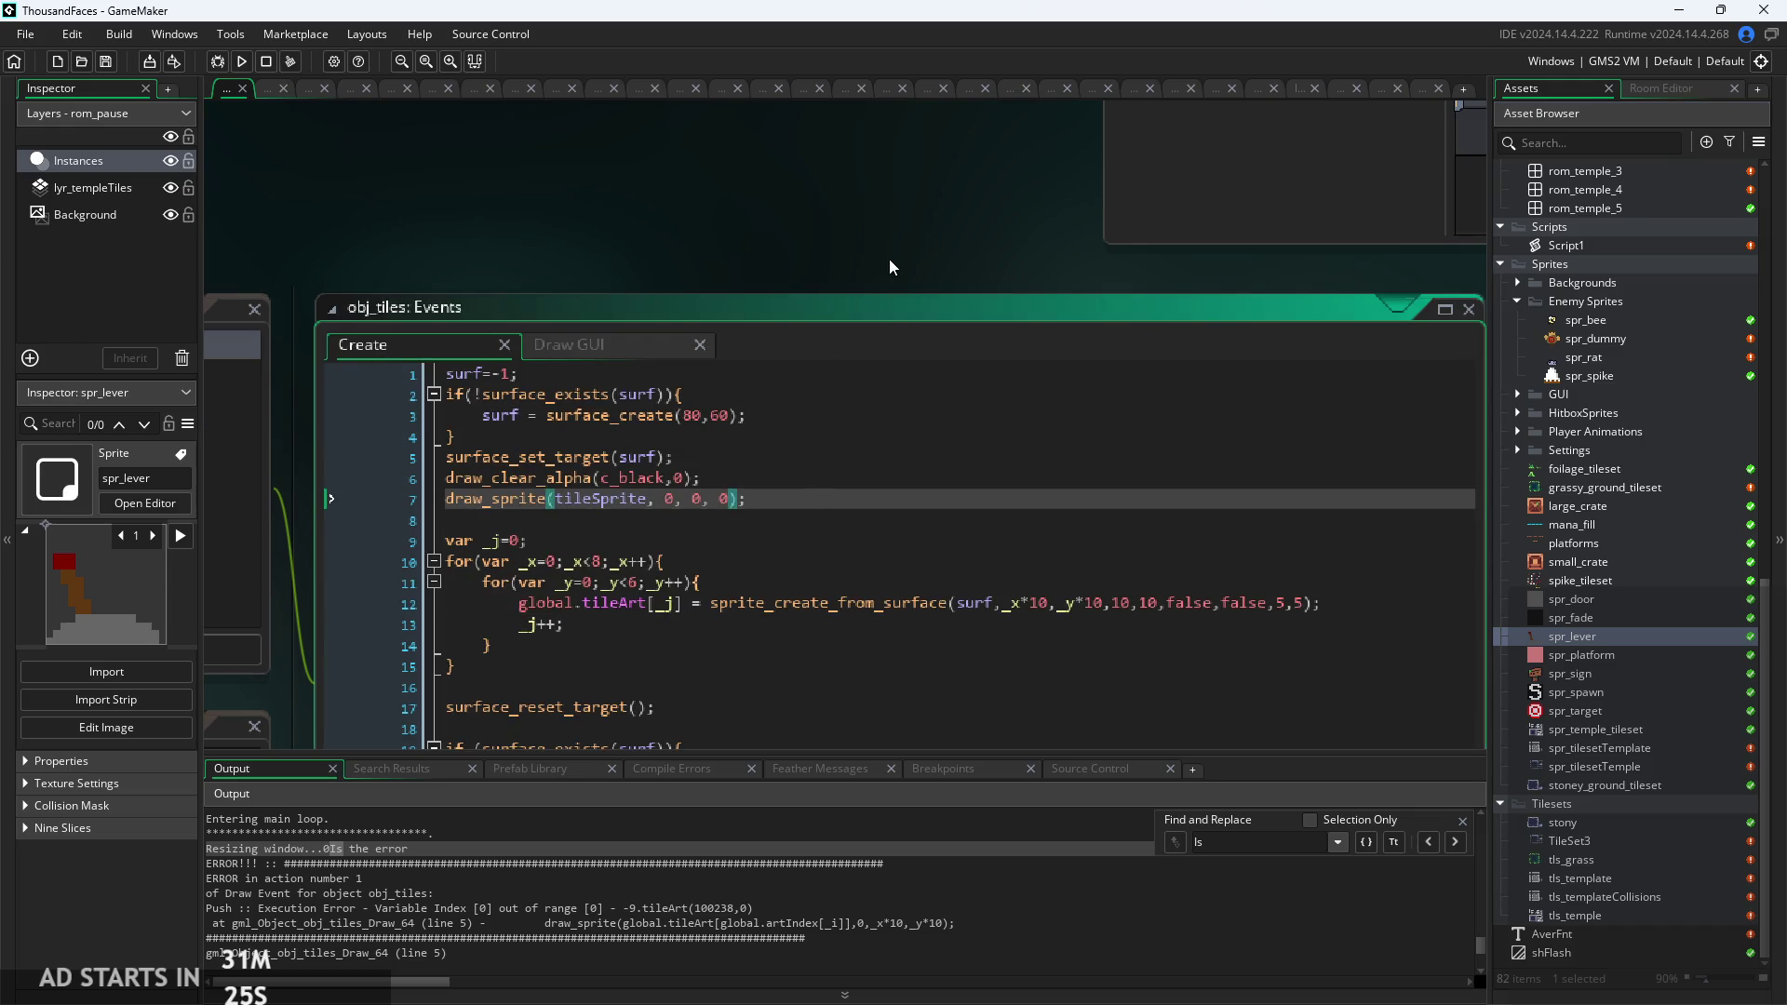
Move the Events window and review the Create event's nested loops and tileArt assignment.
drag(890, 231, 947, 175)
click(814, 544)
click(814, 503)
drag(815, 524, 729, 522)
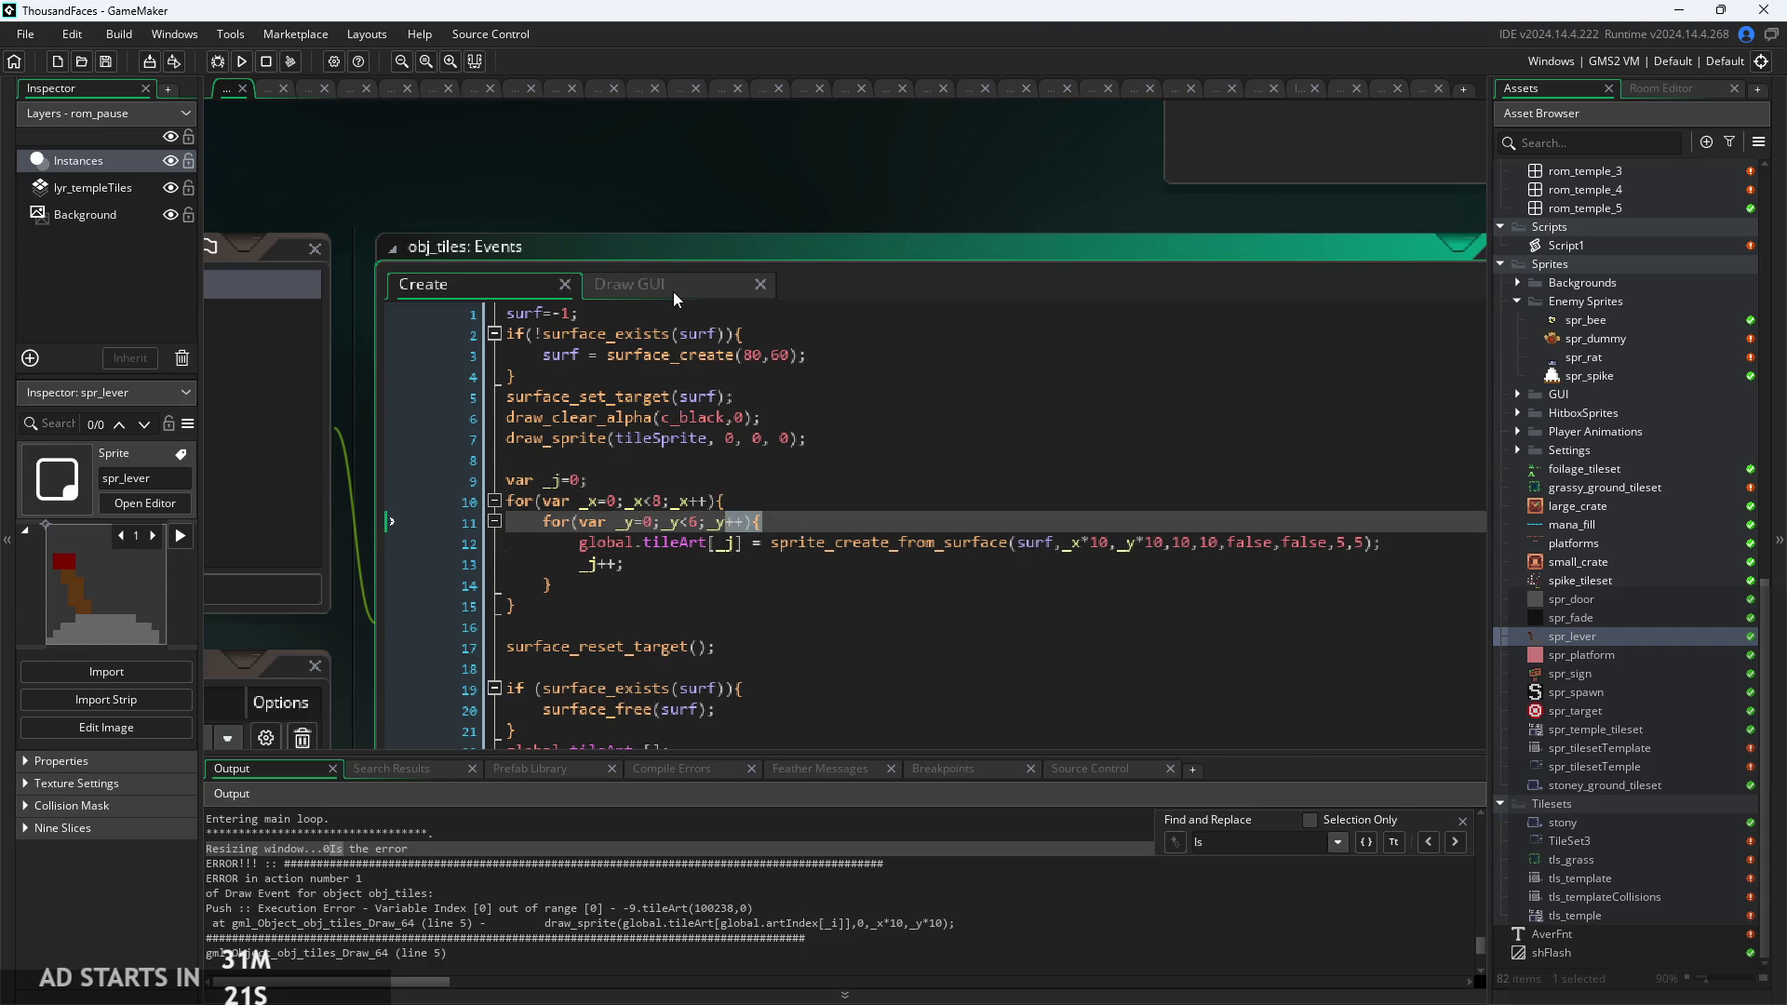
click(822, 502)
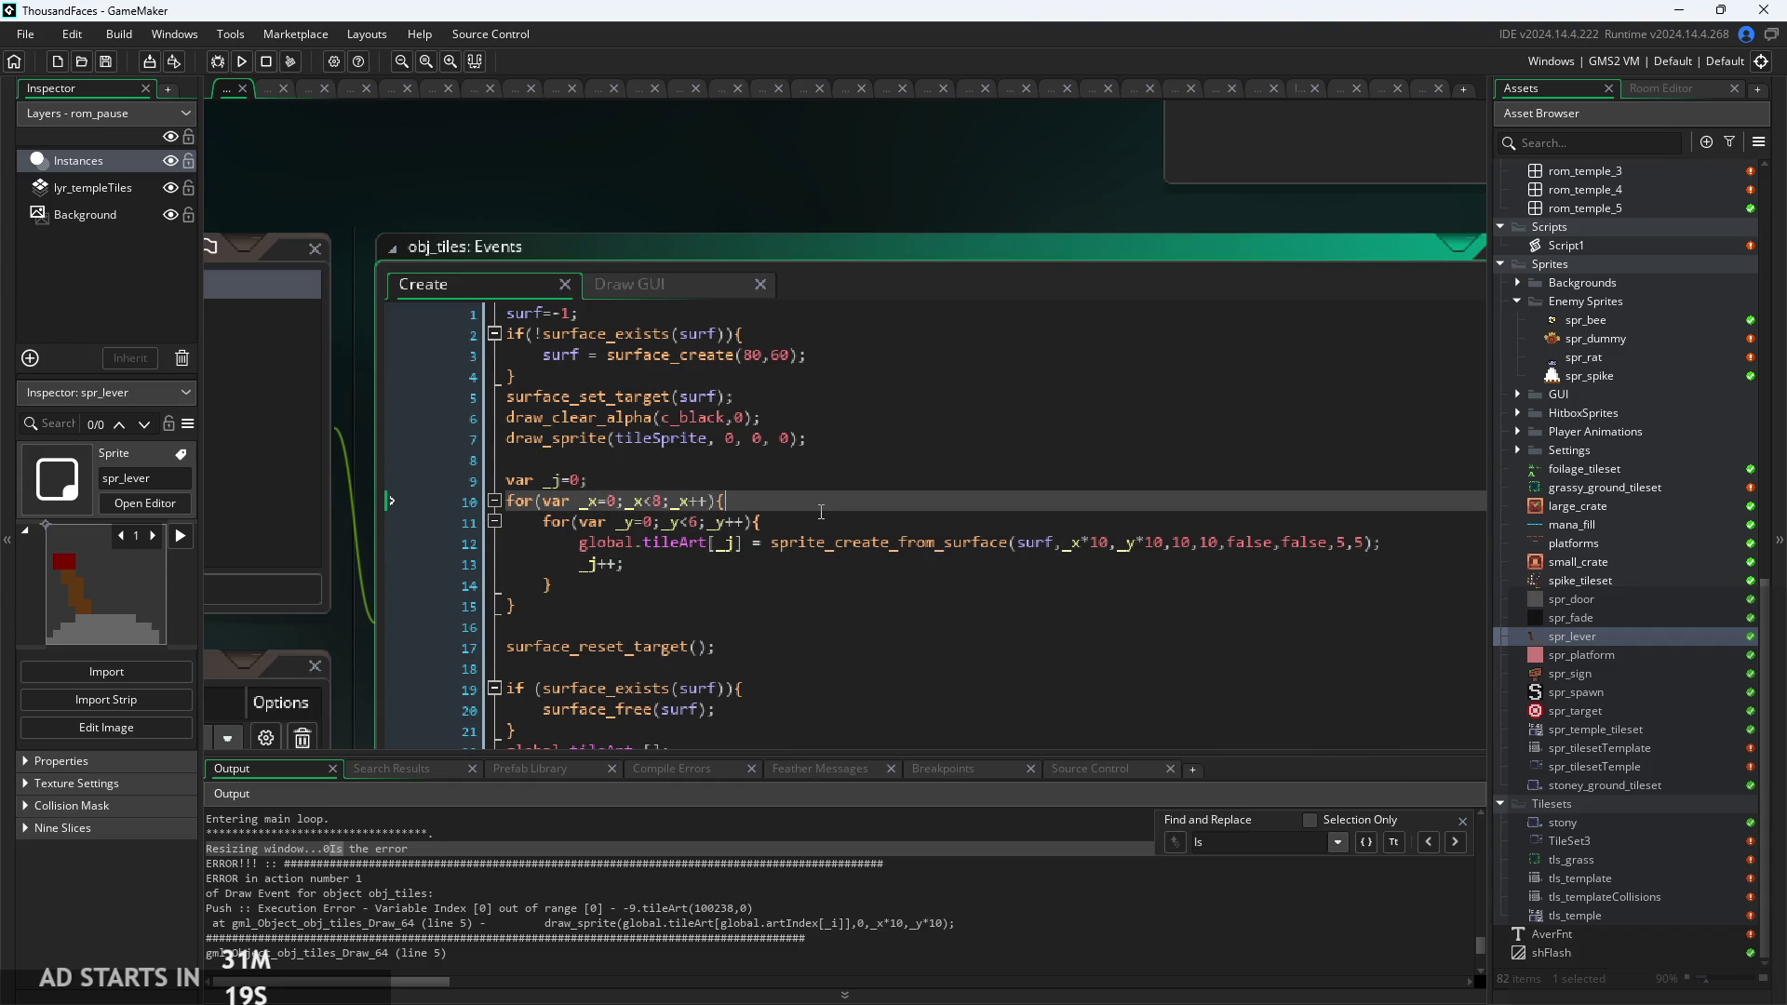
click(822, 523)
scroll(819, 526, up, 2)
click(938, 569)
click(893, 466)
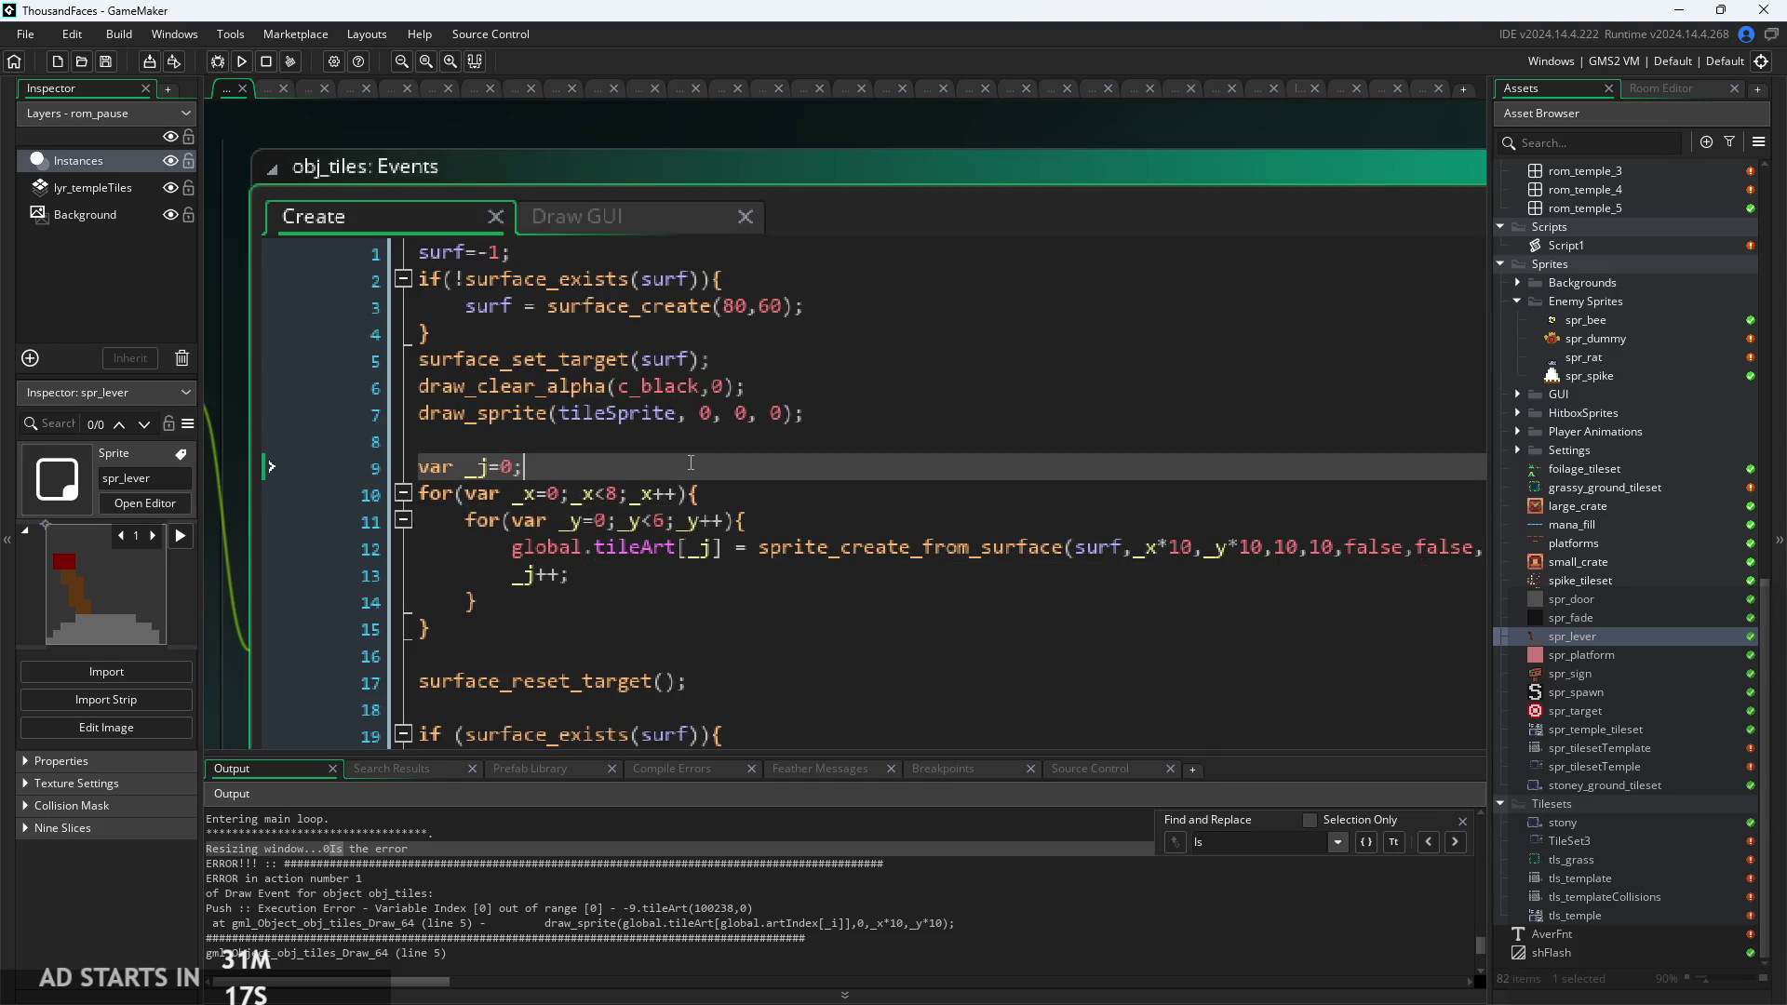
scroll(837, 522, down, 2)
click(795, 536)
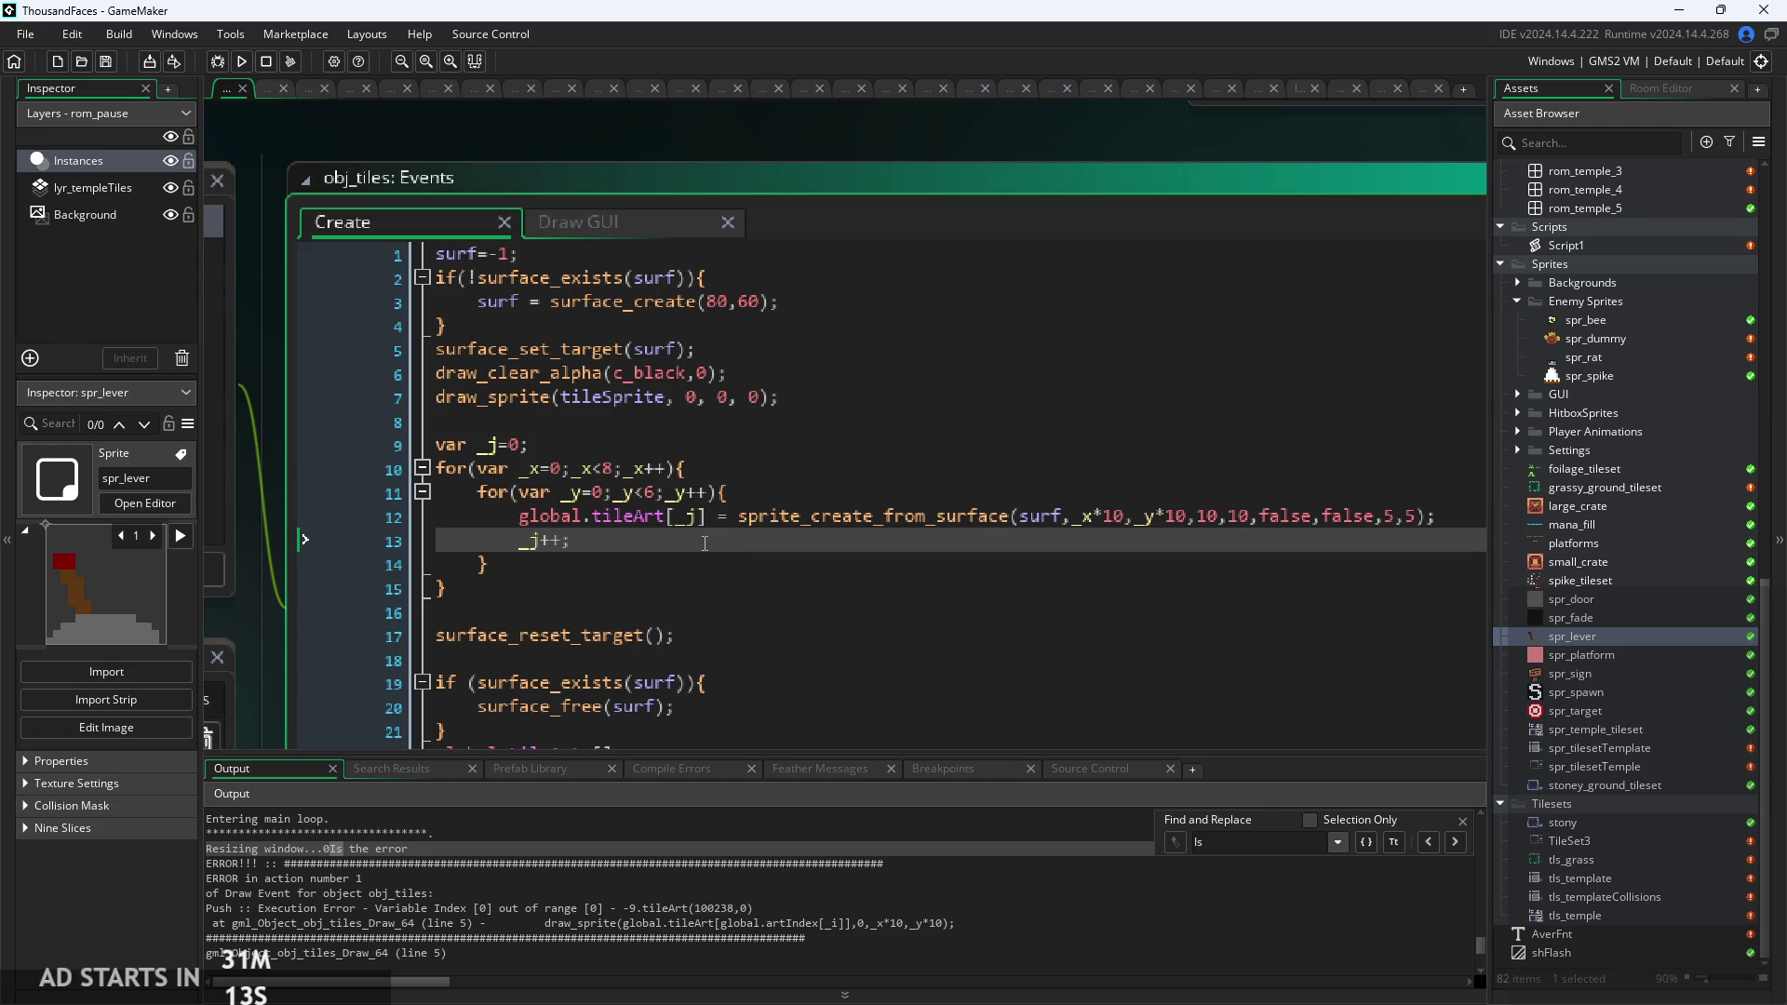
click(700, 516)
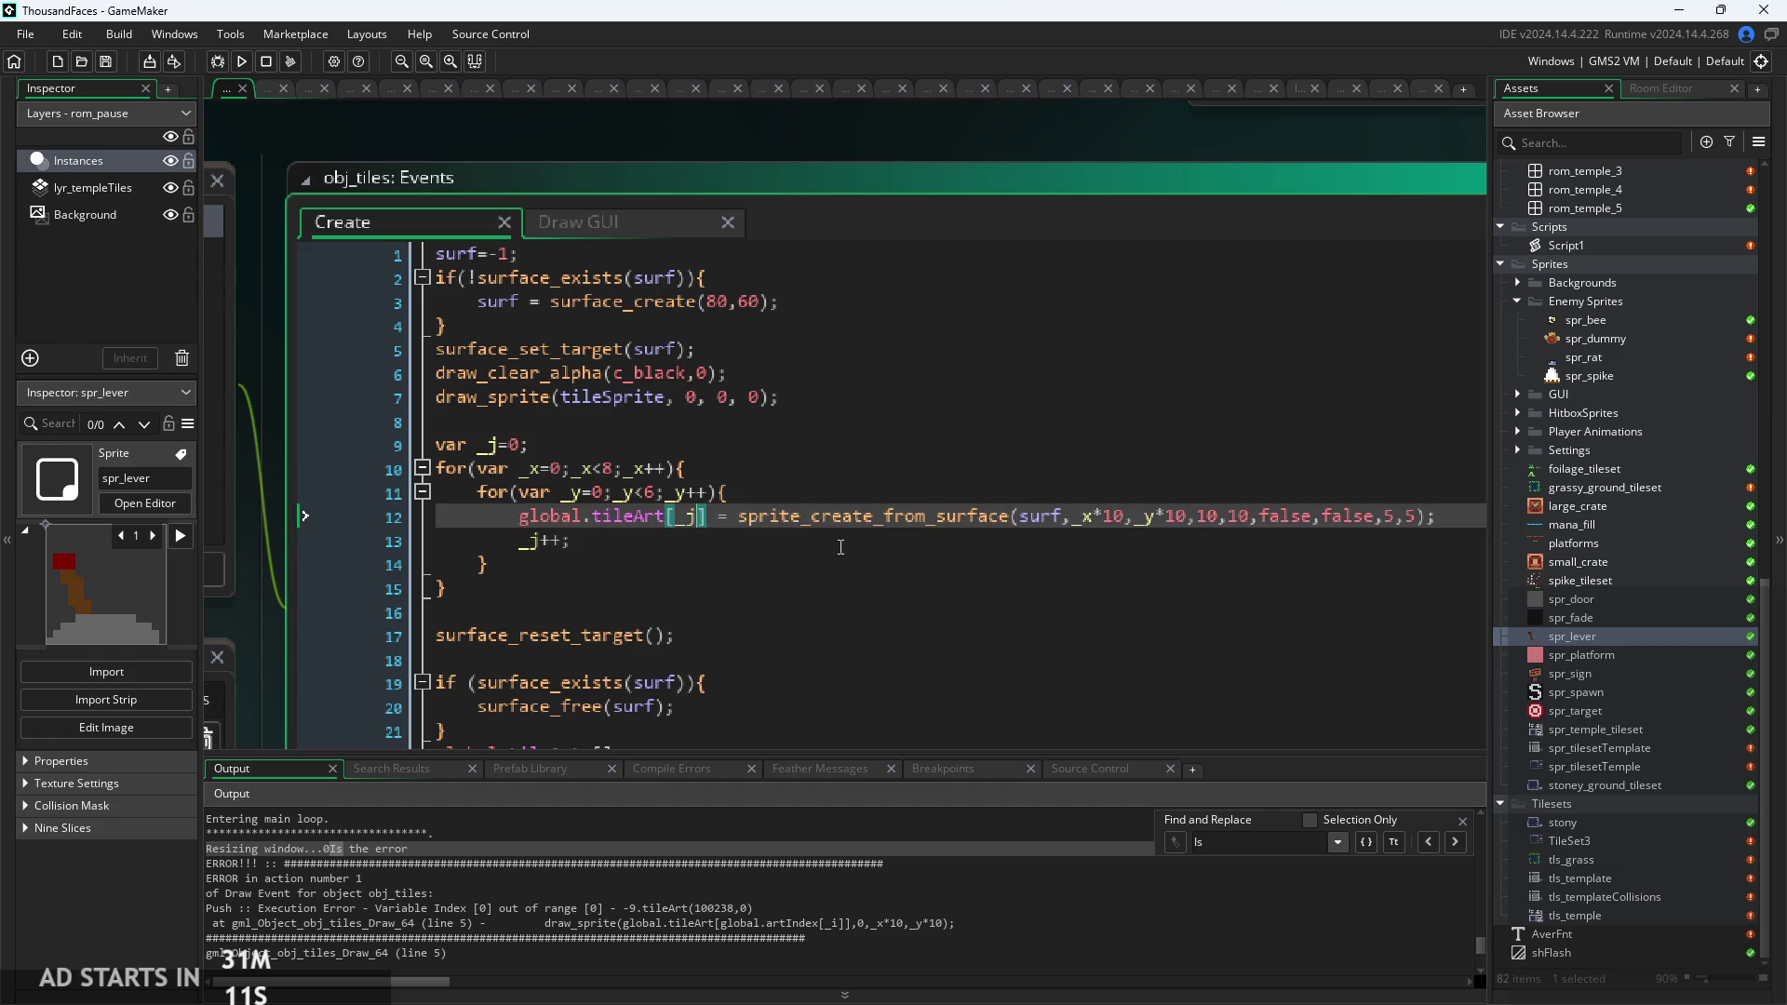
click(1082, 513)
key(Left)
key(Left)
key(Down)
key(Down)
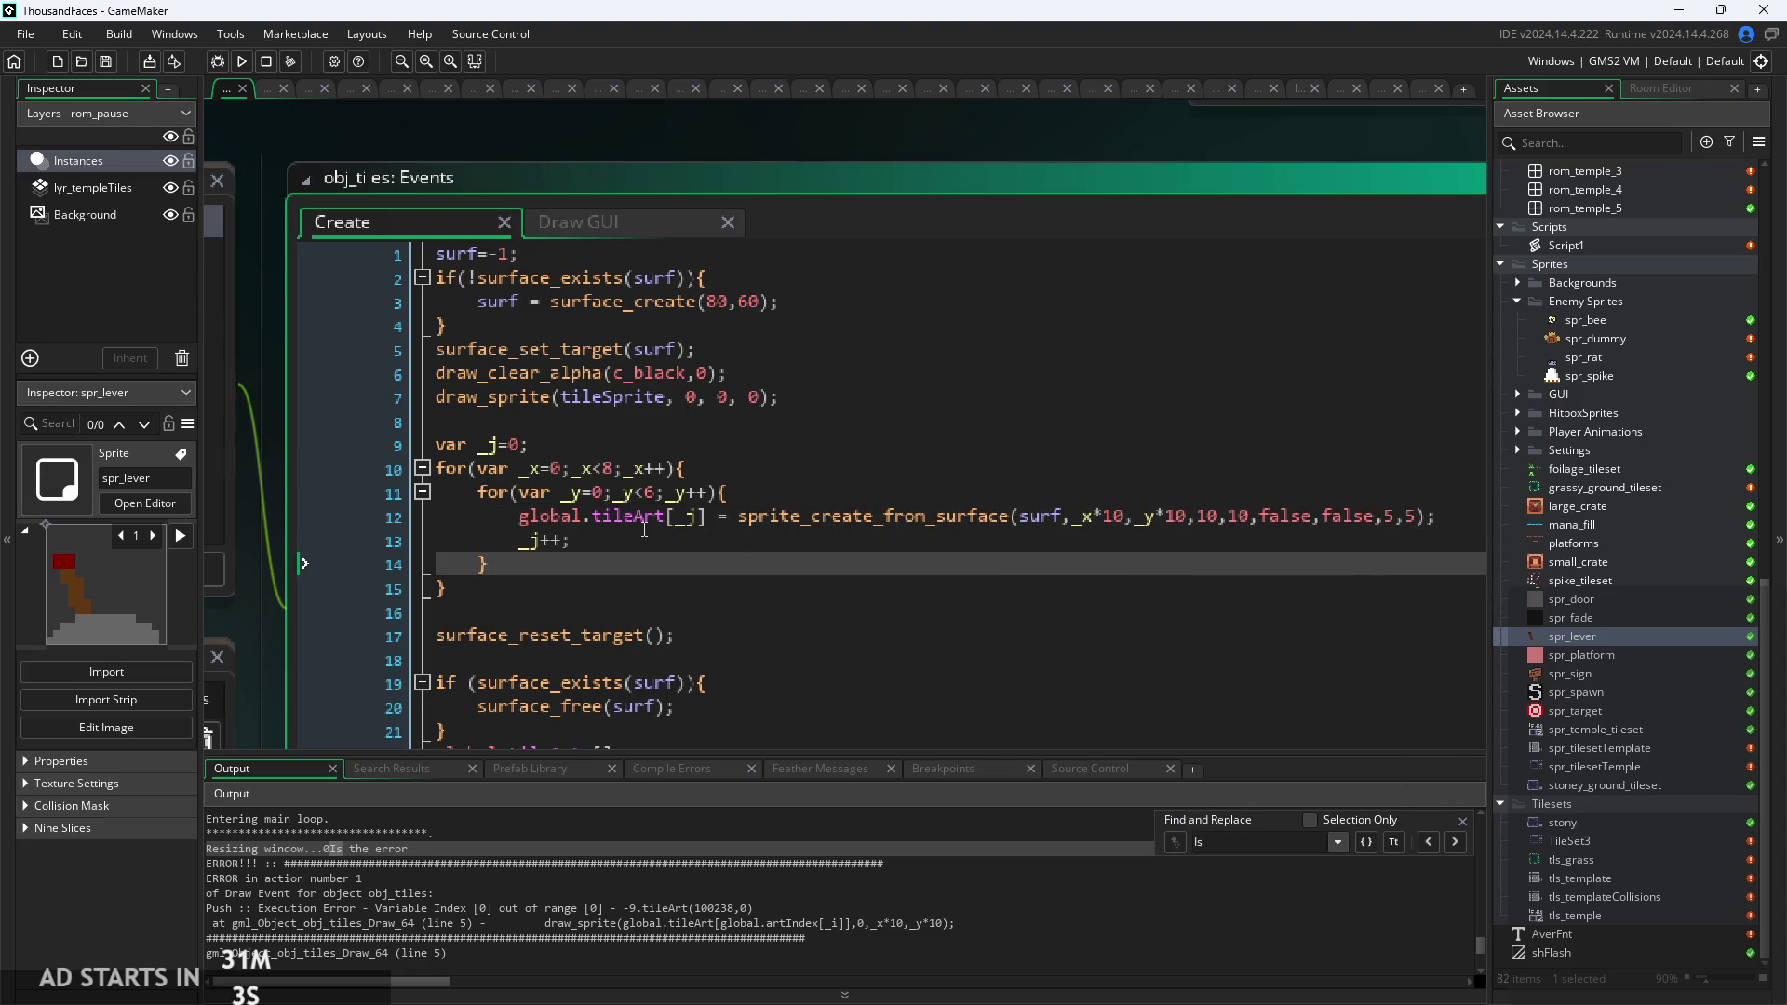
Add global.tileArt=[]; as line 2 after surf=-1, save, and run the game.
click(579, 247)
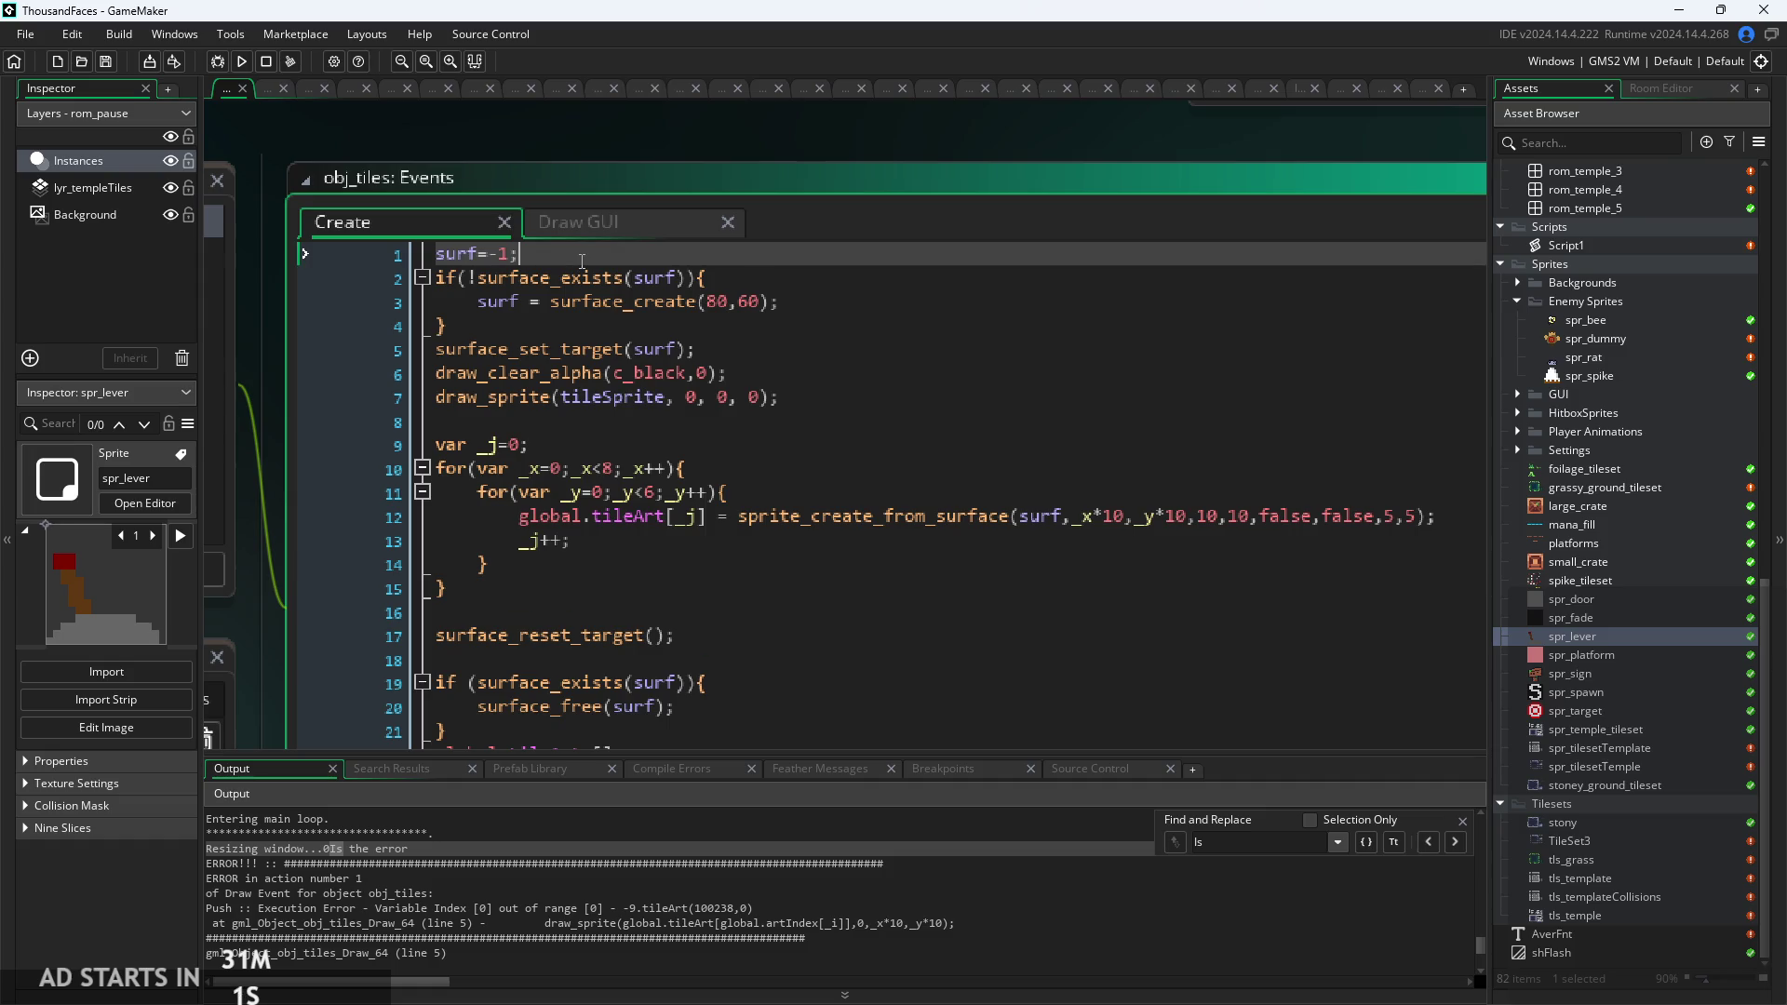
key(Return)
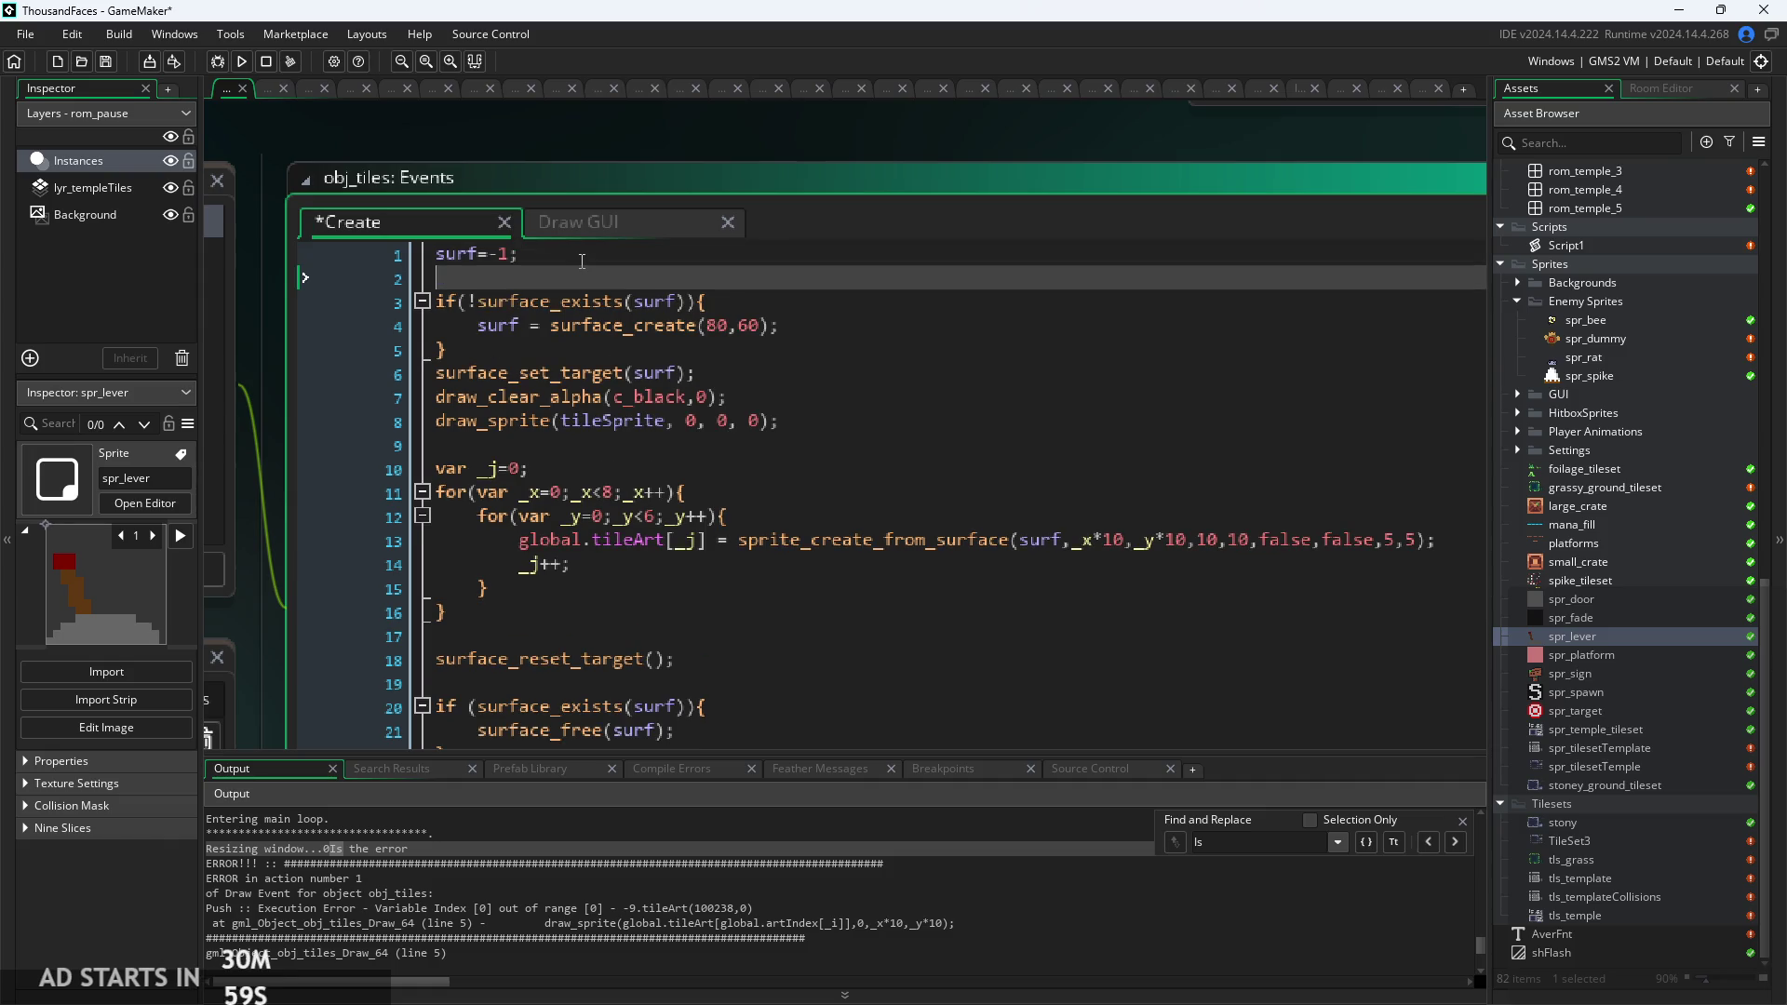
text(global)
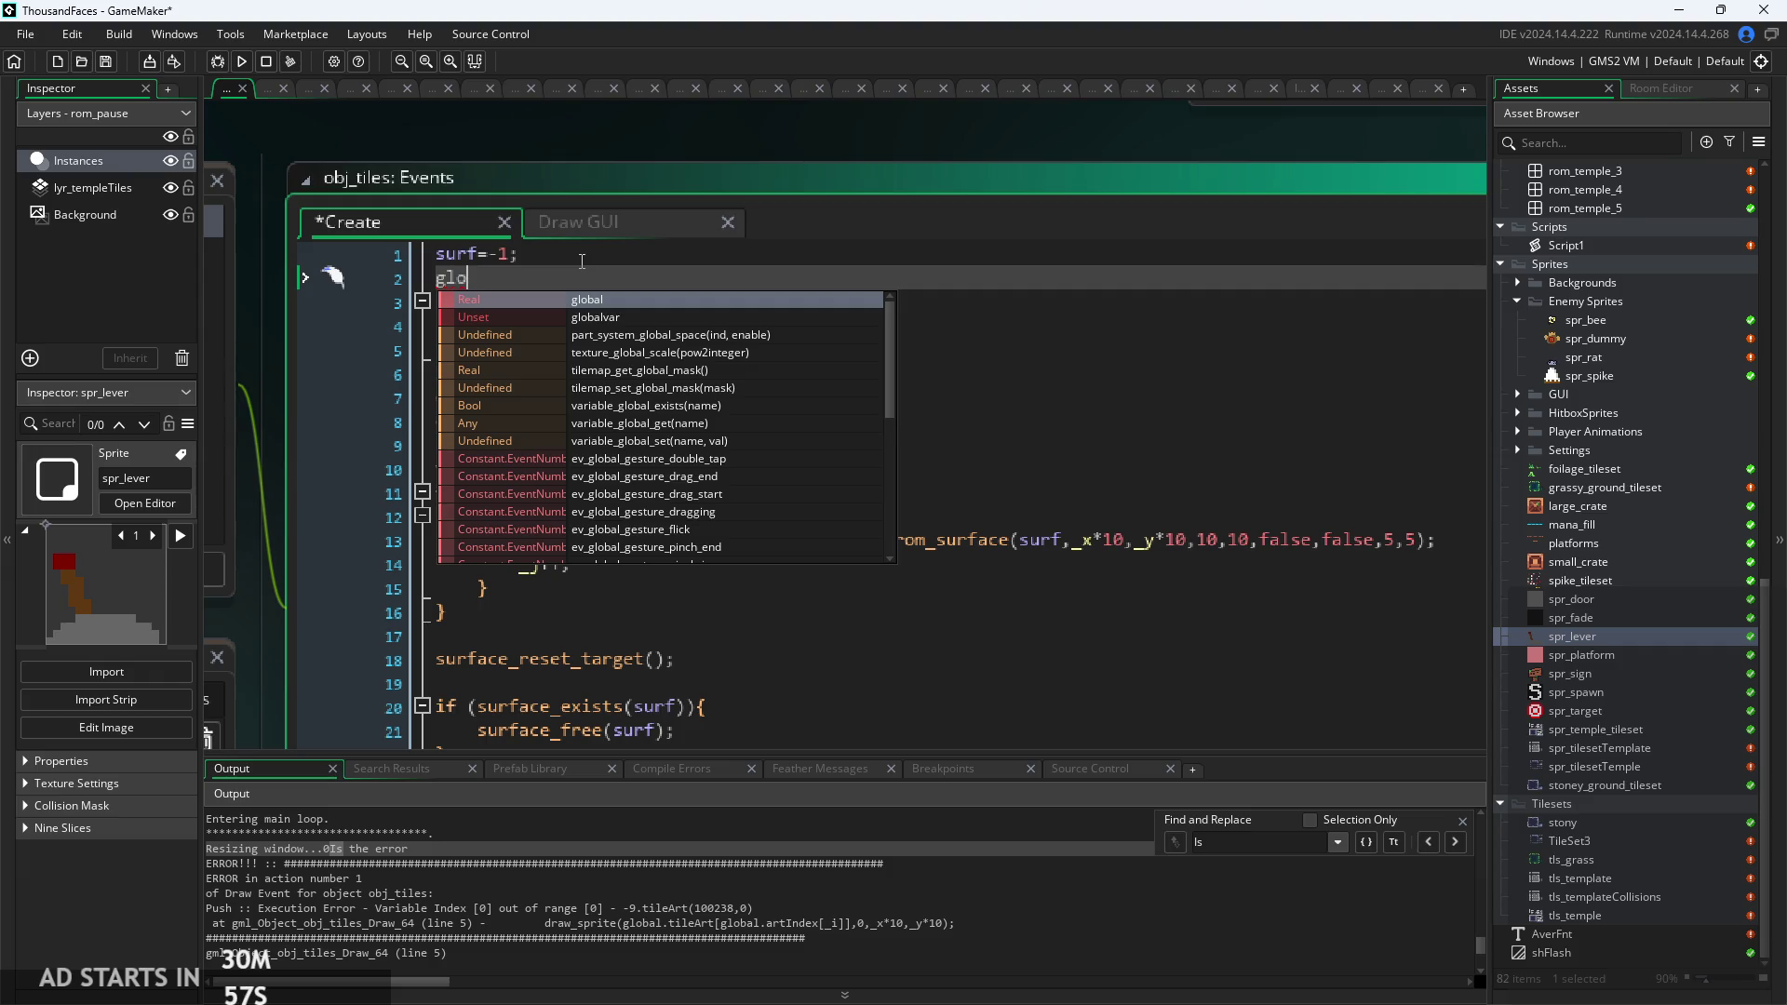
key(Escape)
text(.ti)
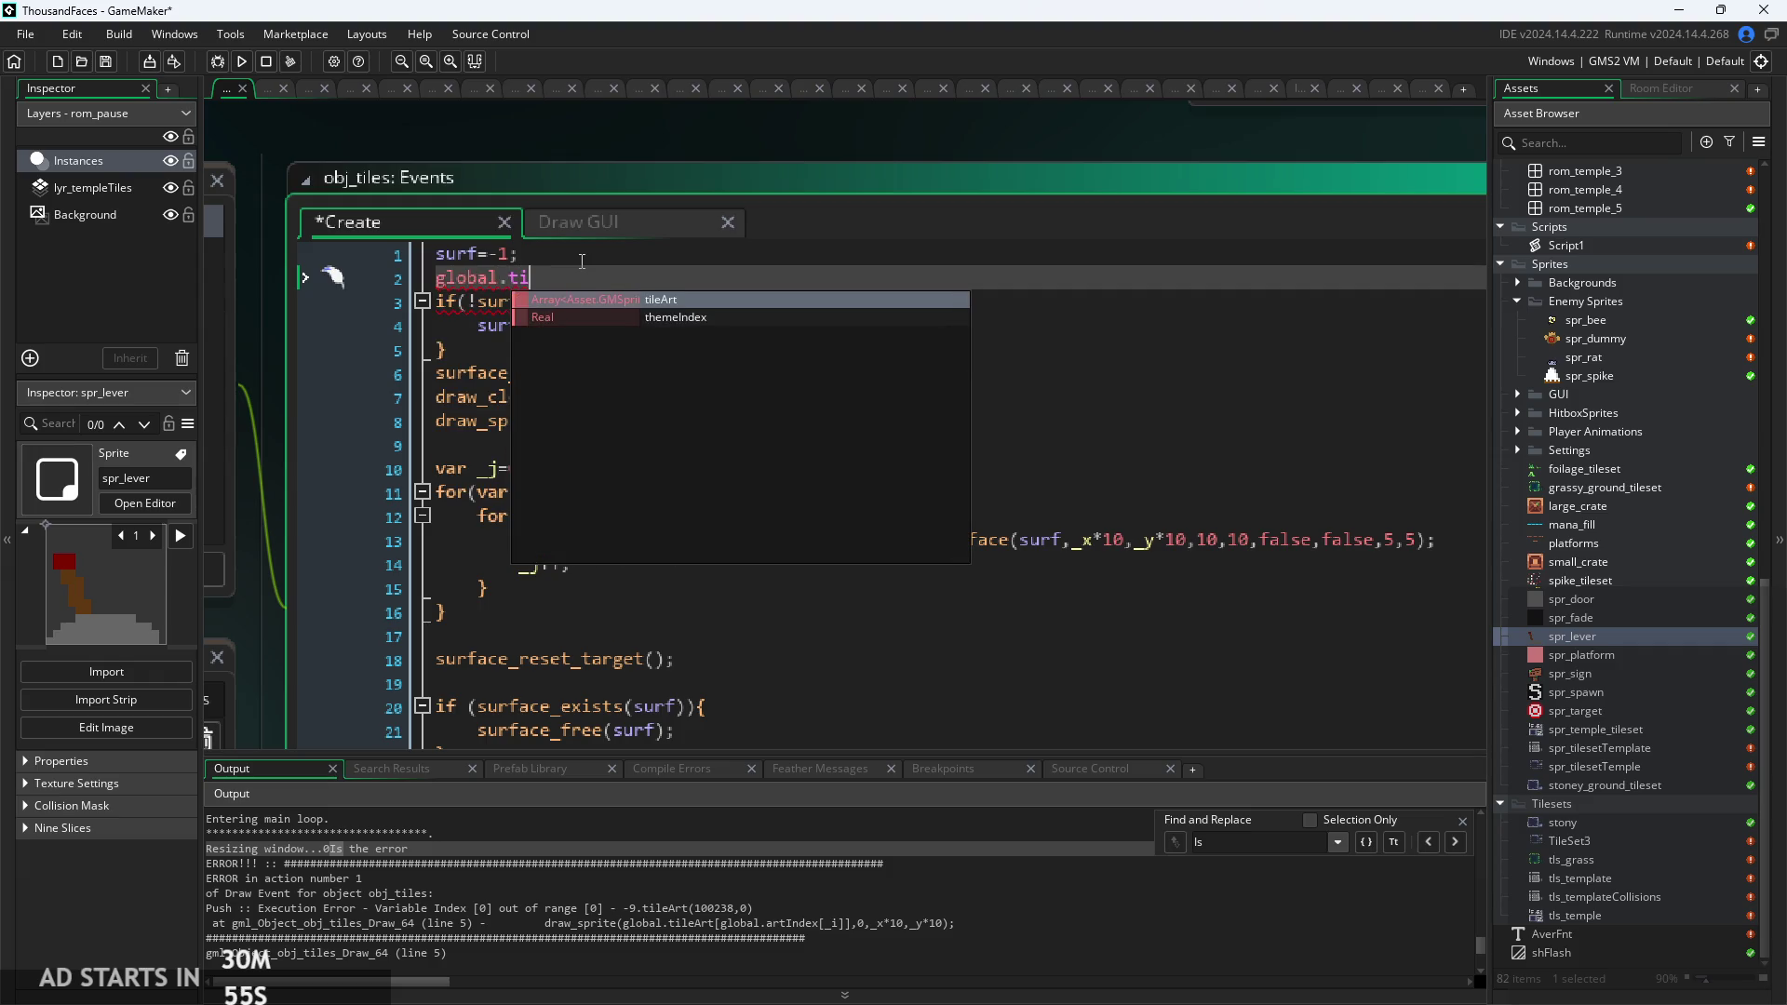
key(Return)
text(=[];)
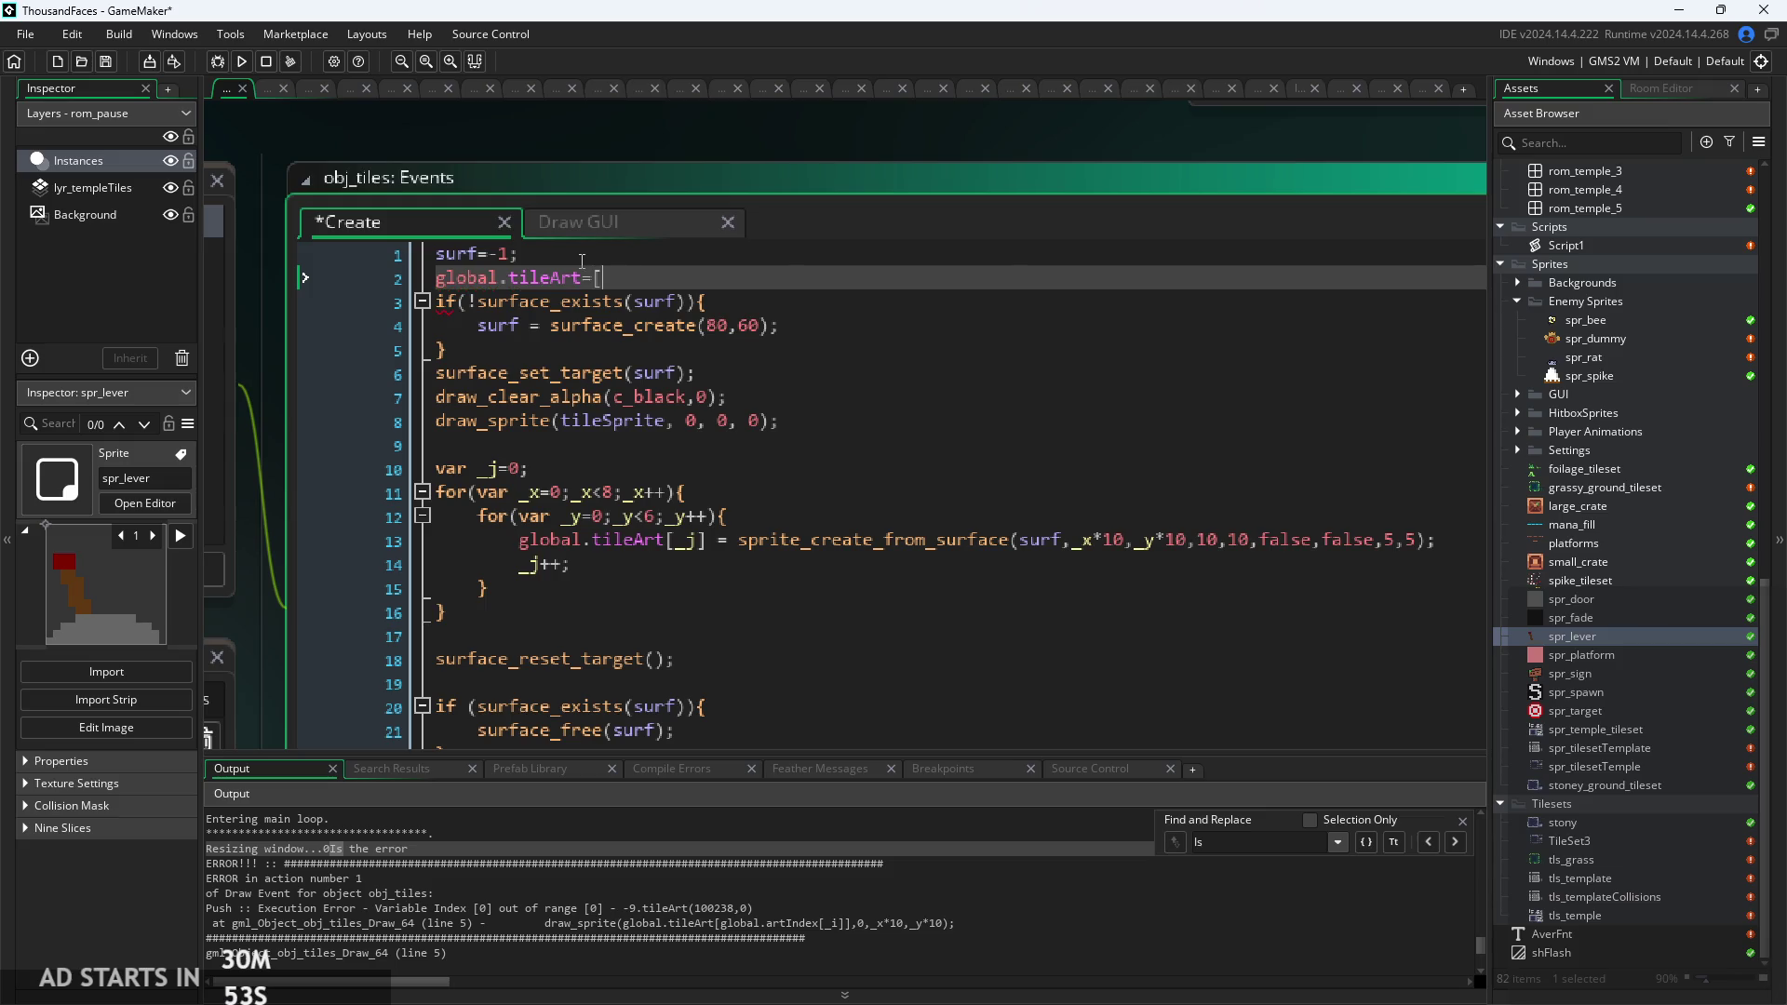
key(ctrl+s)
click(243, 62)
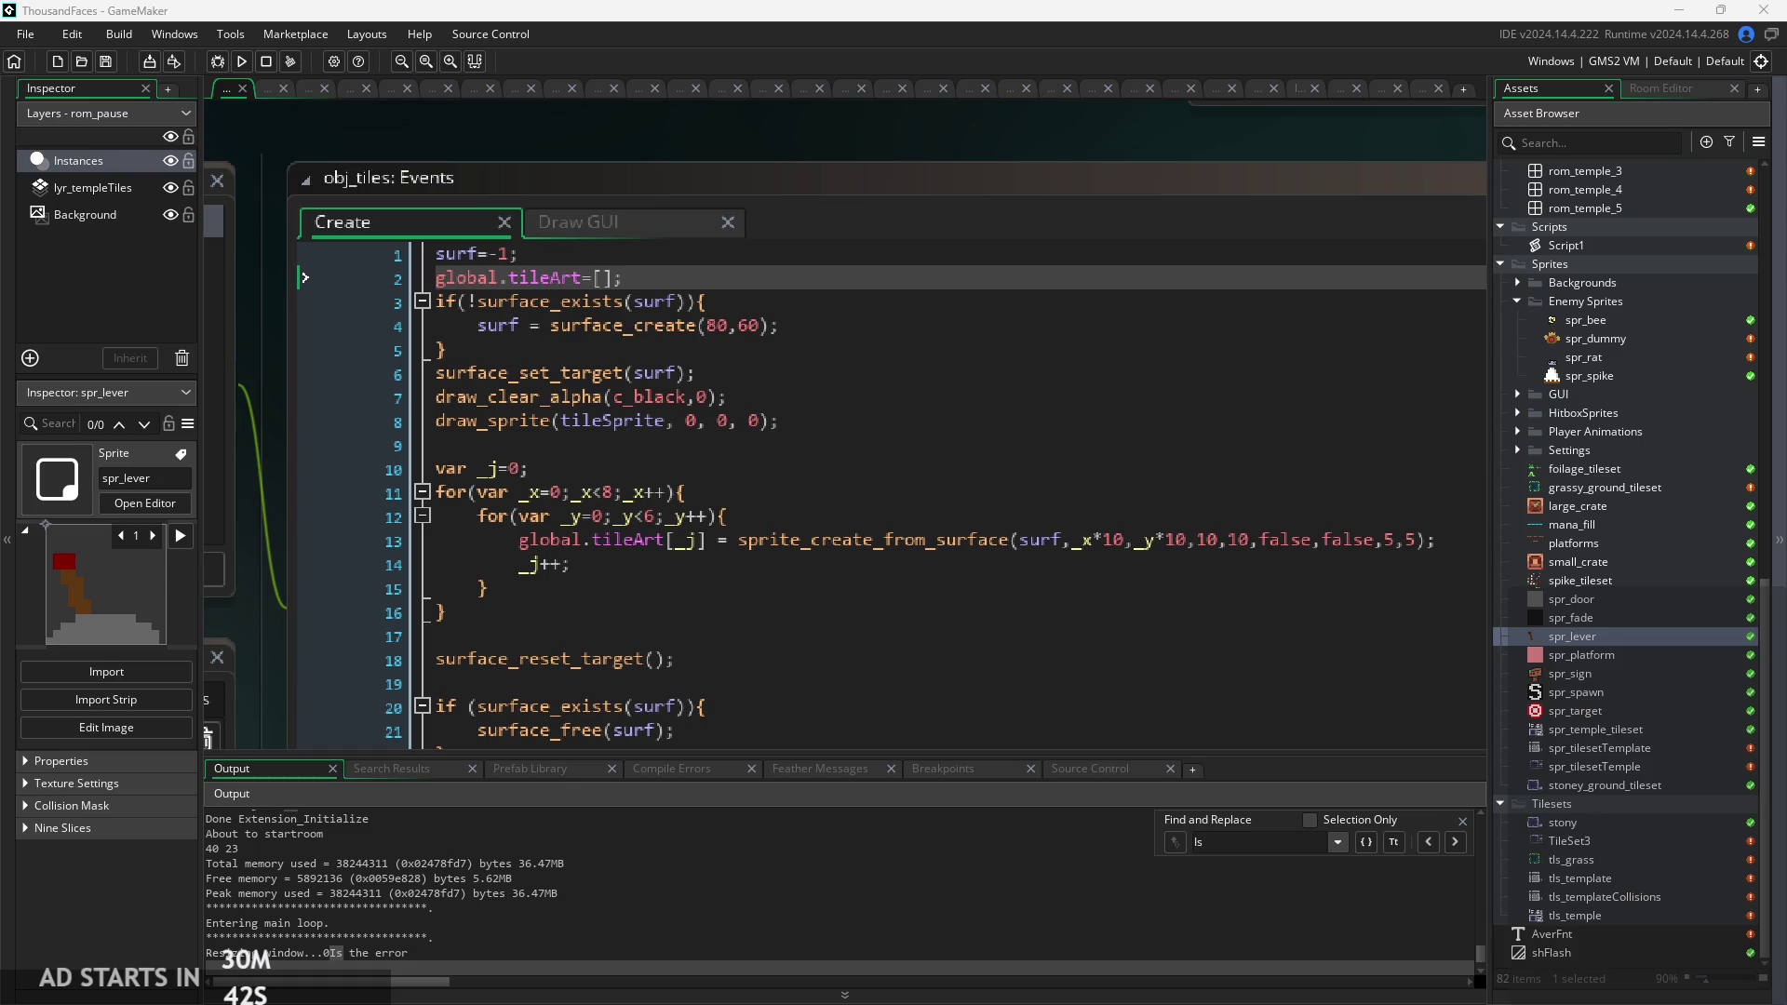
After the failed build, inspect the Create event's outer and inner loop headers, including the inner limit 6.
click(787, 564)
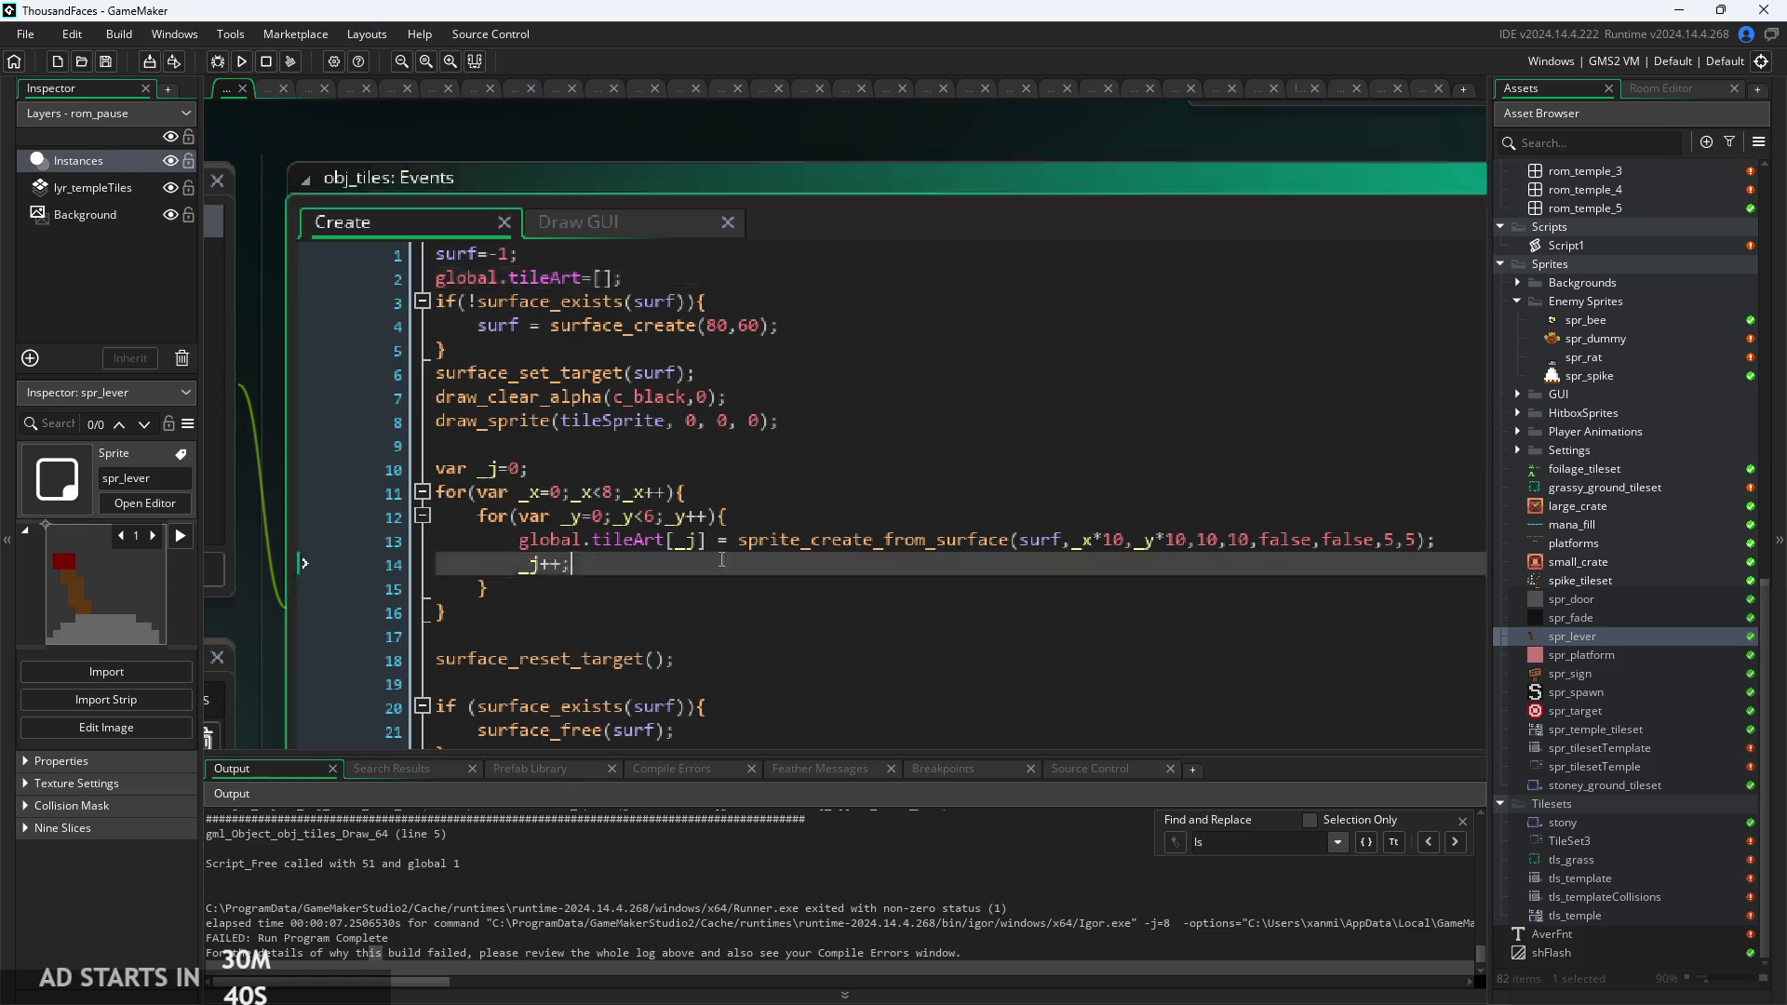
mouse_move(787, 530)
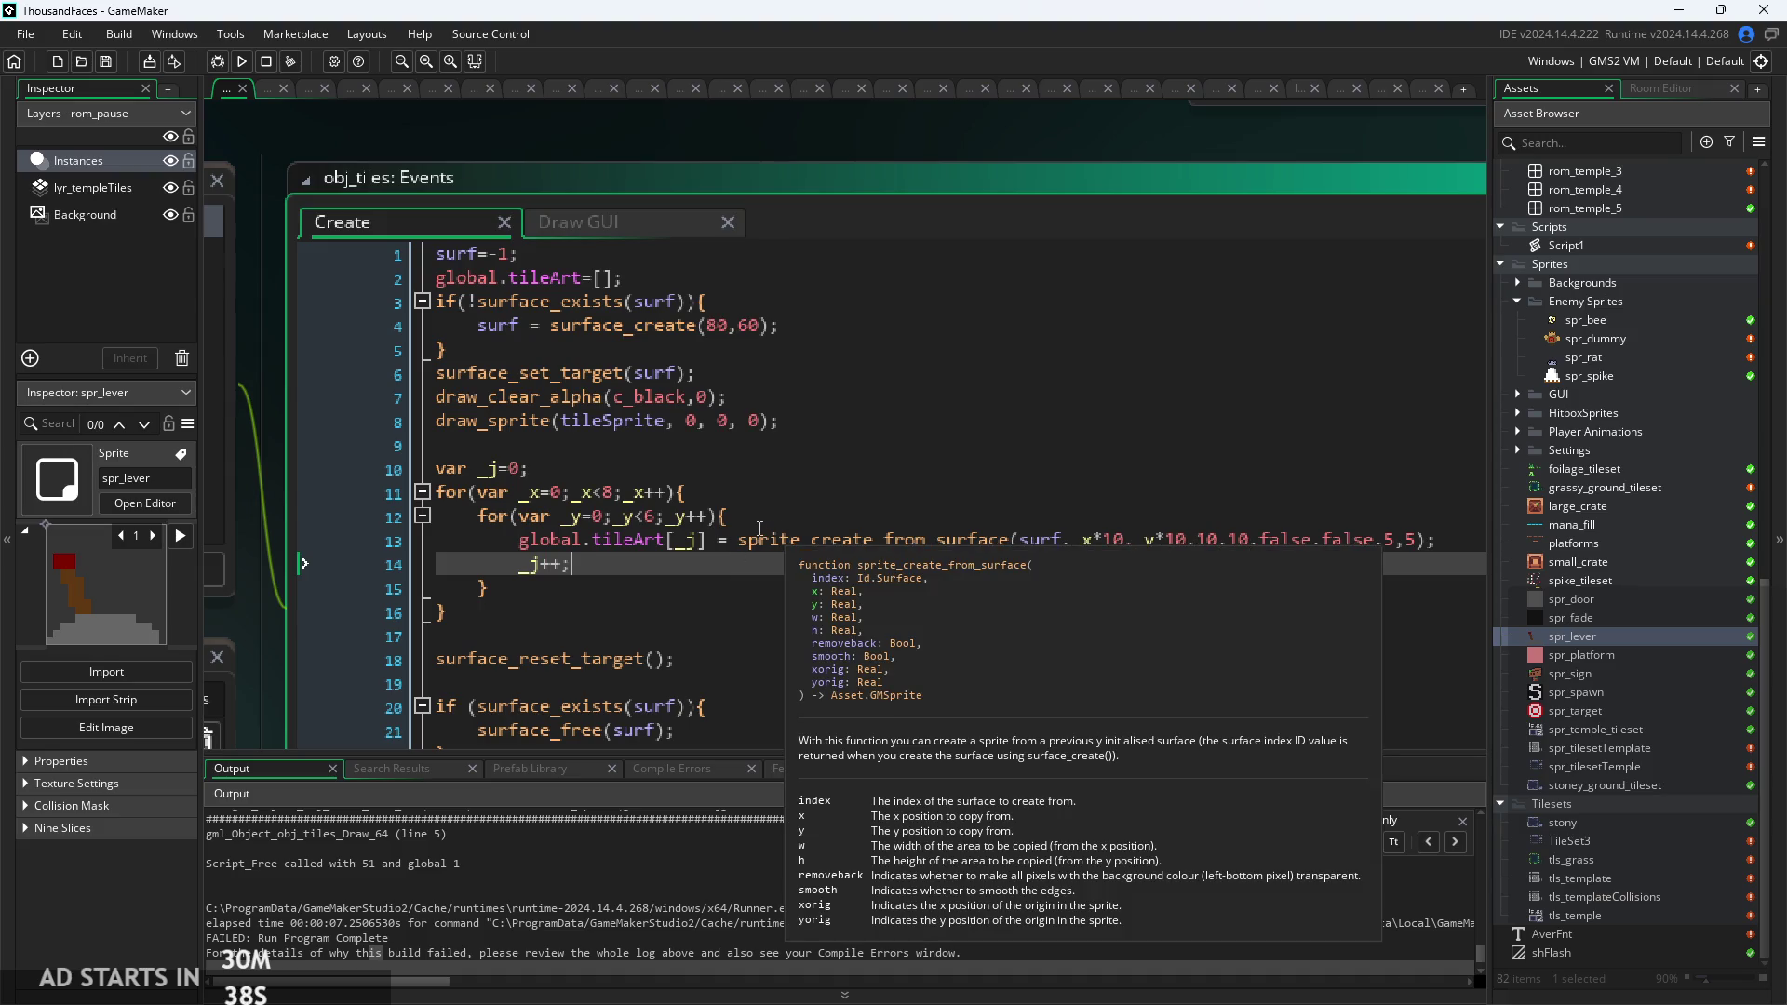
click(487, 481)
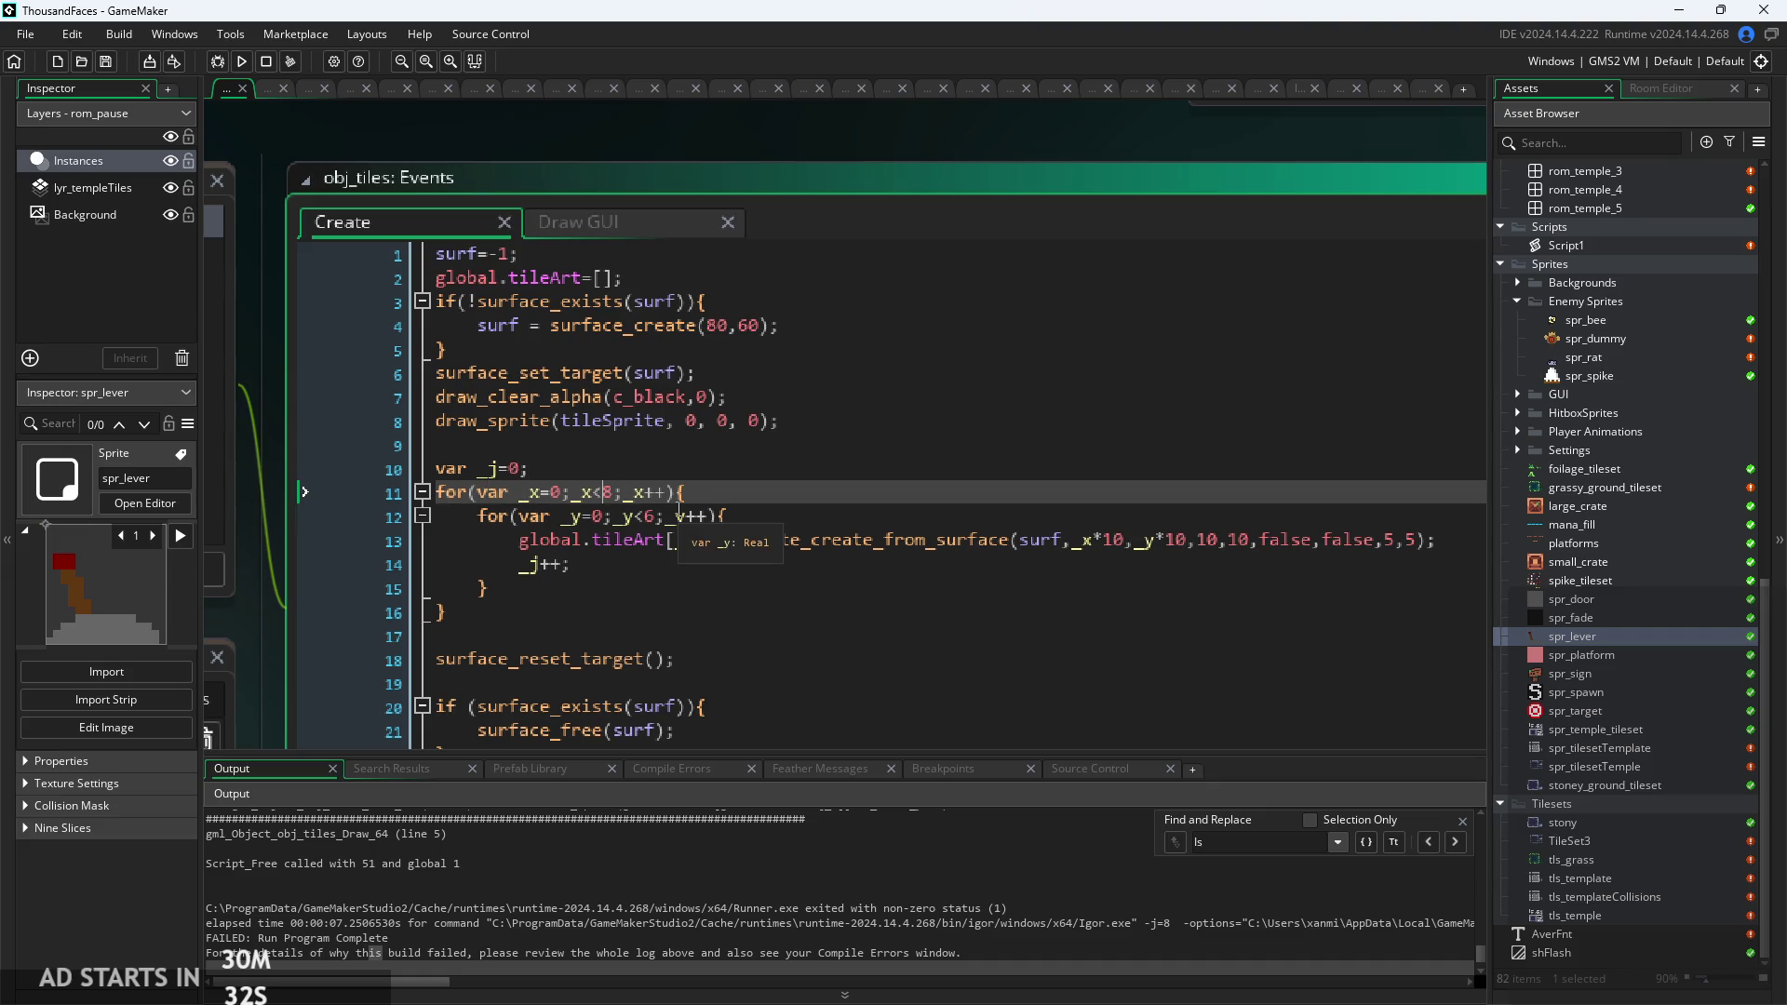
scroll(677, 523, up, 3)
click(1113, 624)
scroll(838, 558, down, 2)
scroll(838, 558, right, 5)
click(518, 469)
double_click(458, 469)
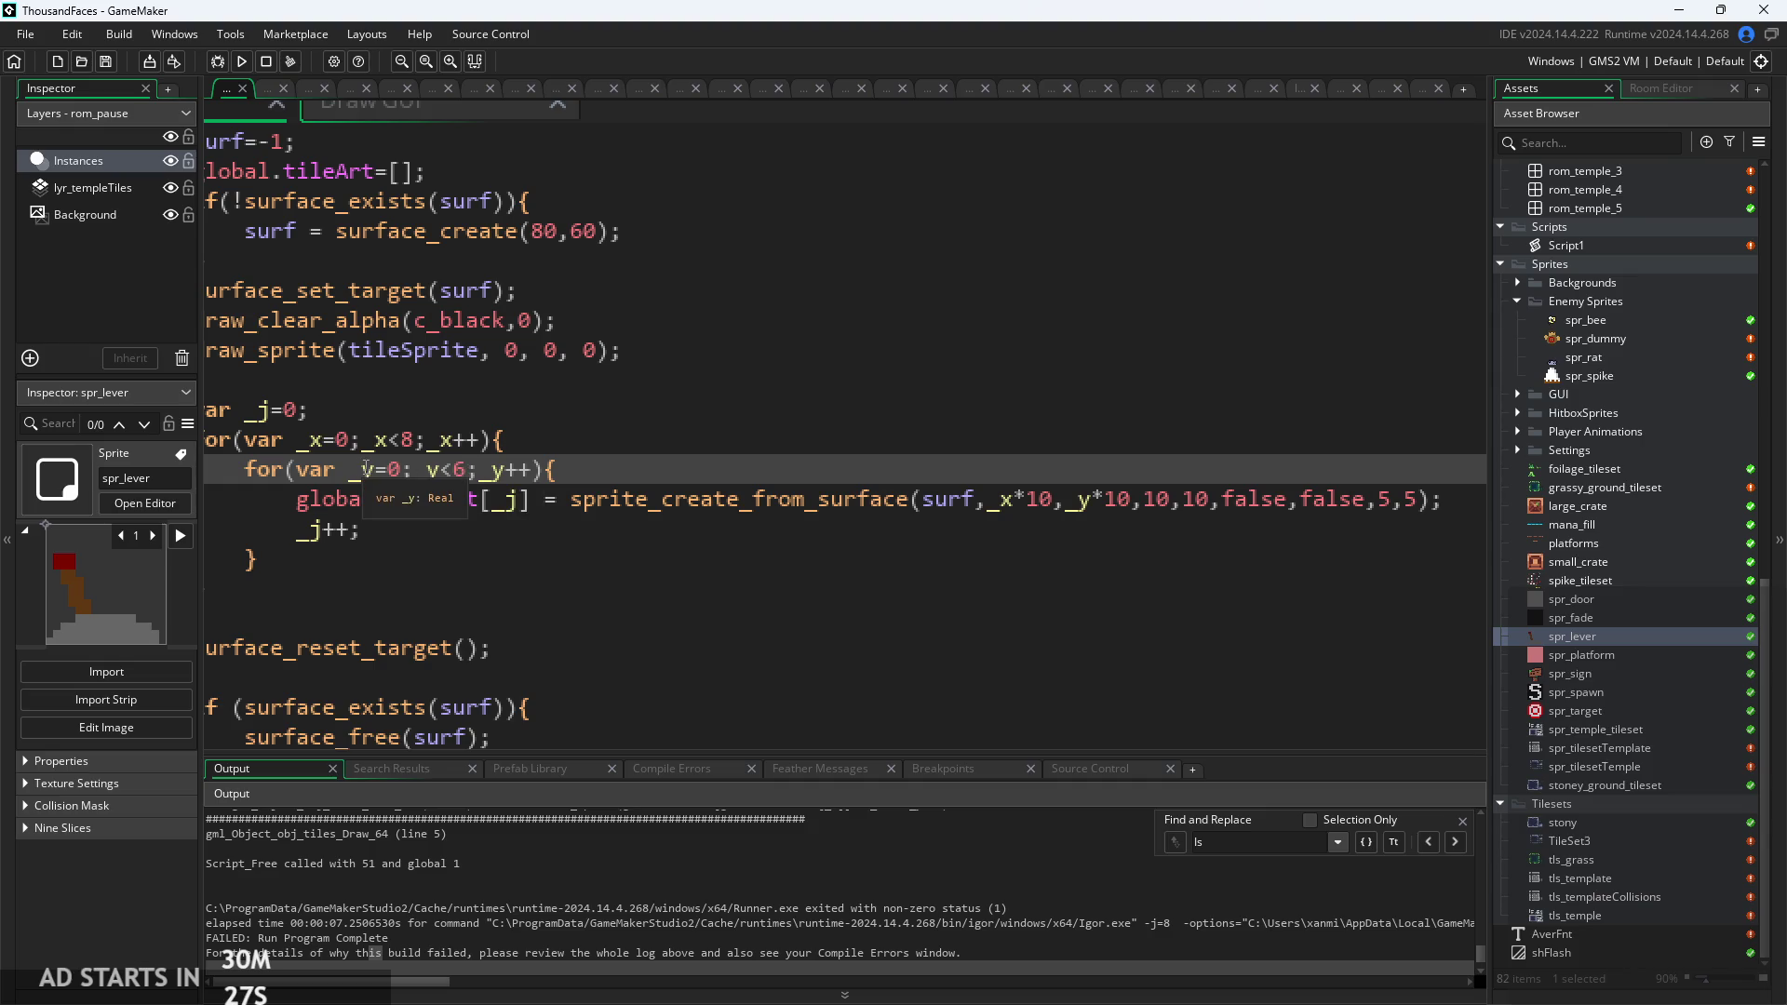
click(339, 439)
Insert a blank line after the sprite_create_from_surface line inside the inner loop.
click(1046, 508)
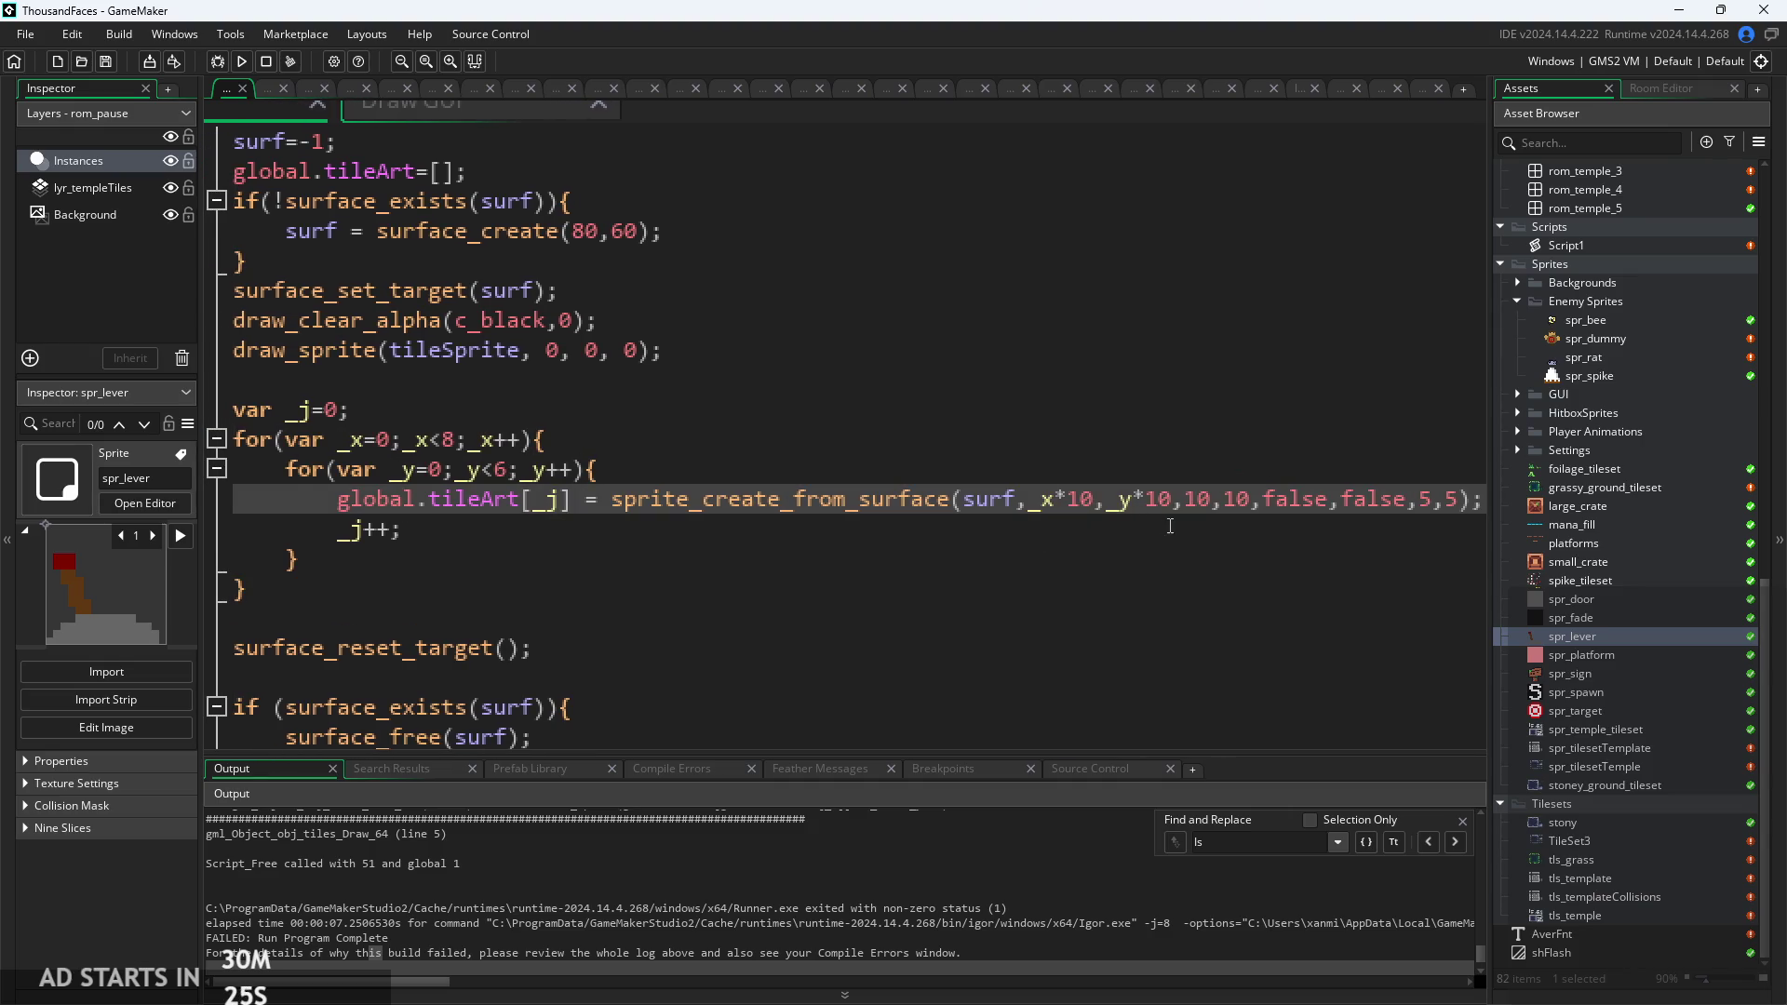
click(1262, 551)
scroll(701, 482, down, 2)
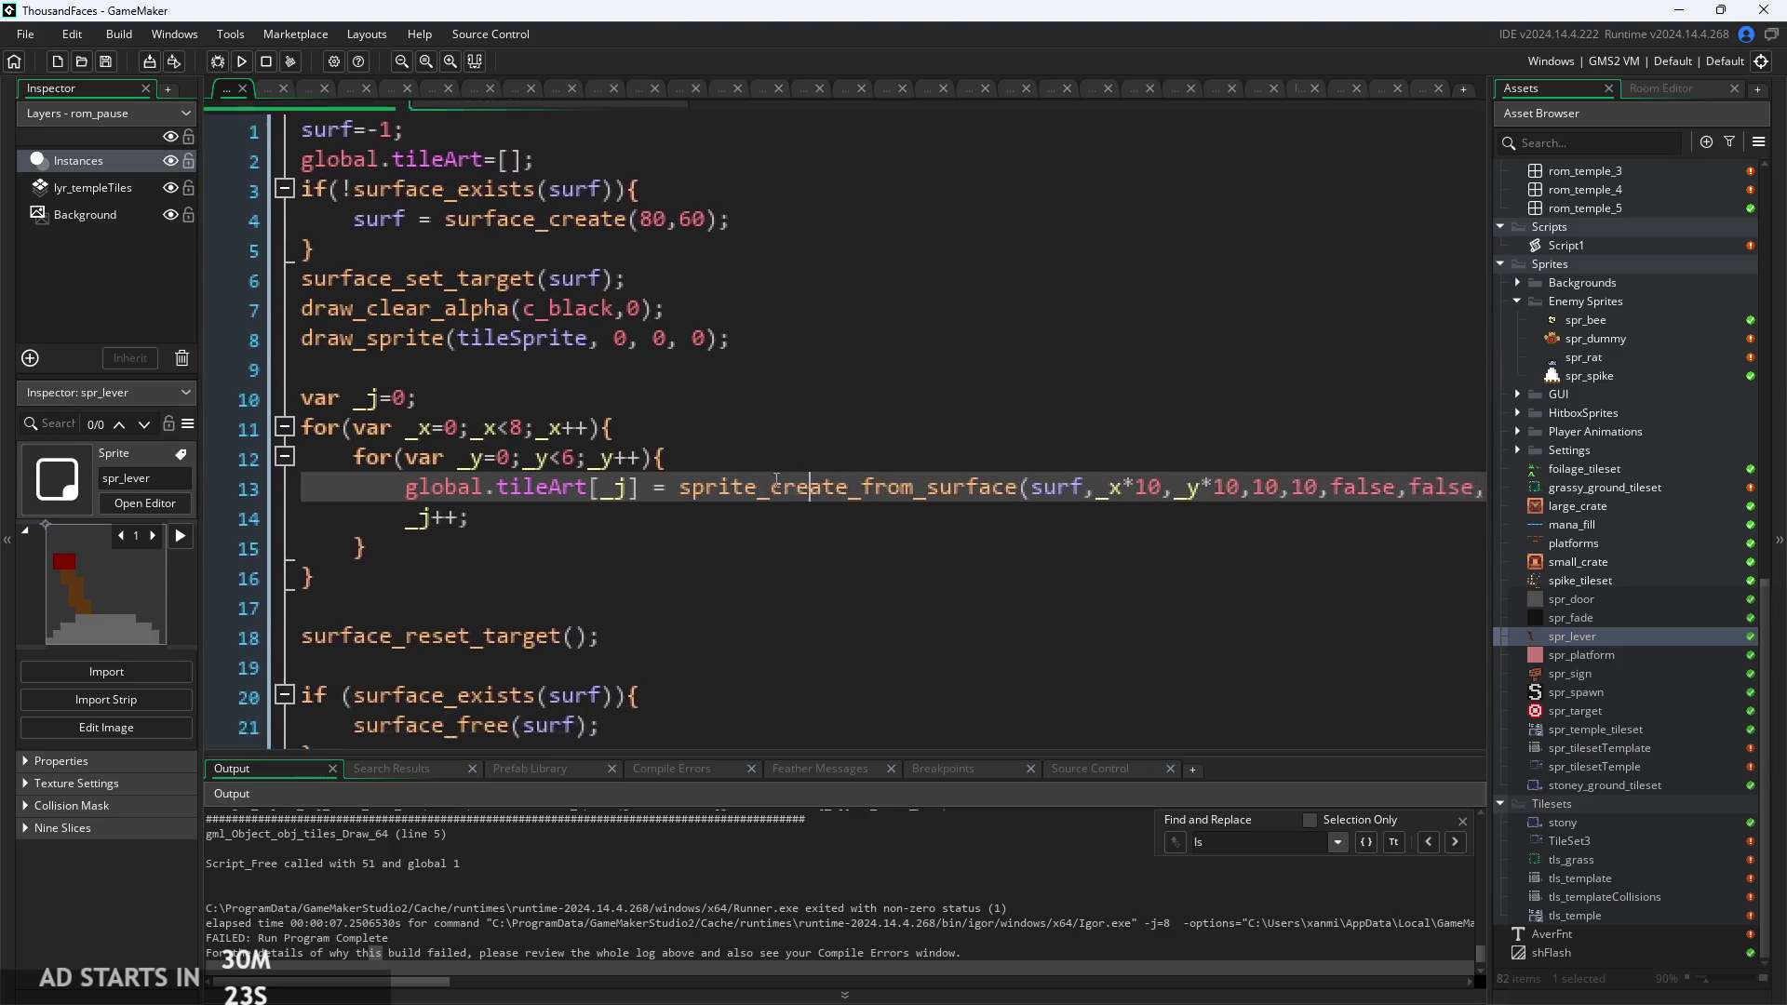
click(1376, 456)
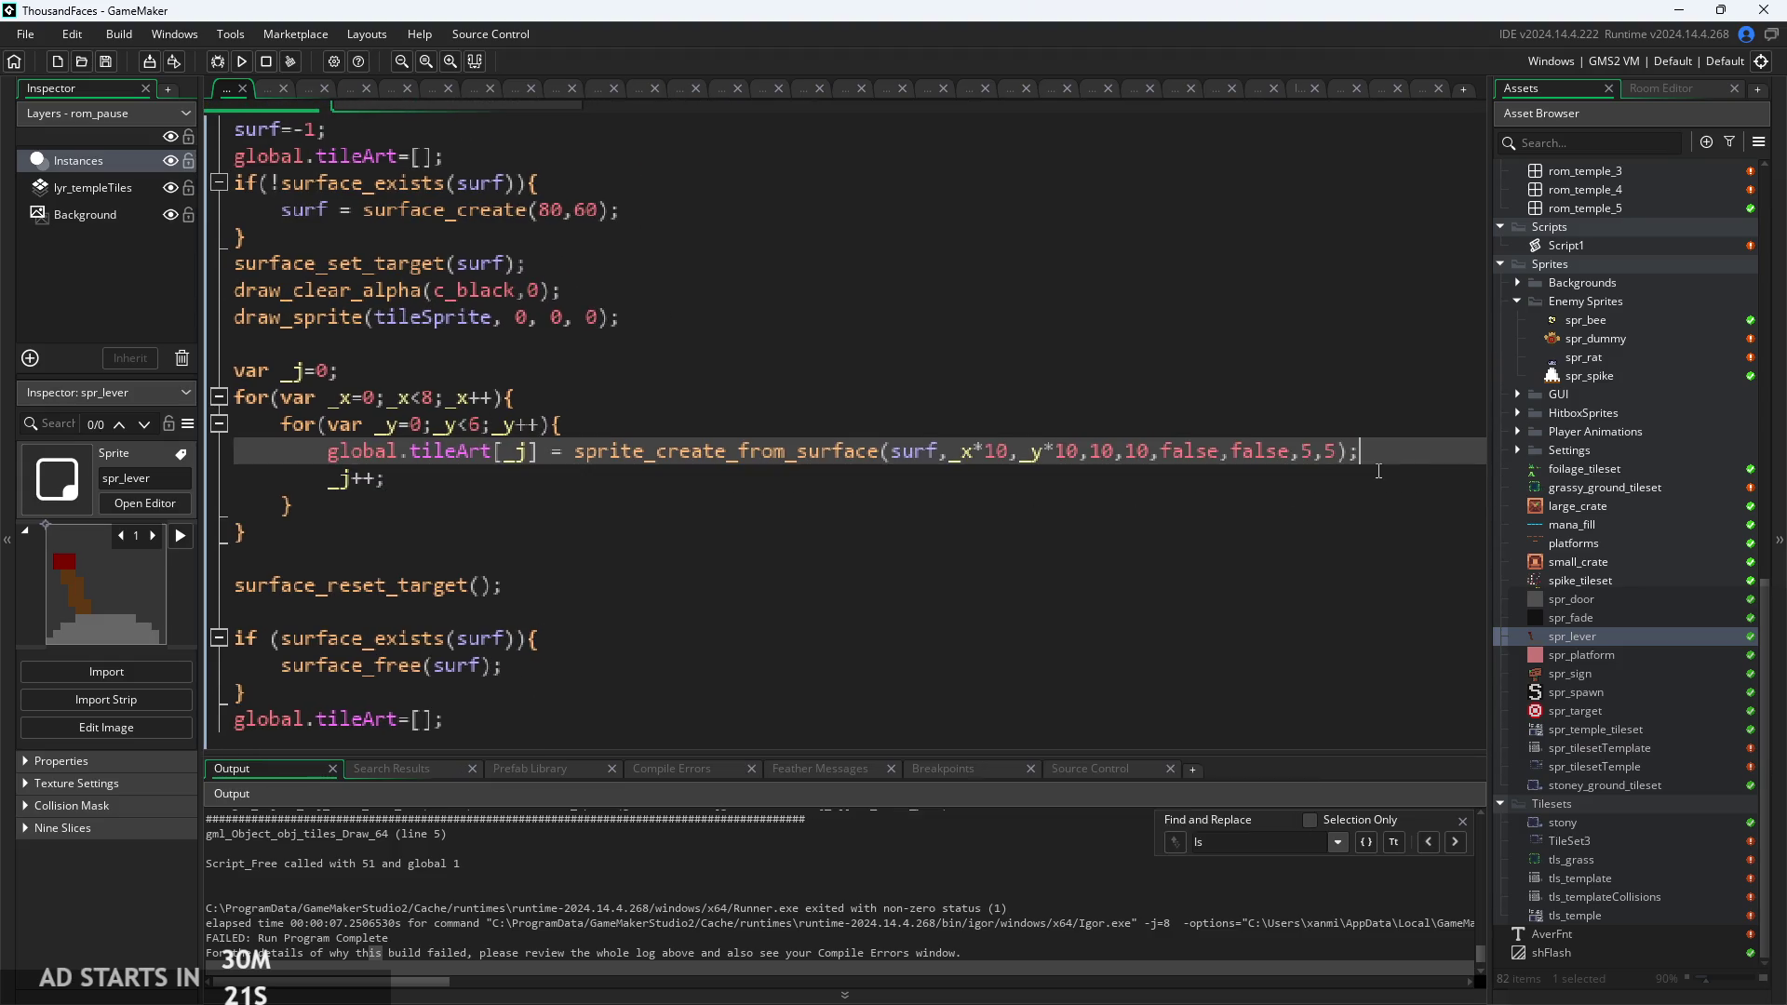
key(Return)
Write show_debug_message(global.tileArt[_j]); on the new line, using autocomplete for each name.
text(Syste)
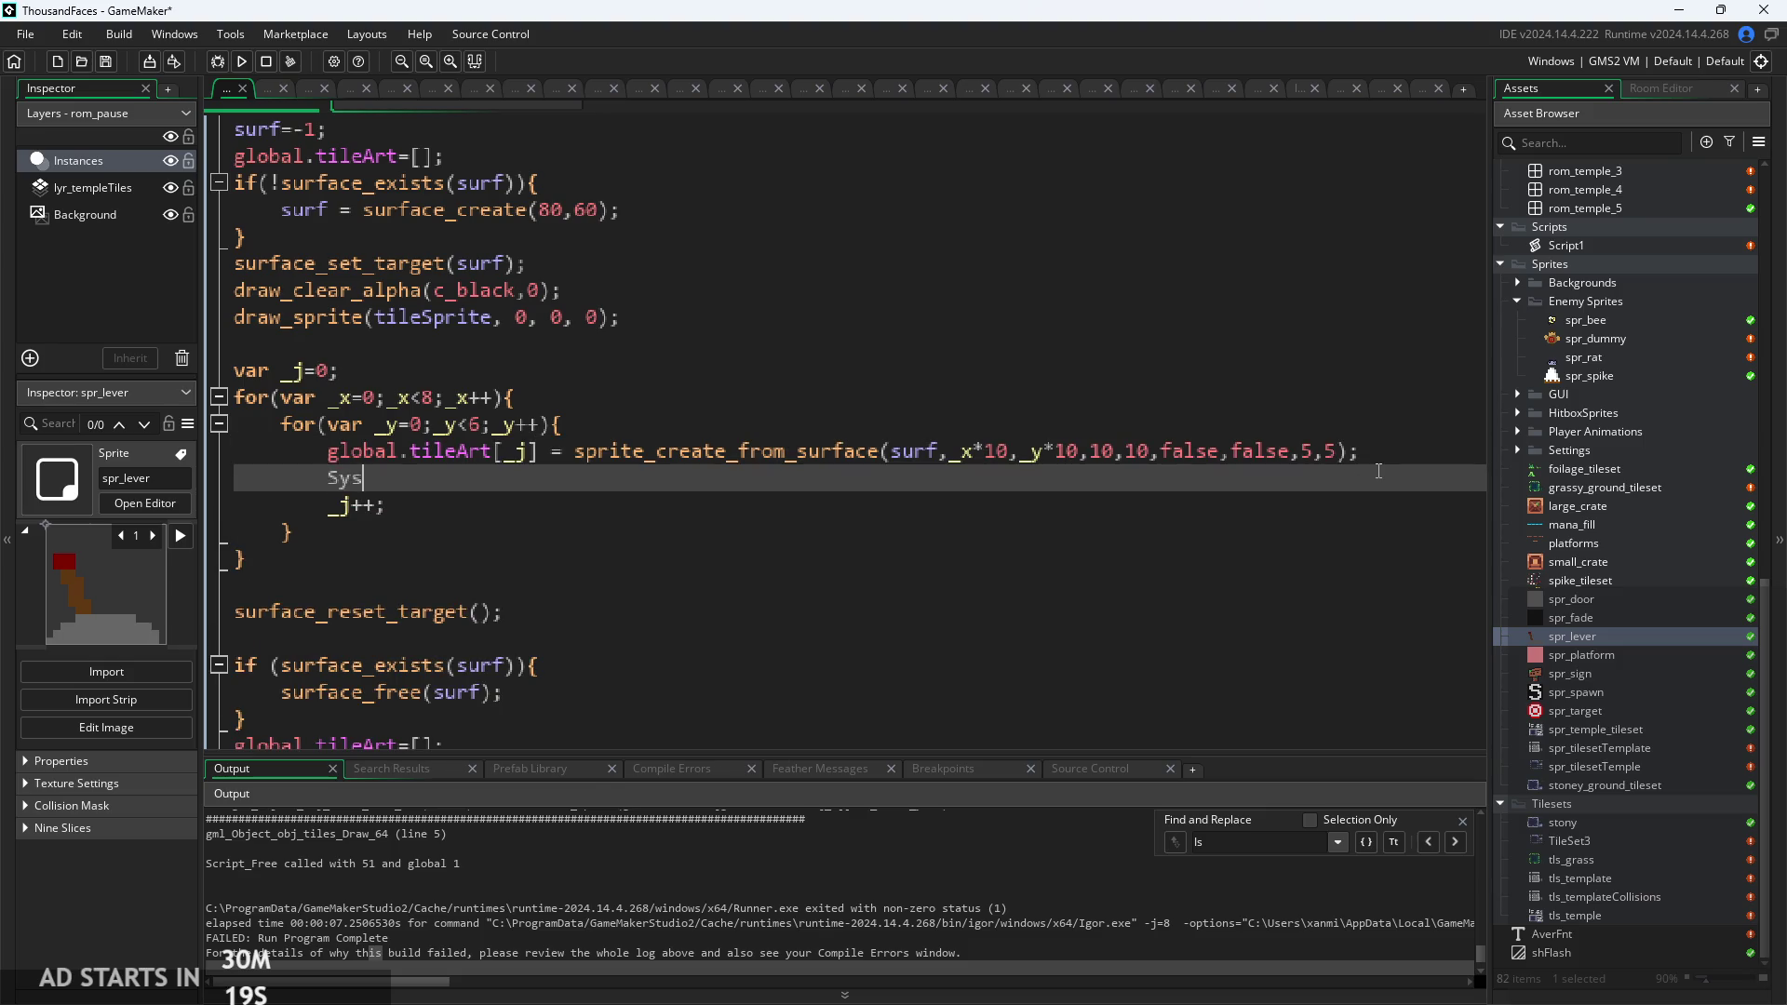
key(BackSpace)
key(BackSpace)
key(BackSpace)
text(show_d)
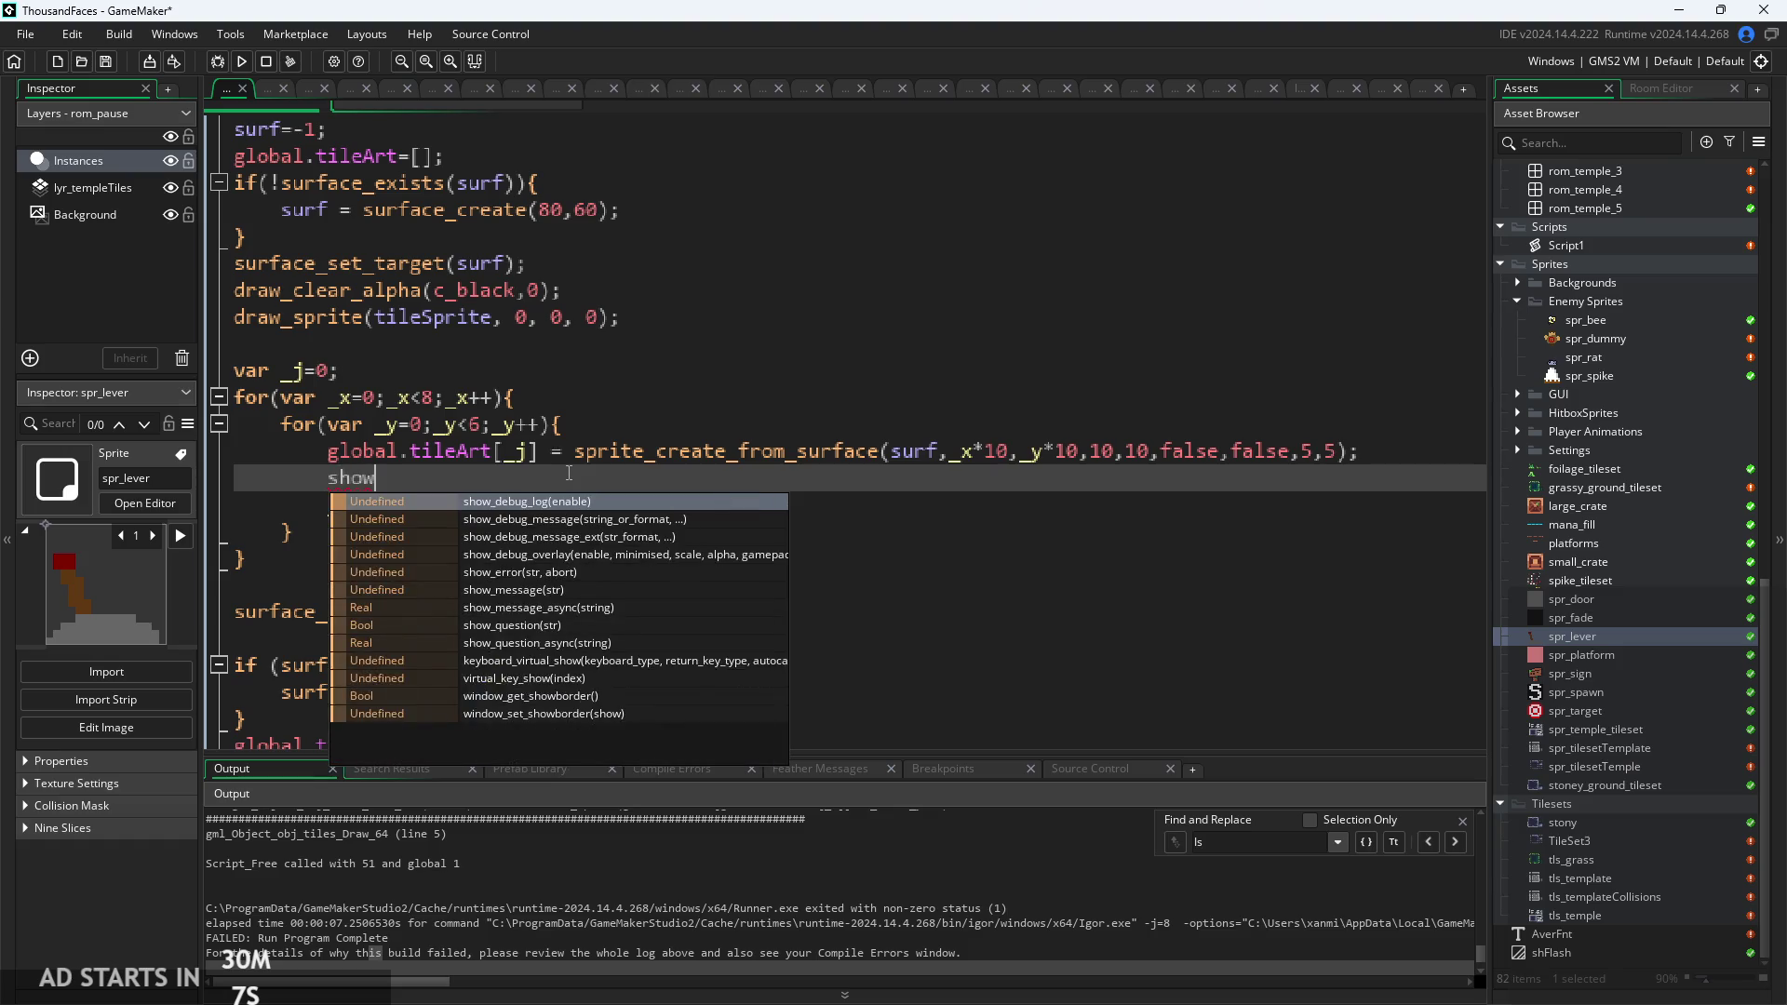
key(Return)
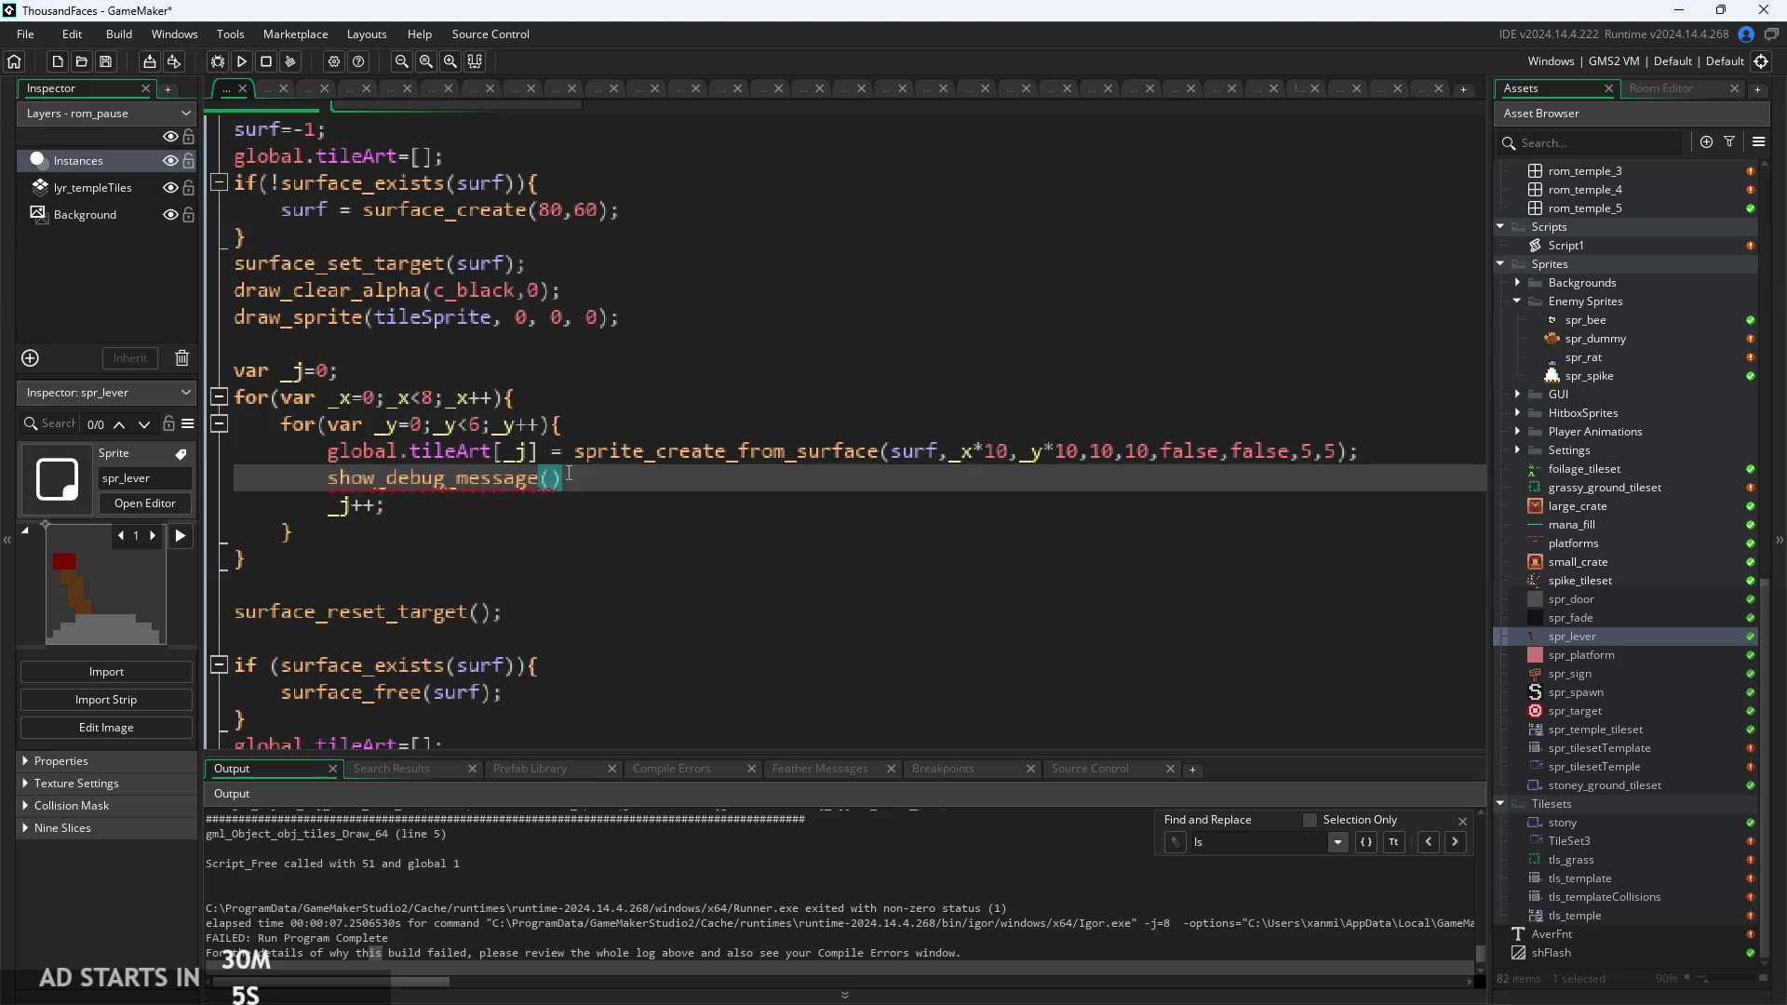
text(global.)
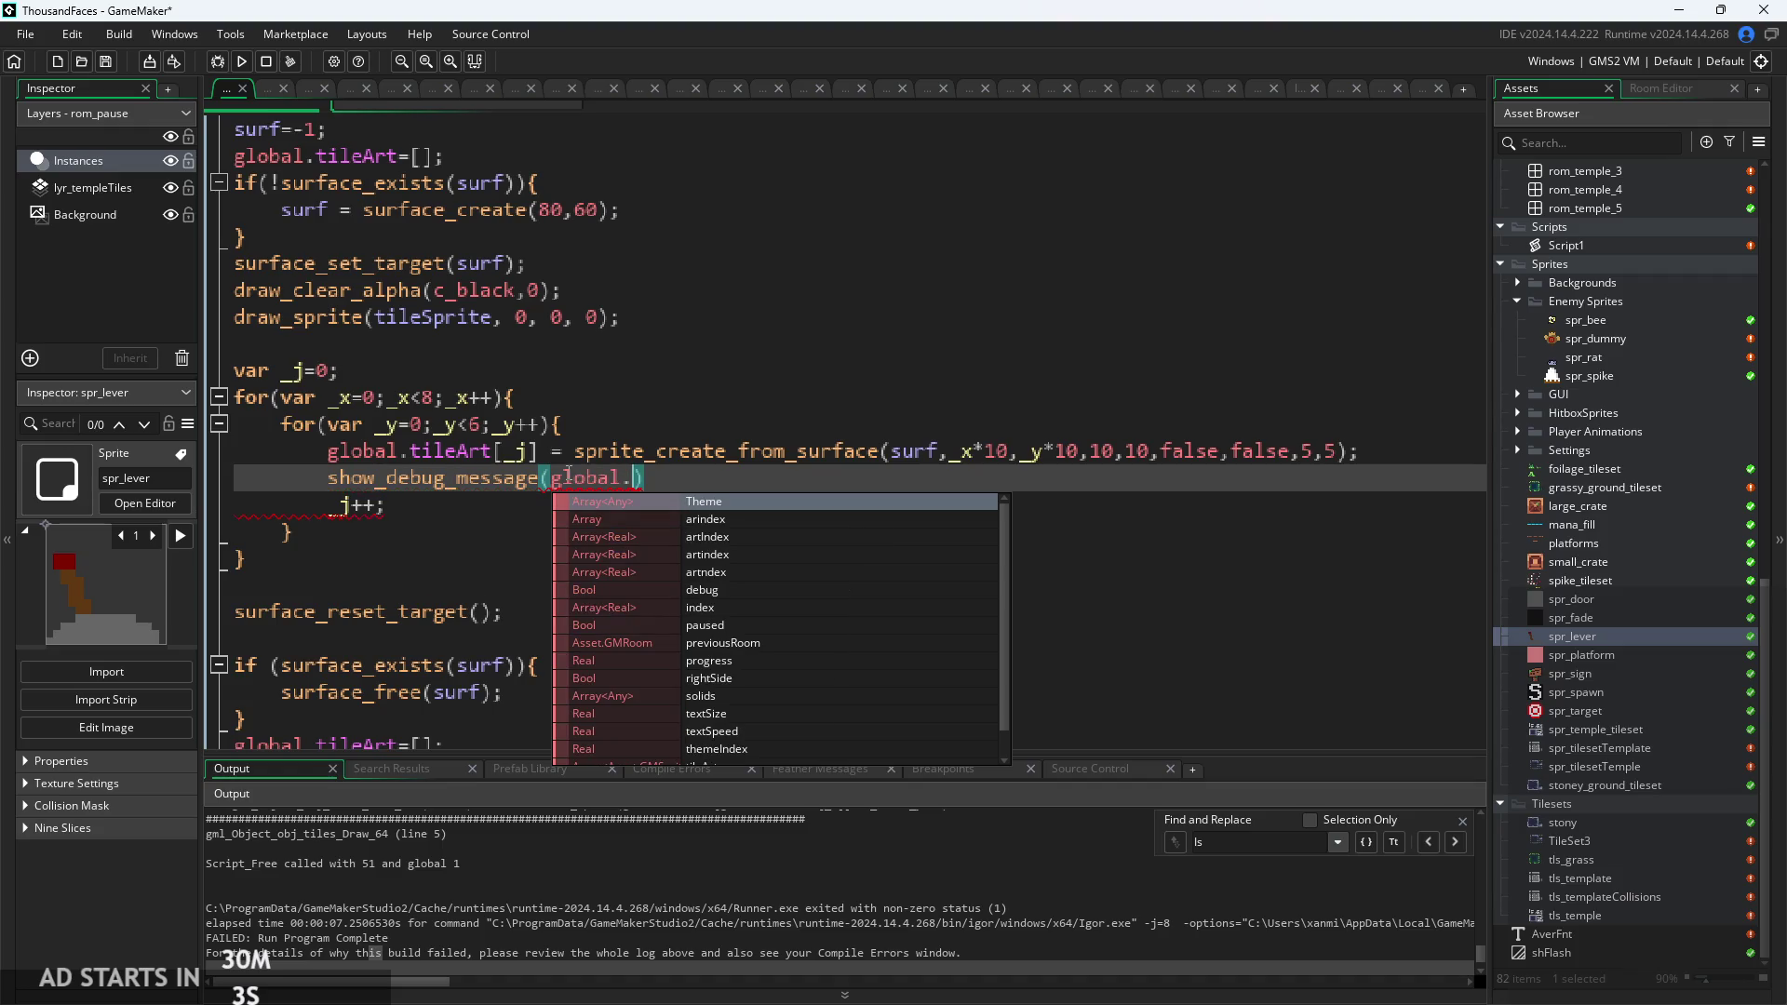
text(tile)
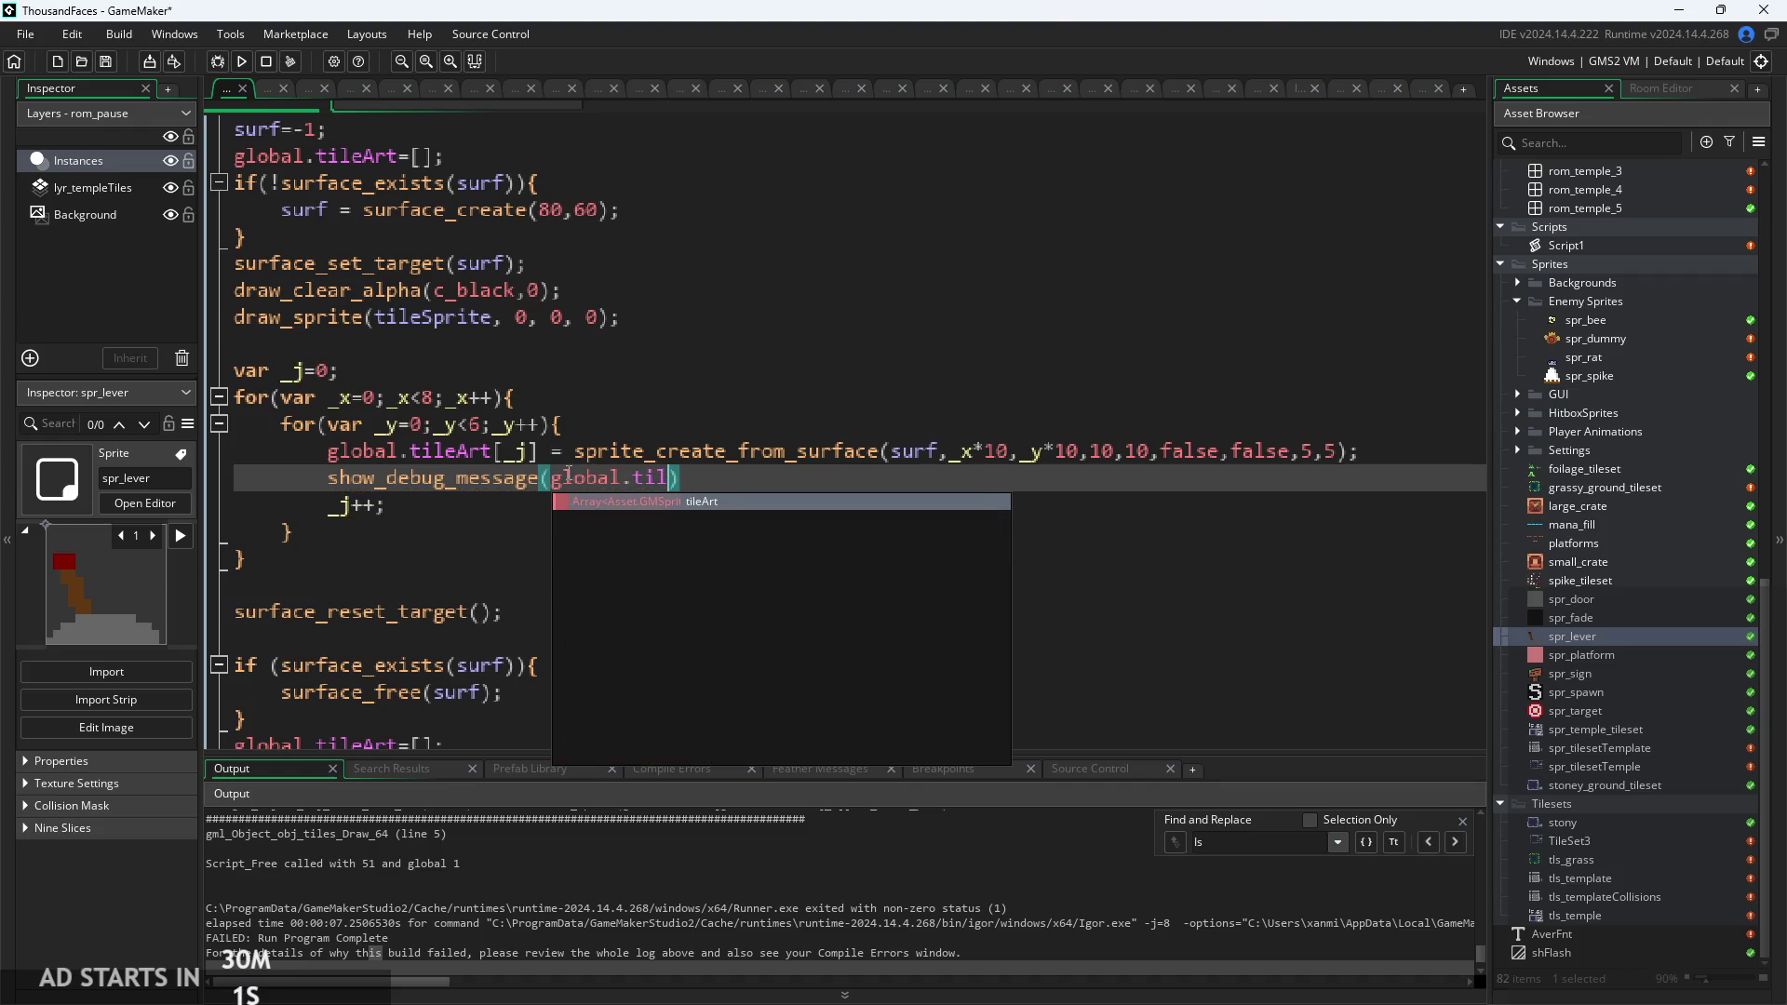
key(Return)
text([)
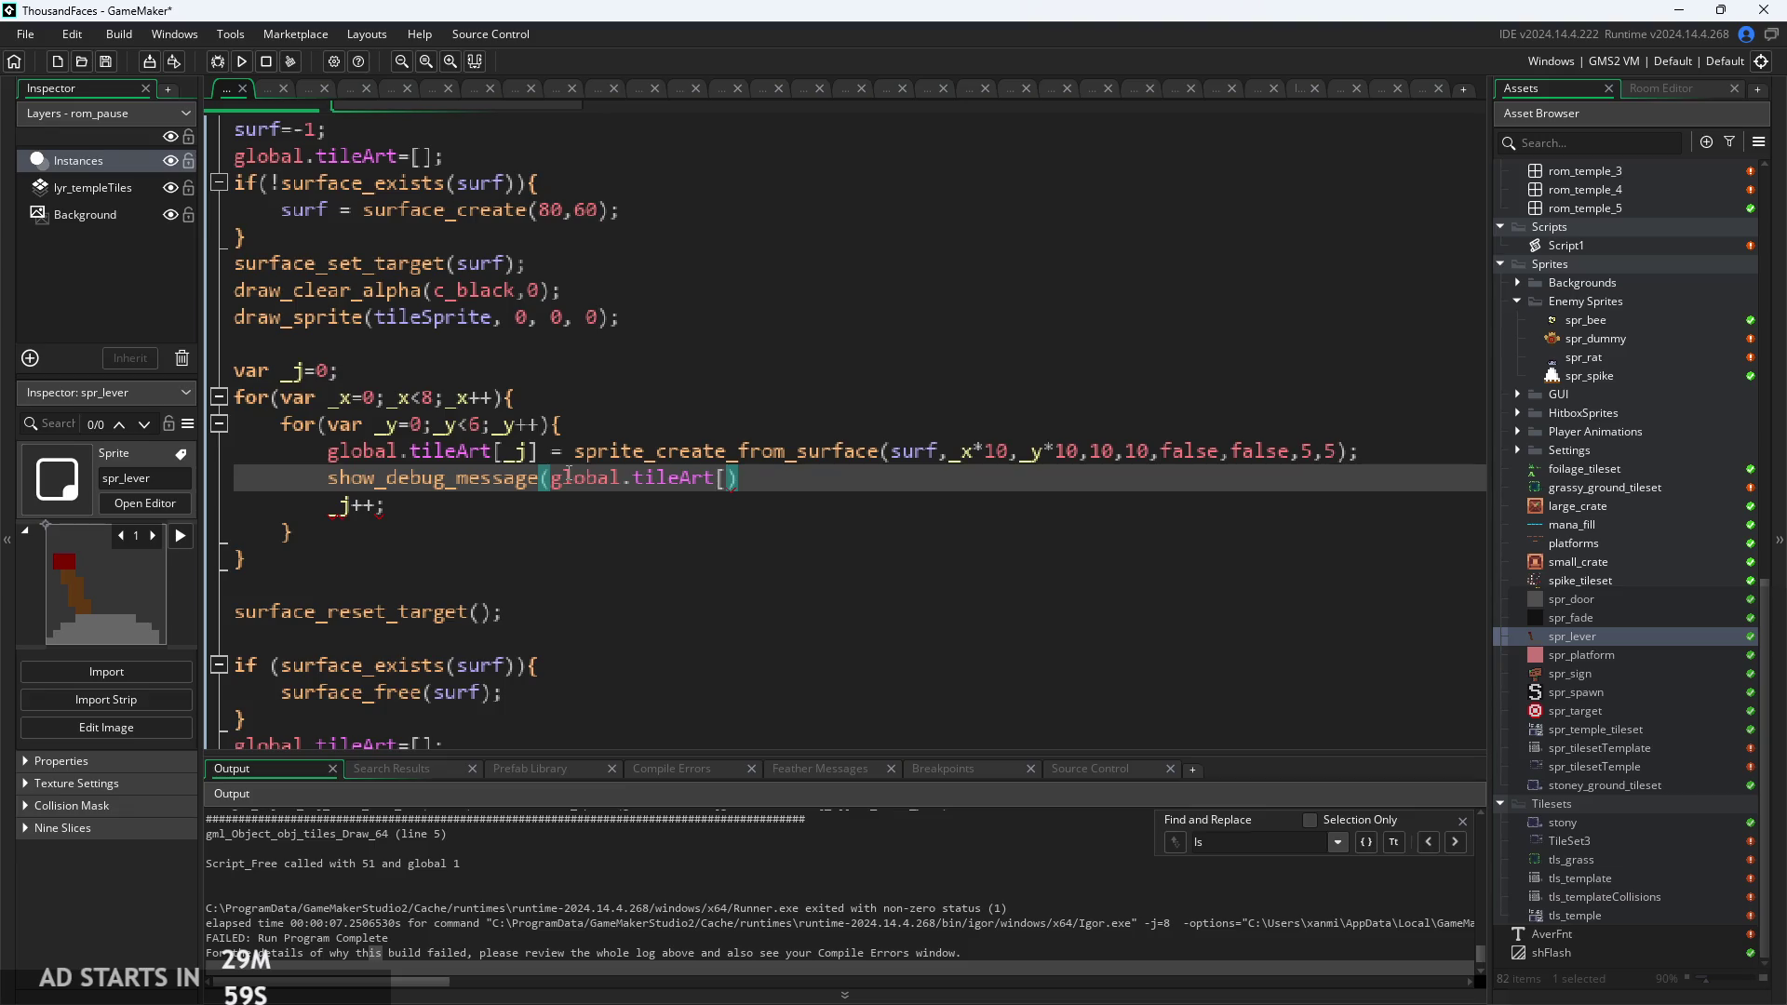
text(_)
key(Return)
text(])
text())
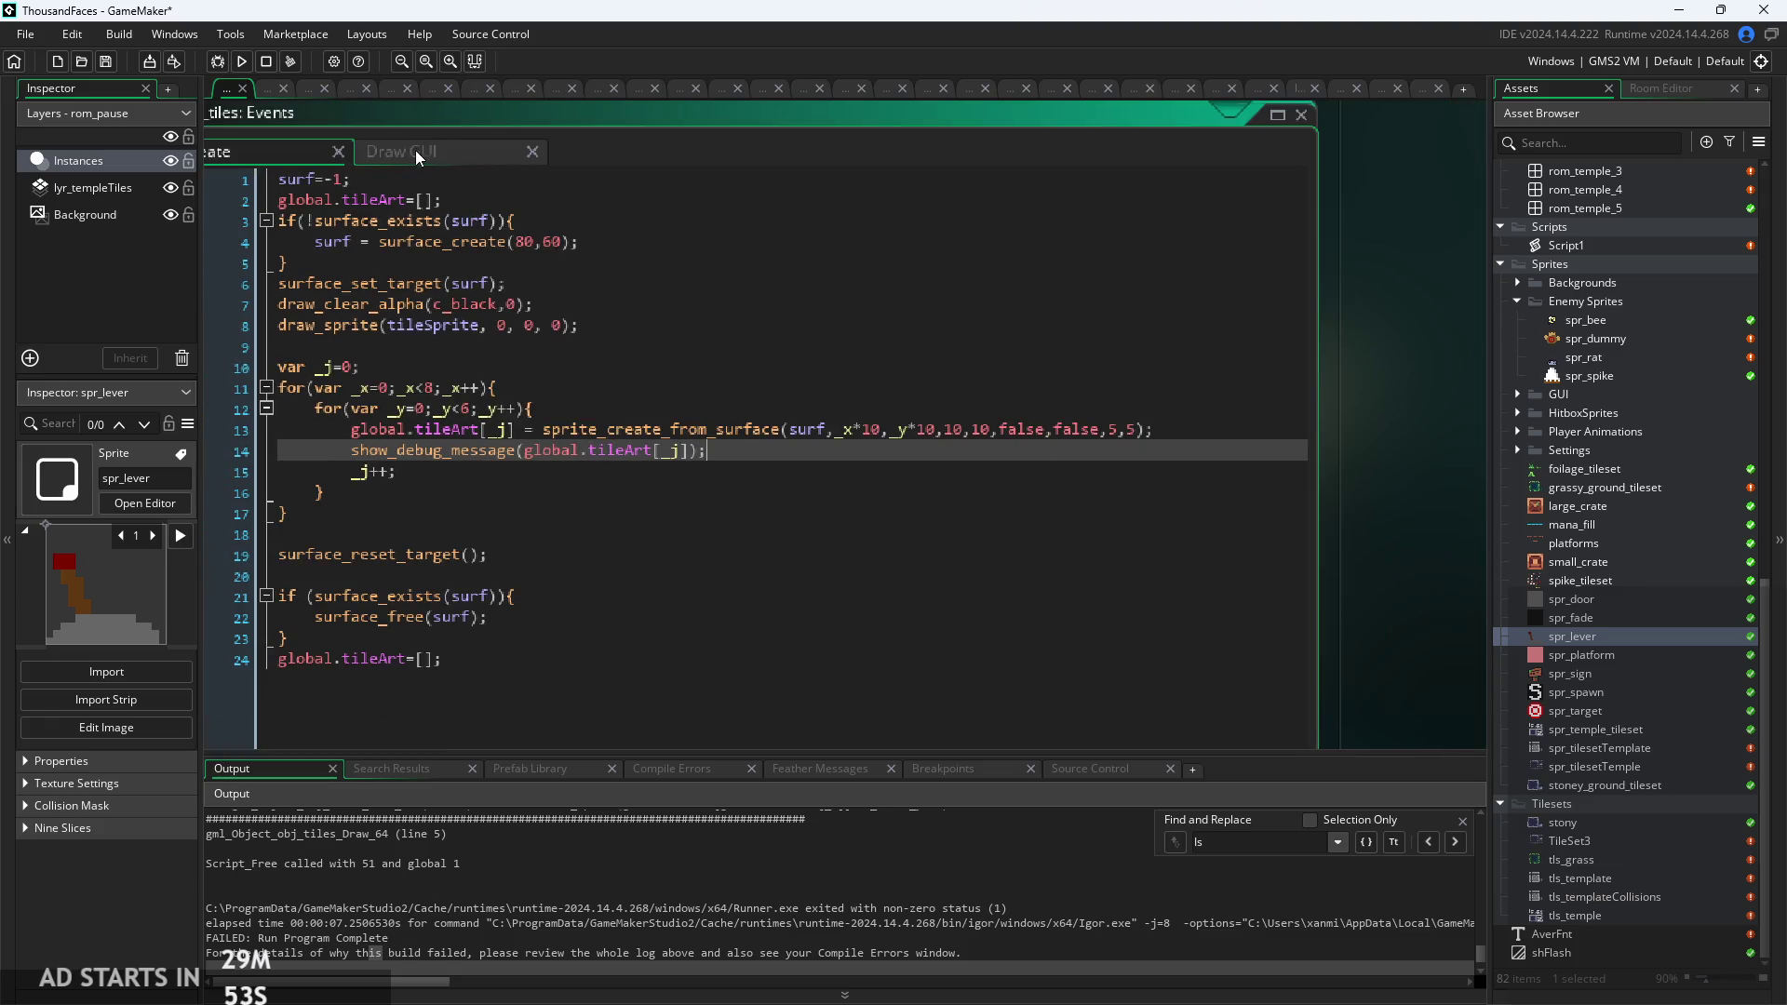
Review the Draw GUI draw and debug lines, then run the game from the Create event with F5.
click(419, 151)
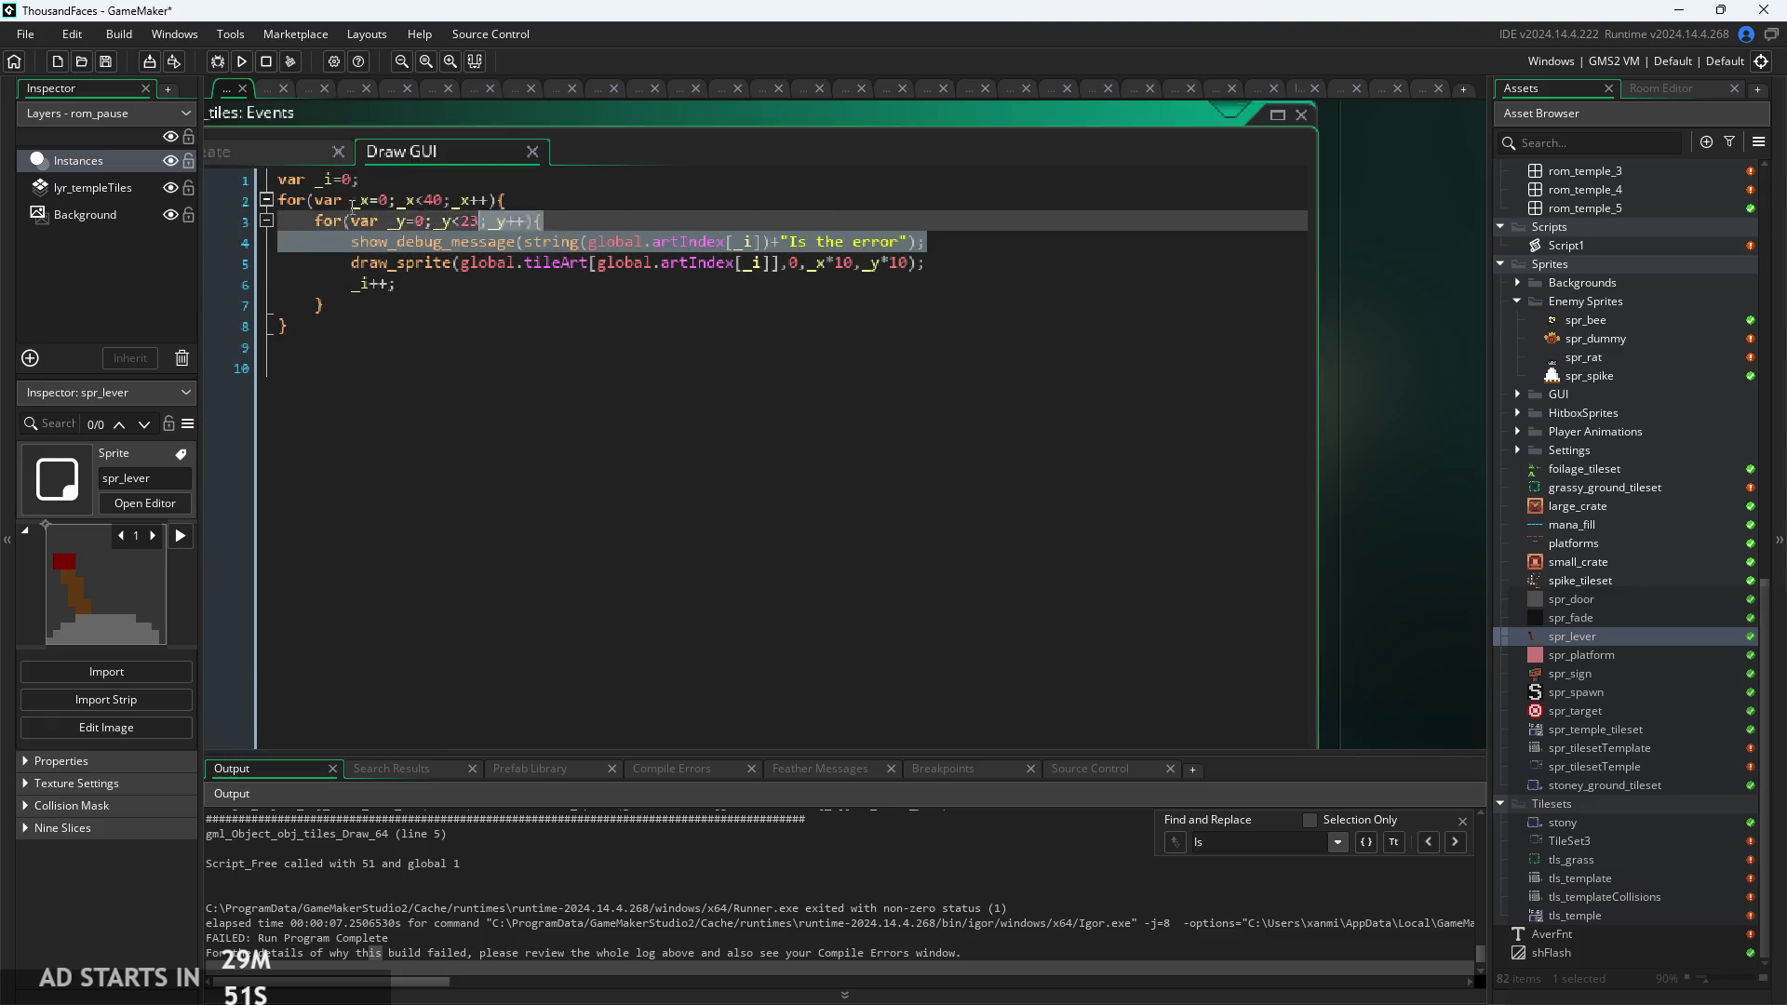
click(746, 263)
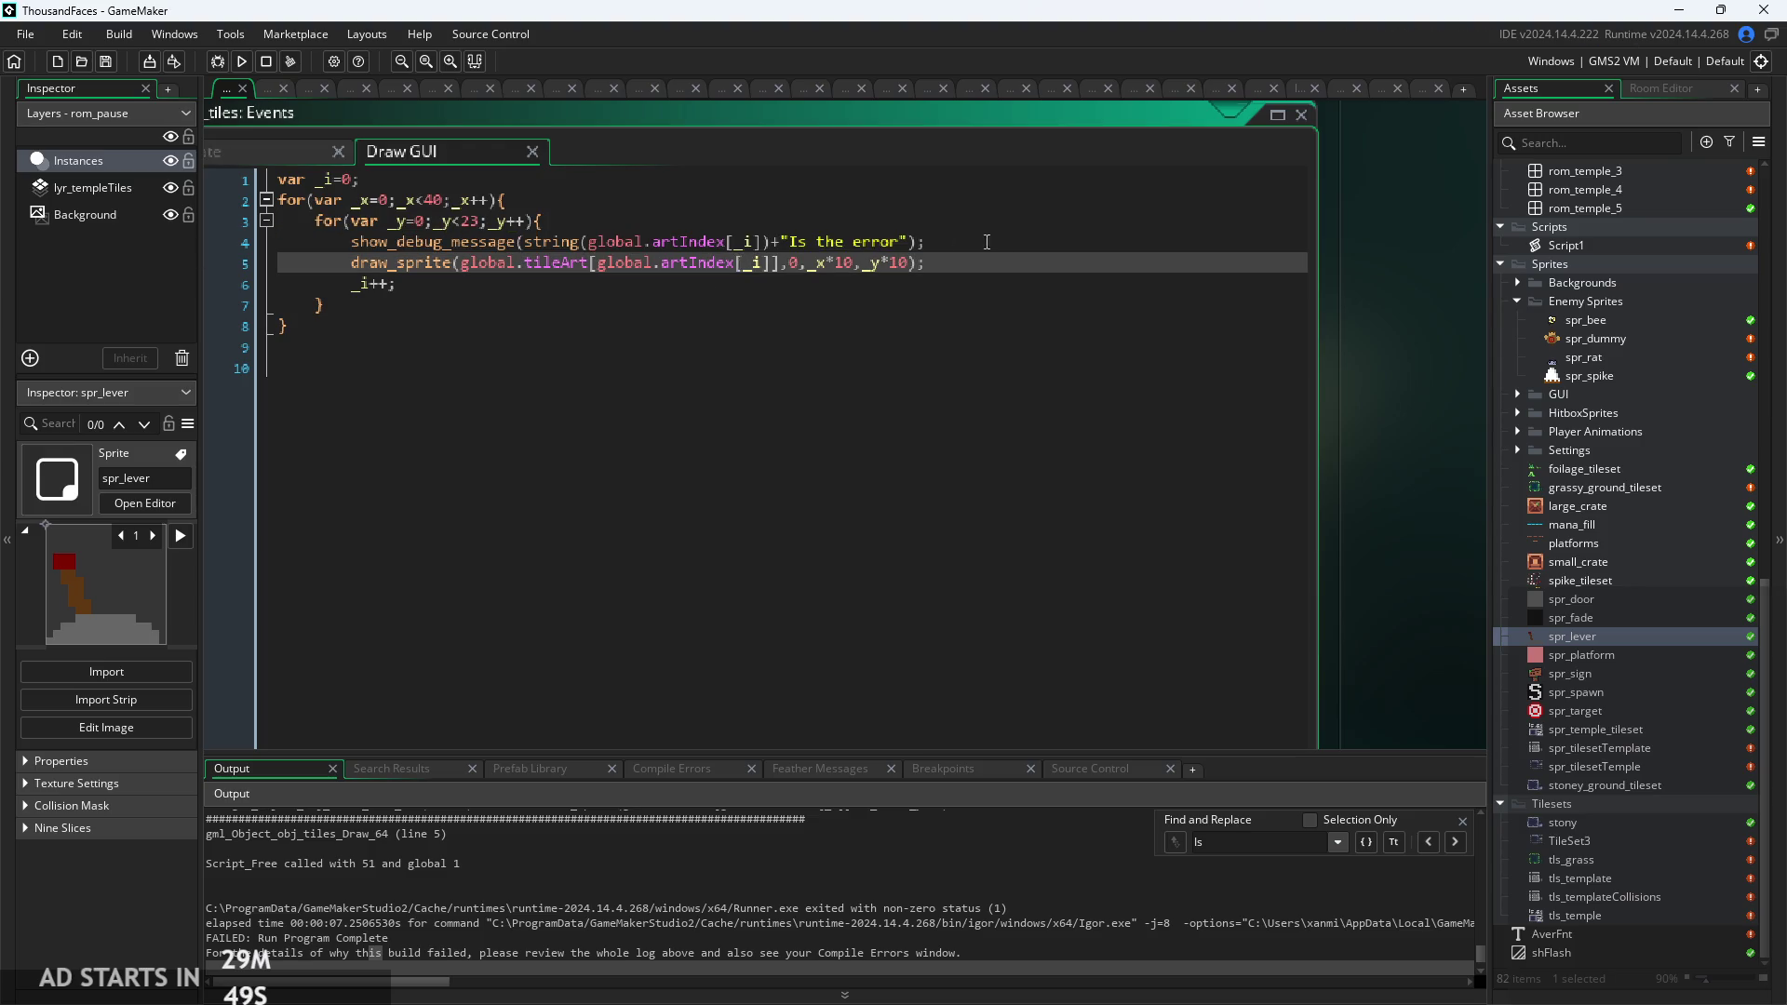
click(1003, 245)
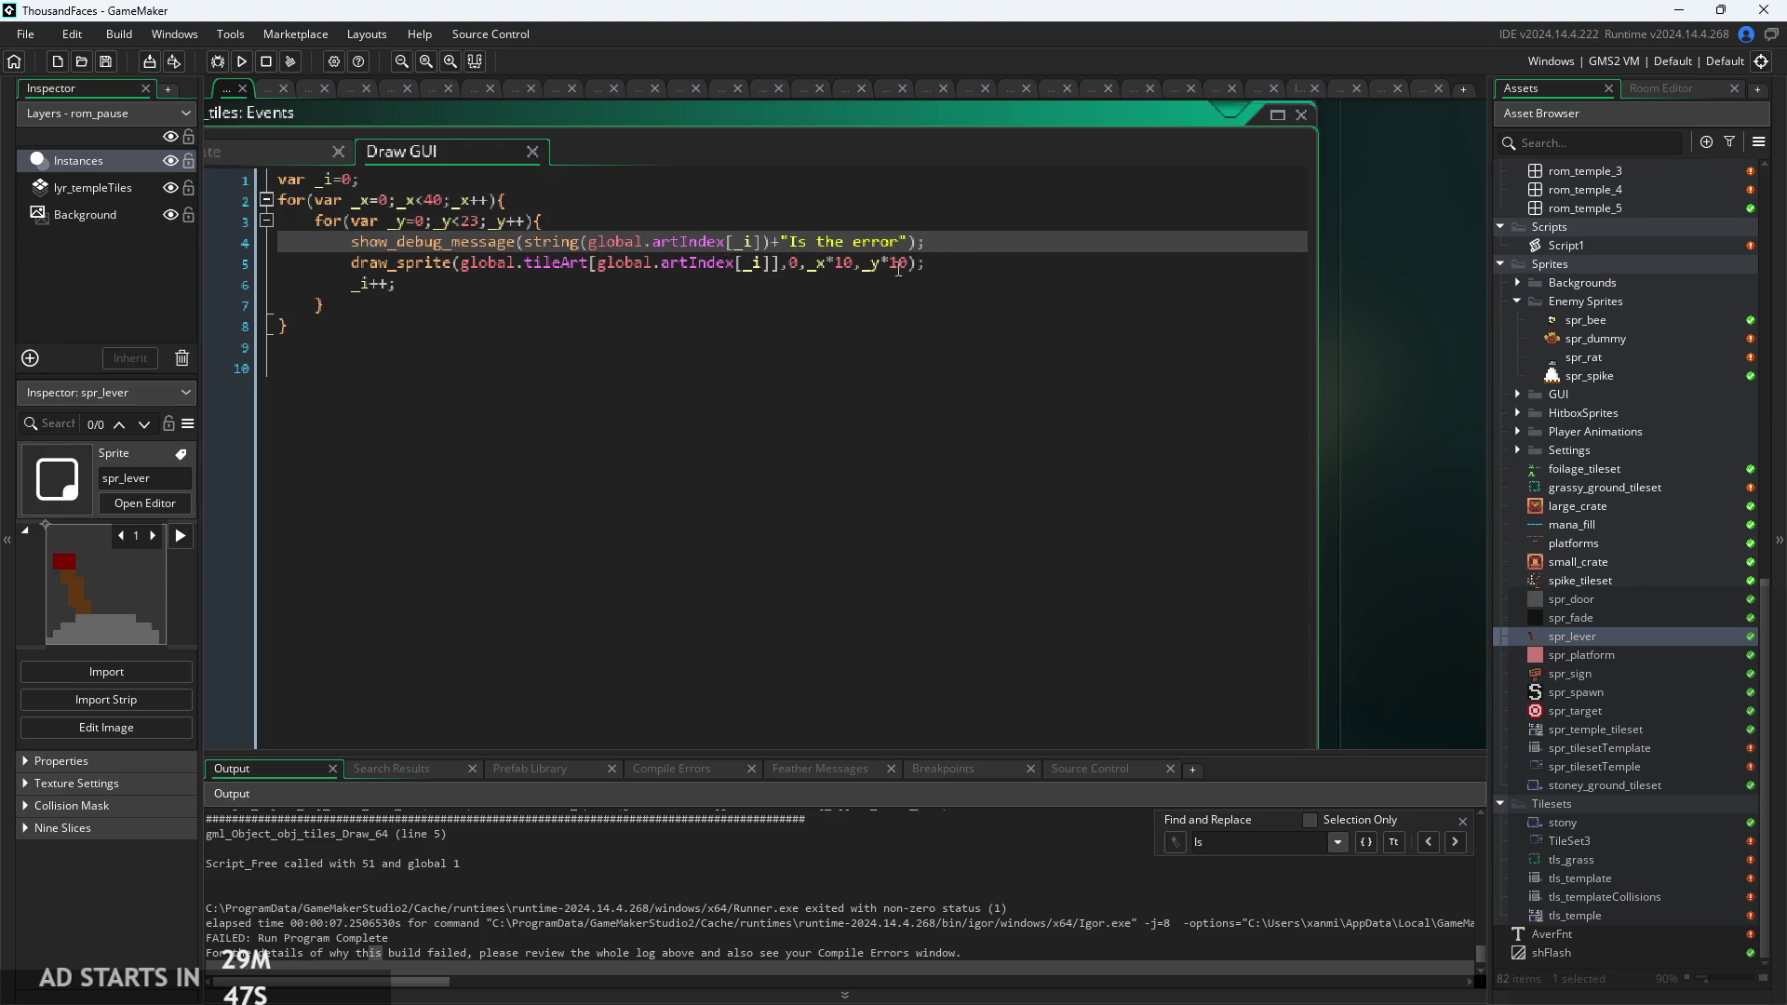
click(298, 162)
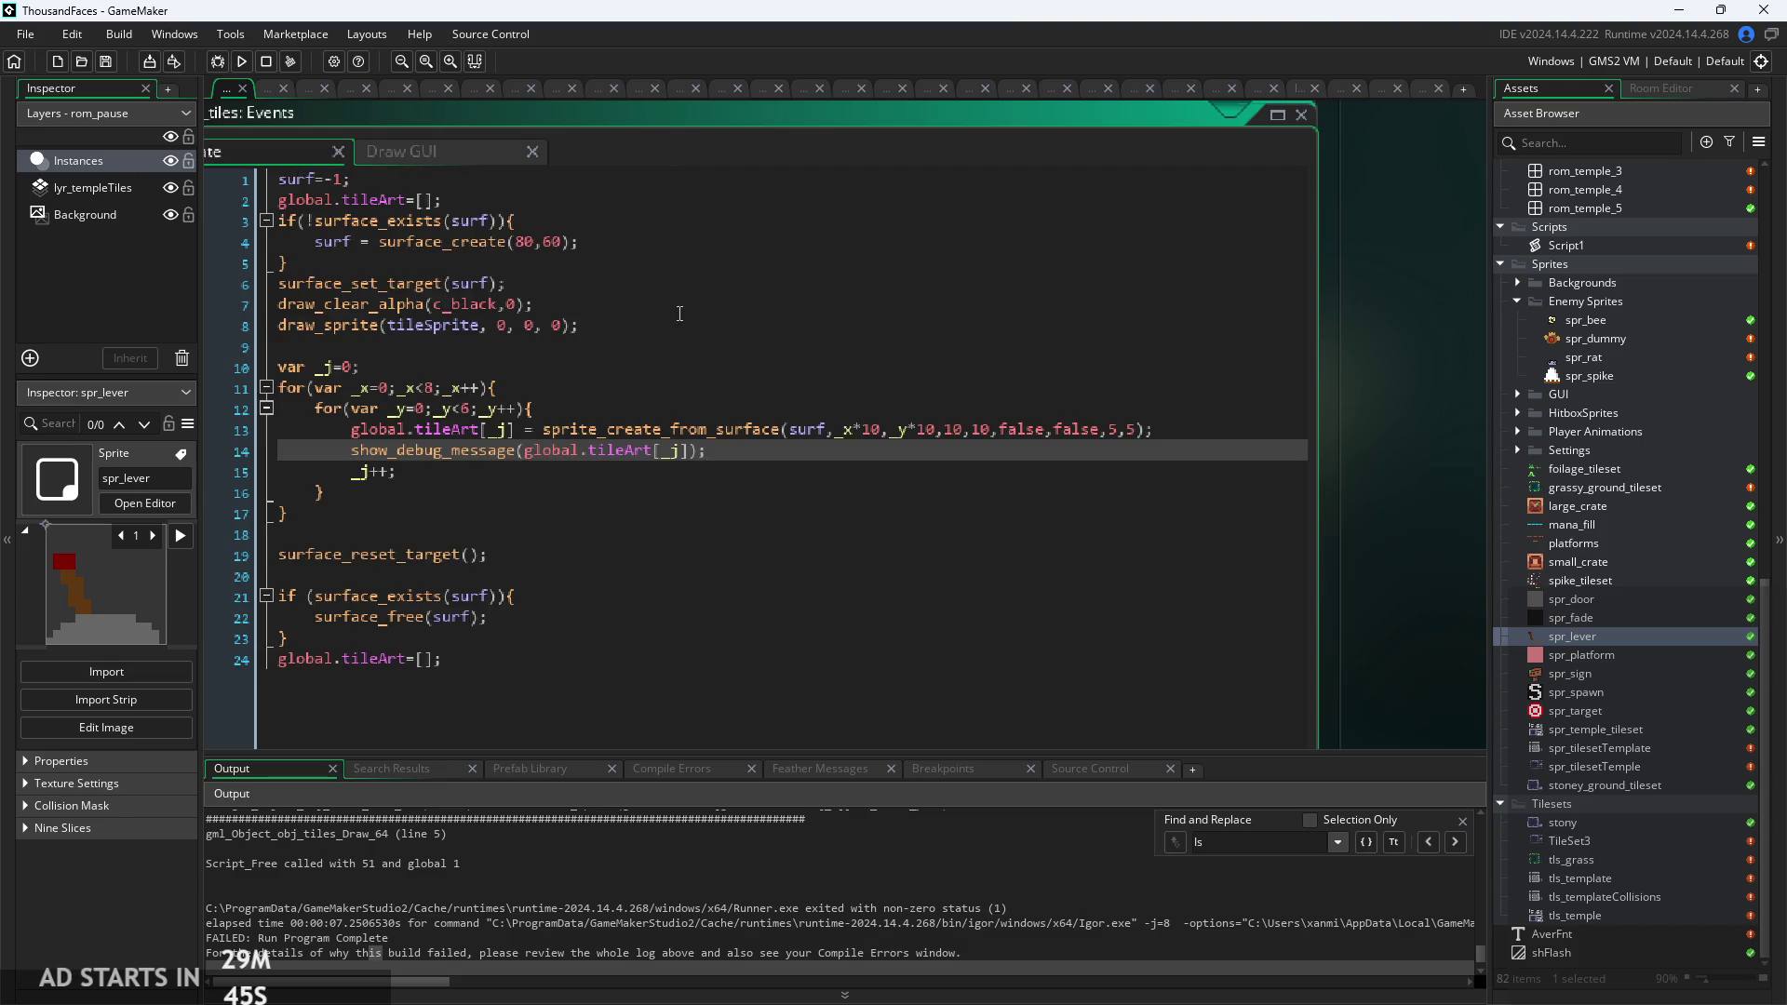
click(679, 314)
key(F5)
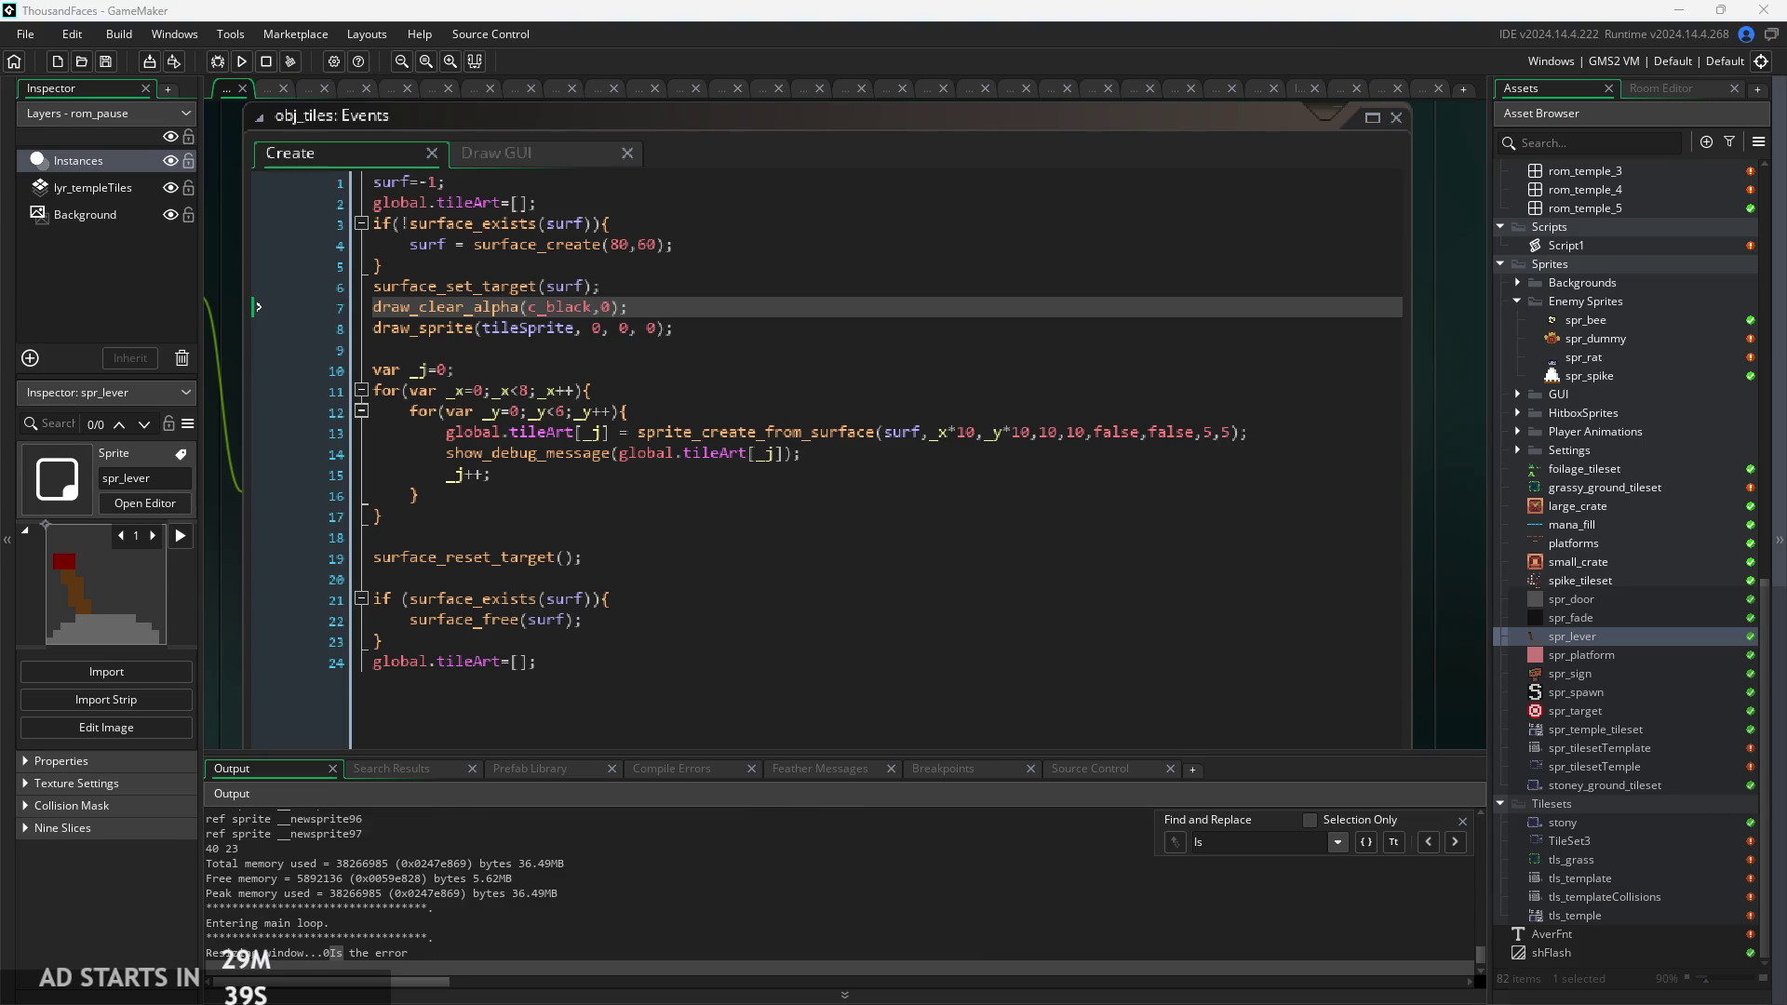
Scroll the output log through the logged sprites __newsprite50 to __newsprite97.
click(609, 849)
click(489, 939)
click(518, 893)
scroll(518, 893, up, 1)
scroll(518, 893, up, 6)
scroll(518, 893, down, 3)
click(499, 844)
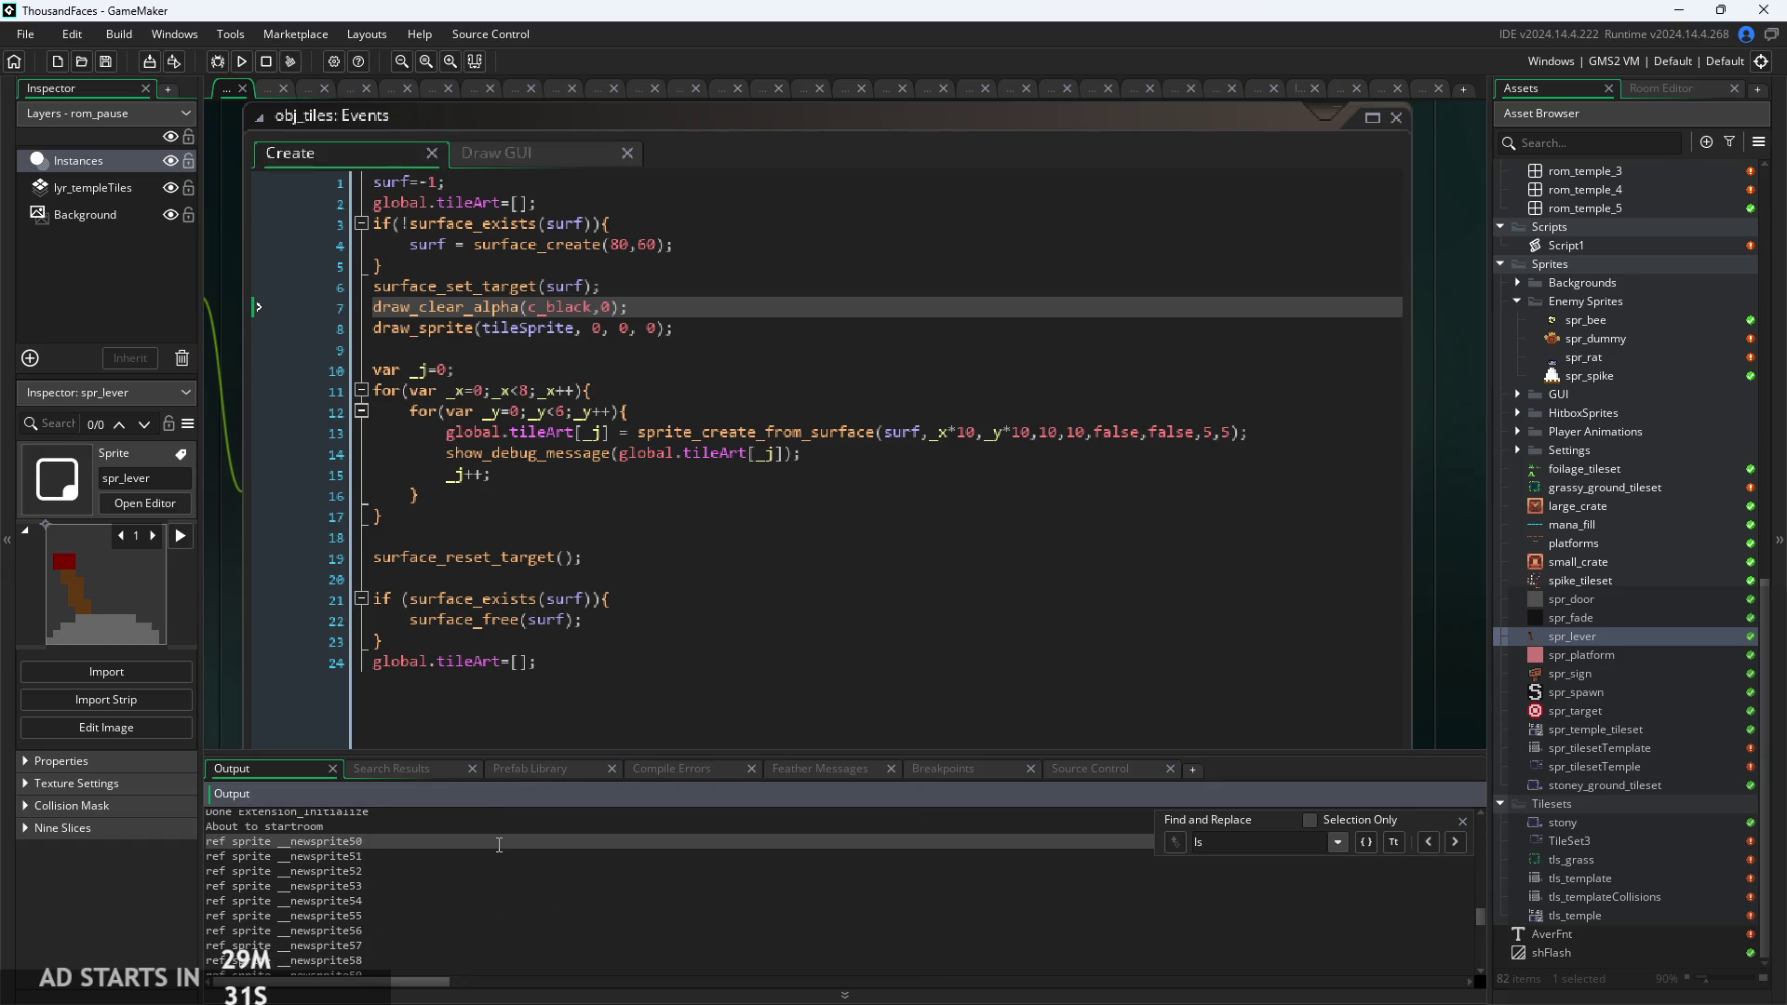
scroll(410, 884, down, 8)
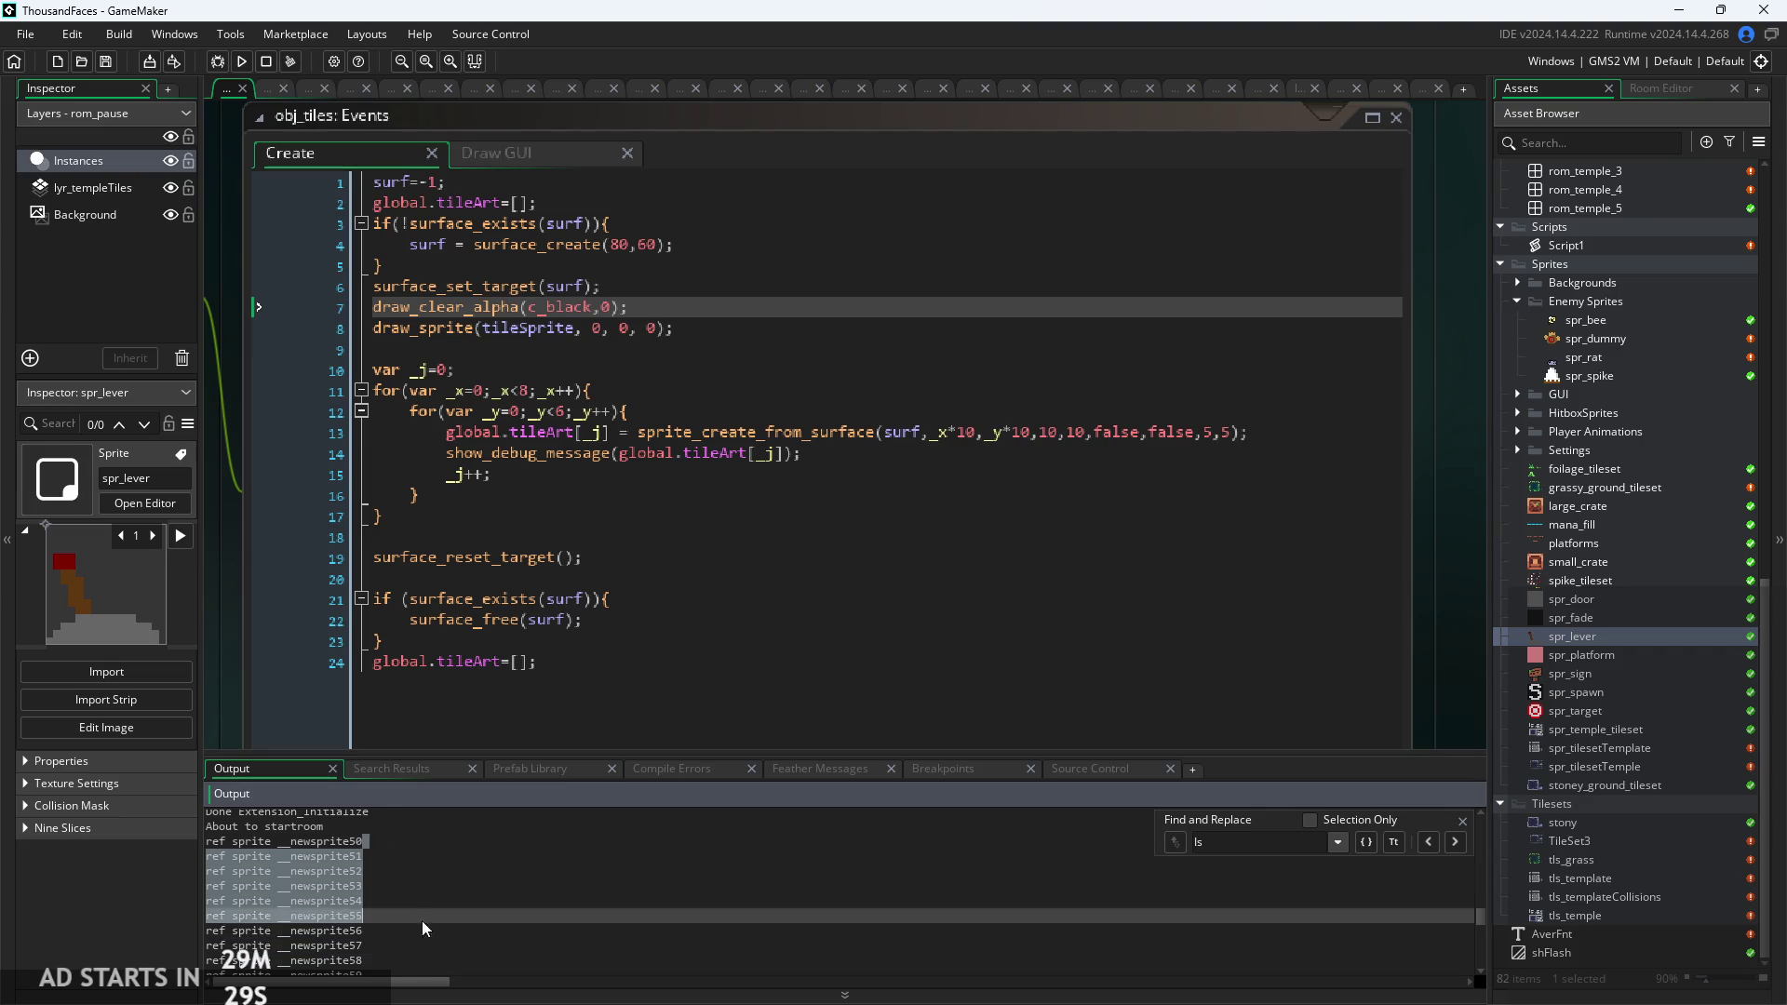
drag(417, 909, 408, 913)
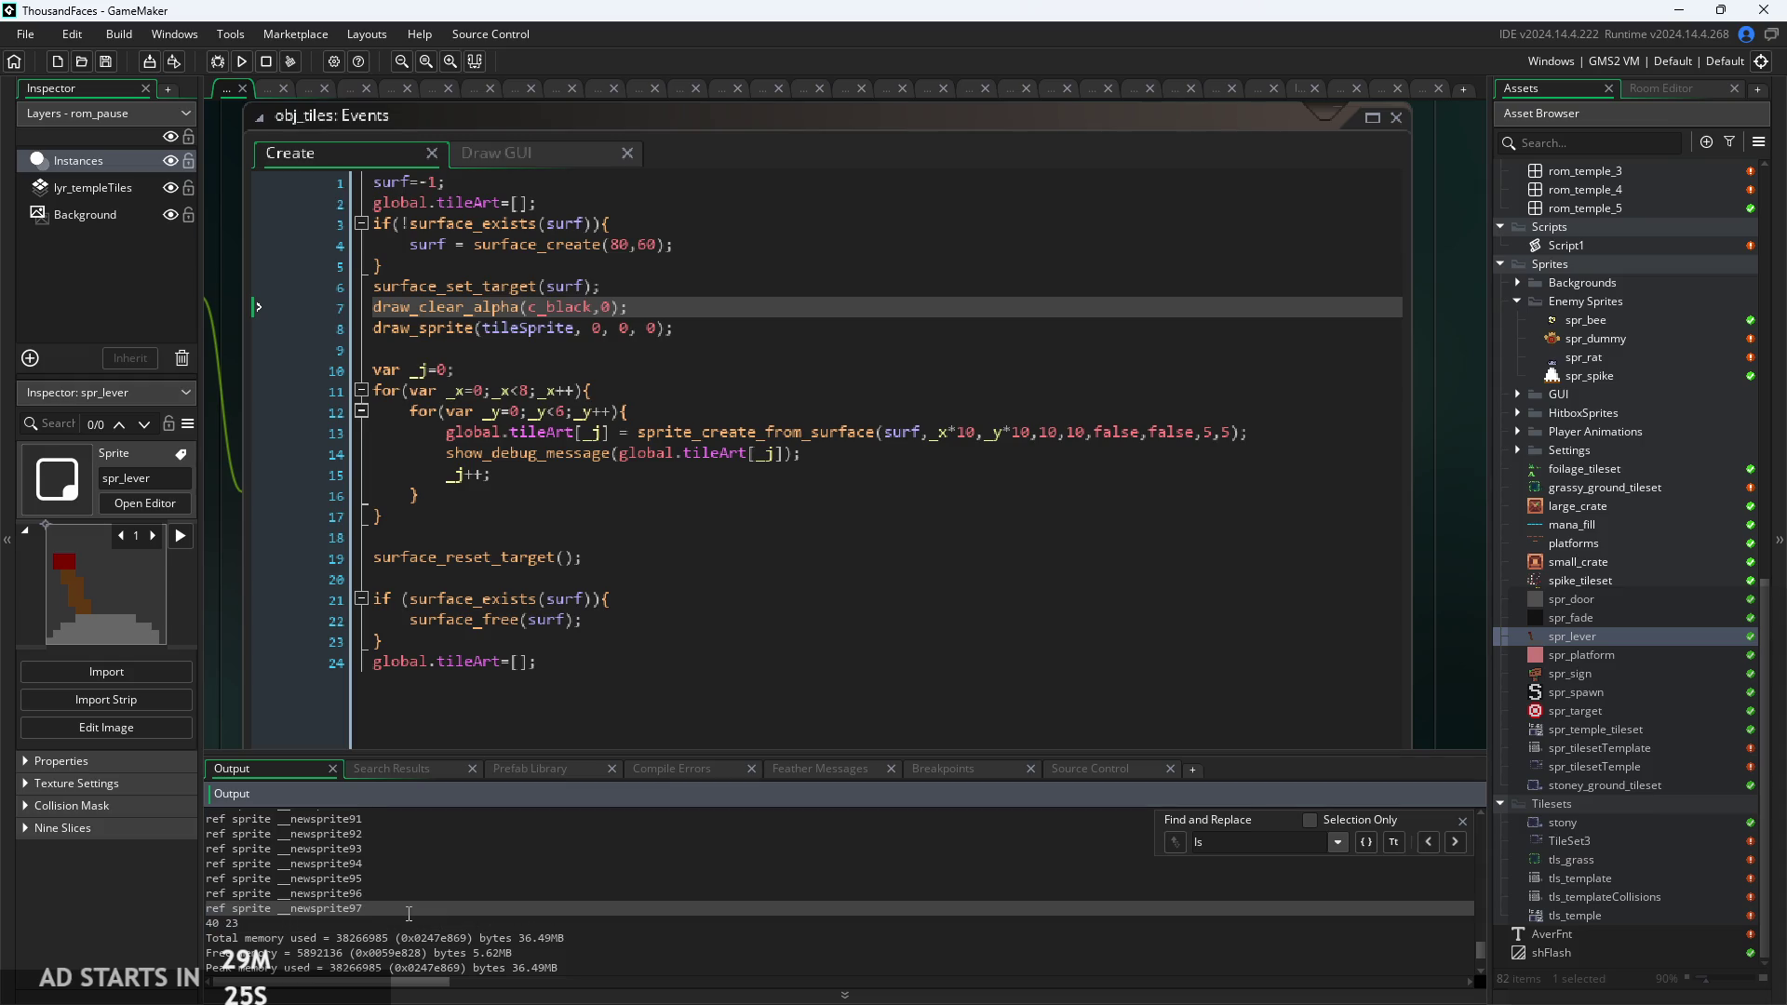
Copy the show_debug_message(global.tileArt[_j]) line in the Create event.
click(572, 495)
scroll(572, 522, up, 2)
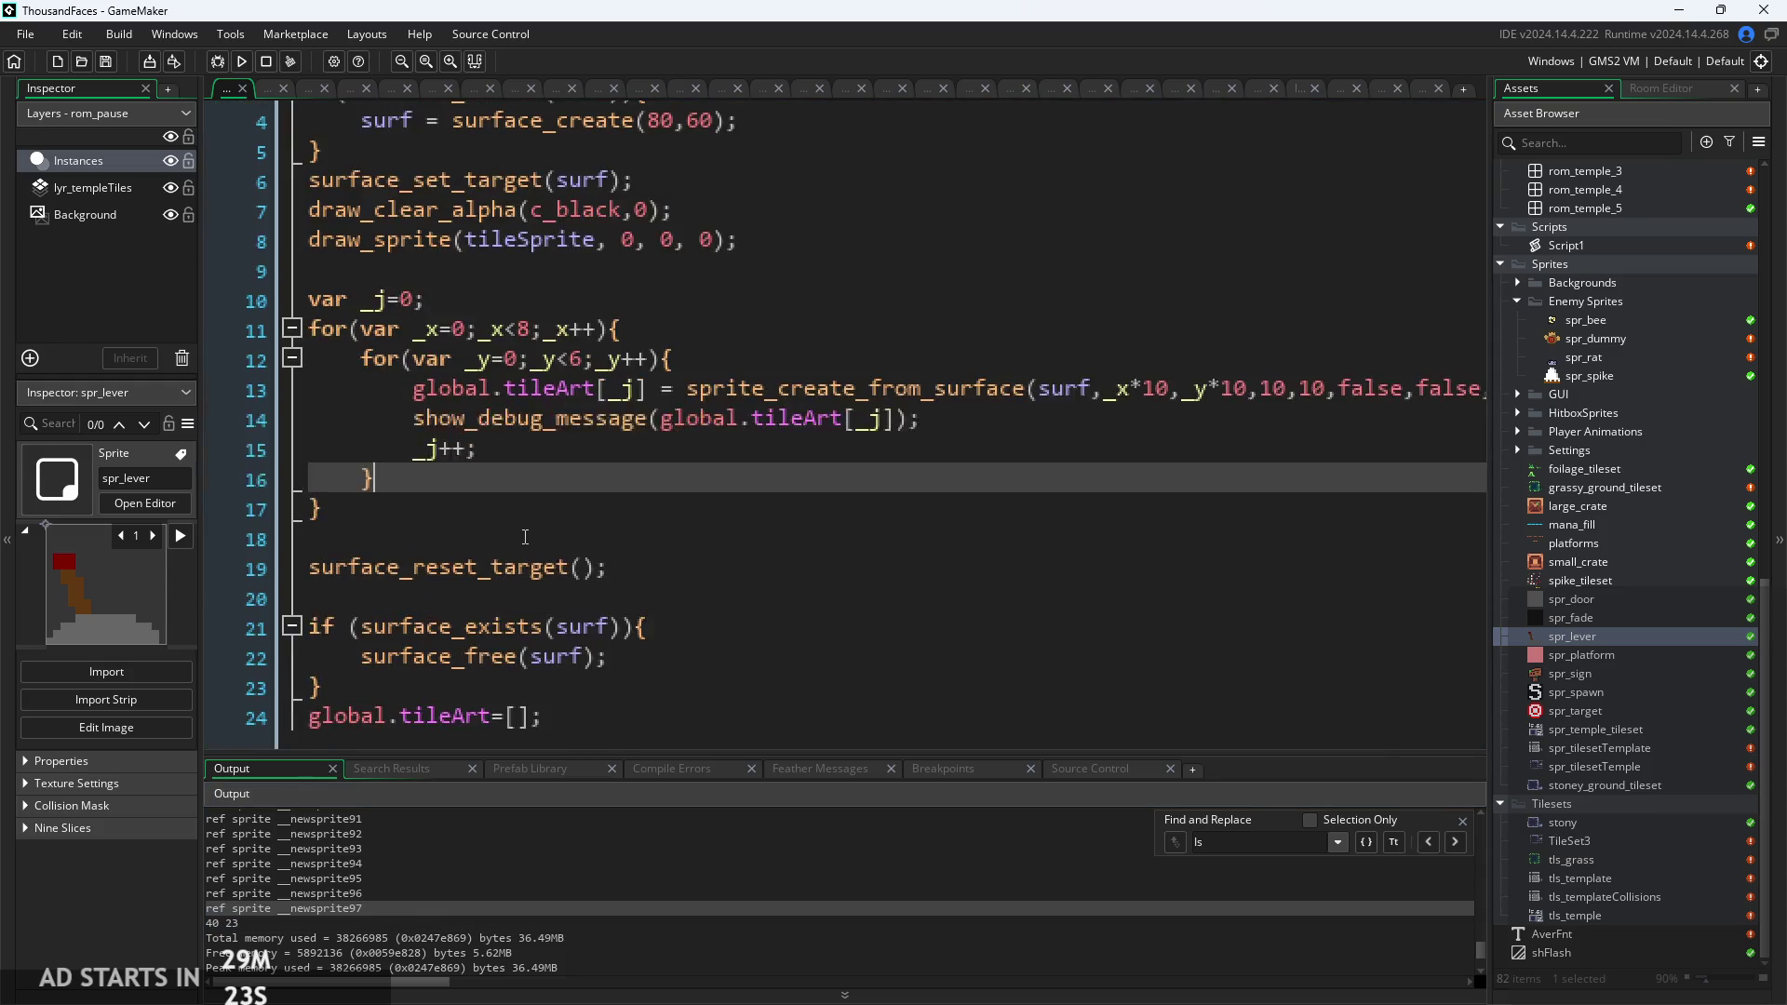
drag(921, 418, 421, 430)
key(ctrl+c)
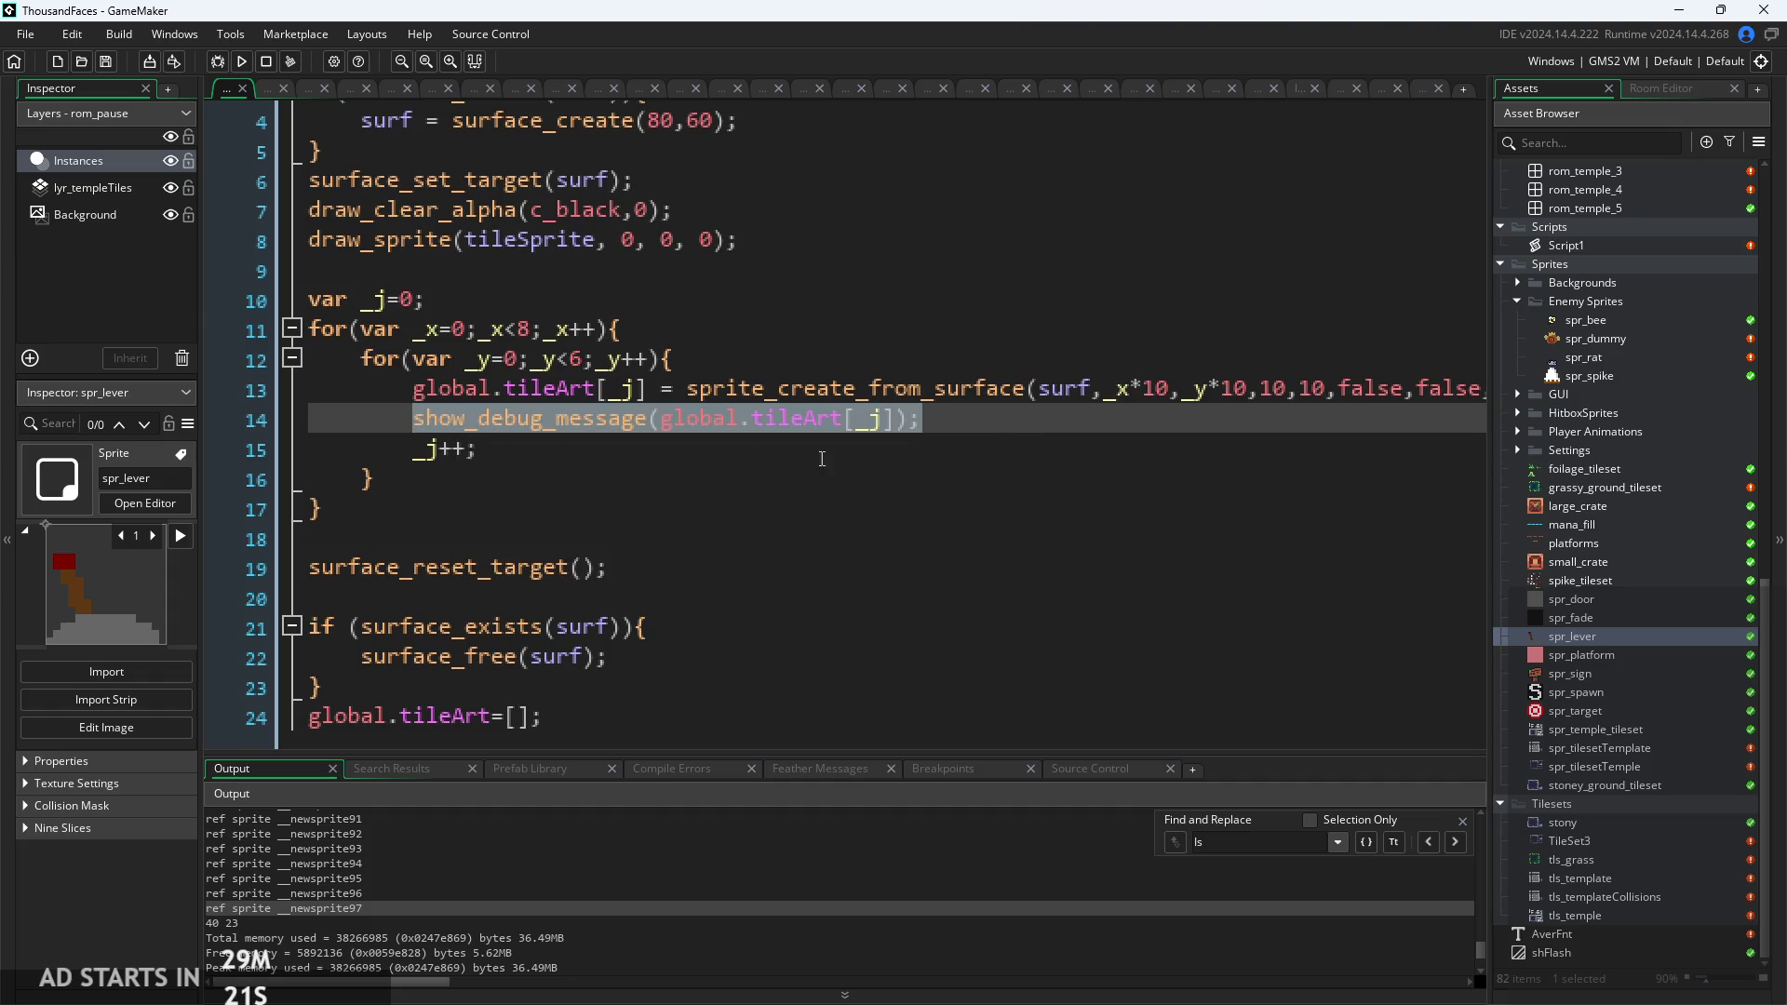
Paste the debug line as line 15 logging global.tileArt[0] instead of _j, then rerun the game.
click(1006, 418)
key(Return)
key(ctrl+v)
key(Left)
key(Left)
key(Left)
key(BackSpace)
key(BackSpace)
text(0)
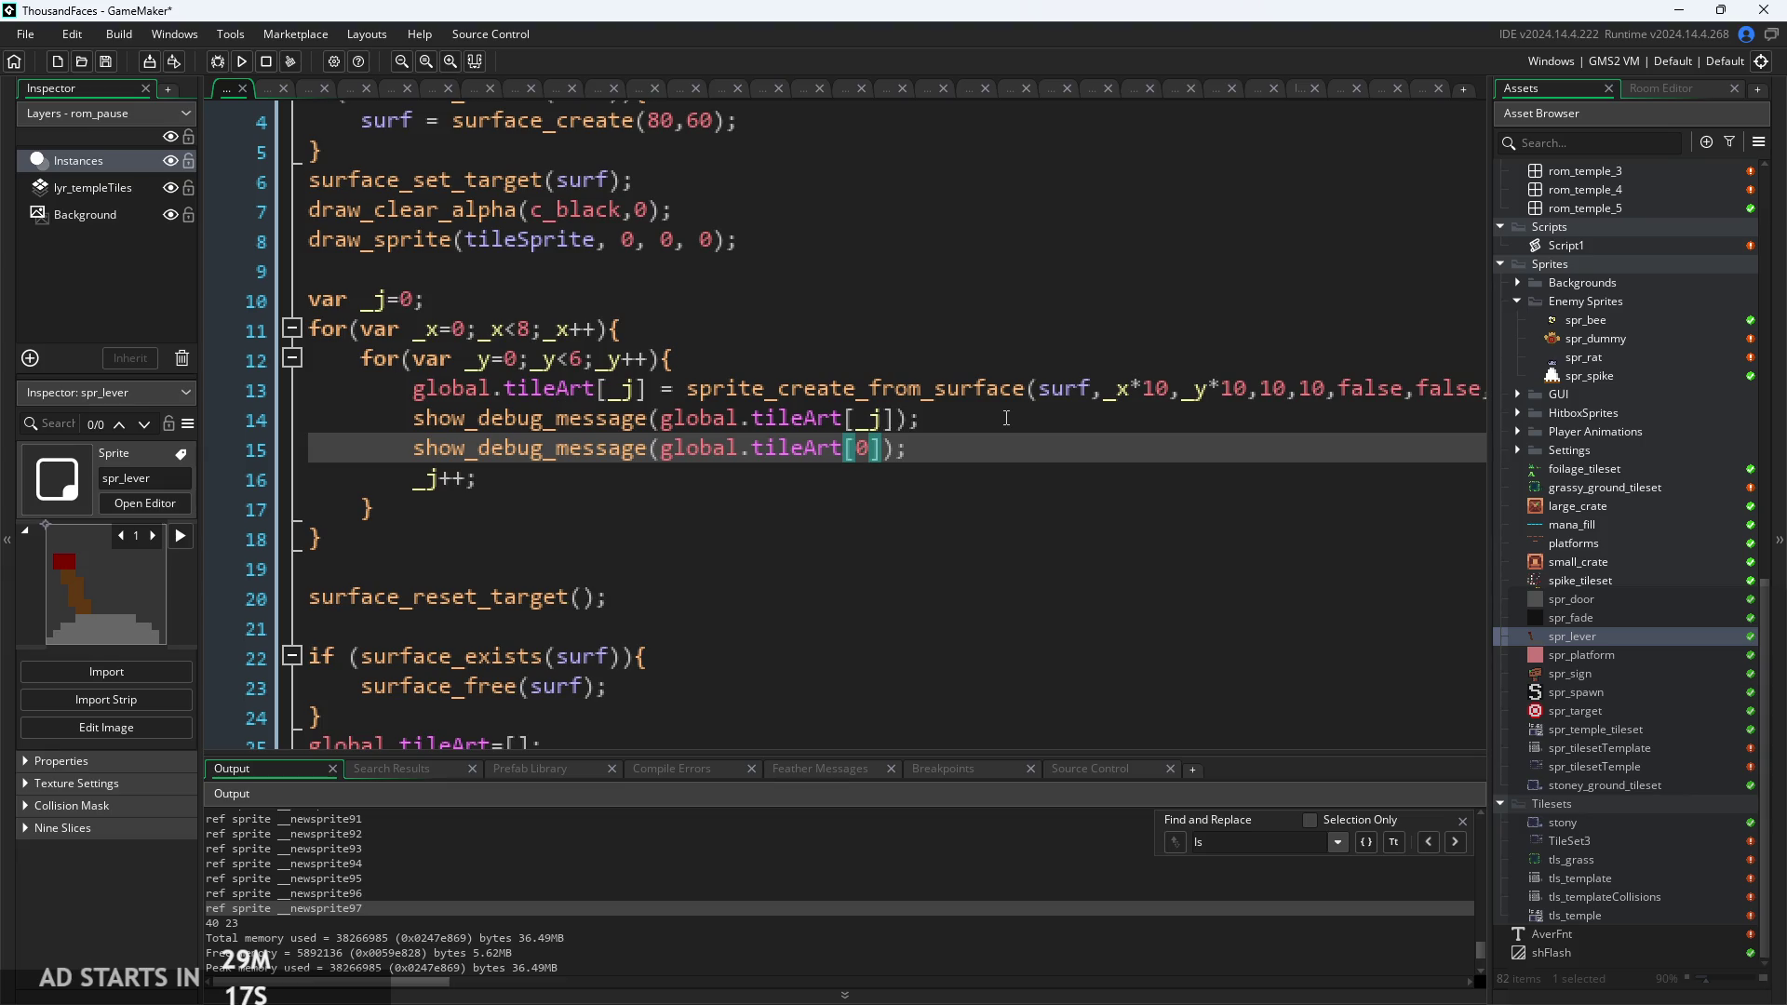
scroll(522, 884, up, 15)
scroll(449, 889, down, 1)
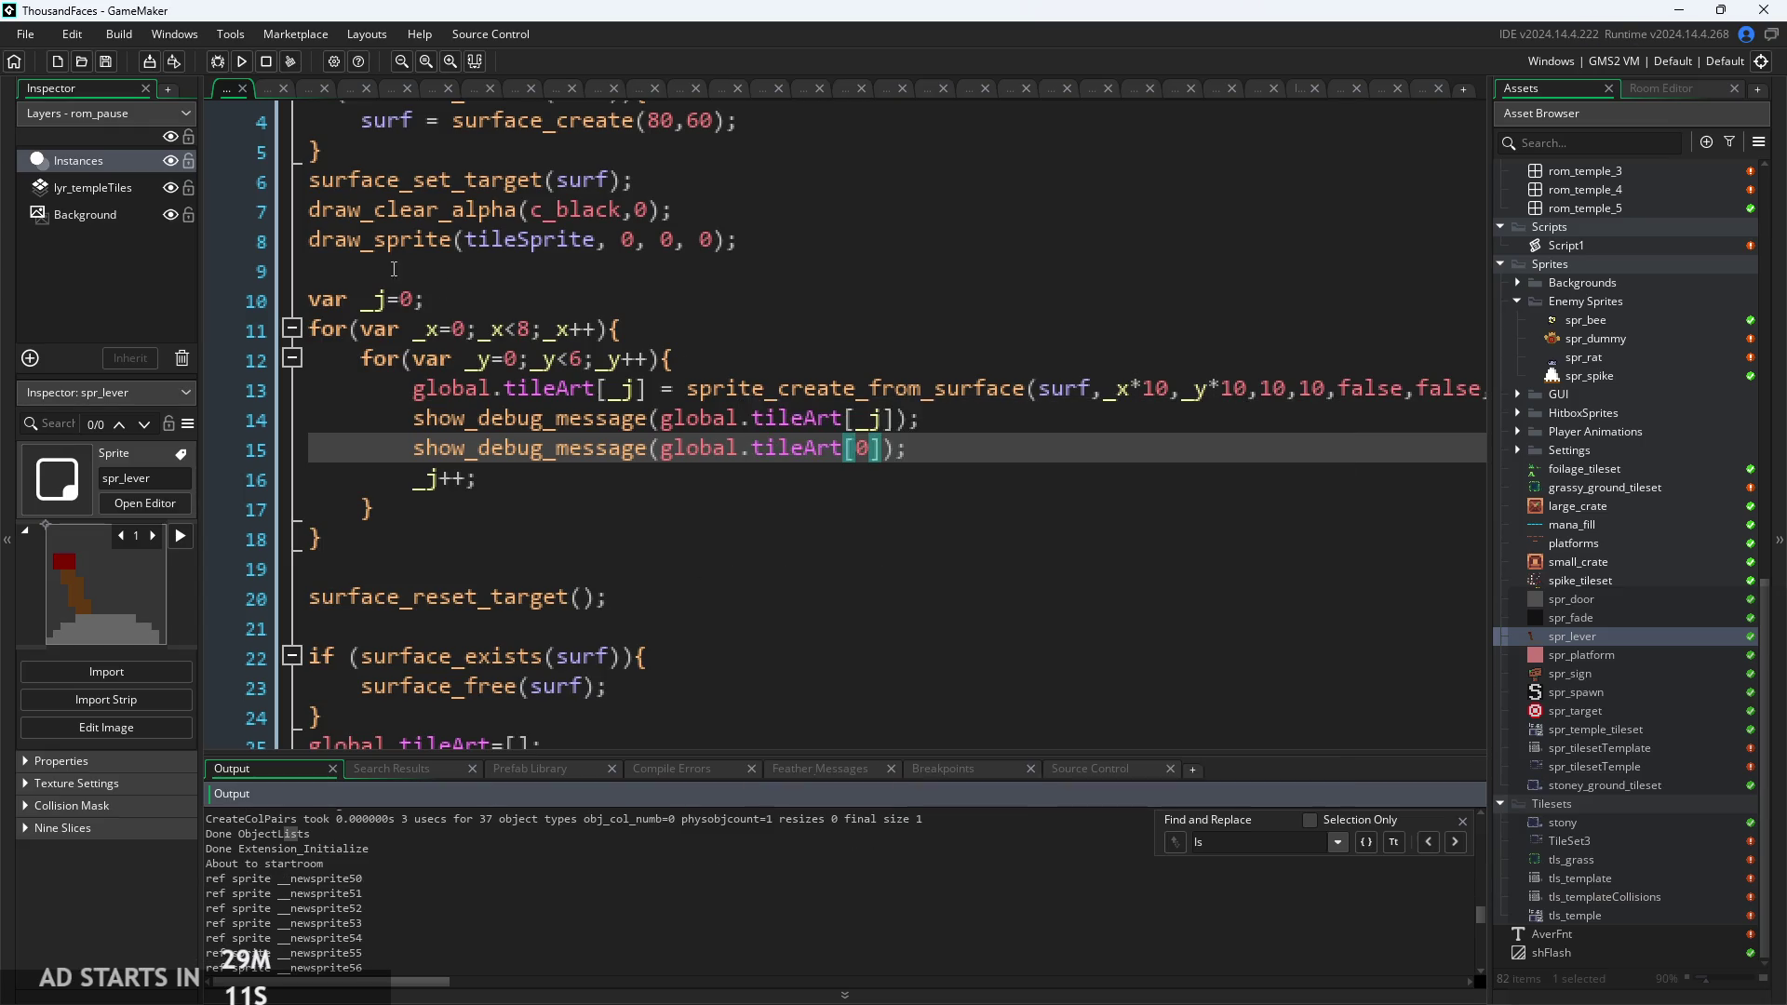
click(928, 447)
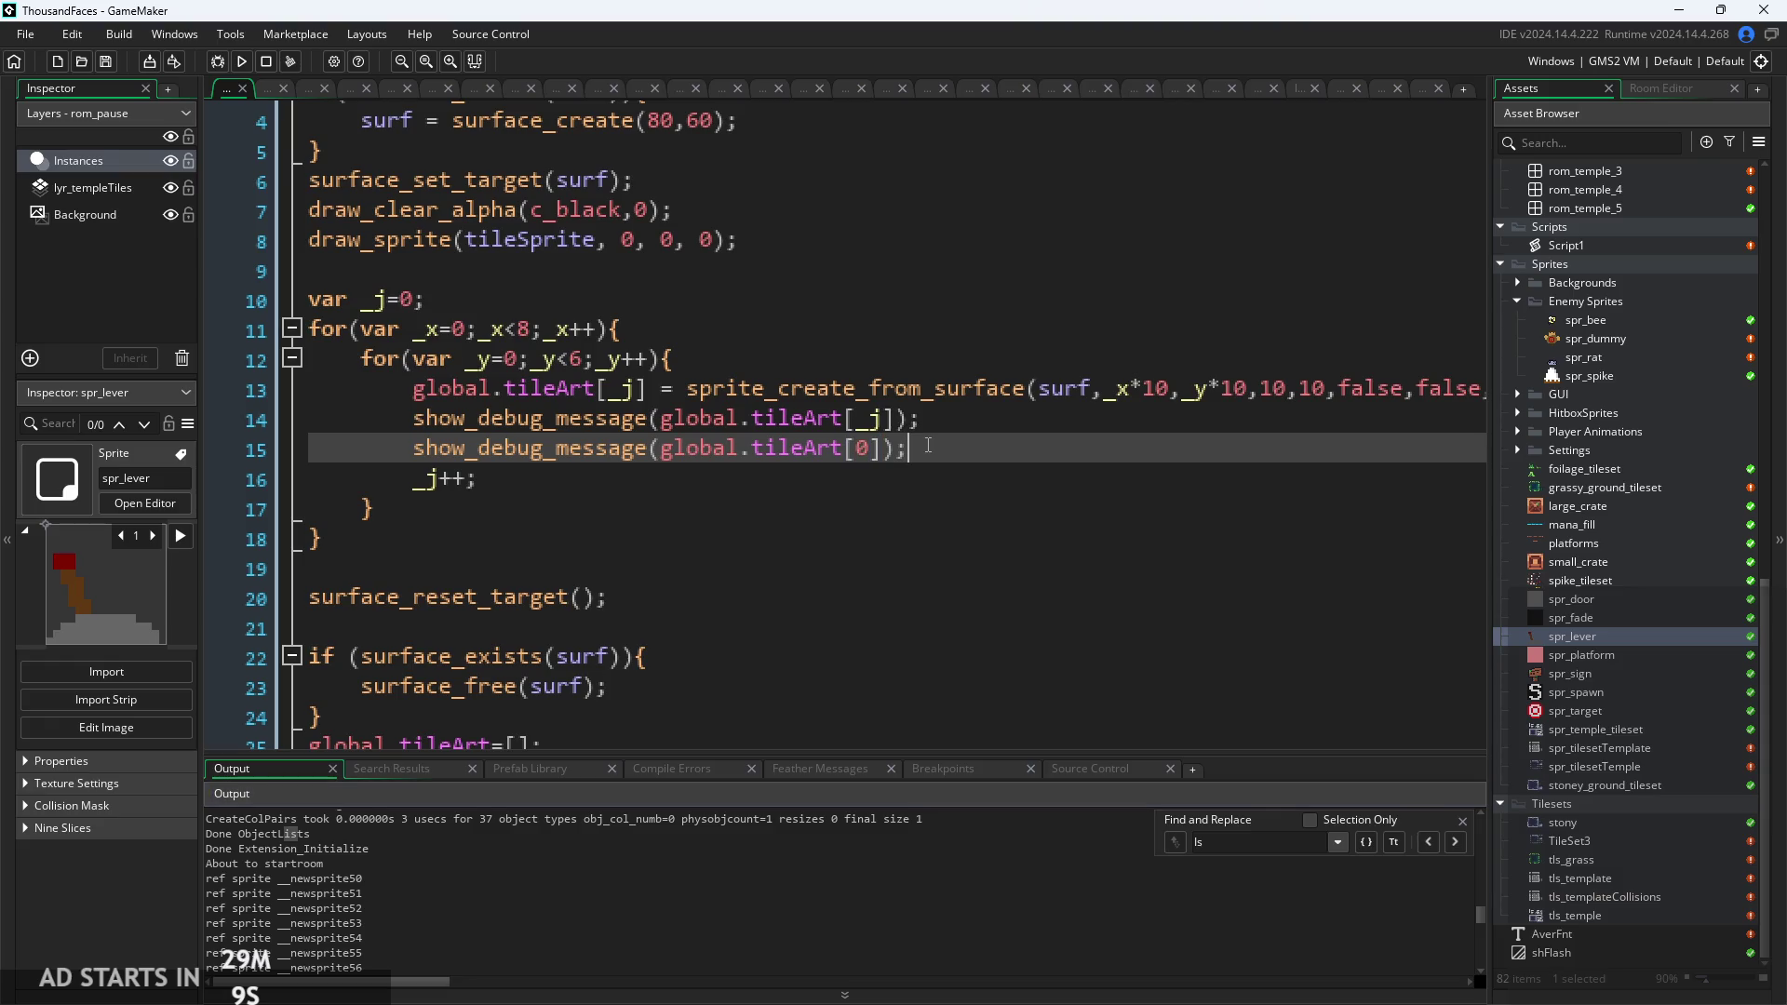
click(241, 62)
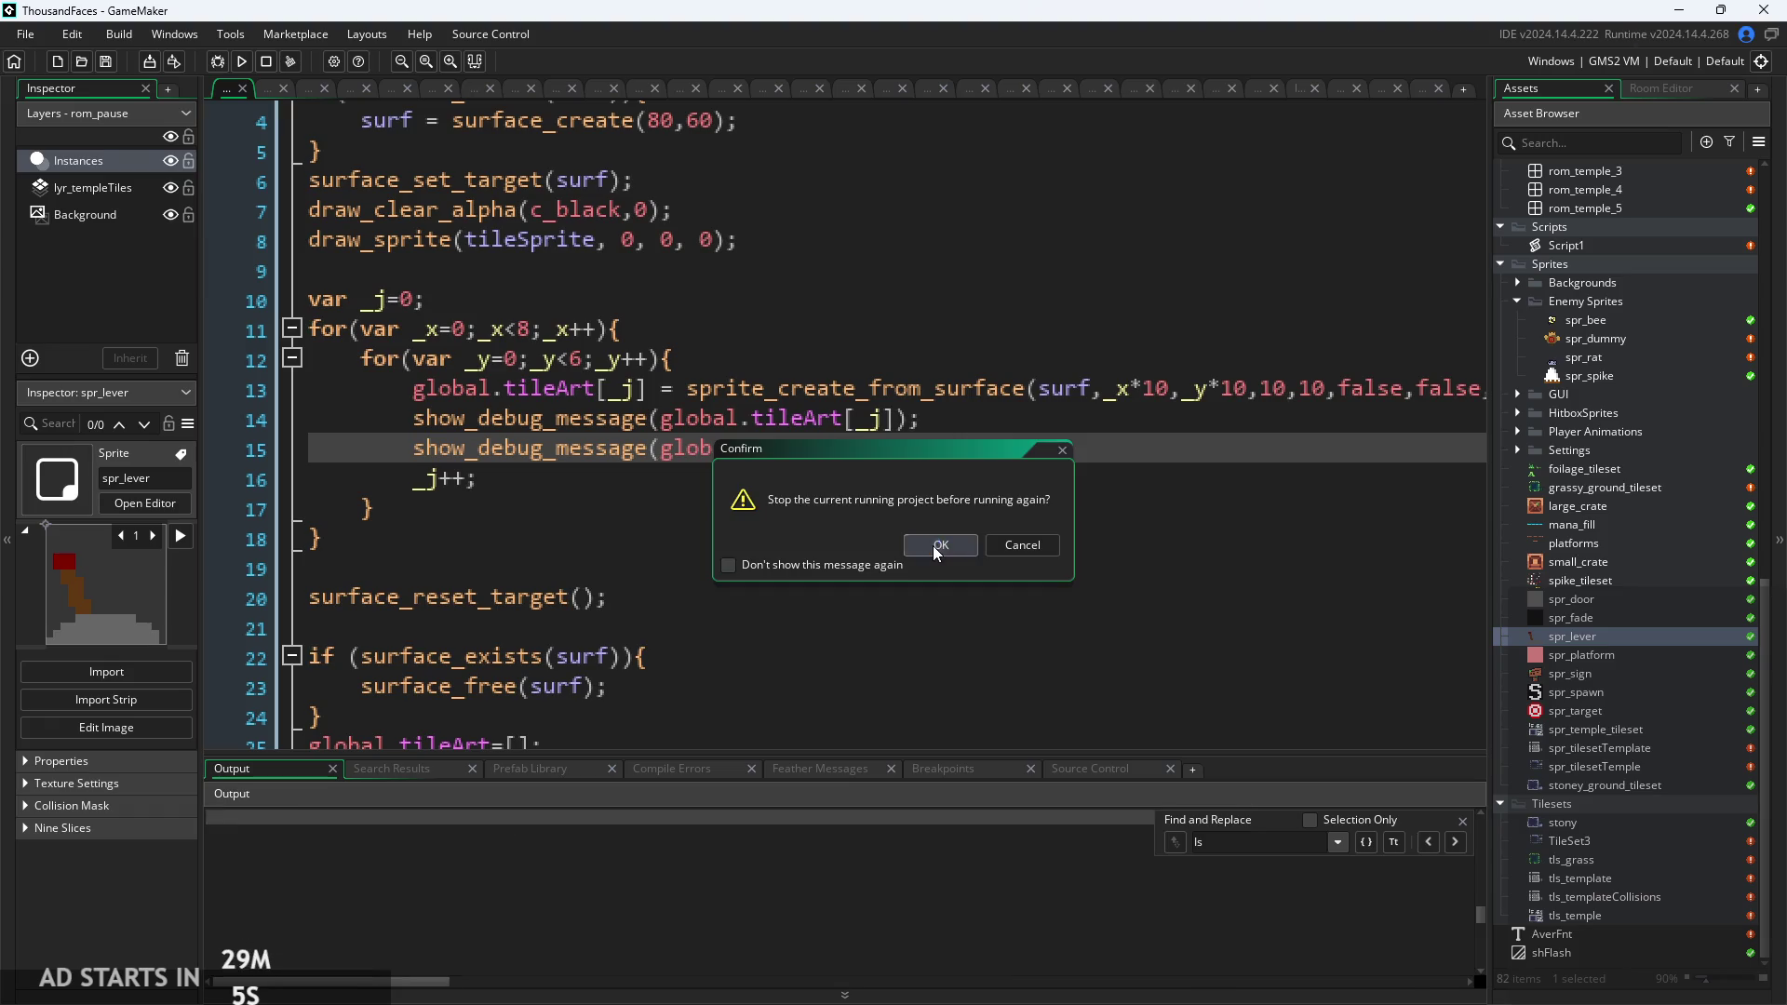
Confirm stopping the old run and check the log alternates each new sprite with __newsprite50.
click(932, 546)
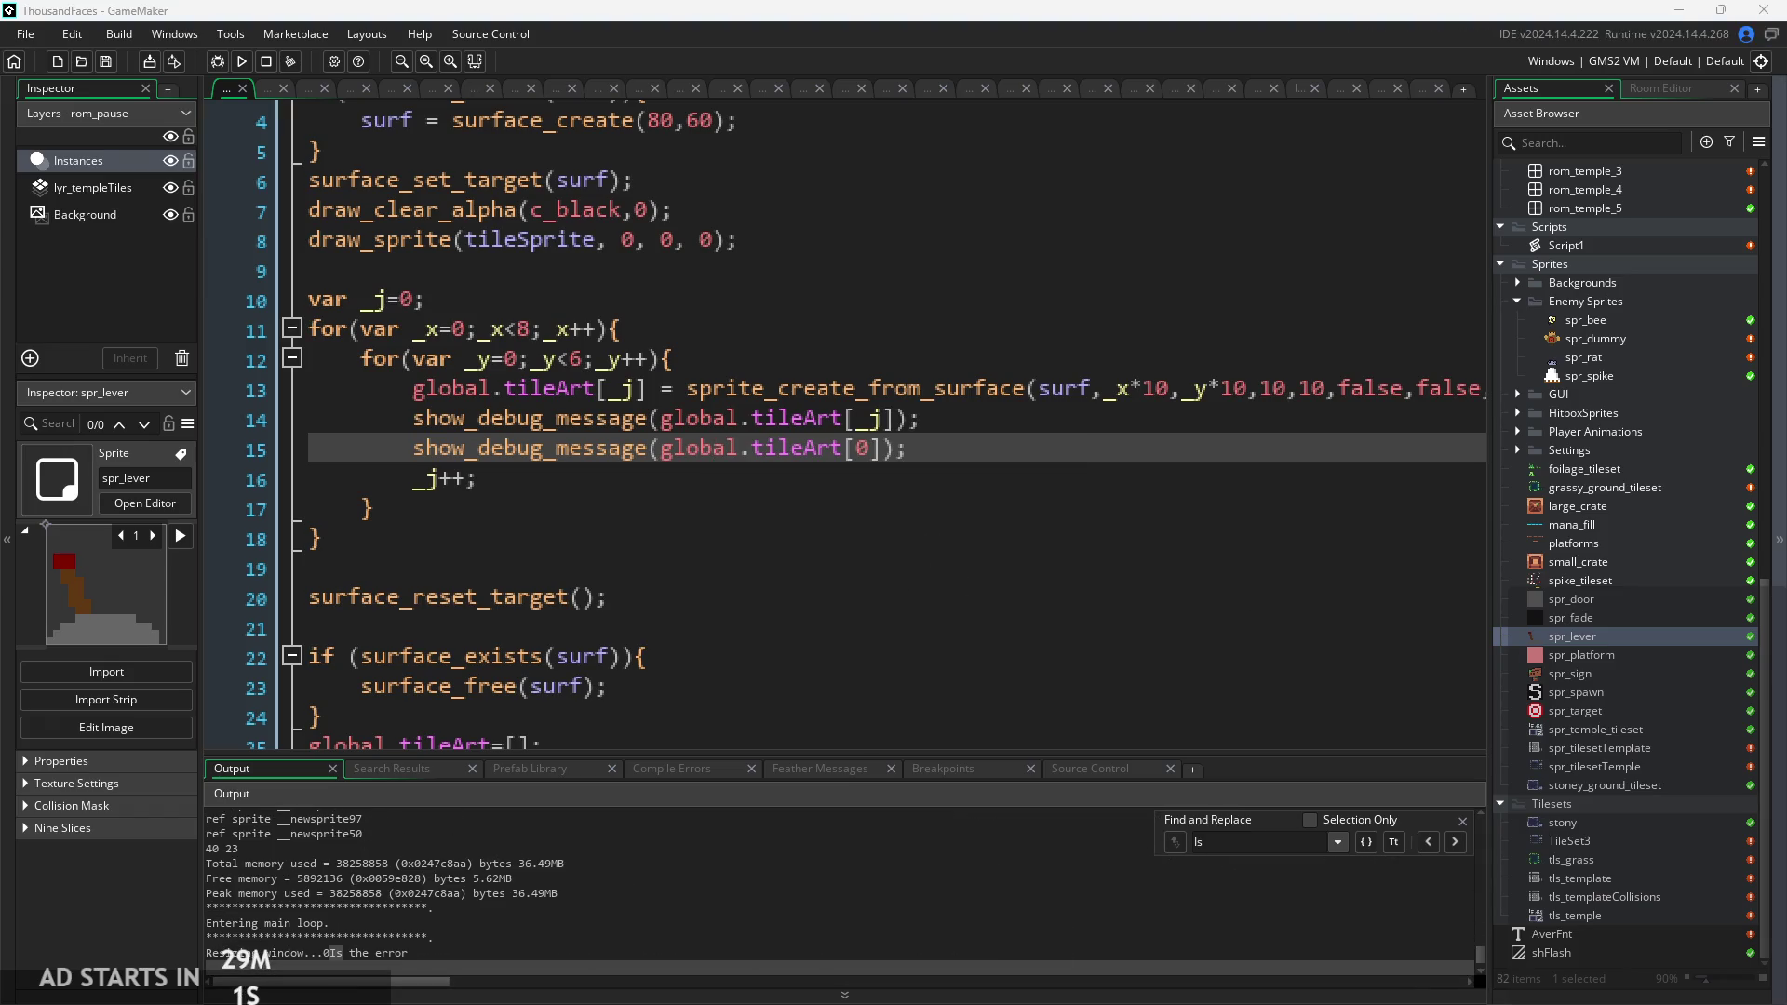
click(593, 896)
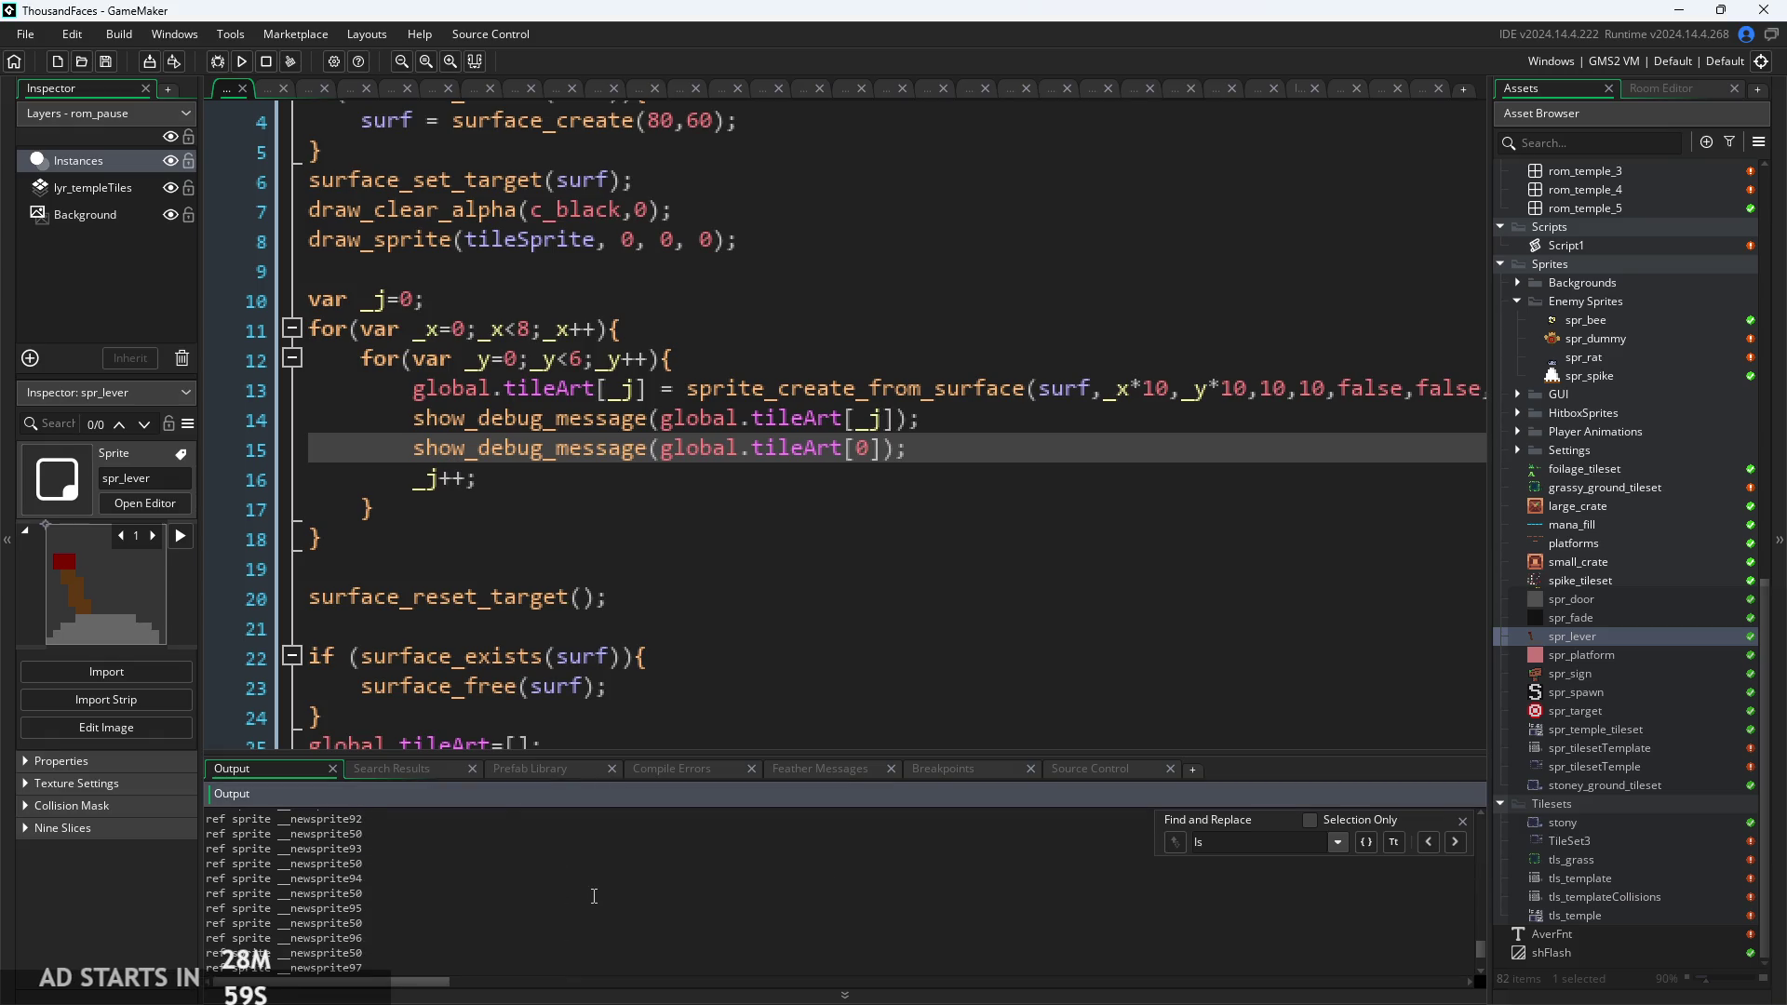
scroll(594, 896, up, 10)
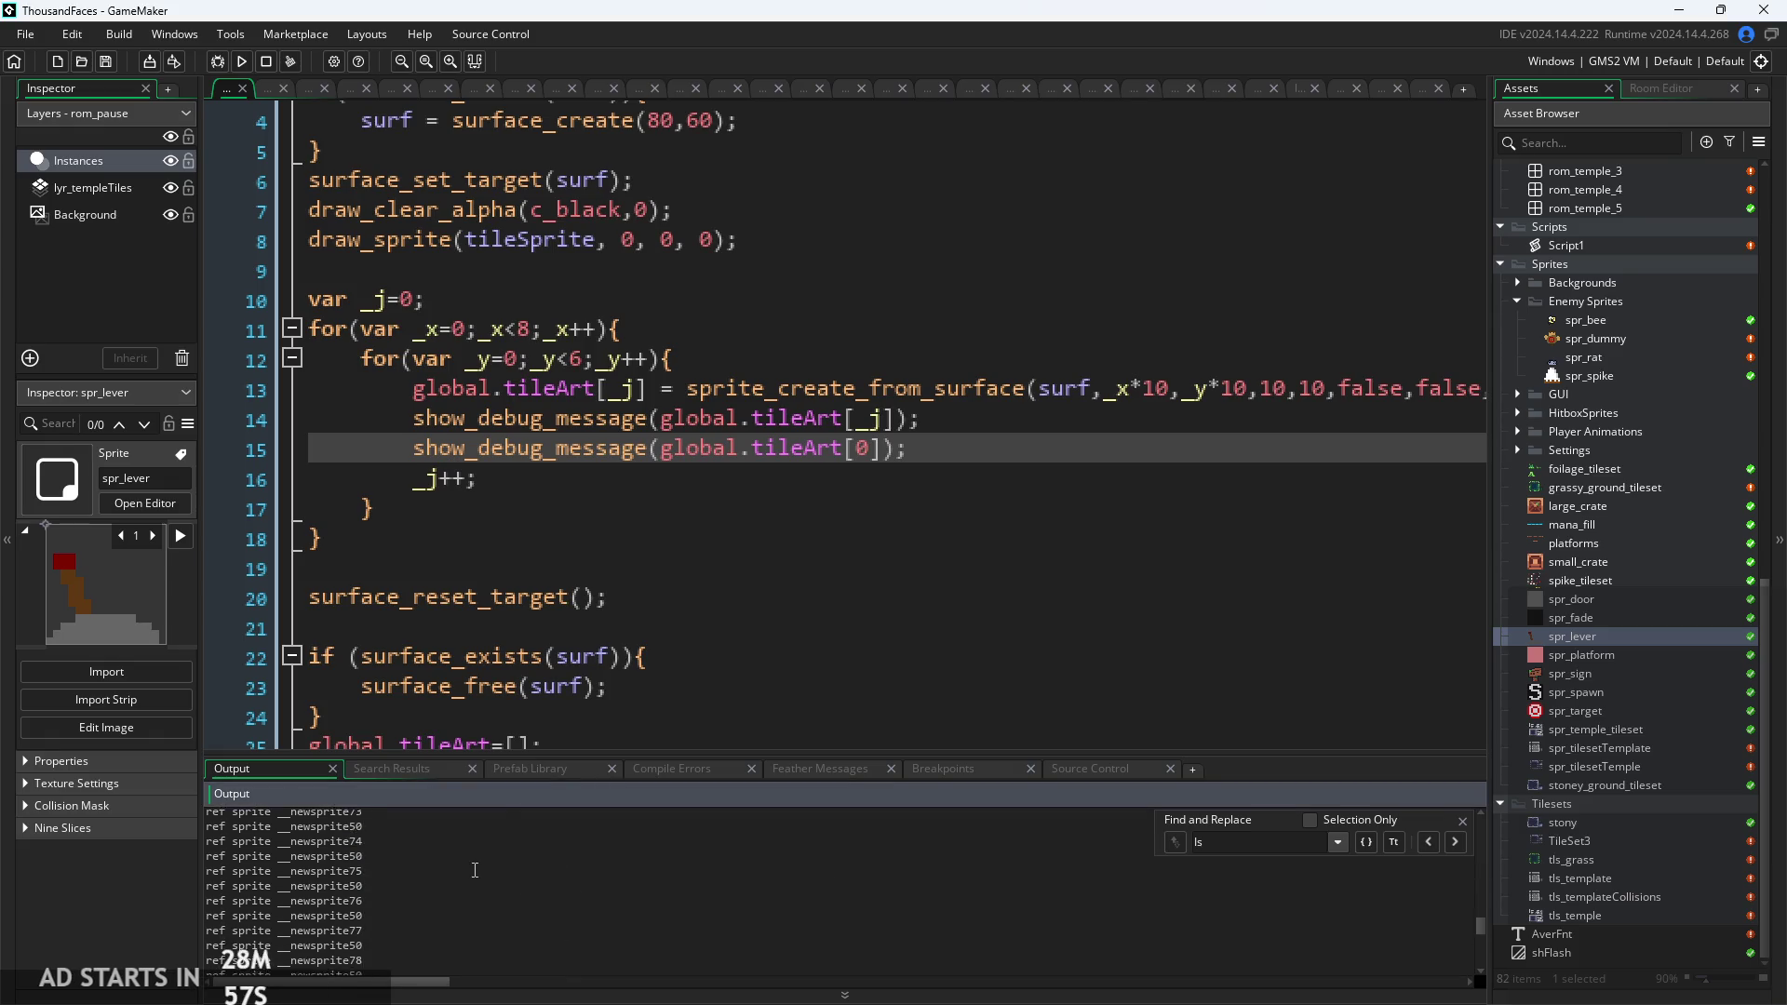
scroll(474, 870, up, 3)
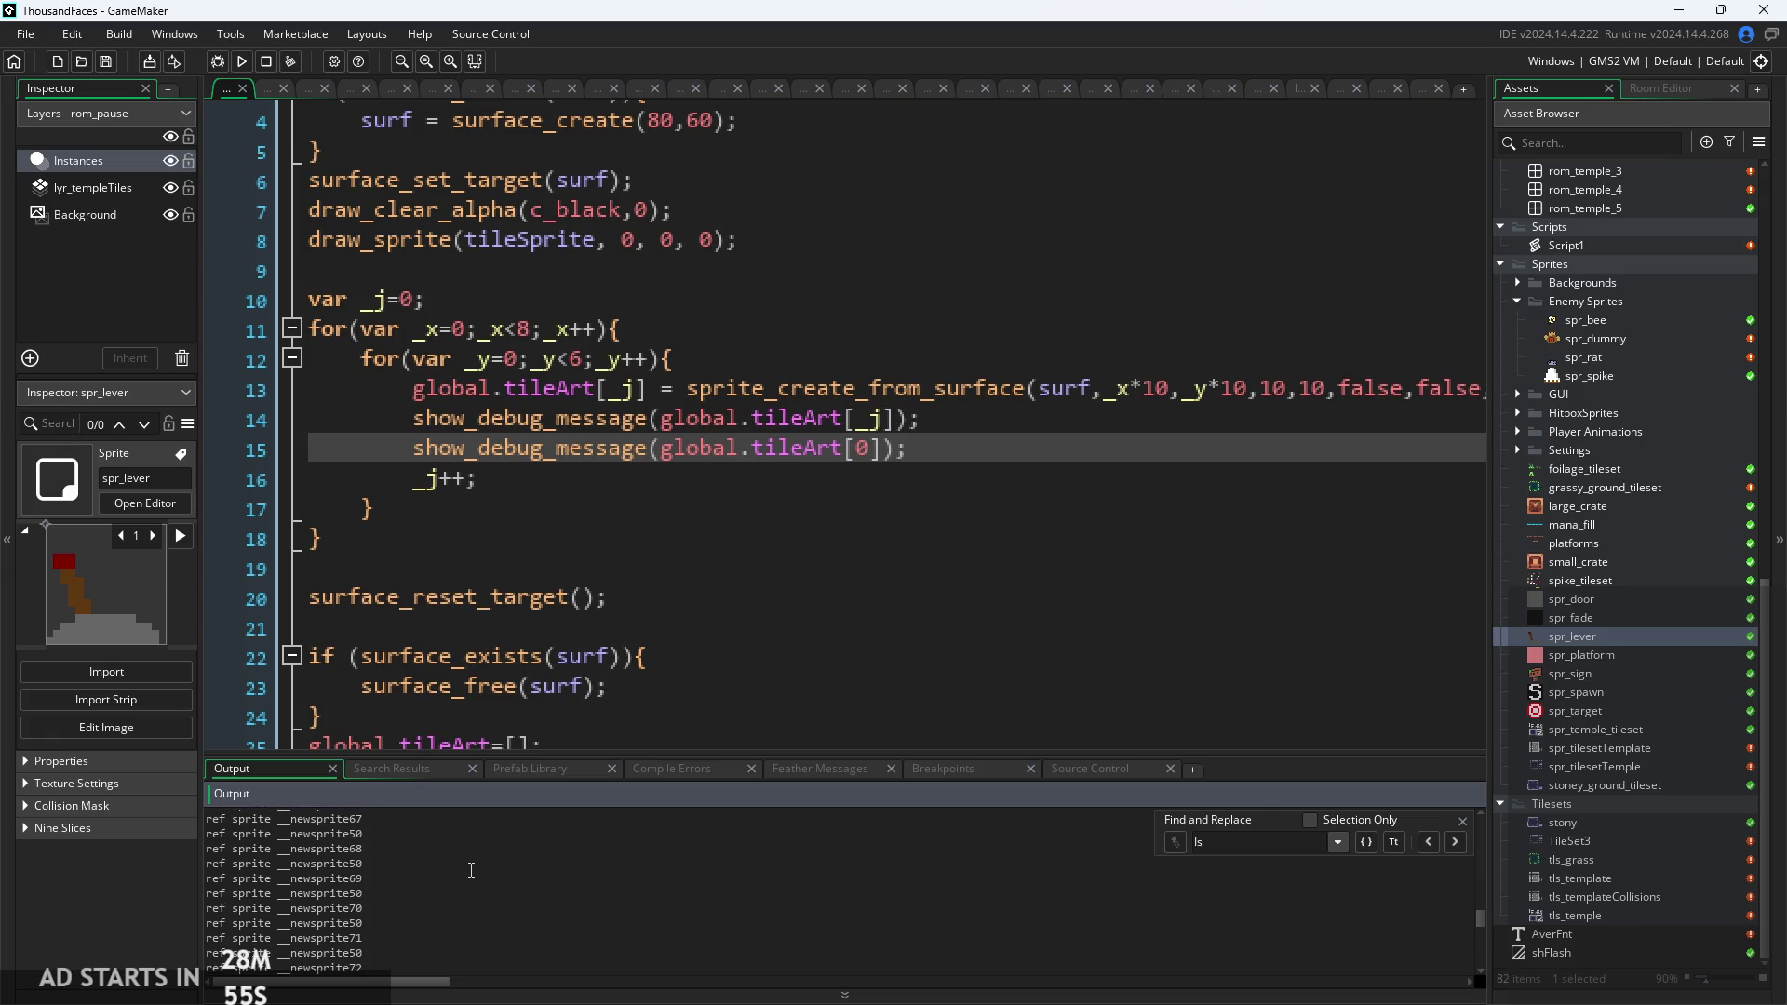
scroll(471, 870, up, 9)
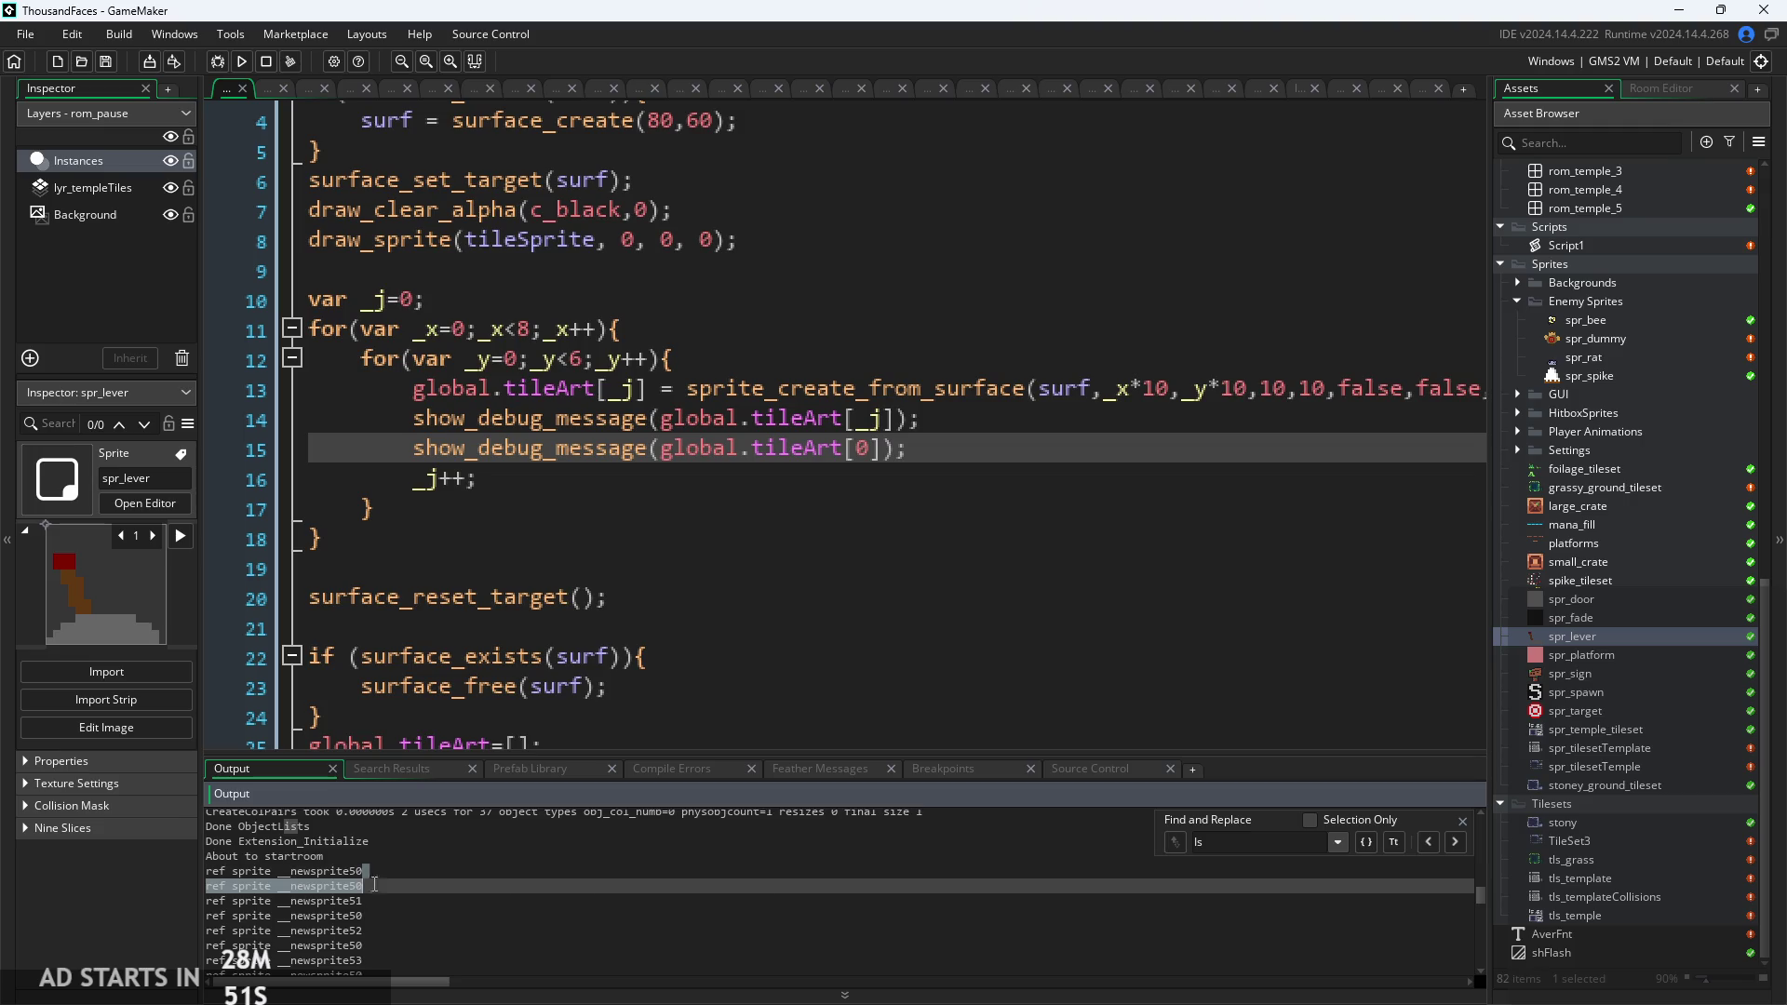
drag(363, 915, 222, 916)
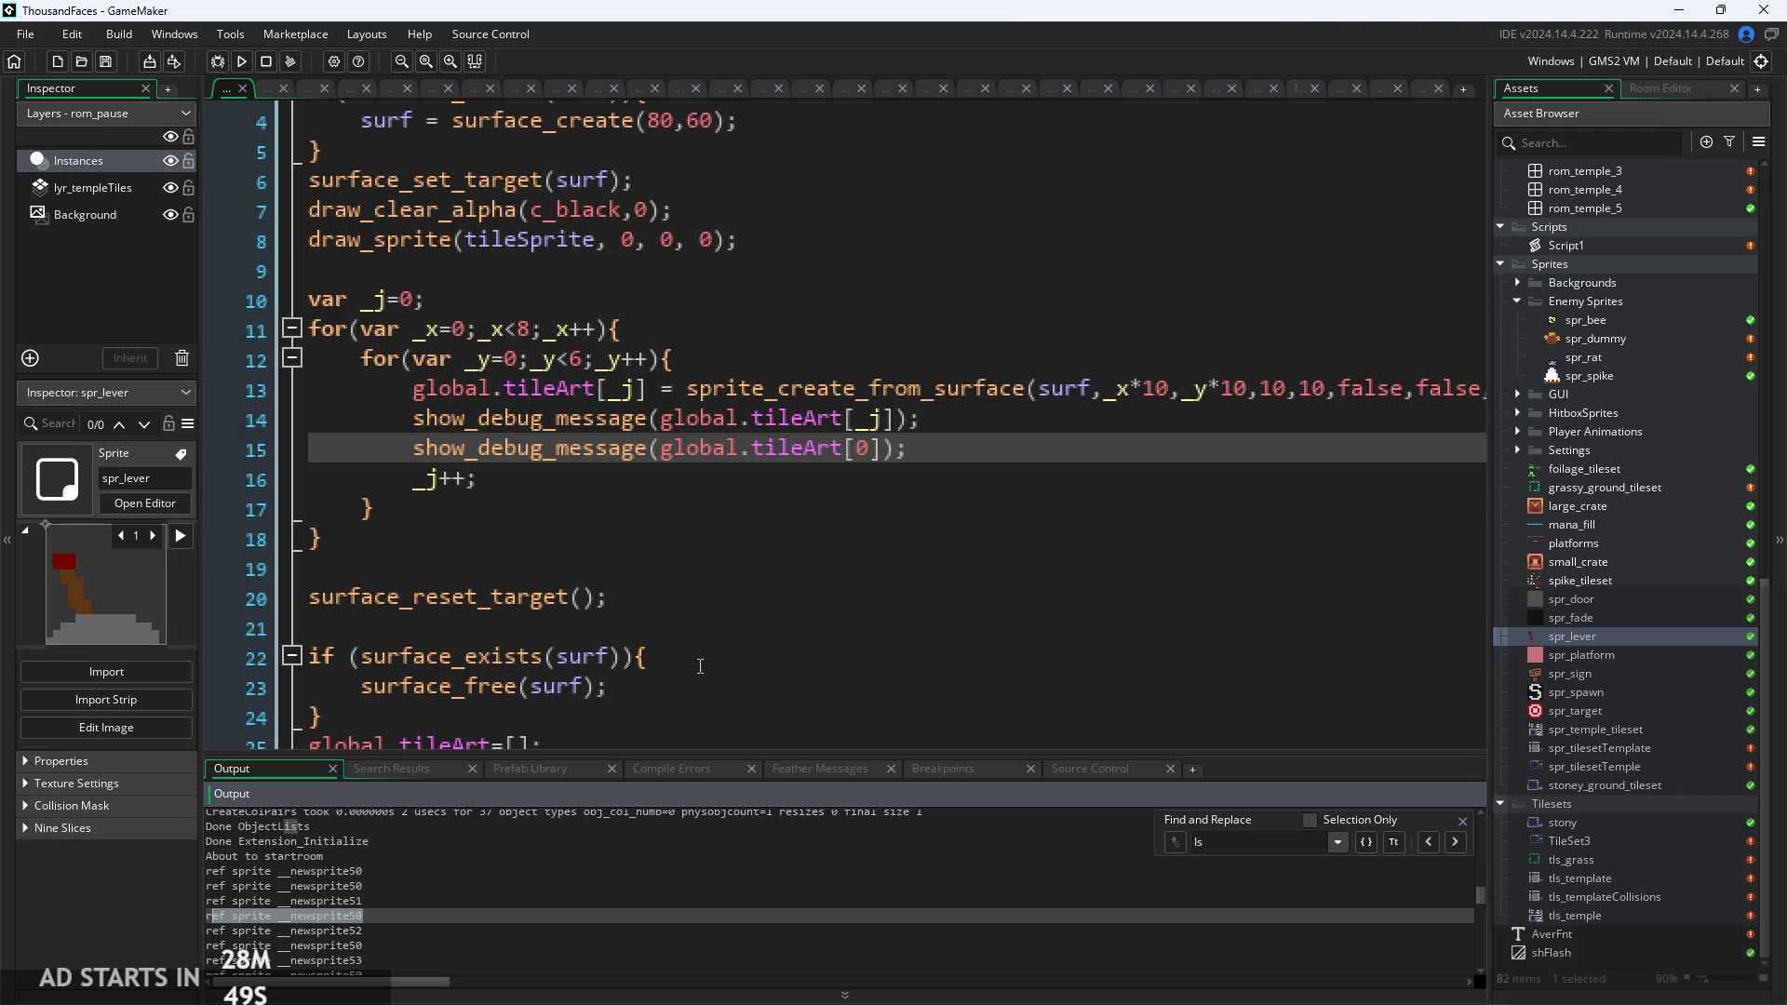
click(921, 419)
click(920, 451)
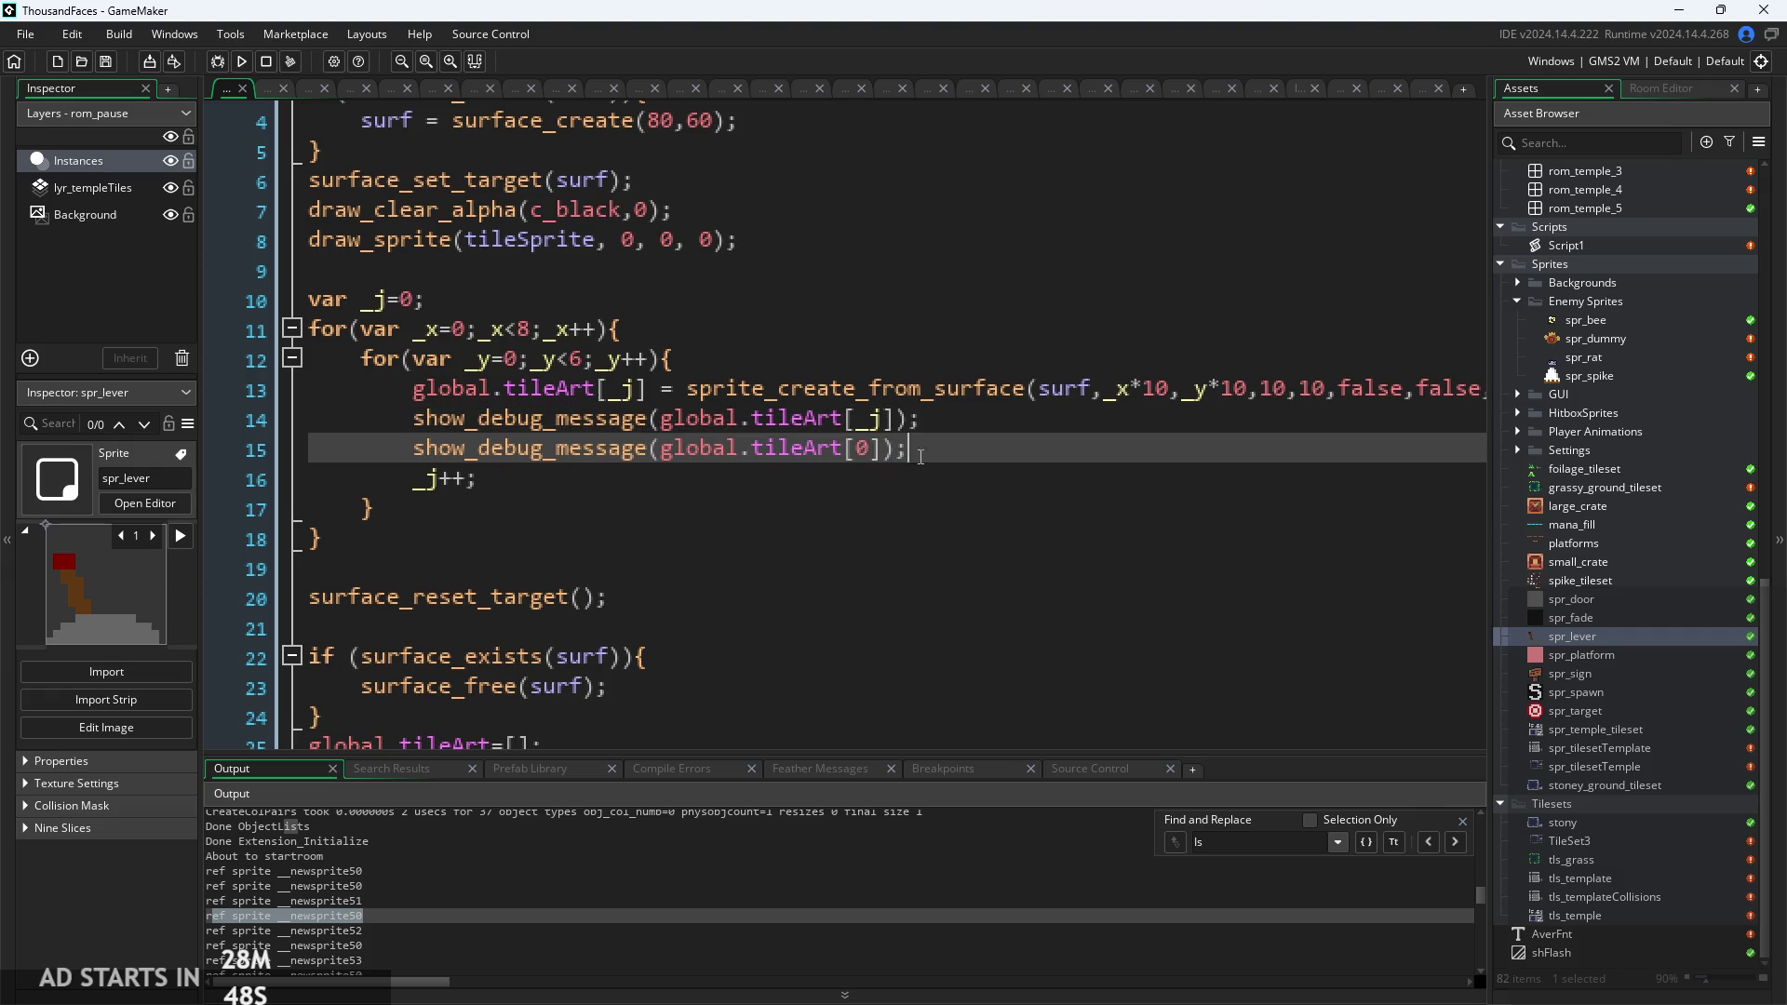
click(395, 916)
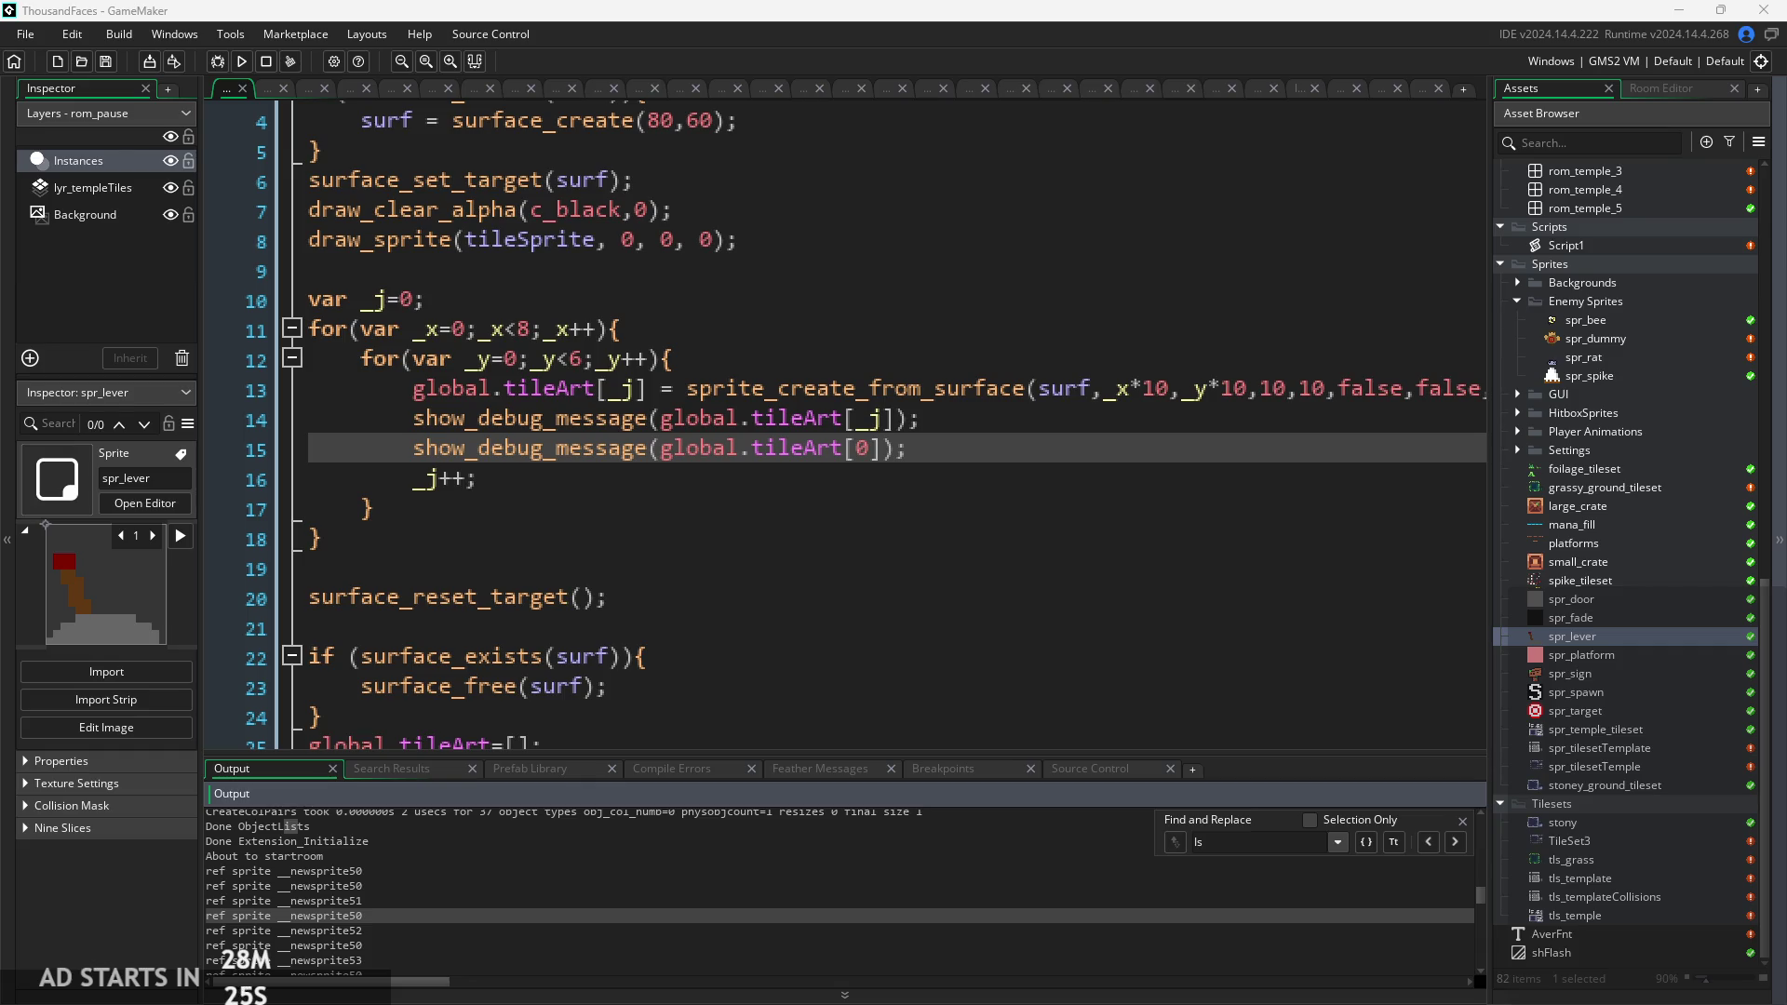
Scroll the Output log to the failed run's out-of-range tileArt error in Draw GUI.
scroll(865, 884, down, 4)
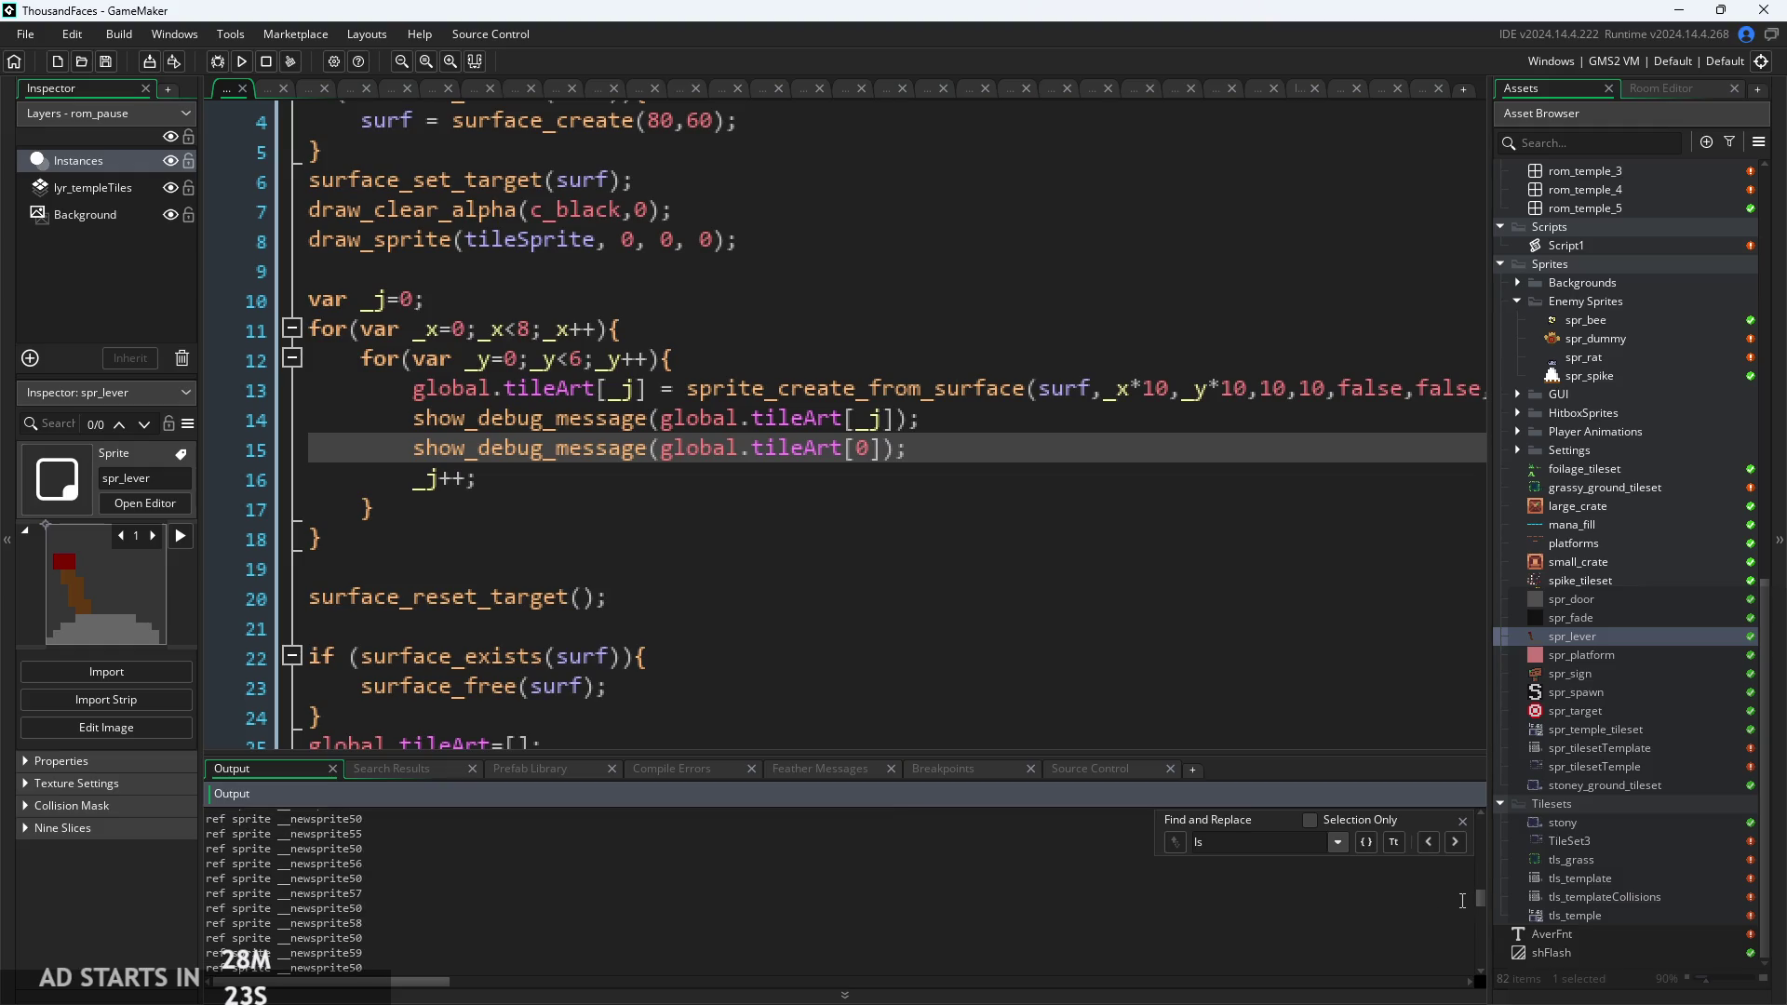
scroll(1487, 902, down, 10)
click(1452, 810)
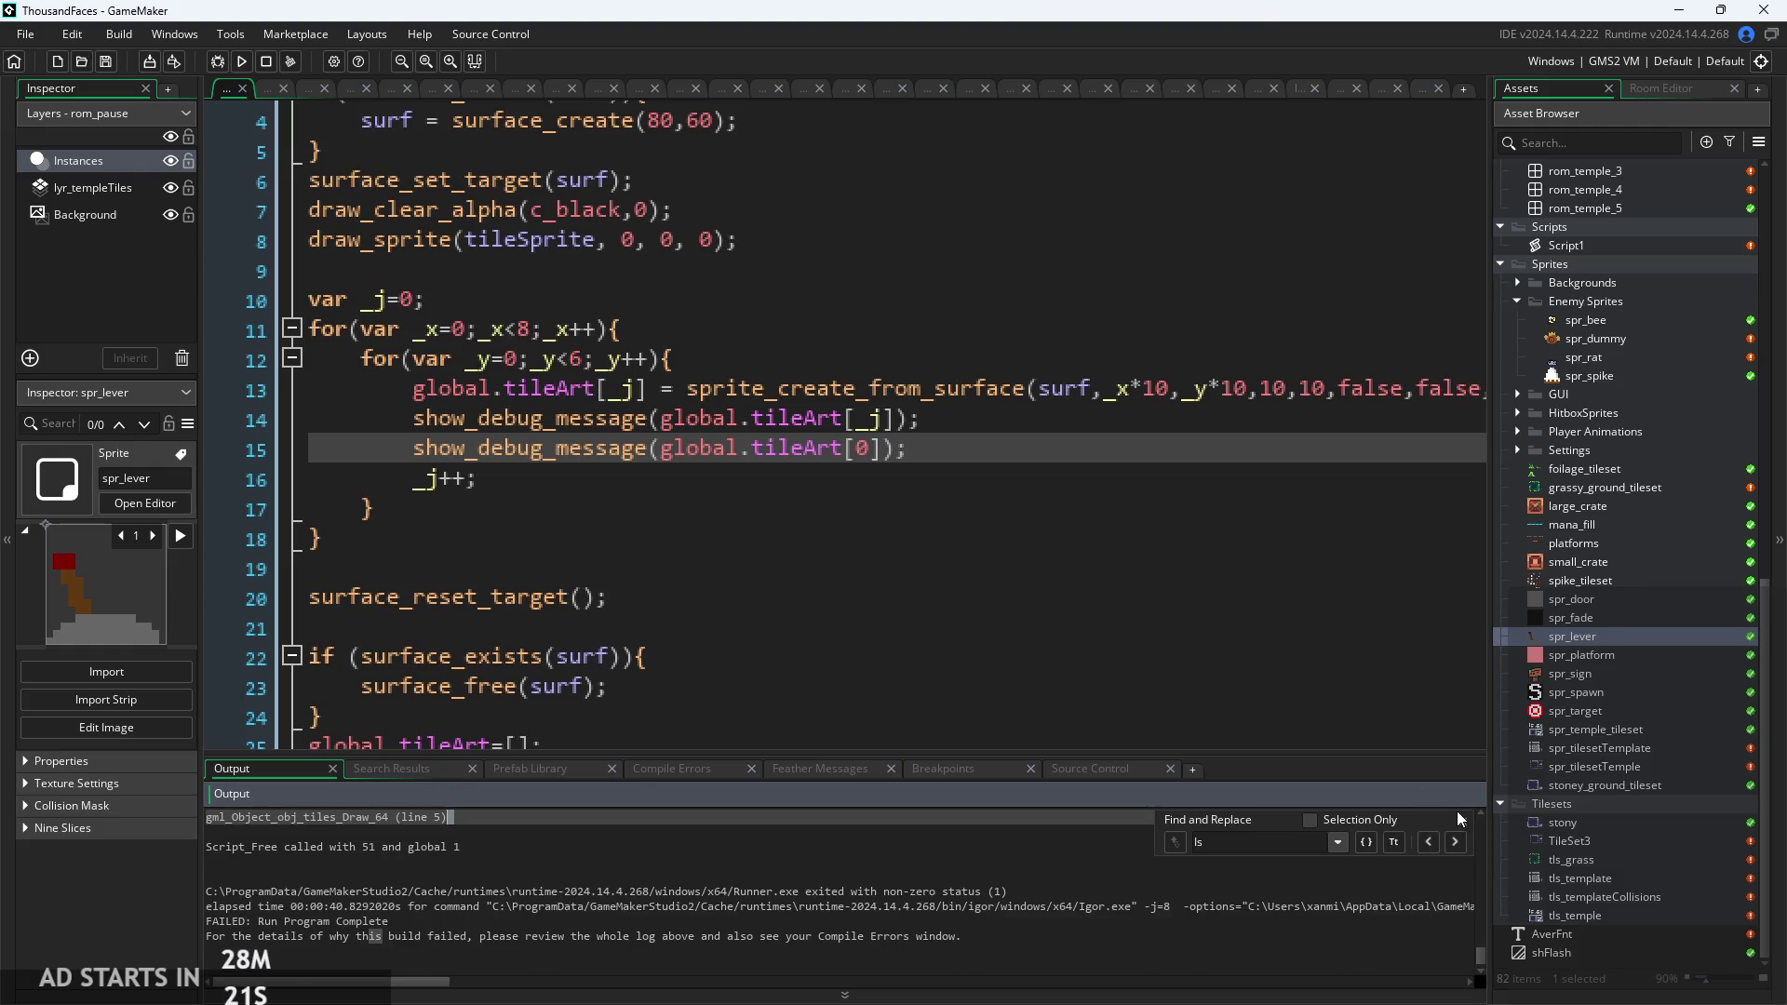
scroll(1293, 937, down, 1)
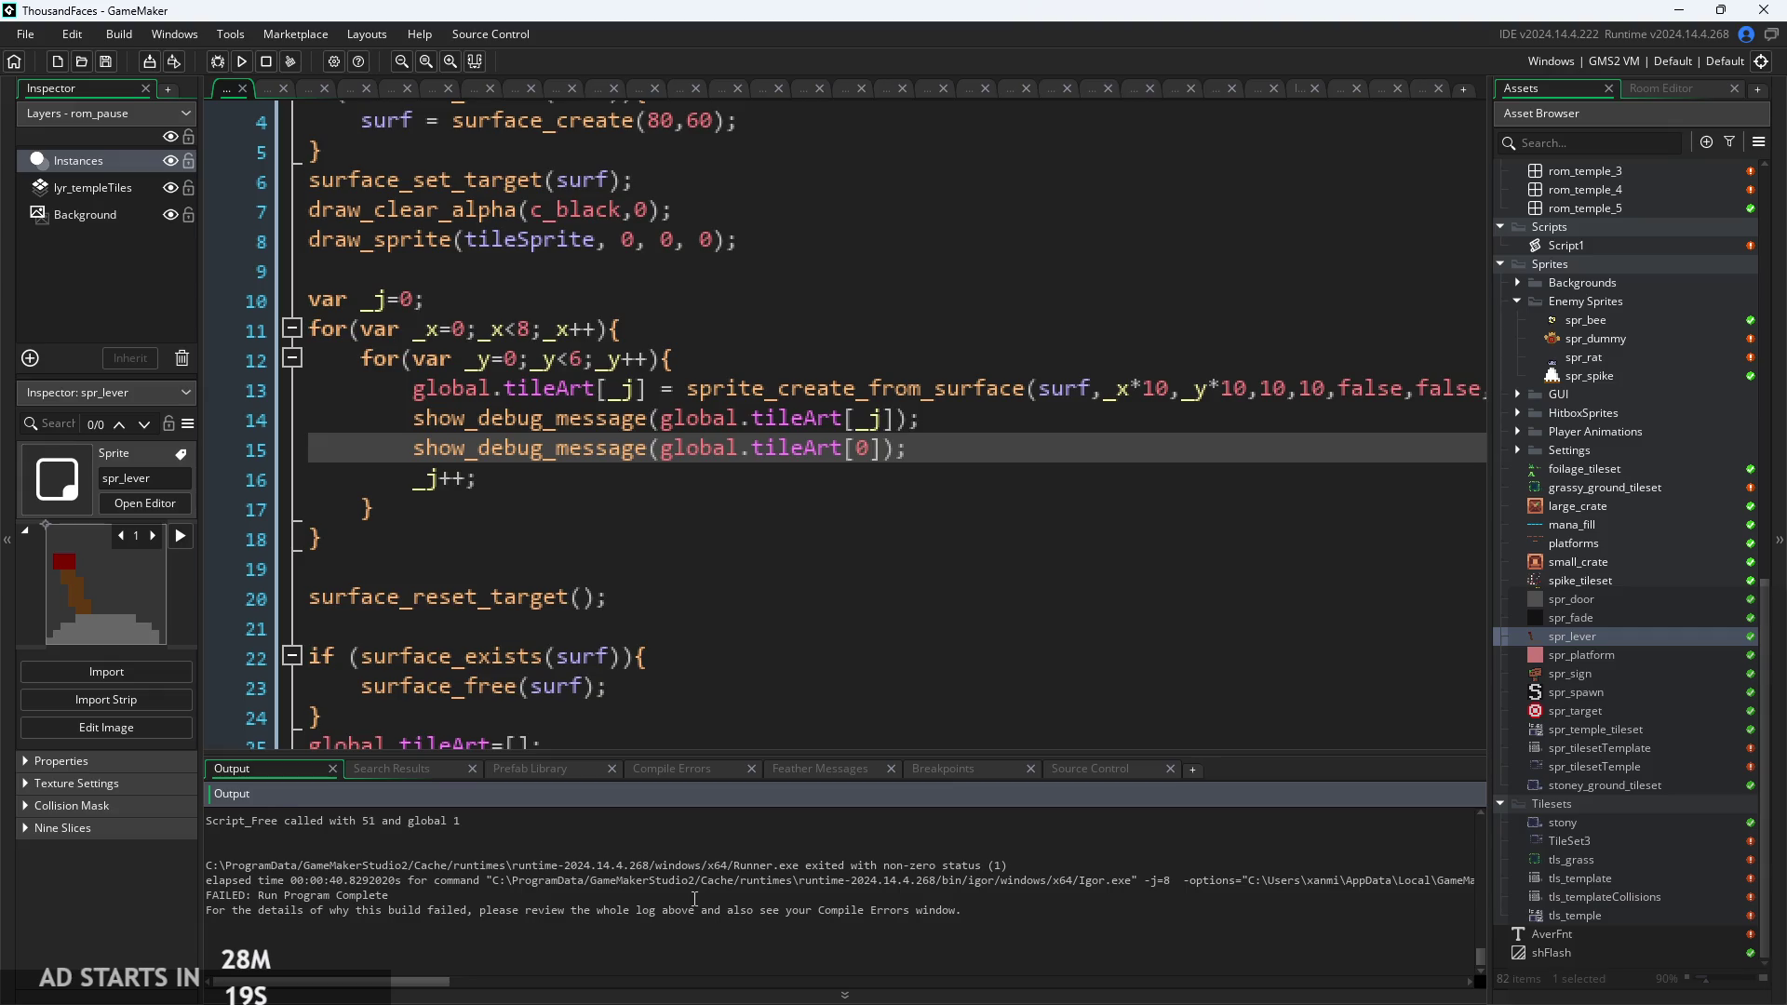
scroll(718, 924, up, 3)
scroll(722, 924, up, 5)
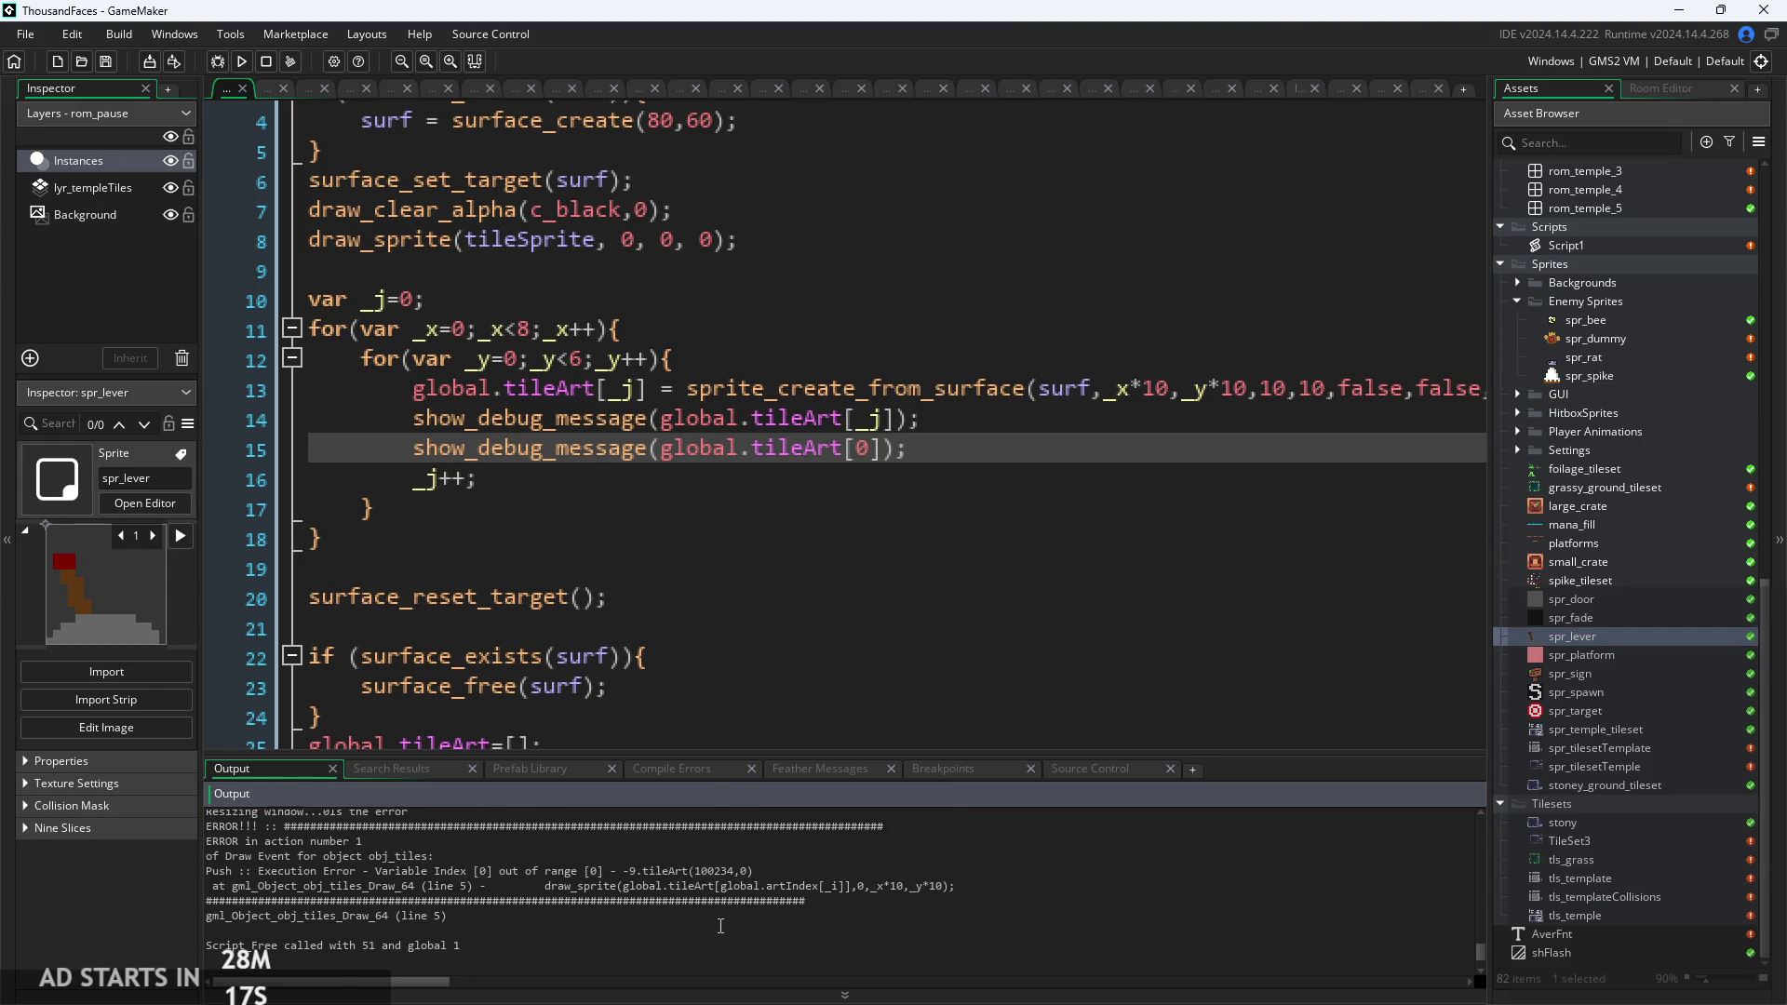
scroll(780, 917, up, 3)
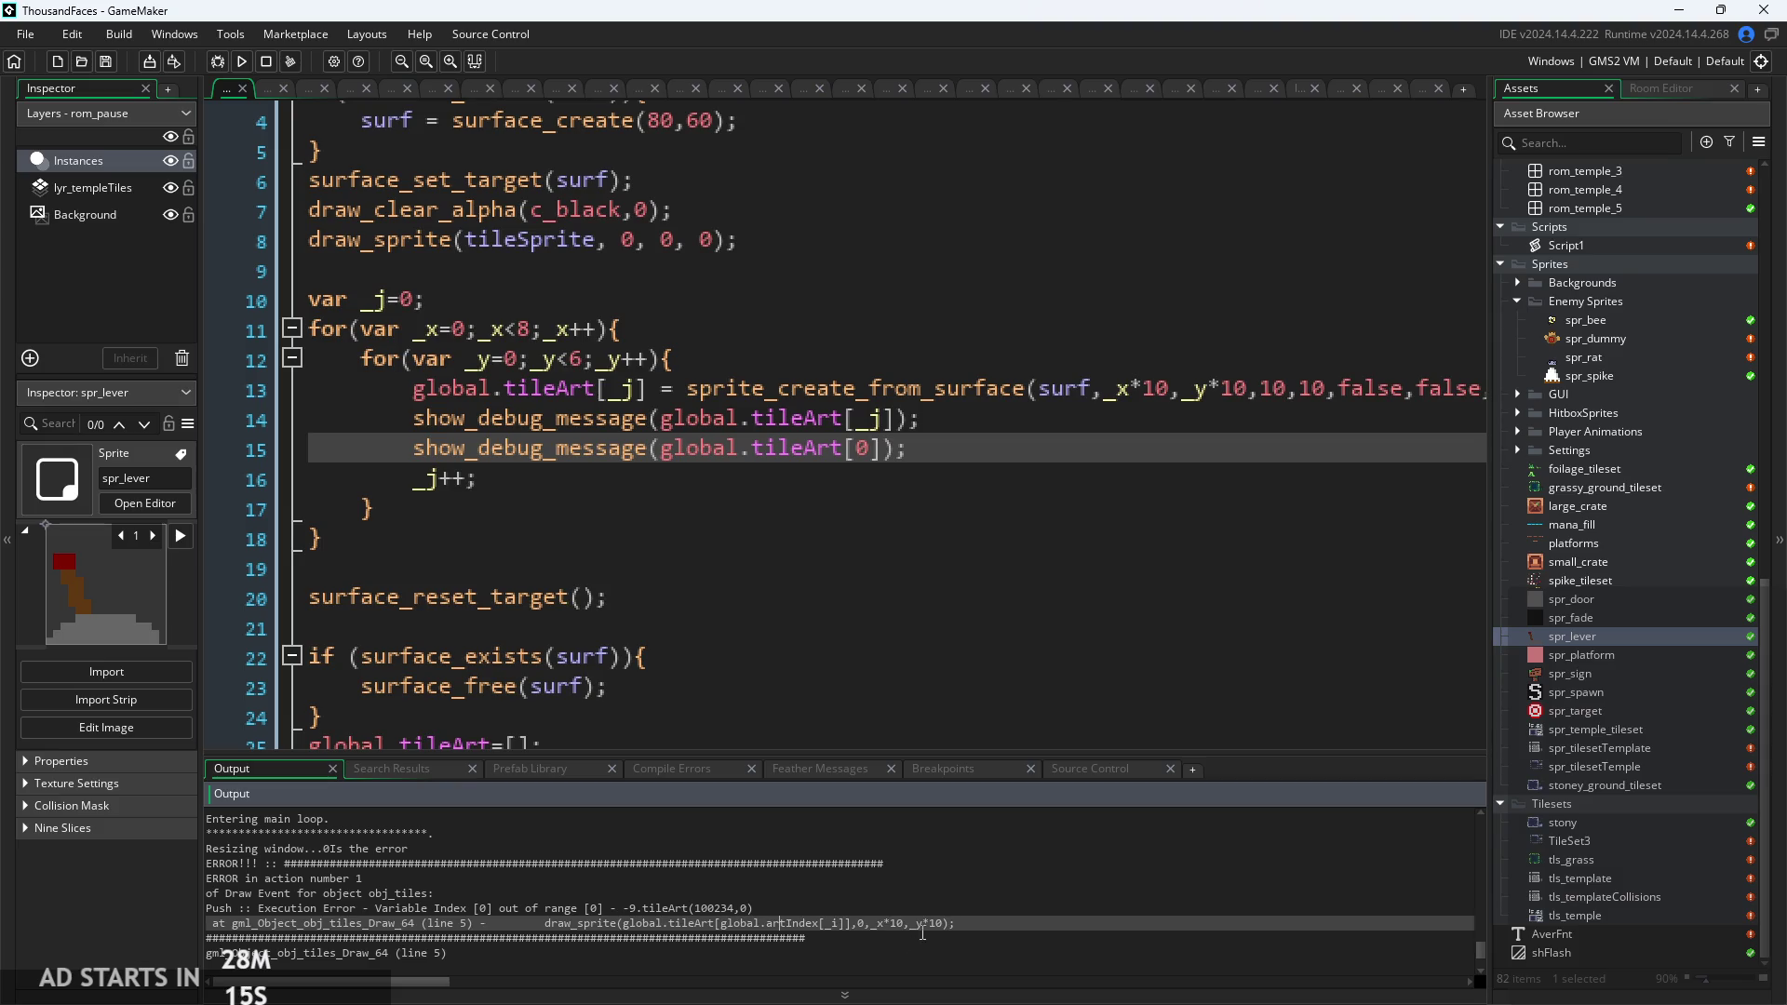
Examine the global.artIndex error details, then copy Create line 15's show_debug_message(global.tileArt[0]);.
drag(955, 923, 575, 909)
mouse_move(720, 923)
mouse_down()
mouse_move(819, 923)
mouse_move(632, 923)
mouse_up()
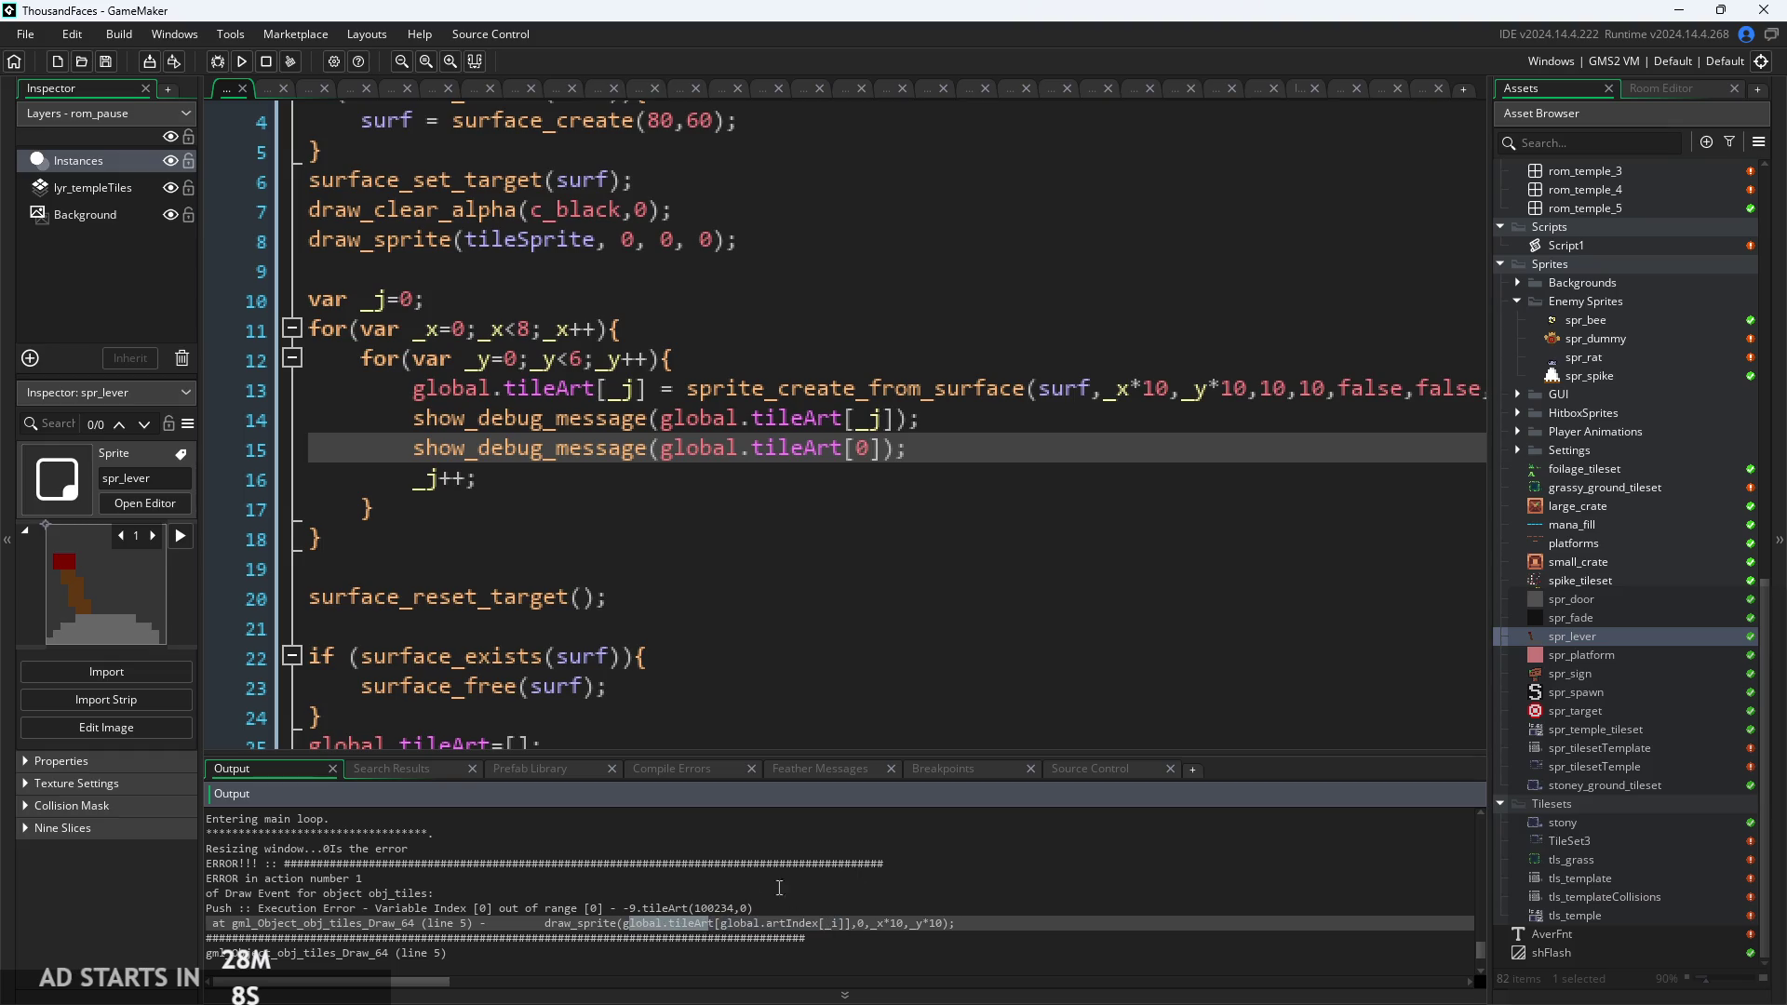
click(720, 923)
click(872, 448)
drag(928, 453, 417, 452)
key(ctrl+c)
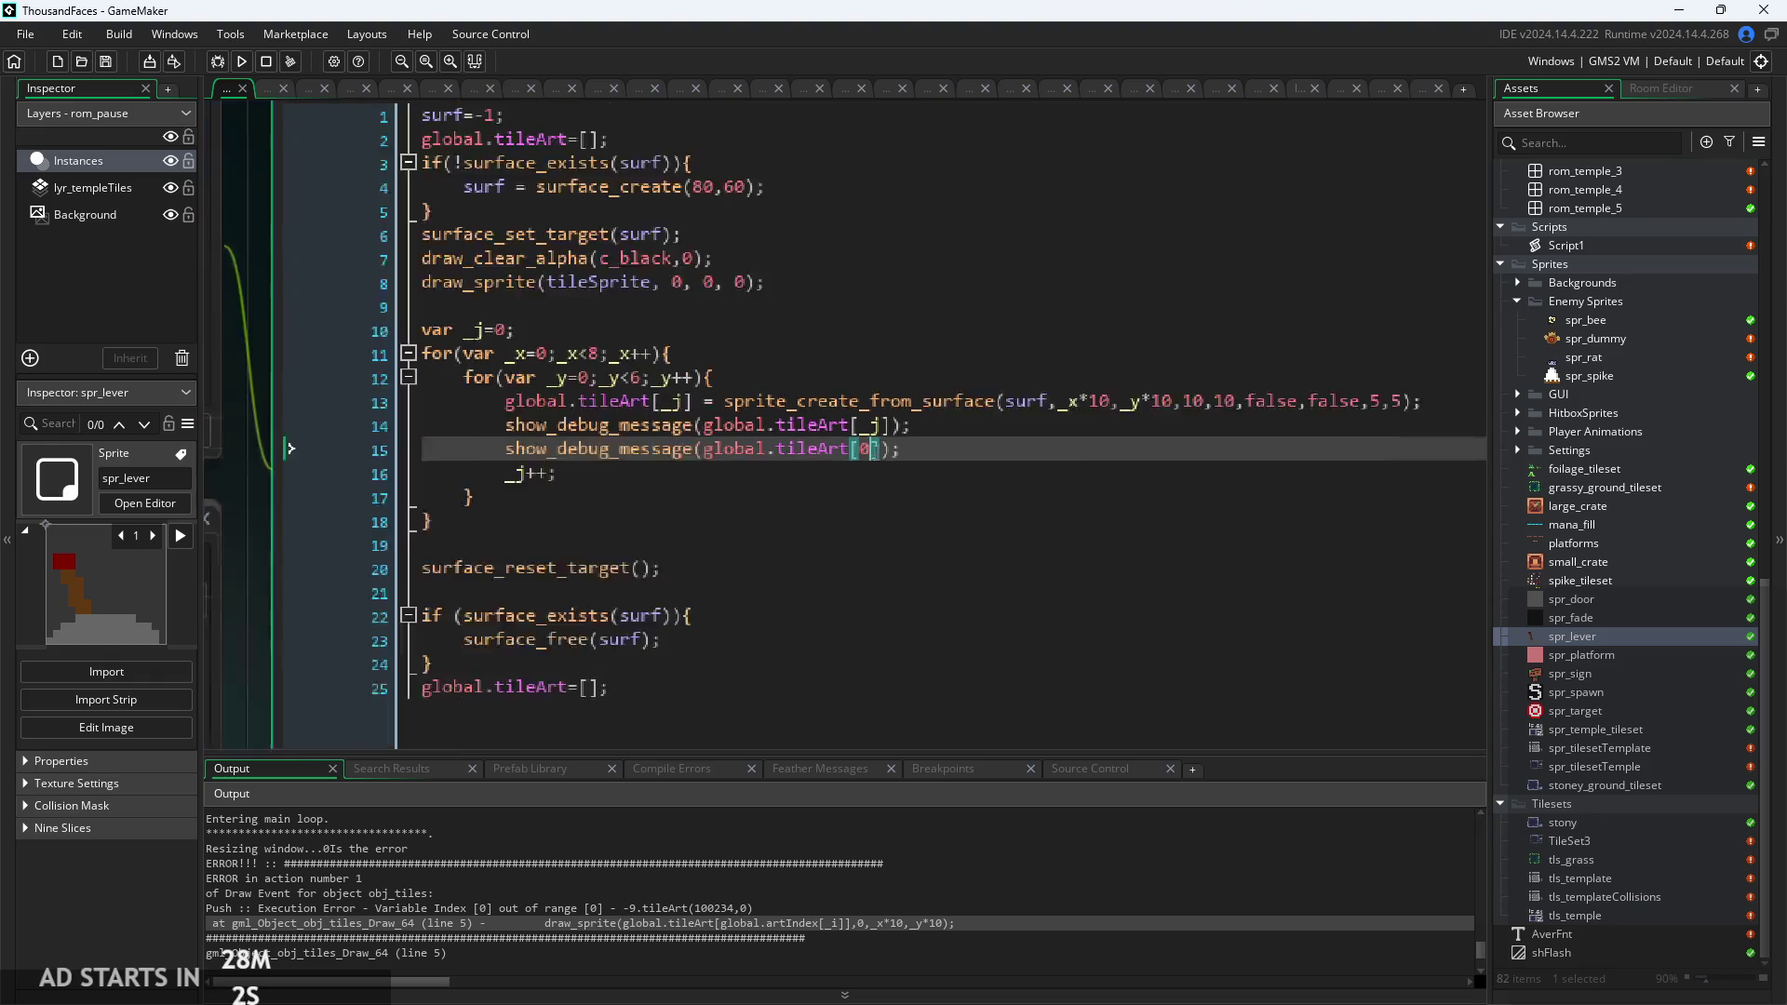
Replace Draw GUI line 4 with show_debug_message(global.tileArt[0]); and save.
click(684, 165)
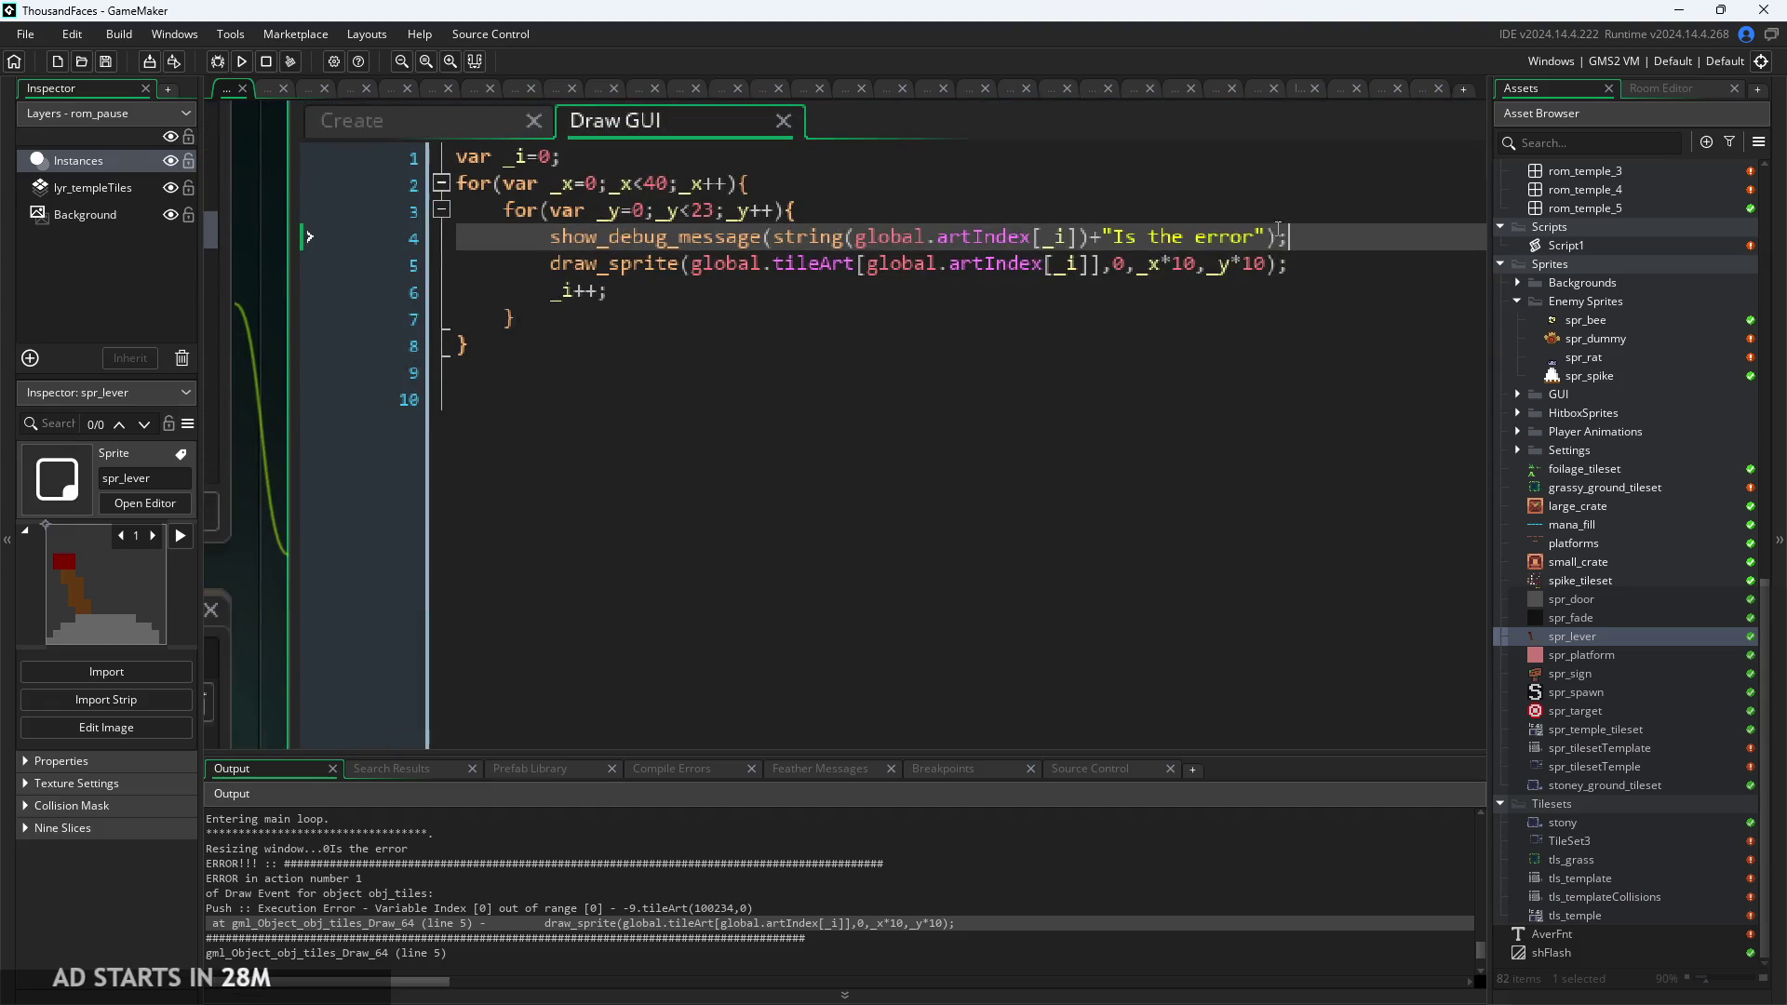
mouse_move(1330, 240)
mouse_down()
mouse_move(510, 254)
mouse_move(558, 238)
mouse_up()
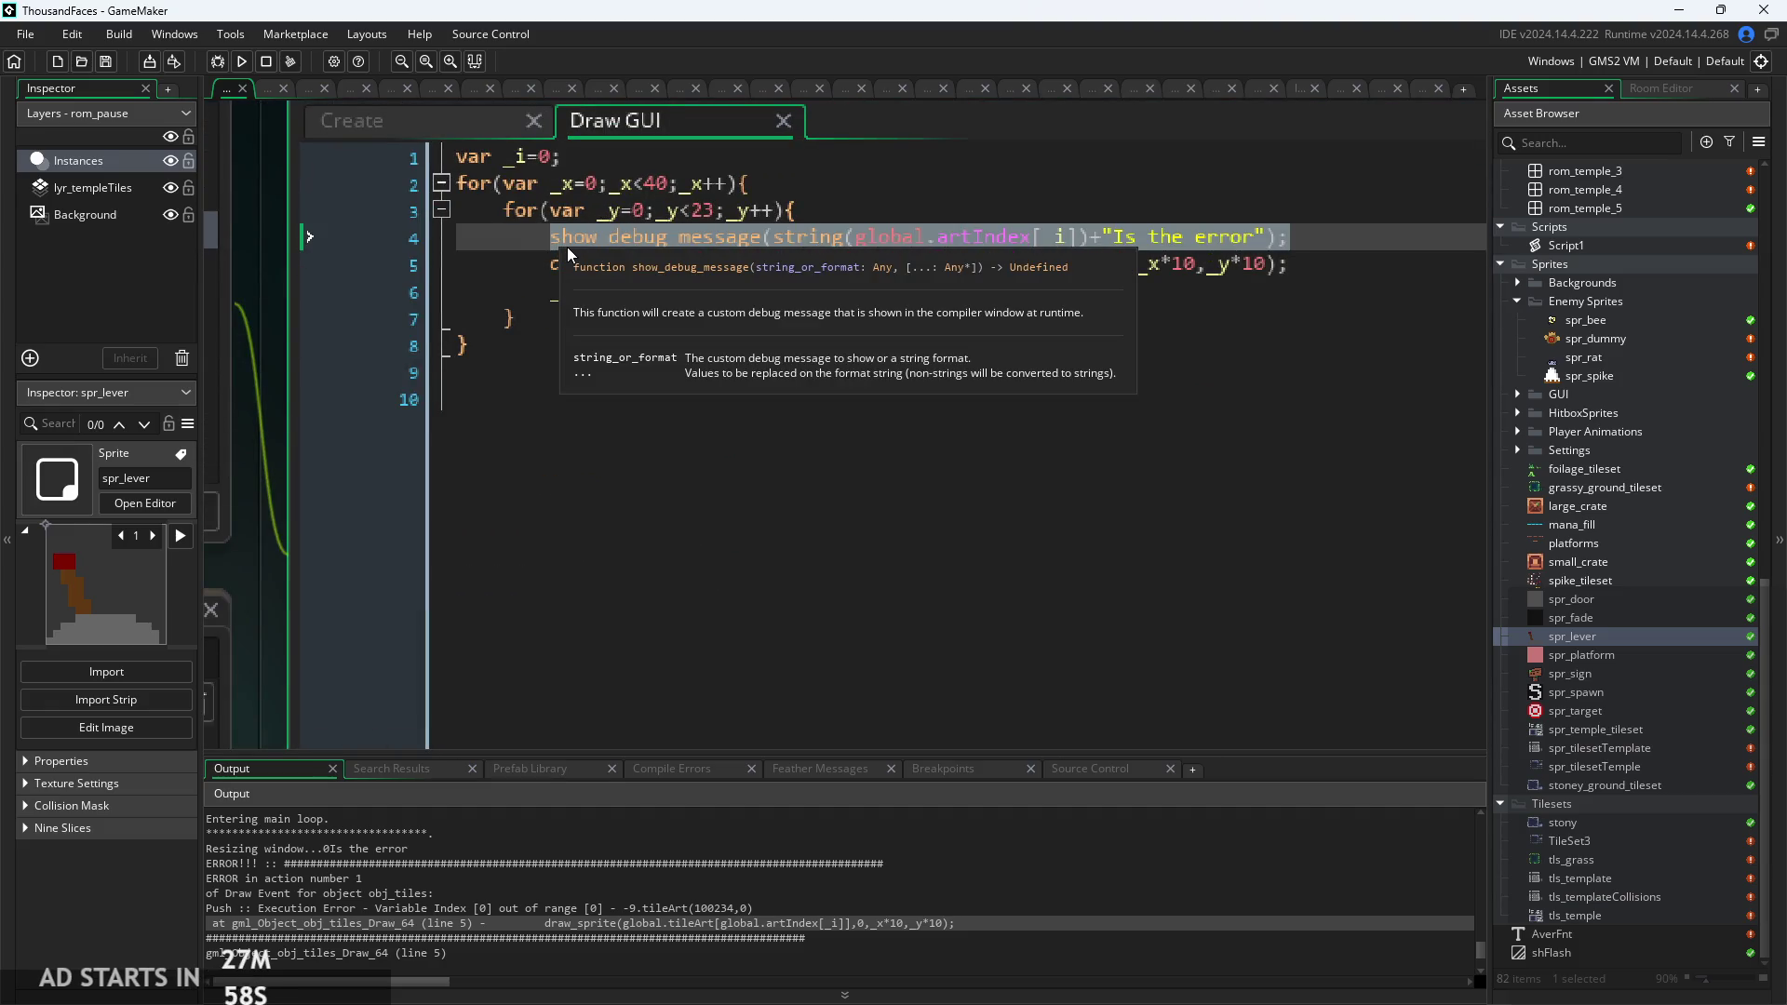
key(ctrl+v)
key(ctrl+s)
click(745, 261)
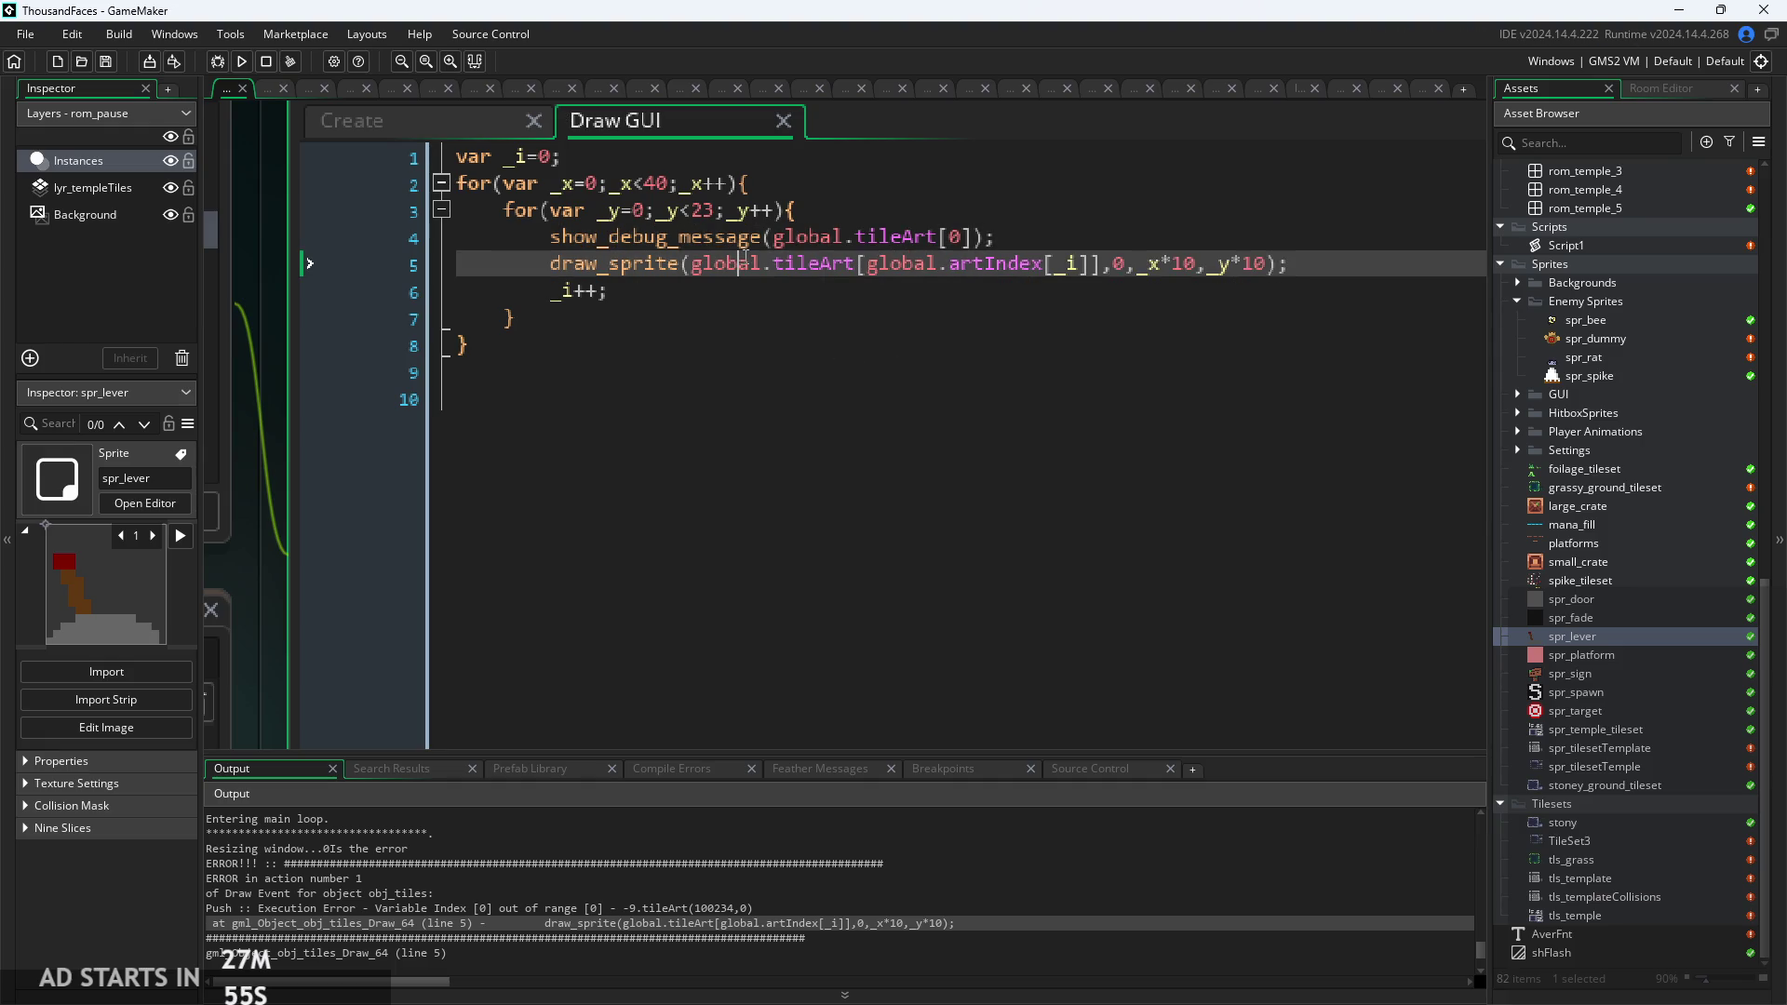
click(1046, 235)
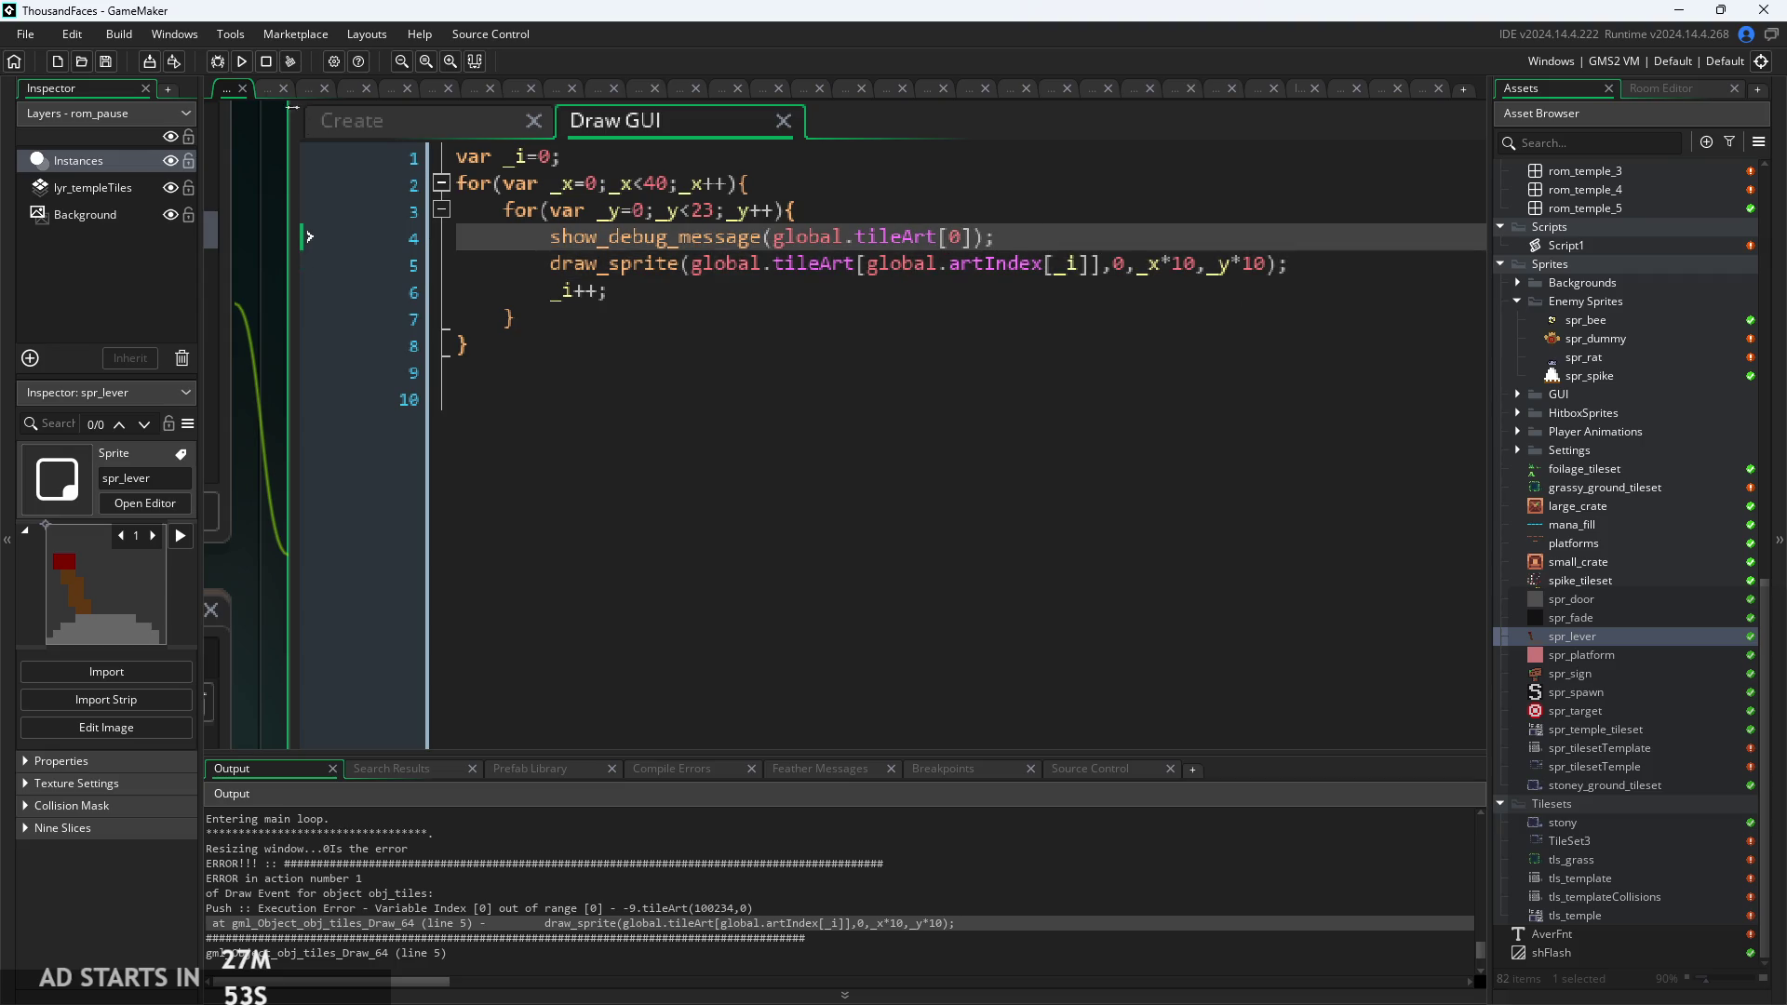
Run the game again and move the resulting code error report aside to read the log.
click(241, 61)
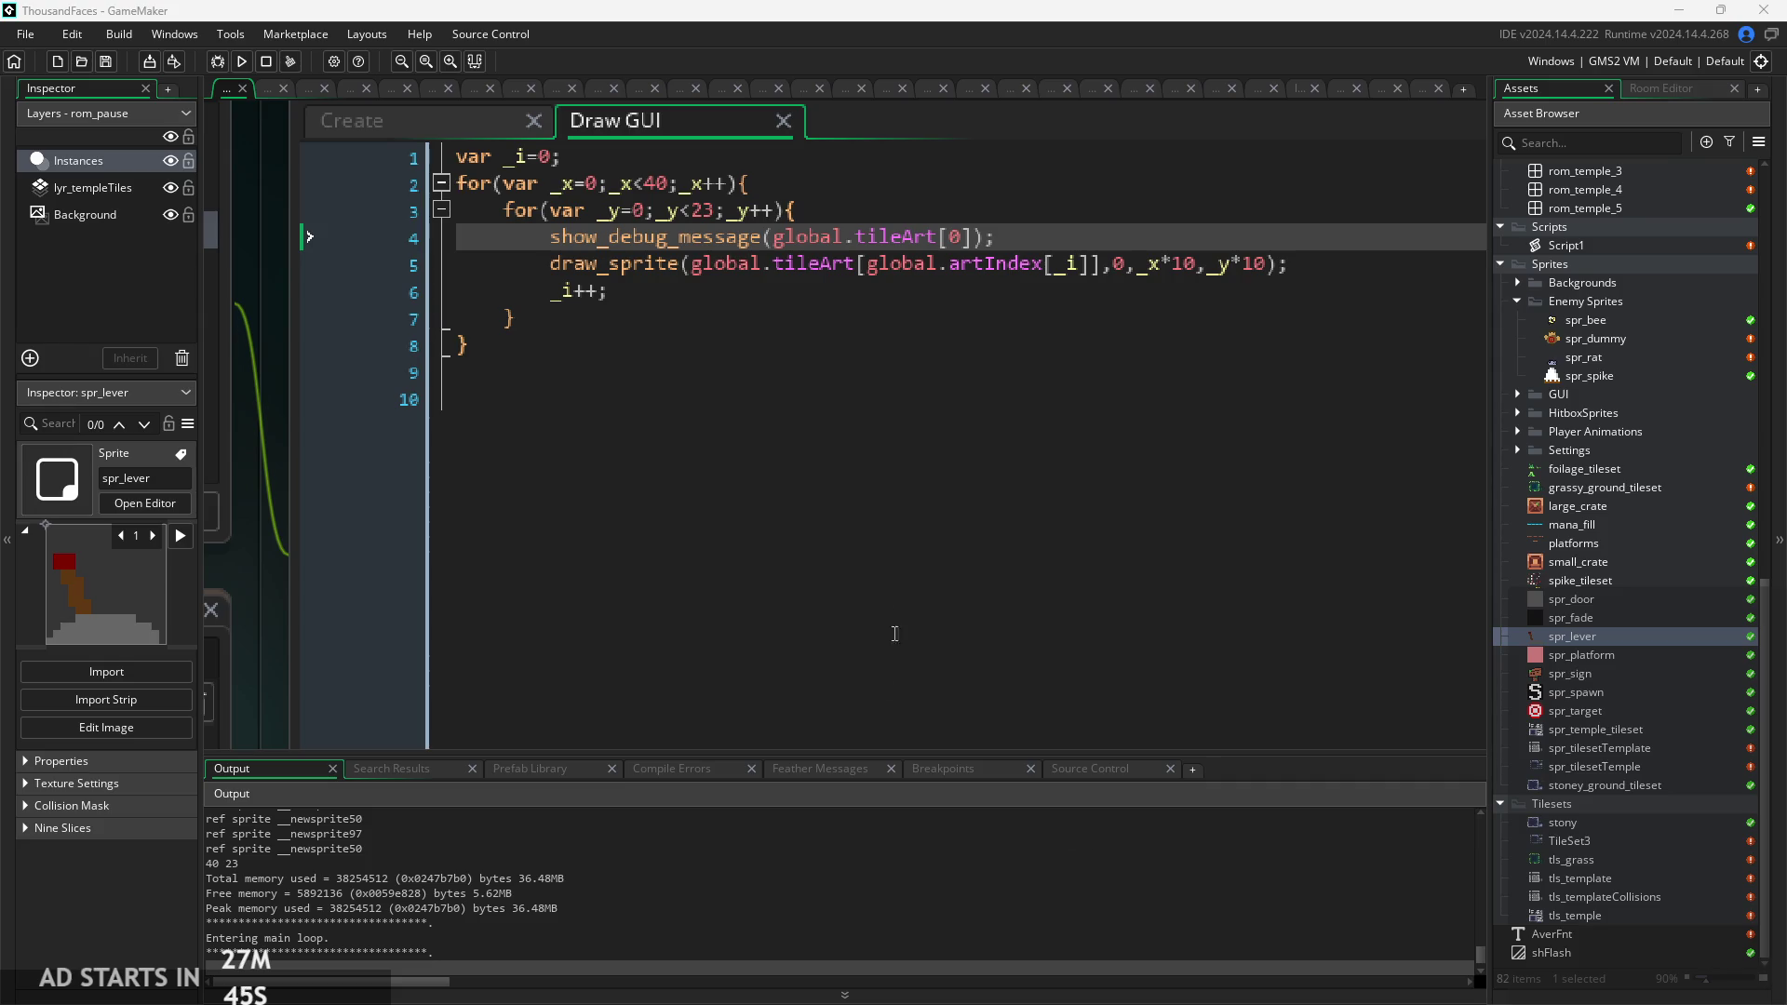
click(735, 878)
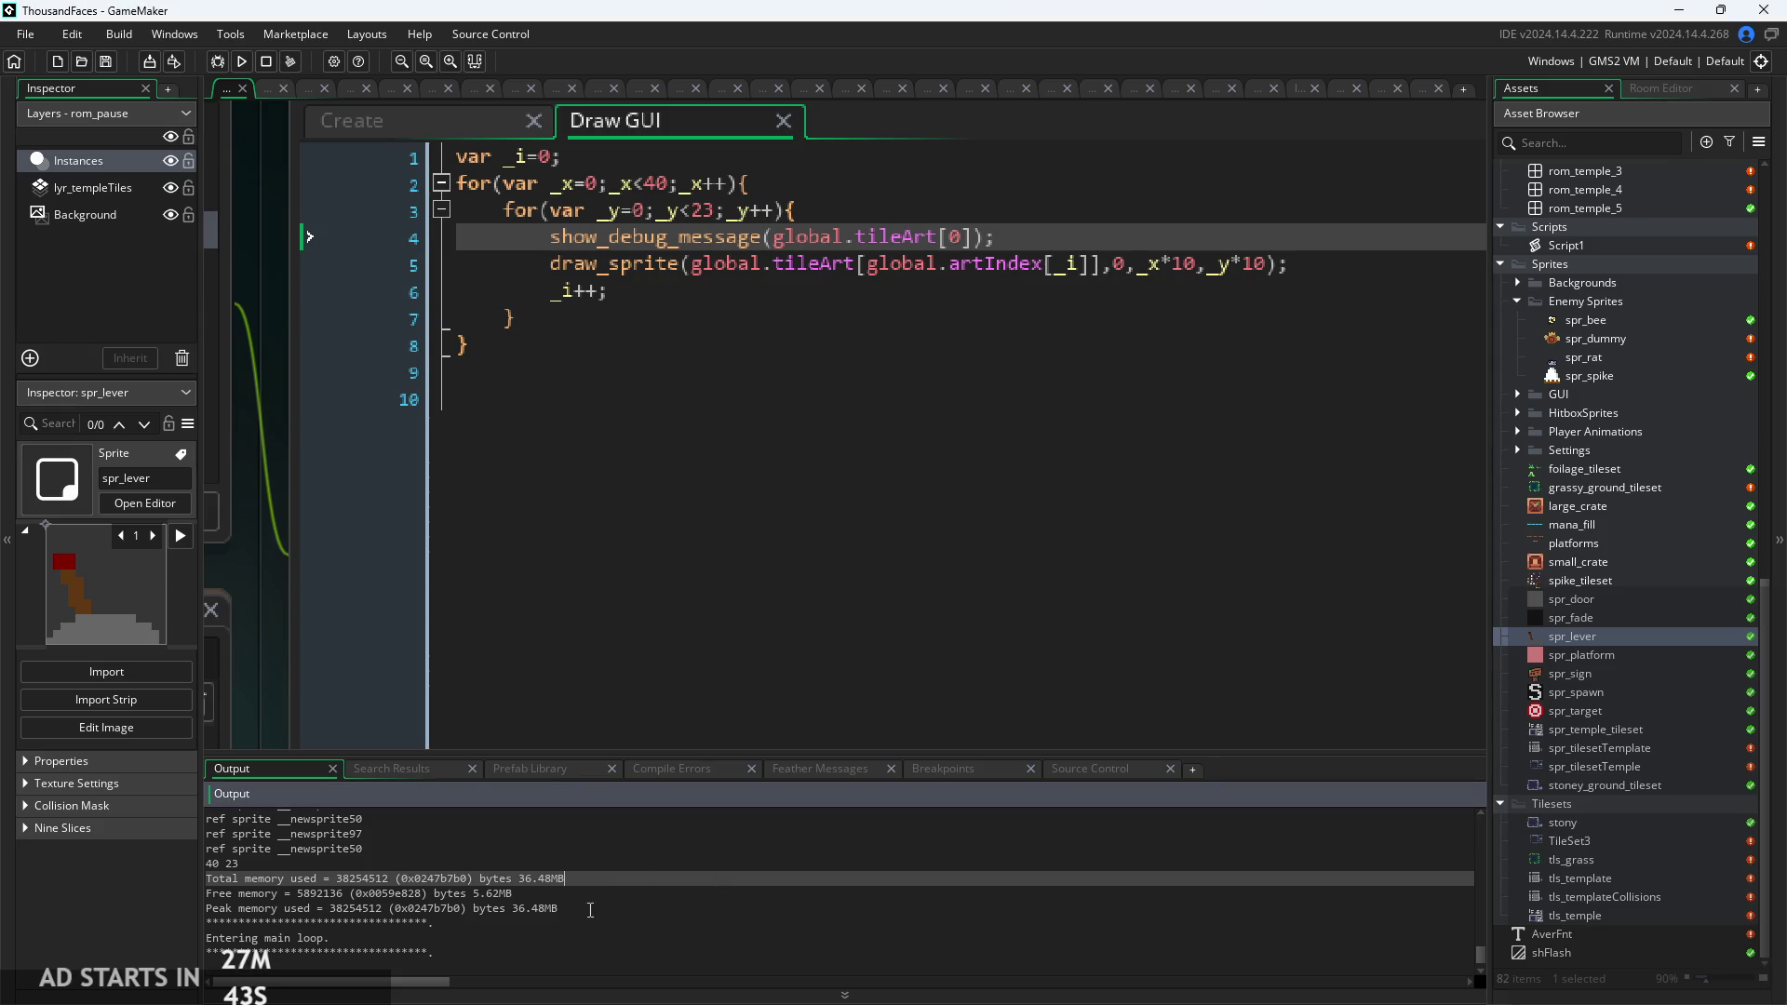
click(595, 938)
scroll(596, 938, down, 1)
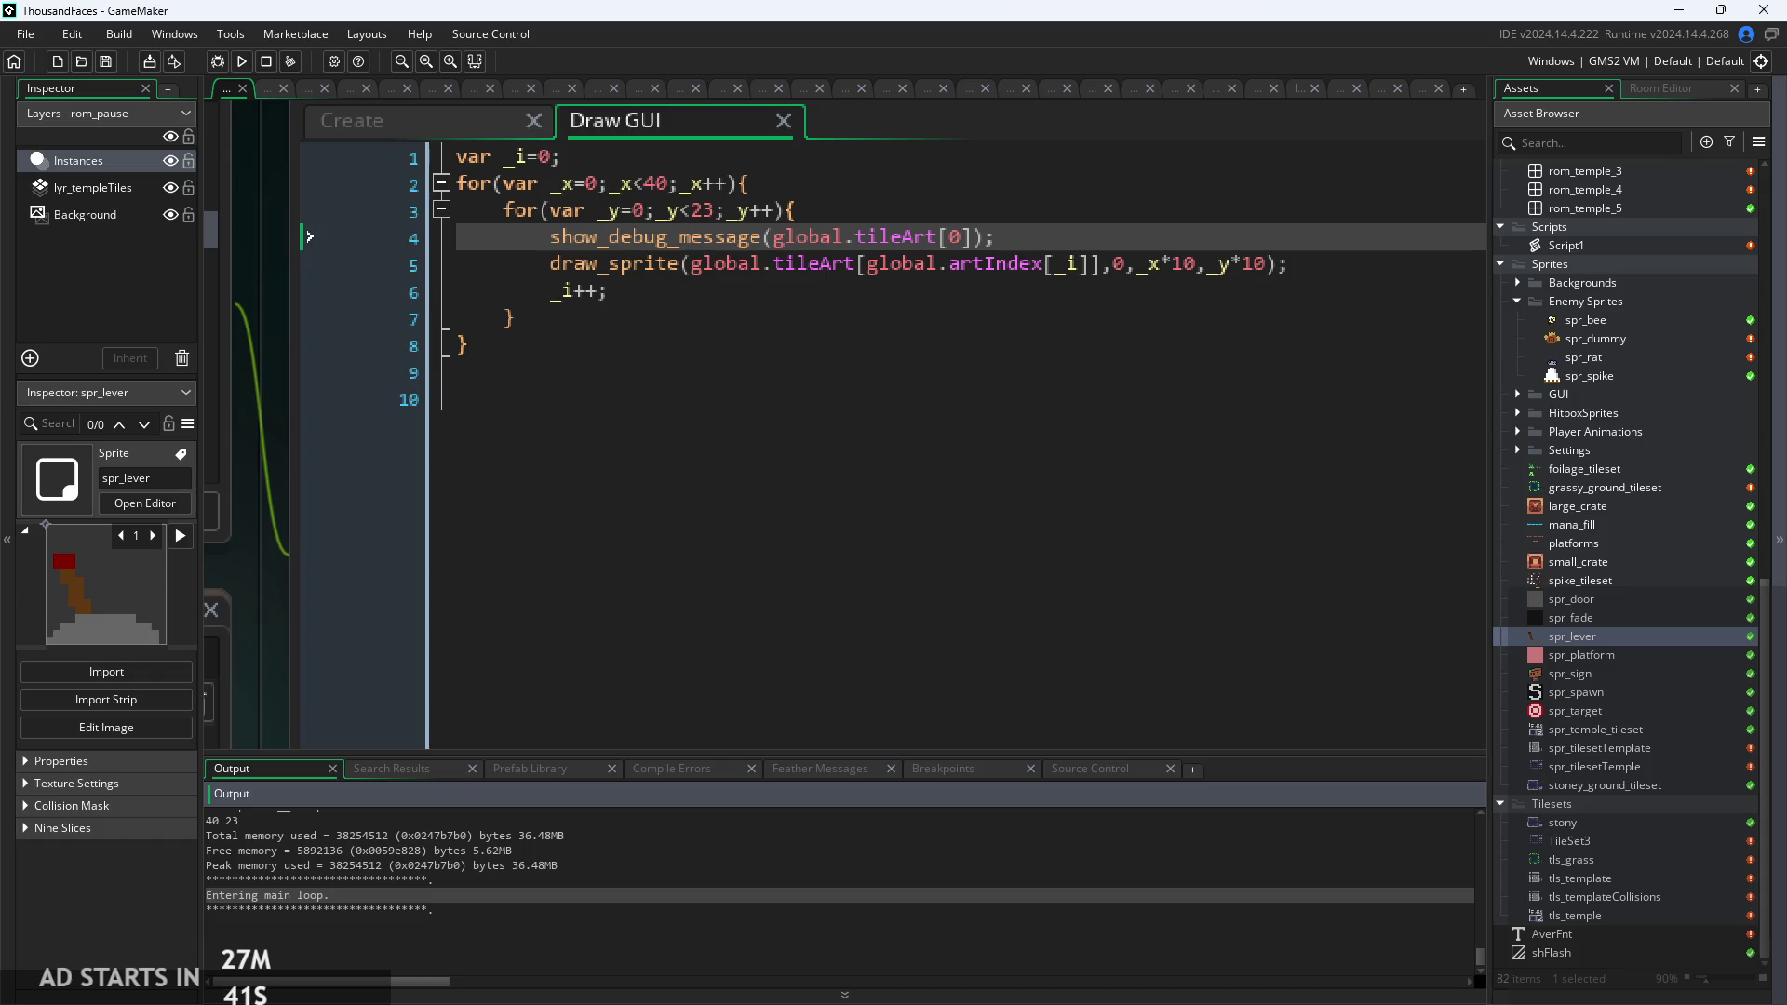
mouse_move(562, 241)
mouse_down()
mouse_move(1018, 210)
mouse_move(1167, 255)
mouse_move(1322, 136)
mouse_move(1190, 125)
mouse_up()
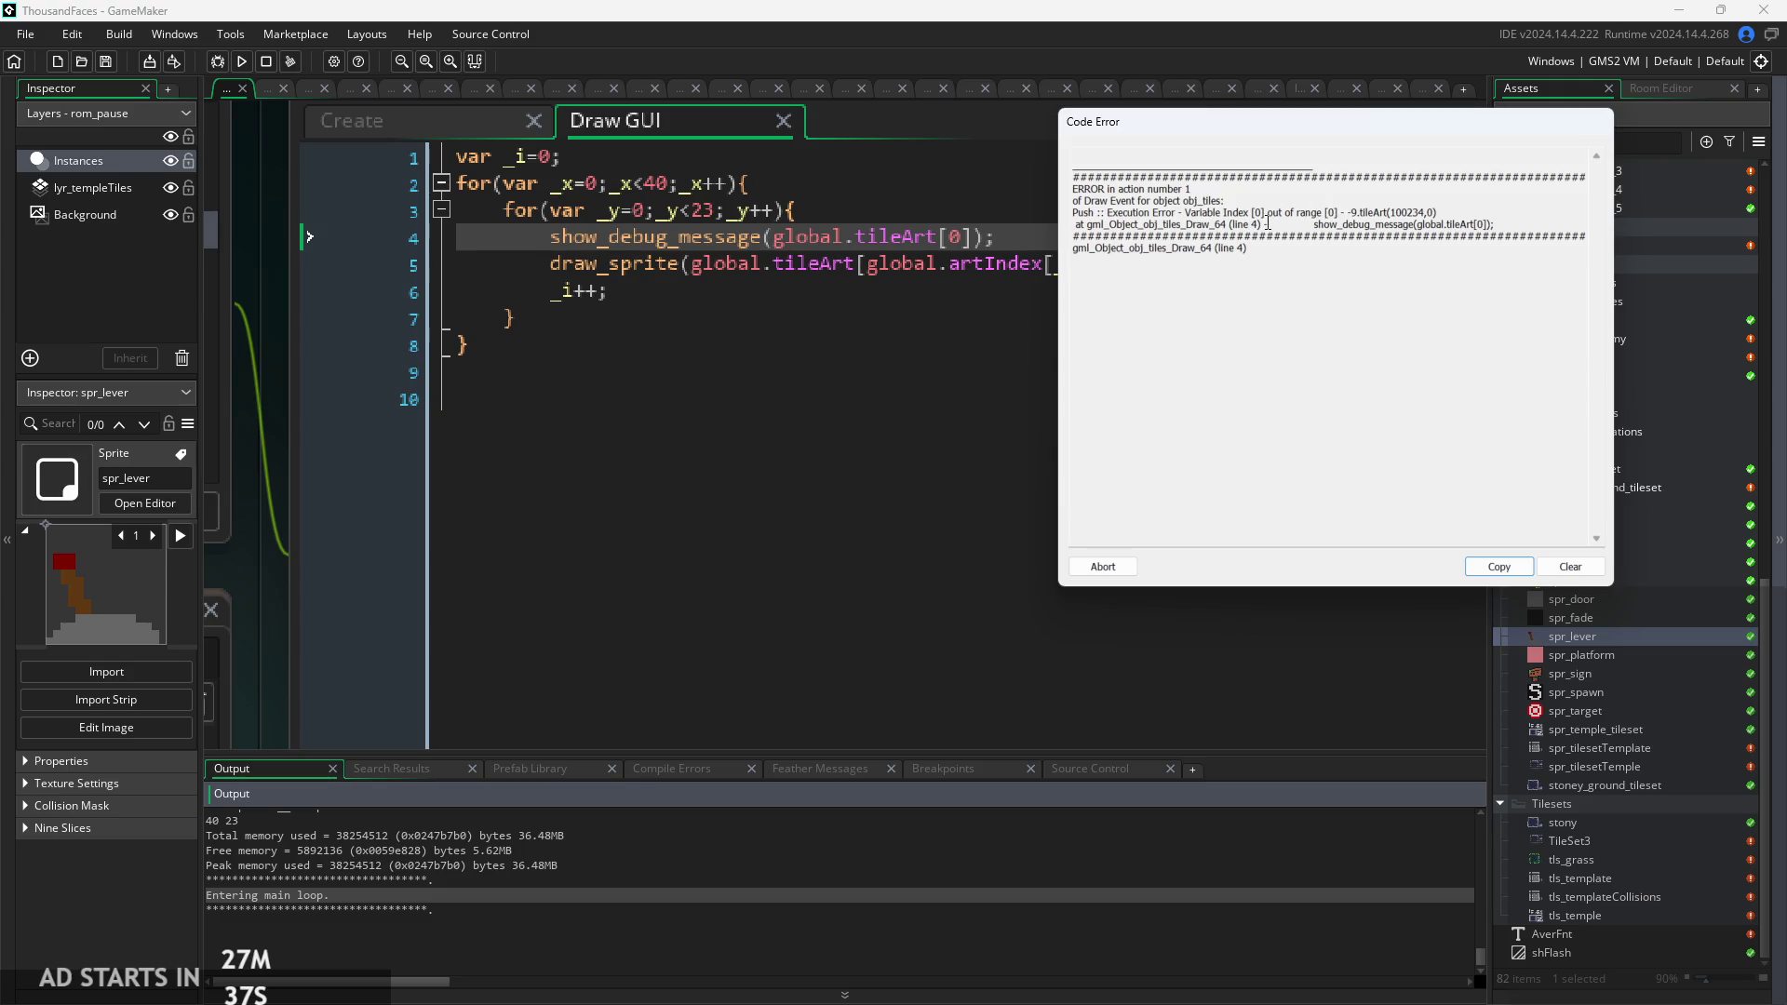
Read the line 4 index-out-of-range error, then abort the game.
drag(1266, 224, 1229, 224)
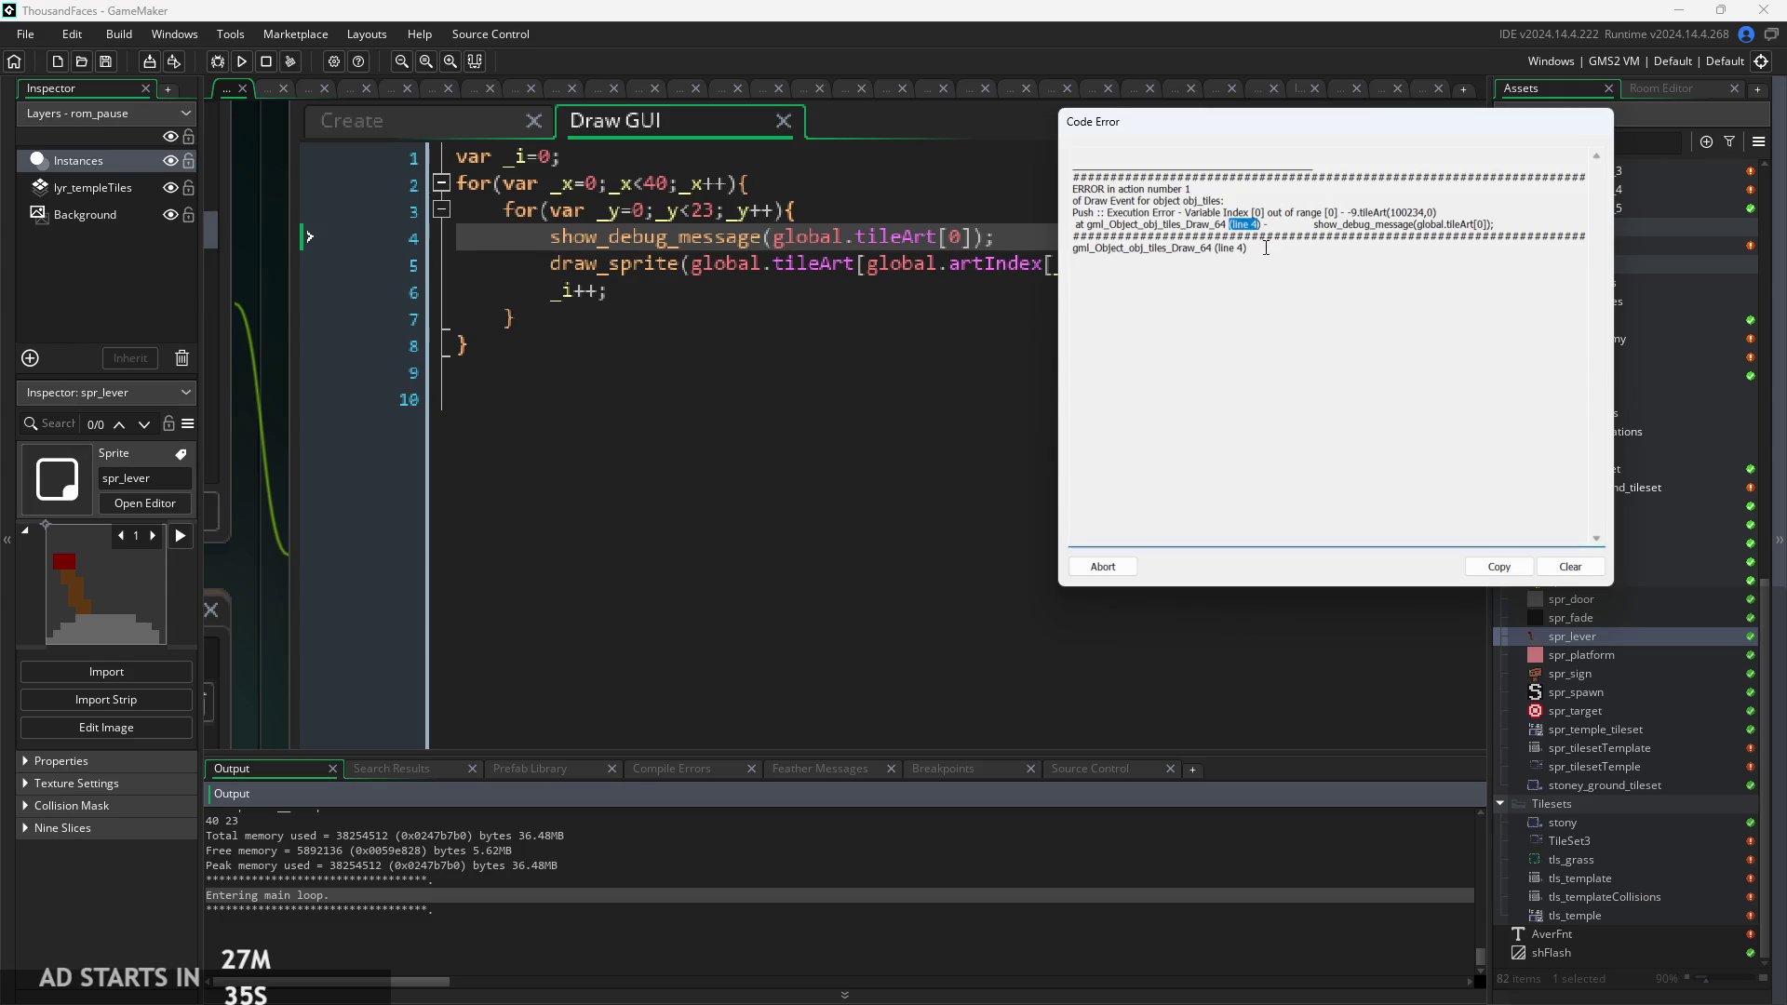
drag(1520, 224, 1234, 228)
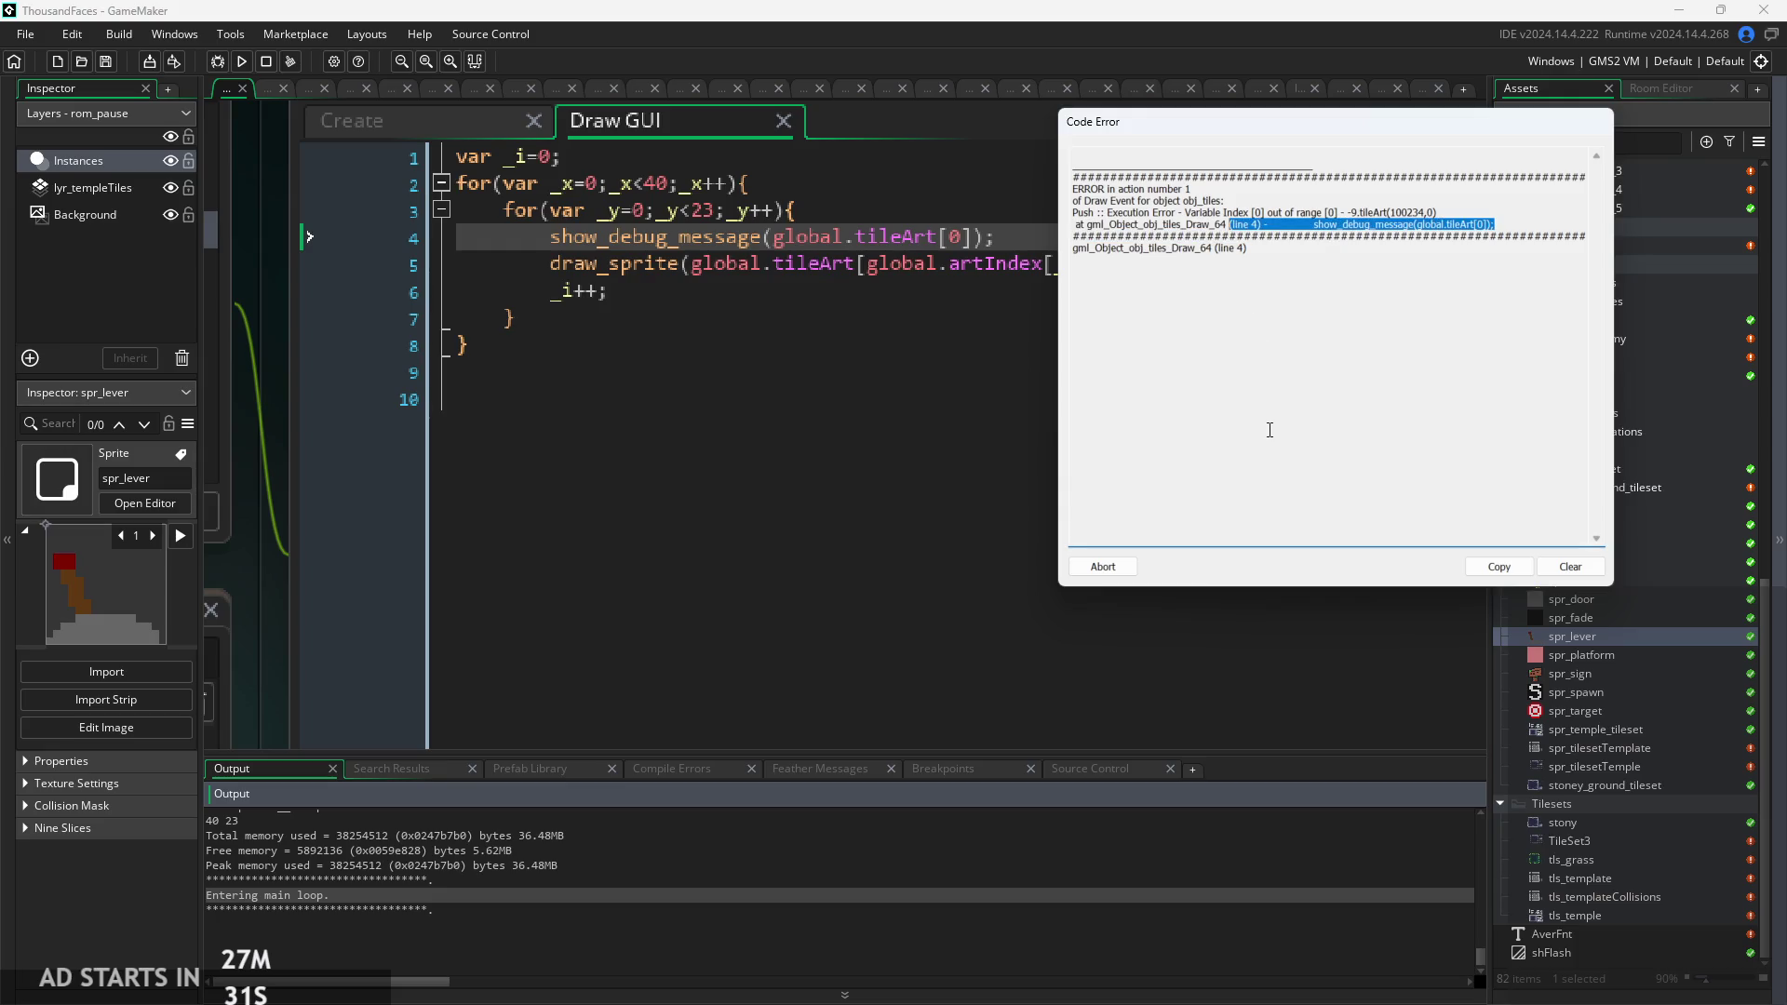
click(1107, 574)
Inspect draw_sprite's global.tileArt[artIndex] argument on line 5, then return to the Create code.
click(947, 279)
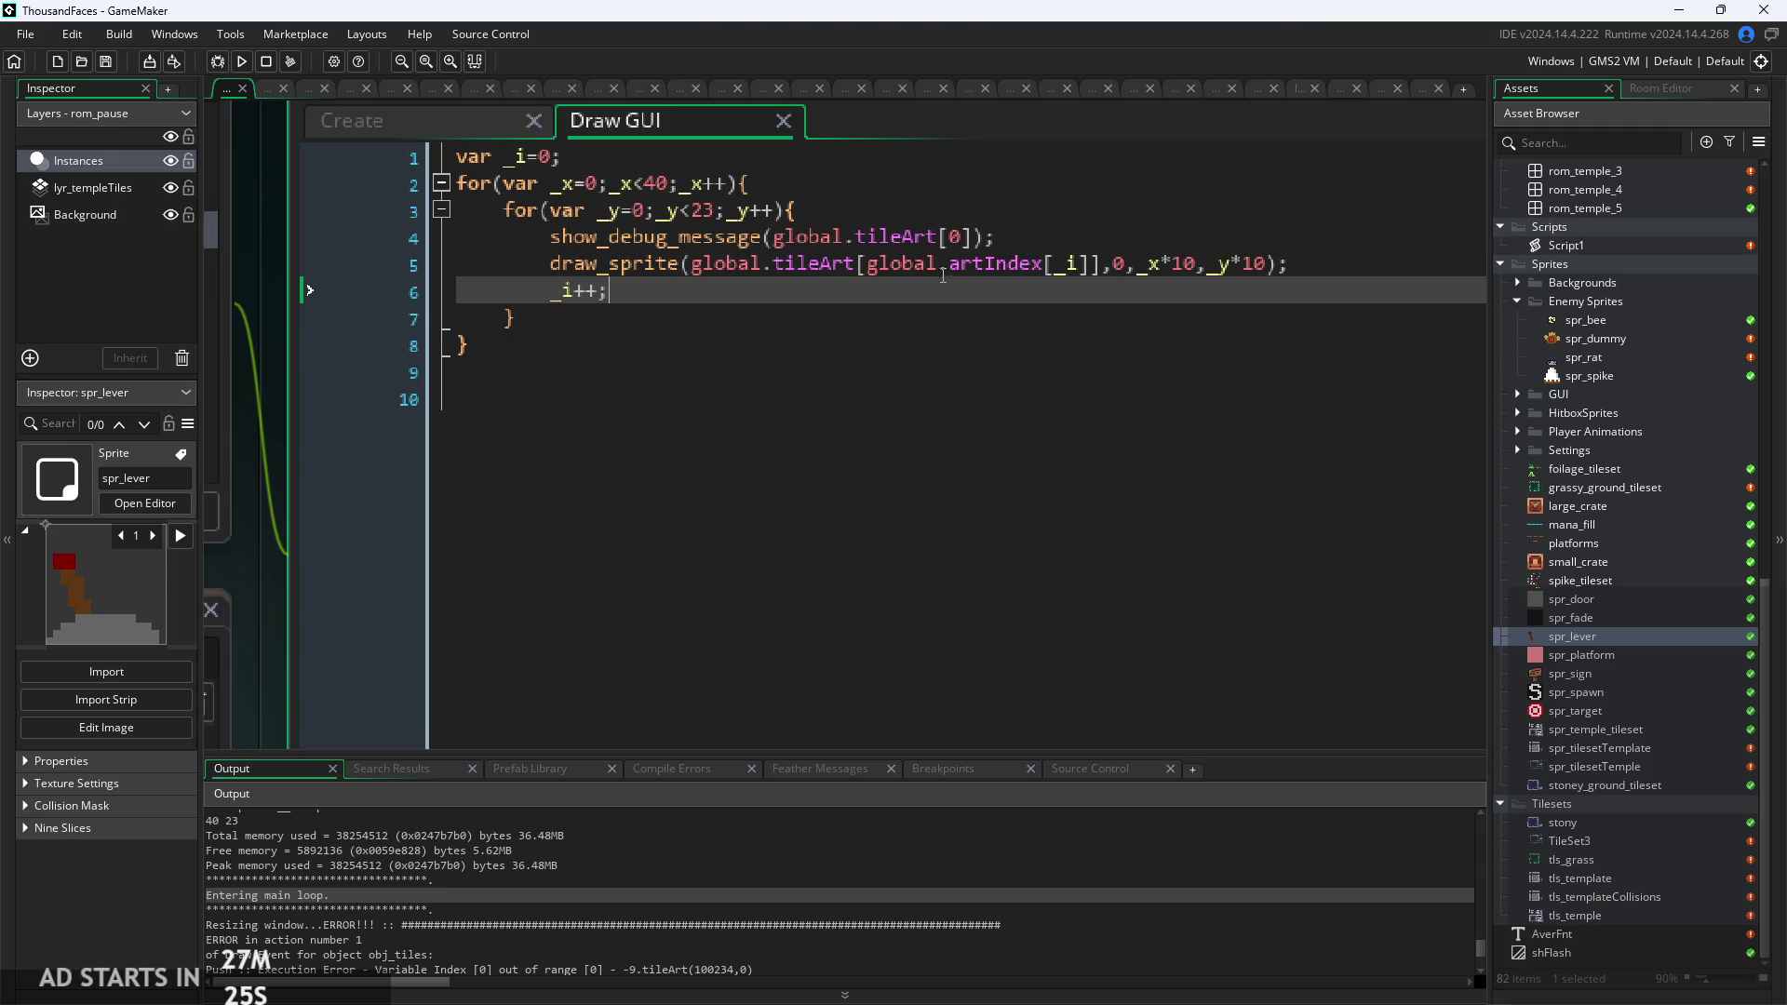
drag(867, 264, 1089, 266)
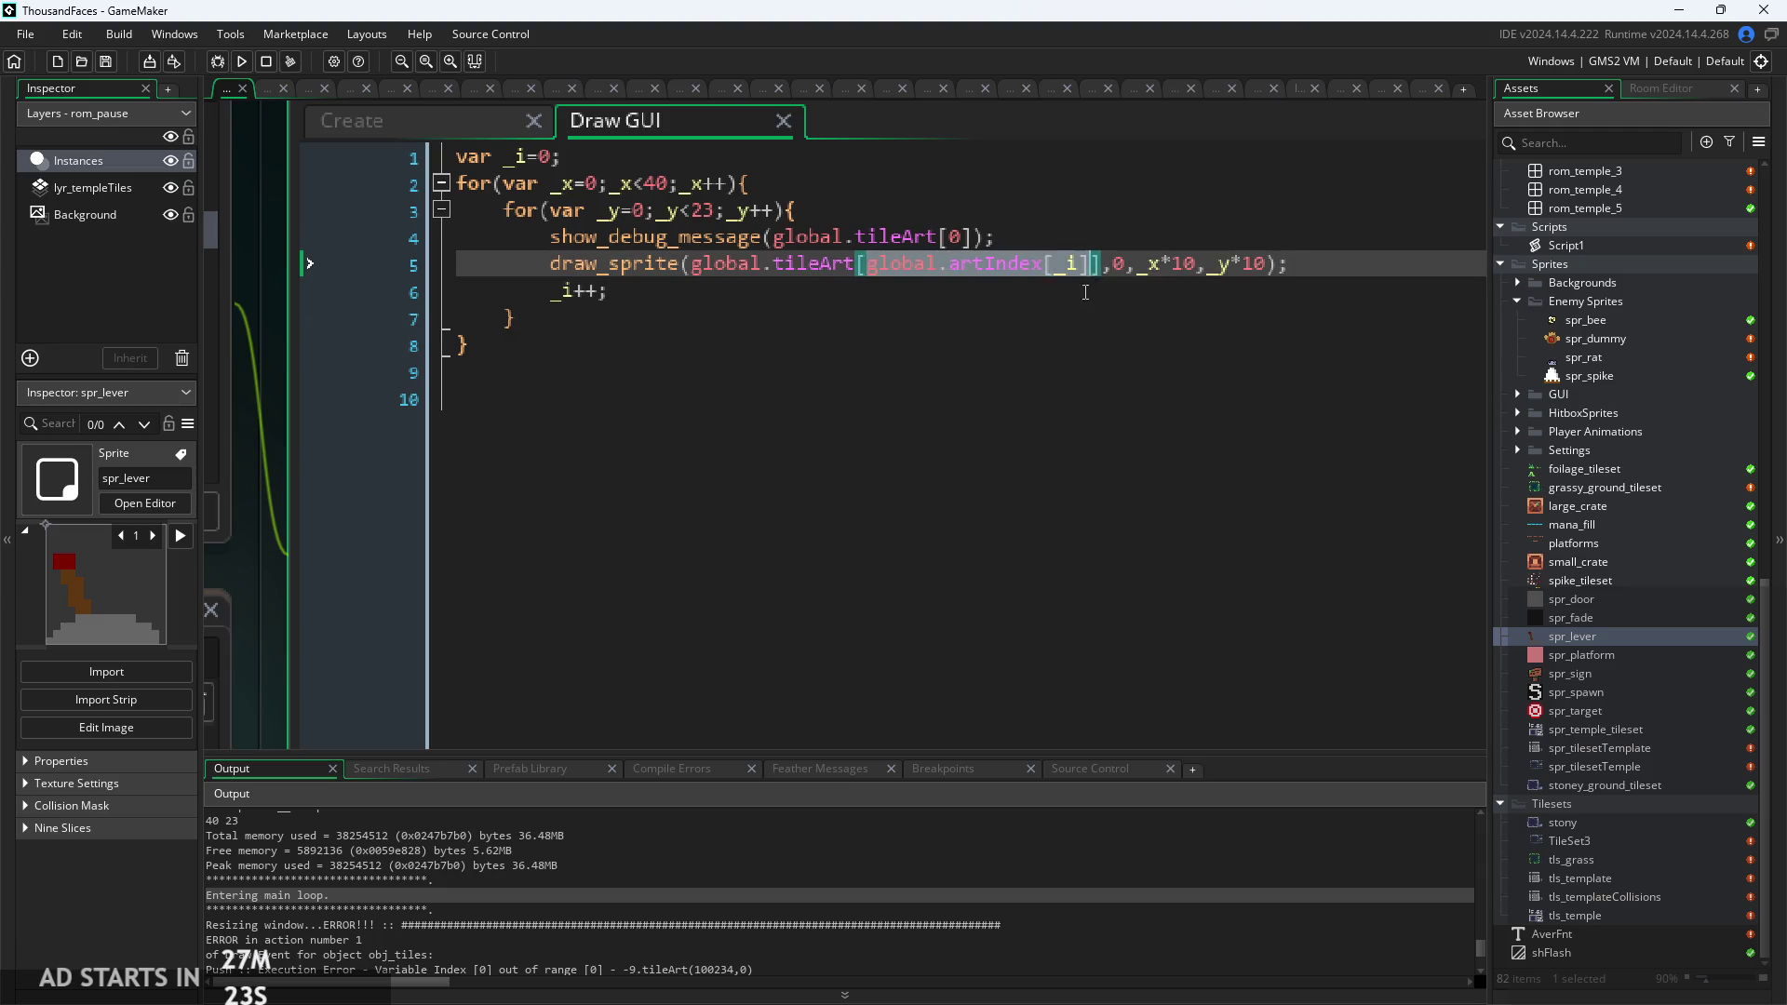
drag(855, 266, 689, 281)
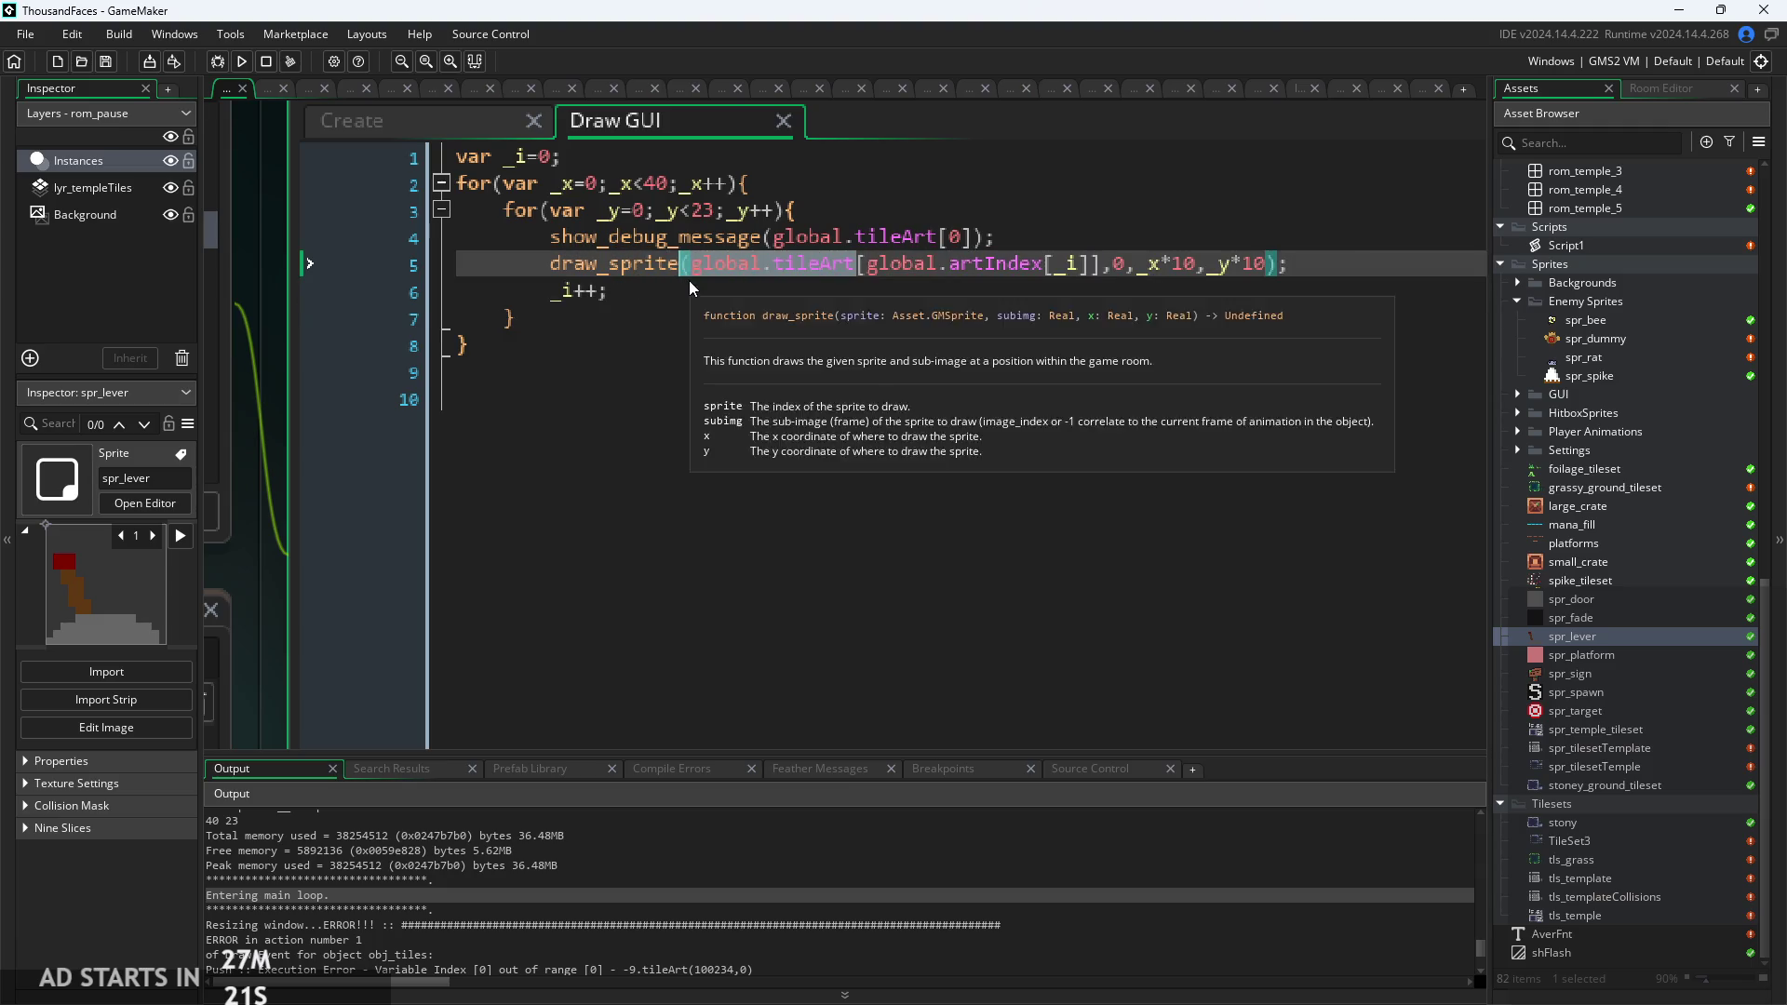
click(696, 280)
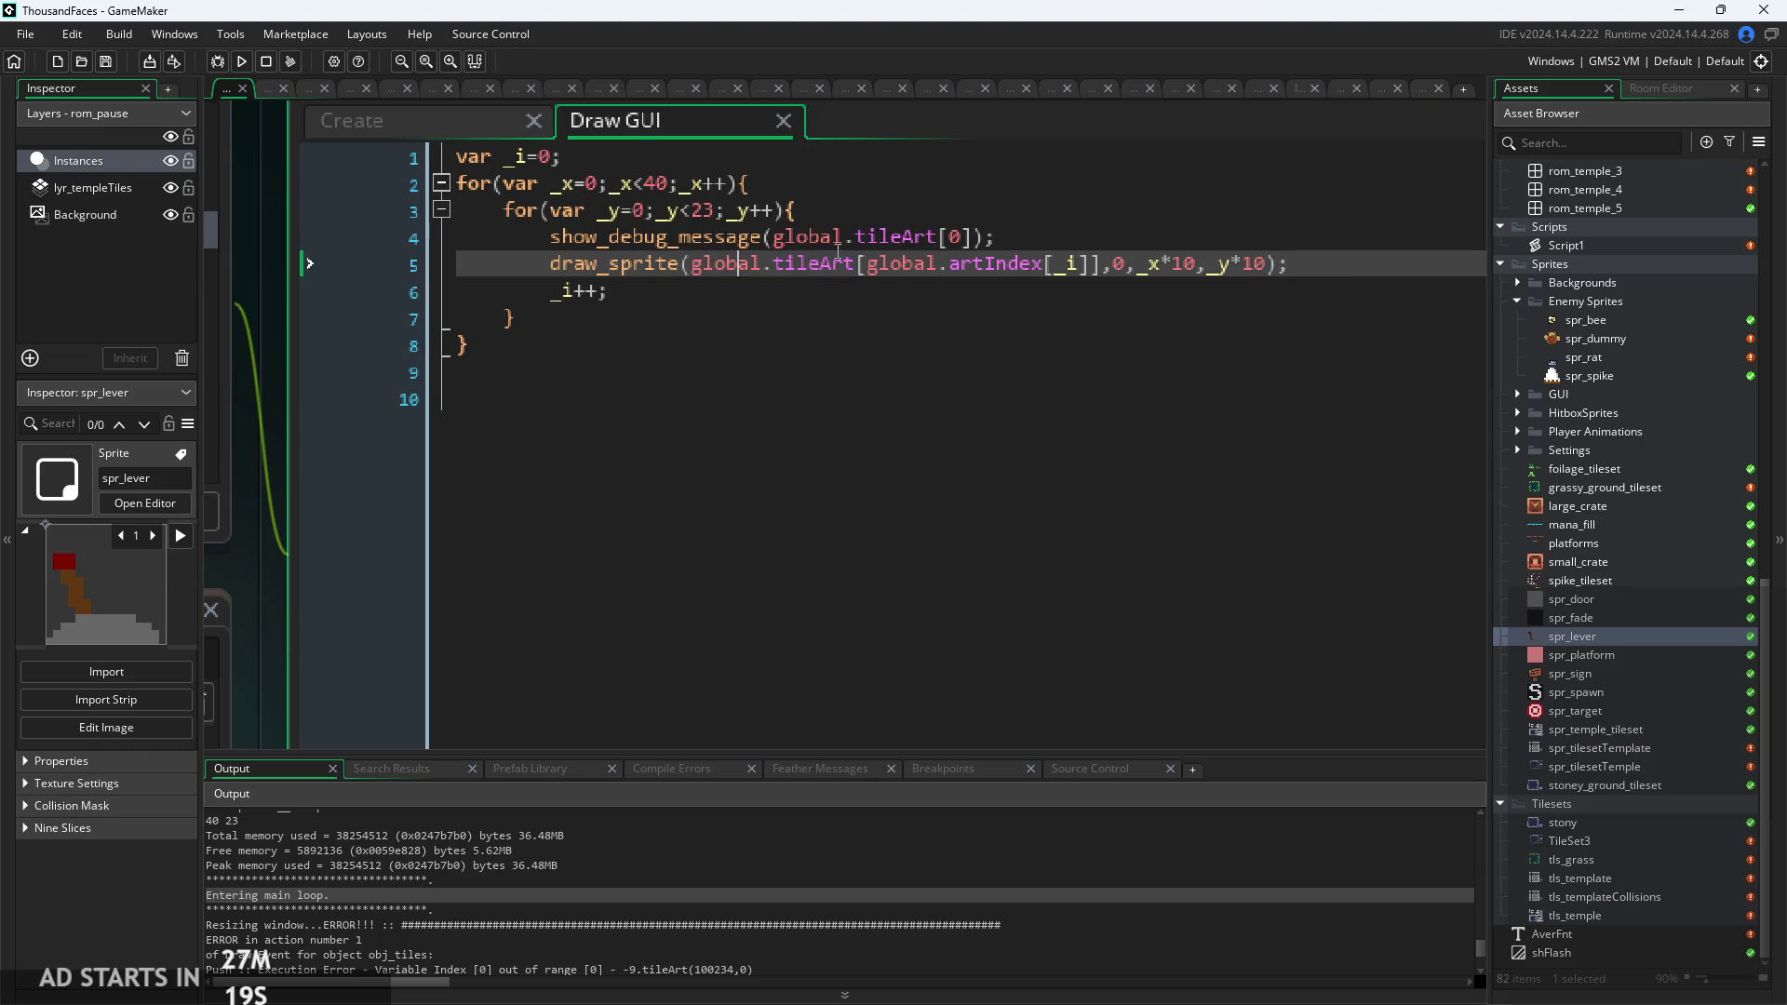
click(425, 130)
click(1048, 493)
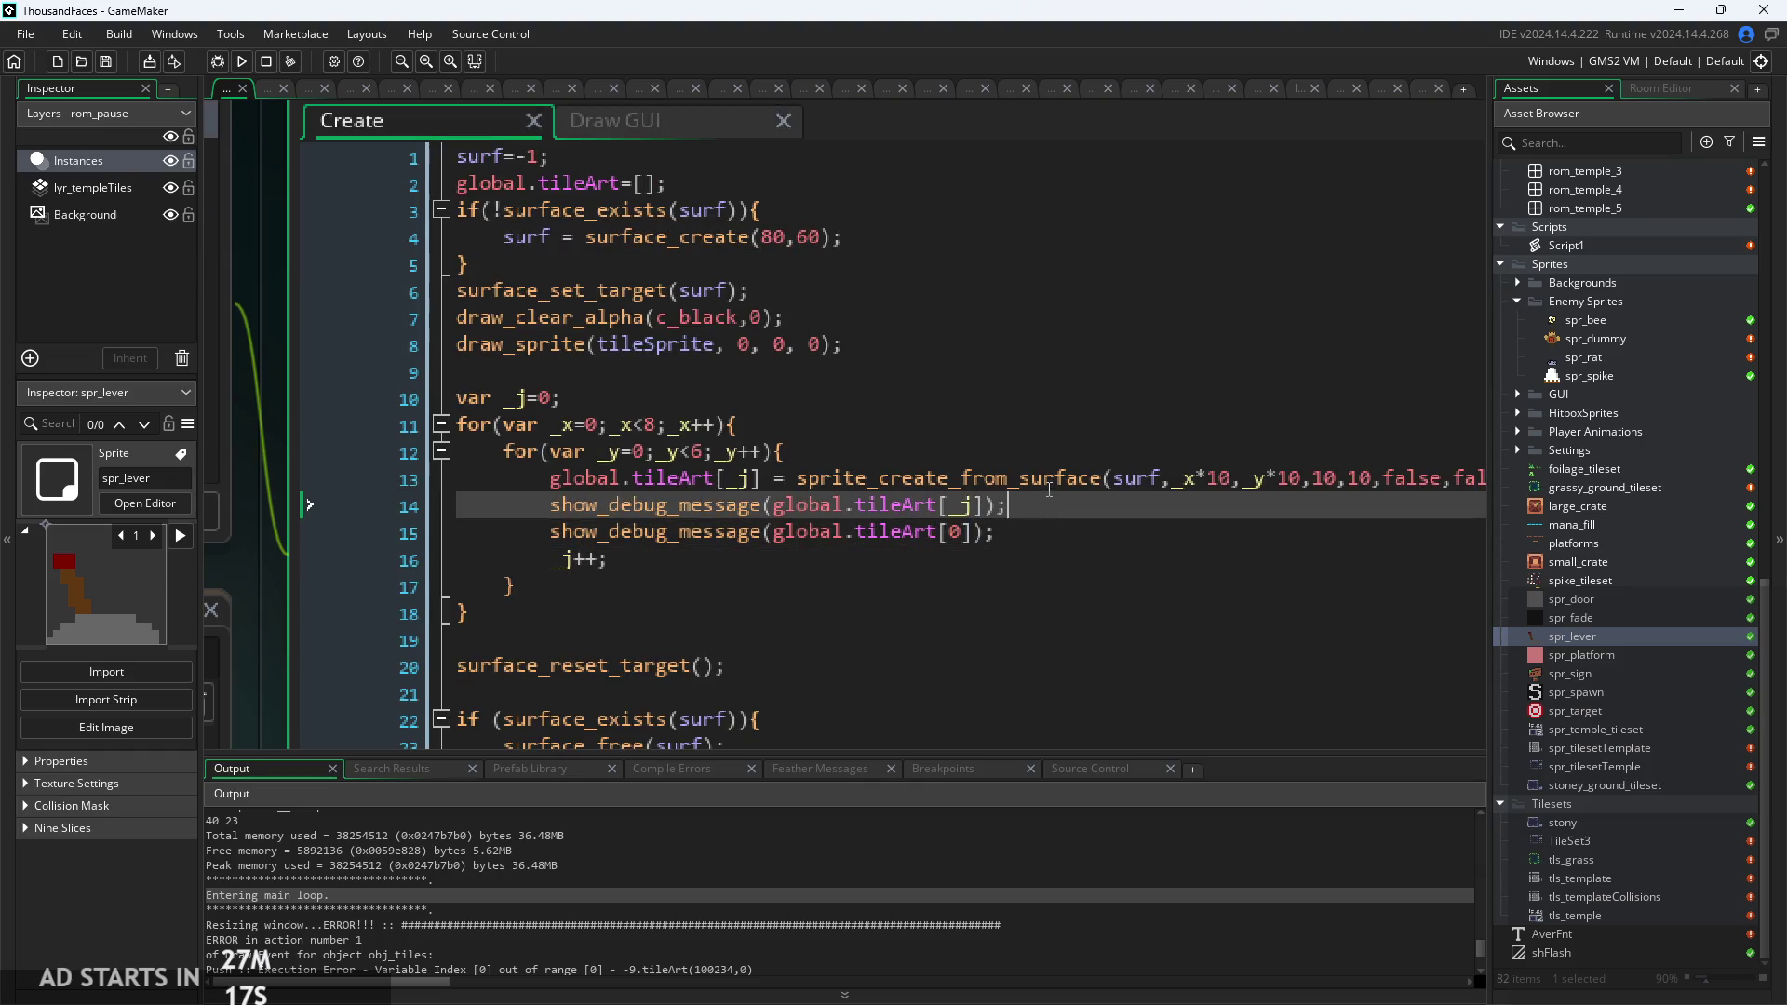
mouse_move(1001, 531)
mouse_down()
mouse_move(280, 508)
mouse_move(198, 538)
mouse_up()
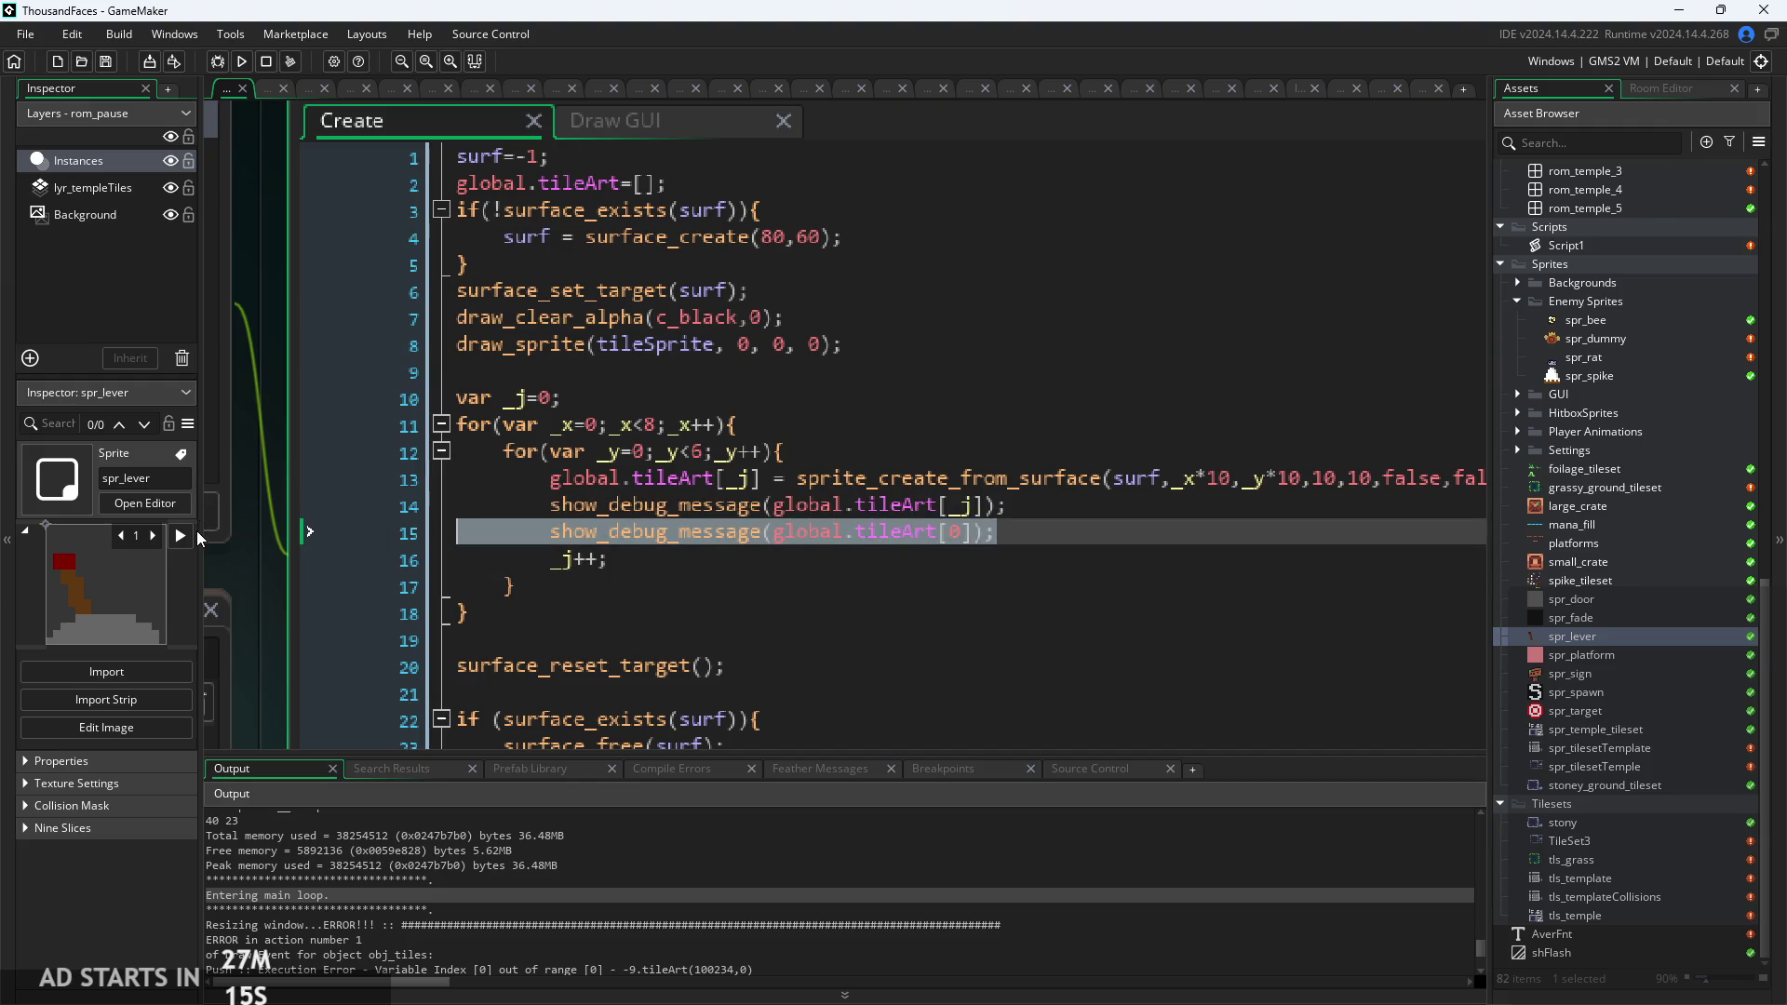
key(shift+Up)
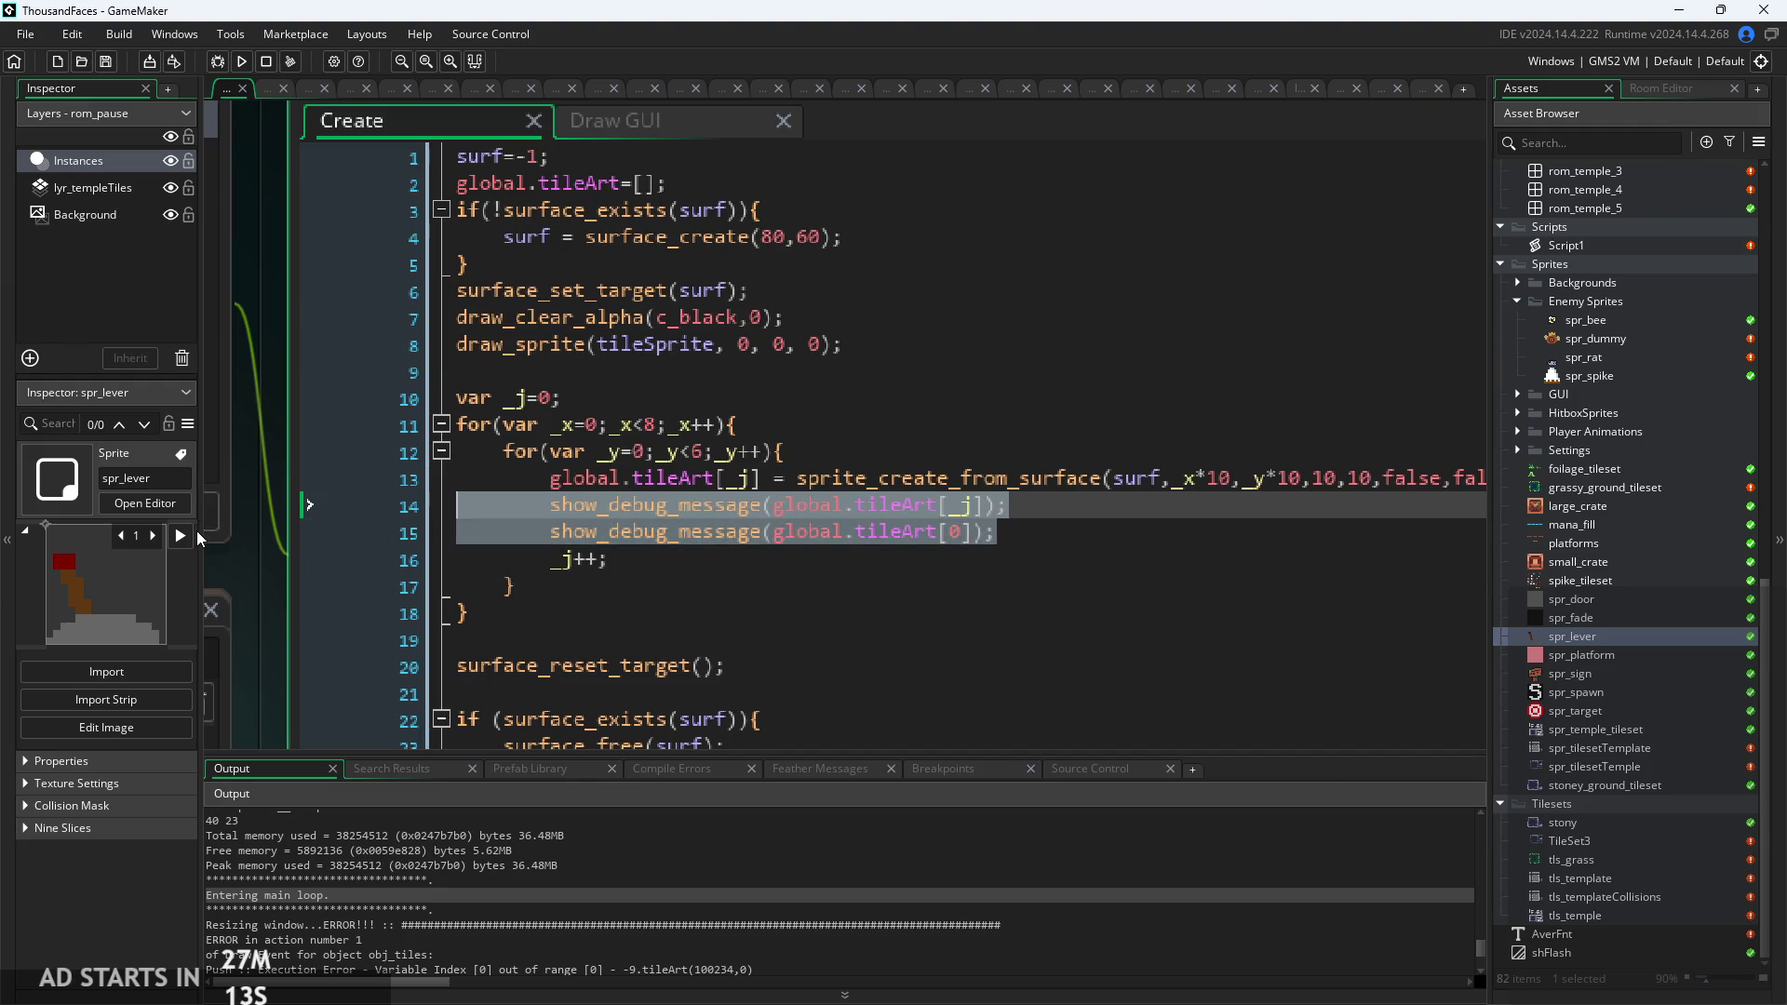
key(BackSpace)
key(BackSpace)
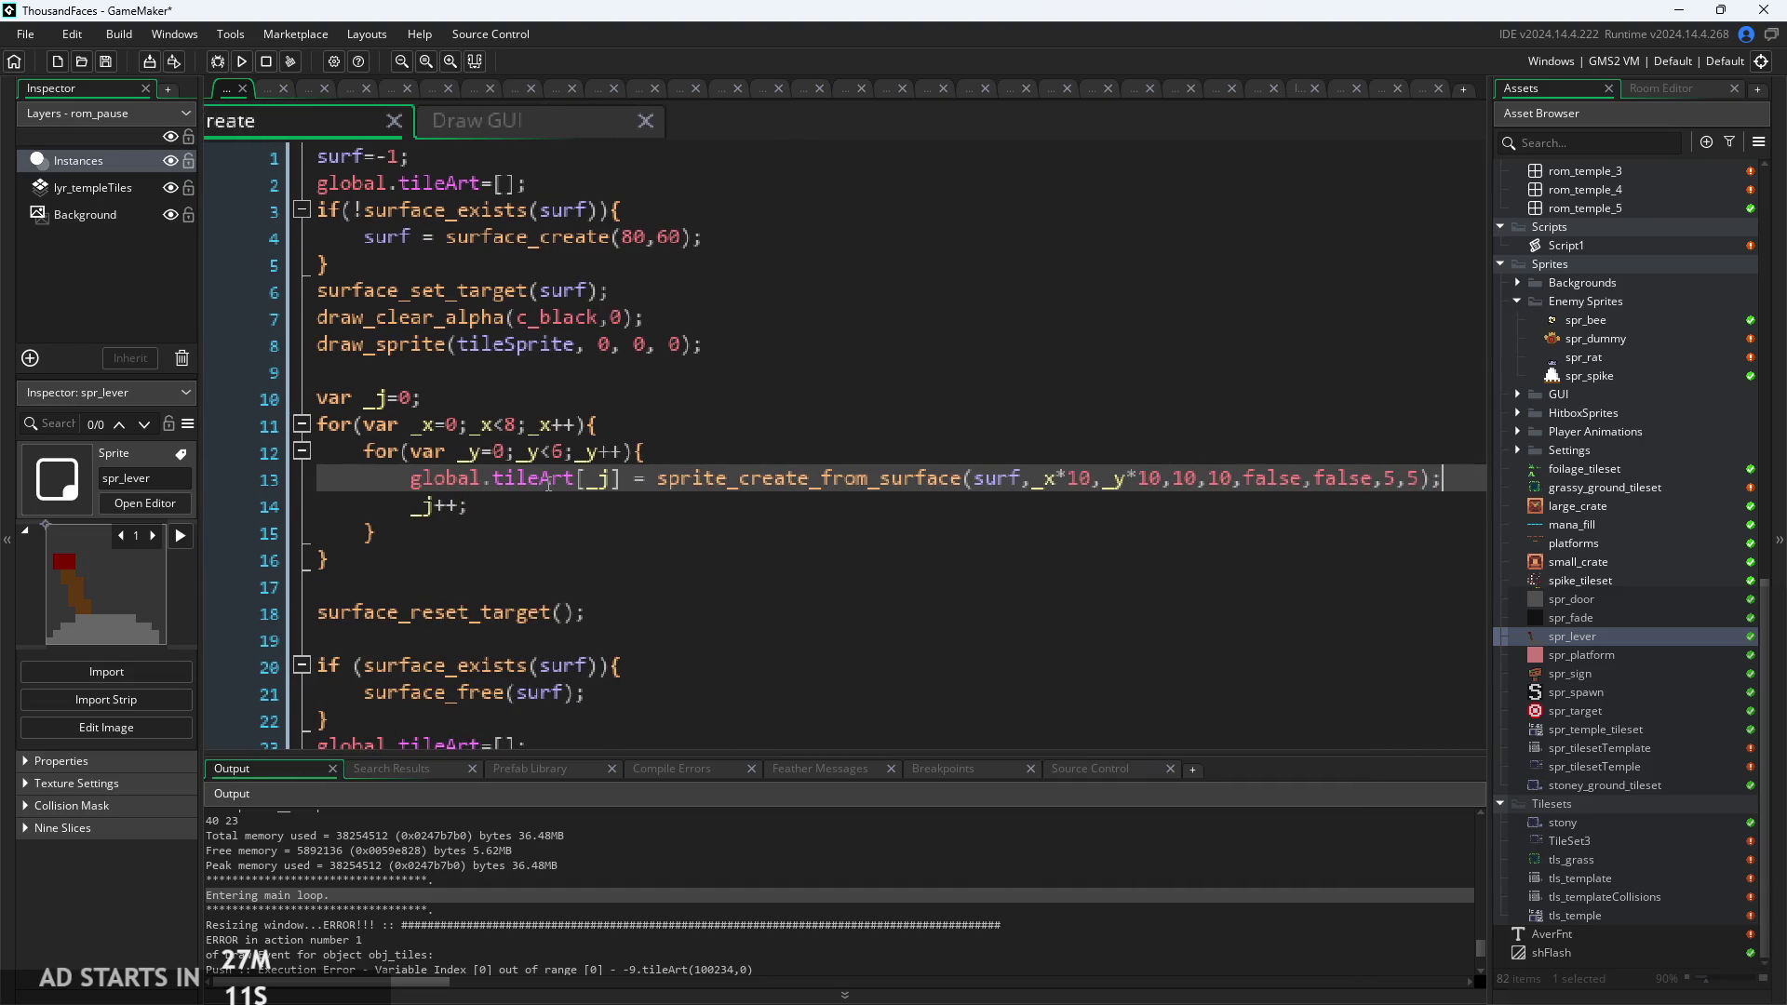
click(569, 510)
scroll(569, 510, up, 3)
mouse_move(402, 463)
mouse_down()
mouse_move(651, 491)
mouse_move(640, 471)
mouse_up()
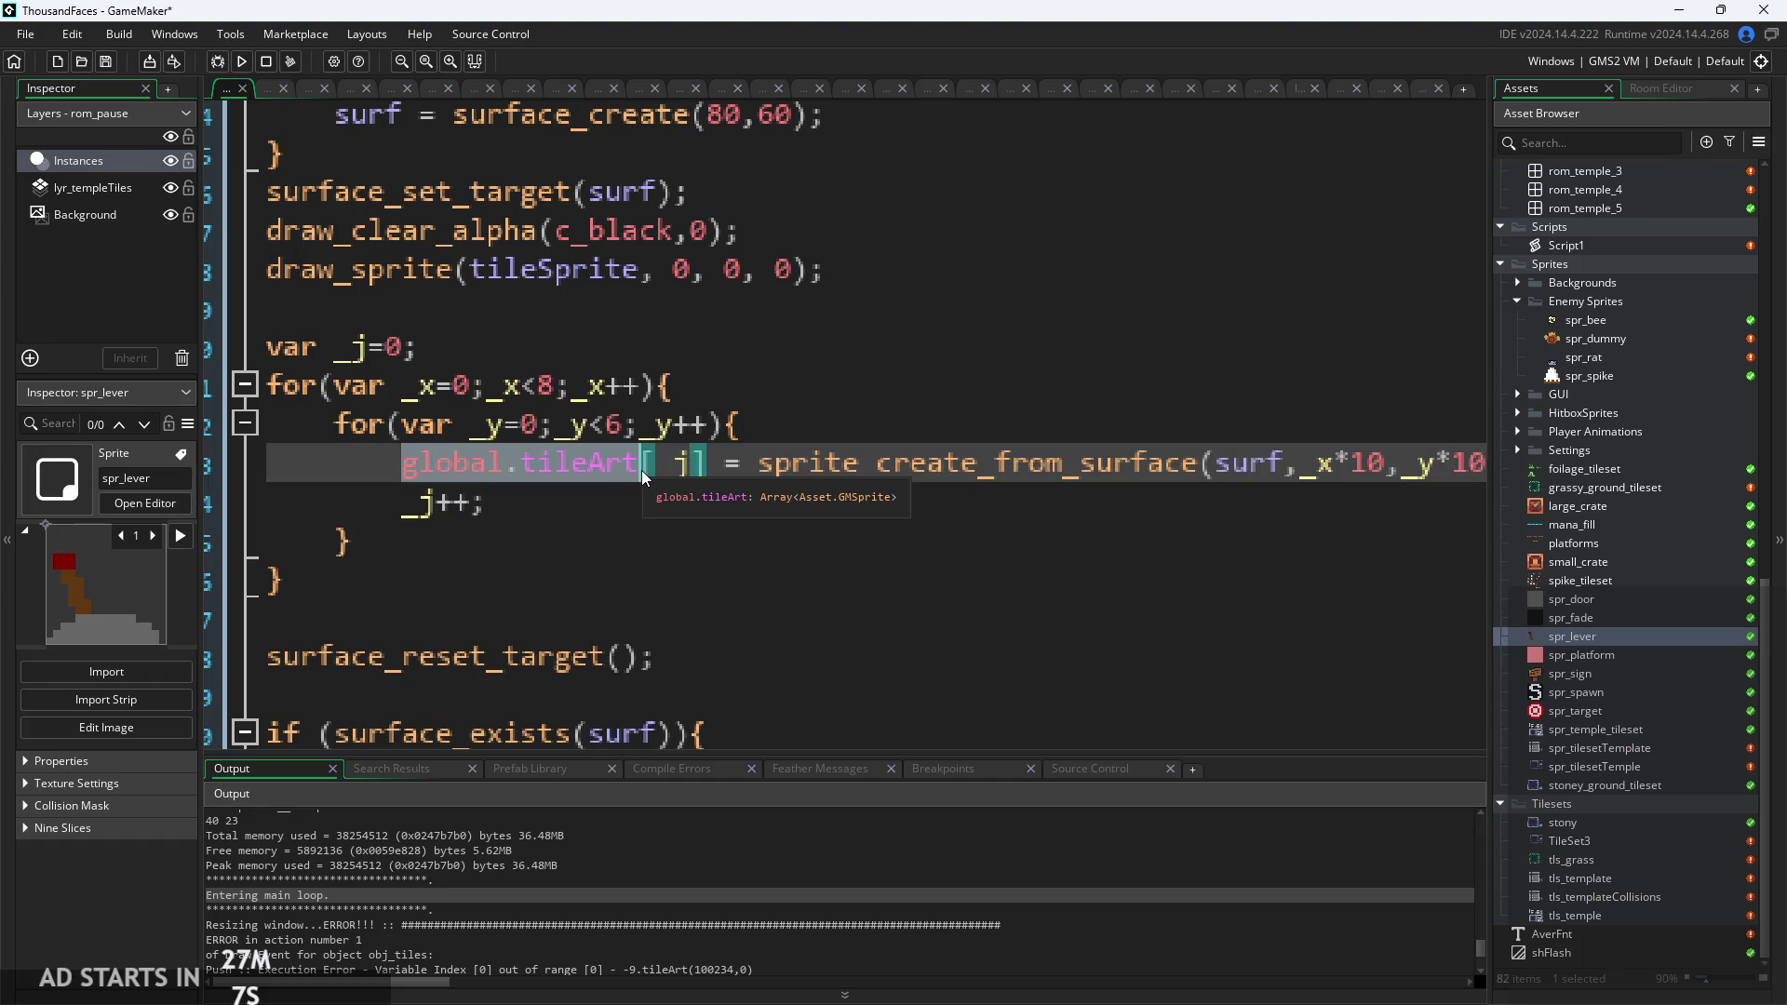
scroll(640, 471, down, 5)
click(606, 106)
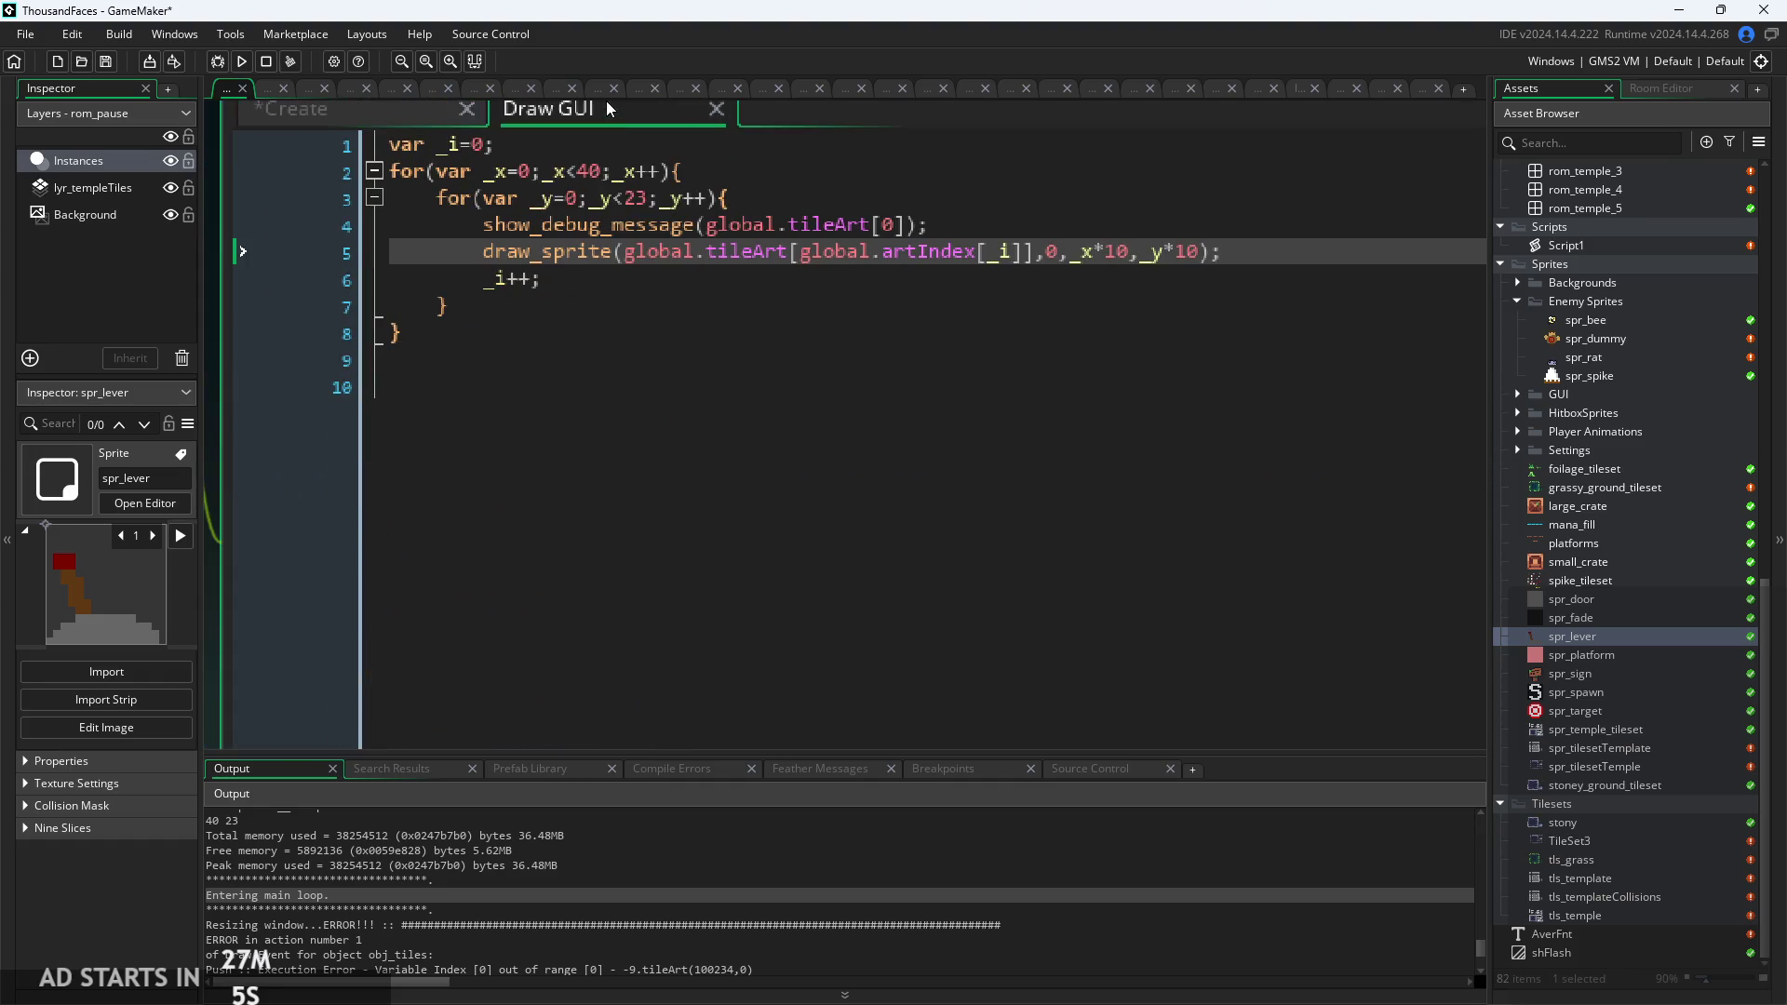
scroll(786, 276, up, 3)
click(783, 249)
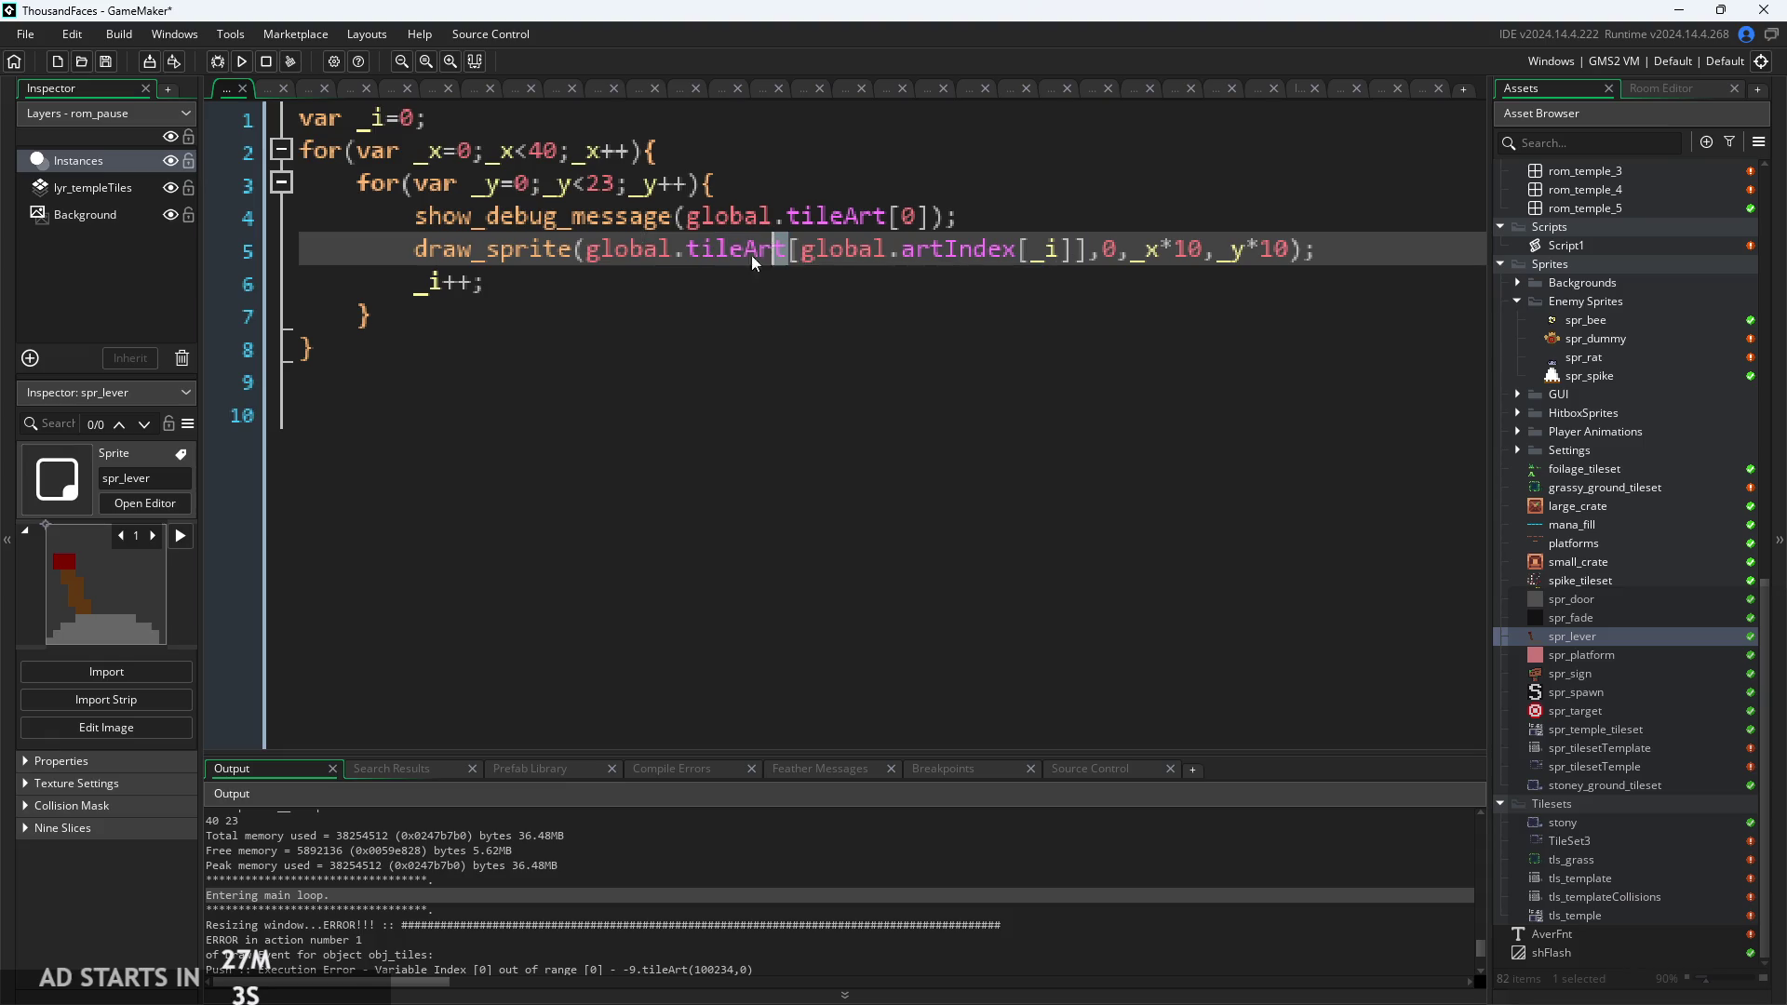
drag(770, 253, 588, 259)
click(792, 263)
scroll(792, 265, down, 3)
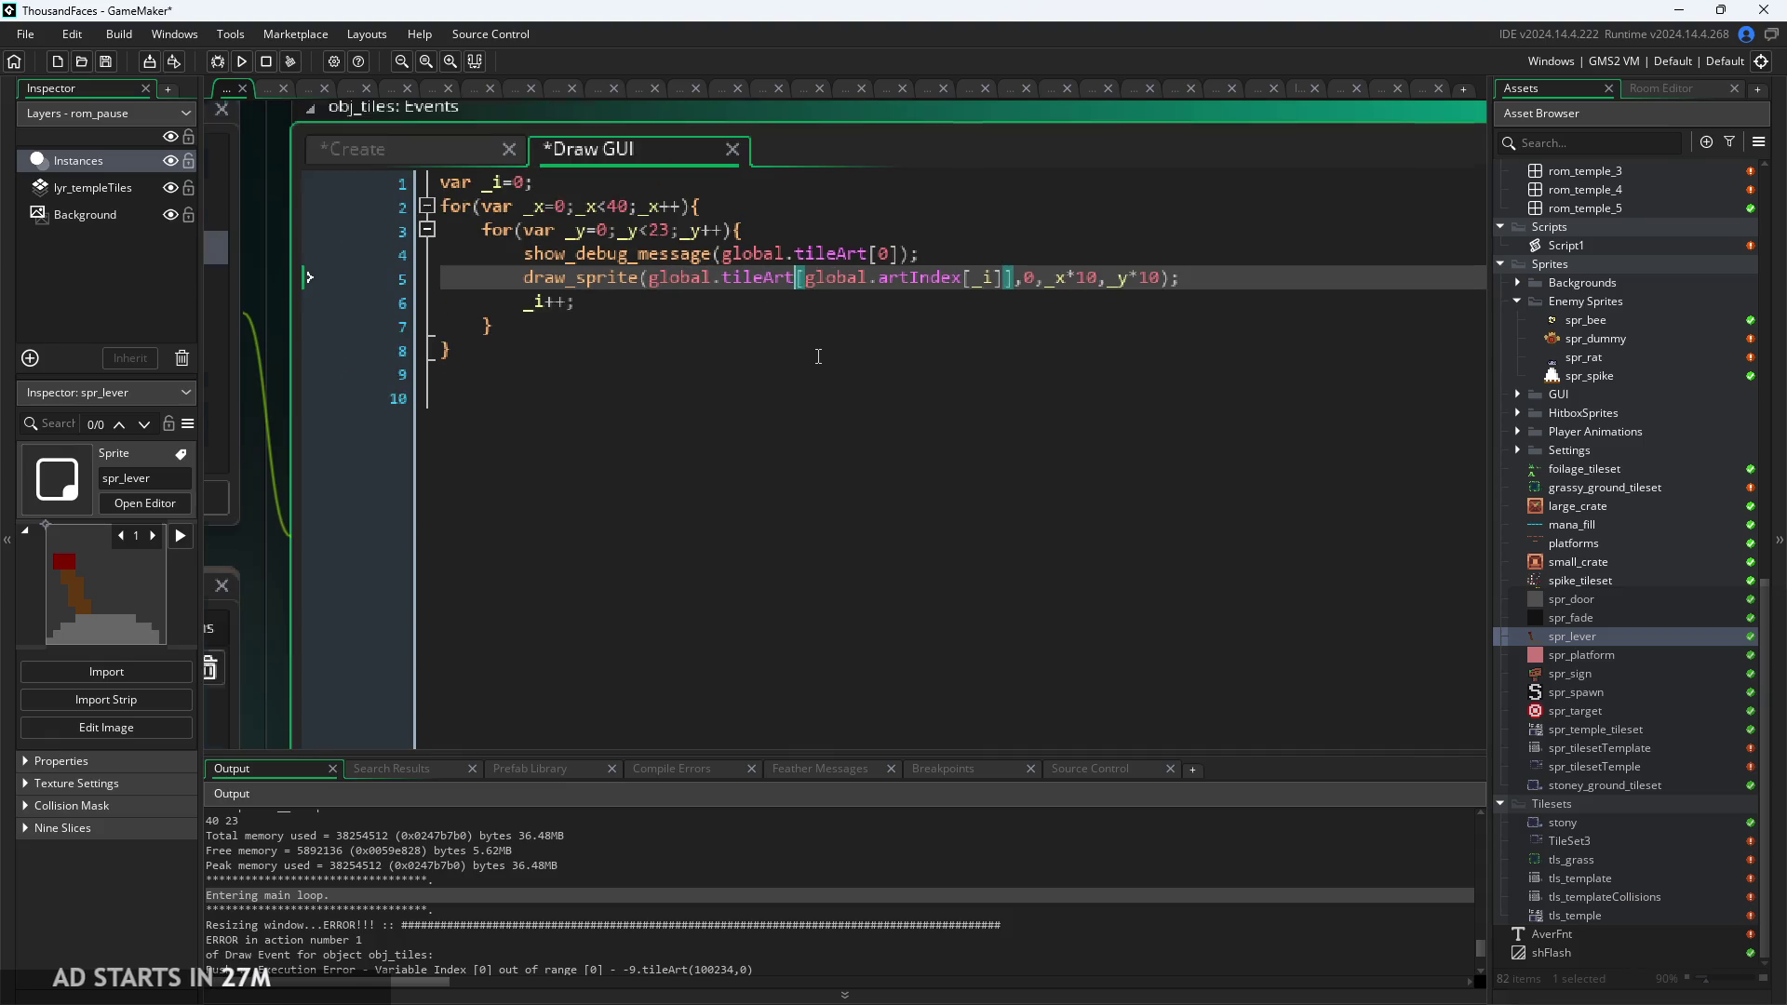
click(444, 151)
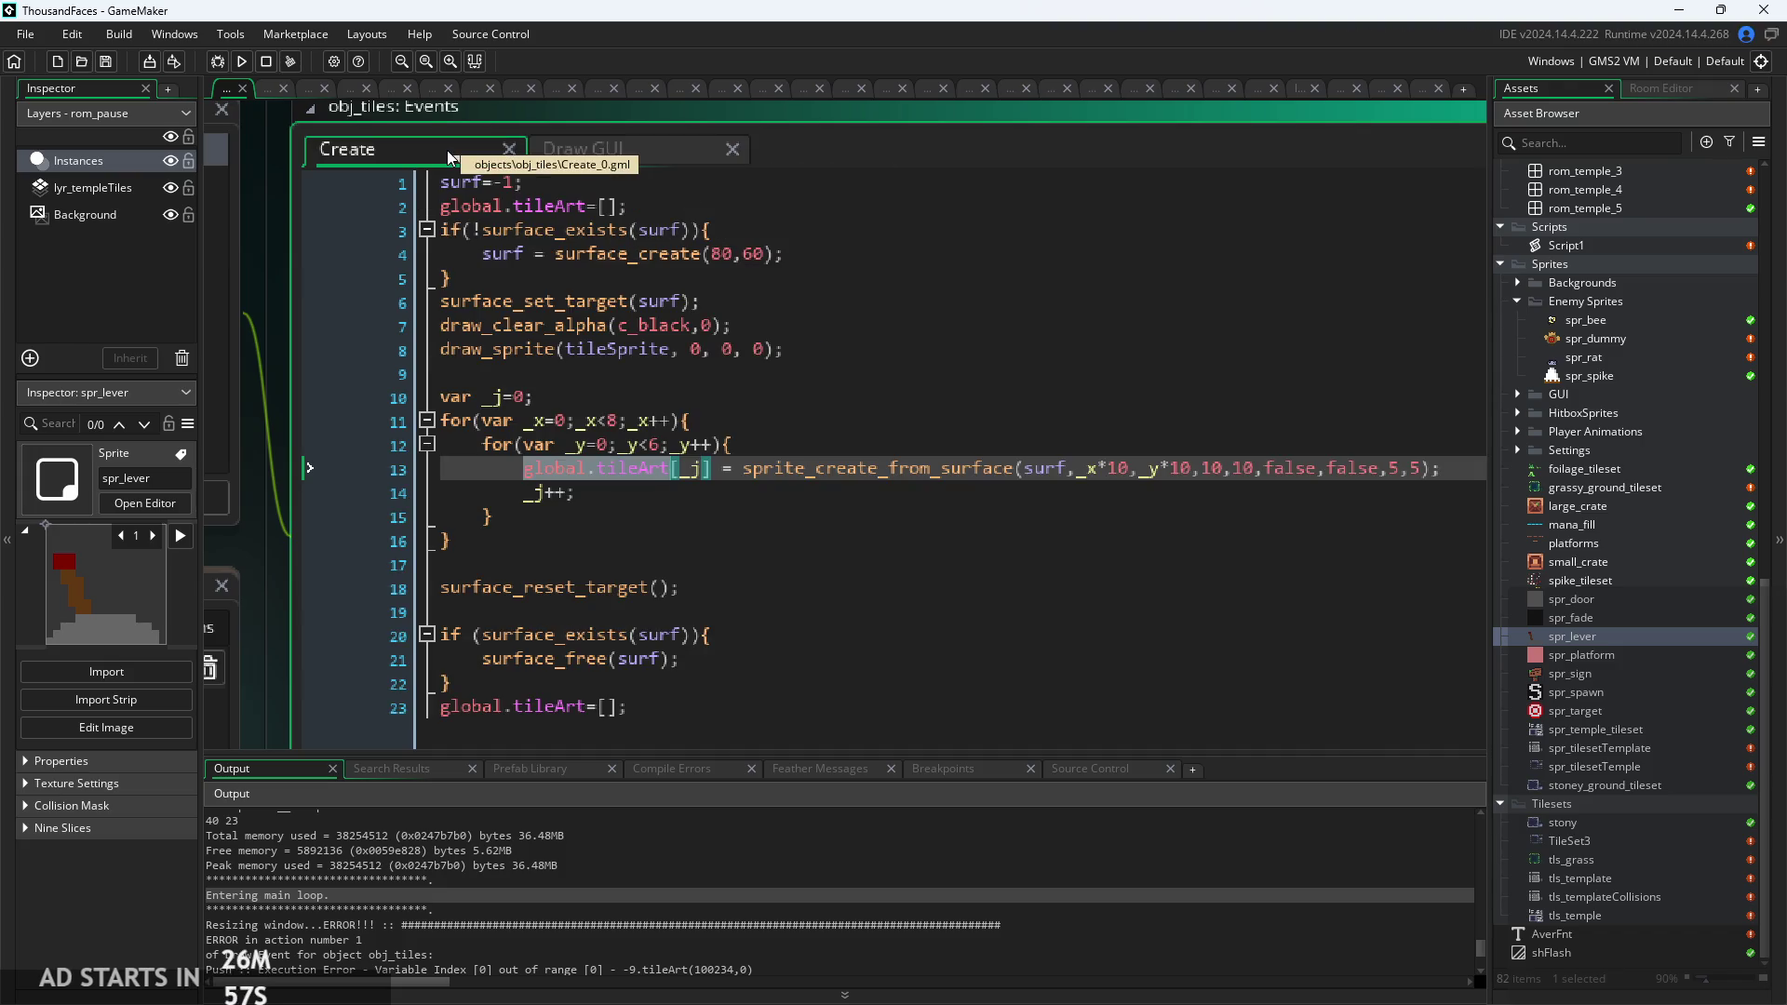
click(994, 516)
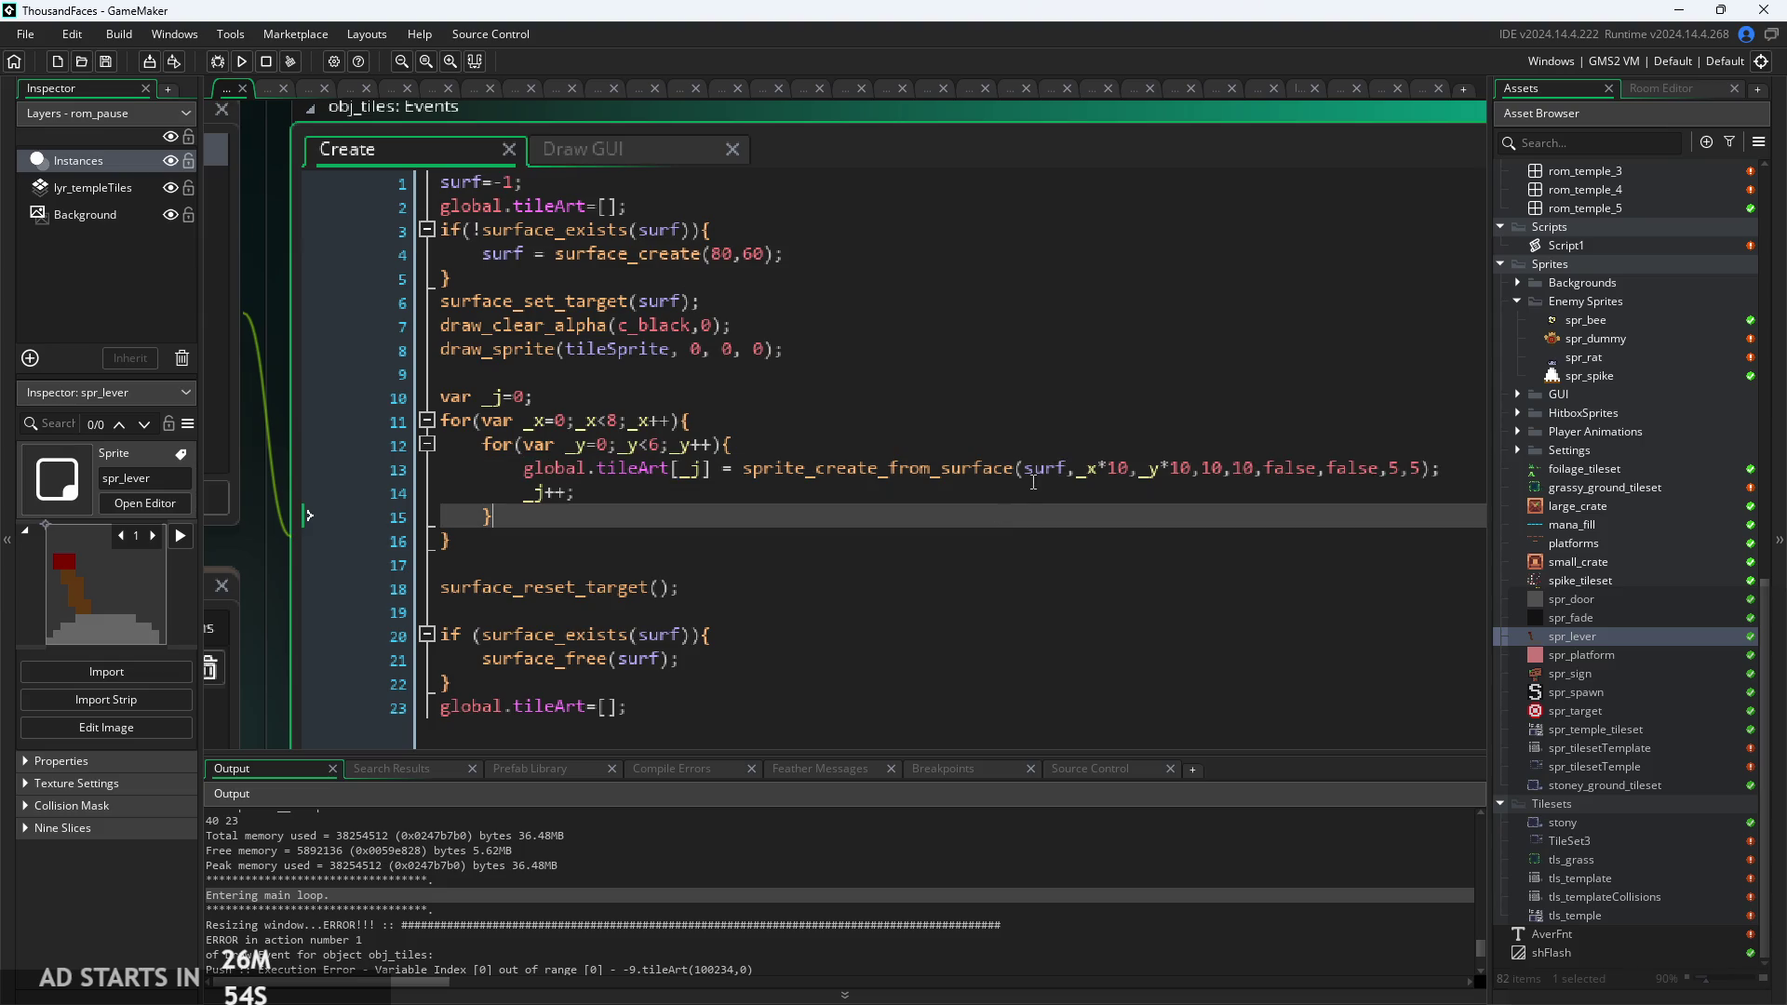
click(891, 491)
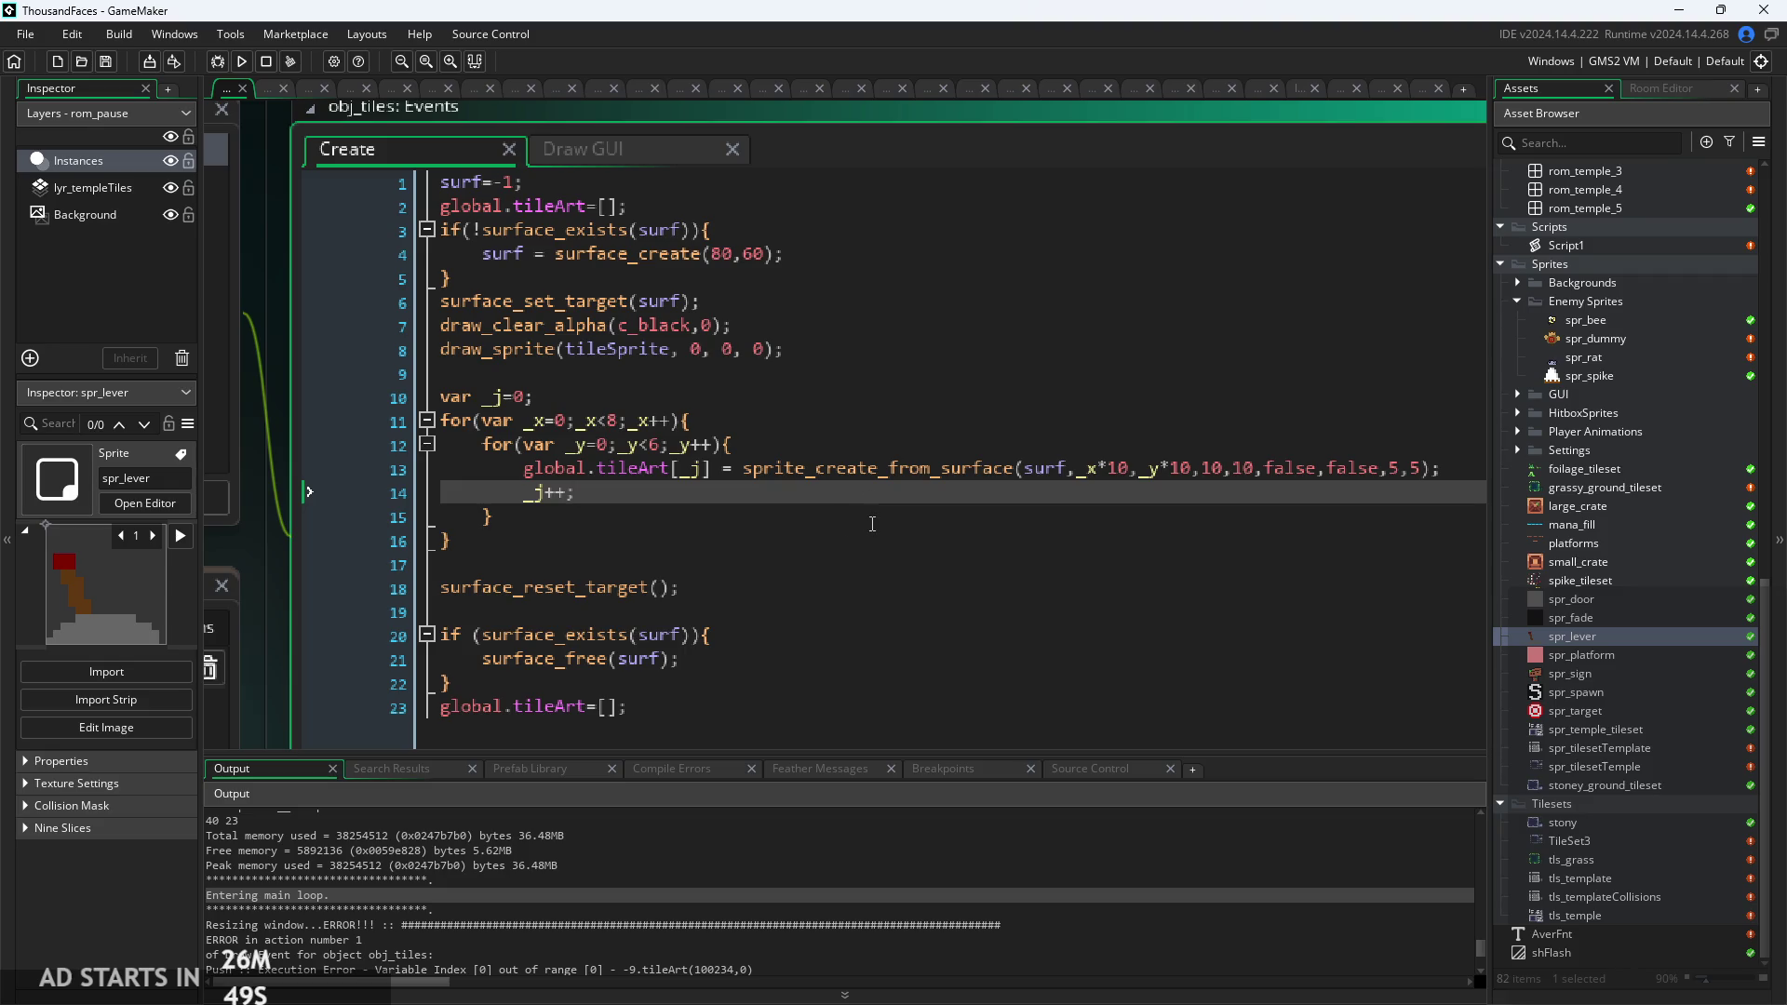
click(804, 523)
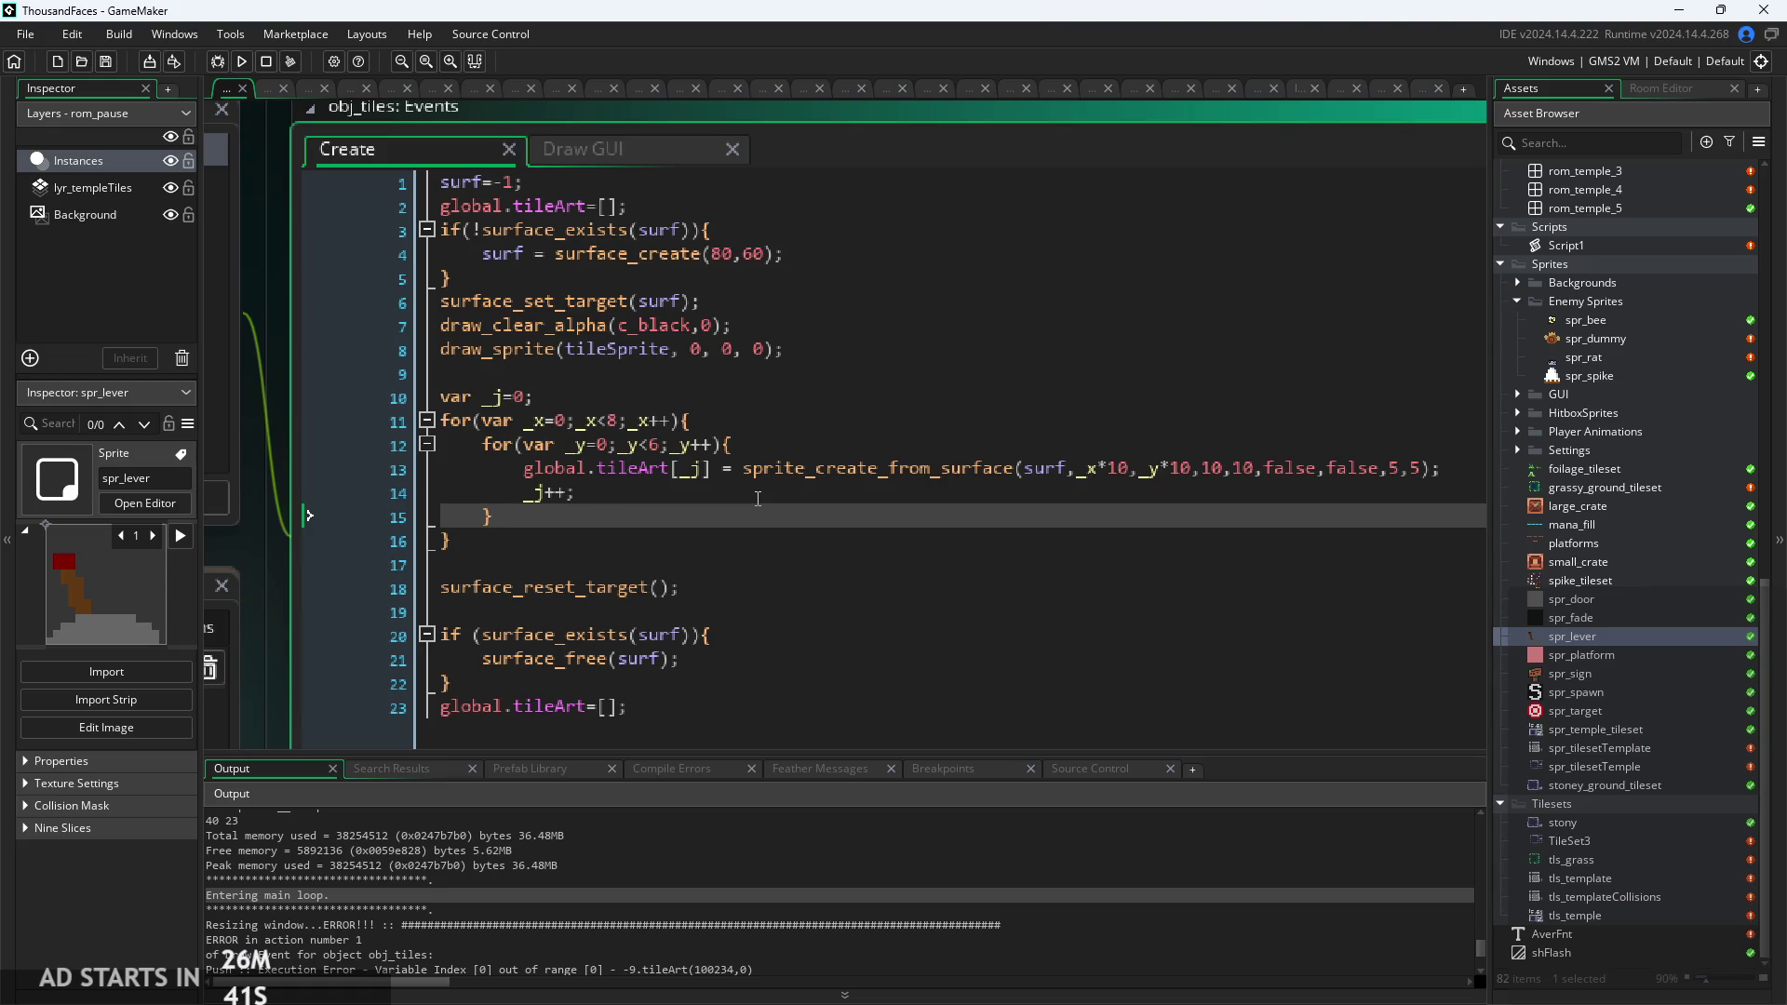
click(757, 498)
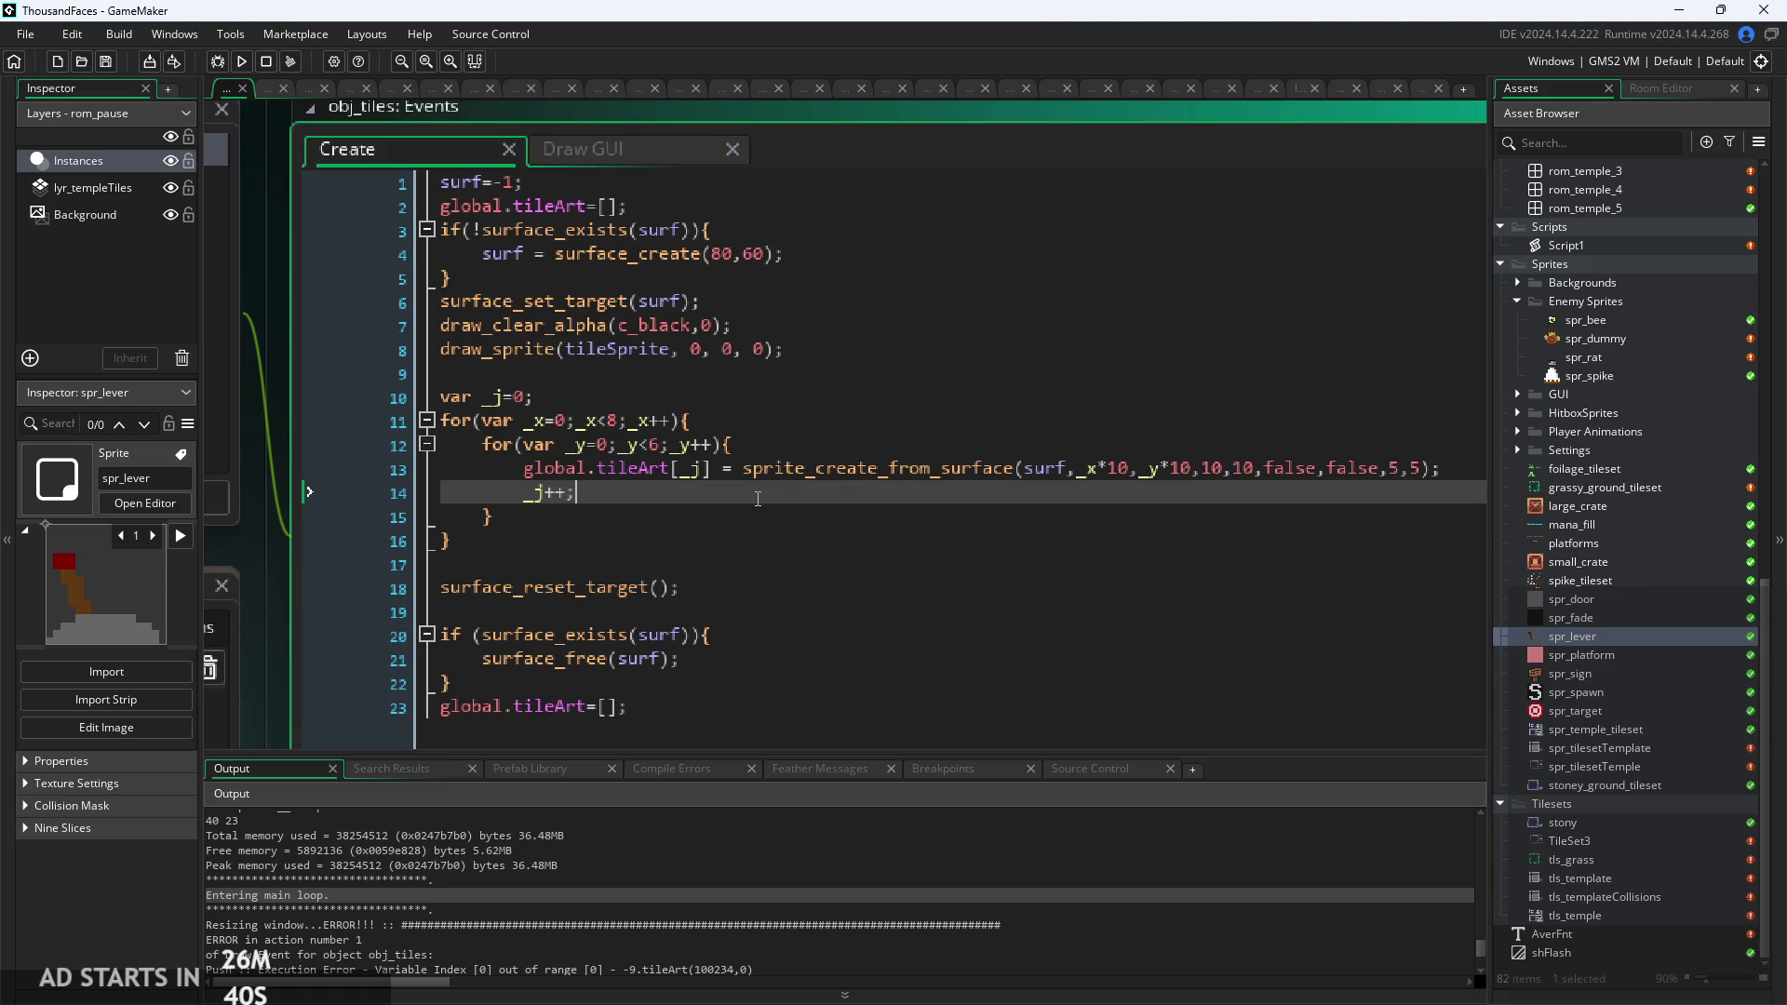
click(649, 476)
click(649, 486)
scroll(651, 493, down, 3)
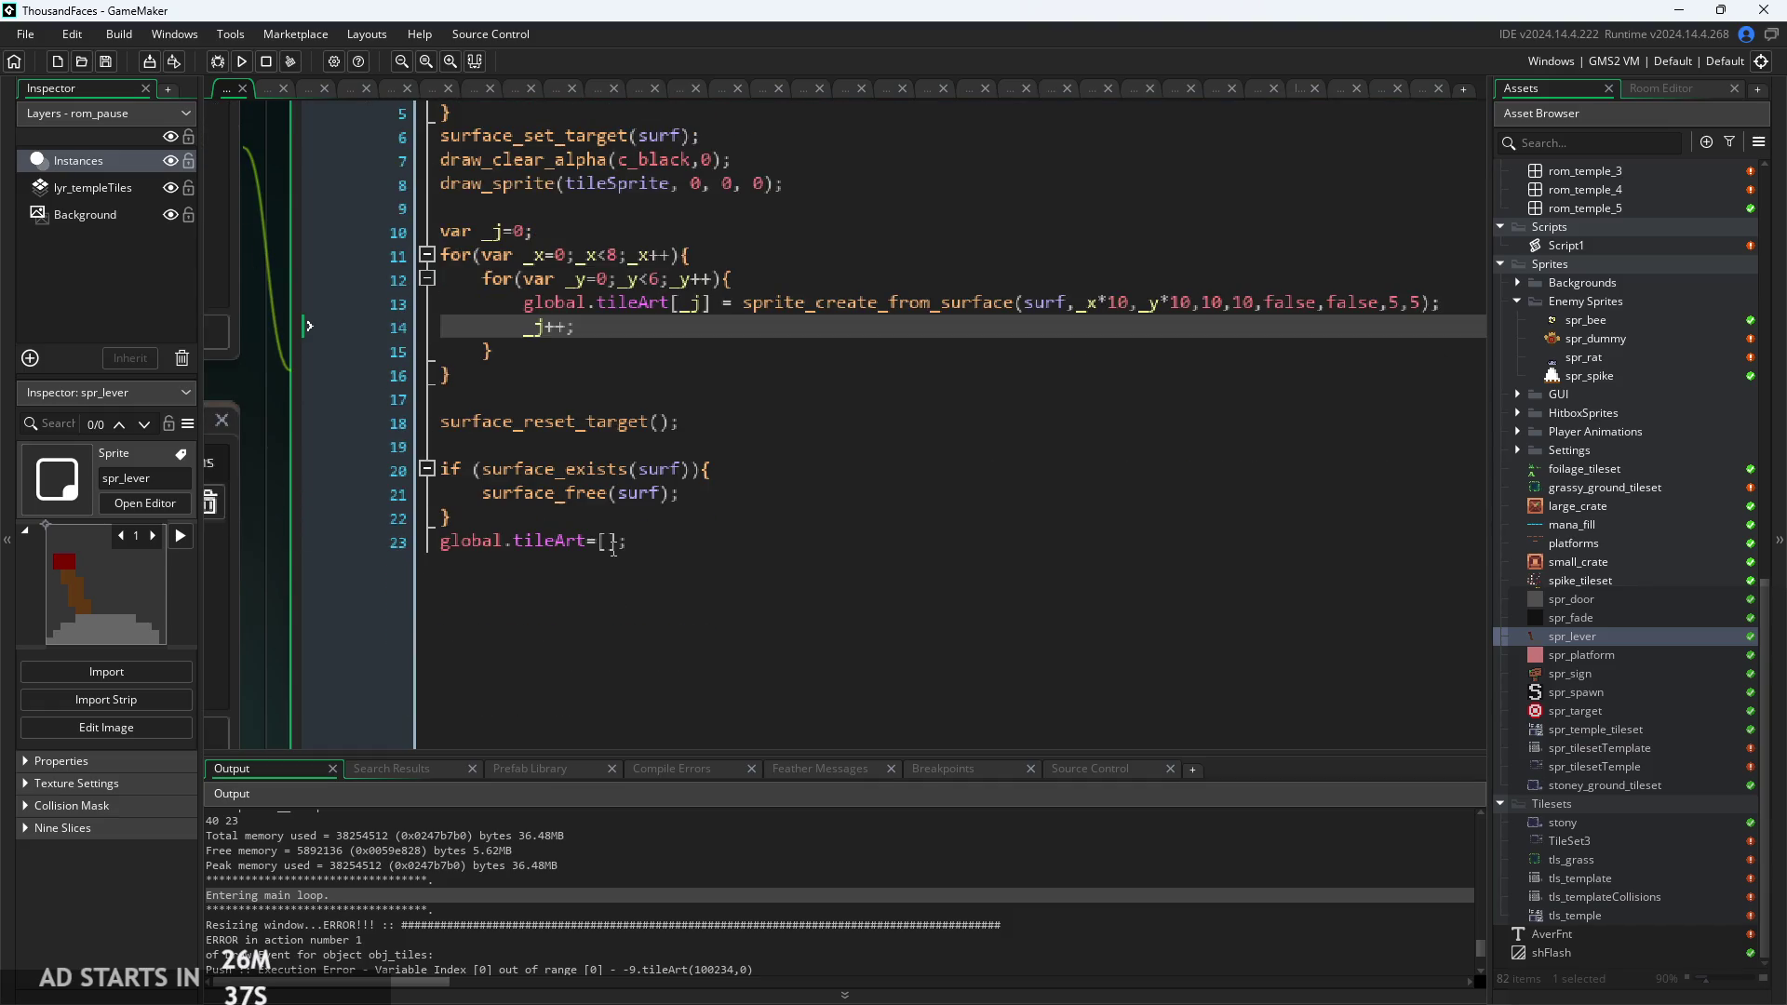
click(659, 542)
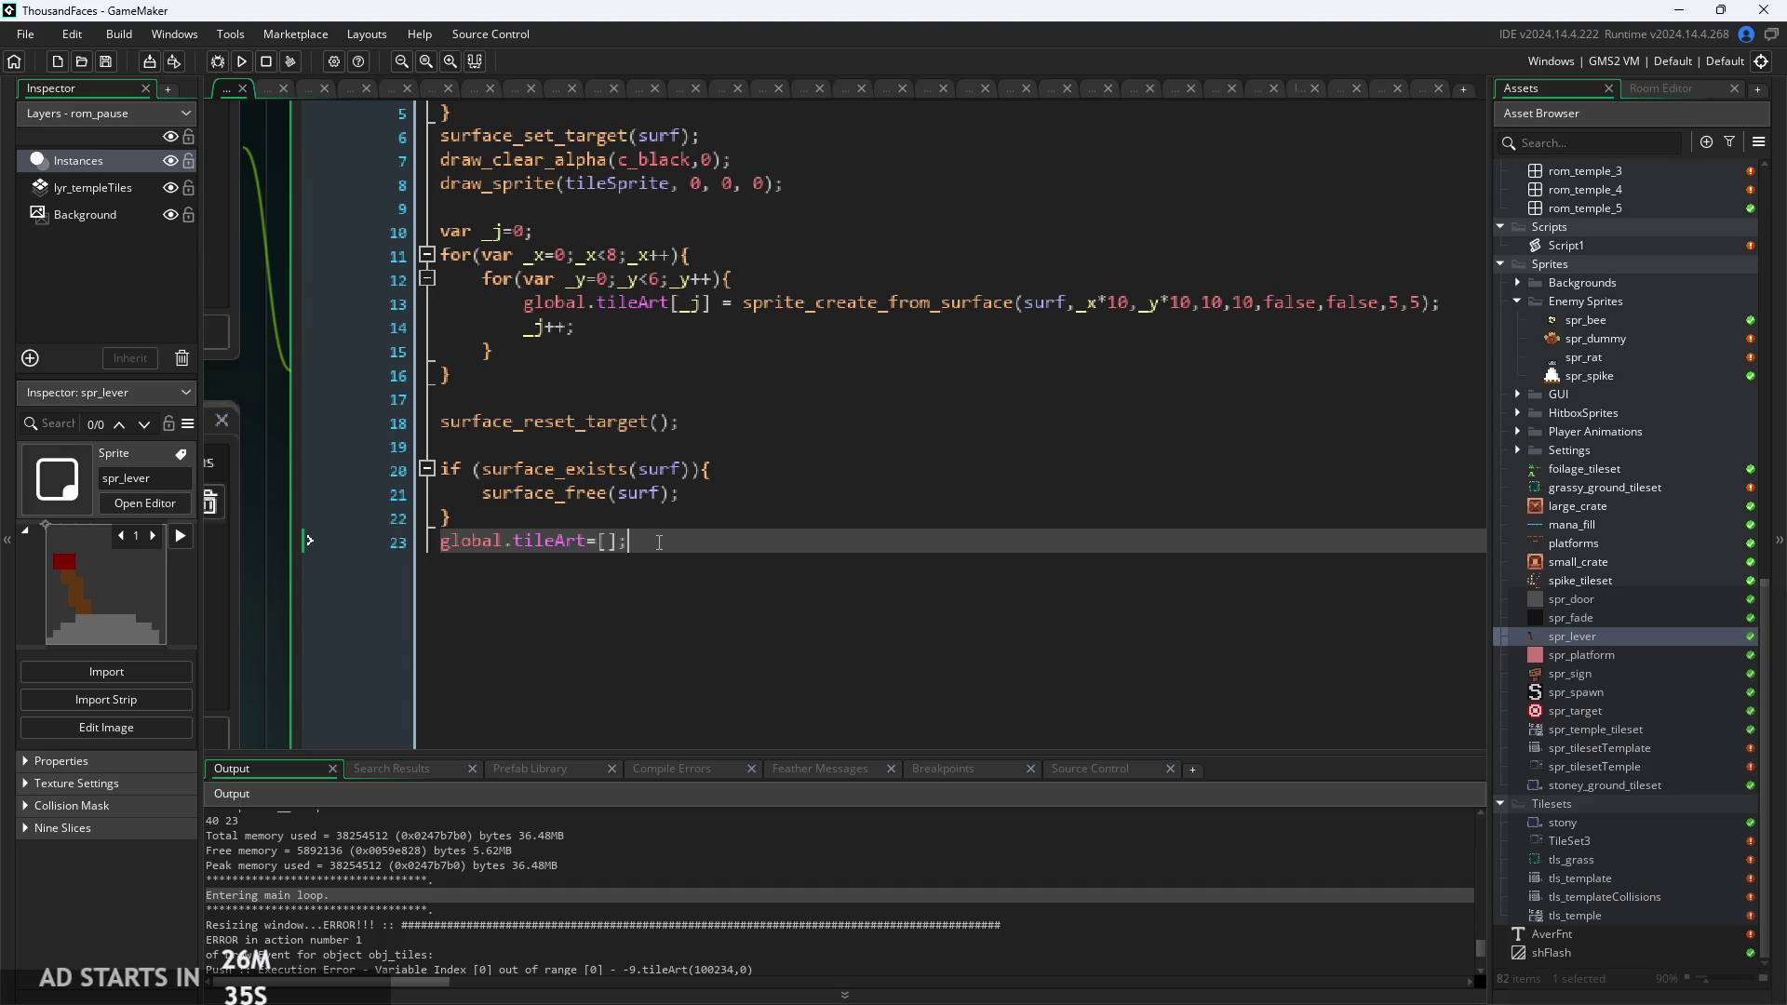
drag(659, 542, 304, 563)
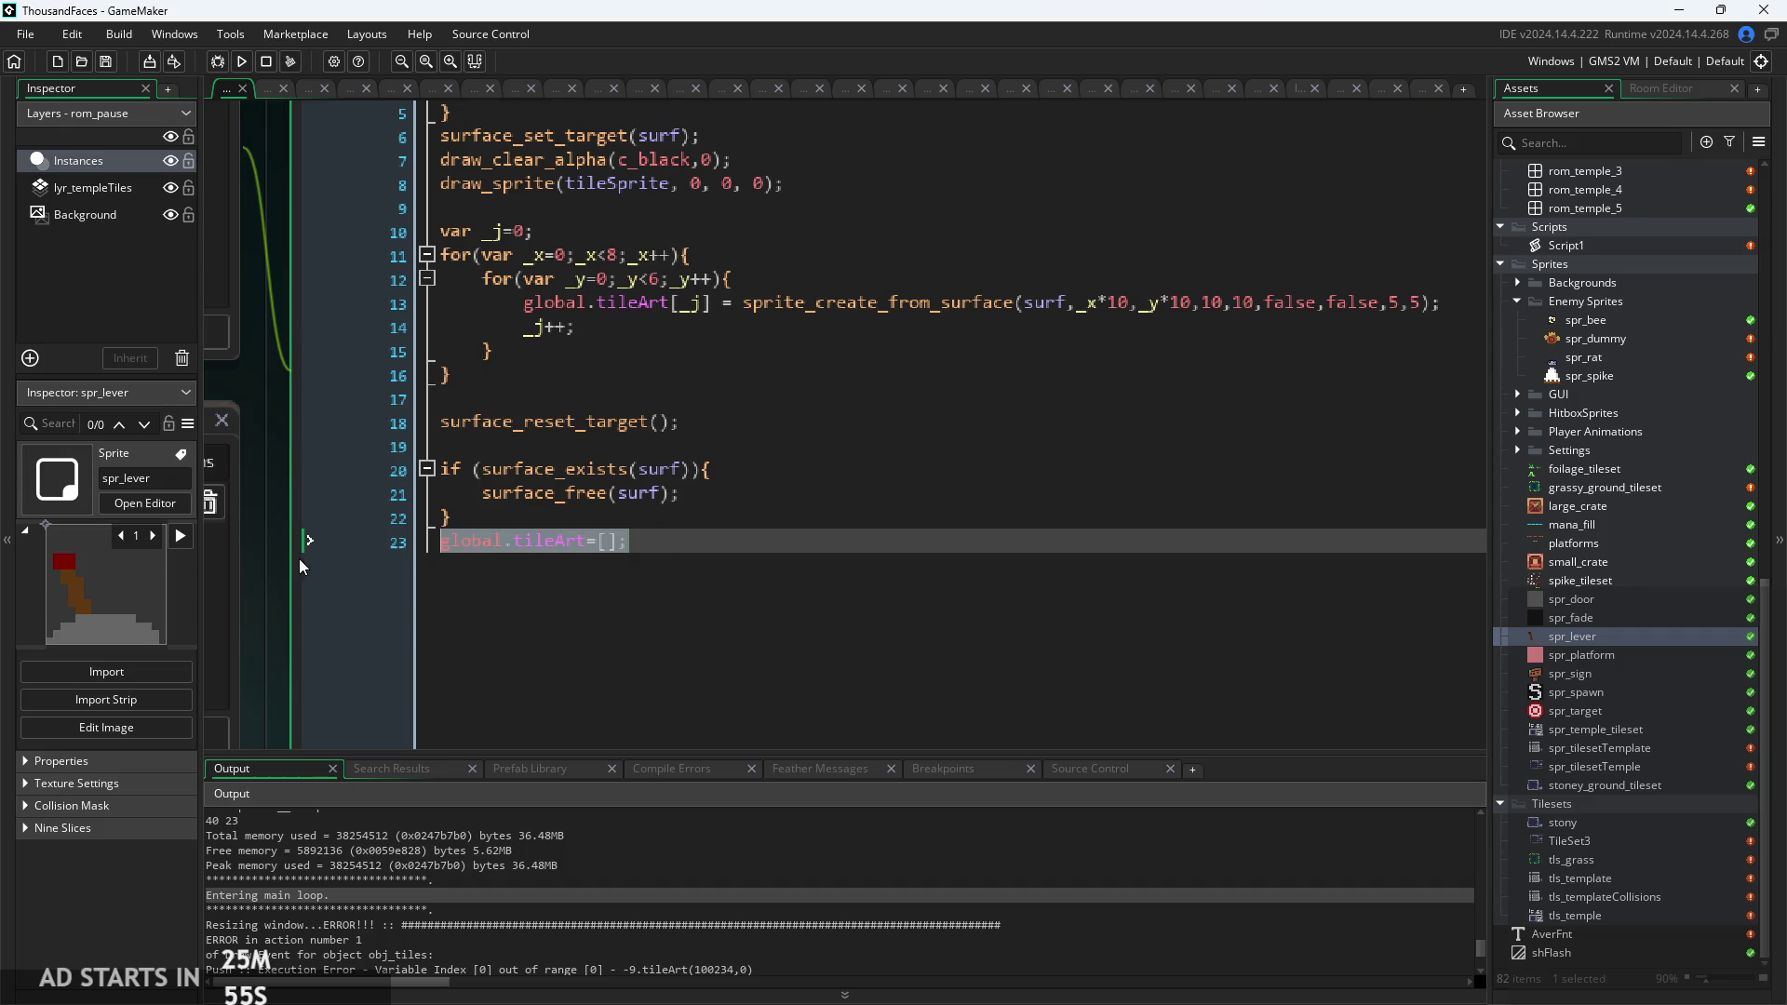
Delete the trailing line that empties global.tileArt, save, and run the game.
key(BackSpace)
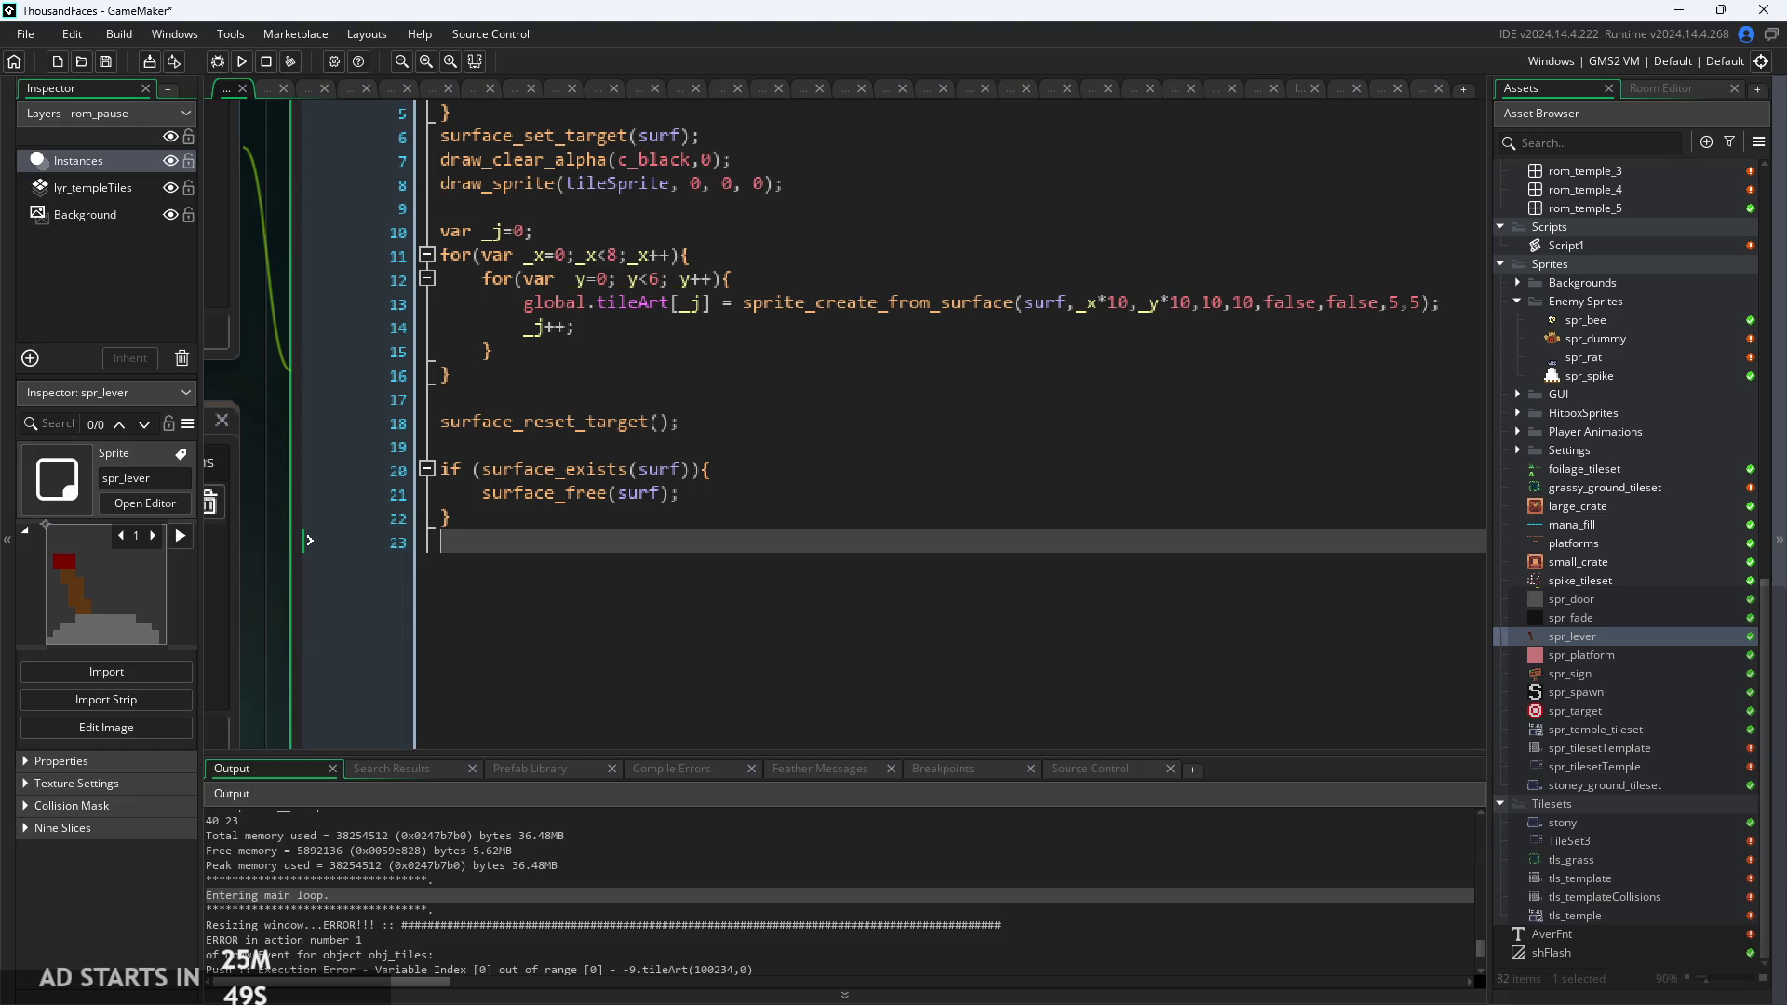
key(ctrl+s)
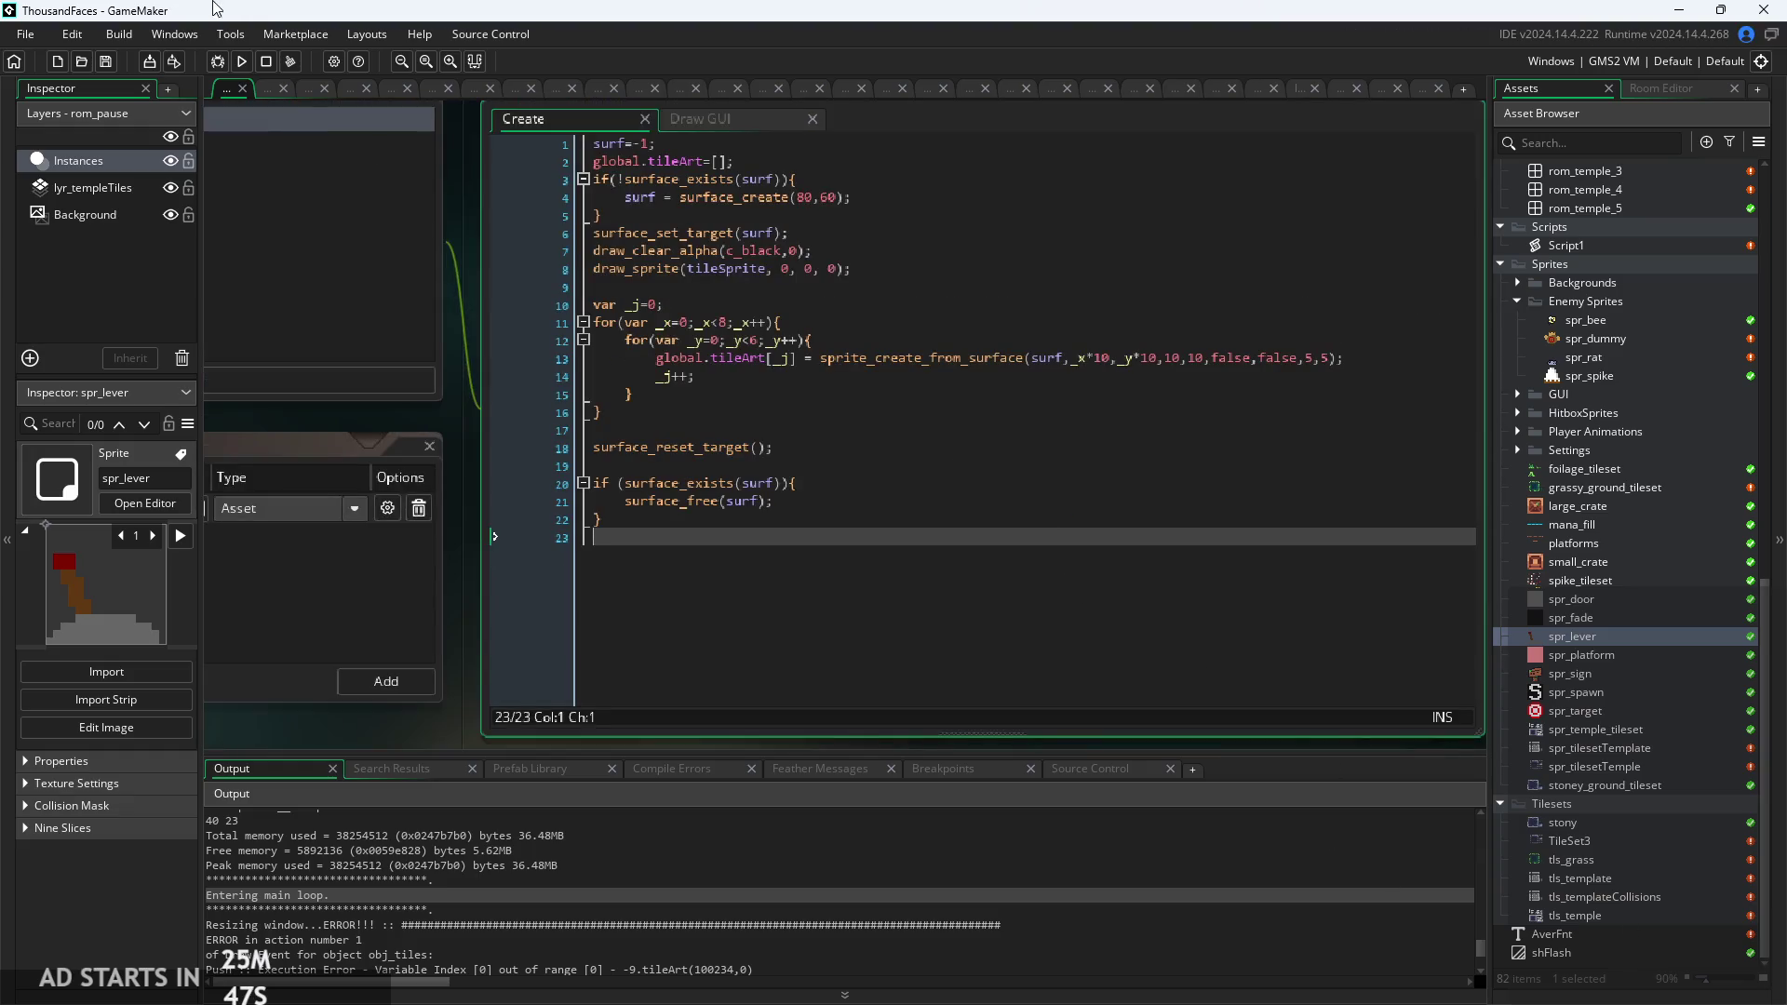
click(241, 60)
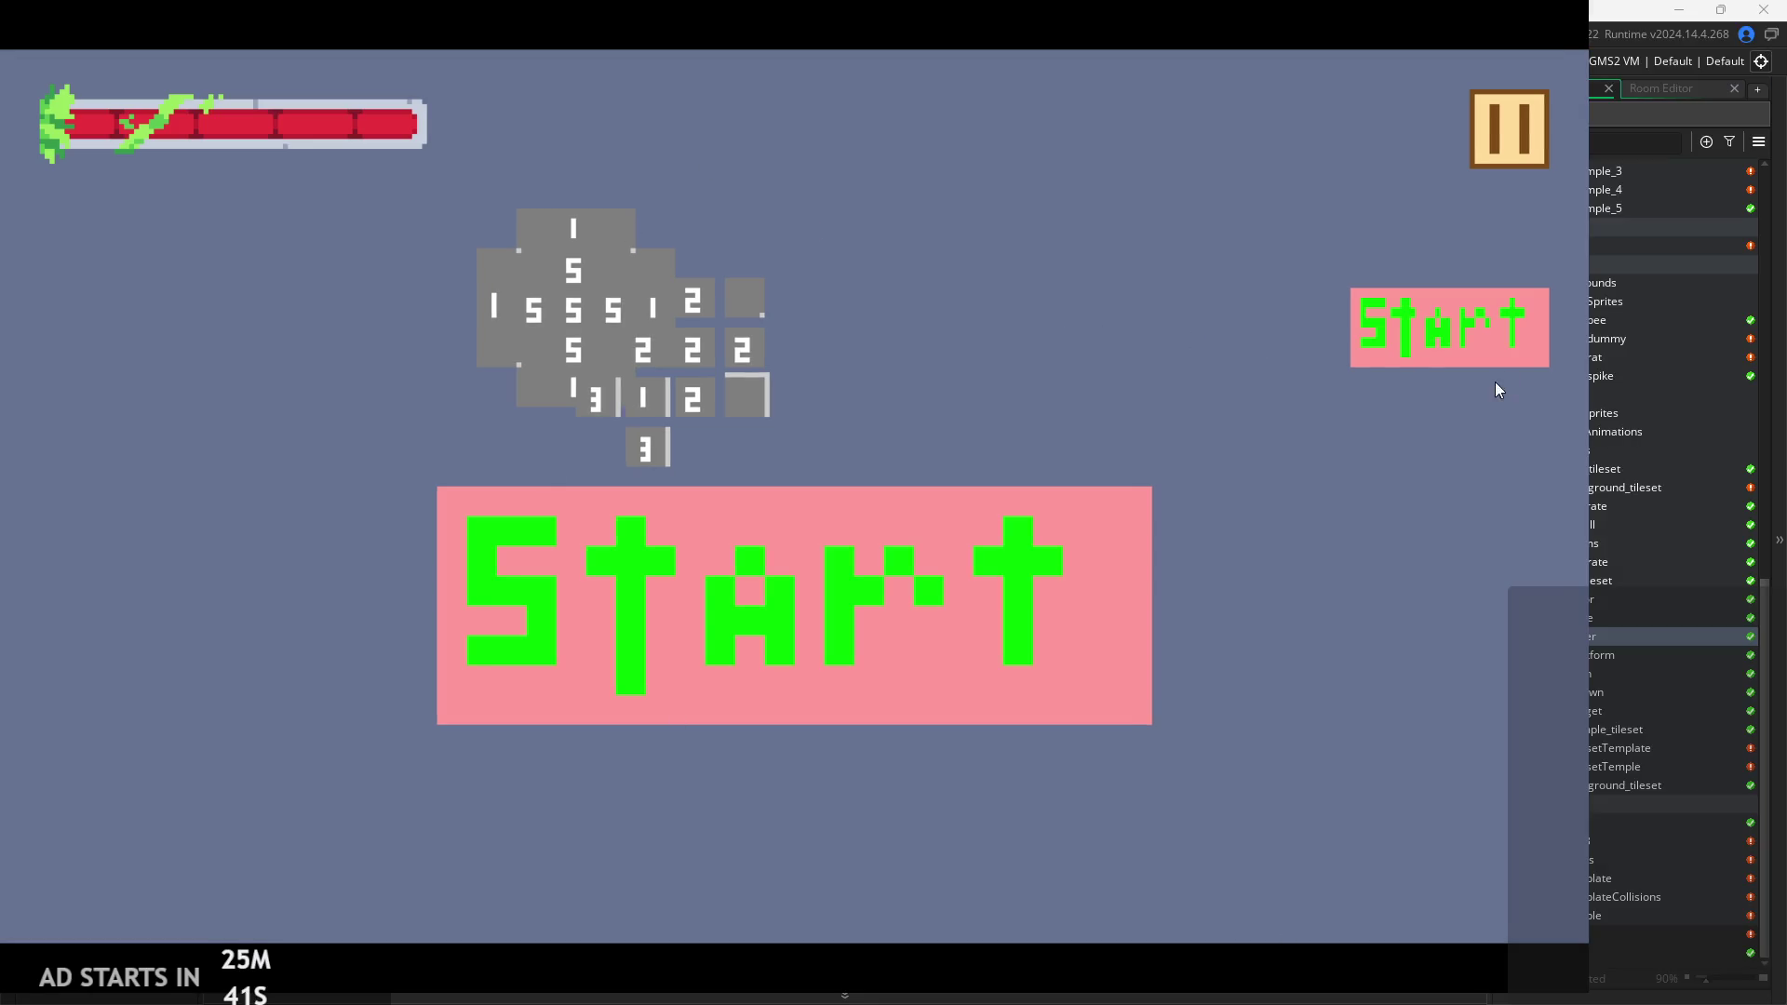
Start the game and run and jump the character across the grey platforms with arrows and space.
click(1479, 353)
key(Right)
key(space)
key(Right)
key(Right)
key(space)
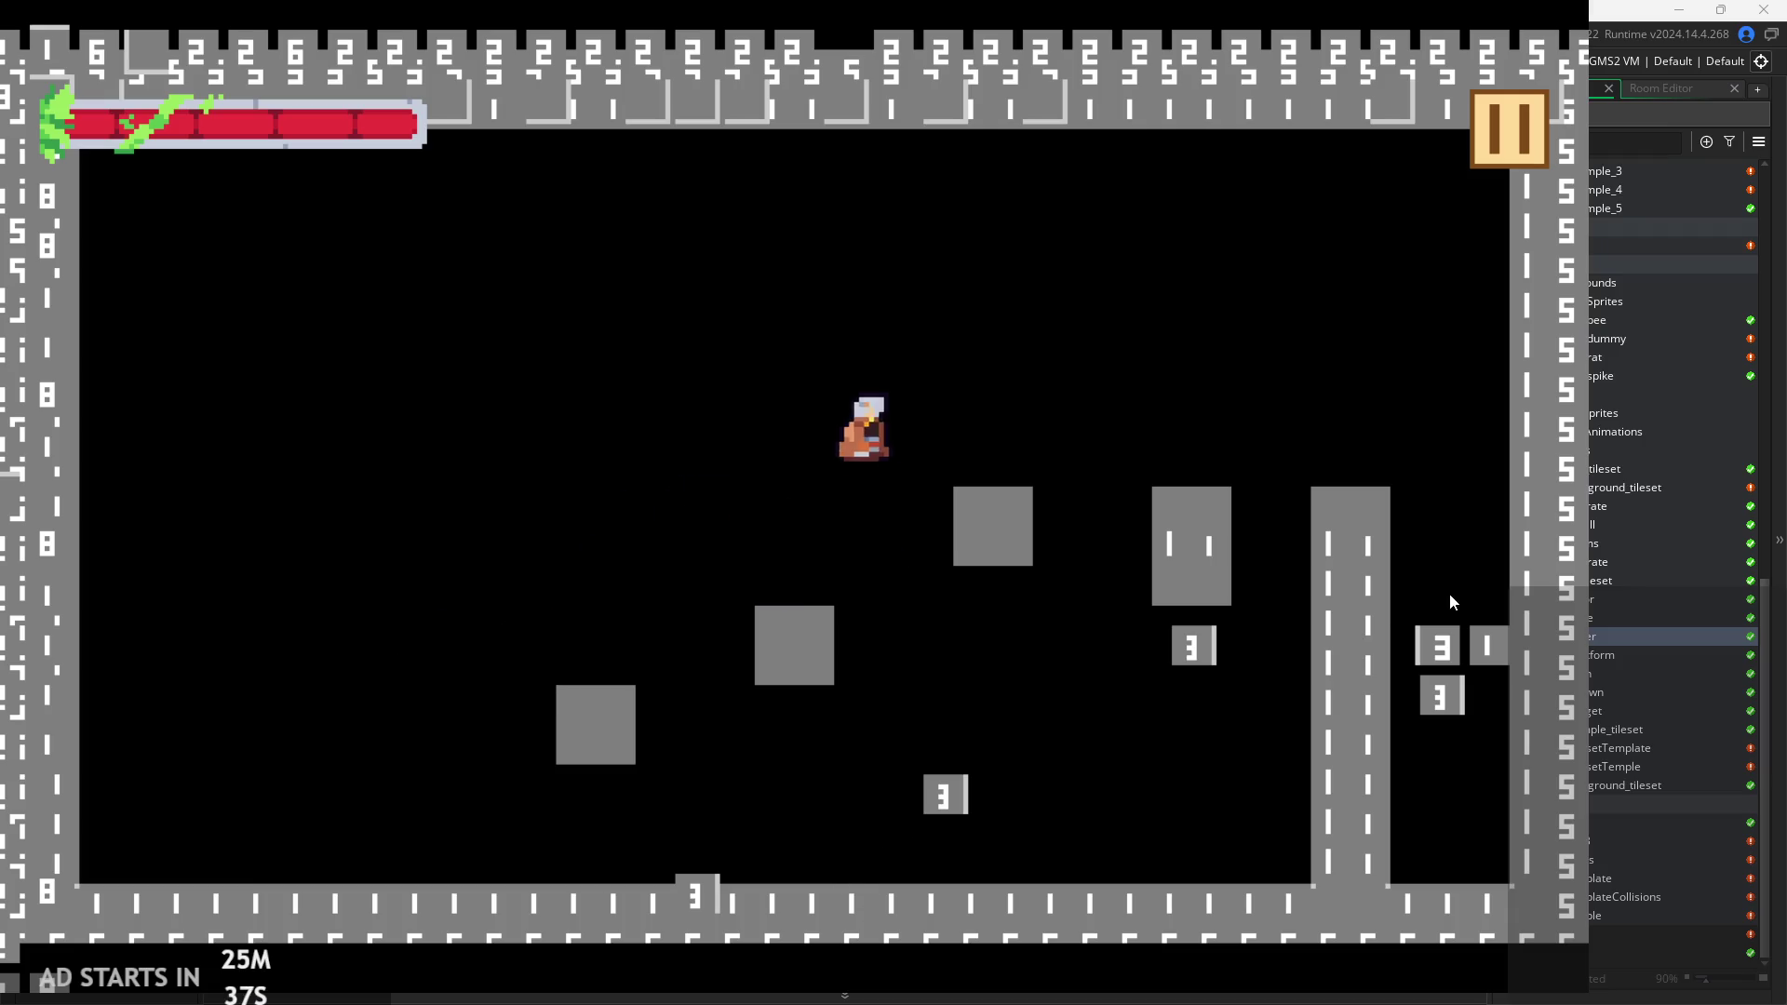
key(Left)
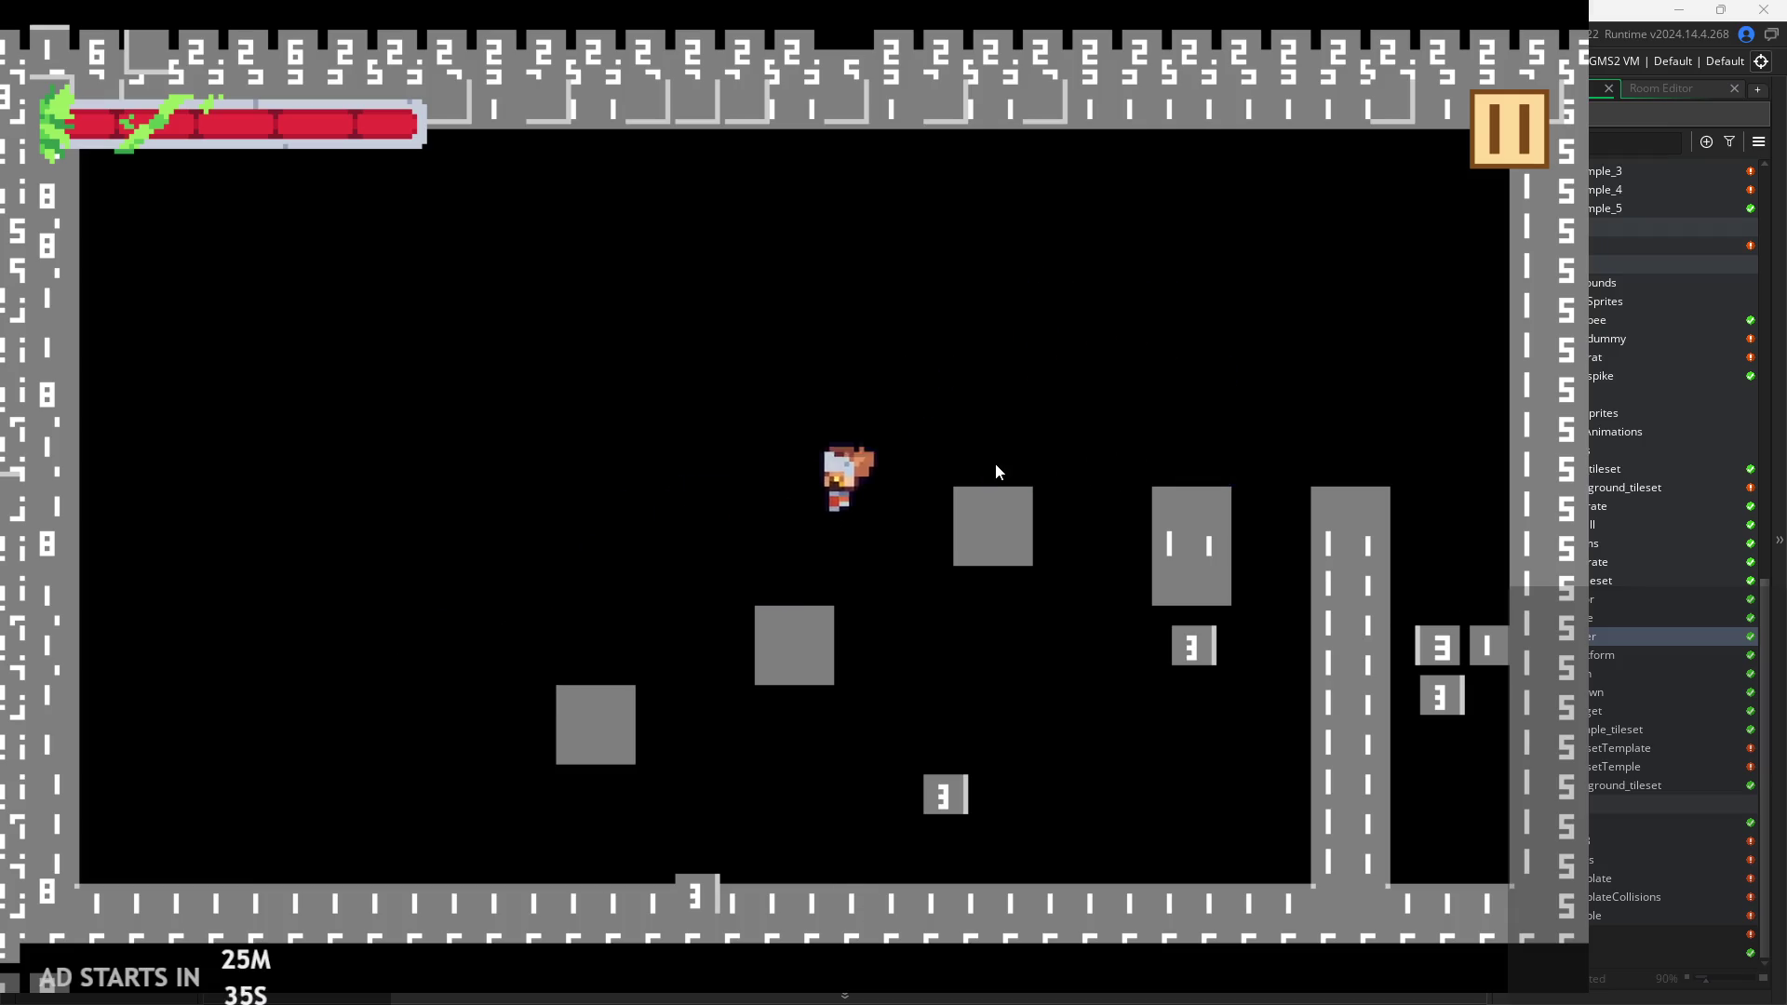
key(Right)
key(space)
key(Right)
key(Left)
key(space)
key(Right)
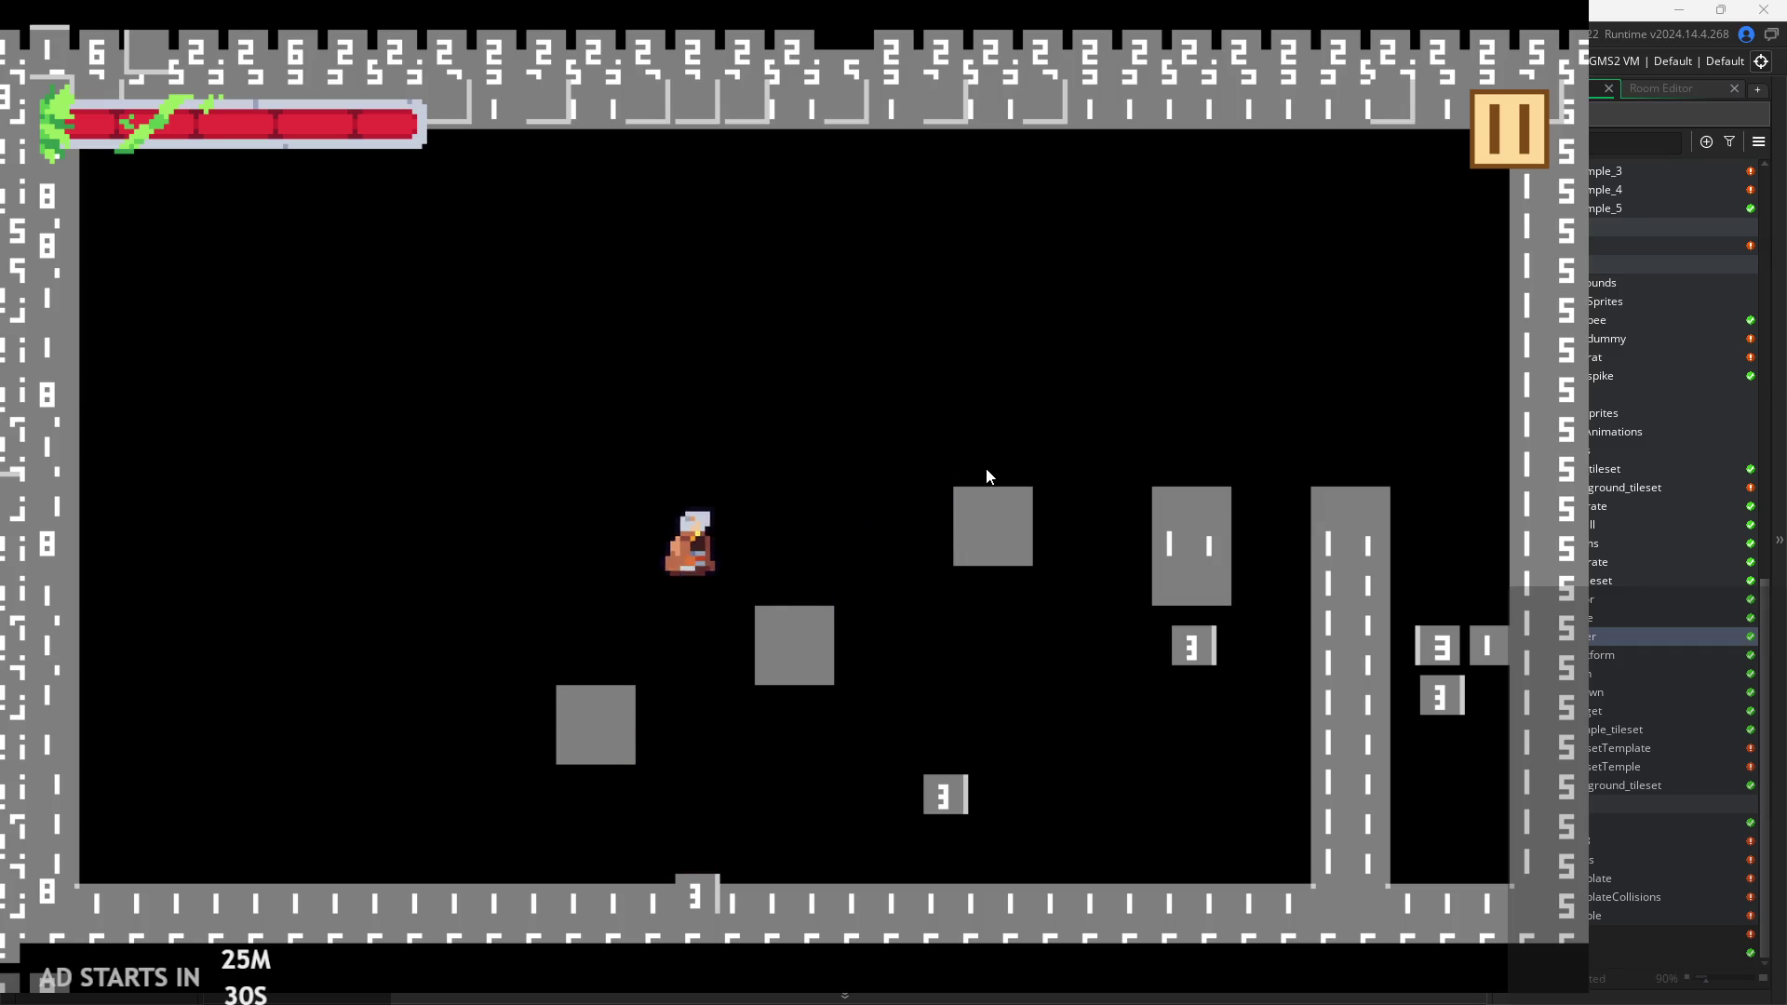
key(Left)
key(space)
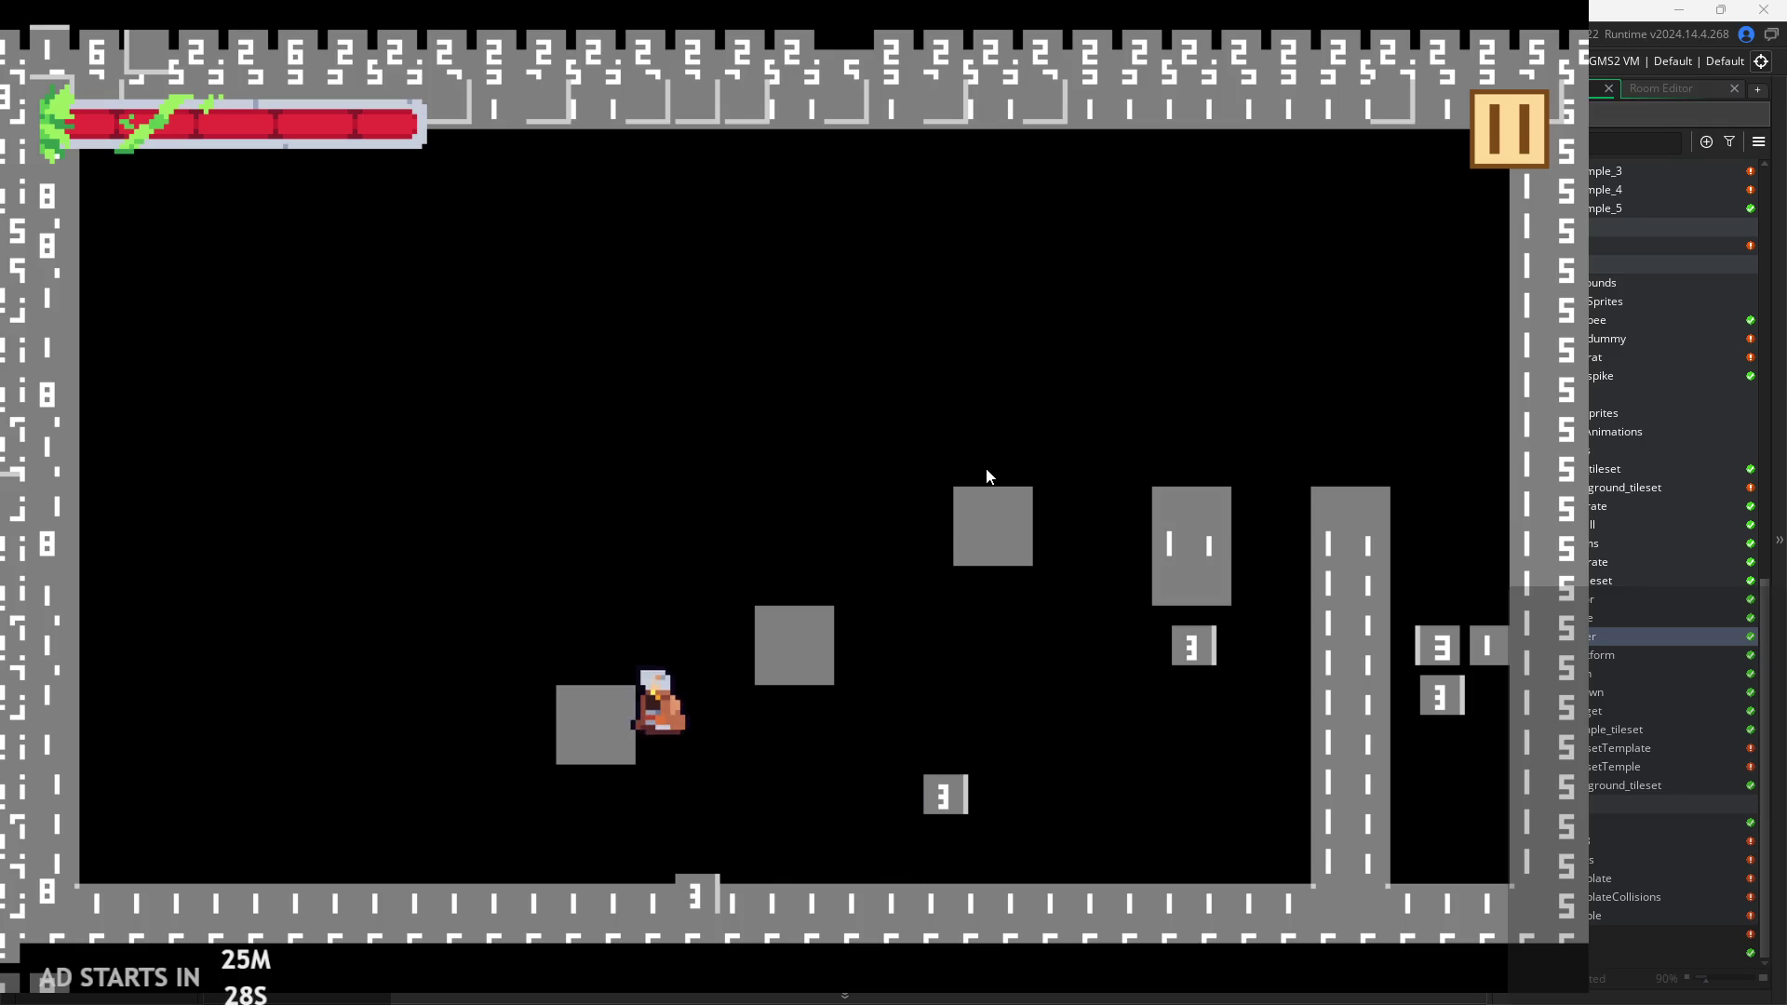
key(space)
key(Right)
key(space)
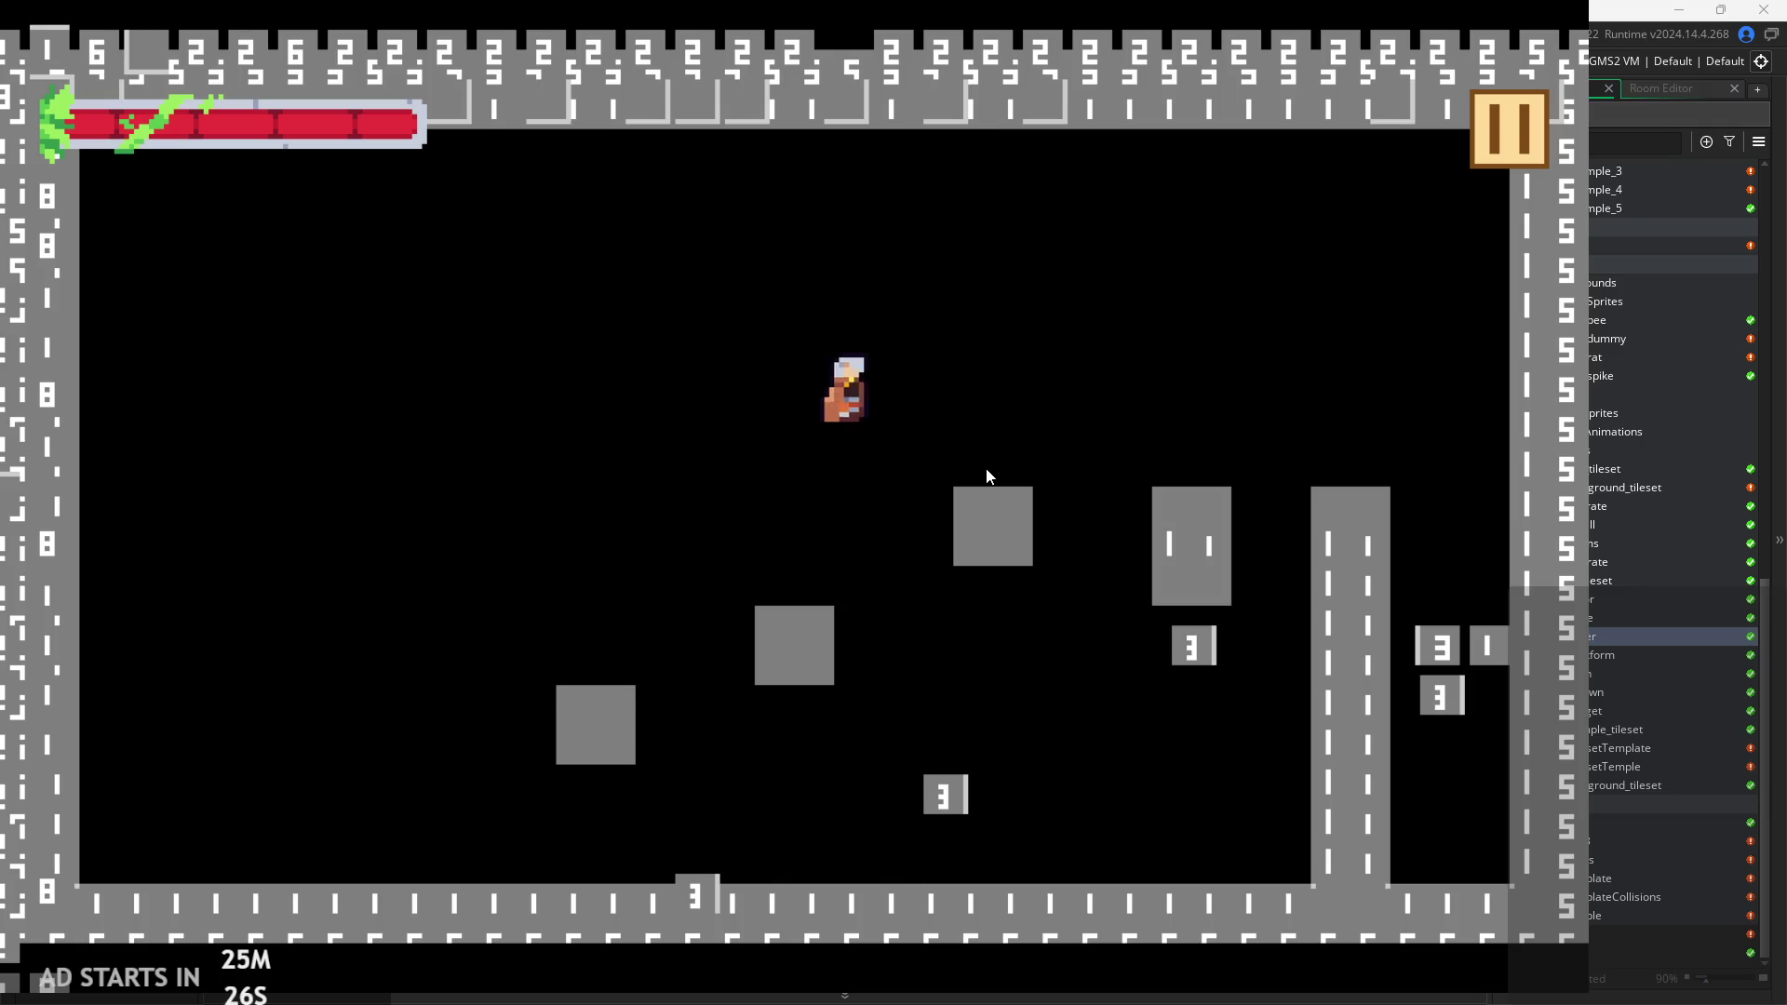
key(Left)
key(space)
key(space)
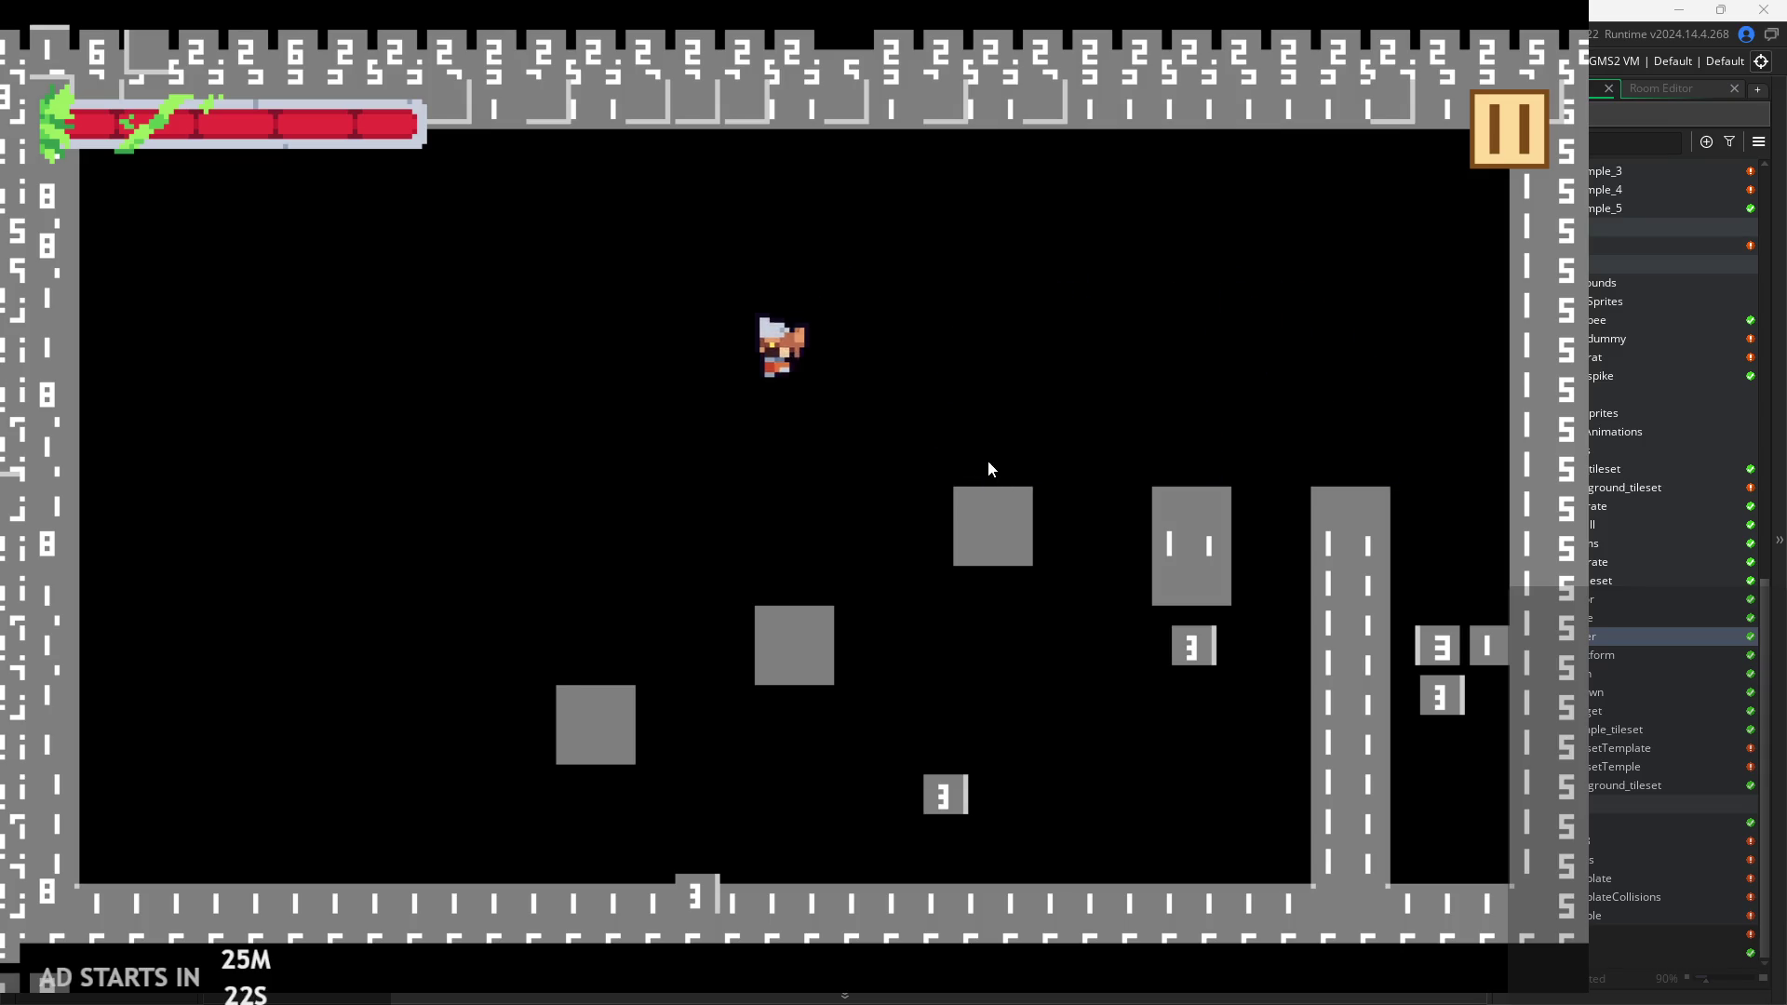
key(Right)
key(space)
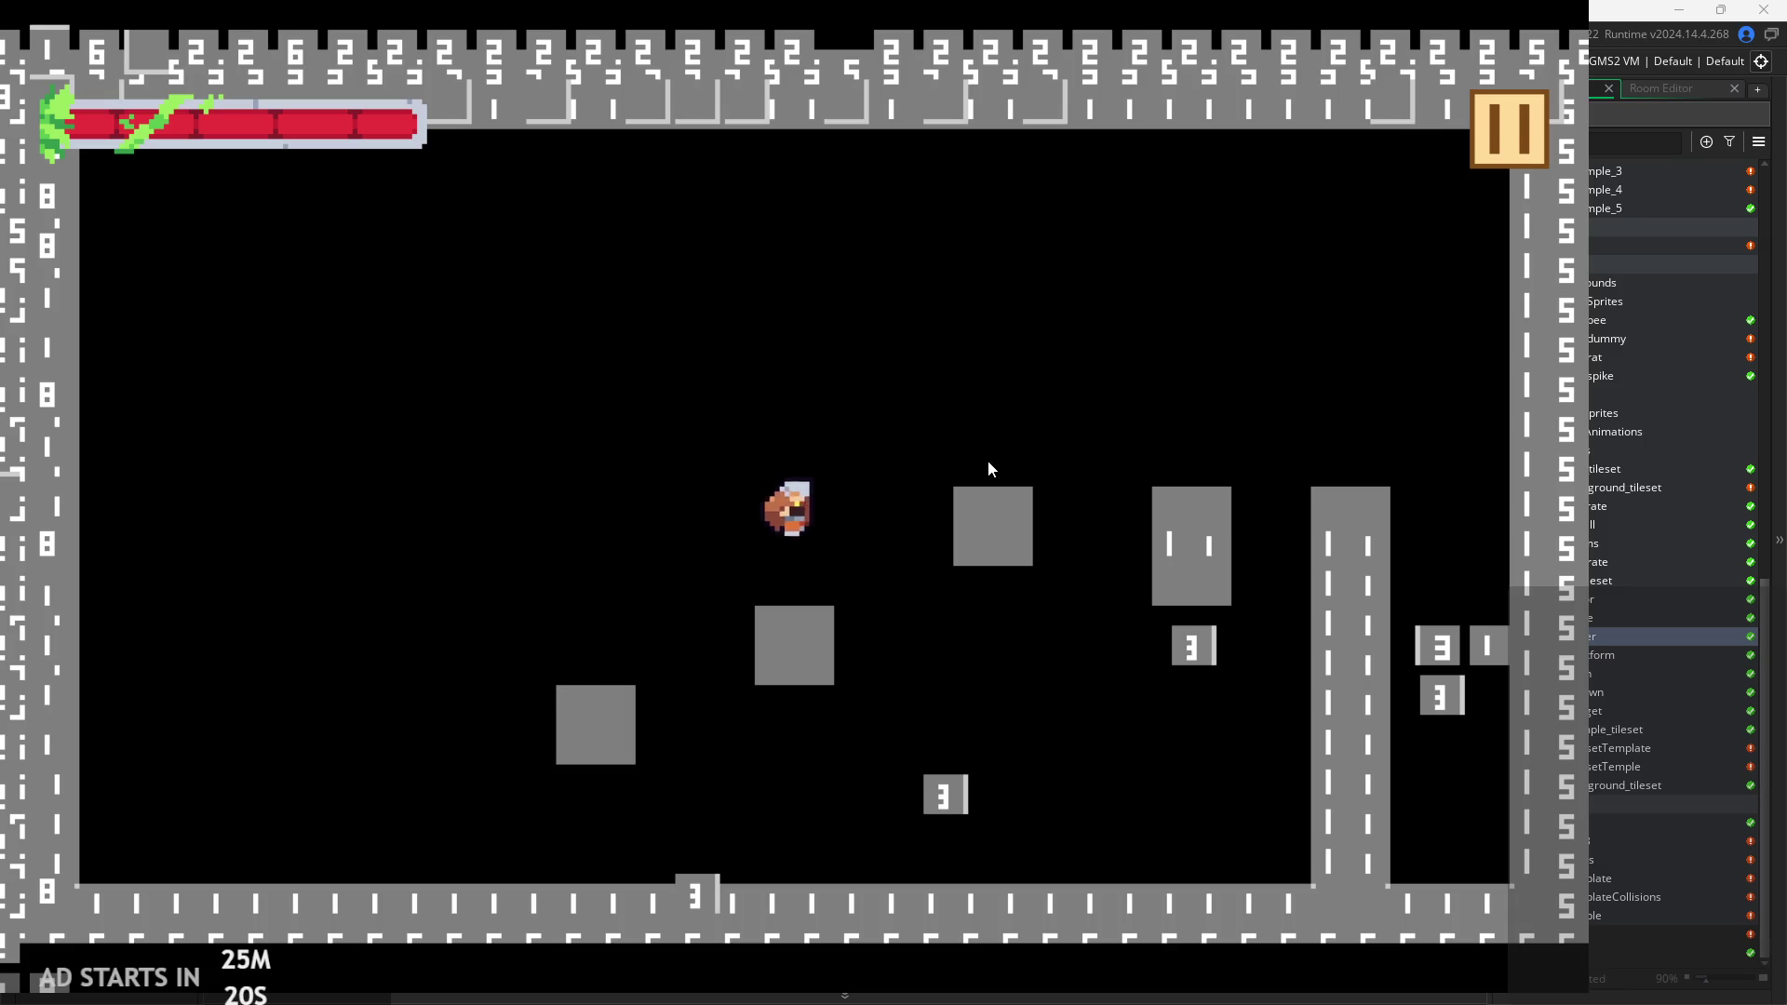
key(space)
key(Left)
key(space)
key(Right)
key(space)
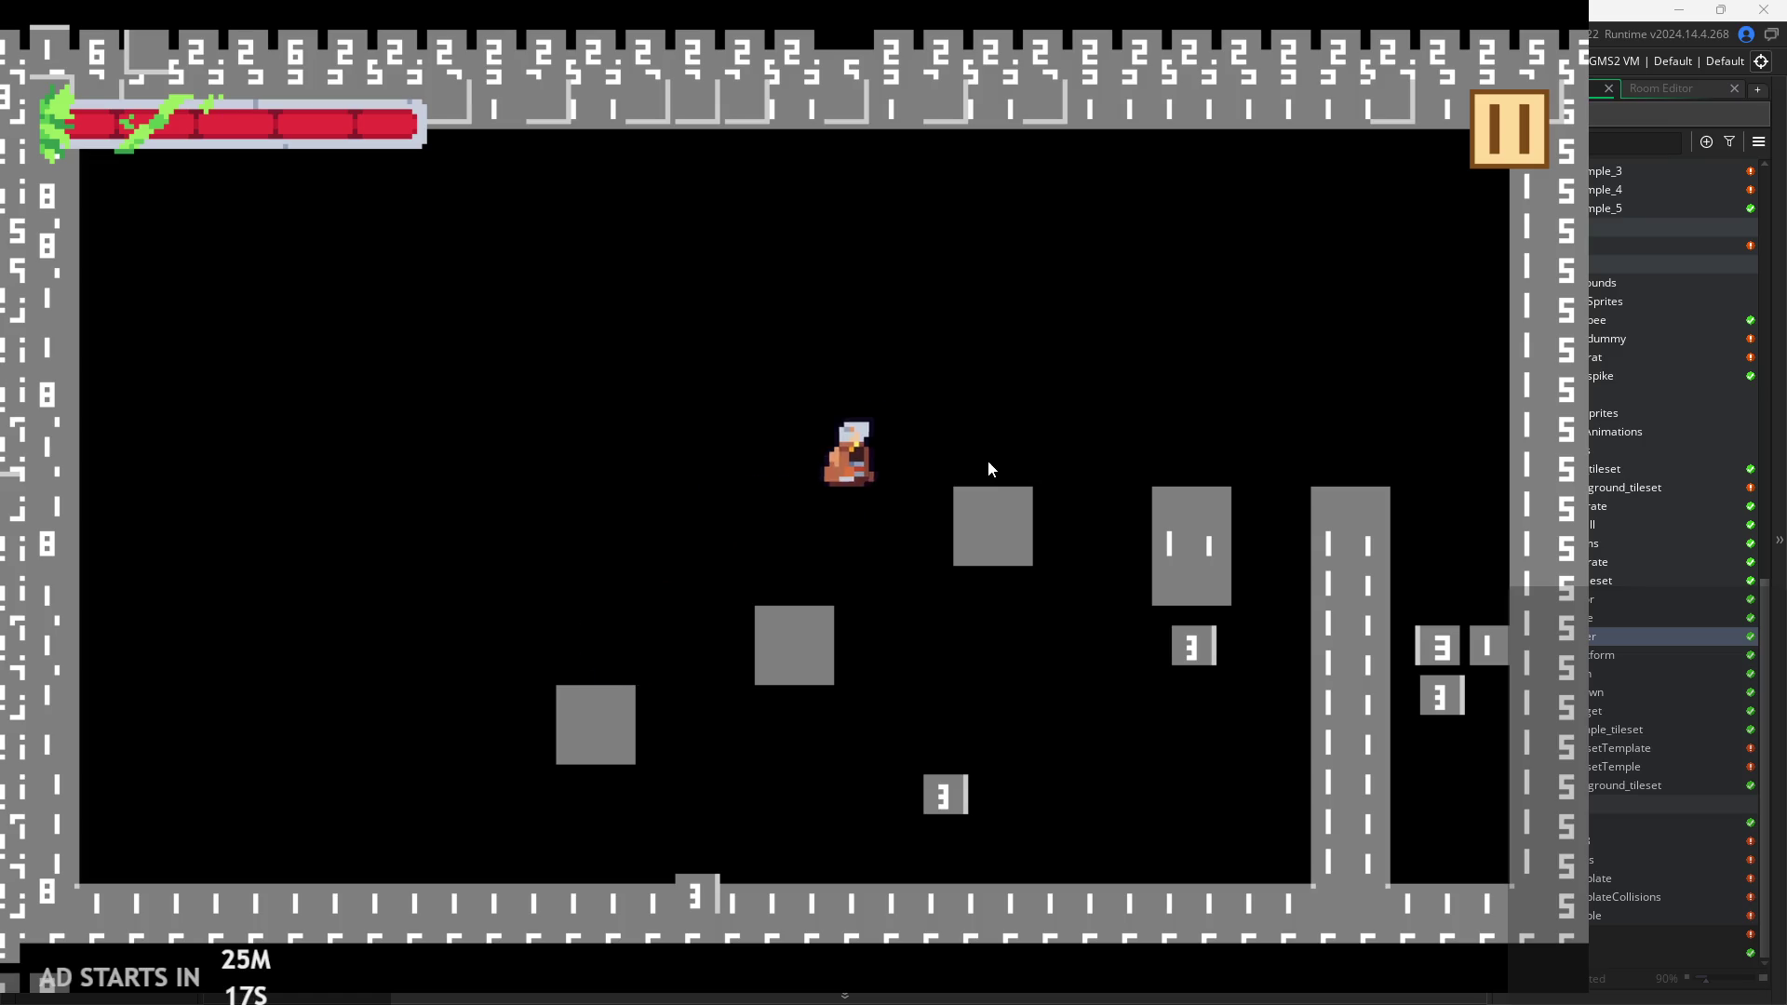
key(Left)
key(space)
key(Right)
key(Left)
key(Left)
key(space)
key(Right)
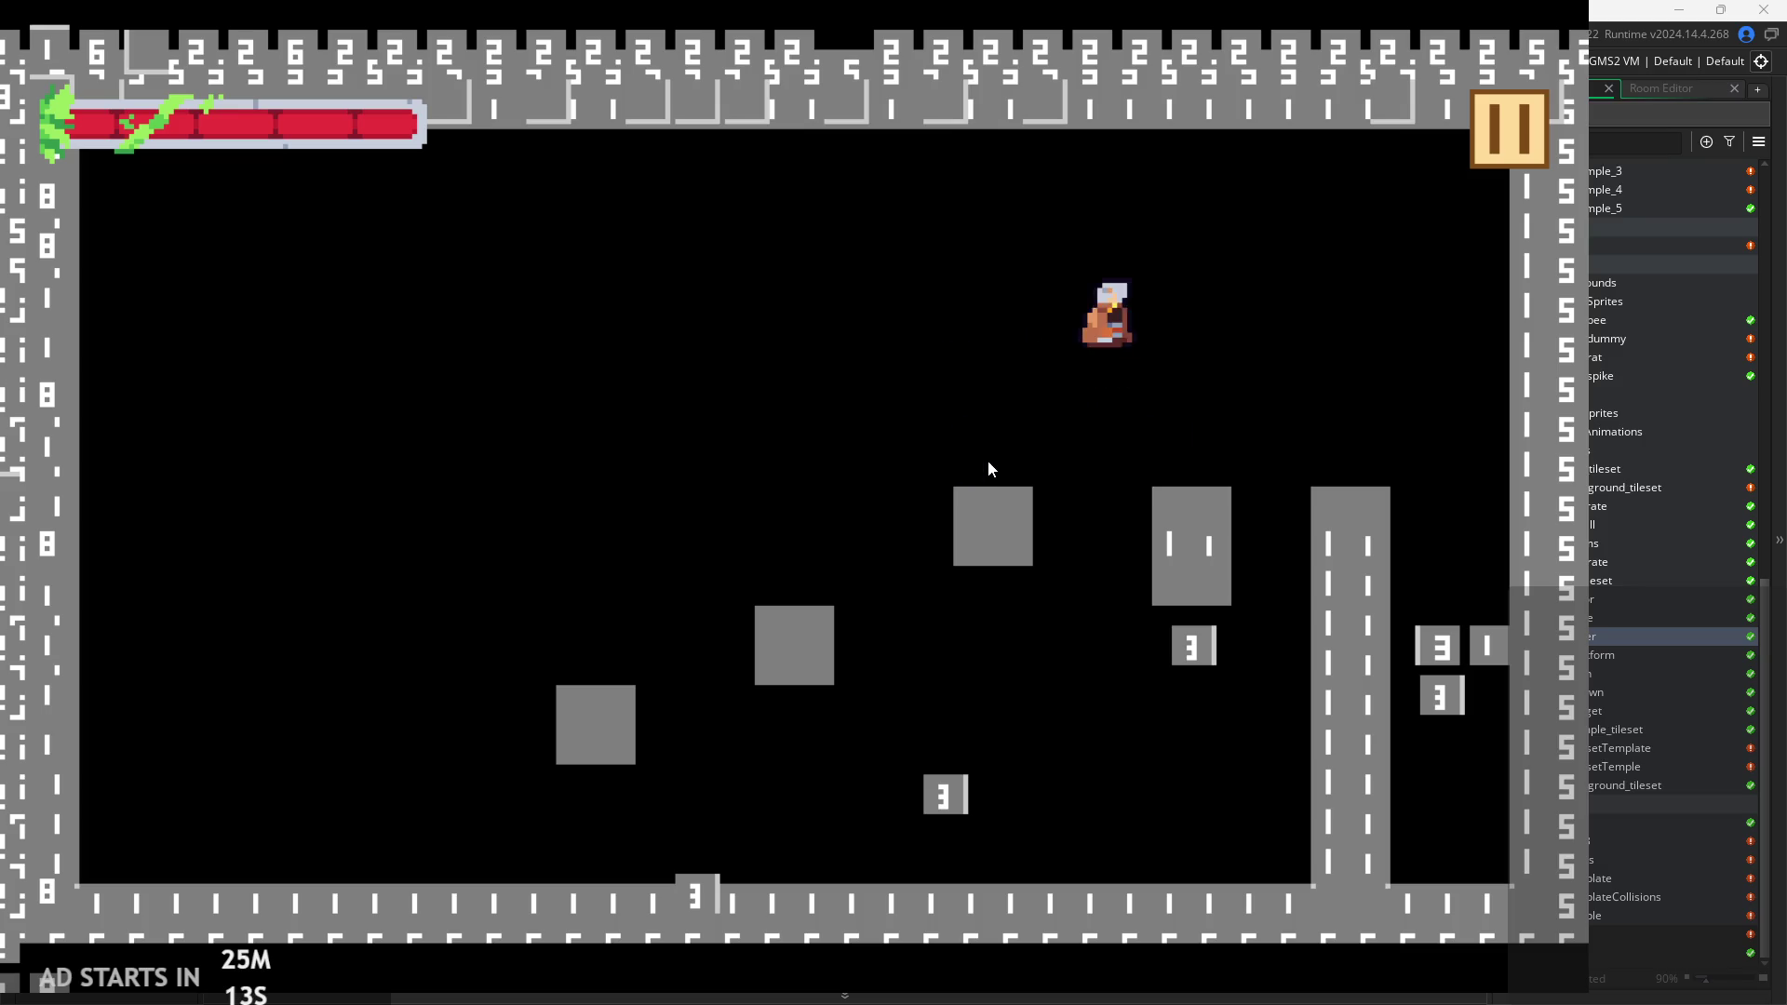
key(Left)
key(Right)
key(Left)
key(space)
key(Right)
key(Right)
key(Left)
key(space)
key(Right)
key(Left)
key(space)
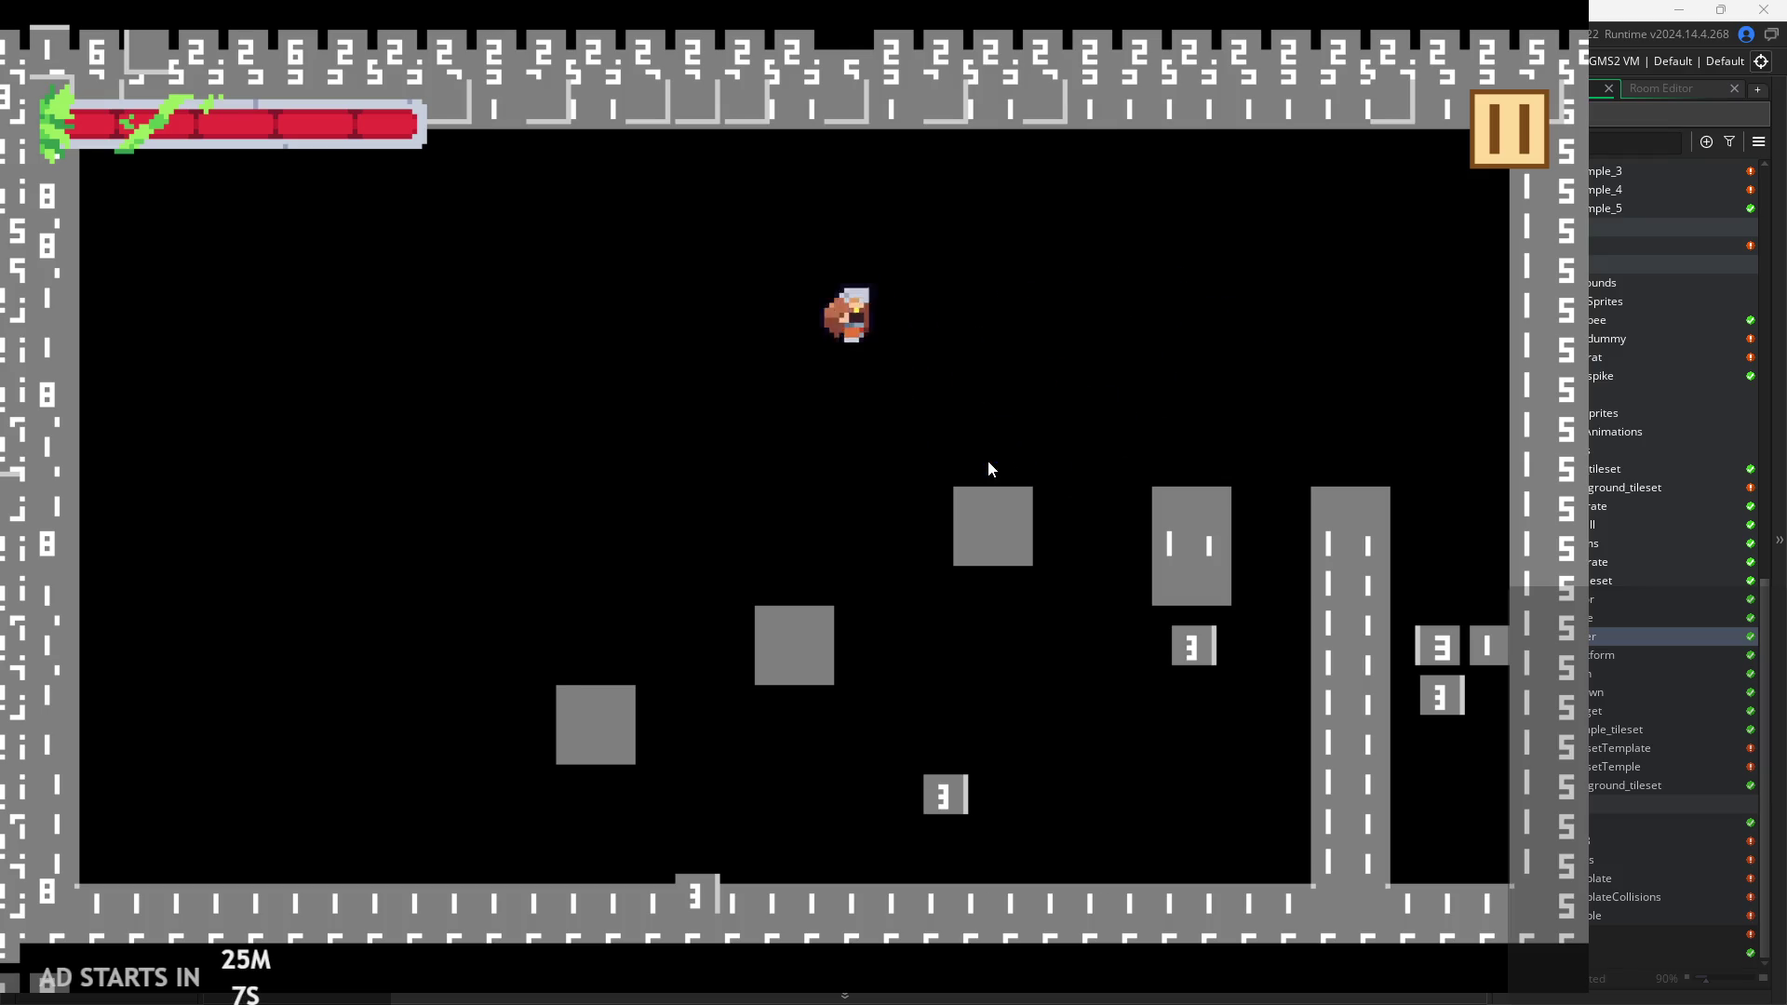
key(Right)
key(Right)
key(Left)
key(space)
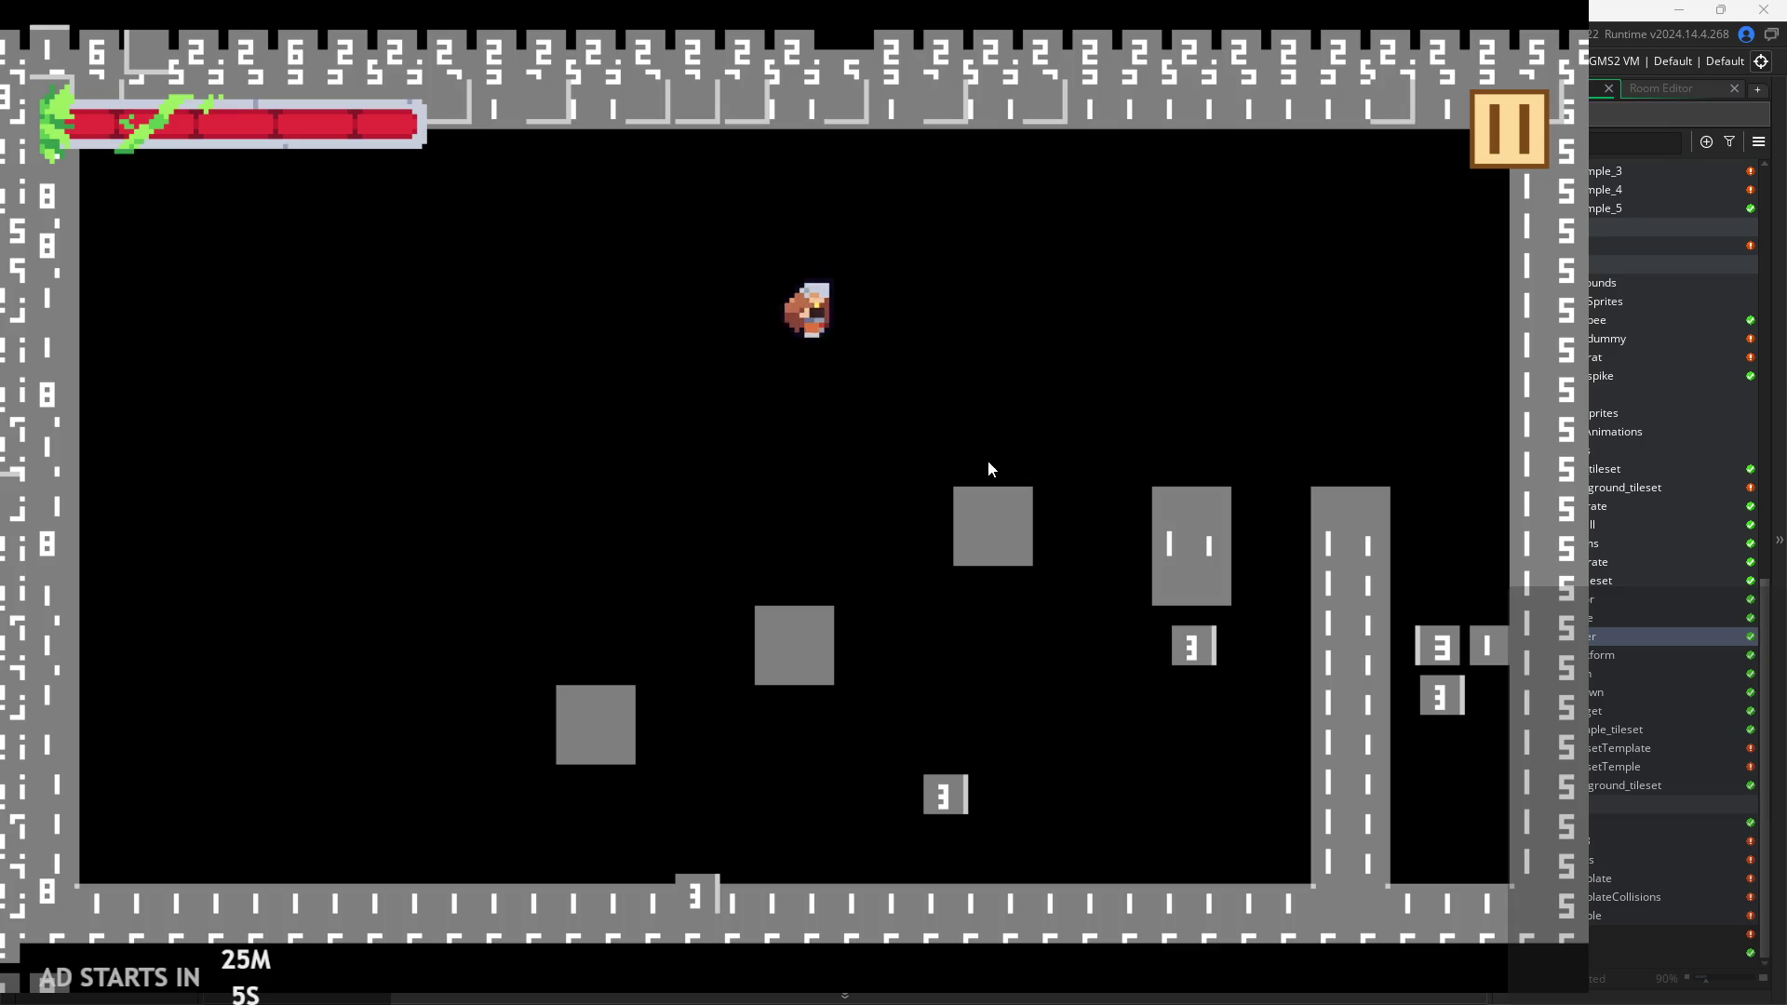
key(Right)
key(space)
key(Right)
key(Left)
key(space)
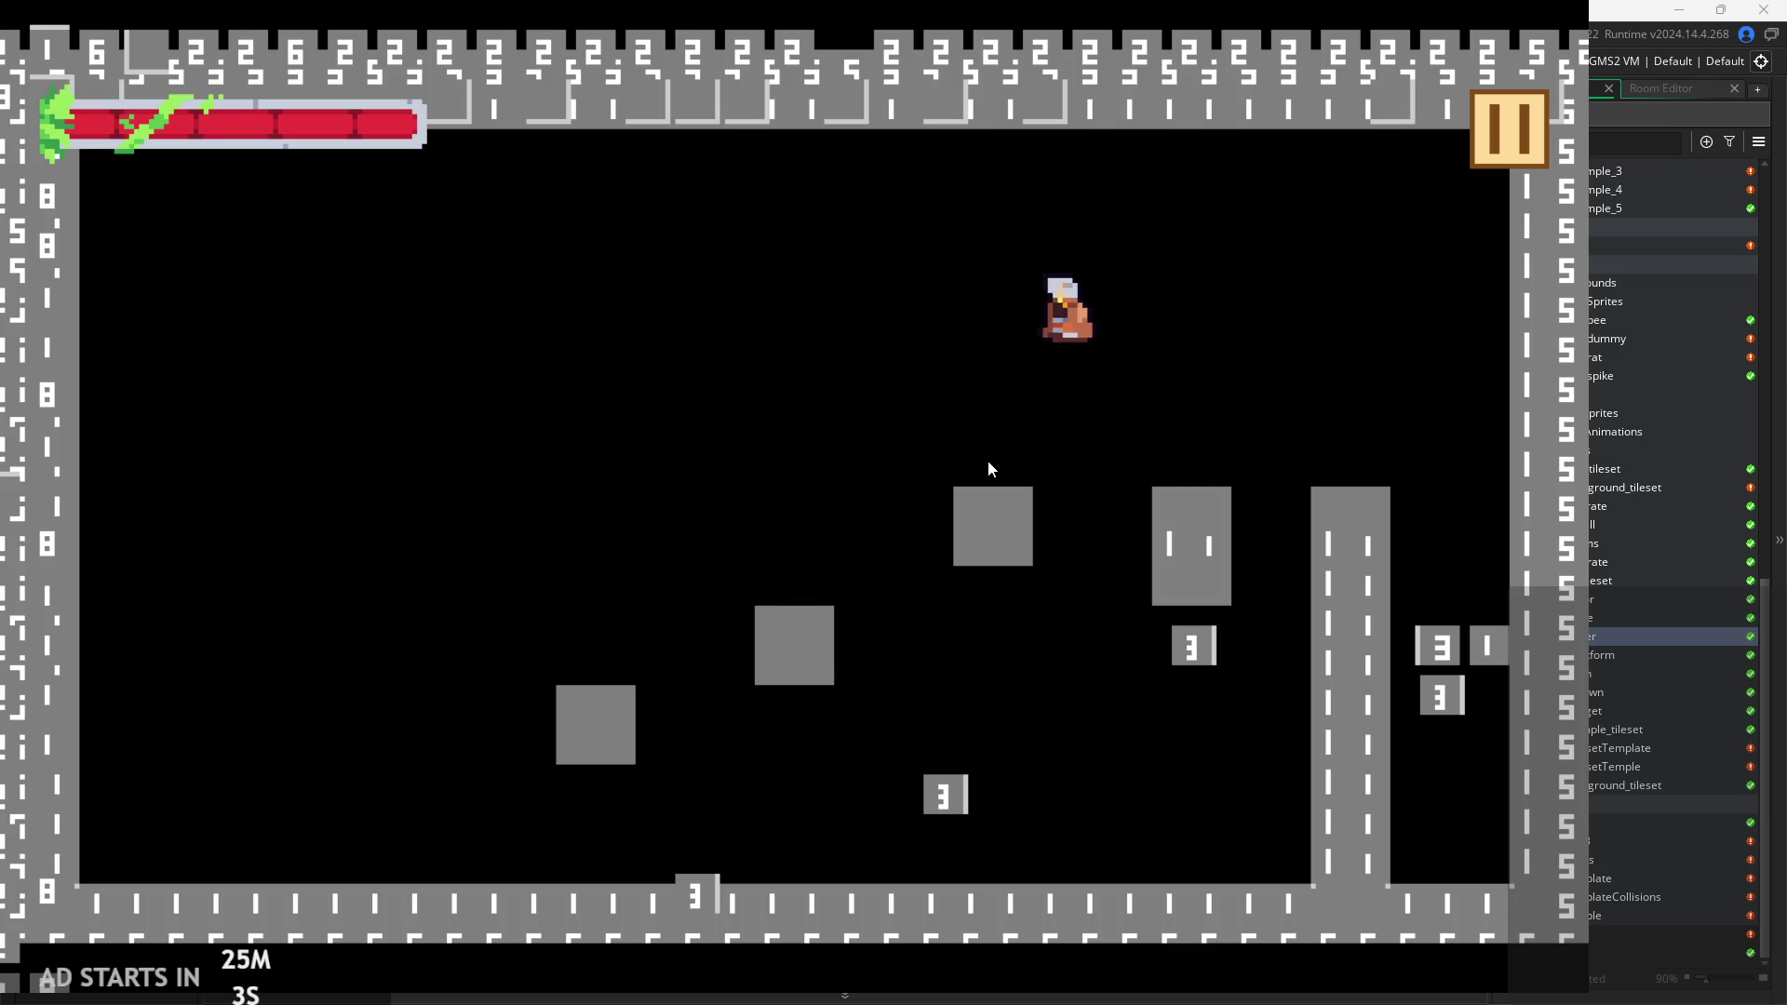
key(space)
key(Right)
key(Left)
key(Right)
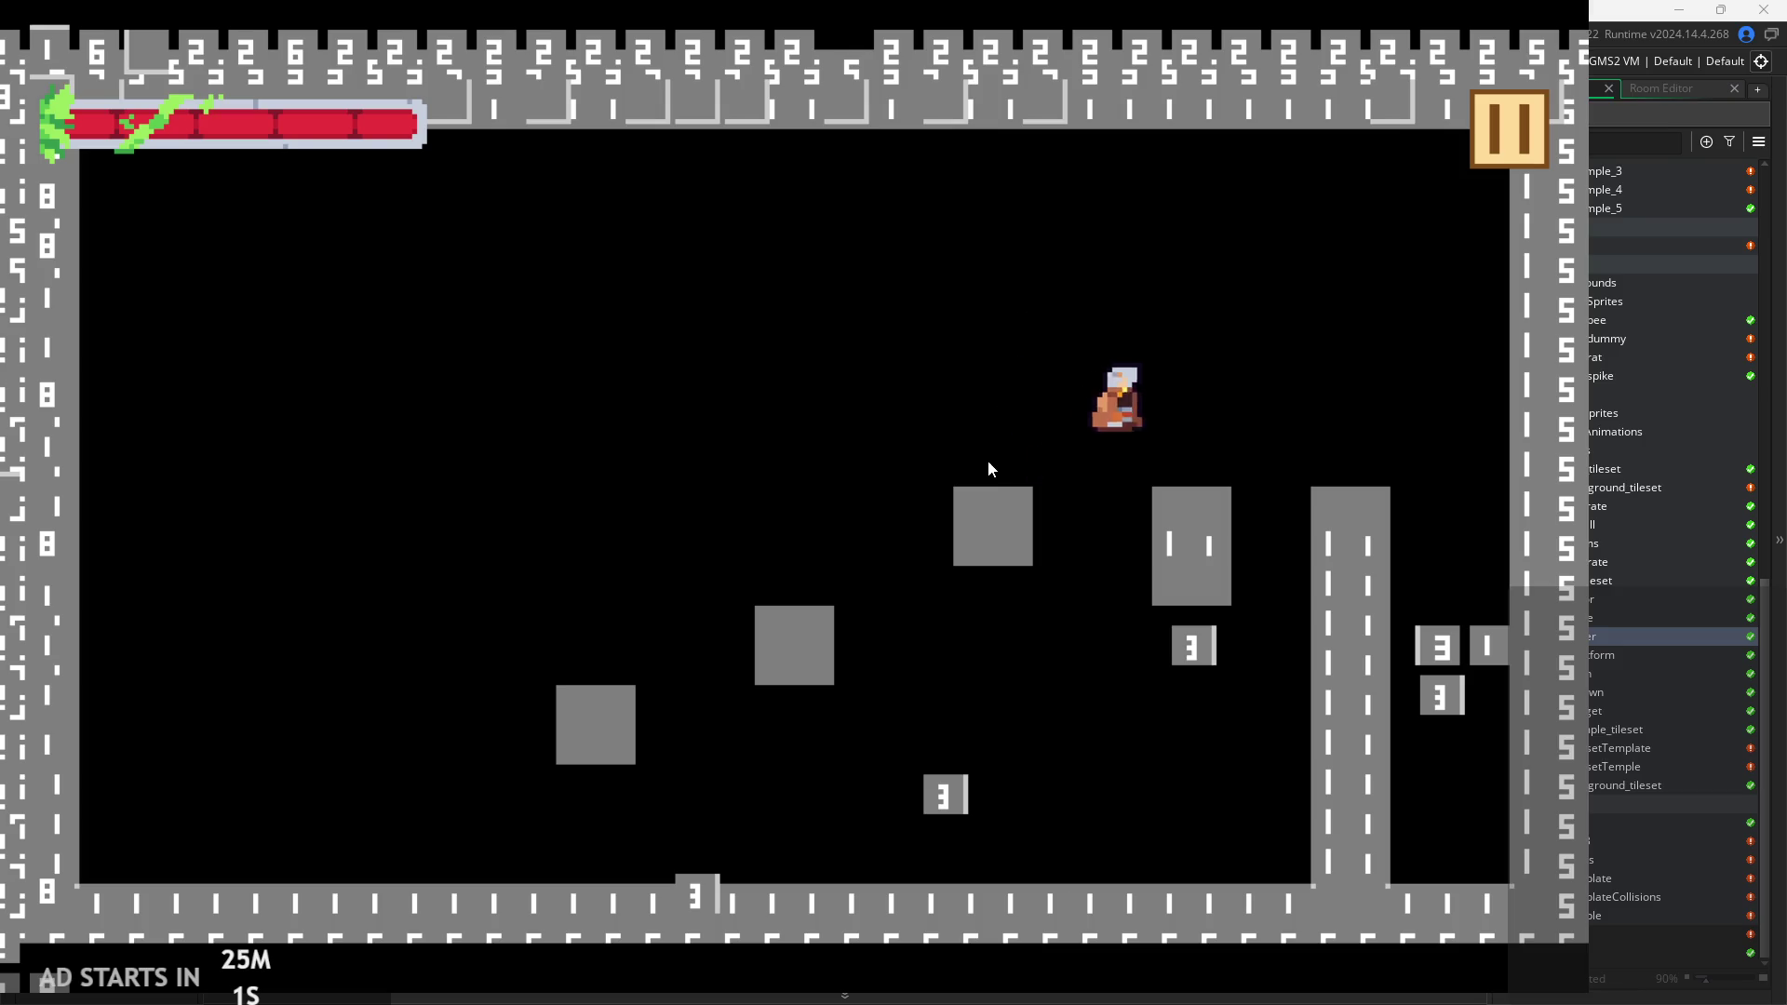
key(Left)
key(space)
key(Left)
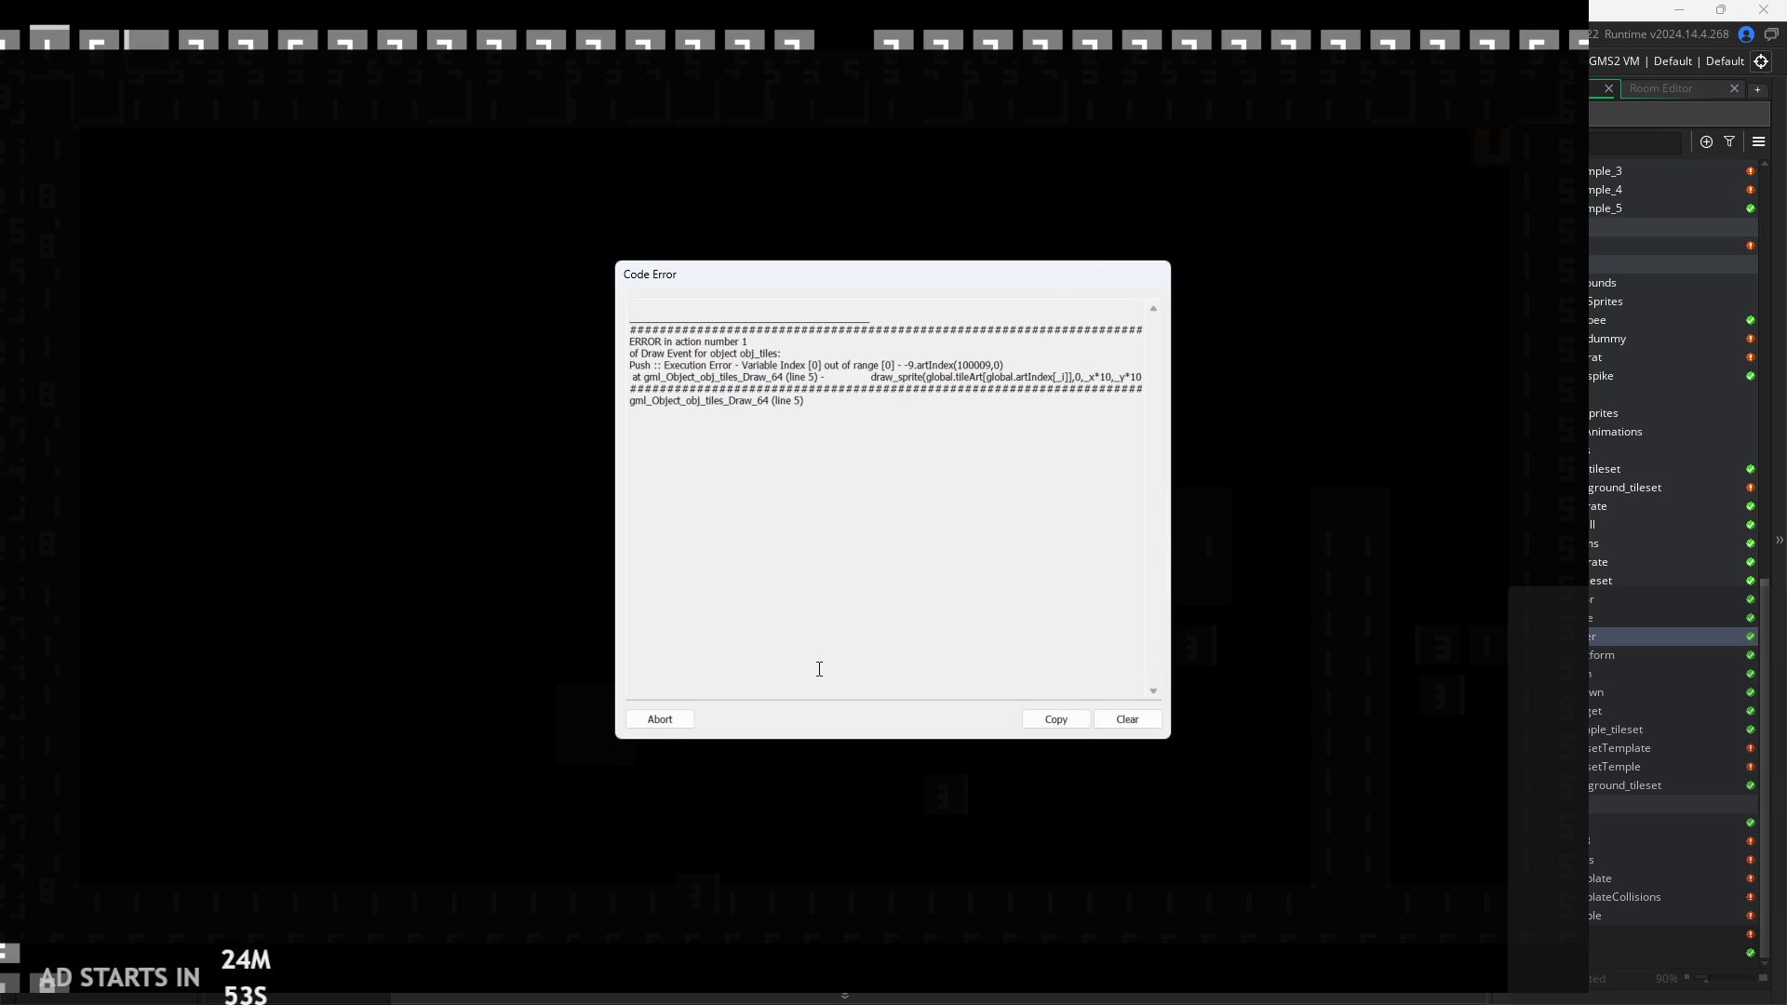
Abort the crash, change sprite_create_from_surface's origin from 5,5 to 0,0, and rerun the game.
click(661, 718)
click(863, 359)
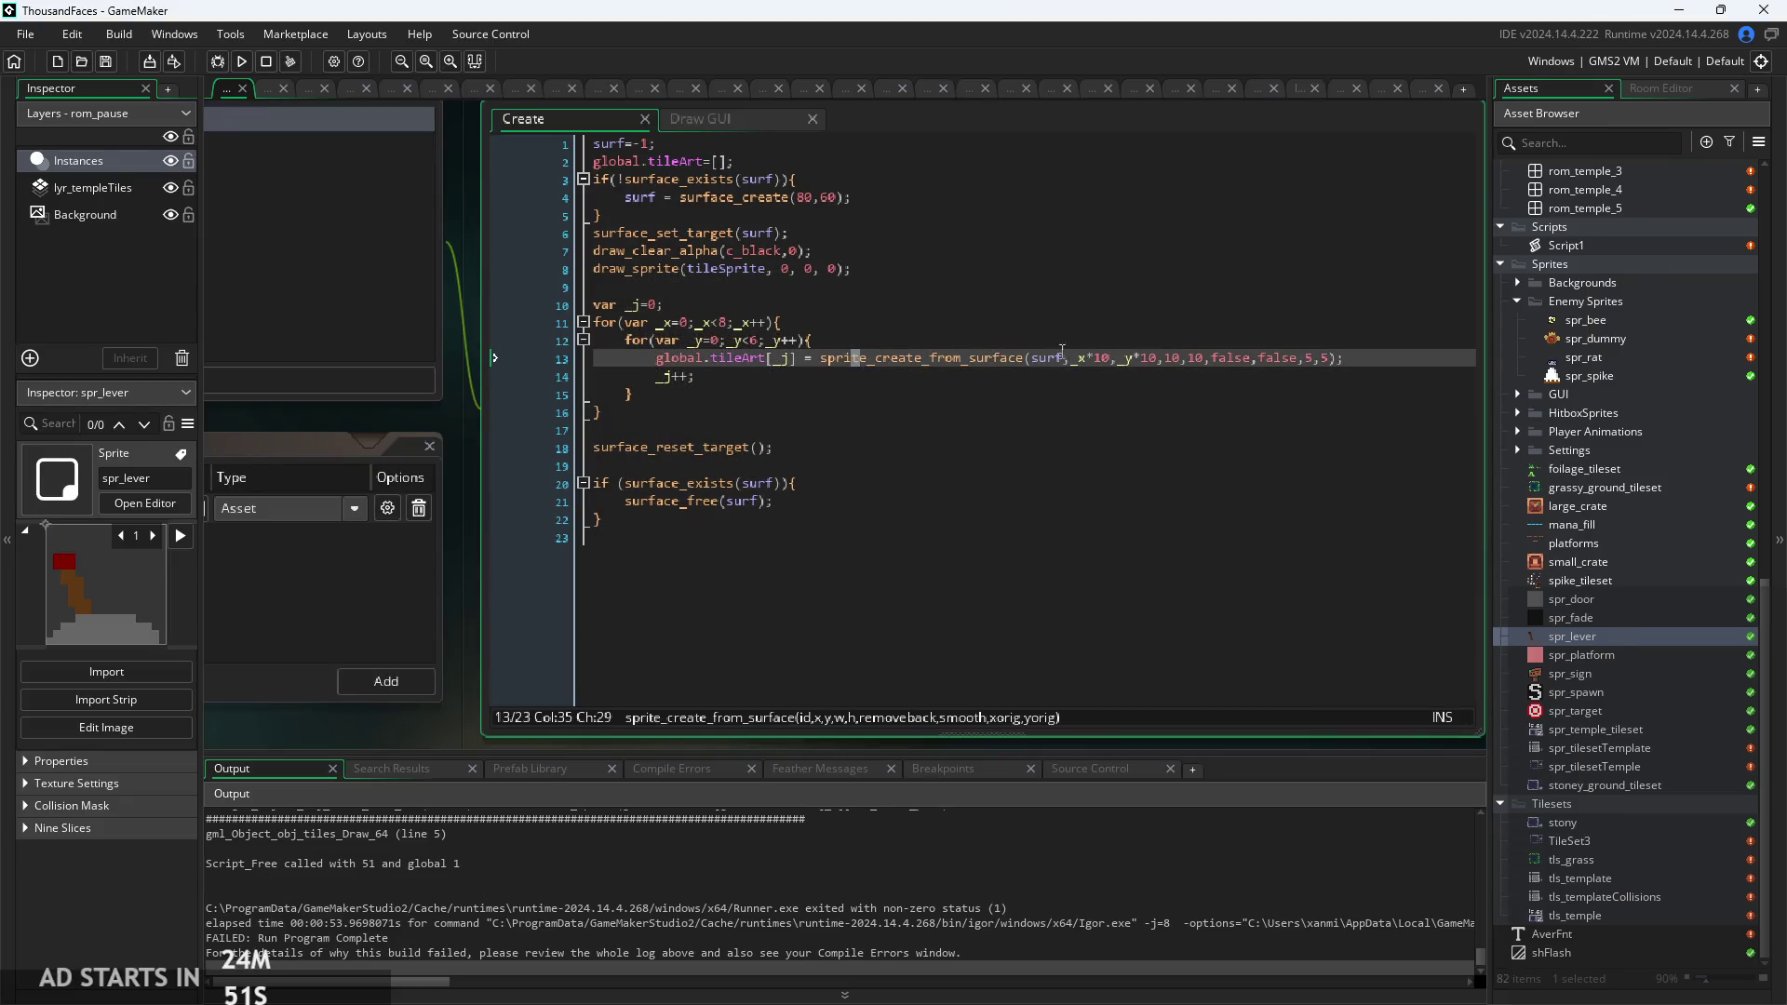
ctrl+scroll(1292, 362, up, 3)
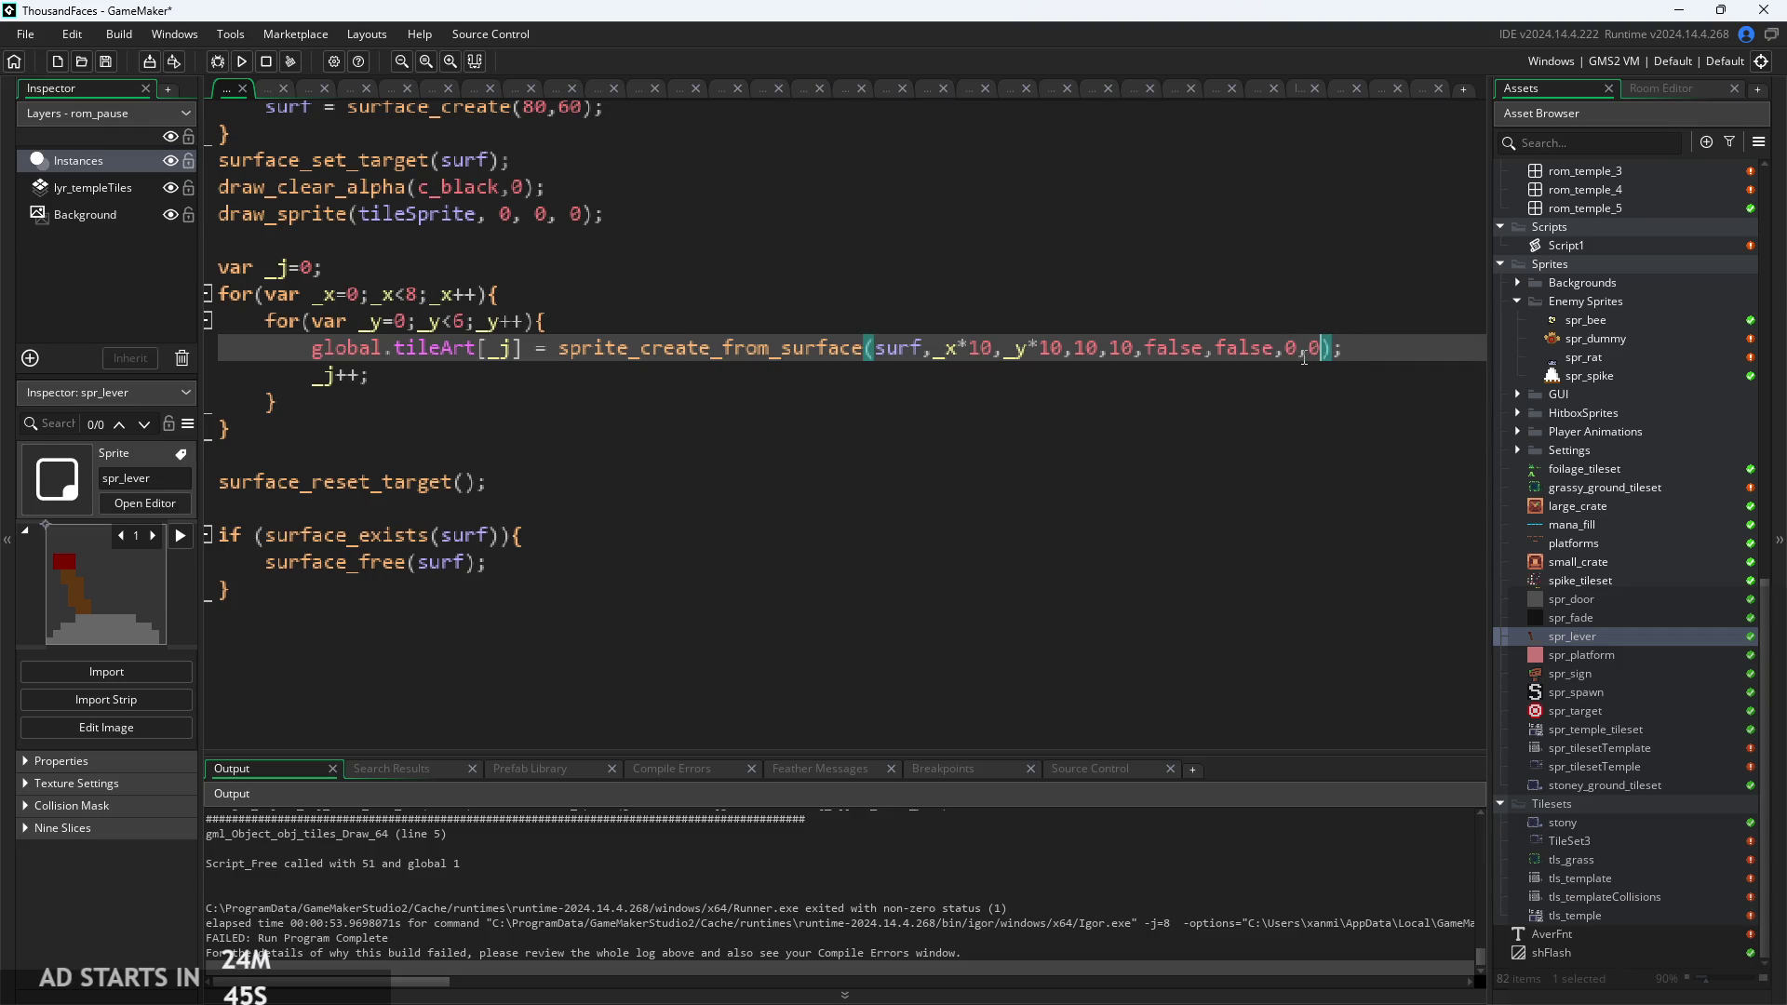
click(239, 62)
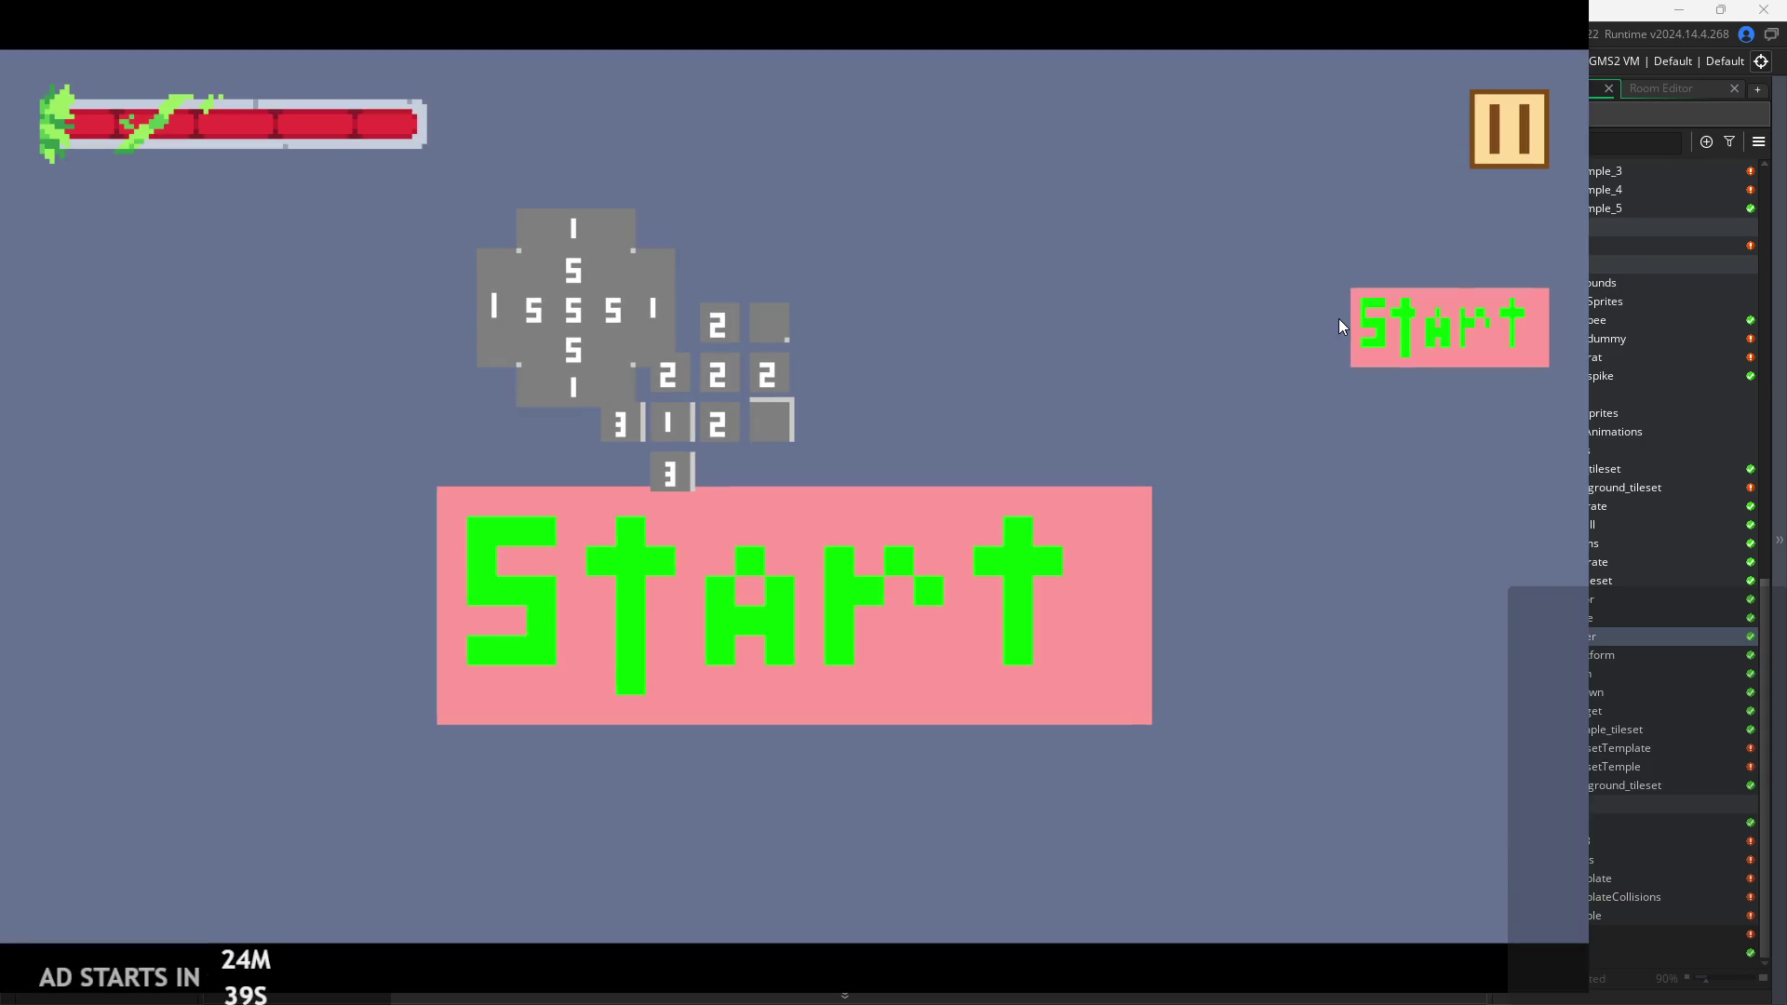
Start the game from the title screen and play the level, jumping between blocks and the upper platform.
click(1379, 339)
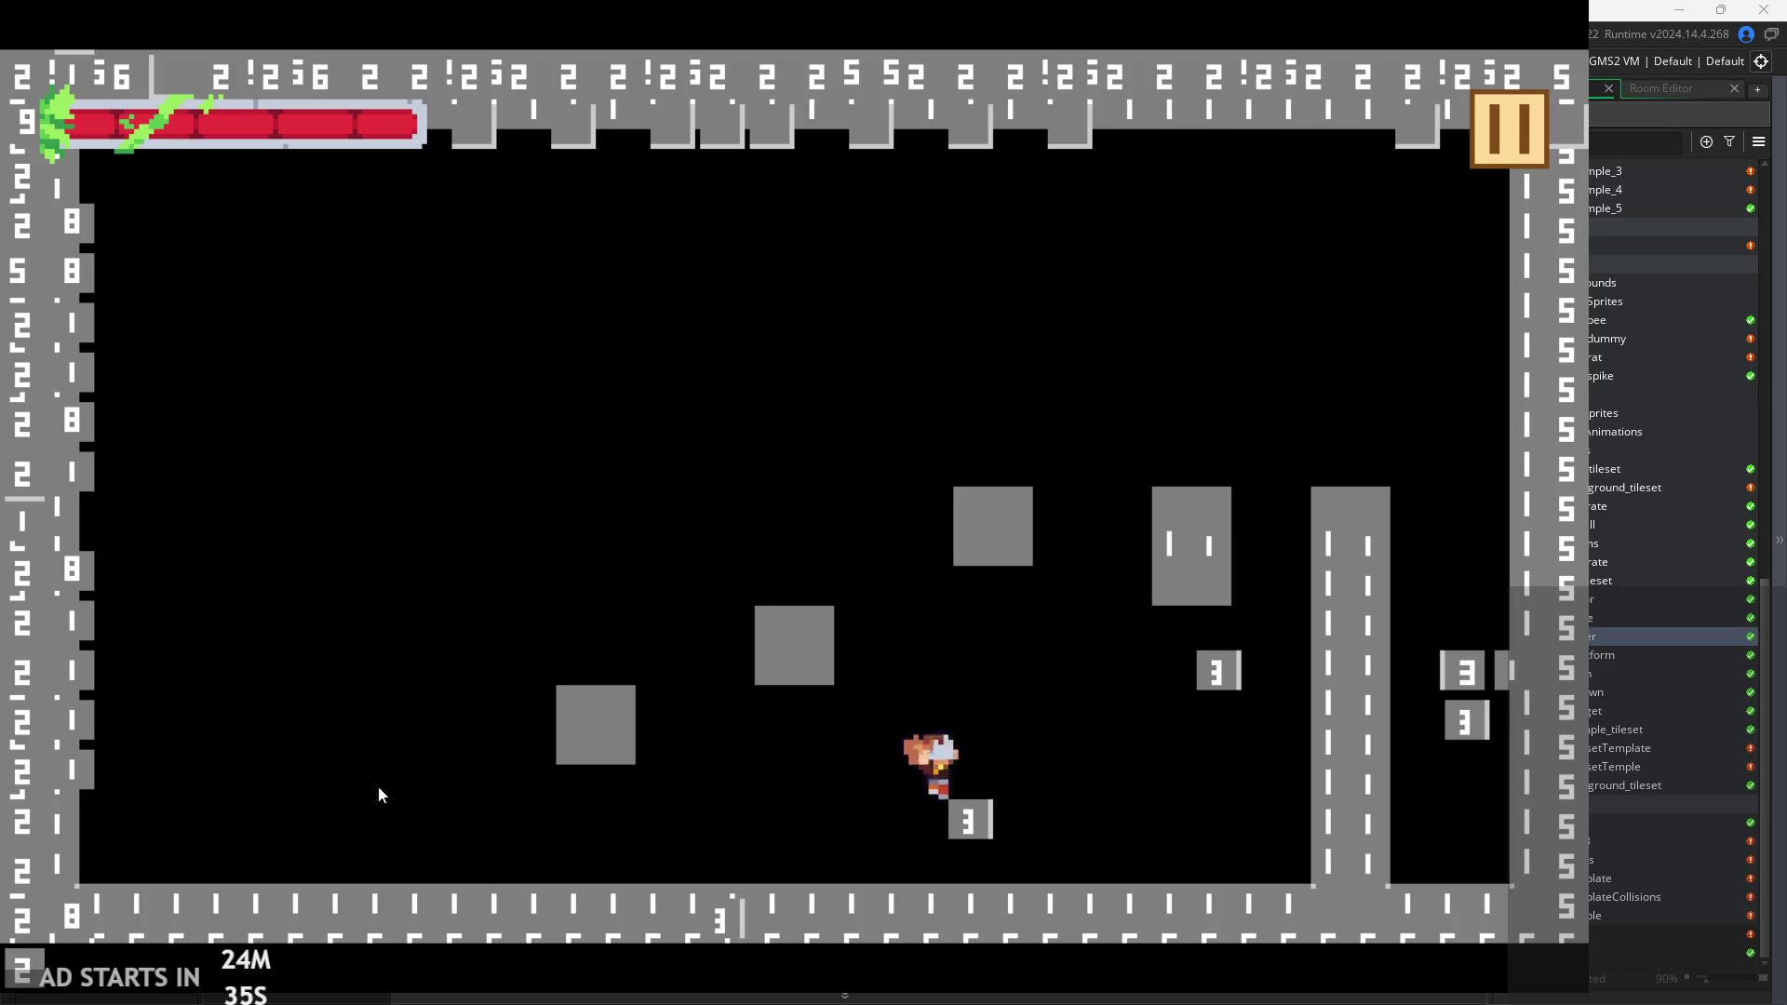
key(Left)
key(space)
key(Right)
key(space)
key(space)
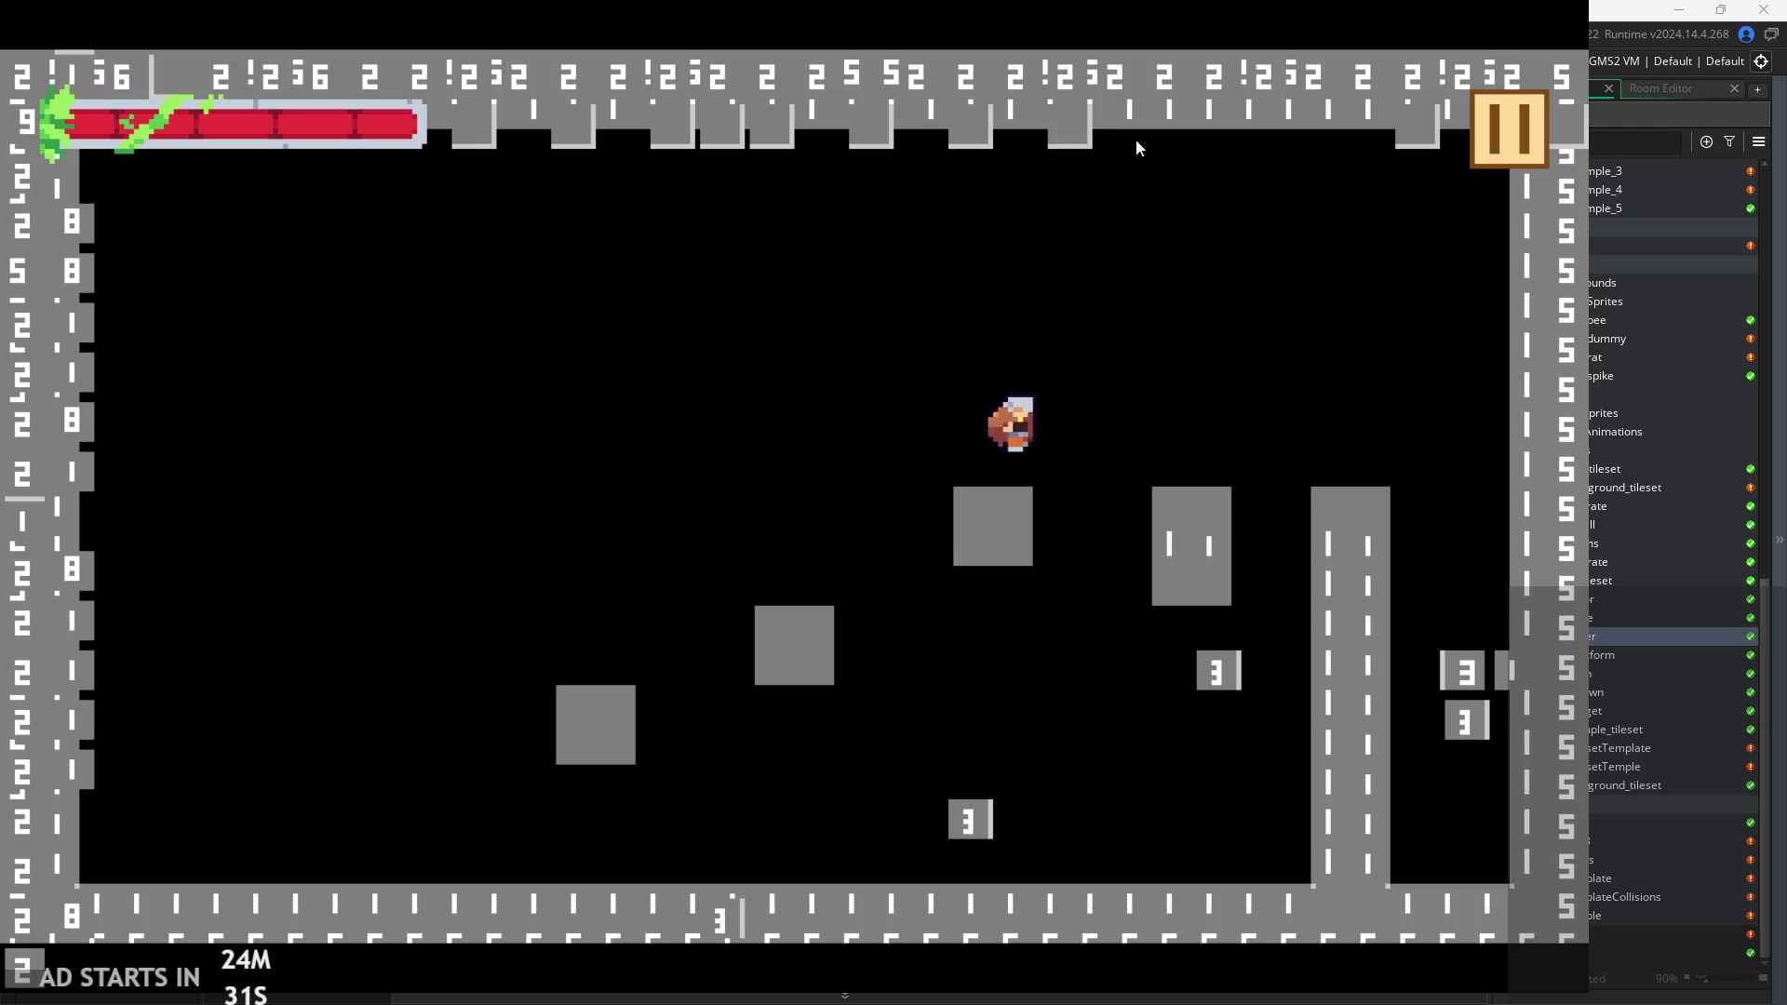
key(Left)
key(space)
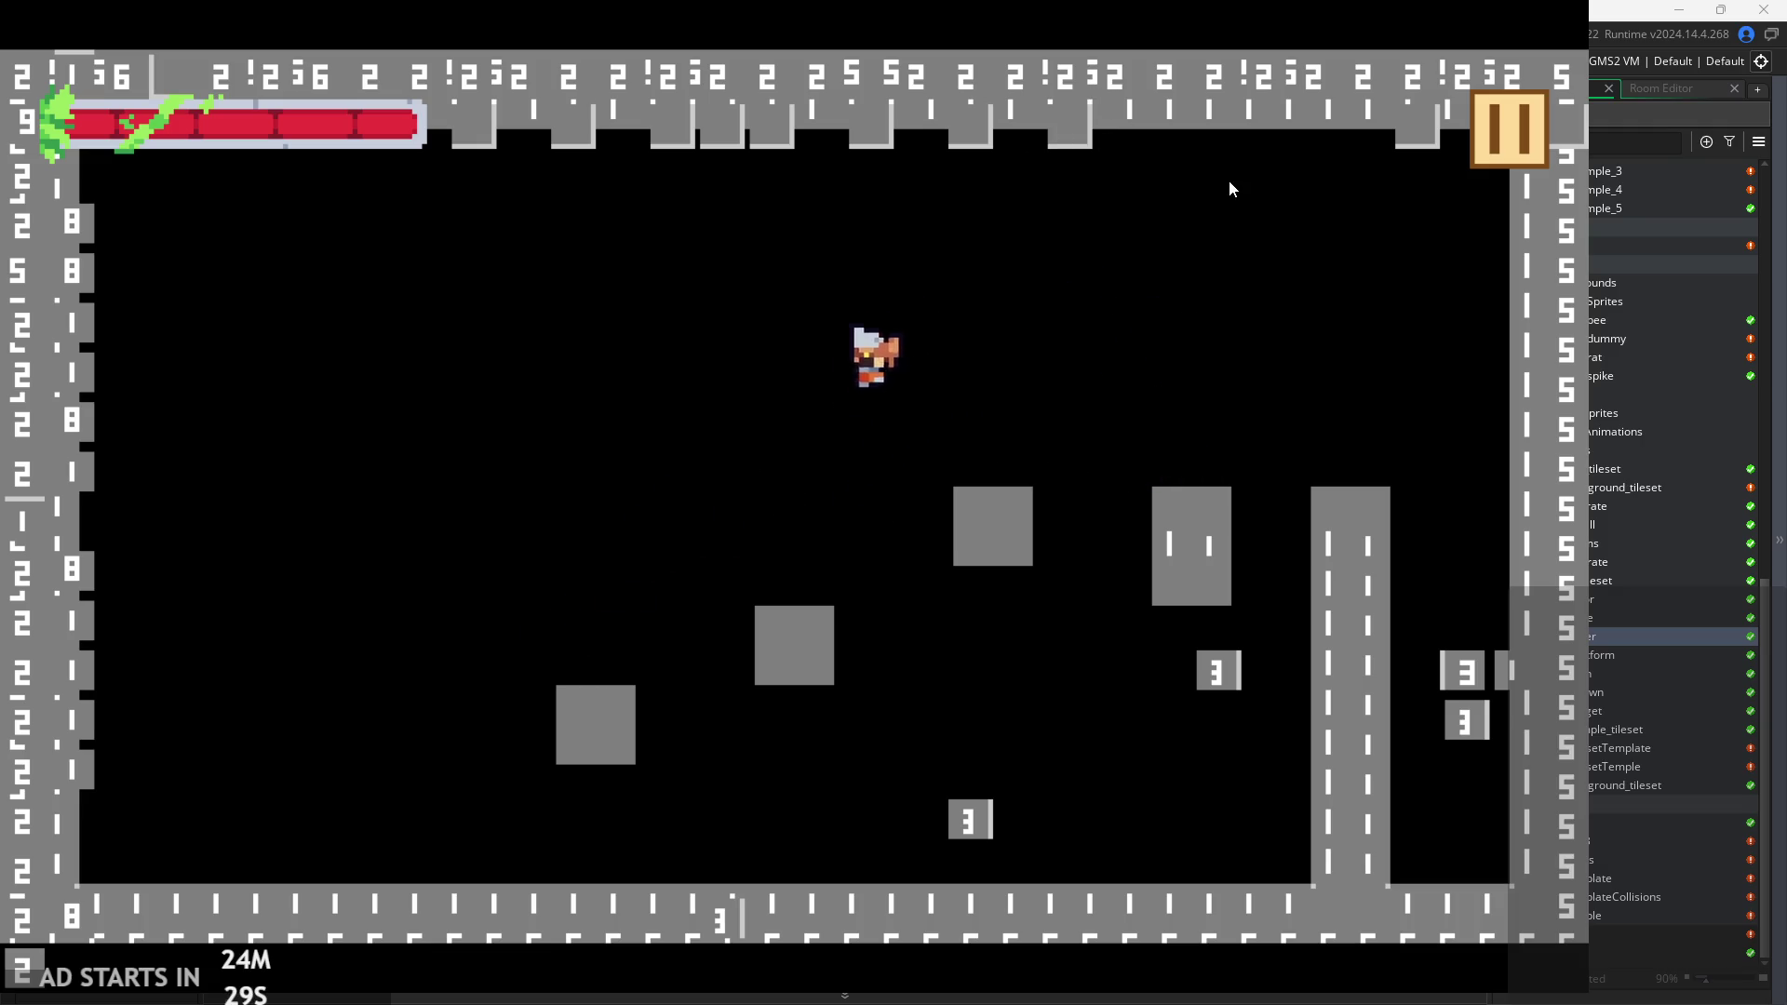
key(Right)
key(space)
key(Left)
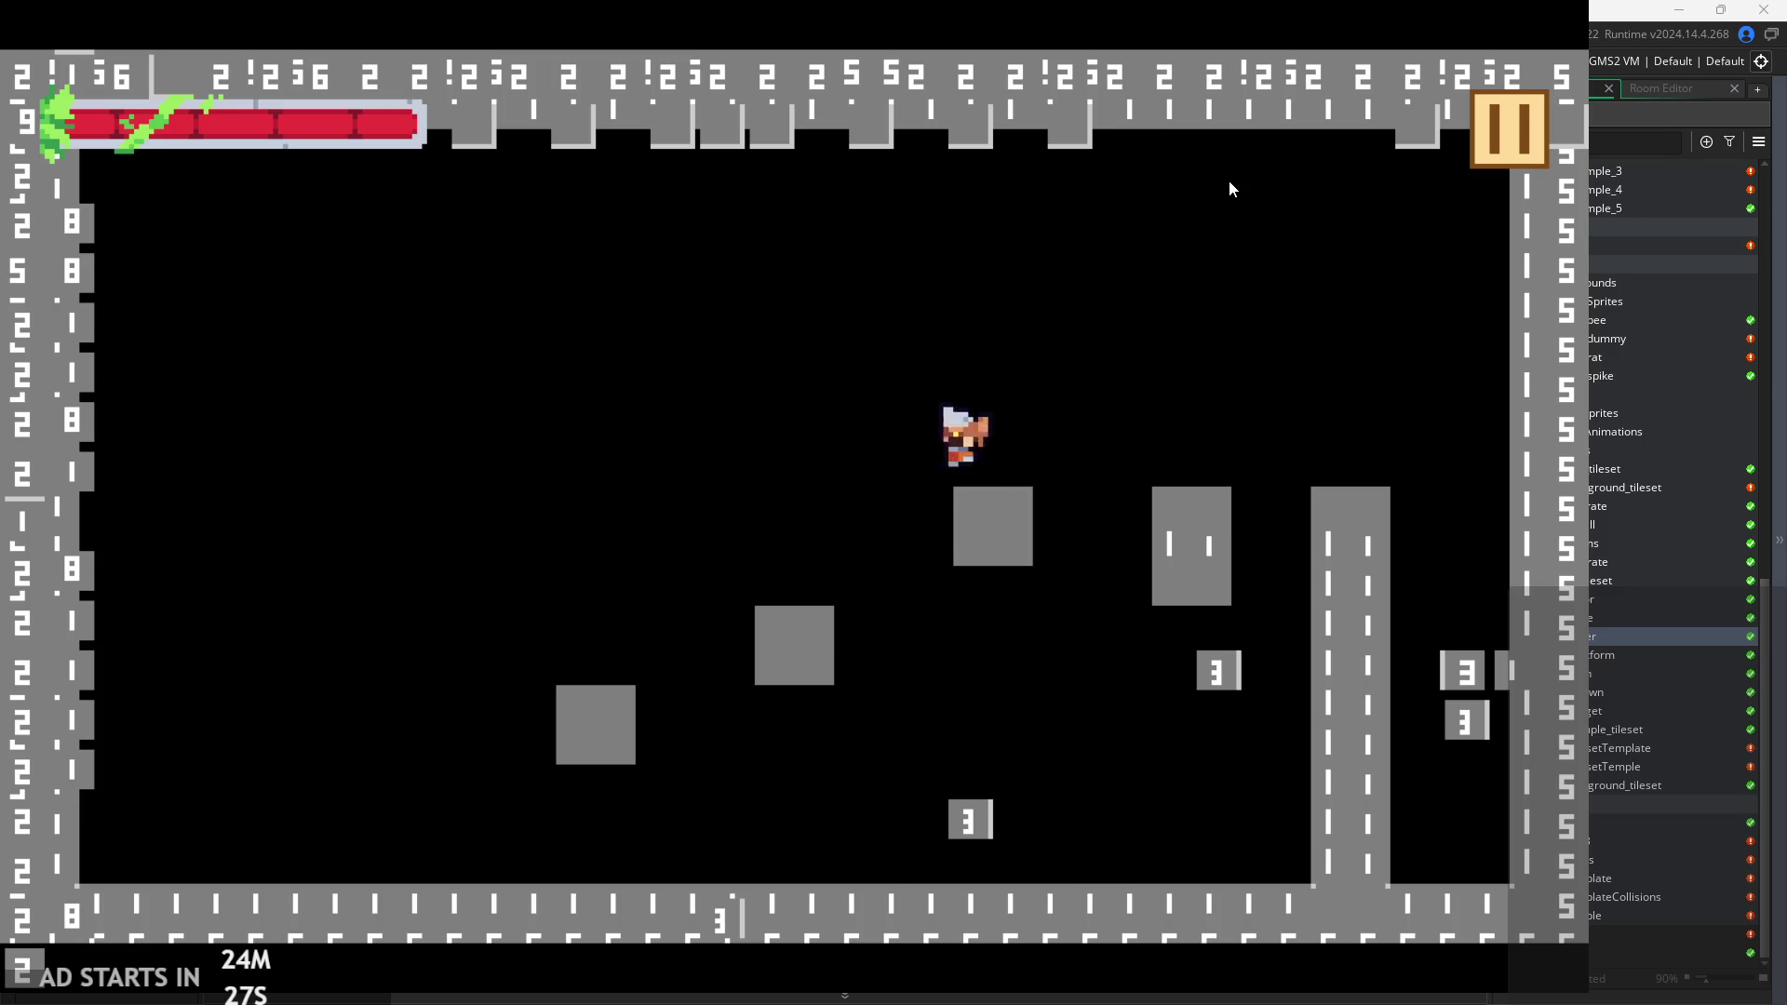
key(Right)
key(space)
key(Left)
key(Left)
key(Right)
key(space)
key(Left)
key(space)
key(Left)
key(Right)
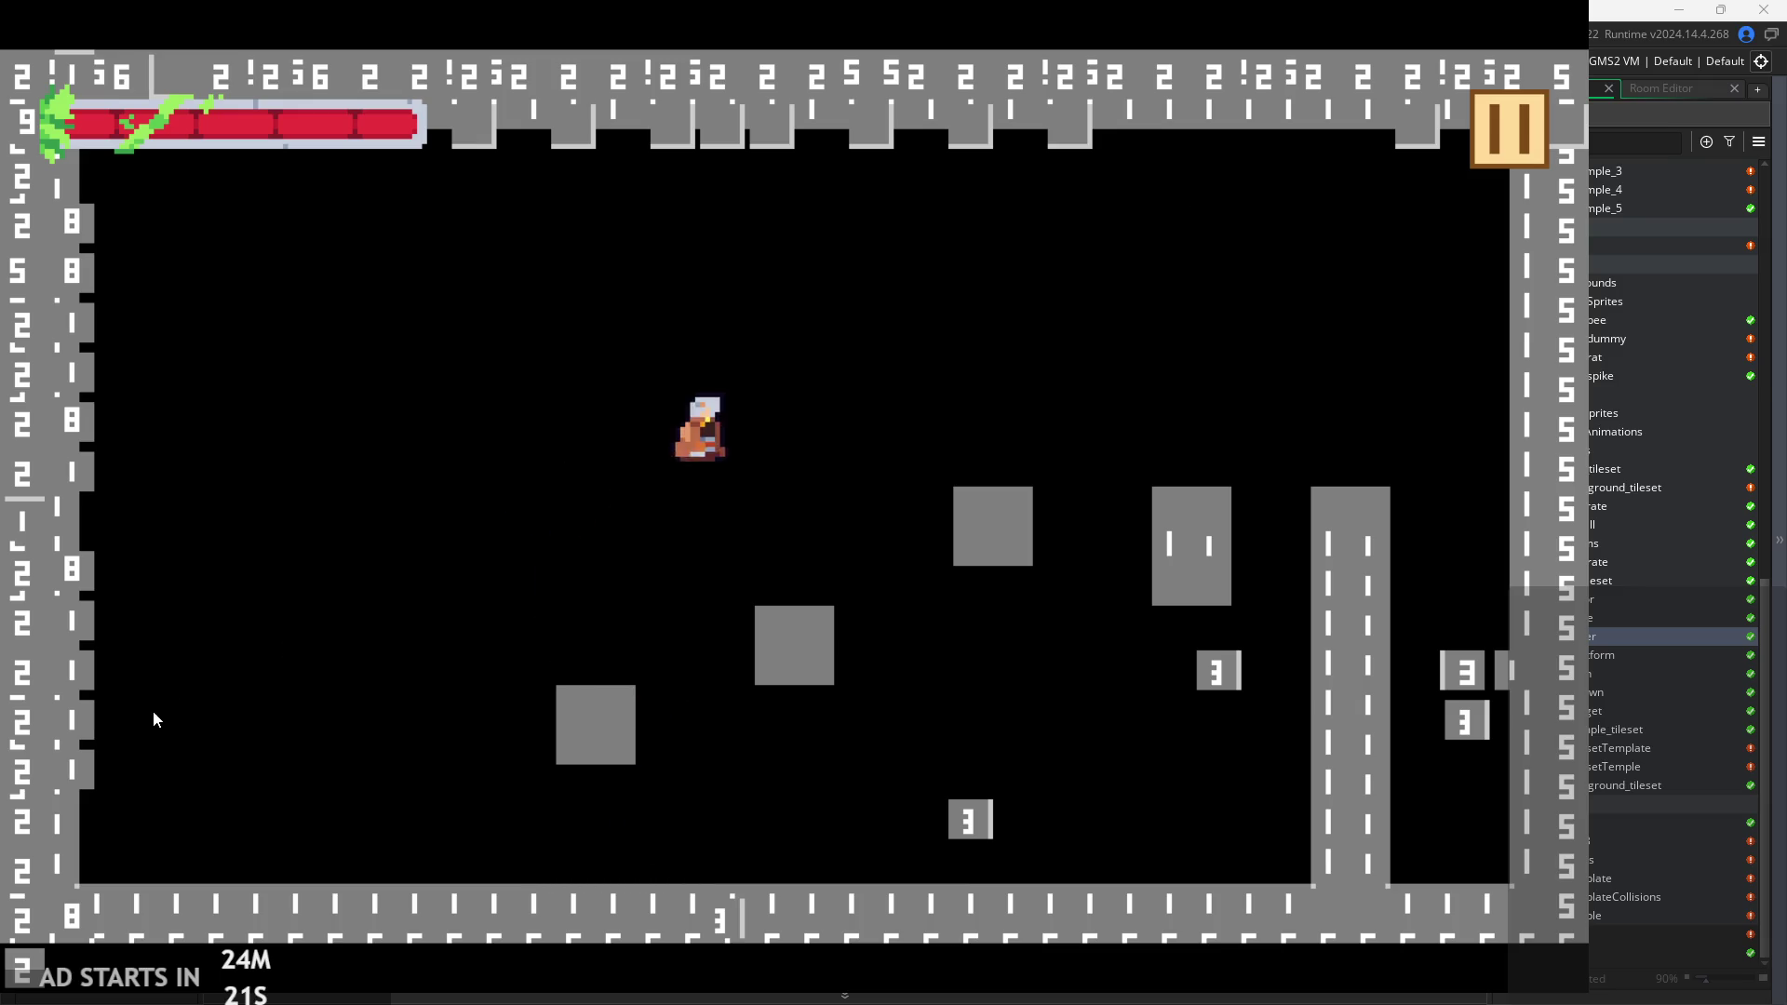
key(space)
key(Left)
key(Right)
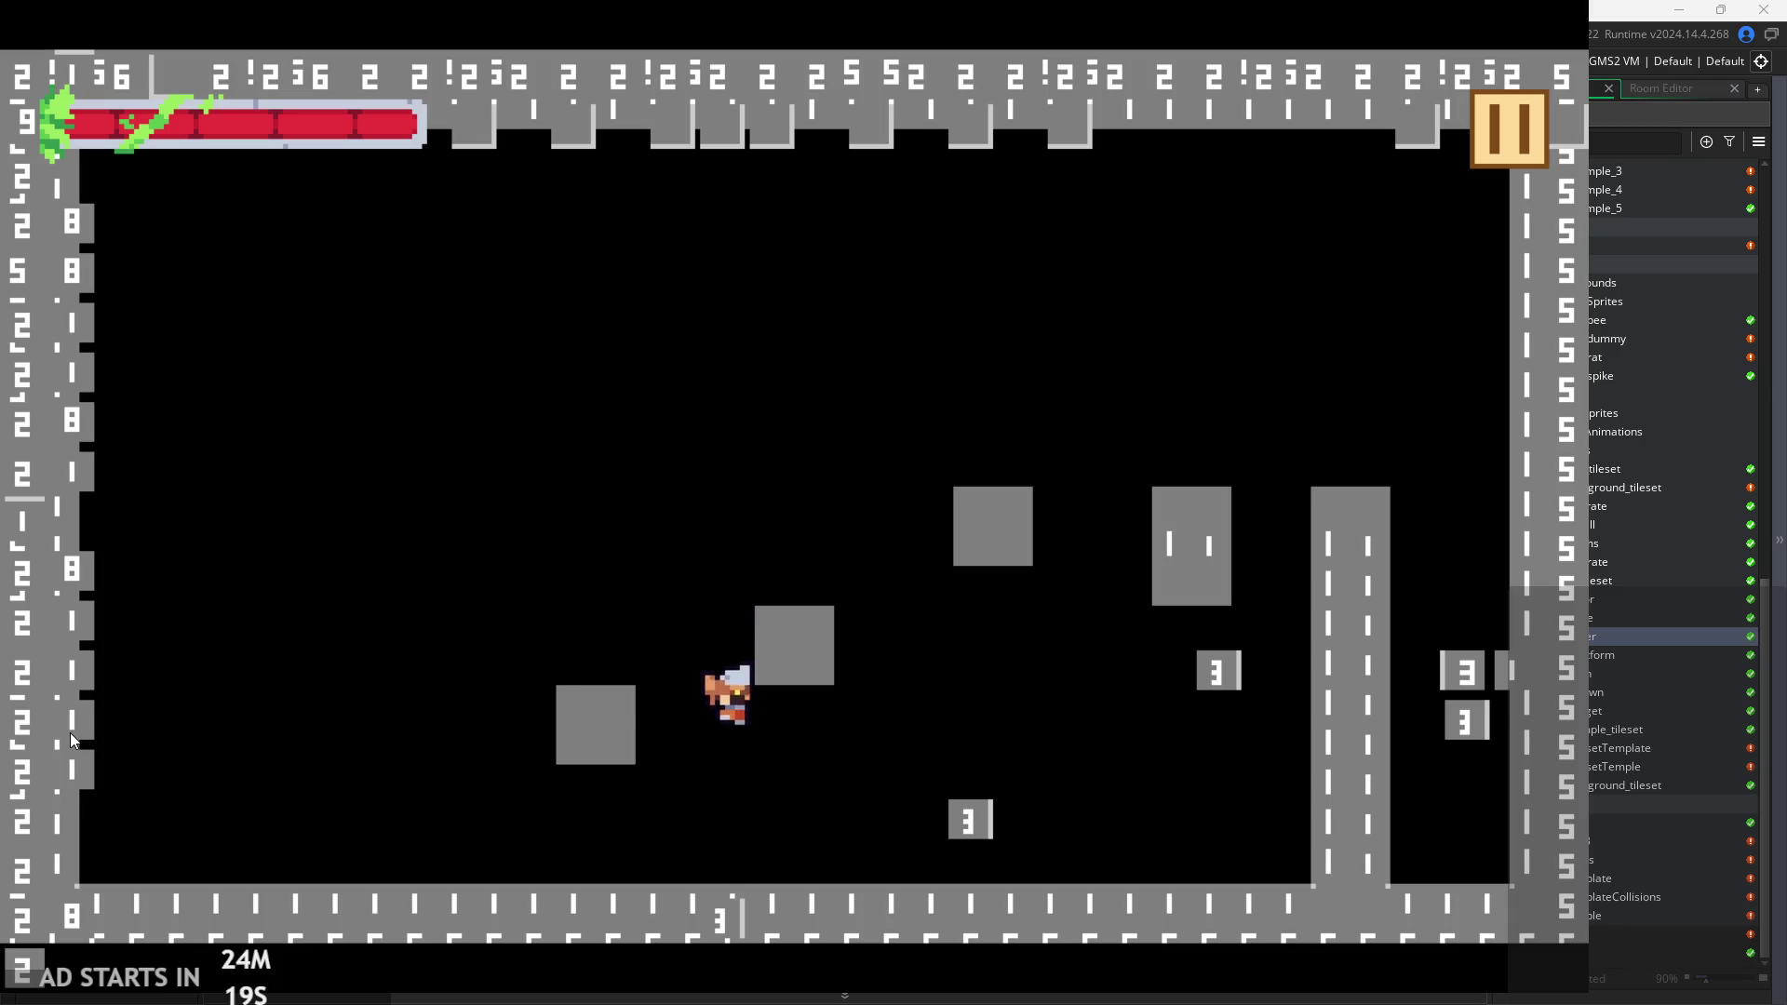
key(space)
key(Left)
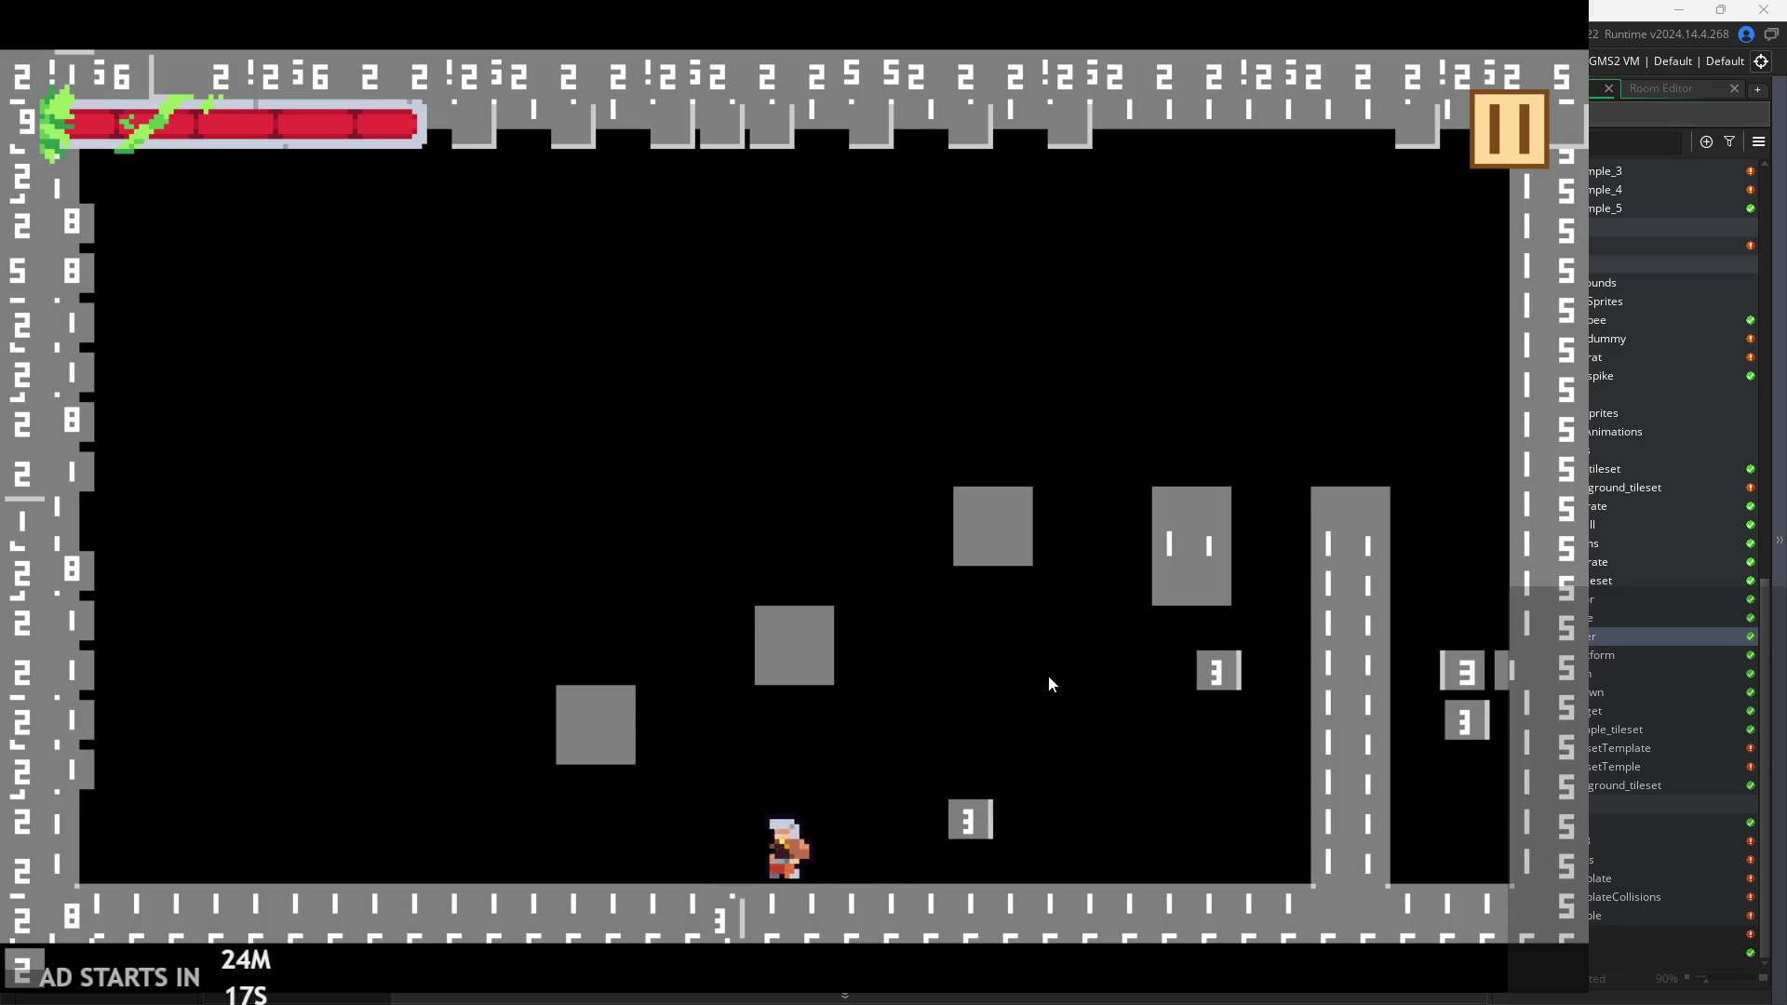
key(space)
key(Right)
key(space)
key(Left)
key(space)
key(Right)
key(space)
key(Left)
key(space)
key(Right)
key(space)
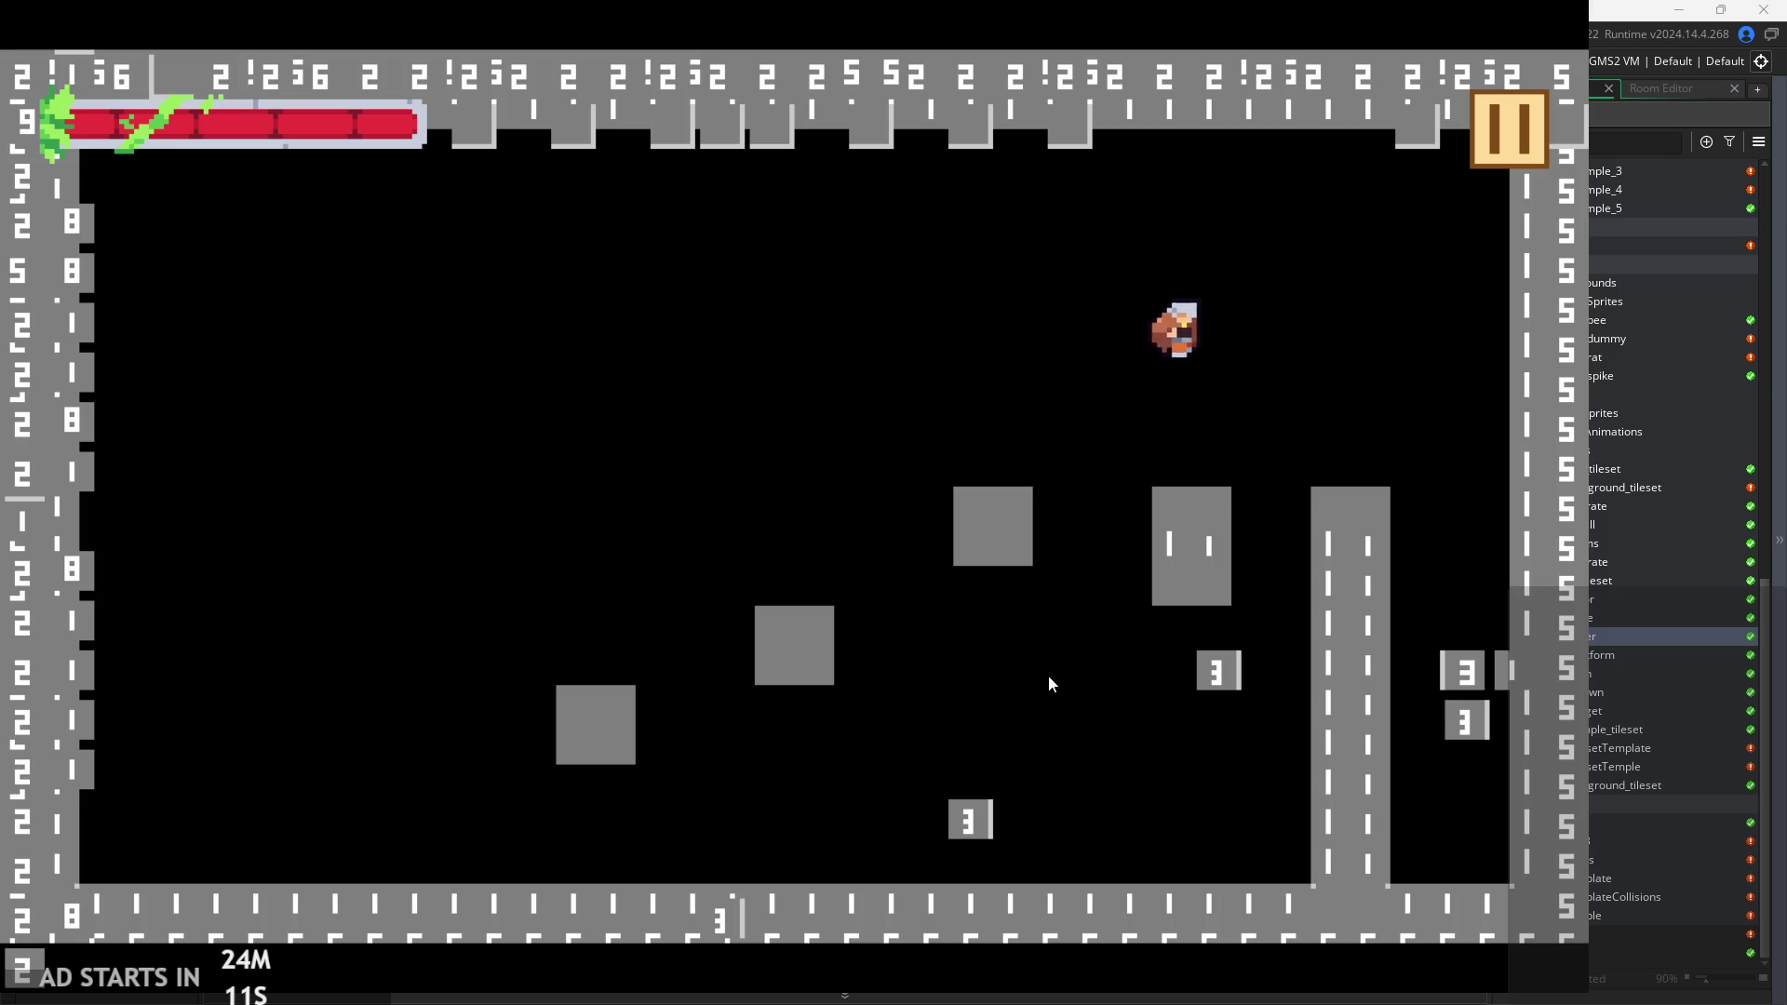
key(Left)
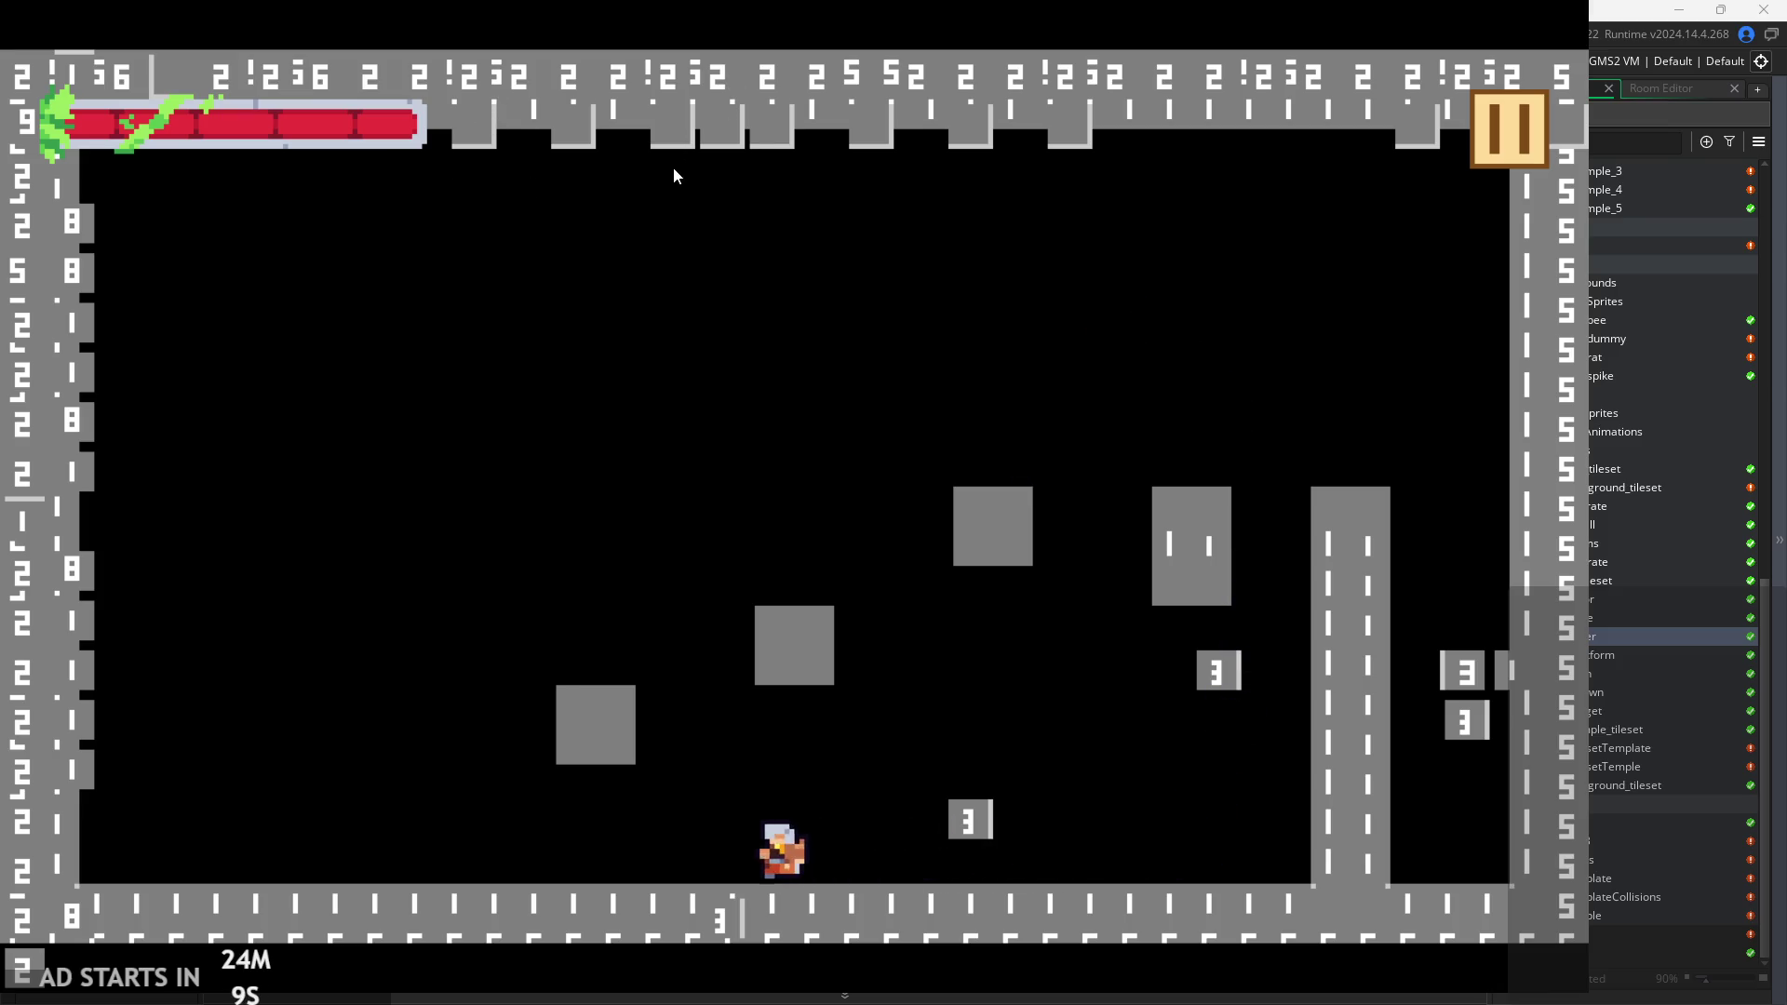
key(space)
key(Right)
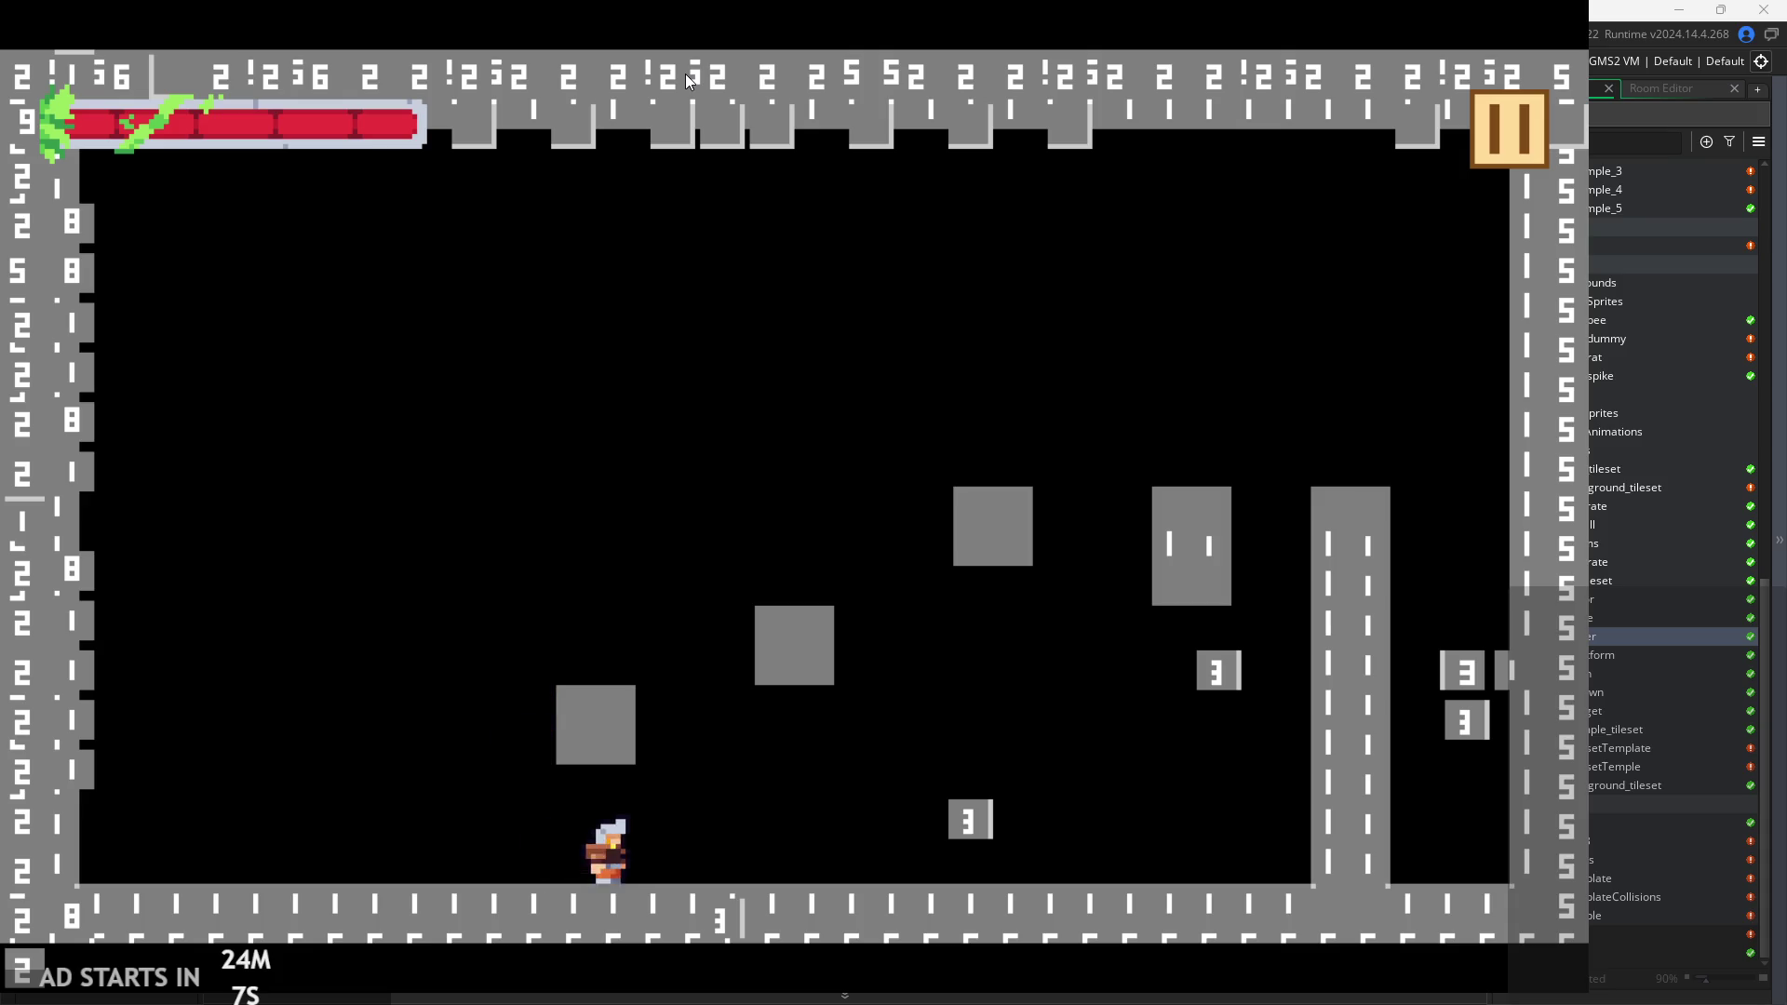
key(space)
key(Left)
key(Right)
key(Left)
key(space)
key(Right)
key(Left)
key(Right)
key(Left)
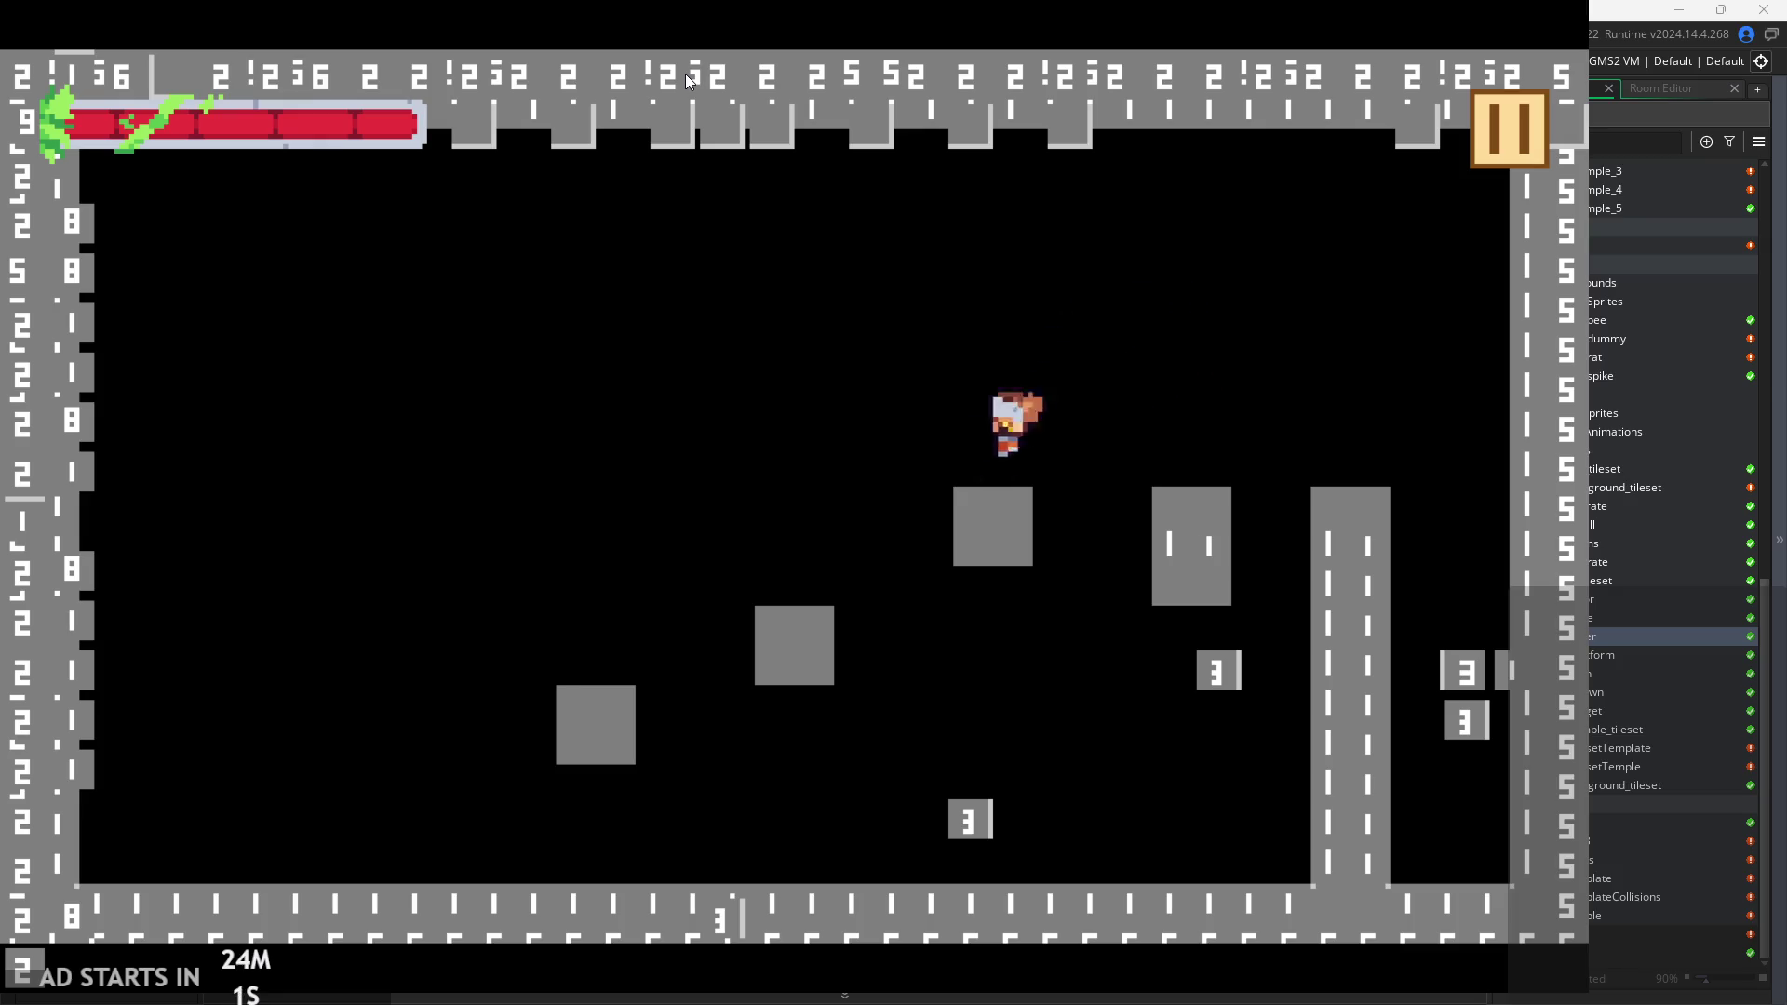
key(Right)
key(space)
key(Left)
key(Right)
key(space)
key(Left)
key(space)
key(Left)
key(space)
key(space)
key(Right)
key(space)
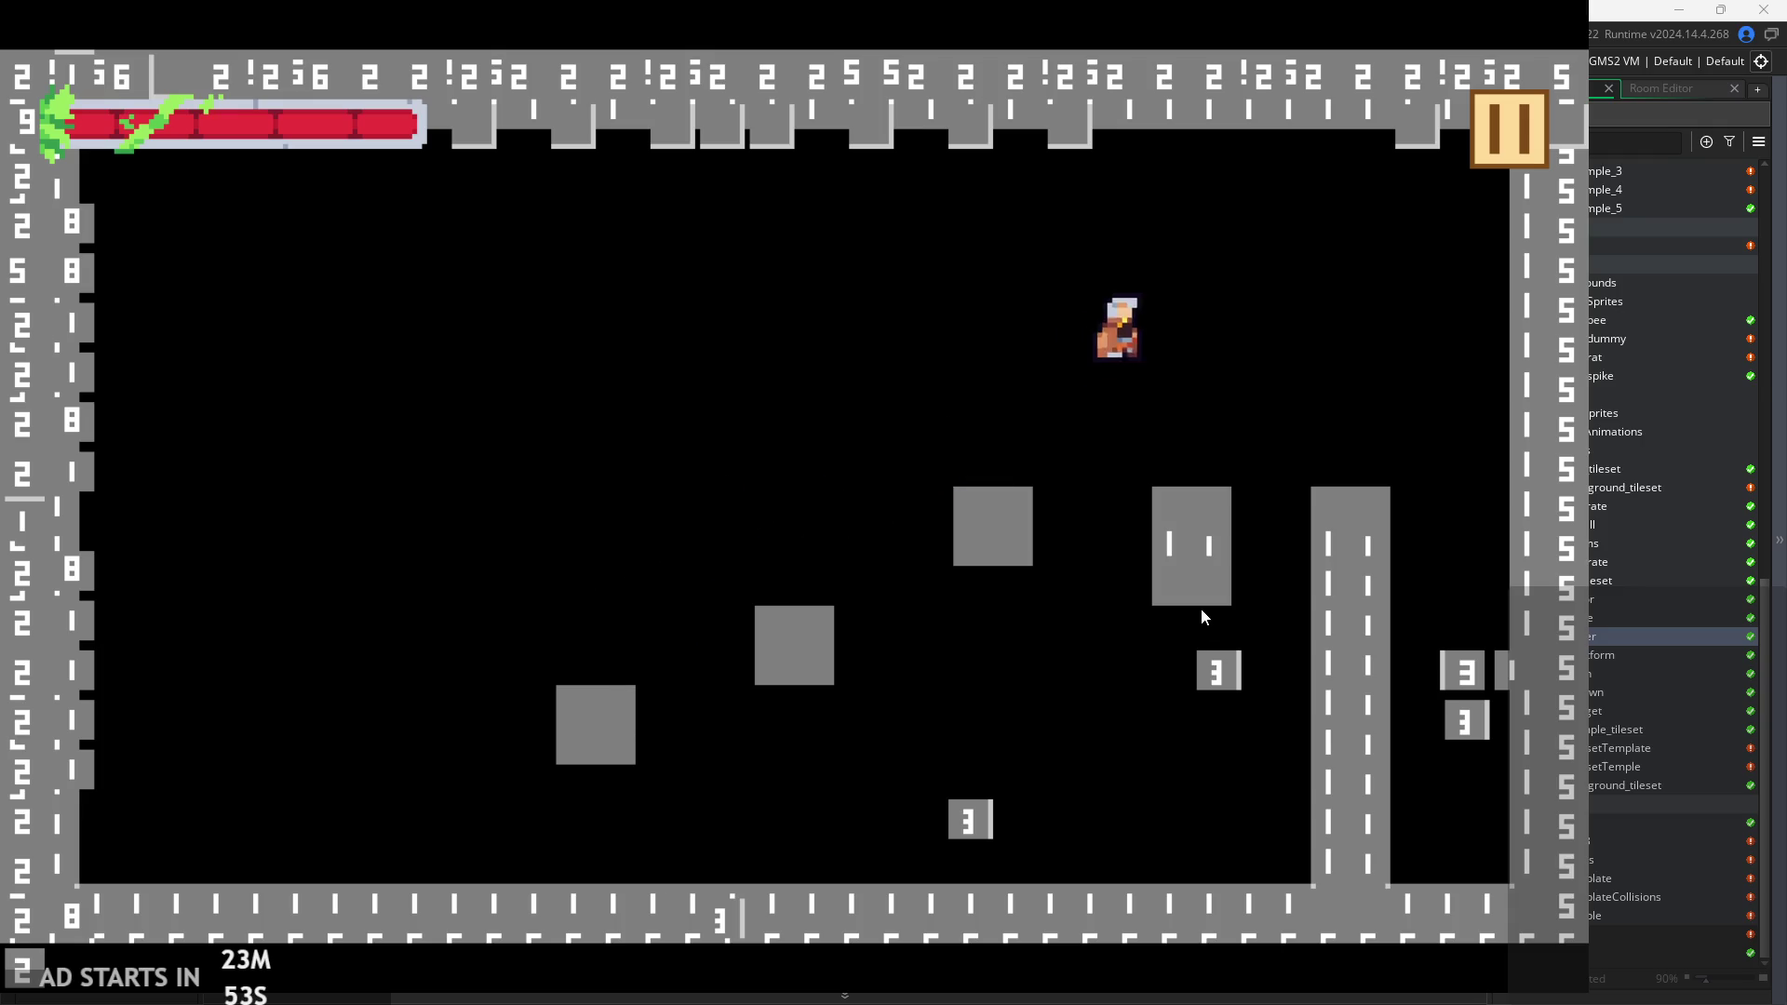
key(Left)
key(space)
key(space)
key(Left)
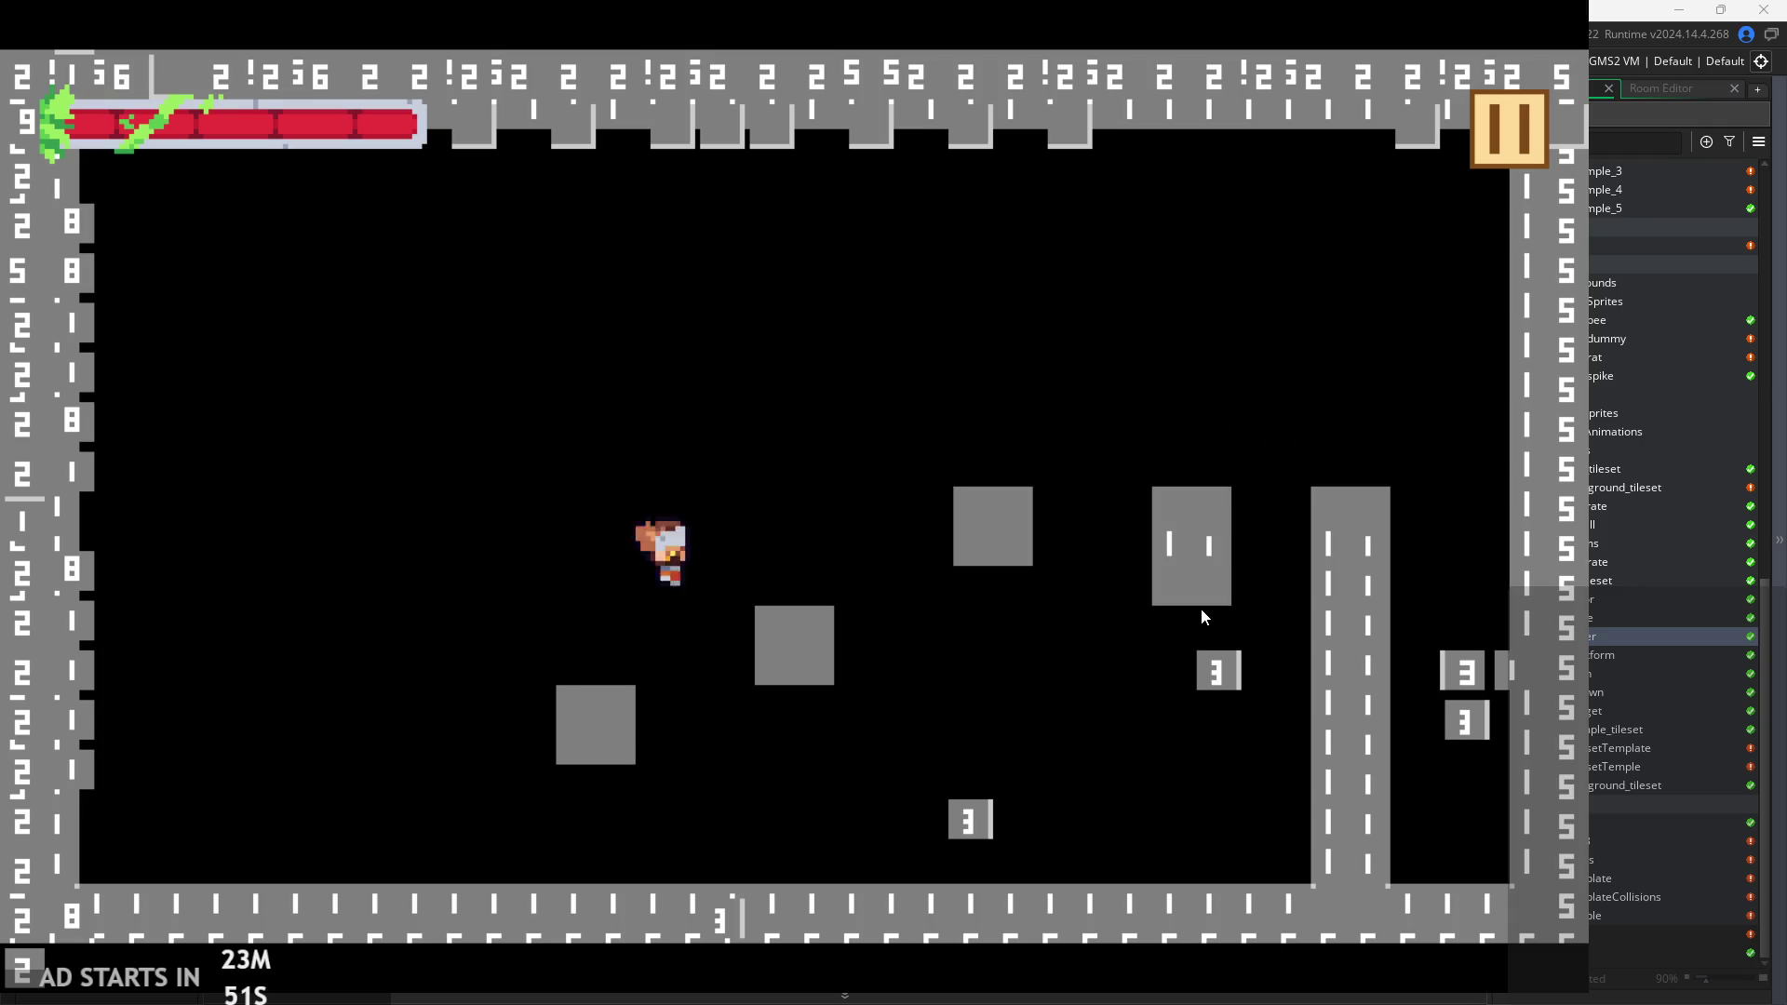
key(Right)
key(space)
key(Right)
key(space)
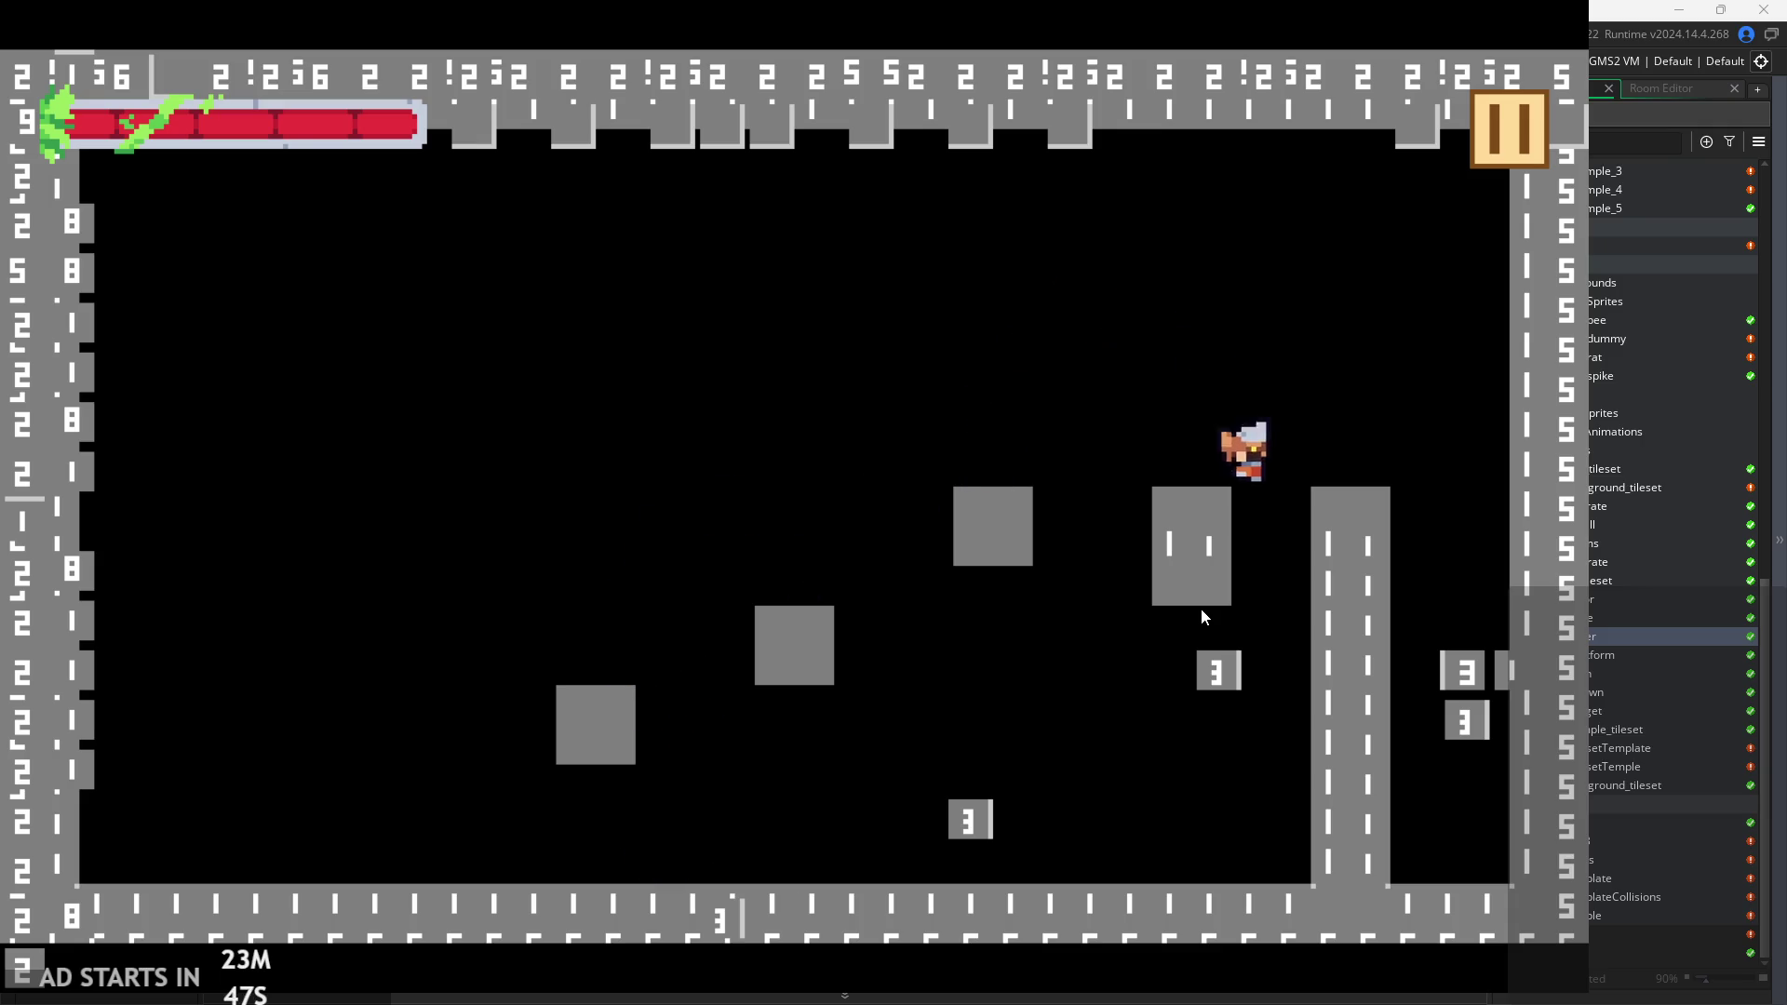
key(Left)
key(space)
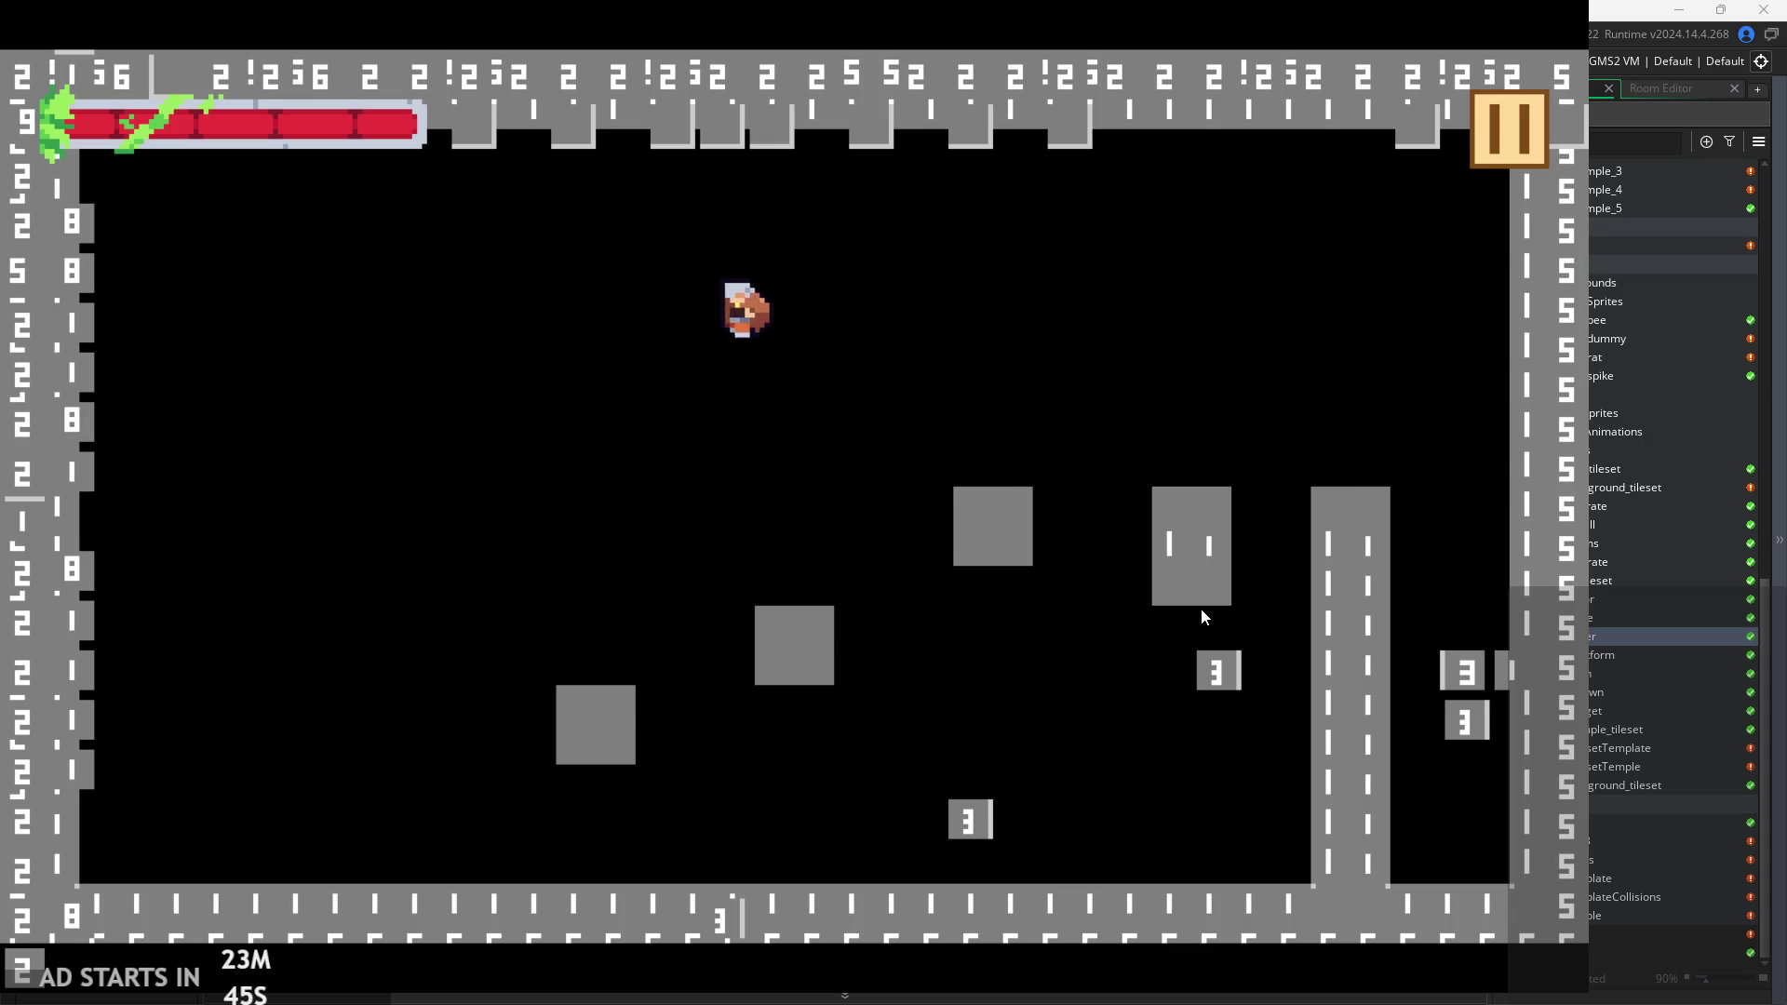
key(Right)
Keep playing around the tall pillar and grey block, then abort the game at the artIndex Draw GUI error.
key(space)
key(space)
key(Right)
key(space)
key(space)
key(Left)
key(space)
key(space)
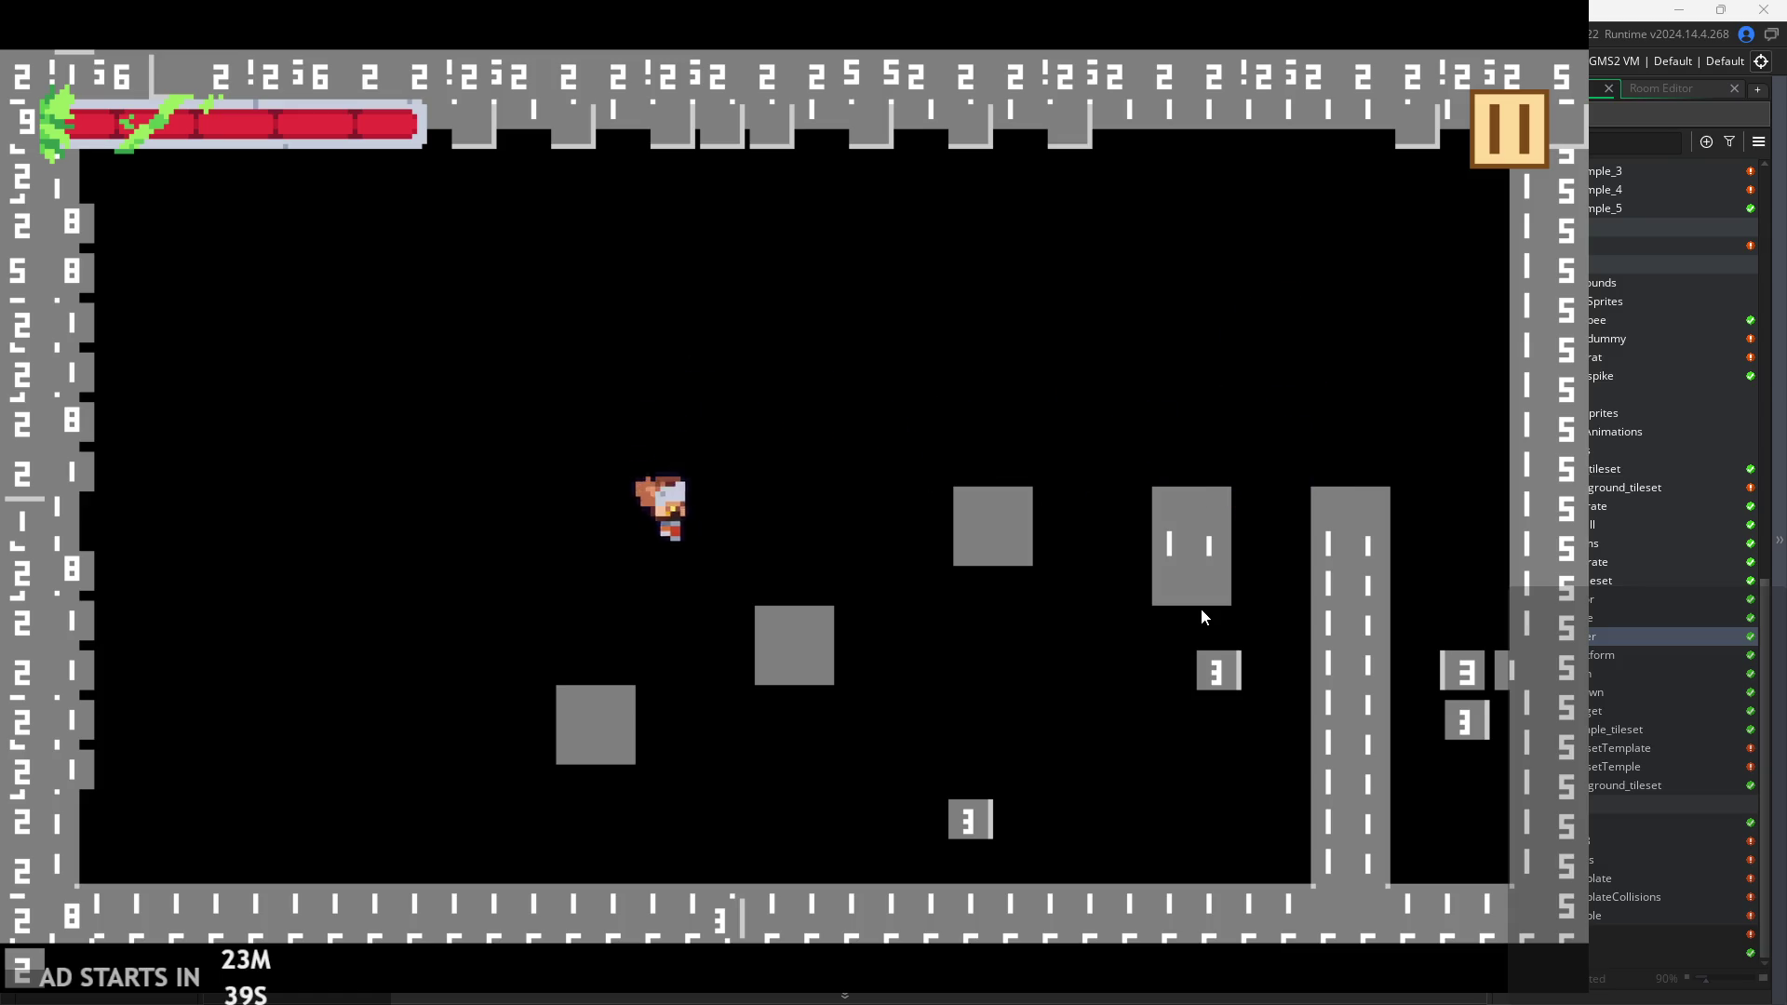
key(space)
key(Left)
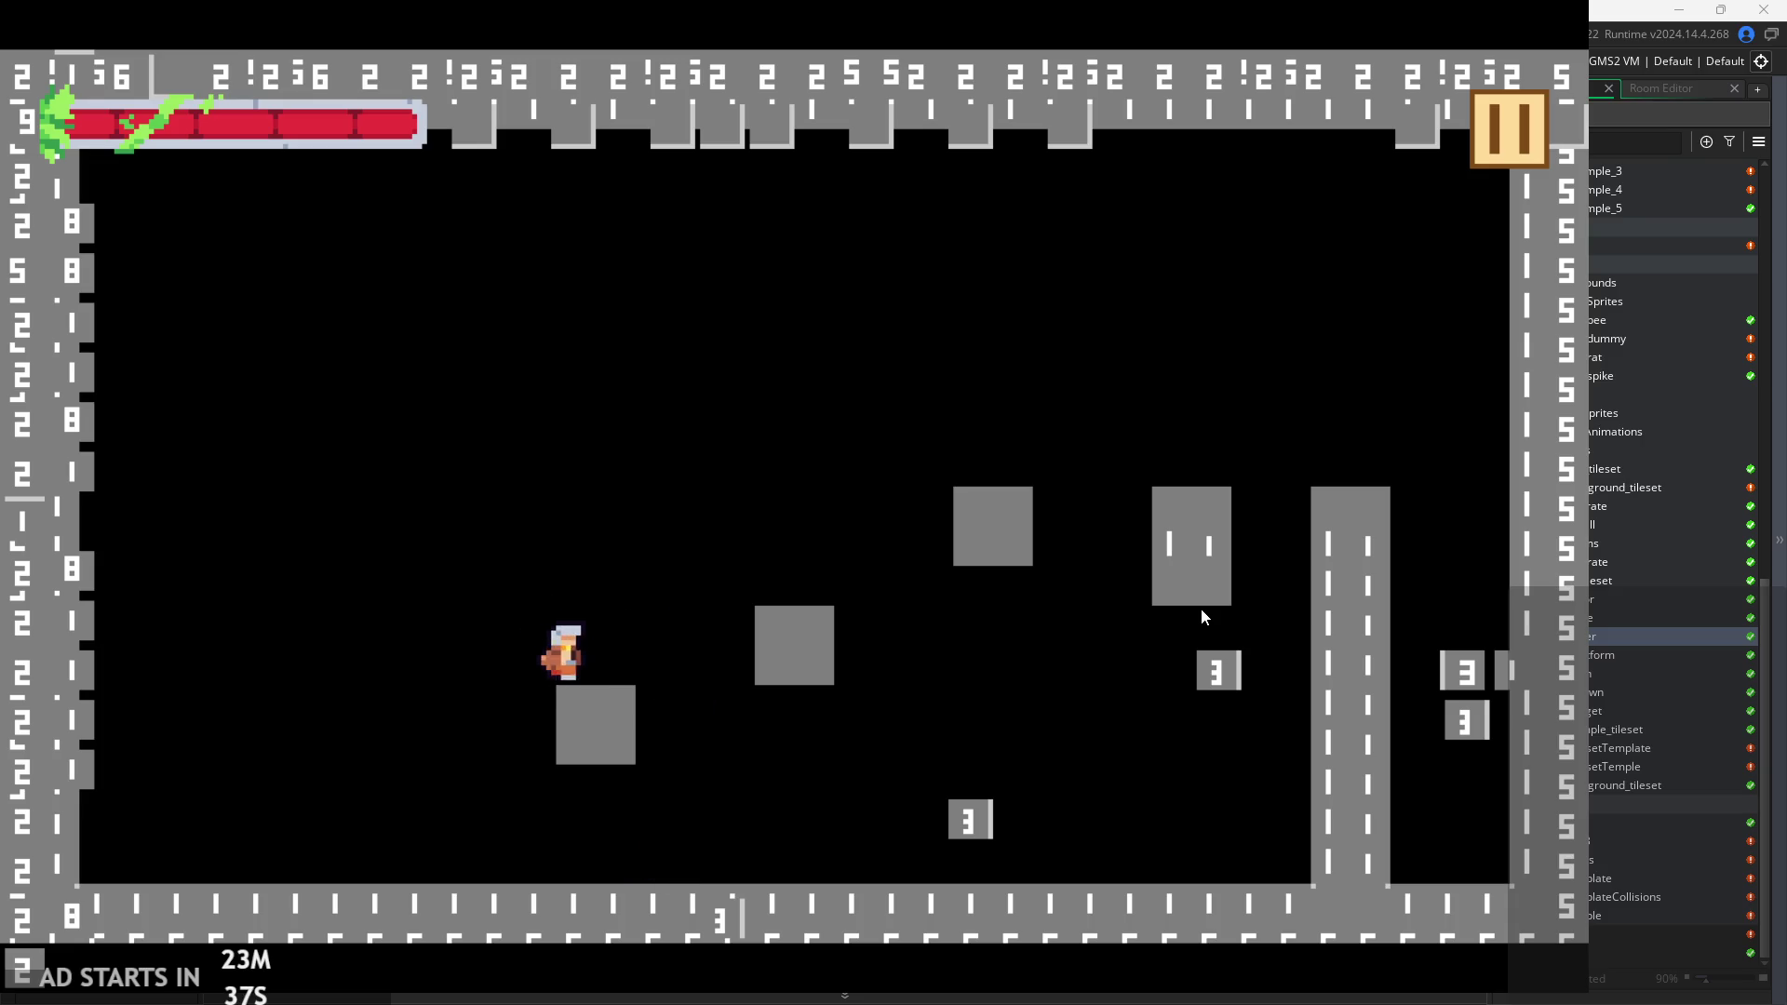
key(space)
key(space)
key(Right)
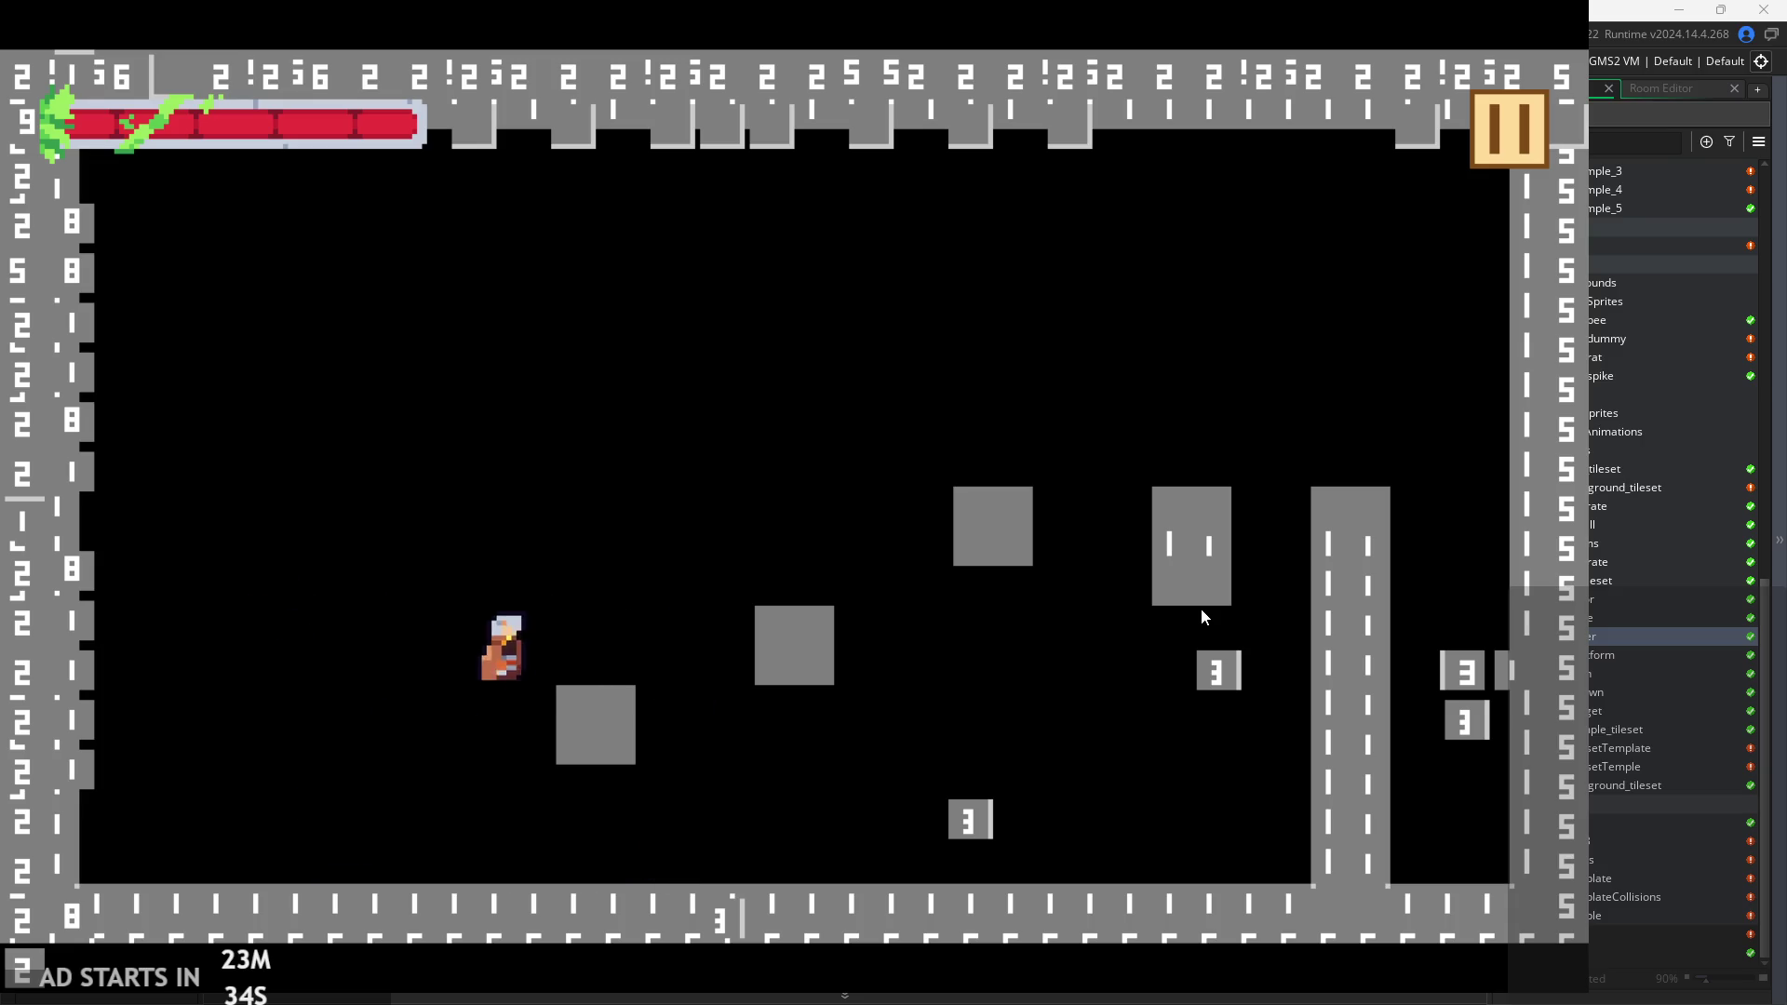
key(Left)
key(Left)
key(space)
key(Right)
key(Left)
key(space)
key(space)
key(Right)
key(Left)
key(space)
key(space)
key(Right)
key(Left)
key(space)
key(space)
key(Right)
key(Left)
key(space)
key(Right)
key(Left)
key(space)
key(Right)
key(Left)
key(space)
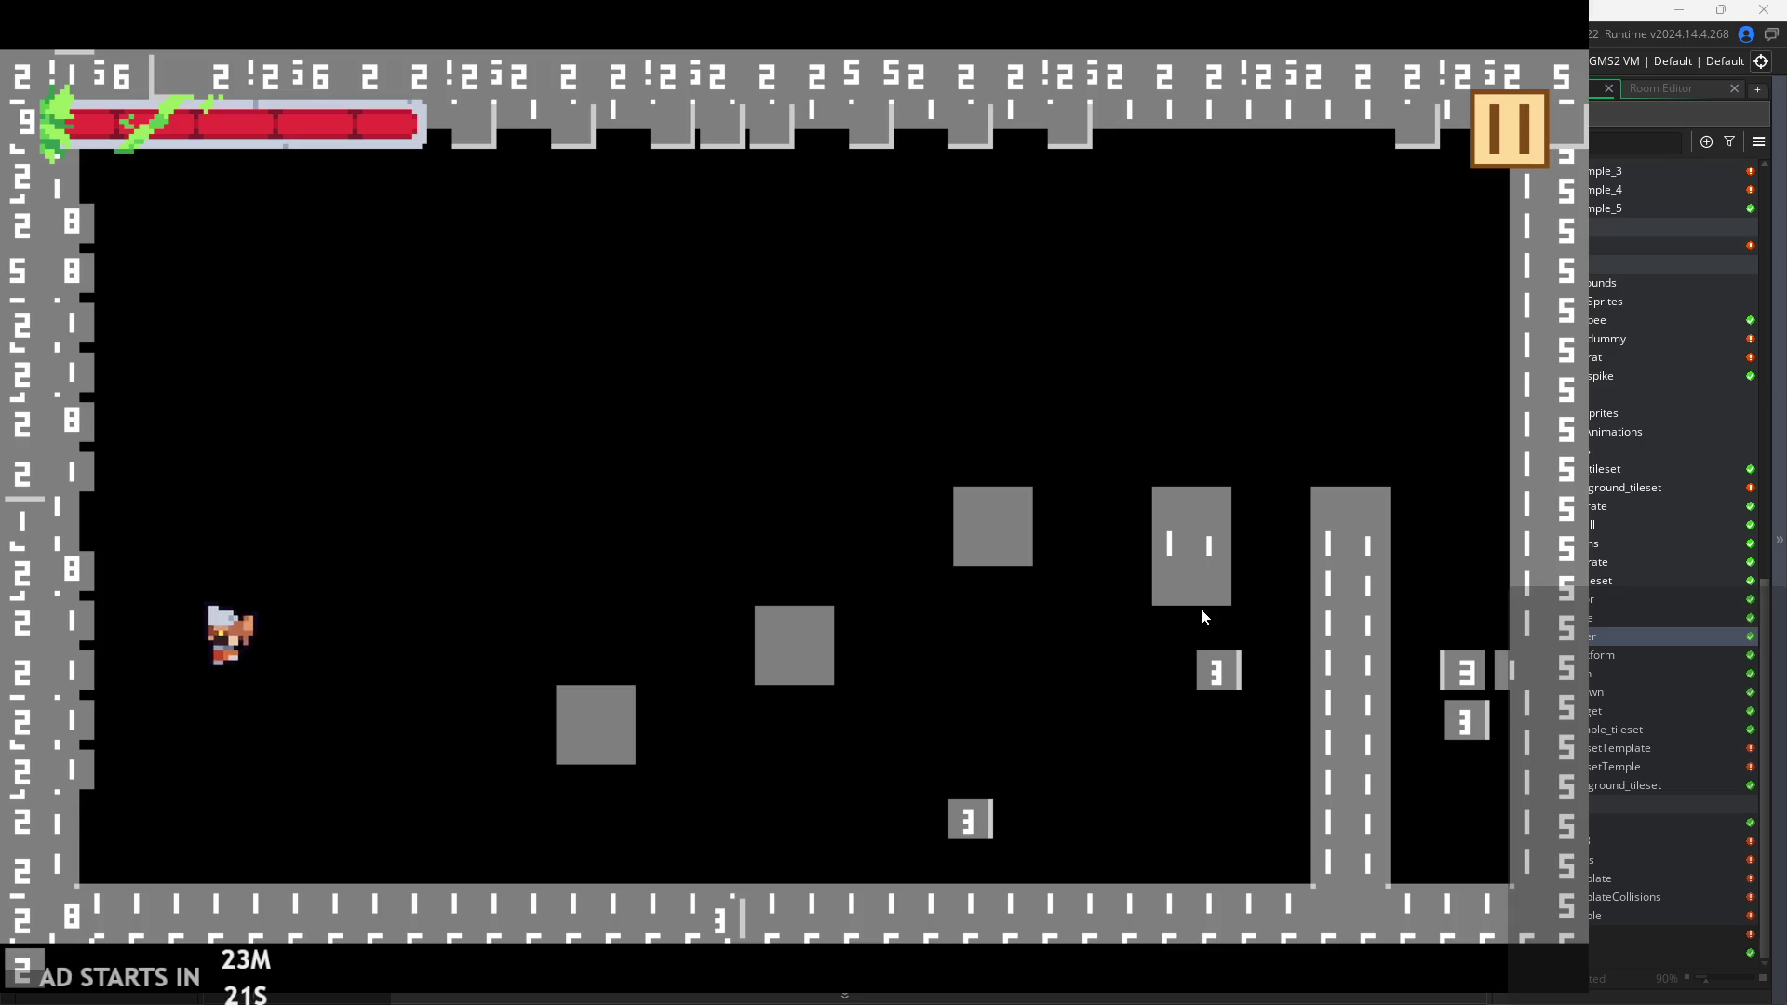
key(space)
key(Right)
key(Left)
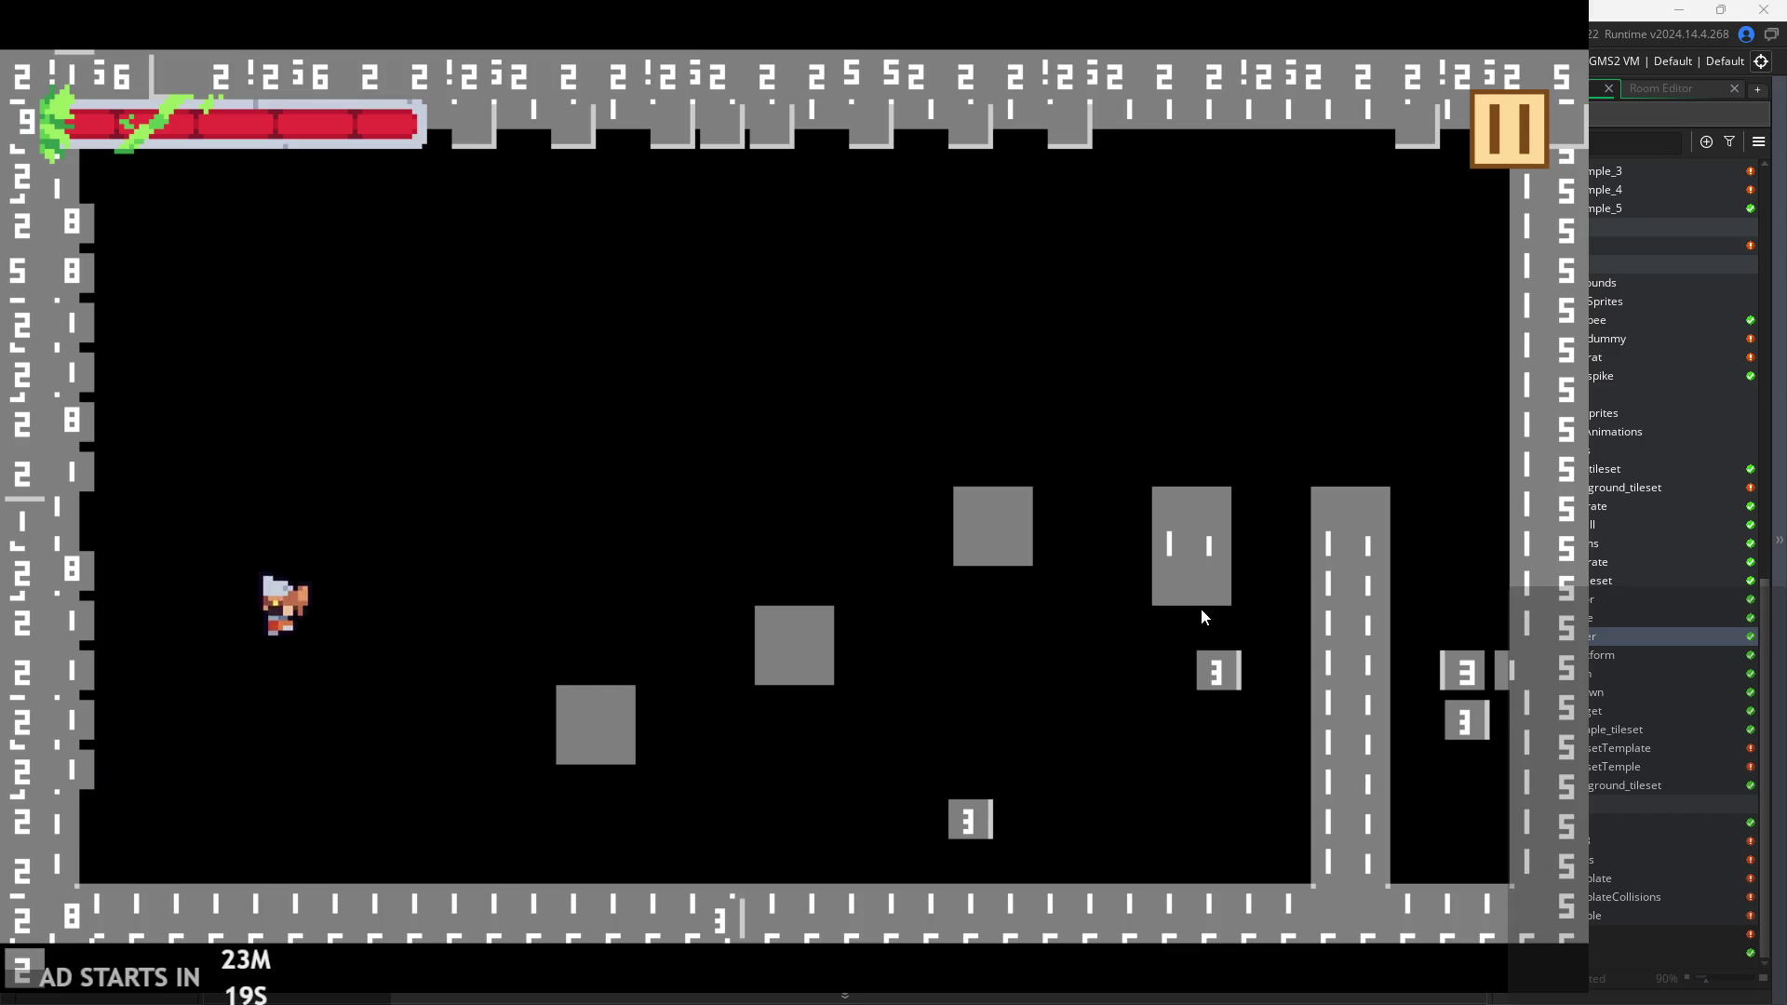
key(space)
key(Right)
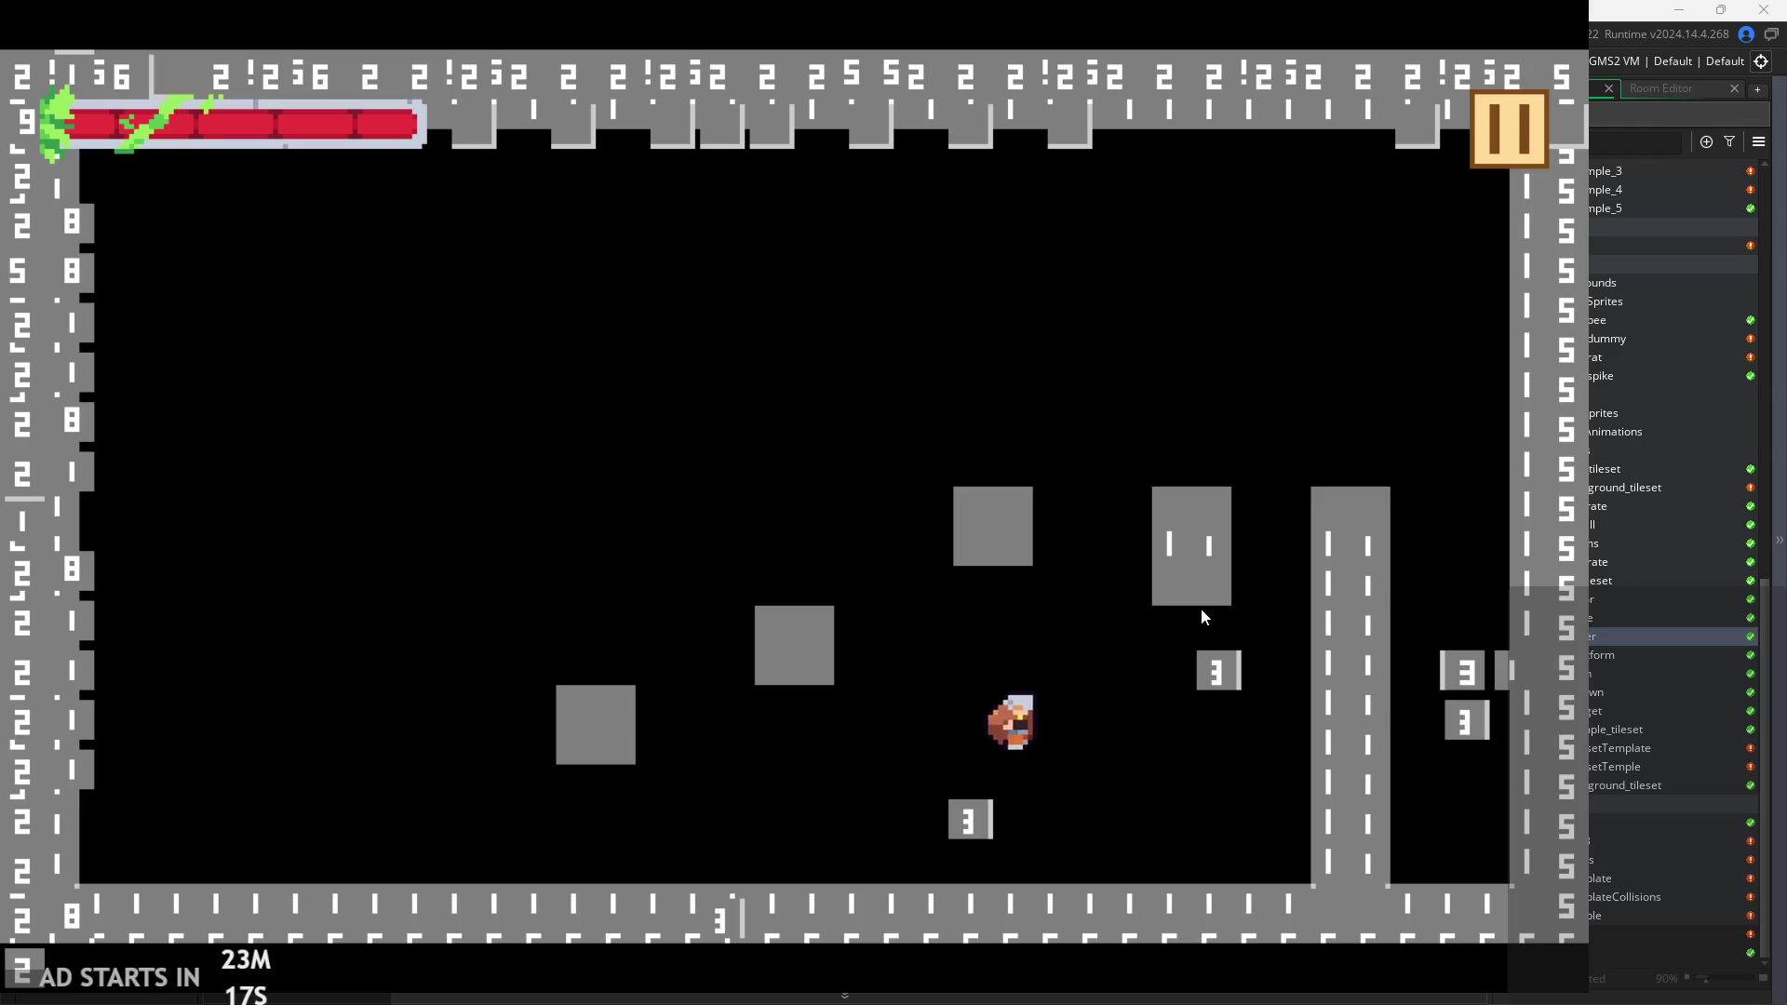
key(Left)
key(space)
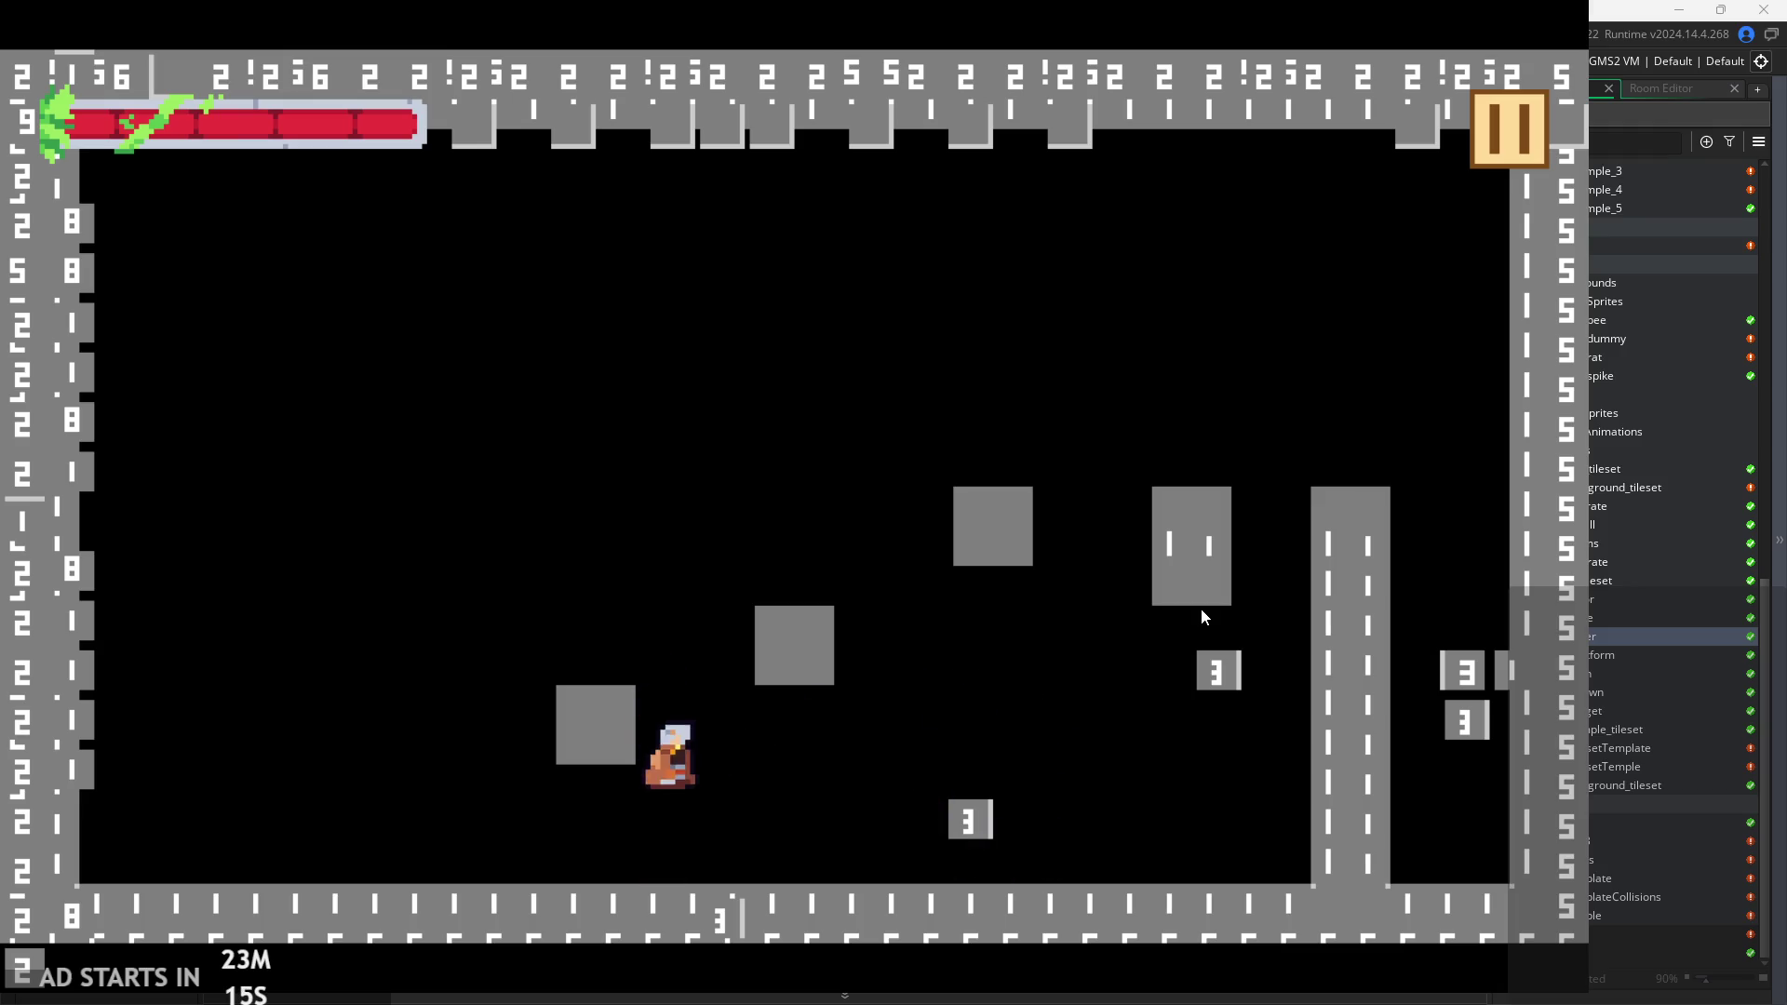
key(space)
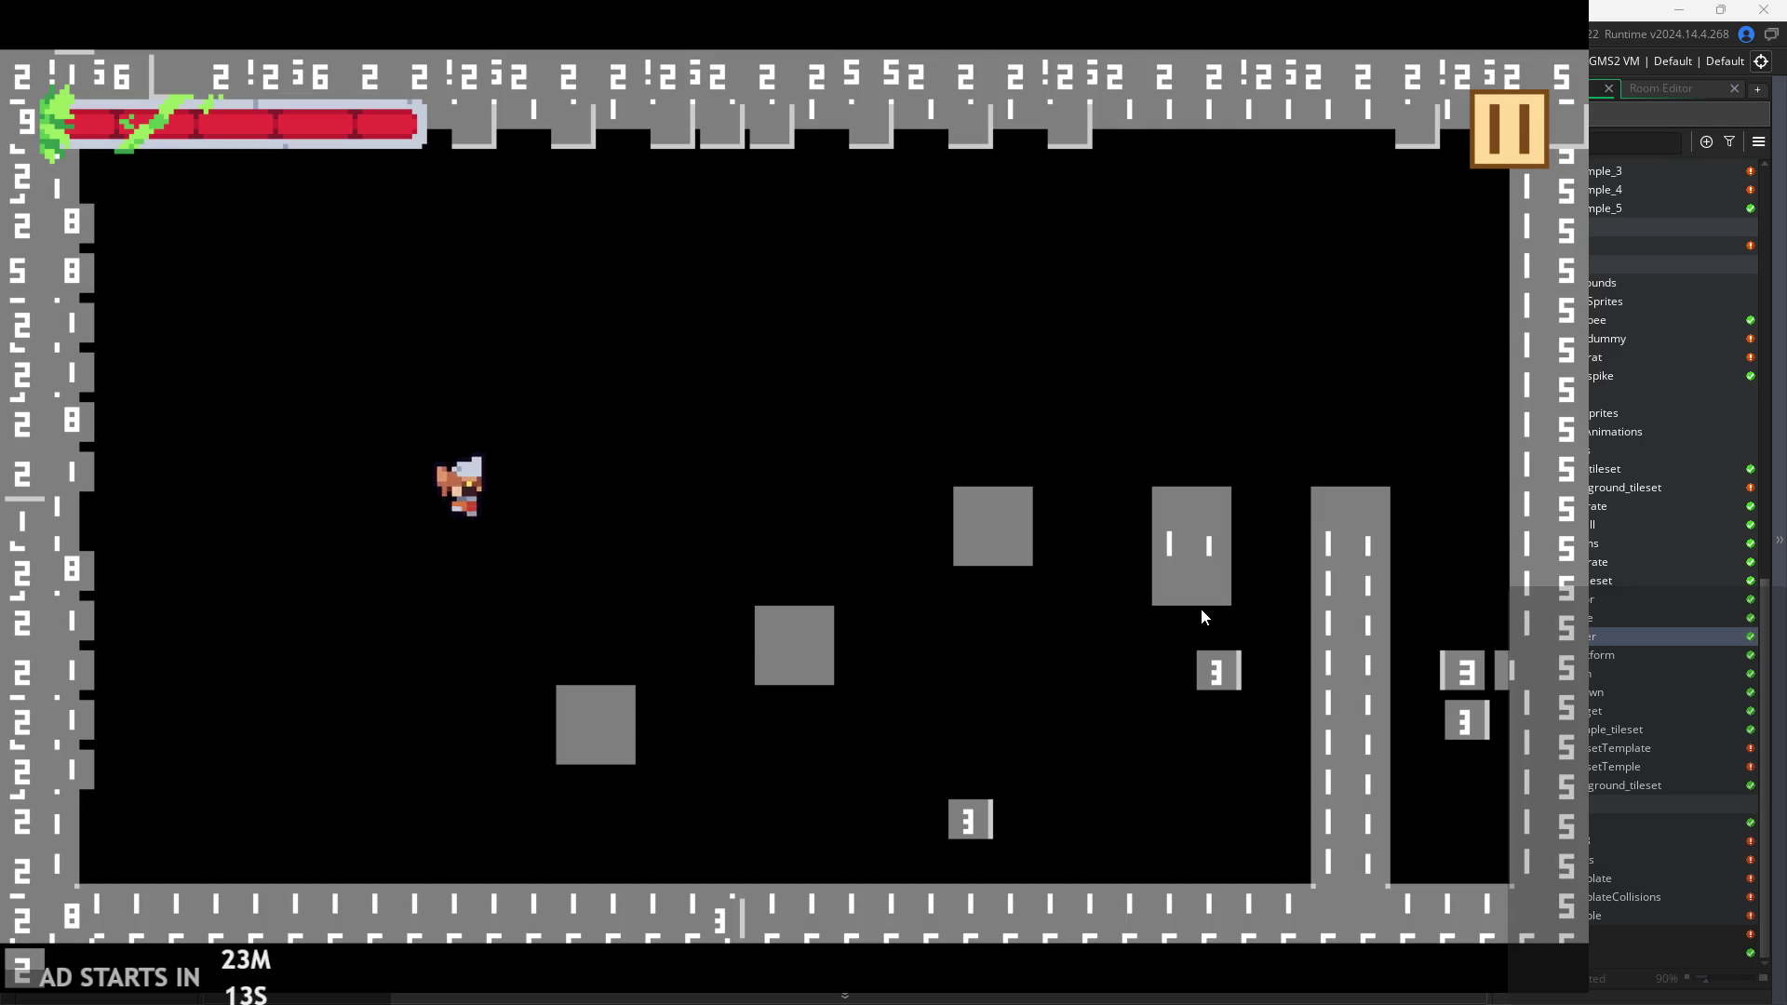
key(Left)
key(space)
key(Right)
key(space)
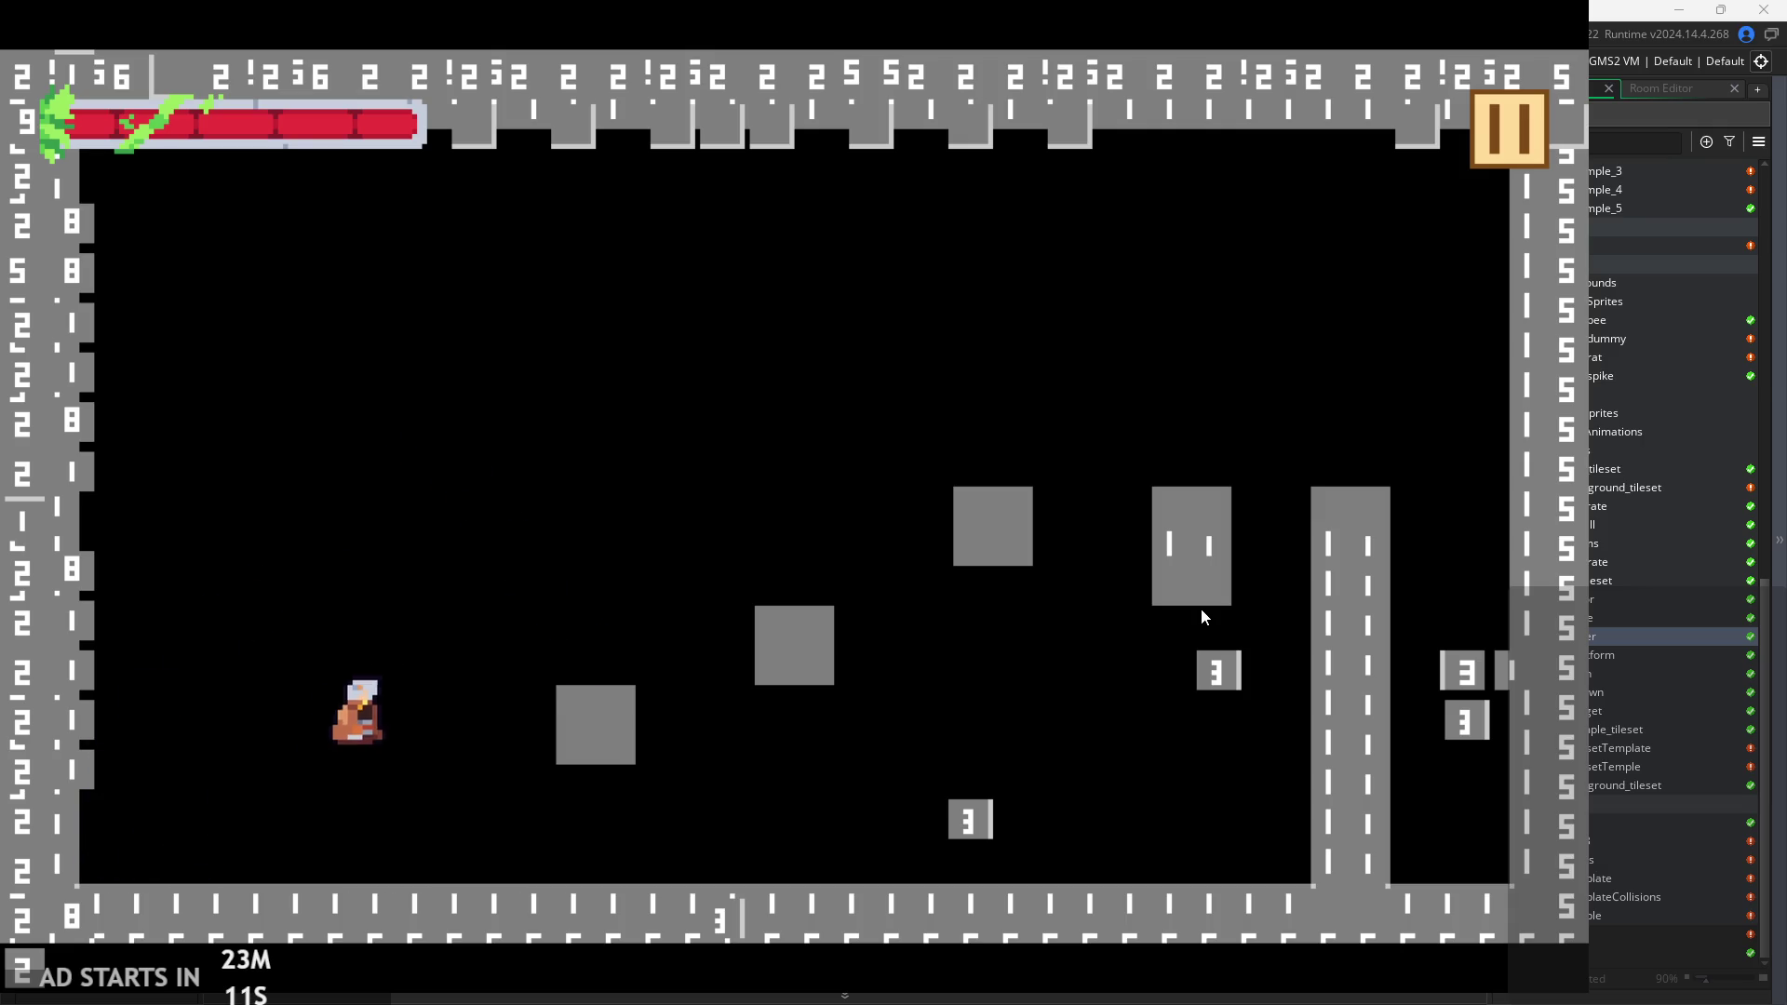
key(Left)
key(space)
key(Right)
key(space)
key(Left)
key(Right)
key(space)
key(Left)
key(space)
key(Right)
key(space)
key(Left)
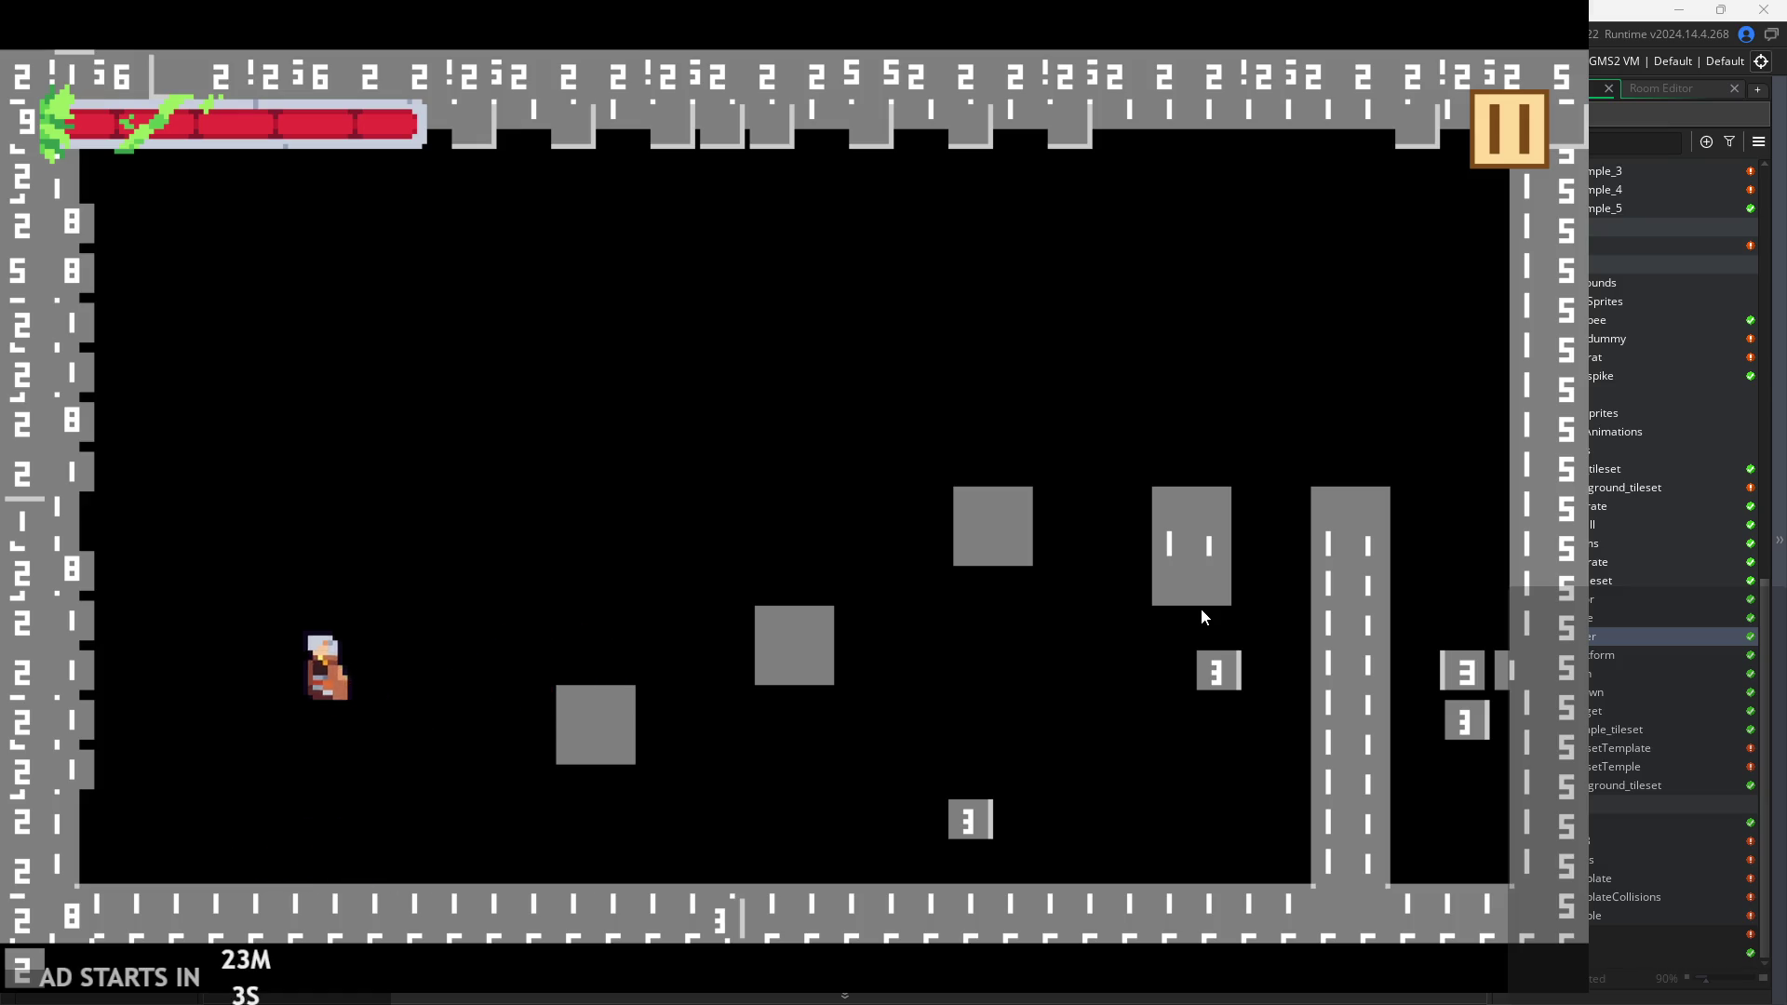
key(Right)
key(space)
key(Left)
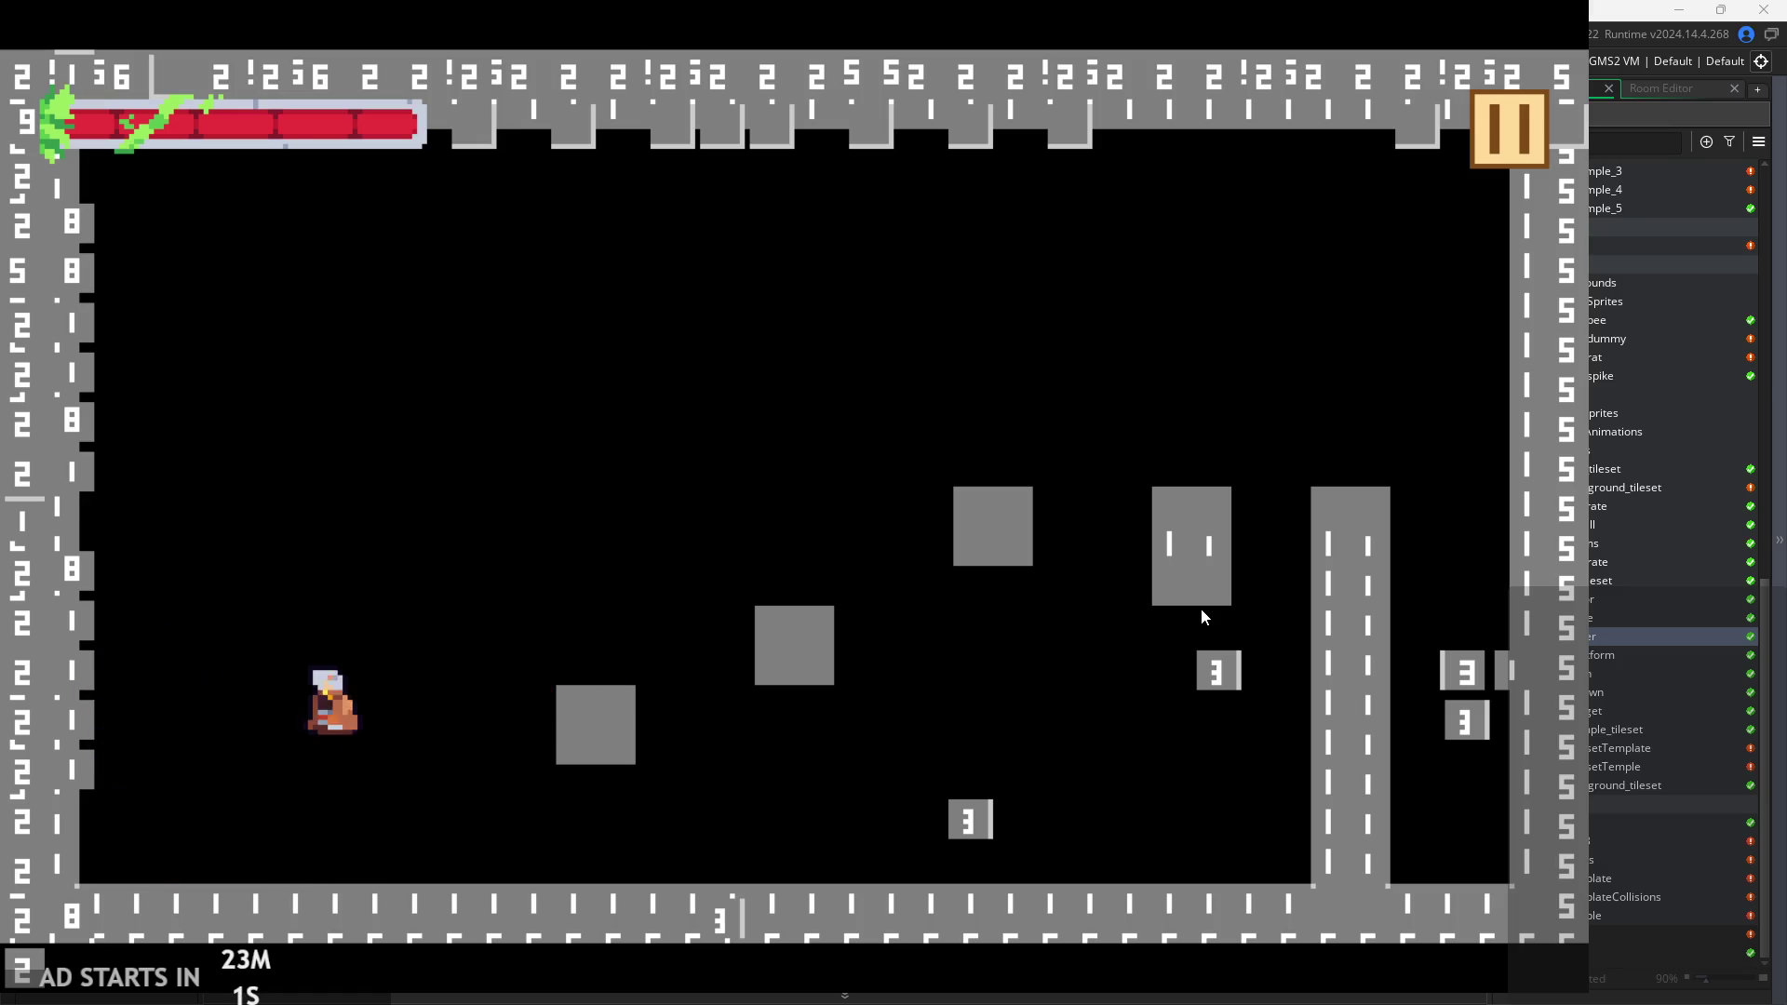
key(Left)
key(Right)
key(space)
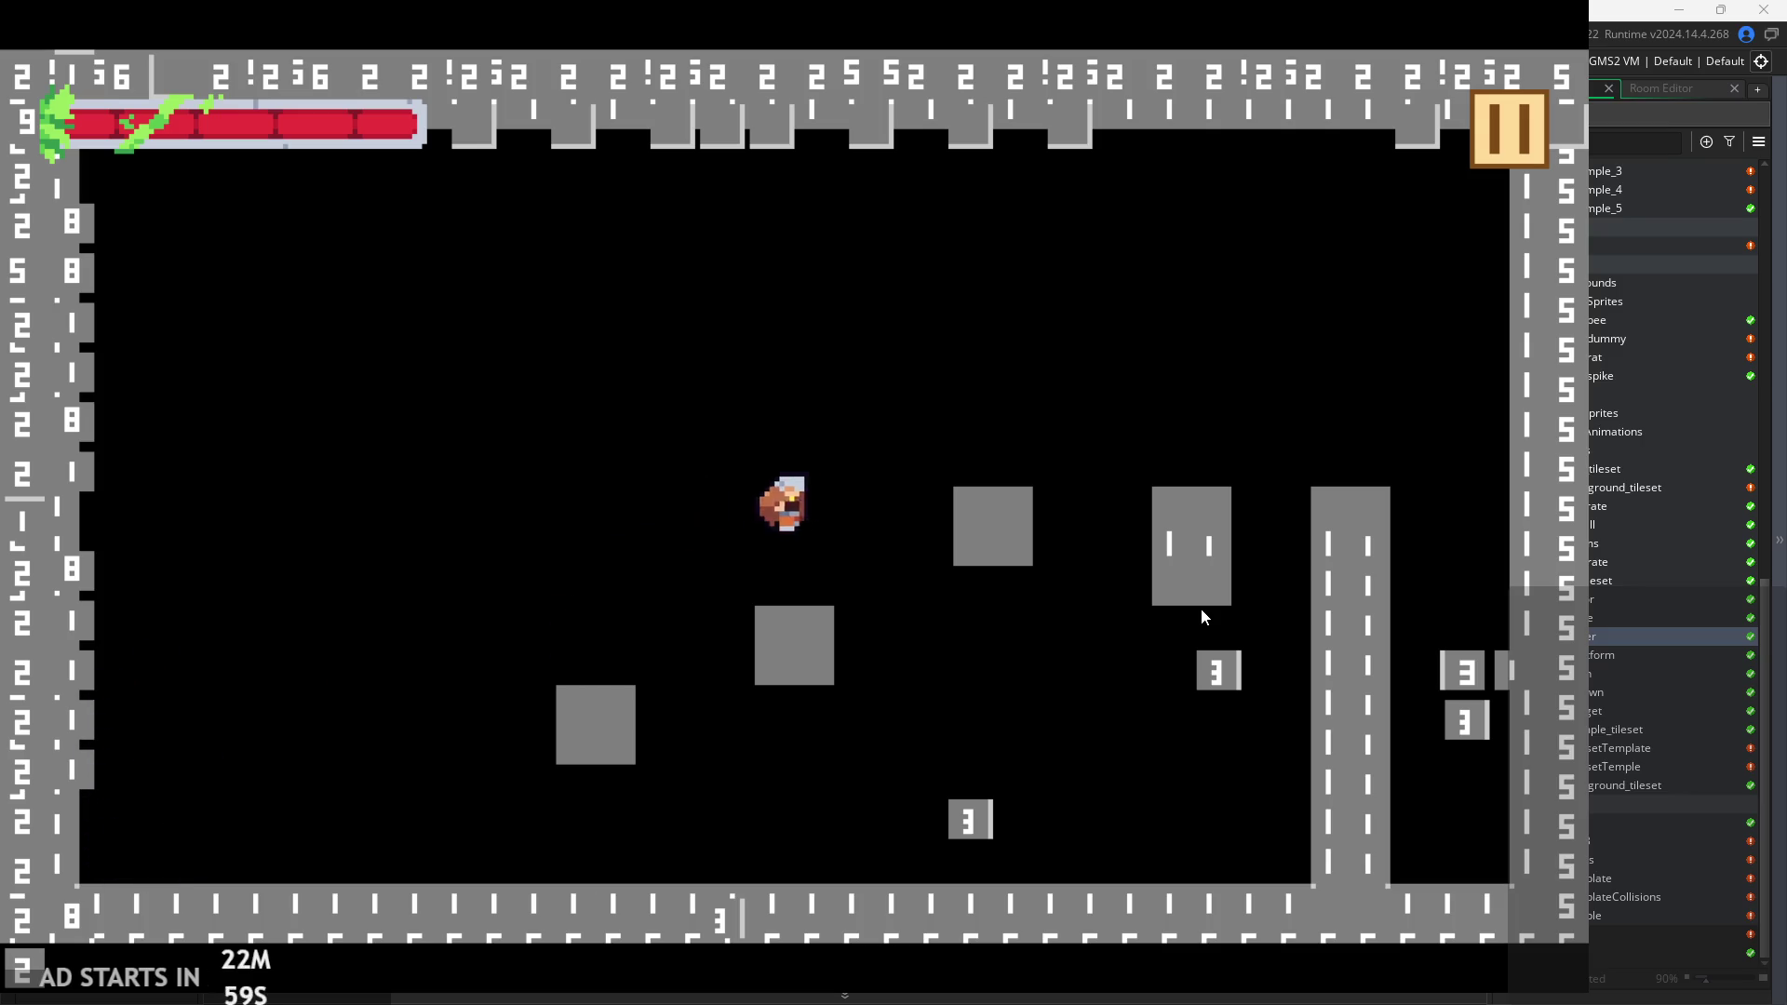
key(Right)
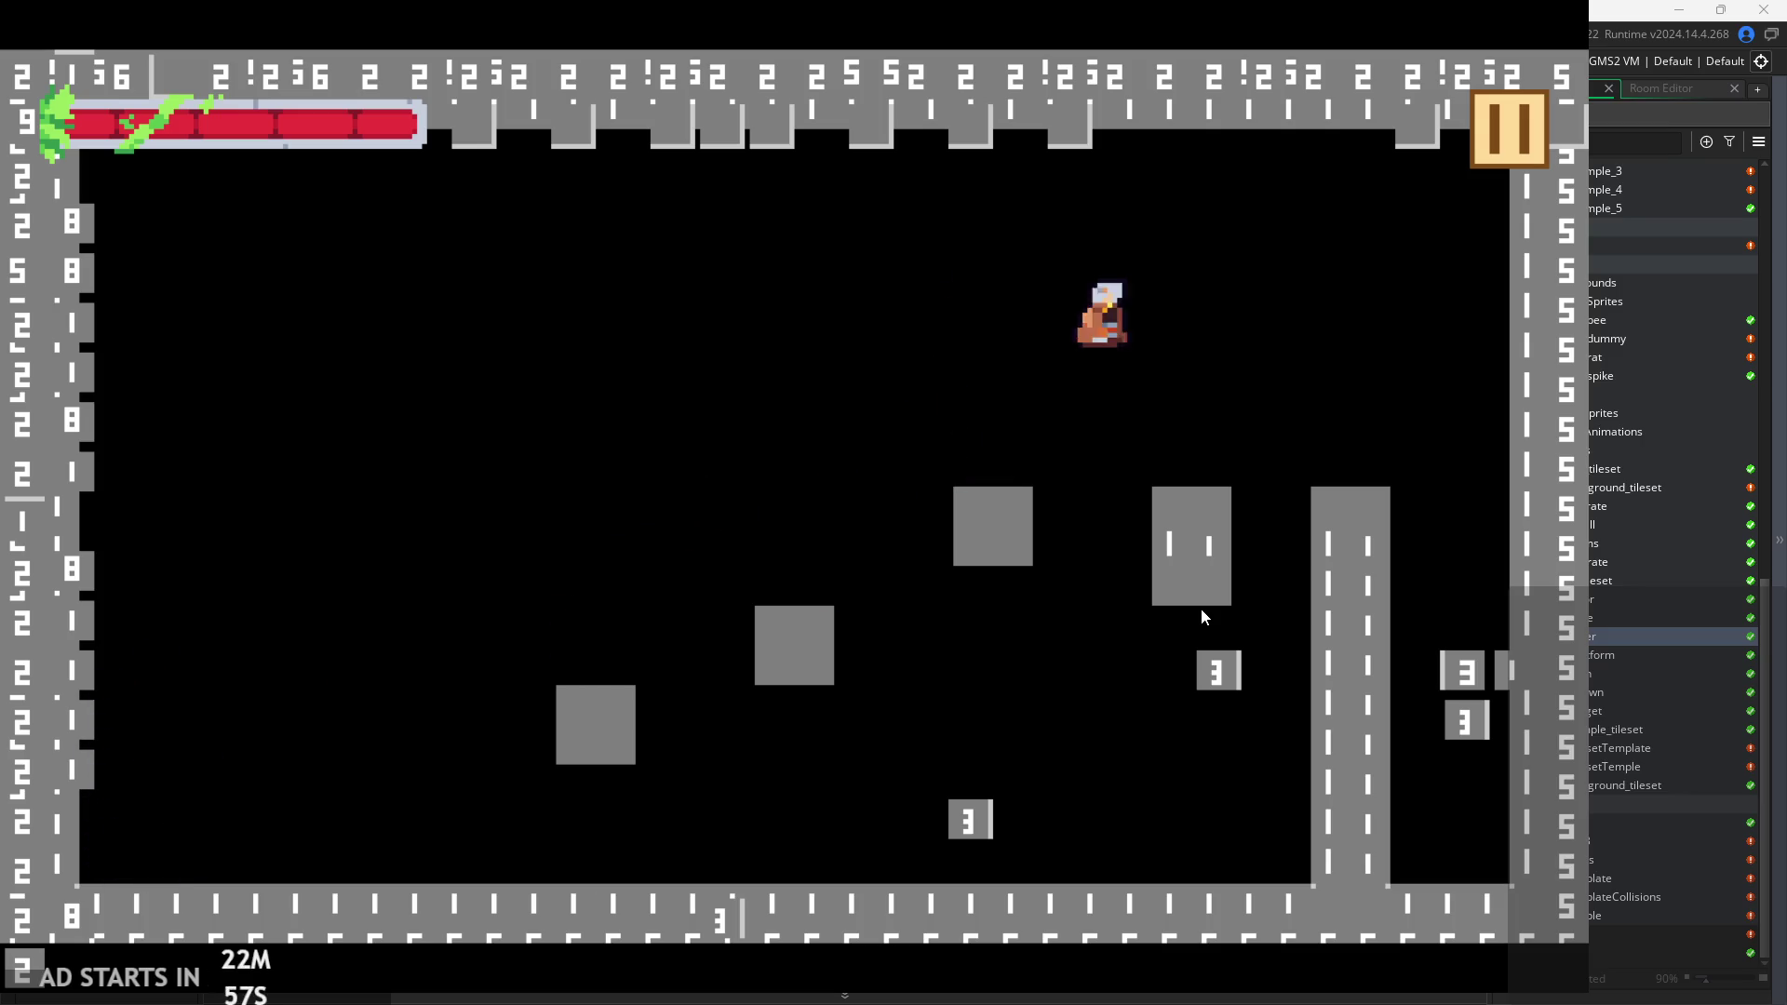
key(Right)
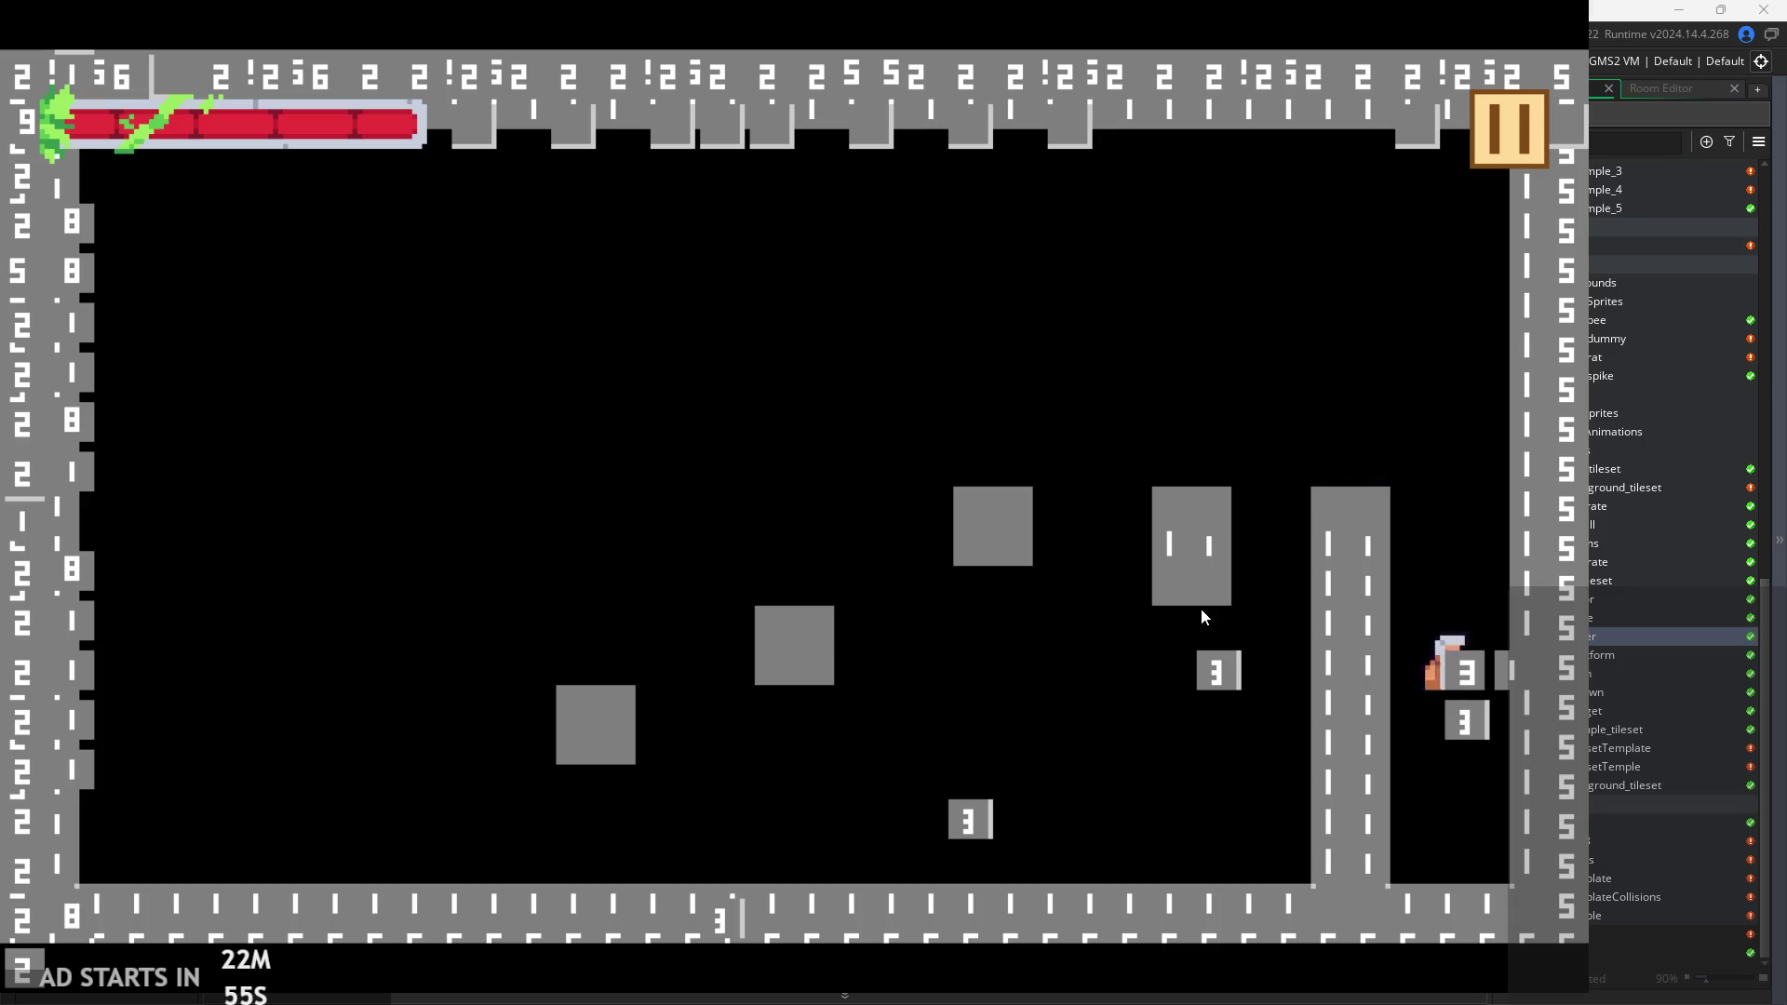
key(Right)
key(space)
key(Left)
key(space)
key(space)
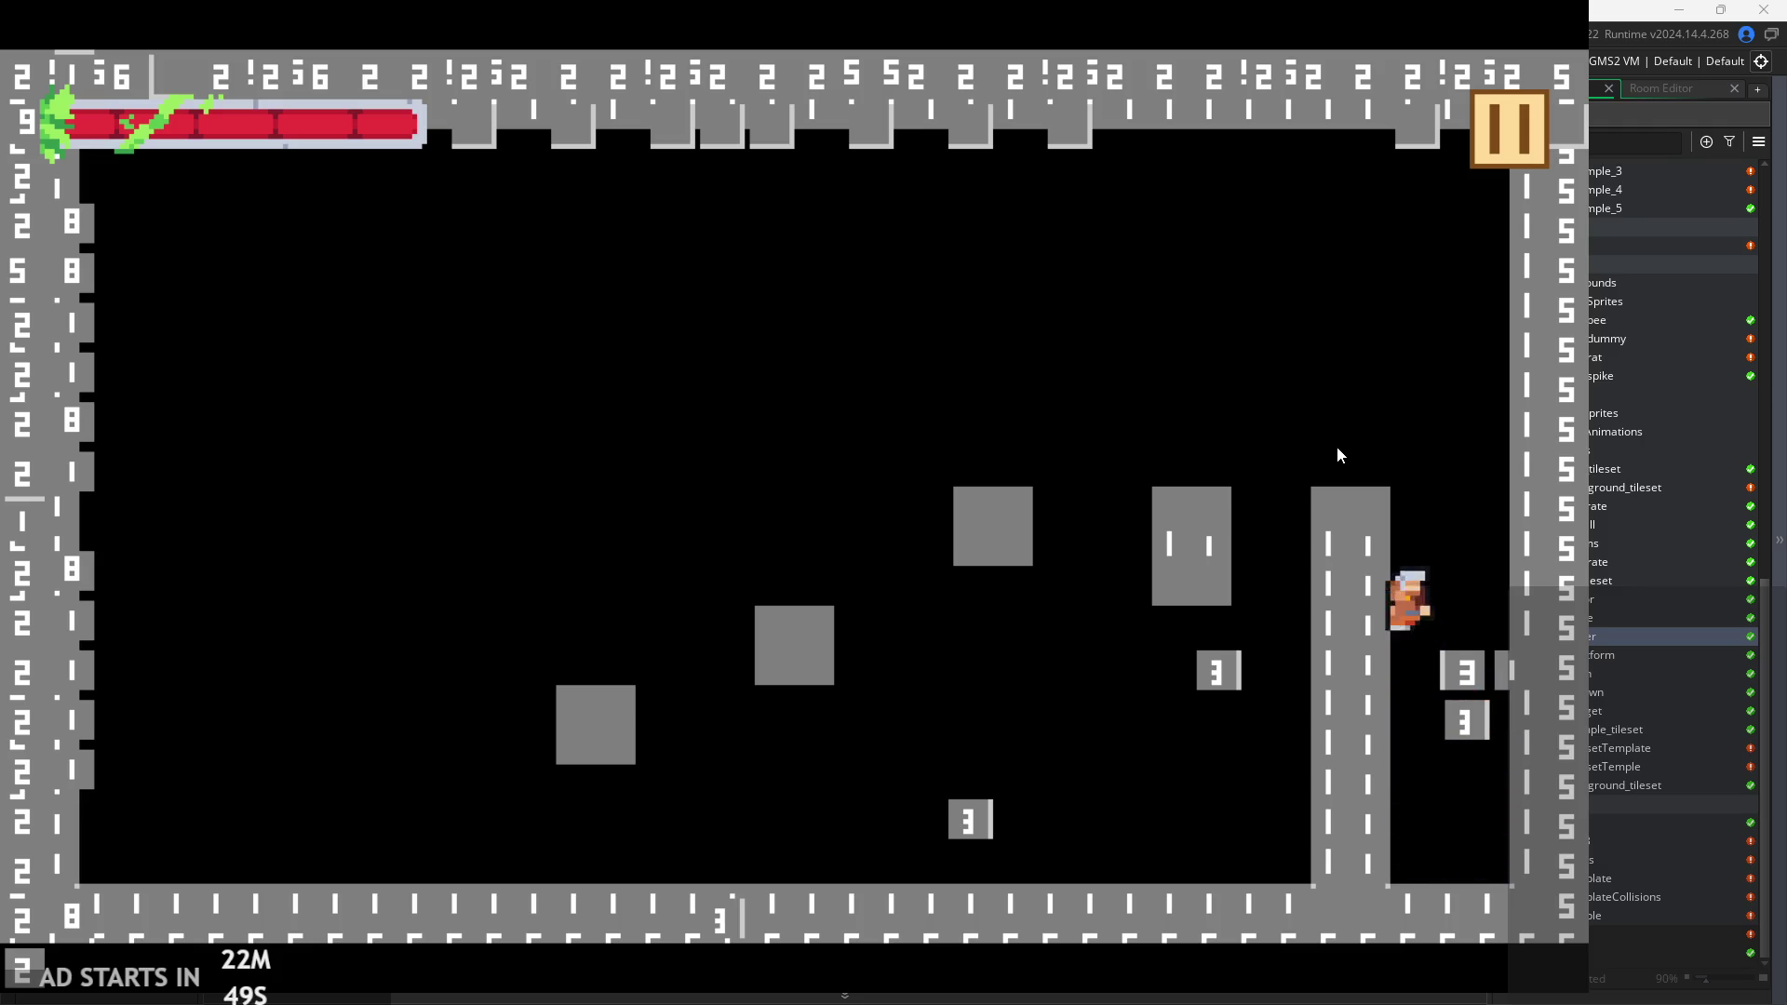
key(Left)
key(space)
key(Left)
key(space)
key(Left)
key(Right)
key(space)
key(space)
key(Left)
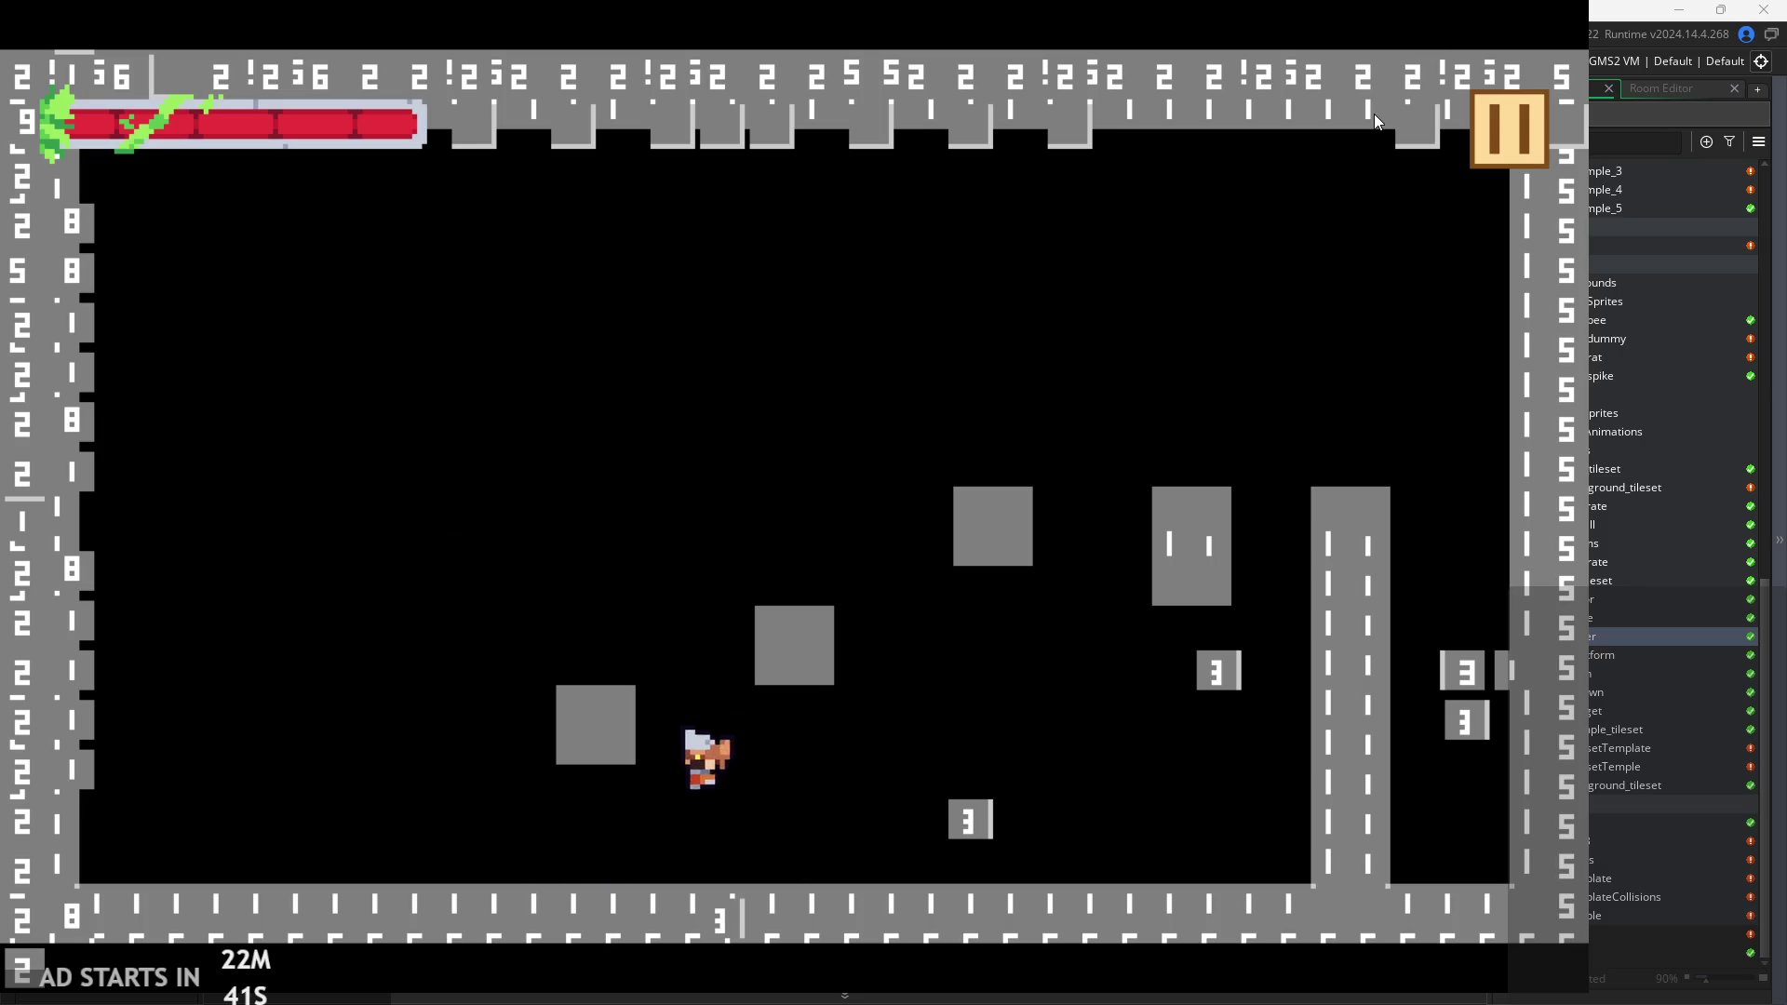
key(space)
key(Right)
key(Left)
key(Left)
key(Right)
key(space)
key(space)
key(Right)
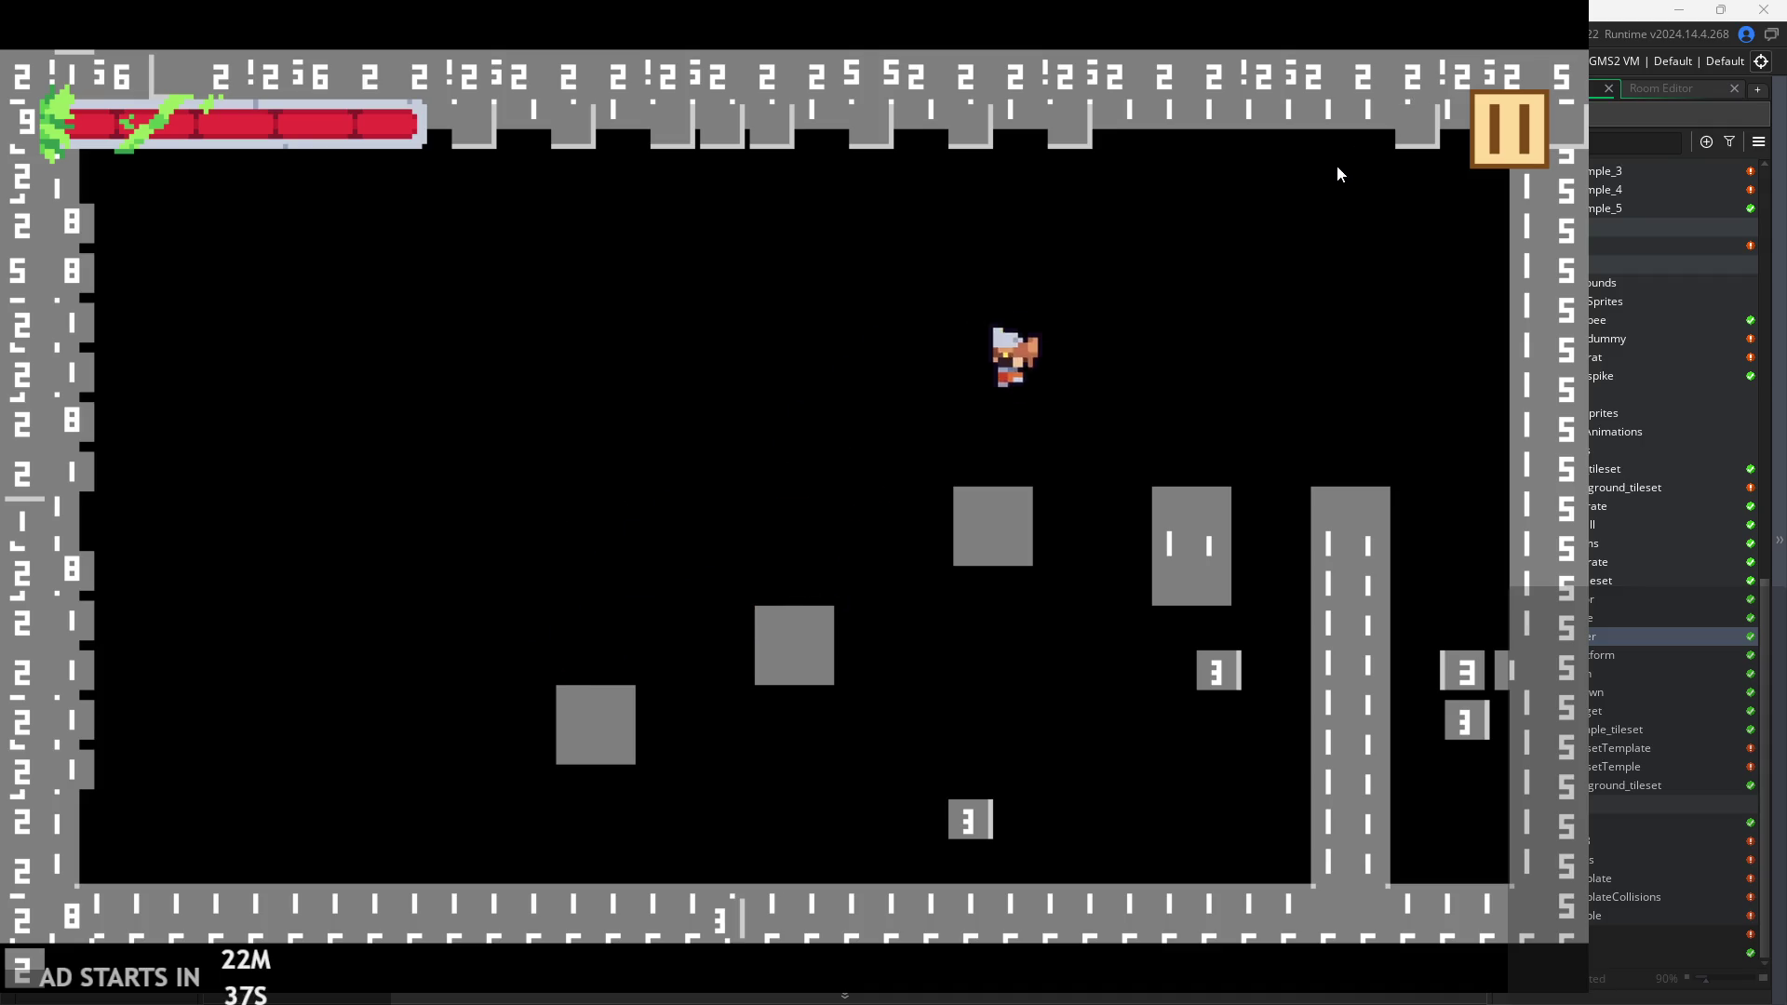
key(space)
key(Left)
key(space)
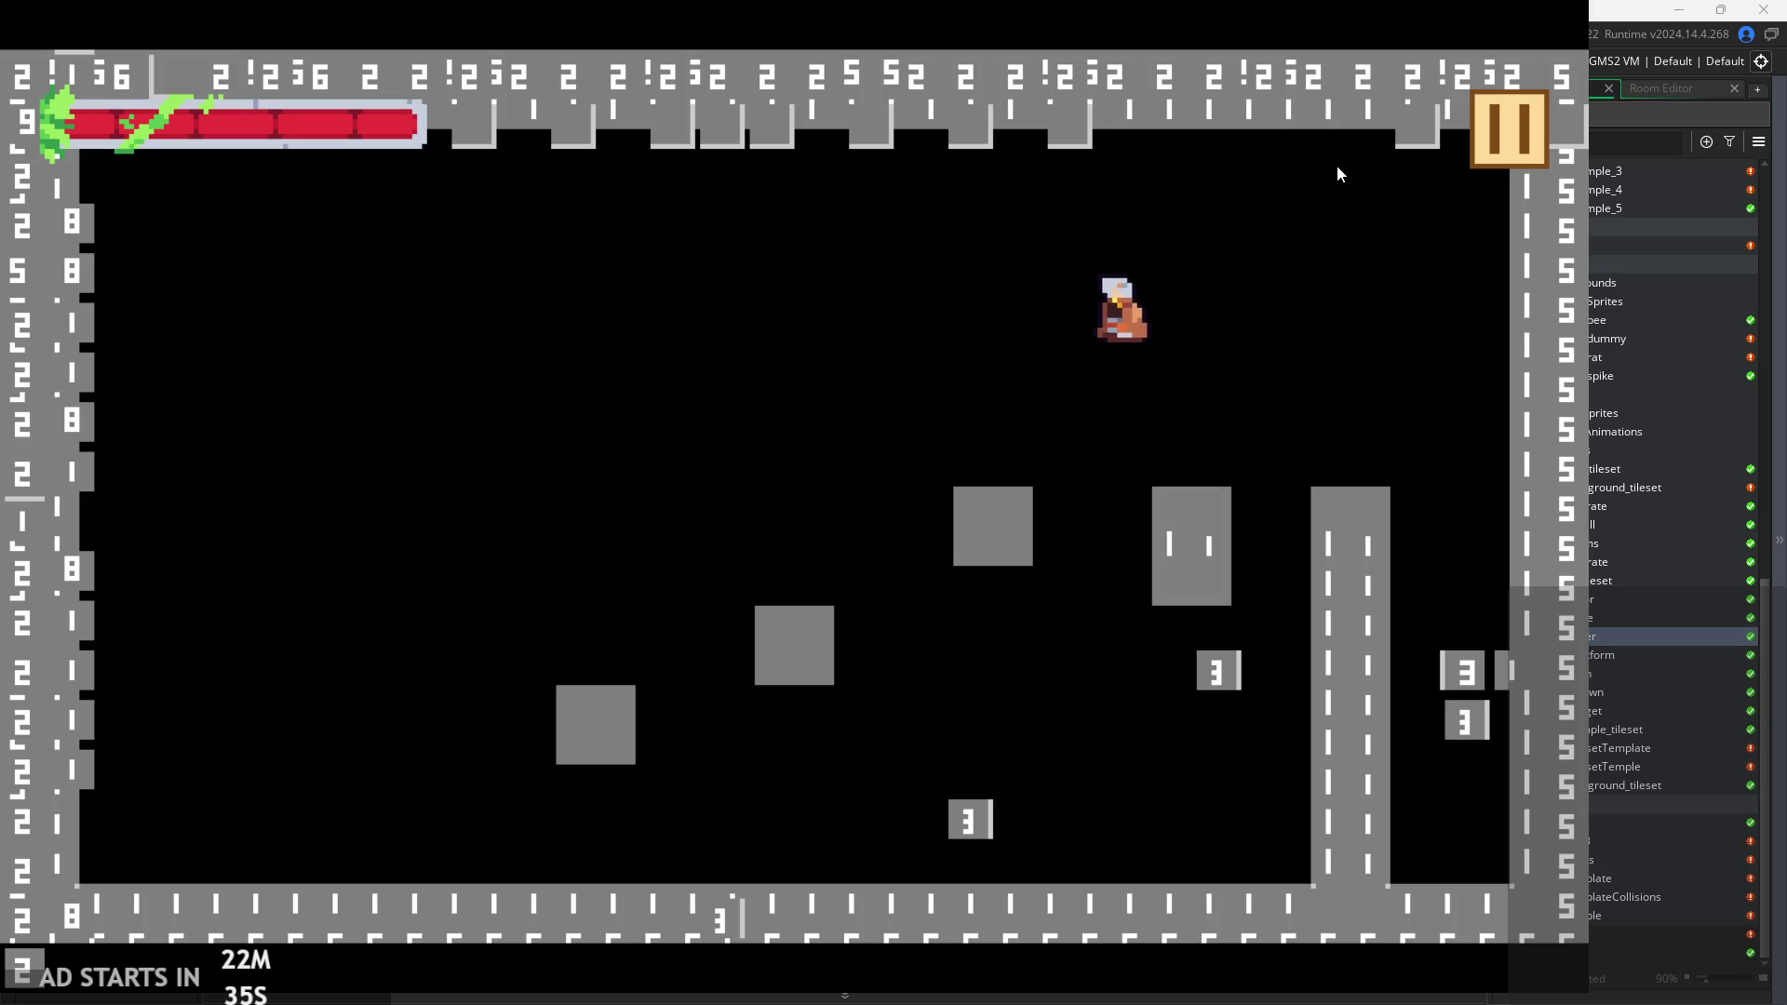
click(1489, 140)
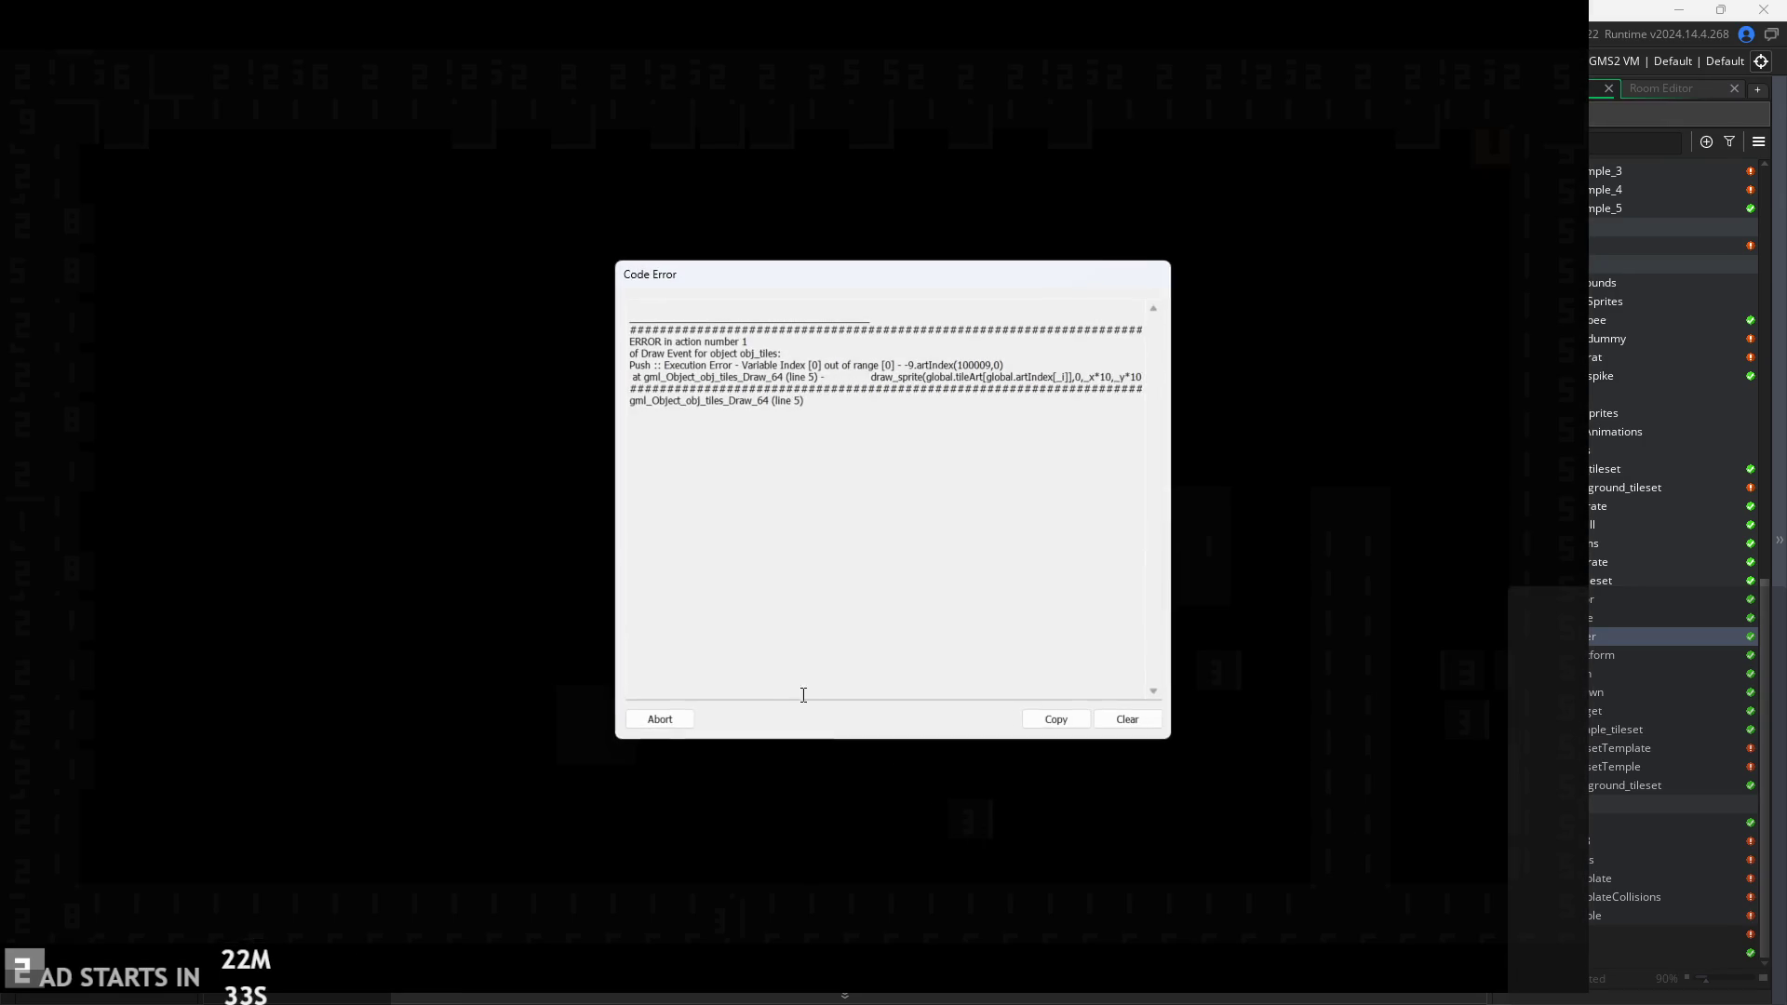
click(672, 719)
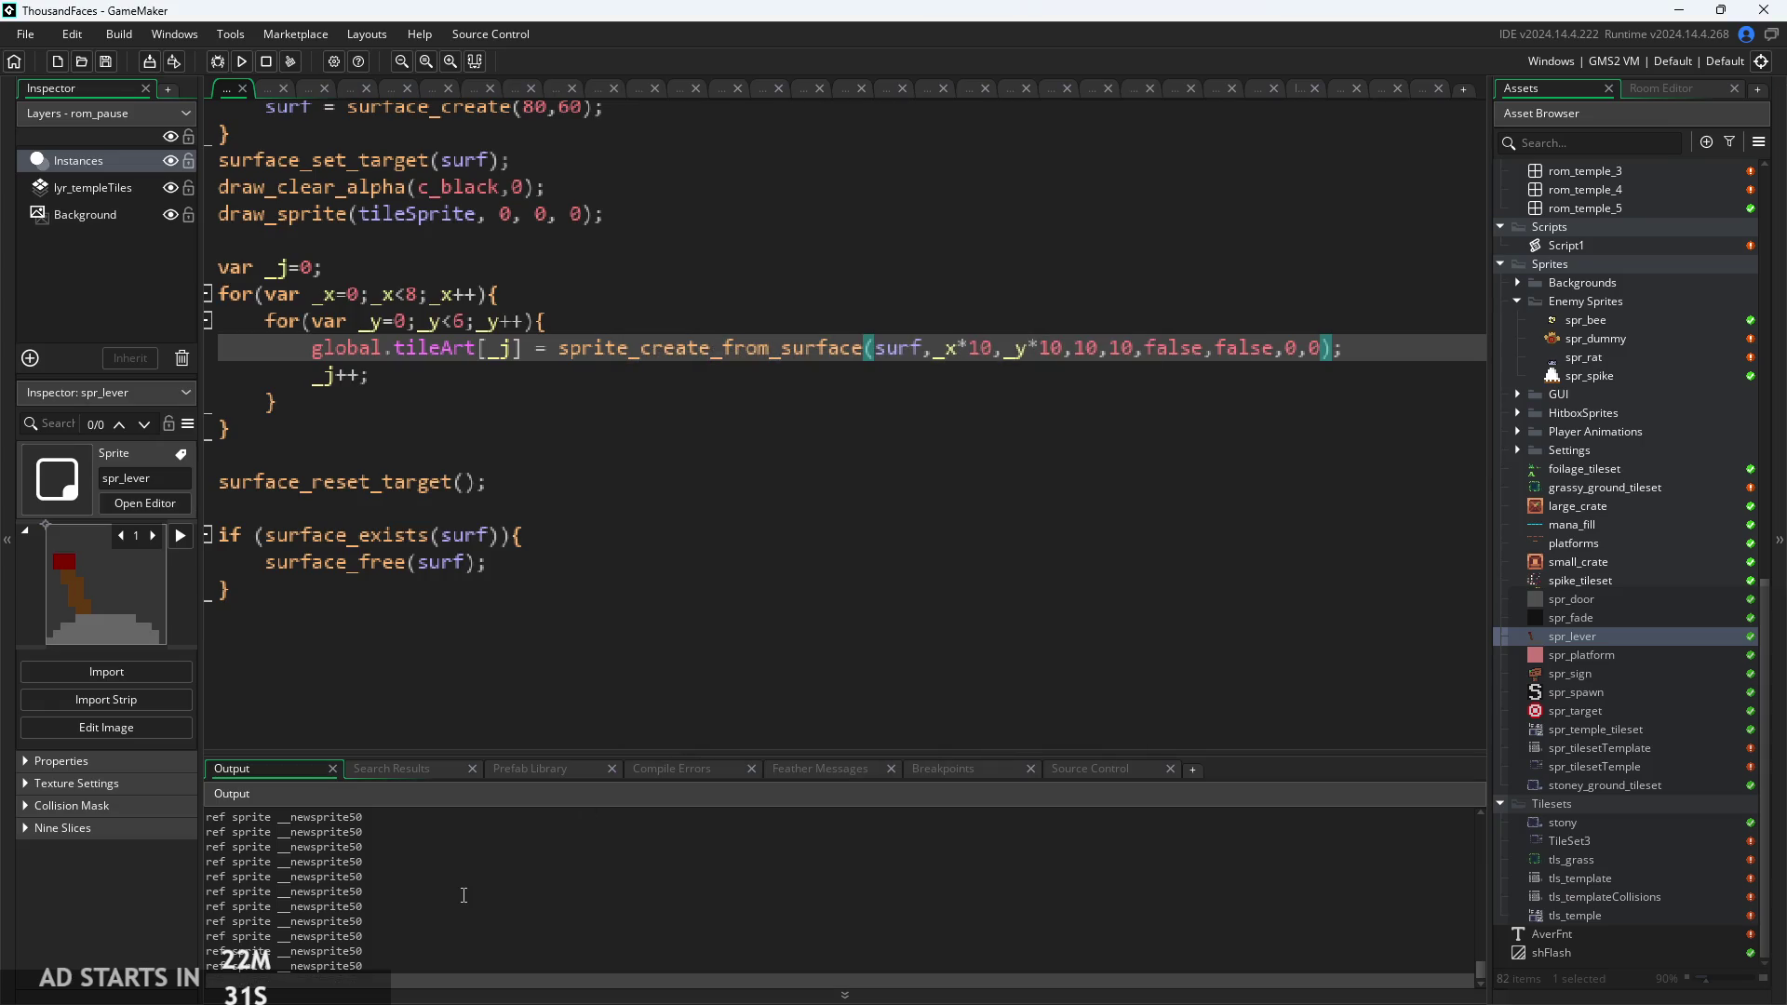
Review the output log, then delete the show_debug_message line from the Draw GUI code.
click(414, 966)
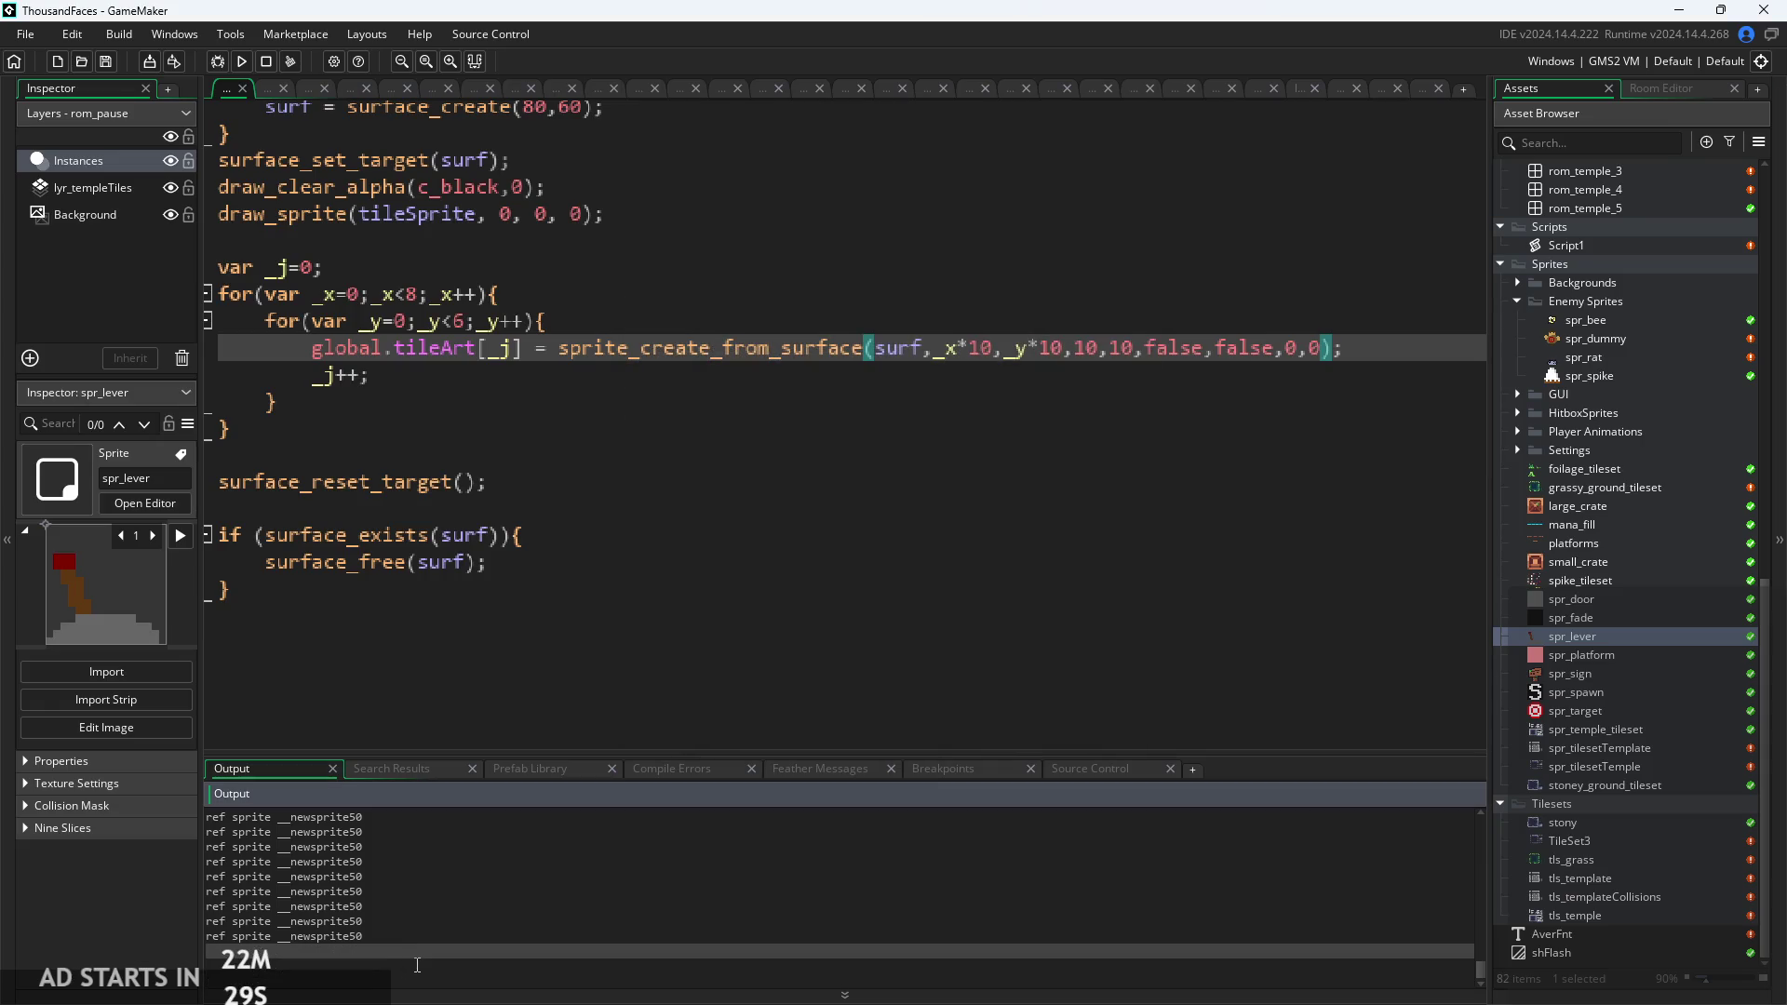
click(655, 551)
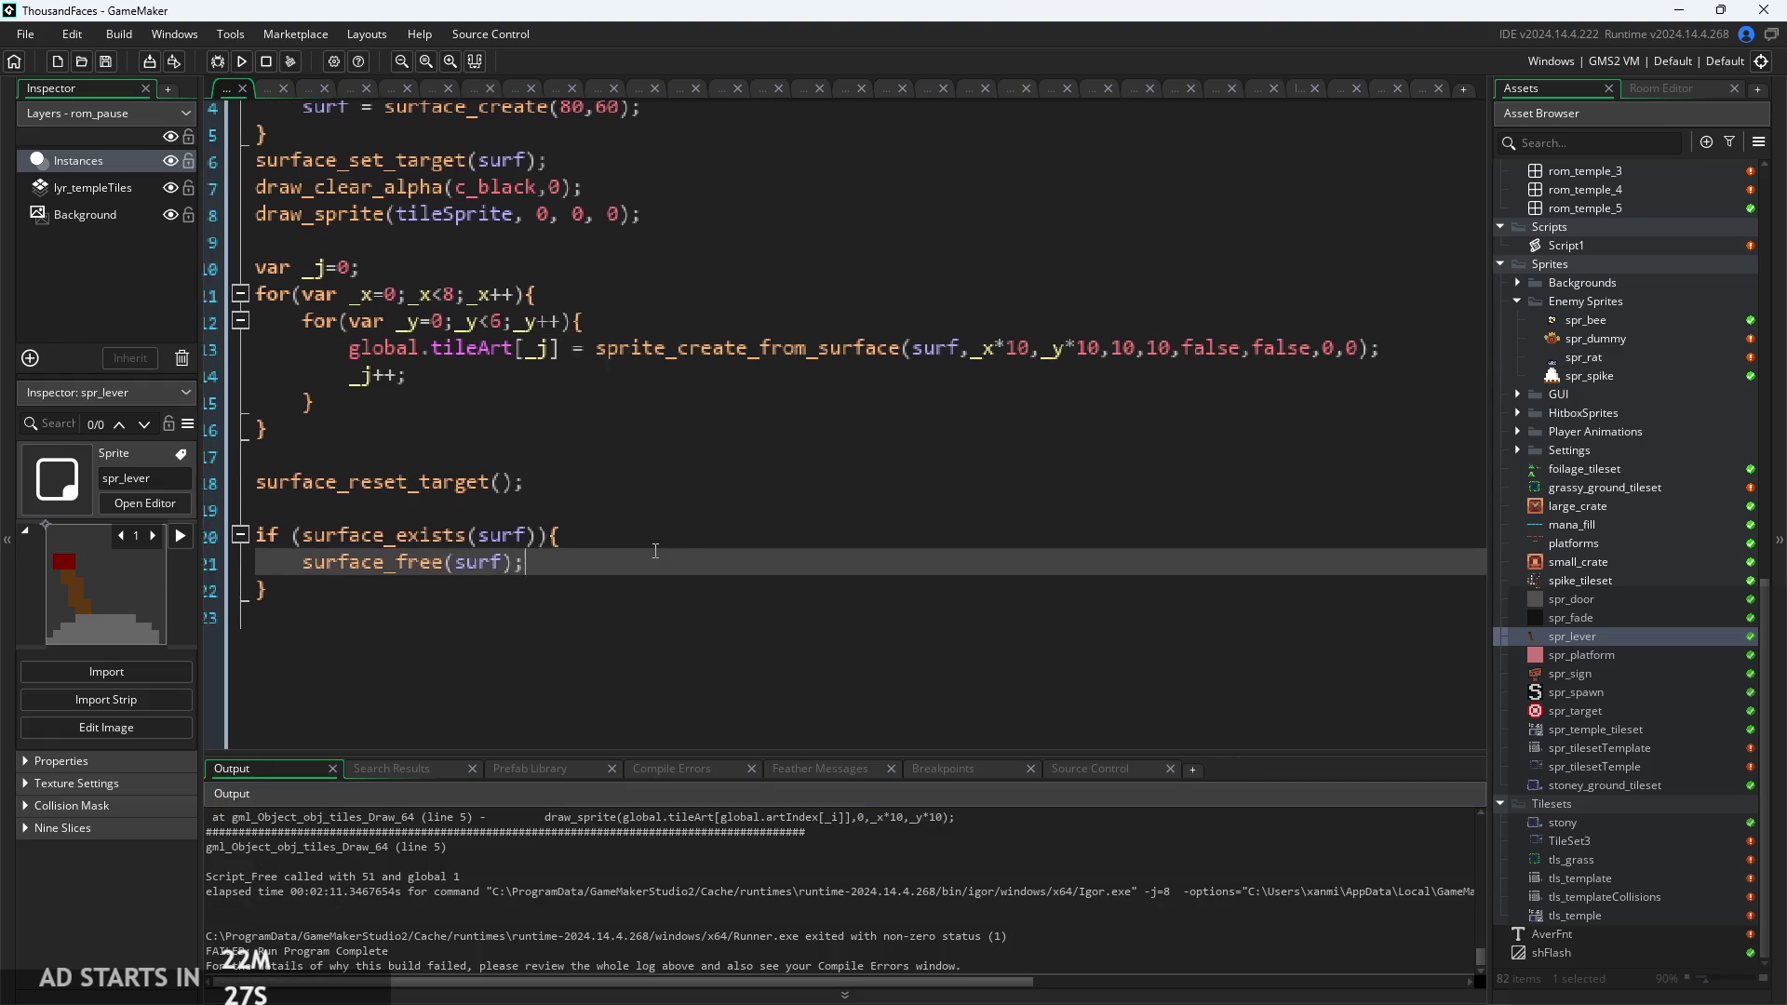
scroll(625, 904, up, 5)
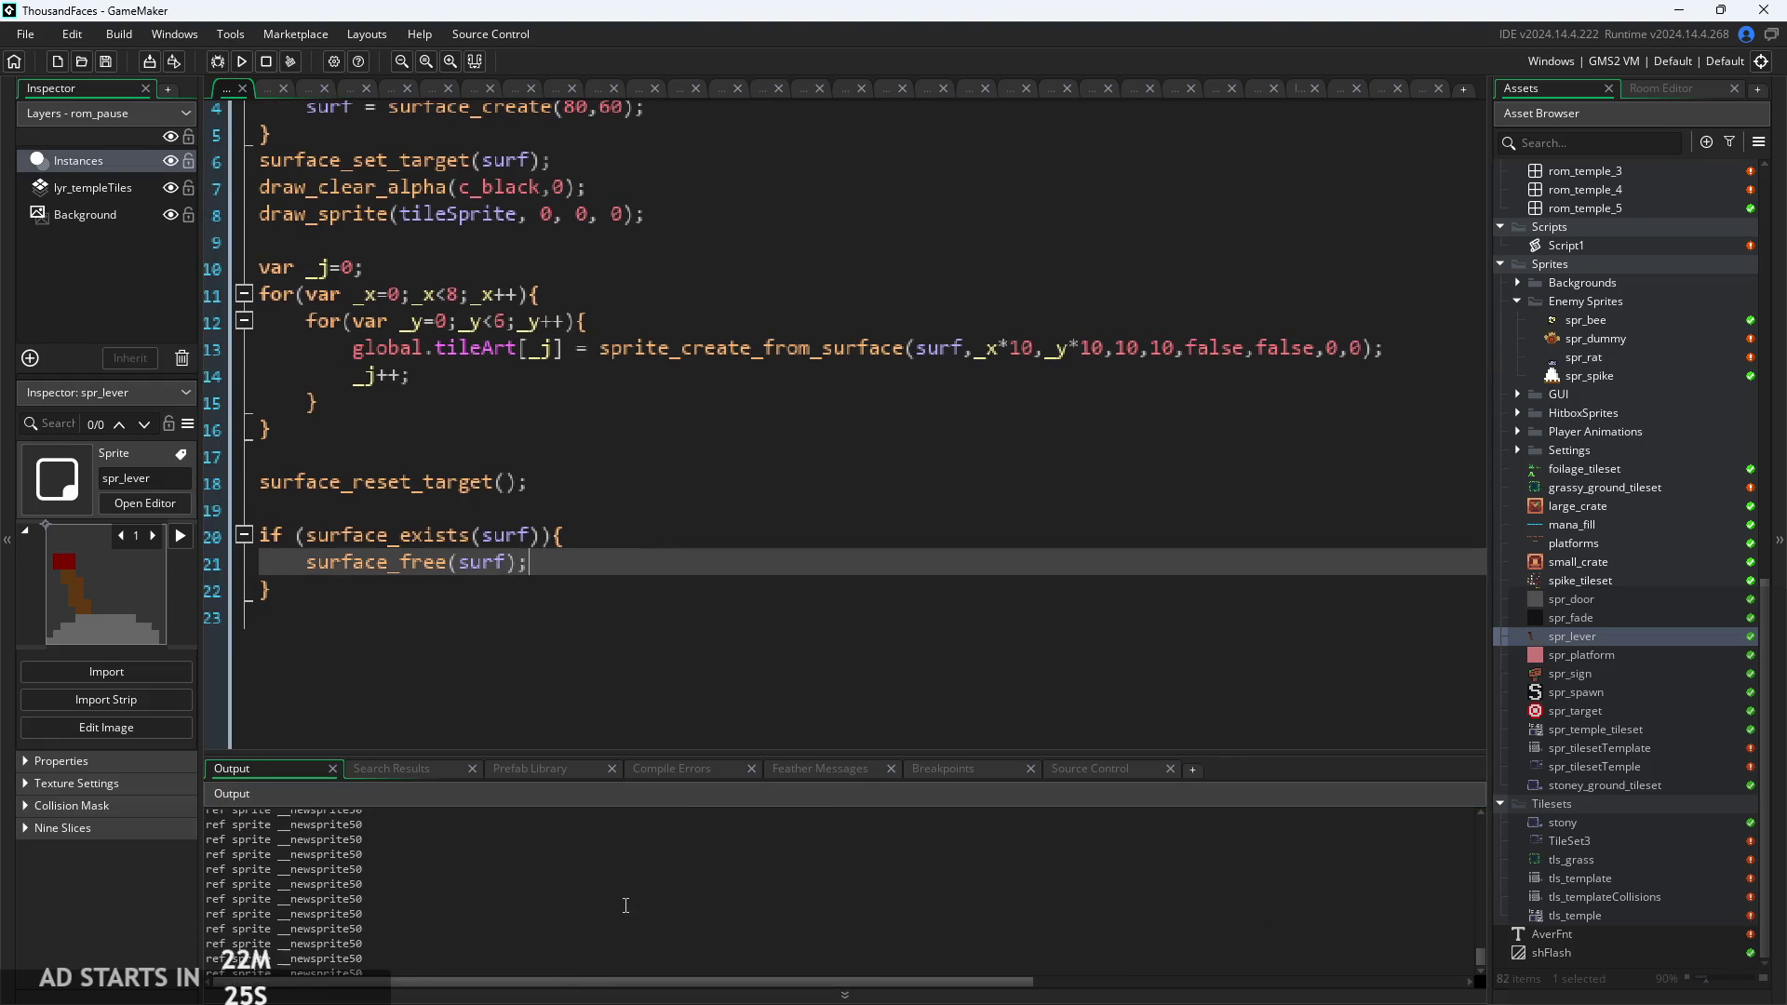
mouse_move(1477, 963)
mouse_down()
mouse_move(1489, 798)
mouse_move(1479, 959)
mouse_up()
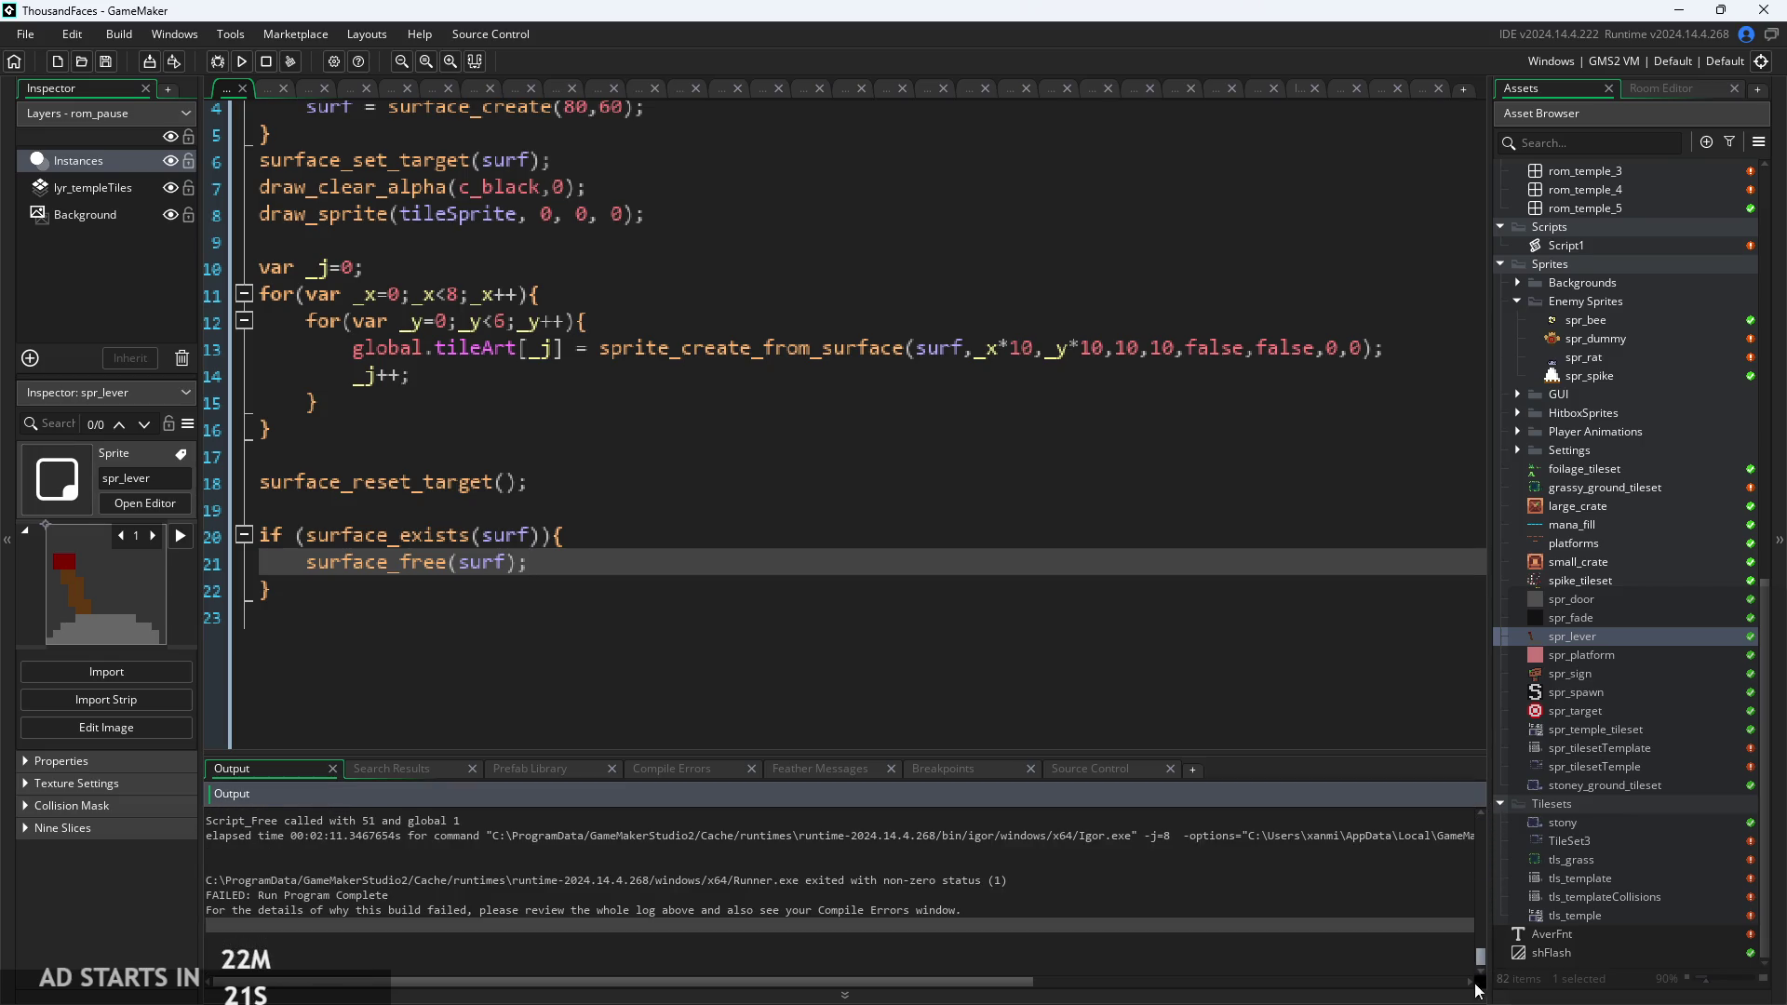
click(961, 596)
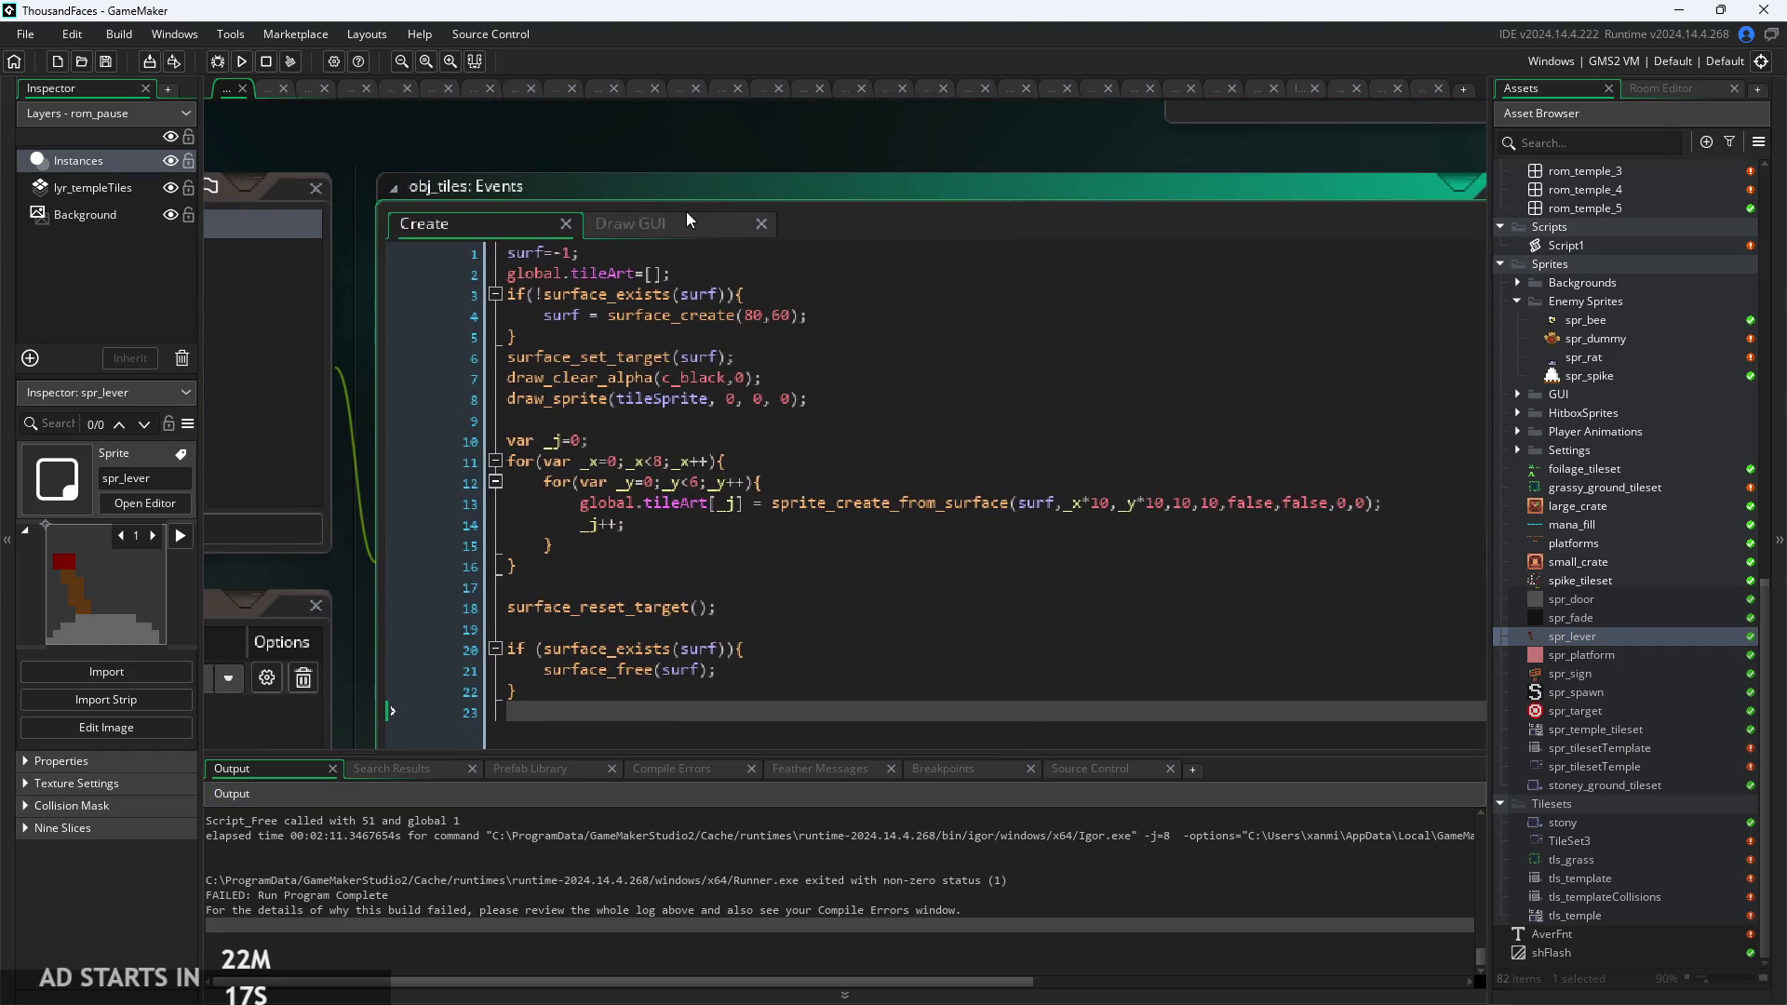
click(683, 224)
drag(928, 315, 251, 315)
key(BackSpace)
key(BackSpace)
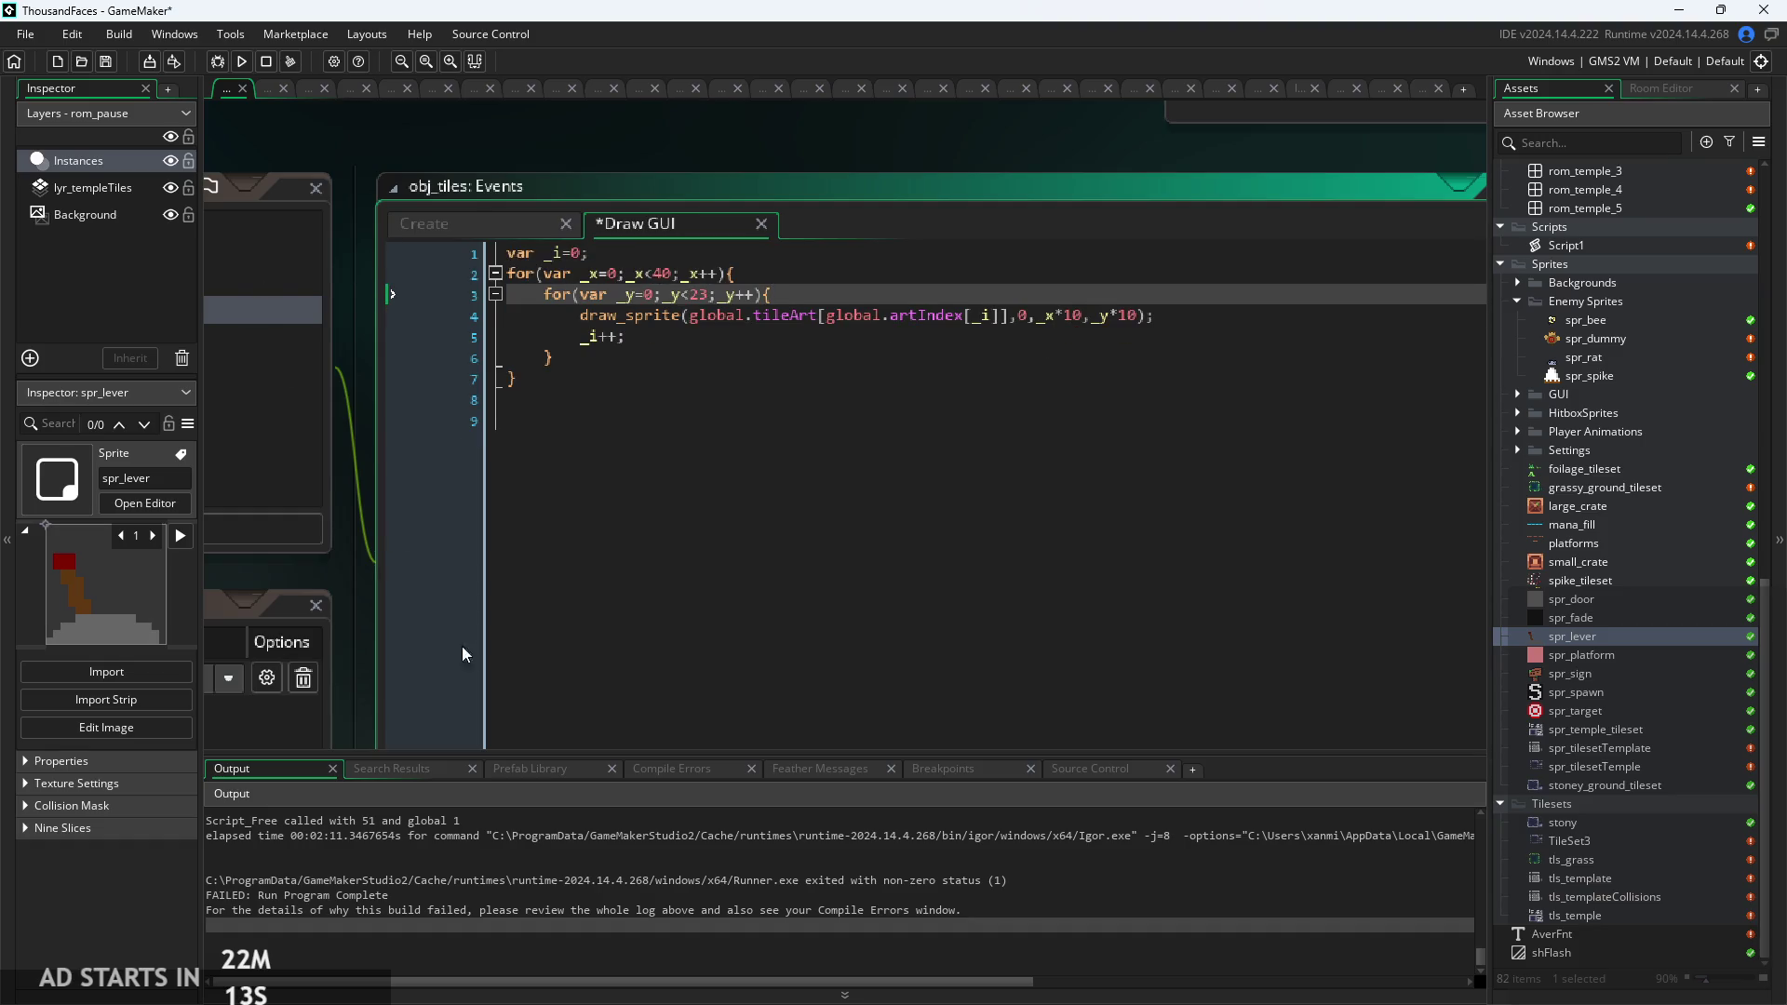
Recheck the error in the output log and return to the obj_tiles Create event code.
click(617, 862)
scroll(617, 862, up, 3)
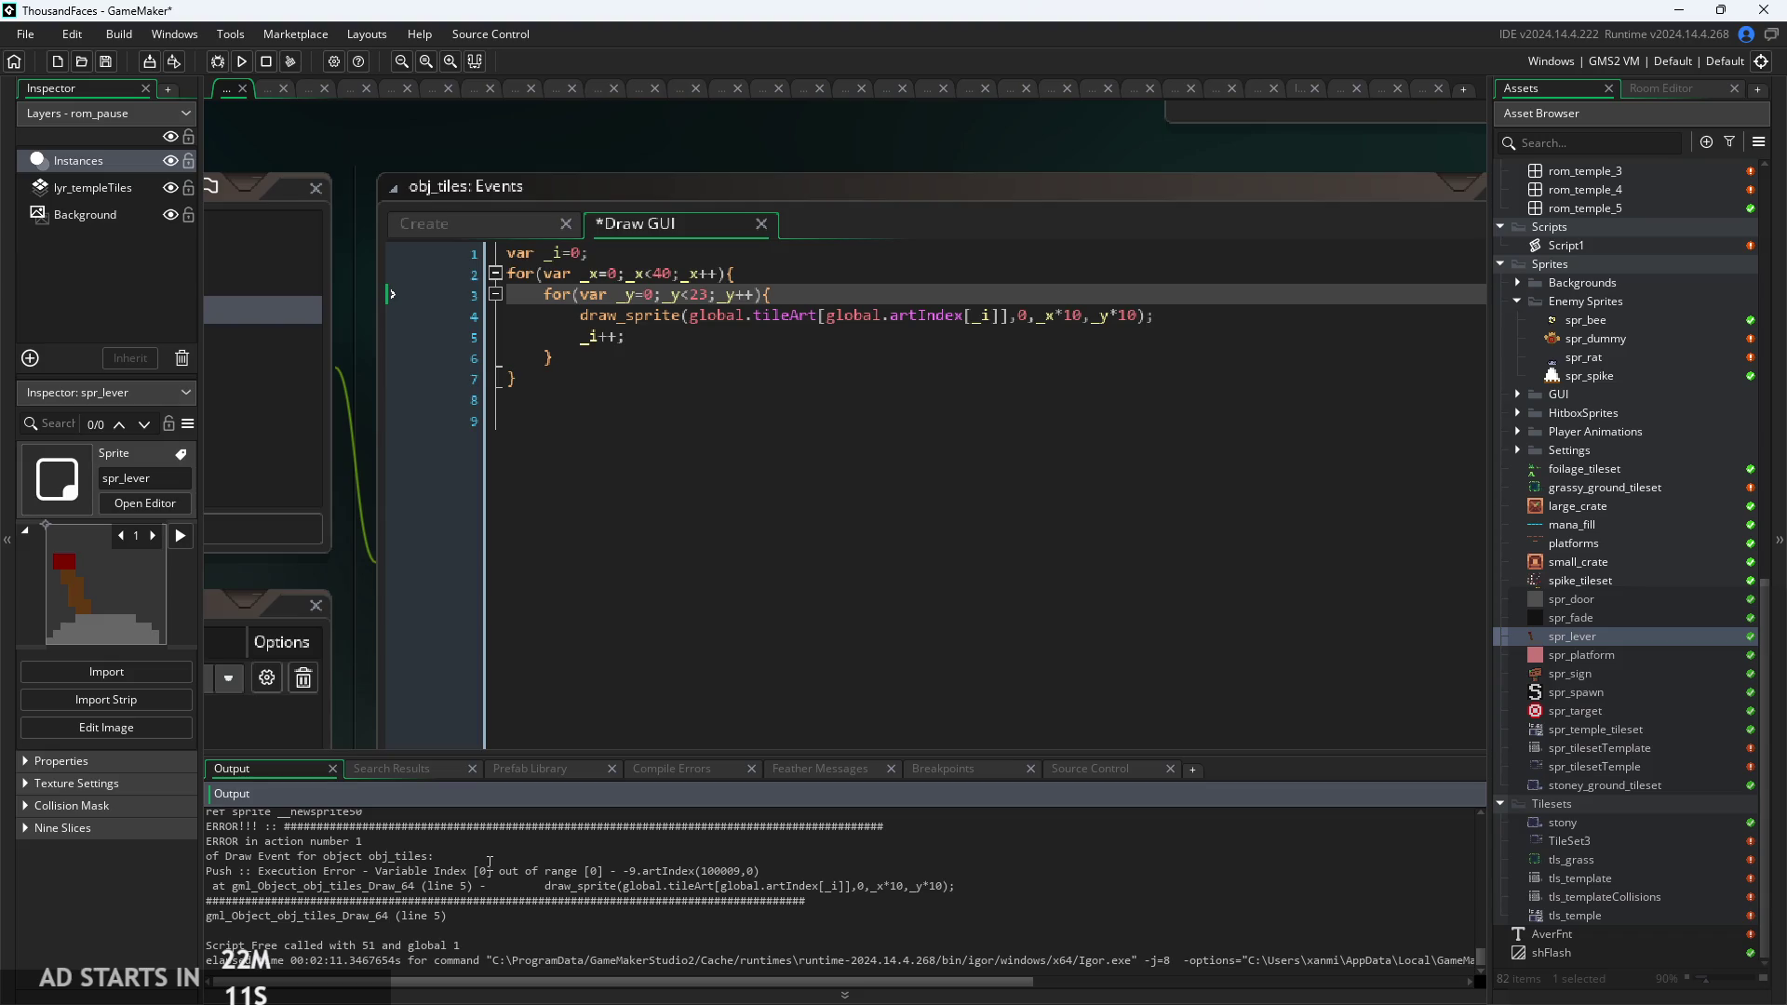
scroll(492, 854, down, 2)
scroll(492, 854, up, 3)
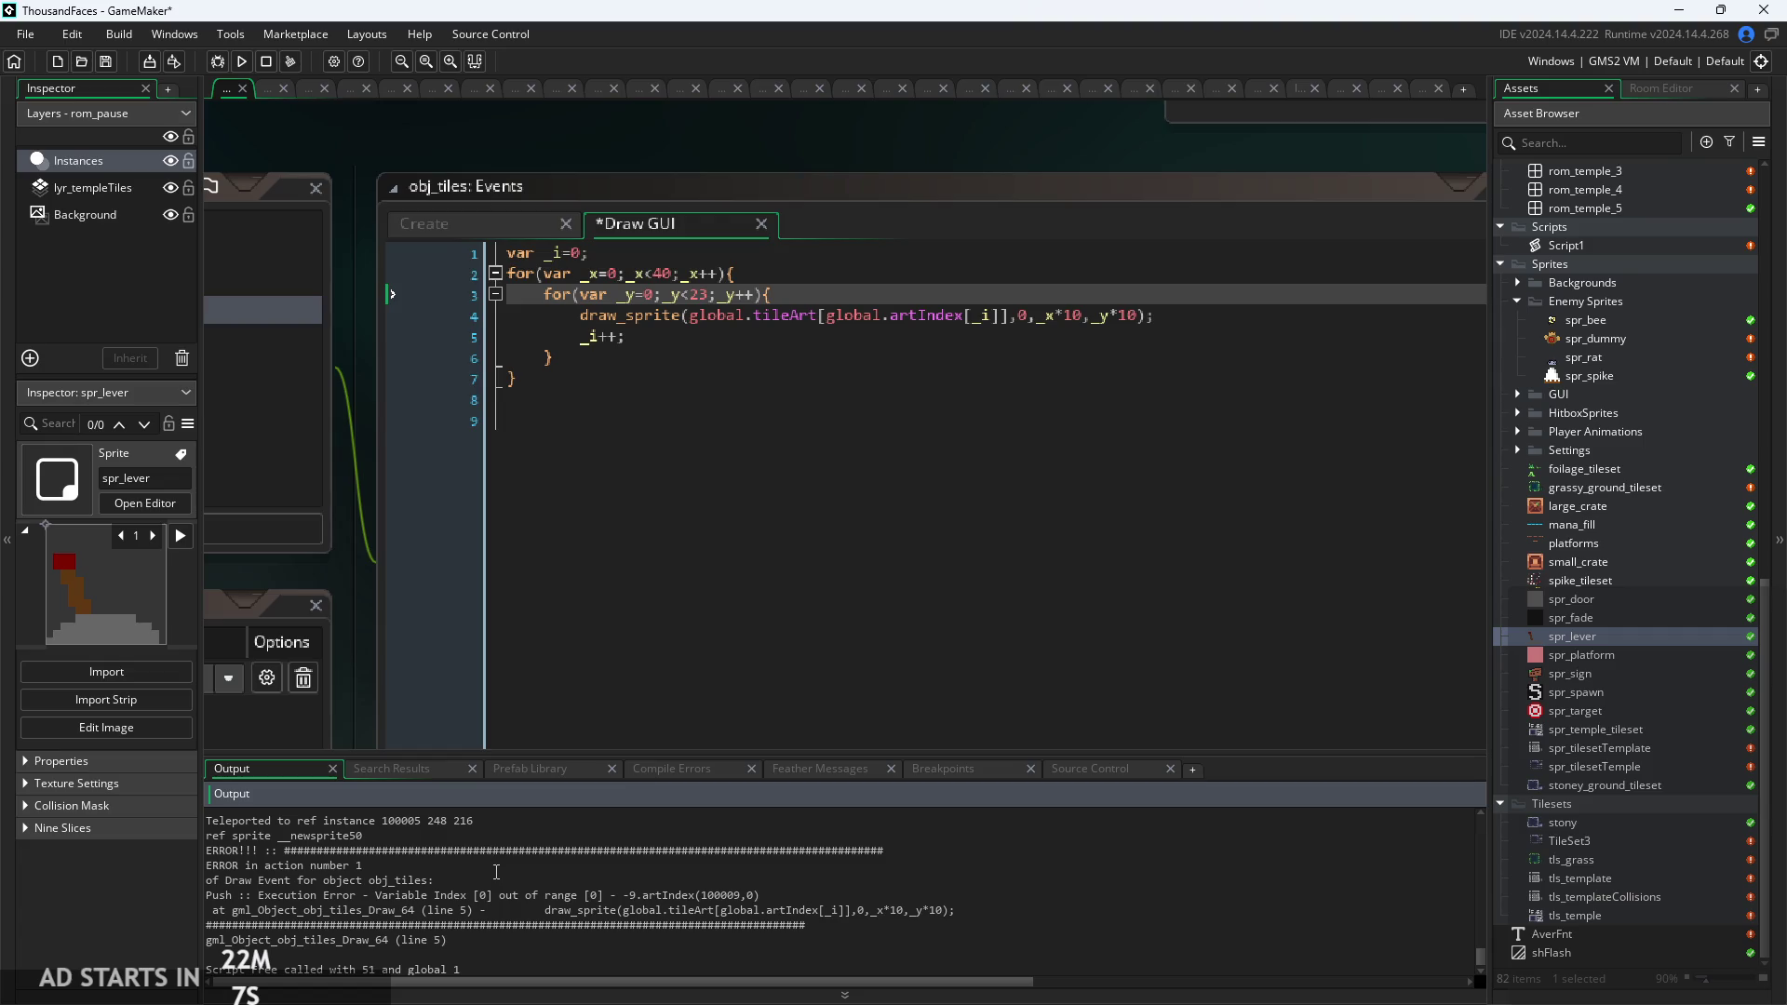
scroll(496, 872, up, 1)
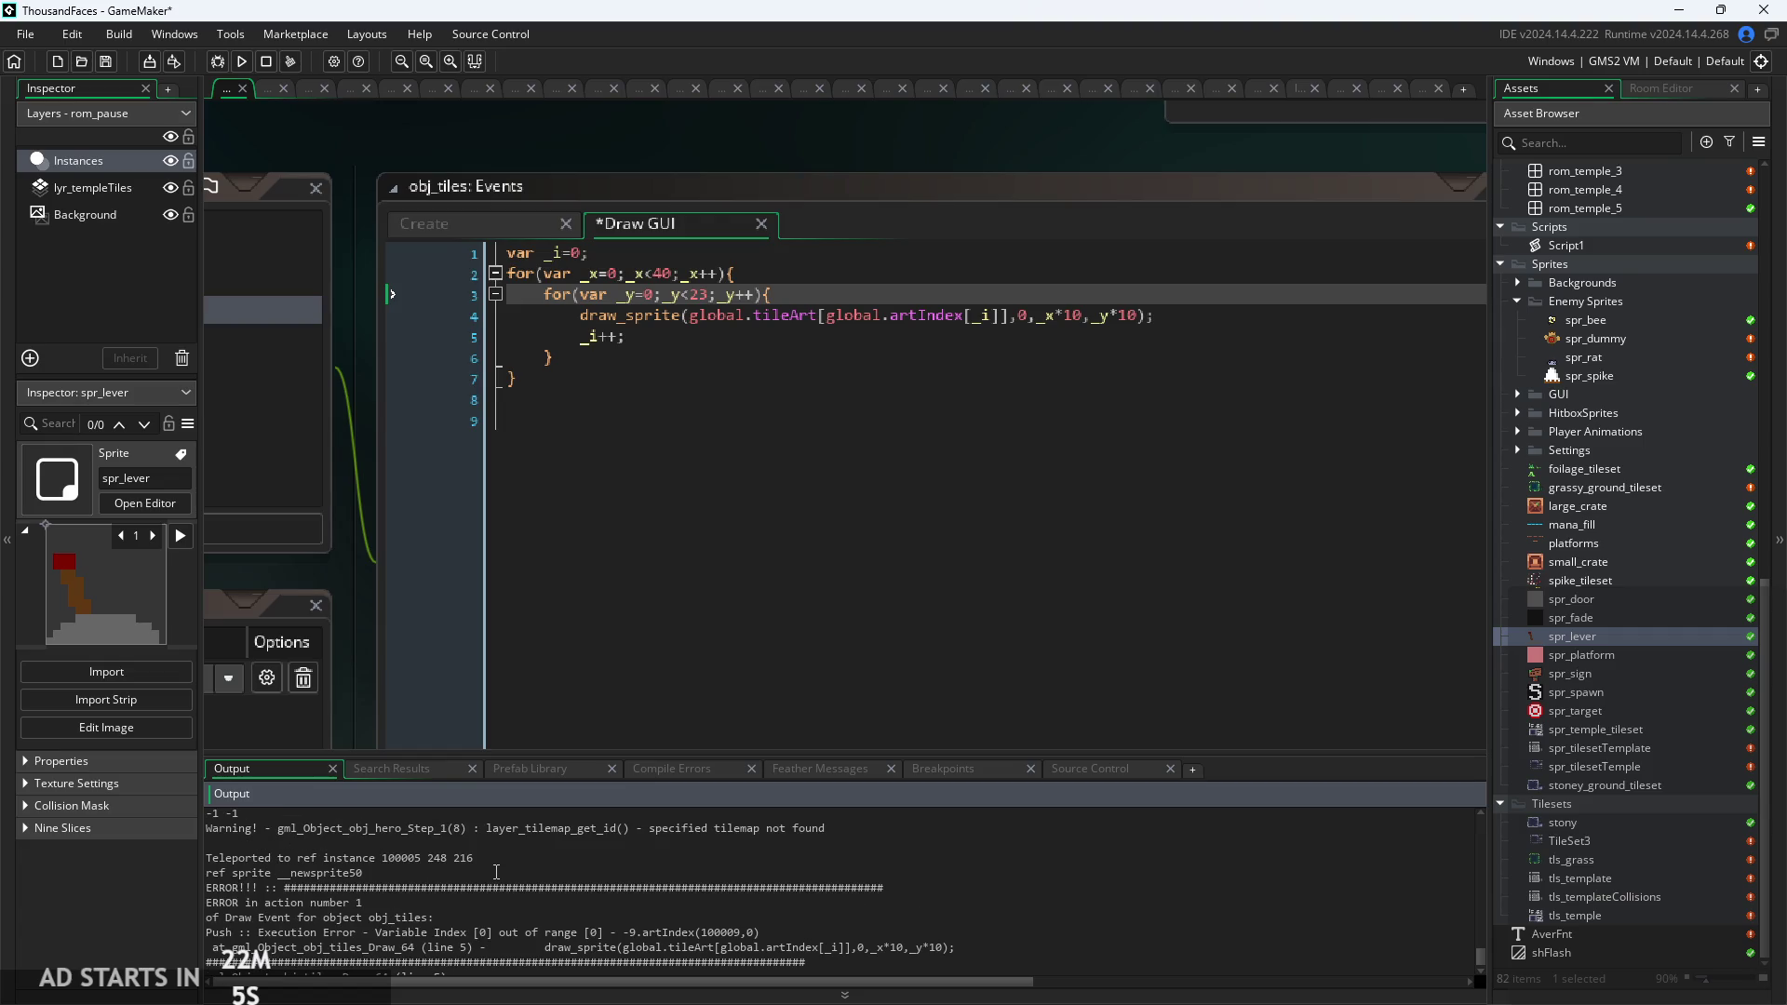
click(521, 227)
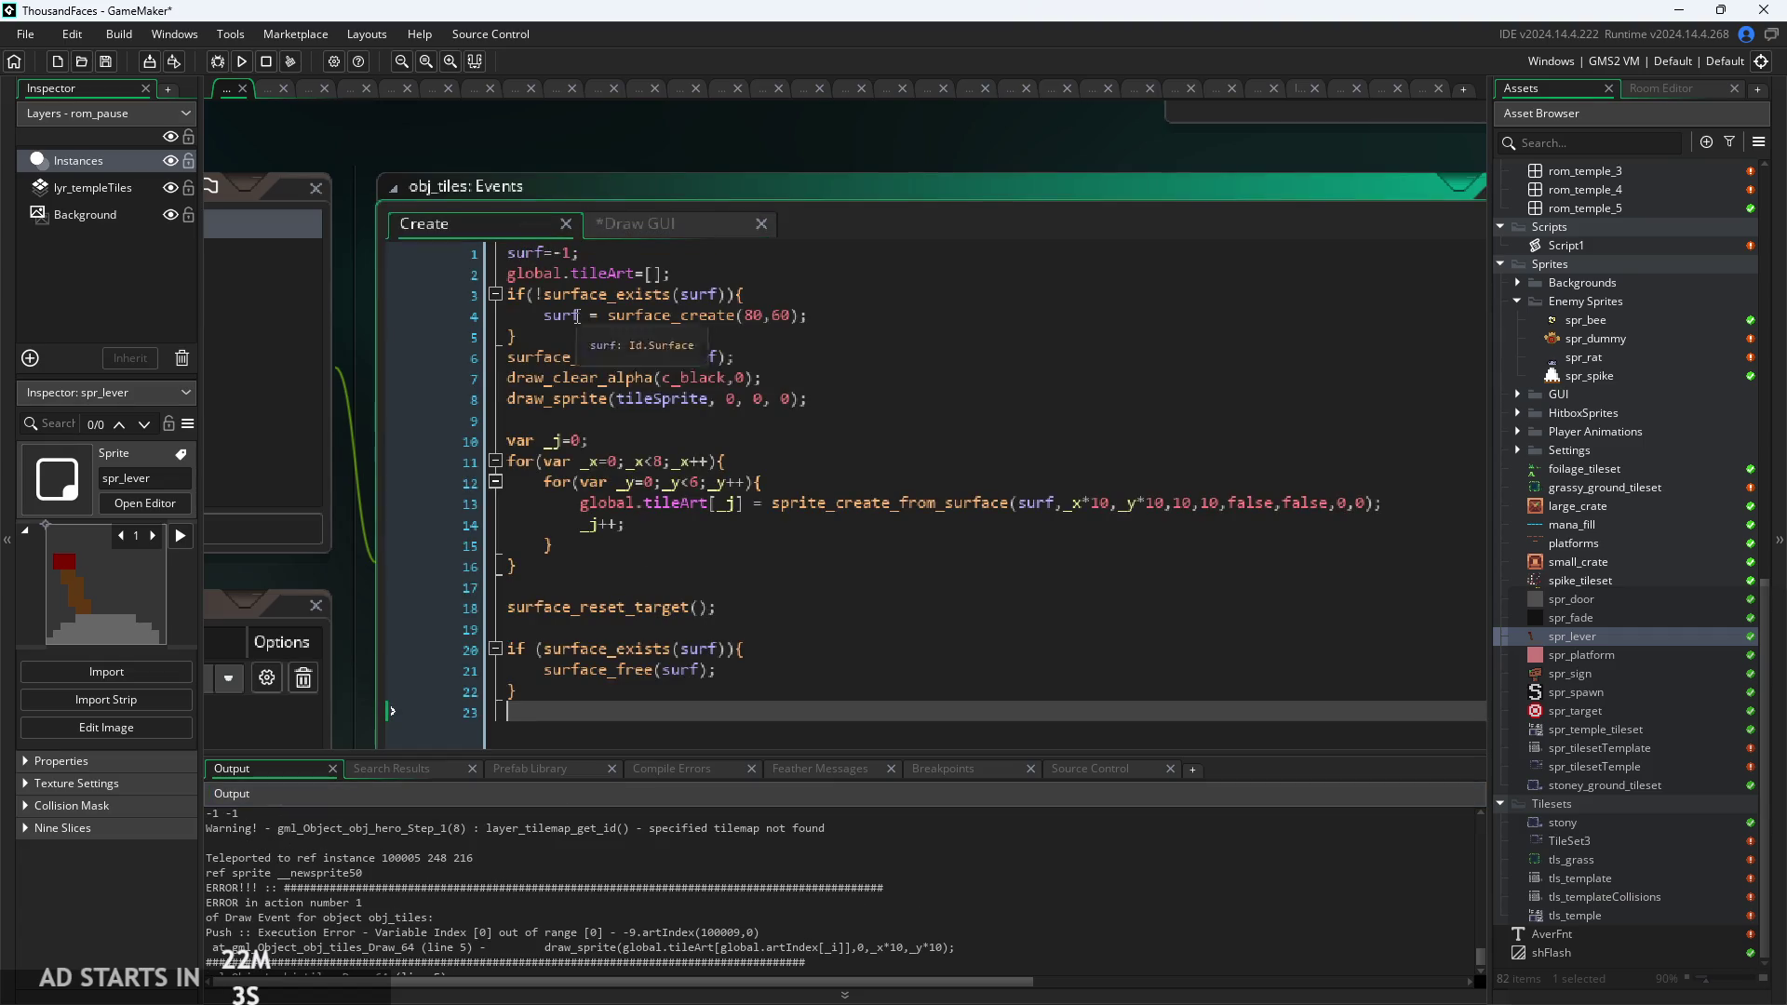
scroll(475, 261, left, 5)
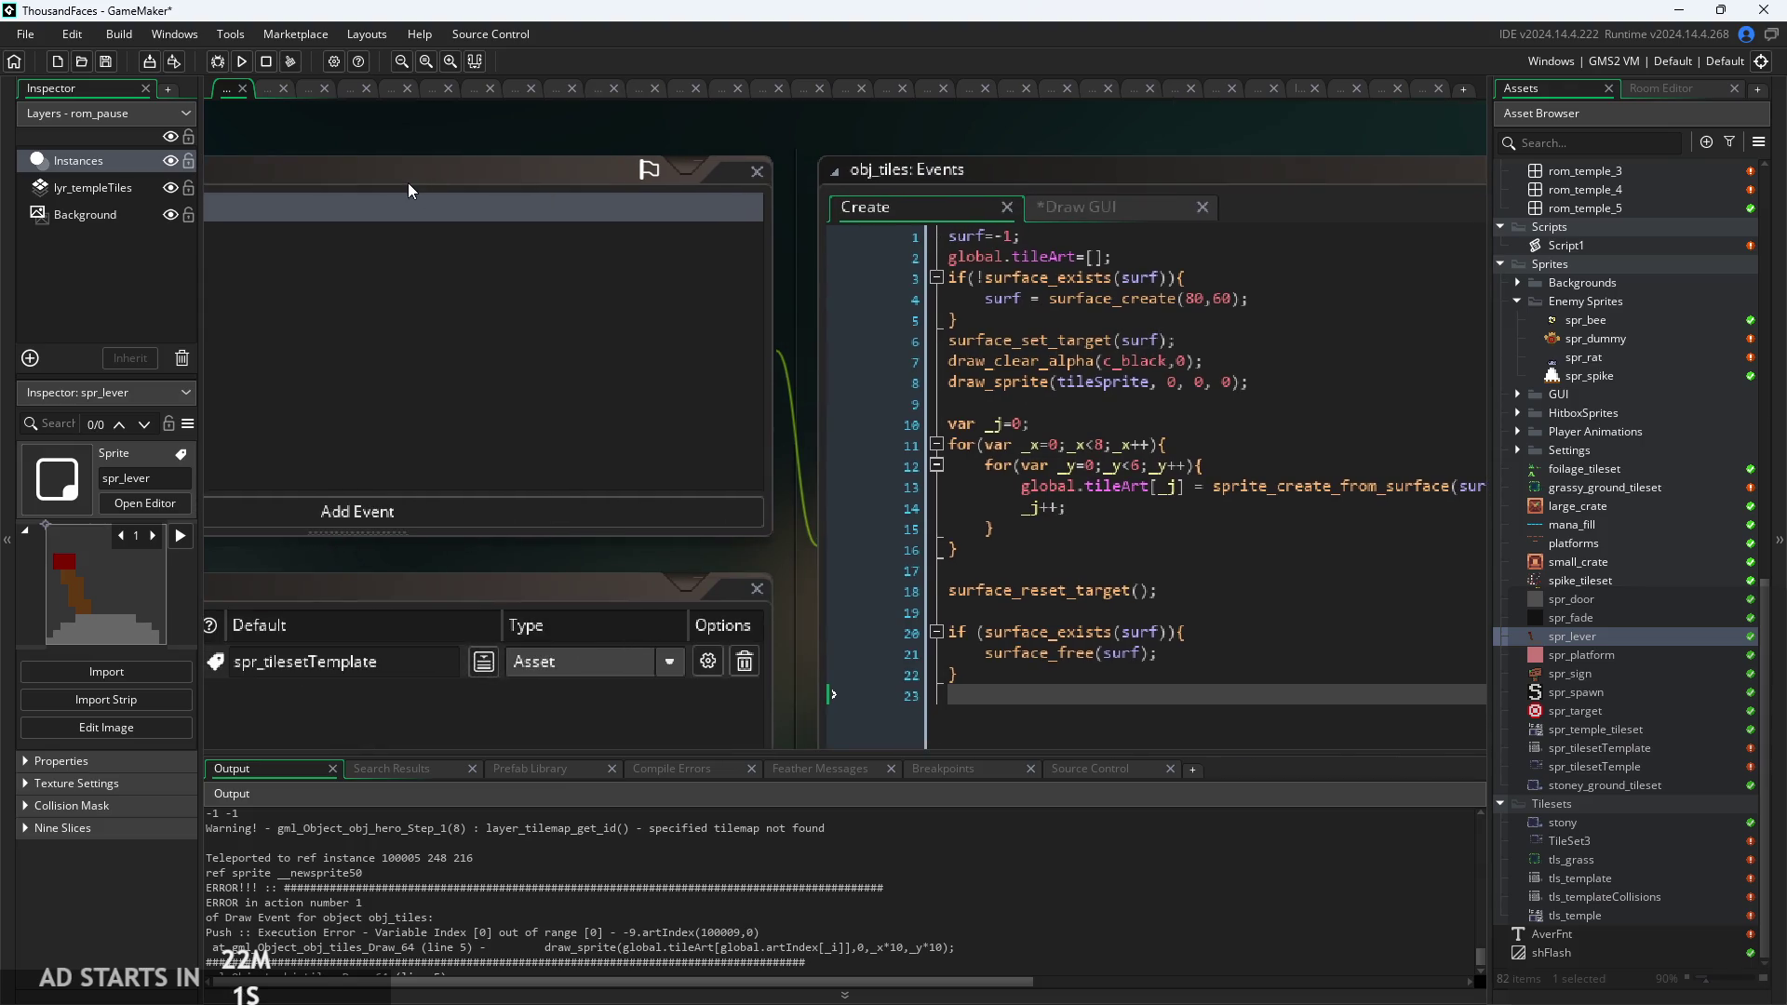
right_click(423, 210)
Change the Create event to Other > Room Start and run the game from its title screen.
click(478, 359)
mouse_move(527, 637)
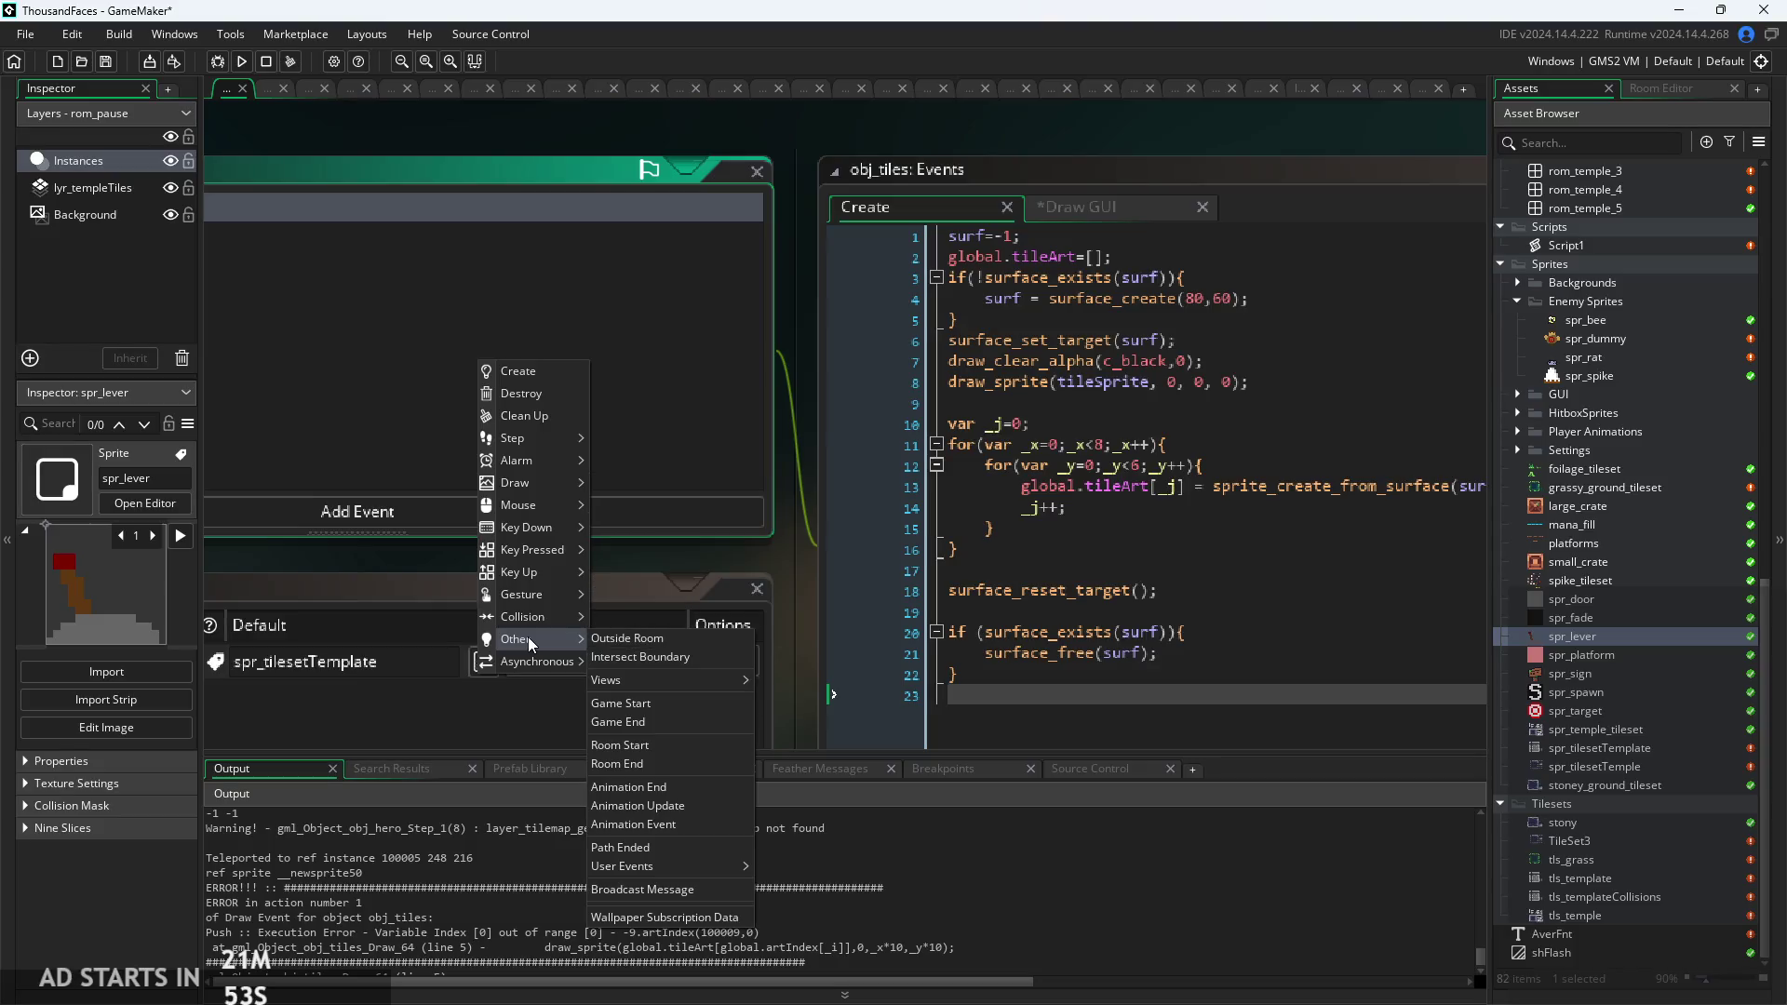
click(638, 737)
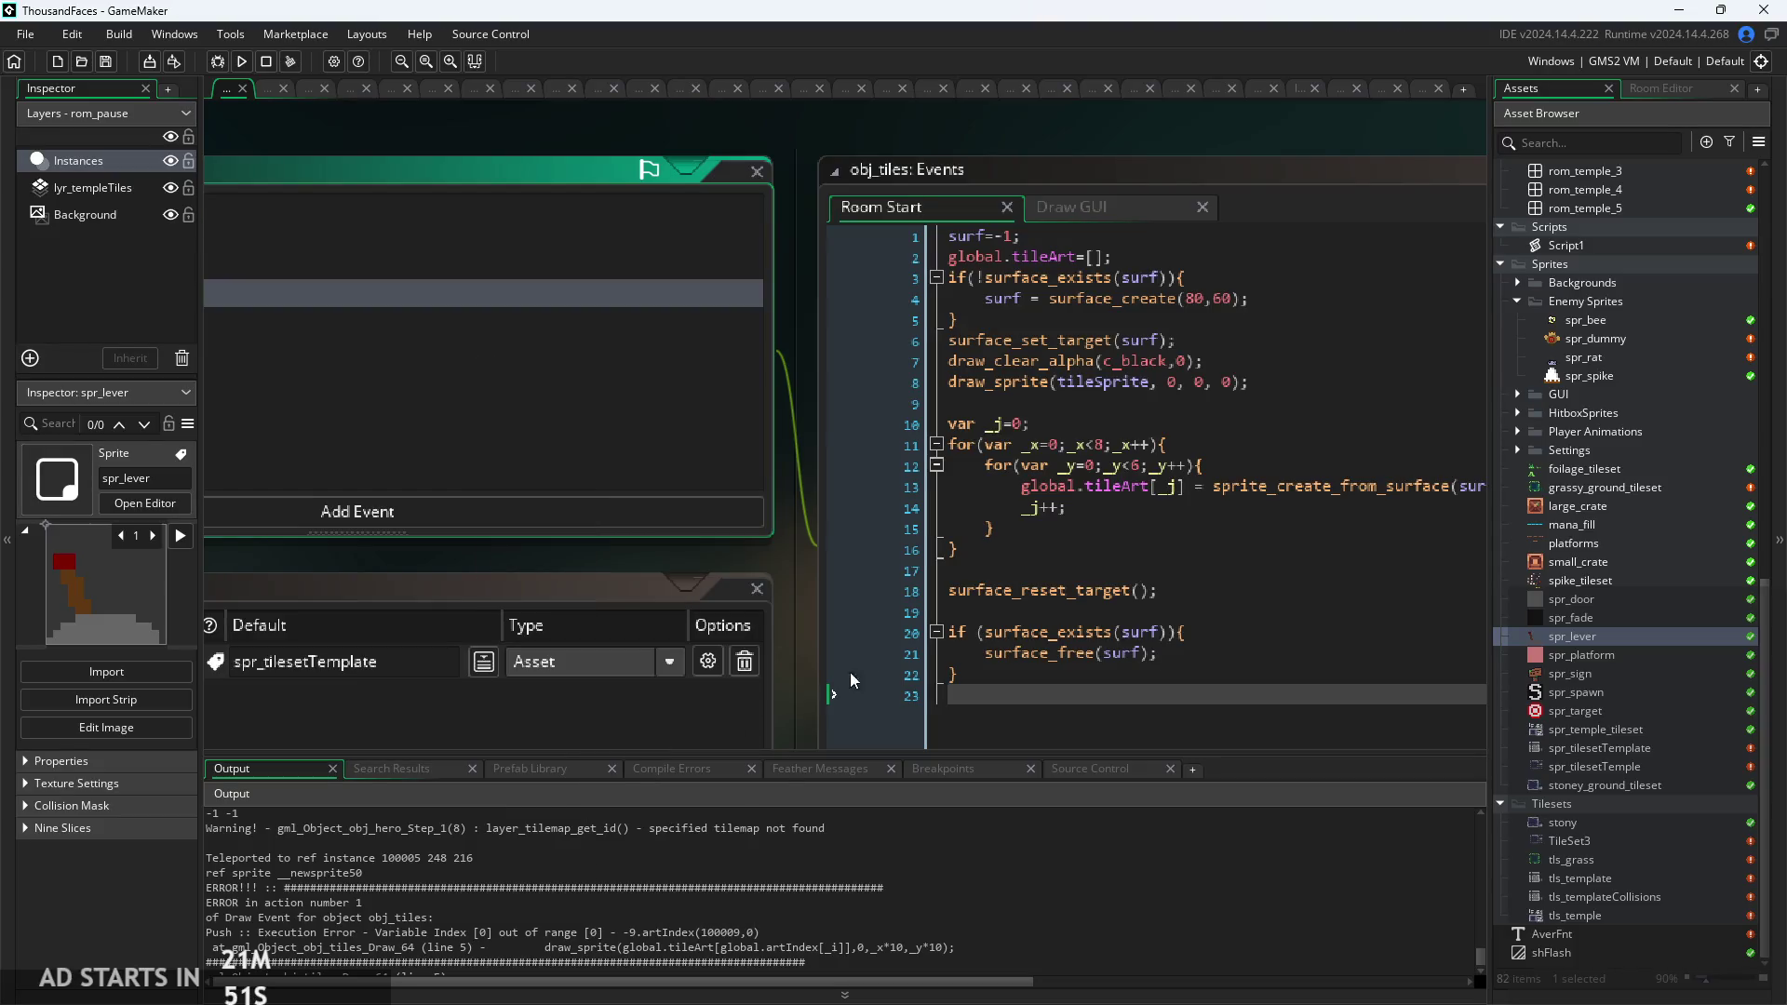
drag(794, 527, 1011, 548)
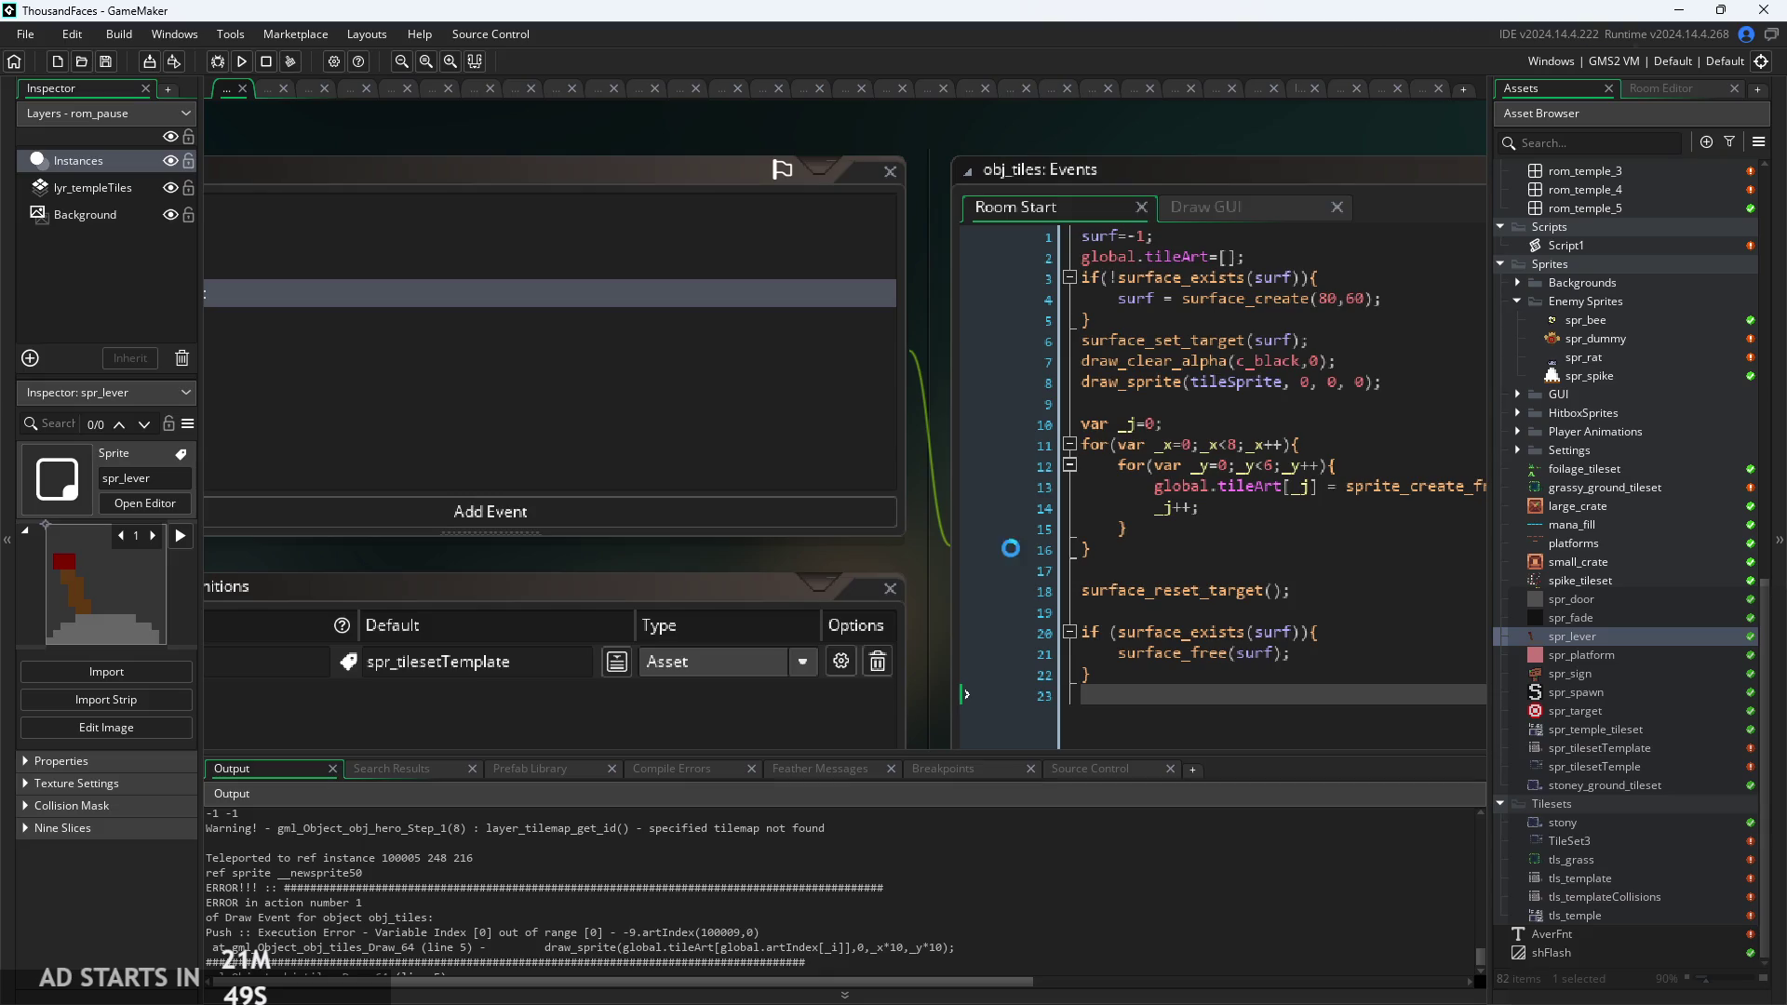
click(237, 62)
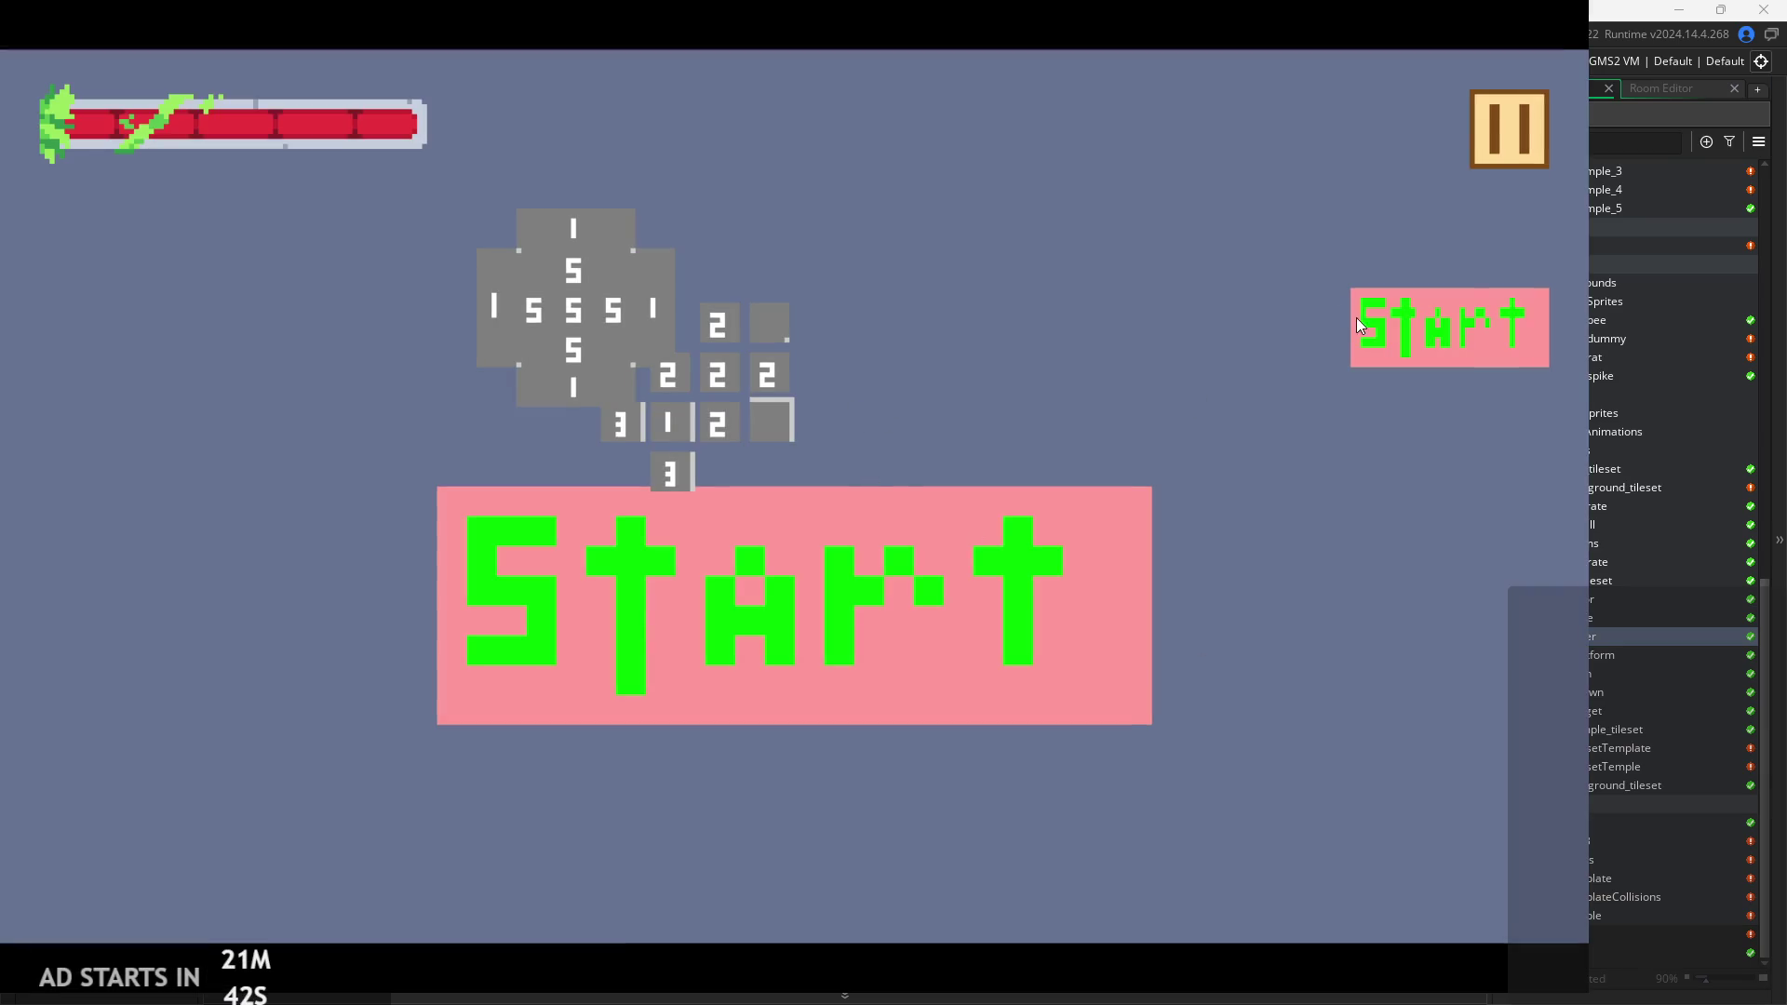
click(1356, 323)
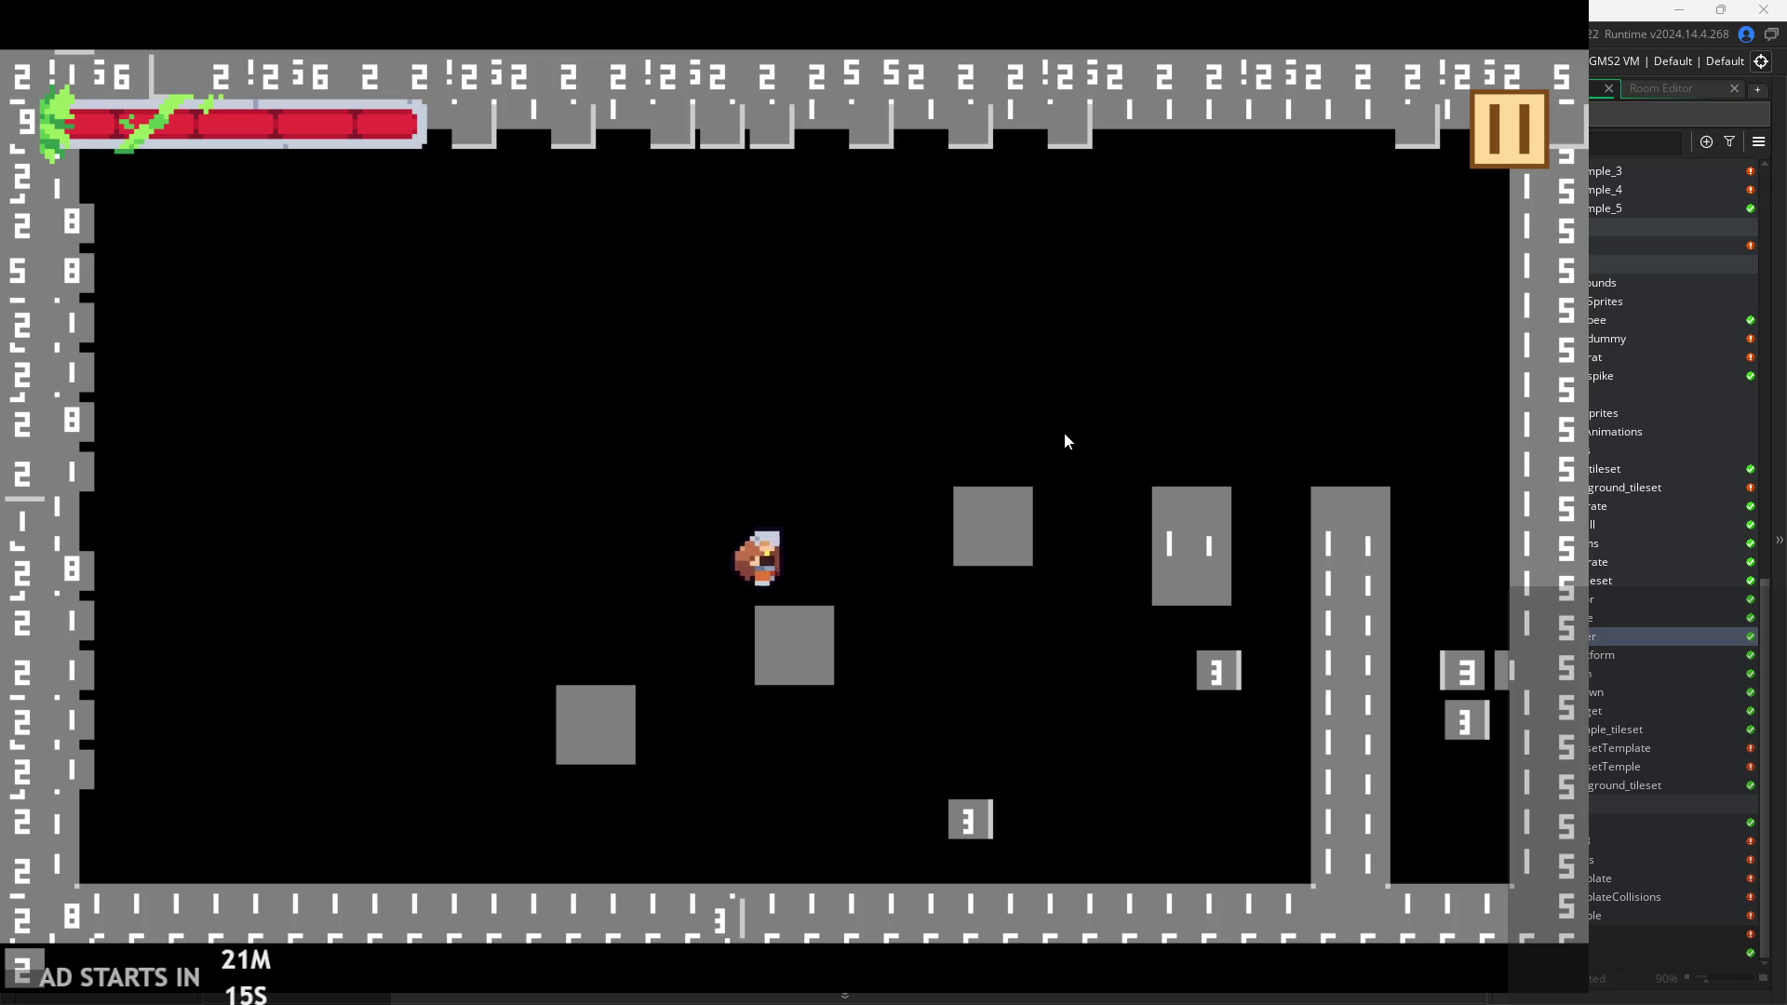
Pause the game once the artIndex draw error appears and abort it from the Code Error dialog.
click(1499, 159)
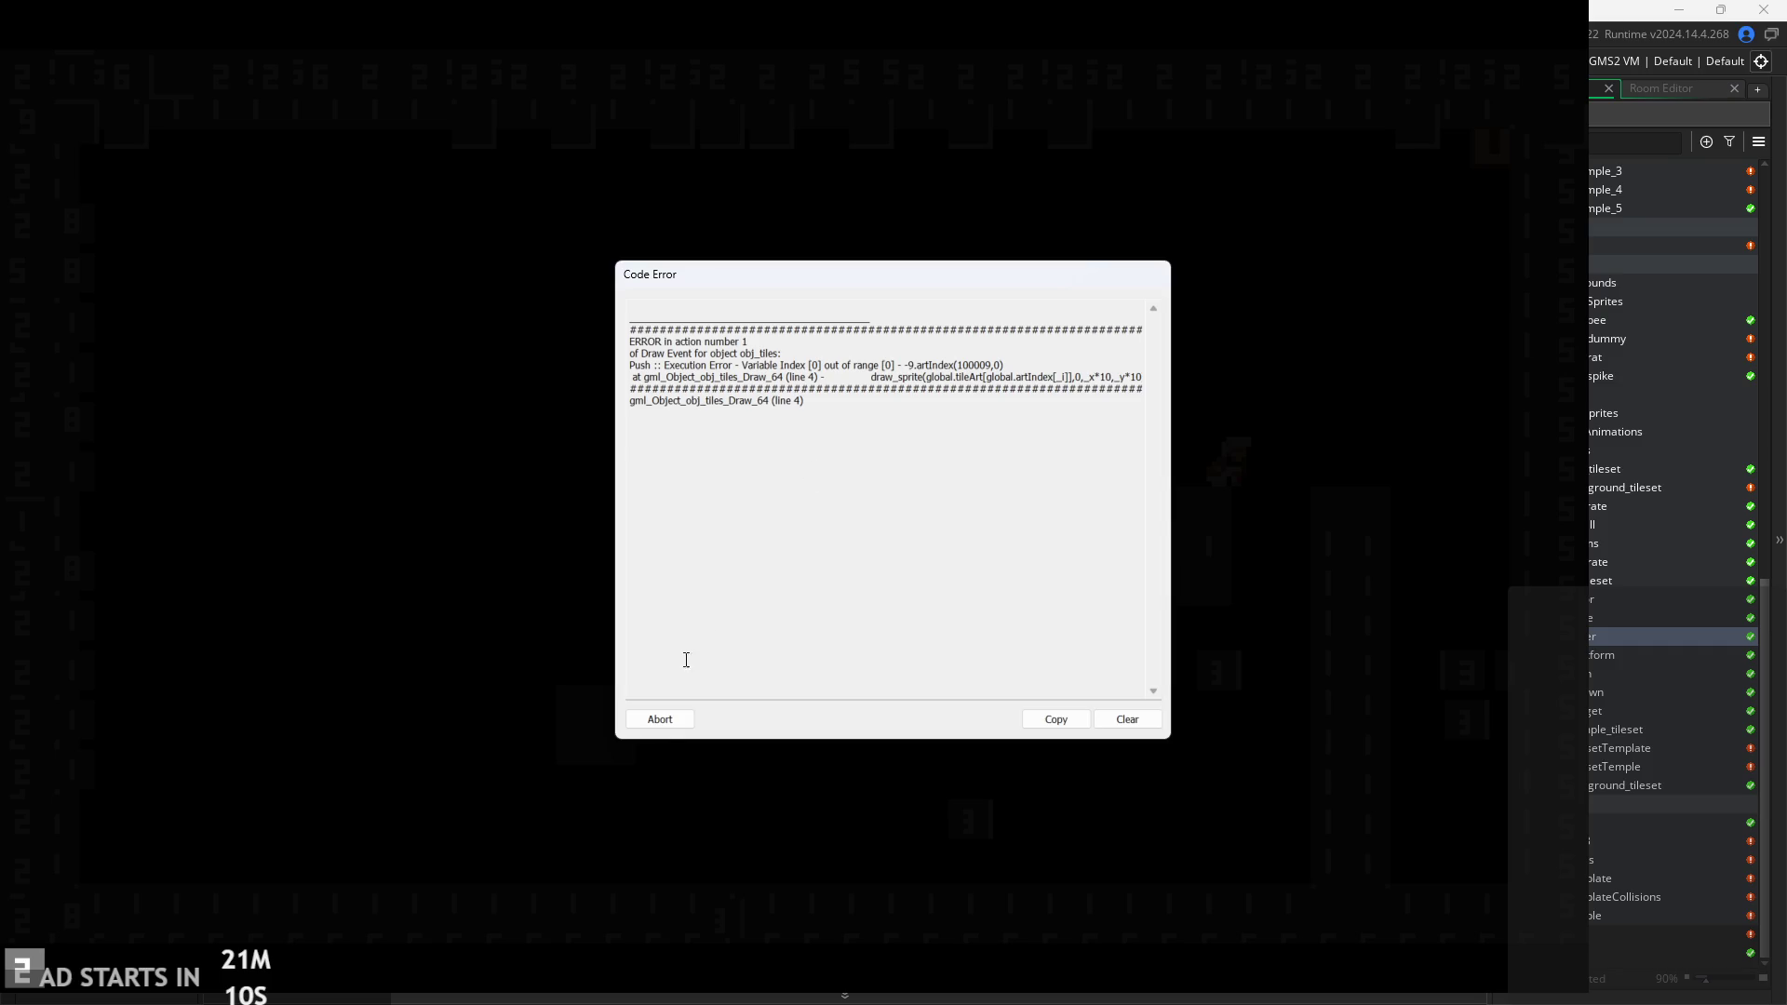
click(660, 719)
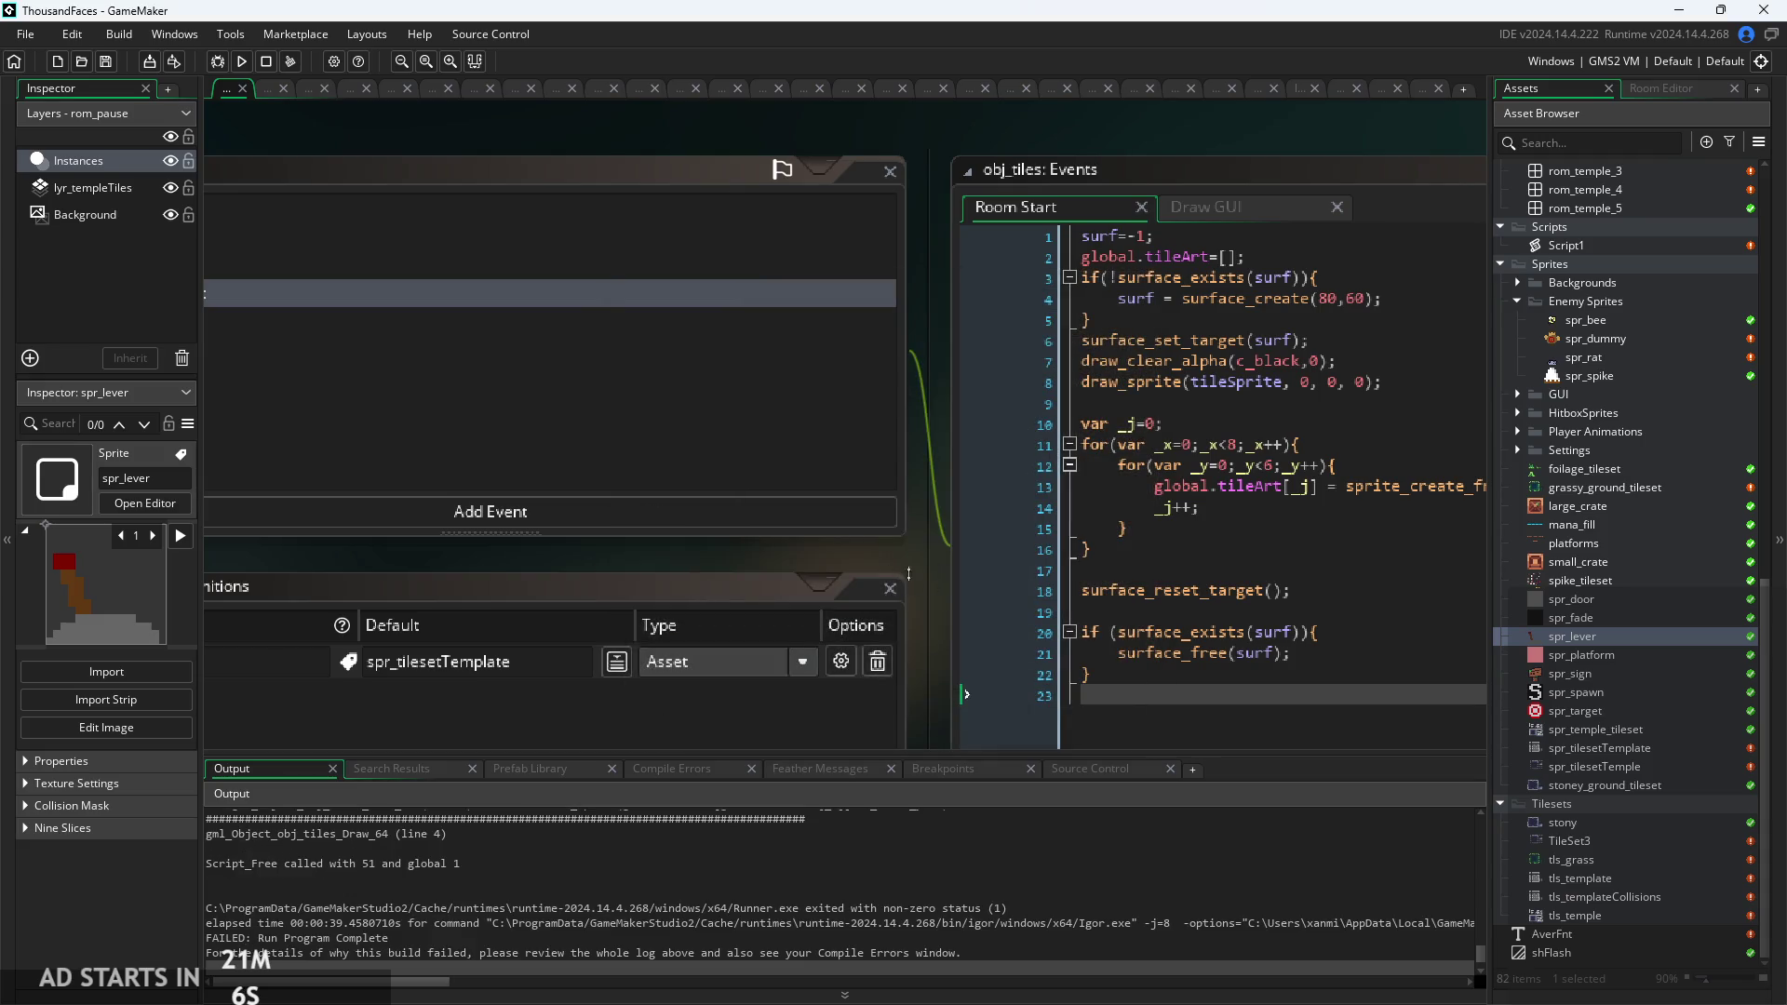
Remove the if (surface_exists(surf)) check and its brace around surface_free.
mouse_move(941, 572)
mouse_down()
mouse_move(706, 610)
mouse_move(627, 594)
mouse_up()
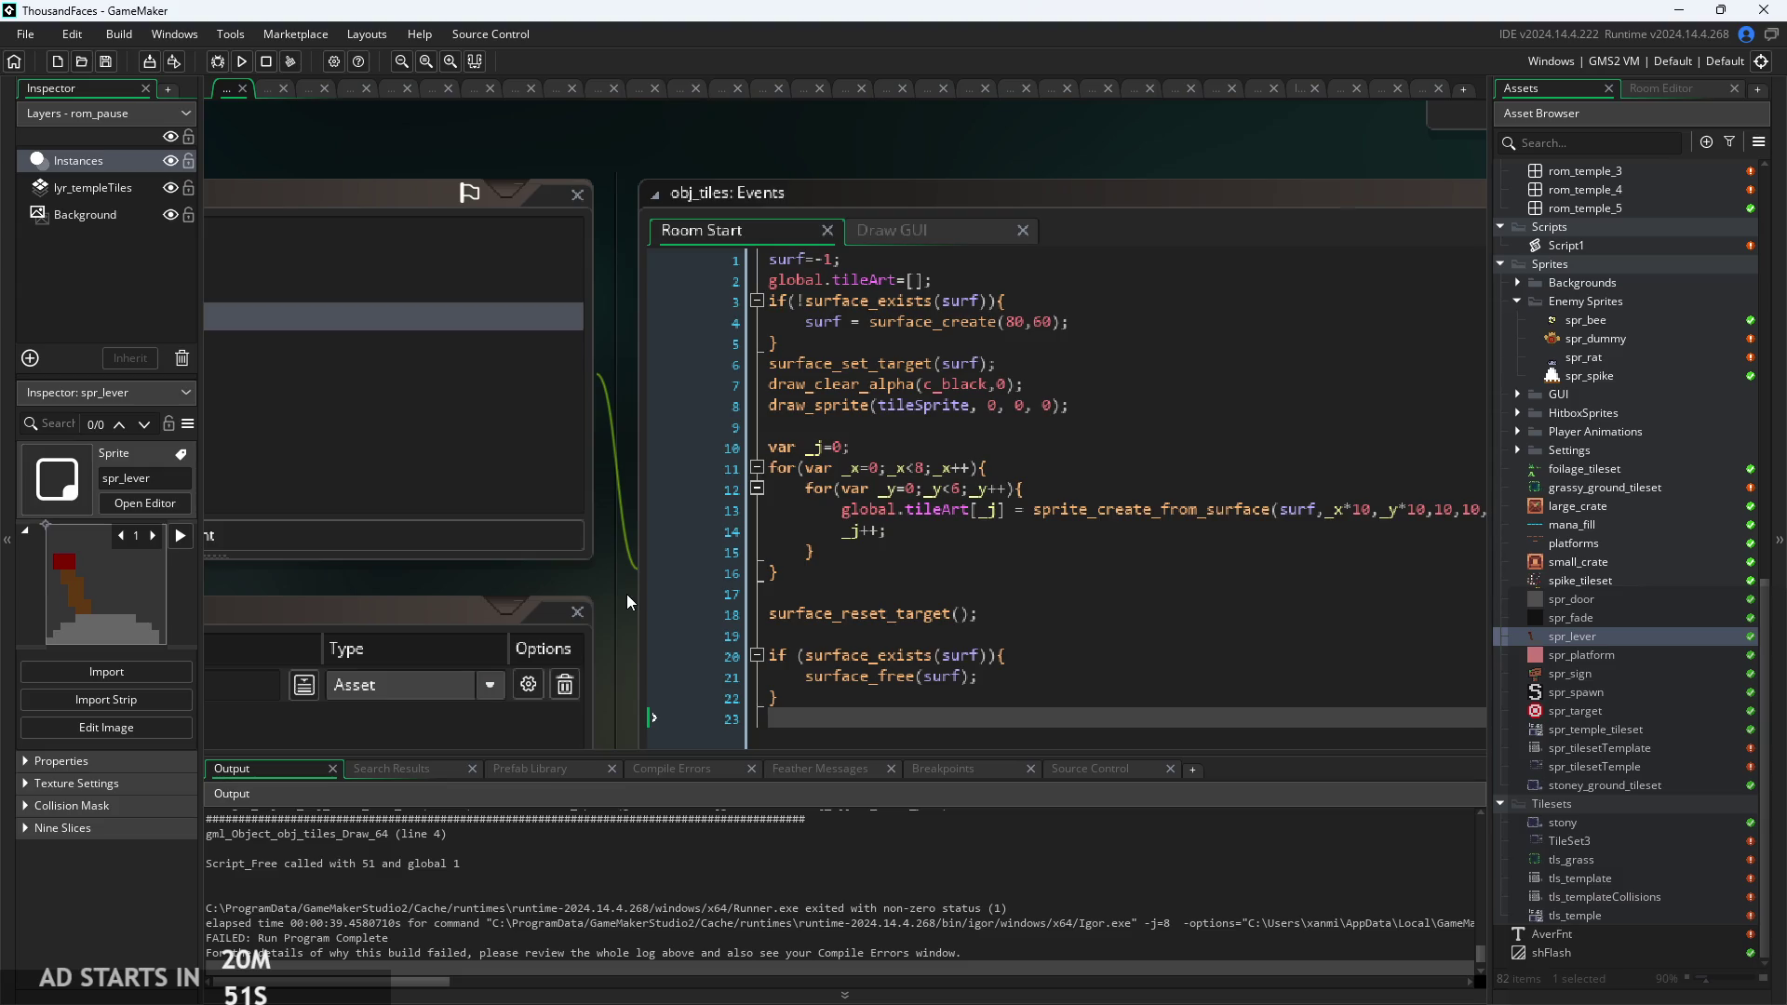
click(1058, 427)
scroll(1057, 427, down, 1)
key(Down)
key(Down)
key(Down)
drag(612, 454, 294, 503)
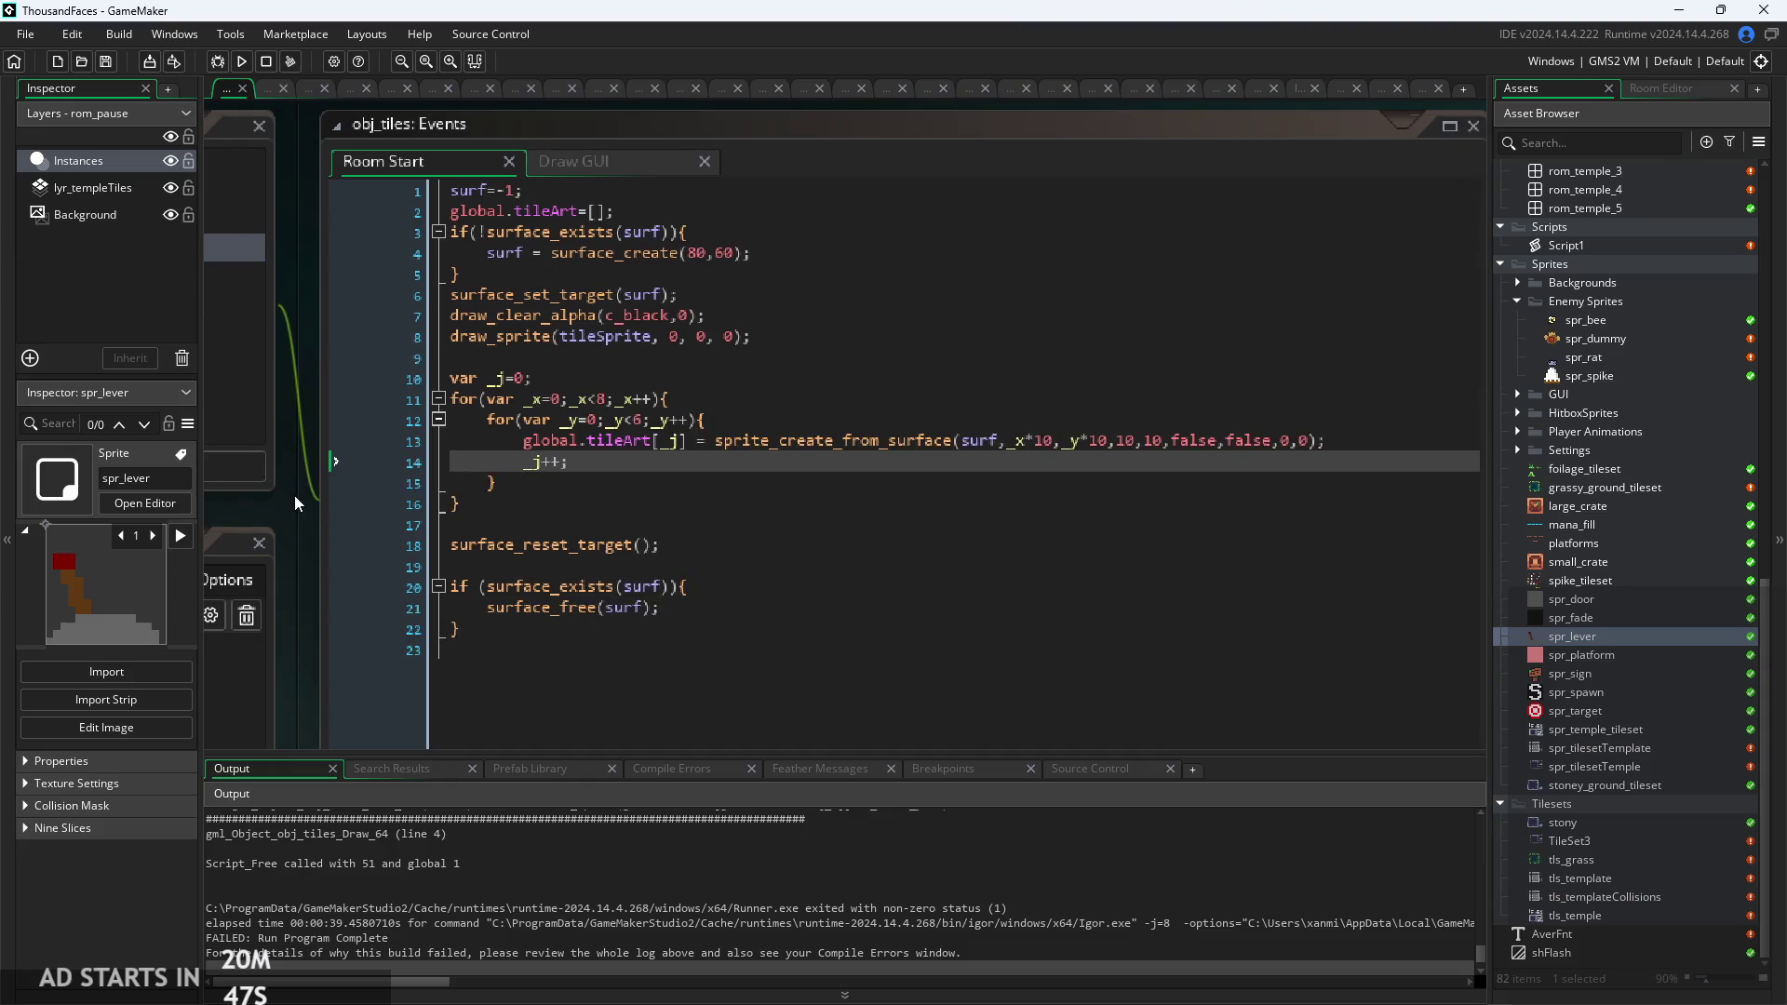
click(675, 547)
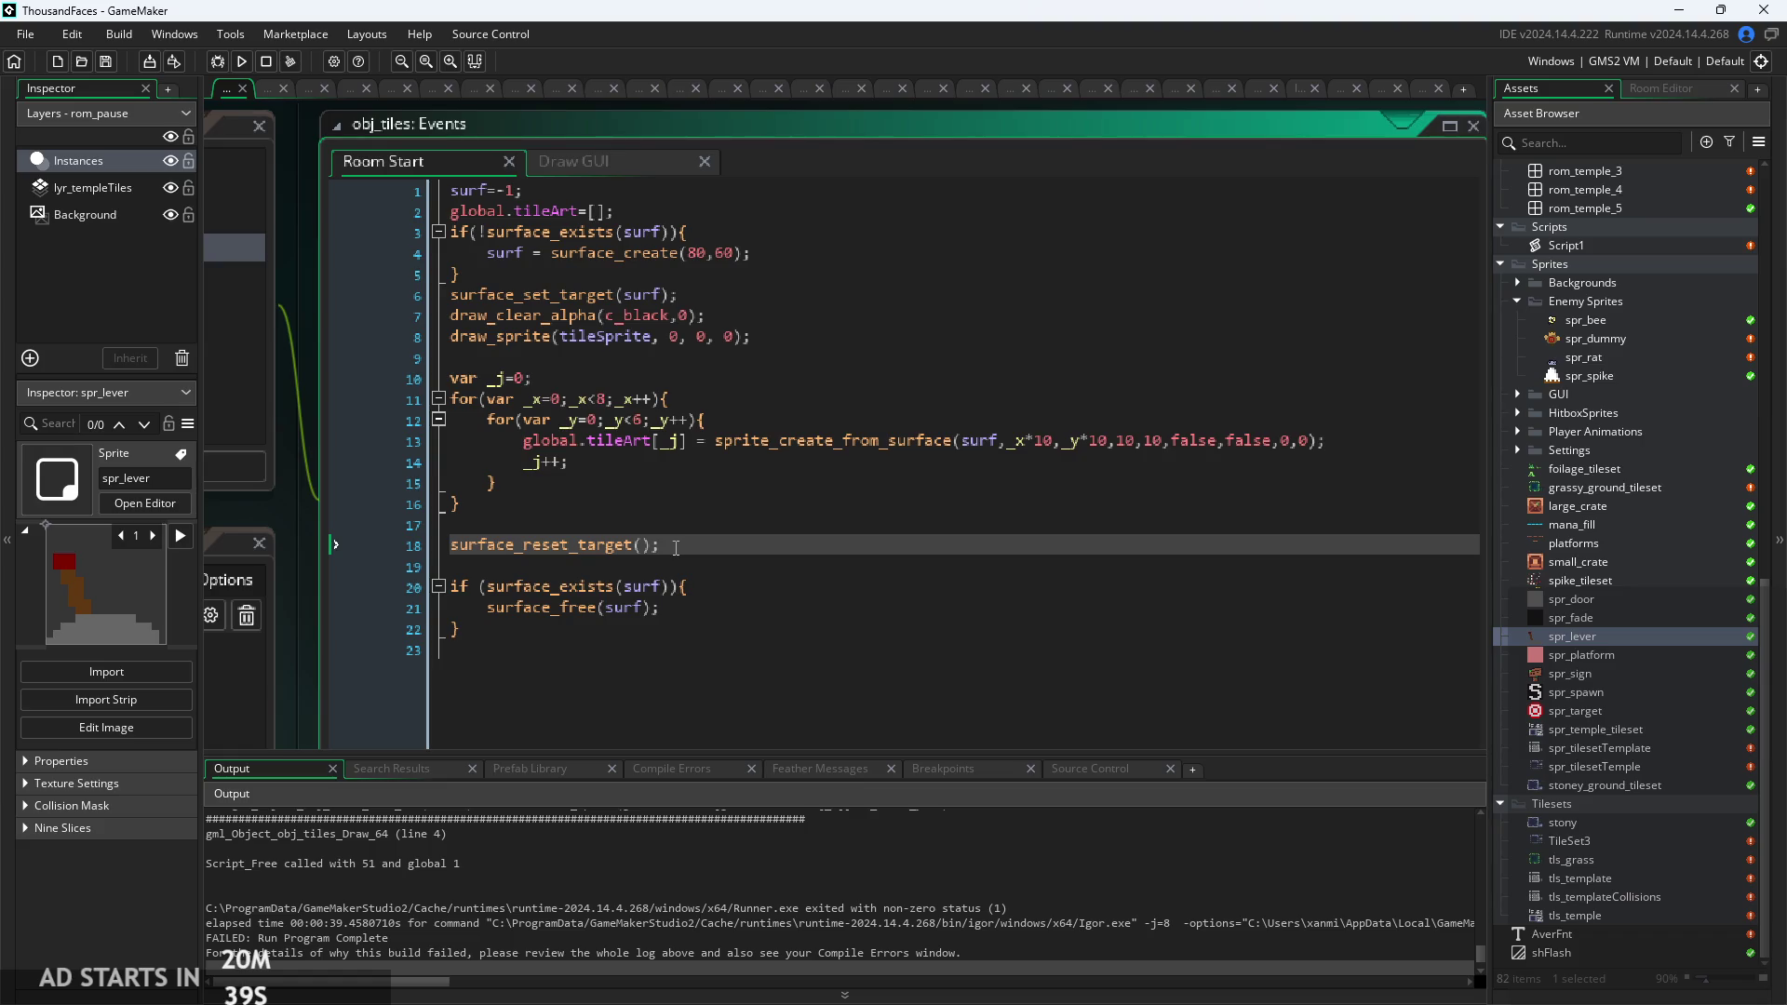
click(784, 593)
key(shift+Home)
key(BackSpace)
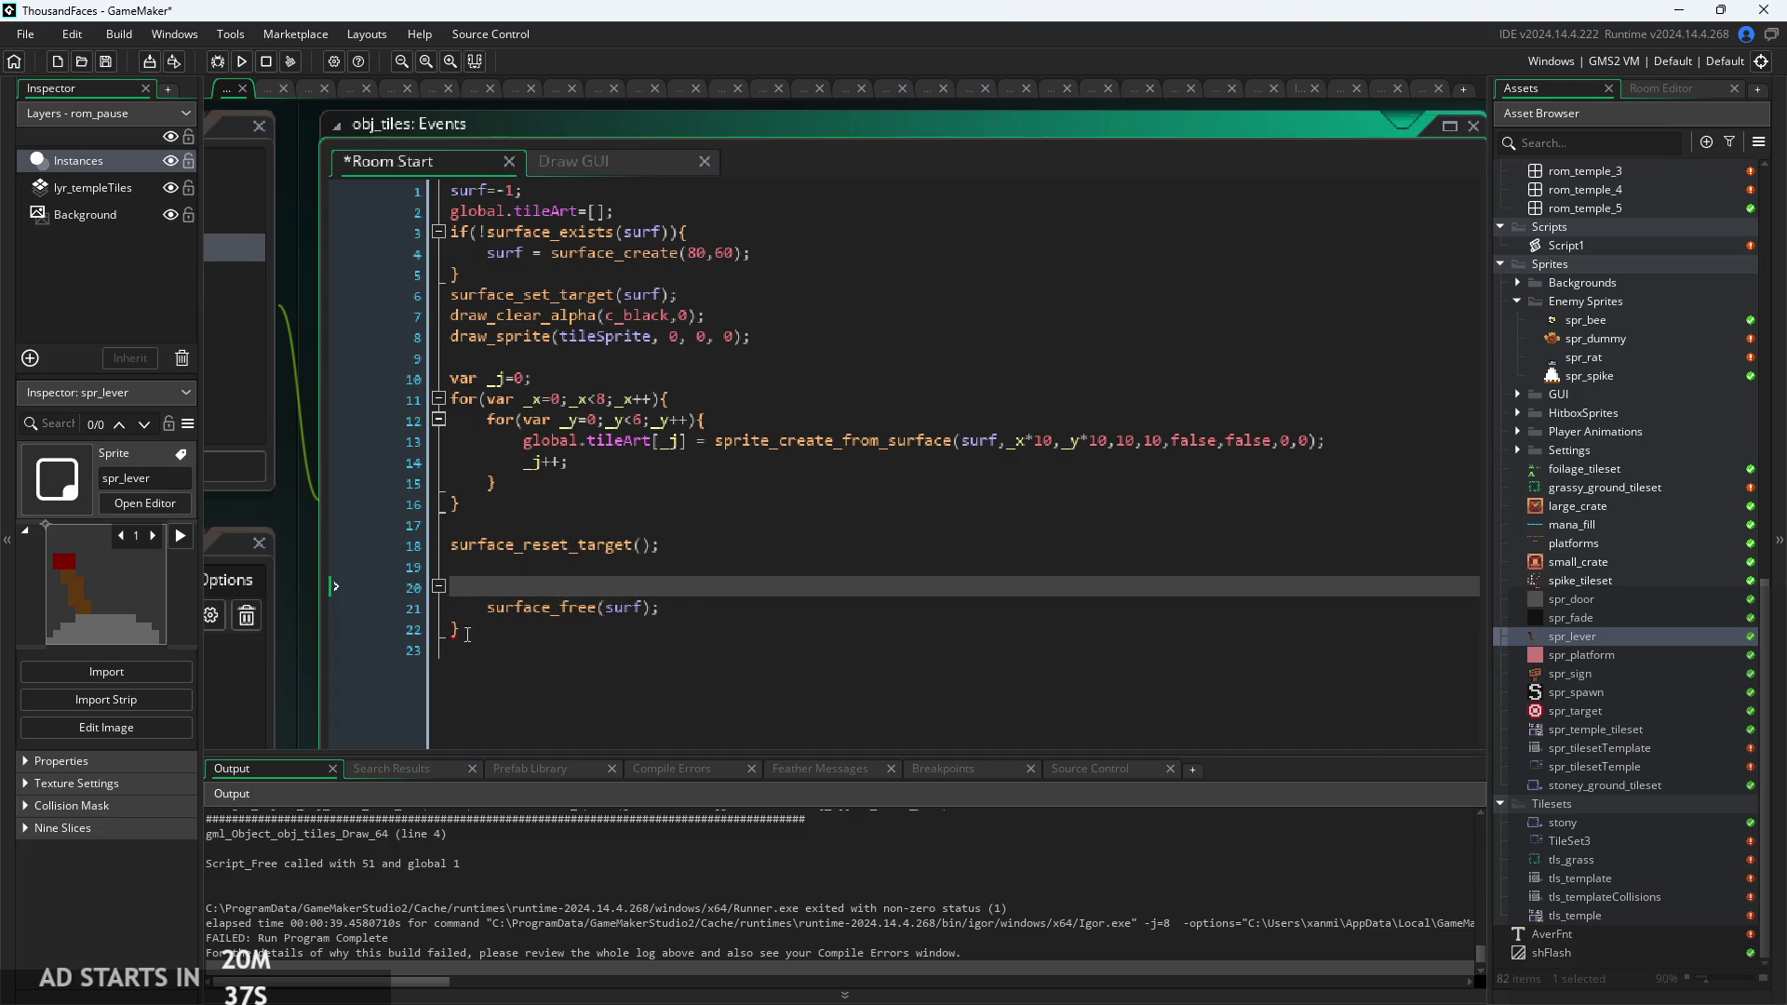
click(489, 607)
key(BackSpace)
click(479, 627)
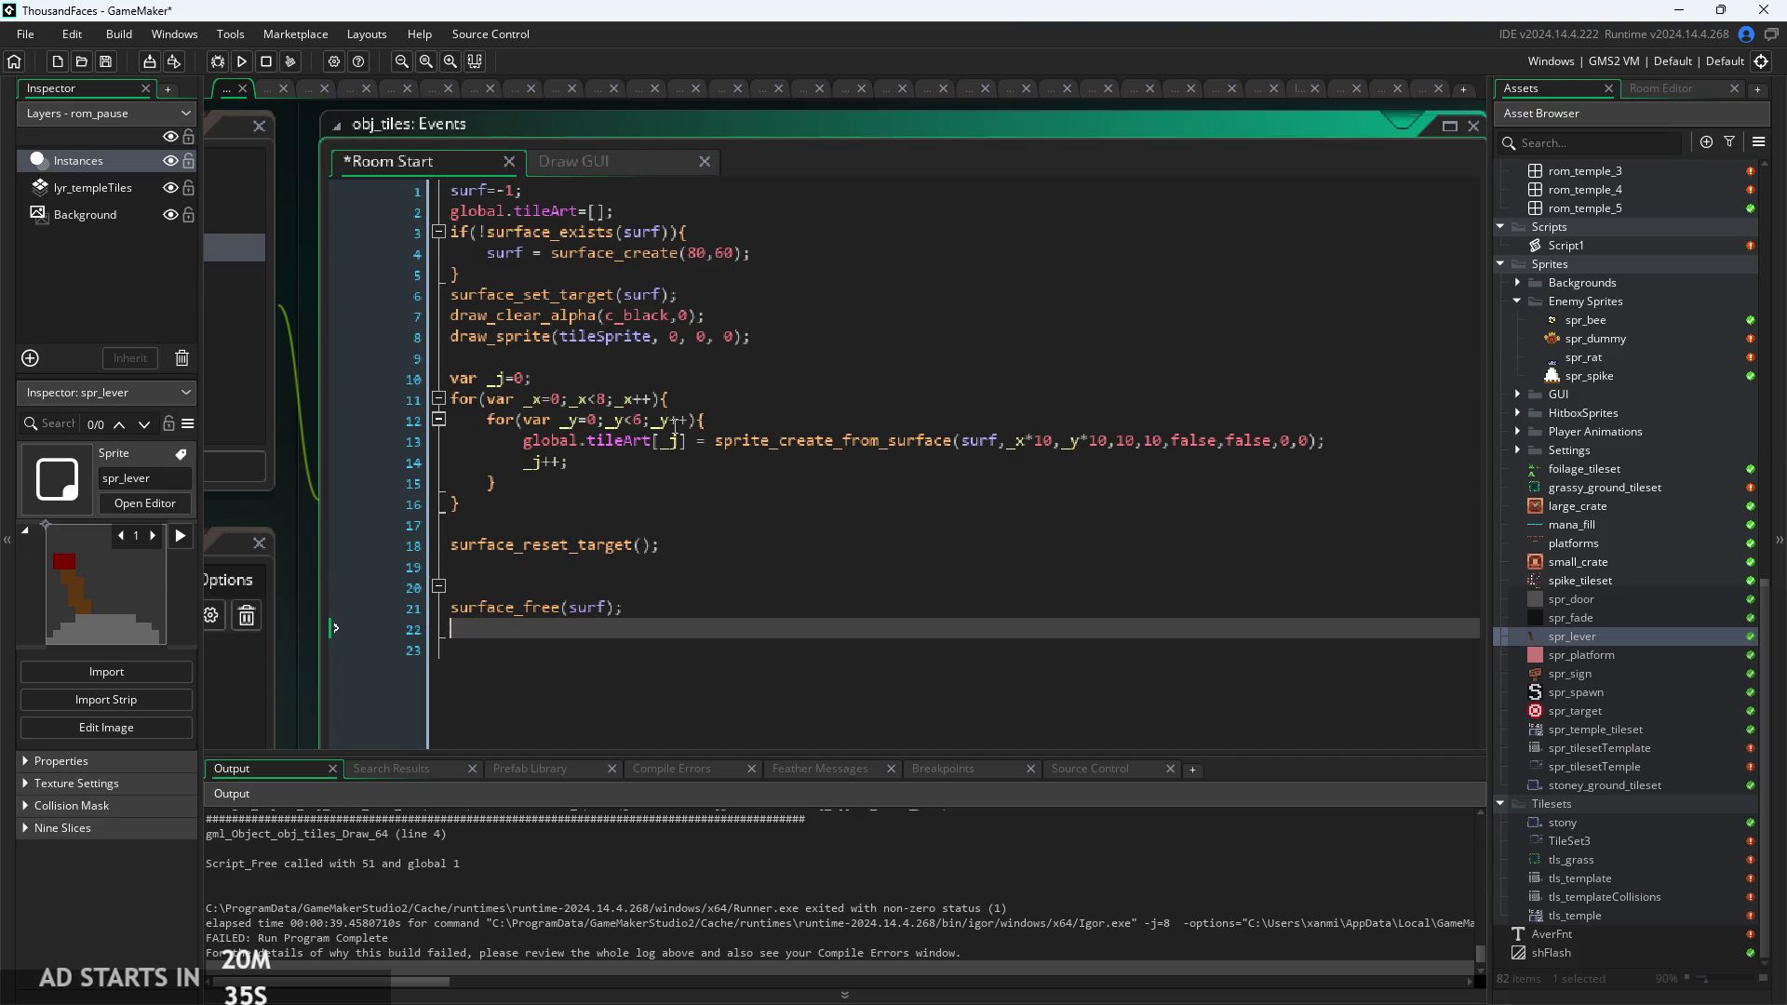
Remove the if(!surface_exists(surf)) check and its brace, and unindent the surface_create(80,60) line.
click(685, 264)
click(458, 274)
key(shift+Home)
key(BackSpace)
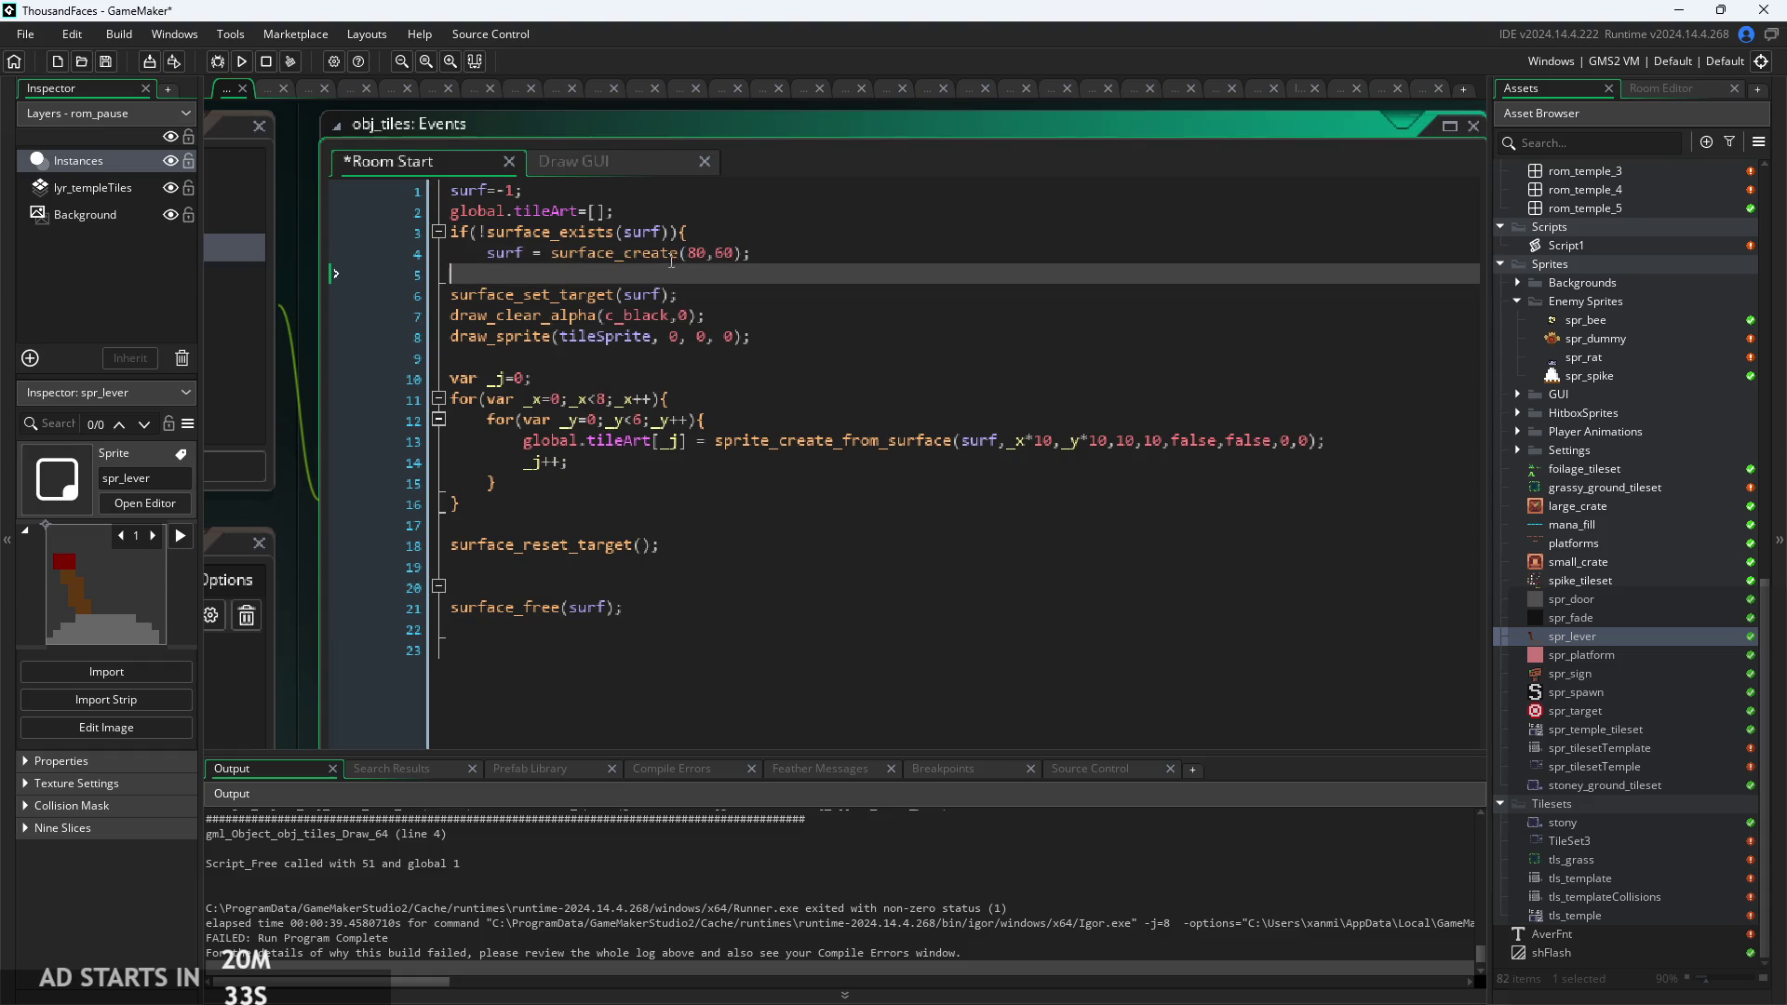
click(690, 232)
key(shift+Home)
key(BackSpace)
click(557, 253)
key(Home)
key(shift+Home)
key(BackSpace)
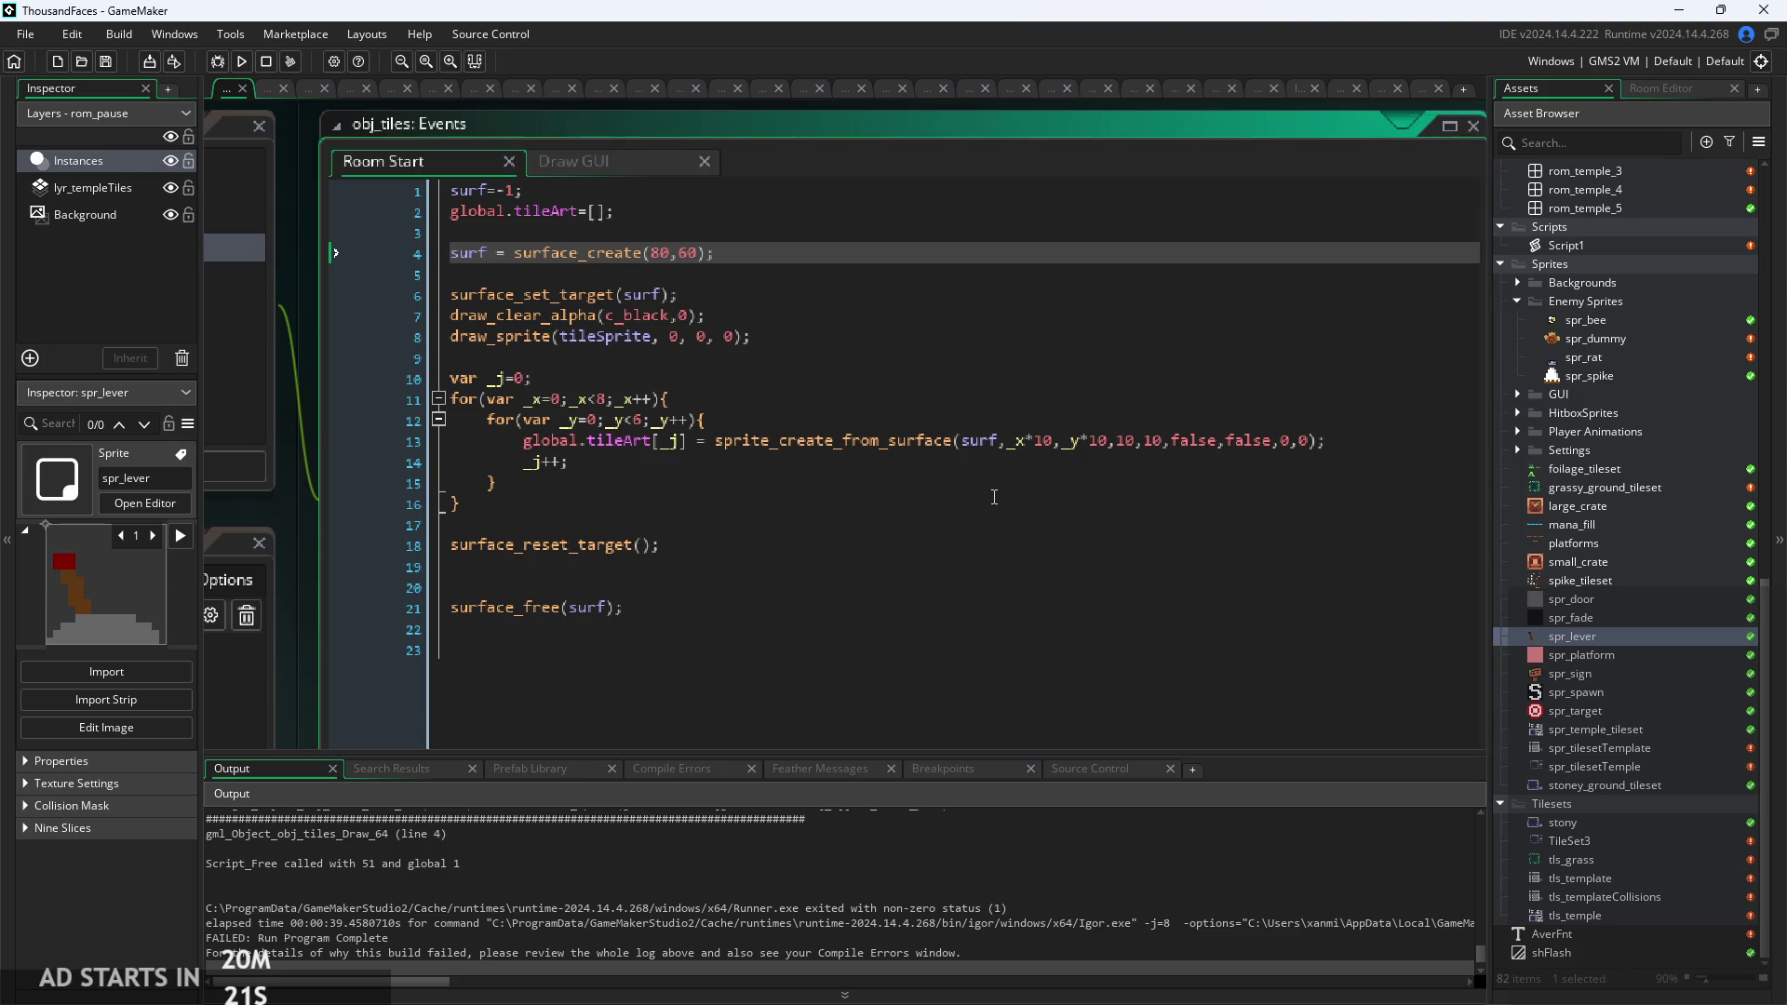
click(241, 62)
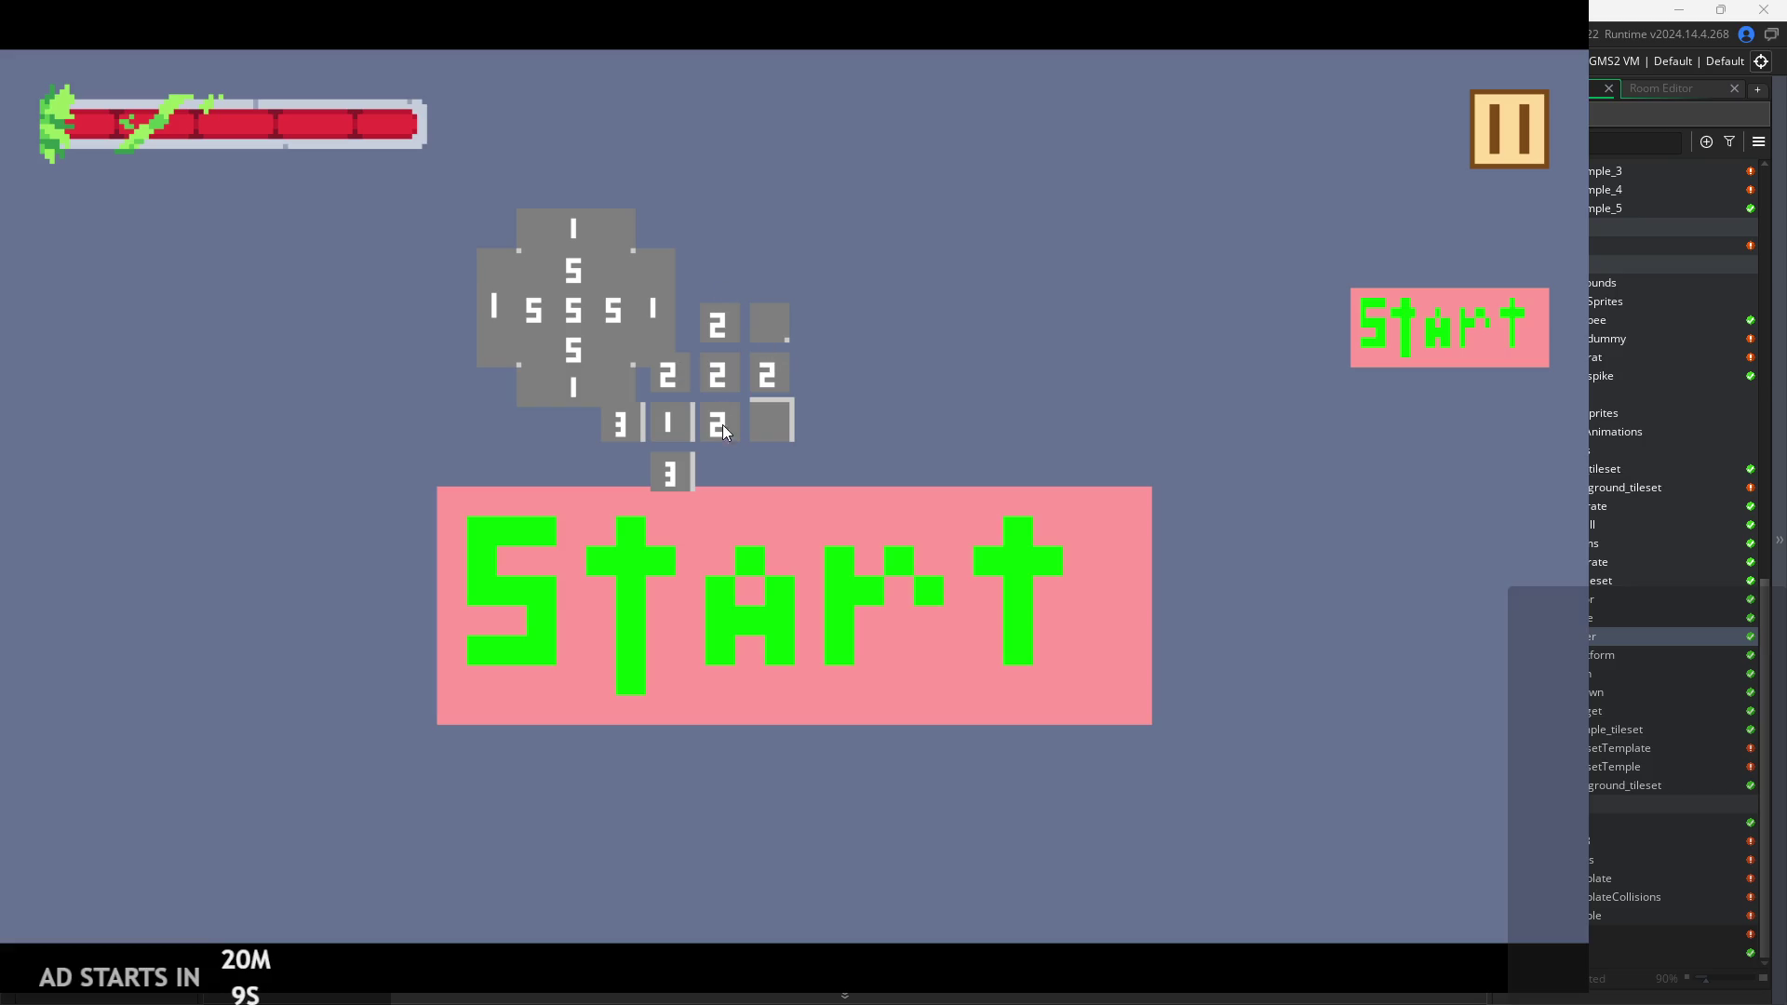
click(1502, 122)
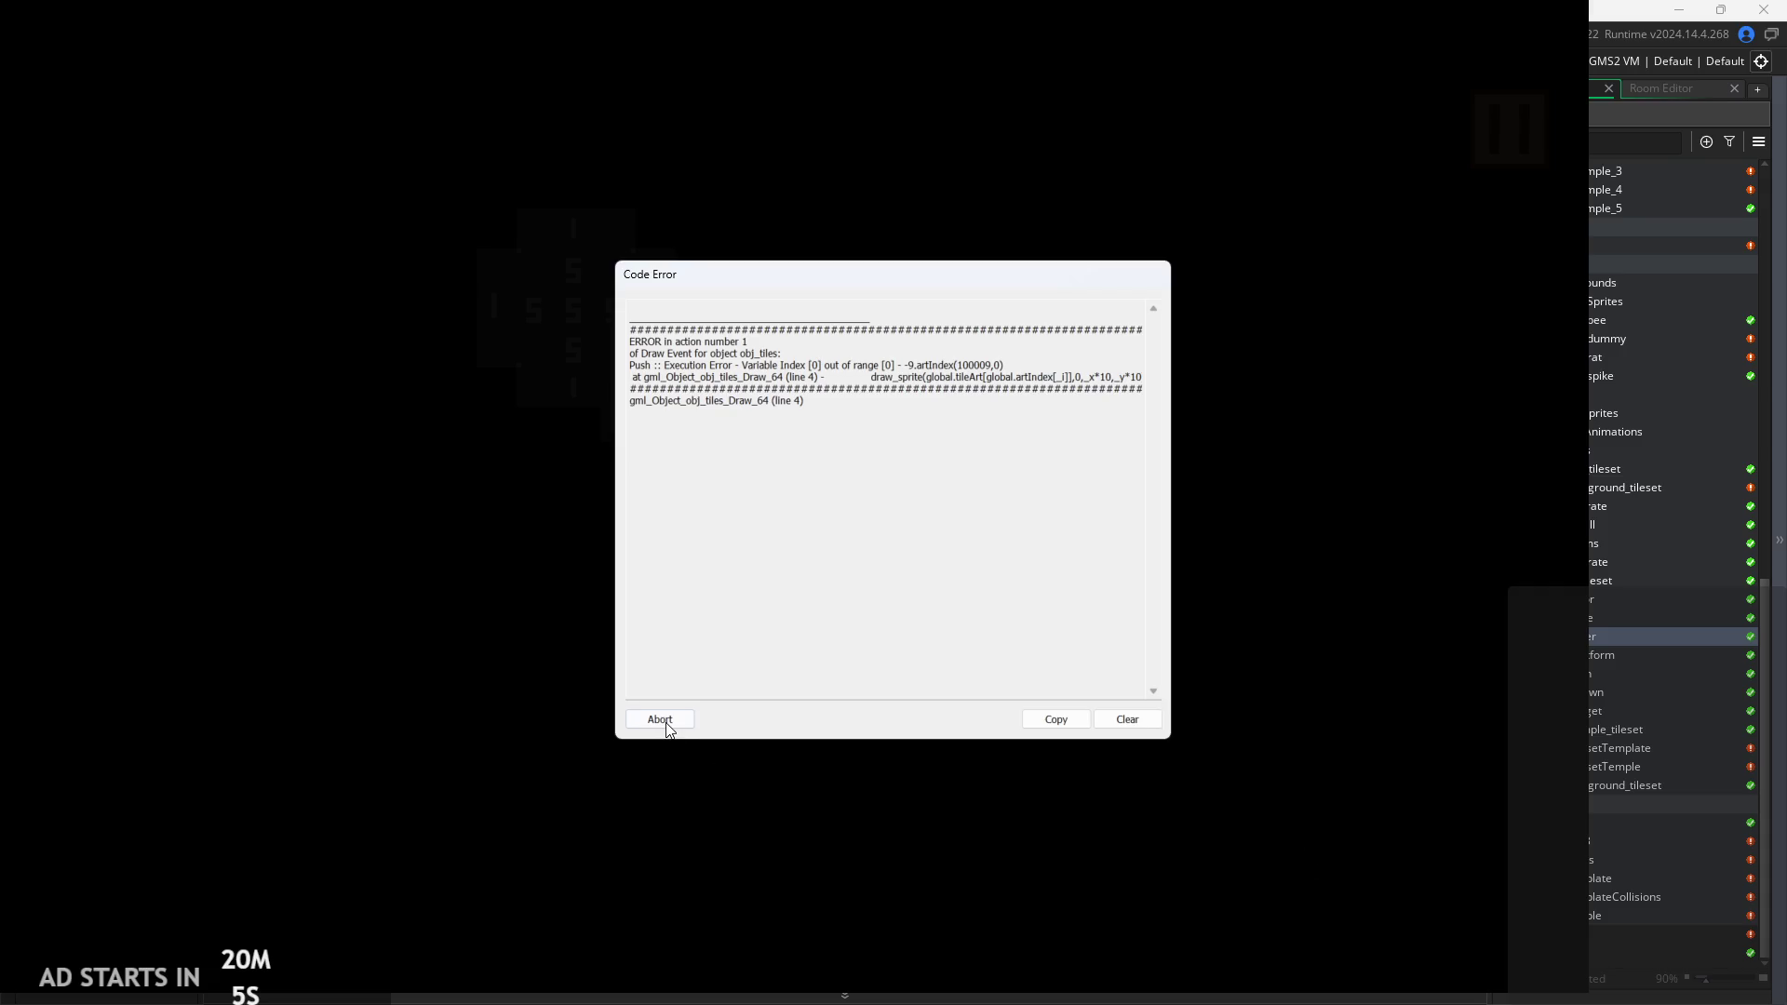
click(666, 725)
scroll(1599, 785, up, 4)
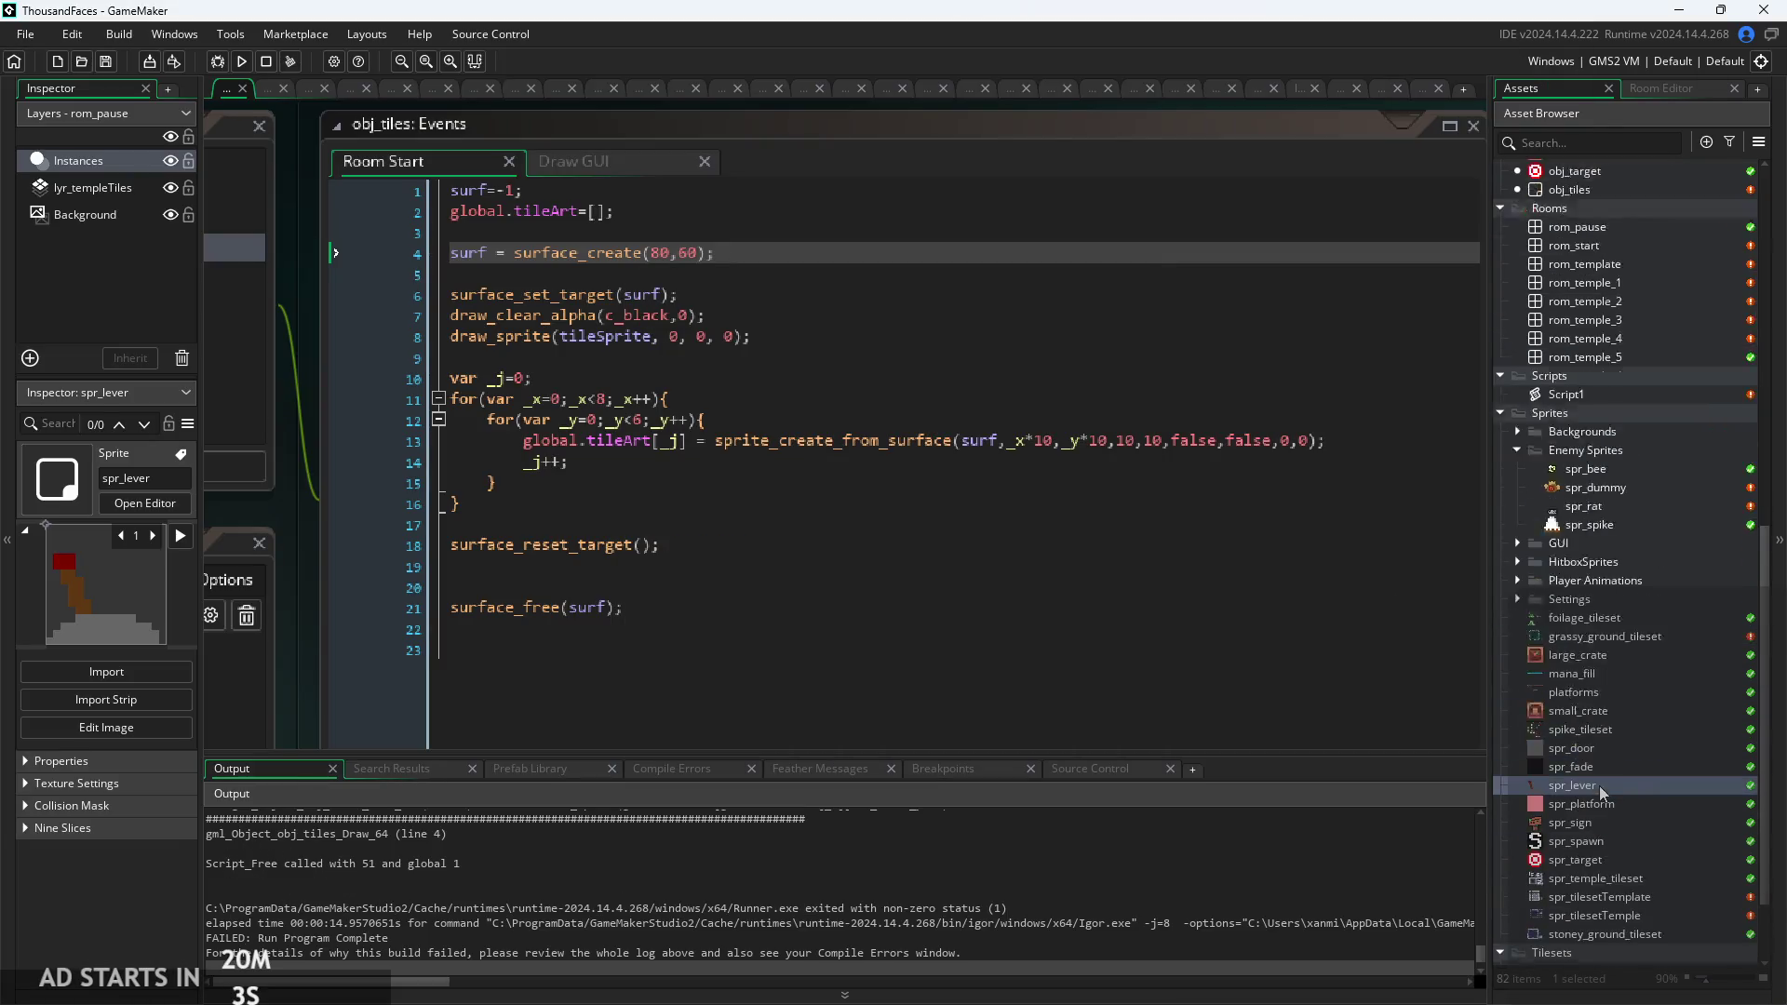
Look over the Room Start surface code, then bring up the Draw GUI code with its 40-by-23 tileArt loop.
scroll(1599, 785, up, 3)
click(1303, 503)
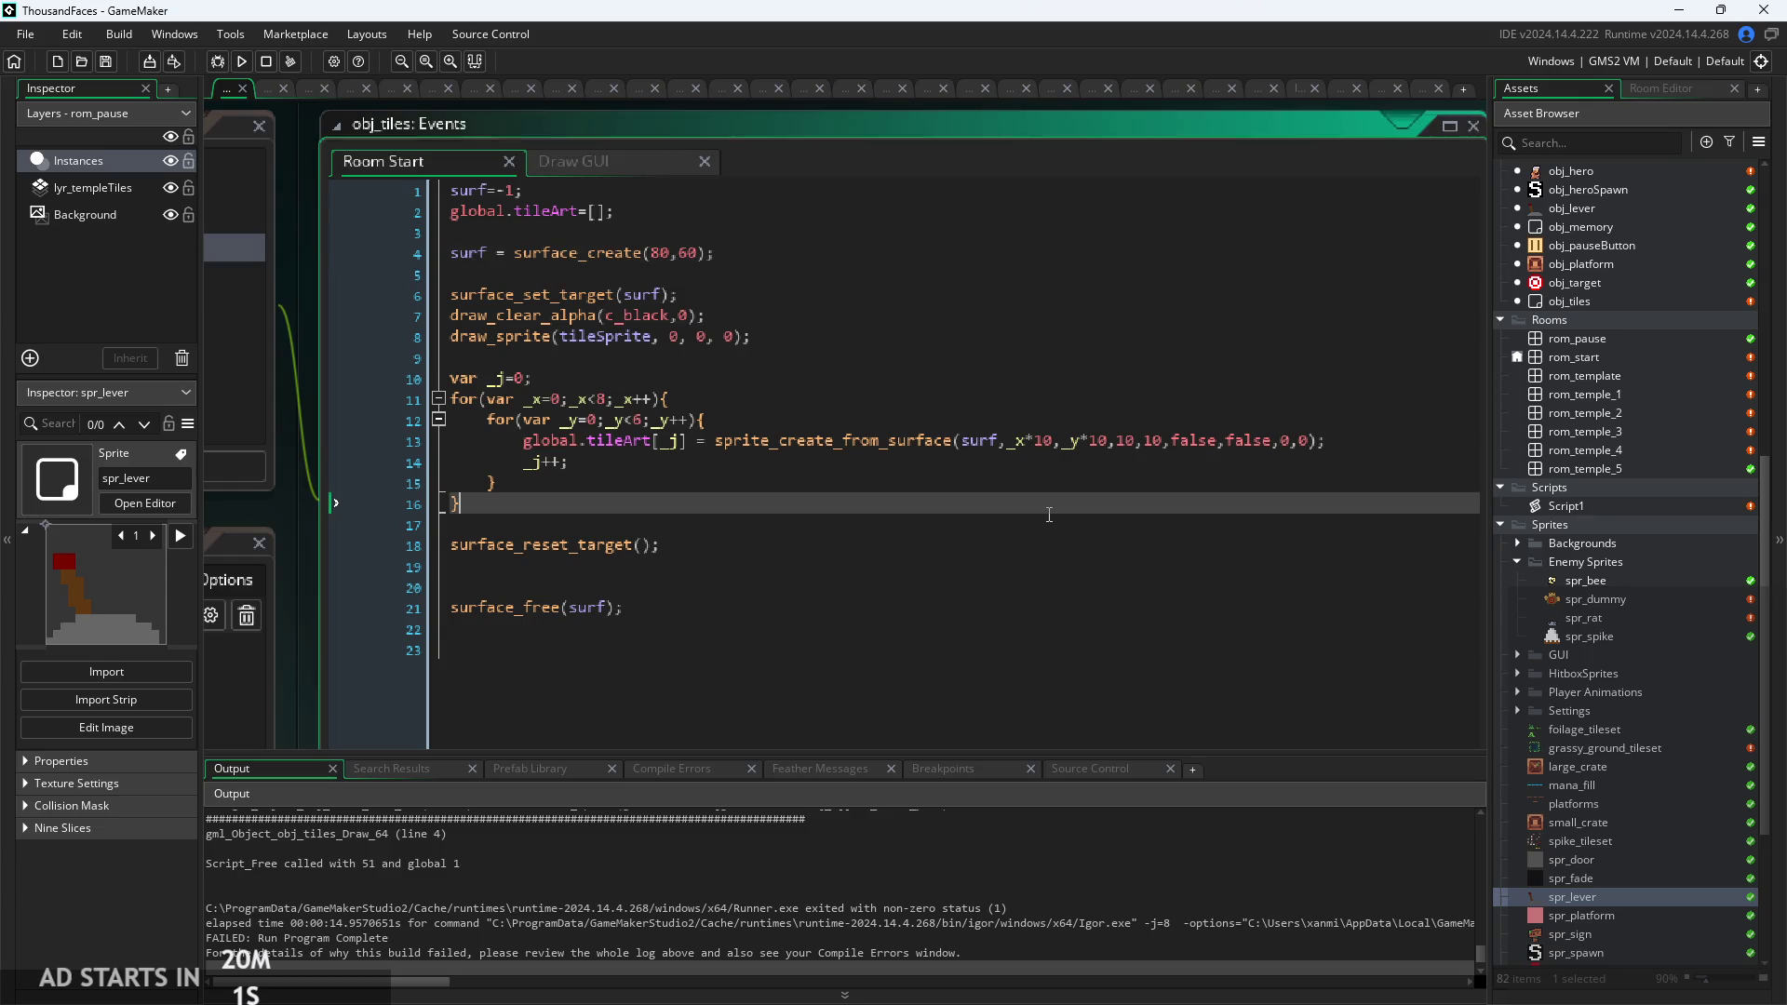
mouse_move(915, 442)
scroll(915, 443, up, 2)
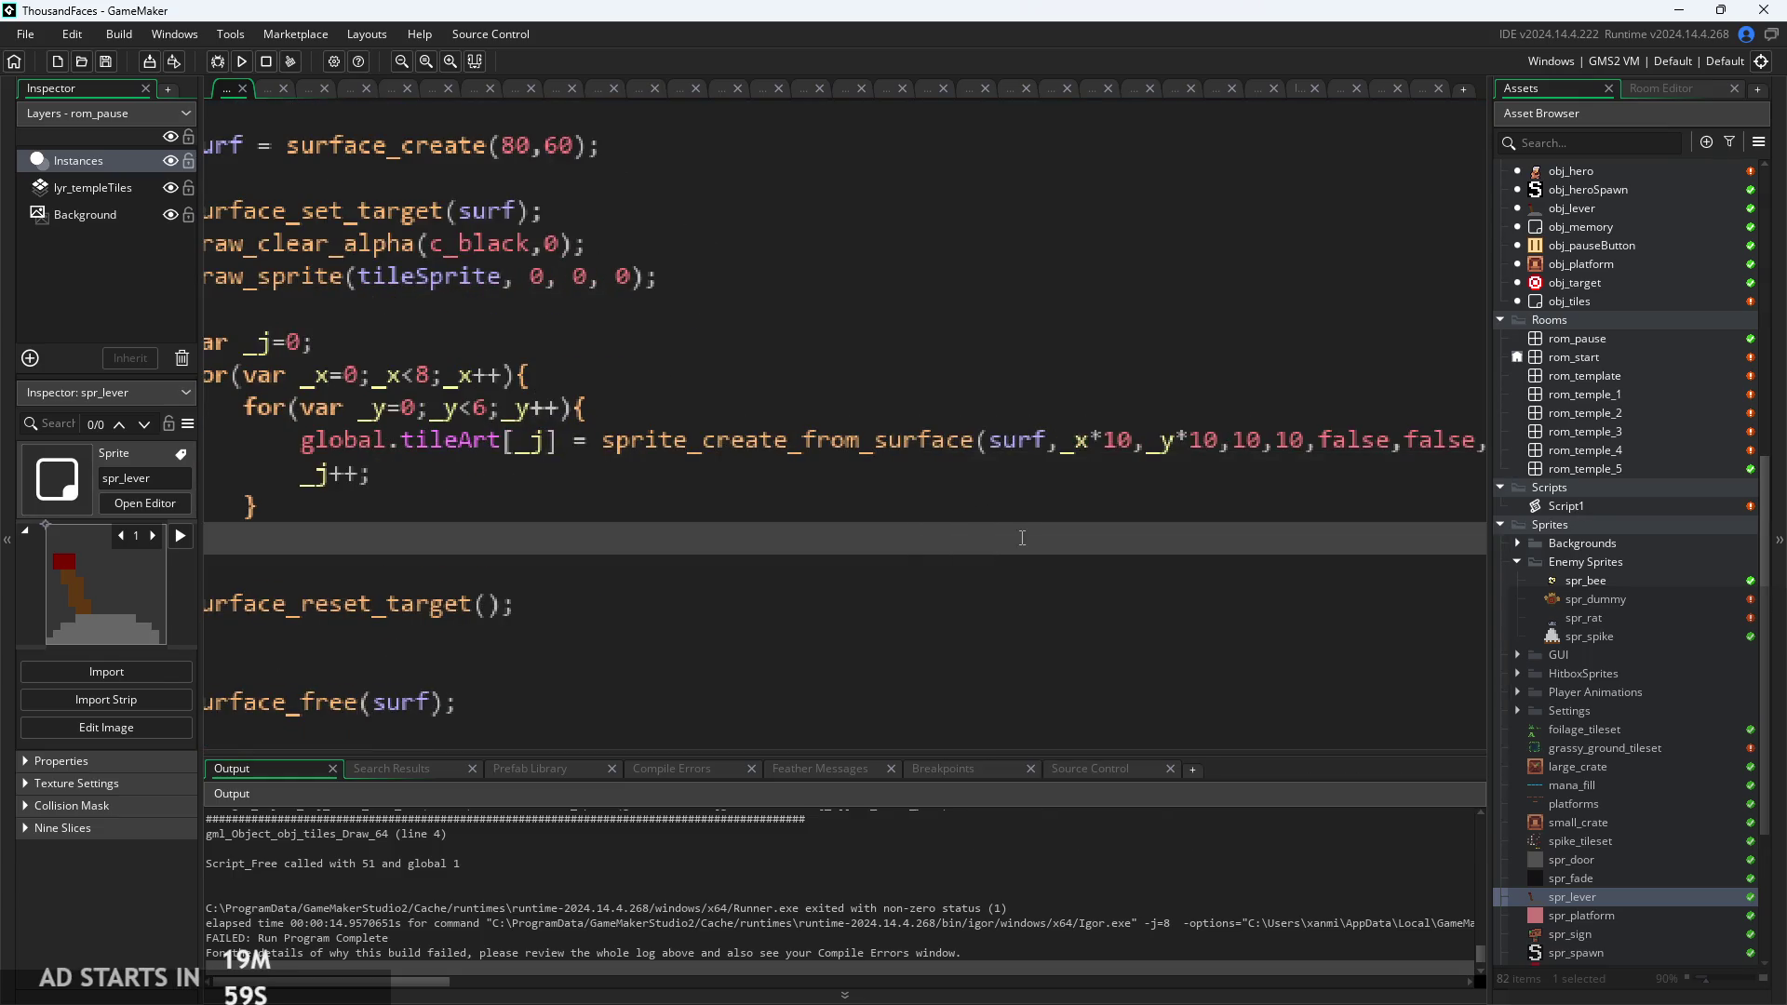
scroll(915, 443, right, 5)
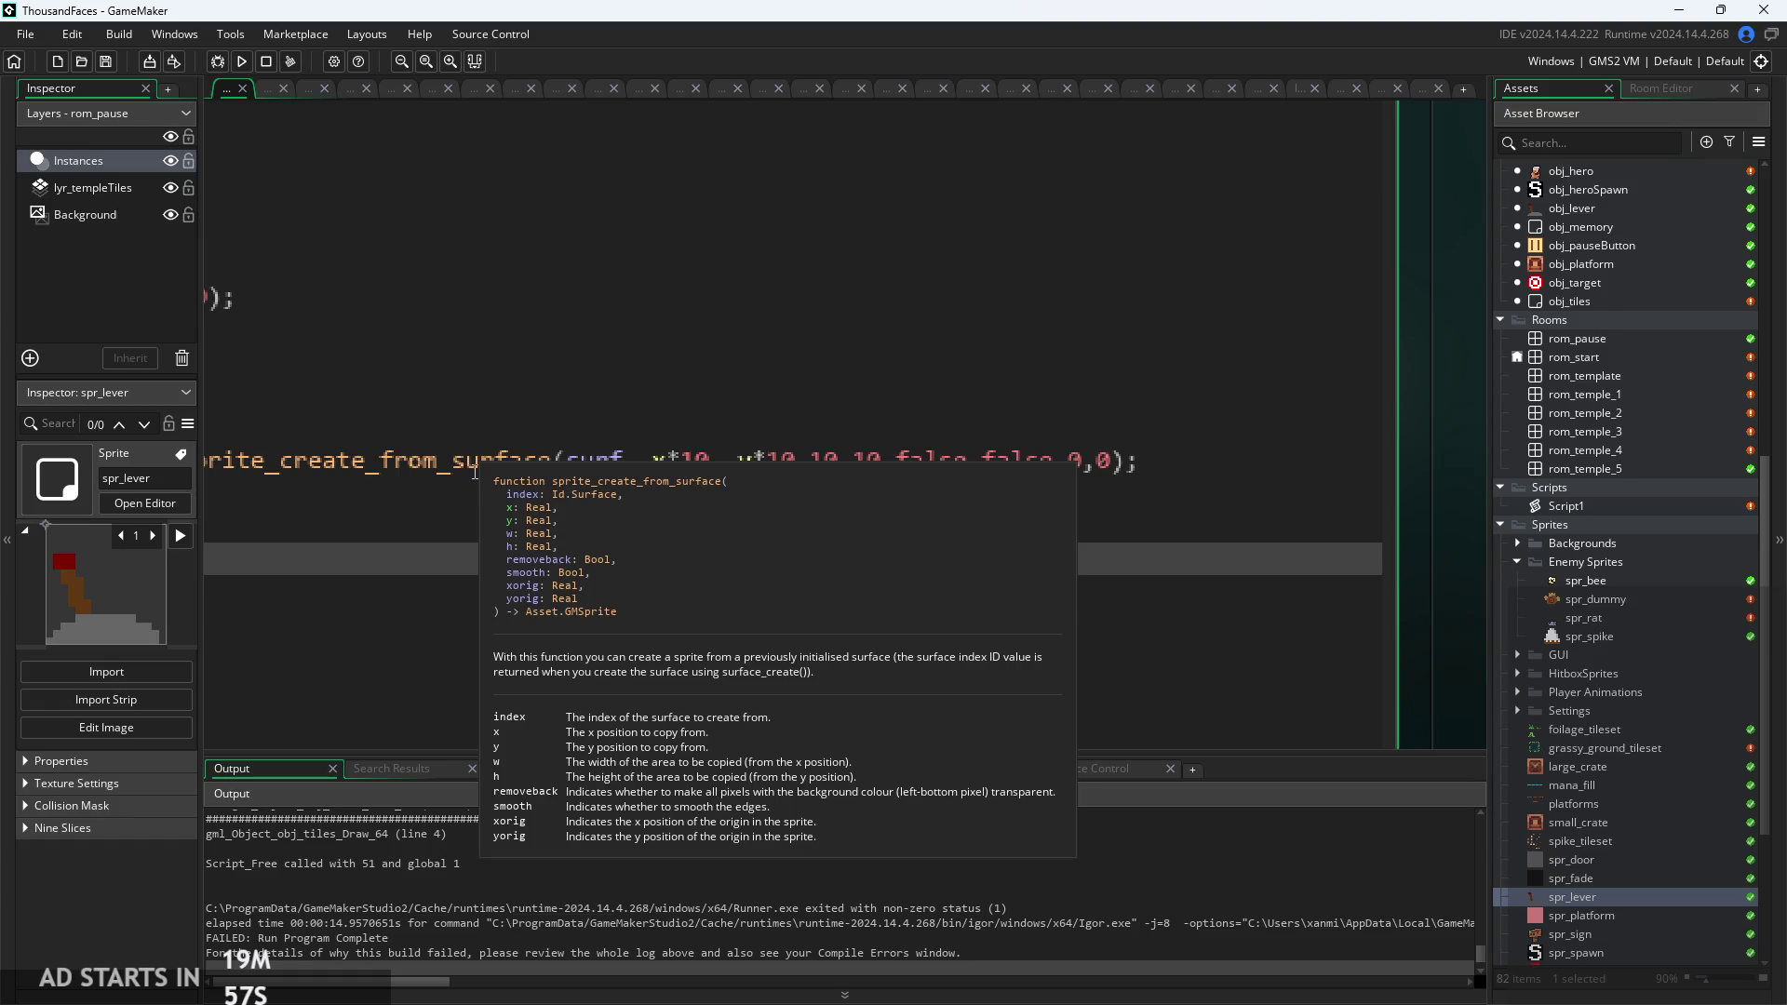
scroll(475, 470, down, 1)
scroll(625, 470, left, 3)
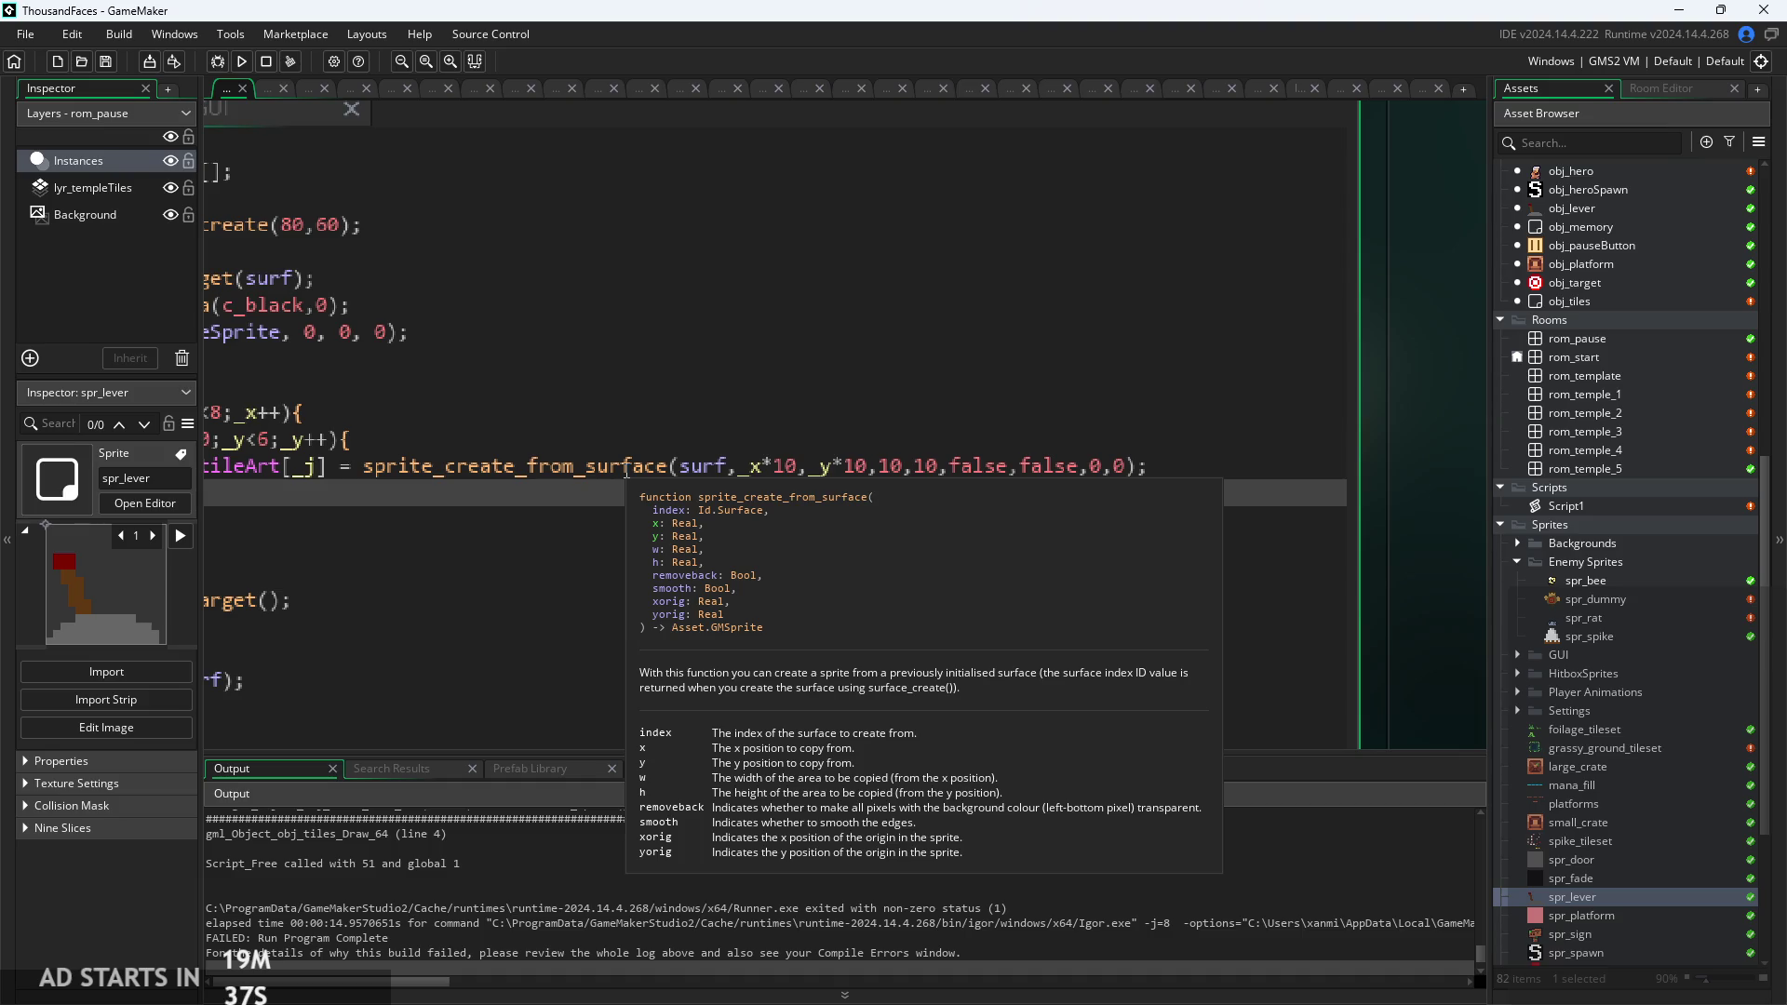
scroll(626, 471, down, 3)
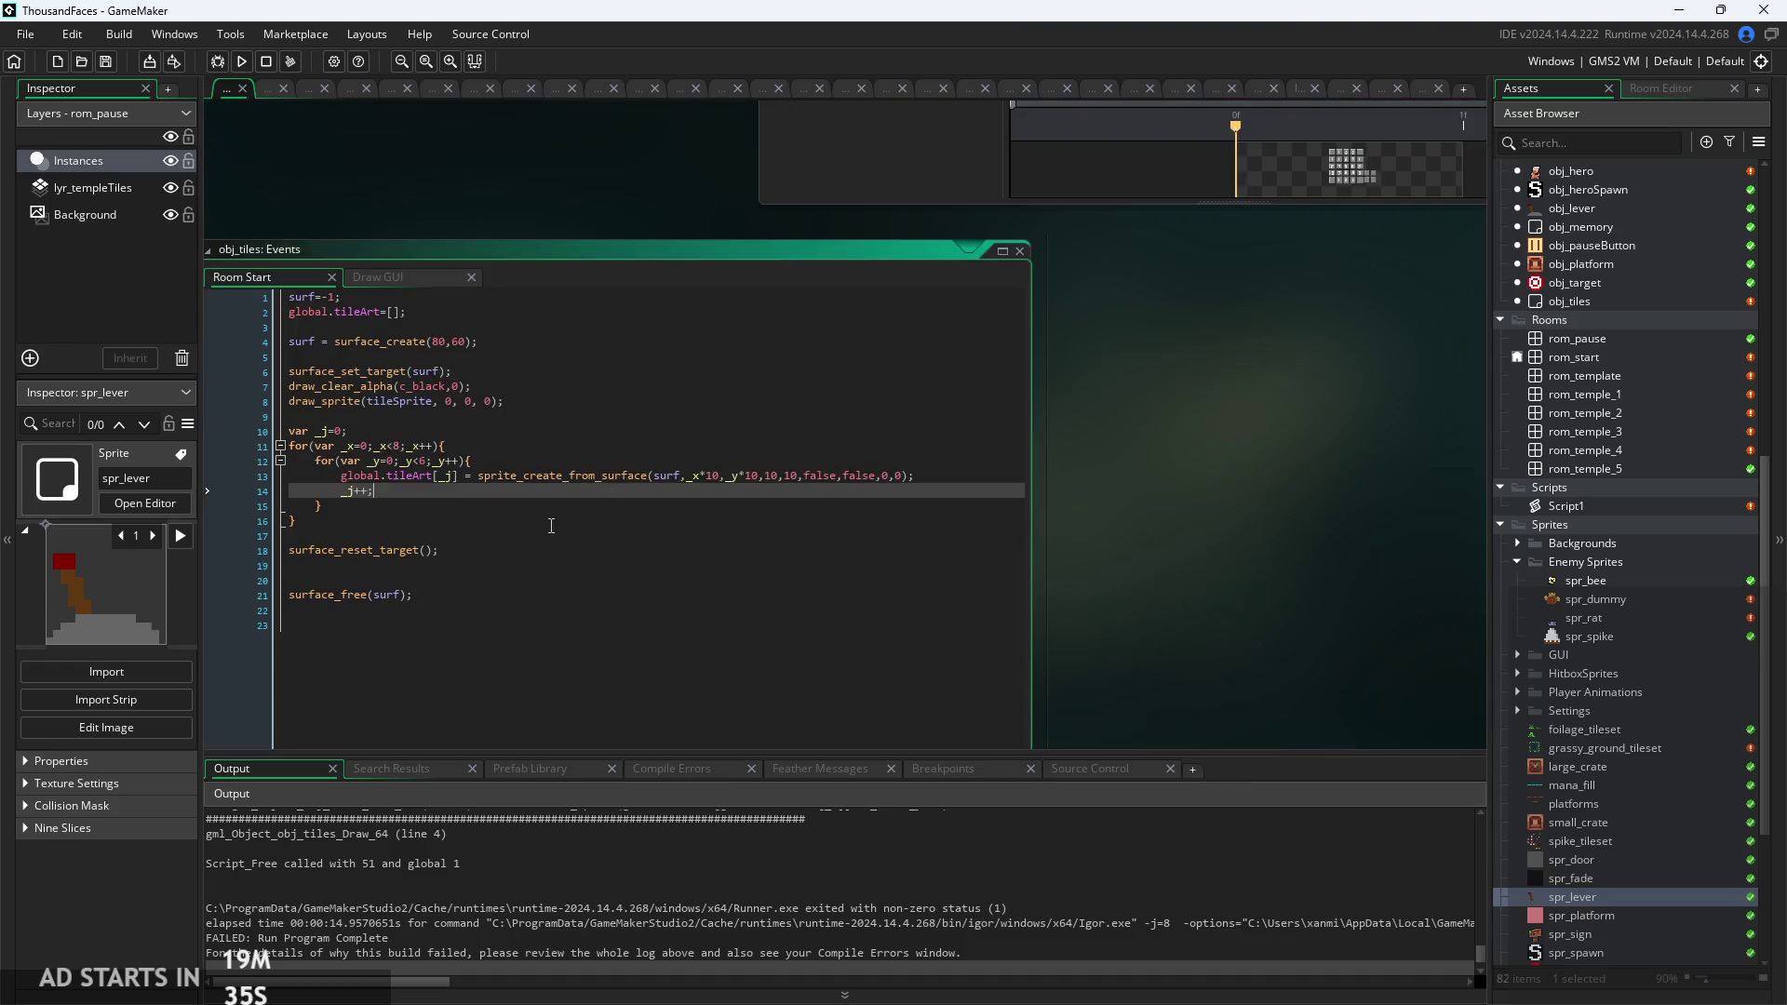
scroll(853, 511, up, 5)
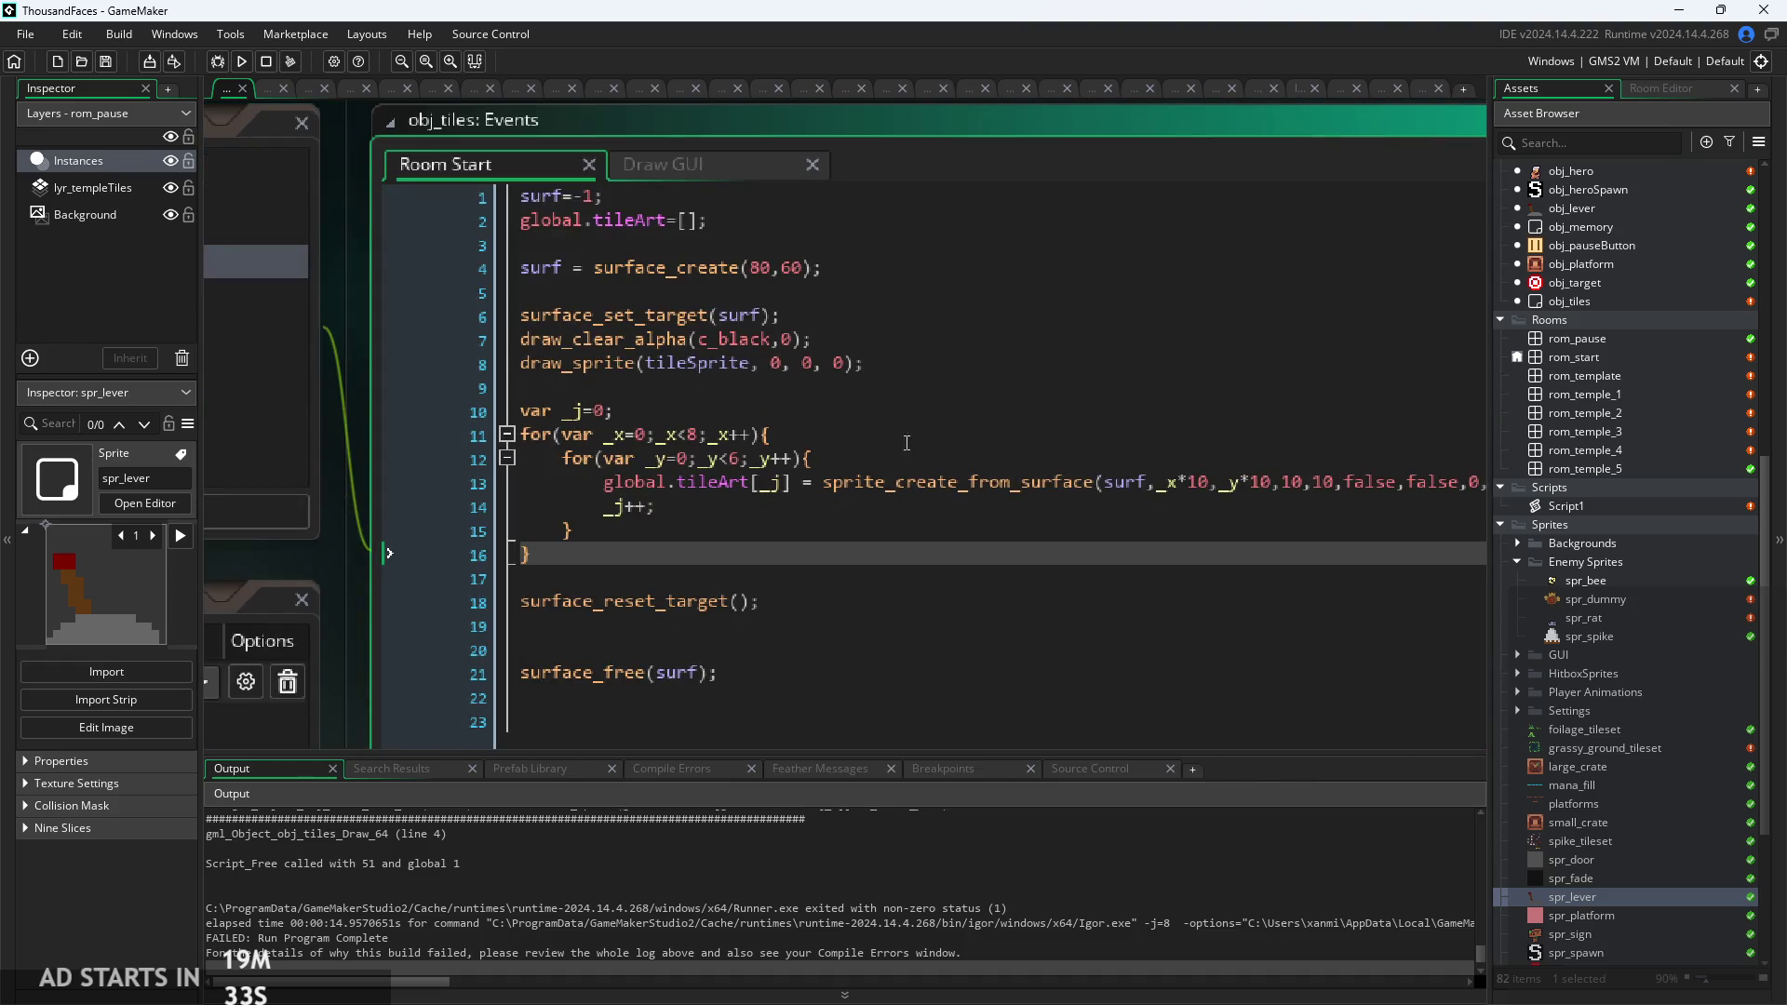
mouse_move(603, 374)
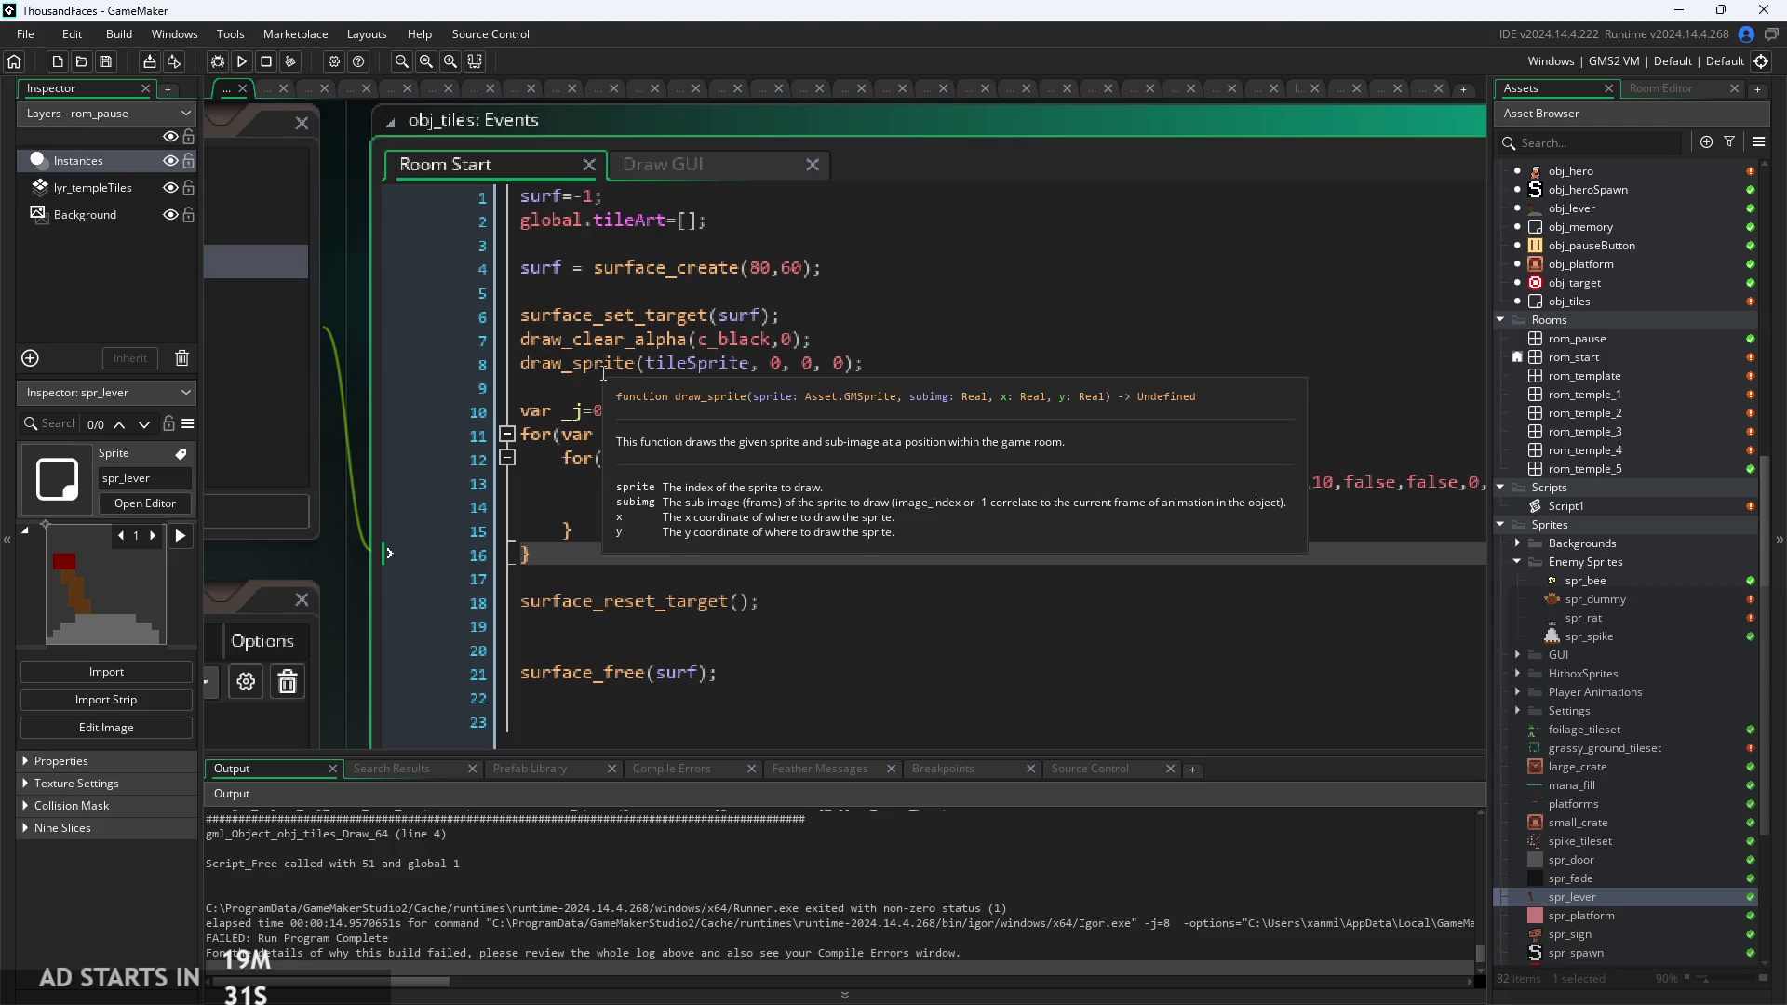
click(707, 601)
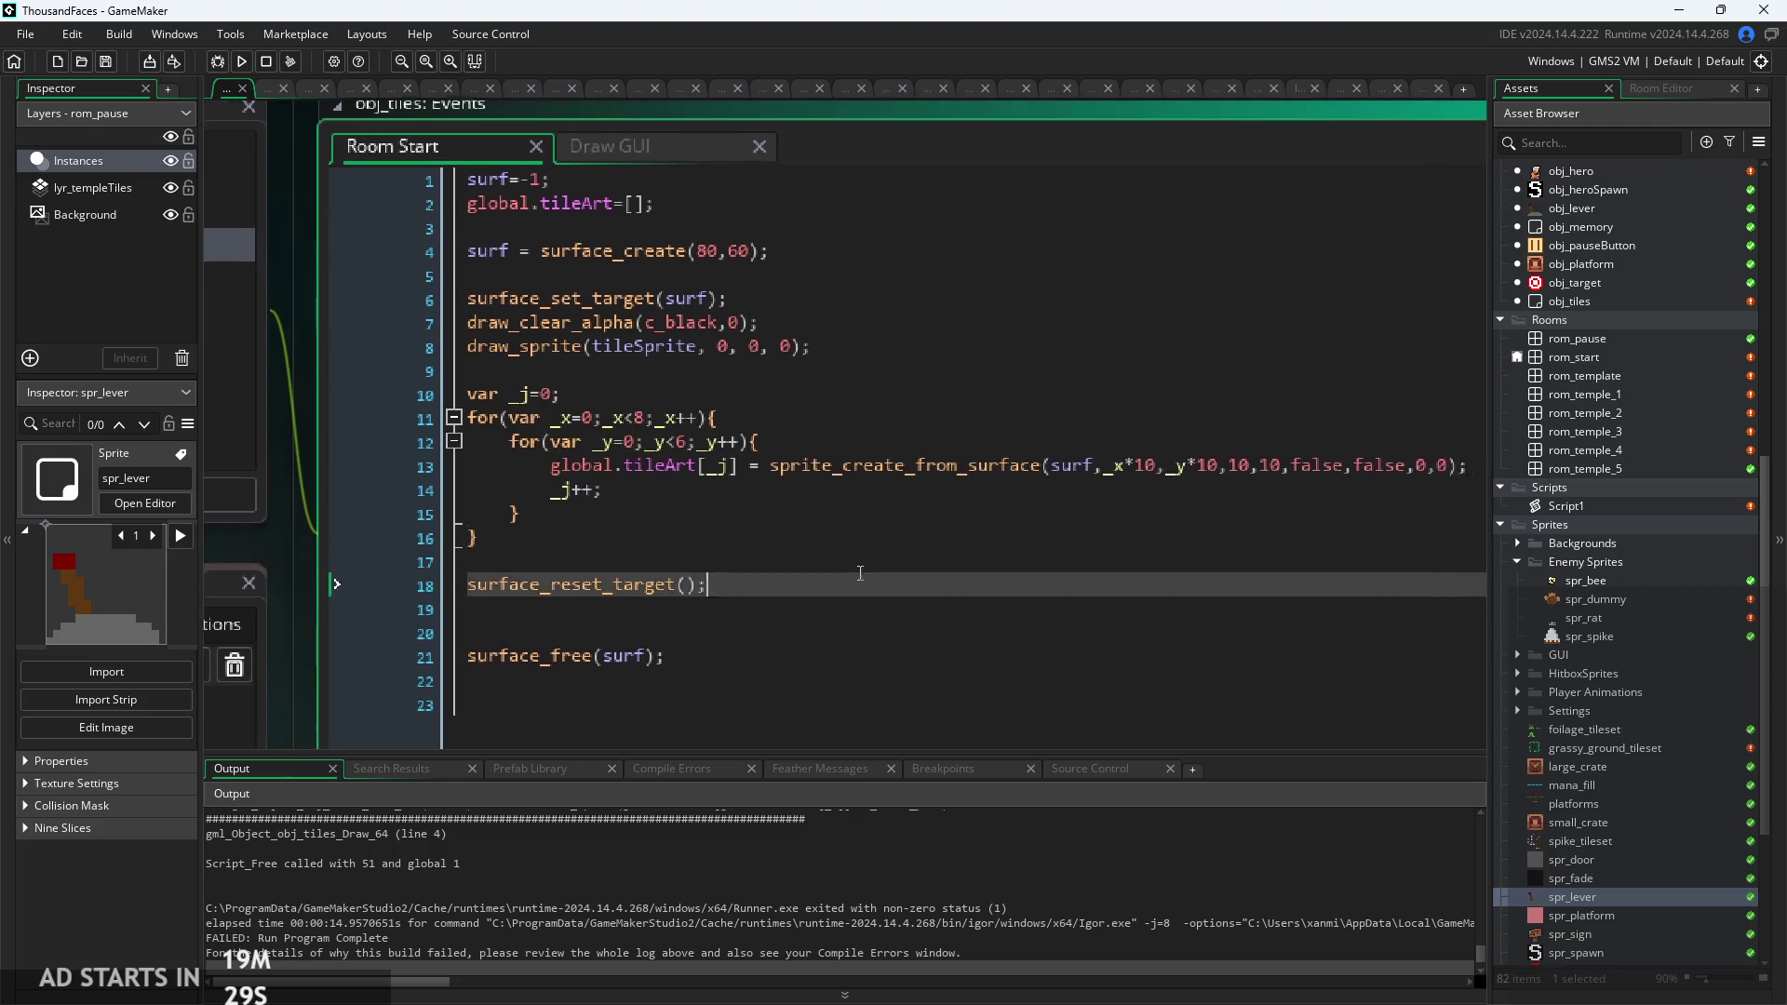
scroll(605, 446, up, 2)
click(522, 203)
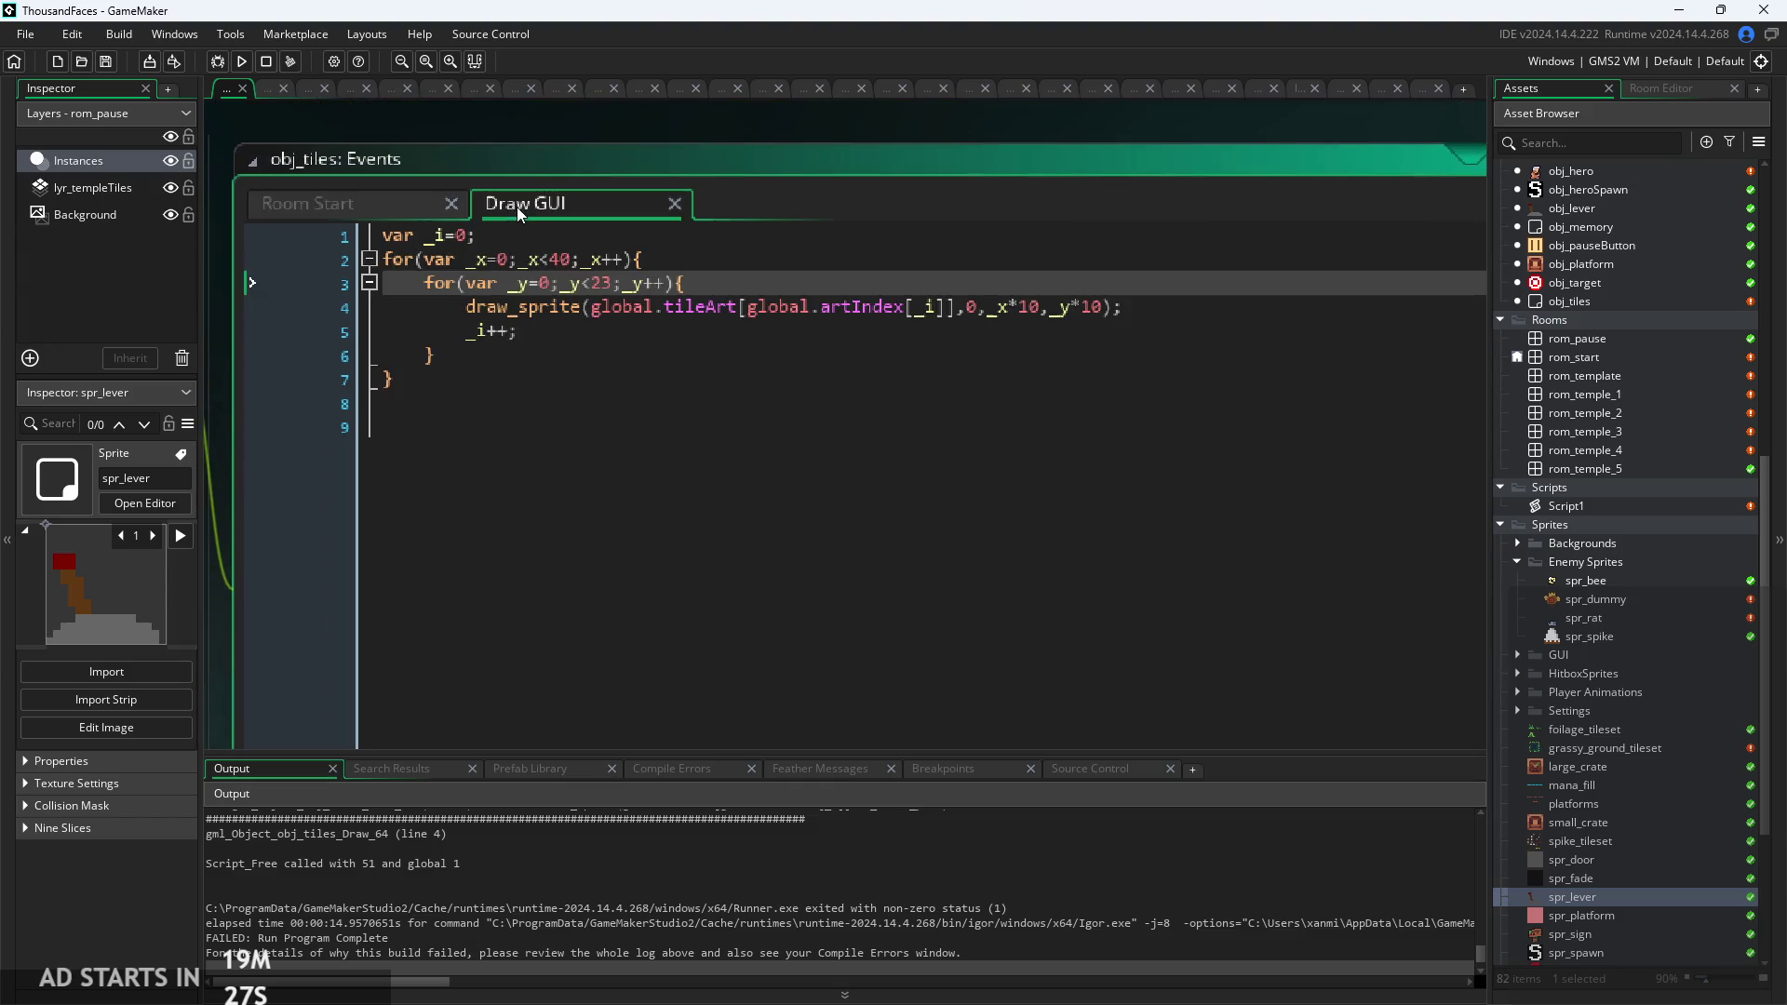
mouse_move(542, 309)
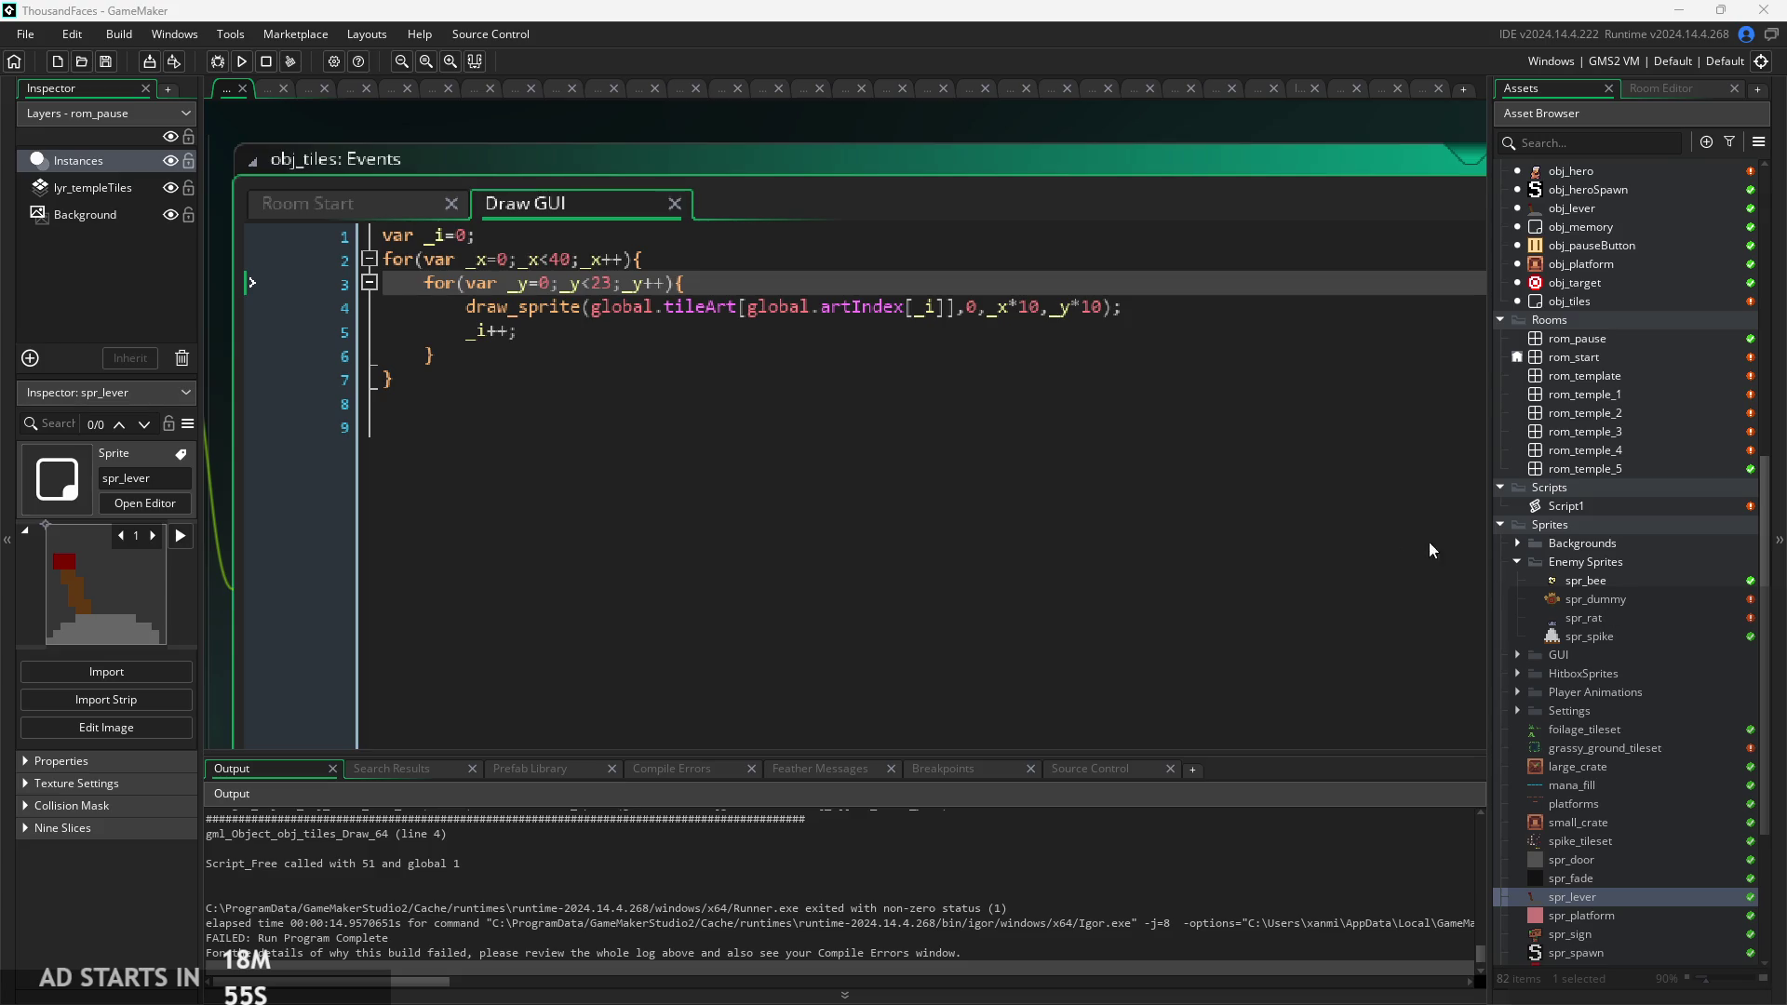
click(1076, 425)
scroll(577, 430, up, 3)
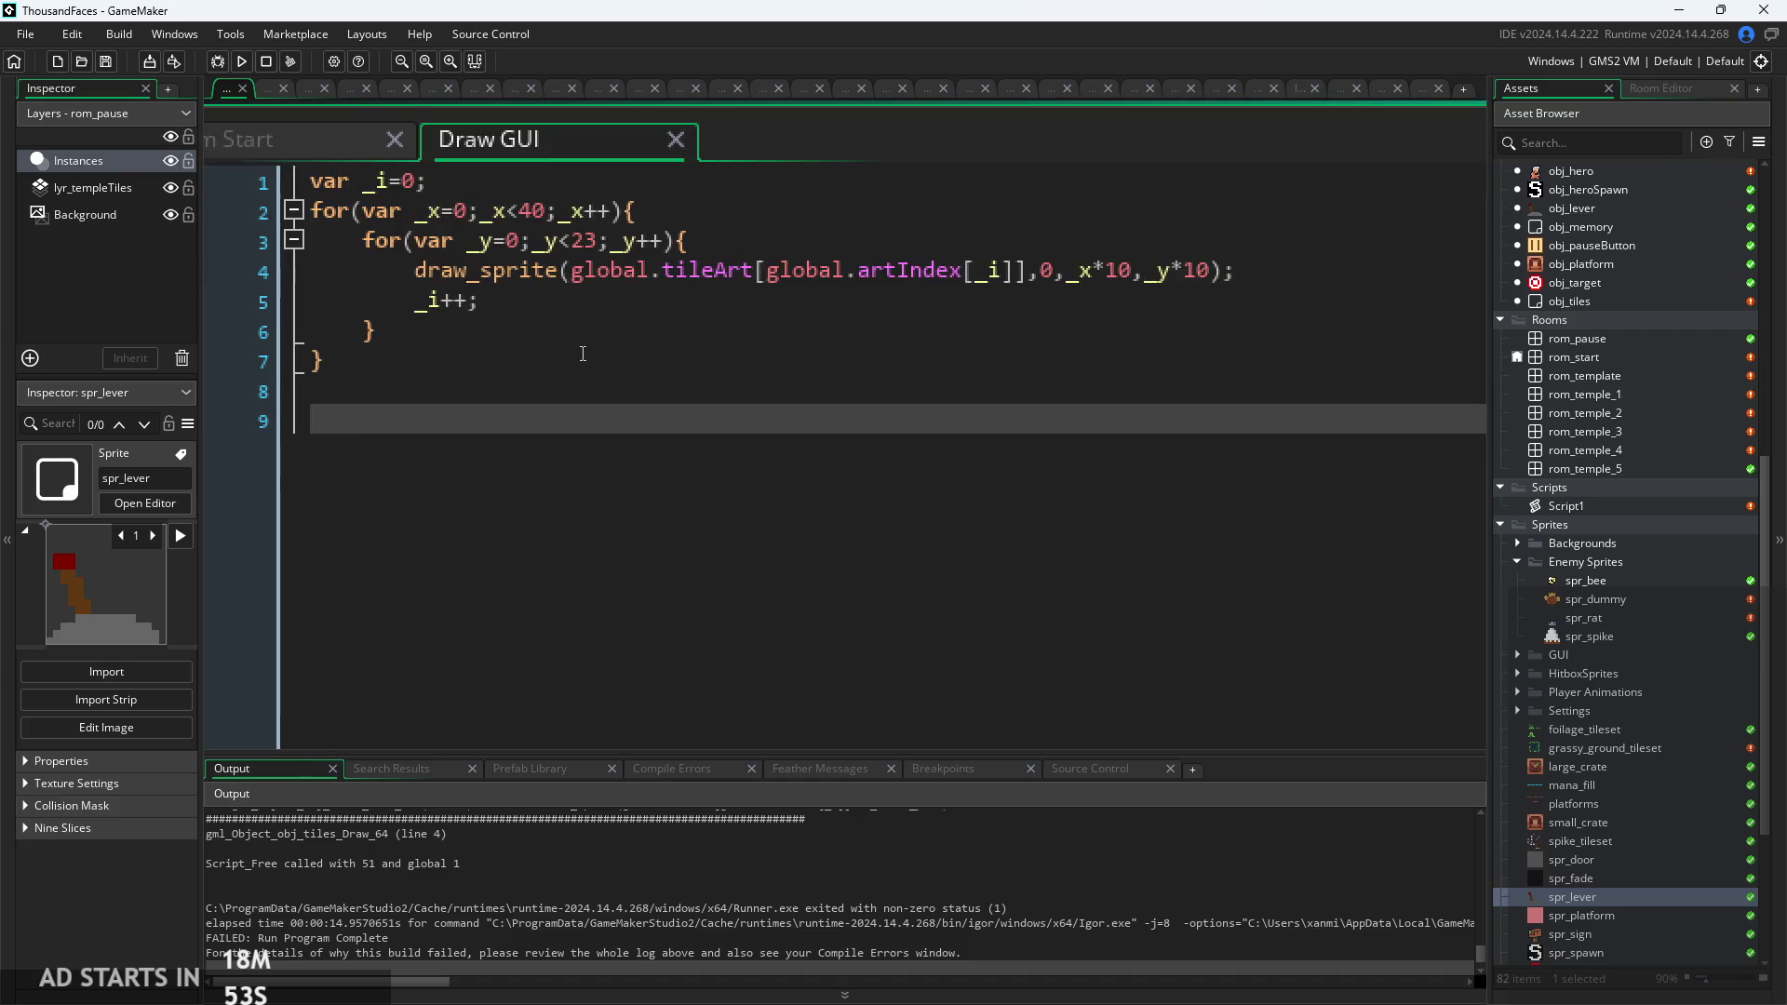
mouse_move(568, 430)
mouse_down()
mouse_move(453, 361)
mouse_move(473, 255)
mouse_move(502, 317)
mouse_up()
click(707, 389)
scroll(647, 436, down, 1)
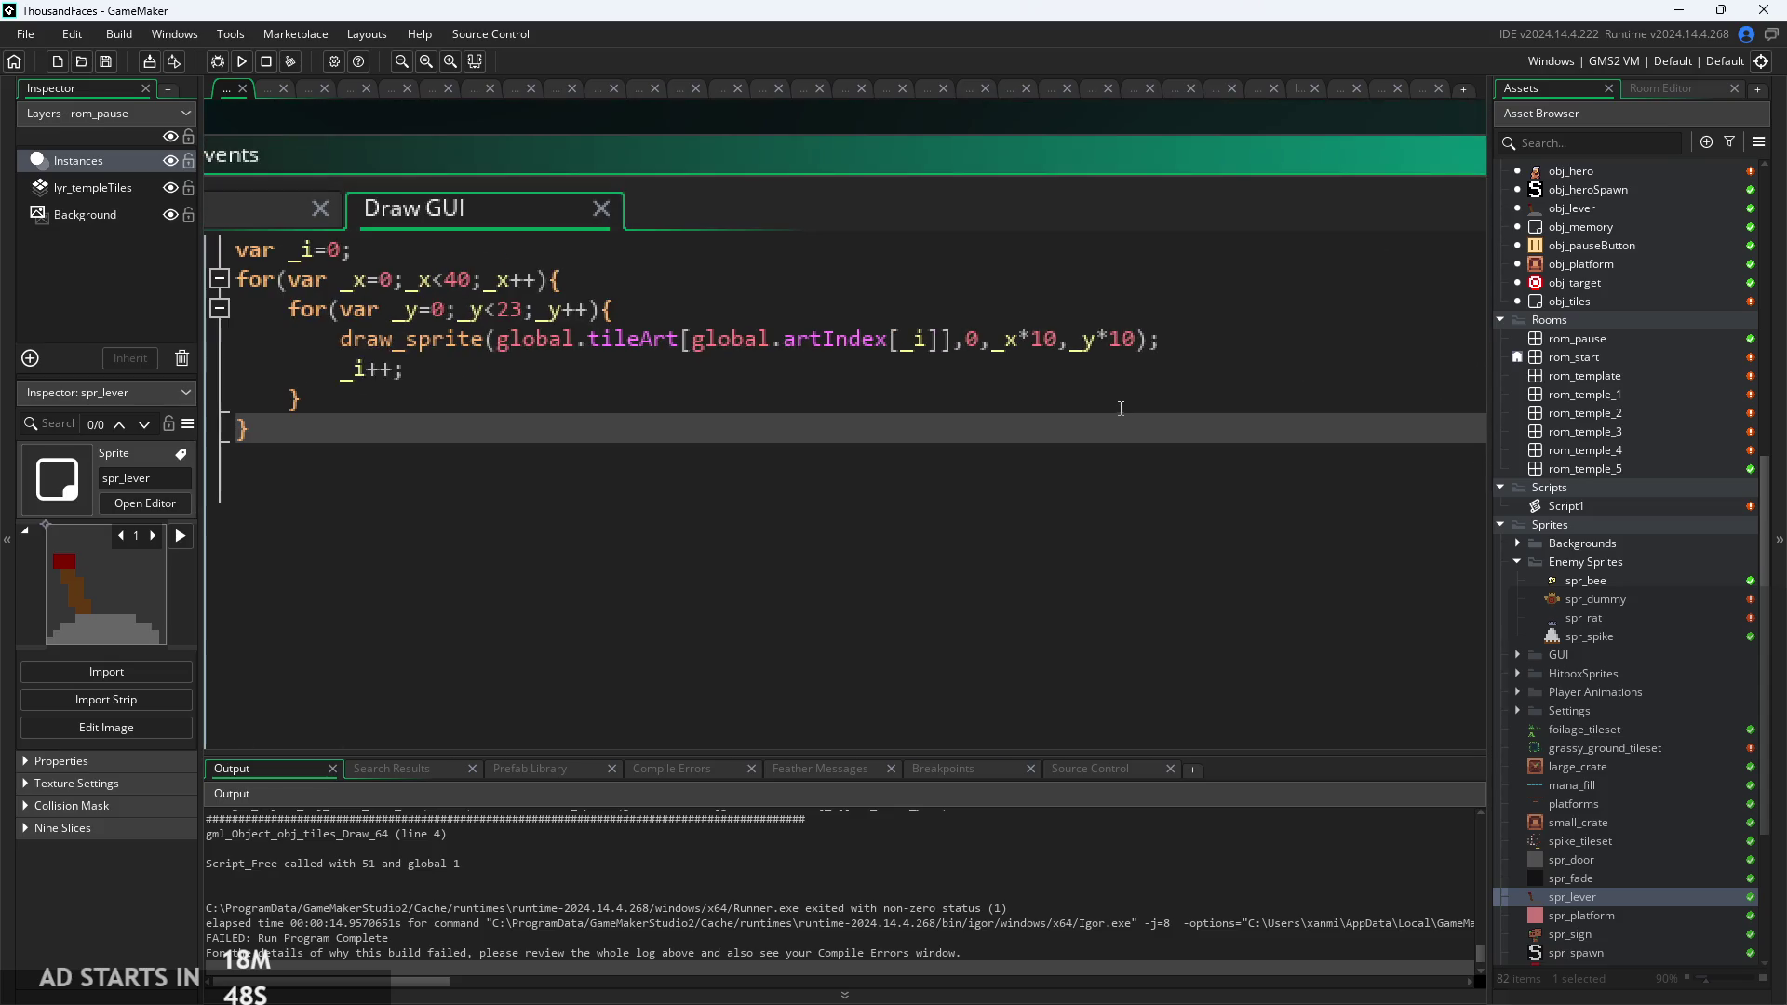
scroll(786, 335, up, 2)
scroll(786, 328, down, 2)
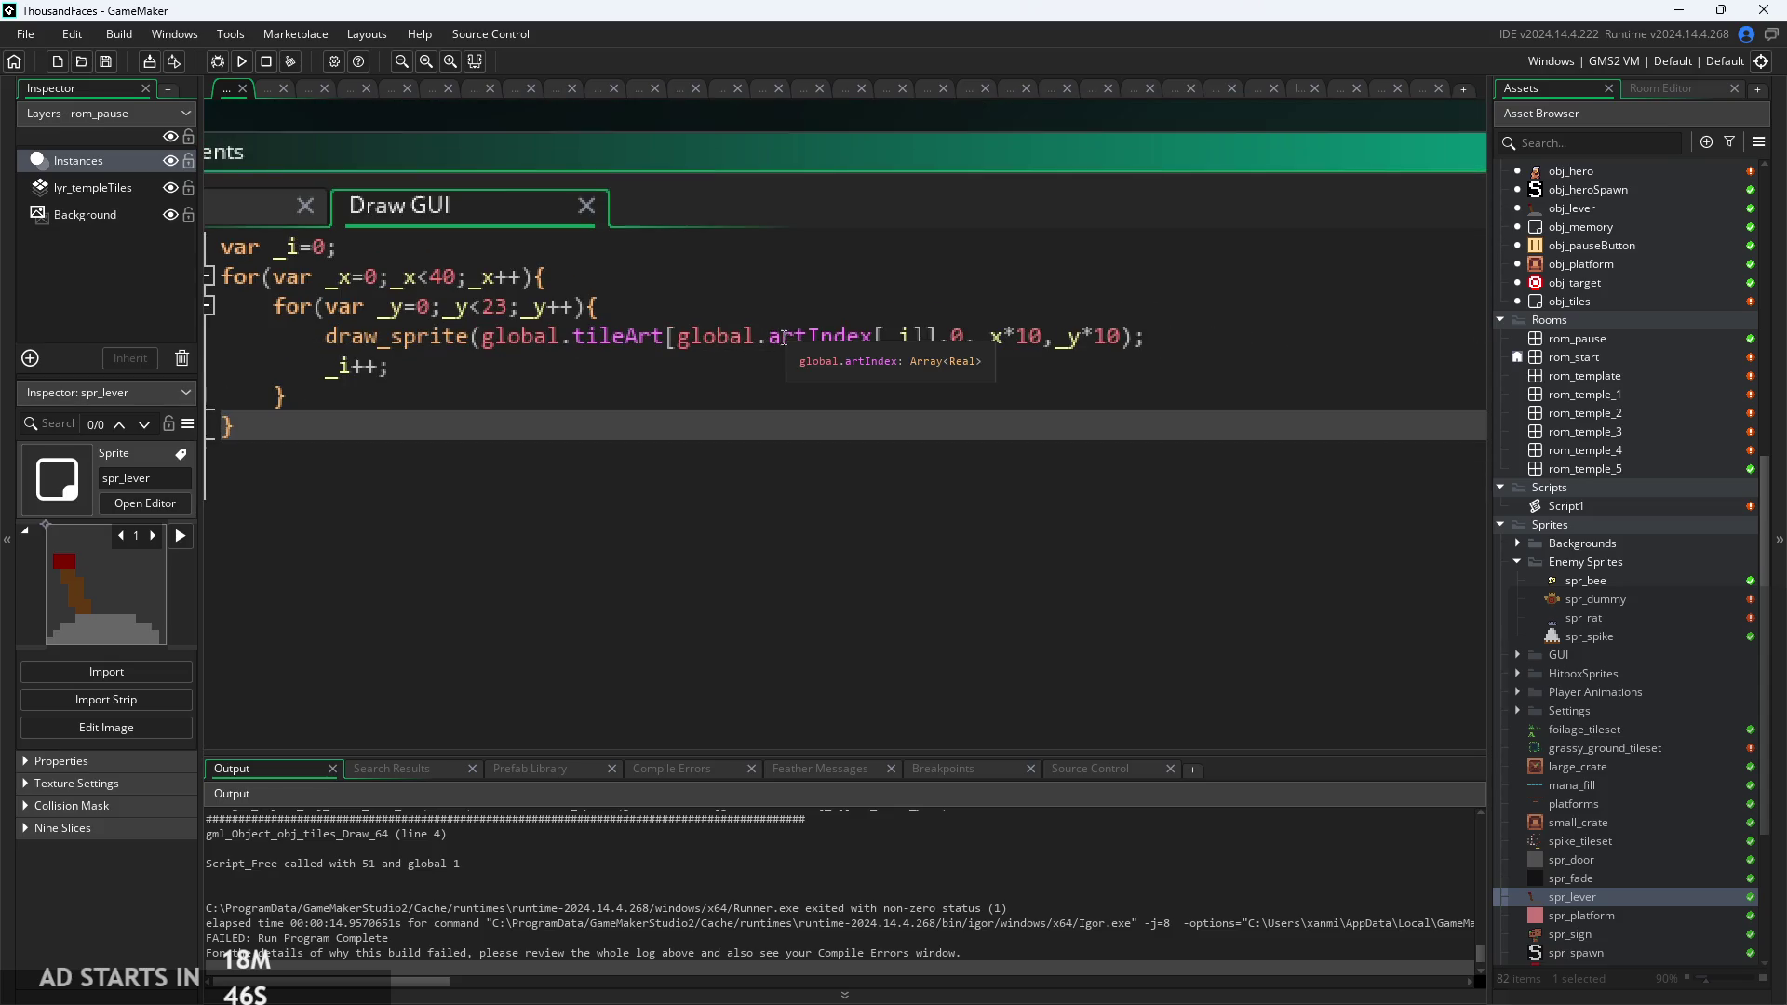
Comment out all of the obj_tiles Room Start code.
scroll(838, 386, down, 1)
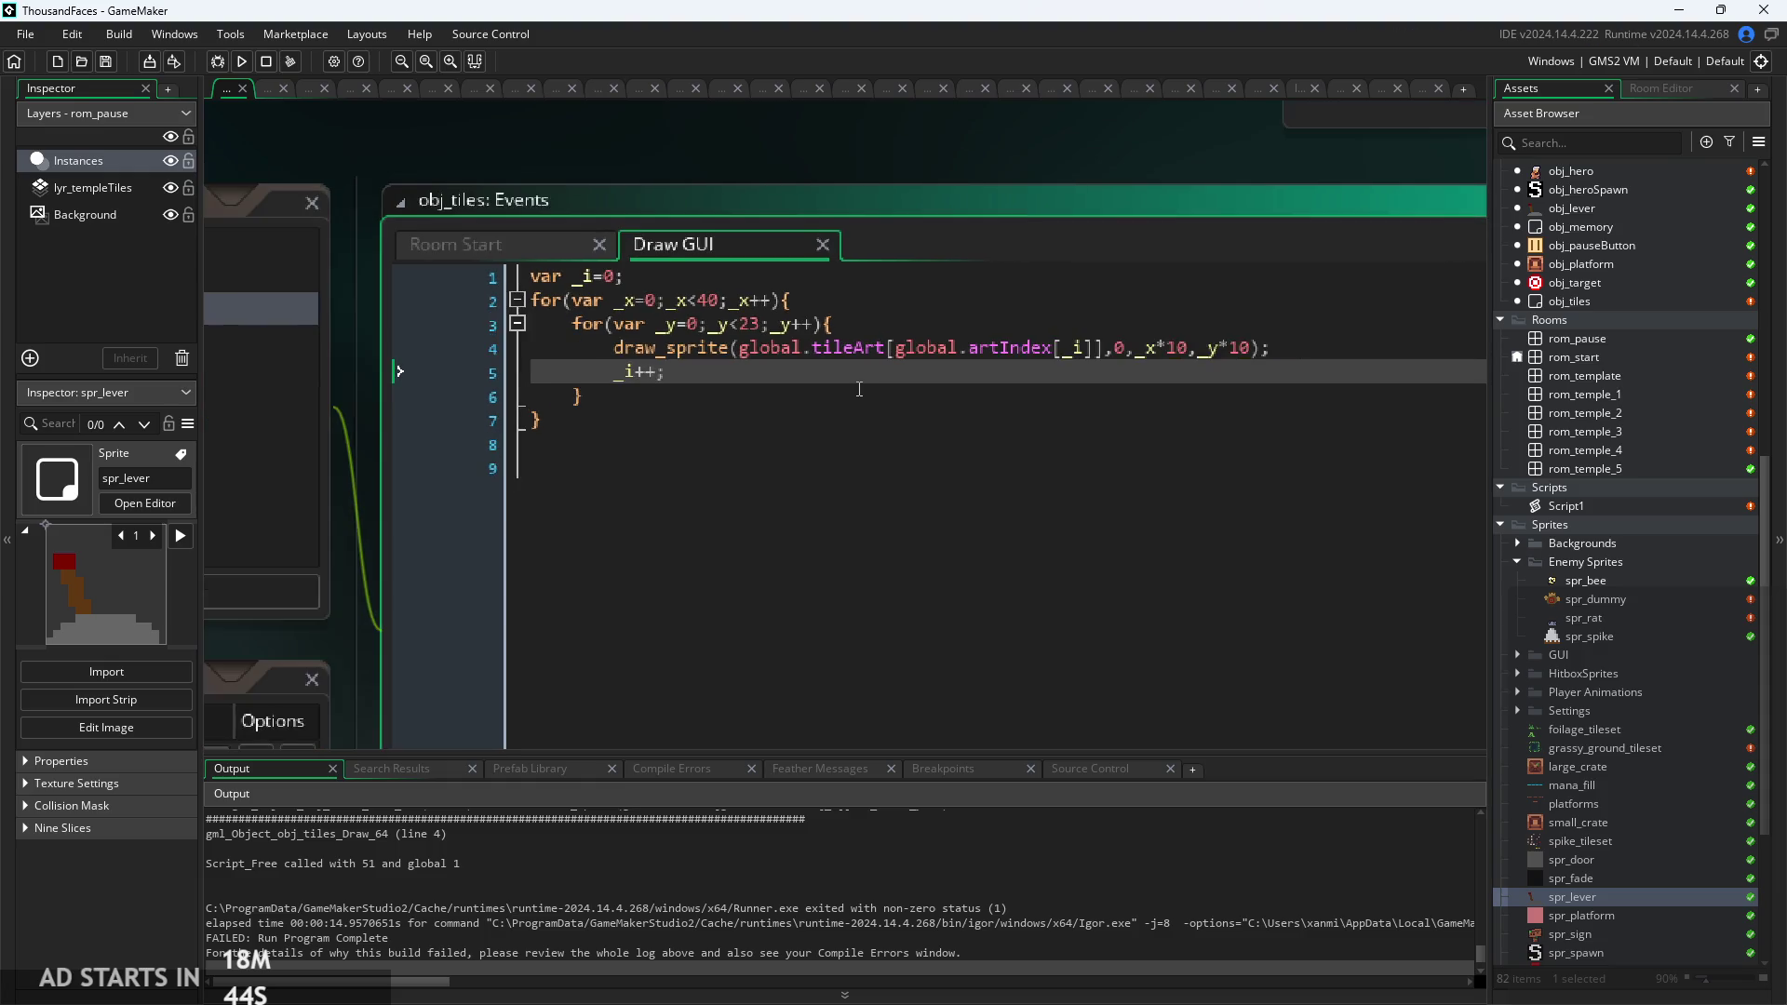
scroll(707, 377, up, 1)
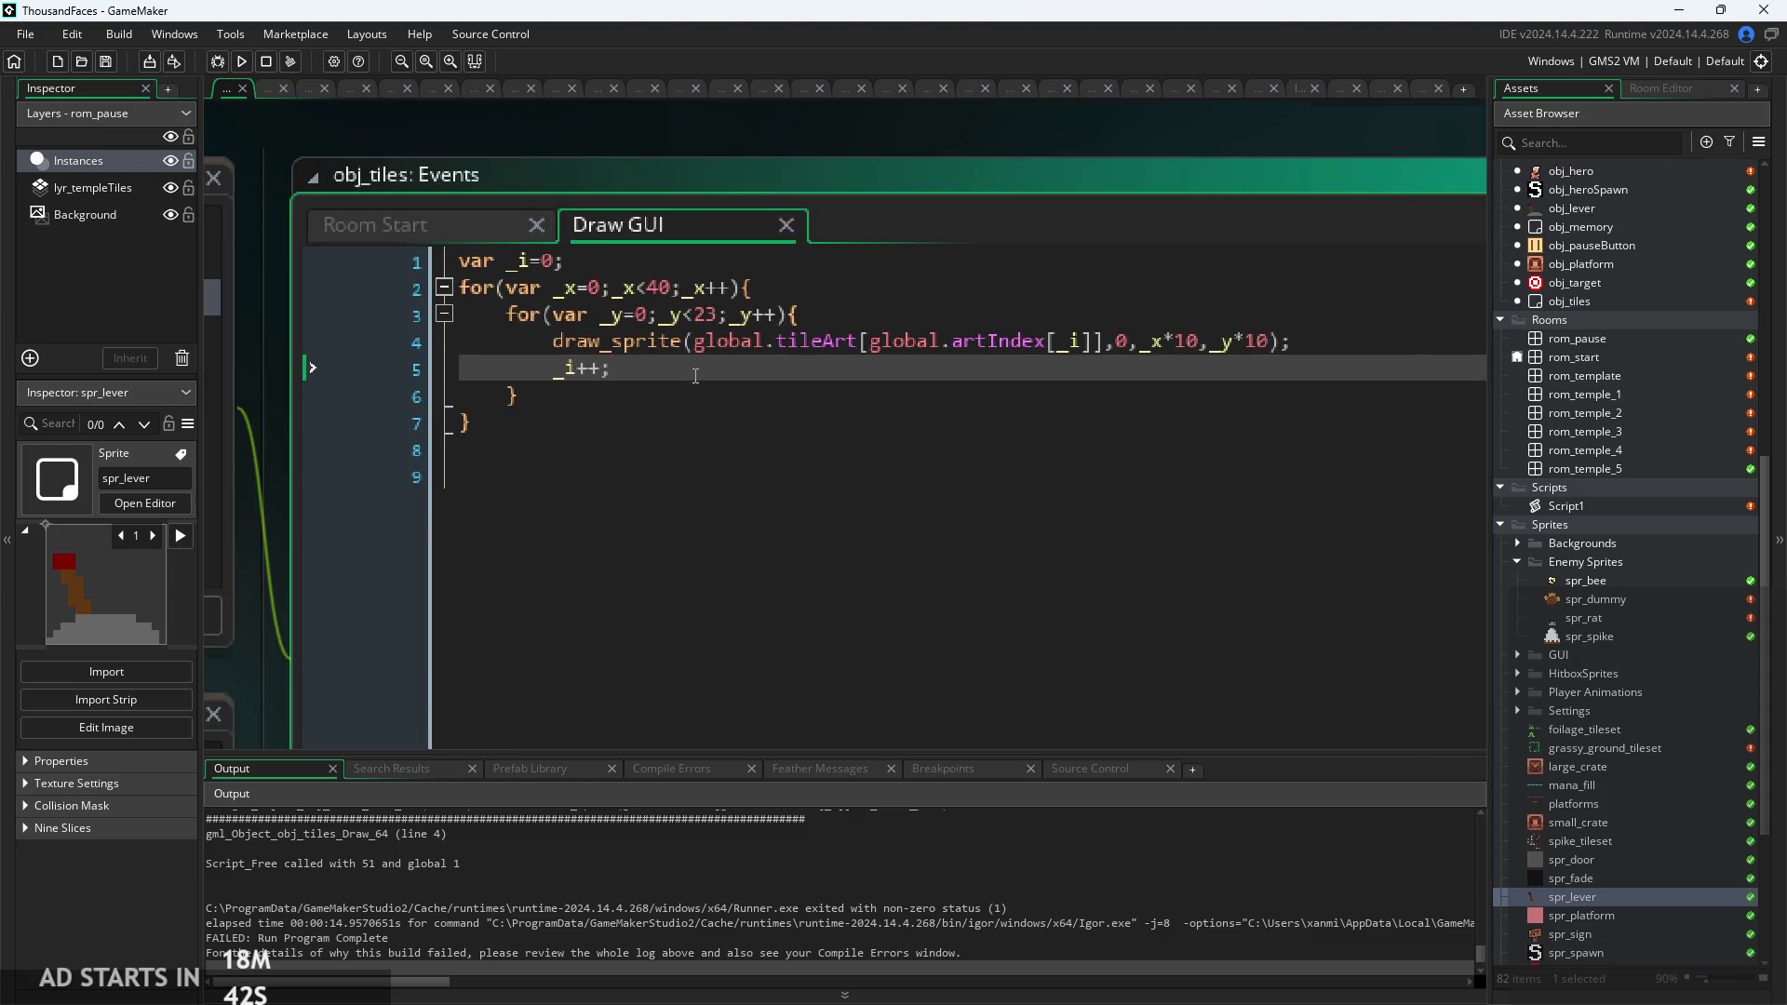
scroll(695, 376, down, 2)
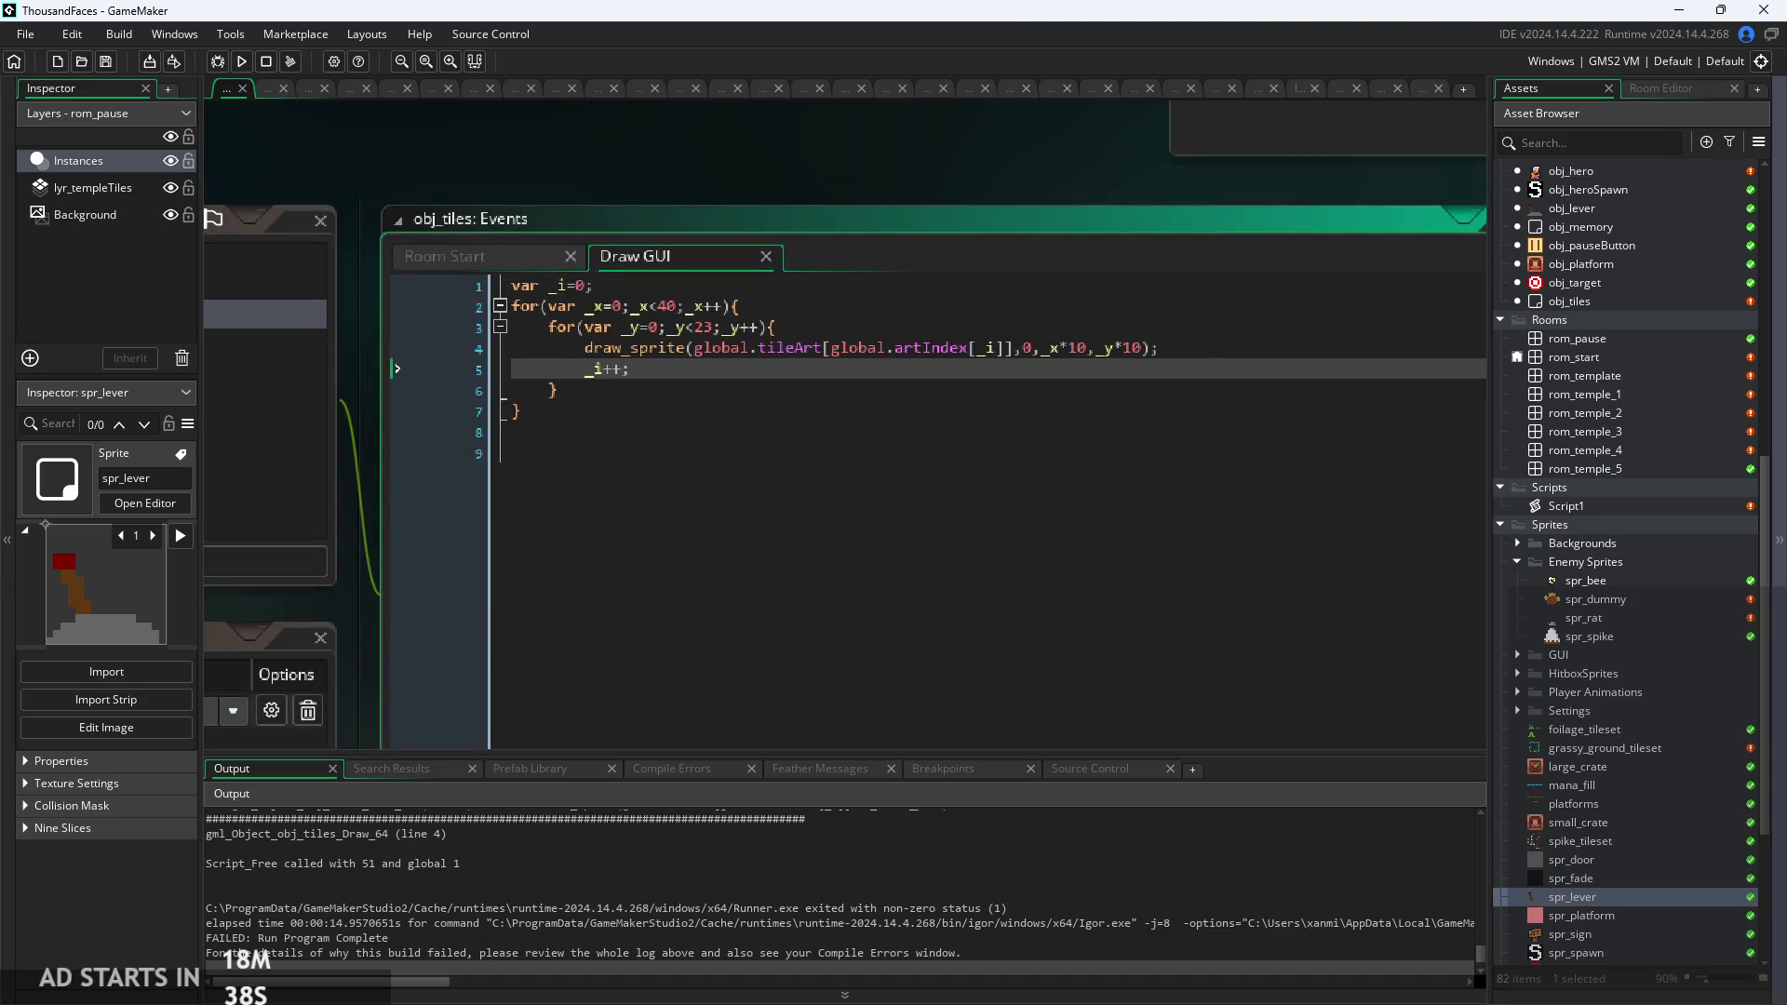
click(558, 432)
scroll(685, 388, down, 2)
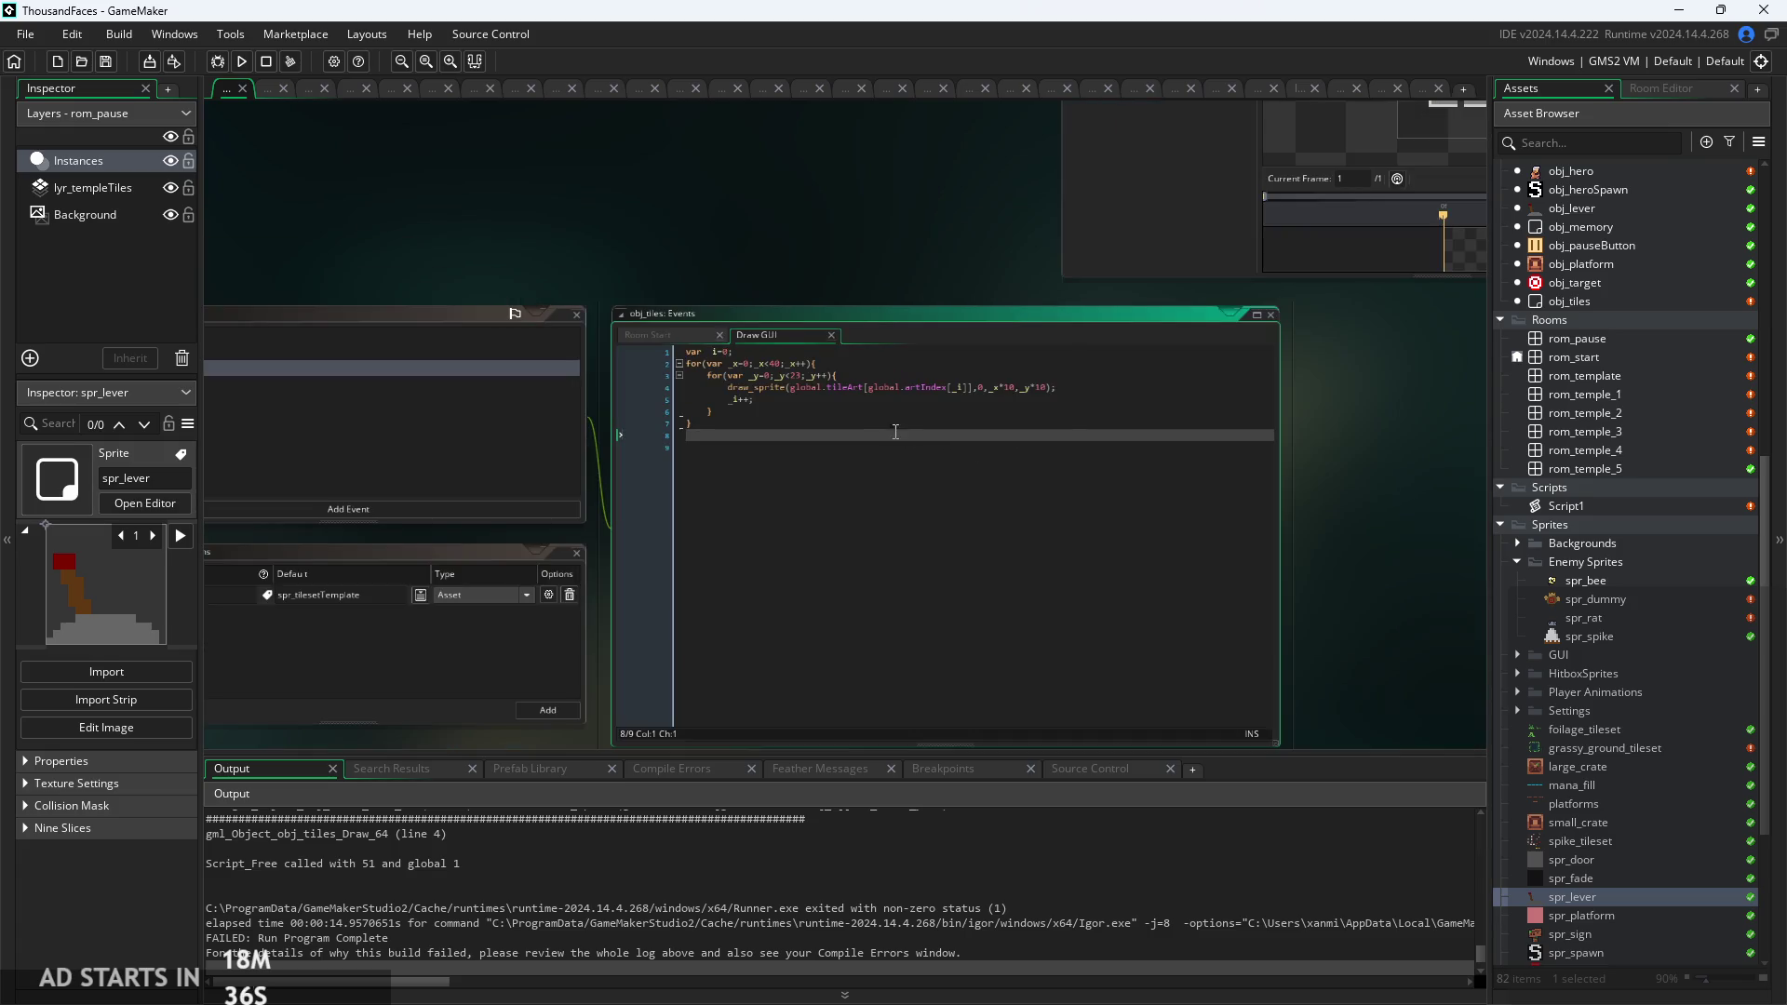
click(657, 335)
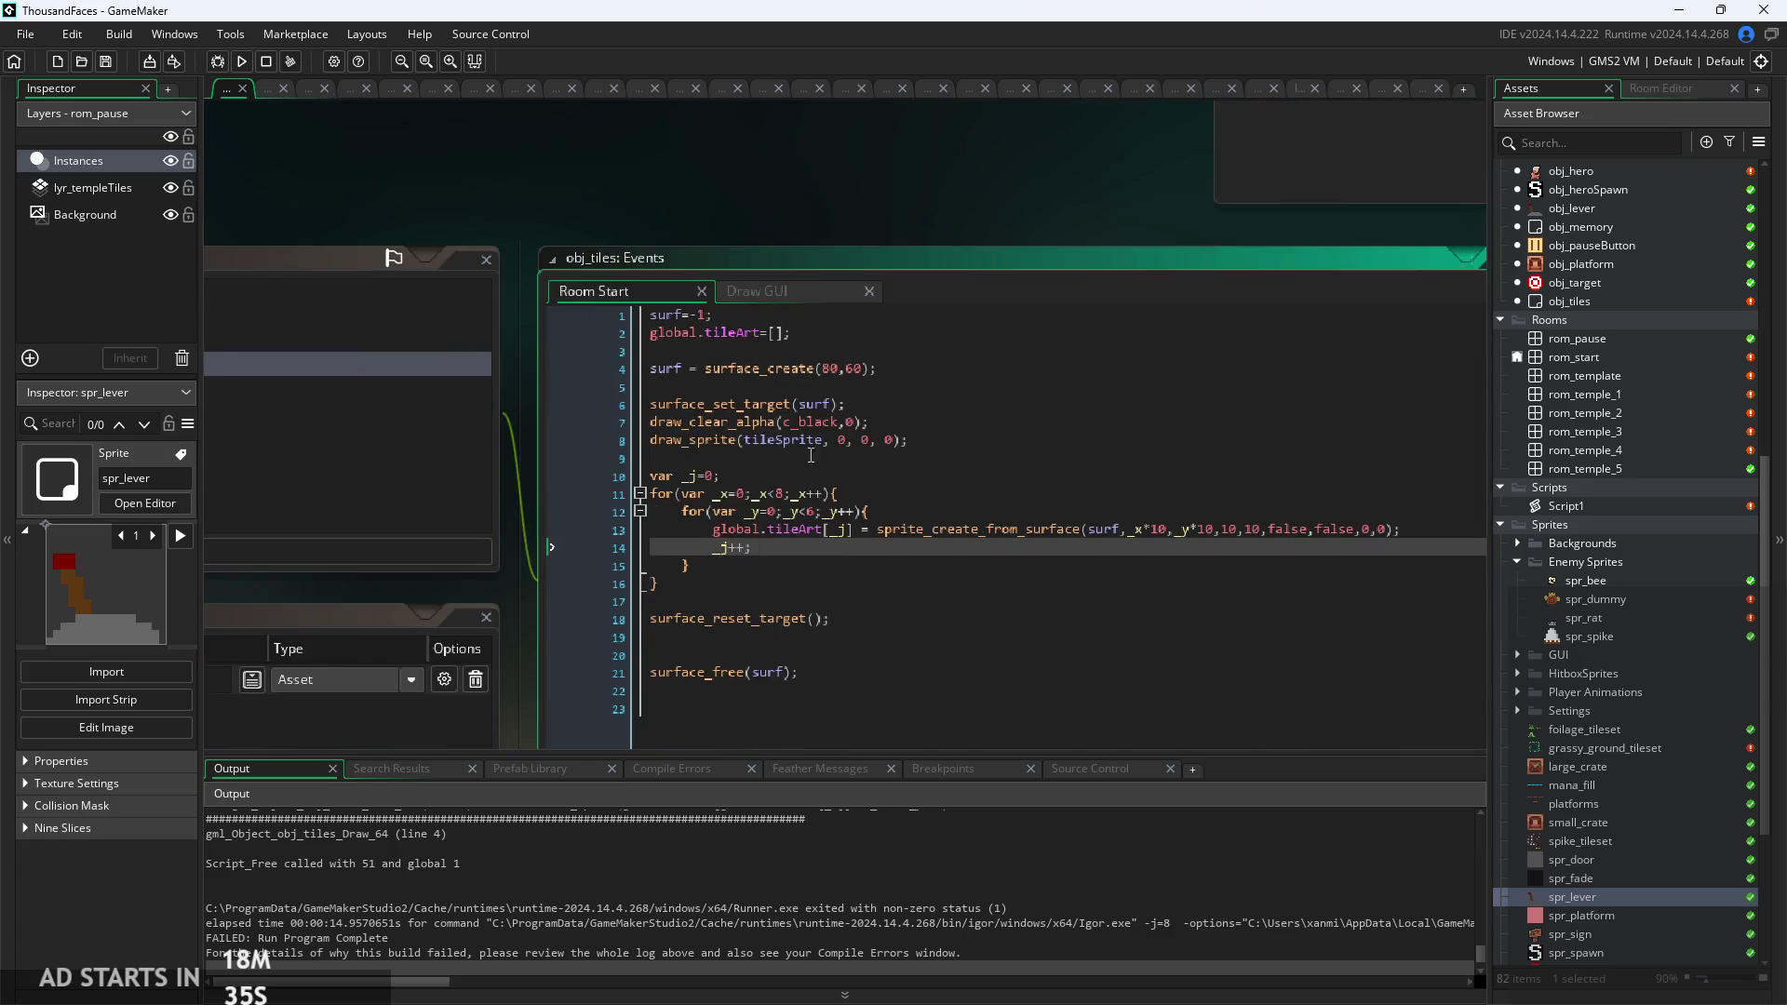
drag(945, 736, 154, 386)
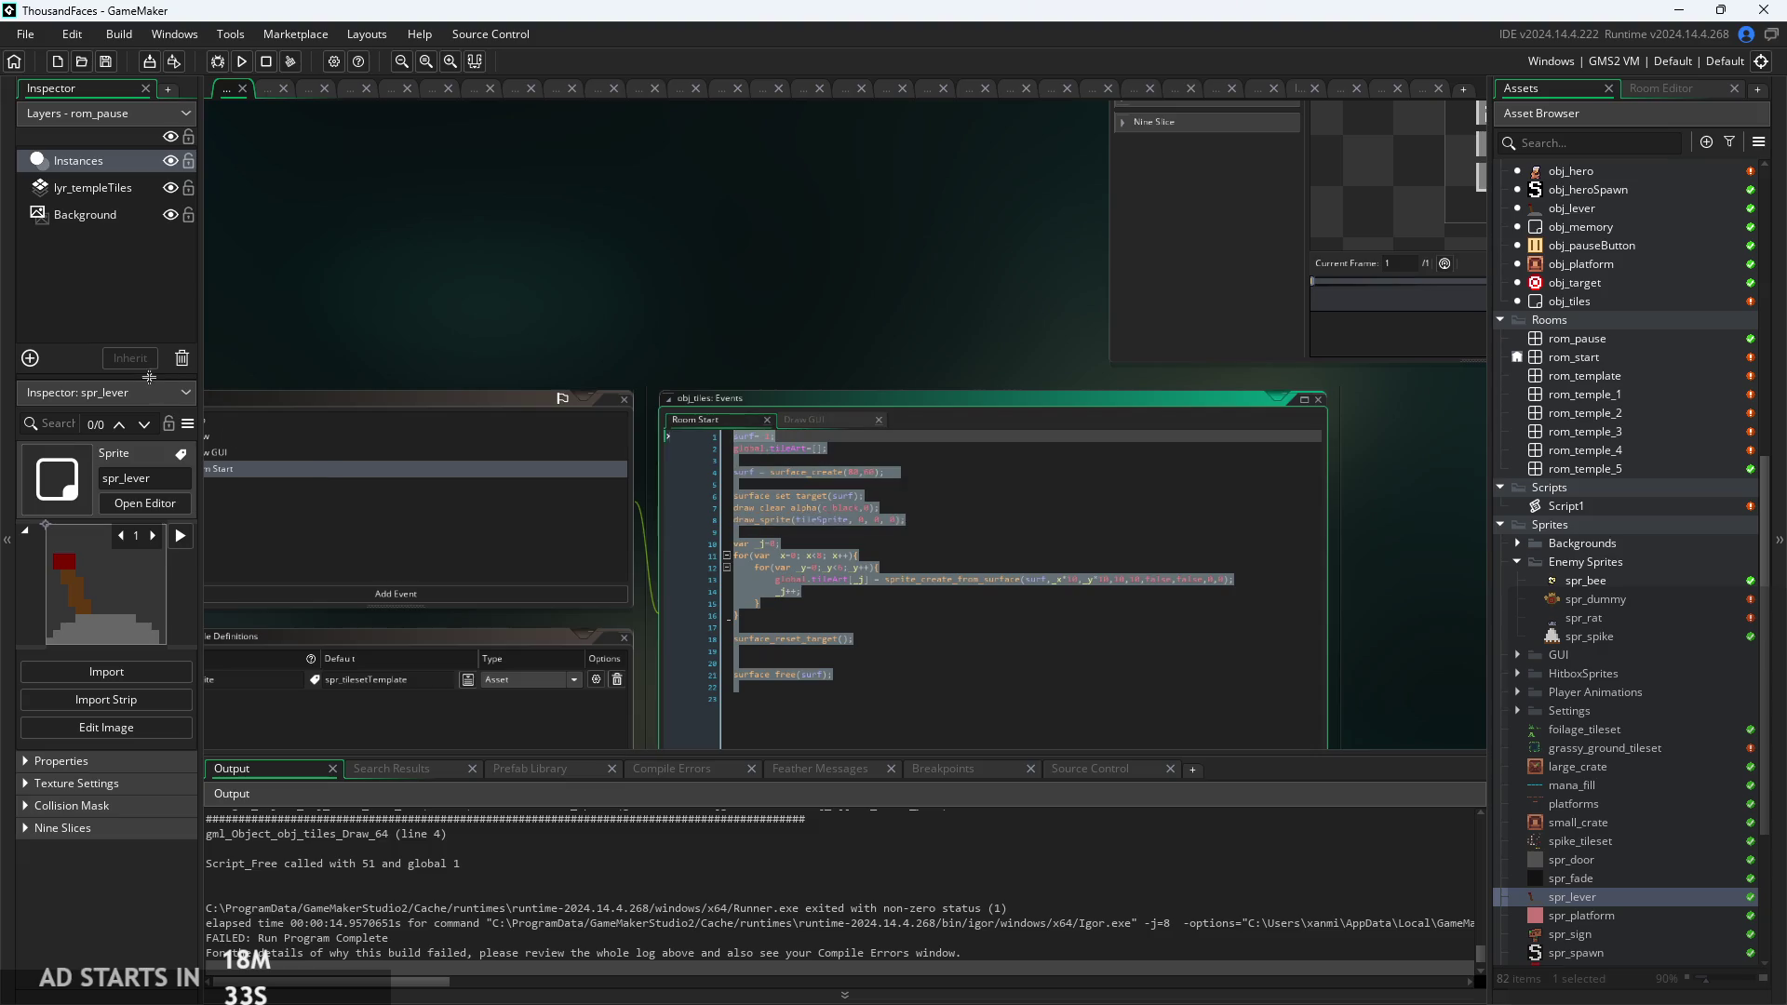
key(ctrl+v)
Comment out all of the Draw GUI code with Ctrl+K and build and run the game.
click(460, 452)
drag(1009, 661, 276, 416)
key(ctrl+k)
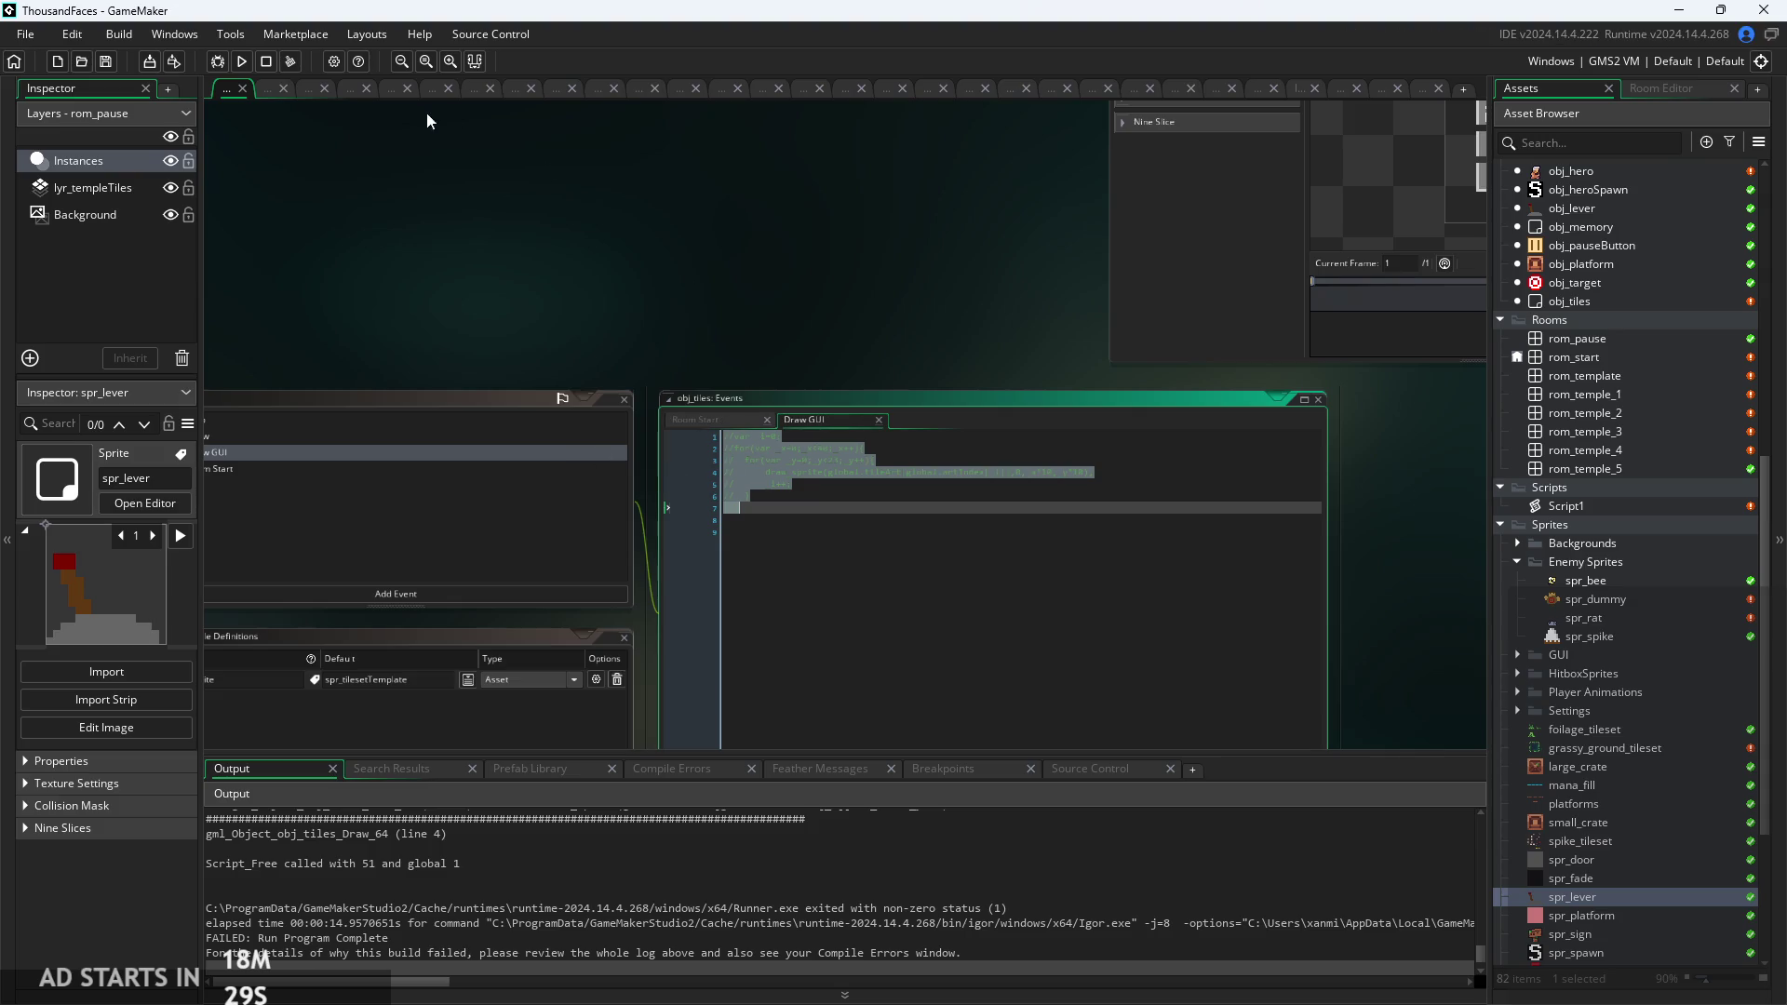
click(241, 61)
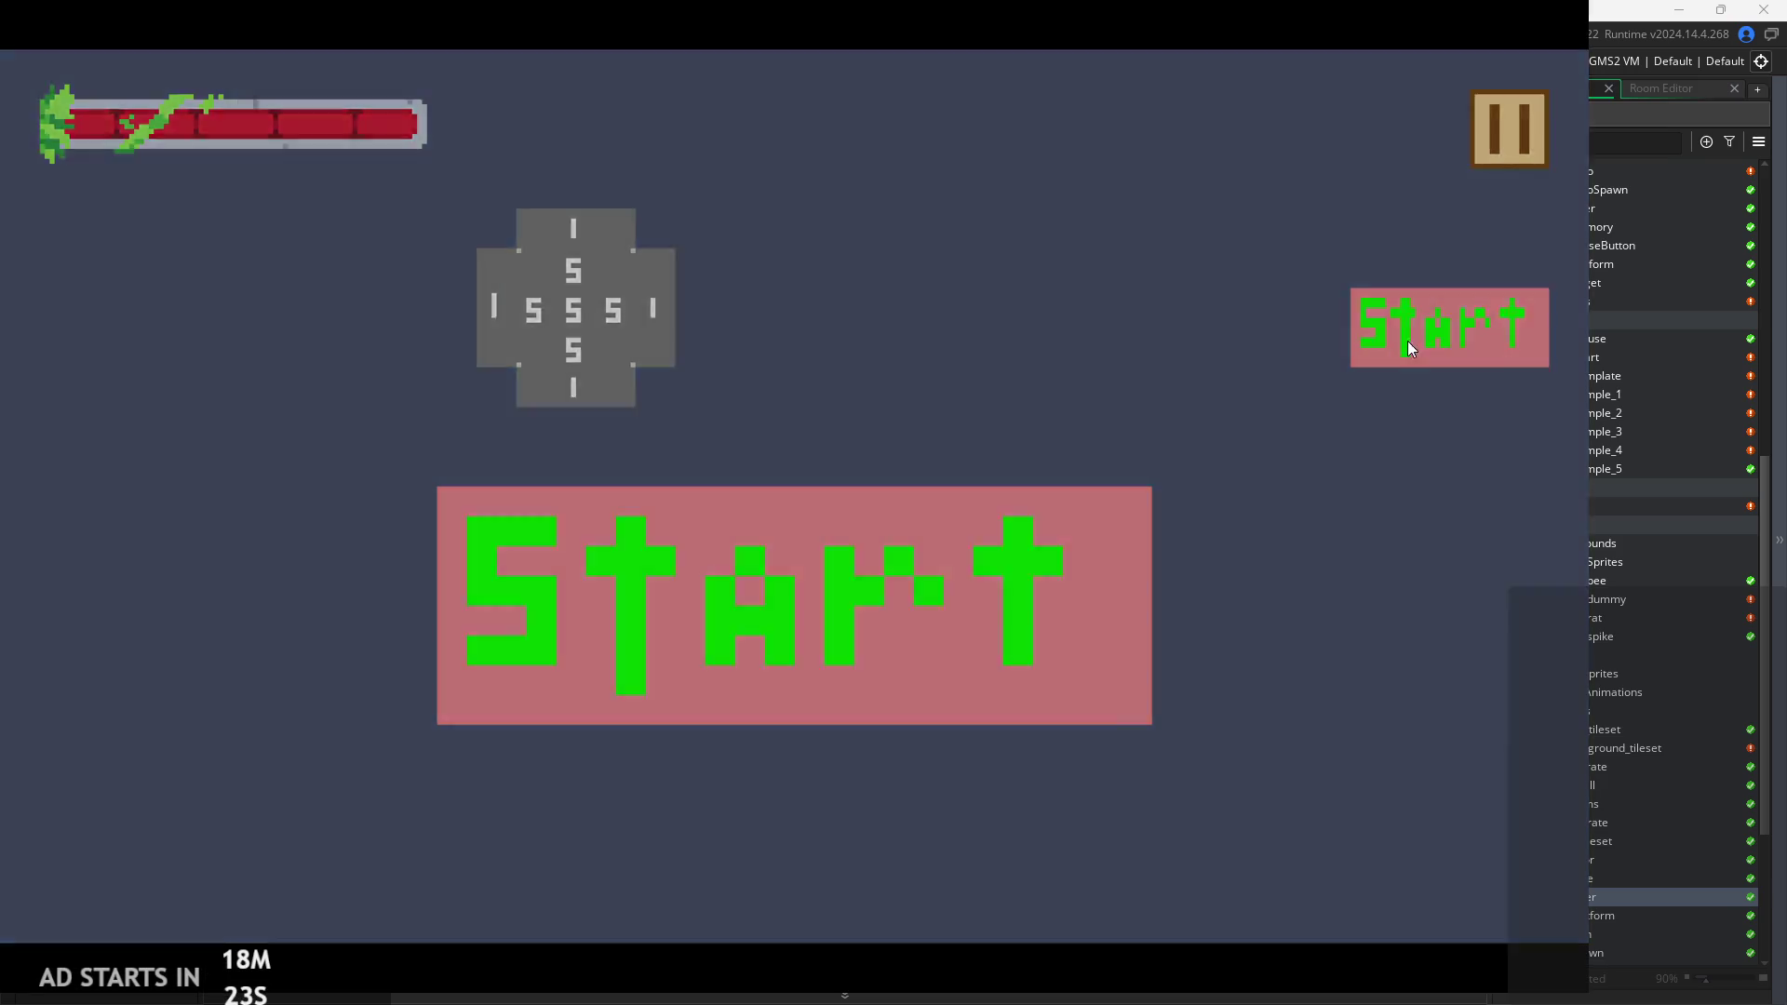
Start the first level and run, jump and fire across the grey platforms inside the tile border.
click(1407, 346)
key(Right)
key(space)
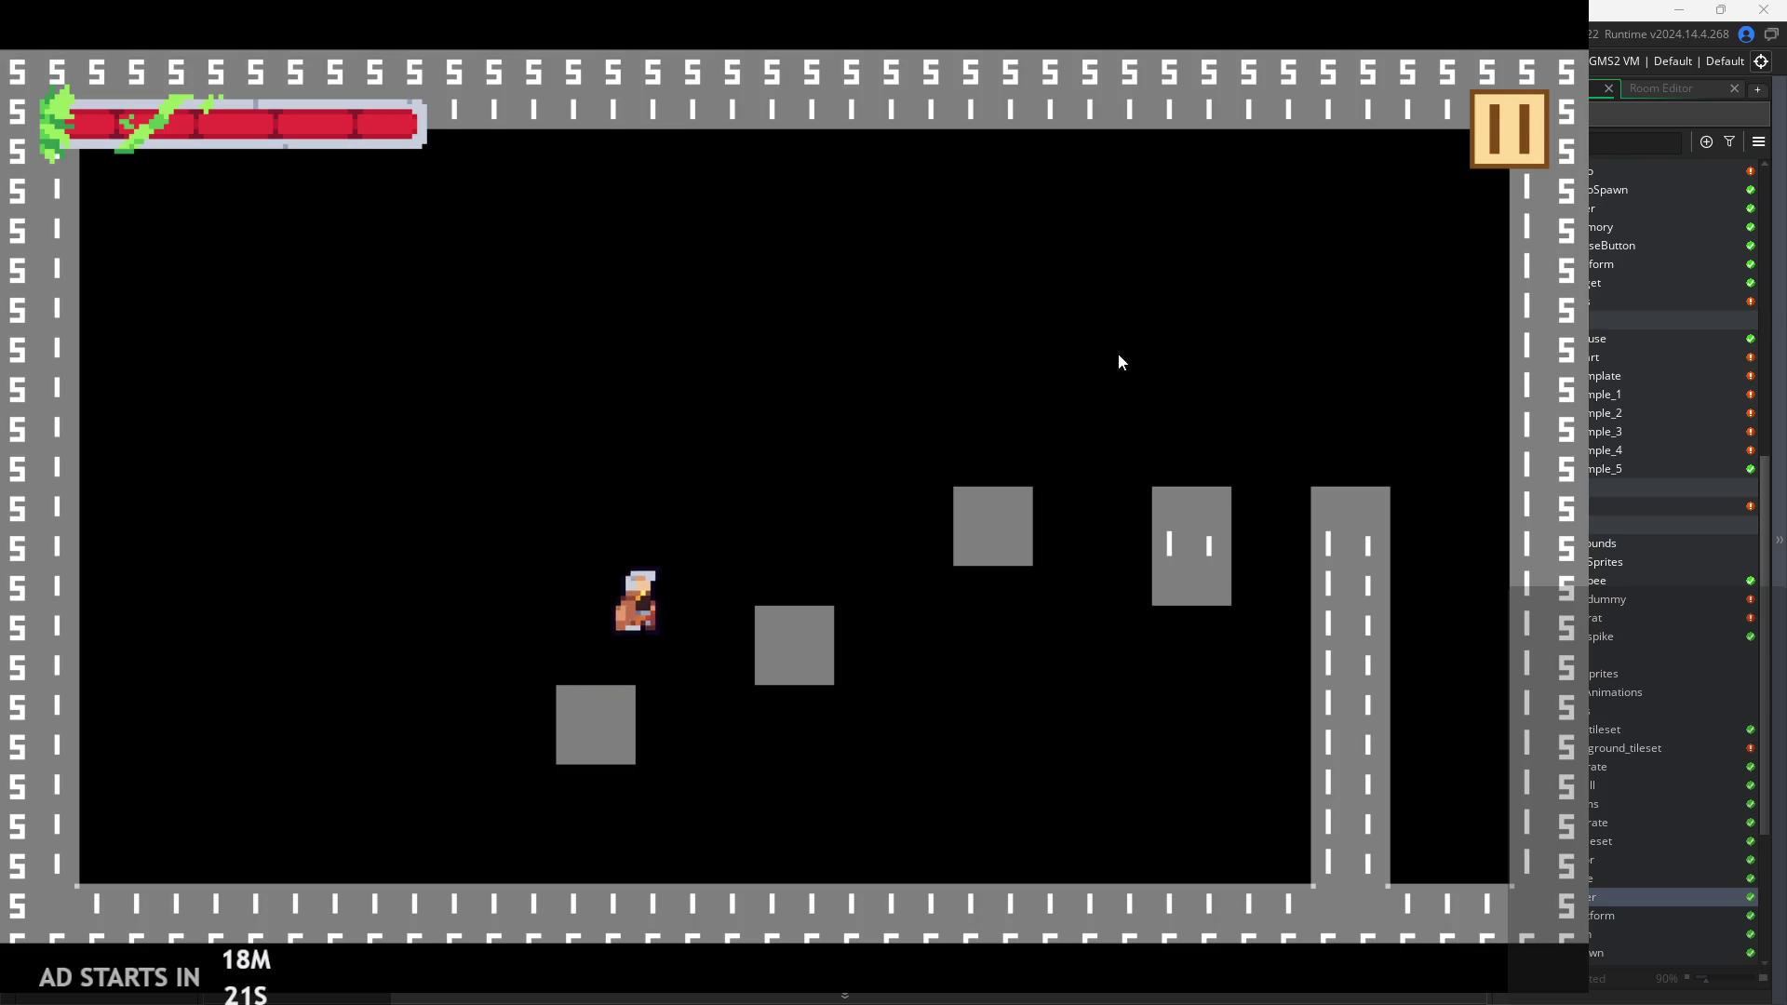
key(space)
key(space)
key(space)
key(Left)
key(space)
key(Right)
key(space)
key(Left)
key(space)
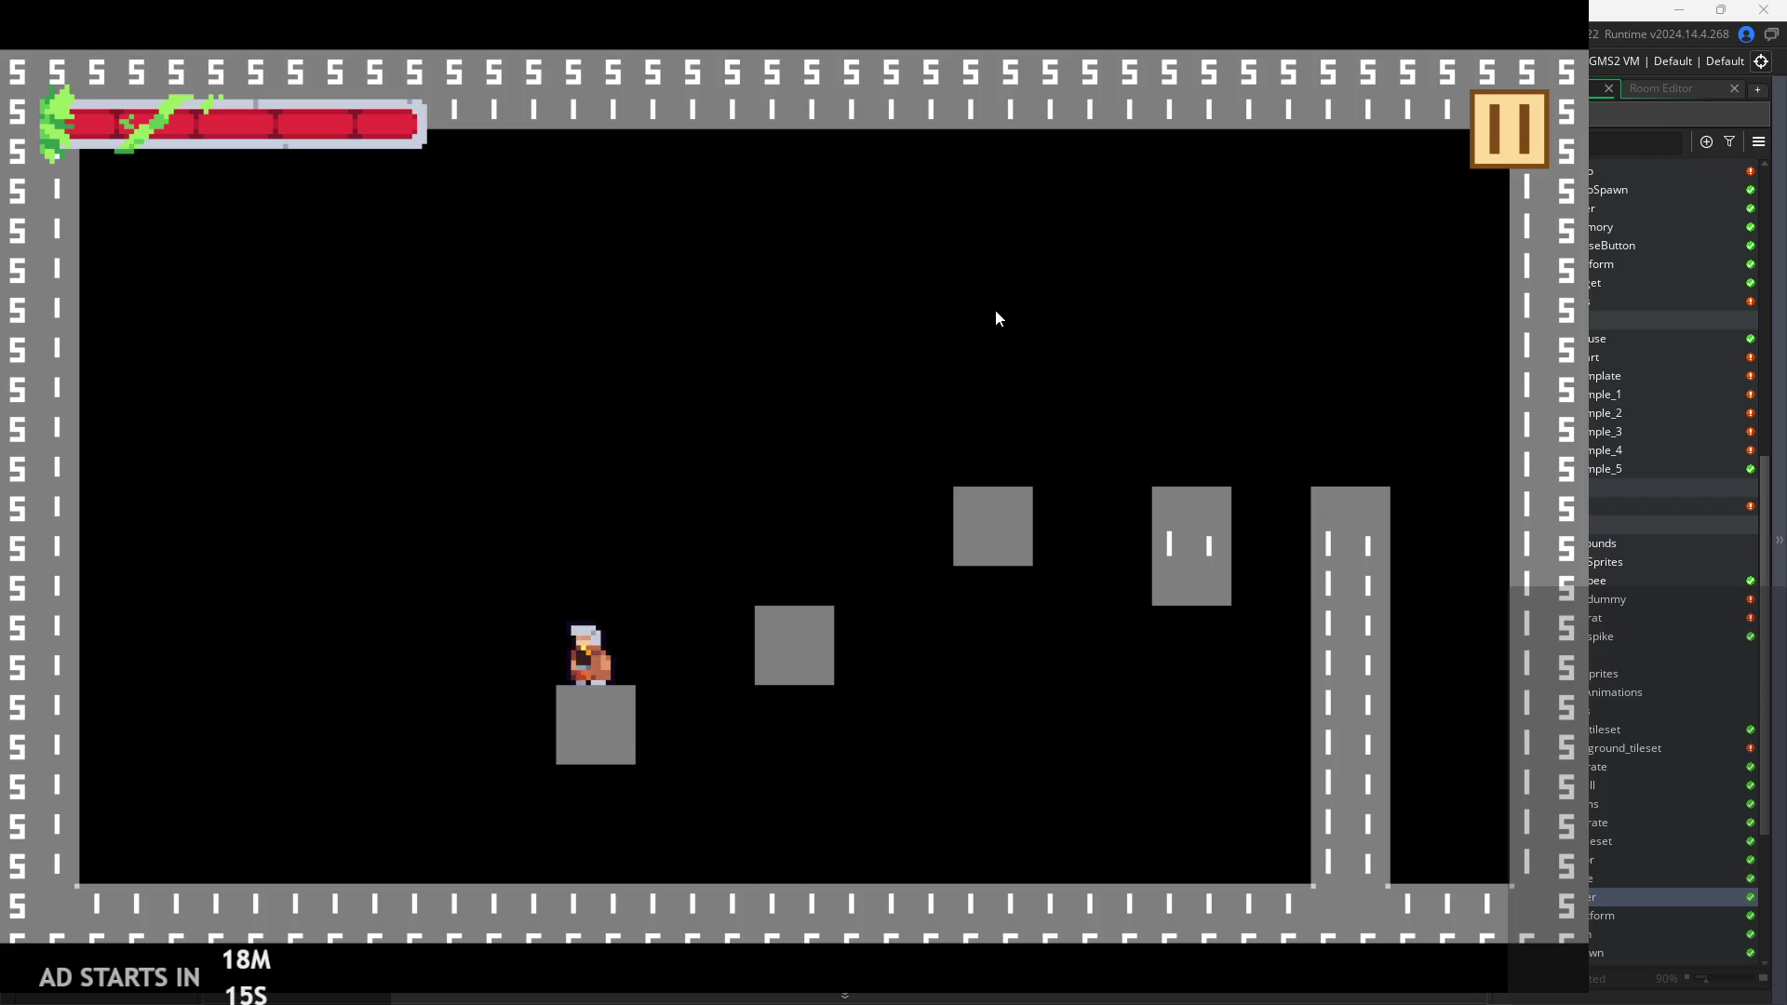
key(space)
key(Left)
key(Right)
key(space)
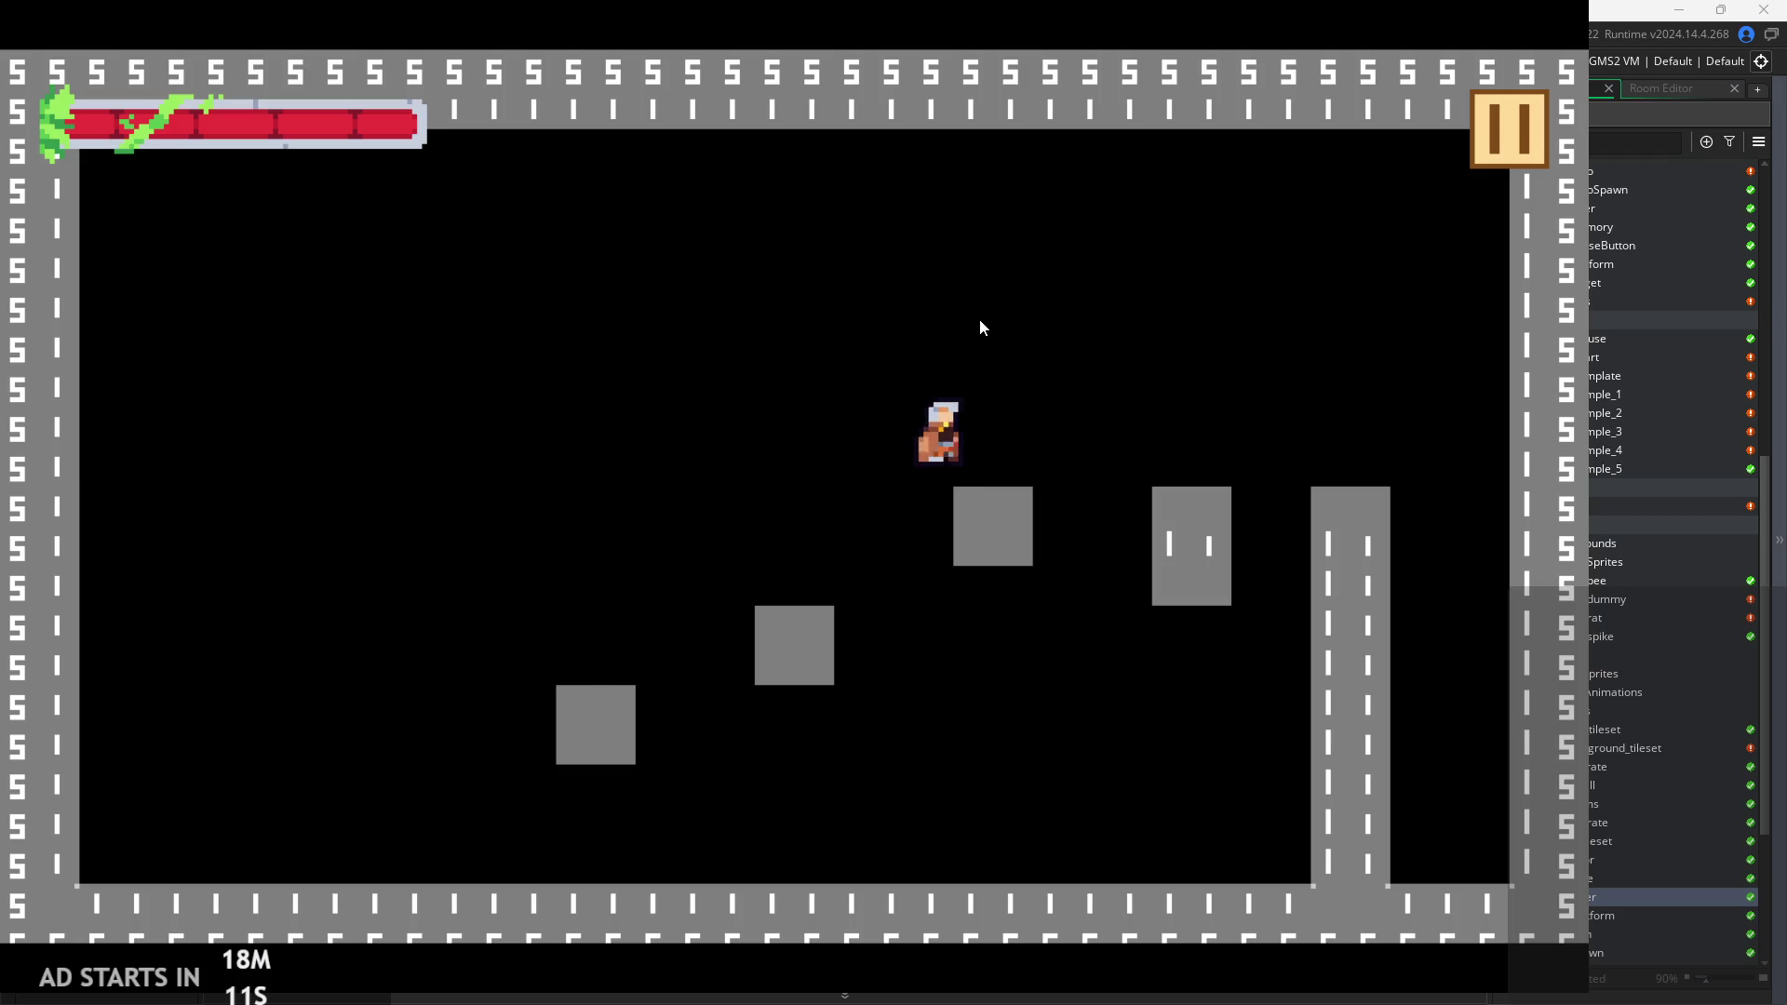
key(space)
key(Left)
key(space)
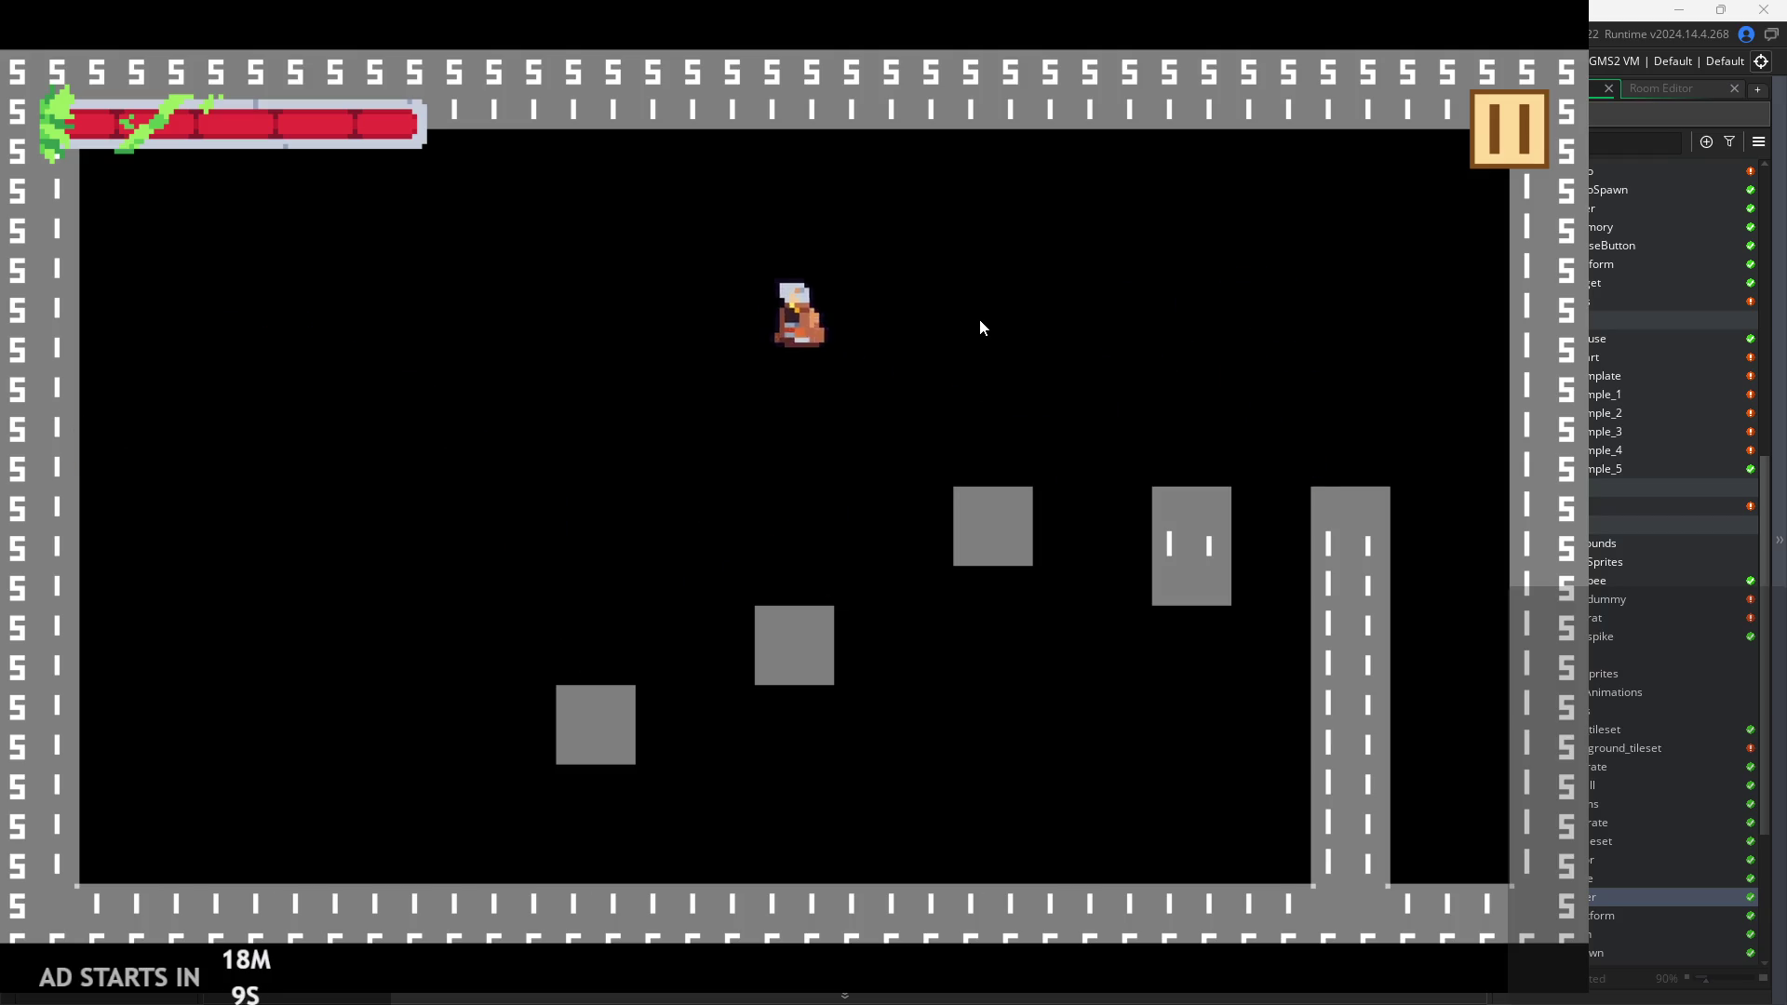
key(space)
key(Right)
key(Left)
key(space)
key(Right)
key(Left)
key(space)
key(Right)
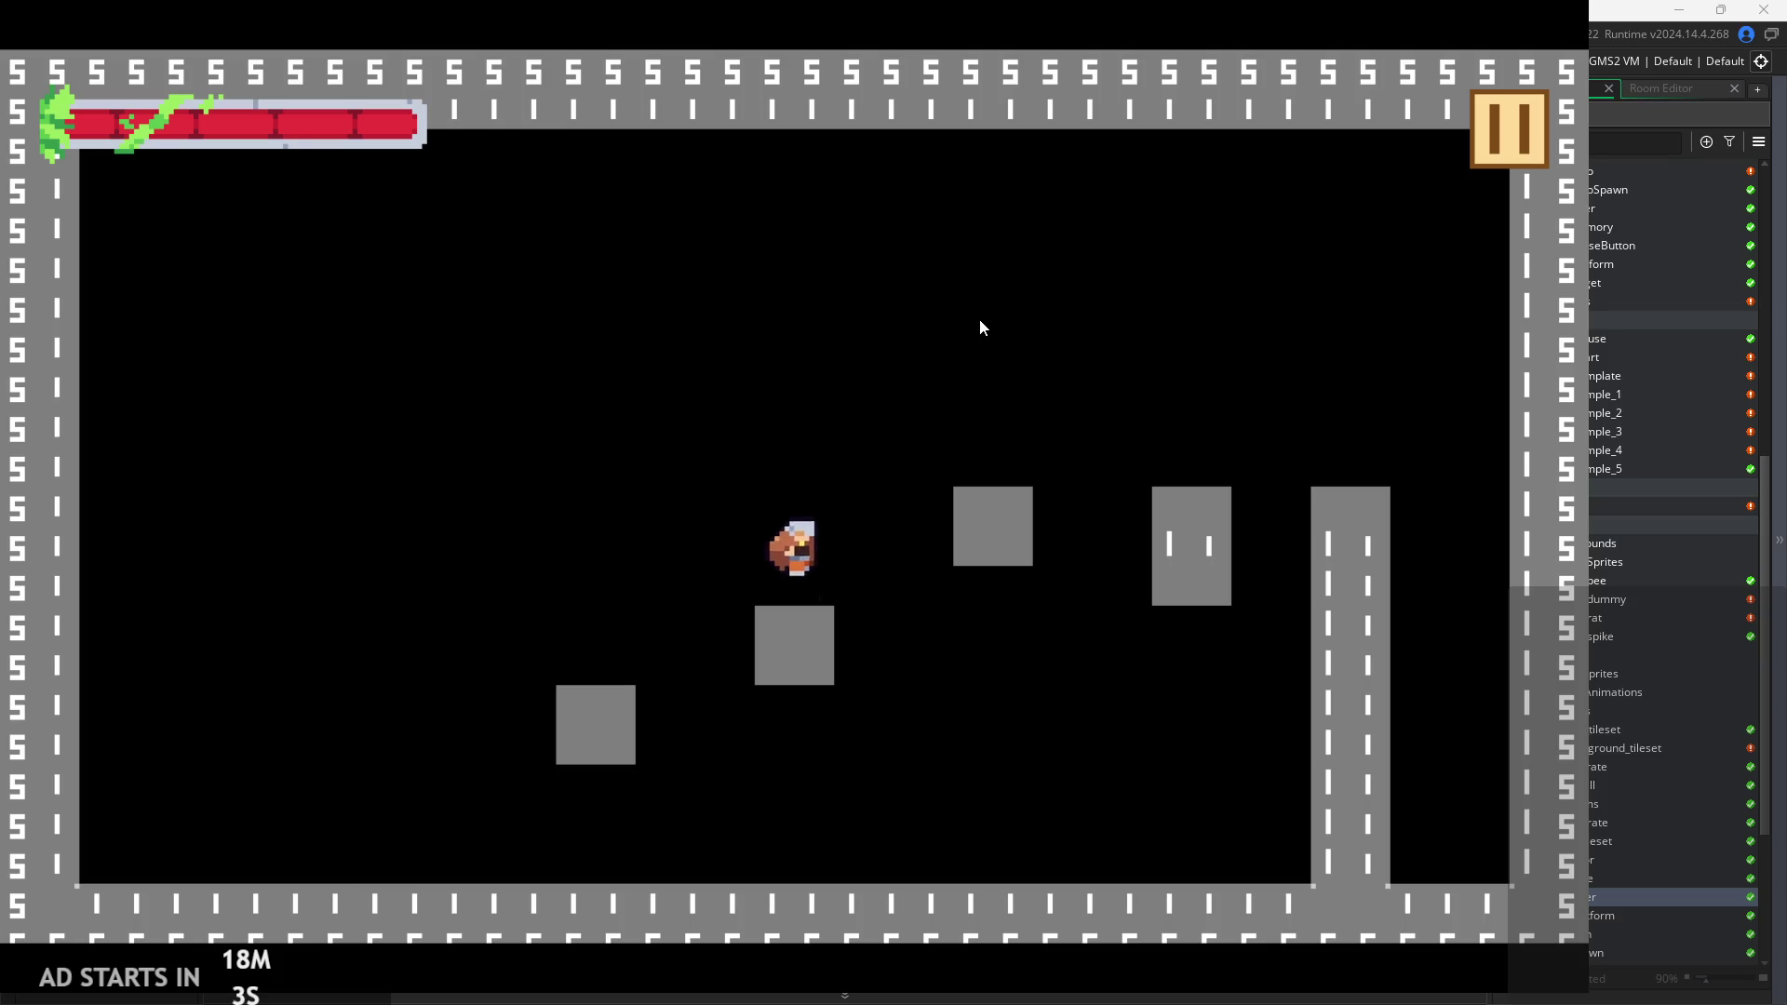
key(space)
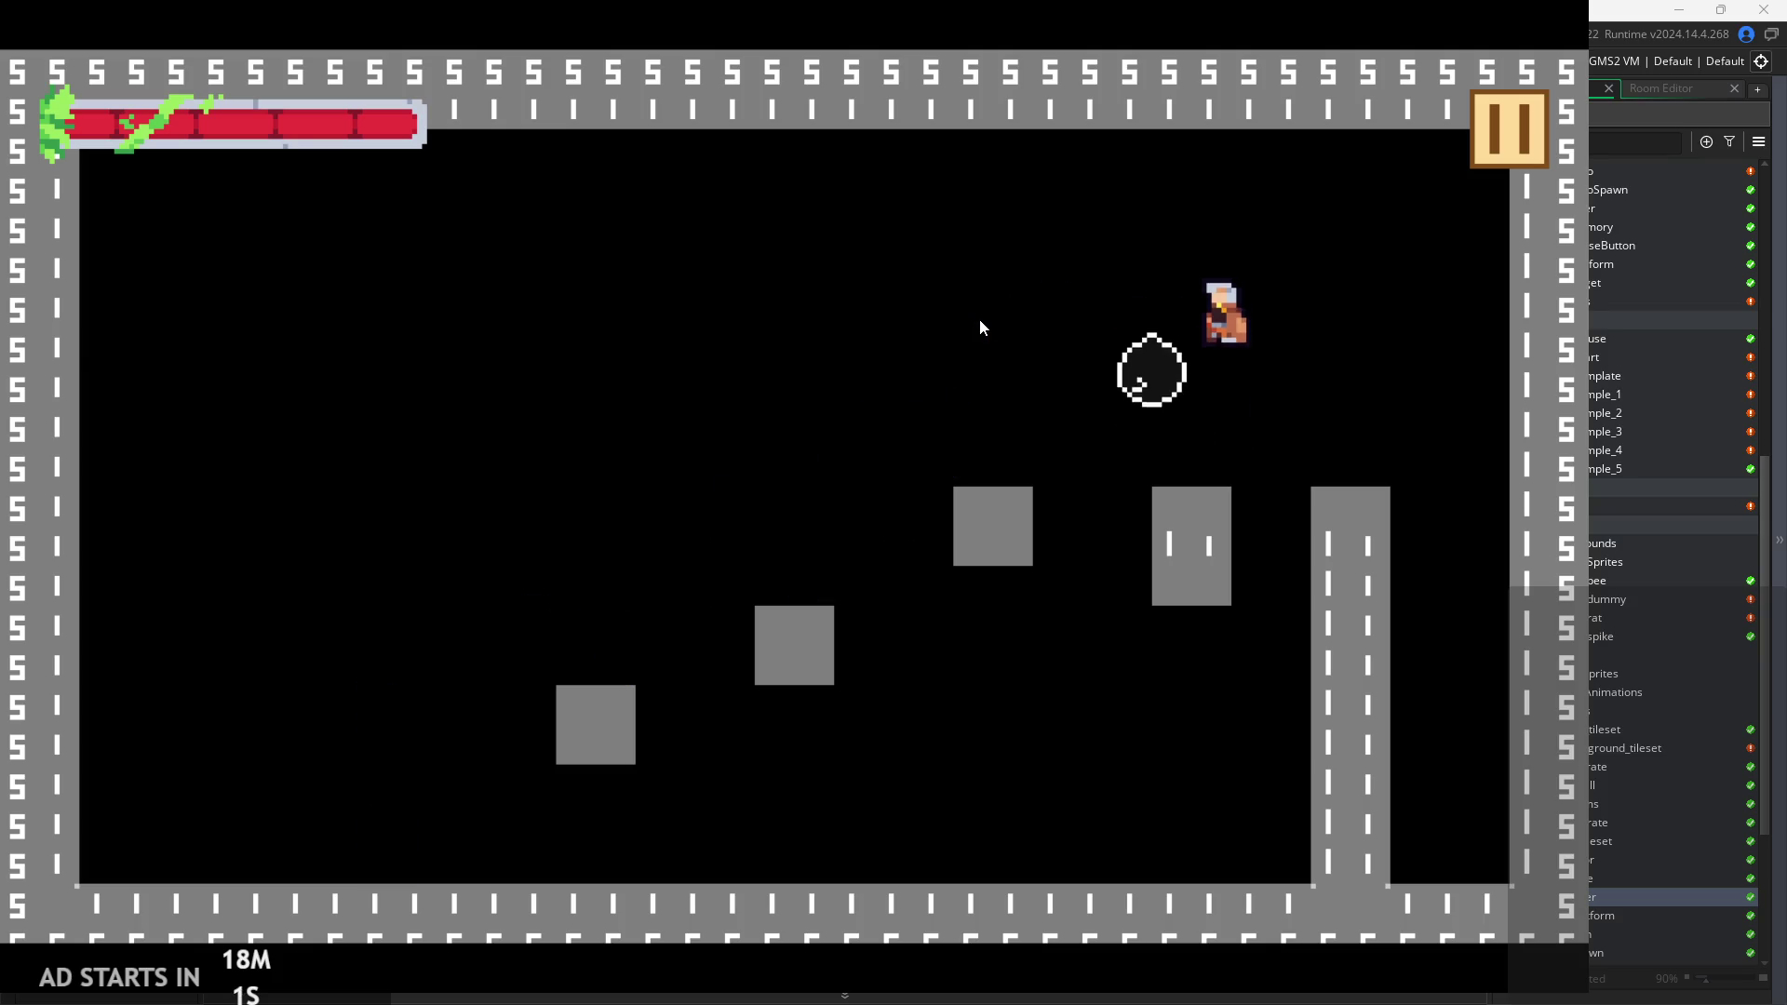
key(Left)
key(space)
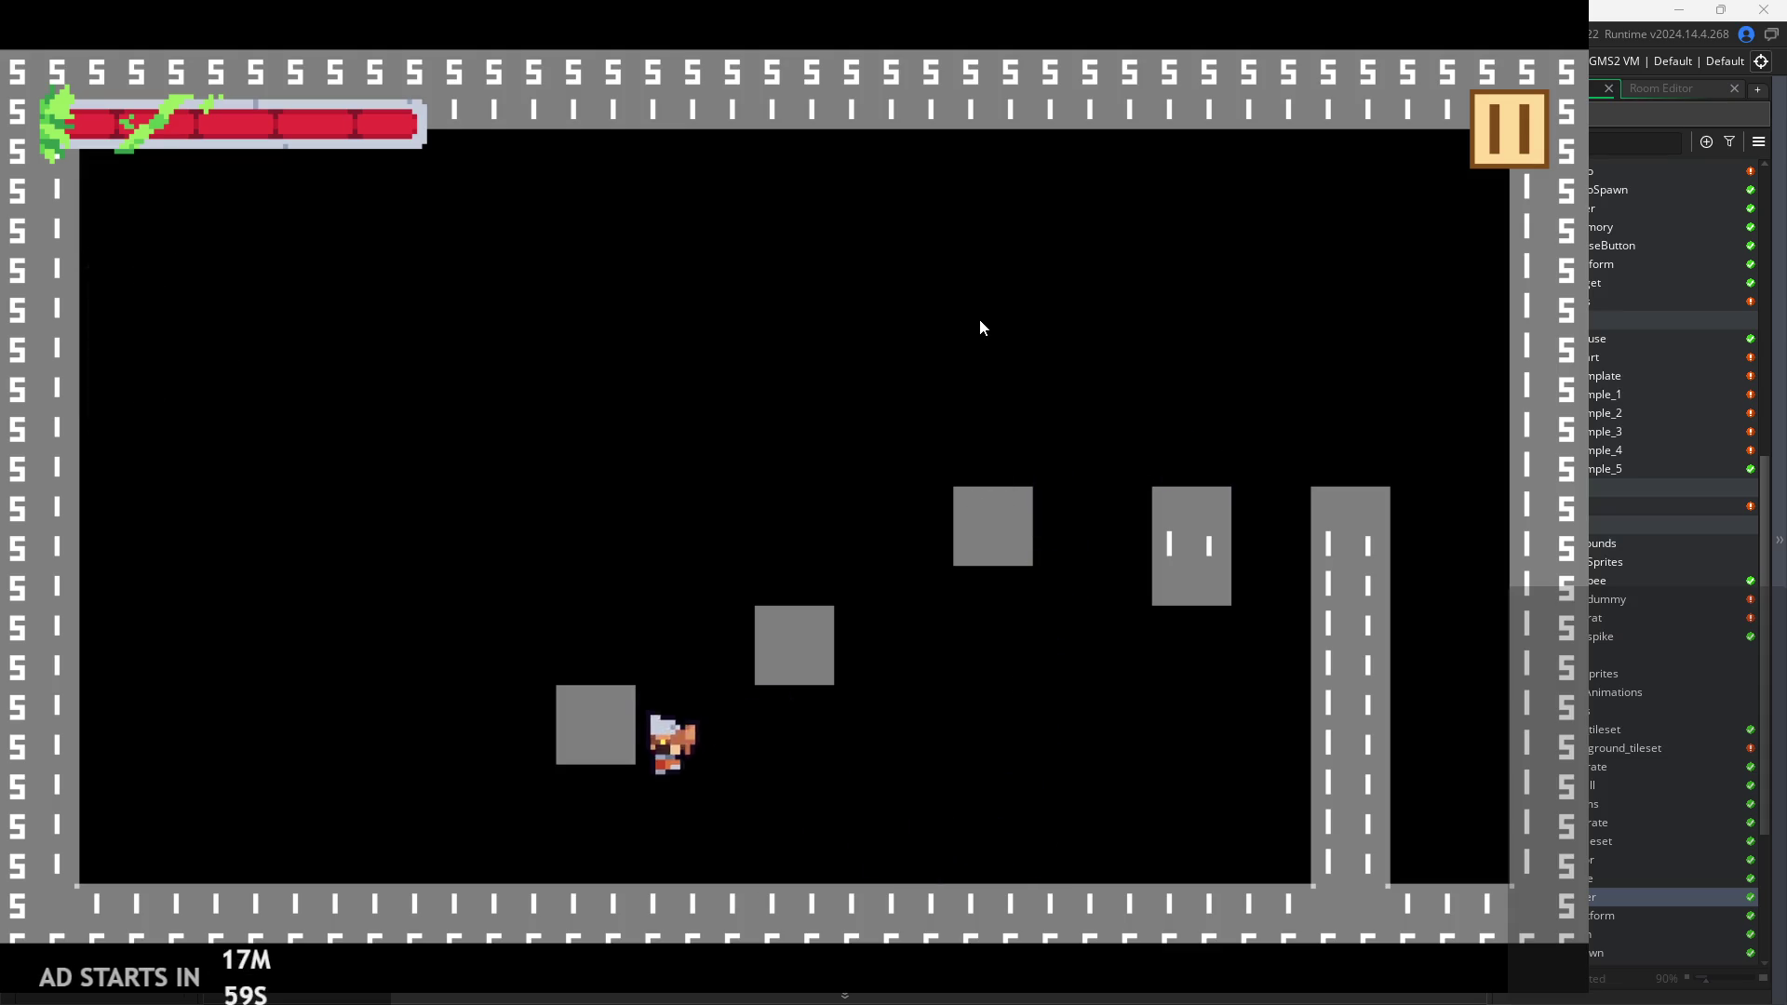
key(Left)
key(Right)
key(Left)
key(space)
key(Right)
key(Left)
key(space)
key(Right)
key(space)
key(Left)
key(Right)
key(space)
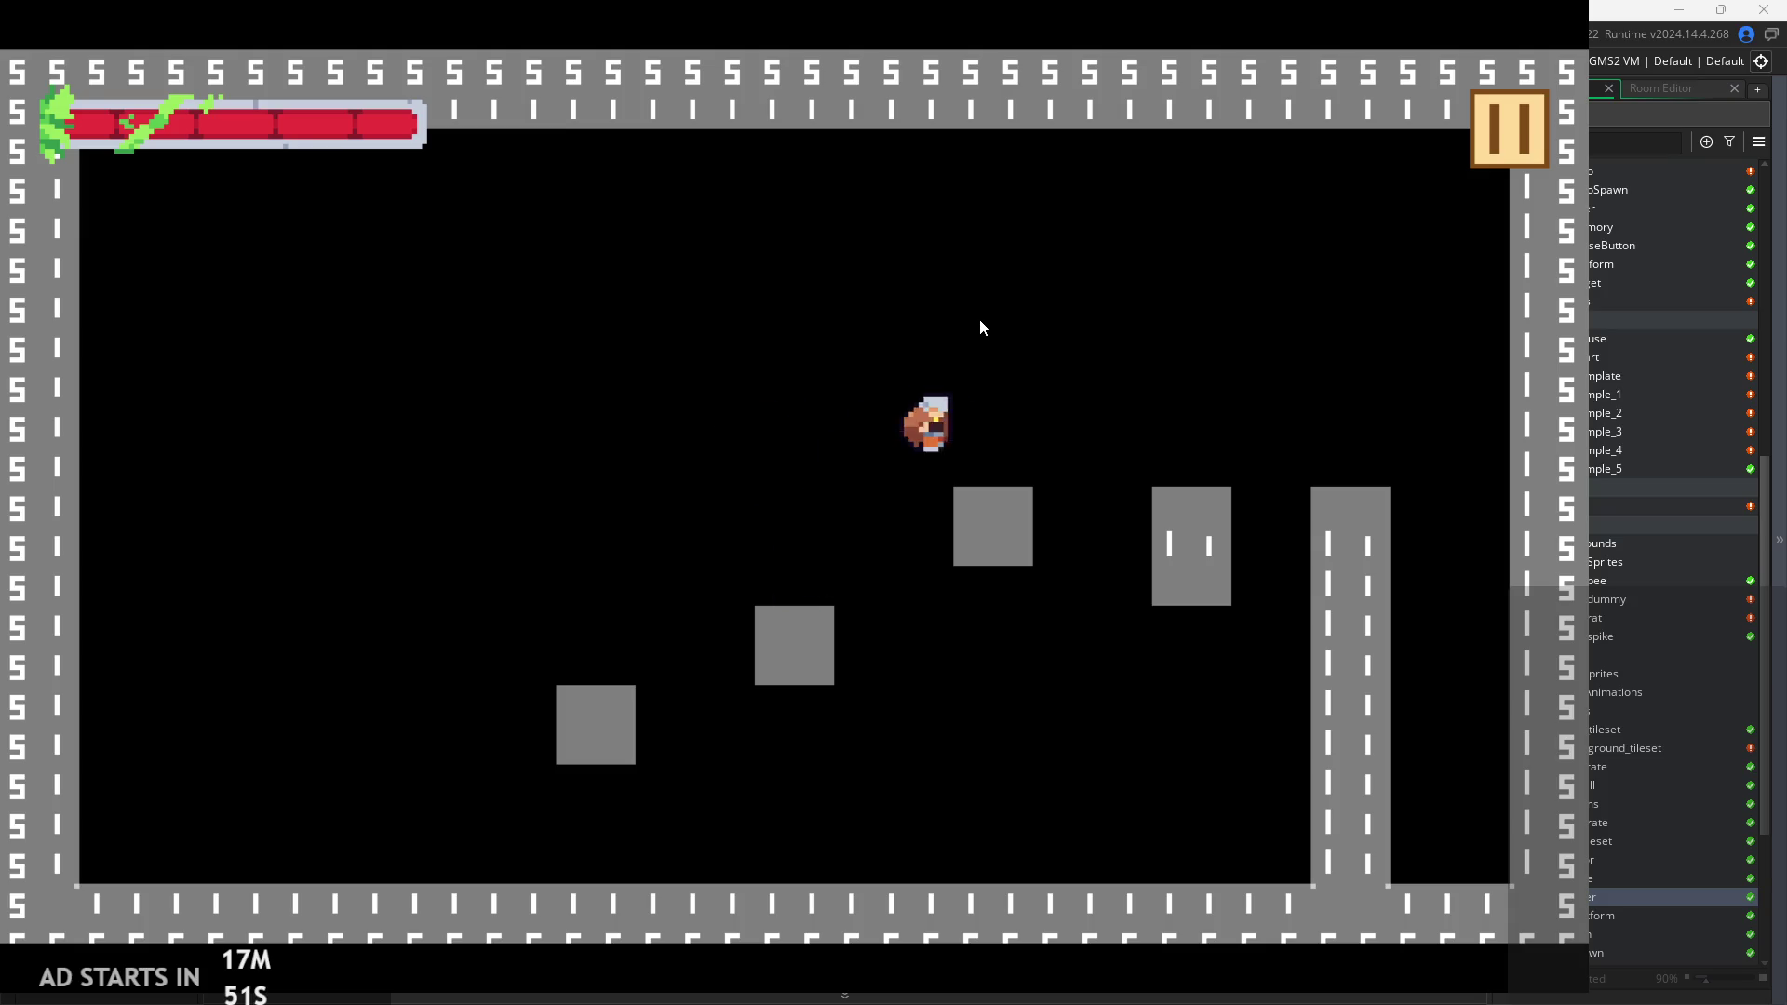
click(773, 382)
key(Left)
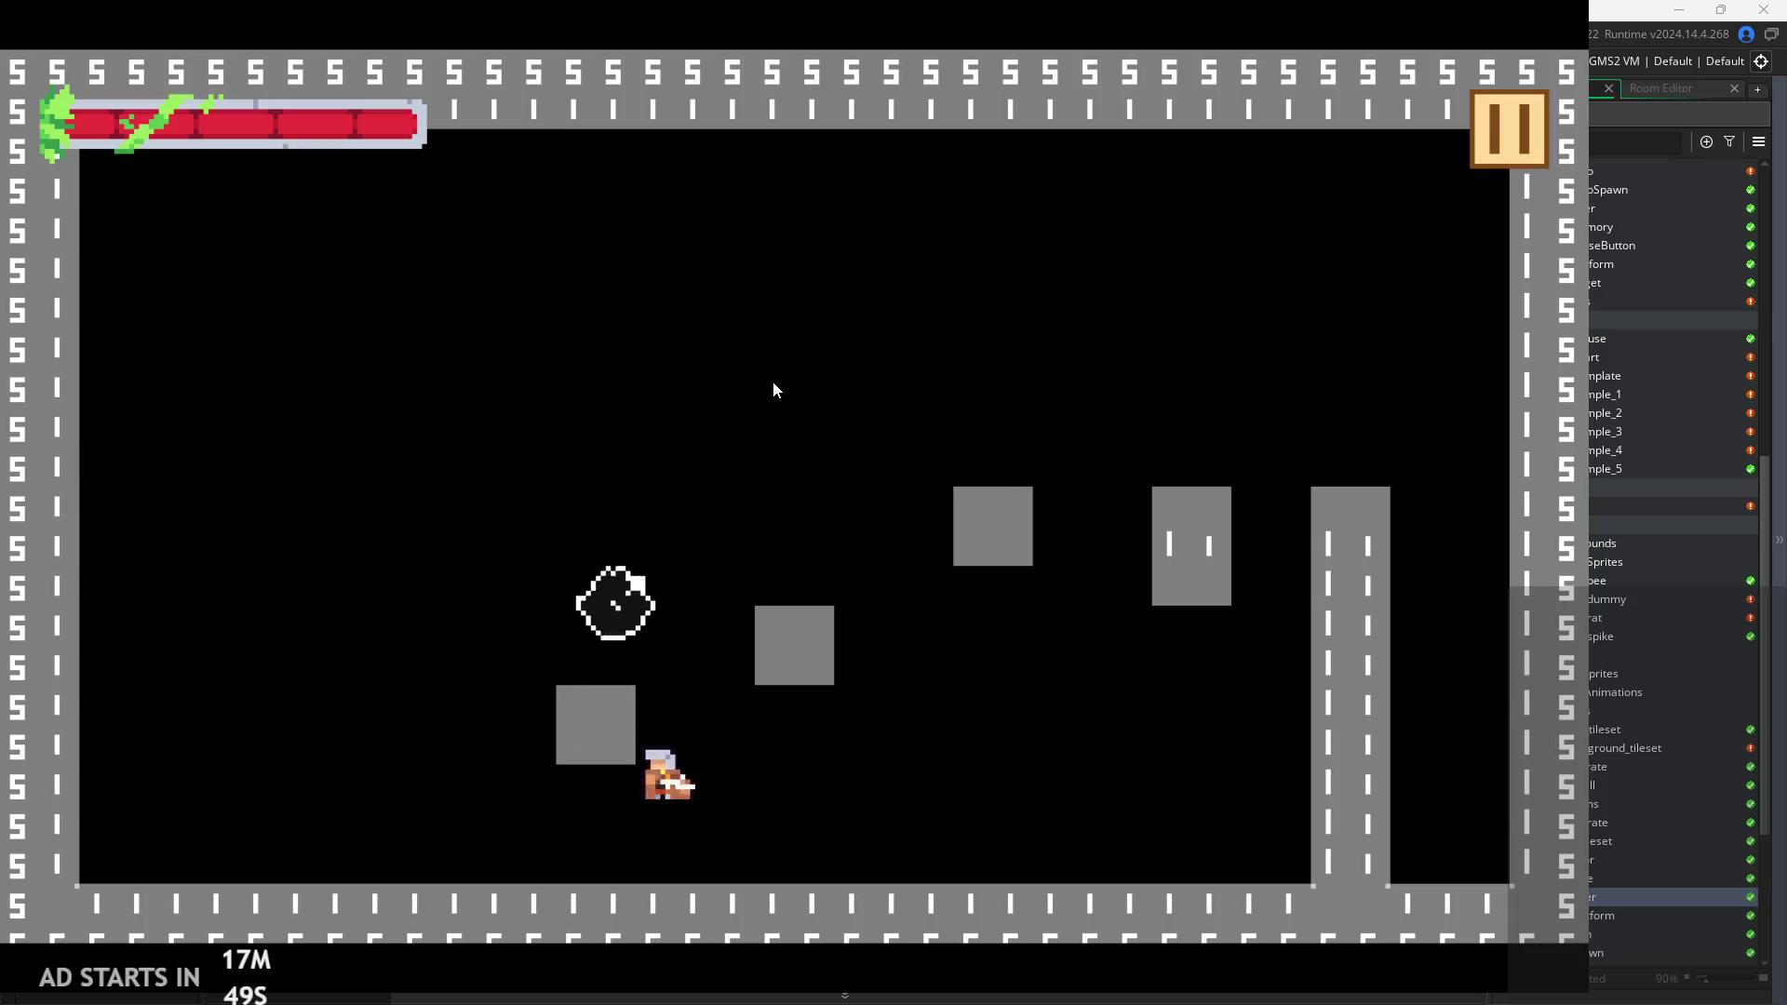
click(773, 381)
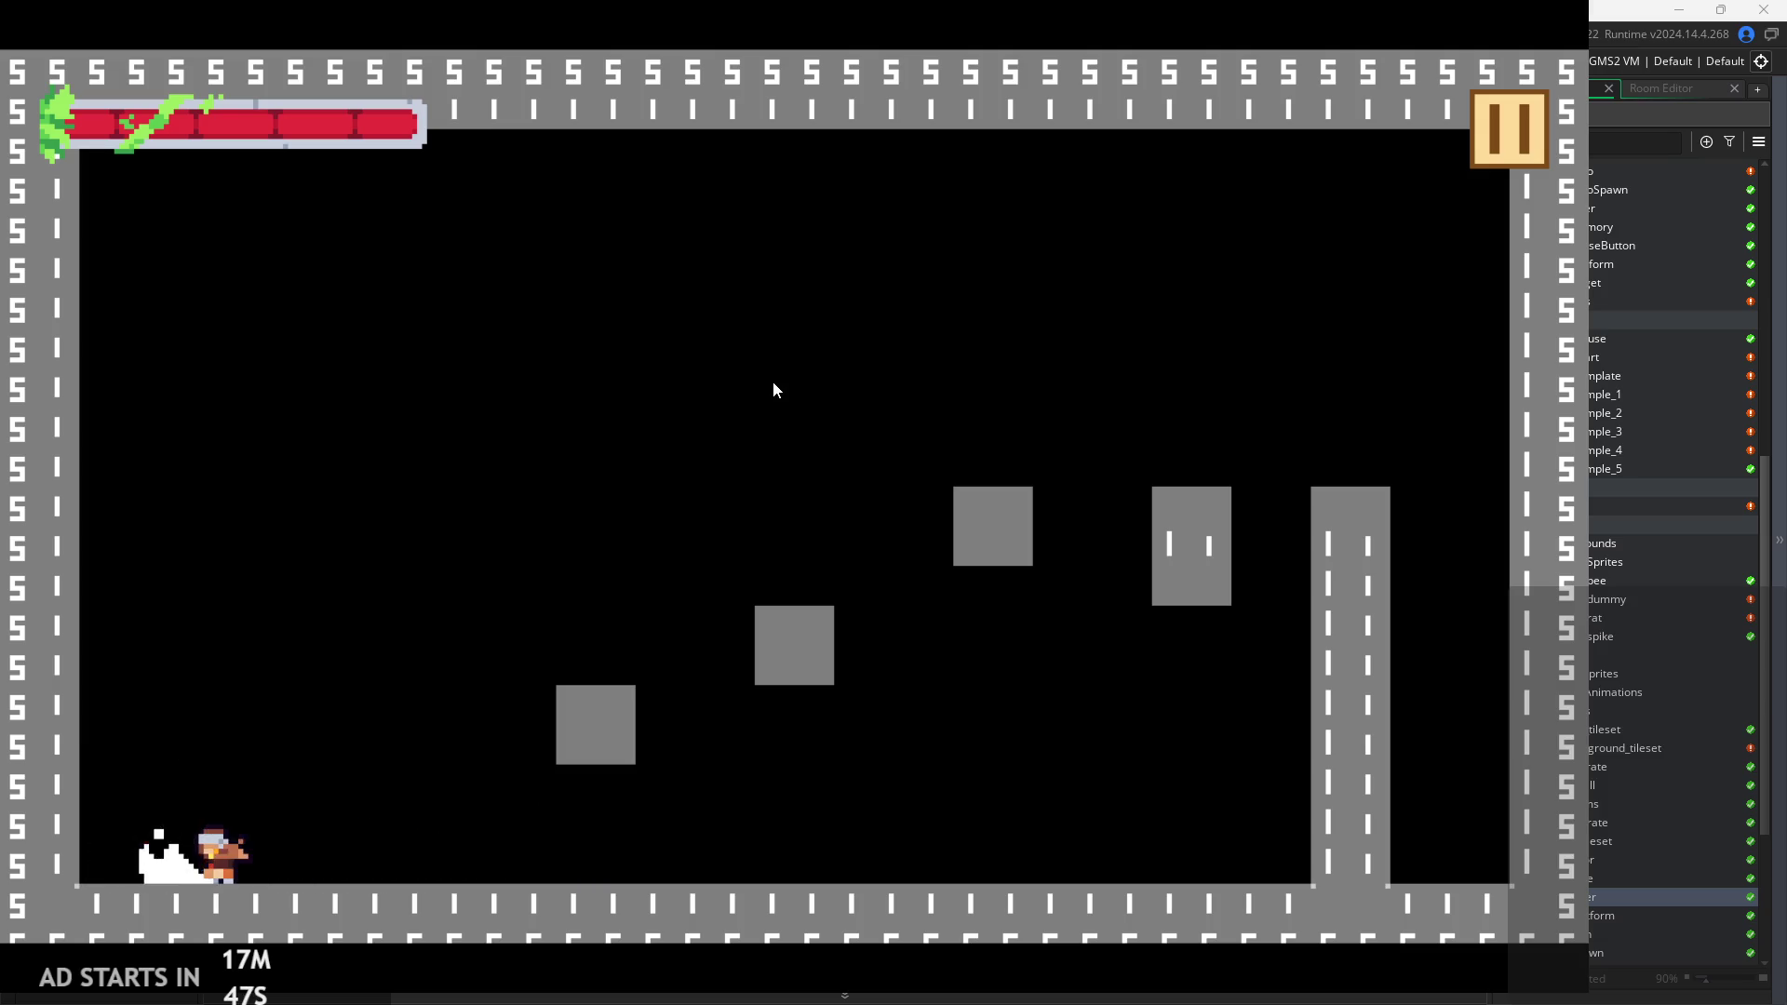
key(space)
key(Right)
key(Right)
key(Left)
key(space)
key(Right)
key(Left)
key(space)
key(Right)
key(space)
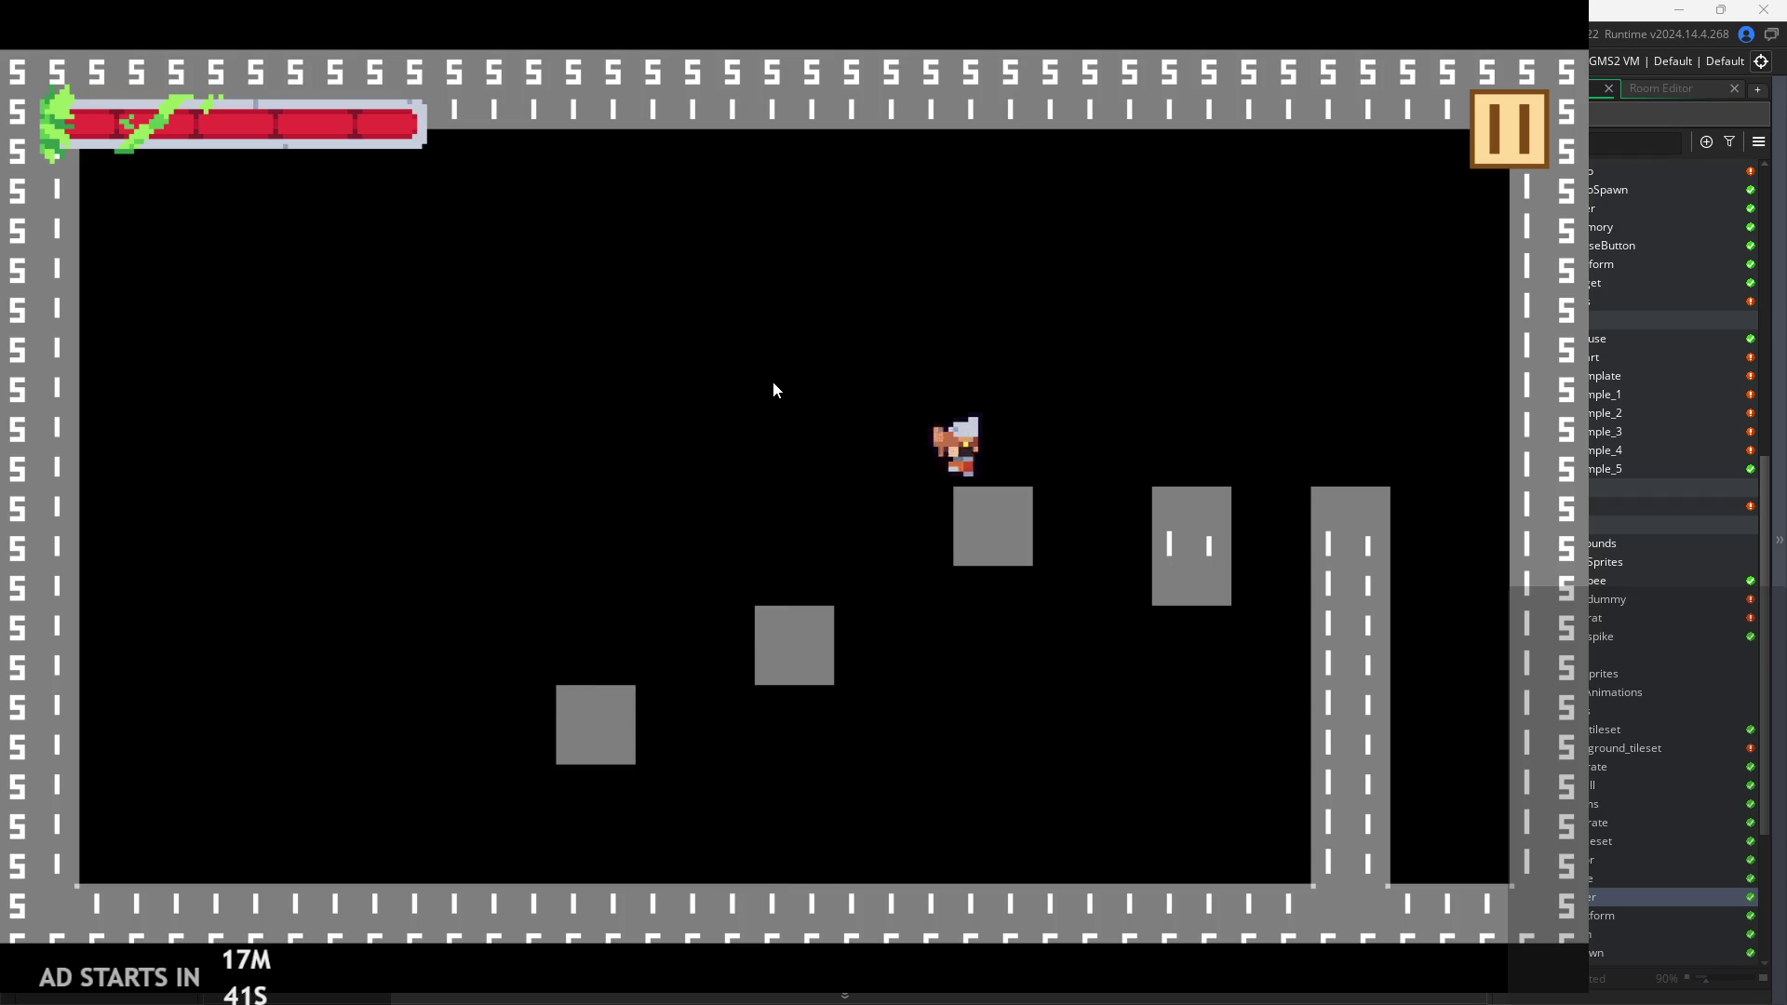
Pause the game and exit back to the code editor.
click(1505, 109)
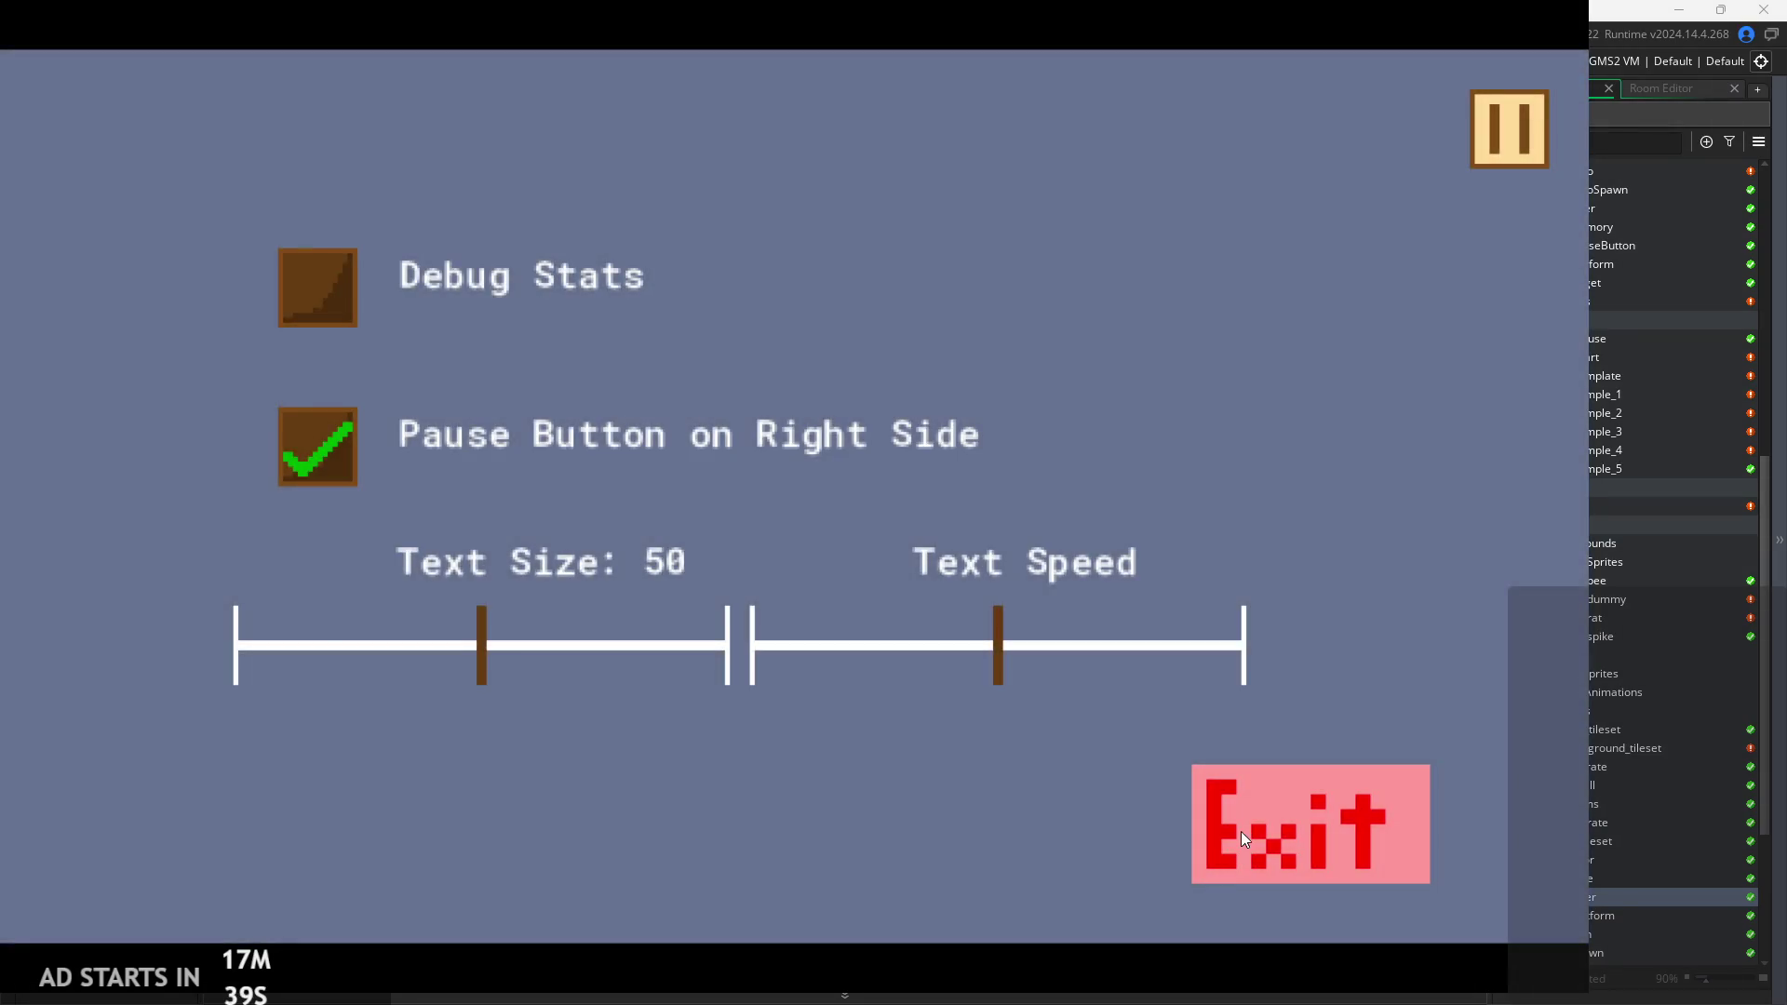
click(1243, 838)
click(789, 500)
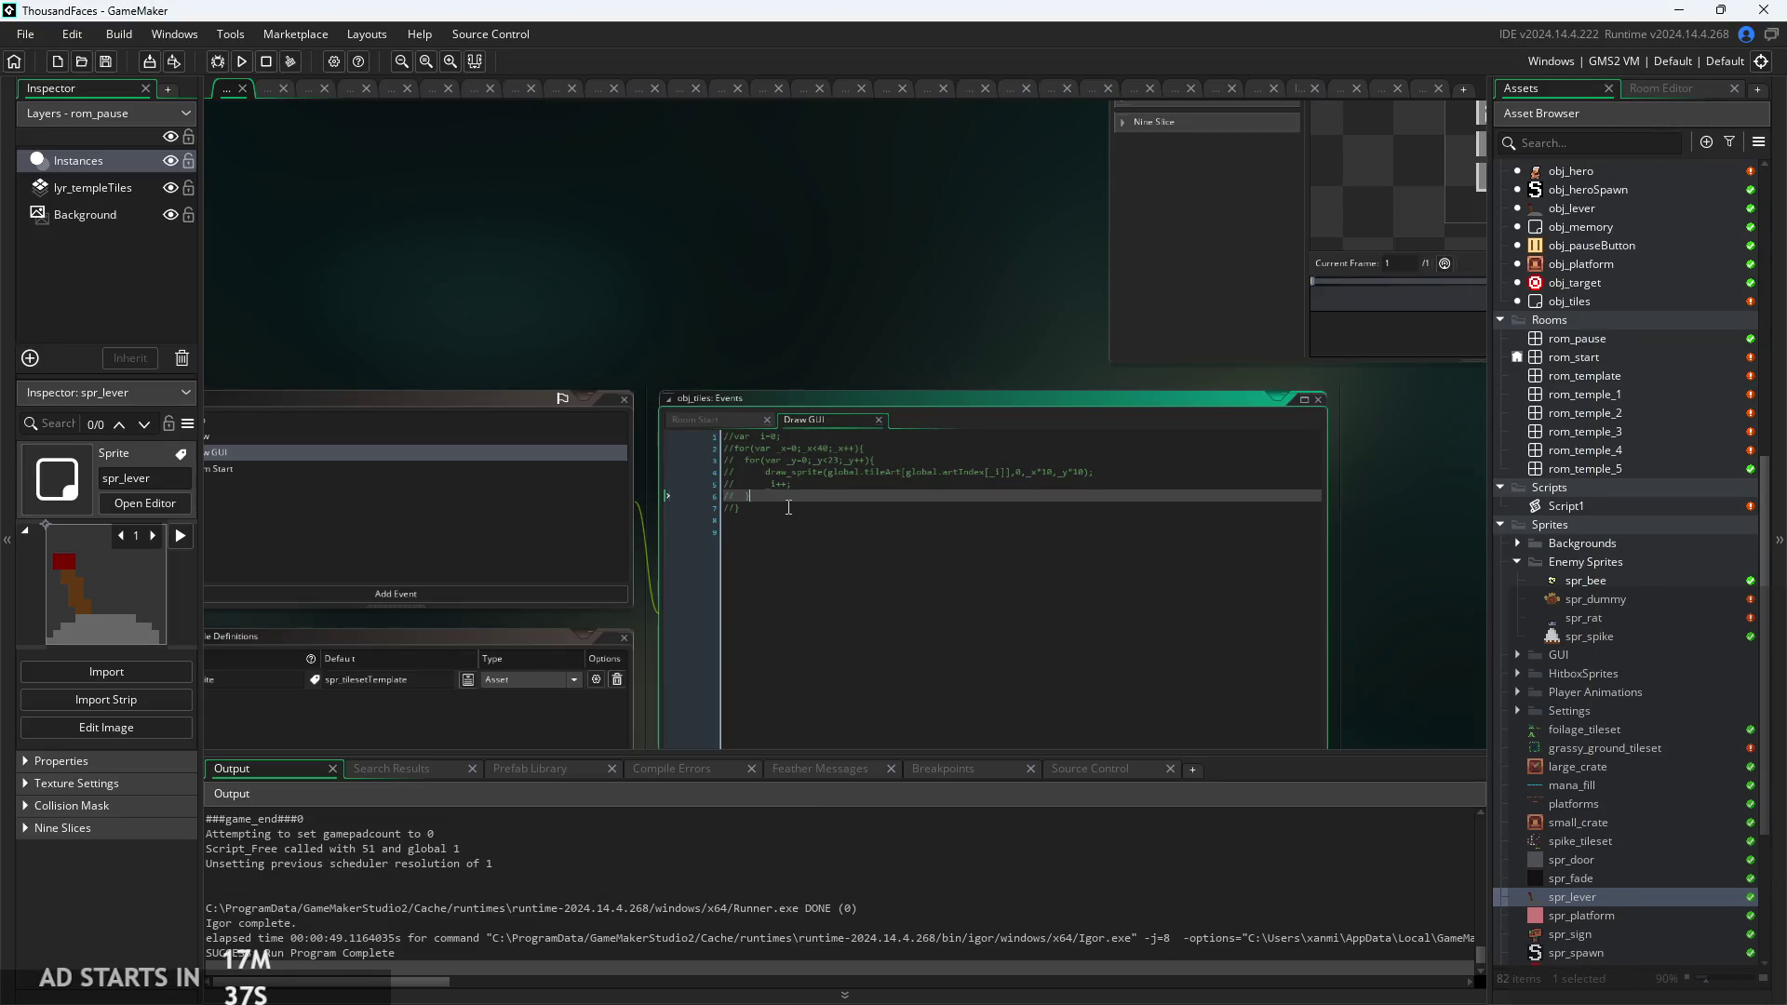
Uncomment lines 1–7 of the Draw GUI code with Ctrl+Shift+K, restoring the 40-by-23 tileArt loop.
ctrl+scroll(788, 507, up, 2)
click(789, 507)
ctrl+scroll(1120, 610, up, 2)
click(949, 514)
click(971, 492)
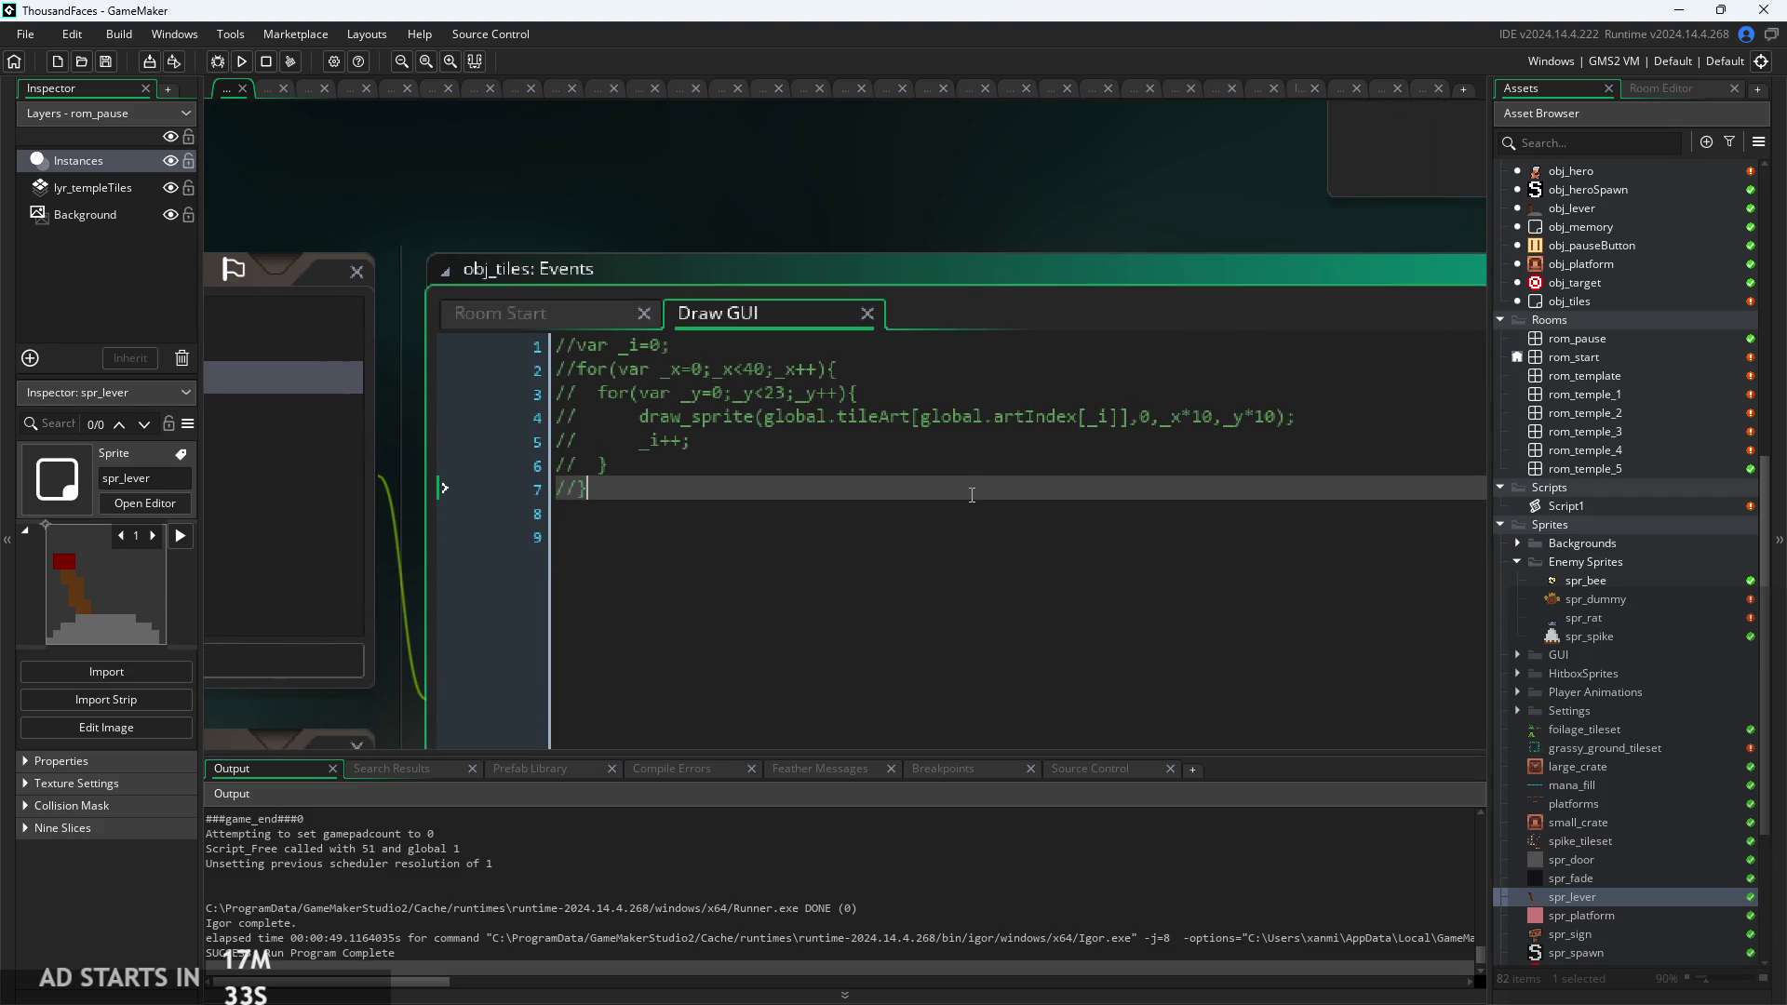
drag(970, 495, 158, 310)
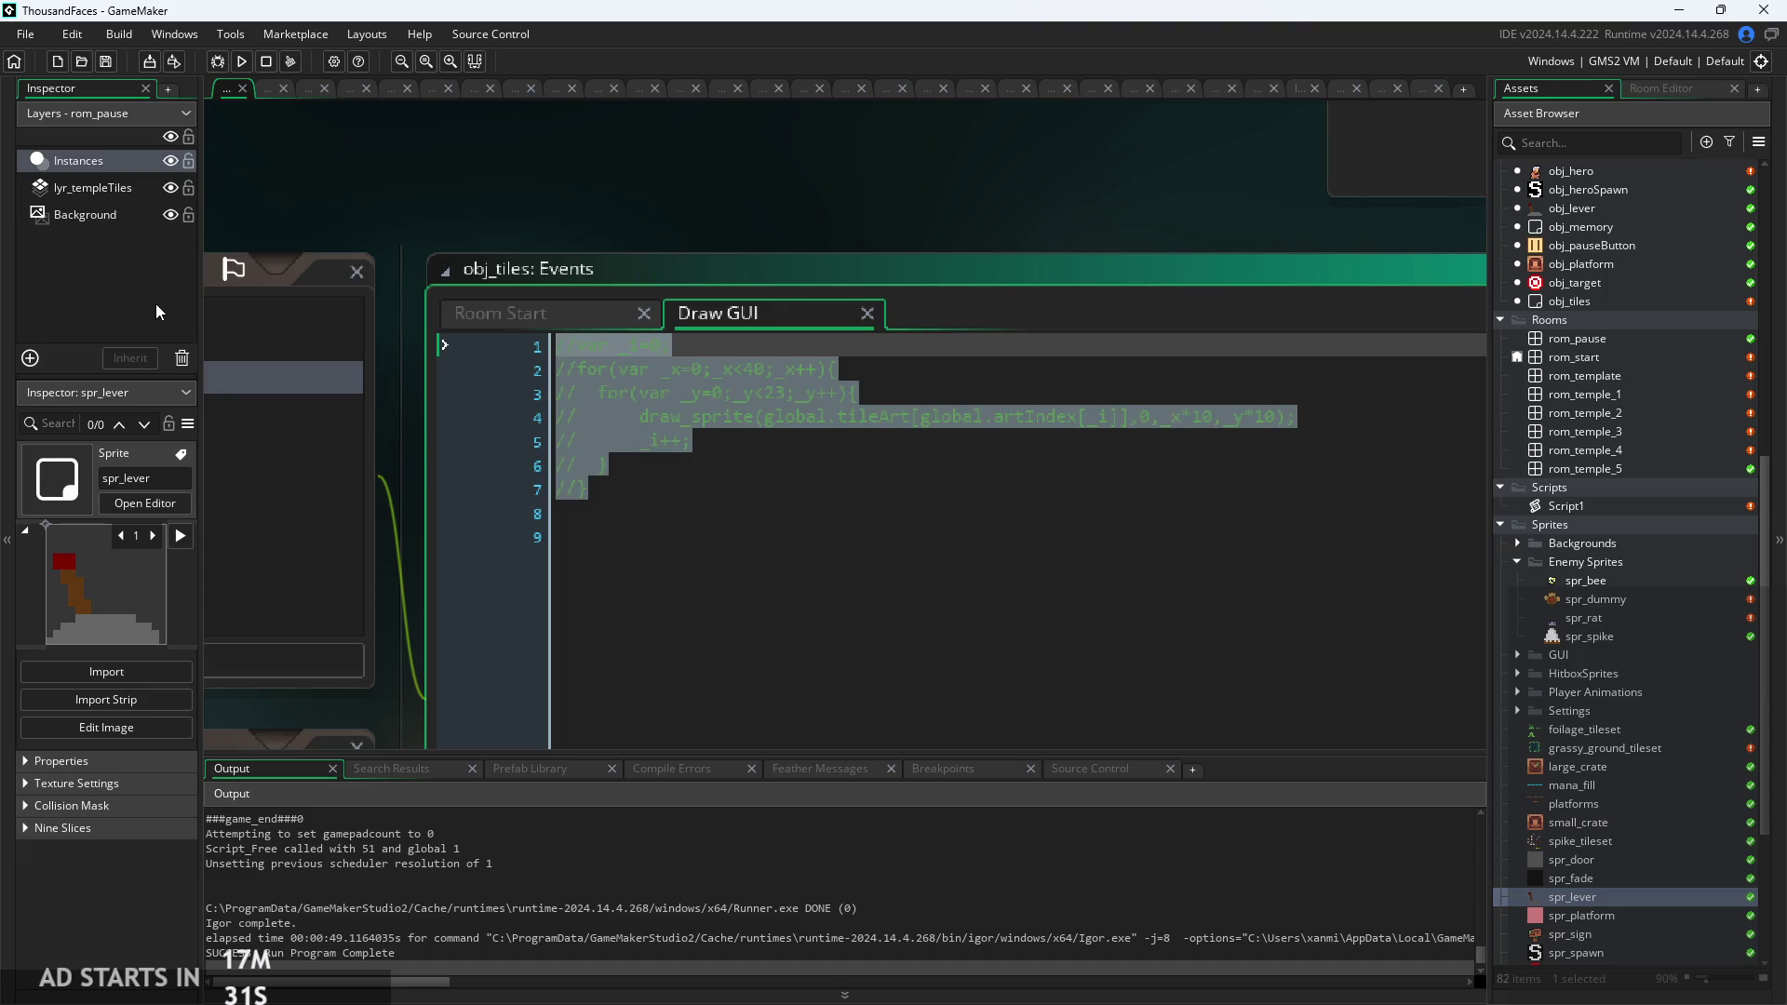
click(846, 492)
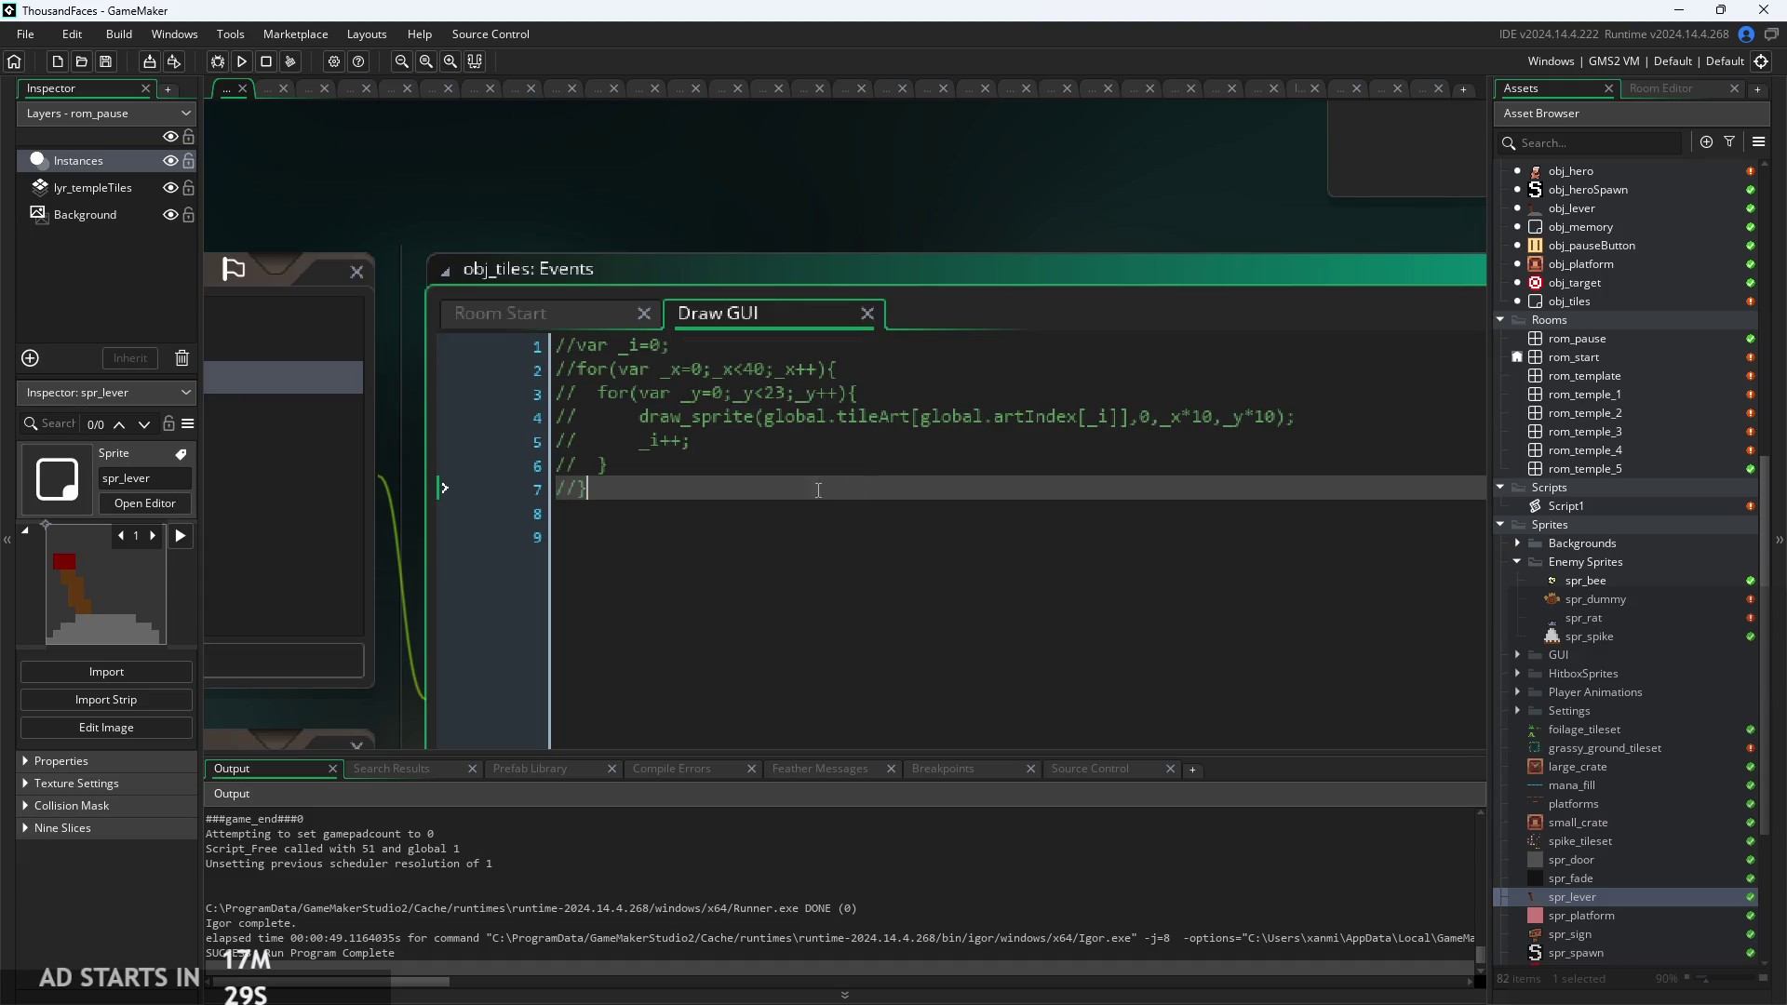
drag(854, 489, 153, 307)
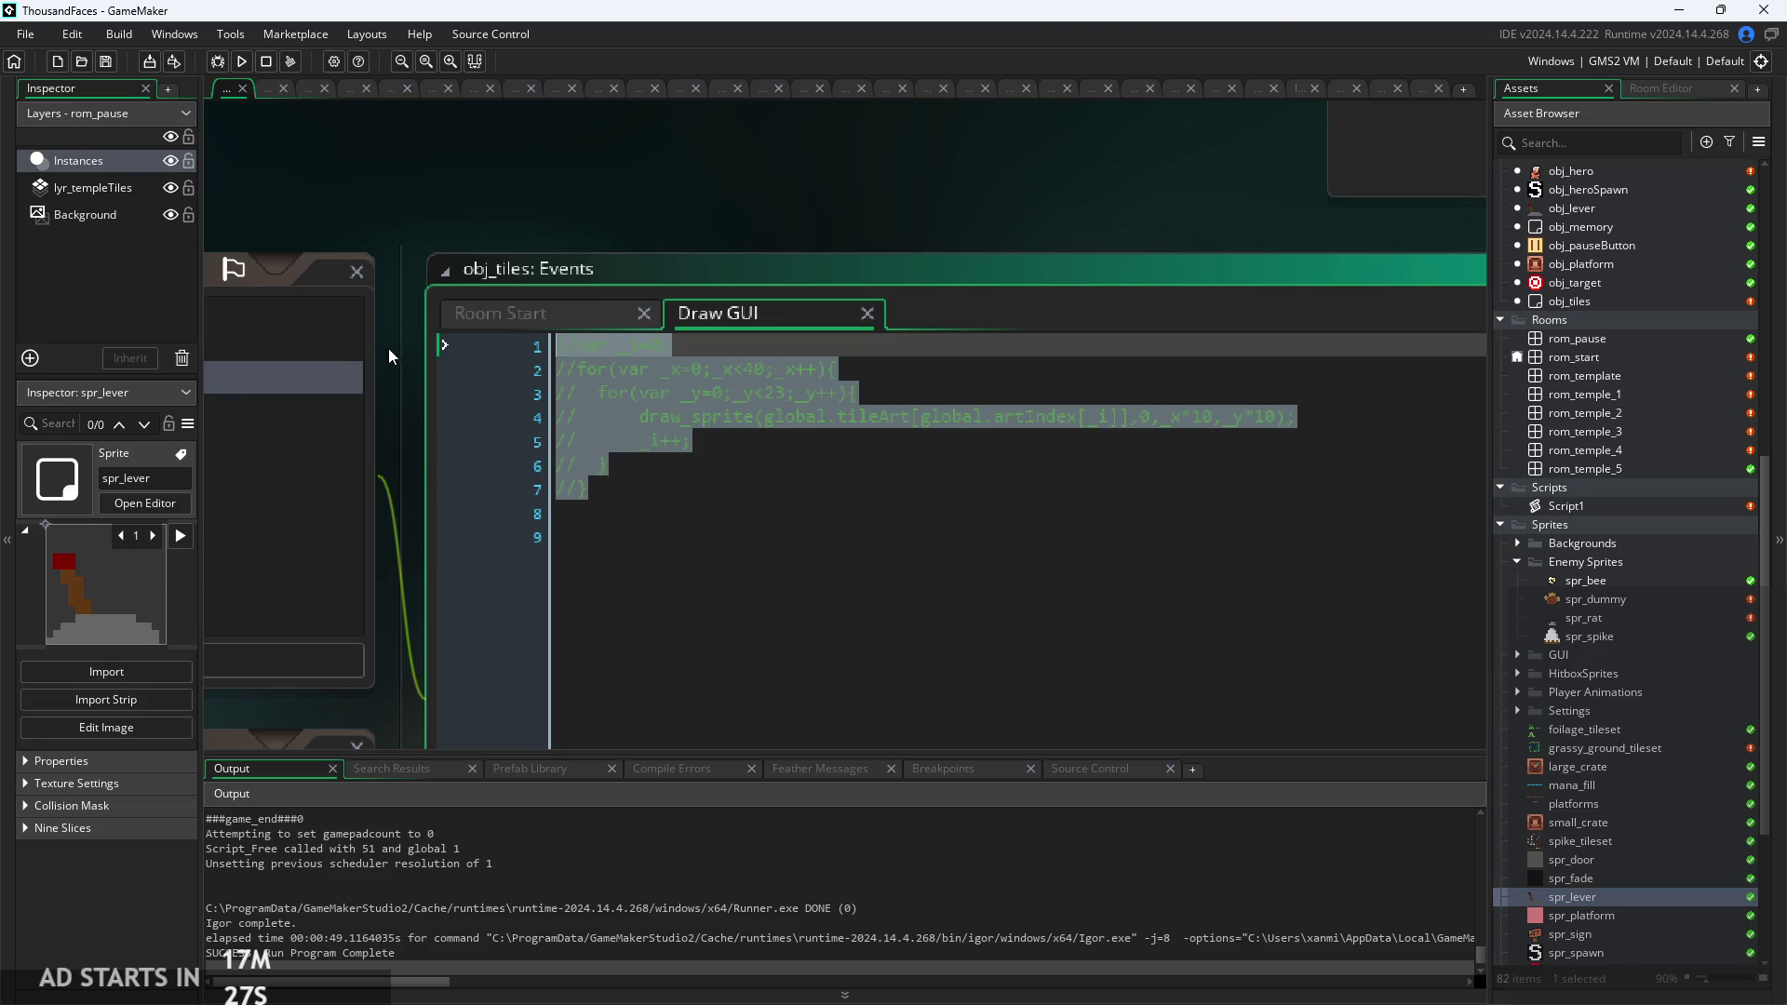
key(ctrl+shift+k)
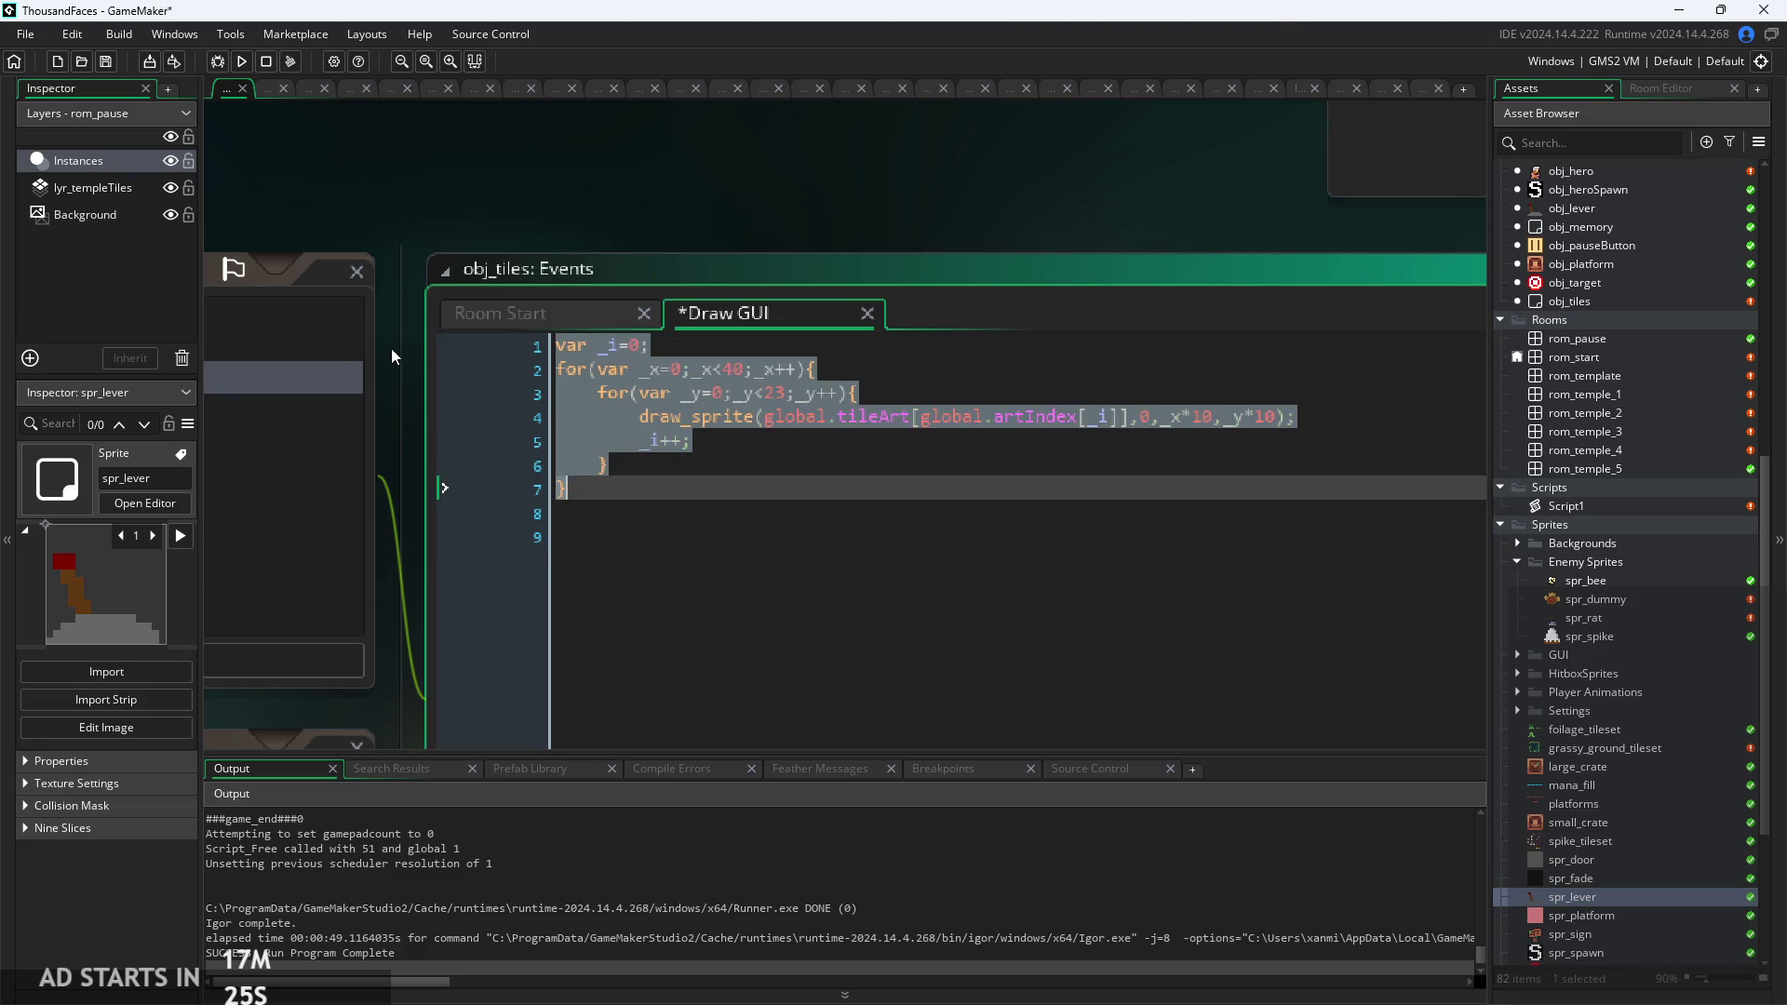
click(720, 456)
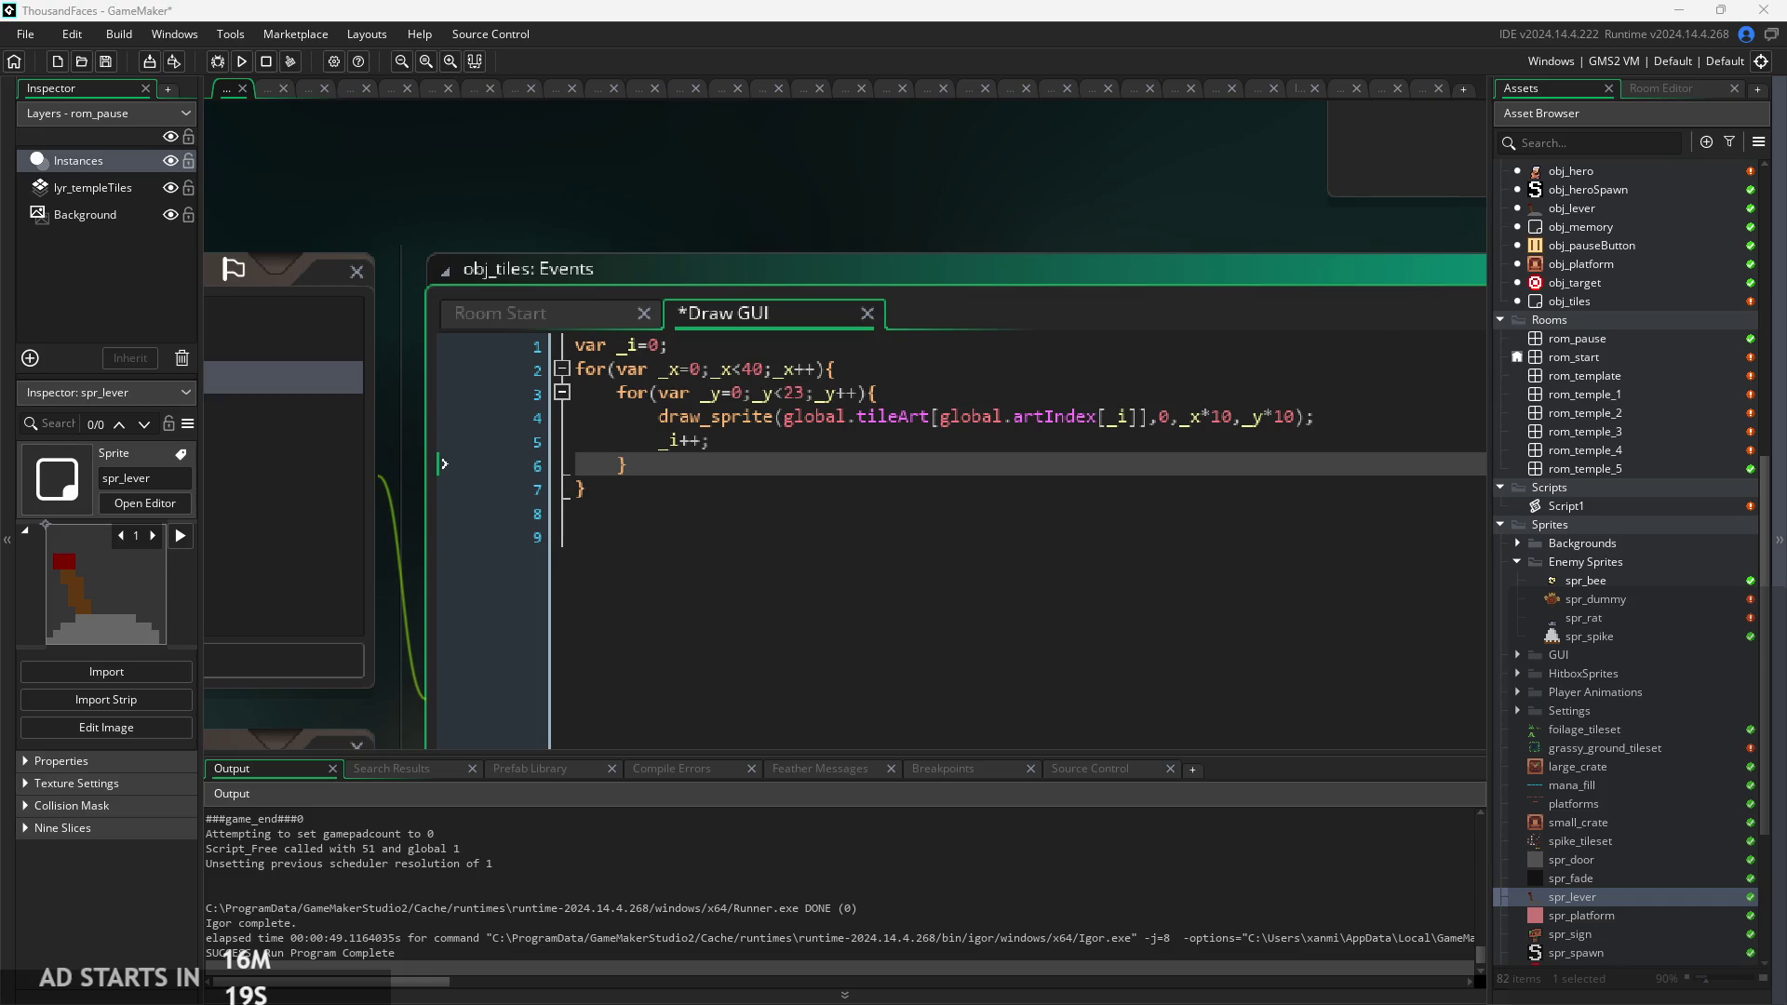
click(910, 511)
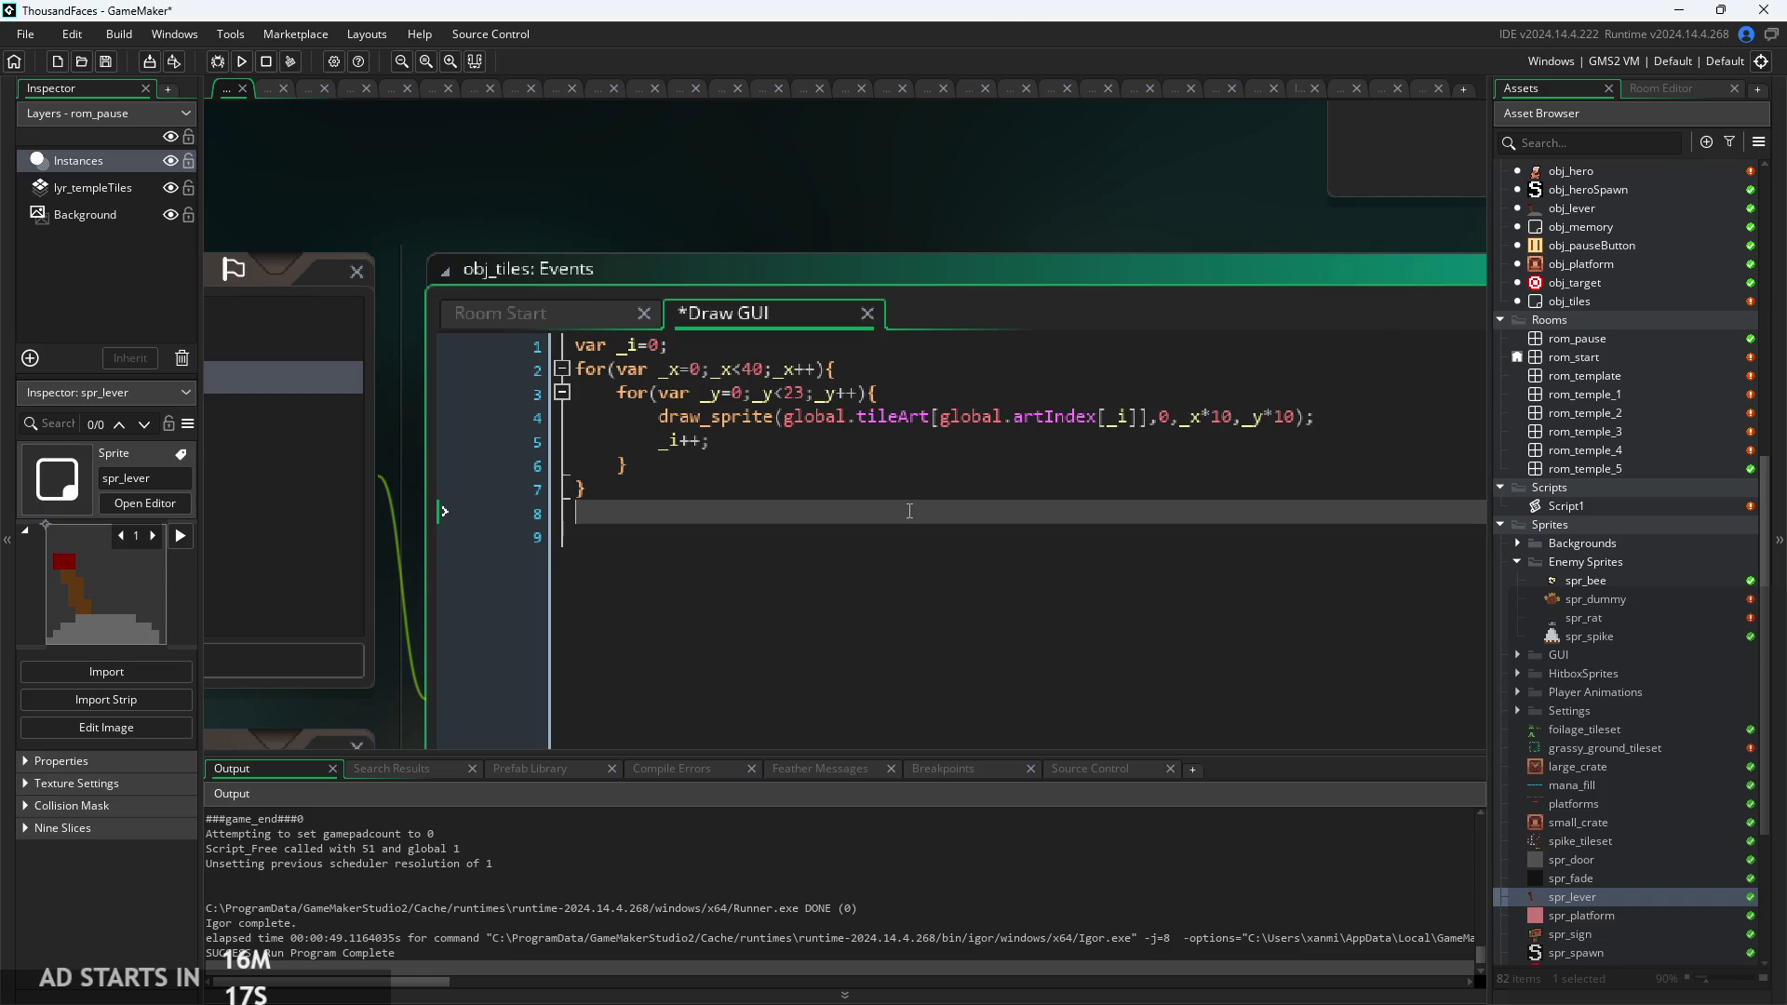
Inspect the Draw GUI draw_sprite call and its artIndex[_i] index brackets.
click(915, 488)
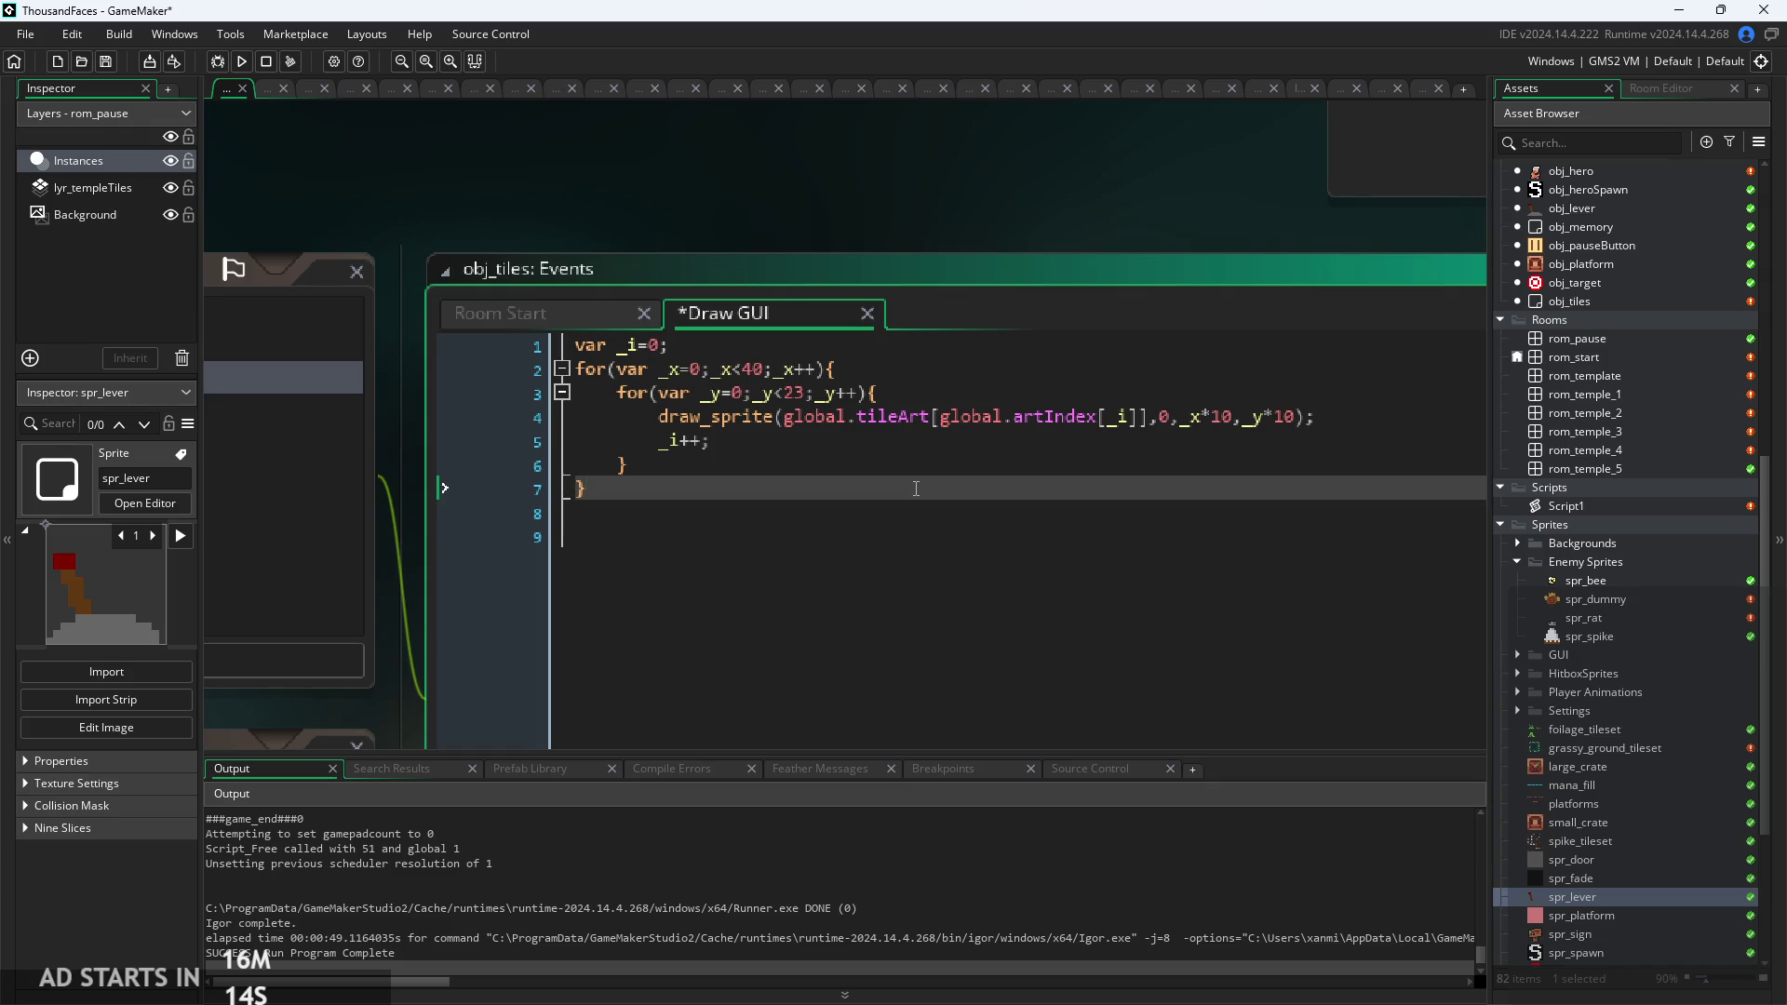
click(910, 456)
click(1146, 439)
key(Up)
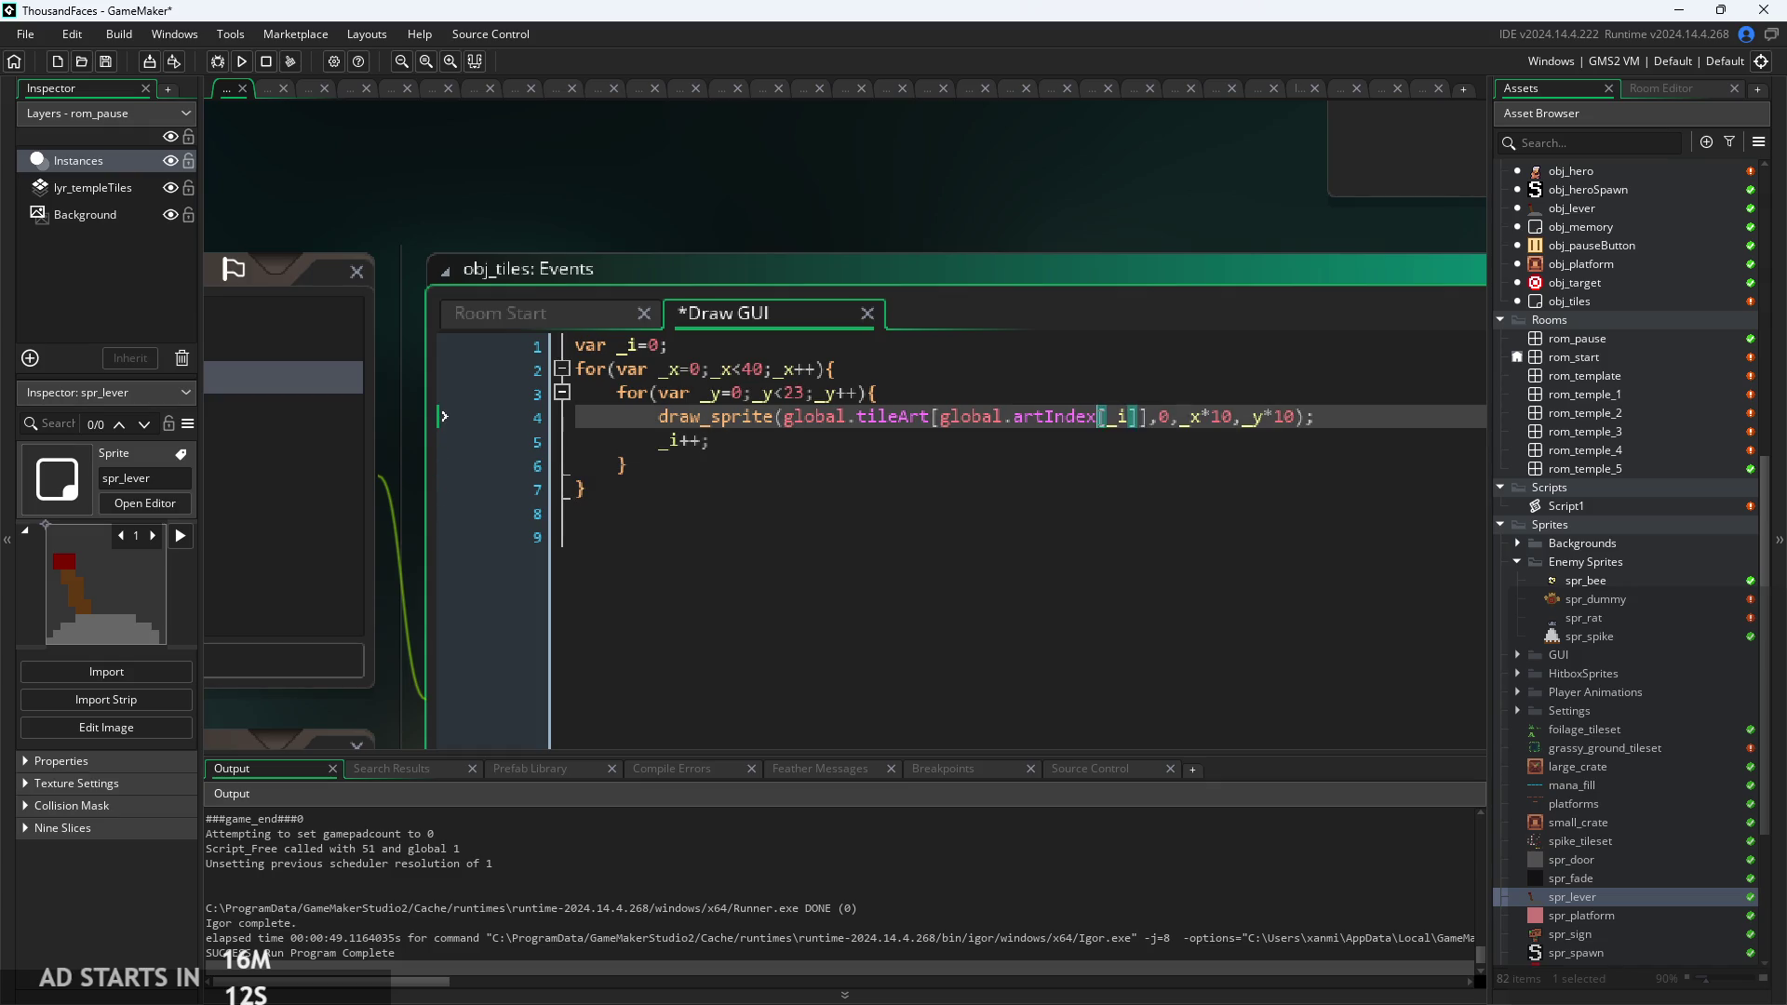
click(1107, 427)
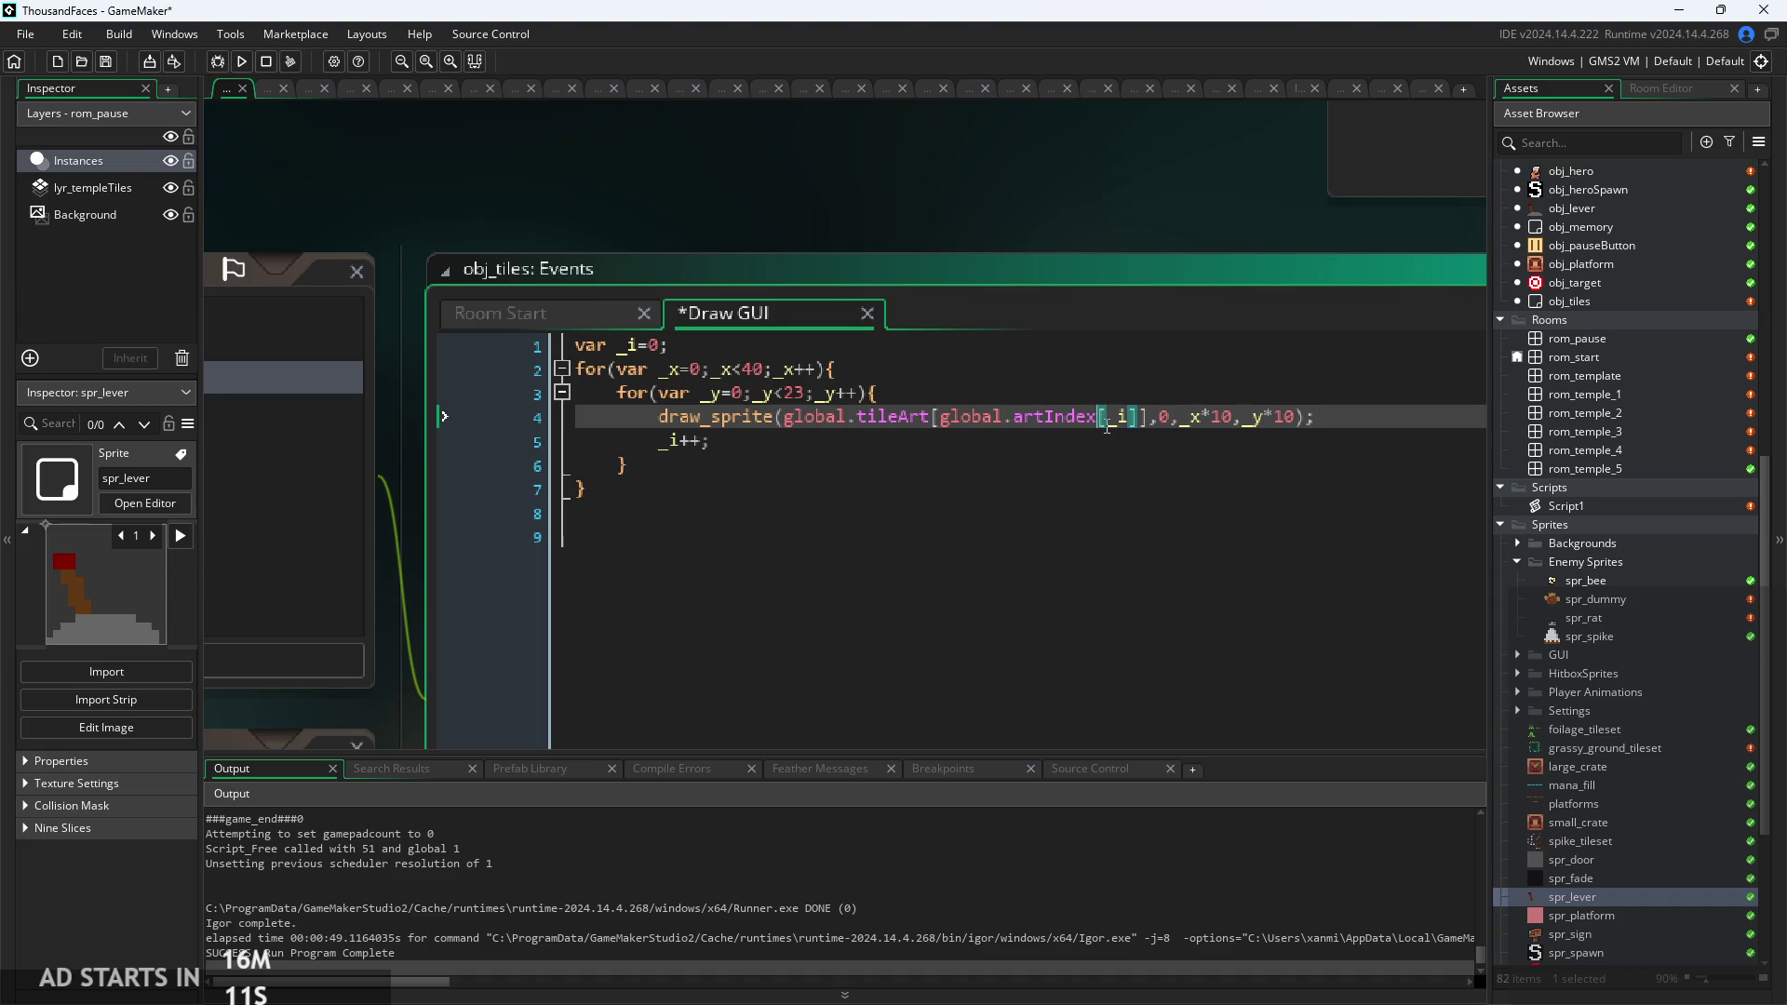
Look over the Room Start code, then select all of the Draw GUI code.
click(567, 315)
scroll(860, 572, down, 3)
scroll(929, 470, up, 3)
click(726, 319)
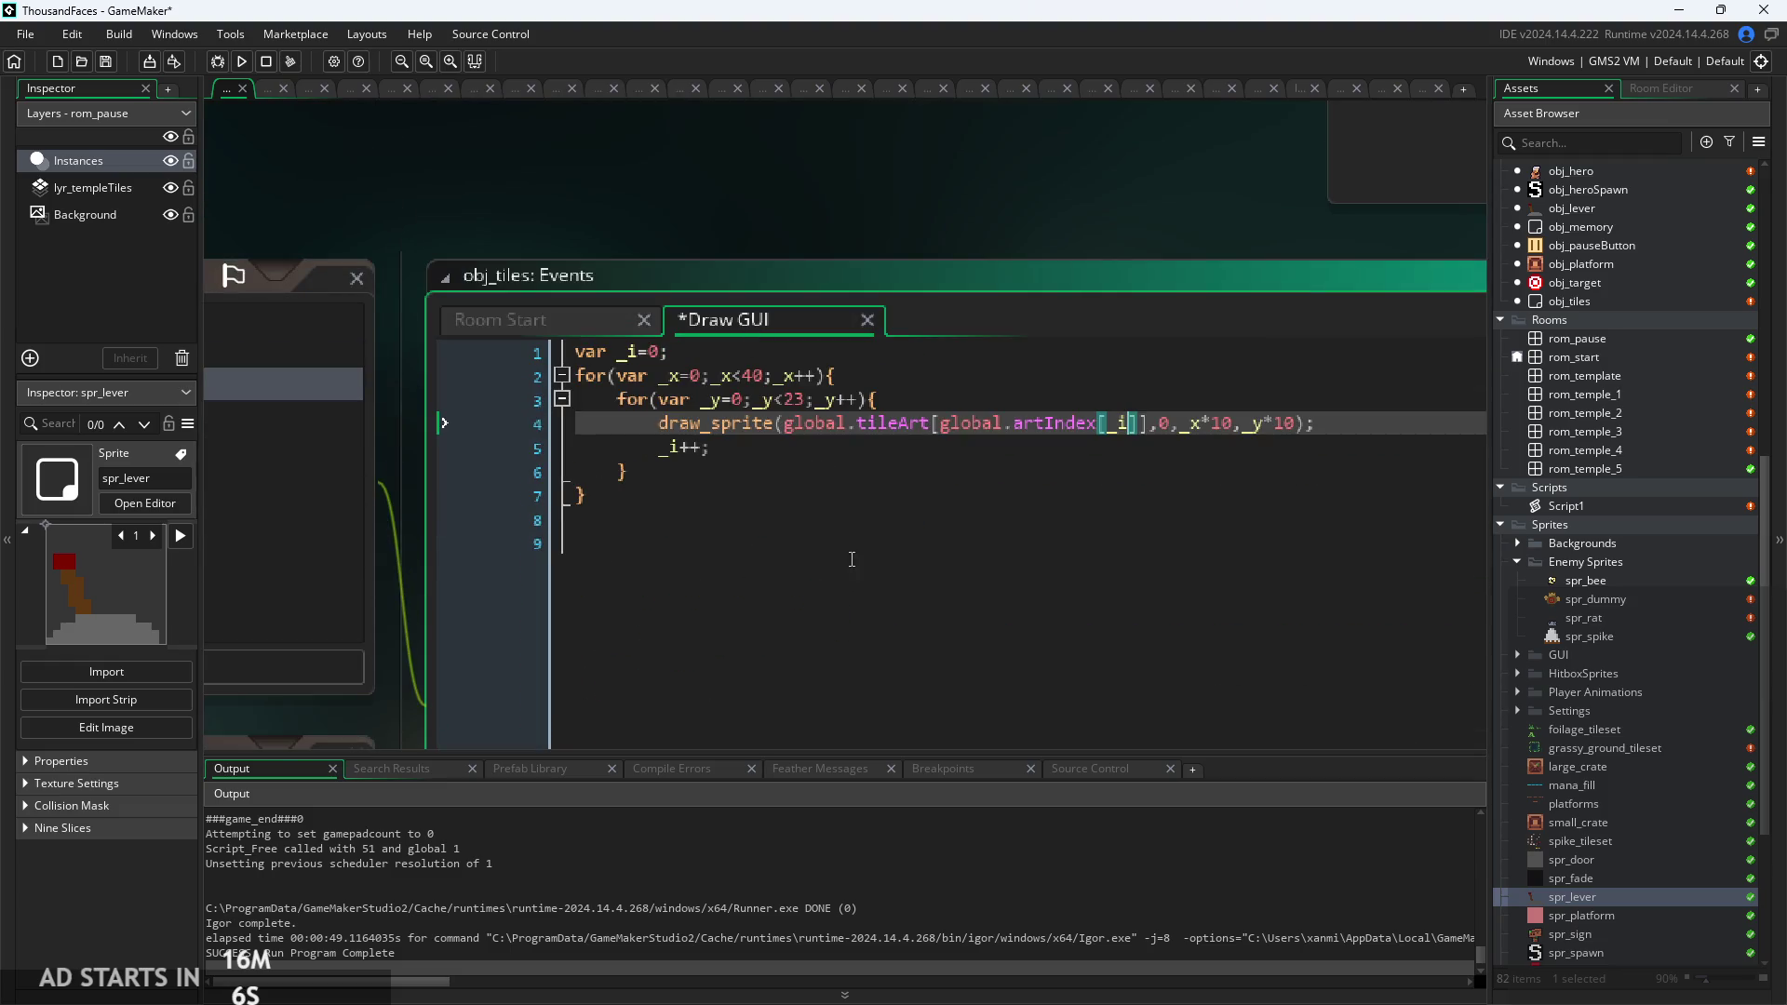
key(ctrl+a)
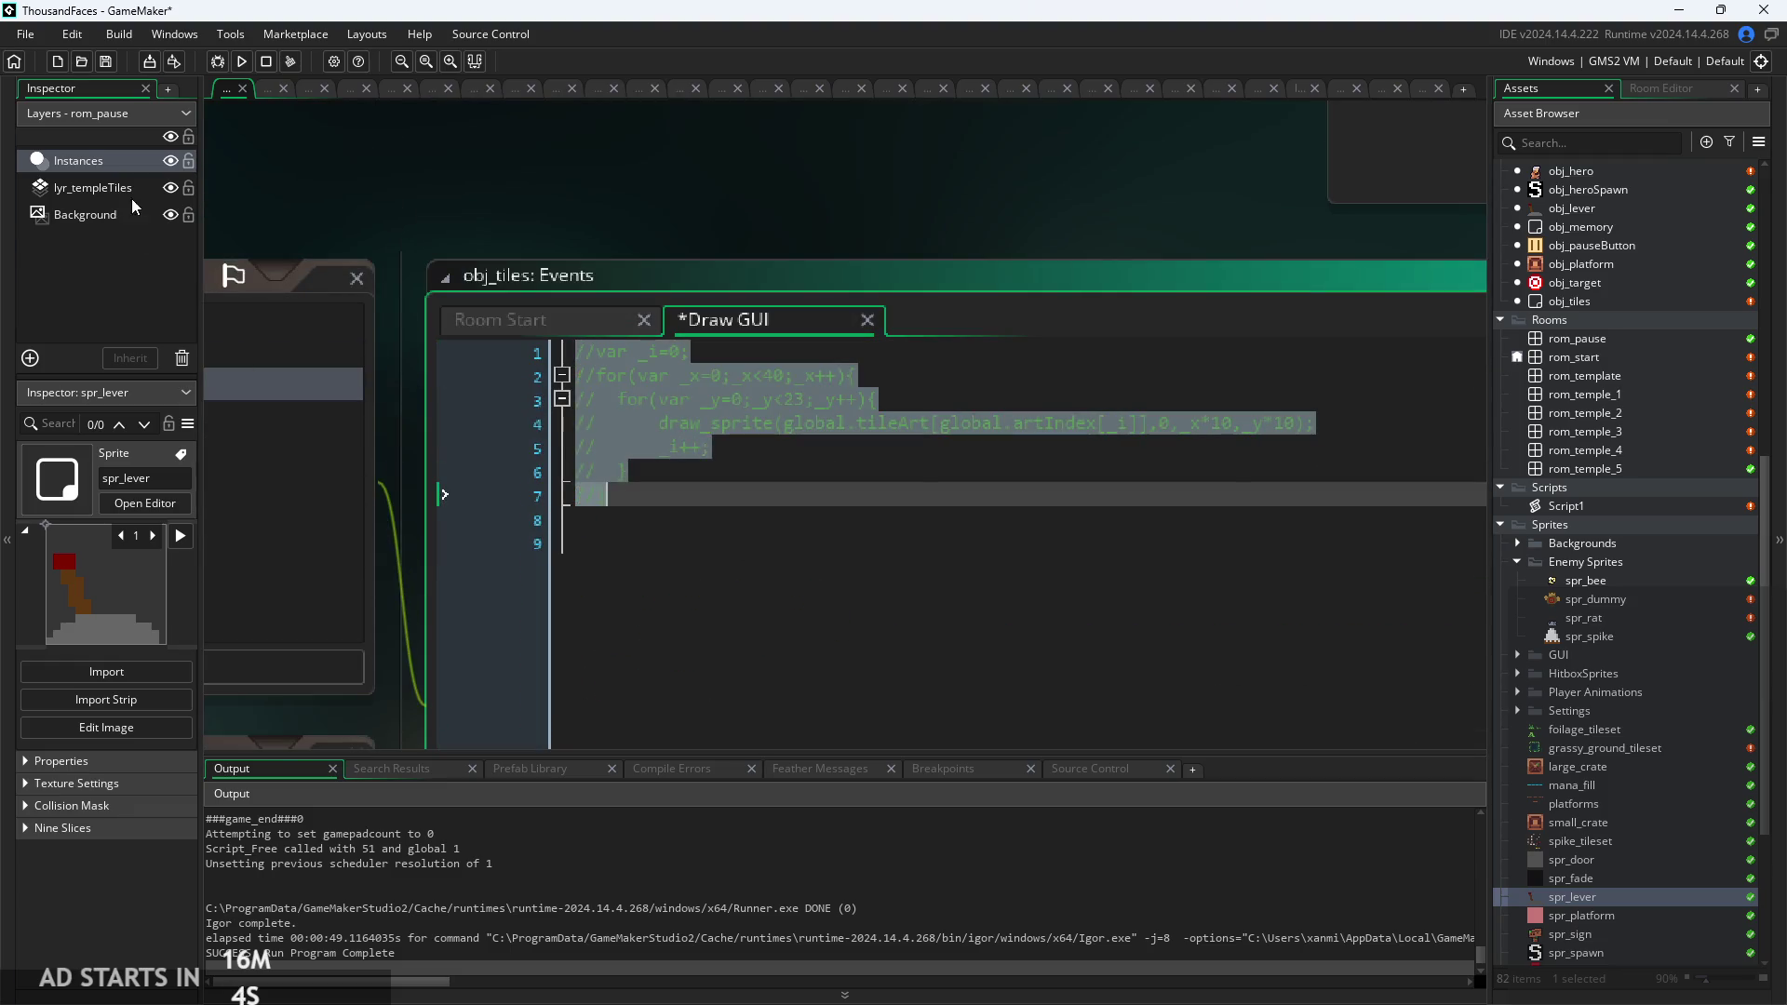
Uncomment the whole Room Start surface-slicing code with Ctrl+Shift+K and compare it with Draw GUI.
click(512, 329)
scroll(806, 441, down, 5)
mouse_move(782, 497)
mouse_down()
mouse_move(806, 441)
mouse_move(405, 216)
mouse_move(573, 265)
mouse_up()
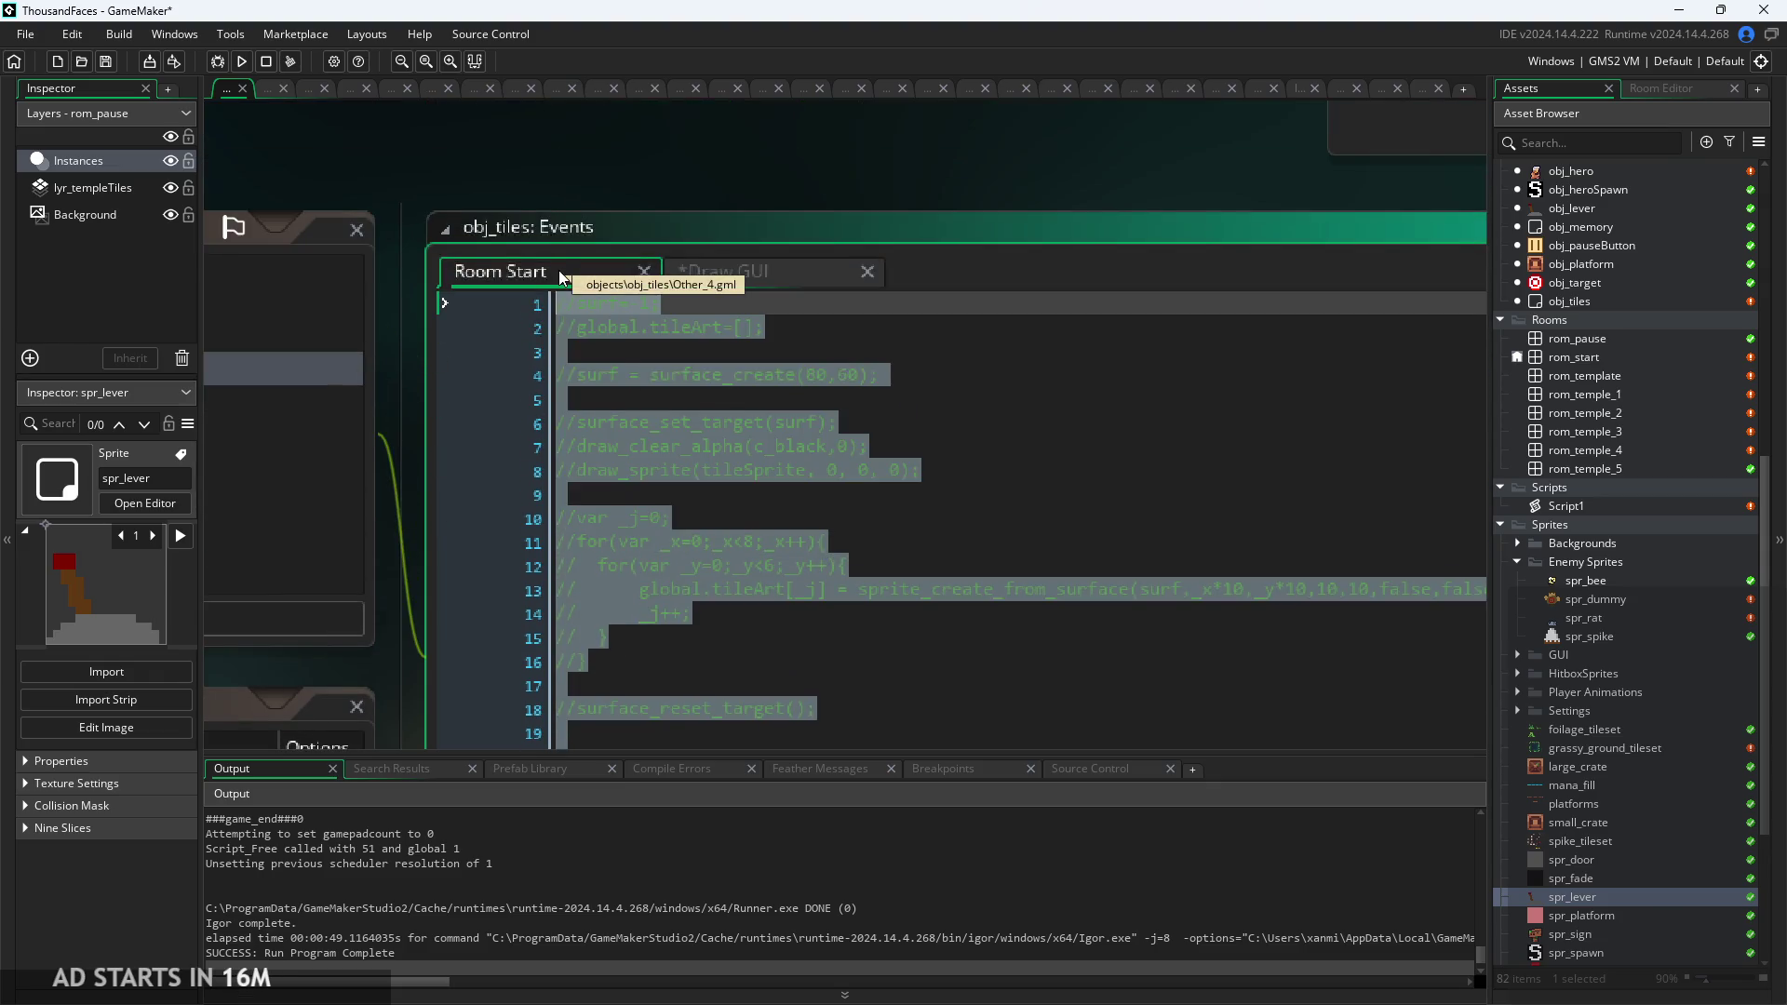
key(ctrl+shift+k)
scroll(752, 421, down, 5)
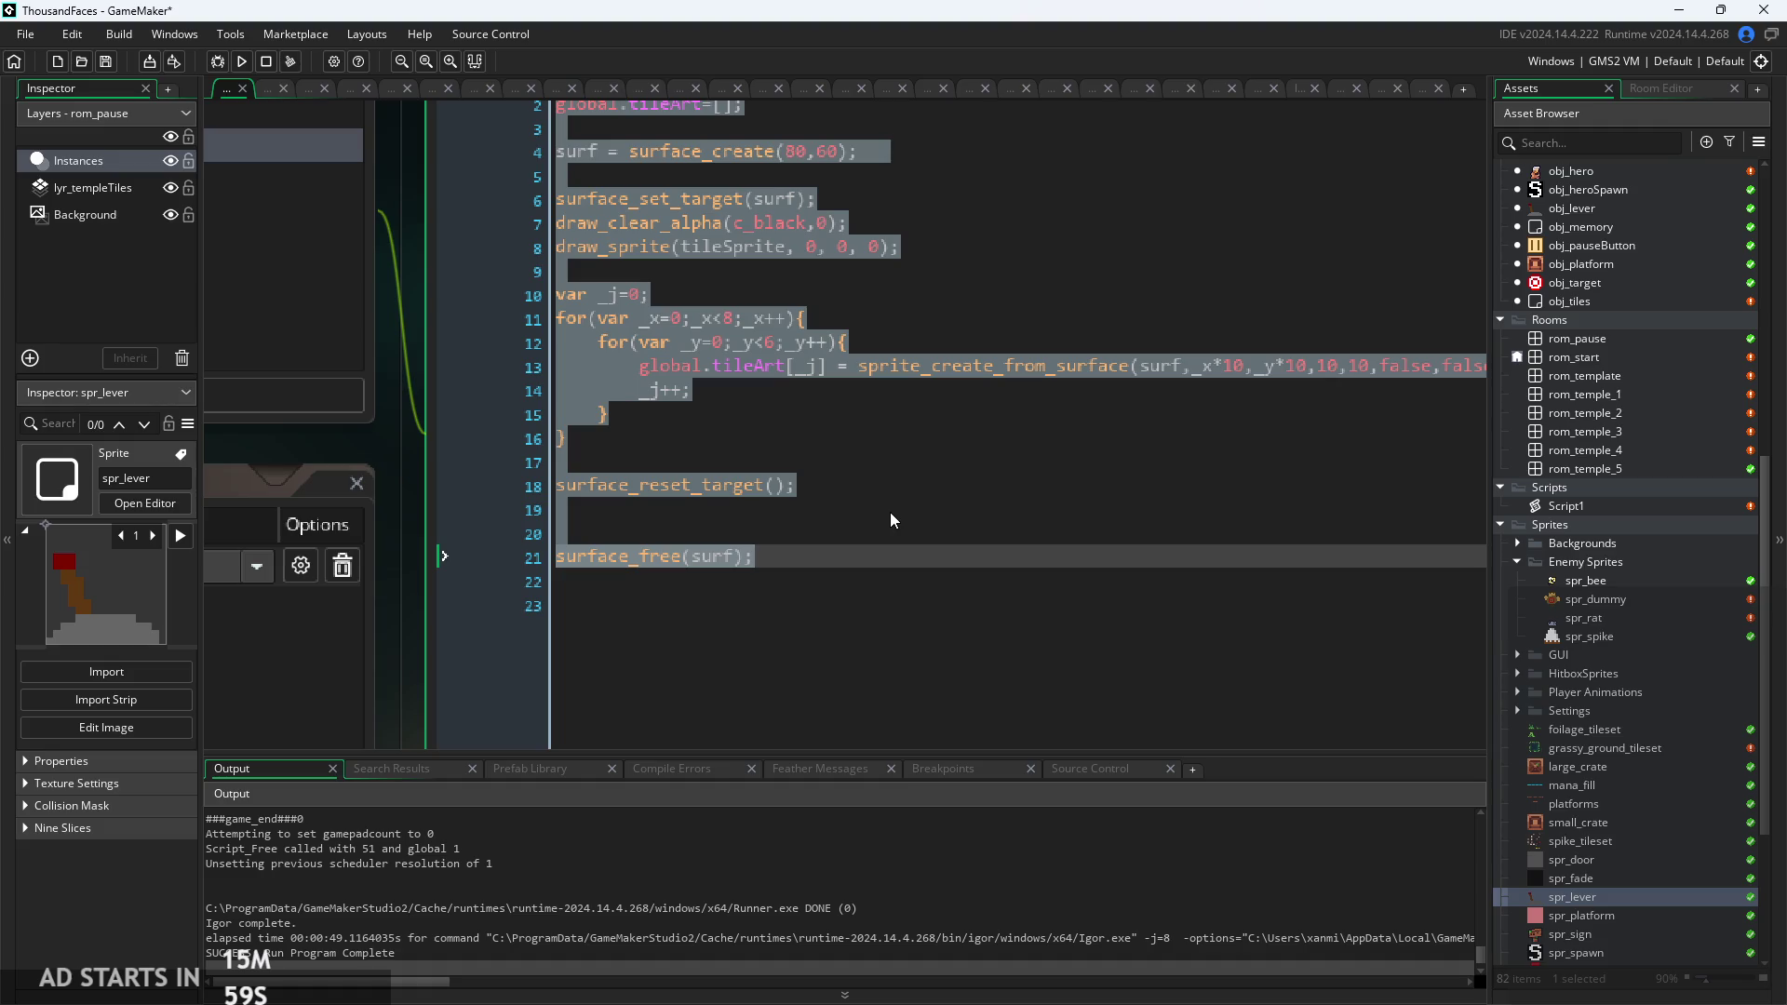
click(897, 511)
scroll(897, 510, down, 5)
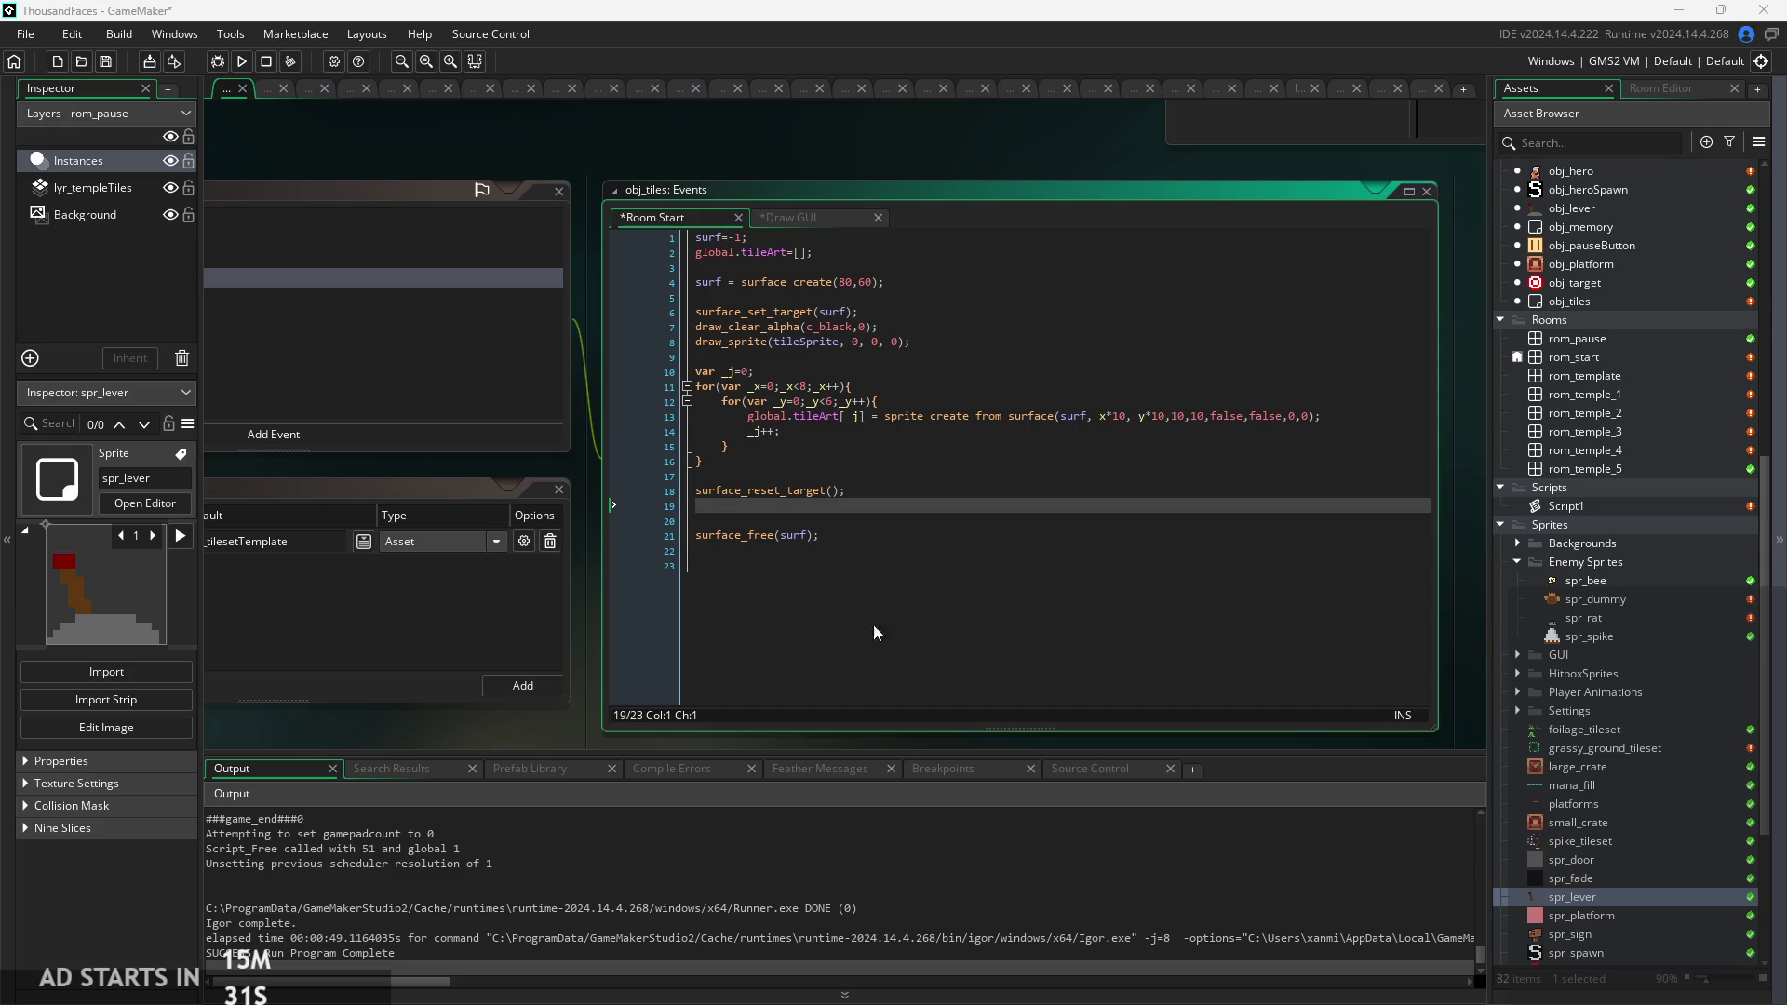
click(791, 221)
click(690, 220)
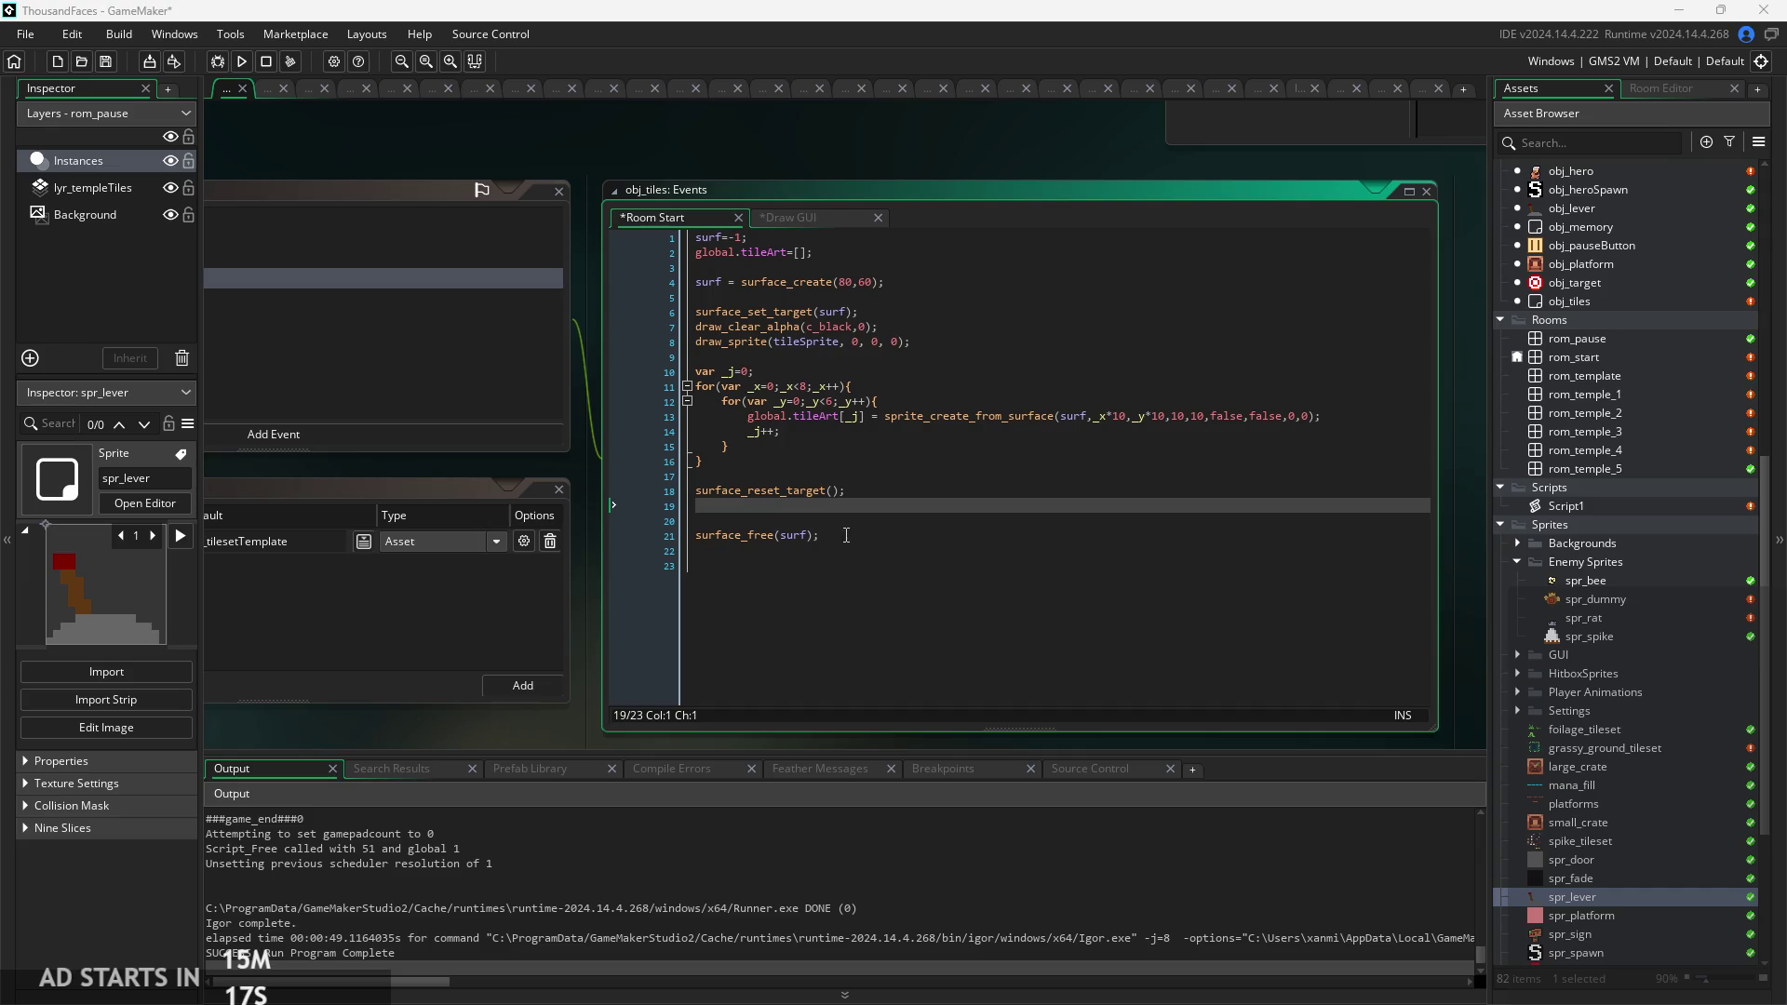
click(806, 216)
Uncomment Draw GUI lines 1–7, the 40-by-23 tileArt loop, then go back to Room Start.
drag(860, 326, 320, 203)
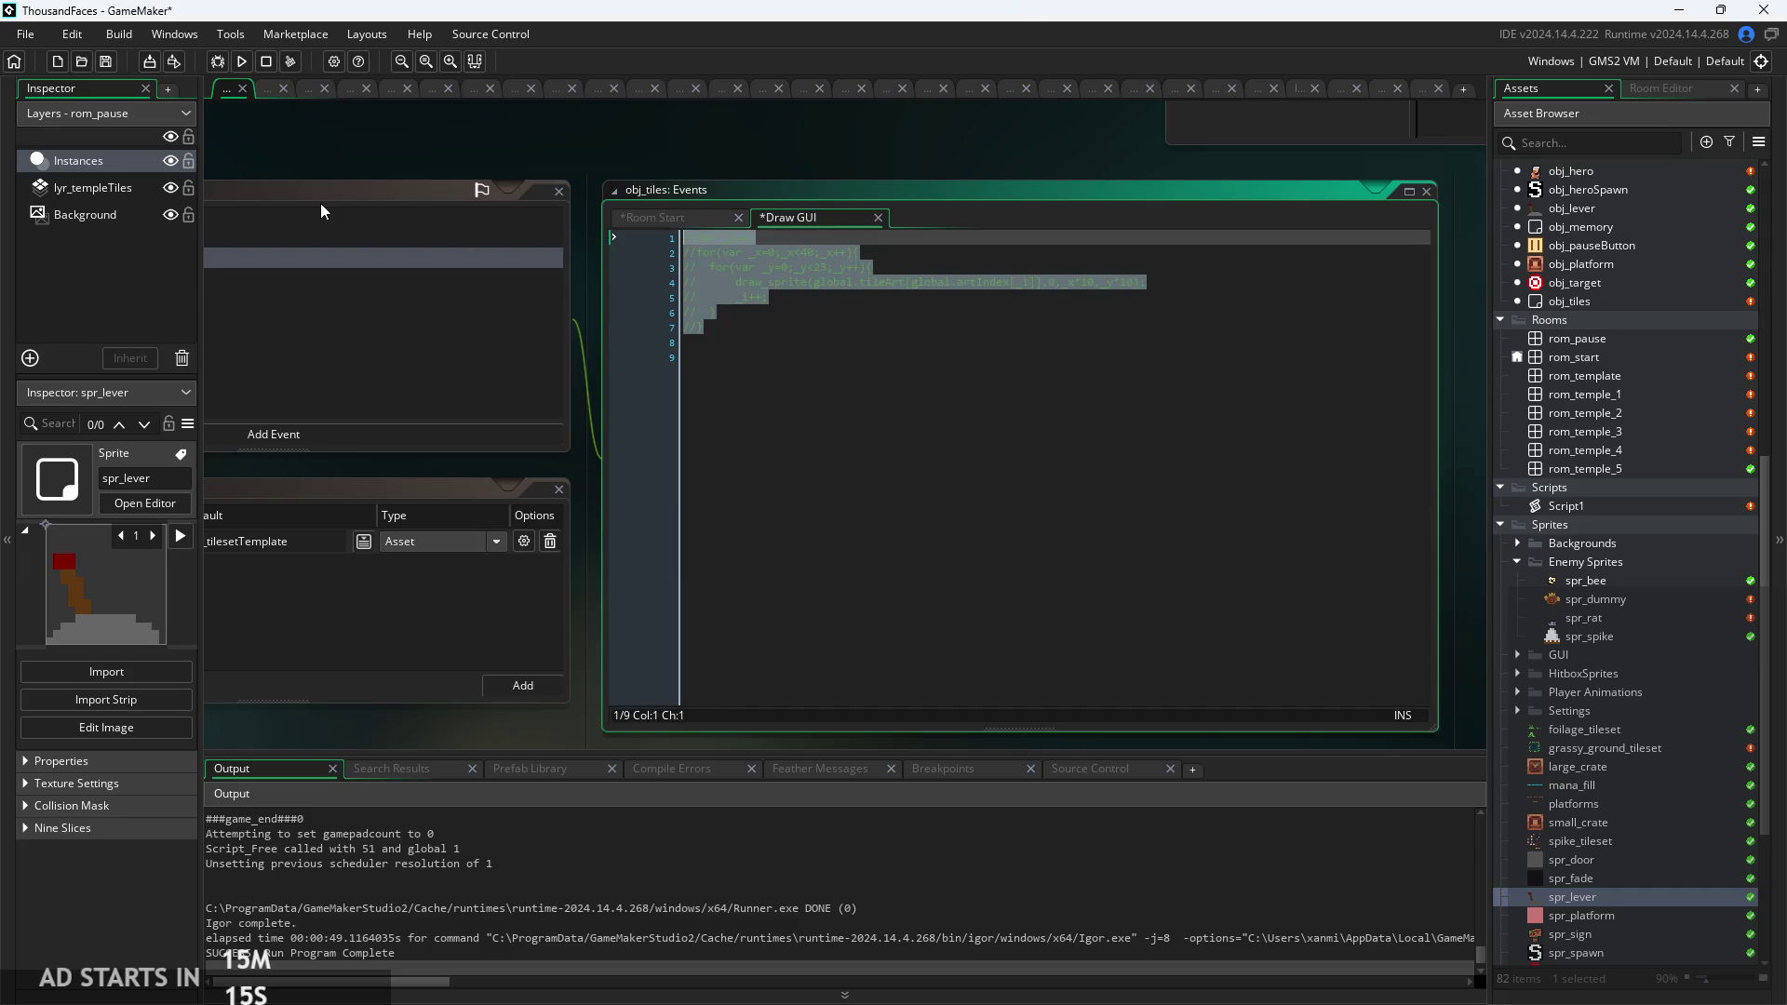
key(ctrl+shift+k)
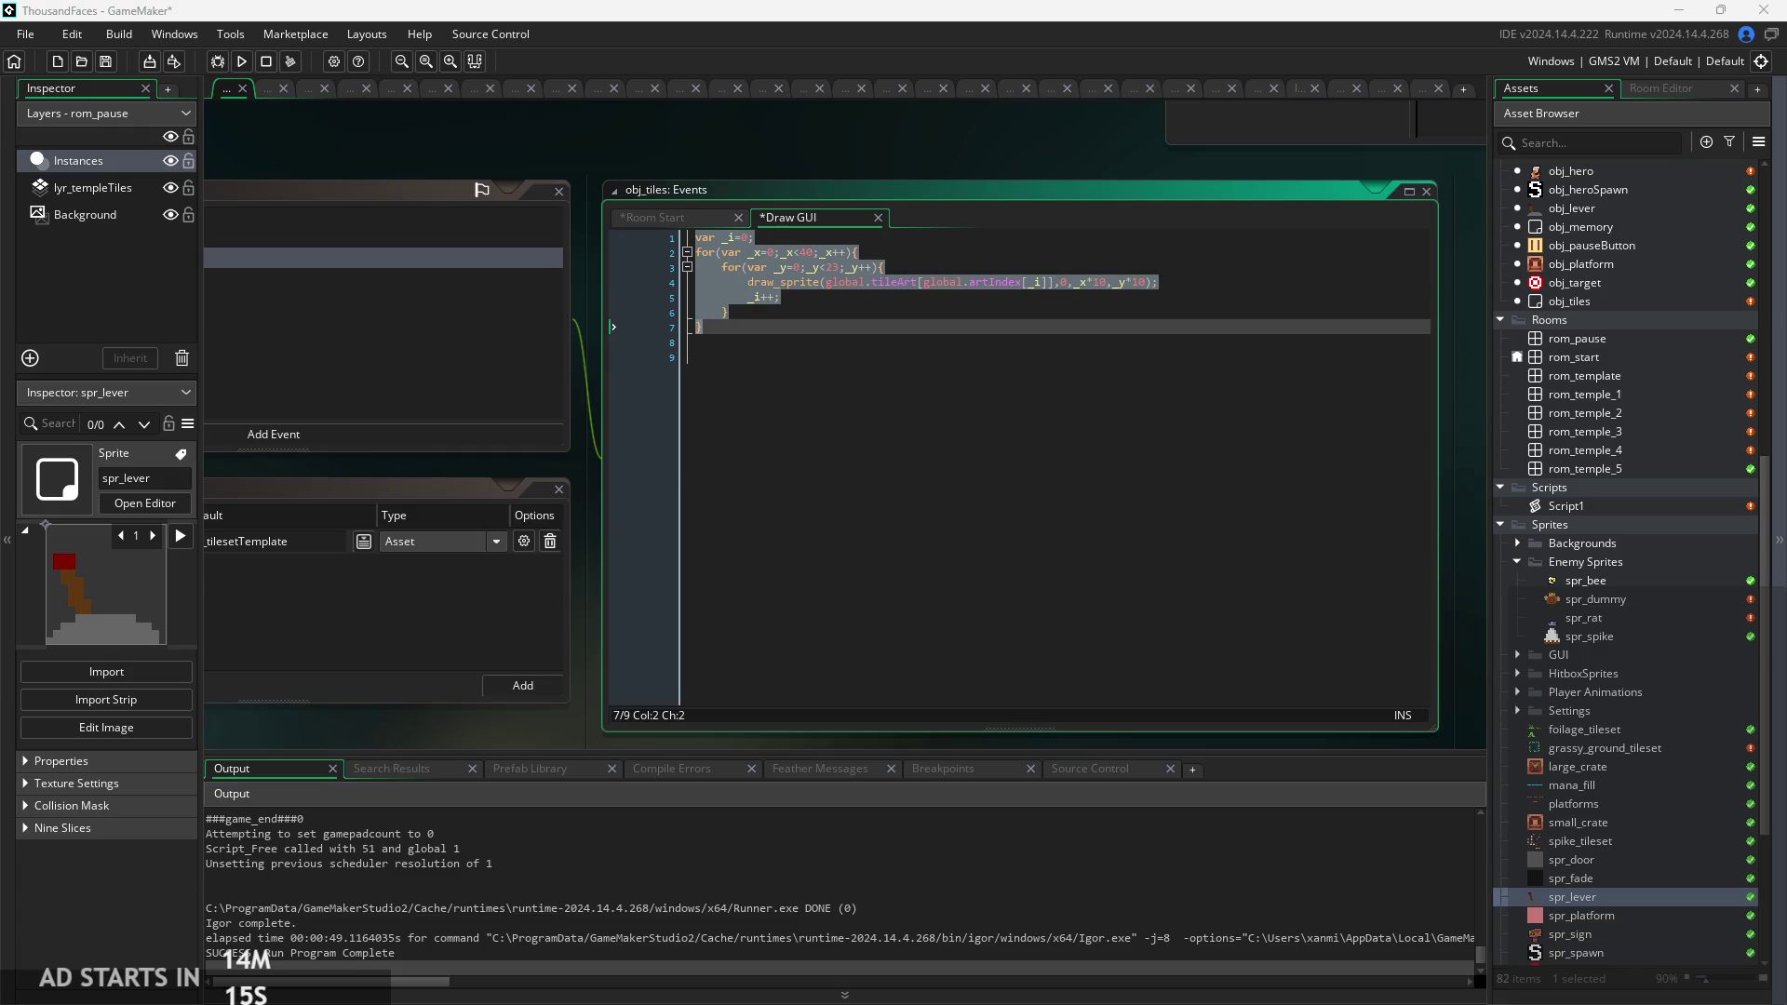
click(1033, 365)
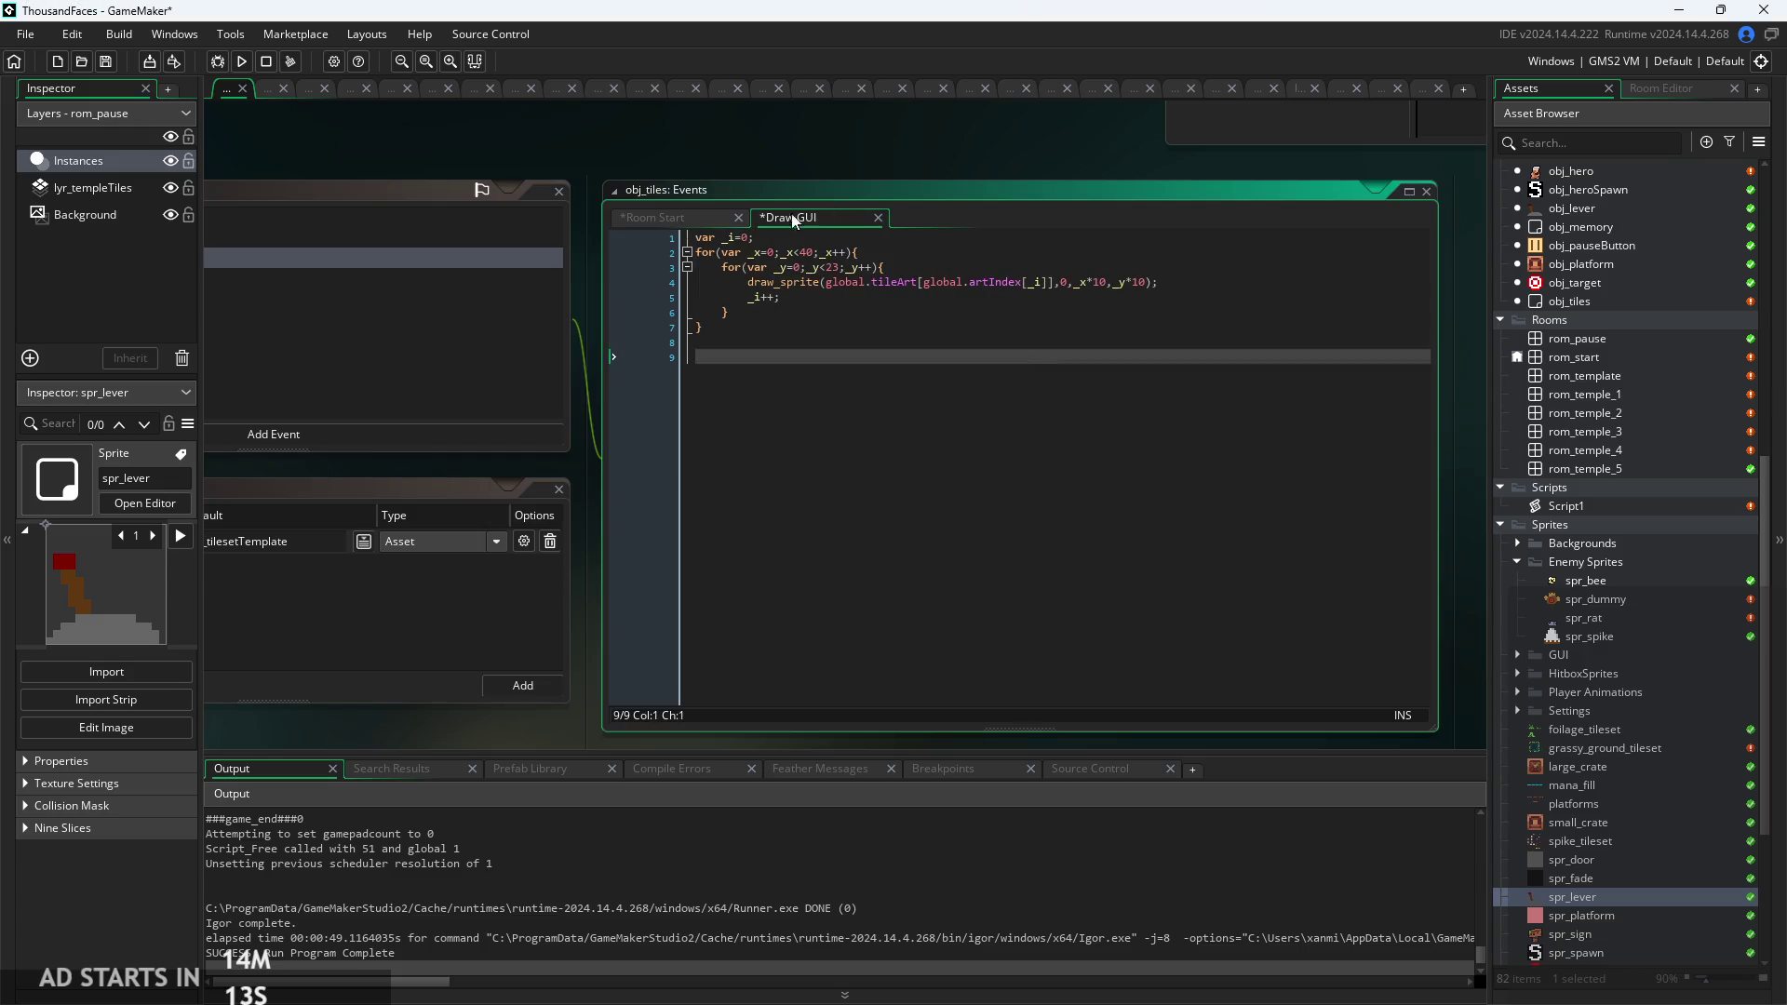
click(674, 221)
key(Up)
scroll(938, 455, up, 2)
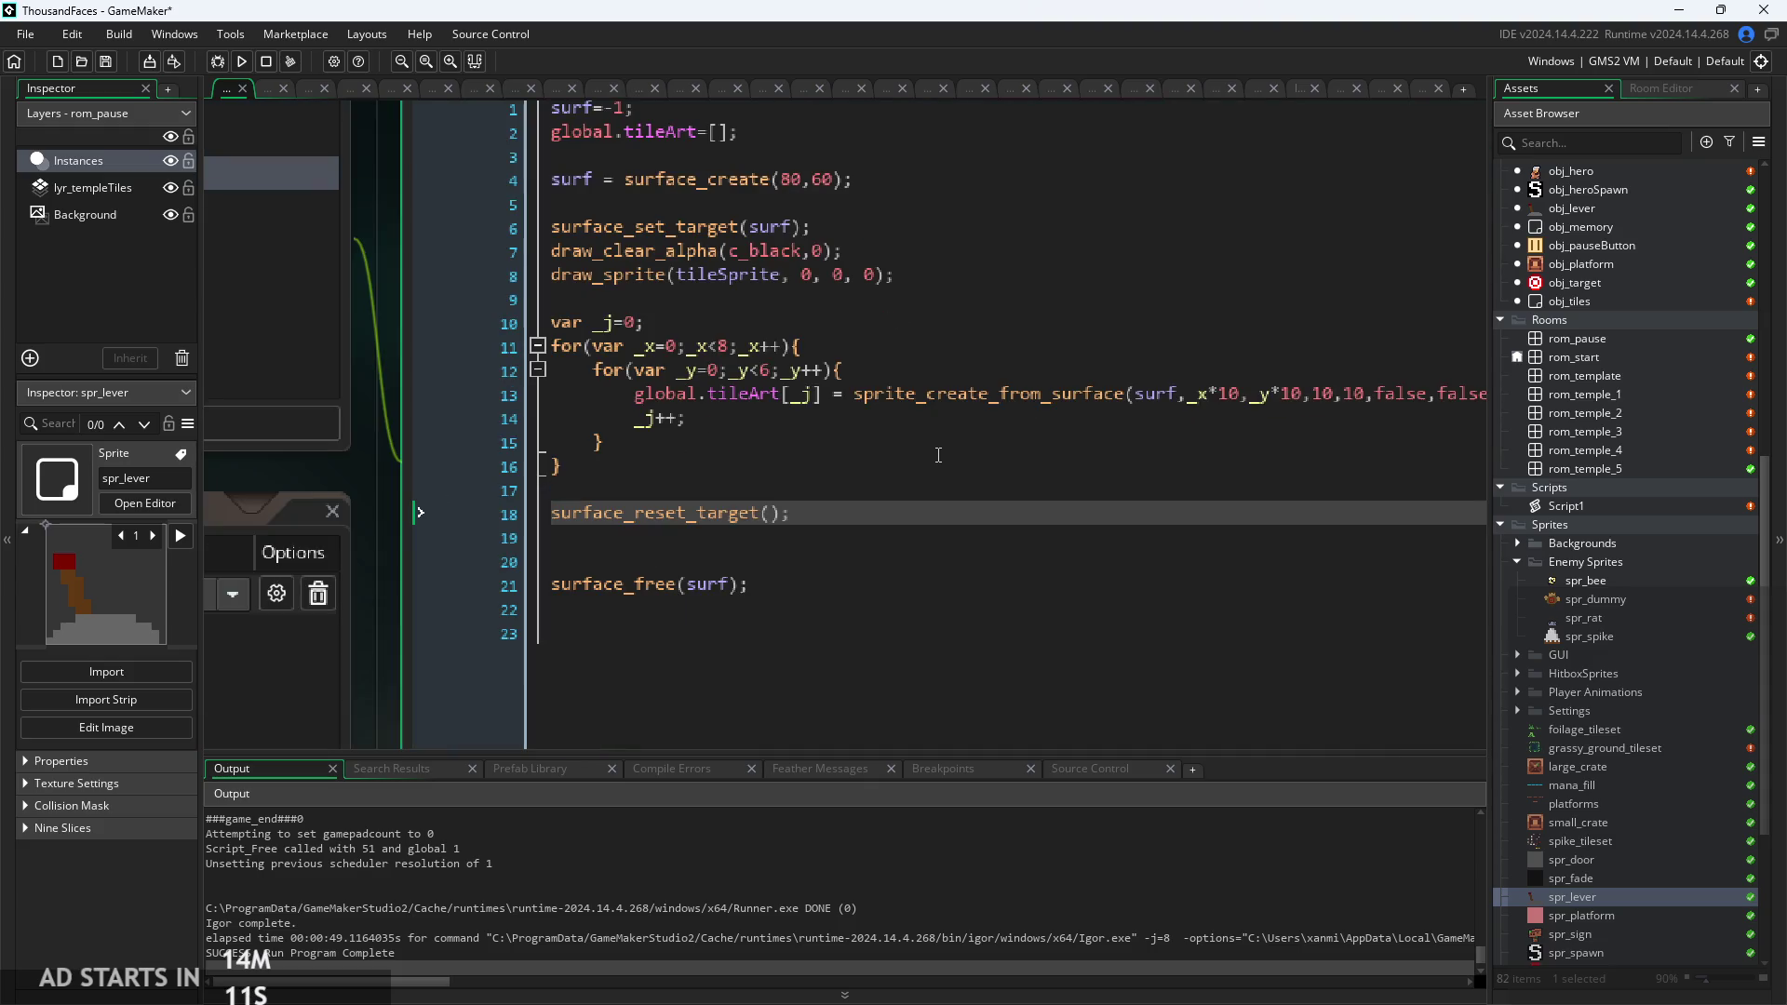
Pan the workspace so the obj_tiles Room Start code sits centred in view.
scroll(955, 396, down, 1)
mouse_move(956, 396)
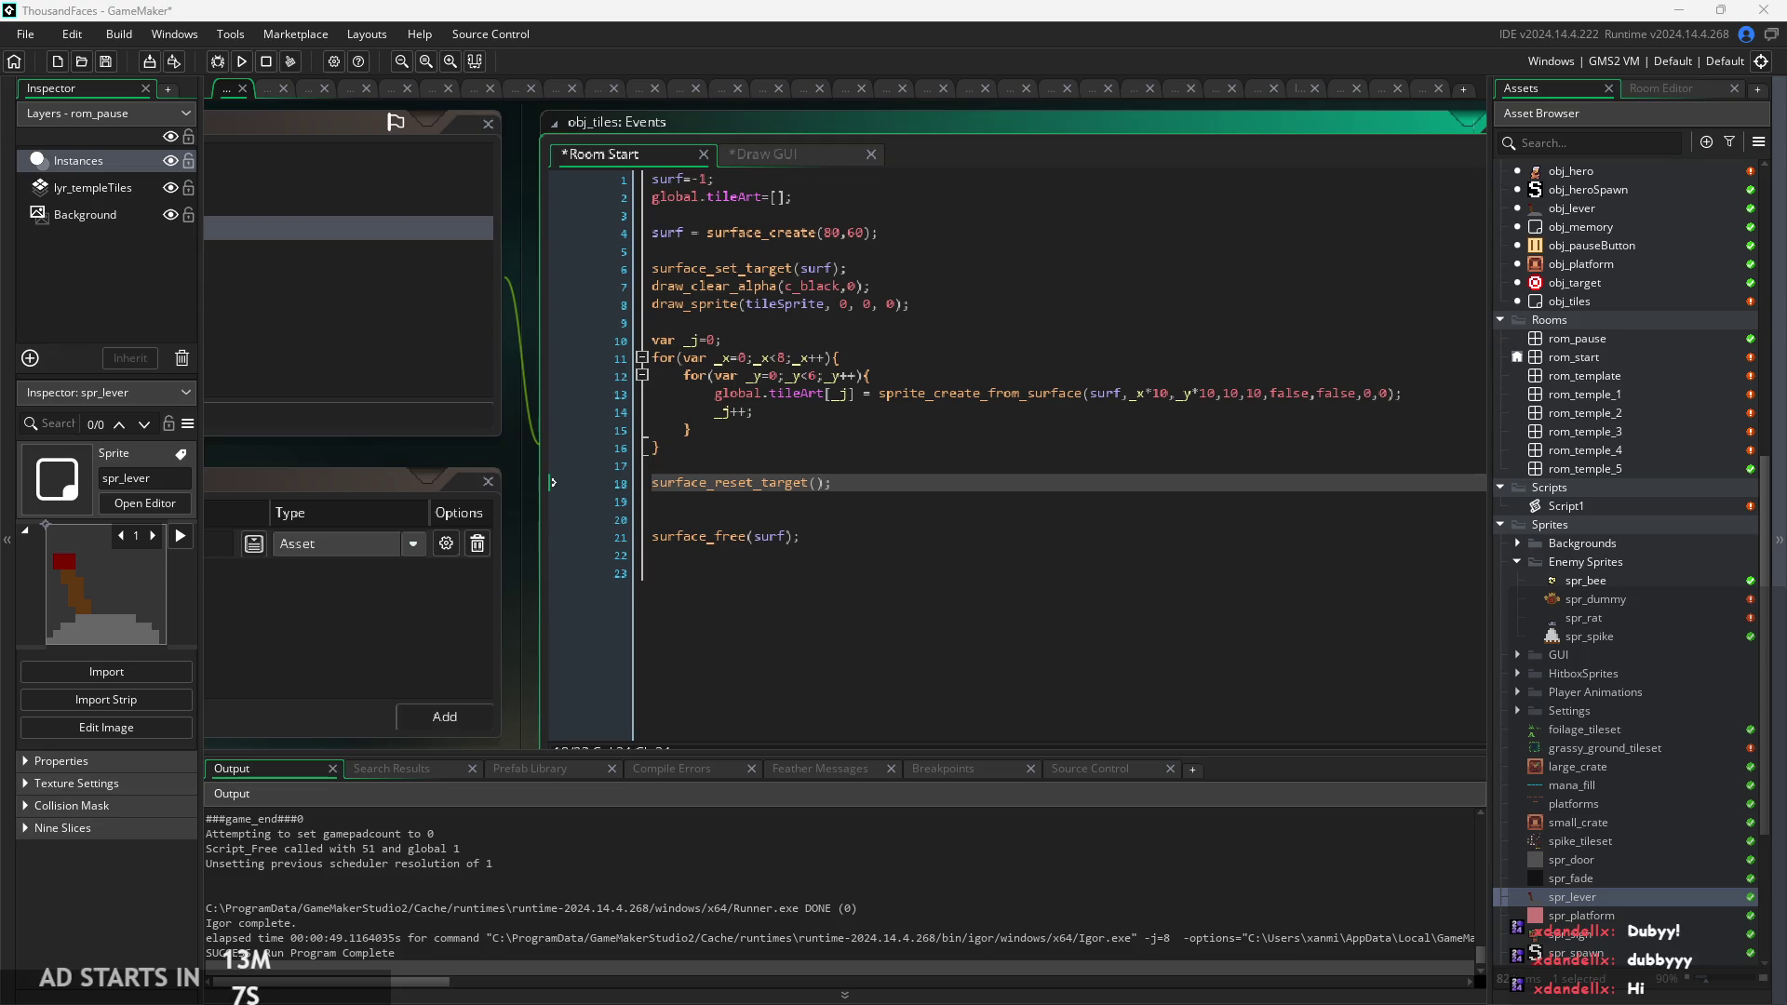
click(519, 470)
mouse_move(515, 463)
mouse_down()
mouse_move(1206, 410)
mouse_move(1070, 450)
mouse_move(908, 467)
mouse_move(453, 458)
mouse_up()
scroll(452, 458, up, 2)
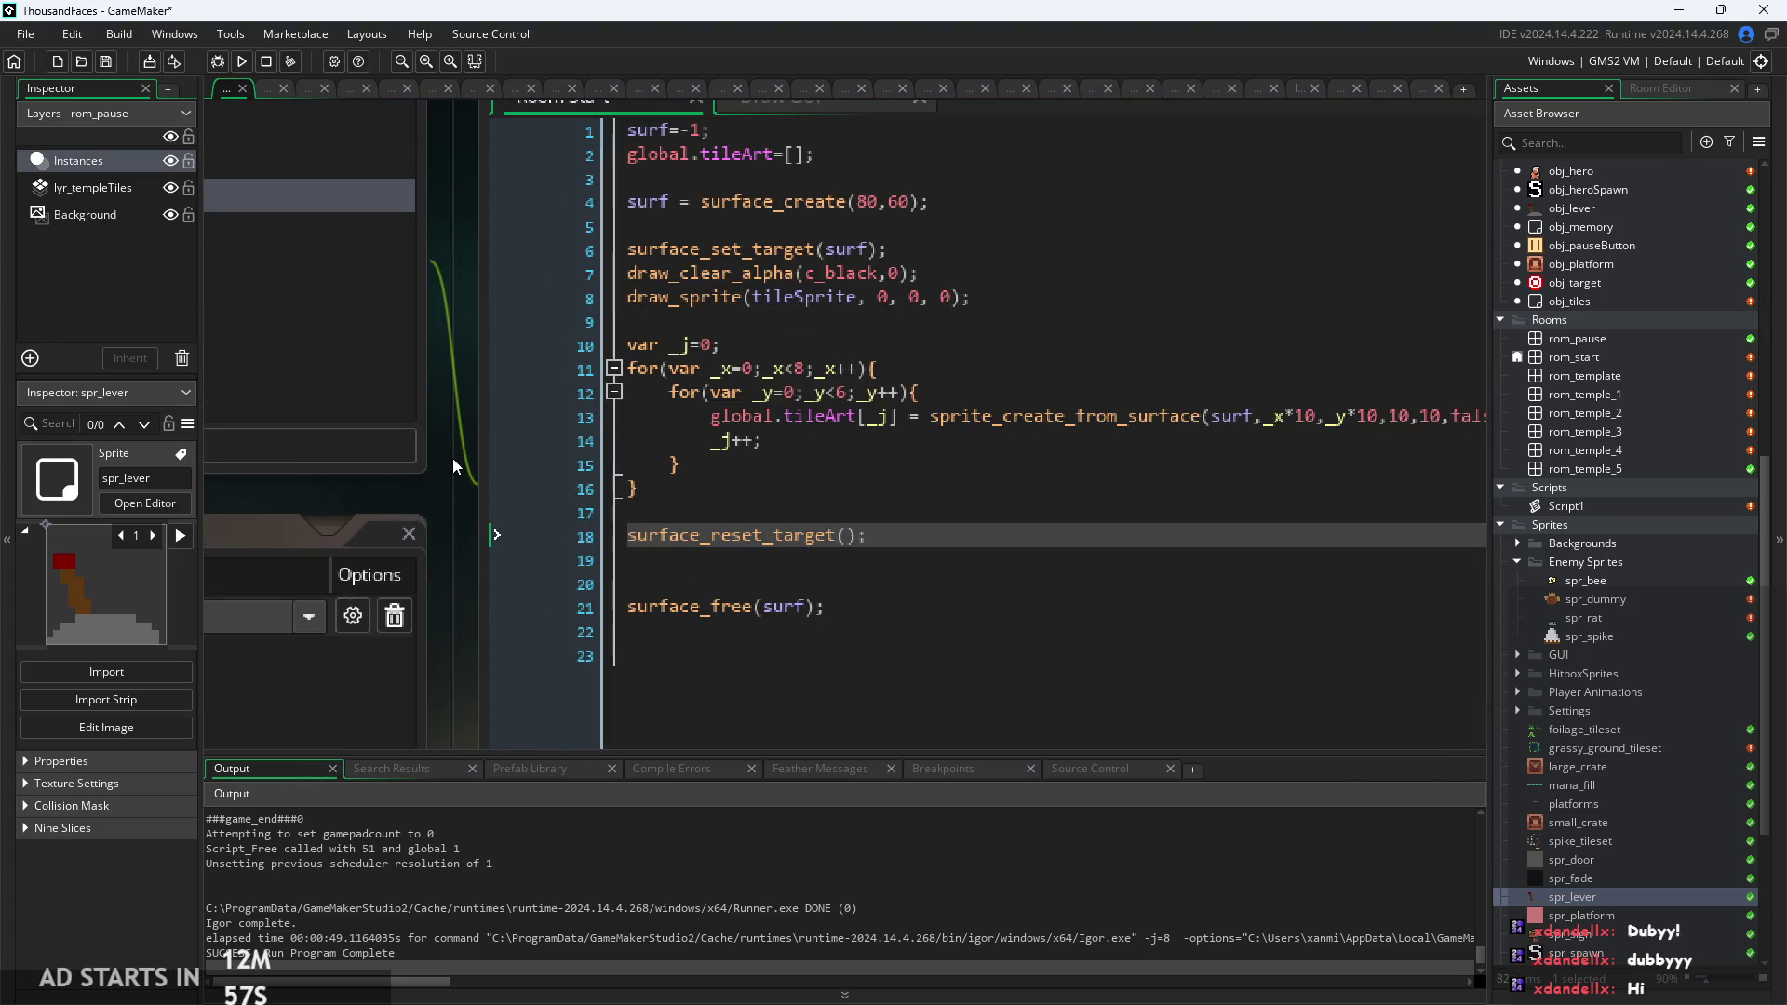
drag(452, 458, 371, 407)
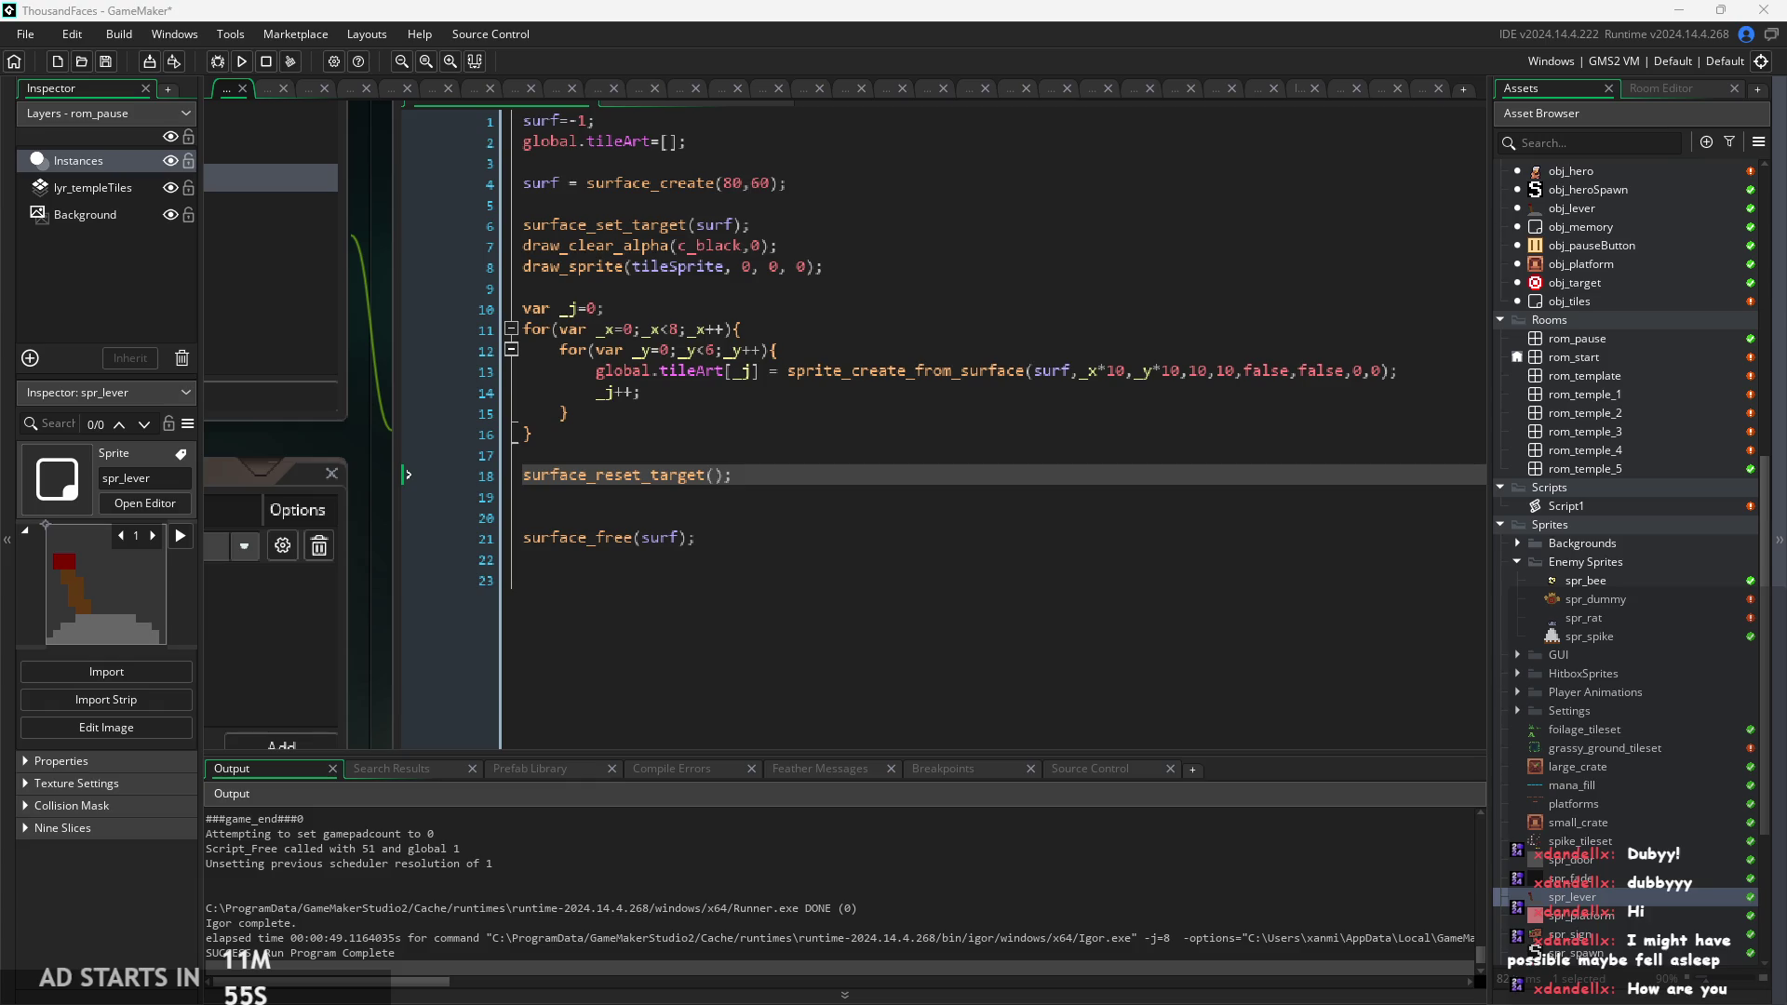
Step through the Room Start loop lines to empty line 17 before surface_reset_target.
click(1147, 325)
click(1118, 391)
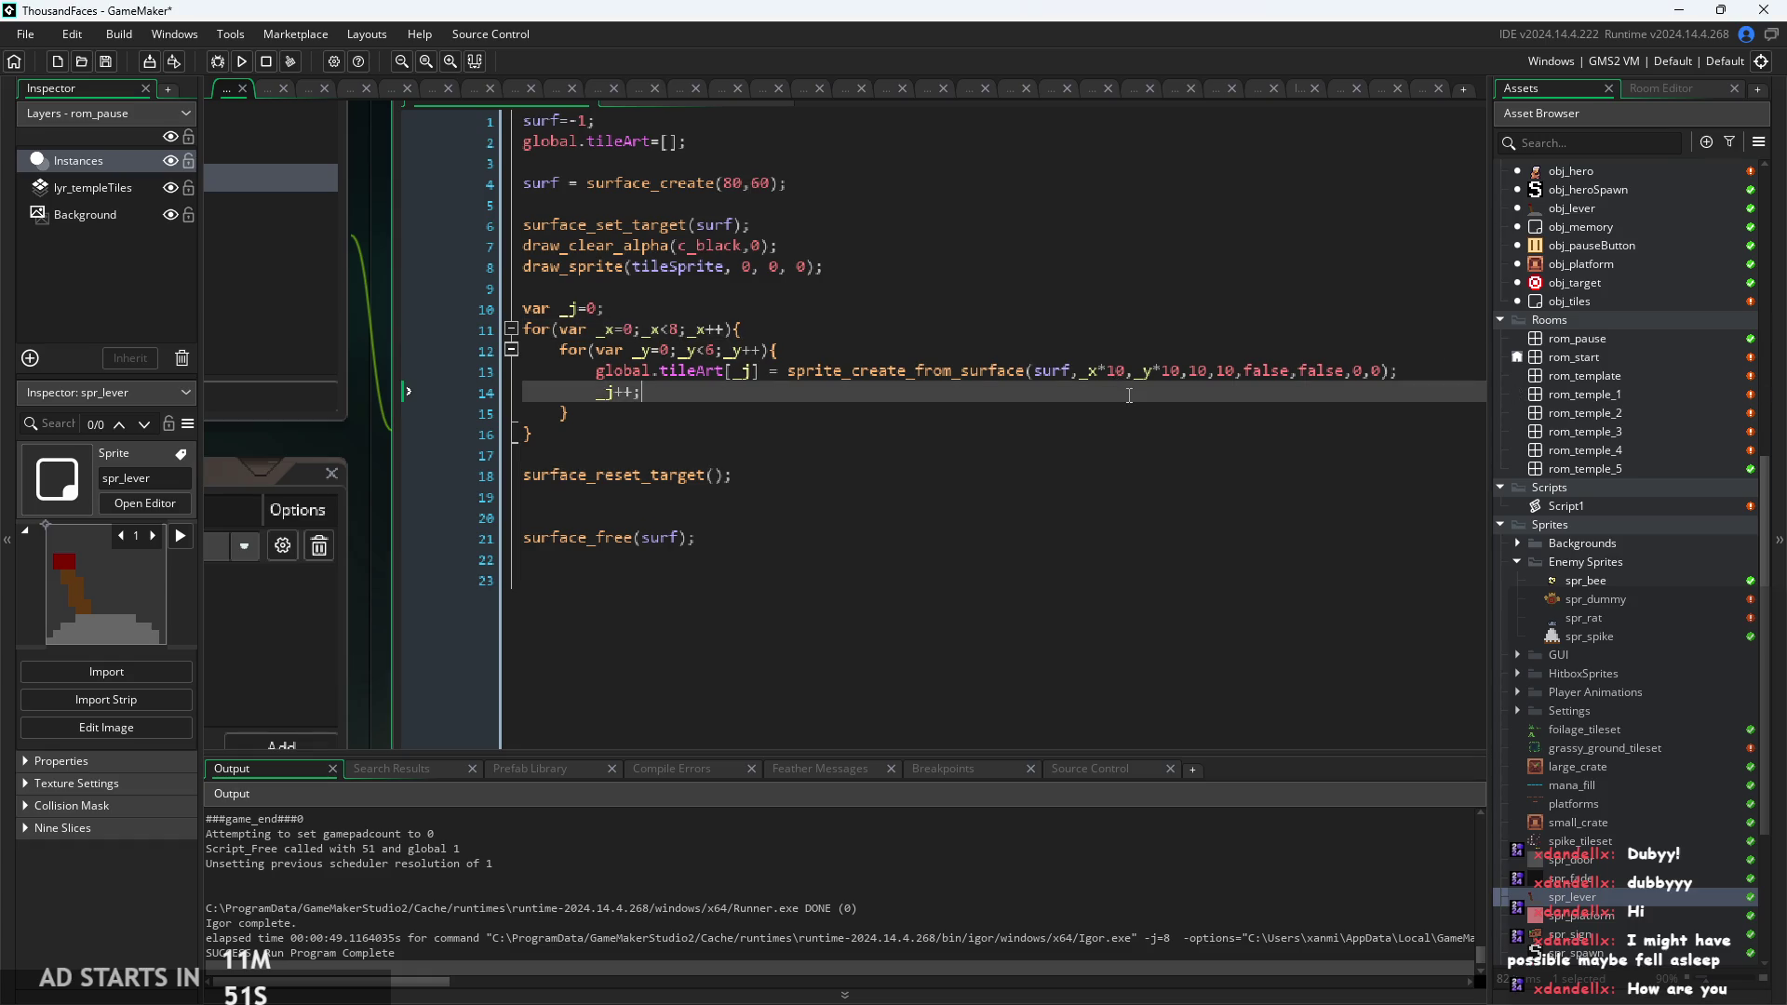
click(1133, 455)
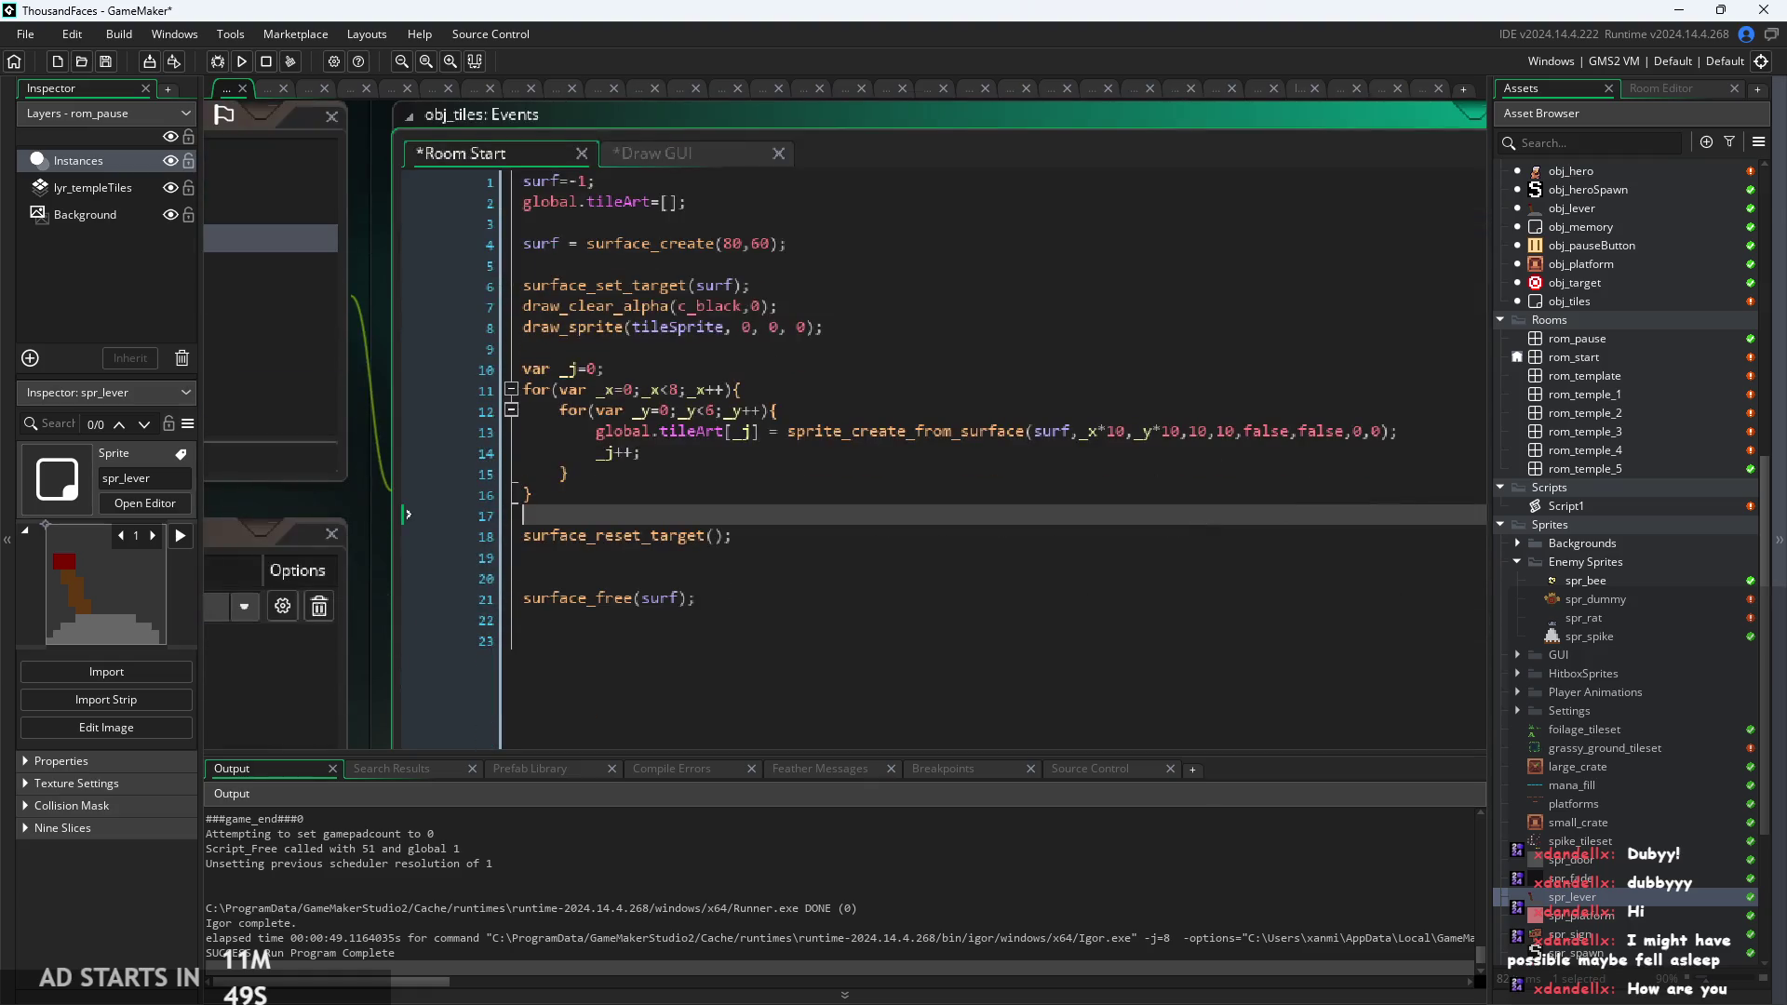
click(1133, 536)
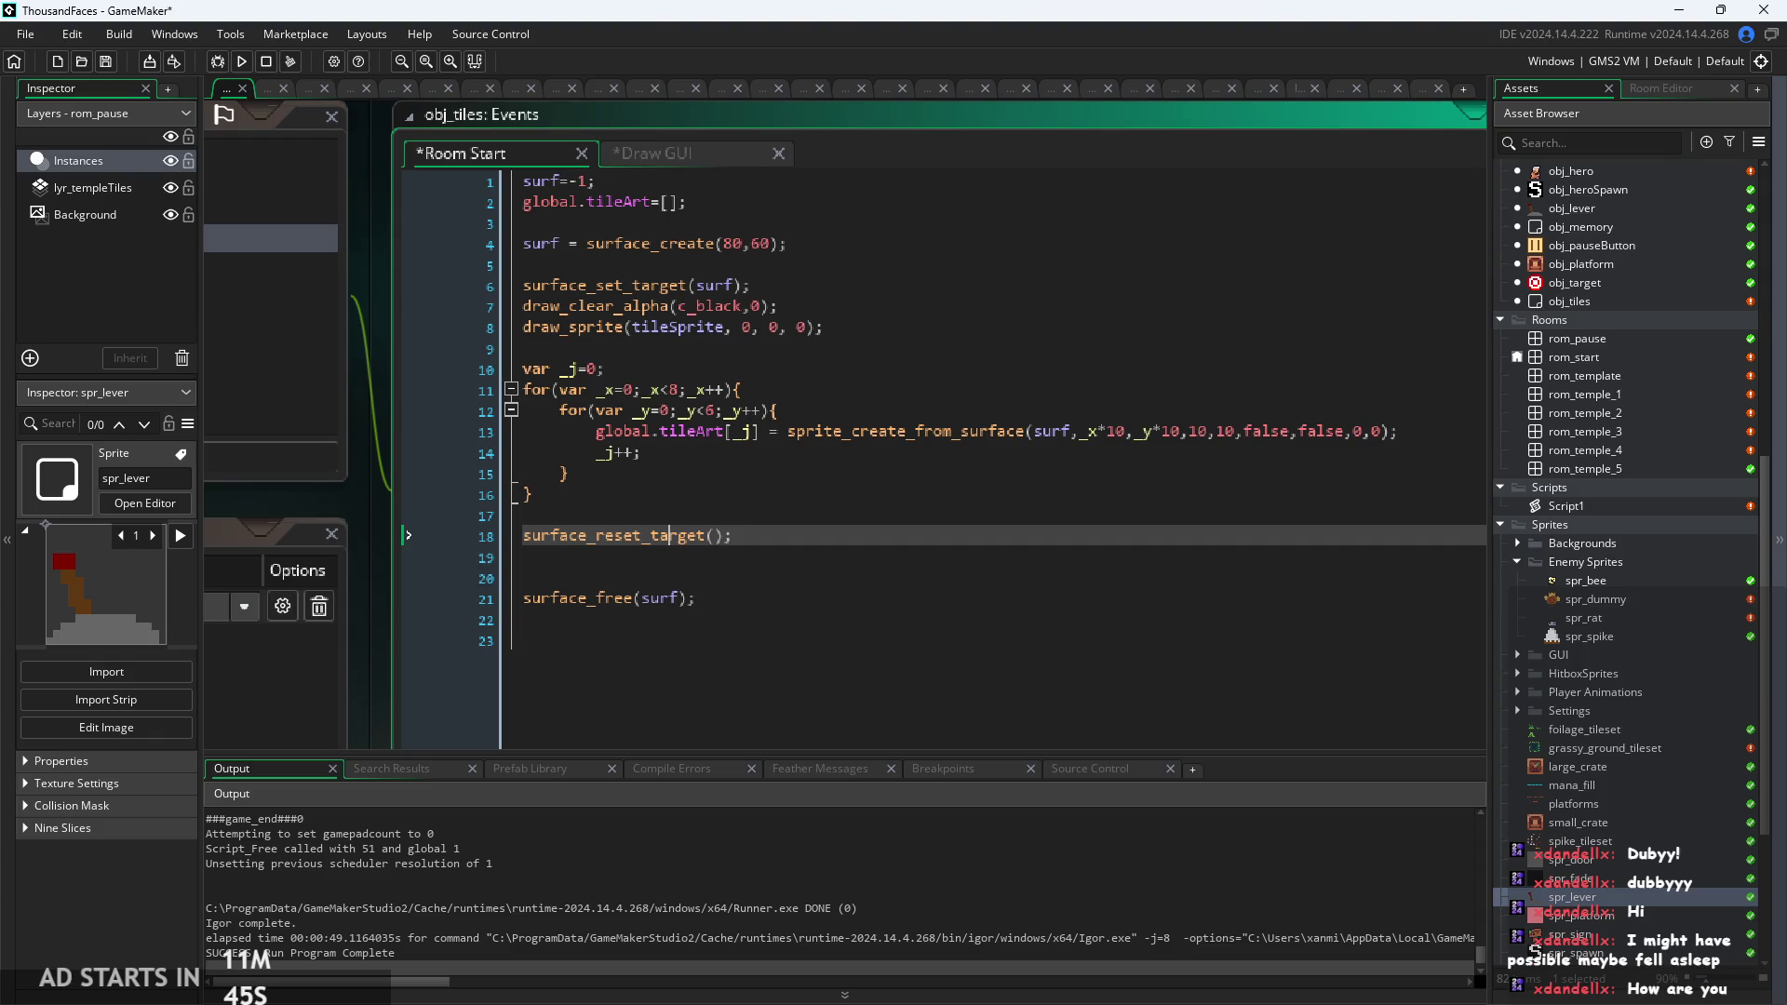
click(922, 326)
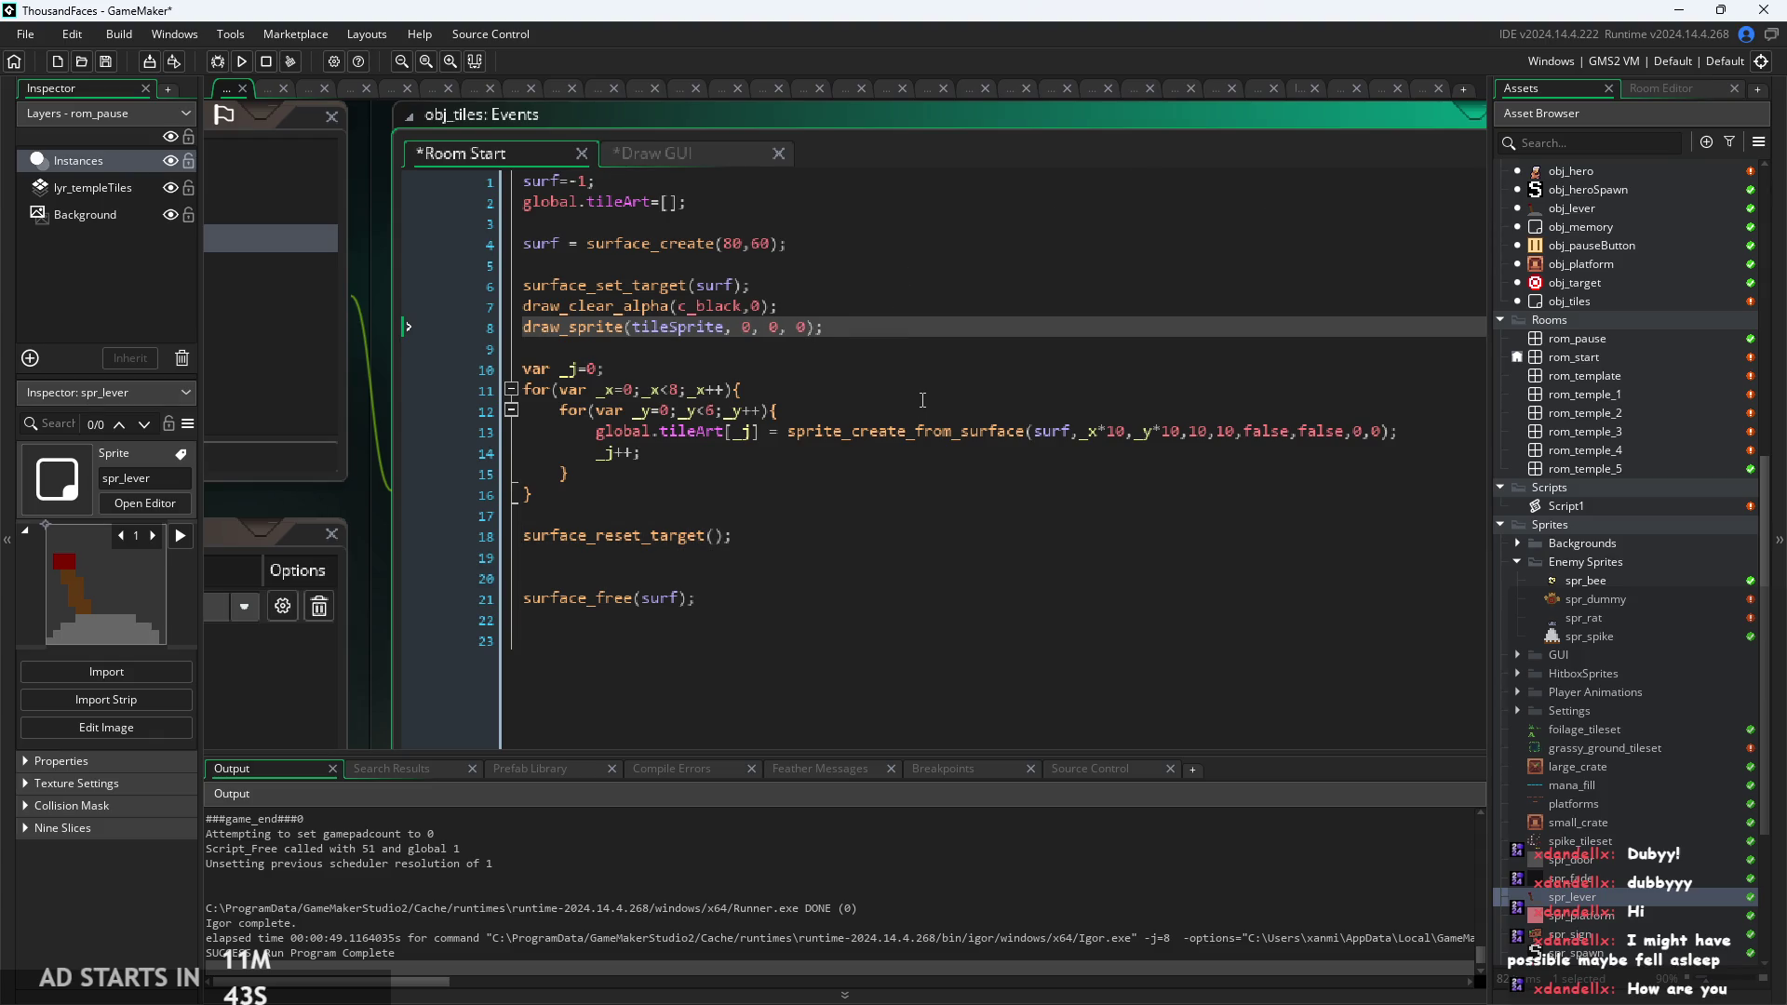
click(748, 518)
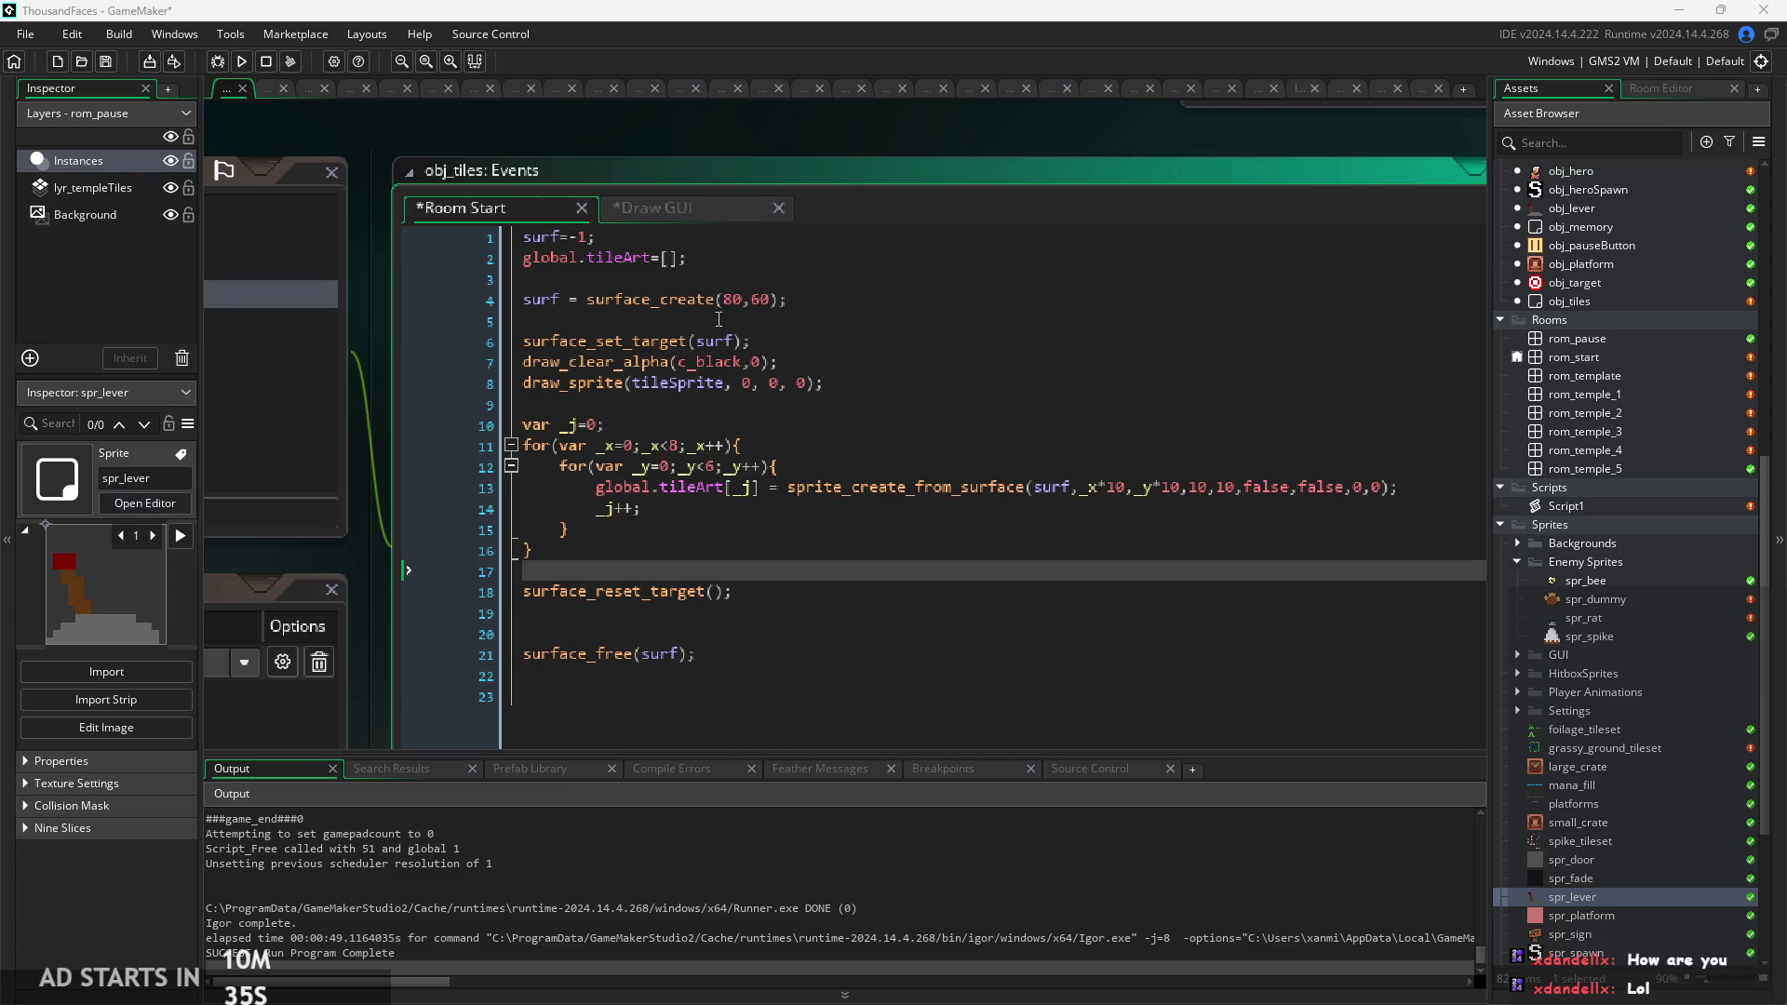
Wrap the whole Room Start surface code in a /* */ block comment.
mouse_move(707, 654)
mouse_down()
mouse_move(558, 567)
mouse_move(234, 141)
mouse_up()
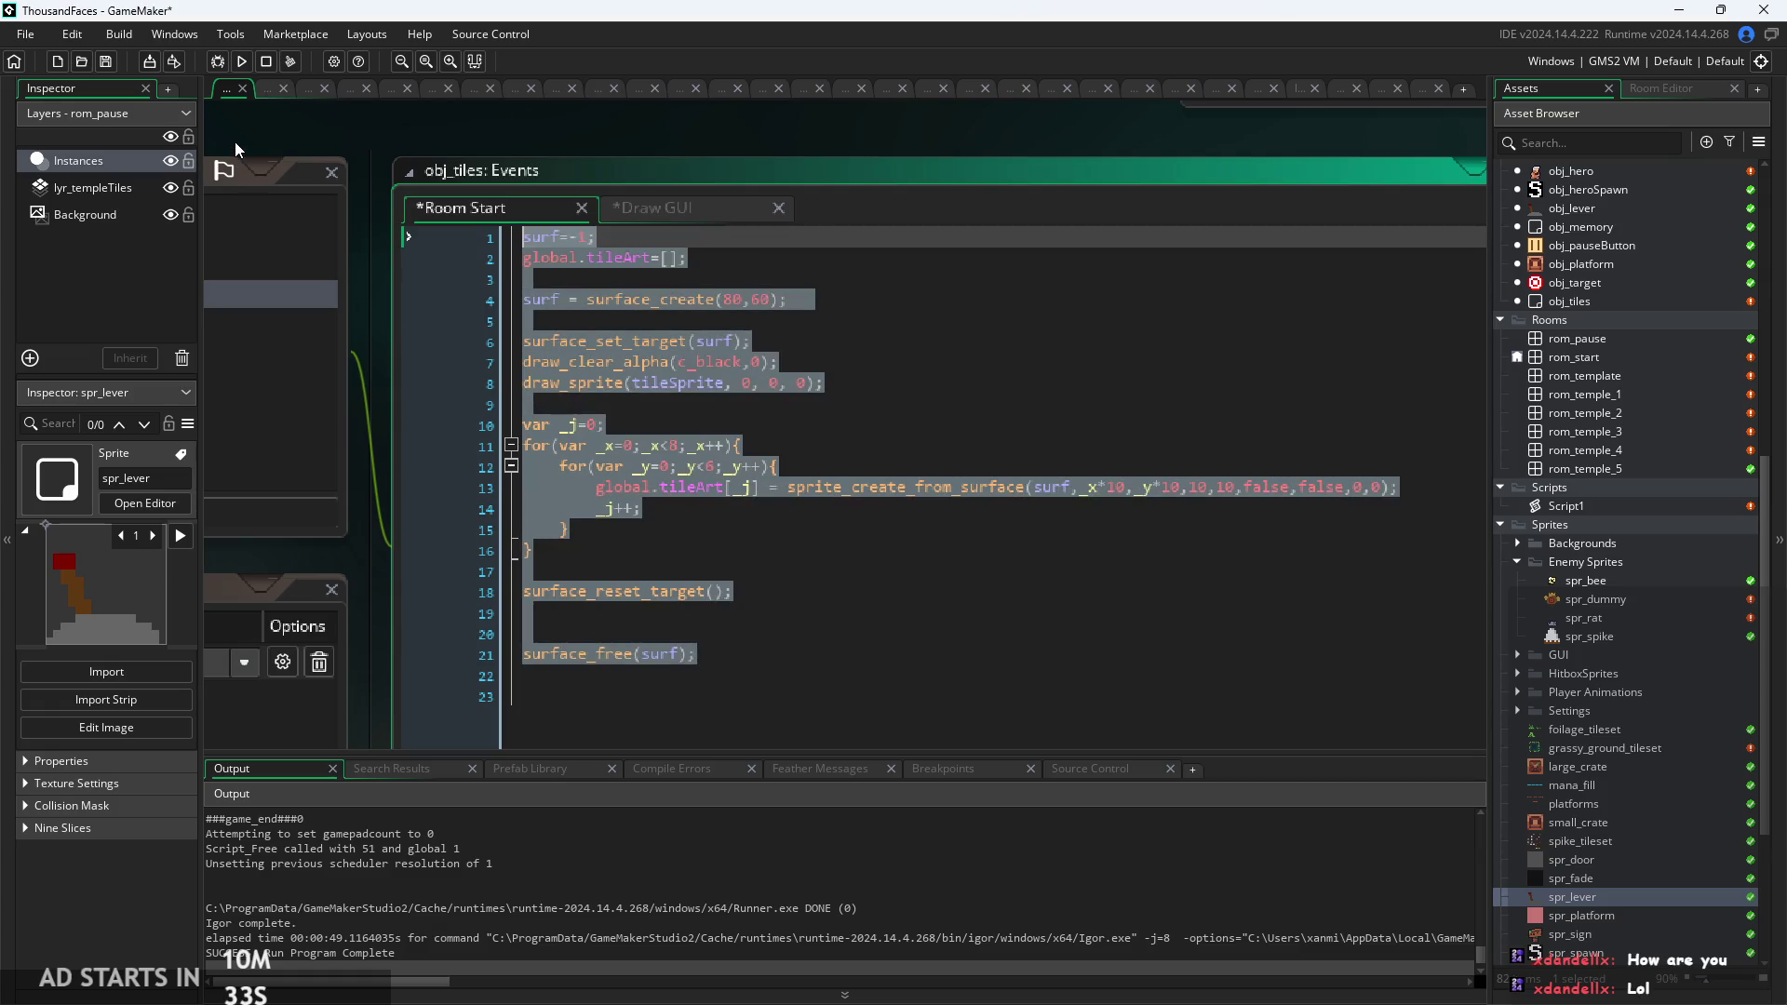
key(ctrl+k)
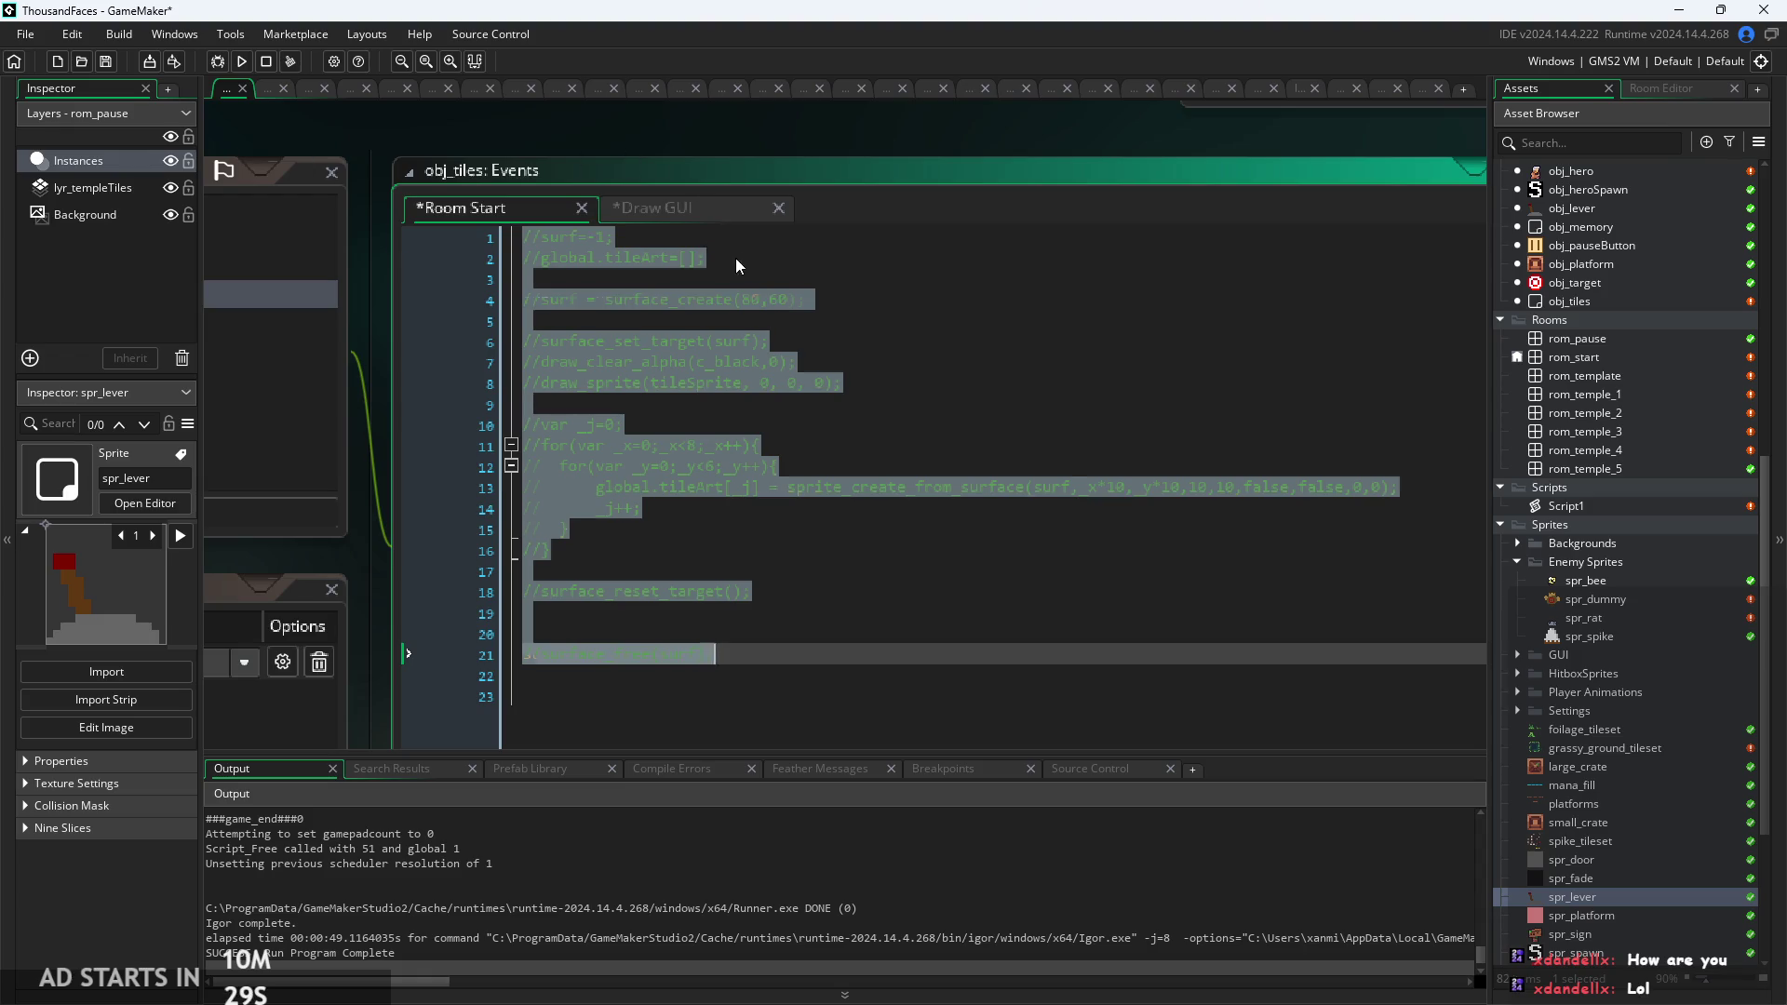
key(ctrl+shift+k)
click(525, 237)
key(Return)
key(Up)
text(*)
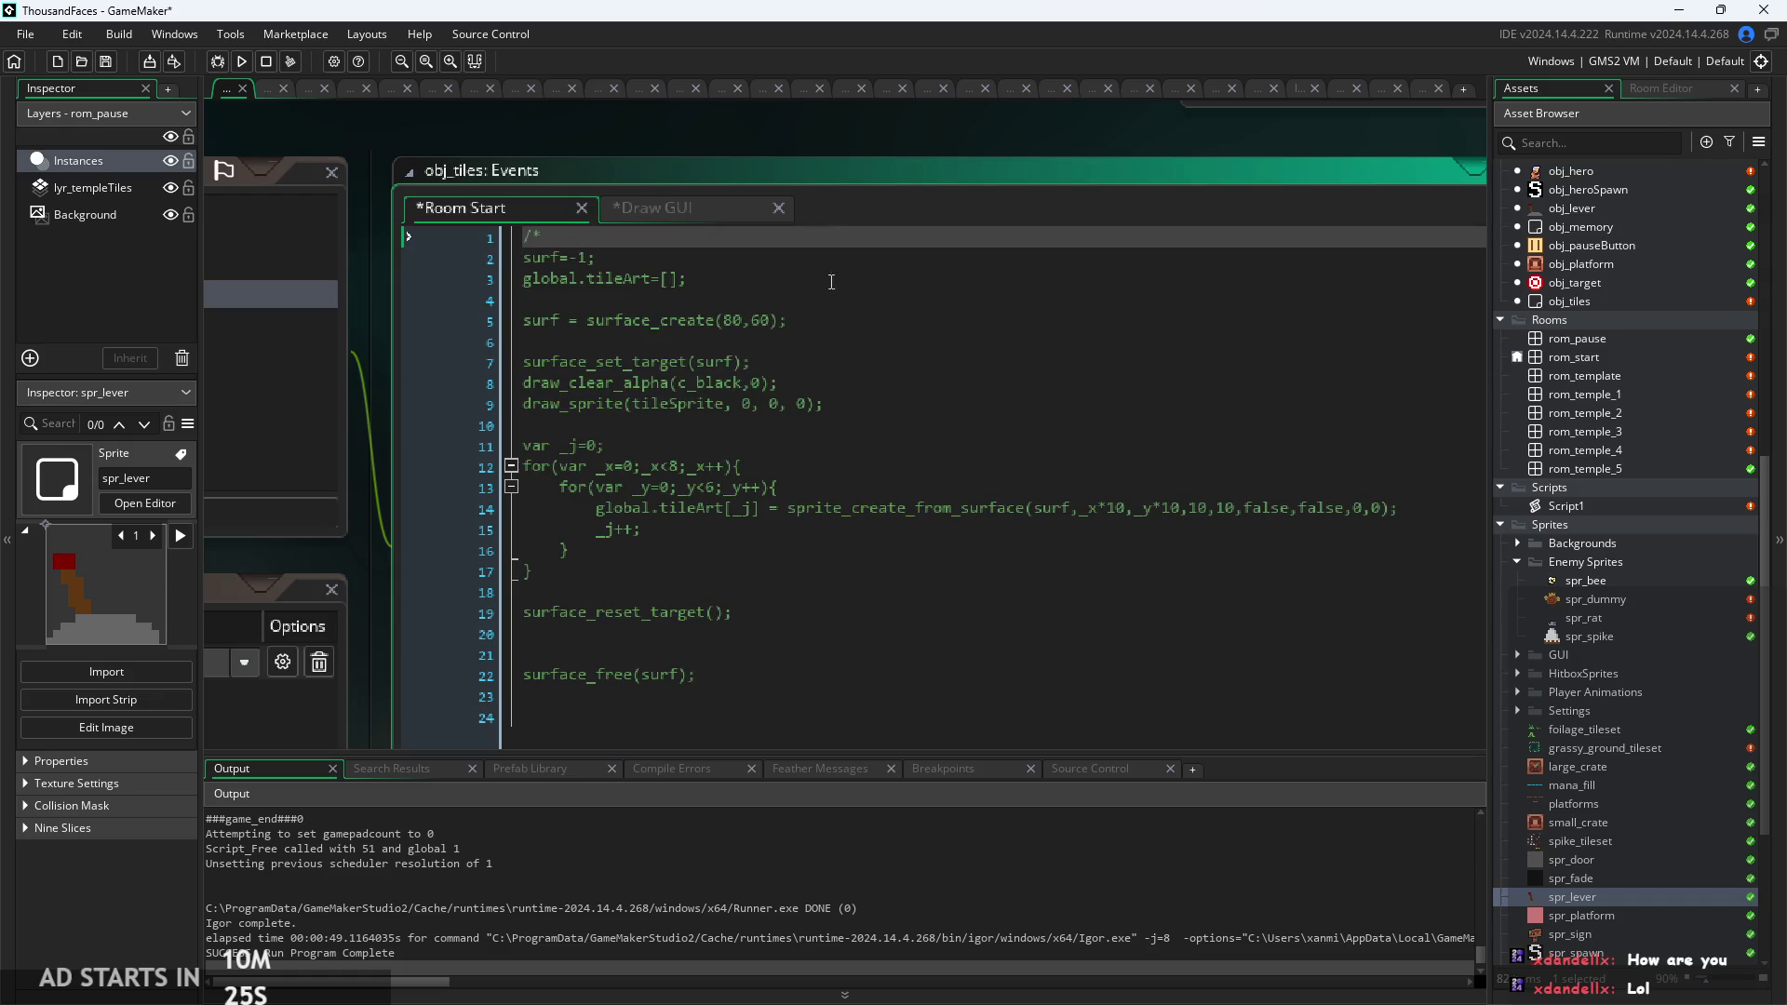
click(910, 728)
text(*/)
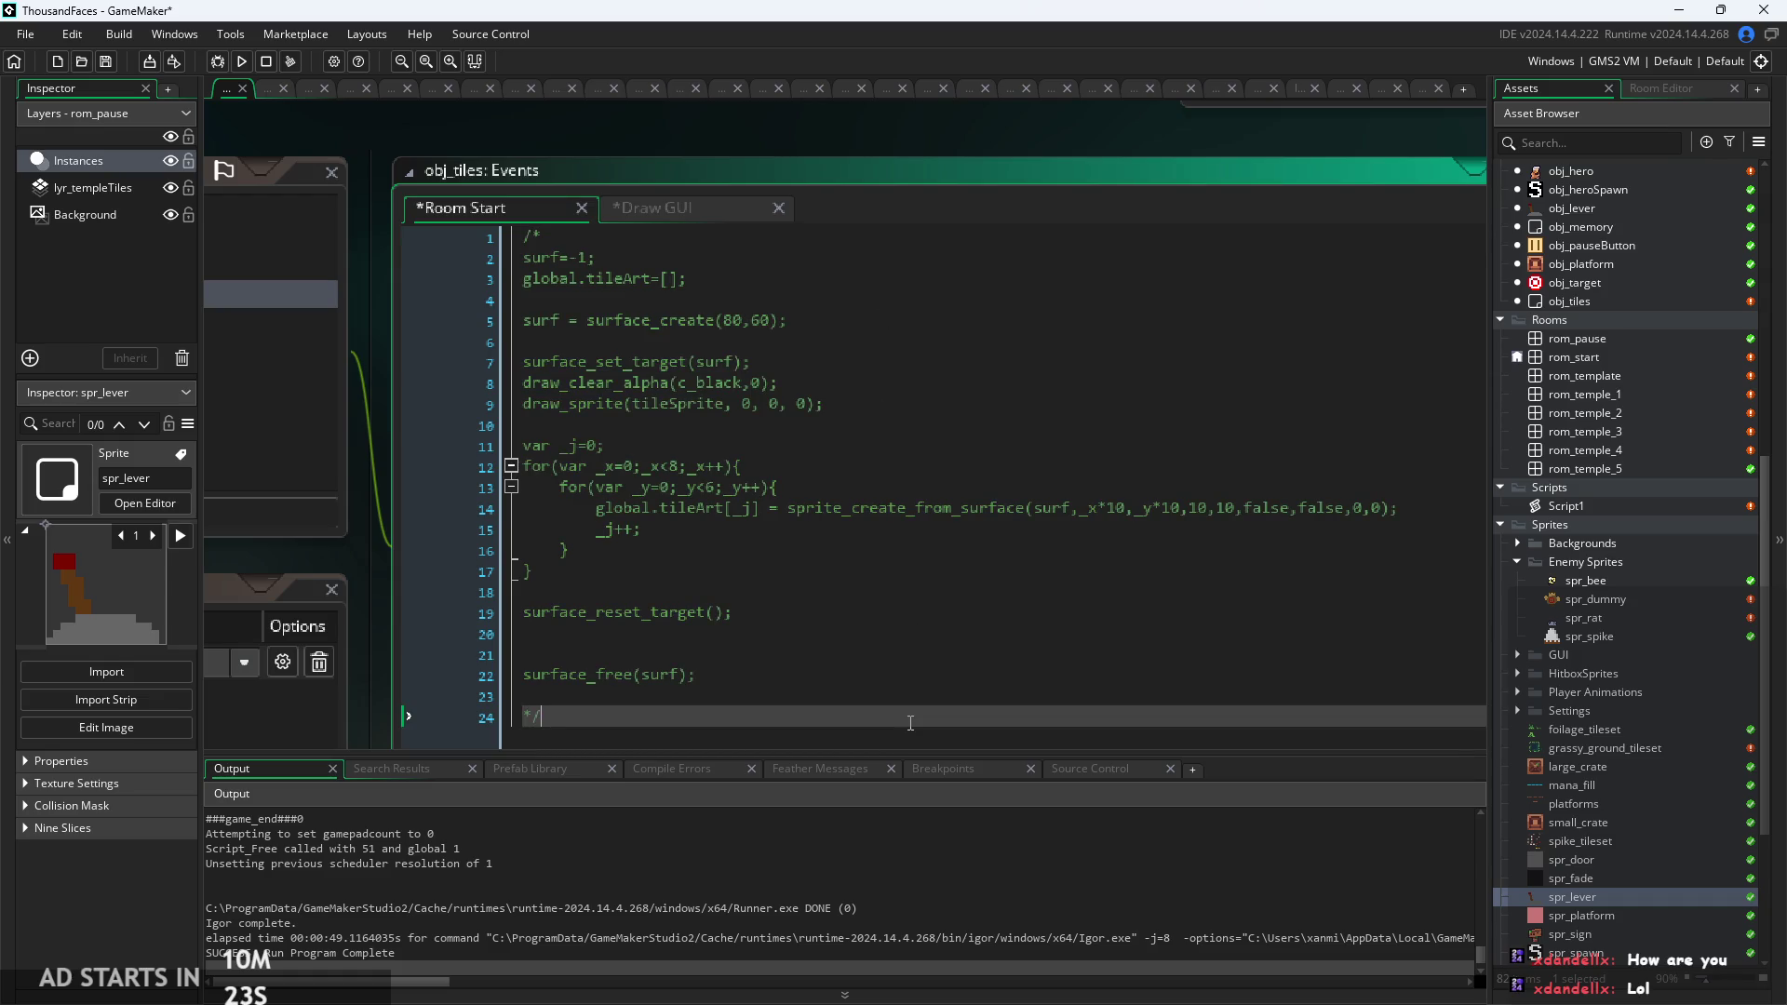
Paste the draw_sprite_part tile loop at line 1, above the block comment.
click(534, 239)
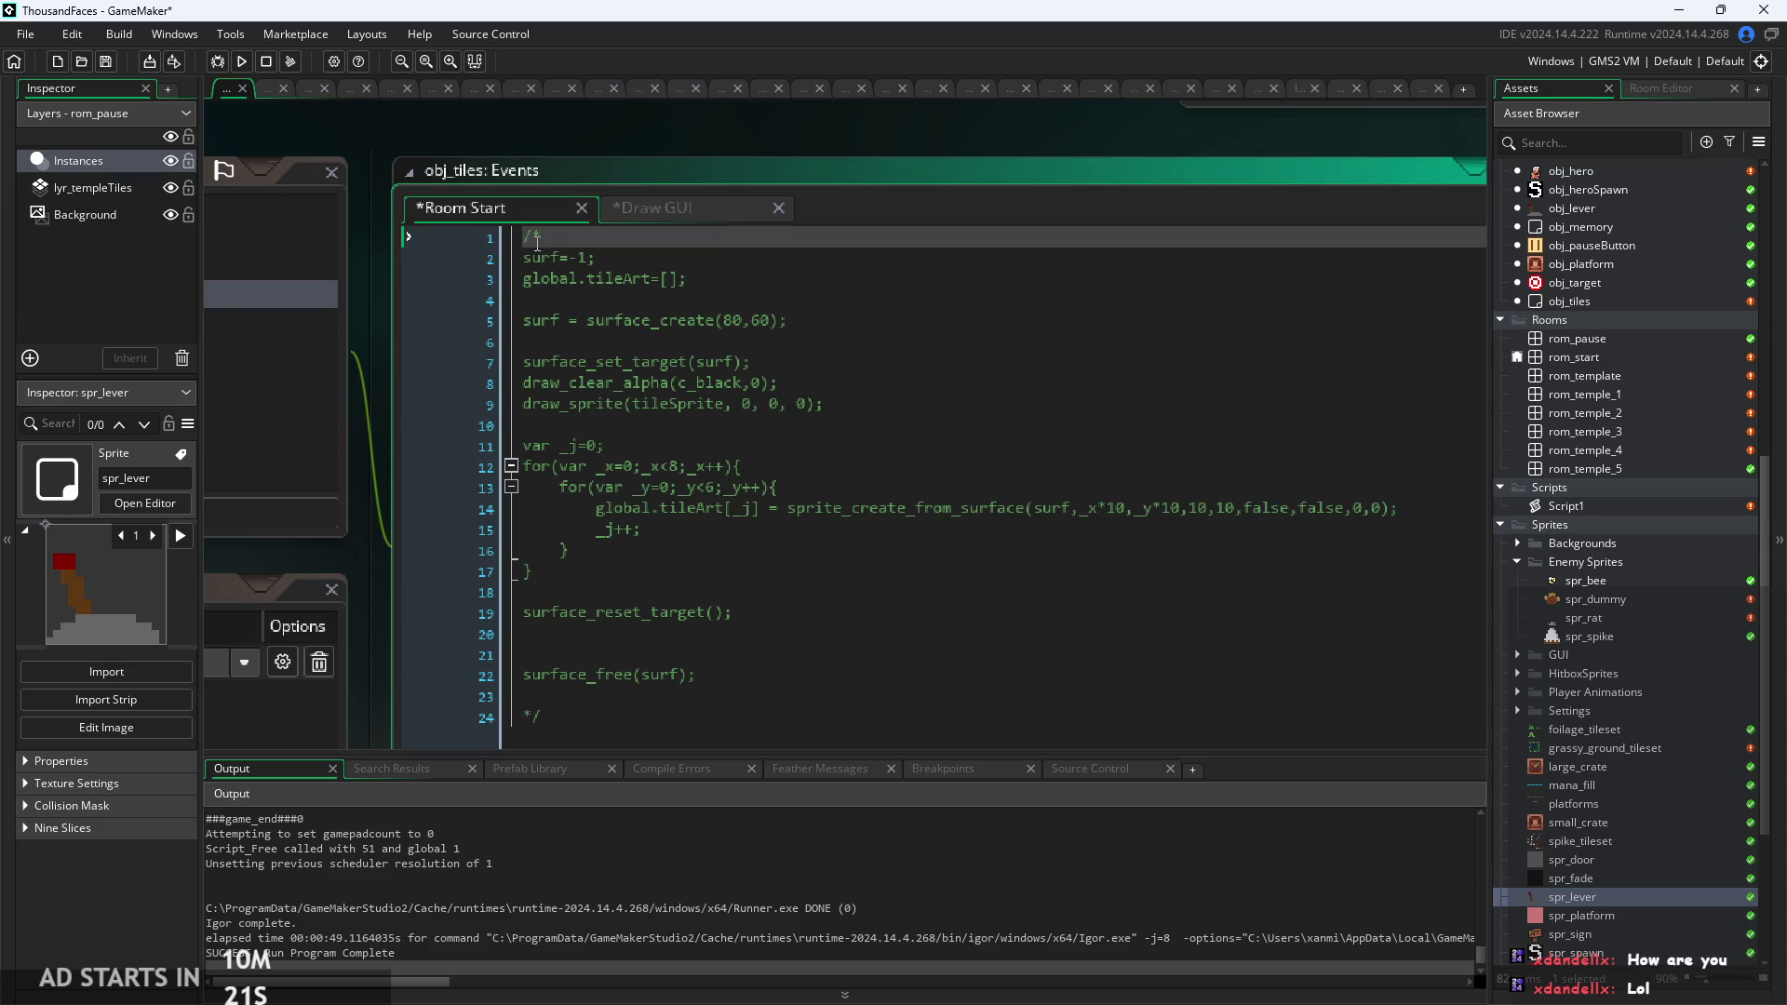
key(Return)
key(Return)
key(Up)
key(Up)
text(var _i=0; for(var _x=0;_x<40;_x++){ 	for(var _y=0;_y<23;_y++){ 		draw_sprite(global.tileArt[global.artIndex[_i]],0,_x*10,_y*10); 		_i++; 	} })
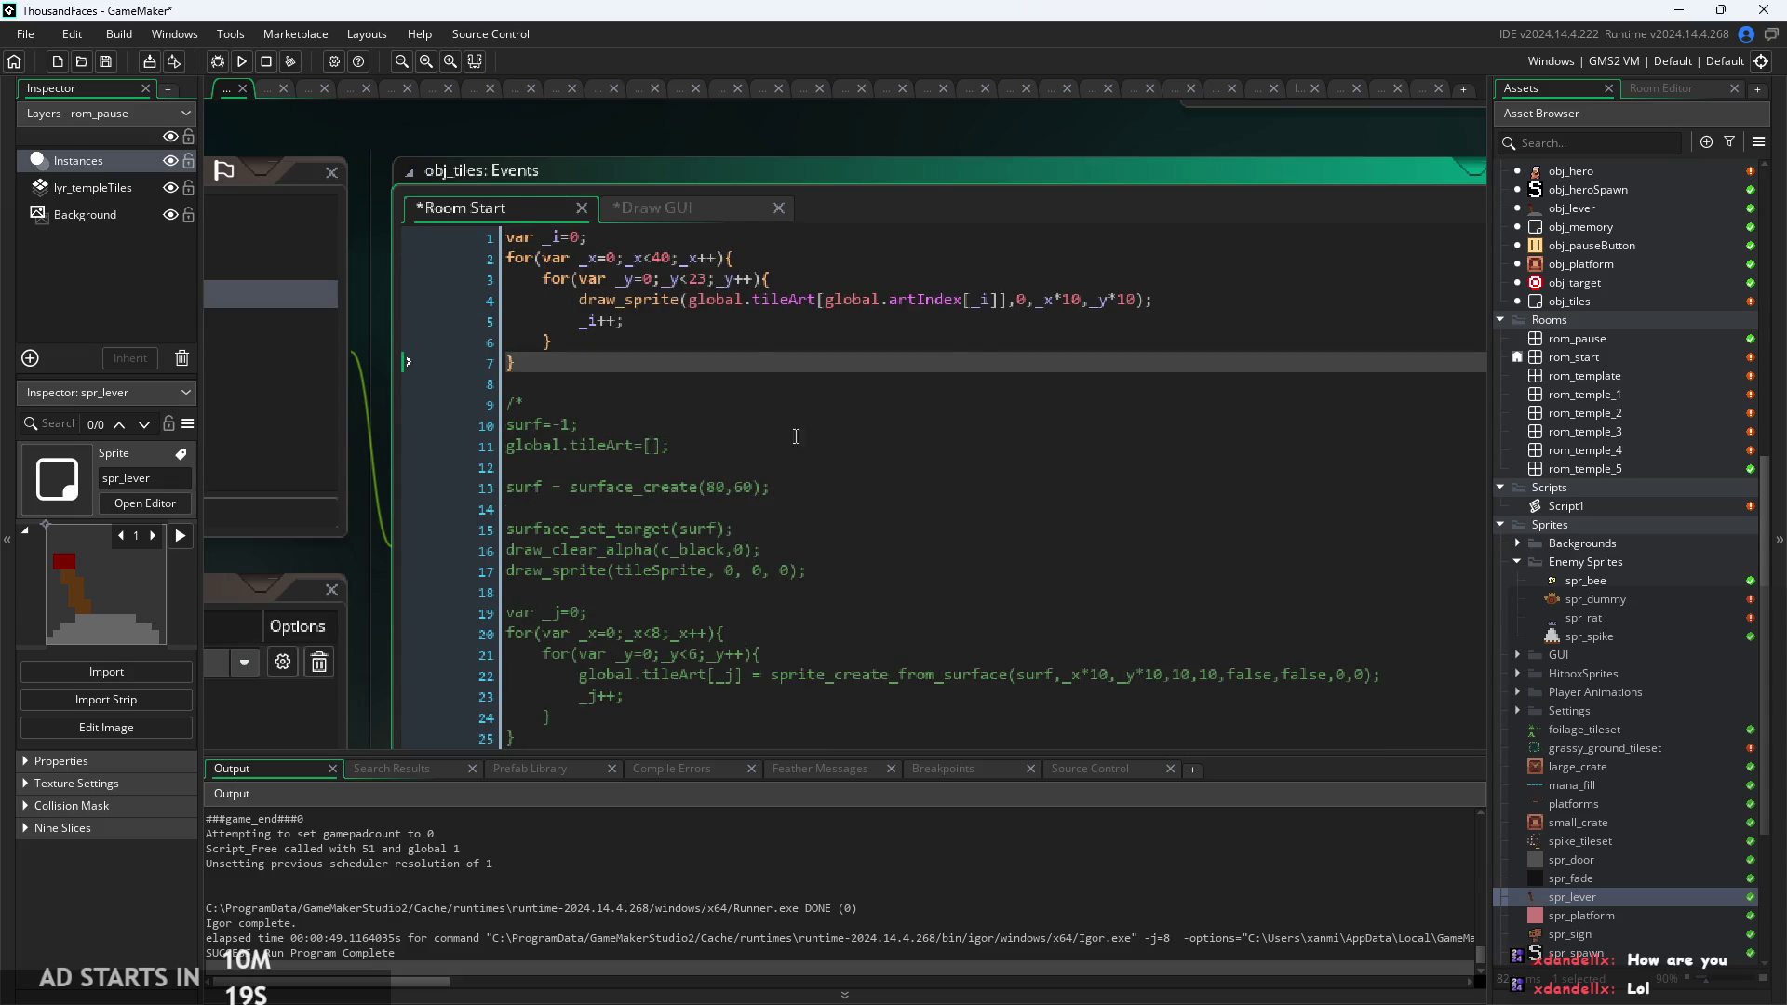
key(ctrl+z)
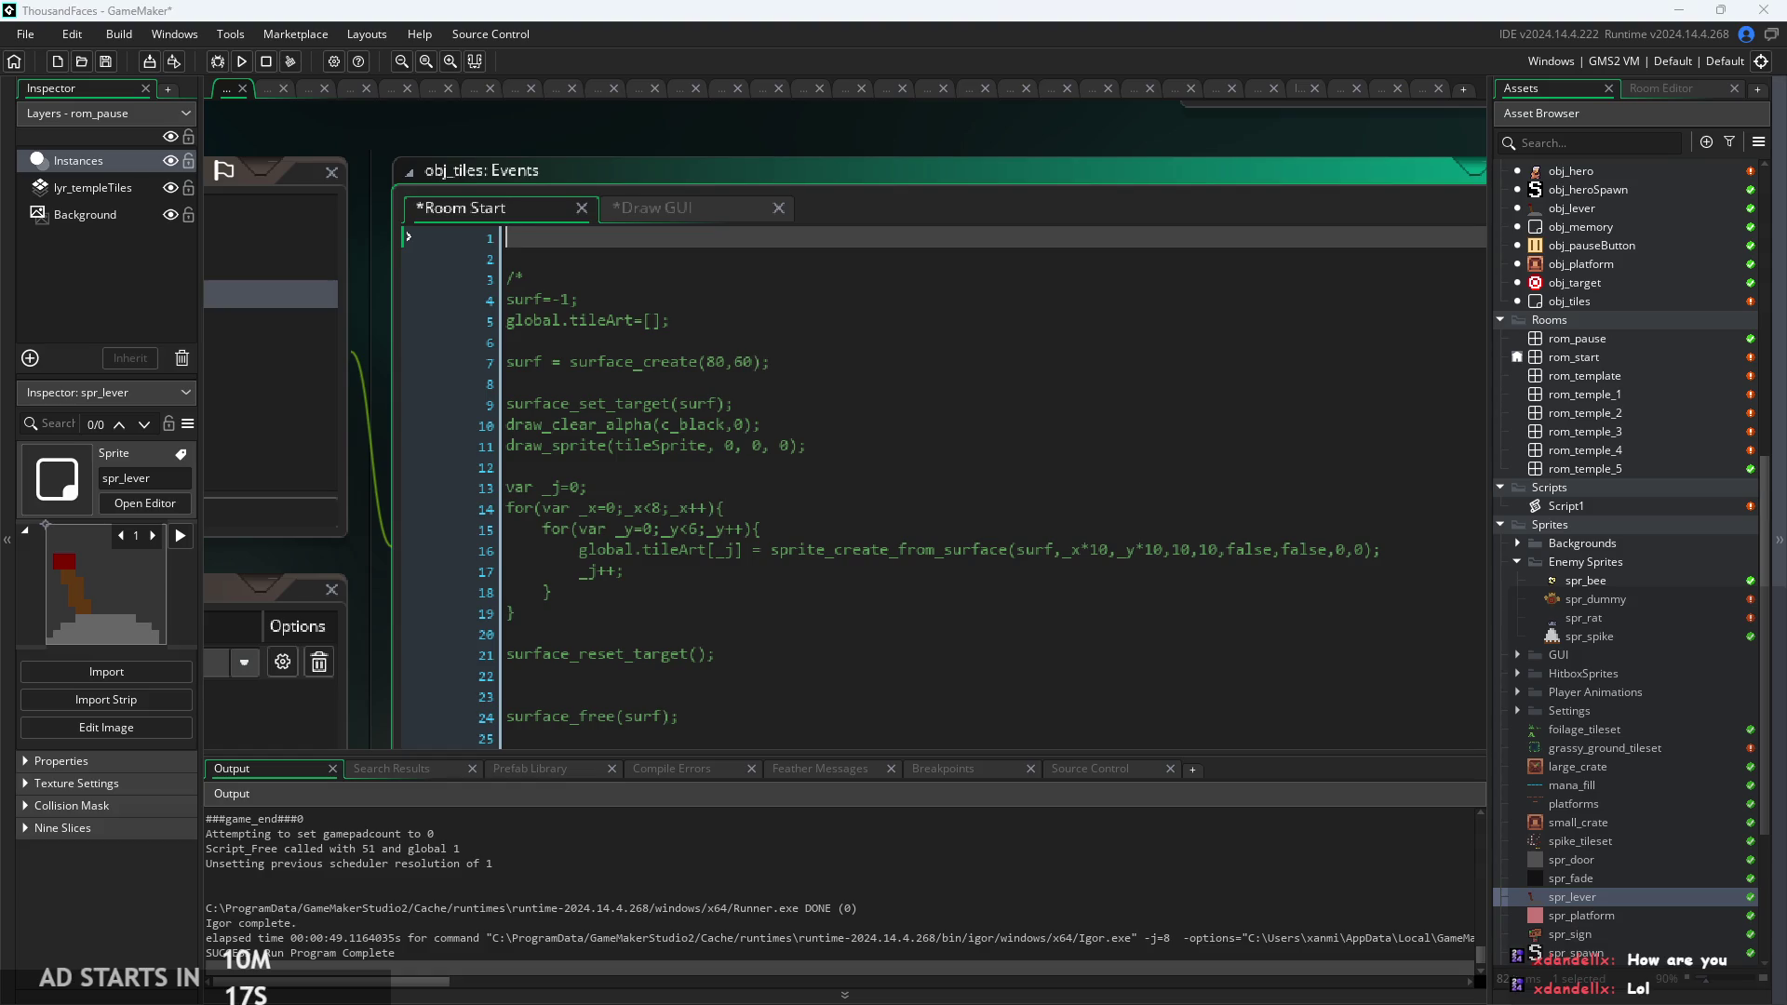
click(598, 203)
text(var _i = 0;  for (var _x = 0; _x < 40; _x++) {     for (var _y = 0; _y < 23; _y++) {          var tile = global.artIndex[_i];          // Convert index → tile position inside tileSprite         var src_x = (tile mod 8) * 10;         var src_y = (tile div 8) * 10;          draw_sprite_part(             tileSprite,  // original sprite sheet             0,             src_x, src_y,             10, 10,             _x * 10,             _y * 10         );          _i++;     } })
click(639, 204)
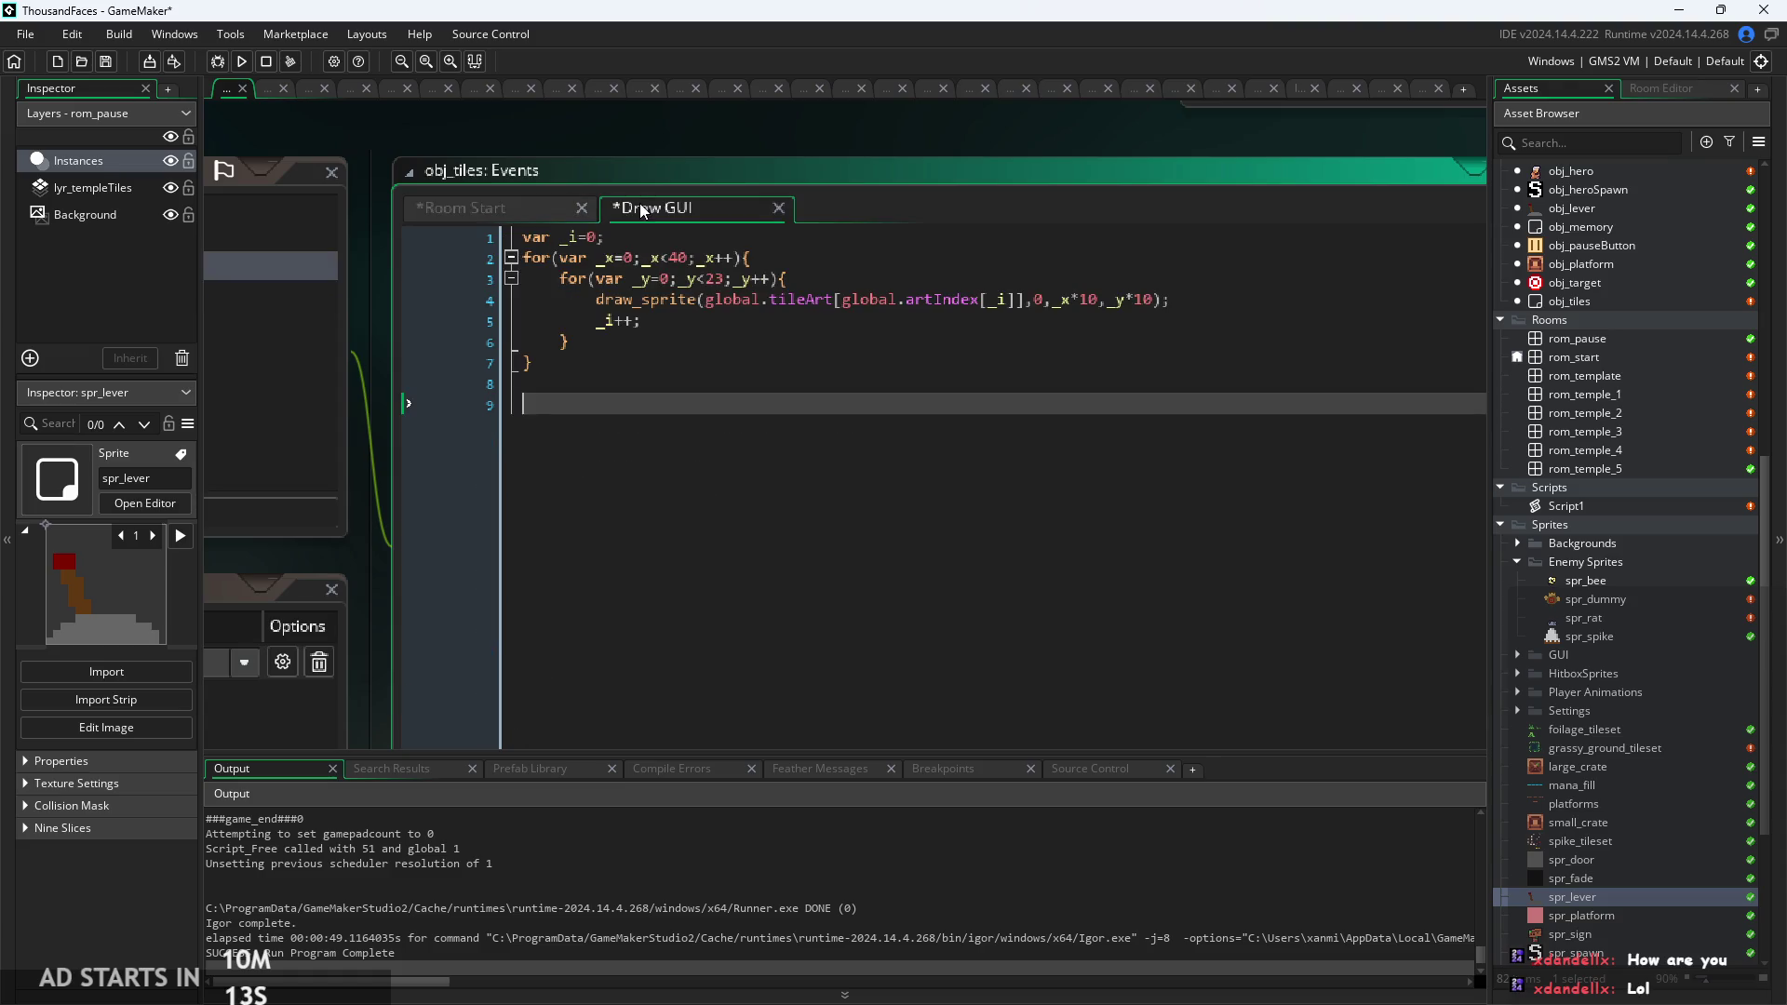
Remove the pasted loop from Room Start and delete the blank lines above the comment.
click(512, 204)
click(654, 343)
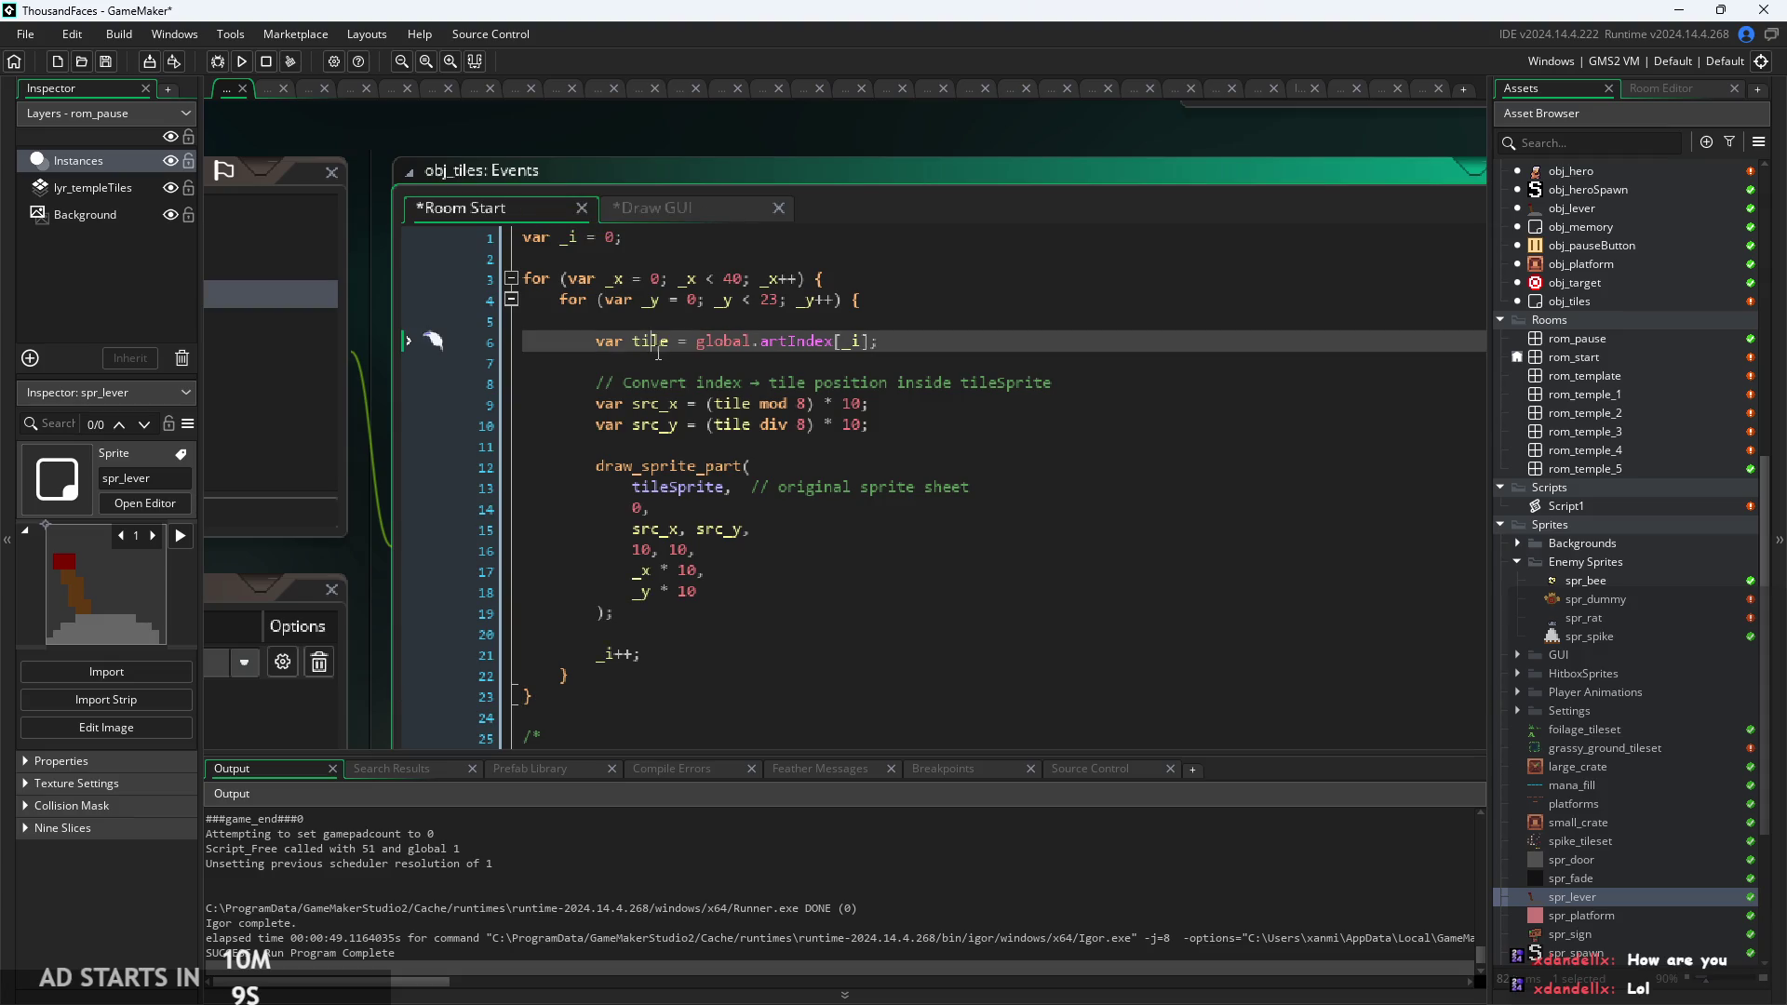
key(ctrl+z)
click(627, 264)
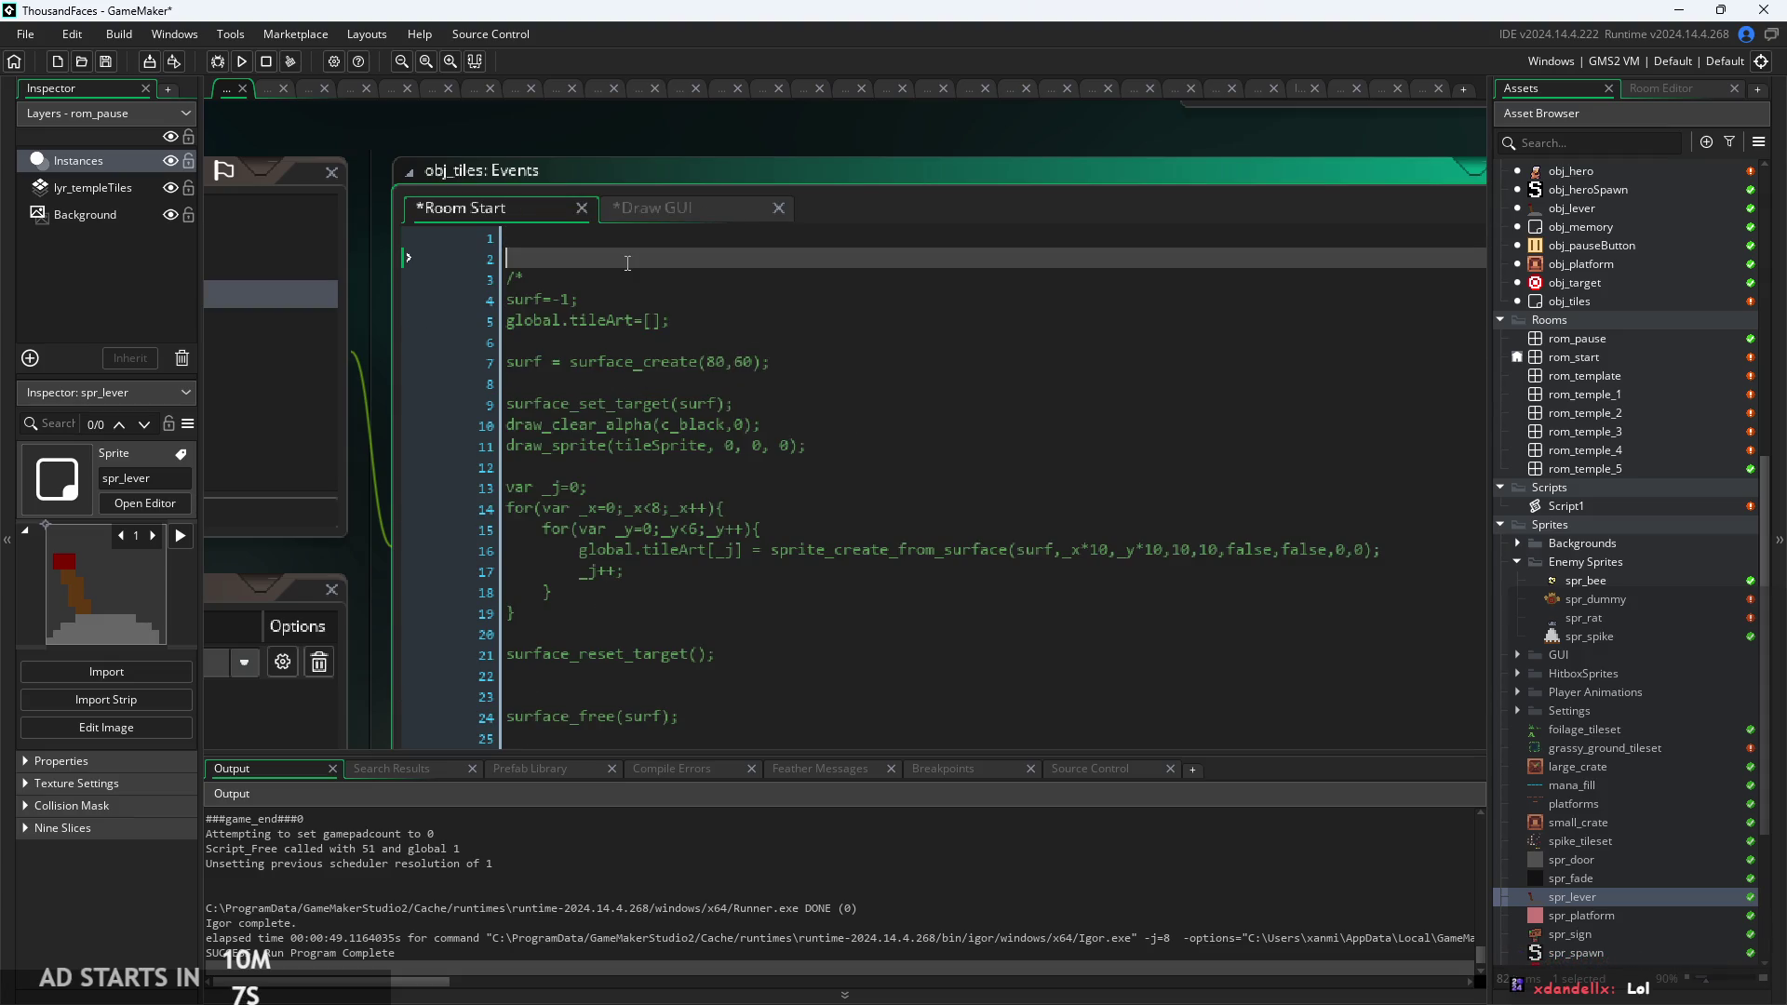
key(Up)
key(Delete)
key(Delete)
Comment out the old draw_sprite loop in Draw GUI with Ctrl+K.
click(663, 207)
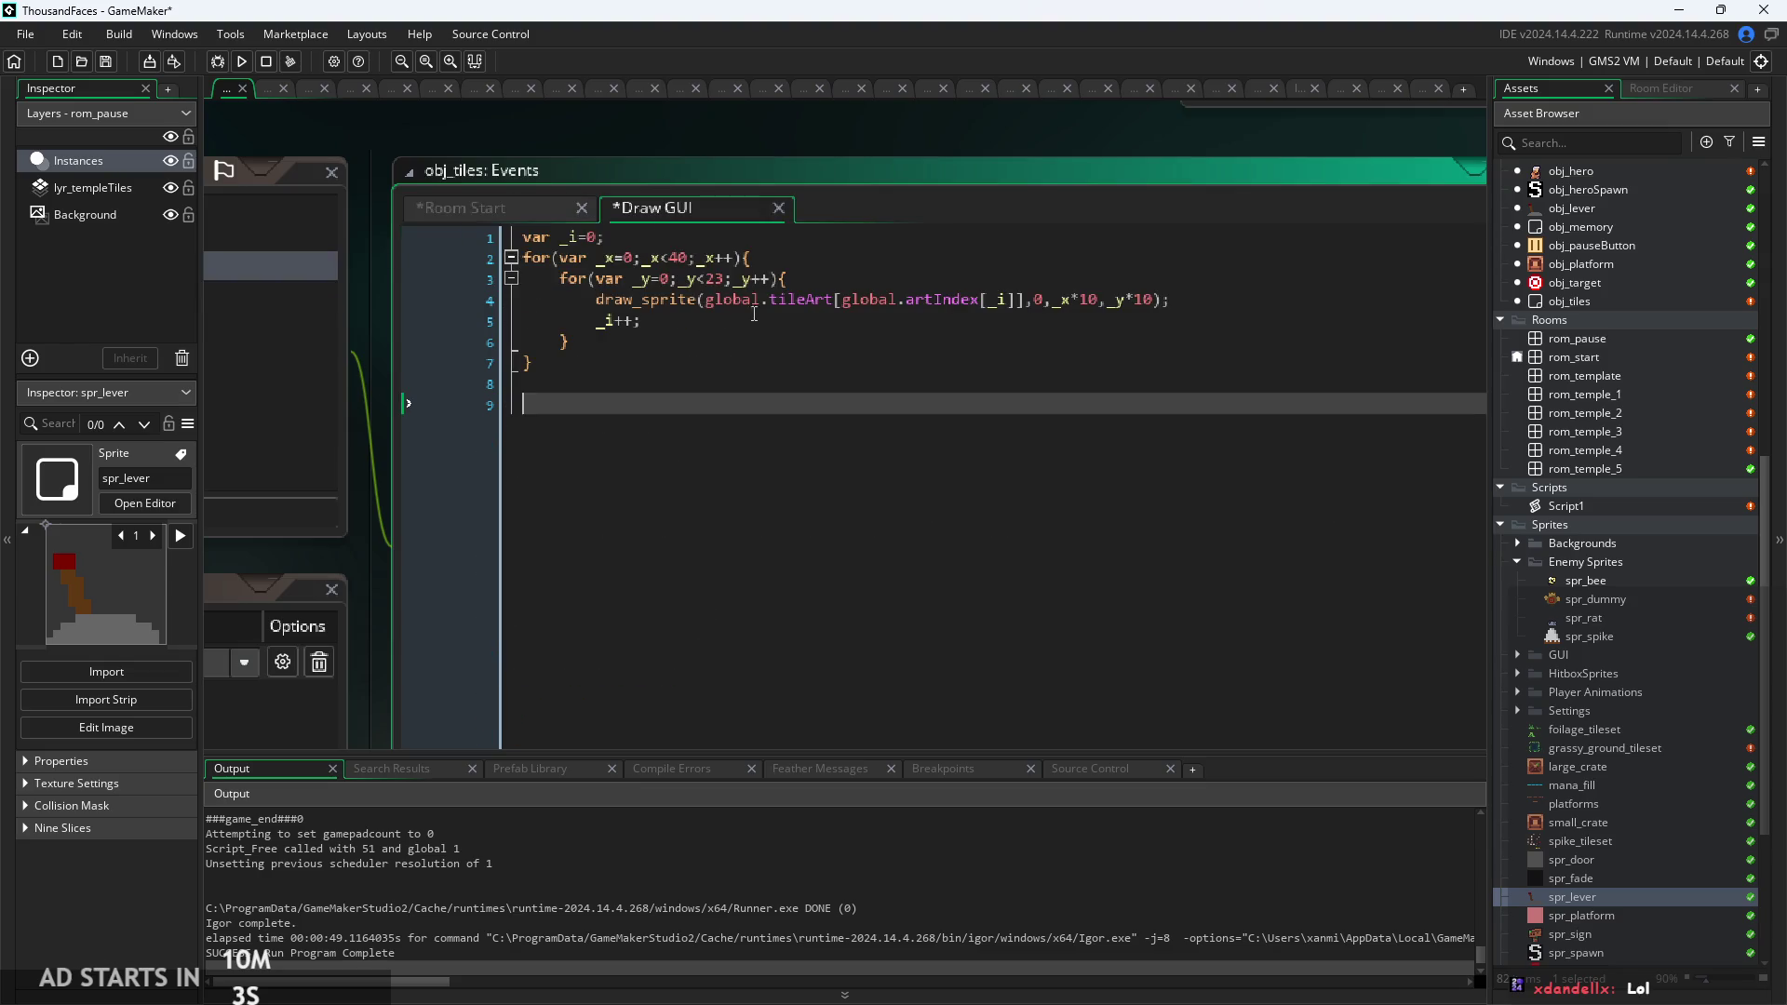
click(730, 368)
drag(730, 367, 405, 209)
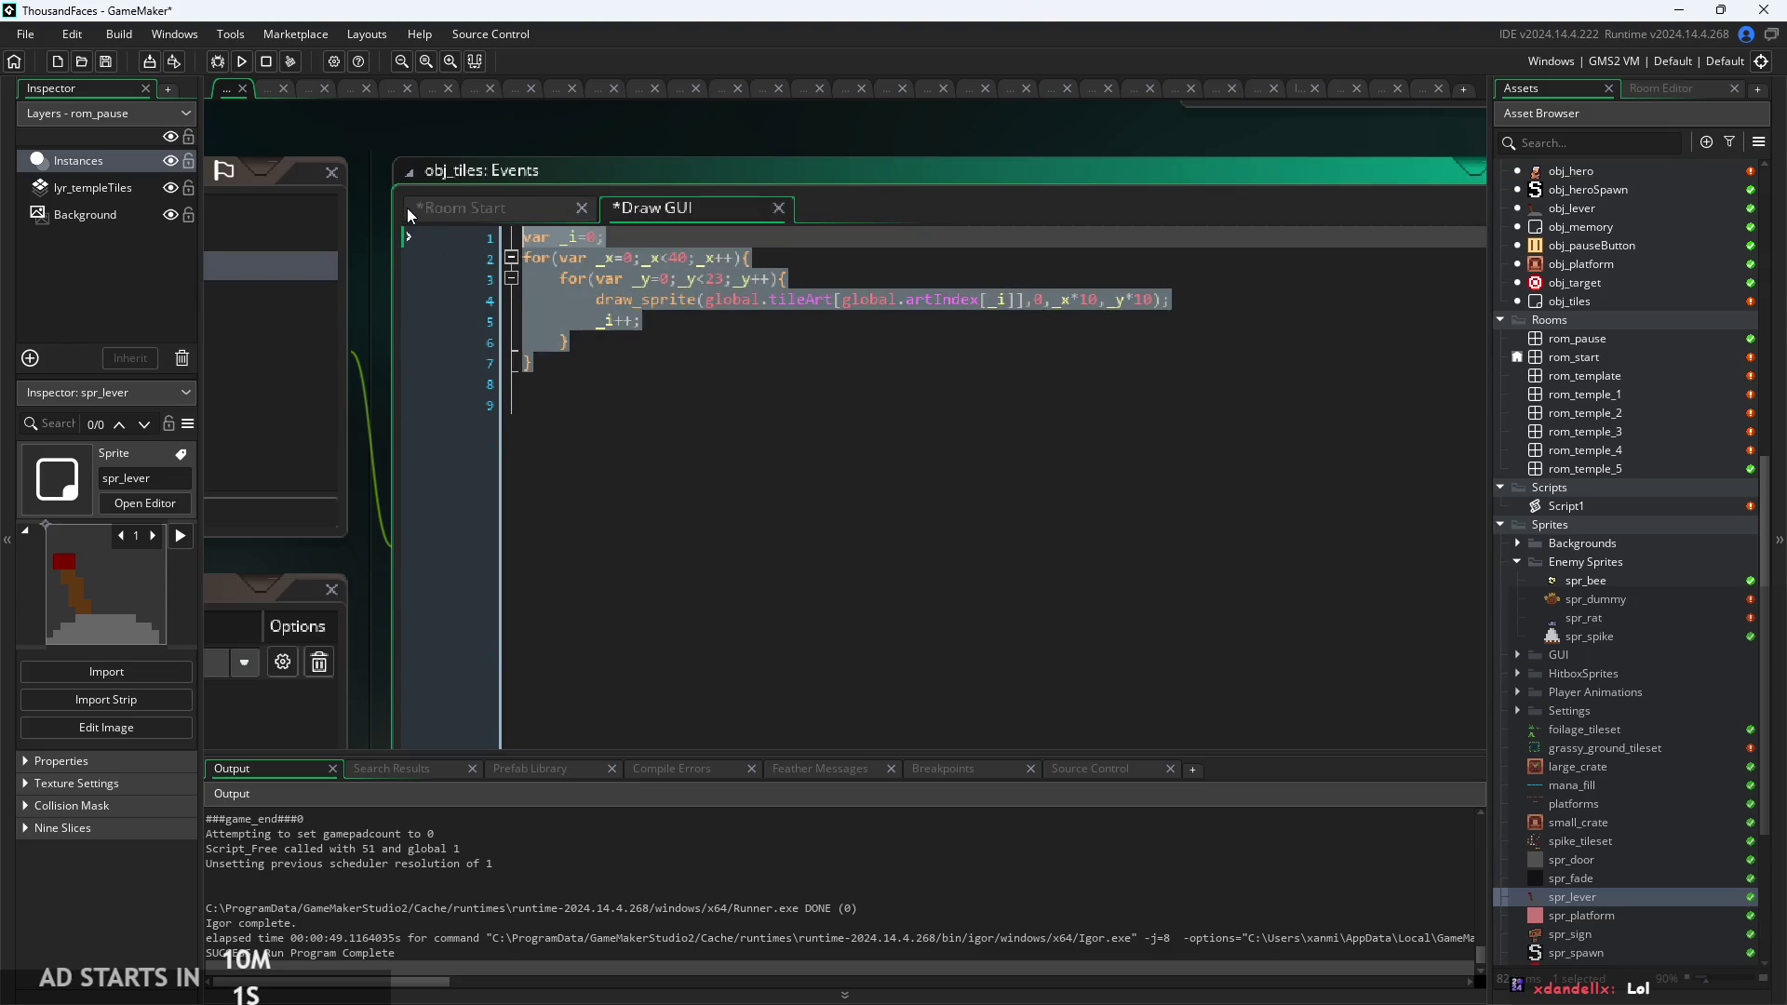
click(534, 232)
mouse_move(545, 363)
mouse_down()
mouse_move(497, 257)
mouse_move(344, 109)
mouse_up()
key(ctrl+k)
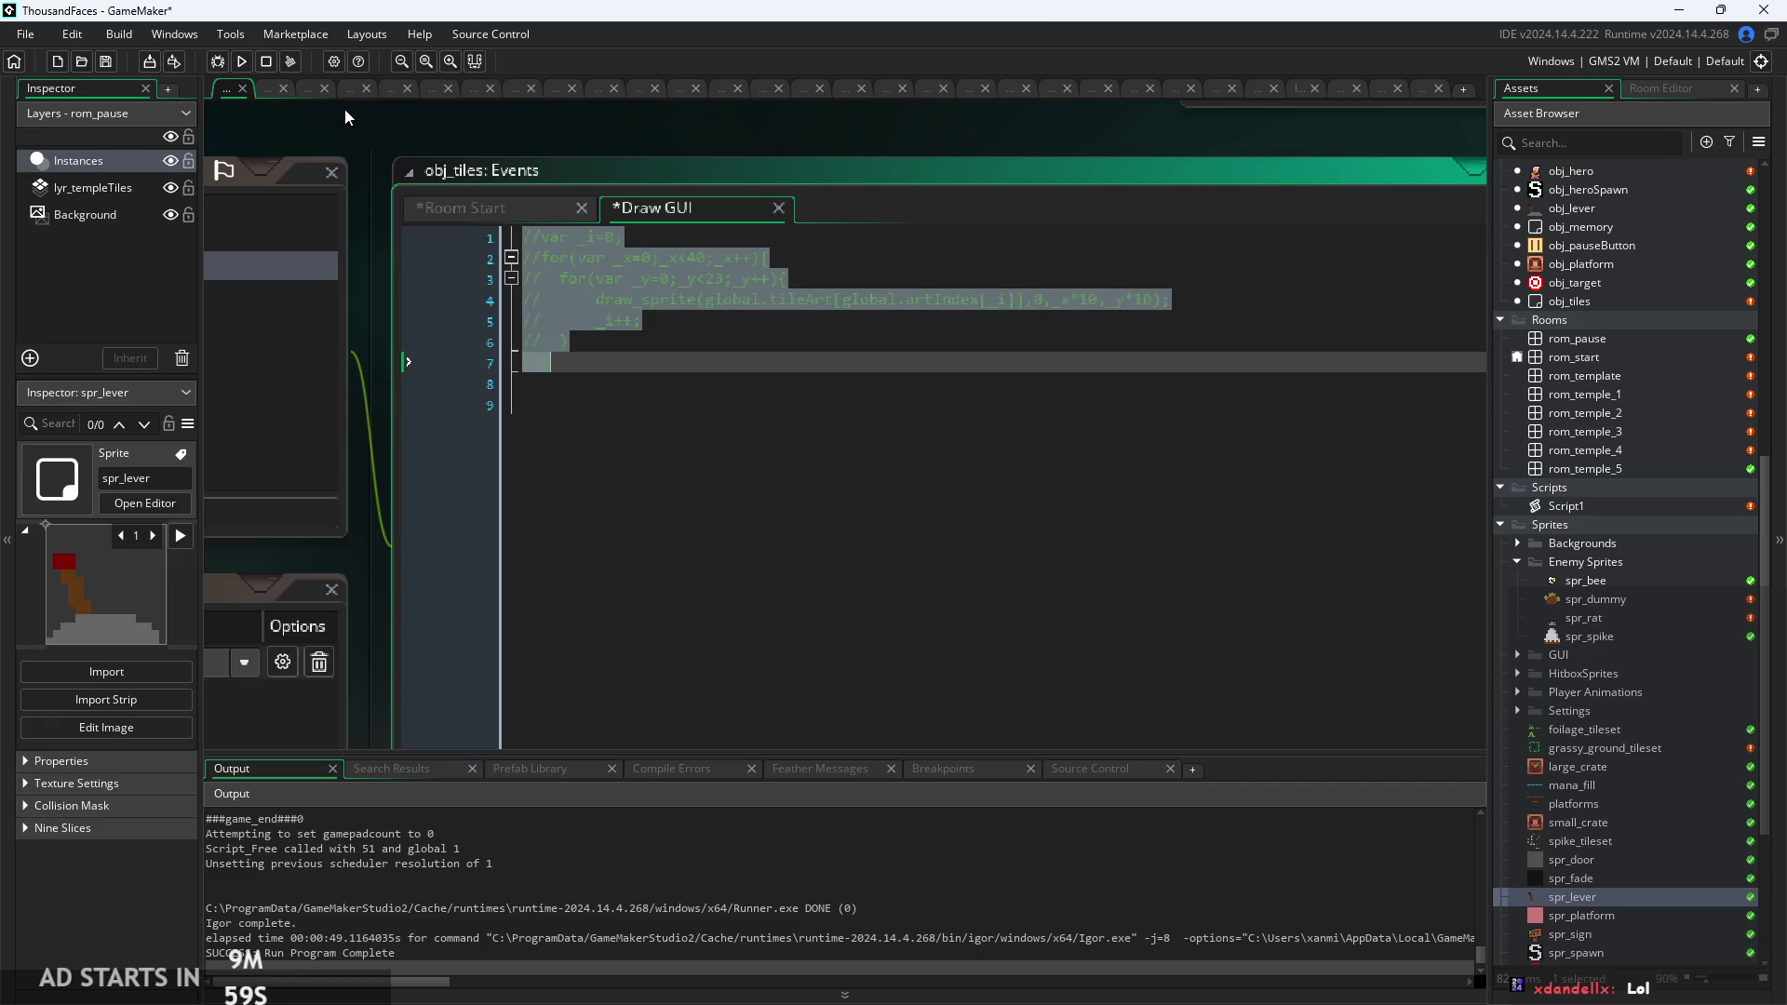
Paste the draw_sprite_part tile loop at the top of Draw GUI, save, and run.
click(528, 236)
key(Return)
key(Return)
key(Up)
key(Up)
text(var _i = 0;  for (var _x = 0; _x < 40; _x++) {     for (var _y = 0; _y < 23; _y++) {          var tile = global.artIndex[_i];          // Convert index → tile position inside tileSprite         var src_x = (tile mod 8) * 10;         var src_y = (tile div 8) * 10;          draw_sprite_part(             tileSprite,  // original sprite sheet             0,             src_x, src_y,             10, 10,             _x * 10,             _y * 10         );          _i++;     } })
click(651, 507)
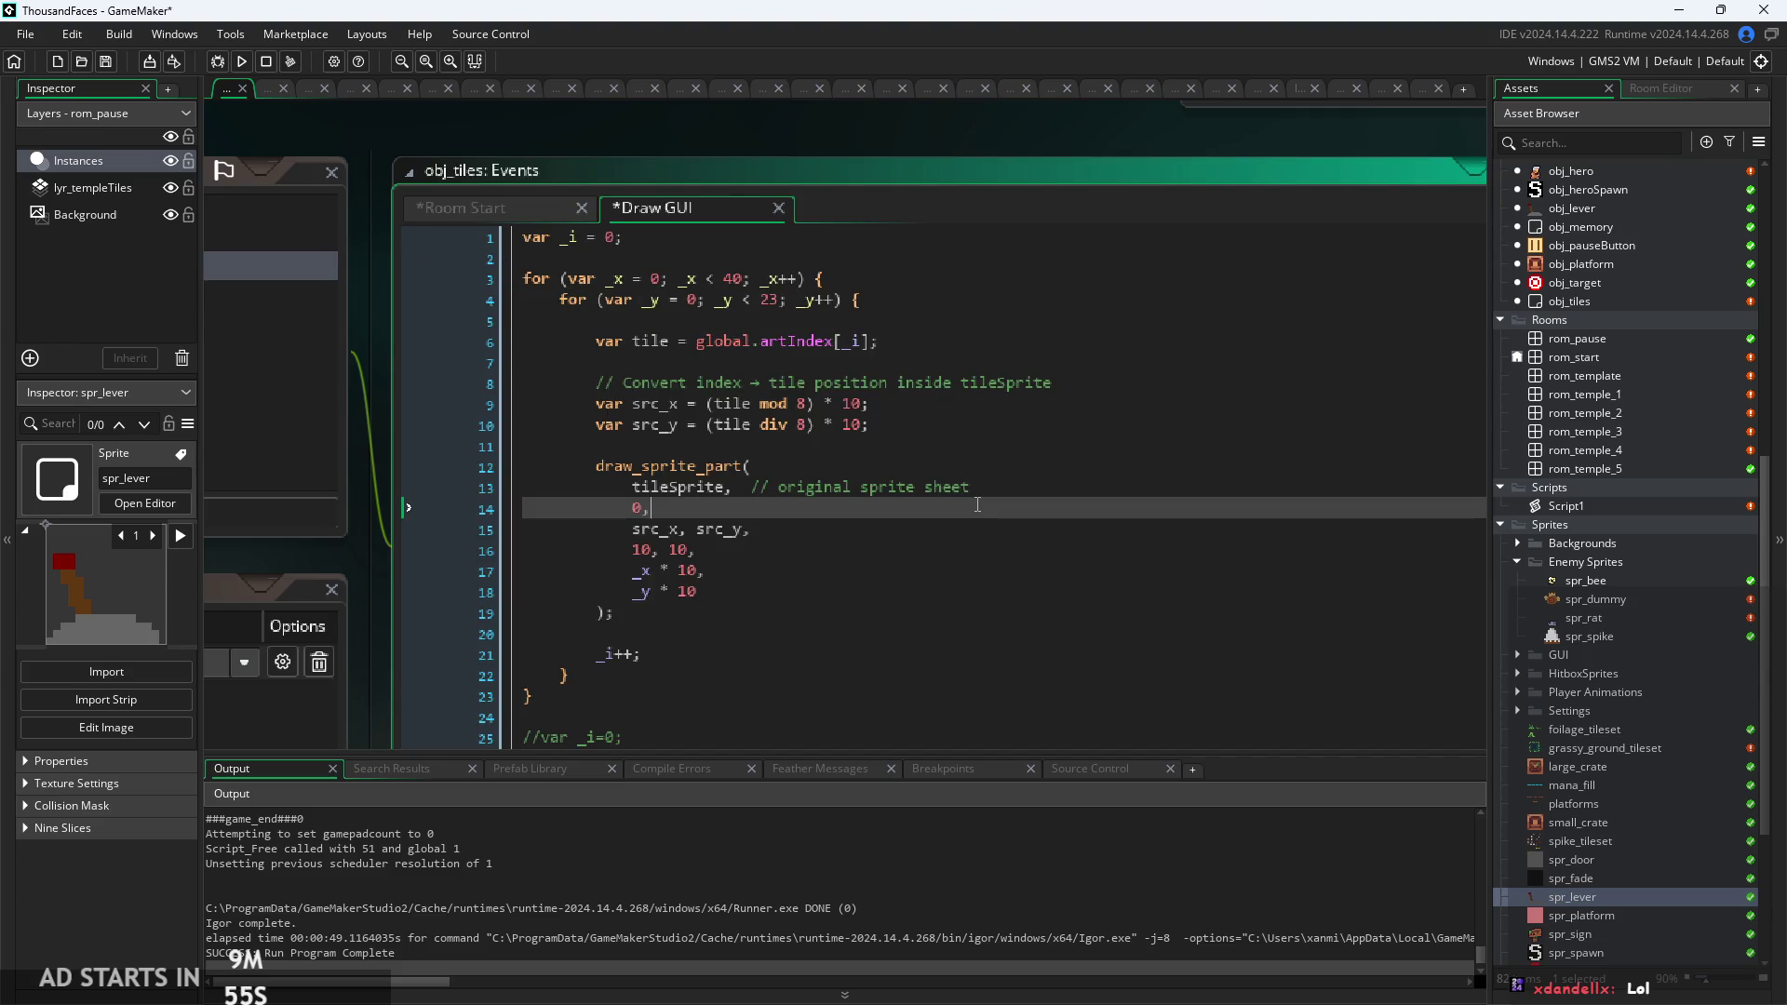
scroll(869, 620, down, 2)
scroll(851, 614, up, 2)
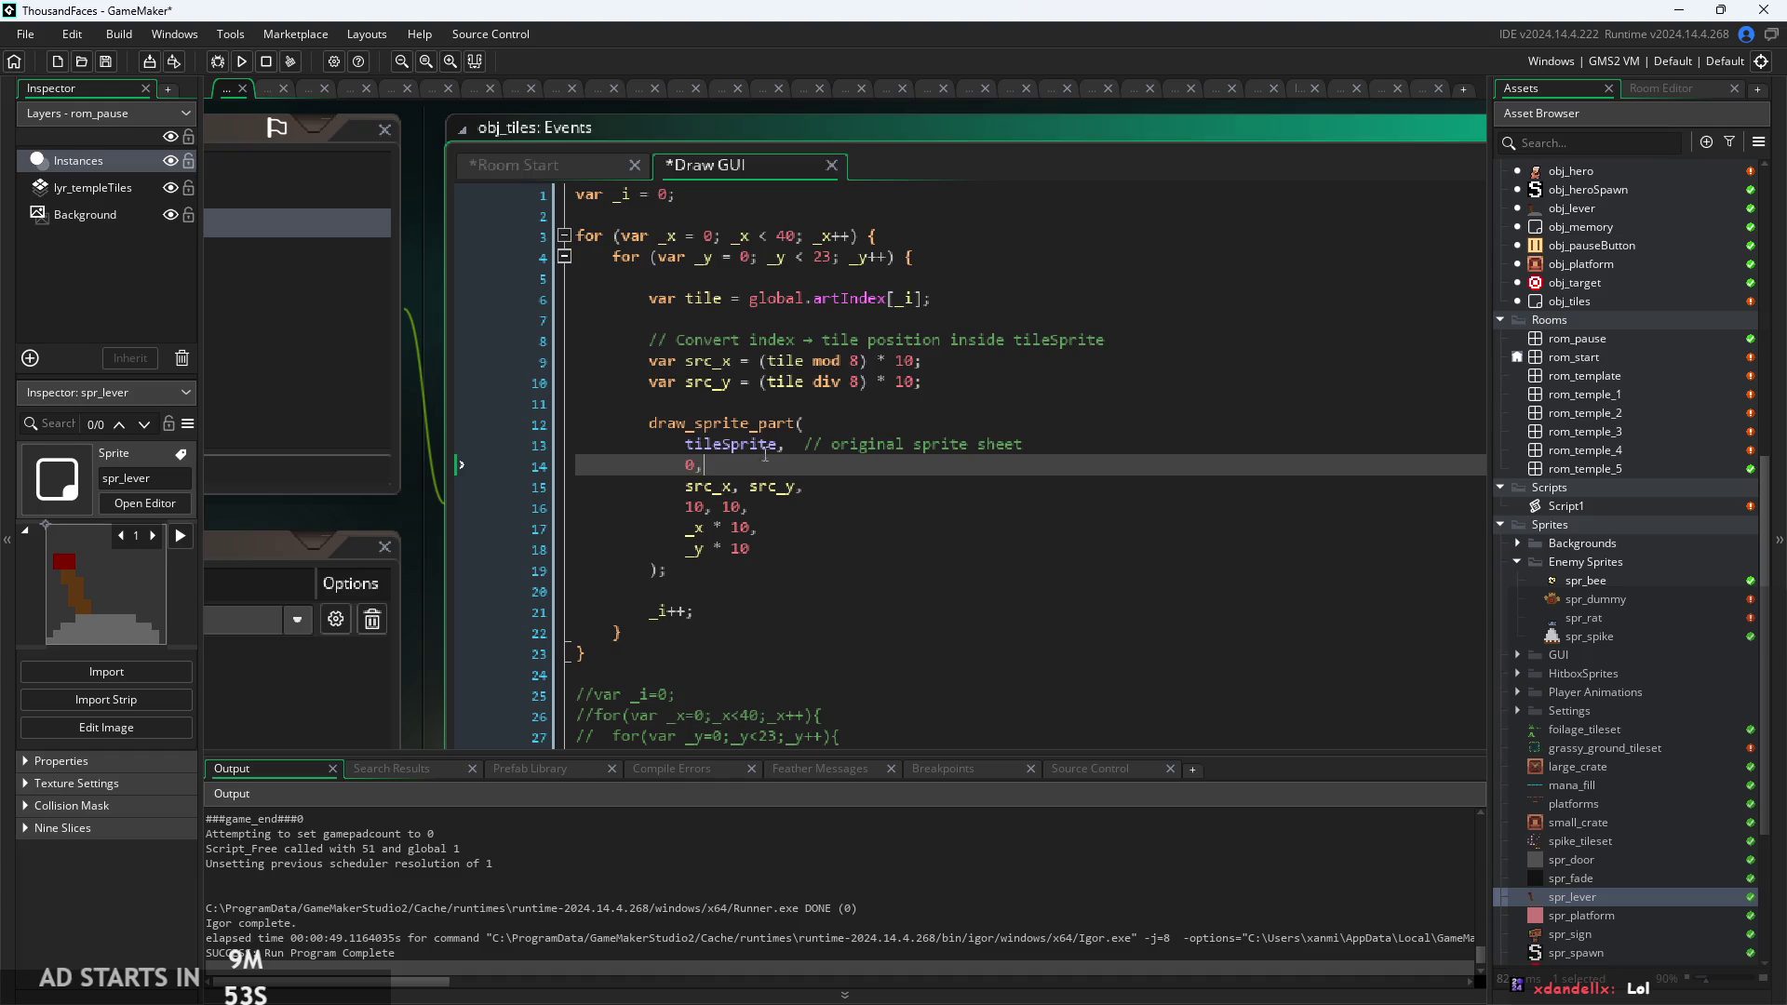
key(ctrl+s)
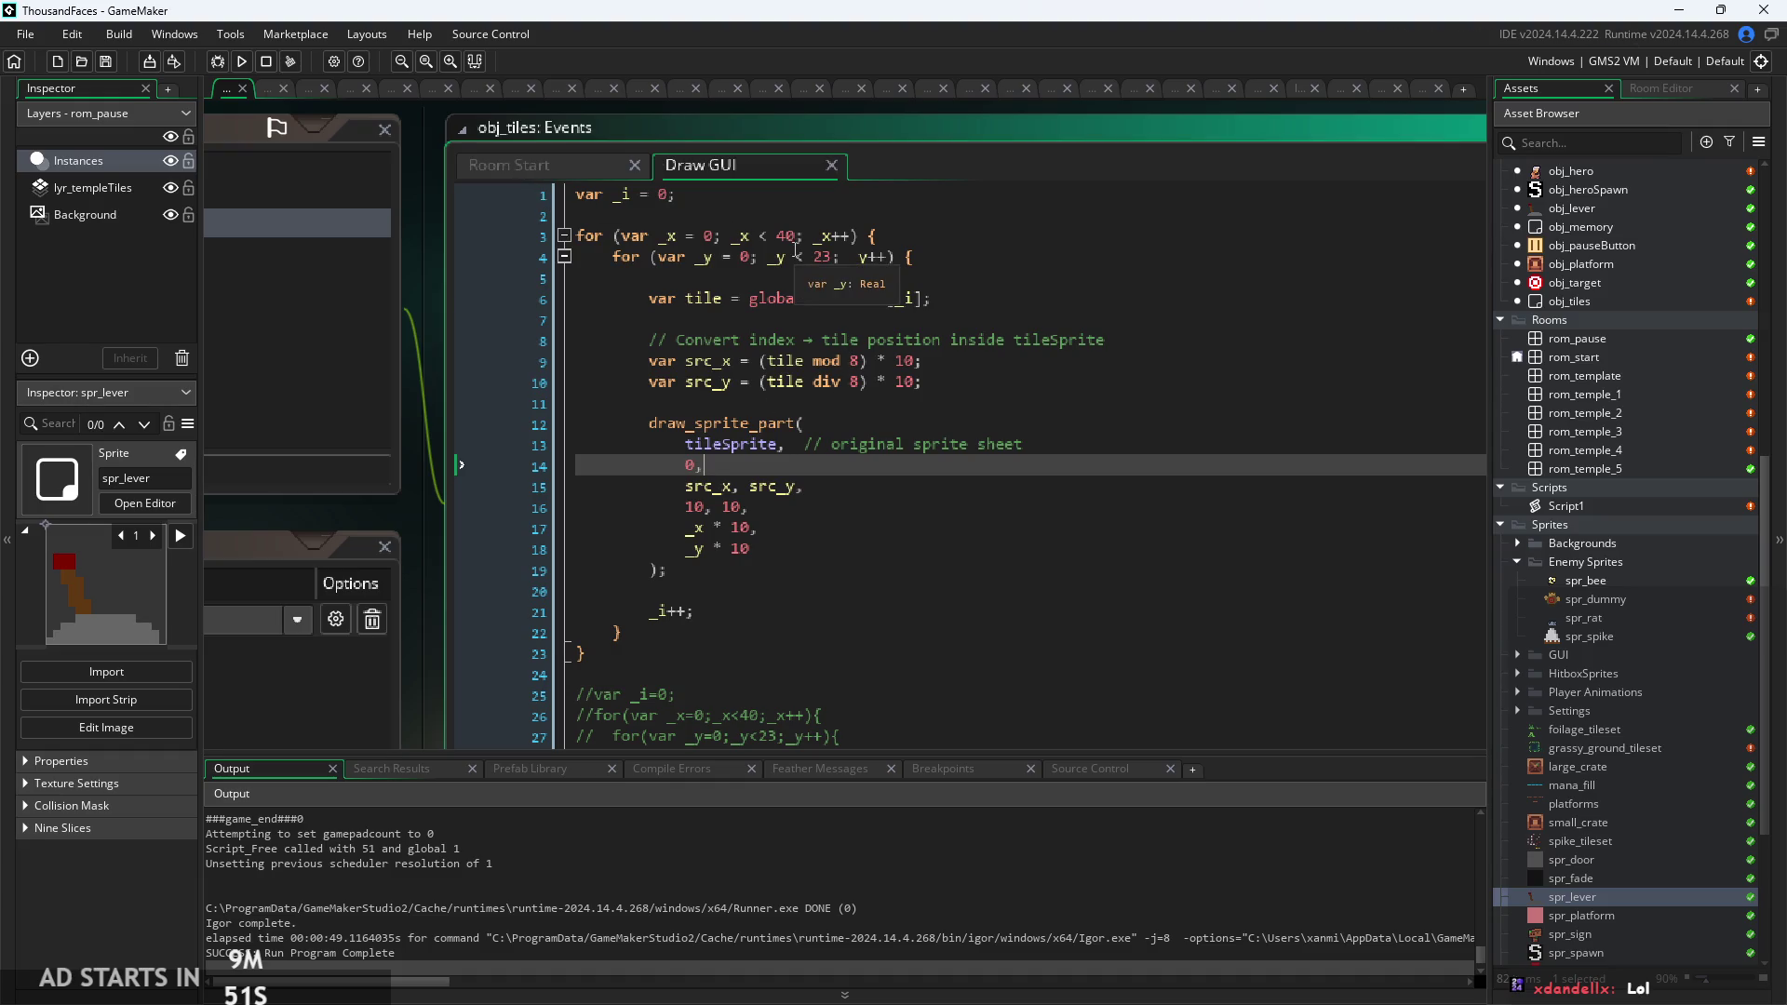
click(244, 61)
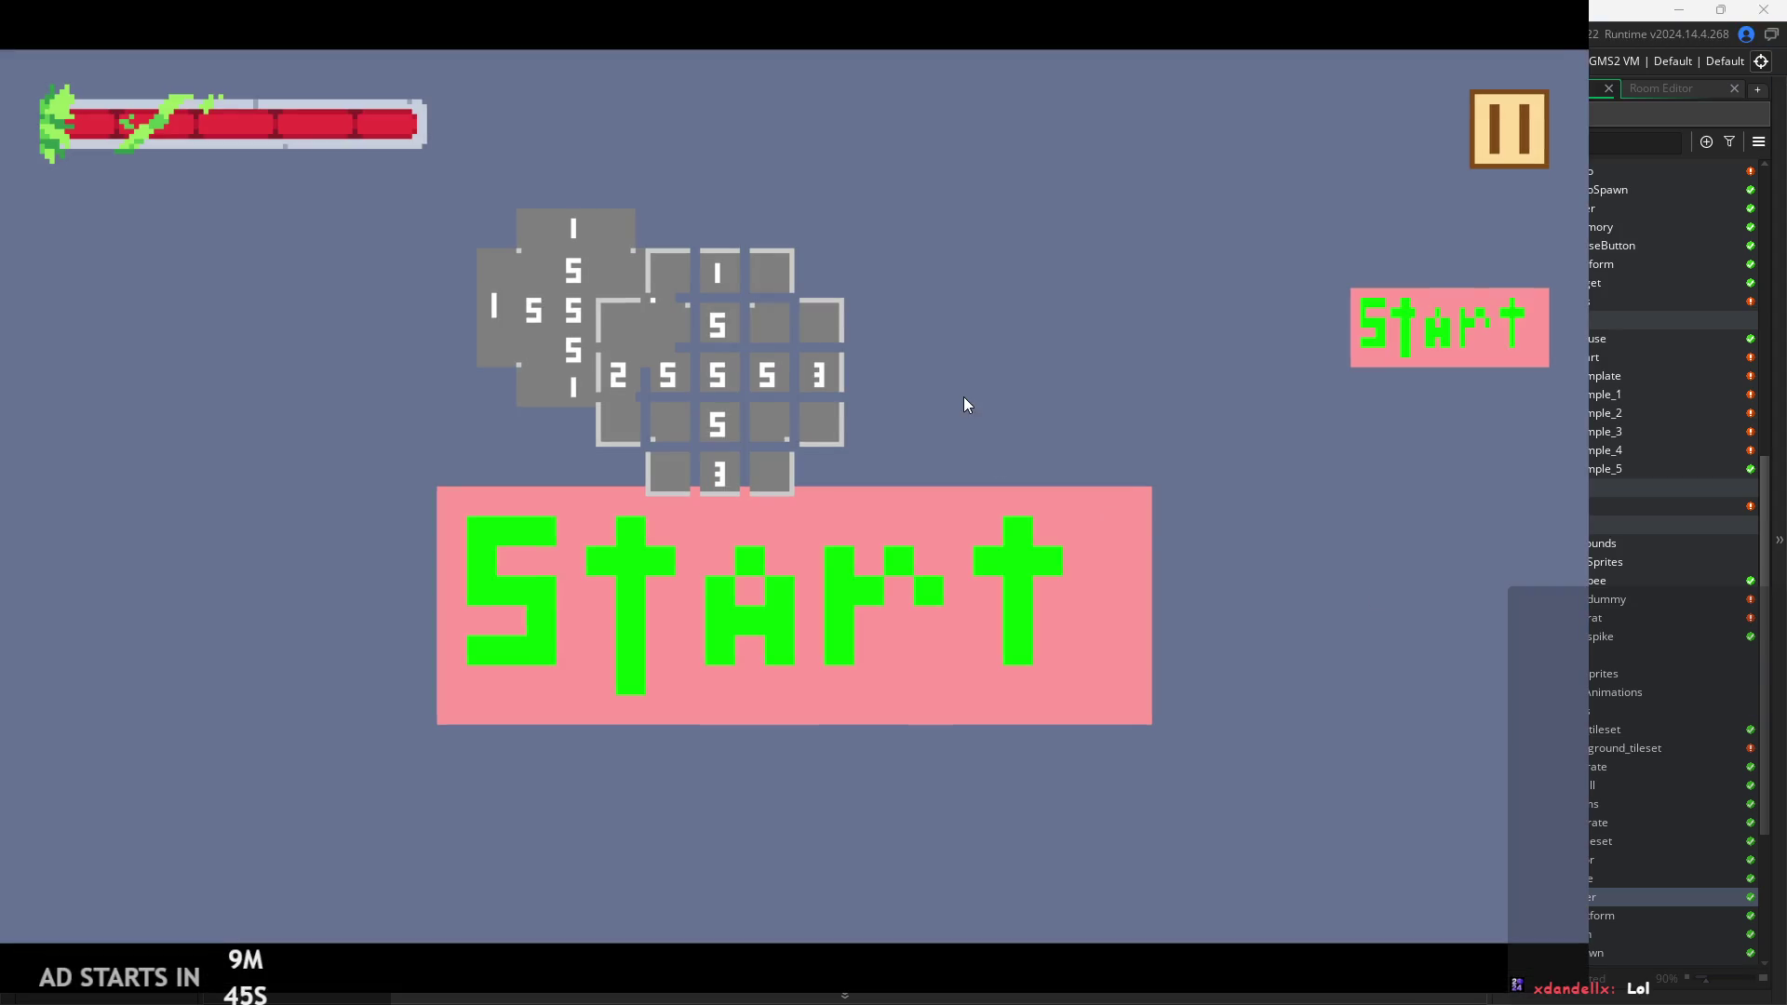
Start the game, move and jump the player, abort at the artIndex error, then select line 8's comment.
click(1448, 355)
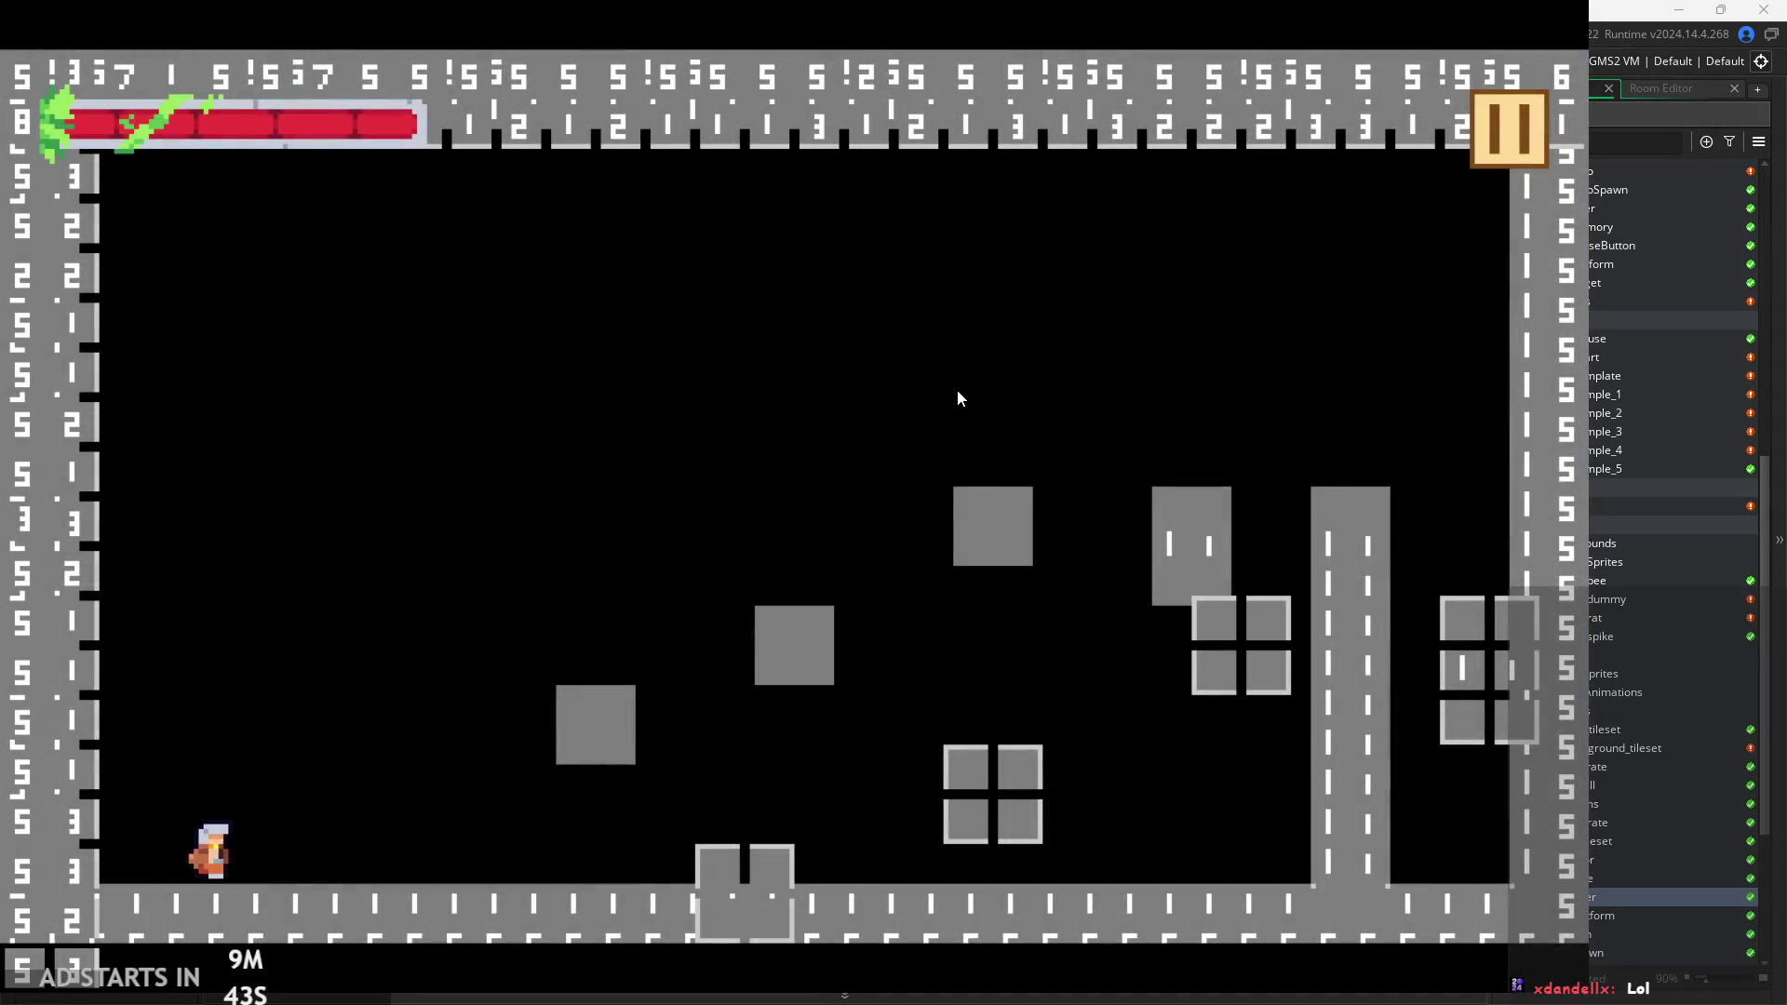
key(Right)
key(space)
key(space)
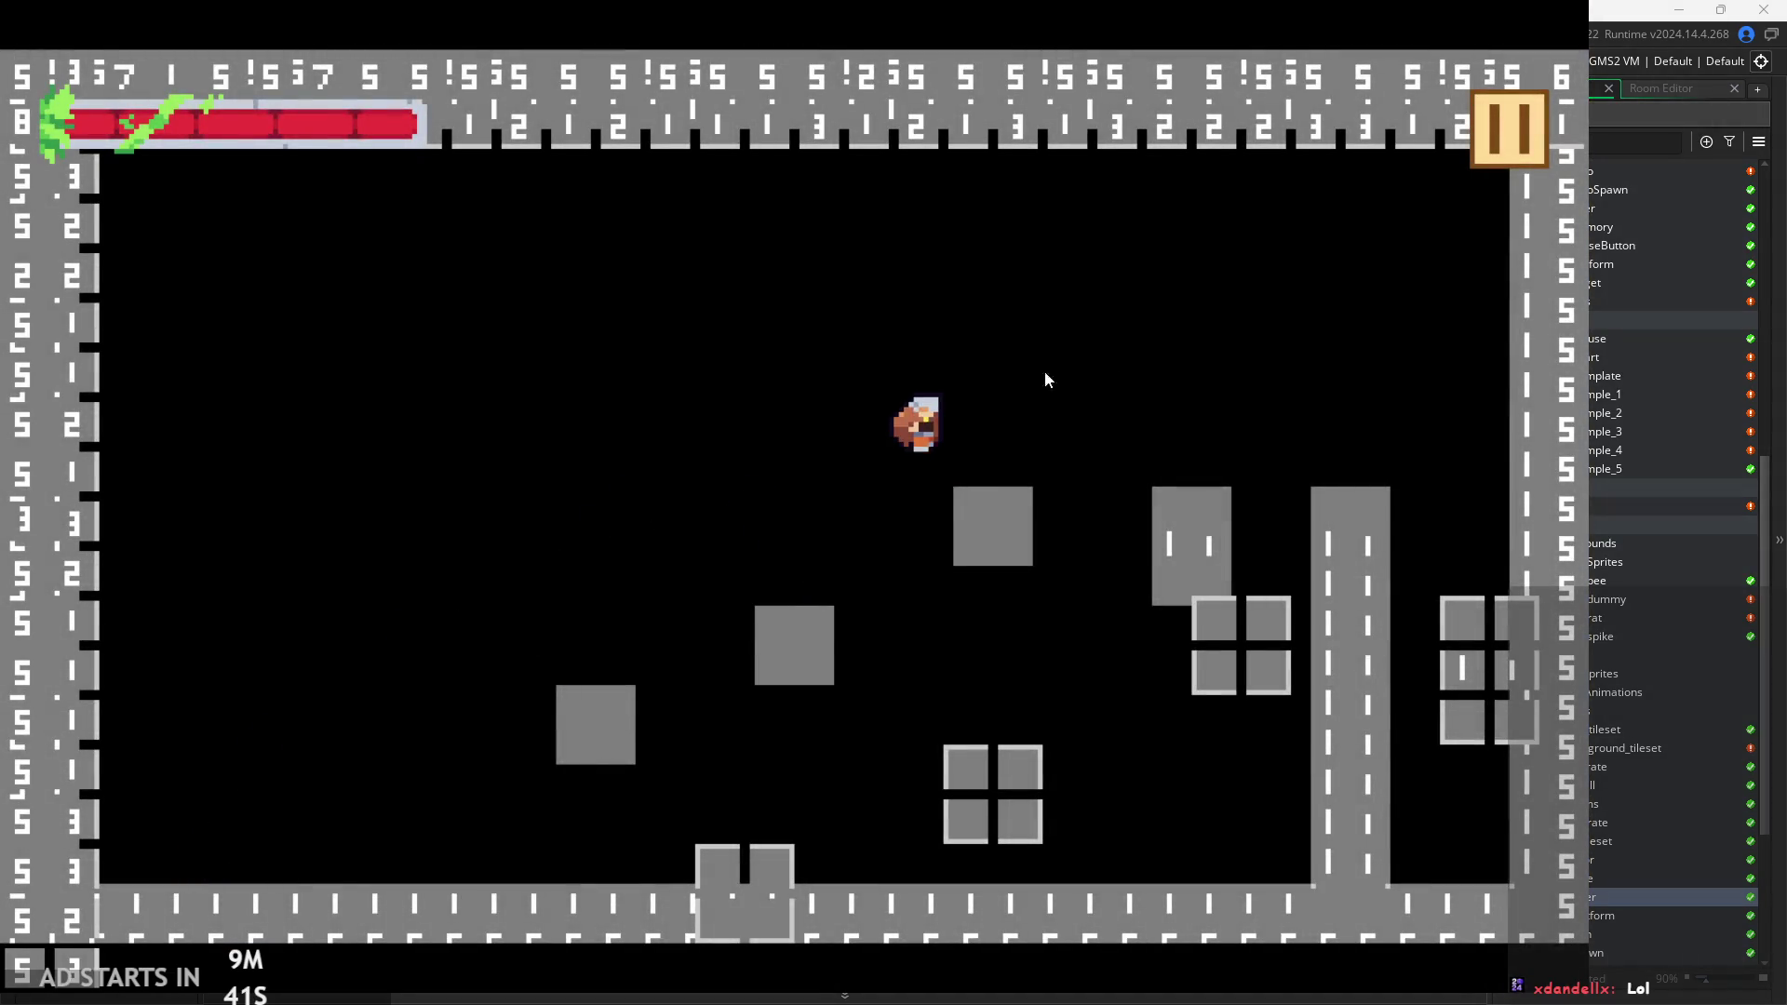
click(1517, 130)
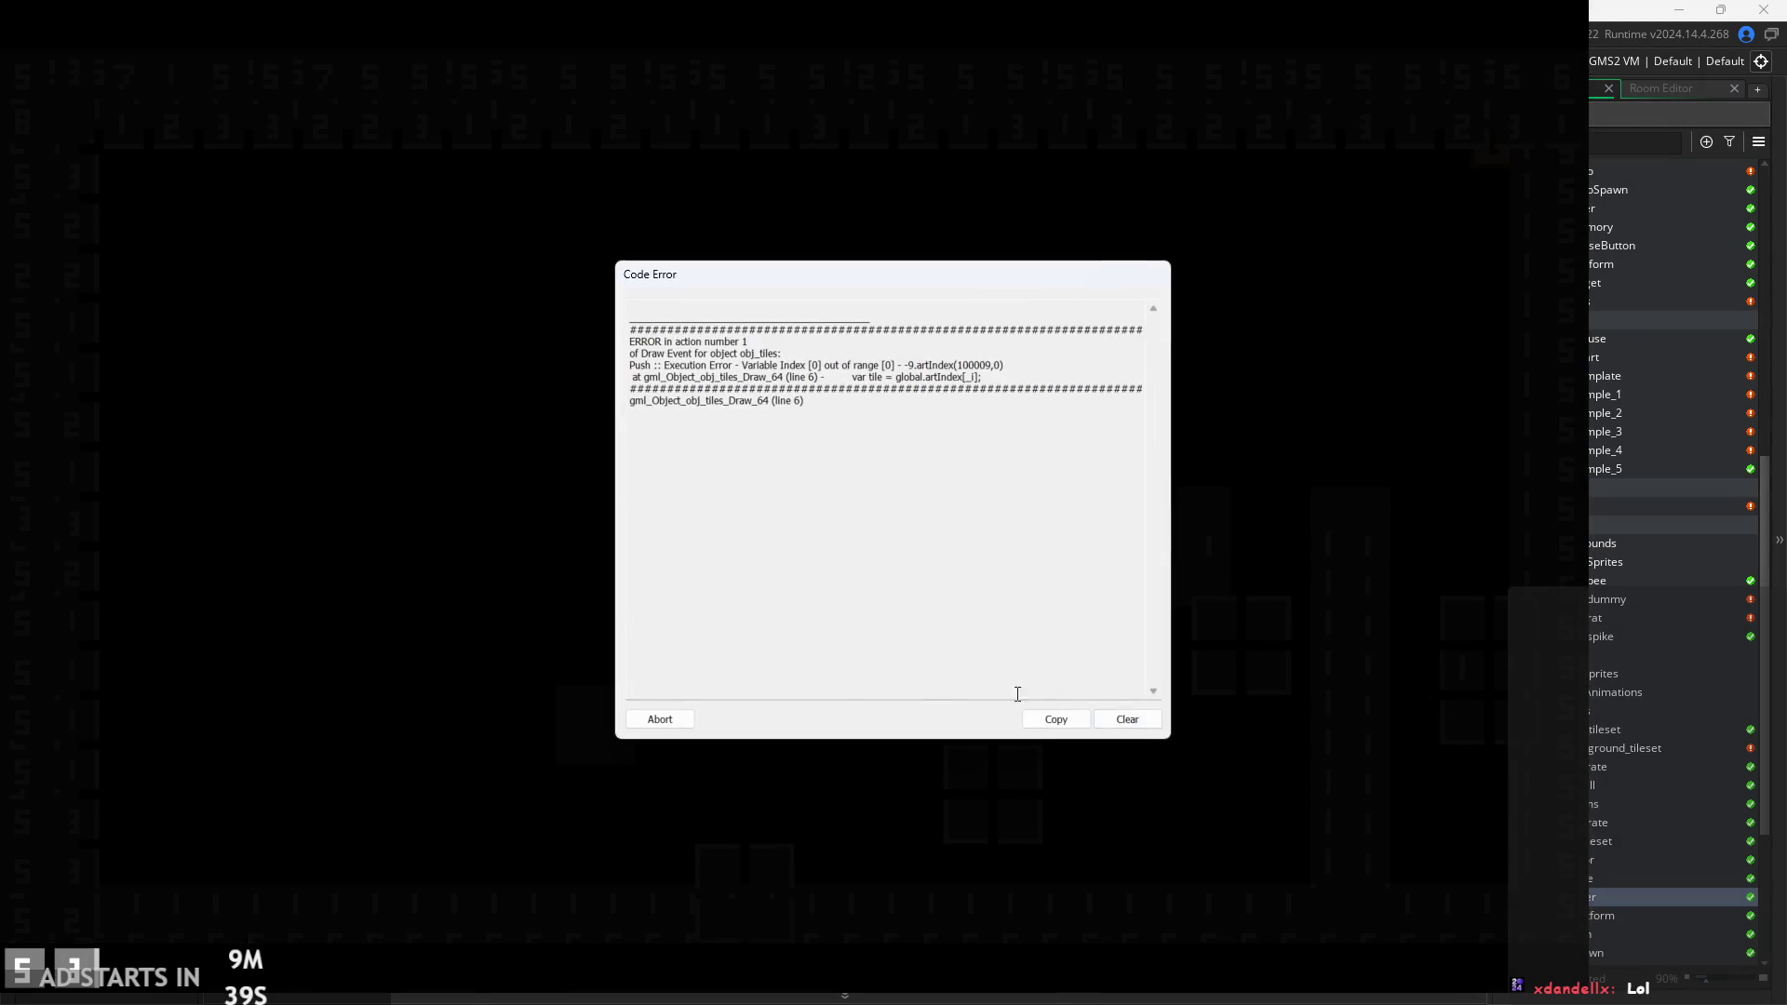
click(659, 721)
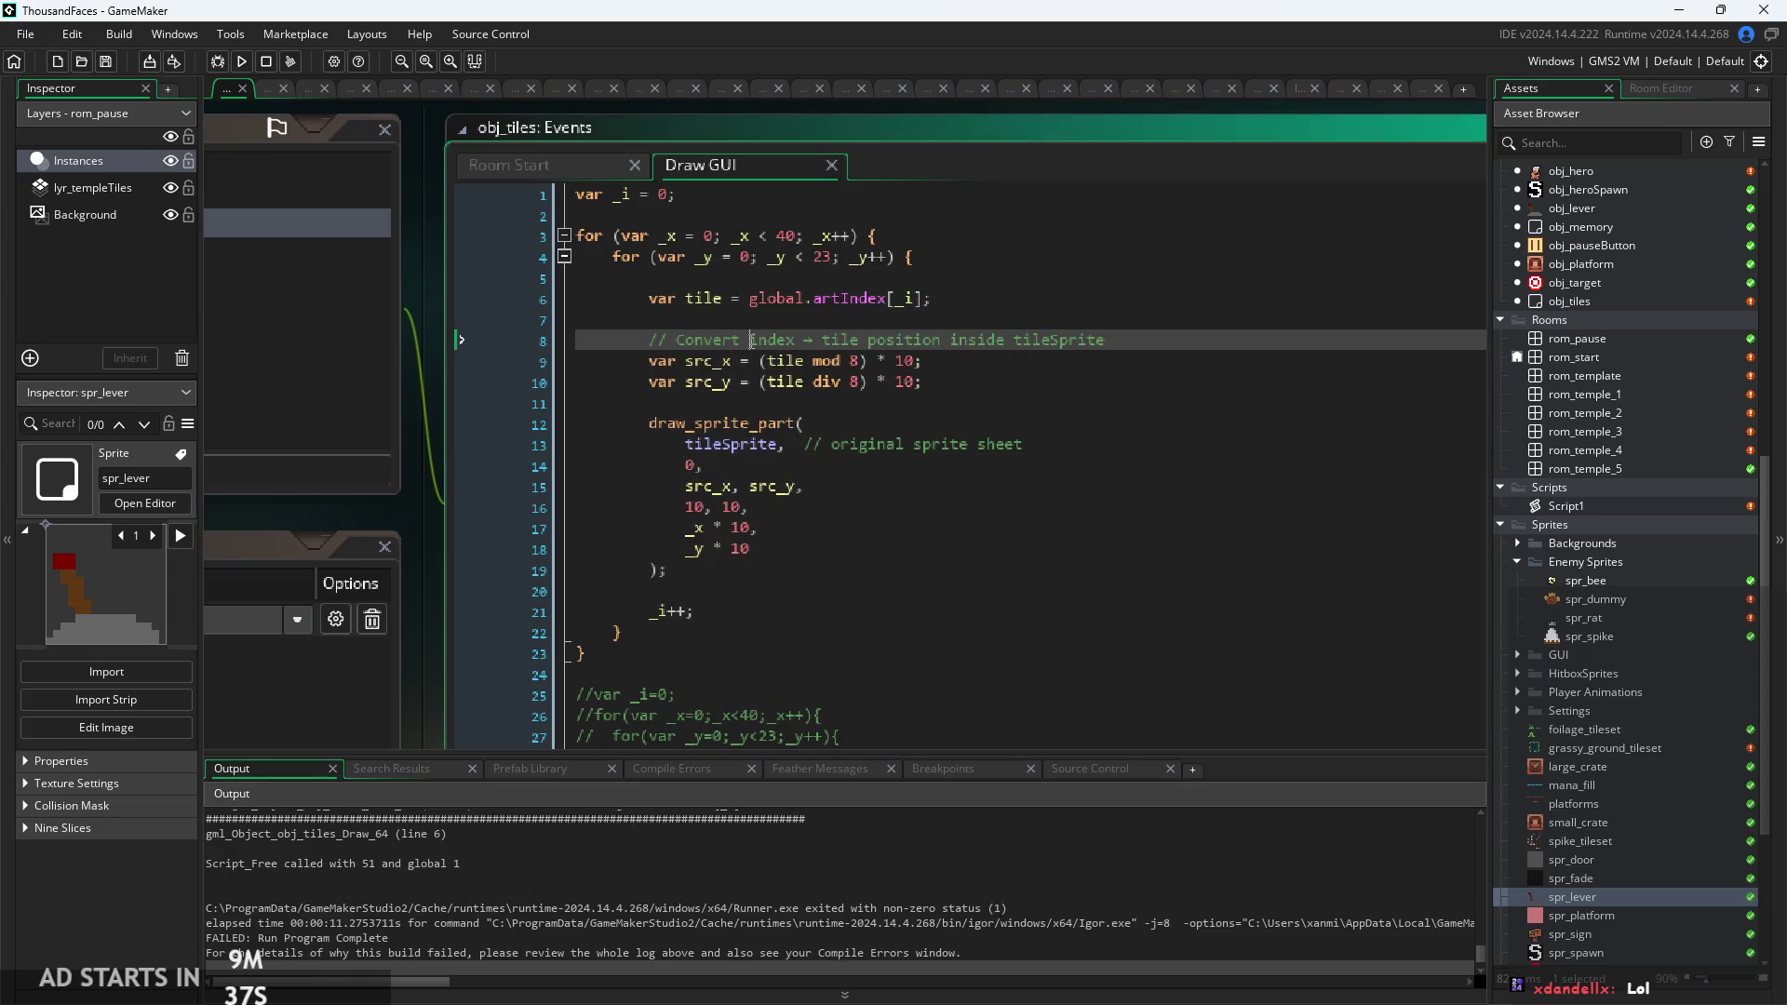
mouse_move(1238, 274)
mouse_down()
mouse_move(283, 287)
mouse_move(483, 280)
mouse_move(558, 335)
mouse_move(184, 288)
mouse_move(1241, 290)
mouse_up()
key(Delete)
drag(1115, 424, 774, 434)
key(Delete)
scroll(944, 396, down, 2)
scroll(944, 396, up, 2)
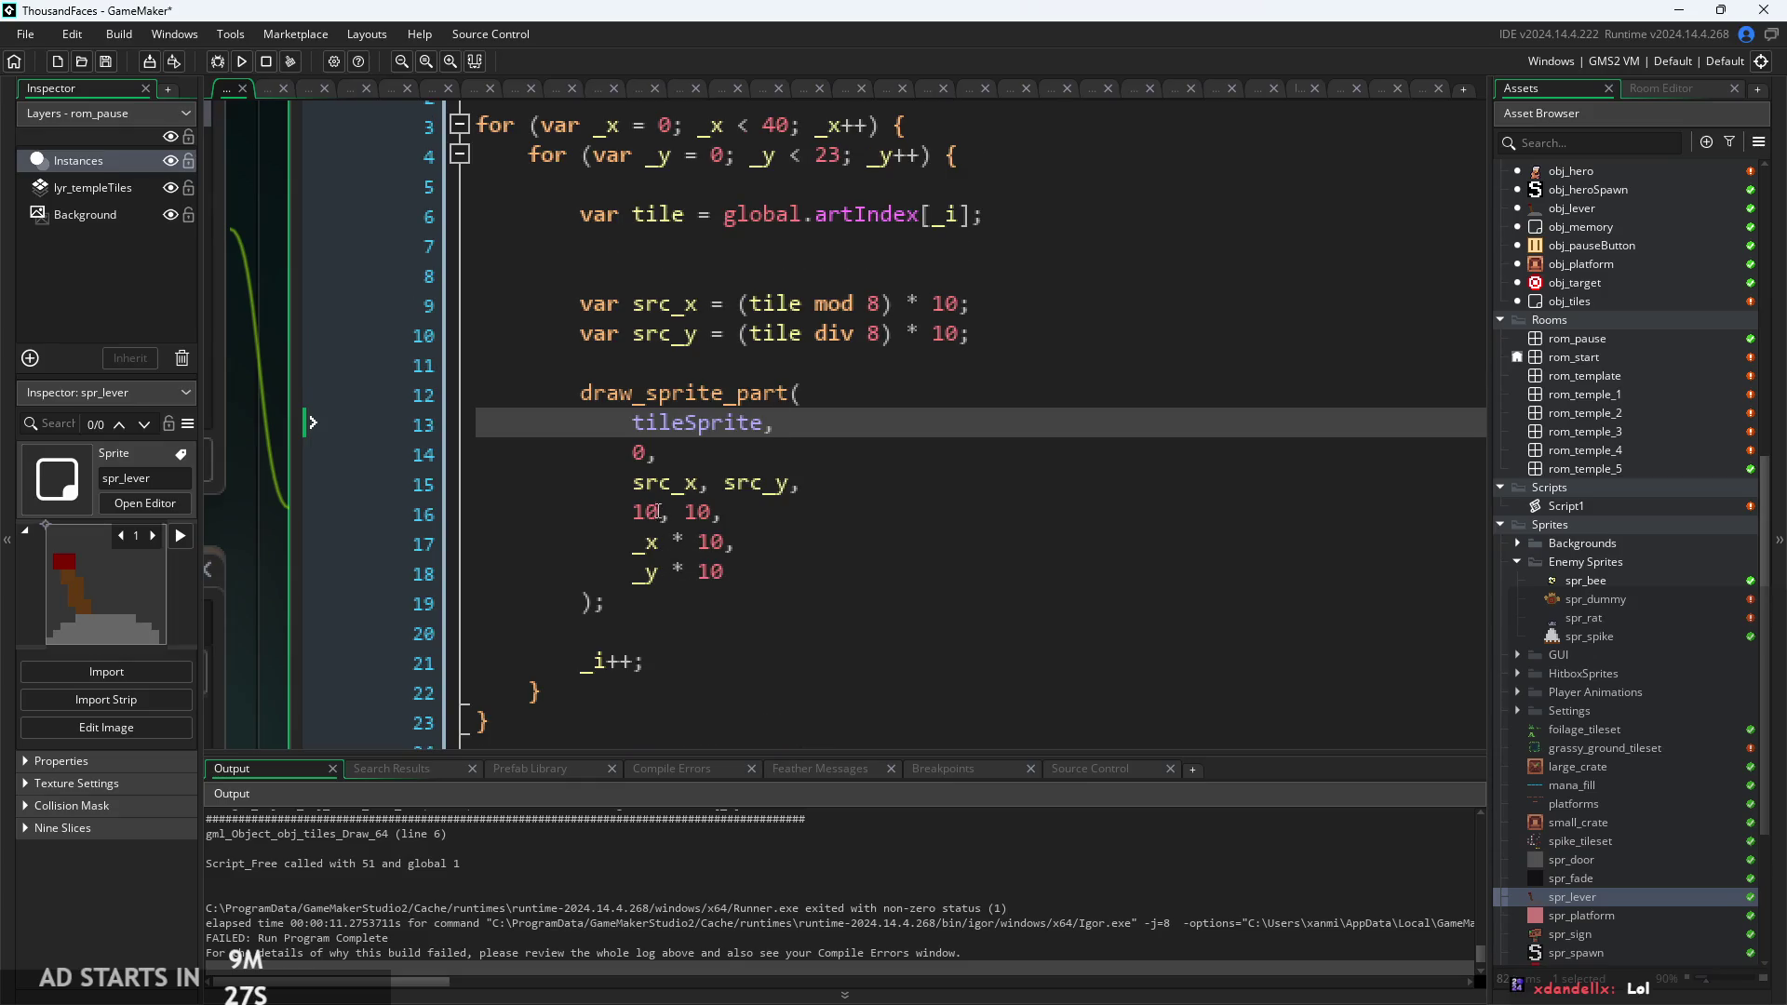
mouse_move(658, 391)
click(732, 543)
text(-9)
click(786, 601)
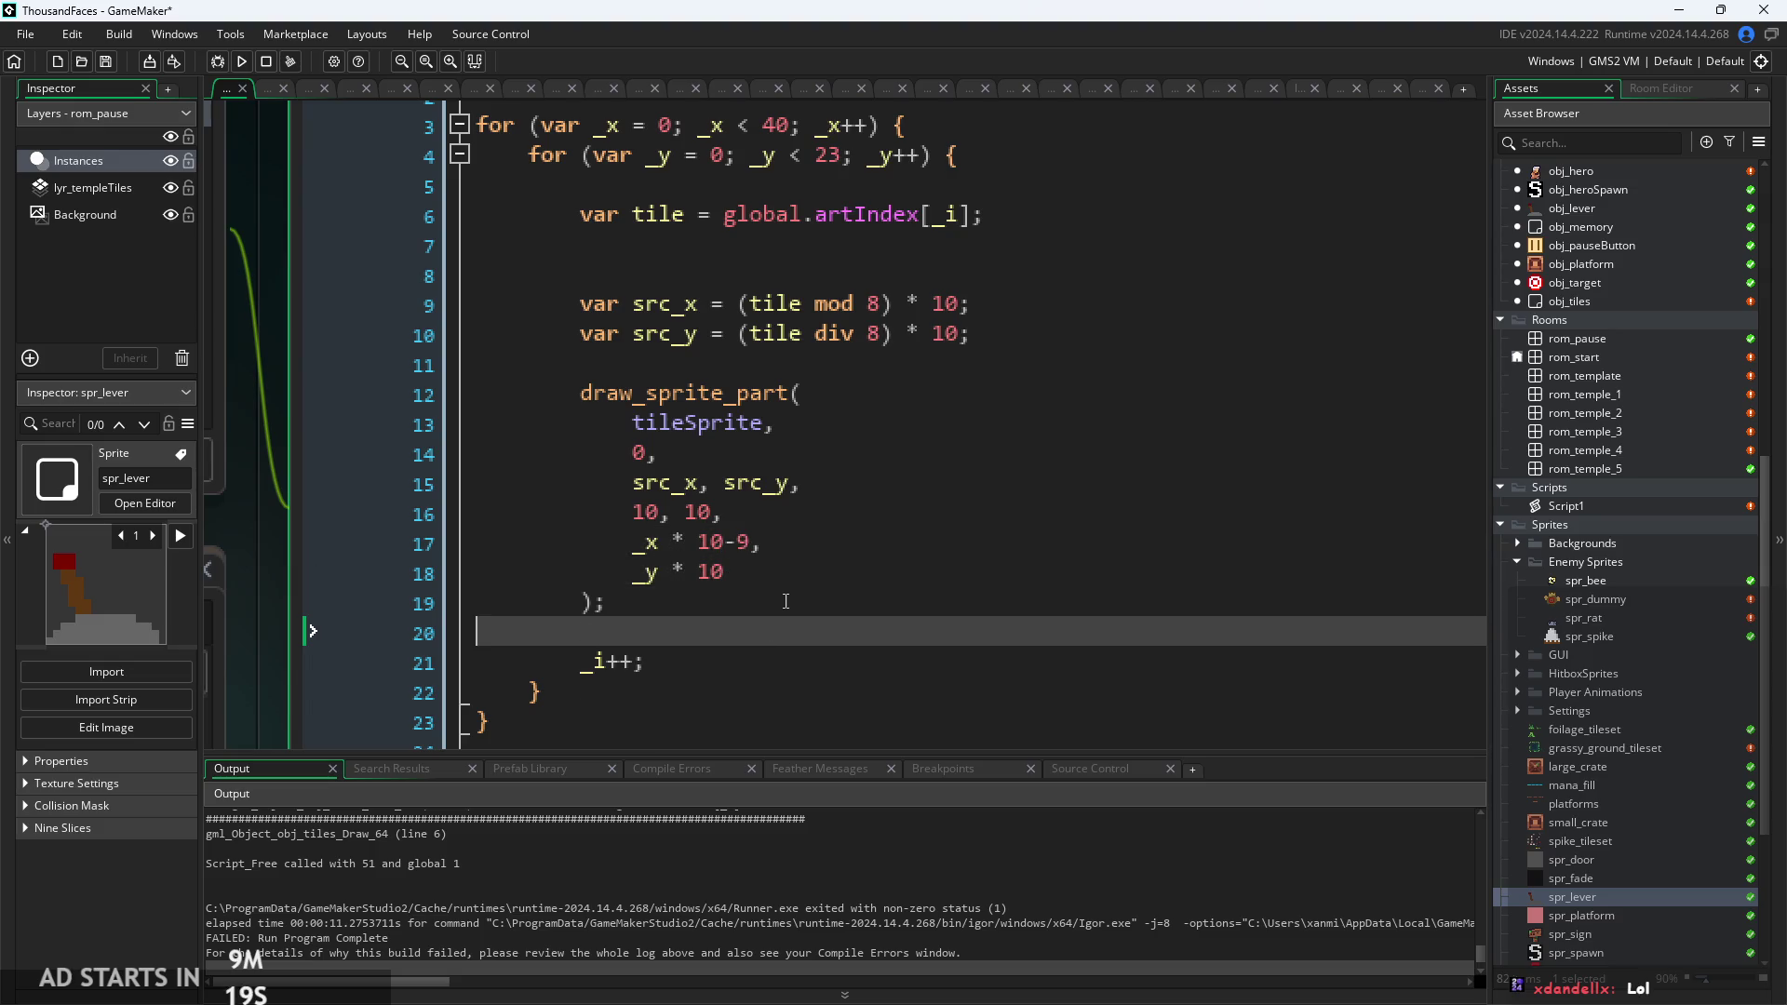
key(Up)
text(-9)
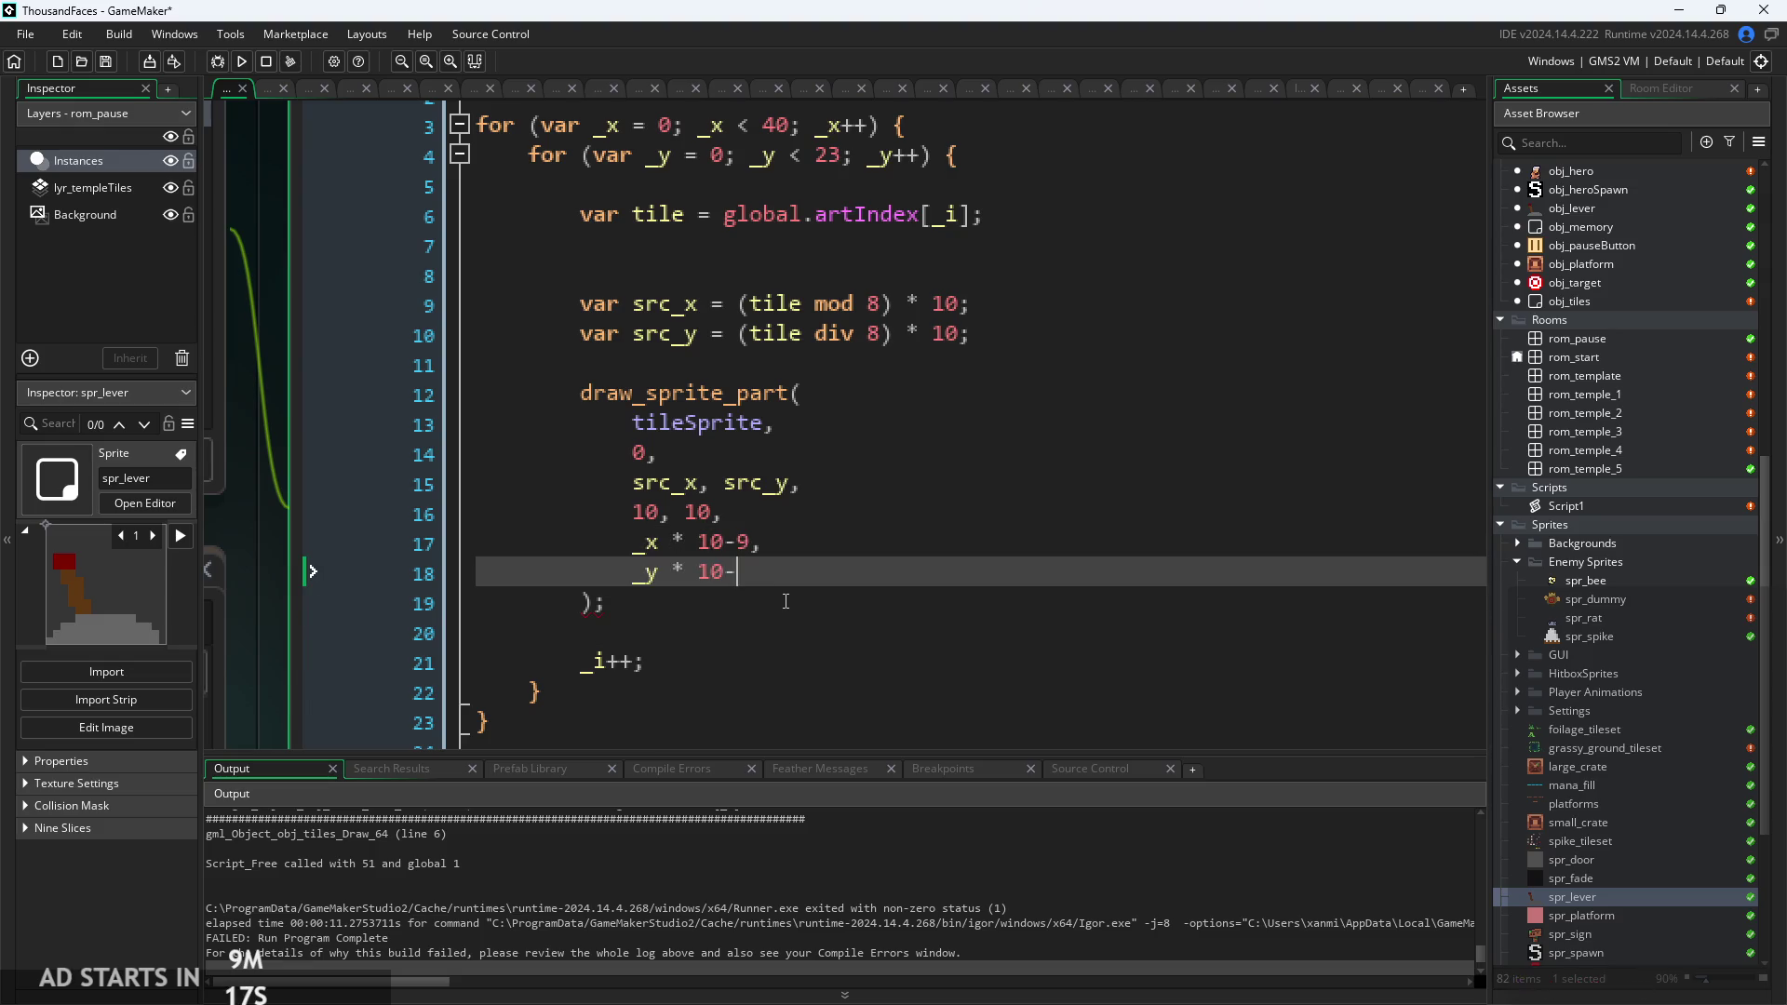
key(ctrl+s)
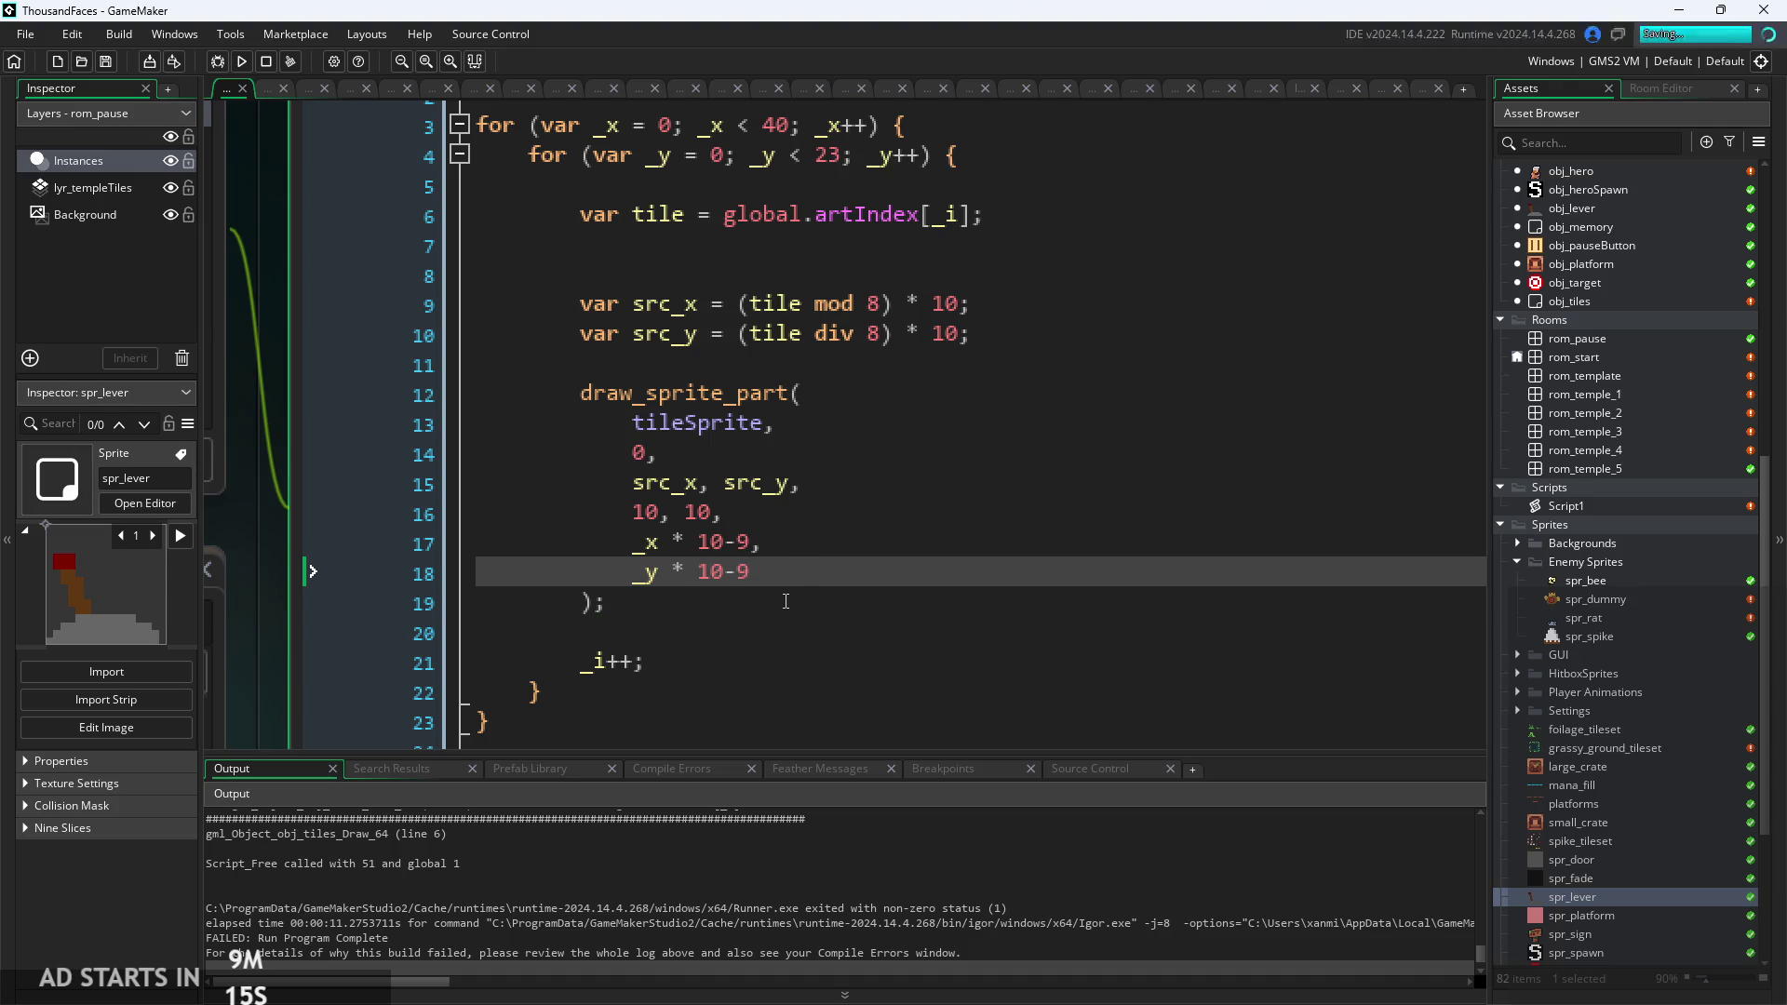
click(242, 65)
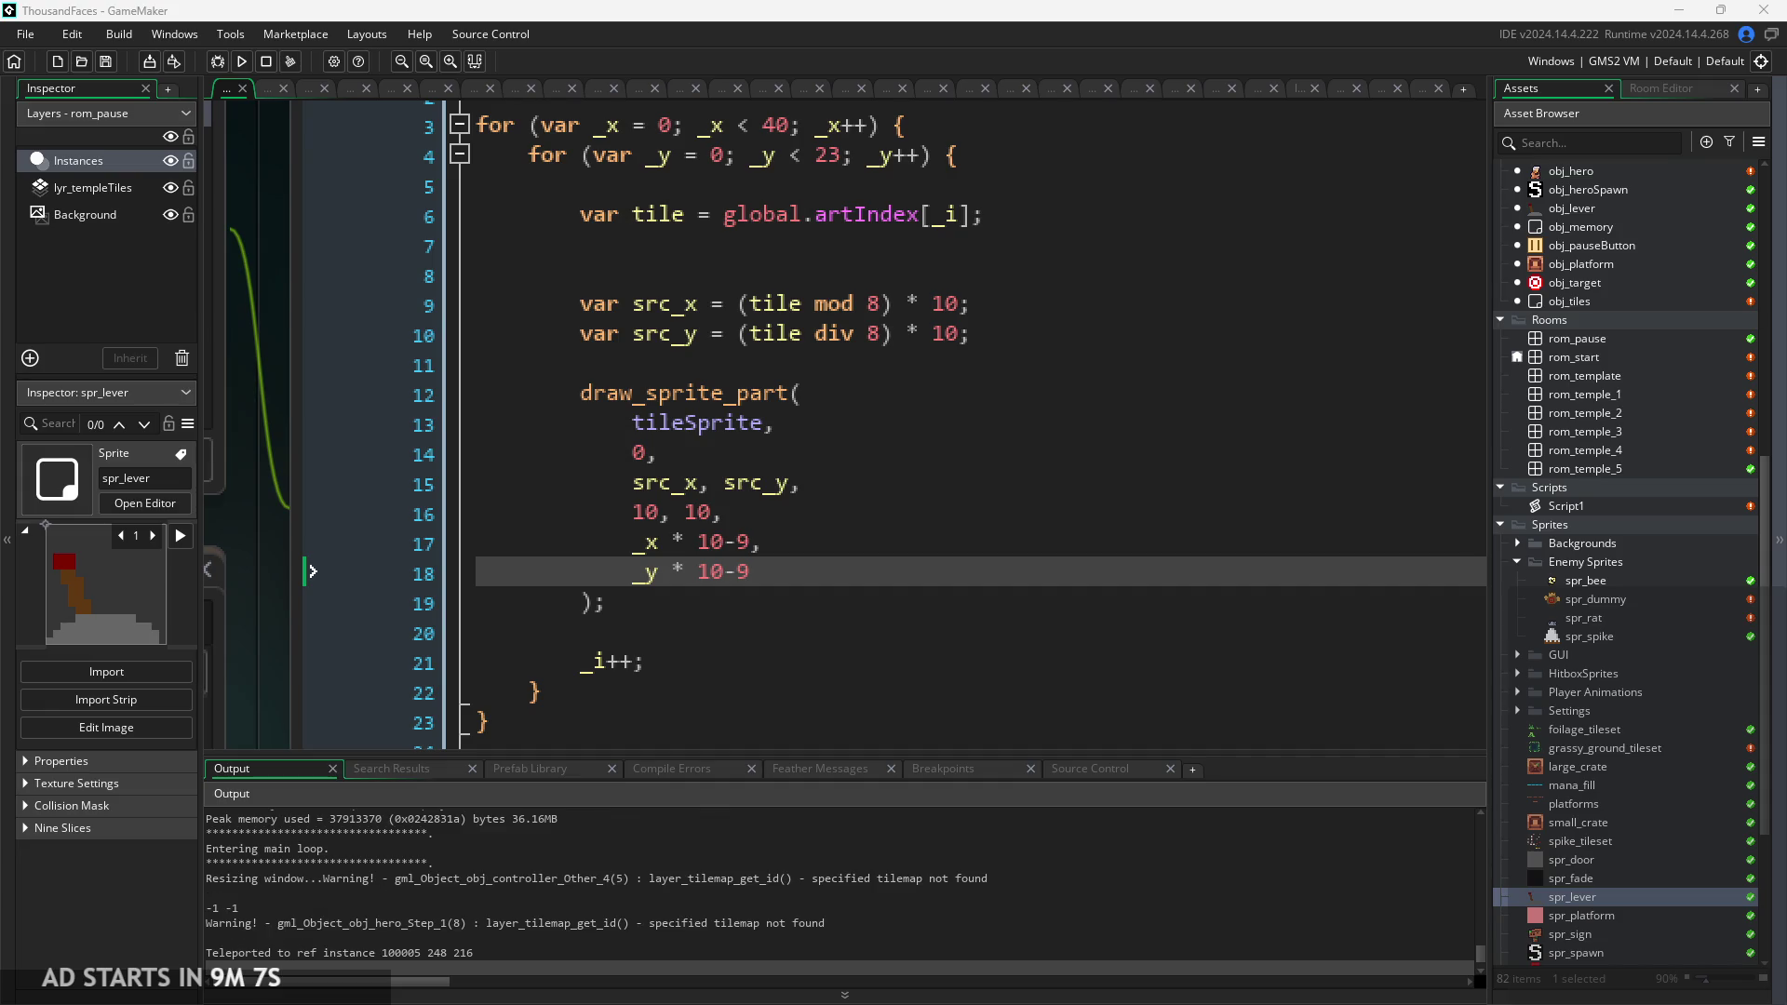
click(843, 484)
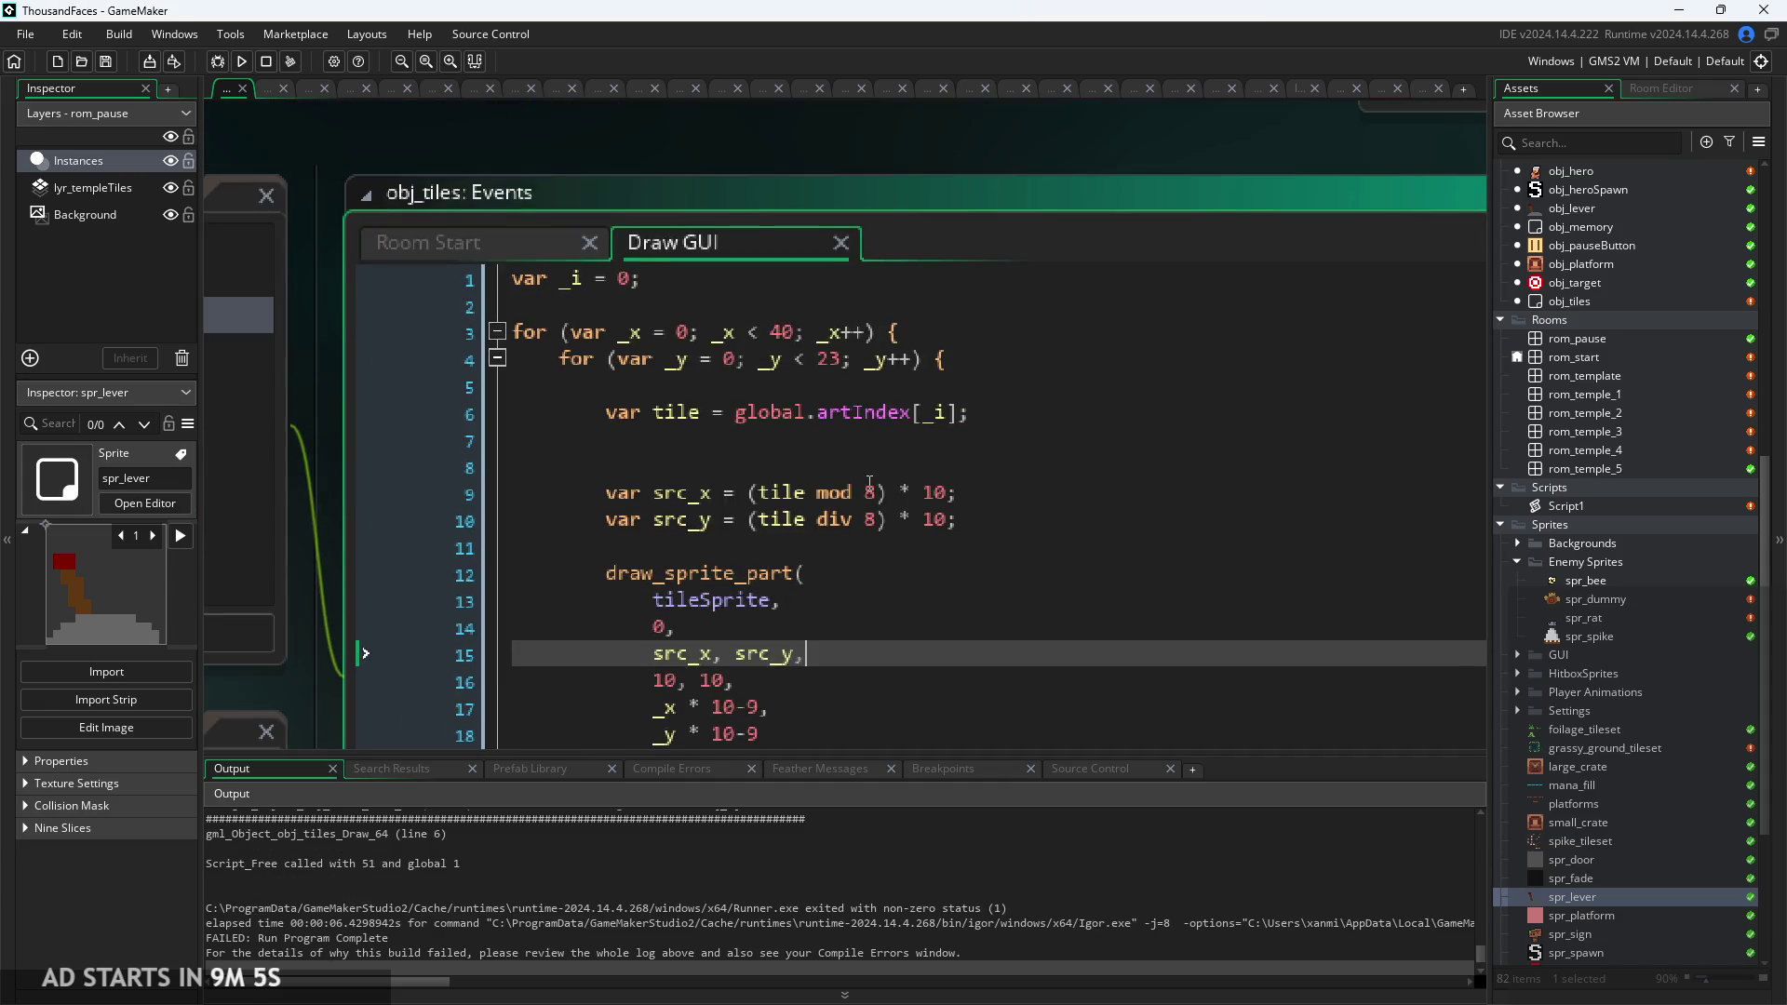
click(880, 455)
click(865, 398)
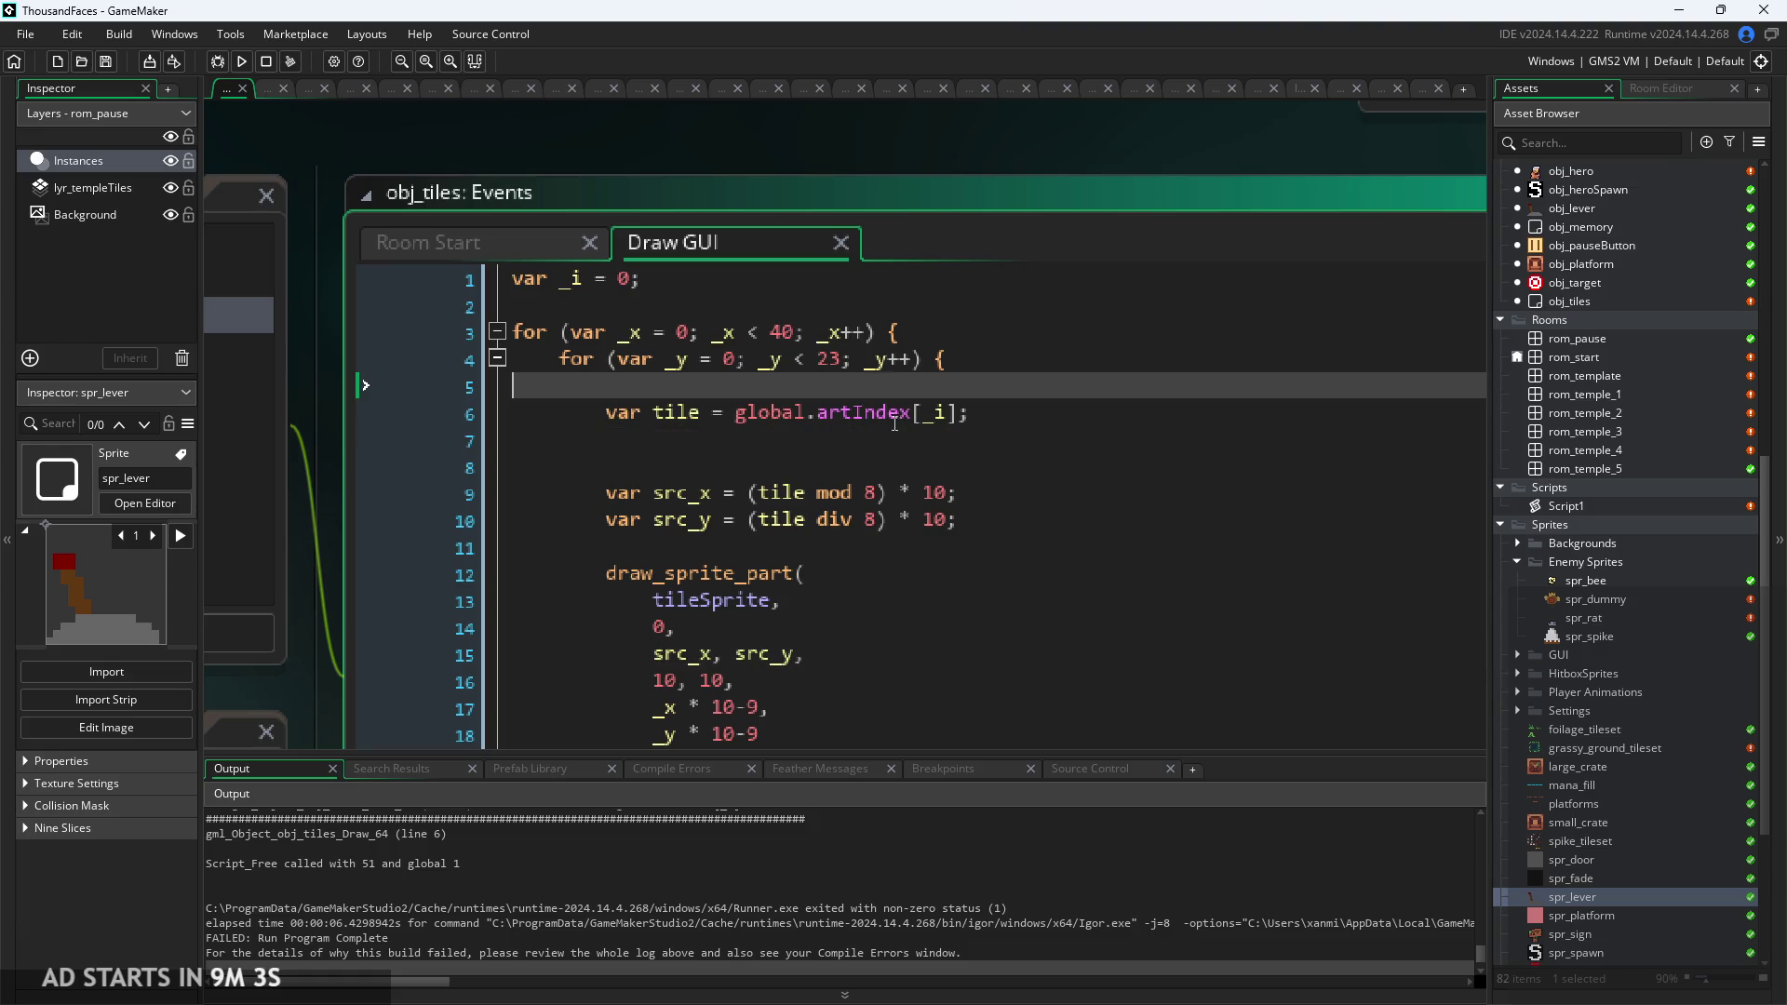
click(989, 359)
click(986, 403)
click(875, 361)
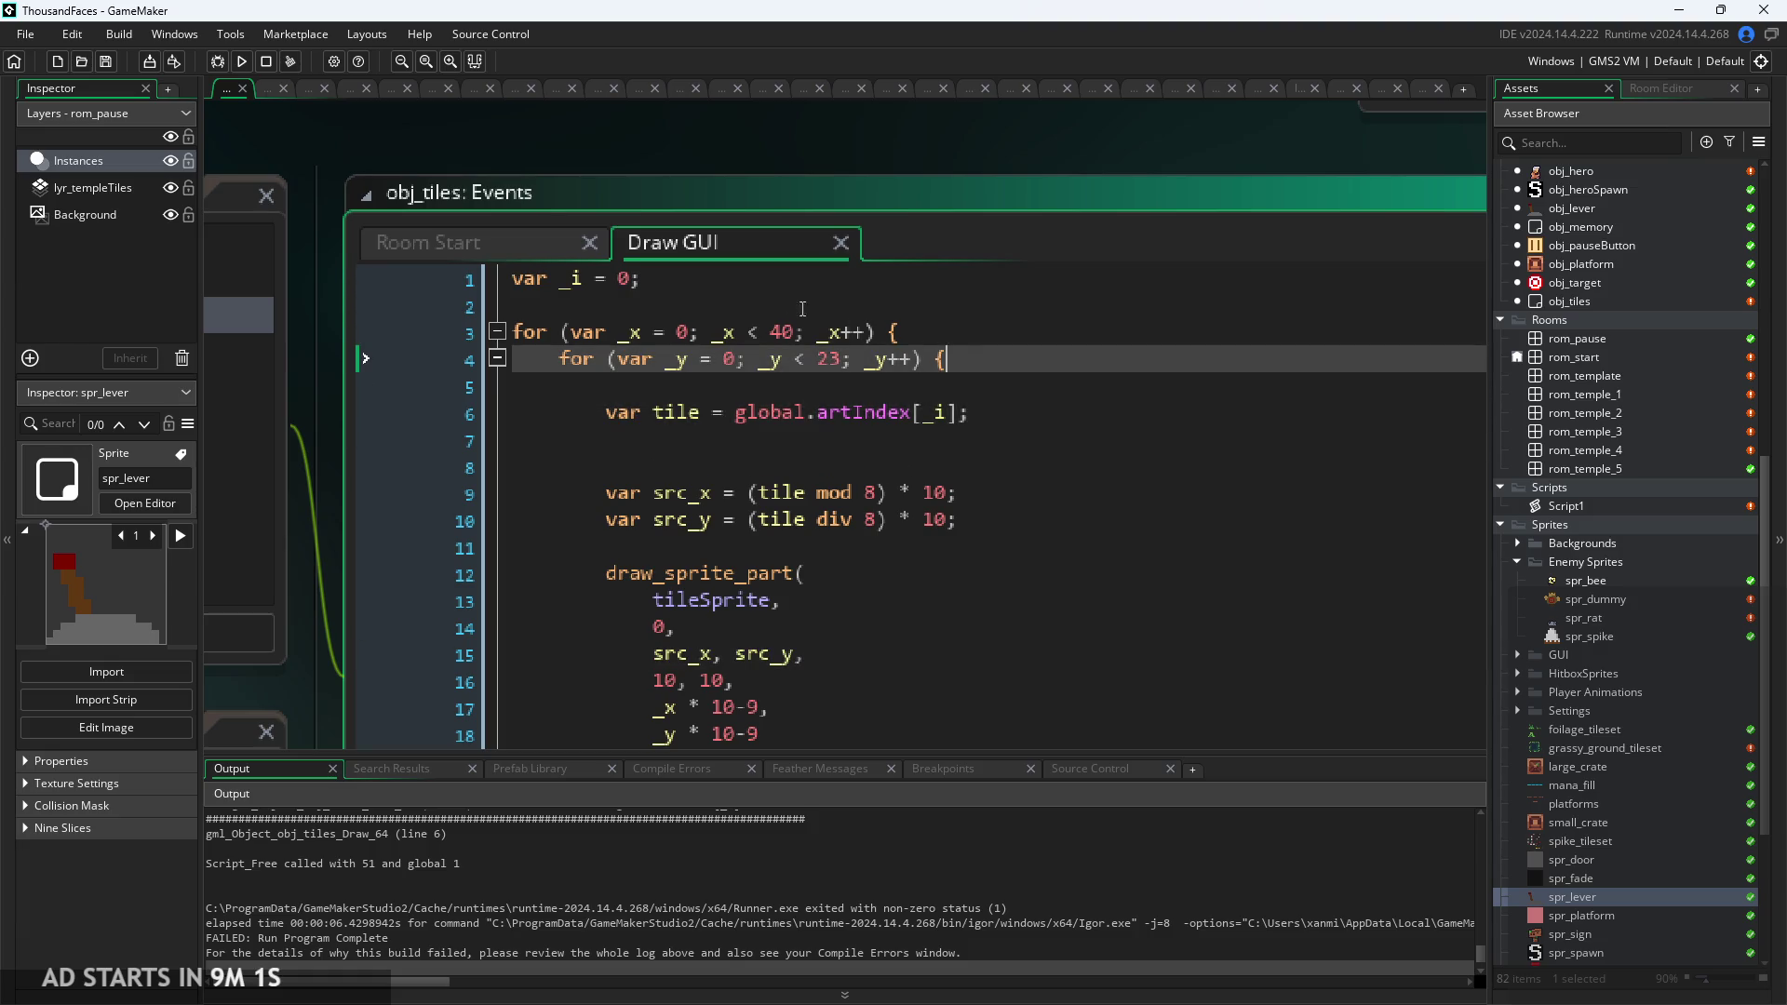
click(646, 301)
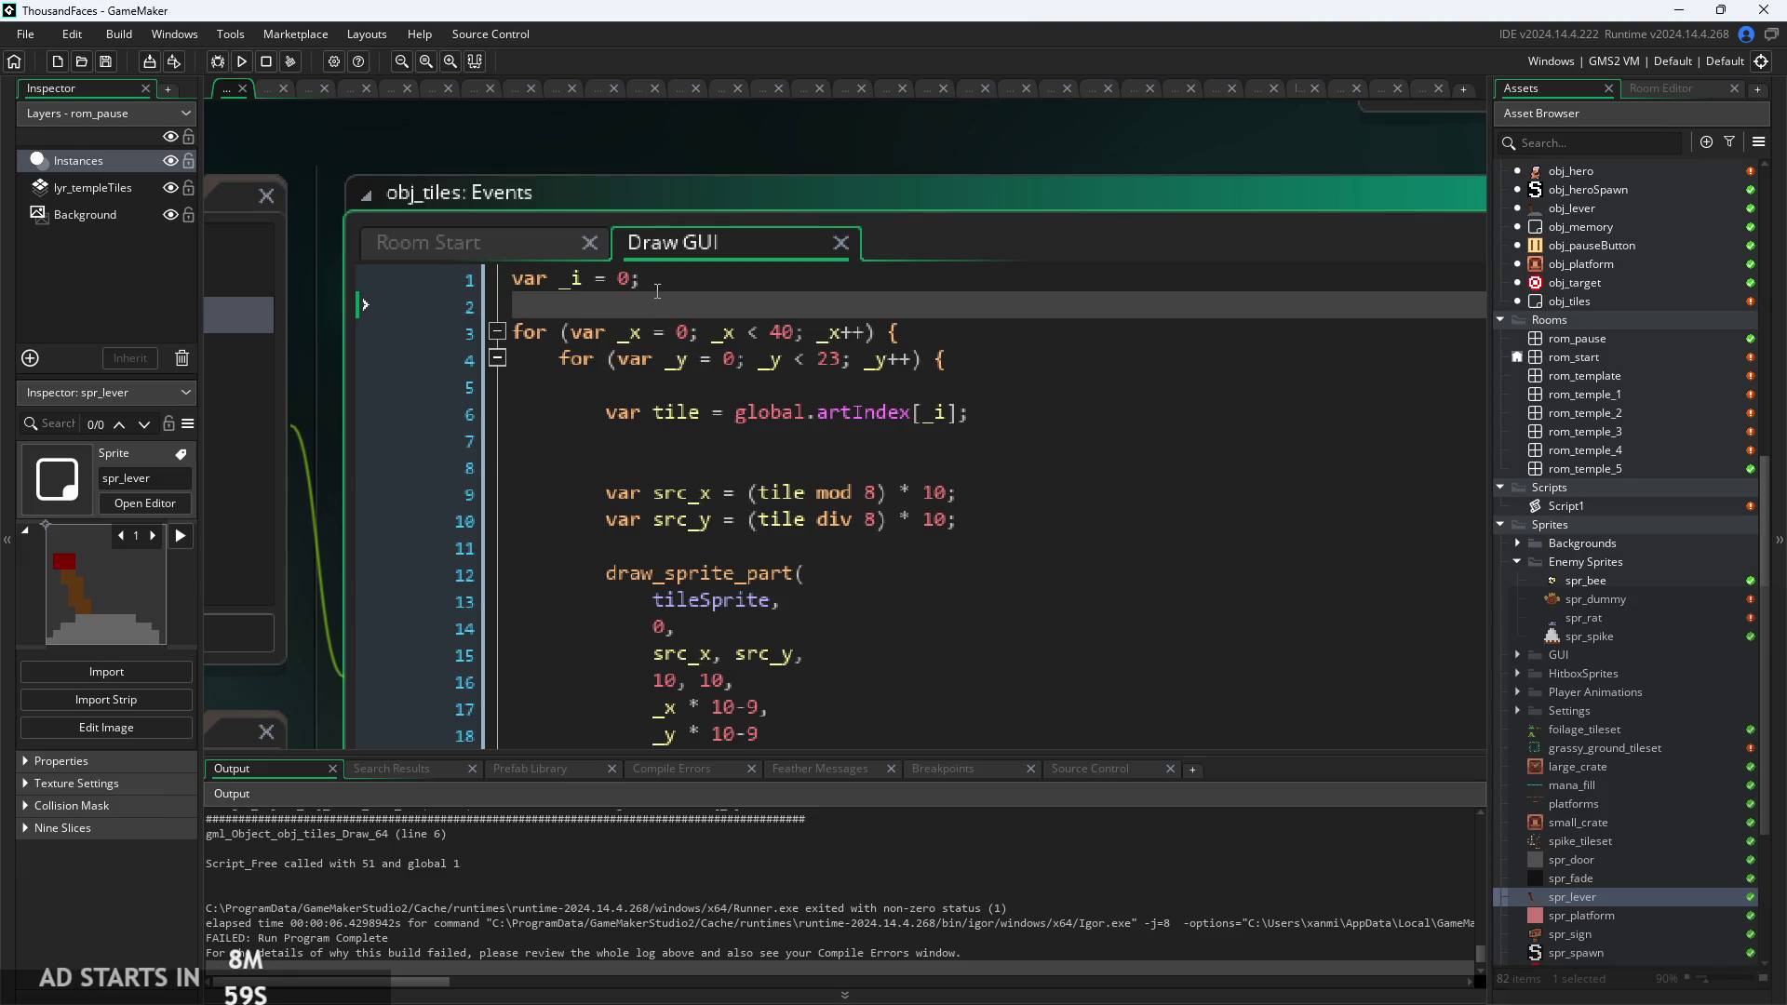
key(Up)
key(Down)
key(Down)
key(Down)
key(Down)
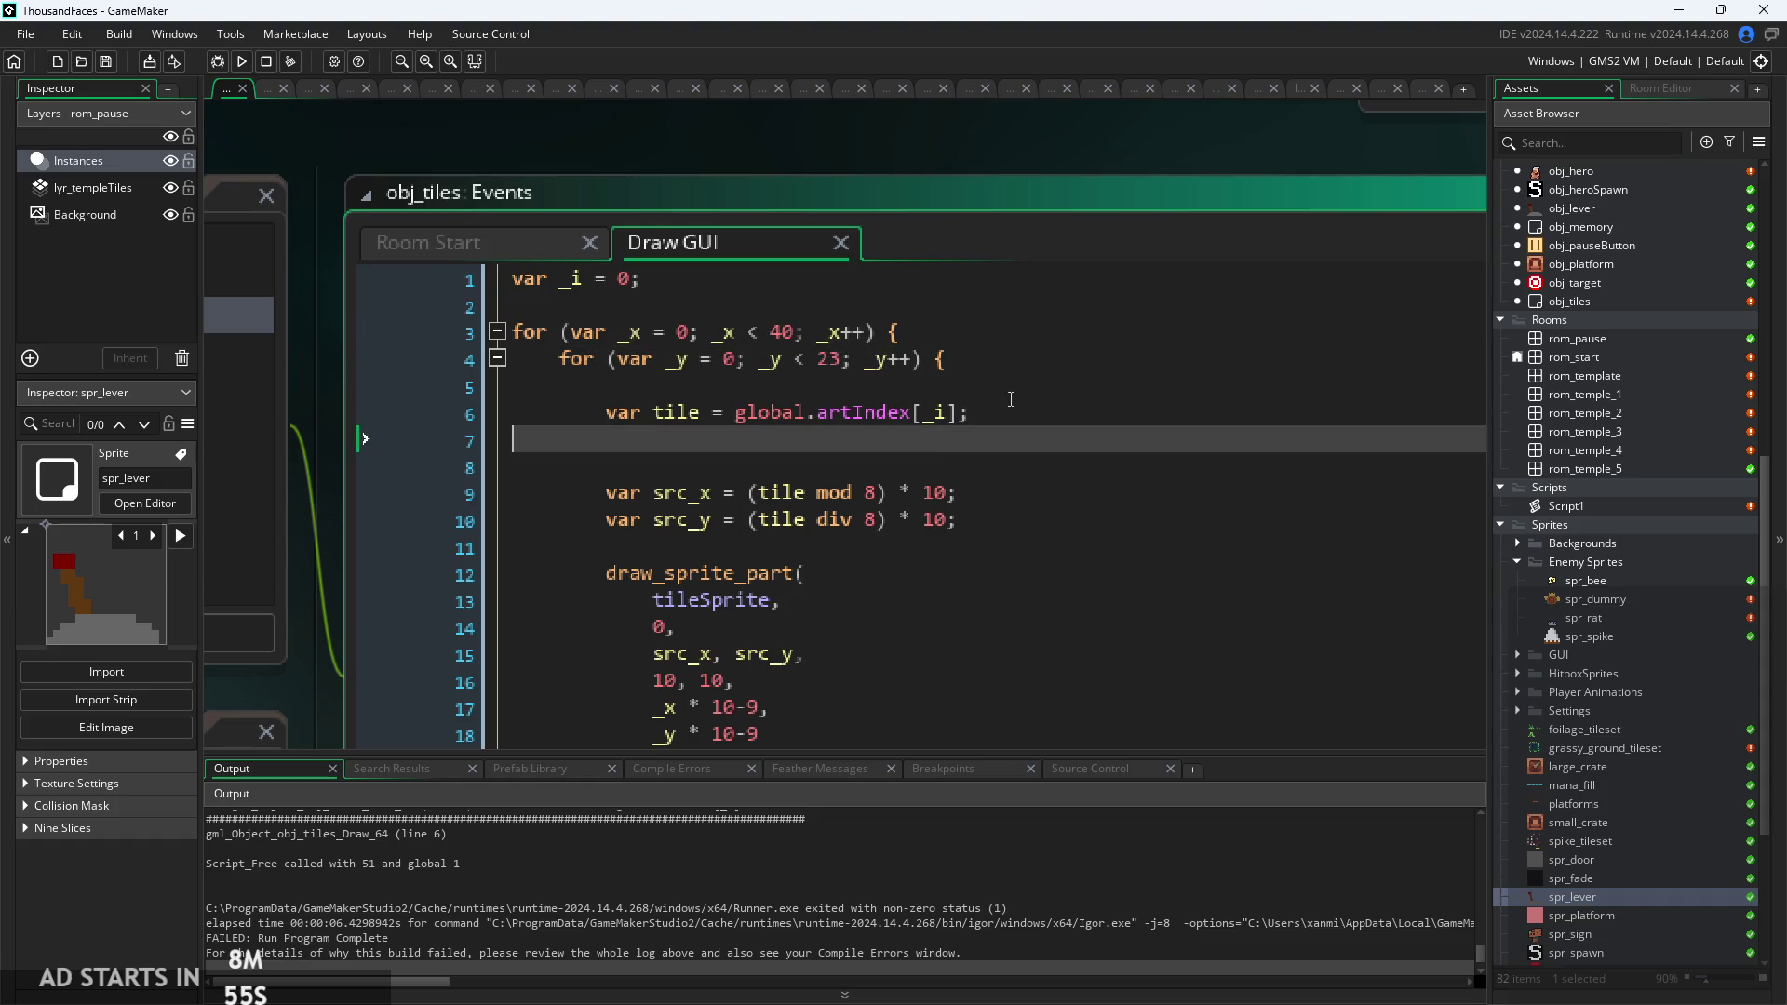
scroll(1019, 382, down, 1)
click(1025, 344)
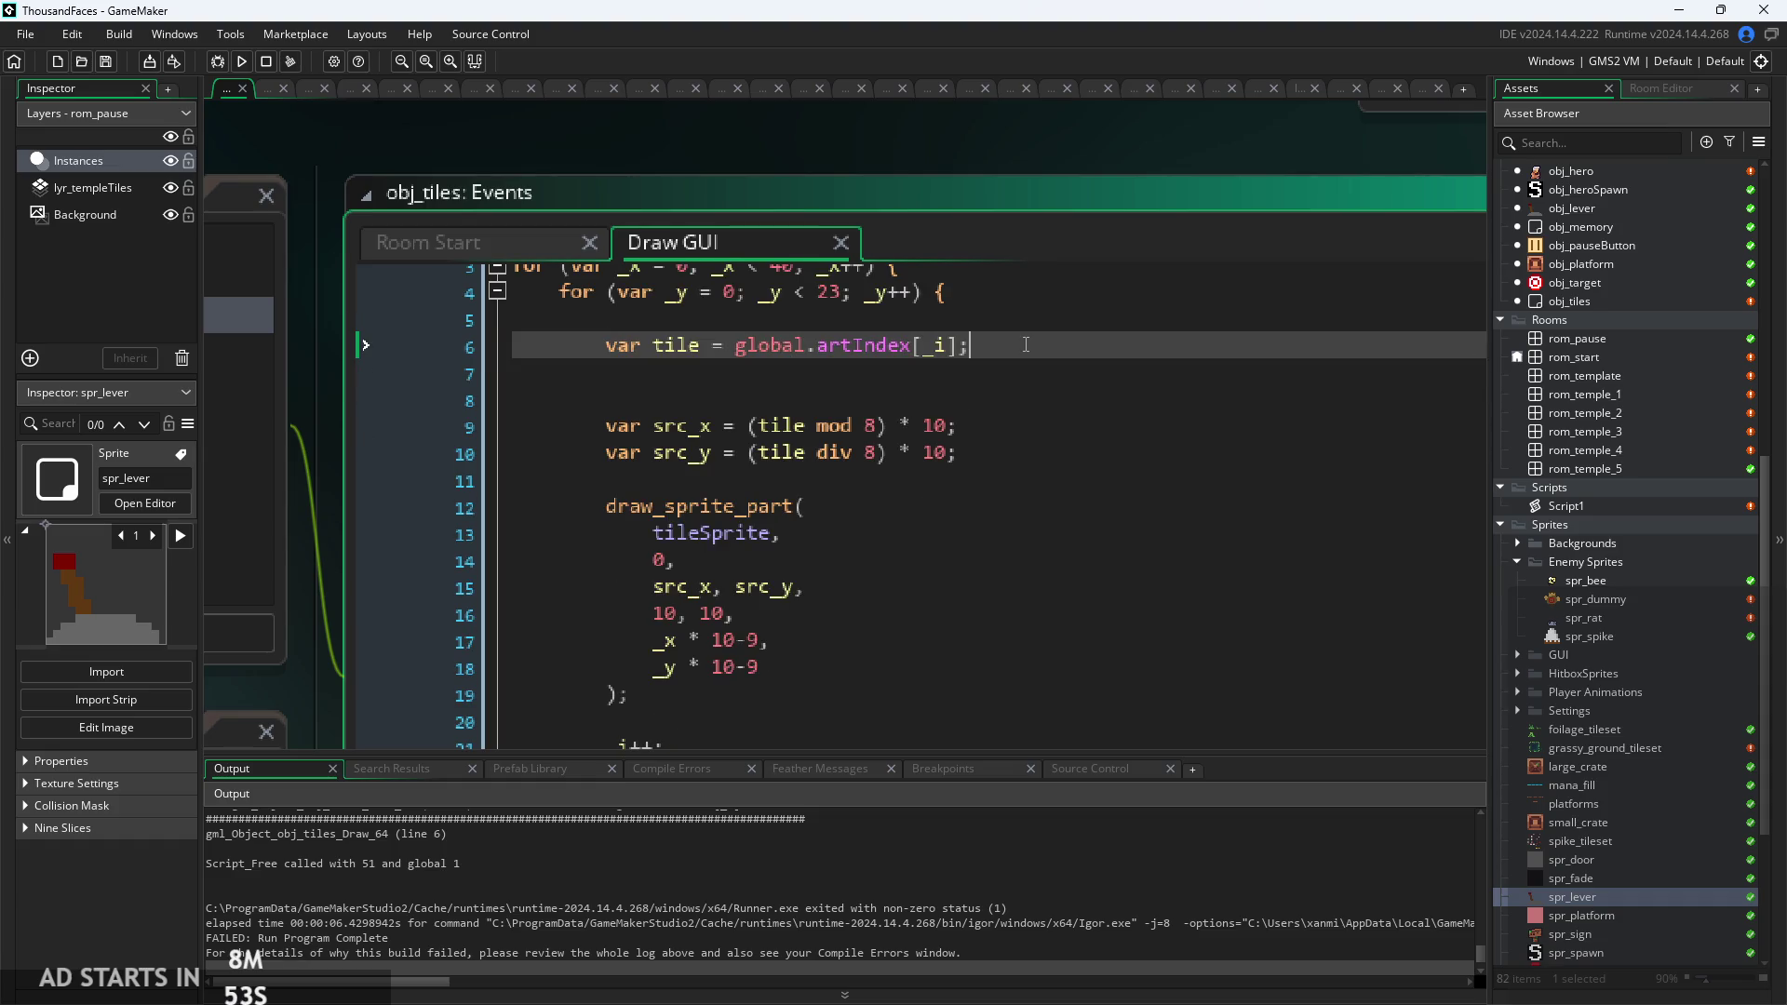
click(857, 491)
scroll(837, 484, down, 1)
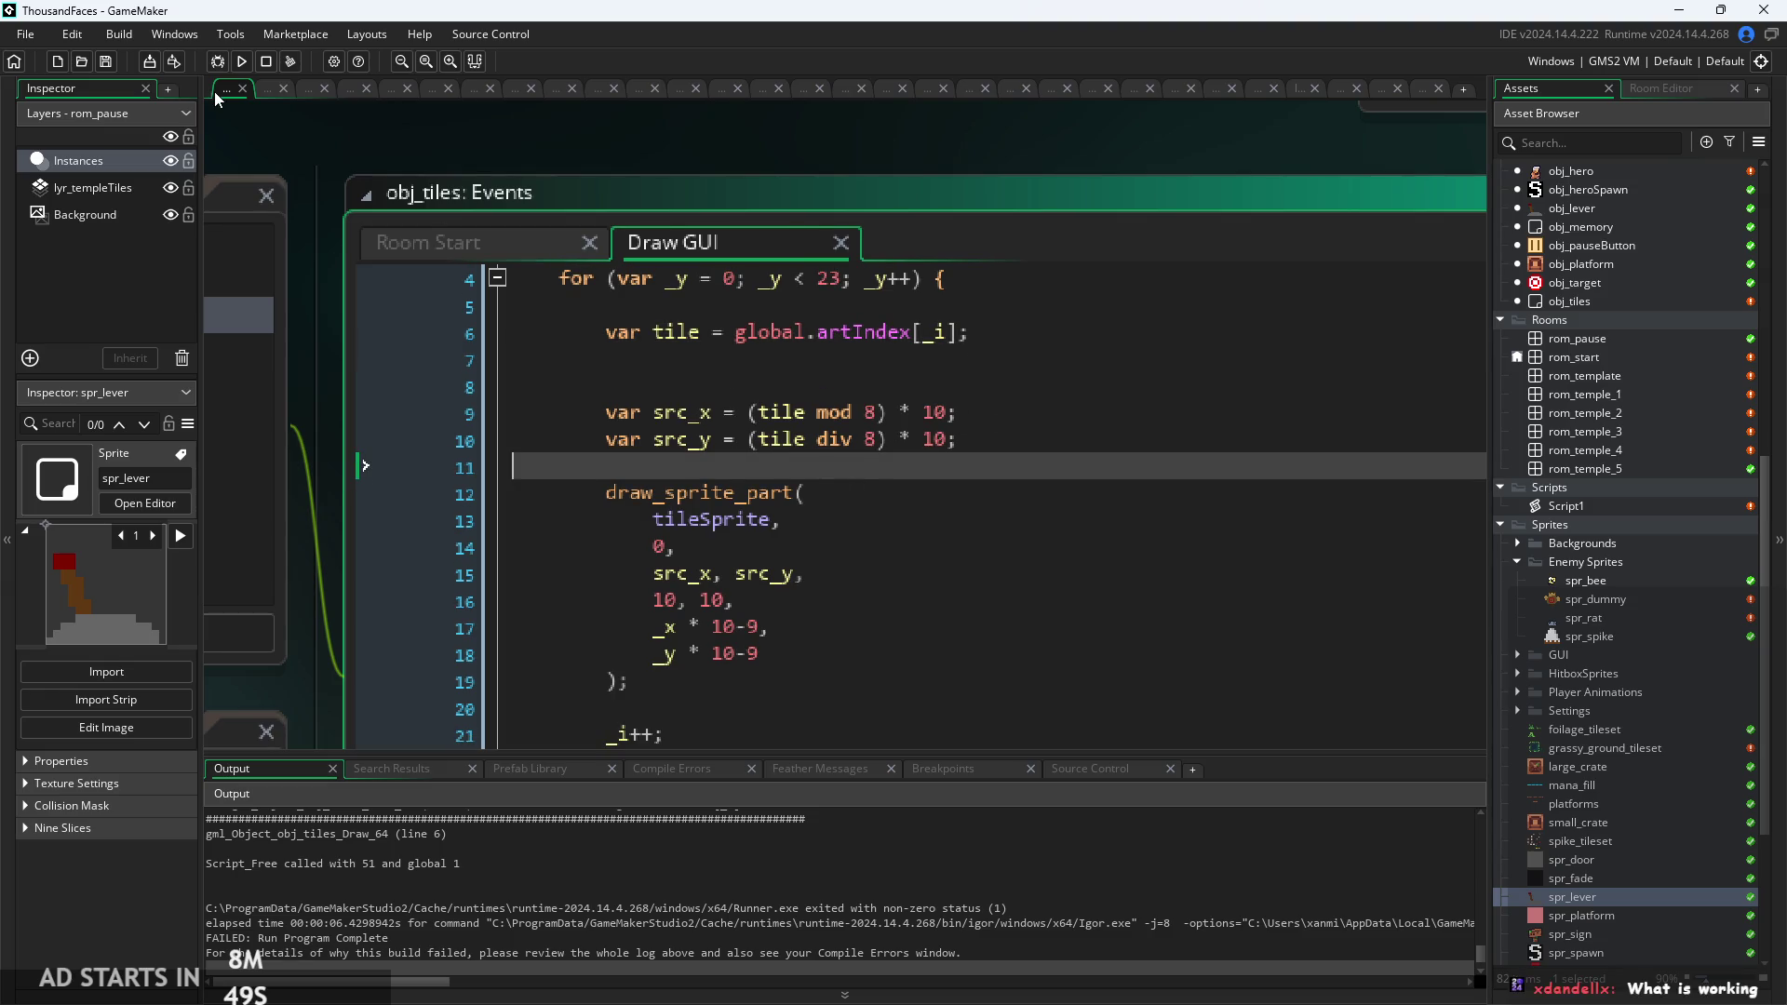
click(242, 69)
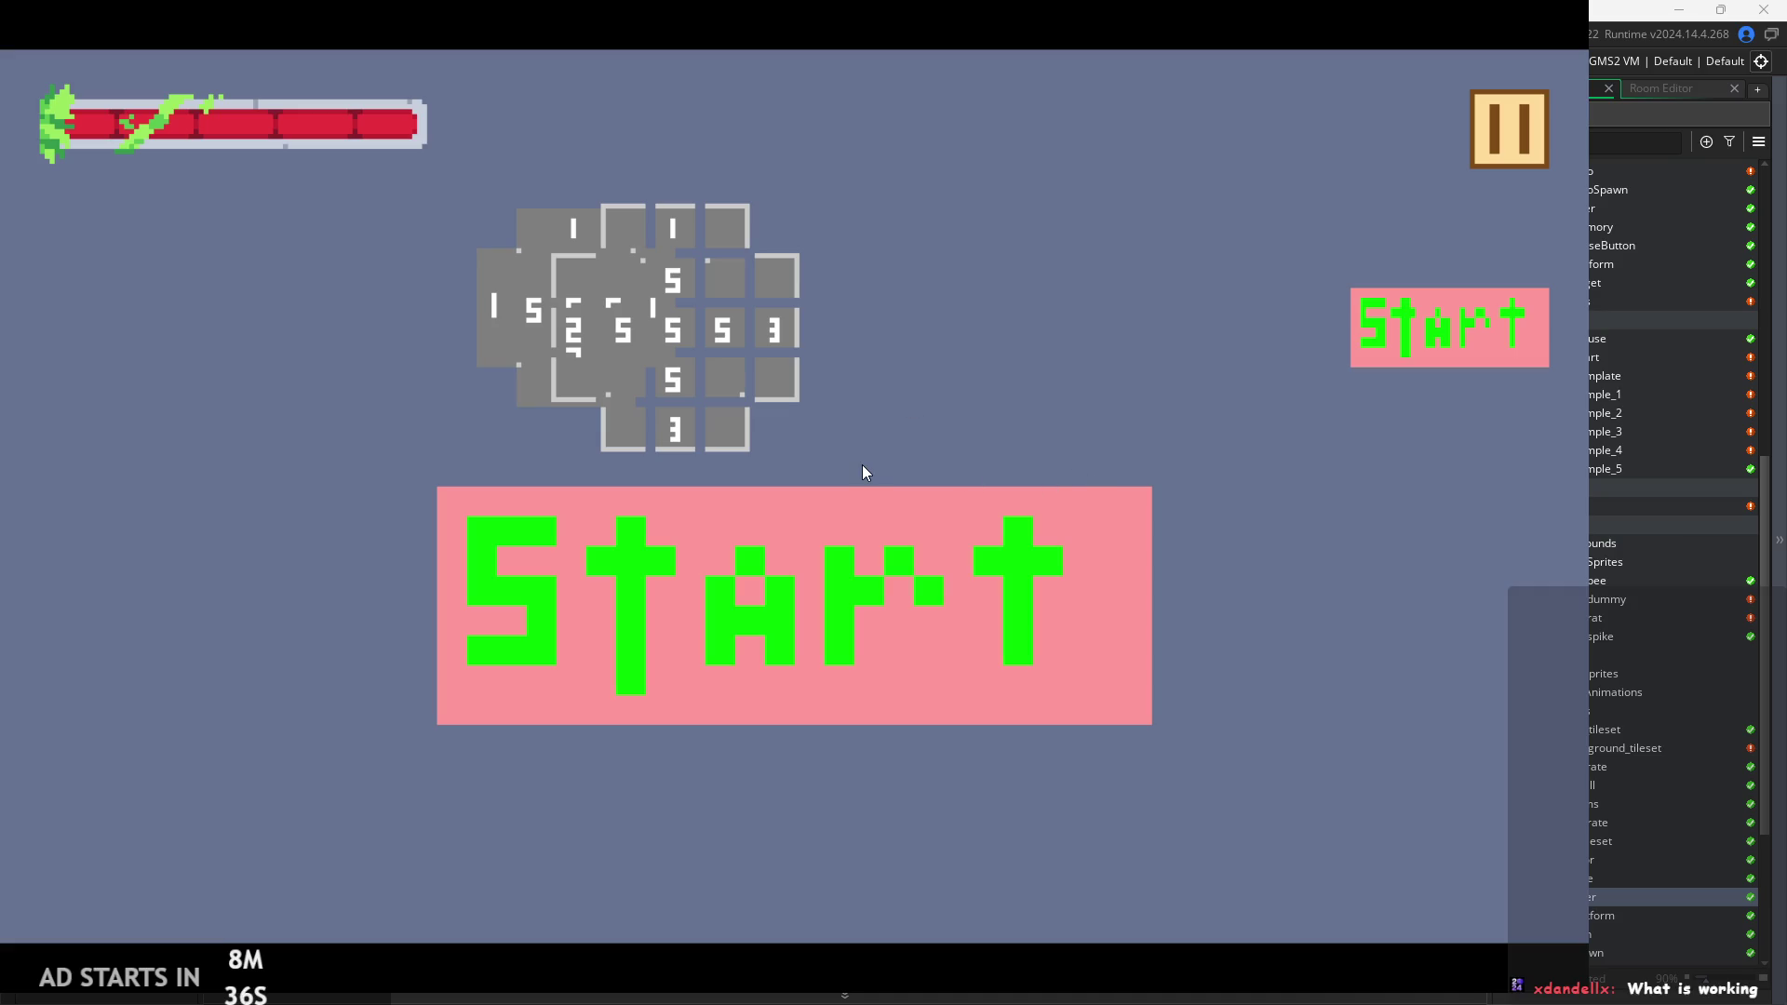
Enter the level from Start, pause, and abort after the artIndex out-of-range error.
click(1387, 331)
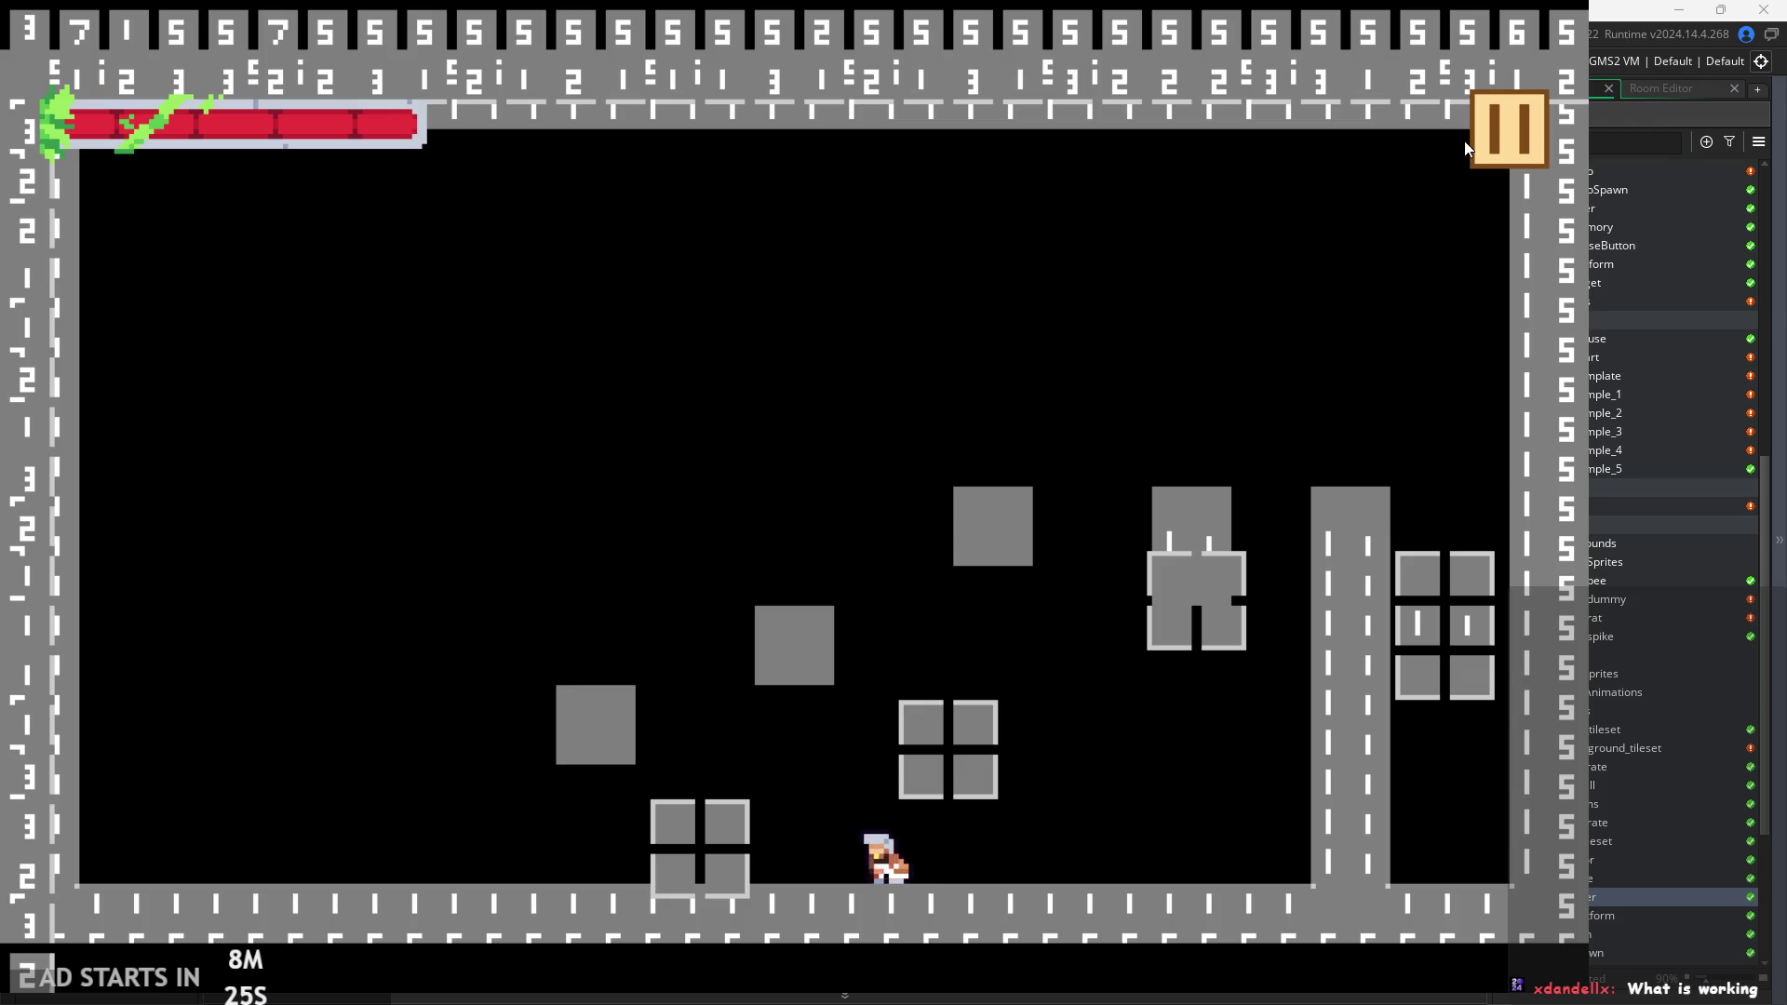
click(1484, 158)
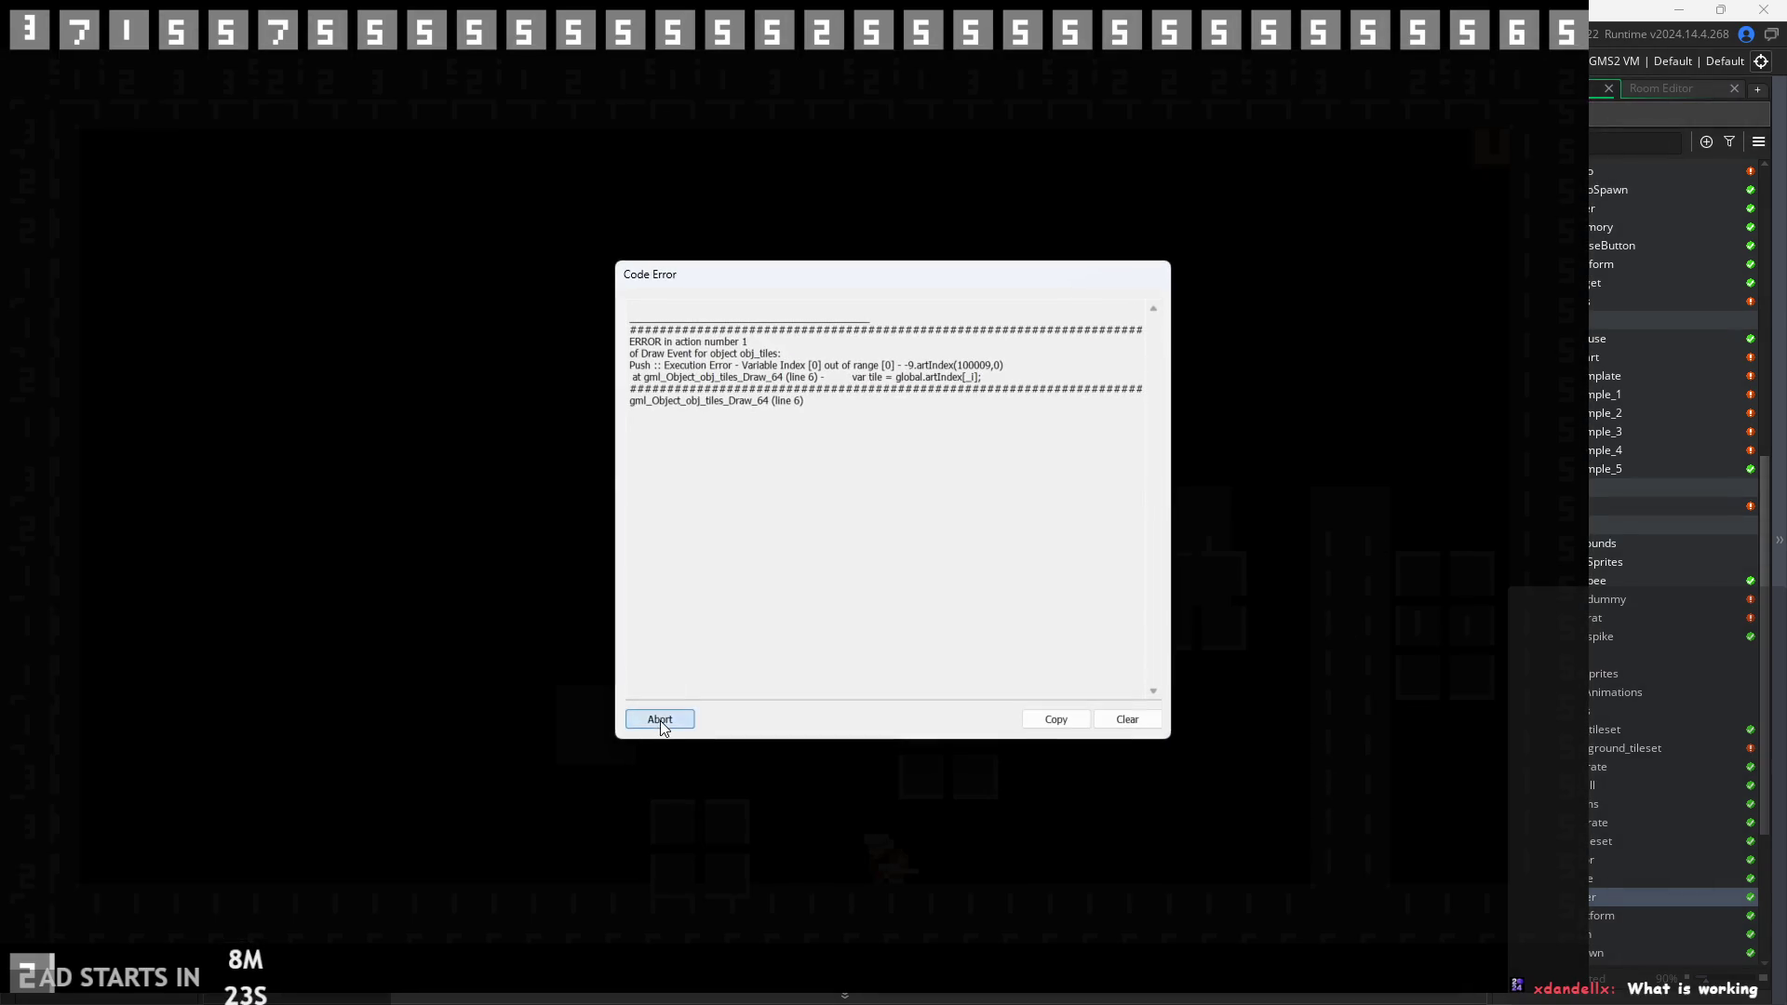
click(659, 722)
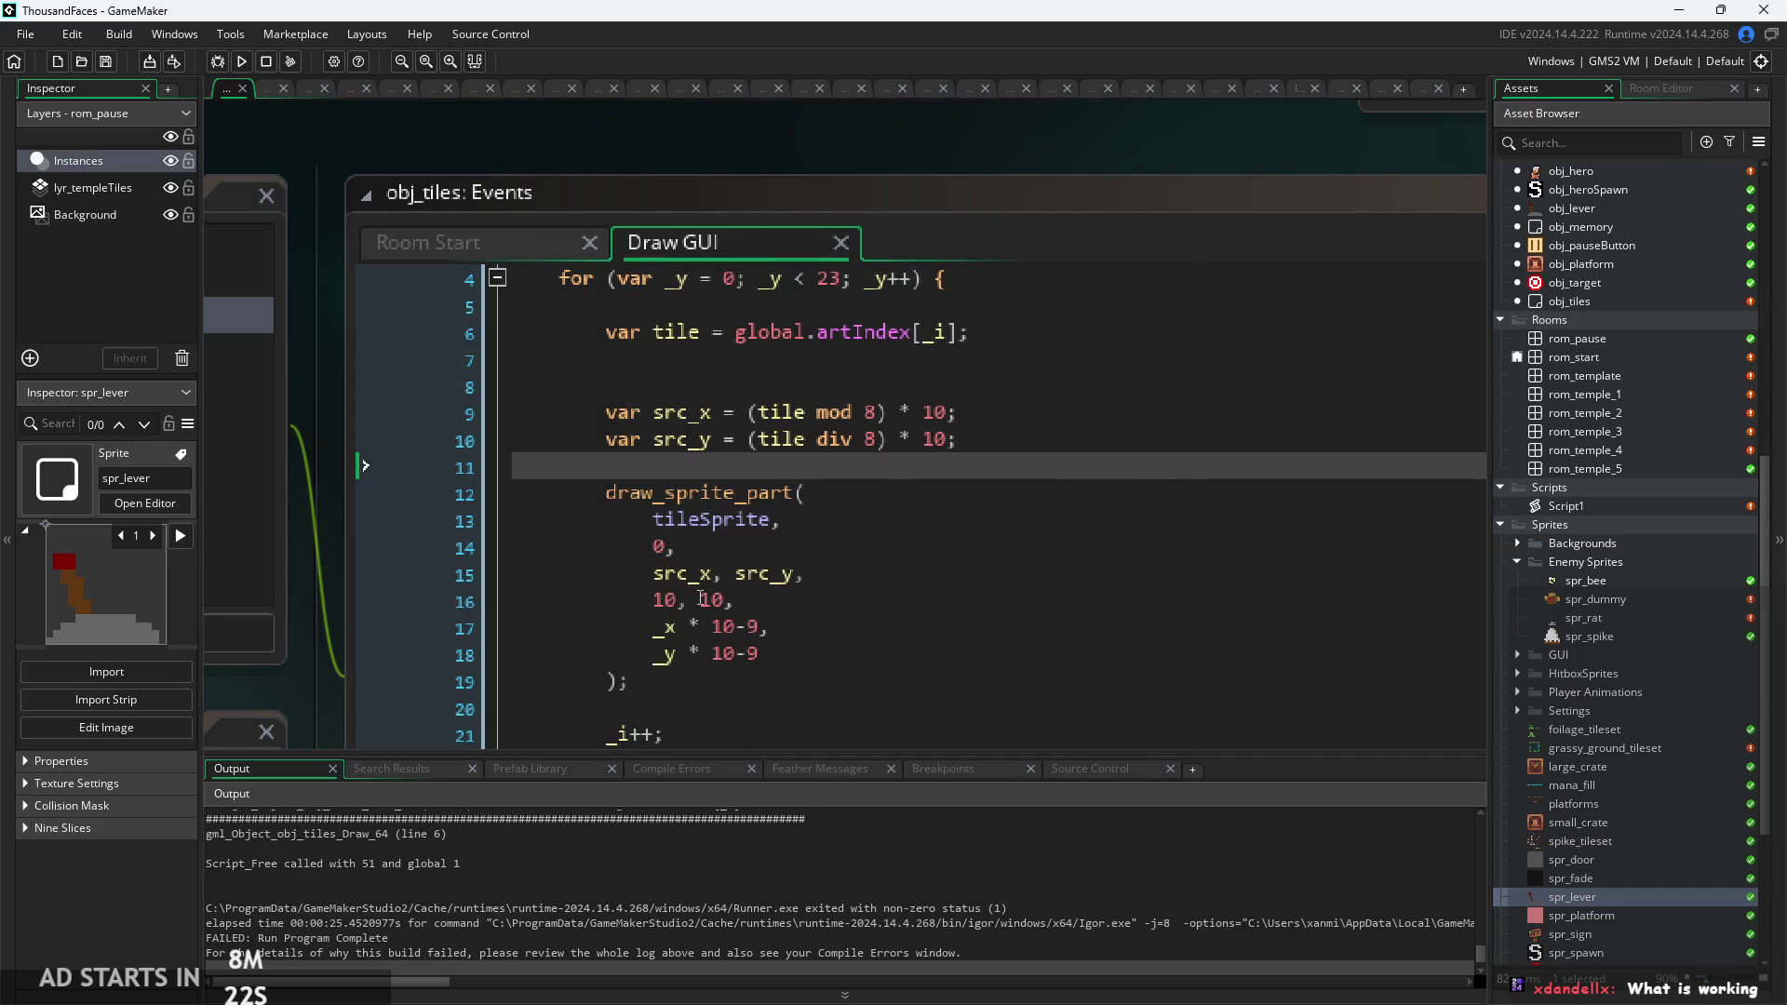
Remove the -9 offsets from the _x and _y draw positions.
double_click(941, 413)
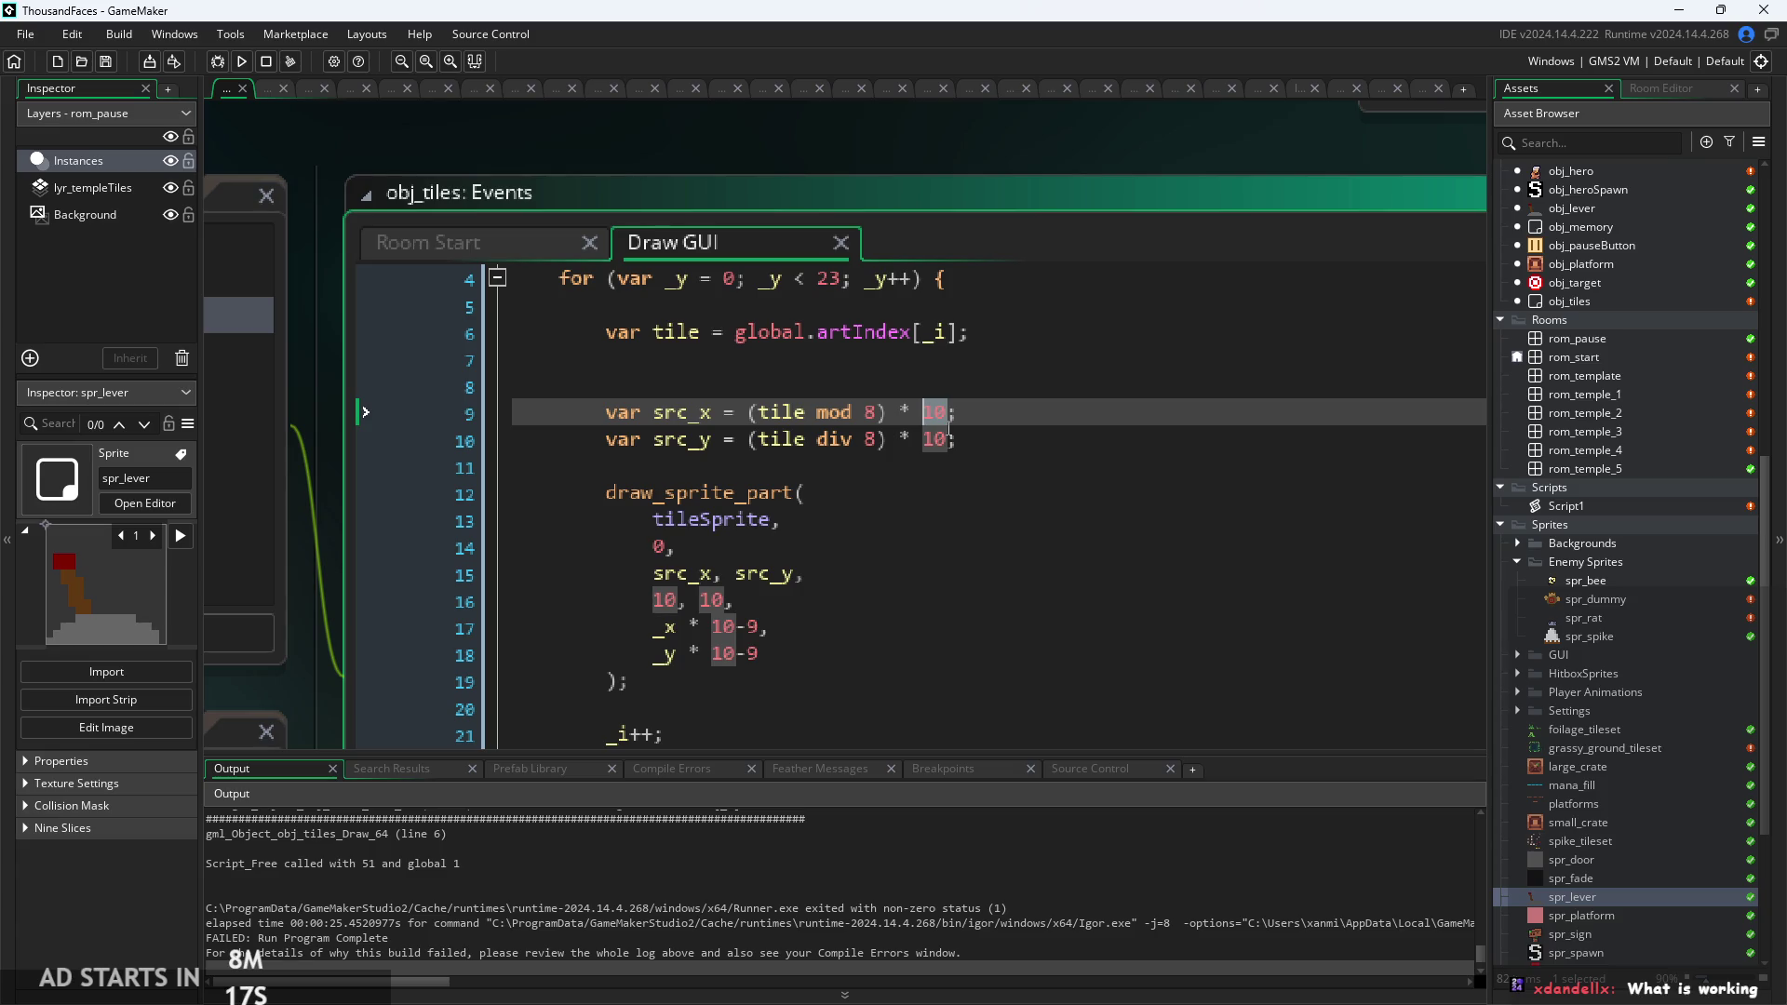
click(823, 609)
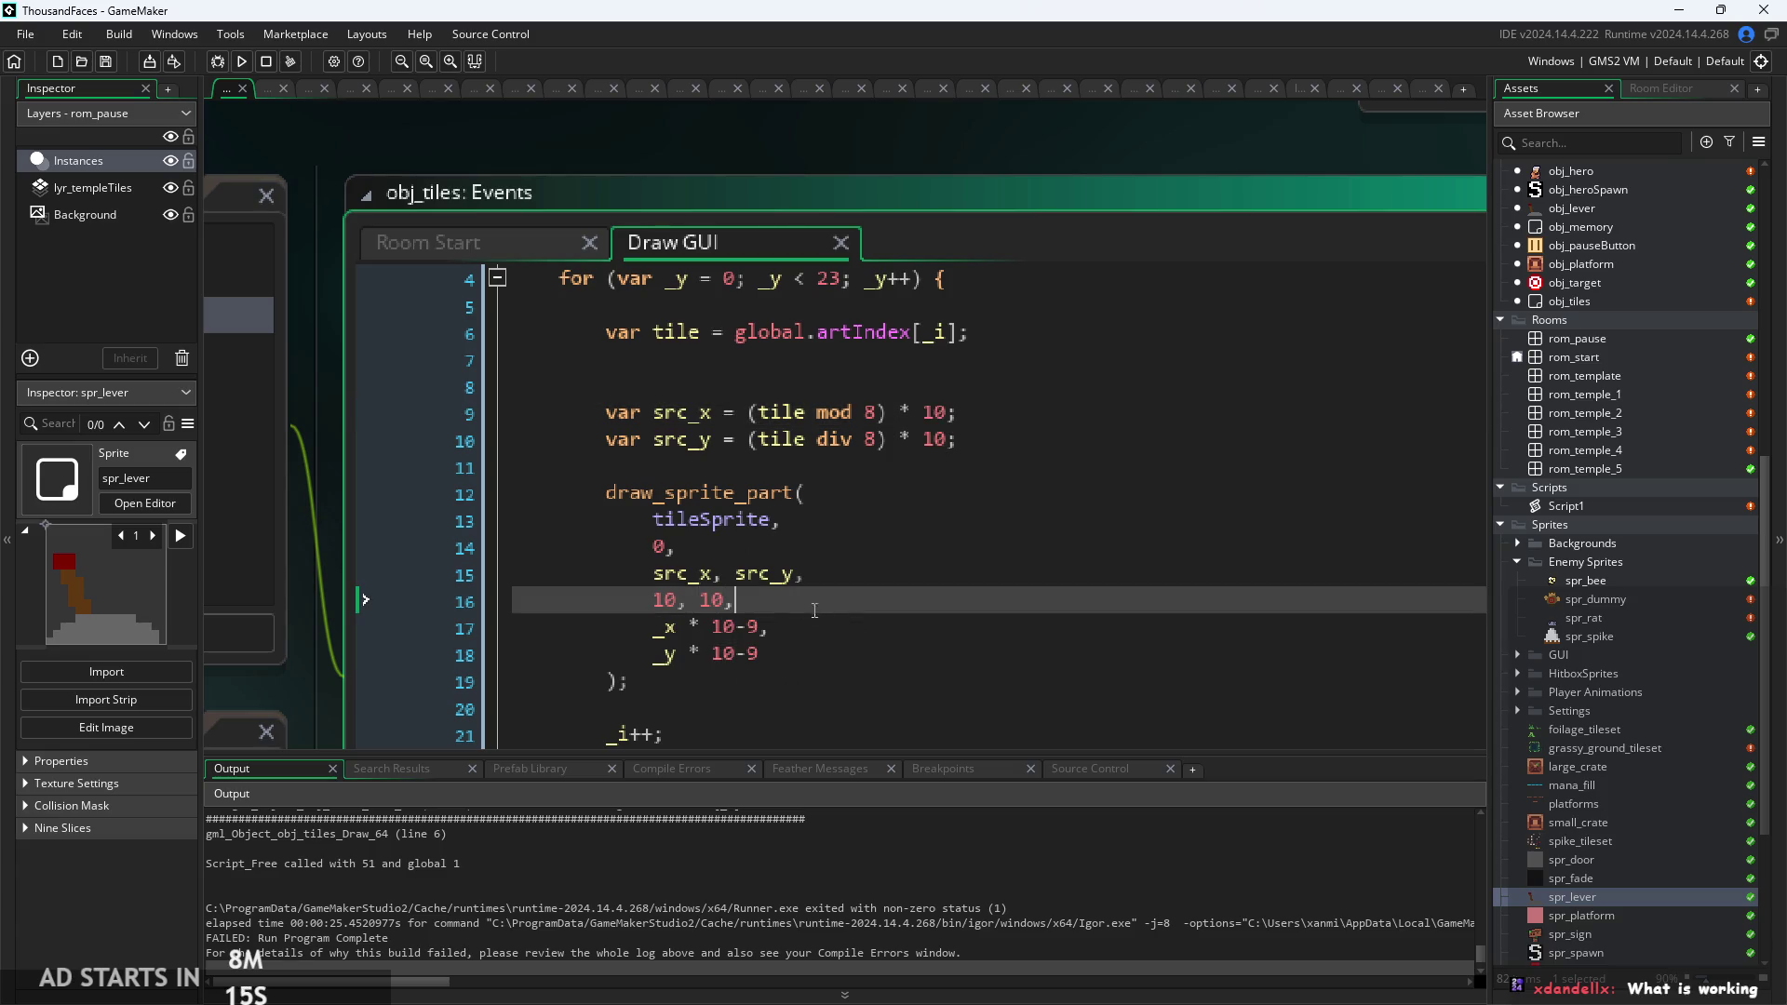
click(756, 626)
key(BackSpace)
key(BackSpace)
click(760, 654)
key(BackSpace)
key(BackSpace)
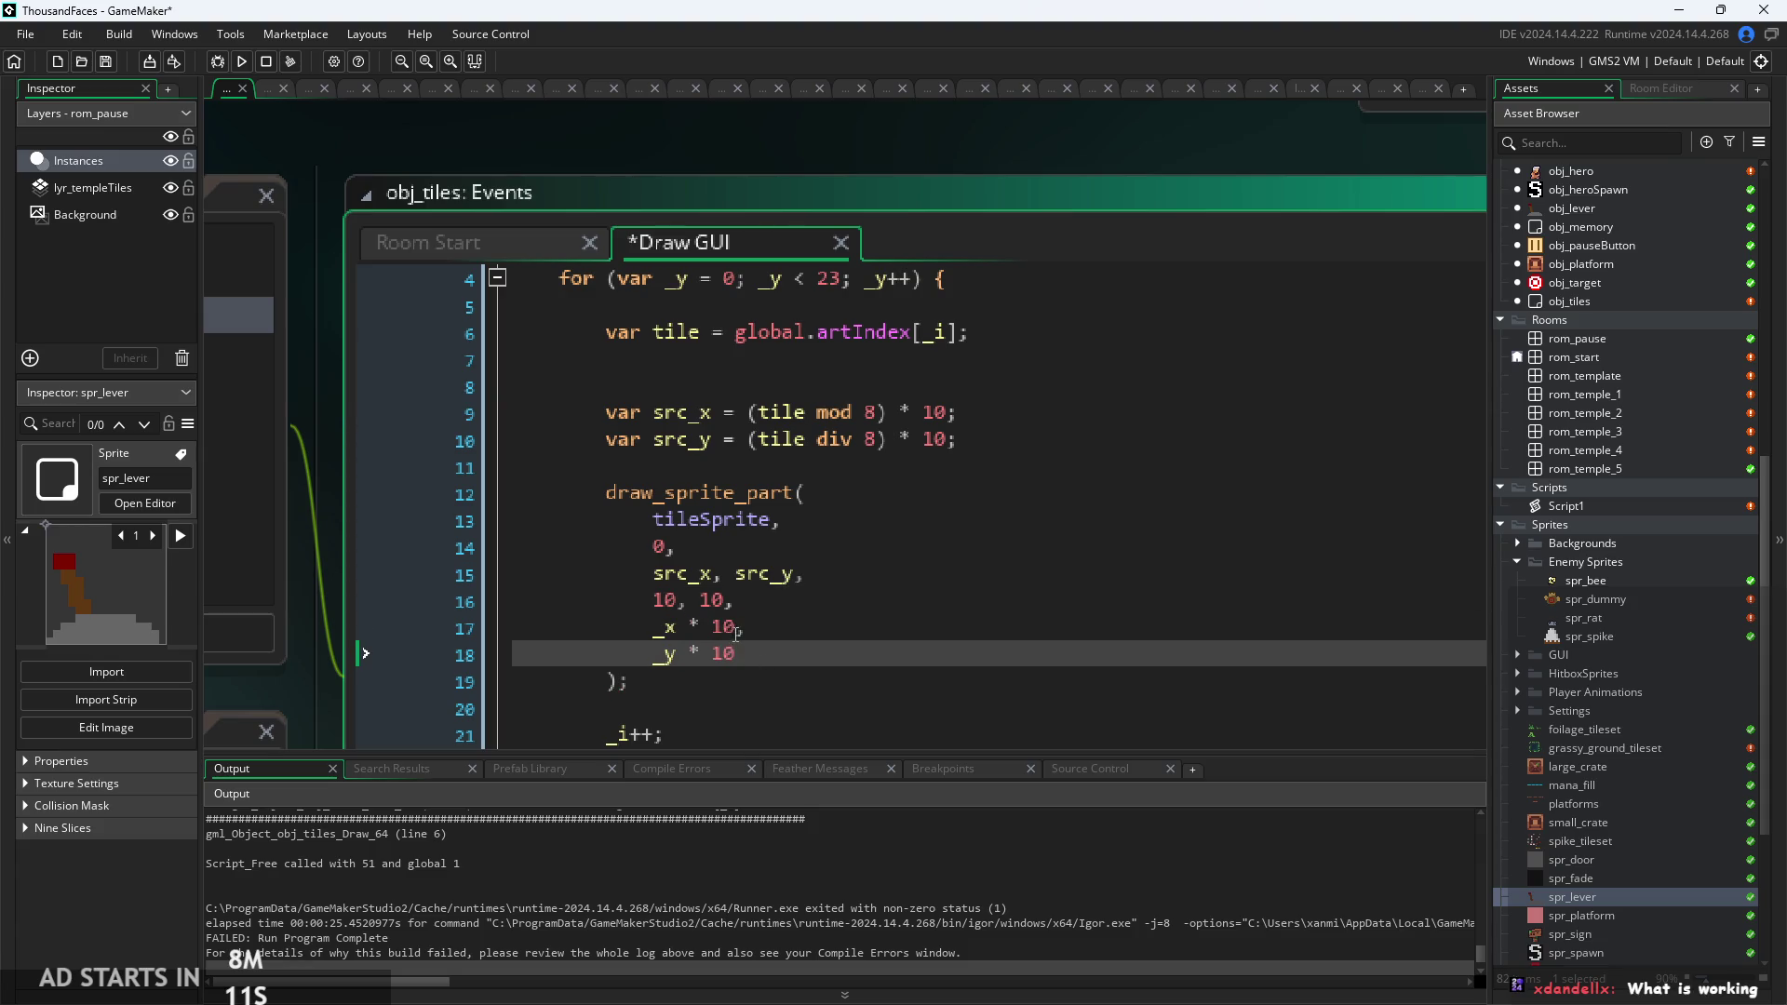
Change the _x*10 and _y*10 position multipliers to 8.
click(736, 629)
key(BackSpace)
key(BackSpace)
text(8)
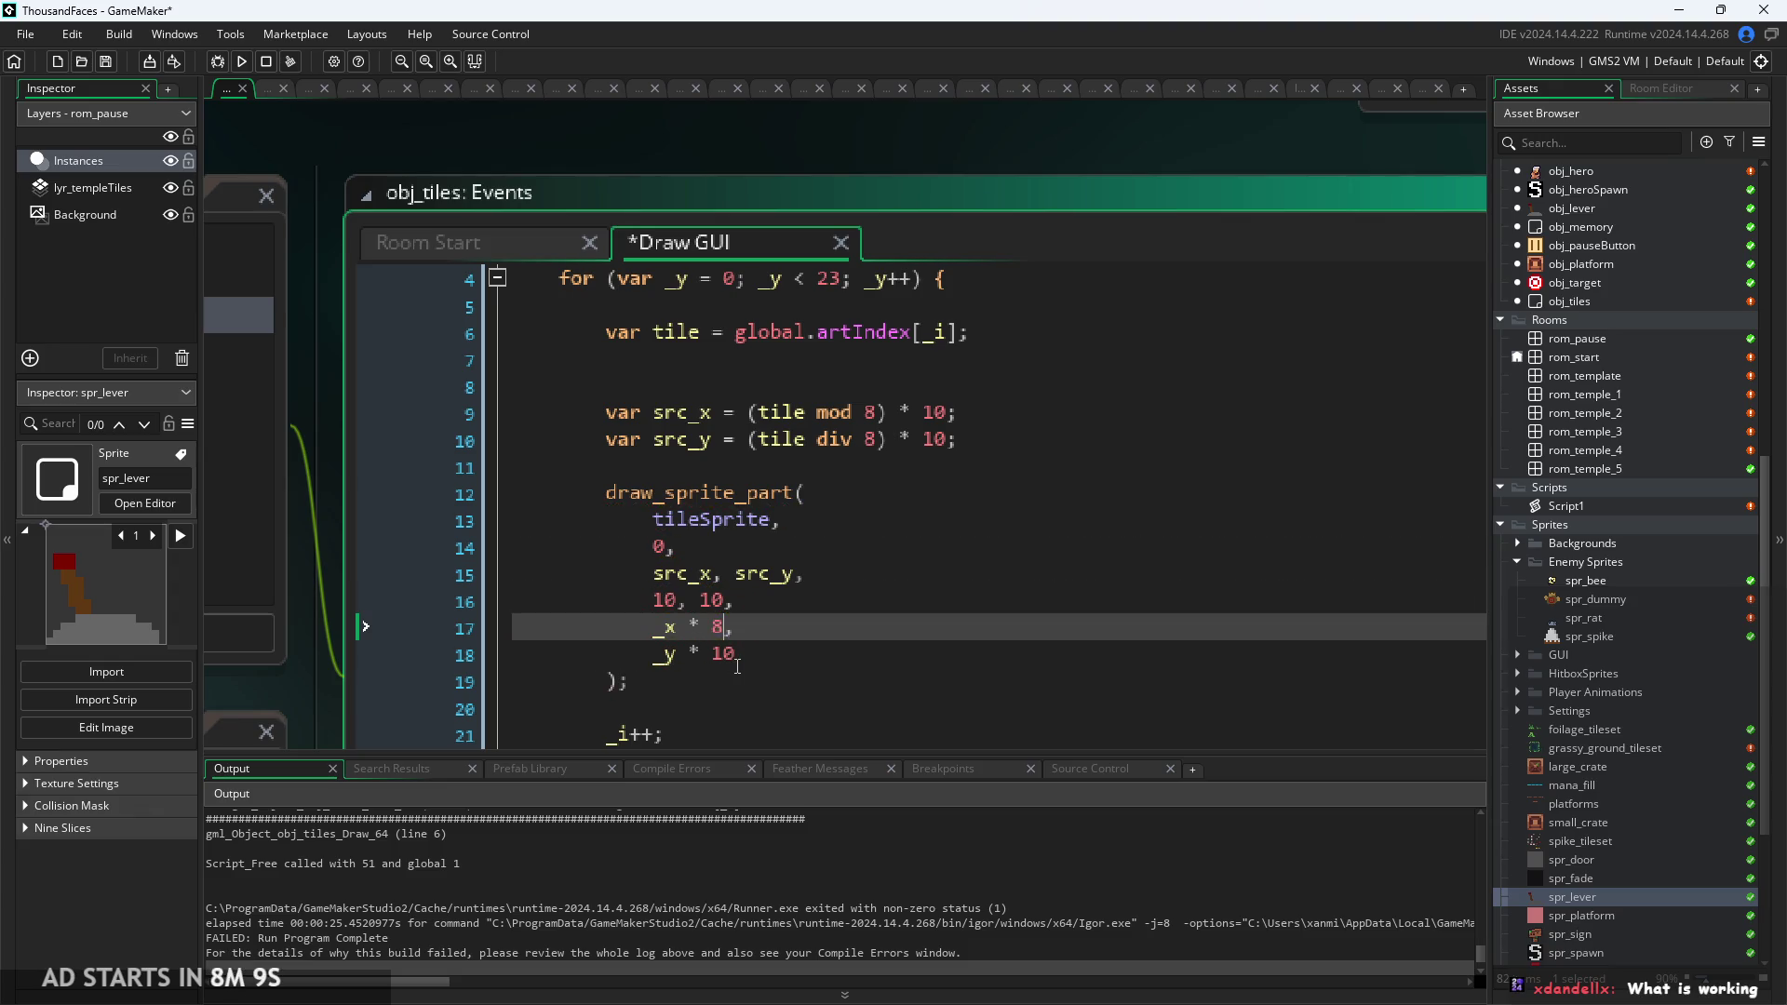
click(737, 669)
click(740, 659)
key(BackSpace)
key(BackSpace)
text(8)
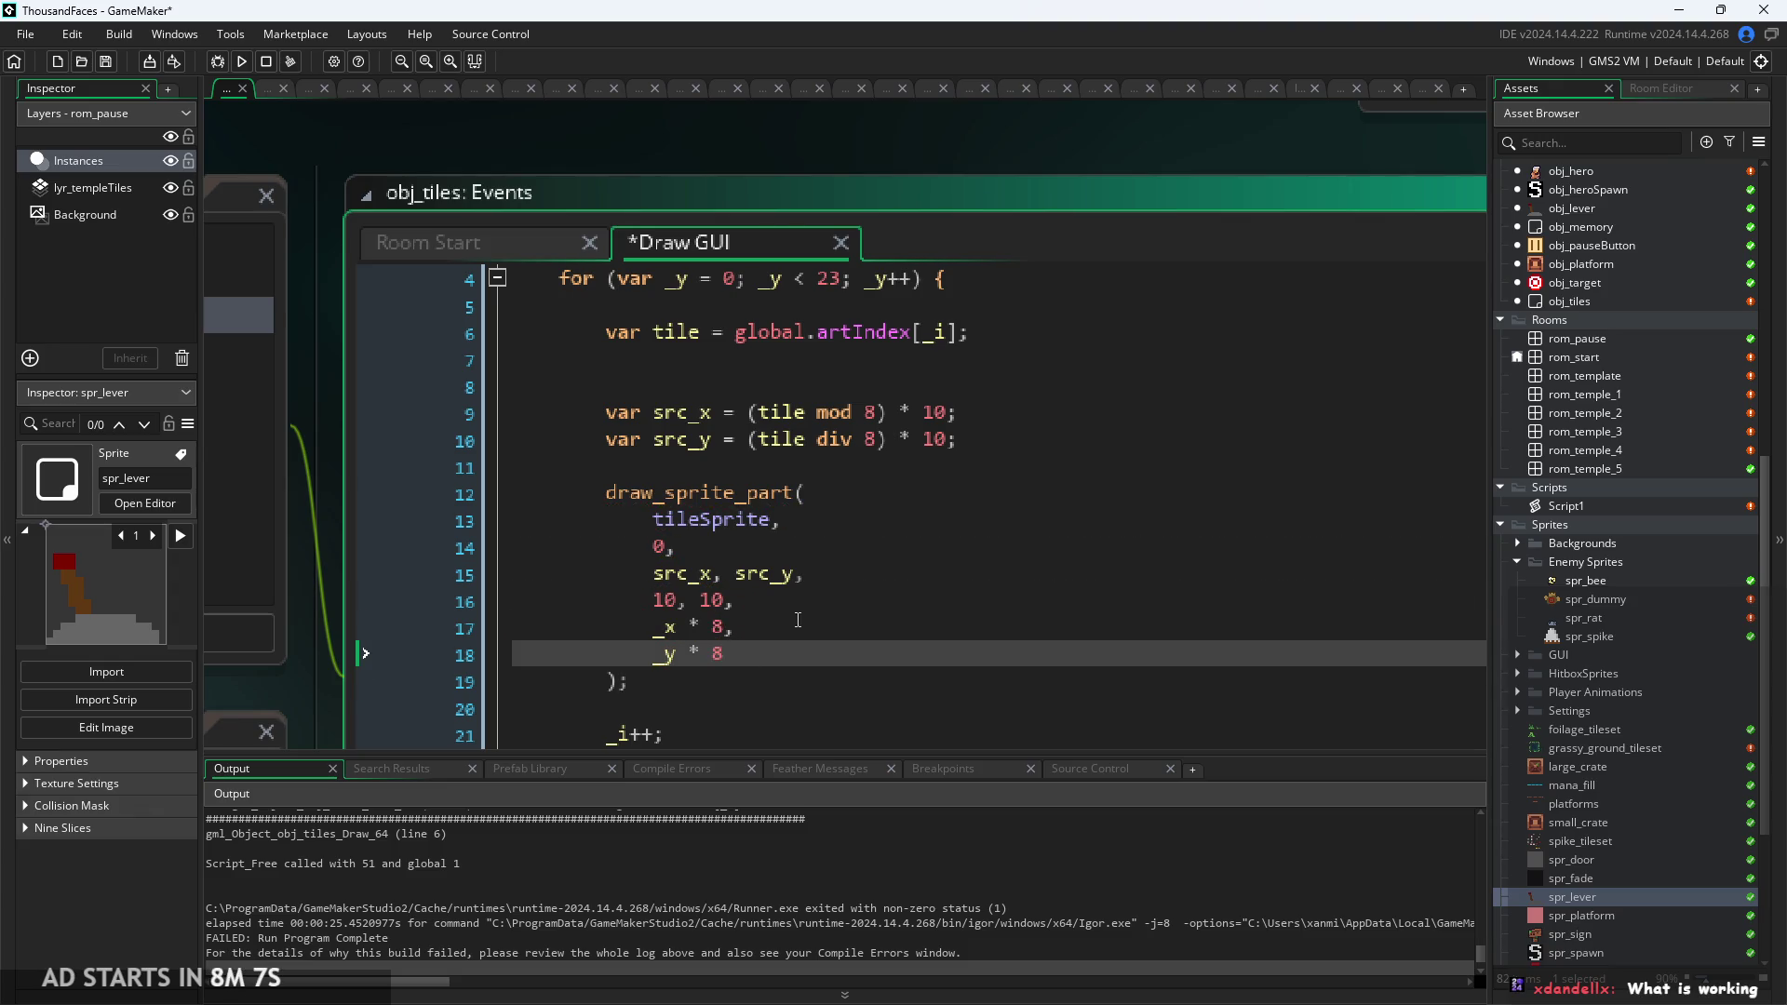
ctrl+scroll(856, 461, down, 1)
scroll(893, 540, up, 3)
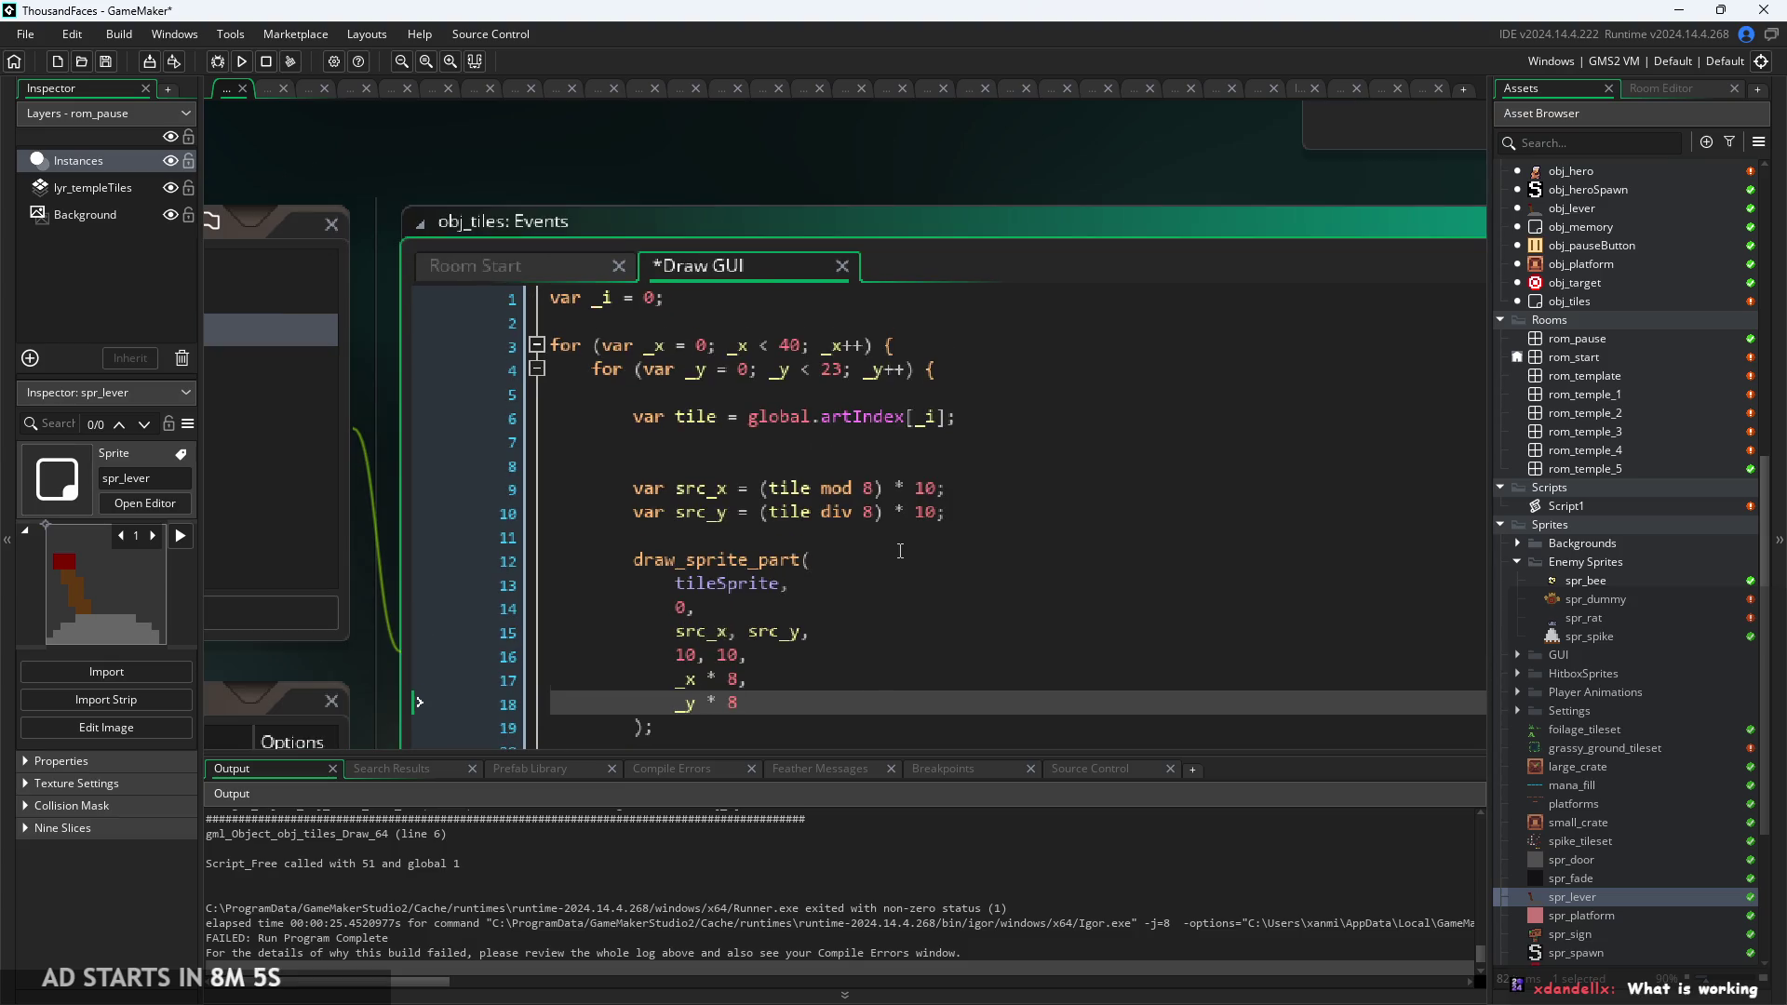
scroll(899, 551, down, 1)
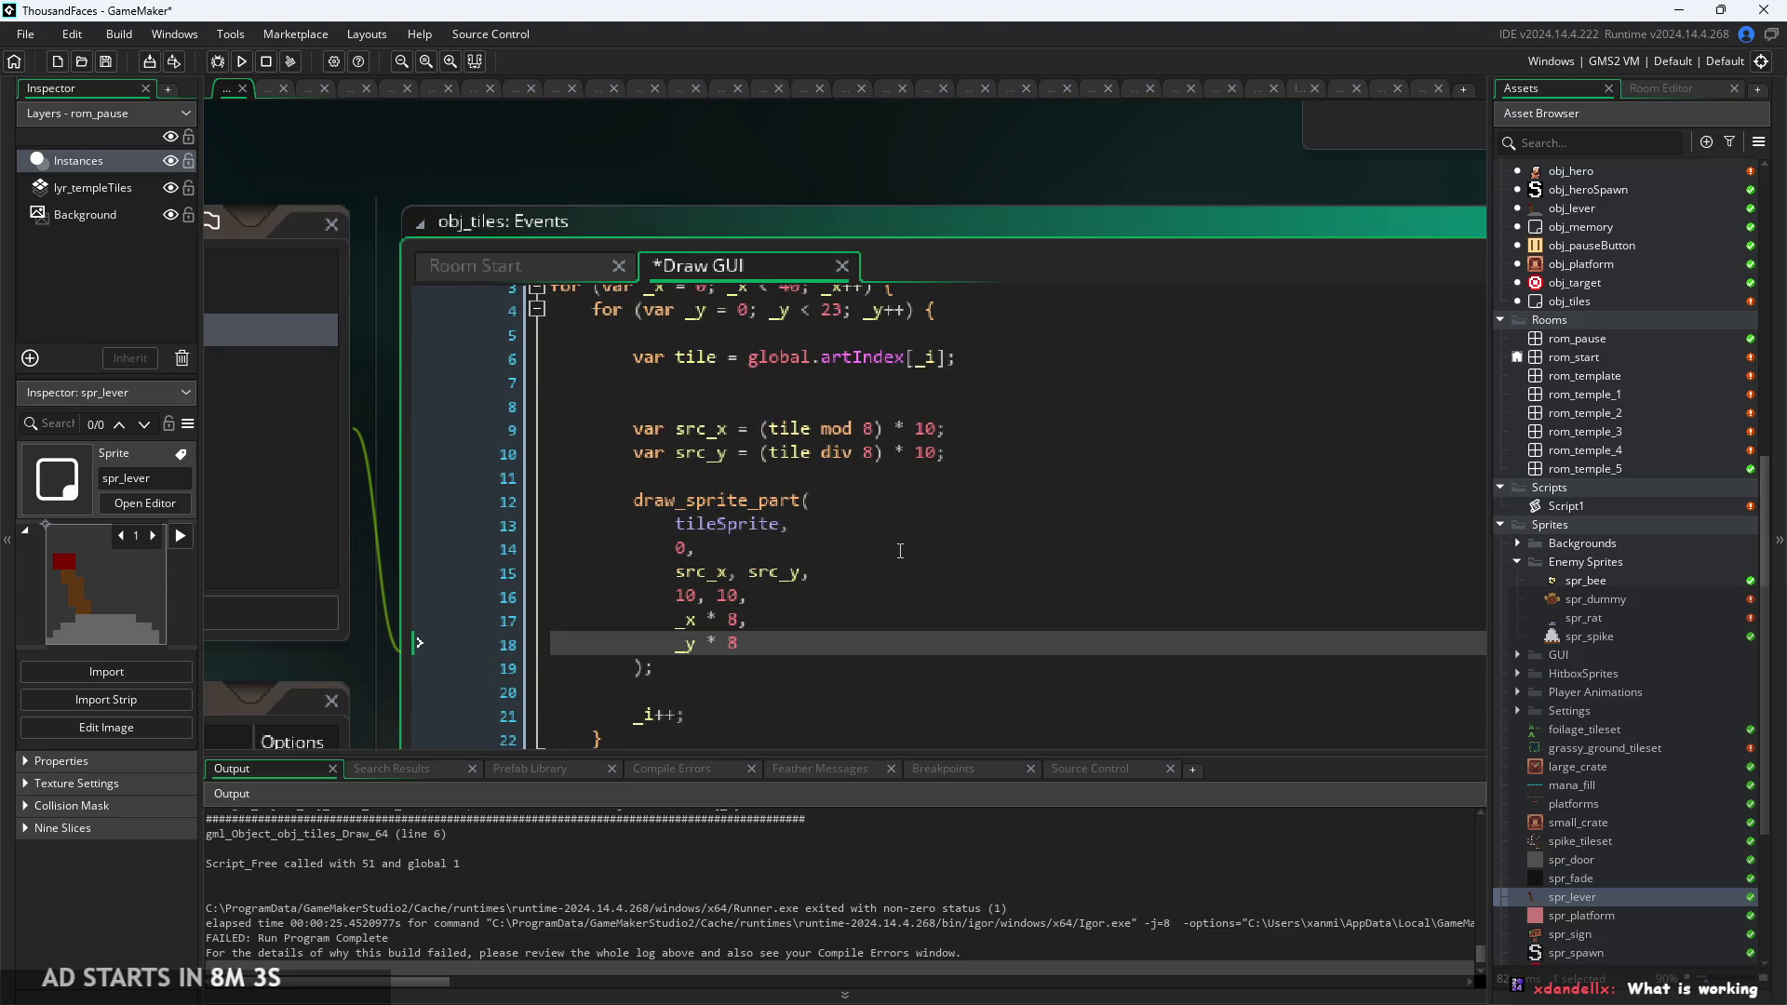
ctrl+scroll(752, 598, up, 1)
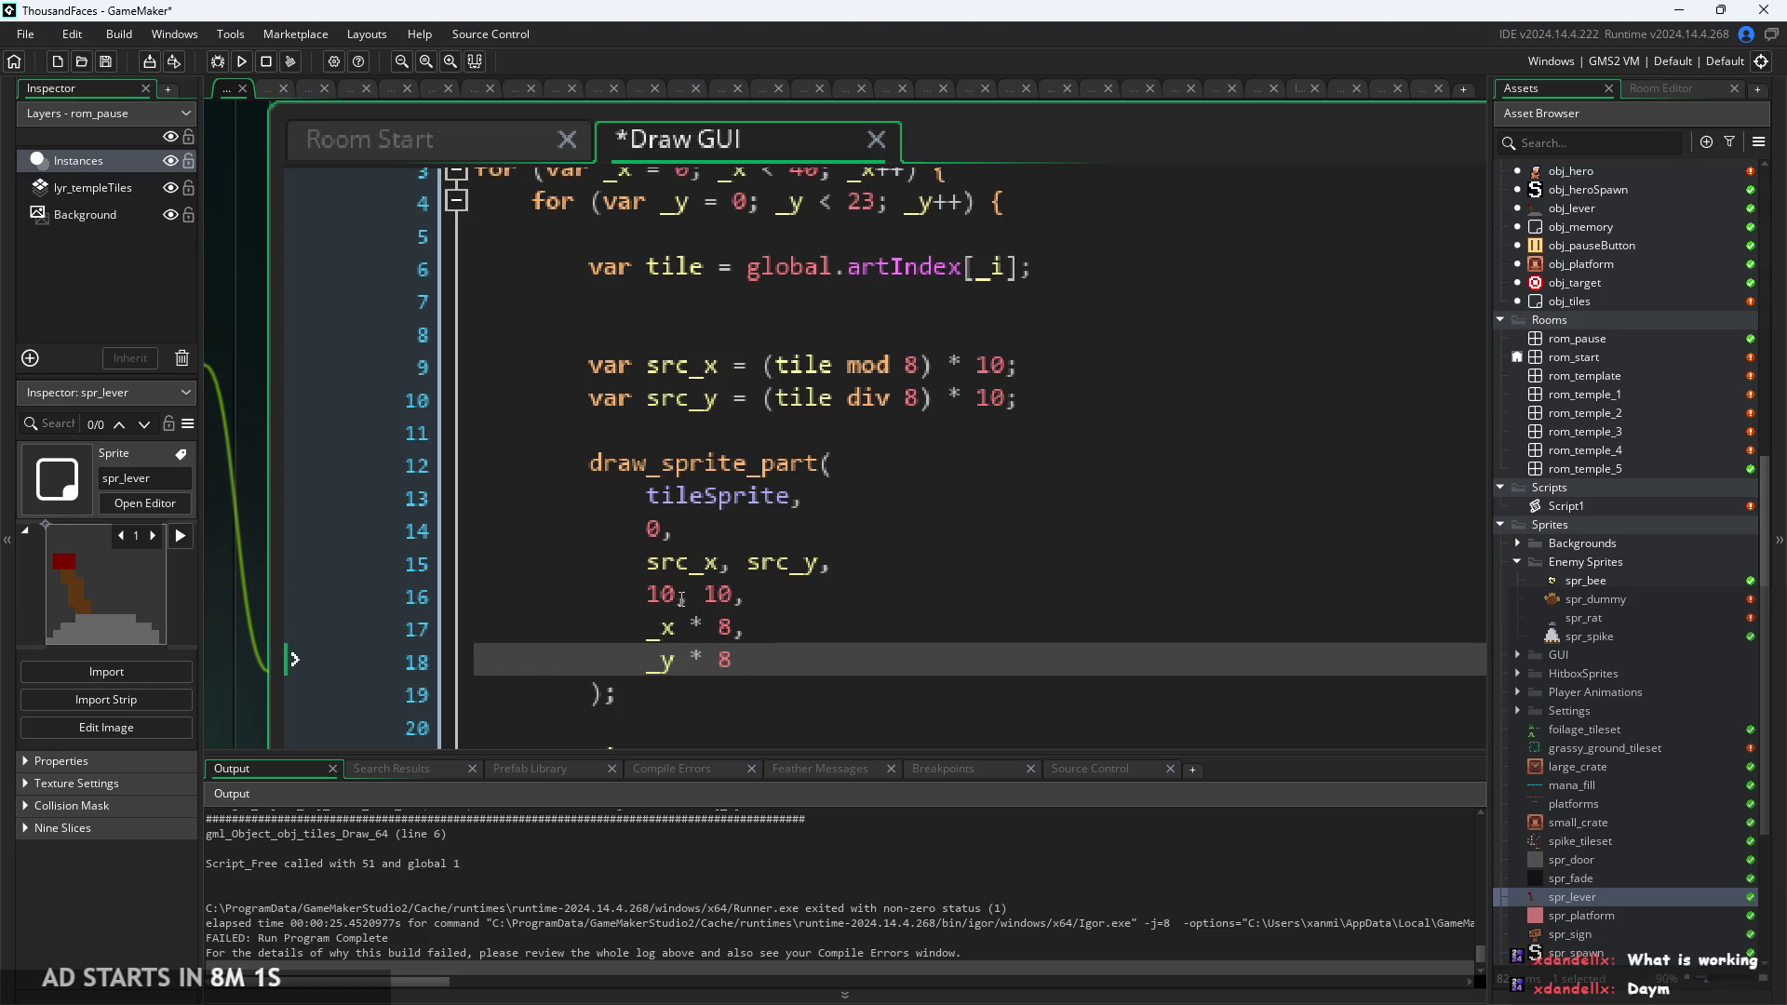
Change the src_x and src_y multipliers from 10 to 8, save, and run the game.
mouse_move(661, 458)
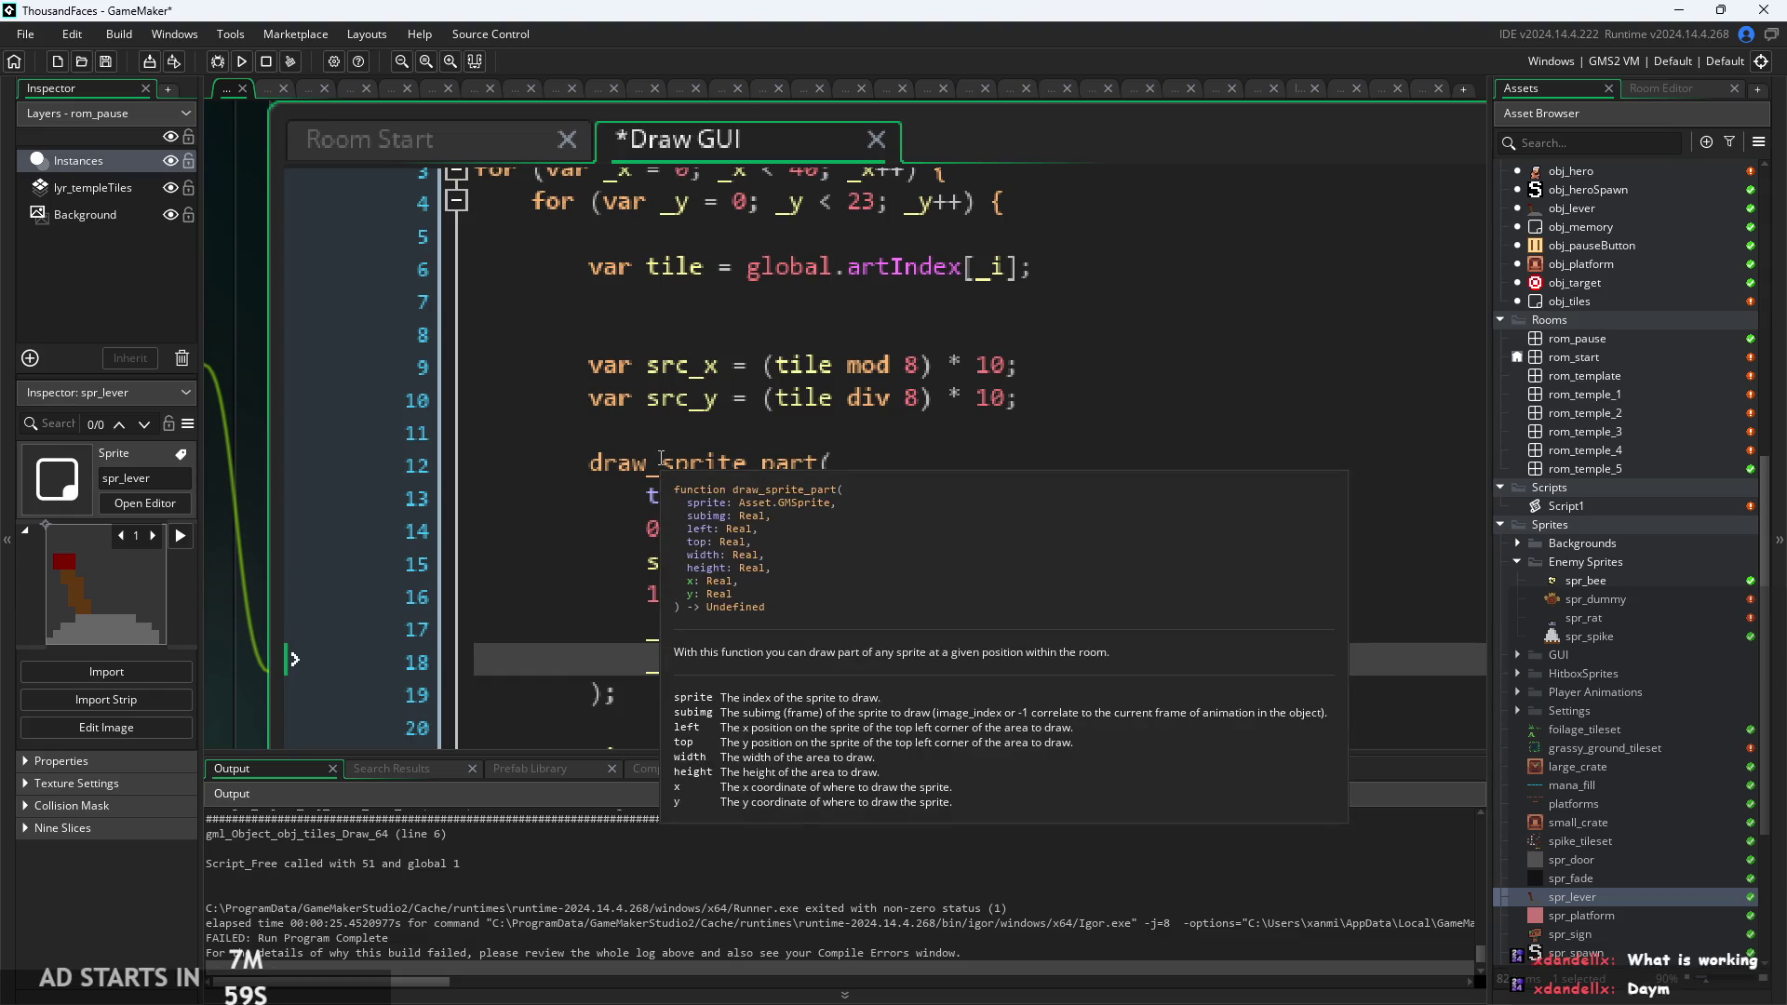
click(1005, 368)
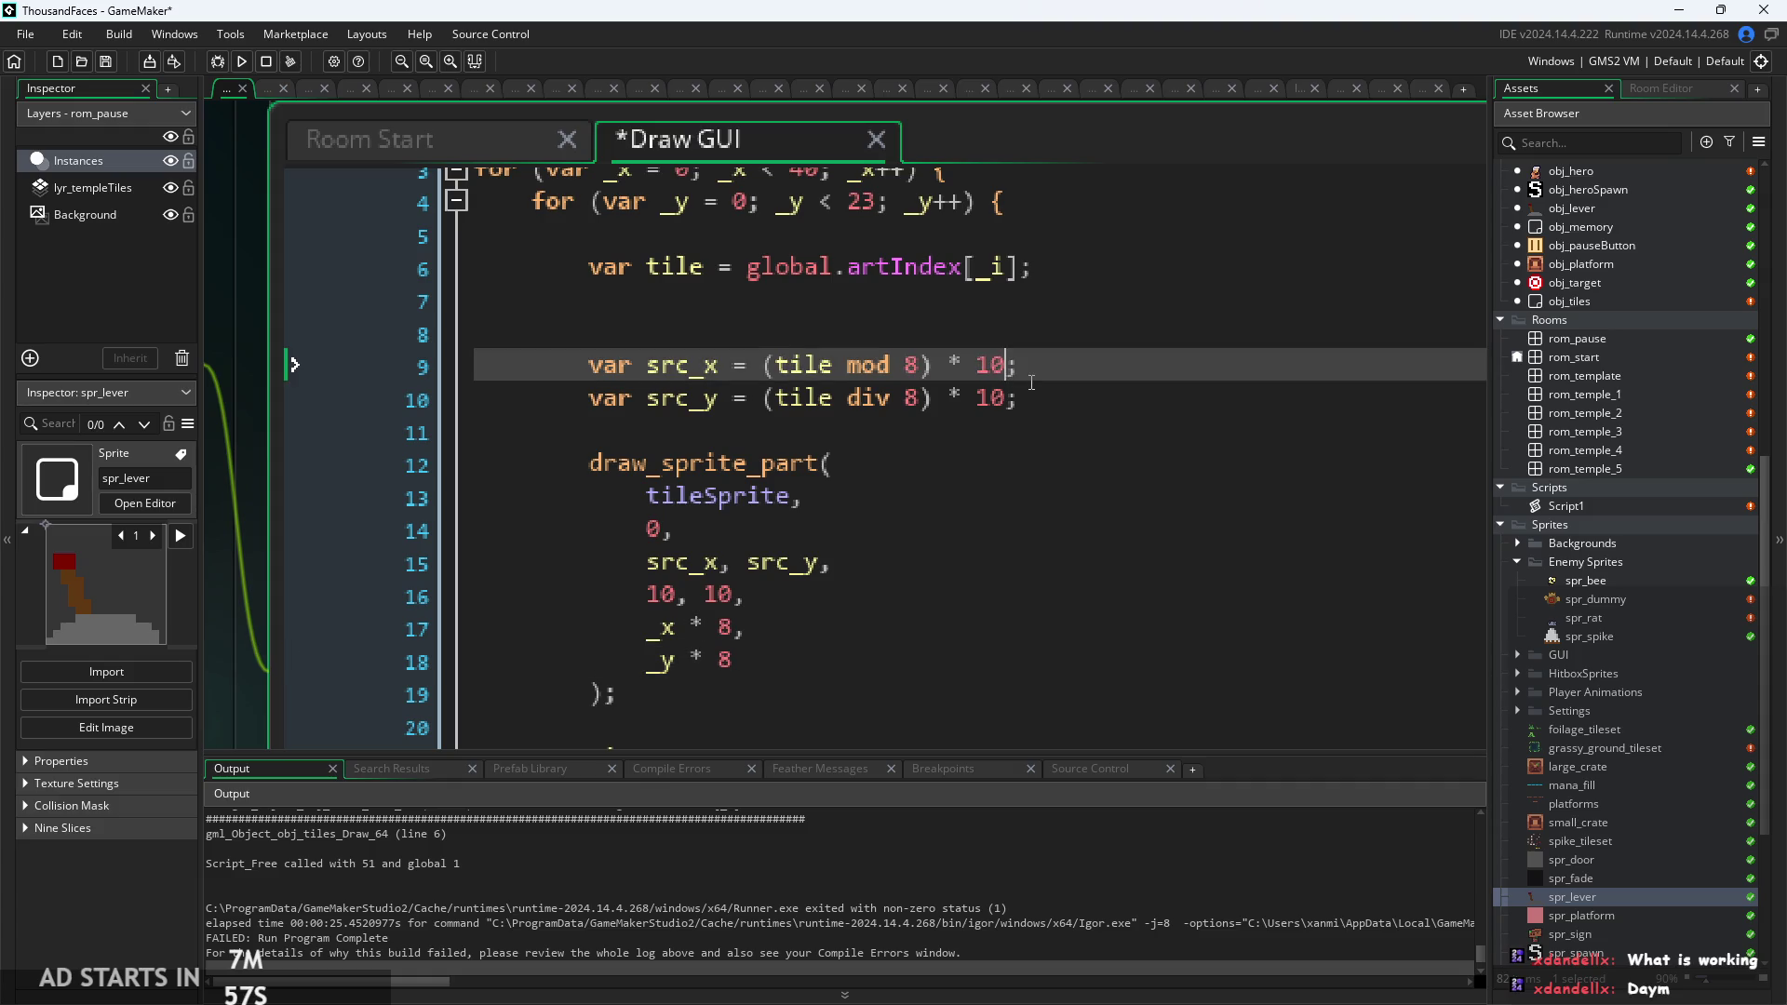
key(BackSpace)
key(BackSpace)
text(8)
key(Down)
key(Right)
key(BackSpace)
key(BackSpace)
text(8)
key(ctrl+s)
click(241, 62)
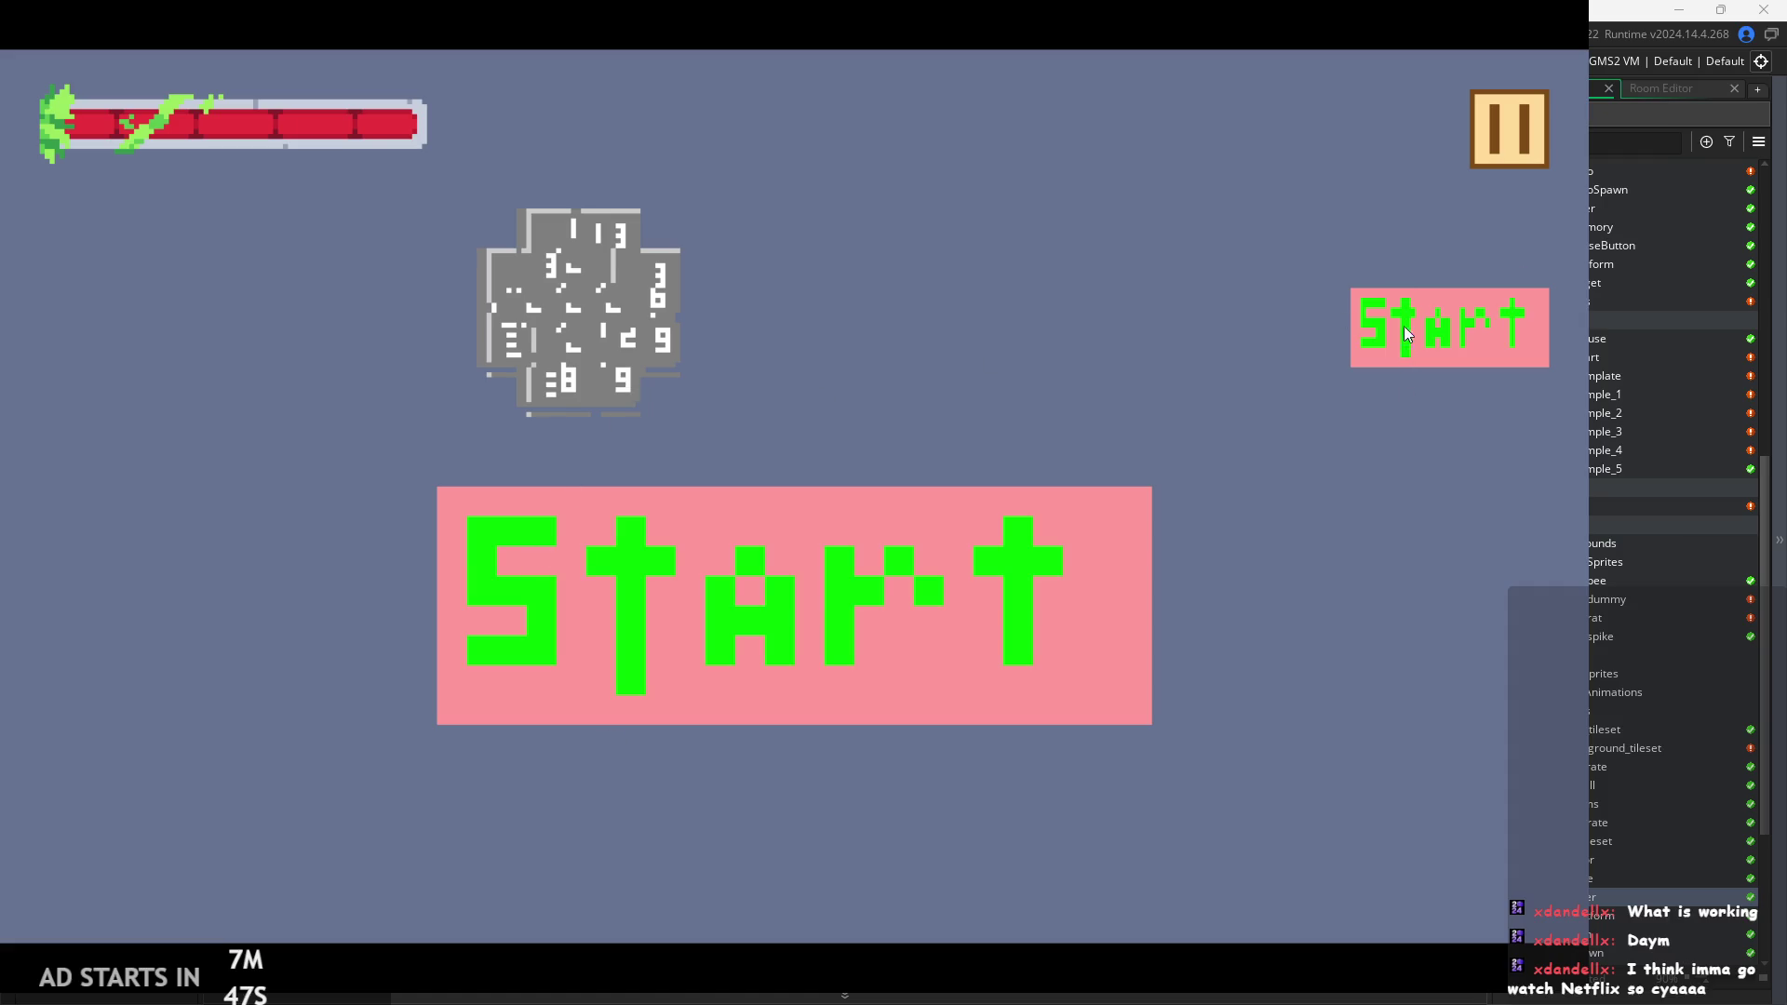
Abort the crashed game and change line 16's tile piece size from 10, 10 to 8, 8.
click(1510, 130)
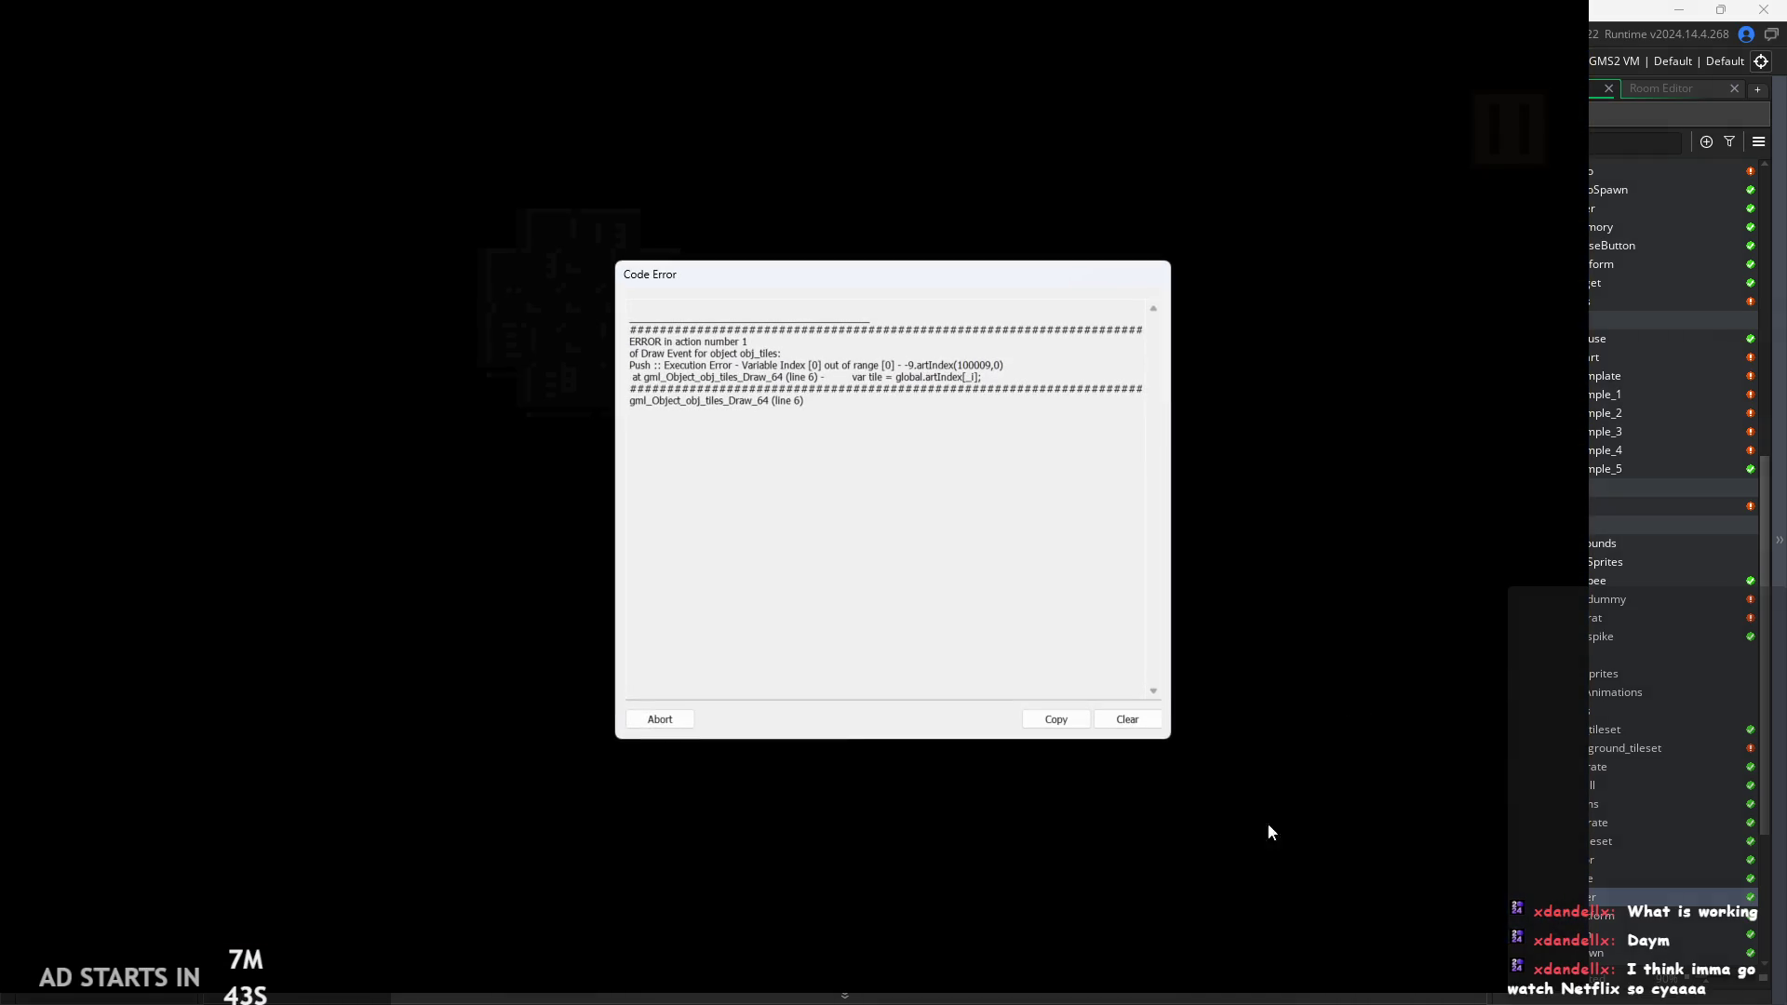
click(670, 714)
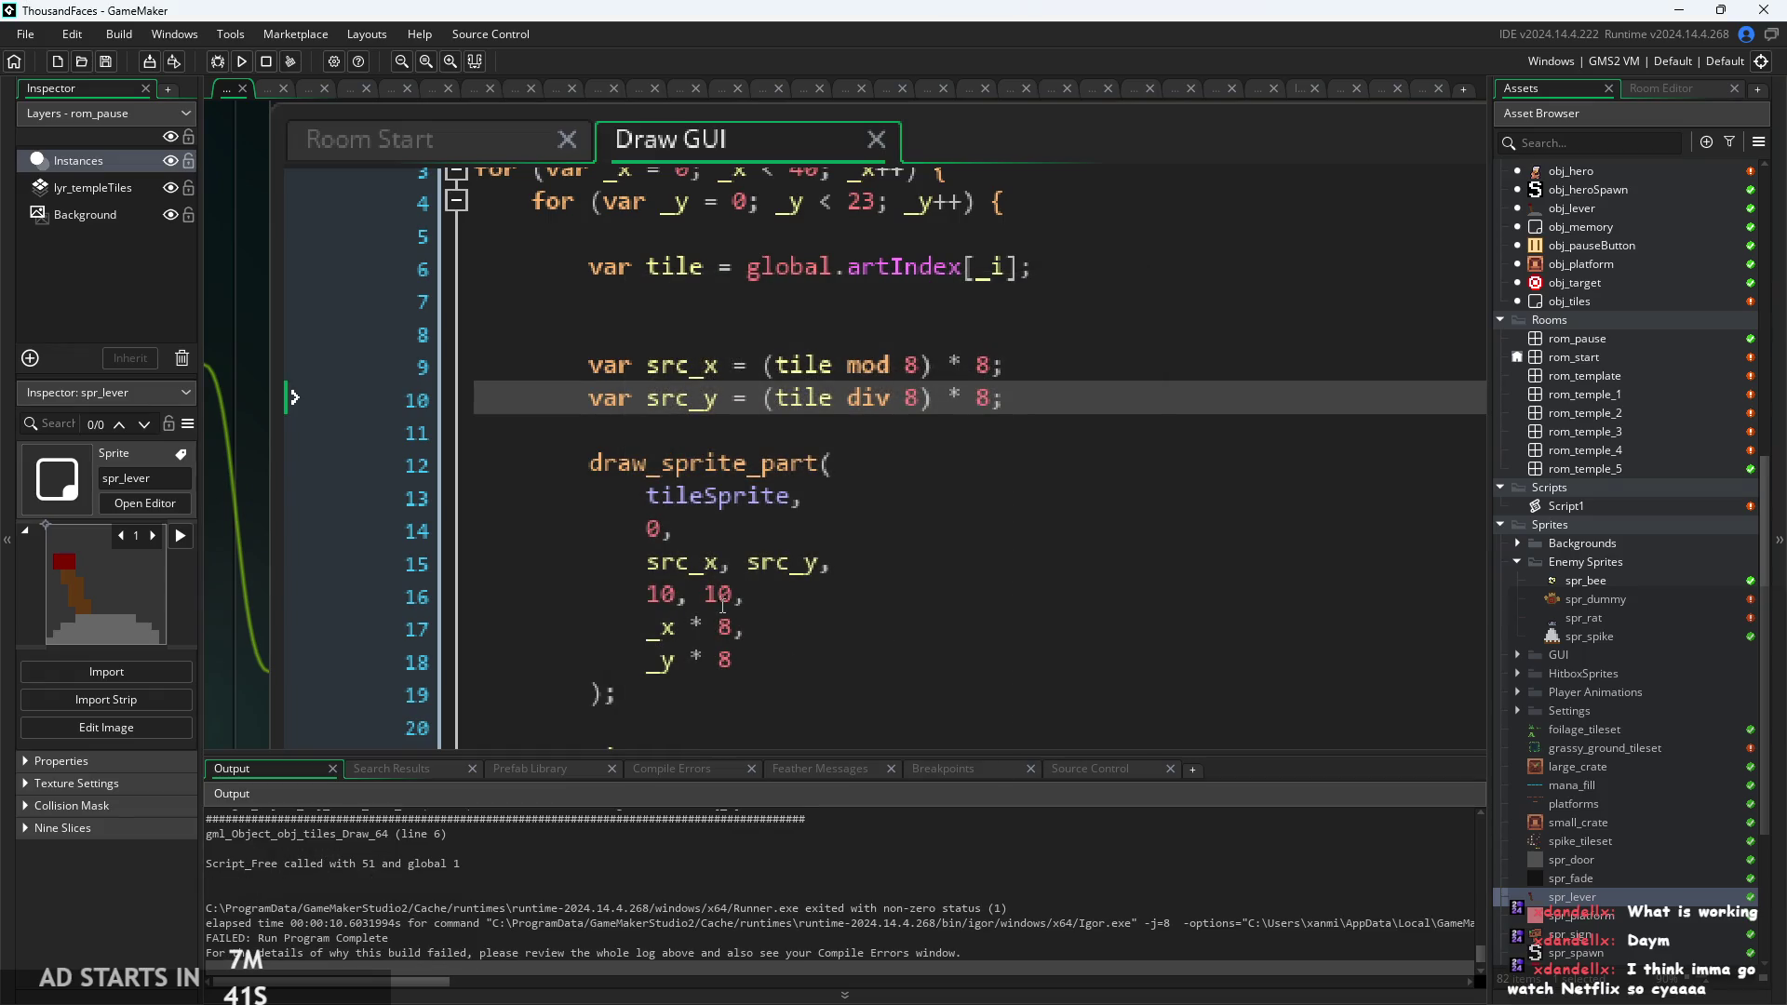
click(726, 600)
key(BackSpace)
key(BackSpace)
text(8)
key(Left)
key(Left)
key(Left)
key(BackSpace)
key(BackSpace)
text(8)
Save, rerun the game, and abort it after the artIndex out-of-range error.
key(ctrl+s)
click(243, 62)
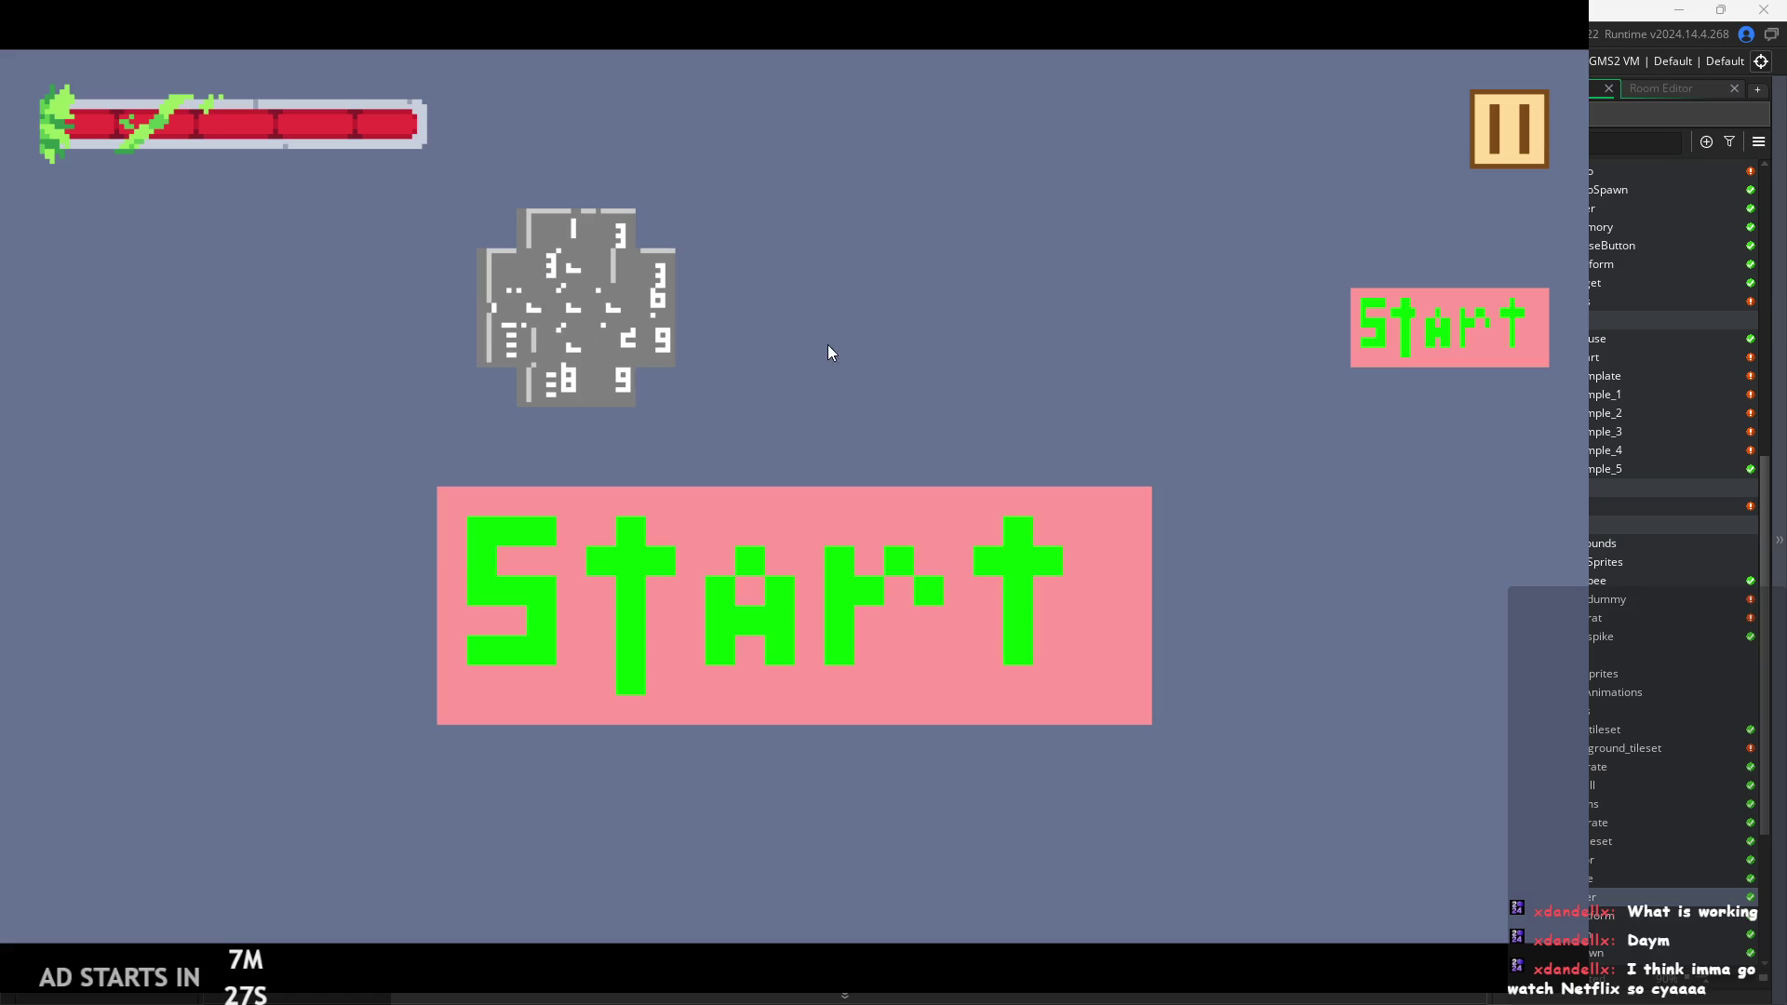
click(1508, 121)
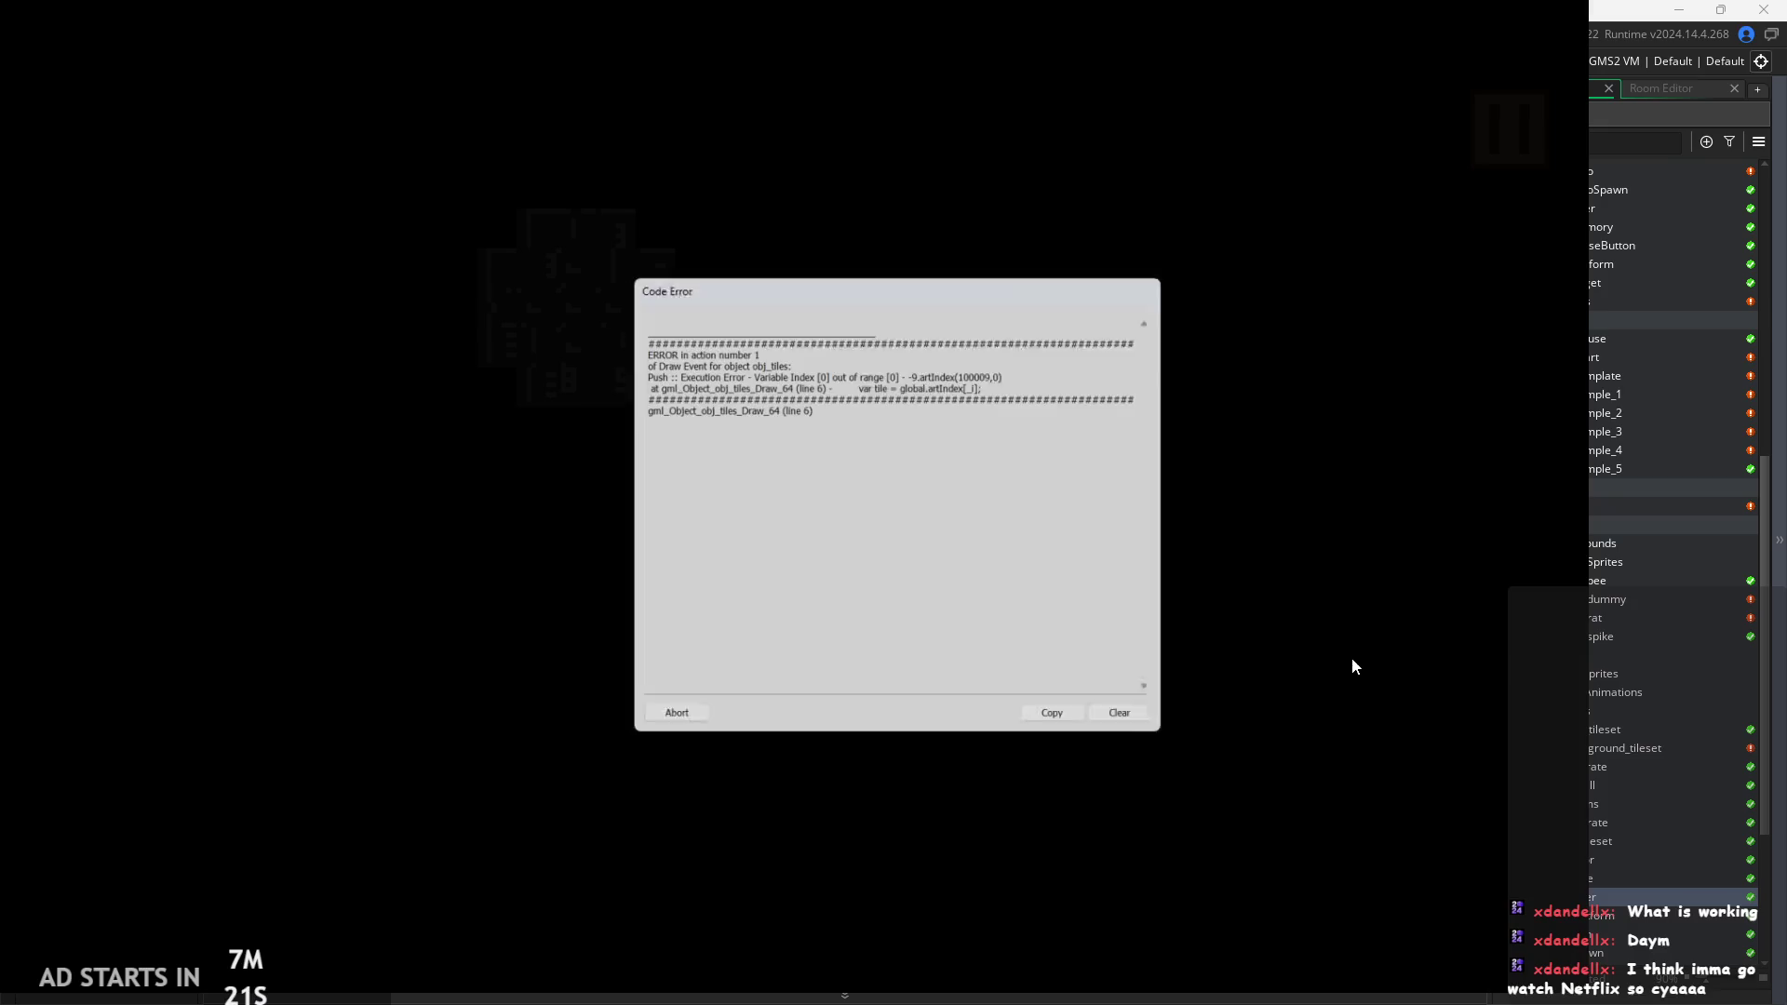
click(663, 715)
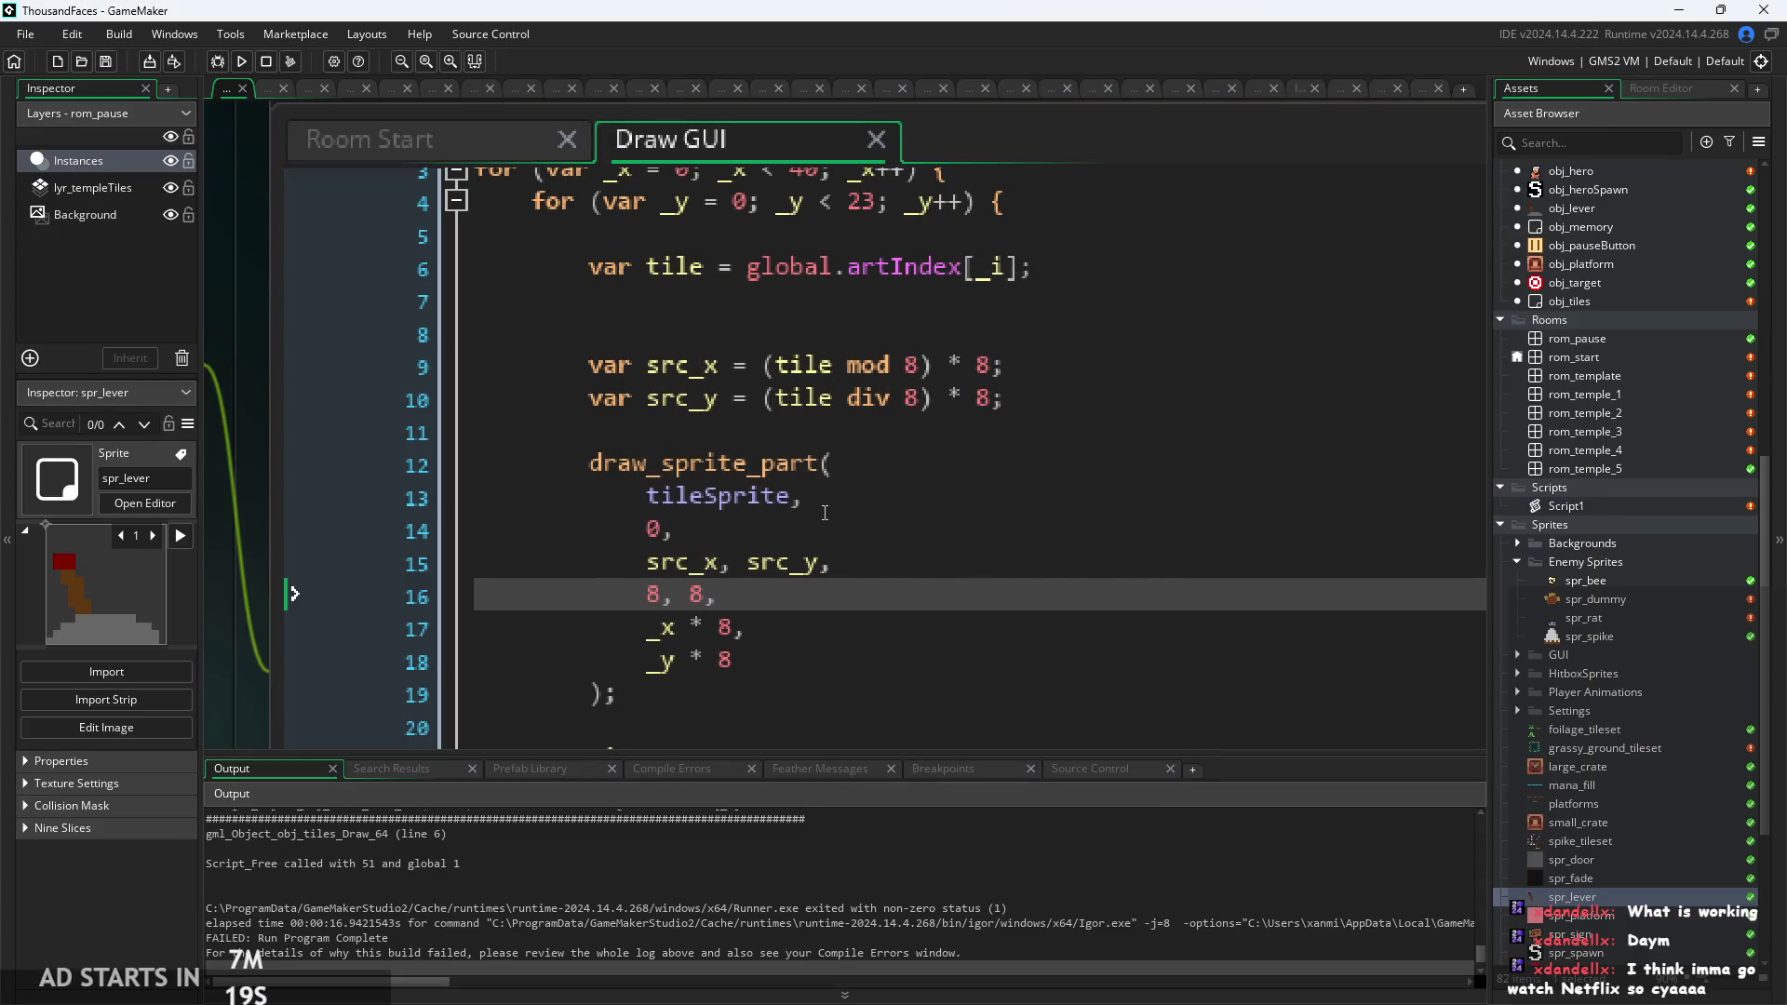
click(761, 563)
Review the src_y calculation on line 10 of the Draw GUI code.
click(887, 502)
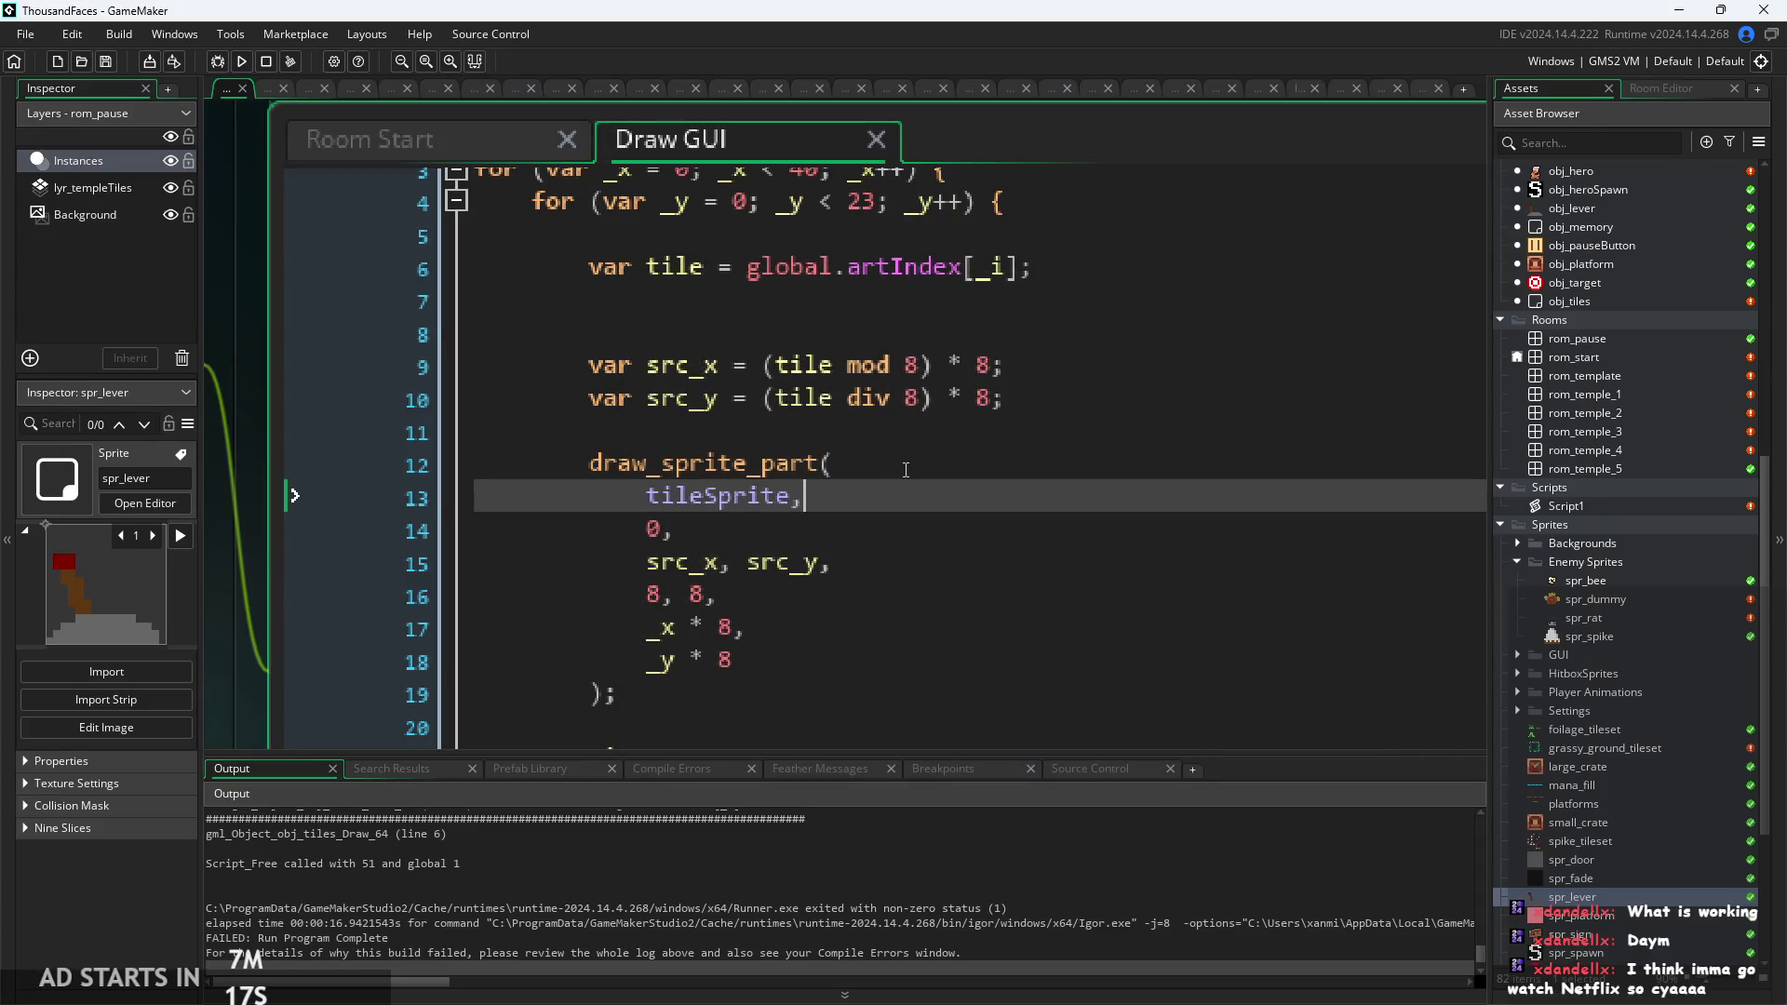
drag(904, 399, 1005, 399)
click(992, 399)
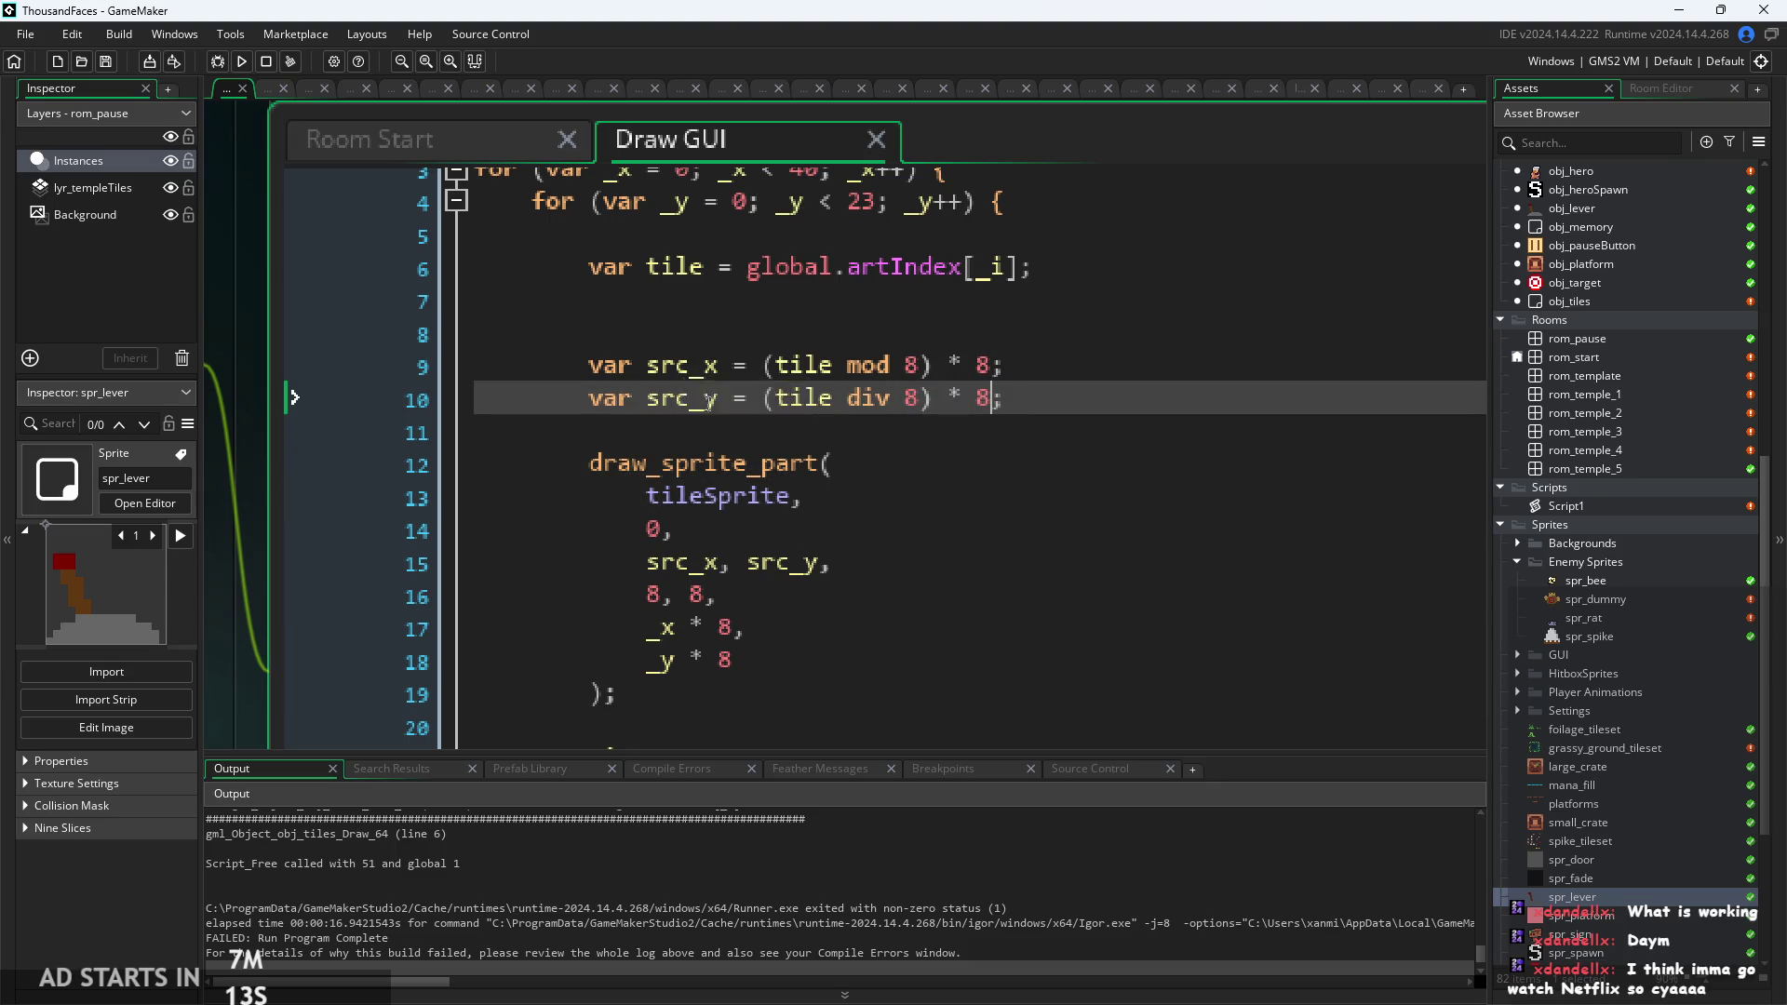
scroll(702, 415, up, 1)
click(693, 449)
key(Down)
scroll(744, 454, down, 1)
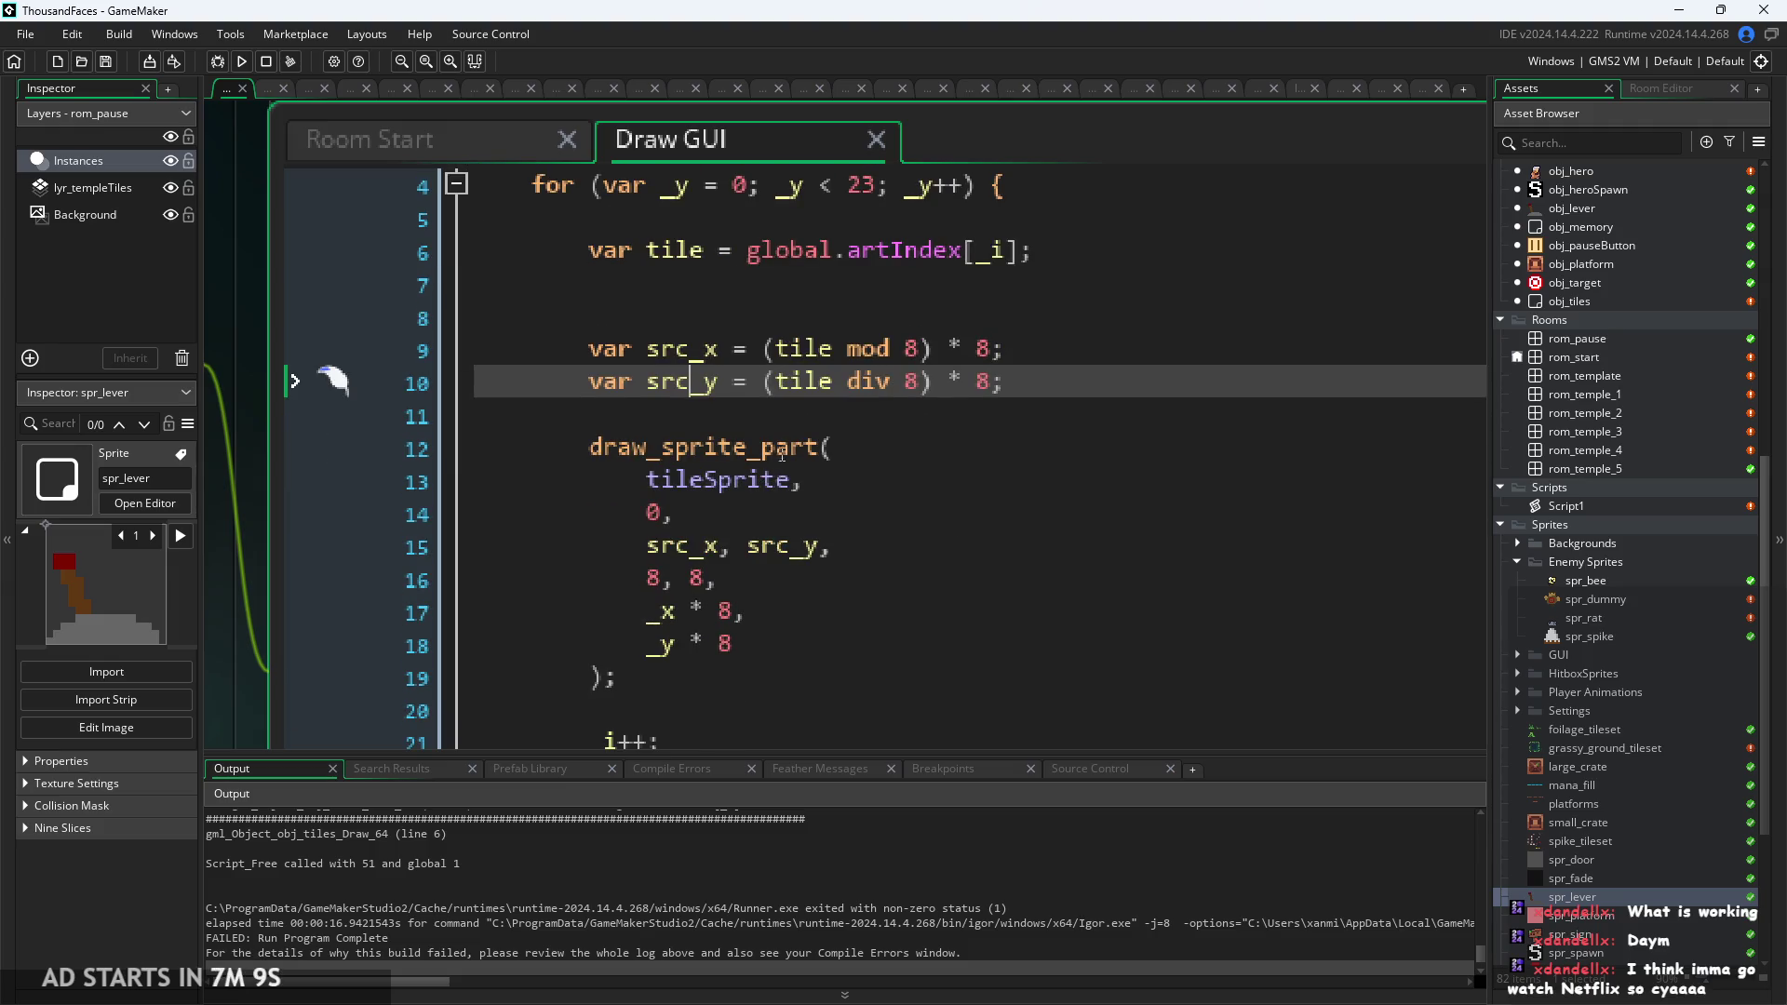
scroll(952, 424, up, 1)
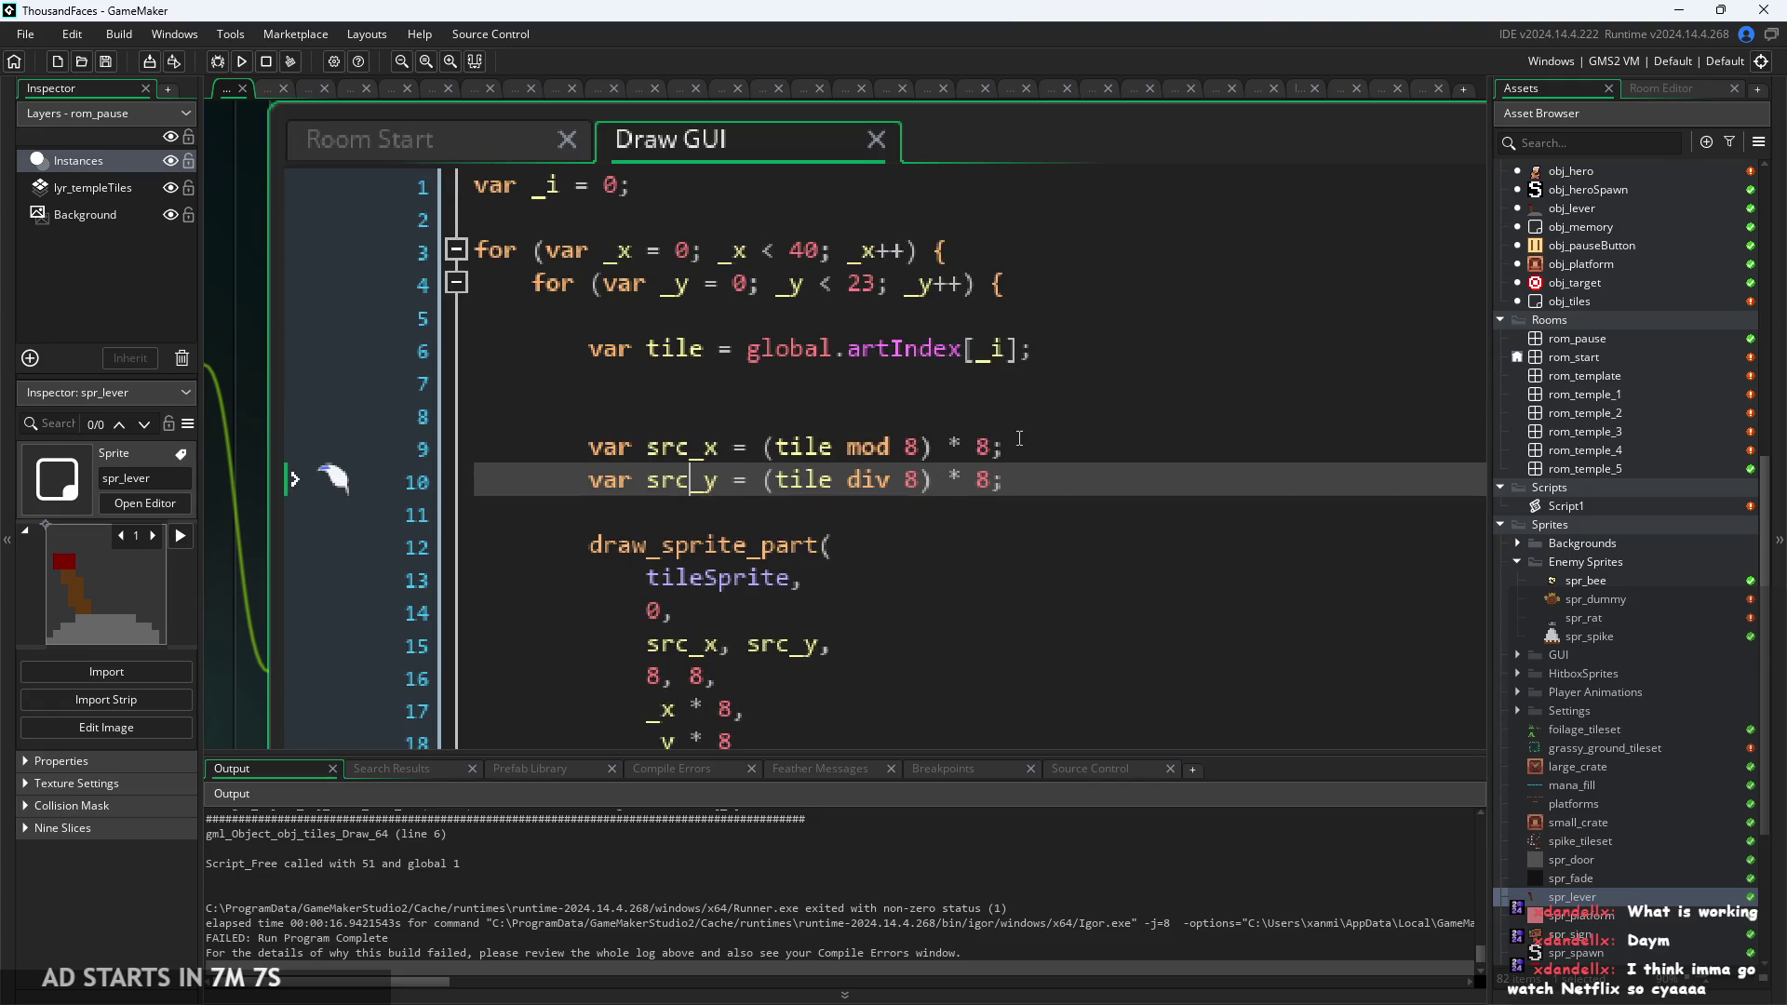
Change the src_x and src_y multipliers on lines 9–10 from 8 to 10.
click(992, 447)
key(BackSpace)
text(10)
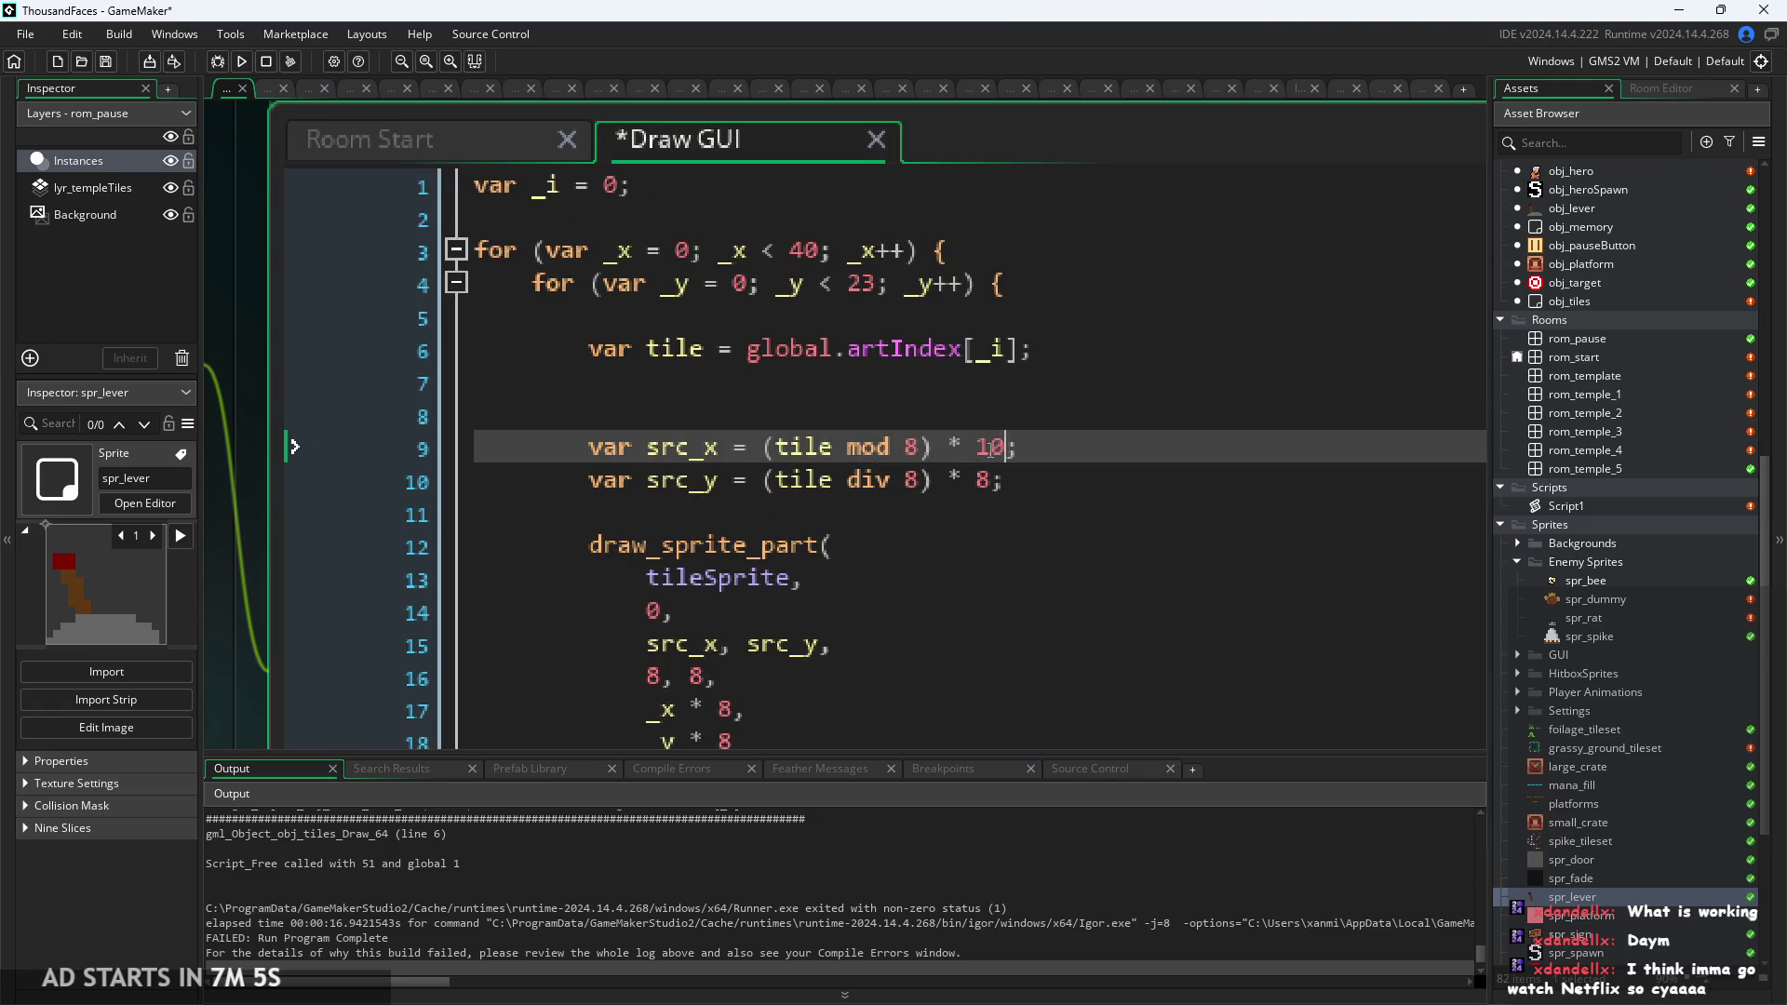
key(Down)
key(Left)
key(BackSpace)
text(10)
Set the tile width and height on line 16 to 10, then save and run the game.
key(Down)
key(Down)
key(Down)
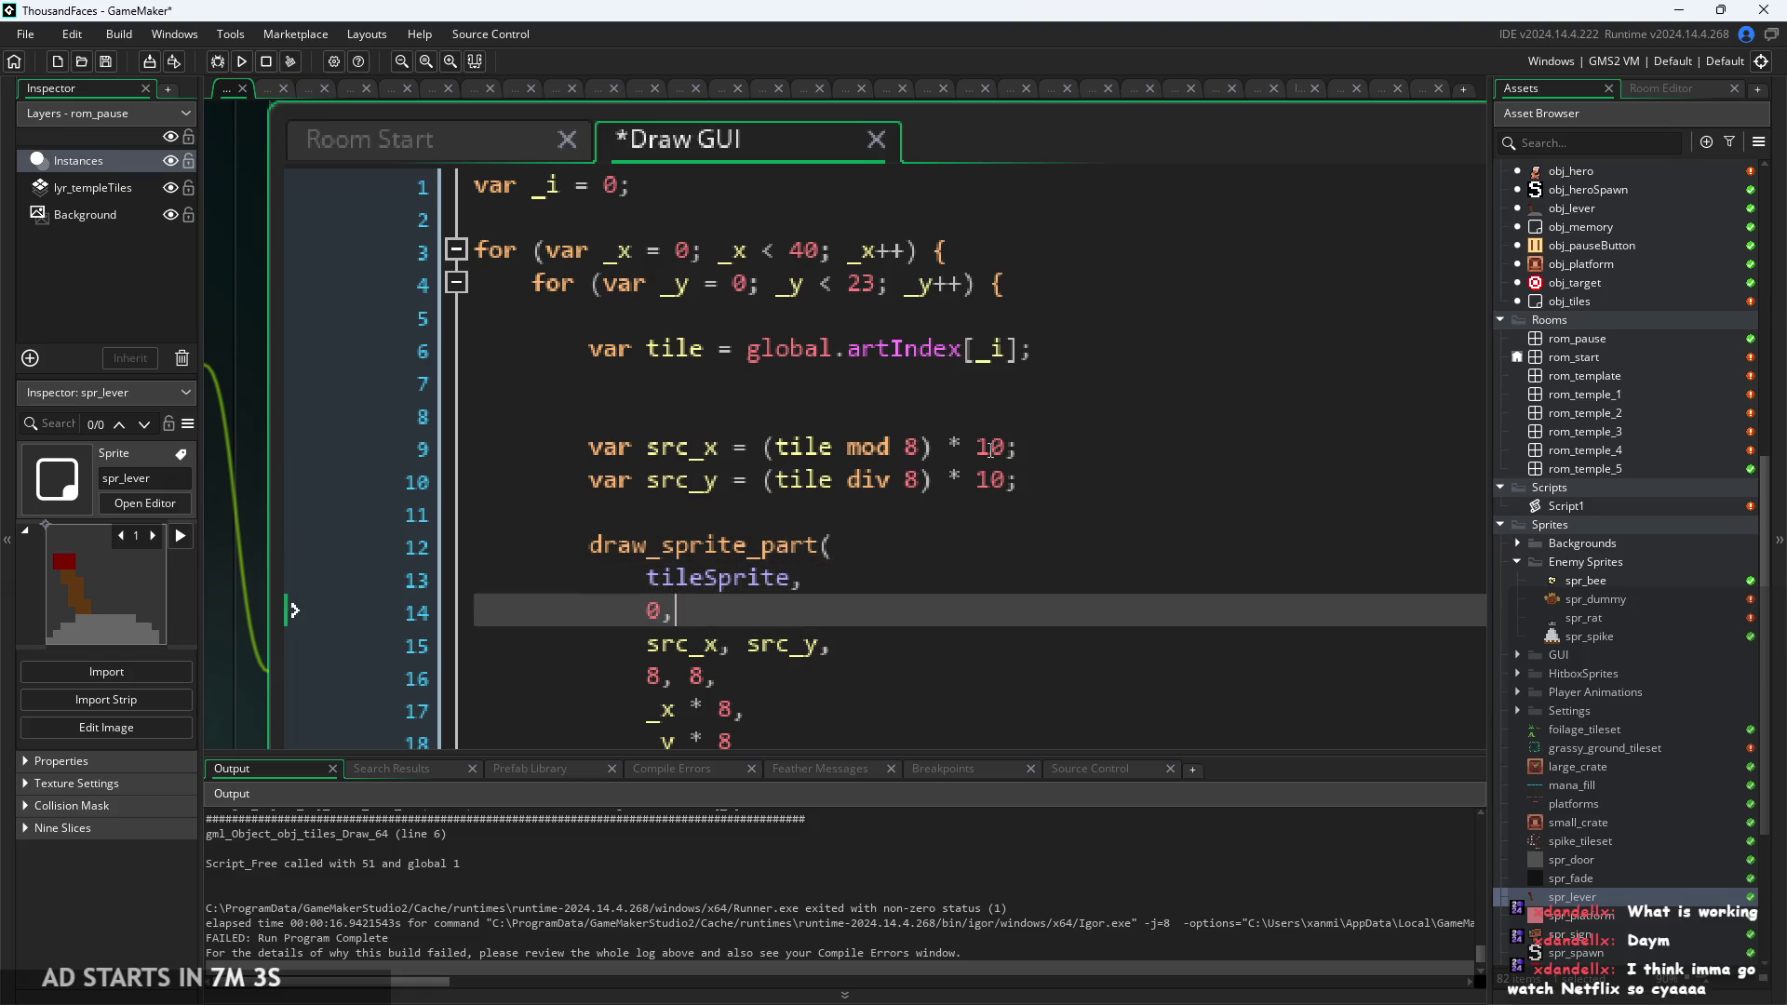
key(BackSpace)
text(10)
key(Left)
key(Left)
key(Left)
key(BackSpace)
text(10)
key(ctrl+s)
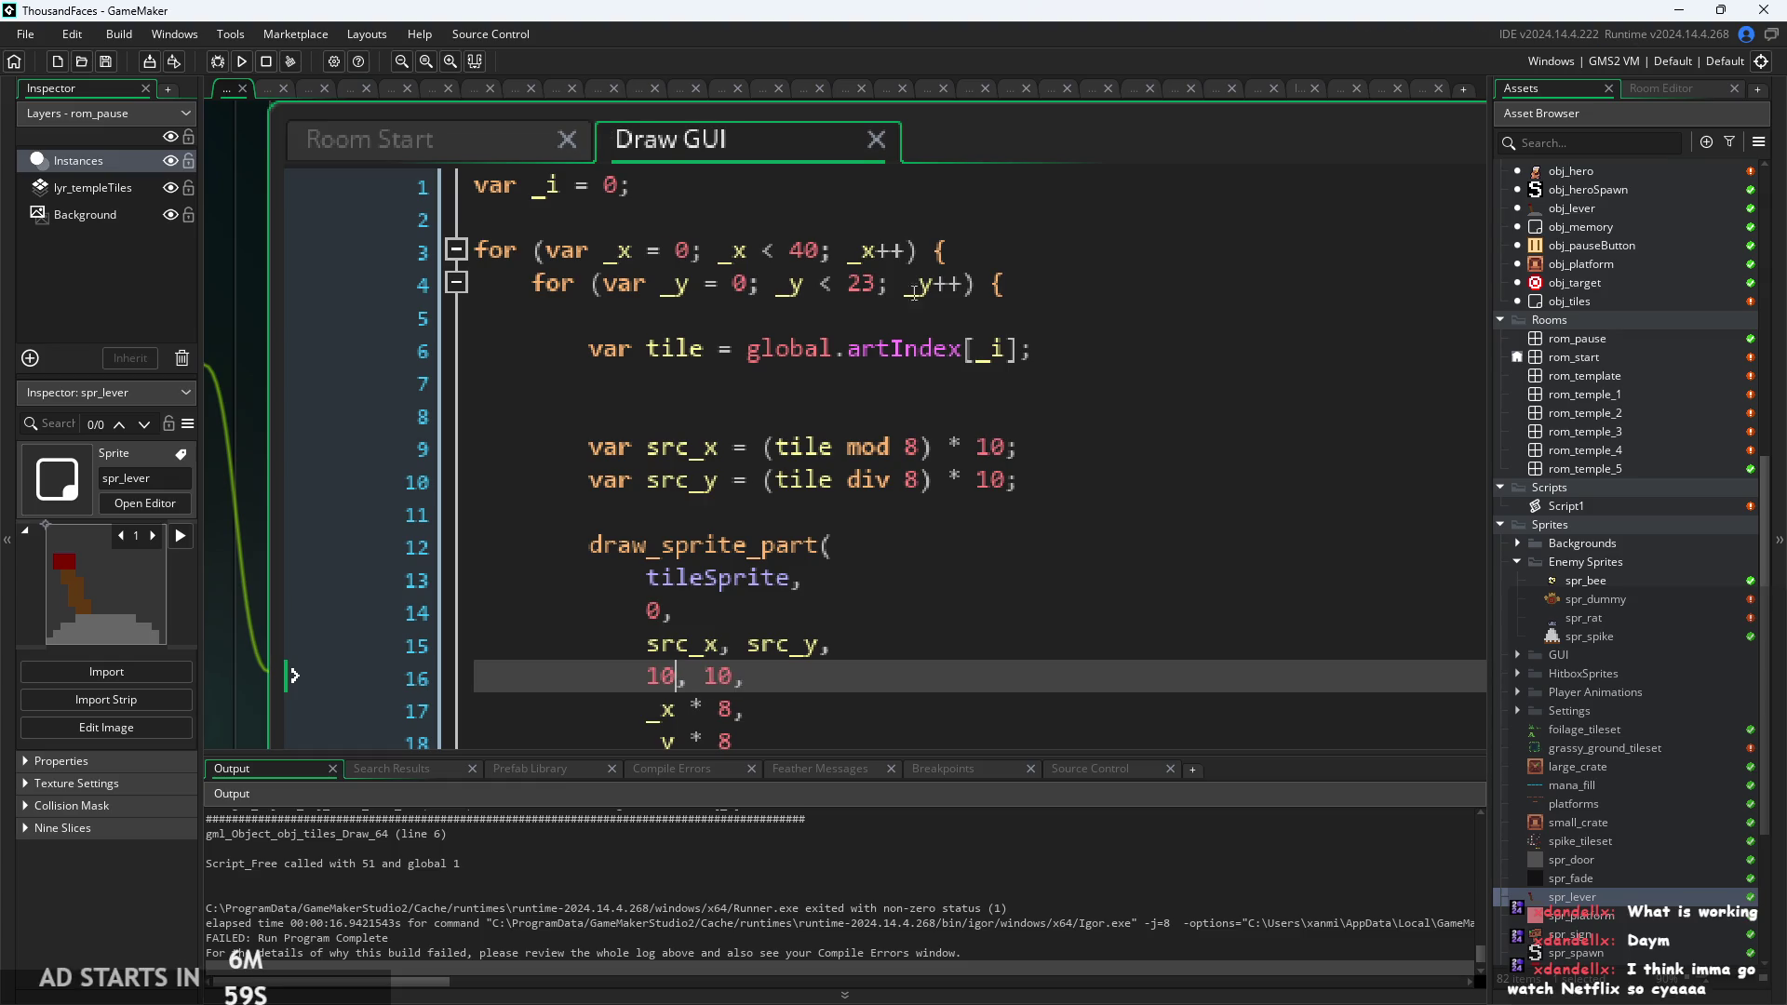
click(246, 66)
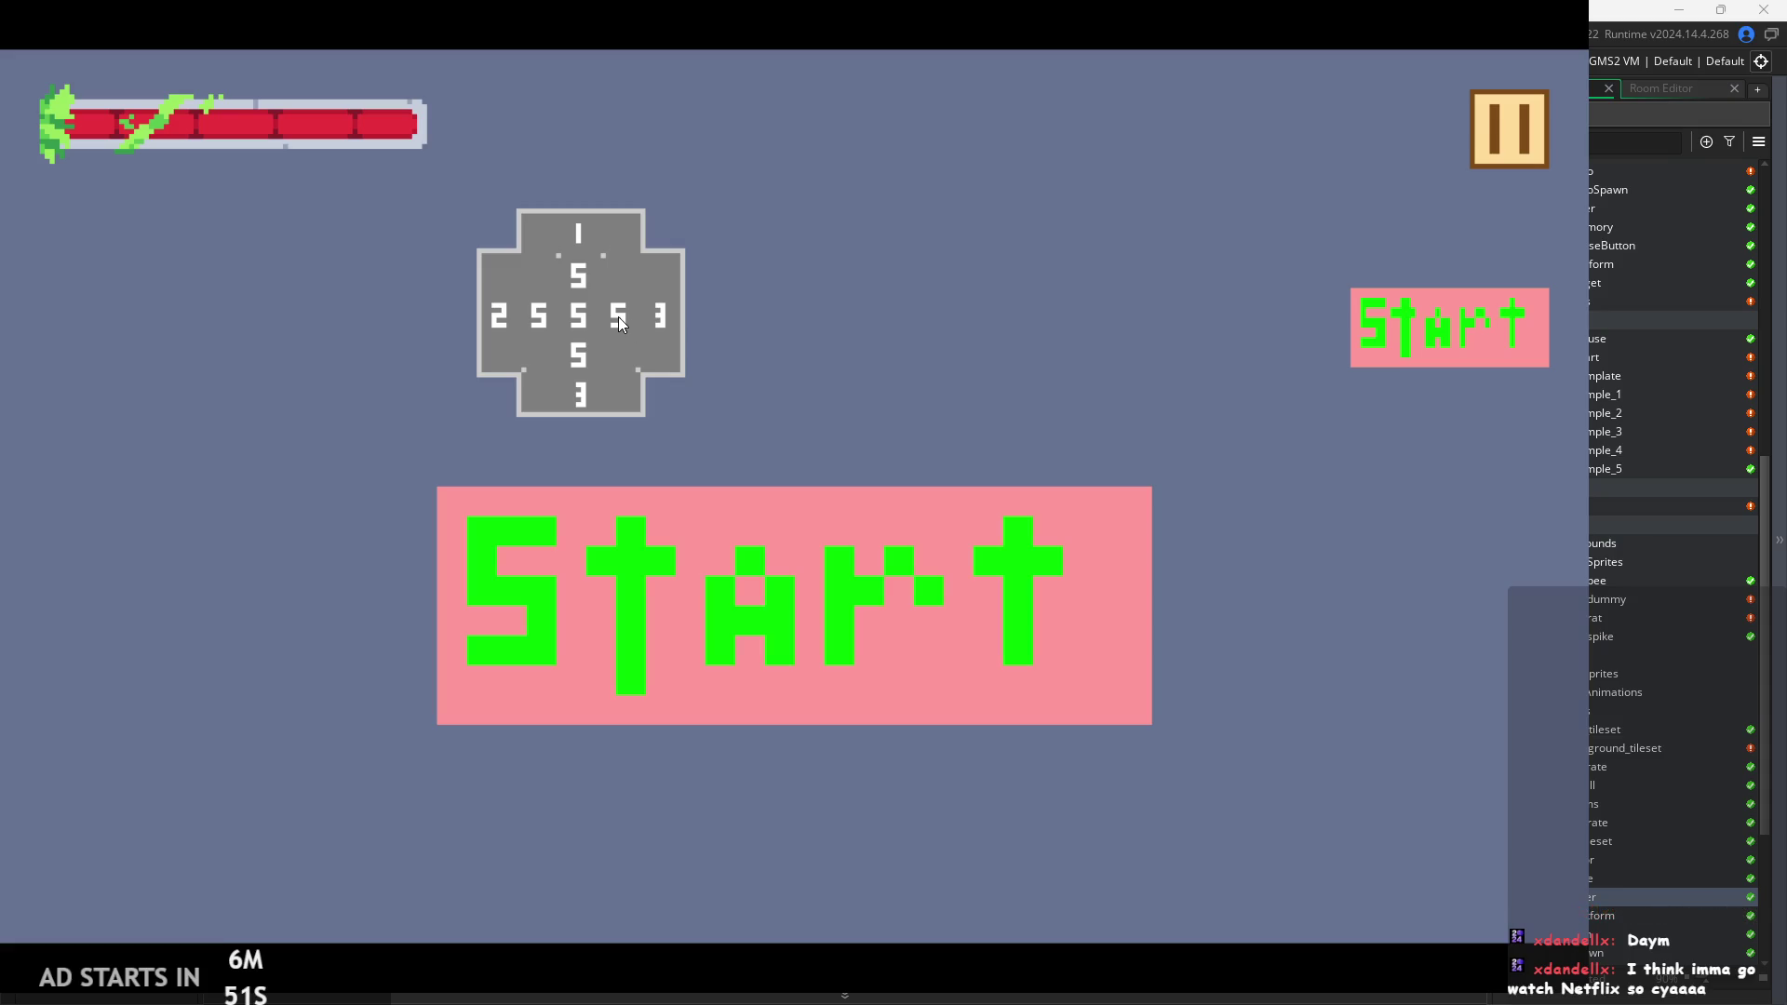
Start the level and jump the player onto the left block, middle block and tall pillar.
click(1392, 328)
key(Right)
key(space)
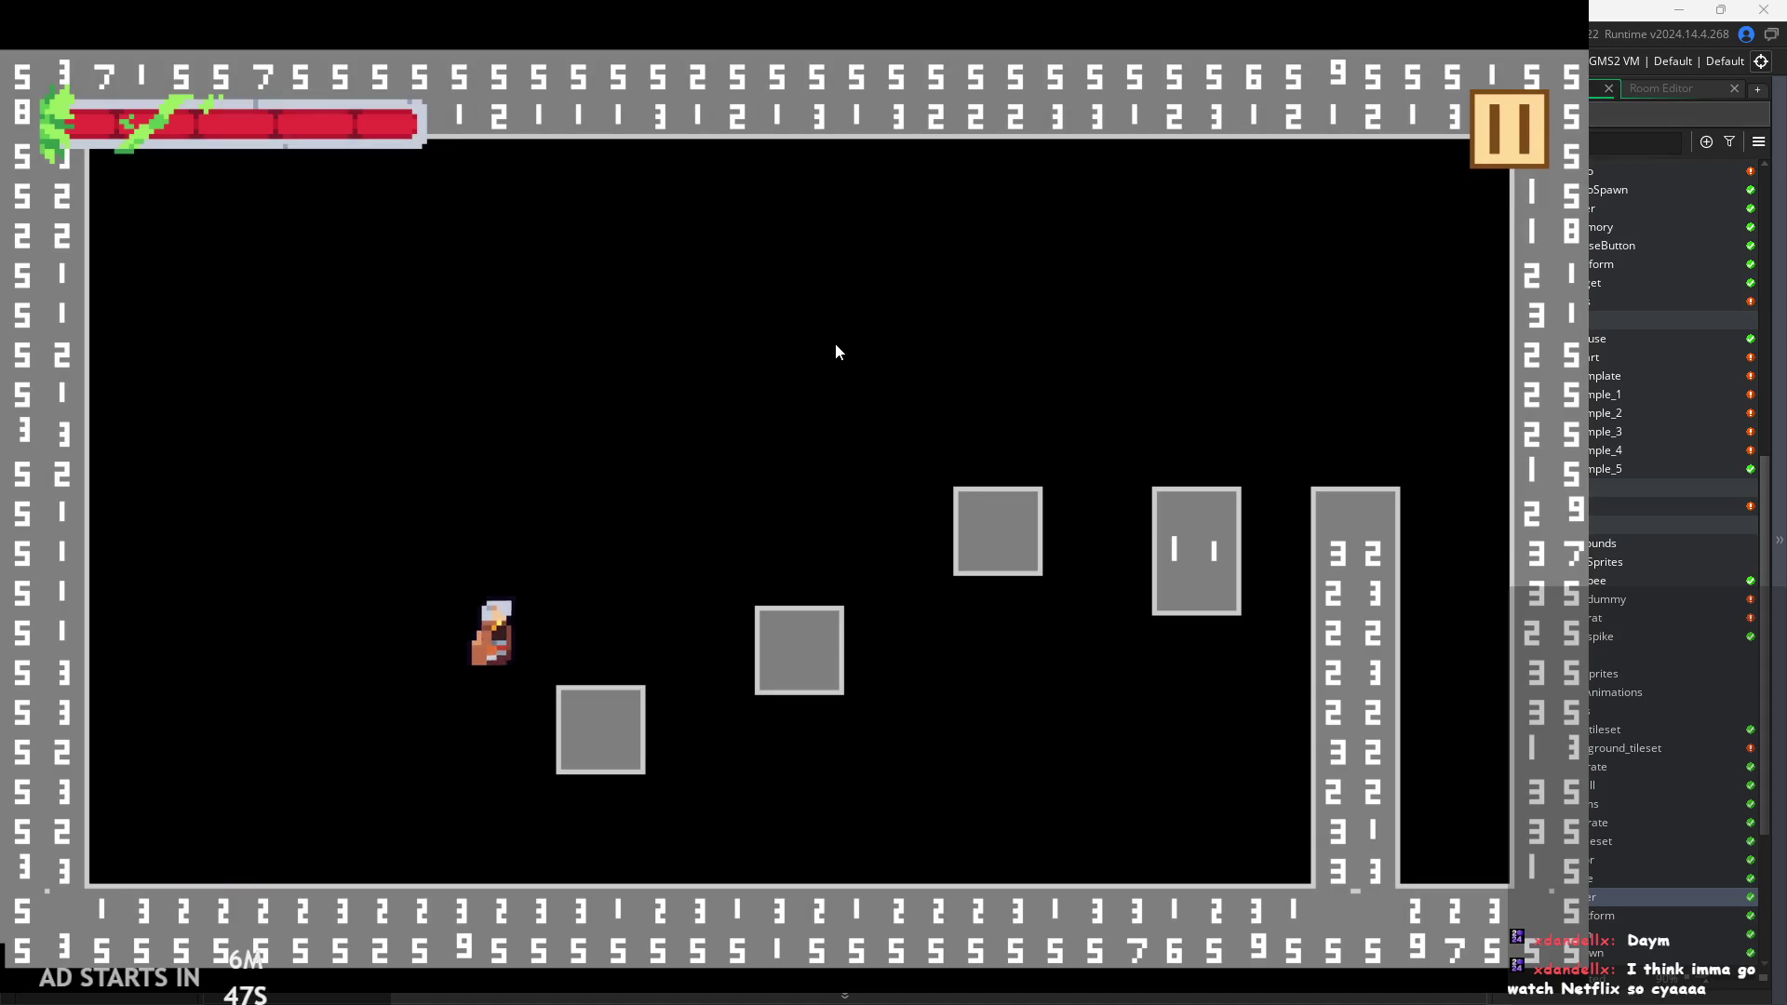
key(Left)
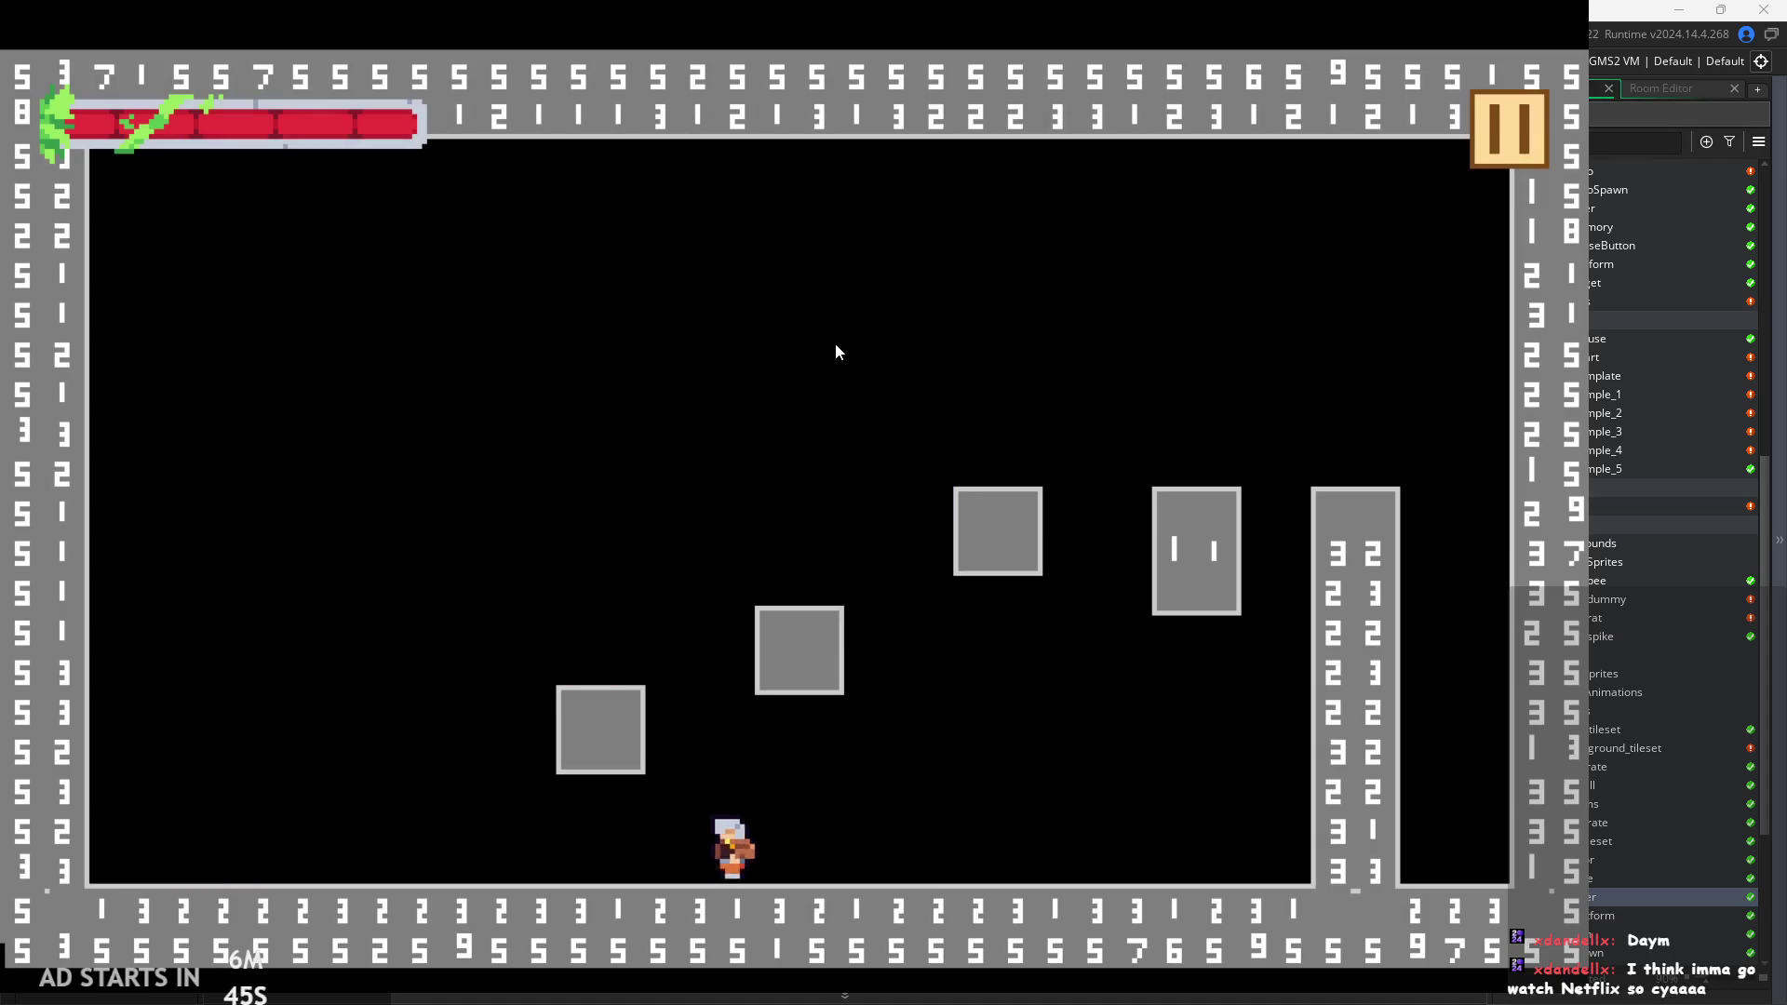
key(space)
key(Right)
key(Right)
key(space)
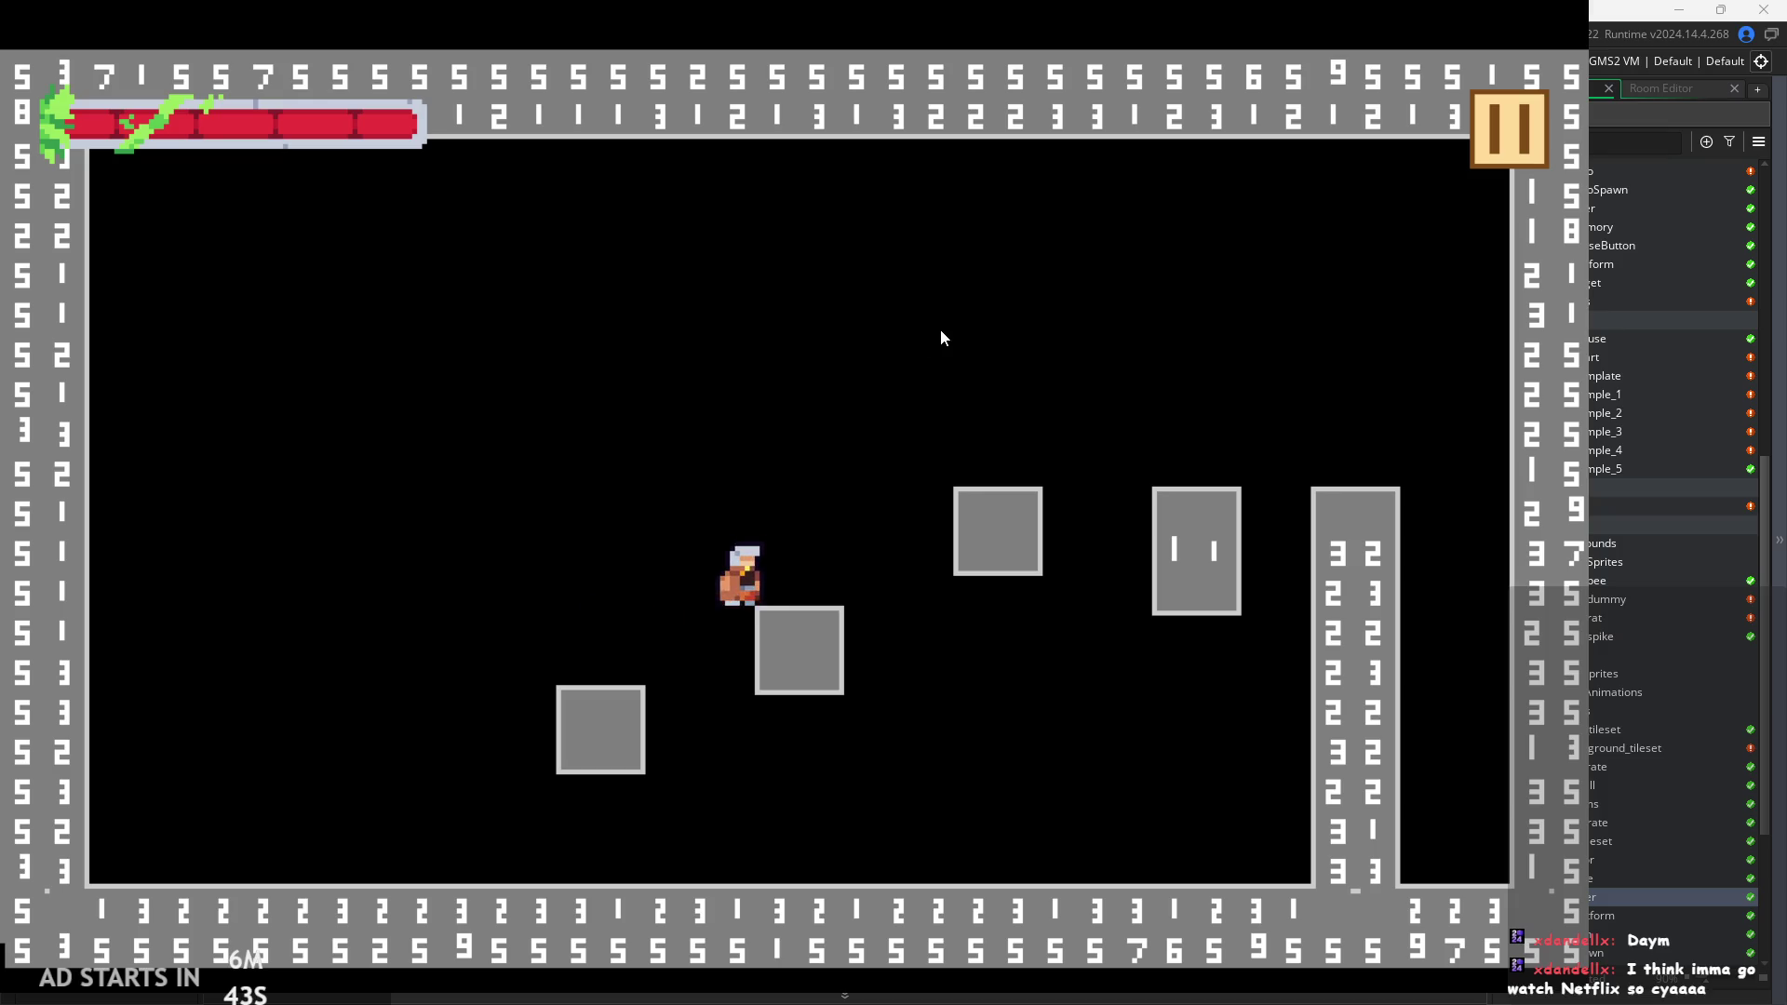
key(Right)
key(Right)
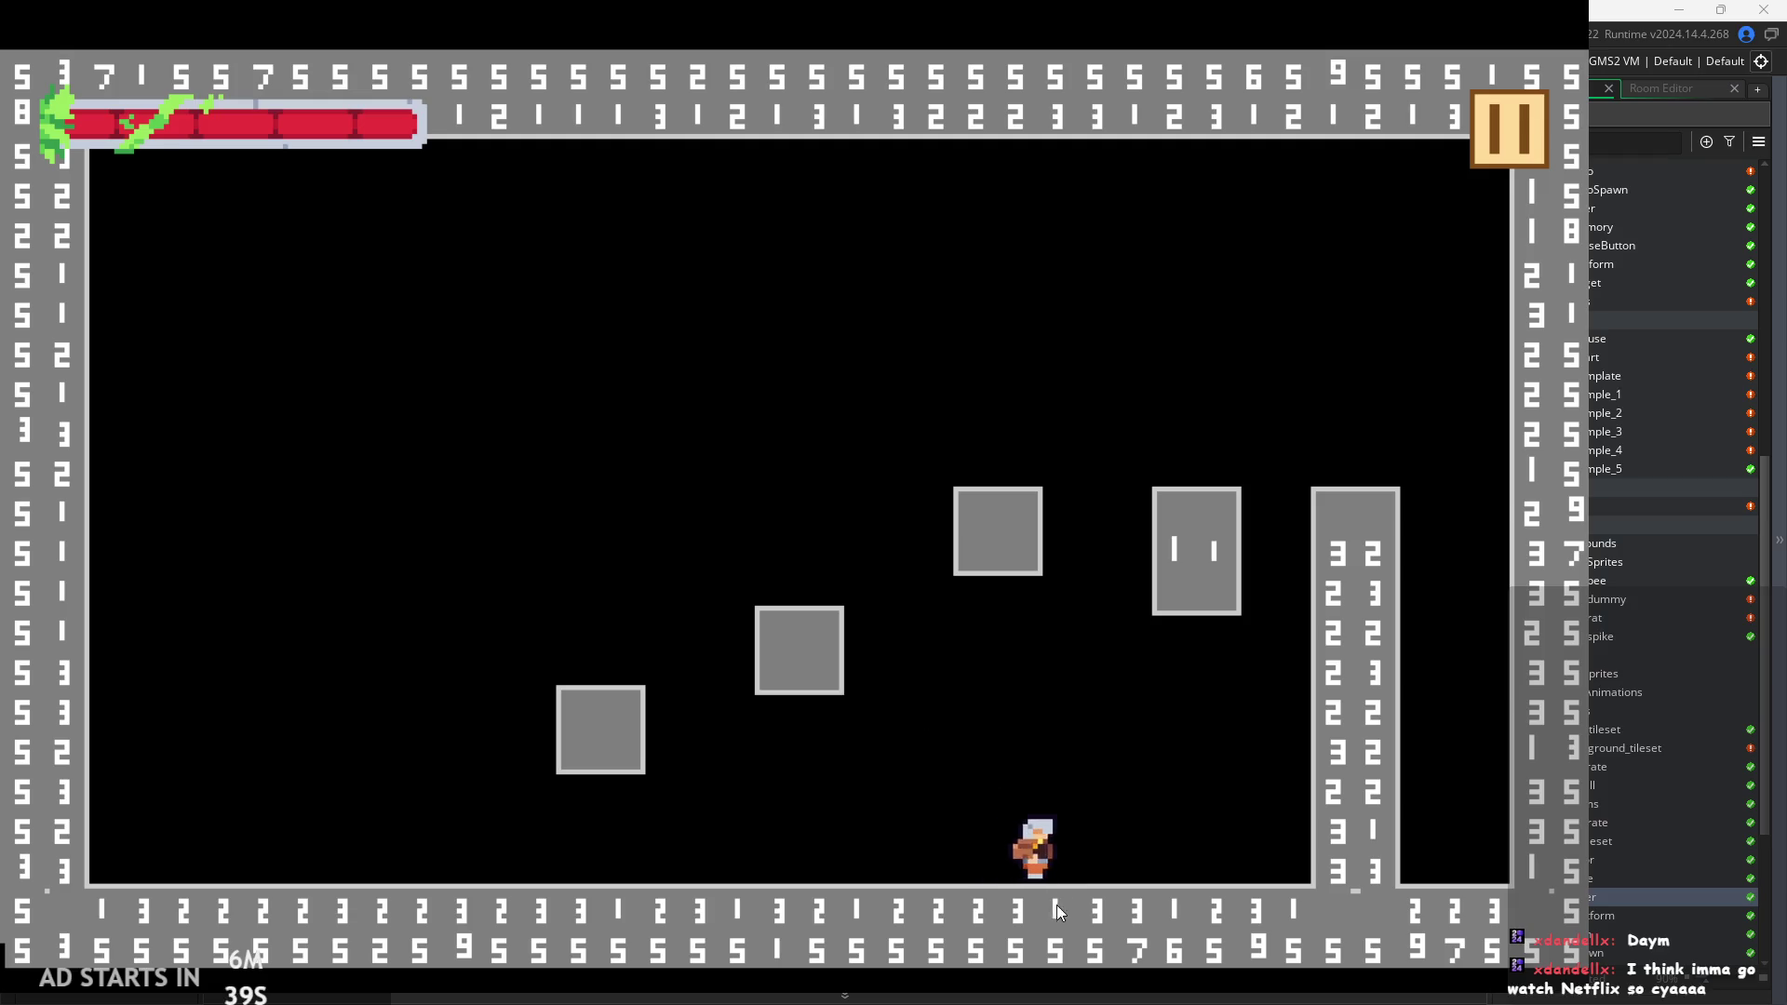
key(Left)
key(space)
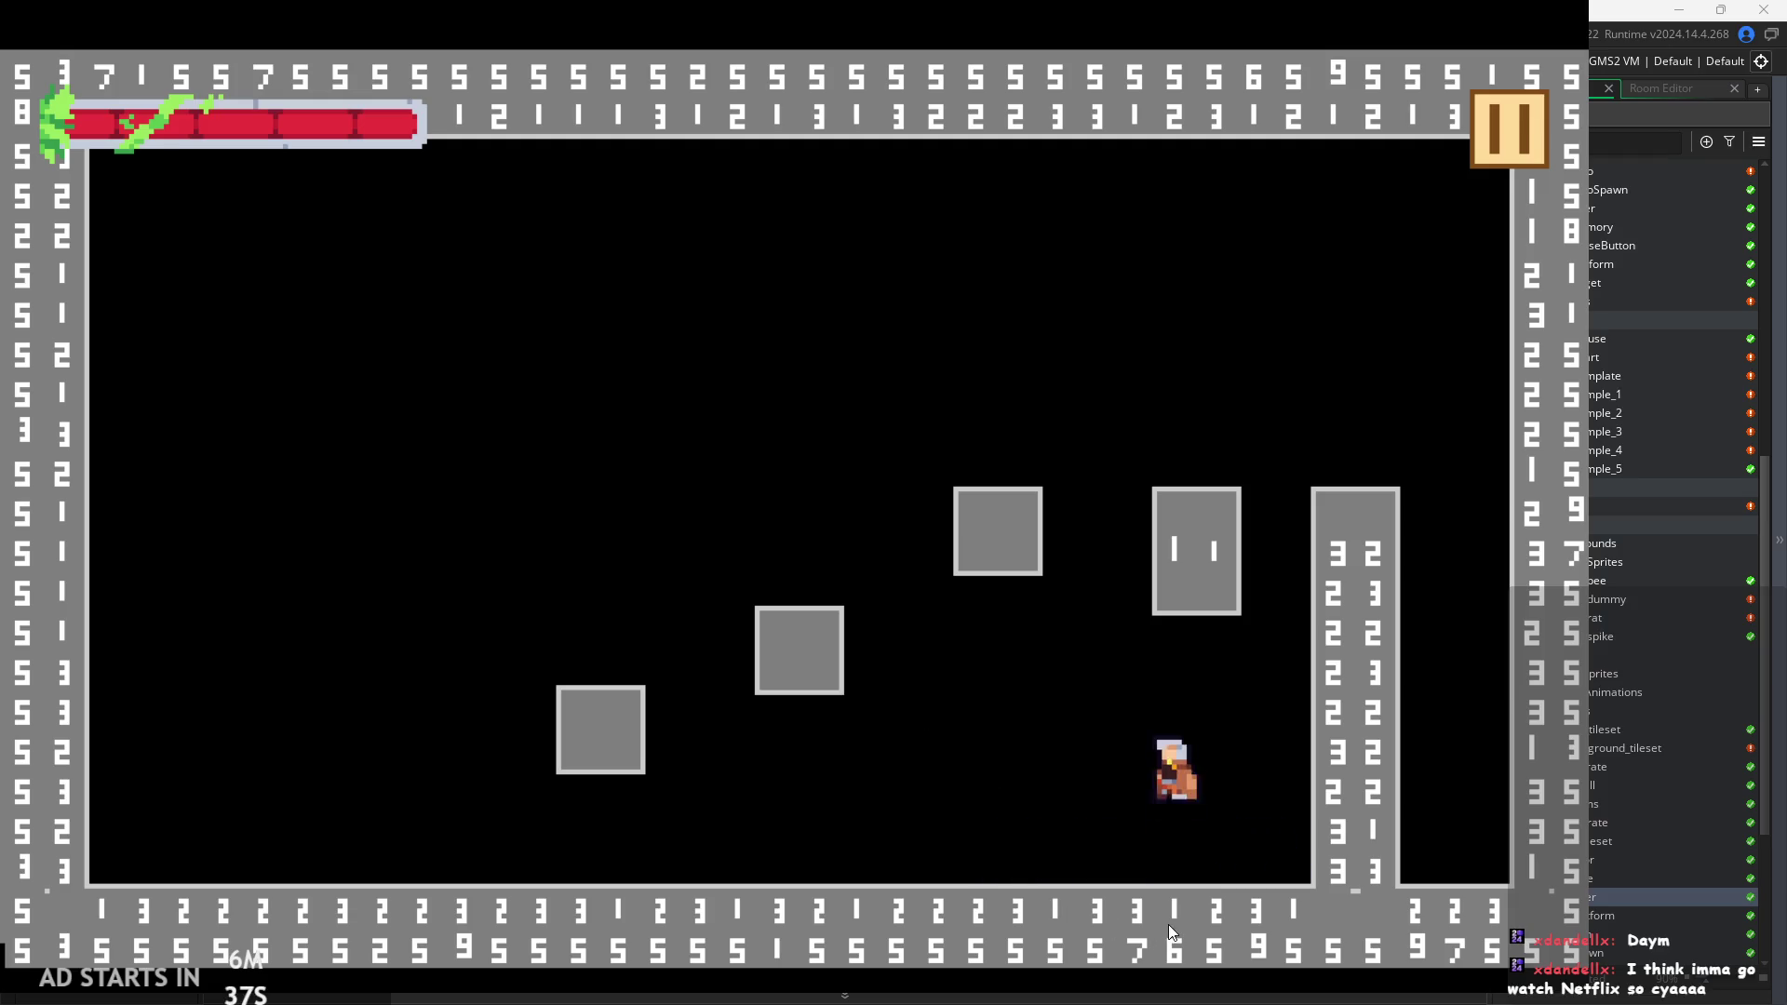
key(Right)
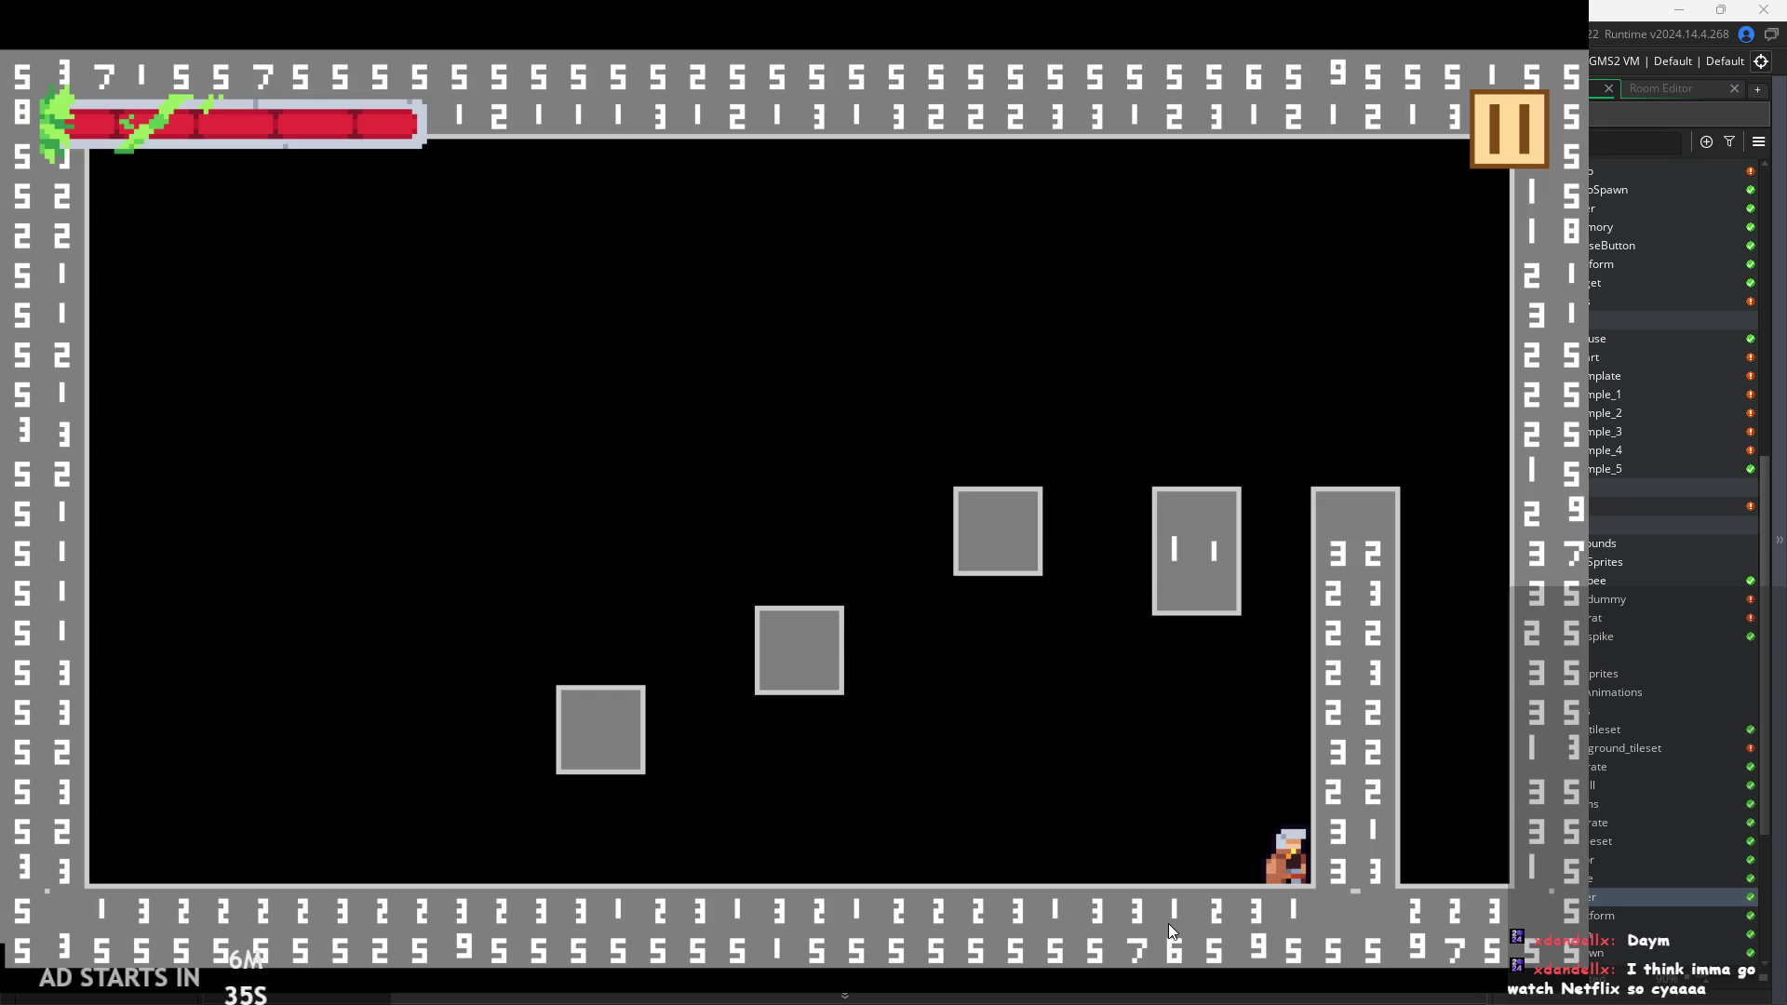
Run left, jump over and onto the low blocks, then pause the game.
key(Left)
key(space)
key(Right)
key(space)
key(Left)
key(space)
key(Right)
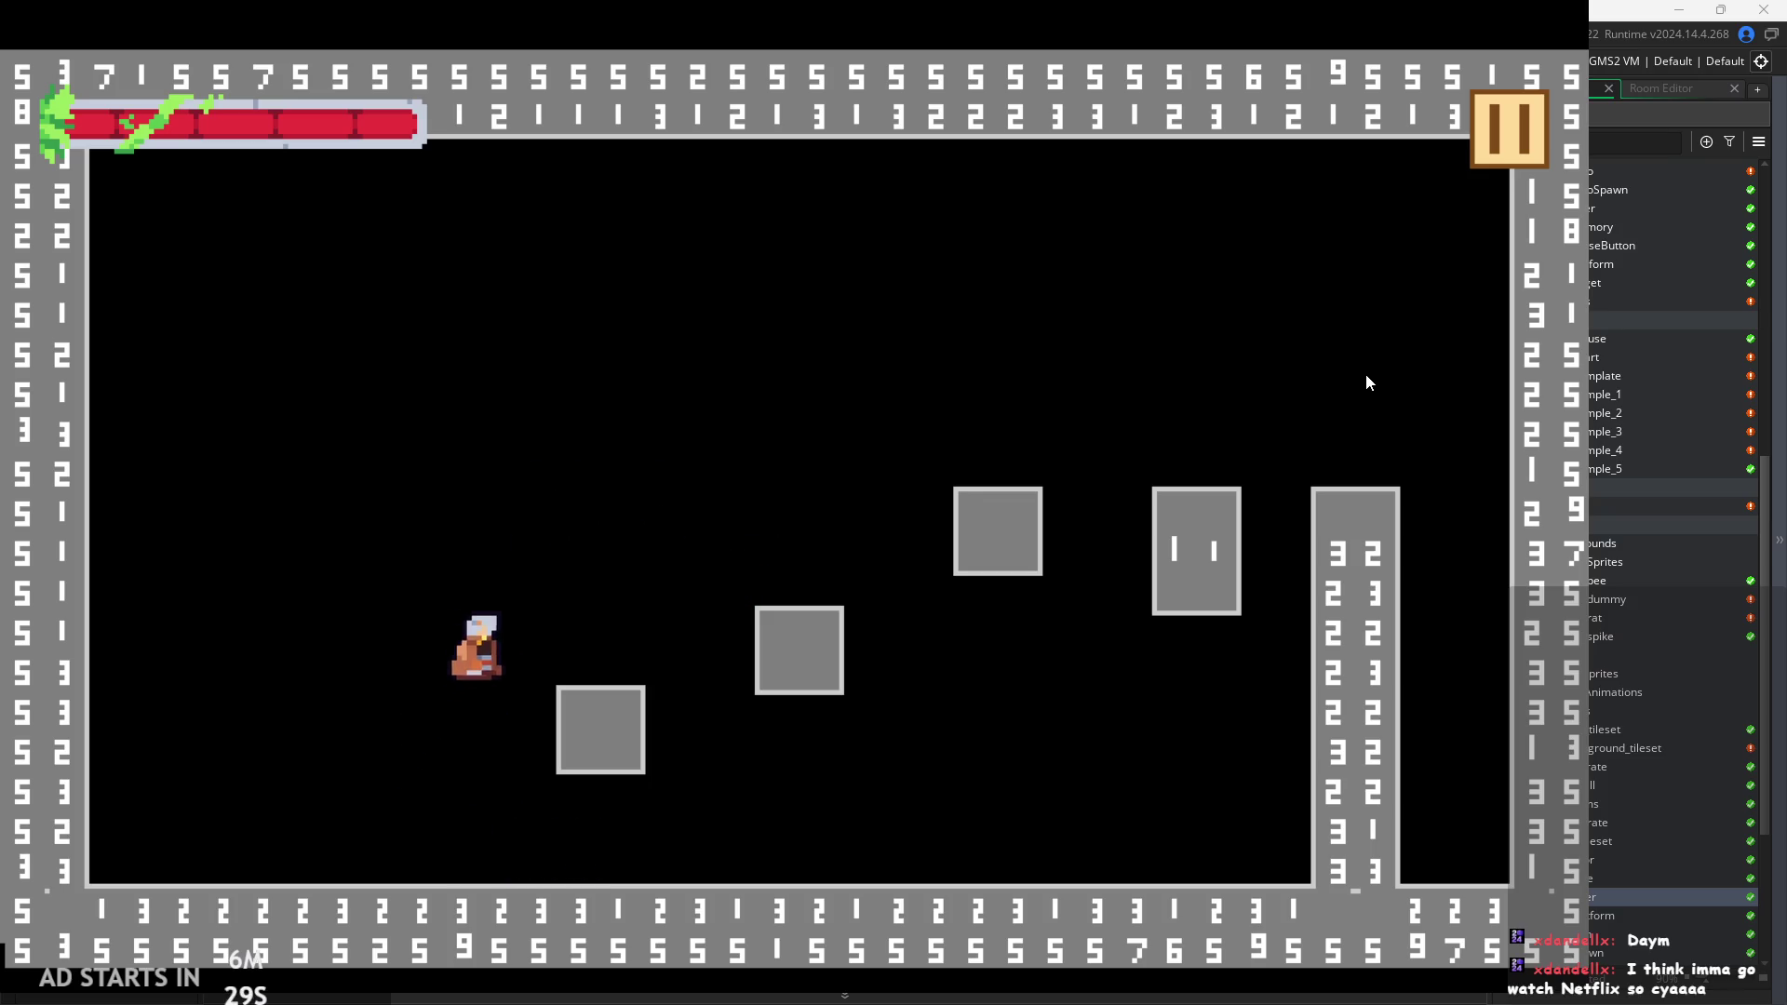
key(space)
key(Left)
key(Left)
key(space)
key(Right)
key(Left)
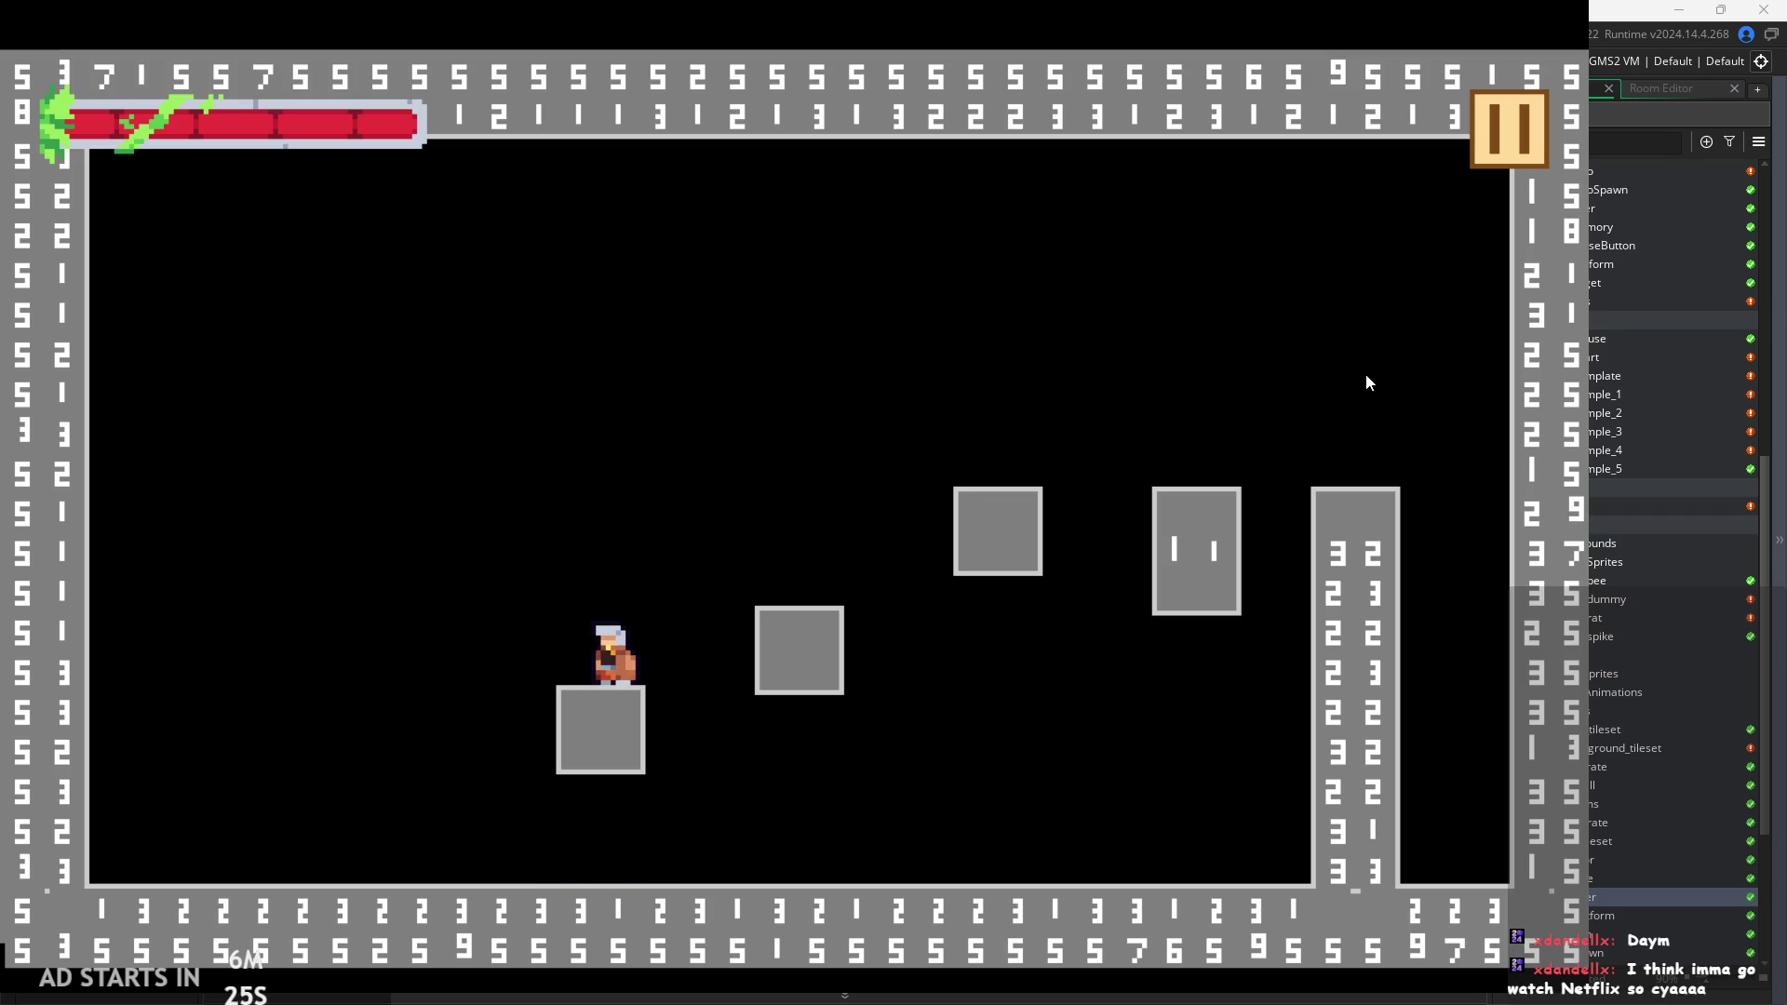
click(1496, 125)
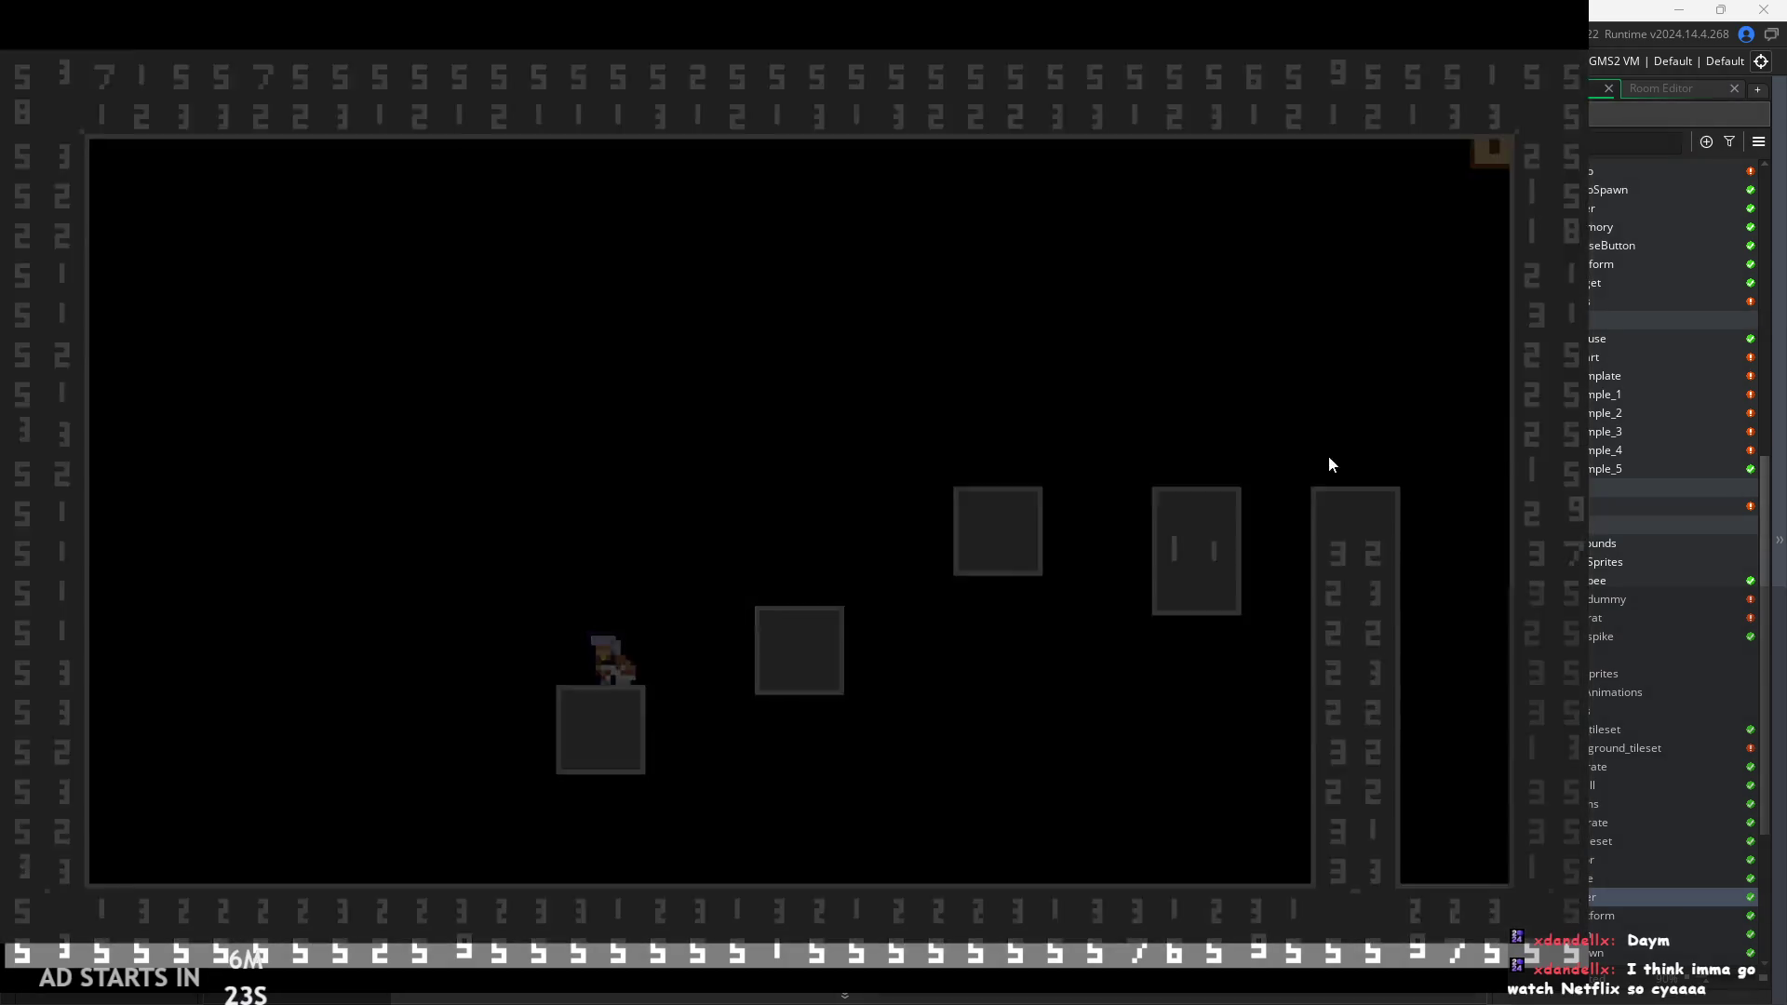
Dismiss the code error and review the src_x mod calculation on line 9.
click(659, 720)
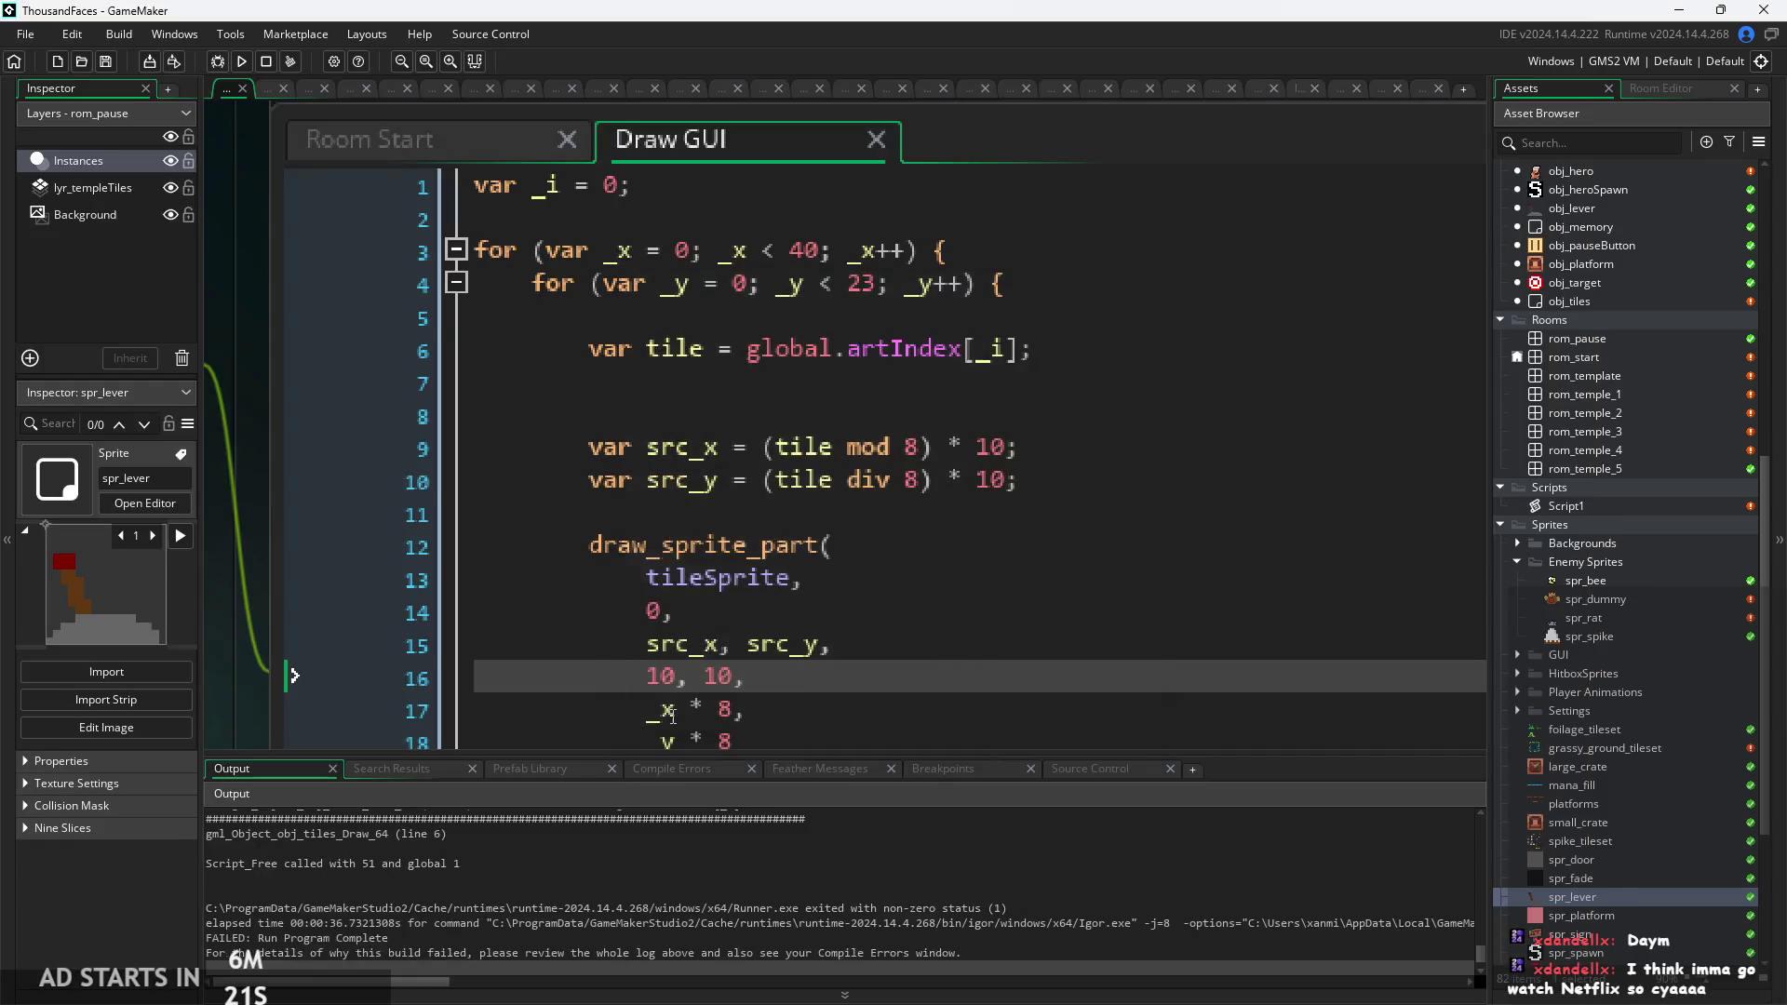
scroll(863, 572, down, 1)
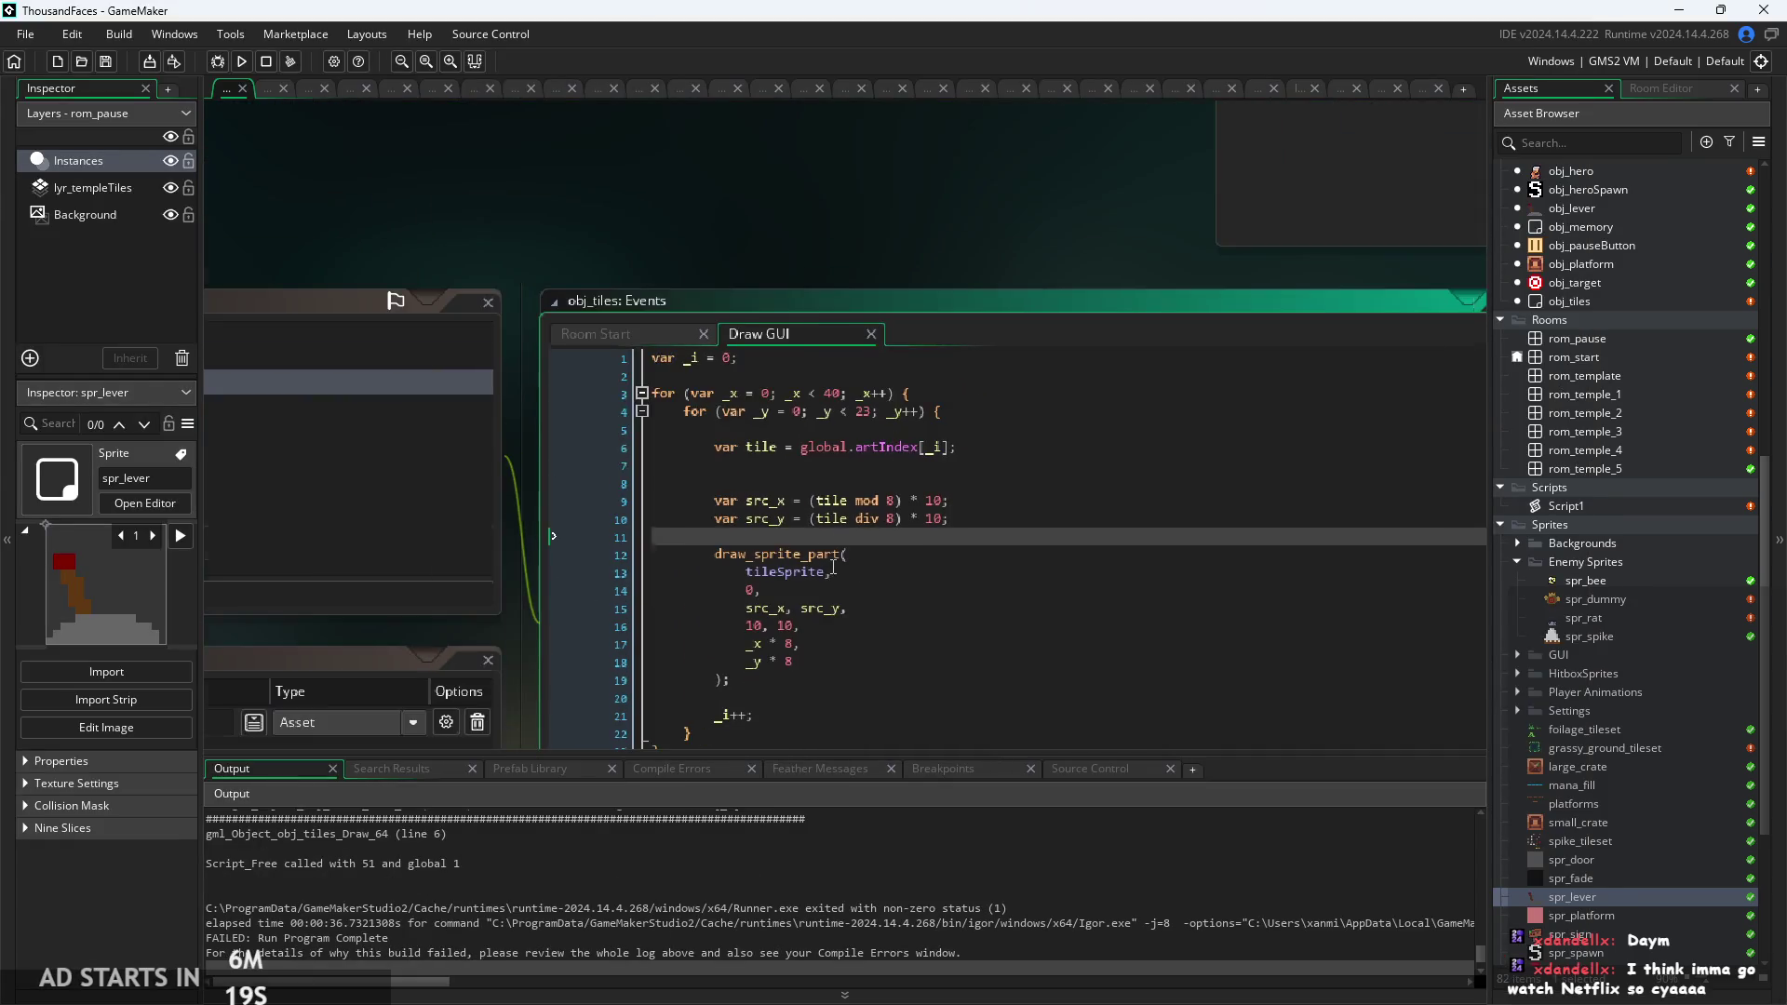
click(793, 498)
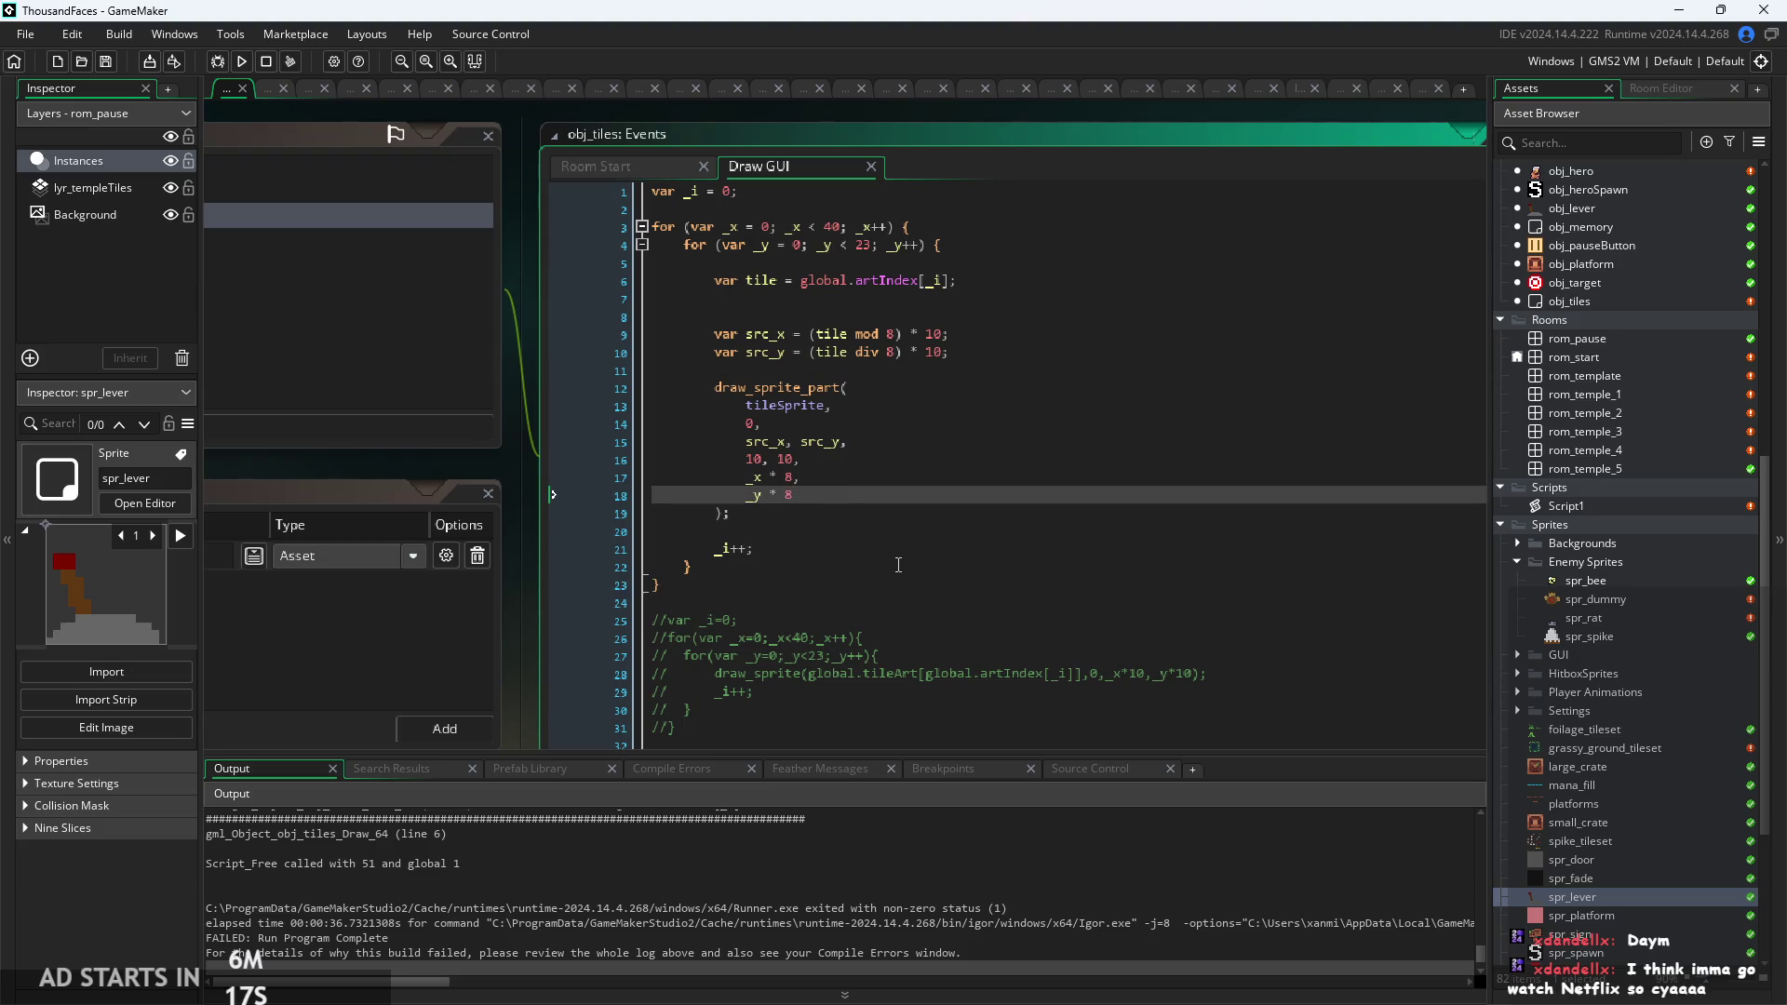
mouse_move(825, 407)
click(842, 264)
click(842, 299)
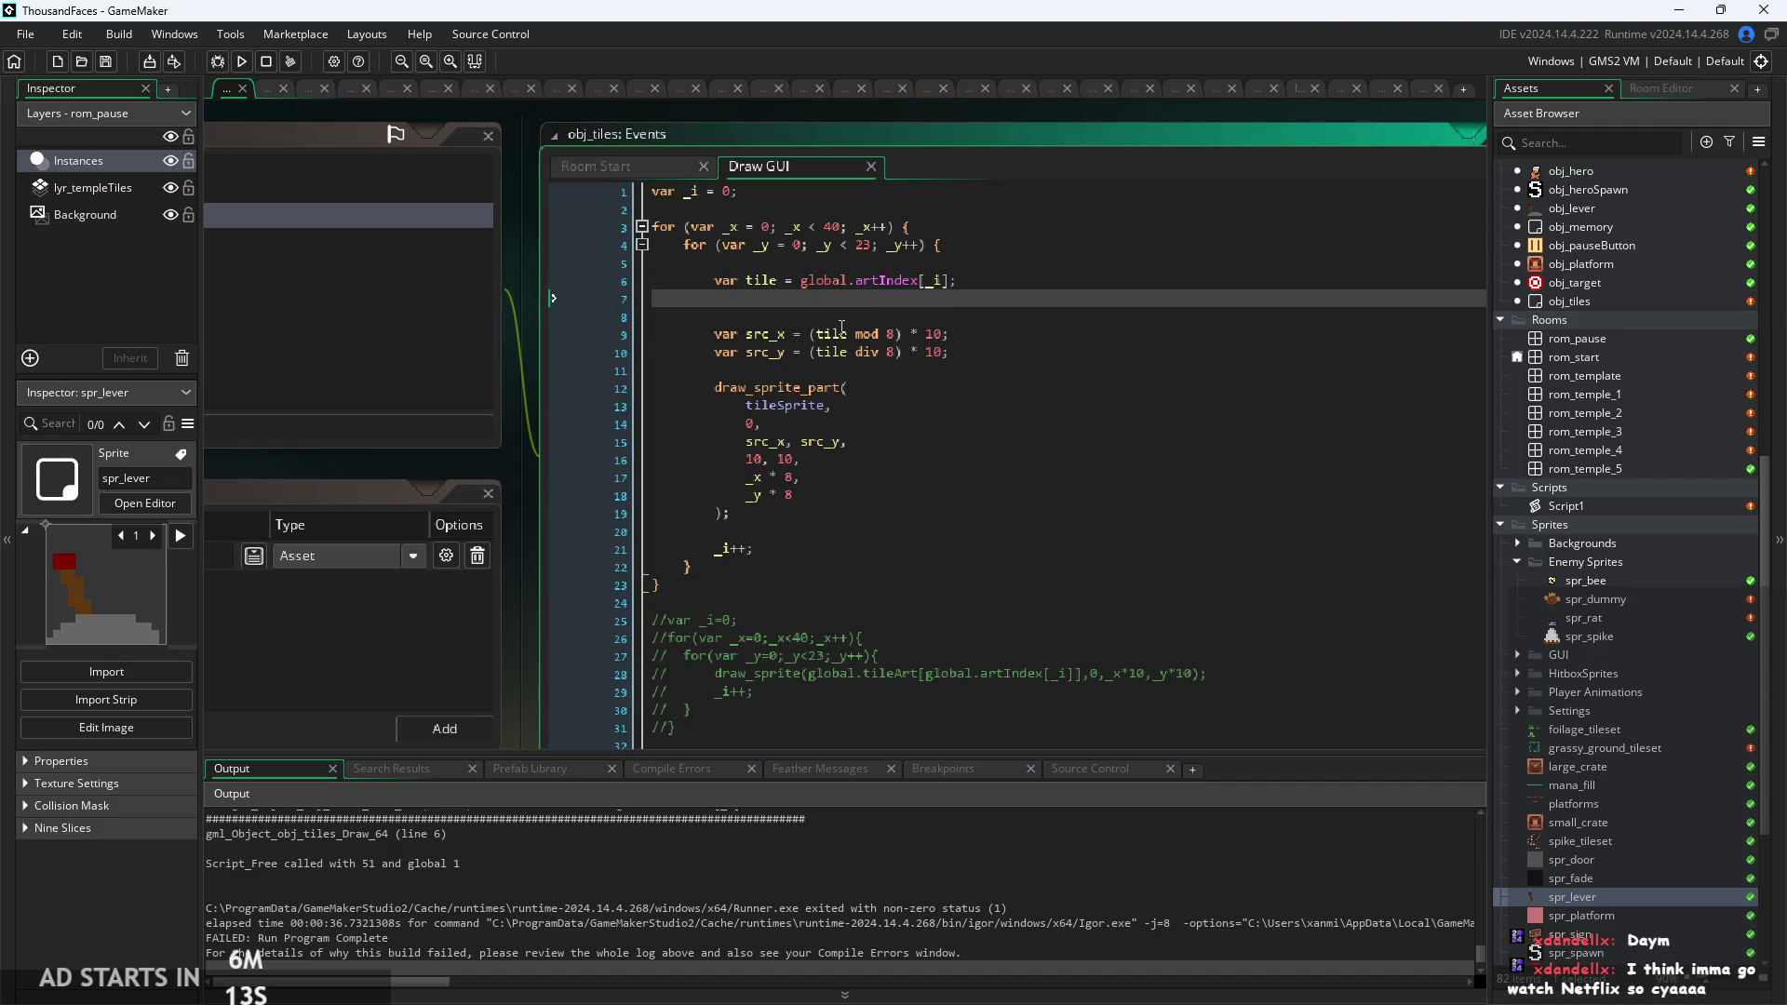
click(842, 334)
click(893, 370)
click(893, 388)
click(878, 333)
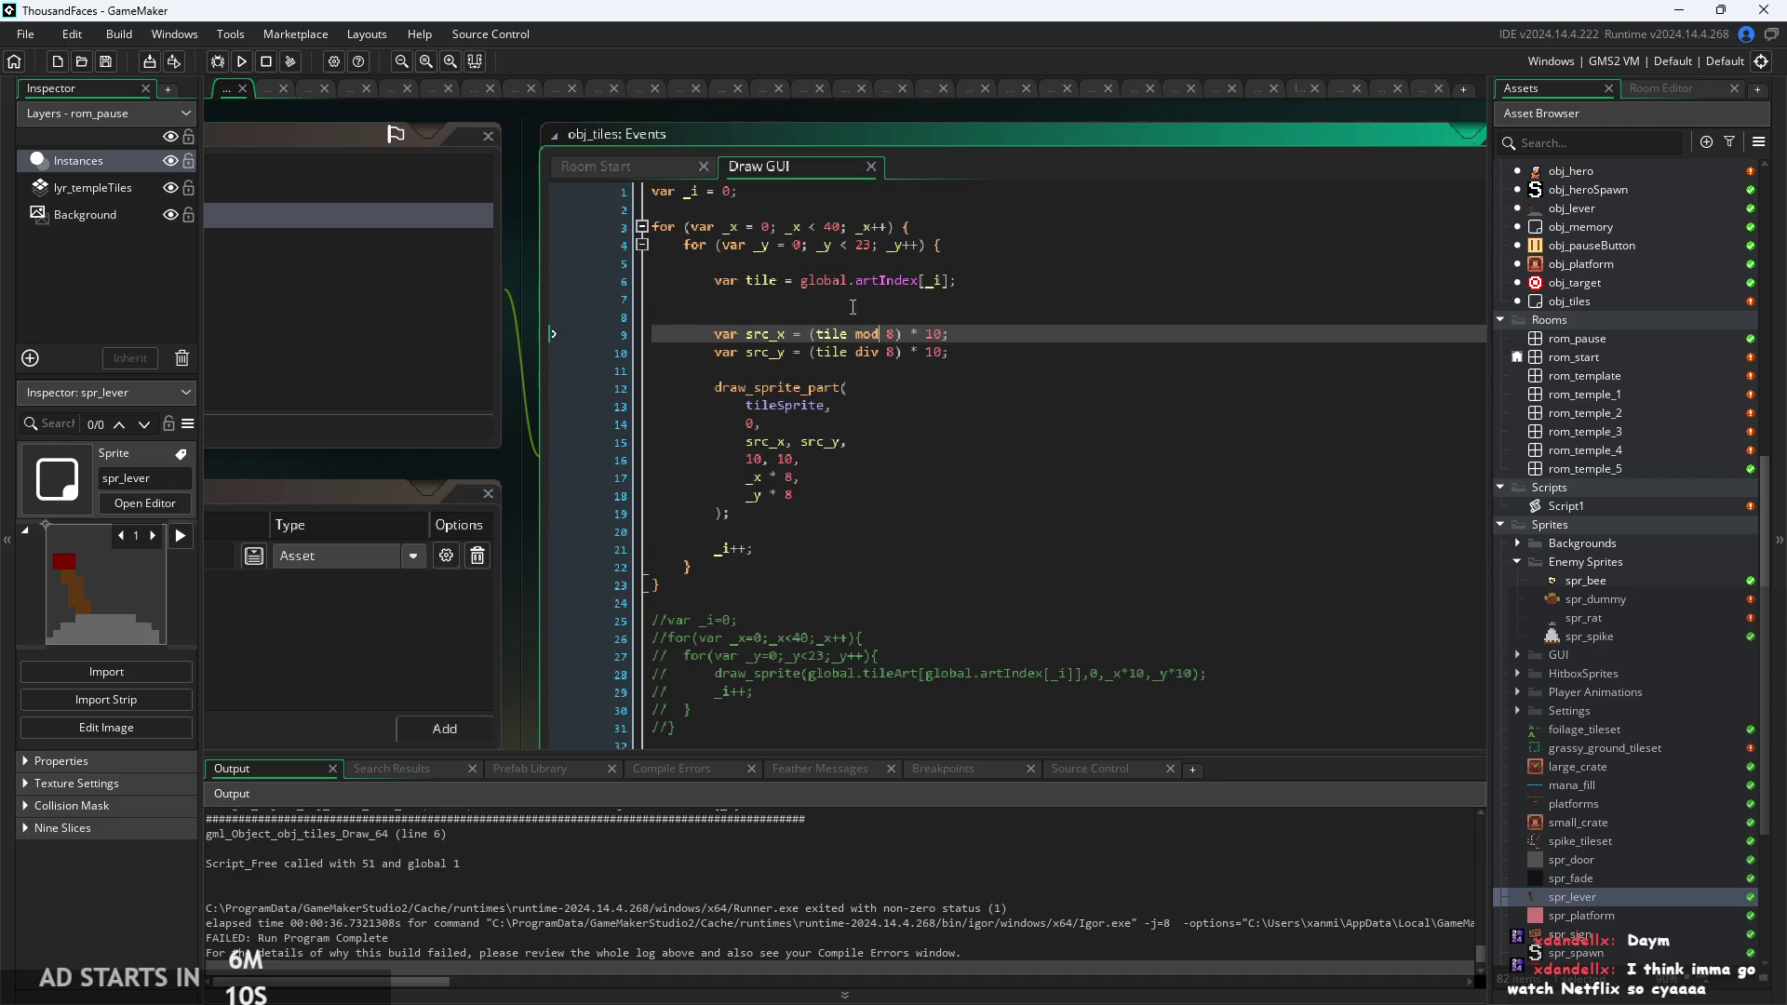
click(847, 334)
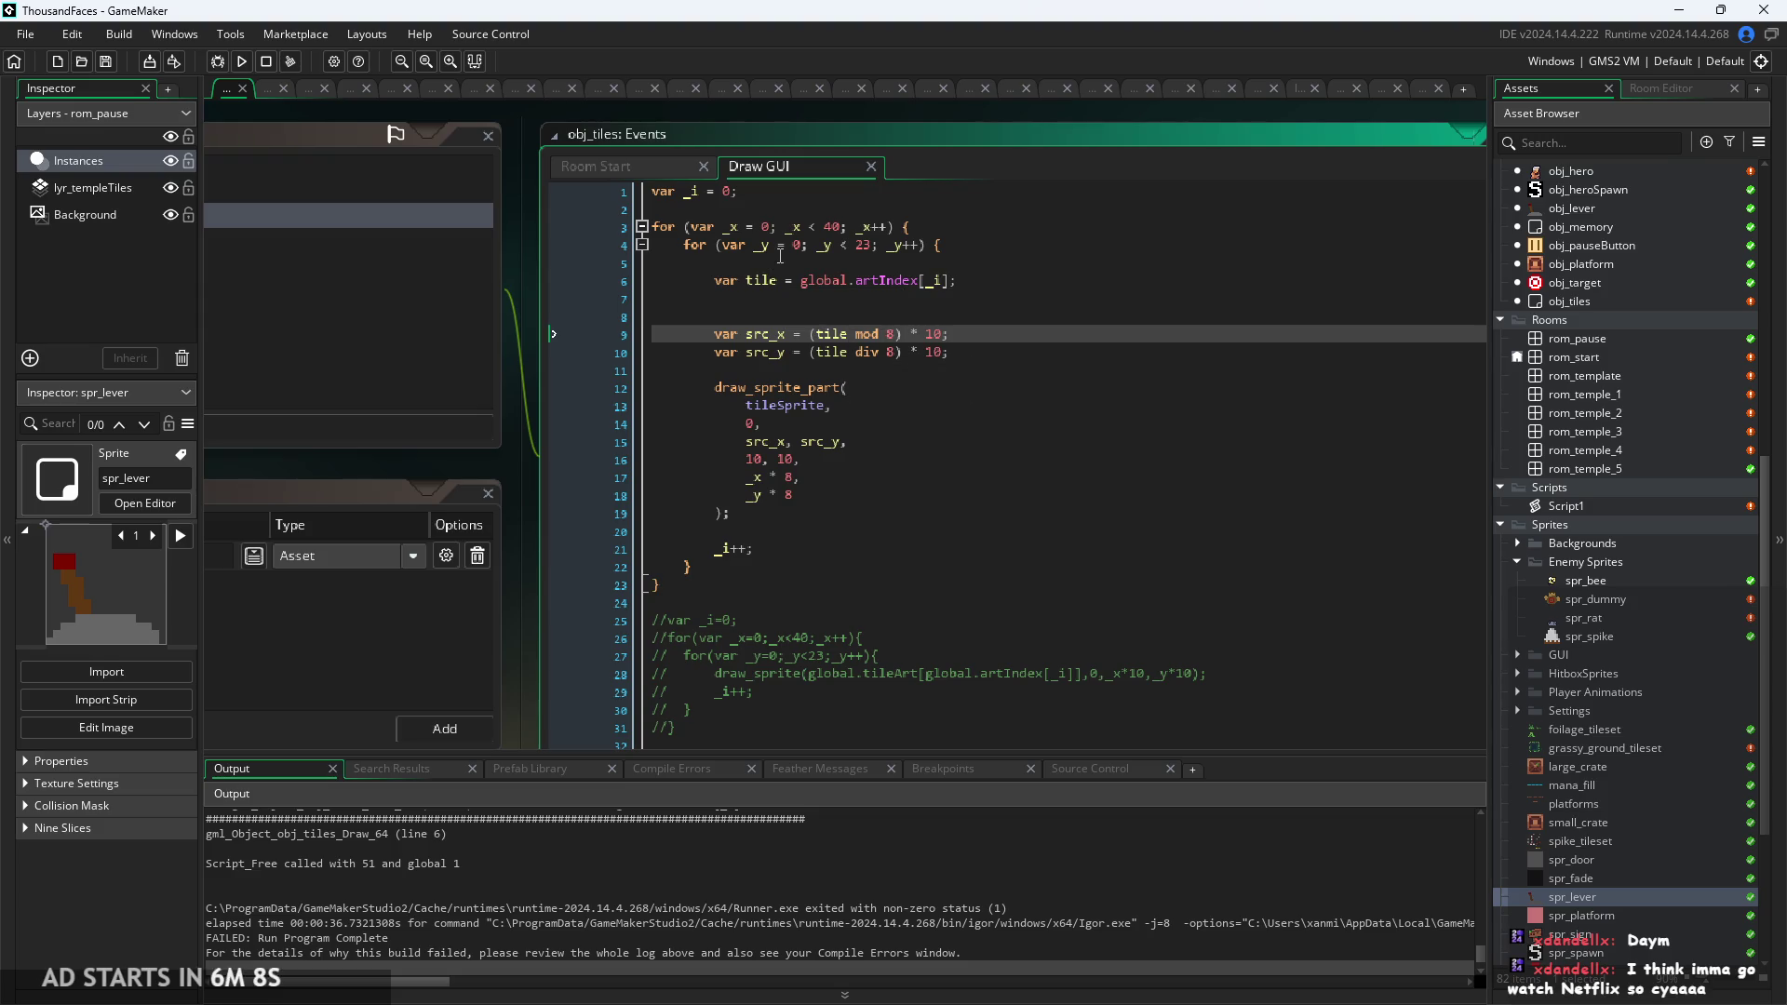
click(882, 333)
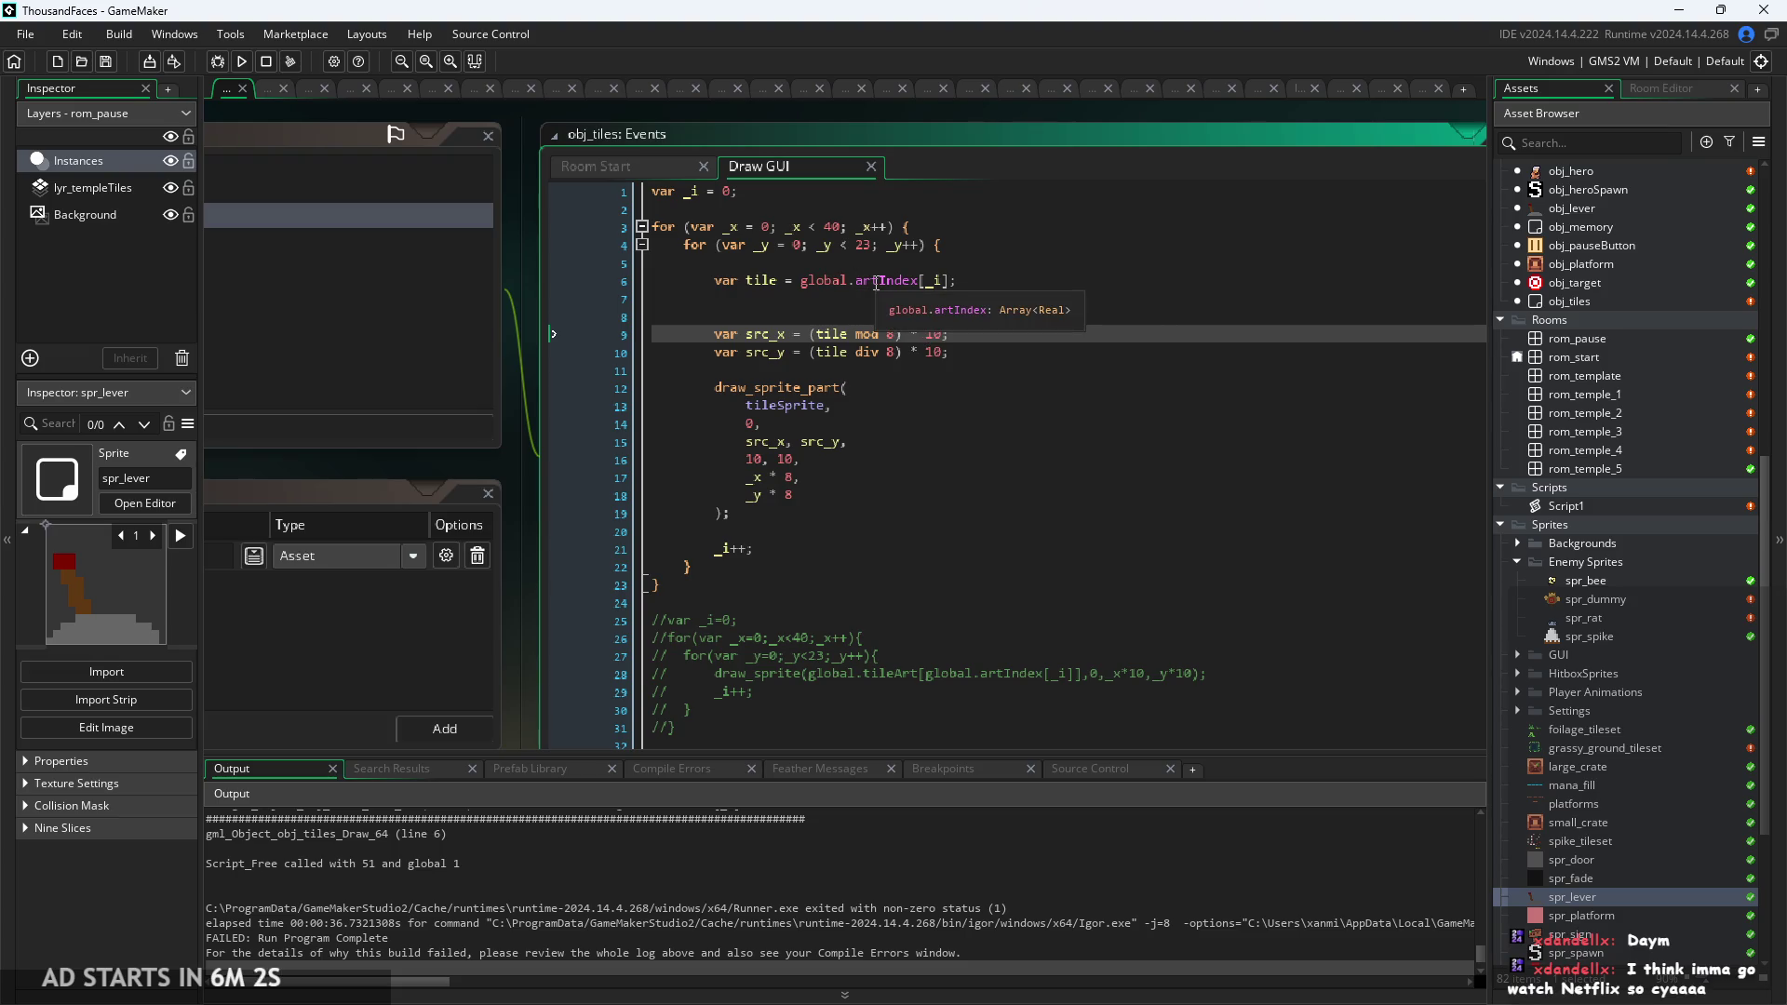
click(882, 314)
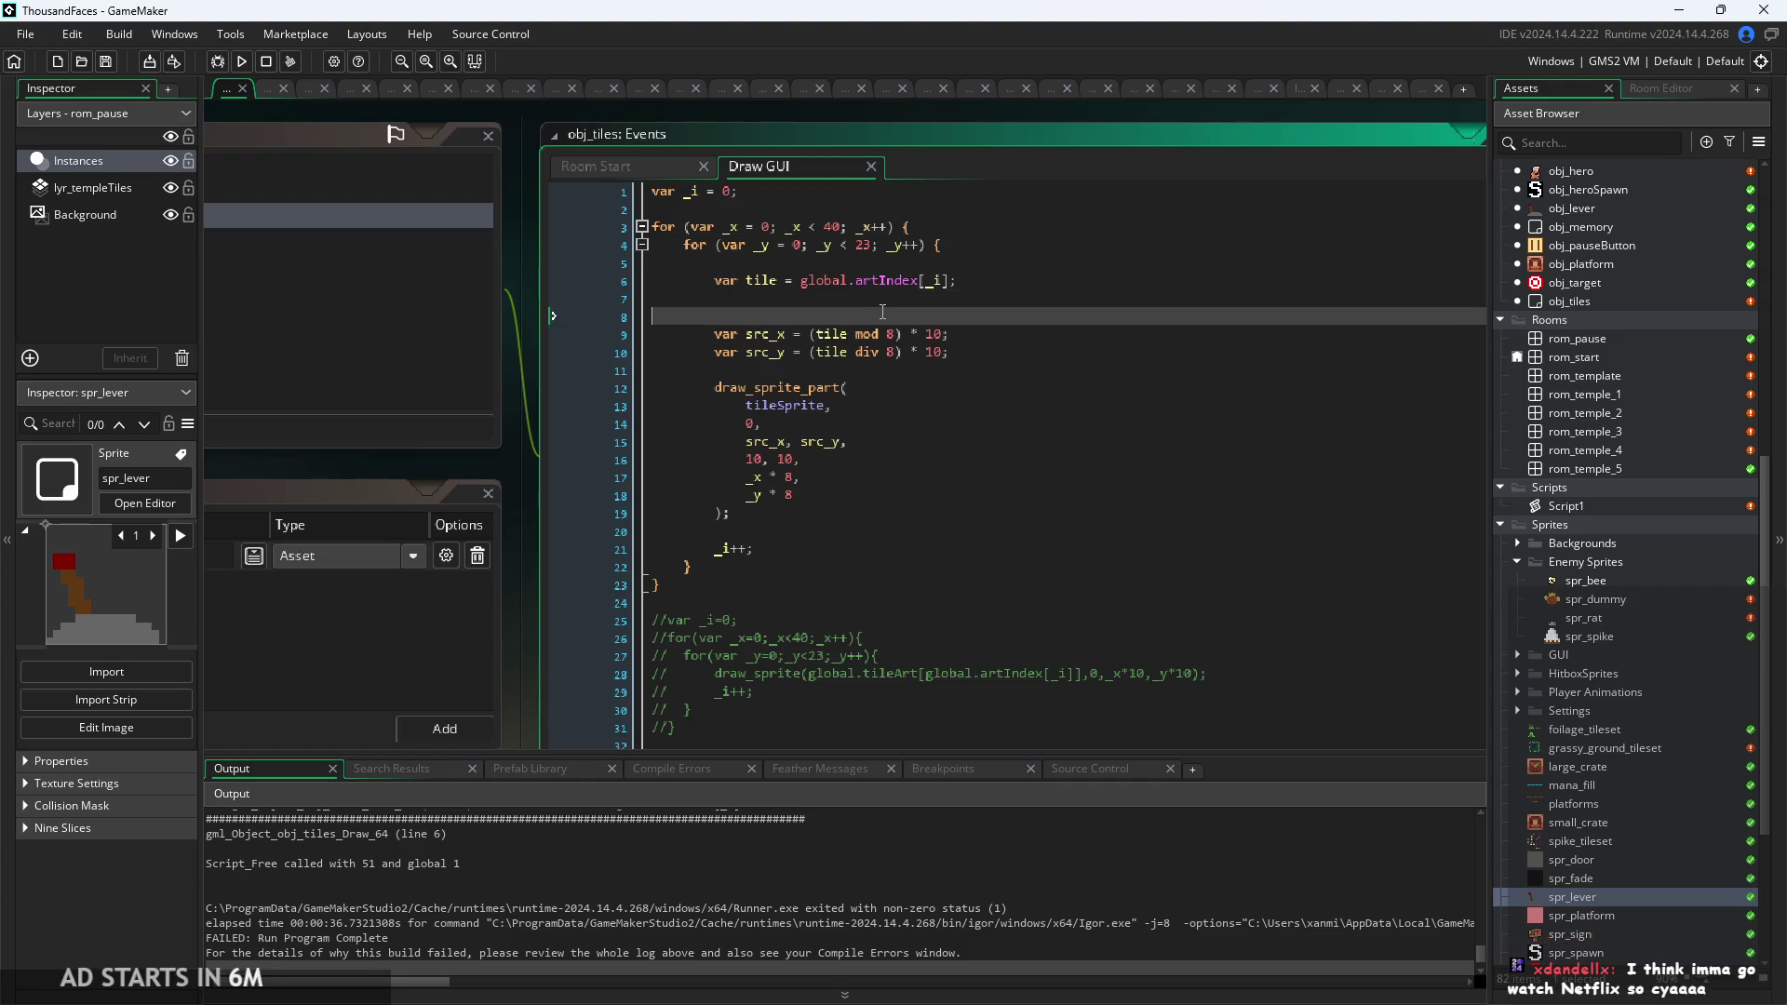
Enlarge the code text and inspect the draw_sprite_part arguments and the div on line 10.
key(Down)
key(Down)
scroll(781, 372, up, 3)
click(782, 449)
click(826, 413)
scroll(805, 424, down, 1)
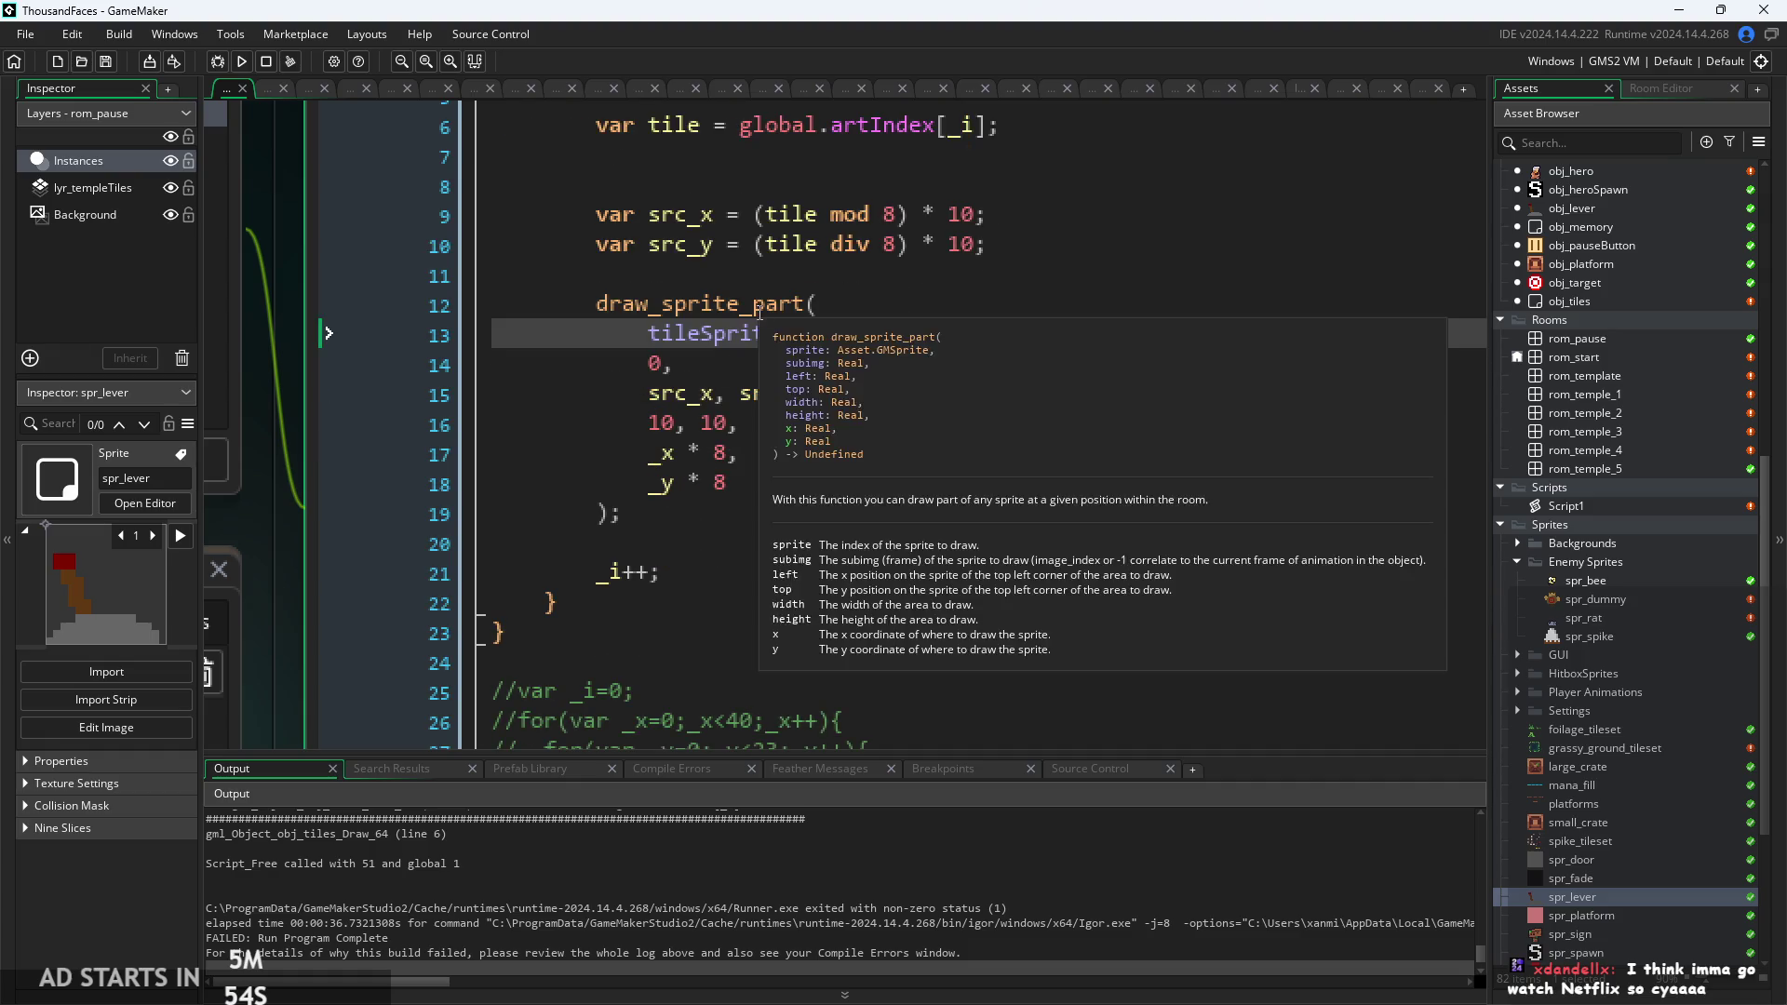
scroll(856, 339, up, 1)
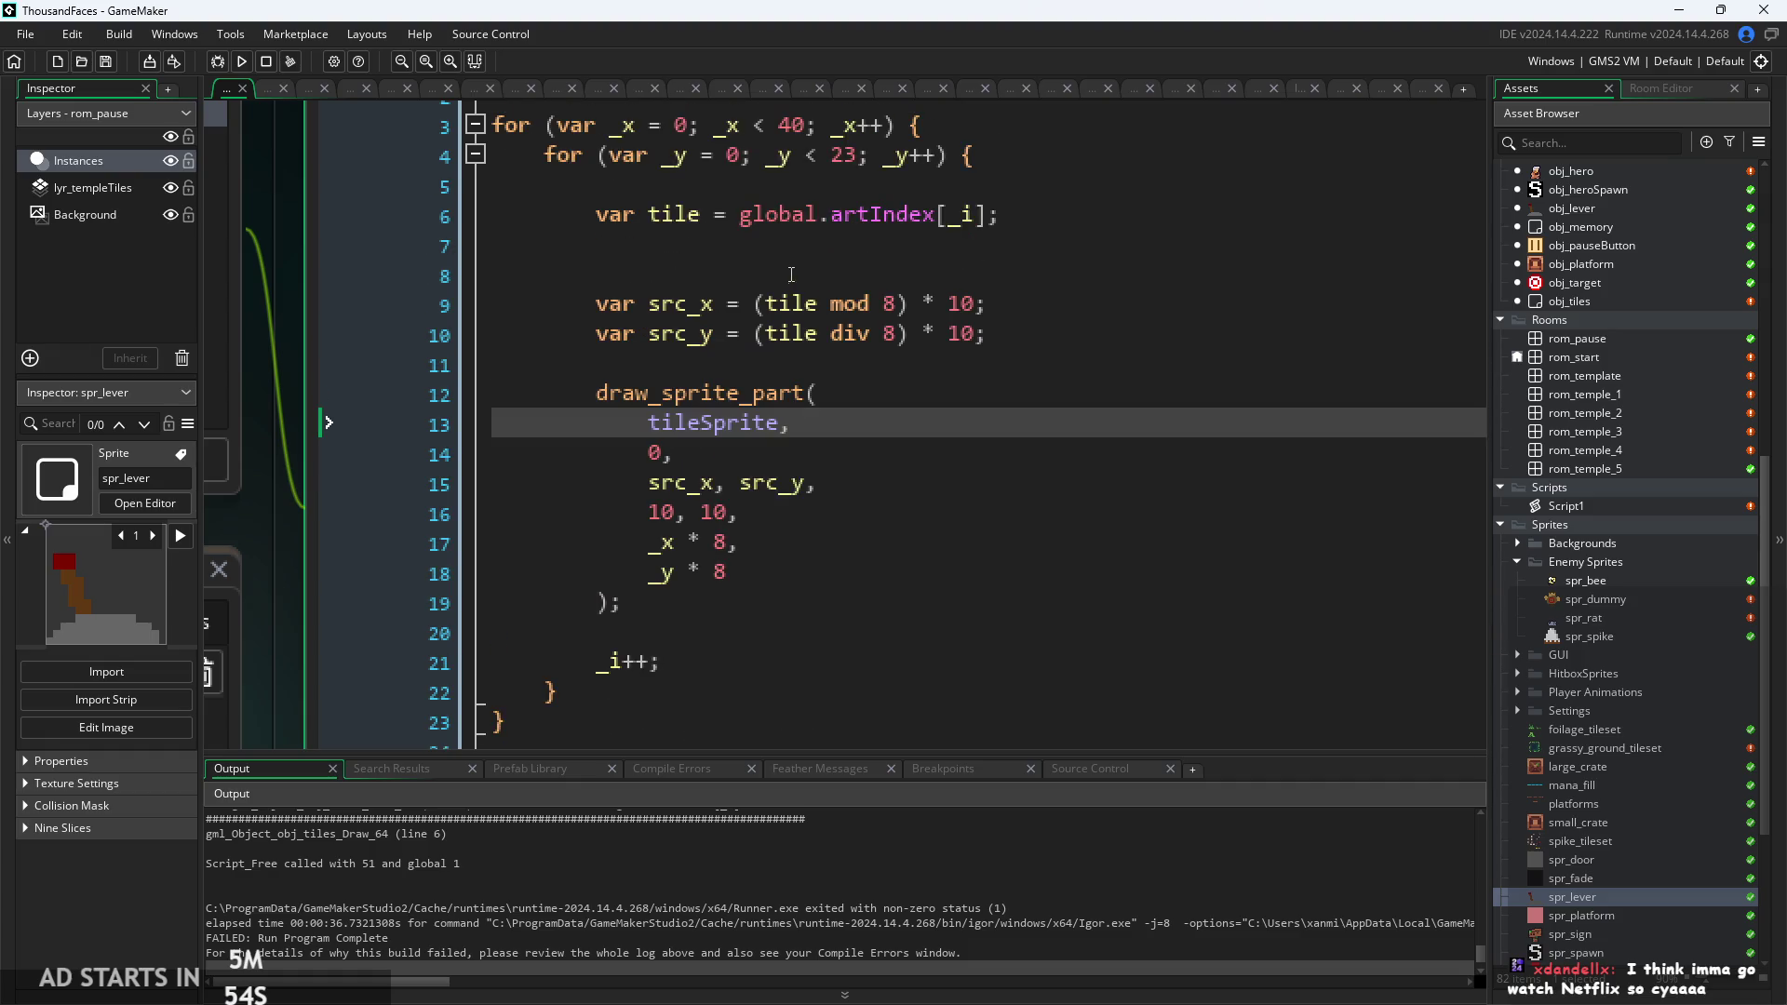
click(857, 335)
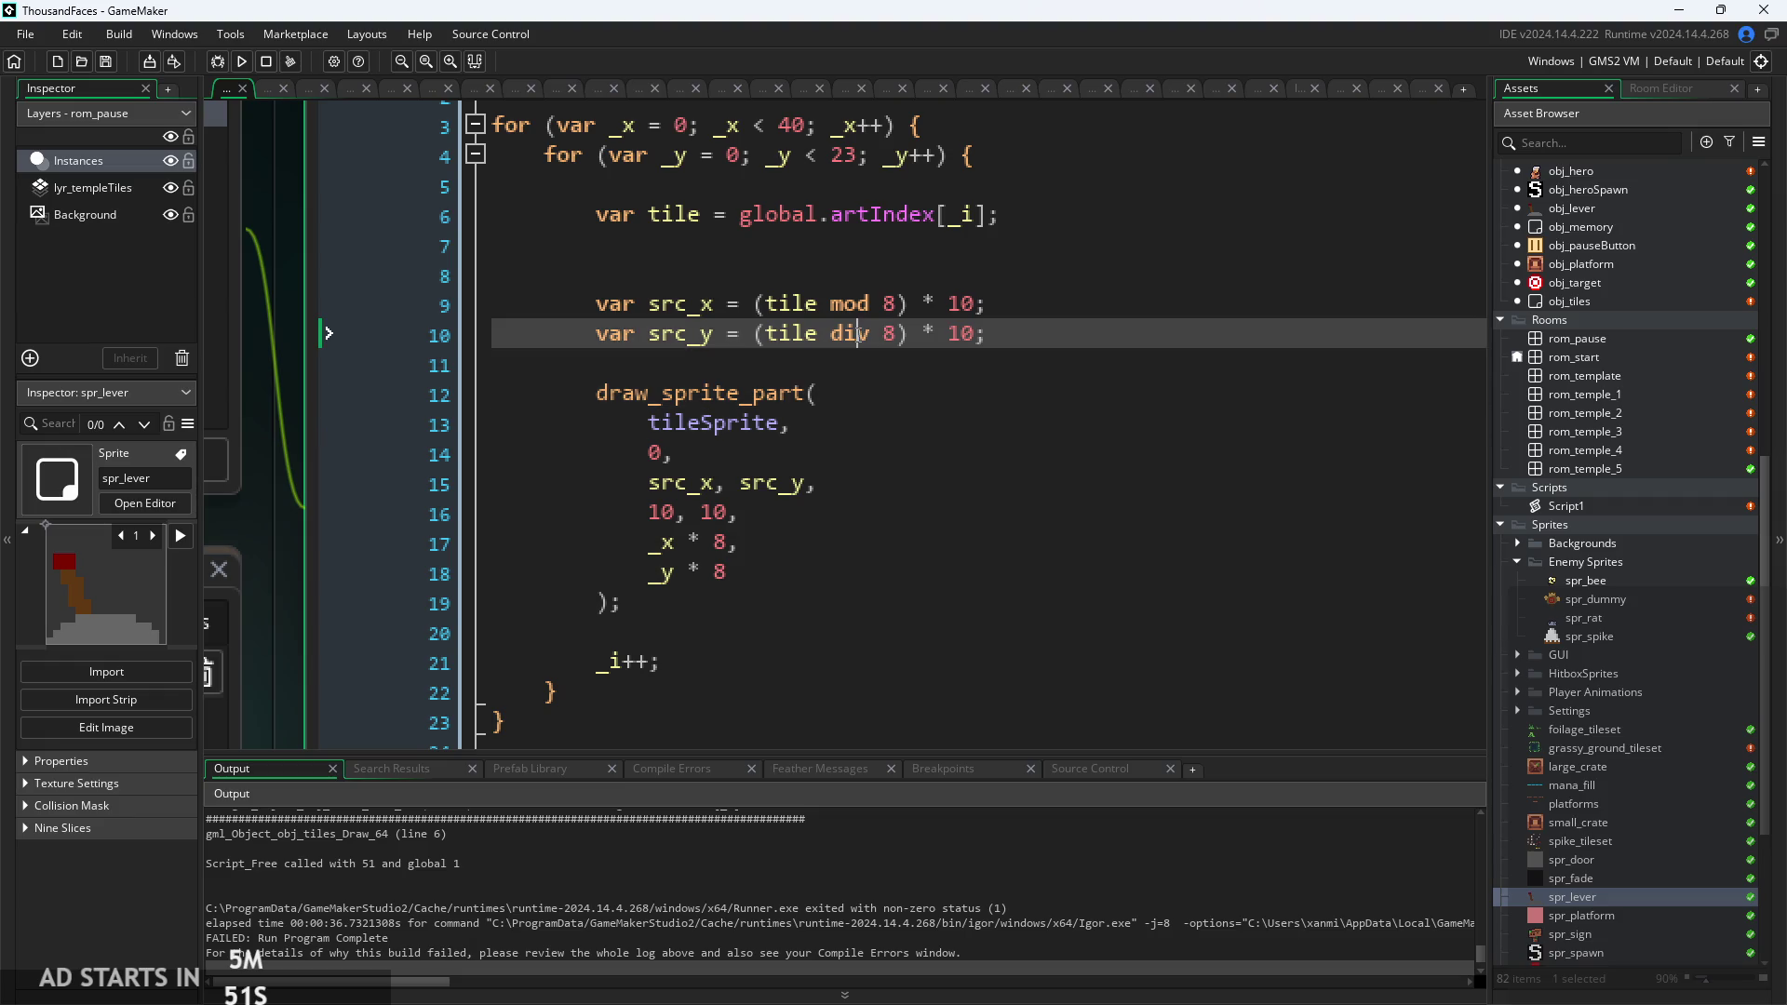
drag(872, 339, 858, 341)
key(Left)
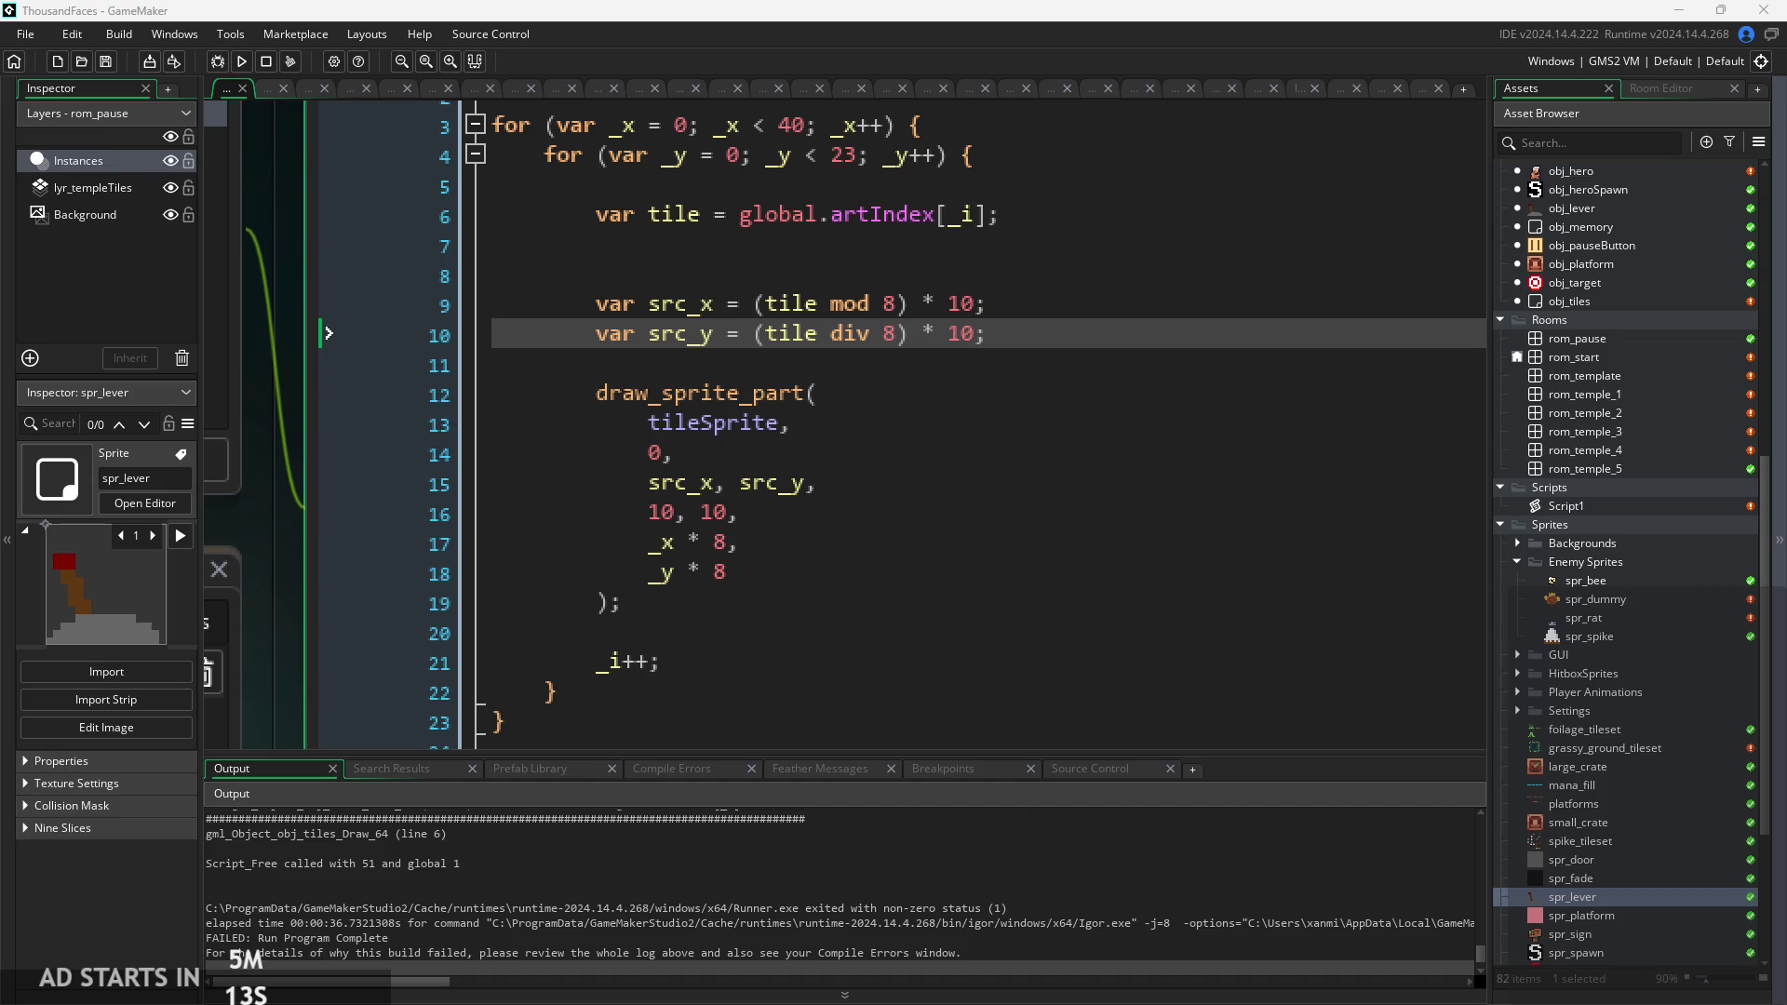
Review the position and size arguments of the draw_sprite_part call.
key(Down)
key(Down)
key(Down)
key(Up)
key(Up)
key(Up)
key(Up)
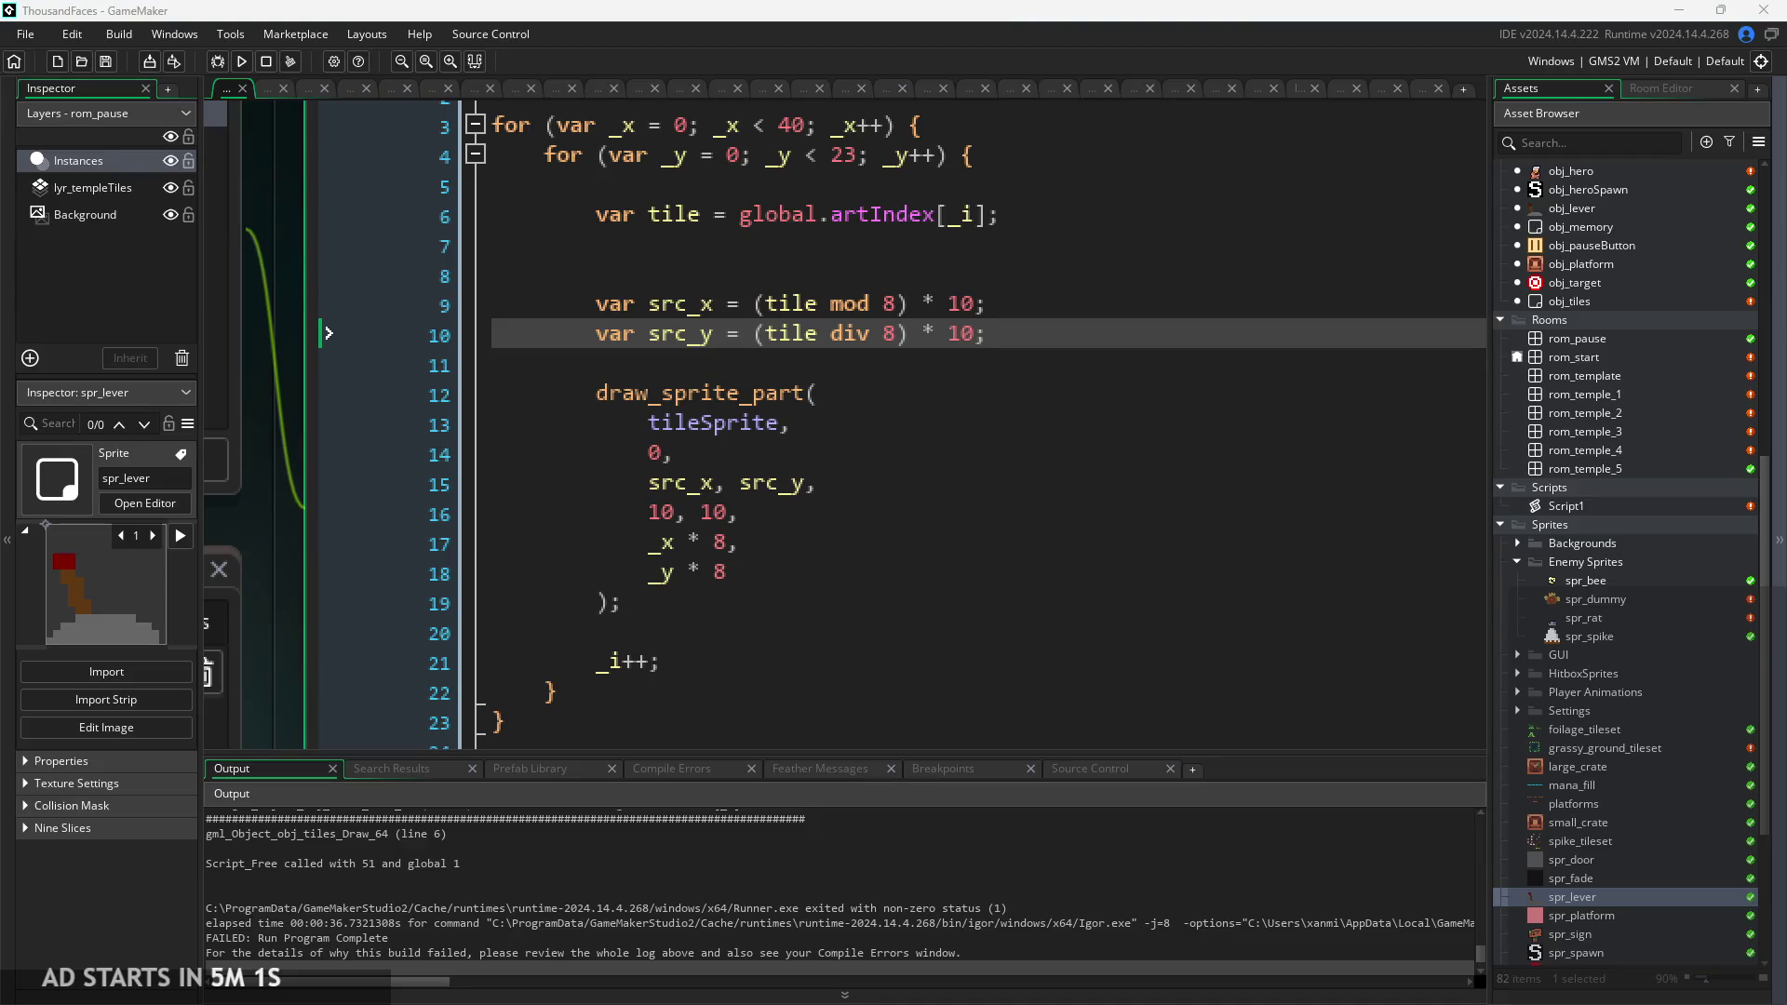
click(729, 453)
ctrl+scroll(830, 453, up, 1)
click(836, 547)
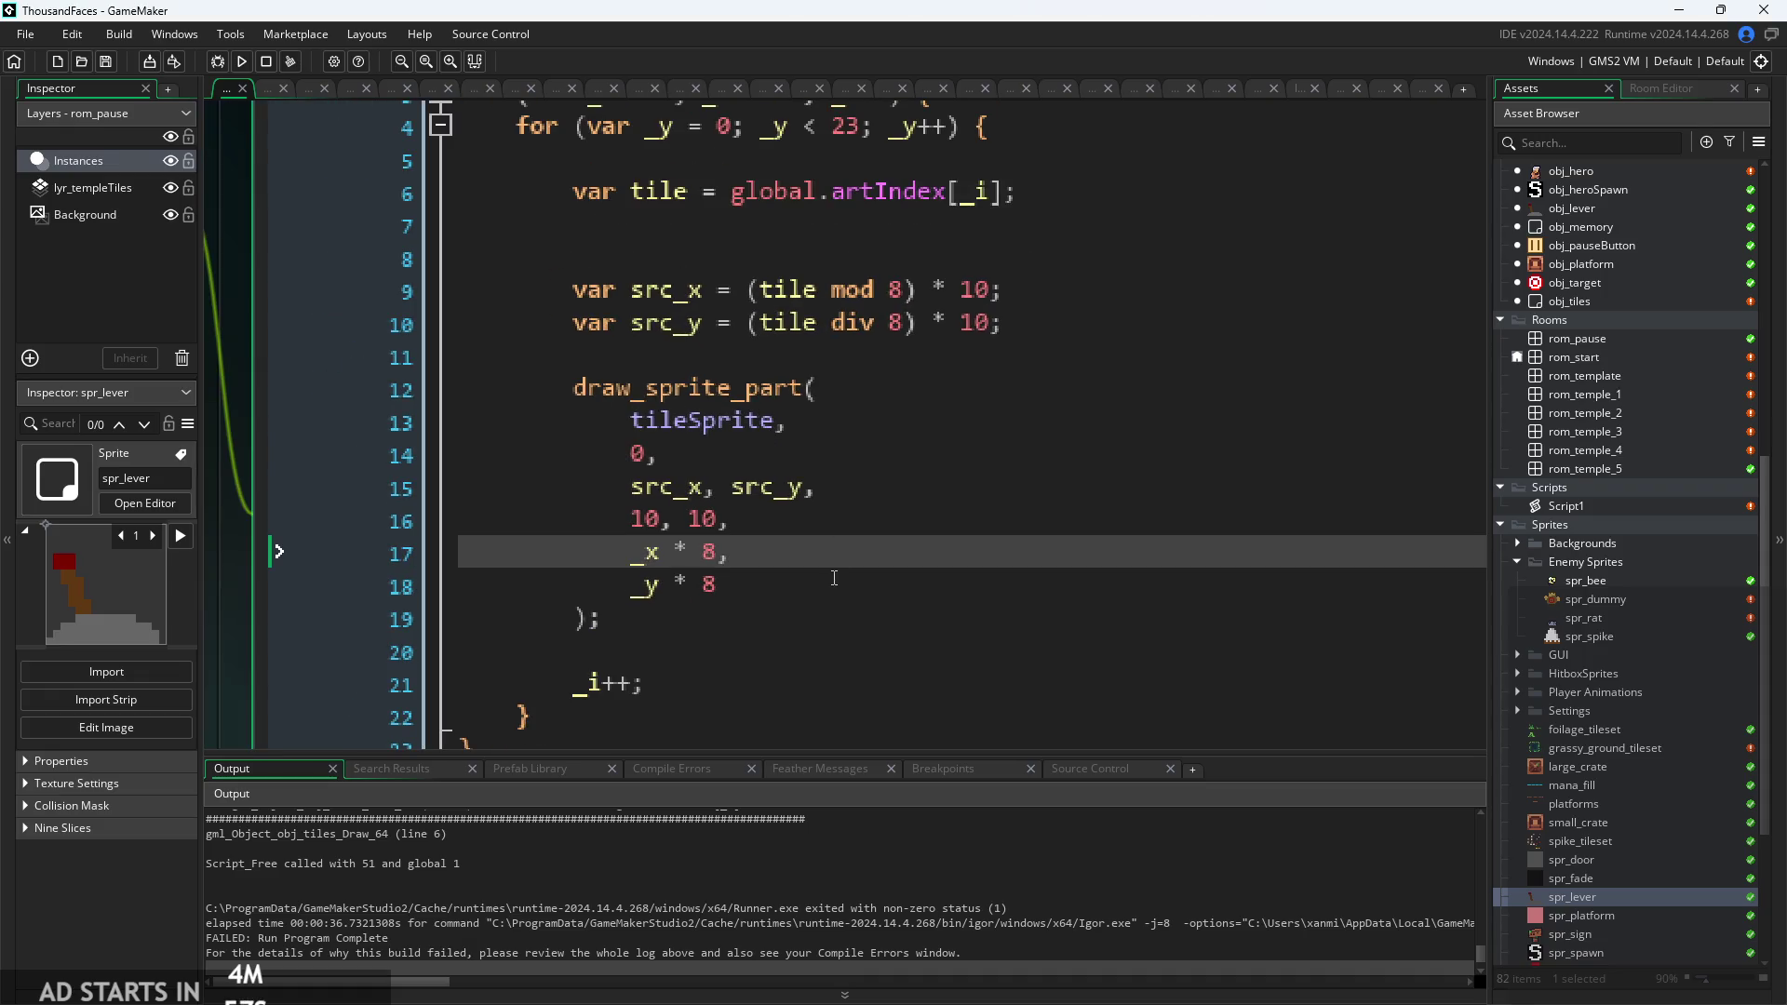
click(834, 571)
ctrl+scroll(809, 577, up, 1)
key(Up)
key(Up)
key(Down)
key(Down)
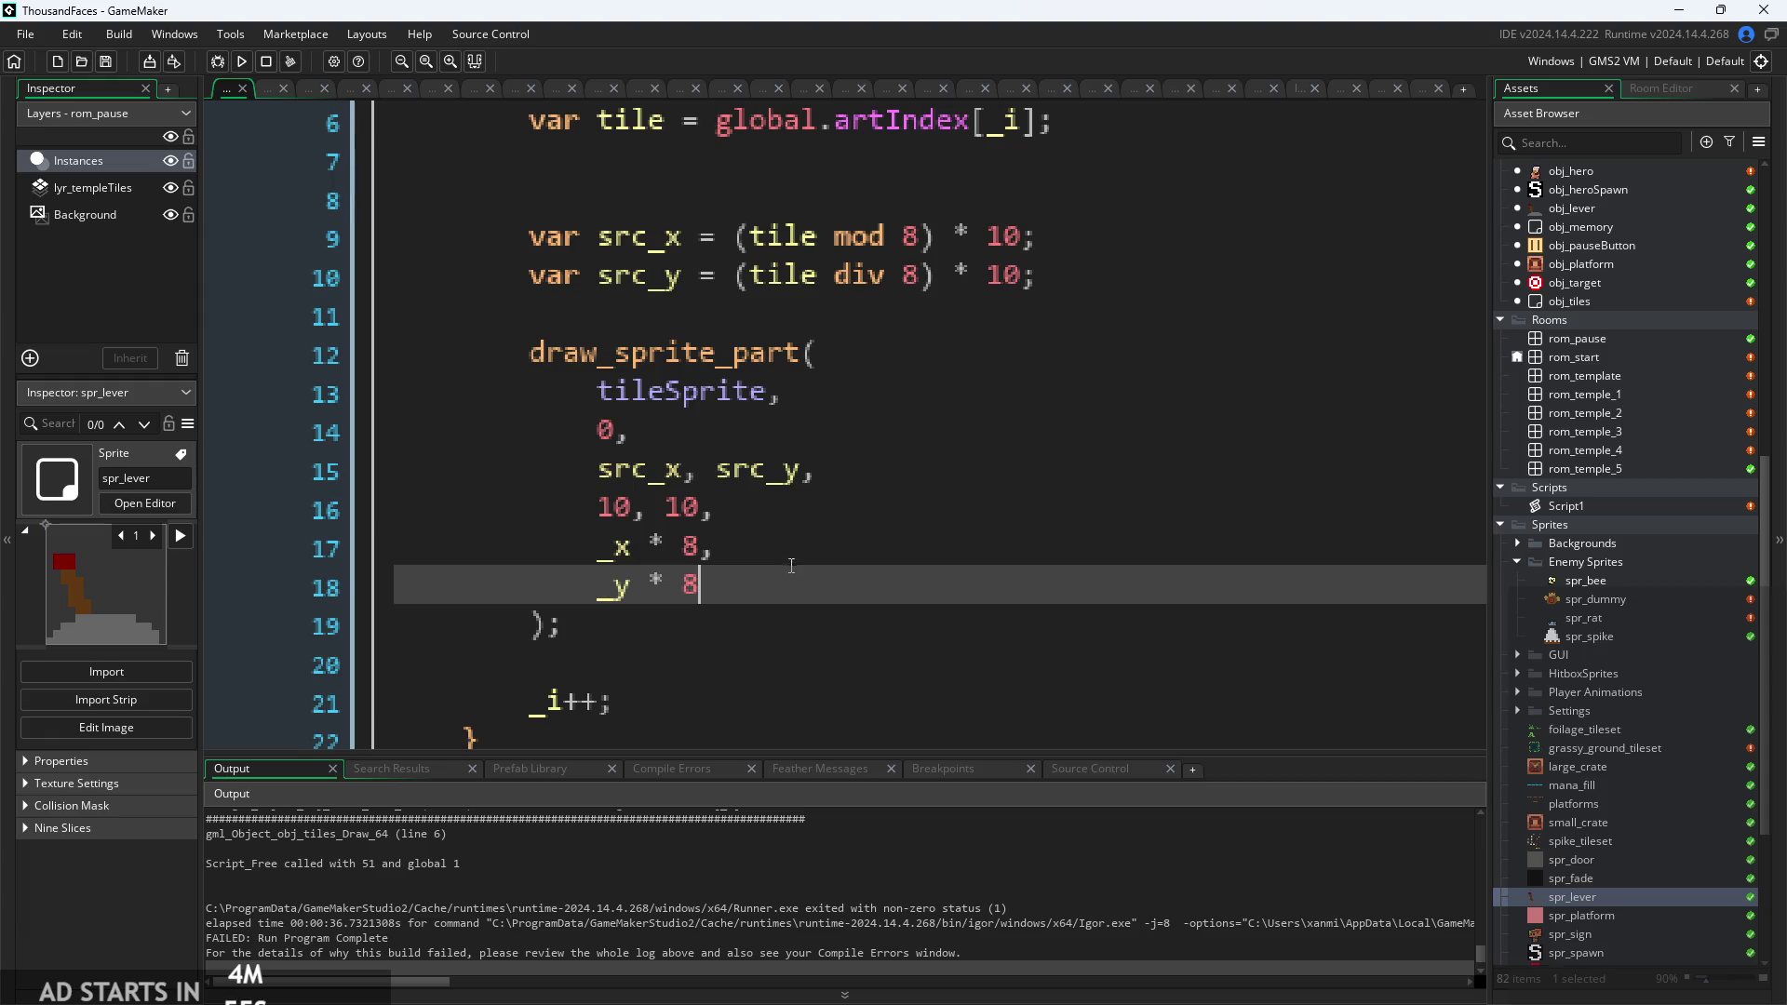
key(Up)
ctrl+scroll(806, 536, up, 1)
key(Up)
Inspect the 8 multiplier on the x position line and the surrounding code.
click(641, 533)
click(674, 543)
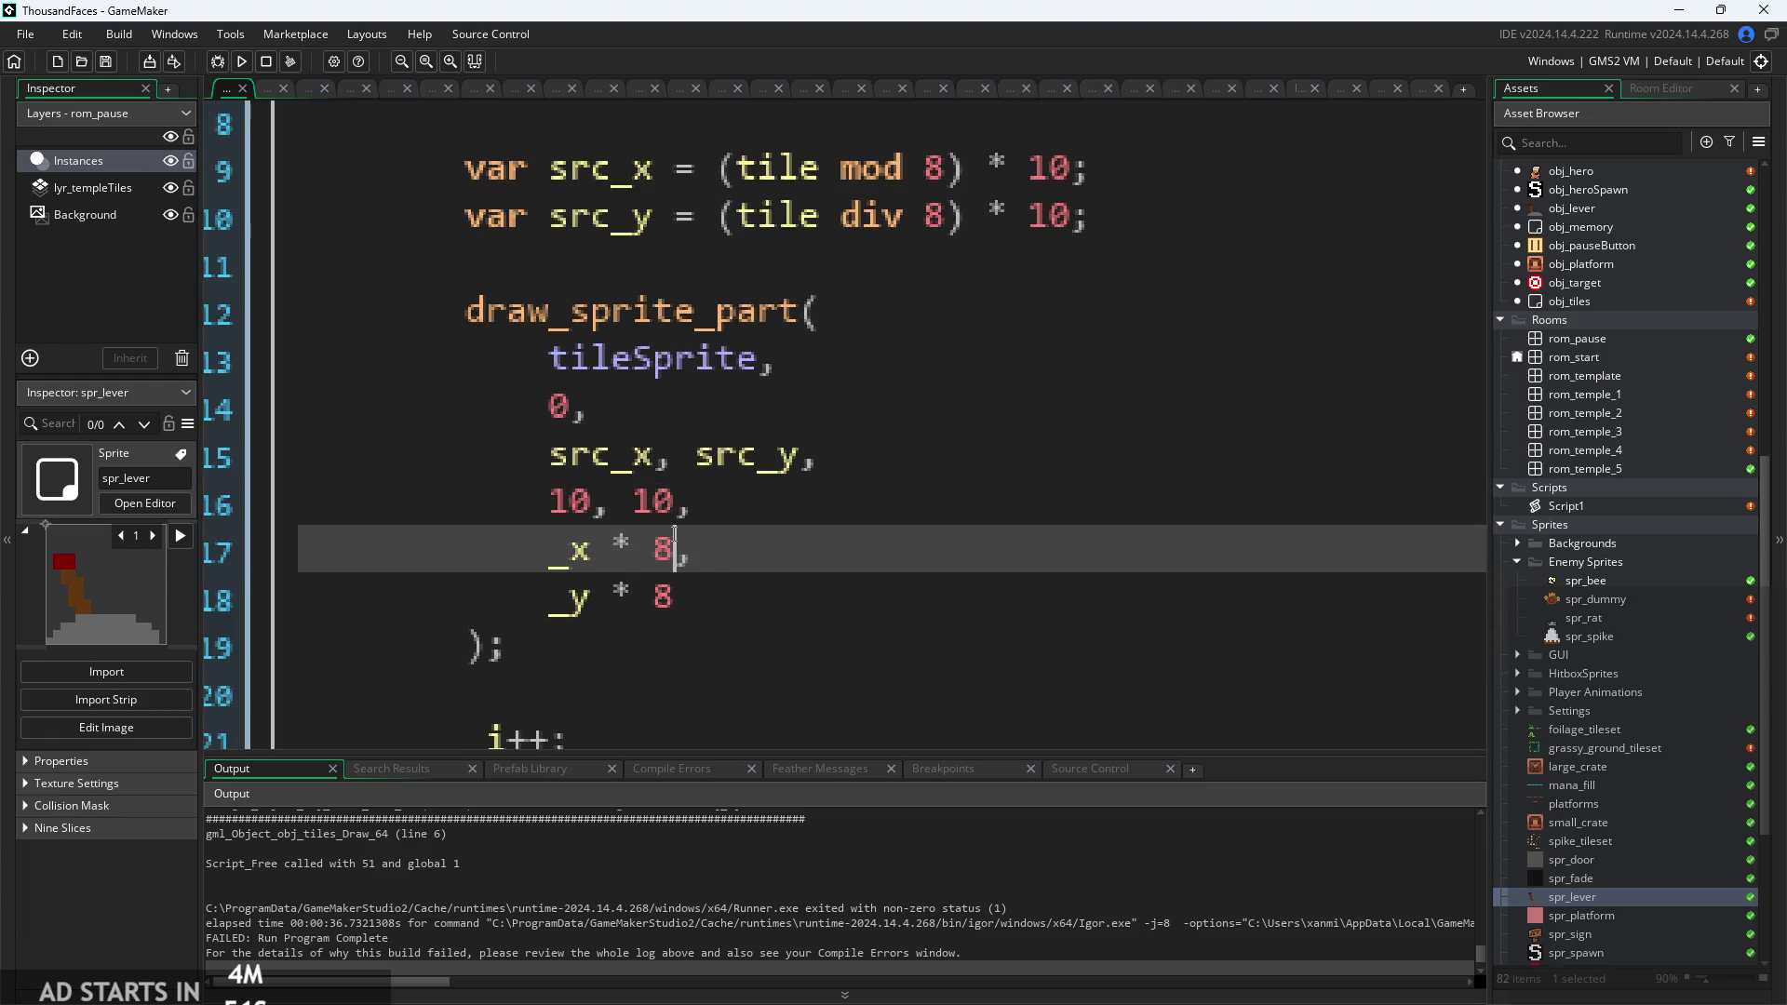
scroll(674, 539, down, 1)
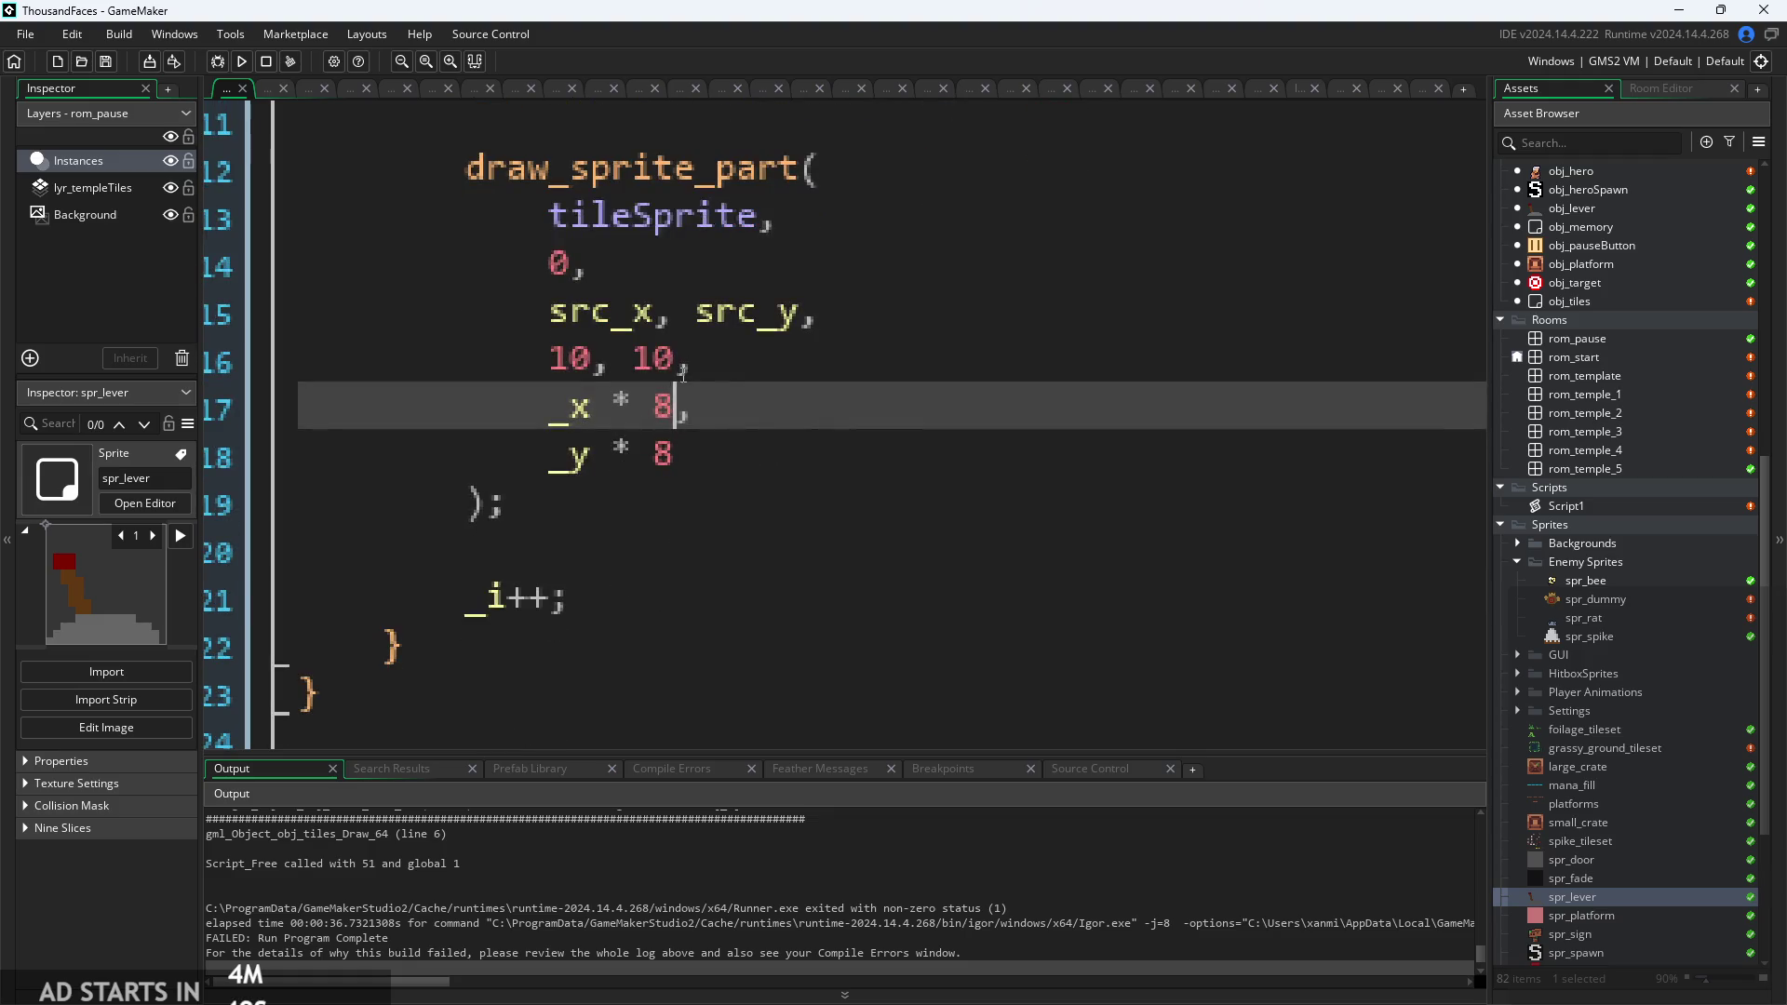
scroll(585, 410, up, 1)
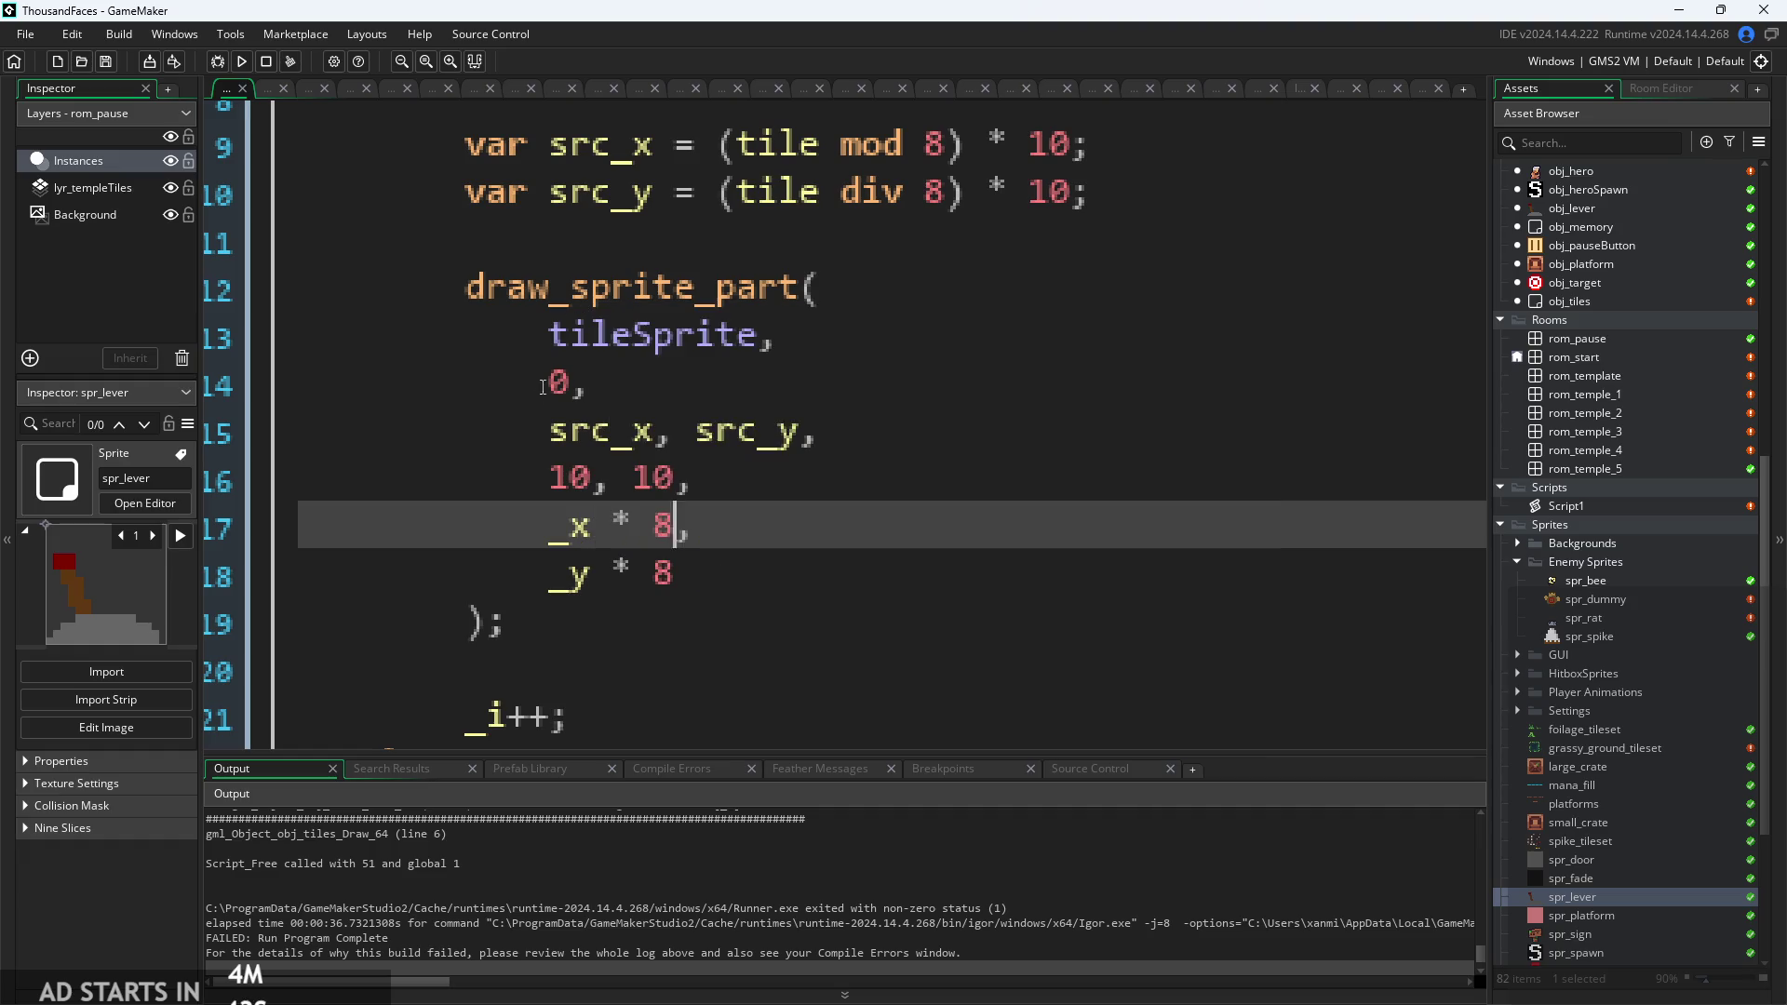
click(851, 476)
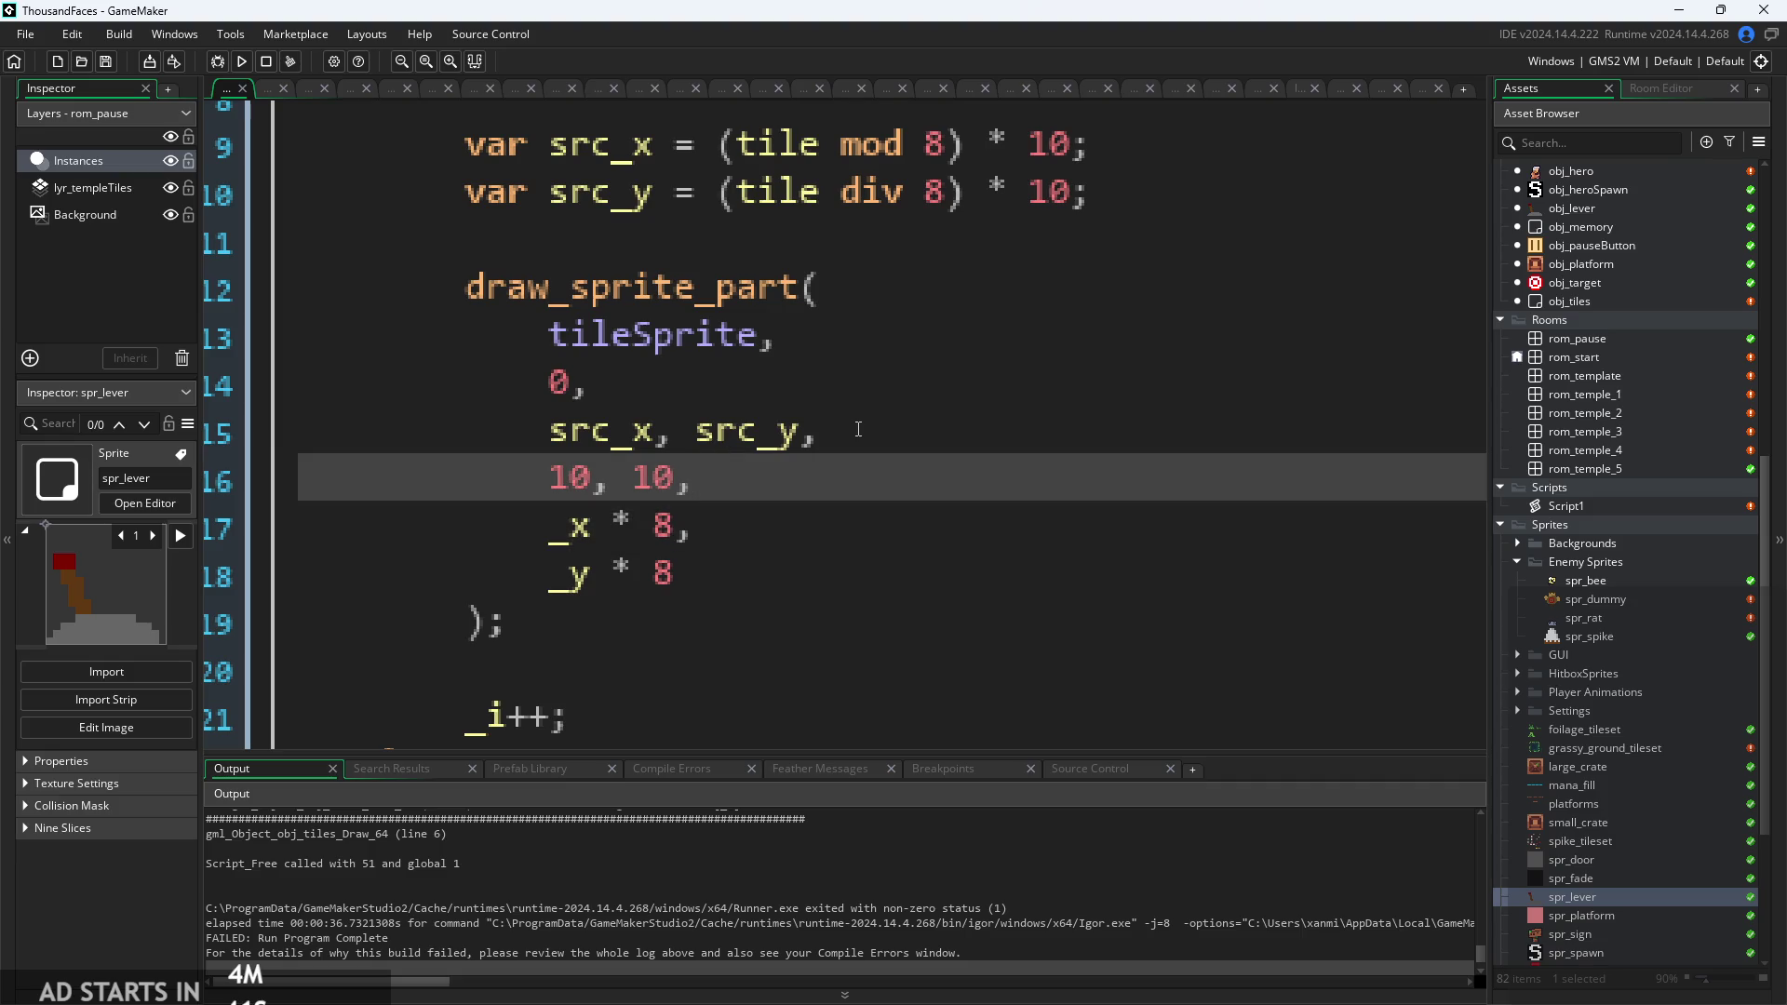
scroll(858, 430, down, 2)
scroll(837, 452, down, 2)
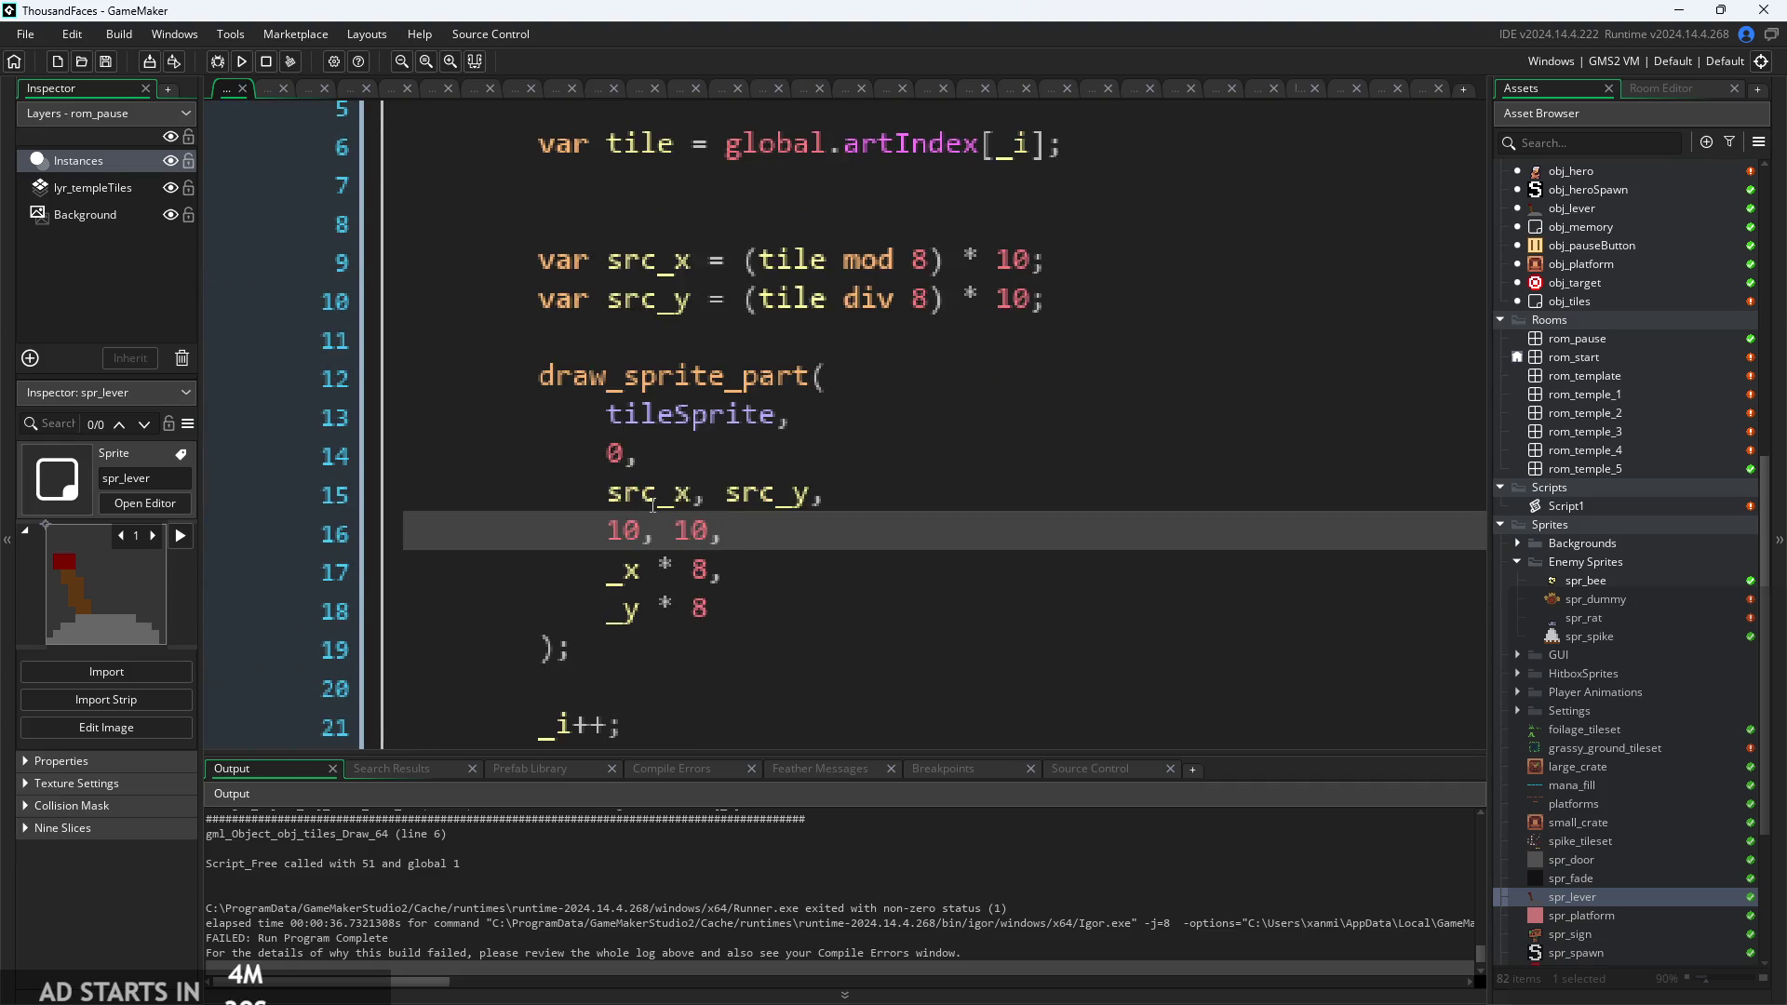
Change the src_x and src_y multipliers on lines 9–10 from 10 to 8 and run the game.
mouse_move(677, 264)
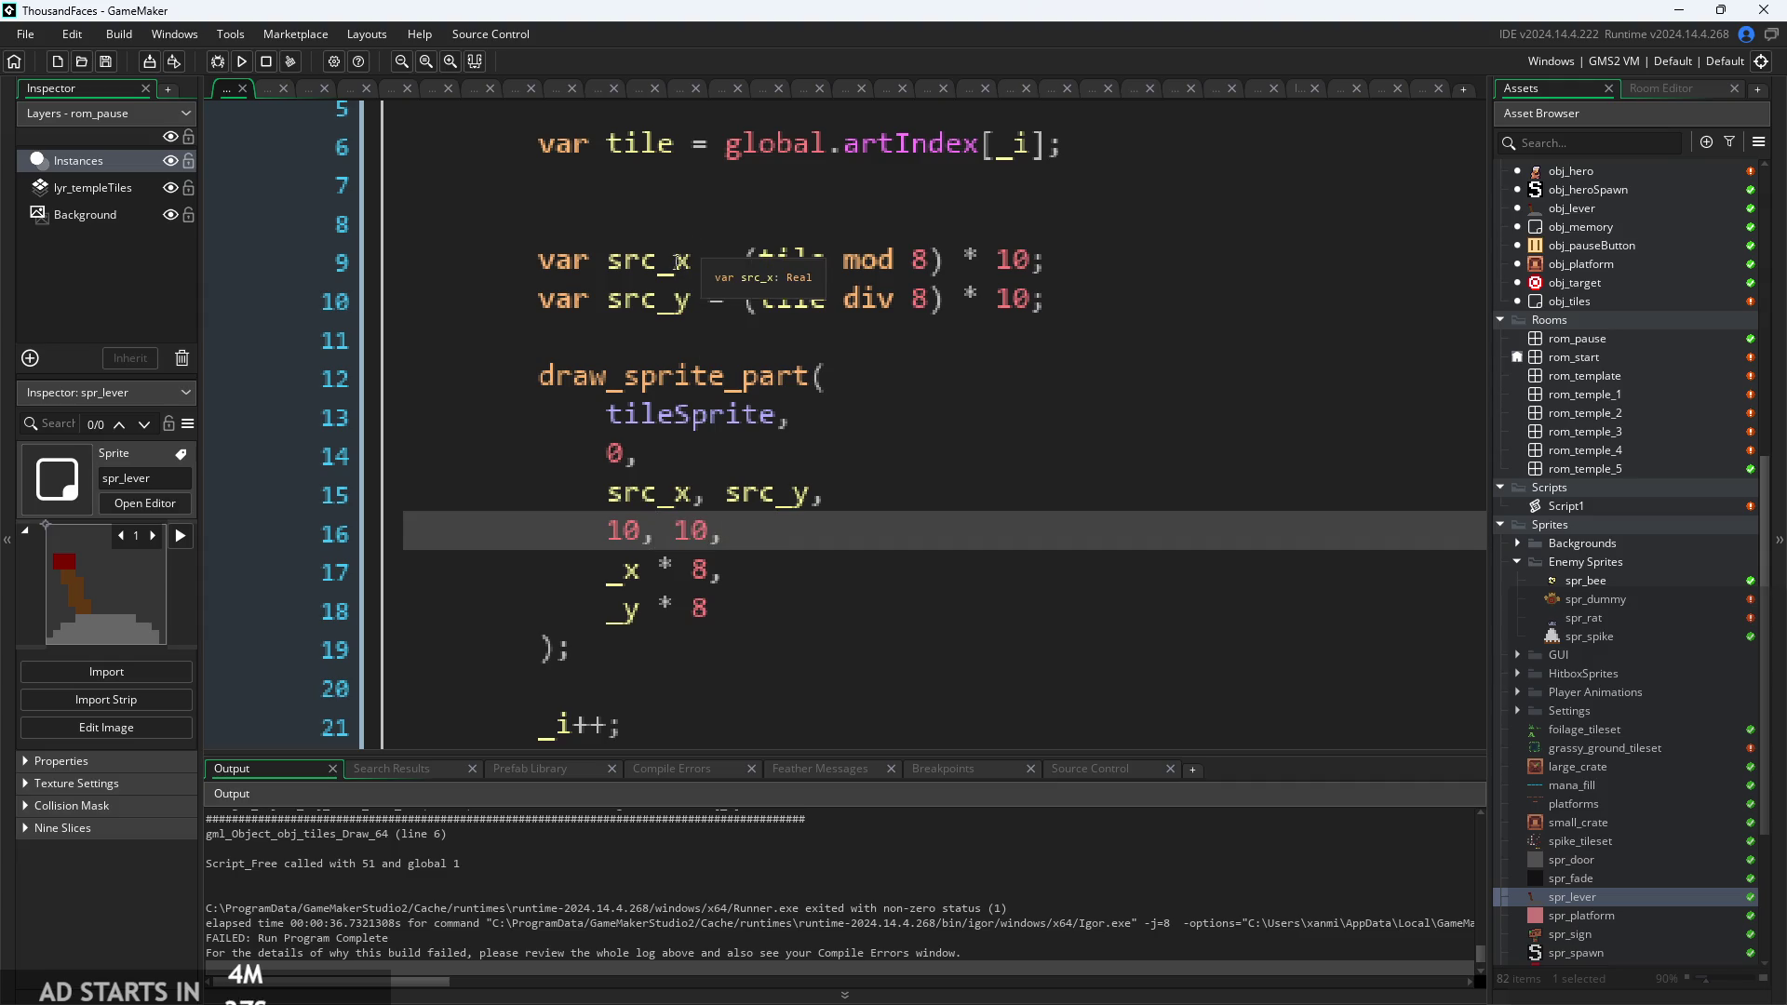
click(860, 259)
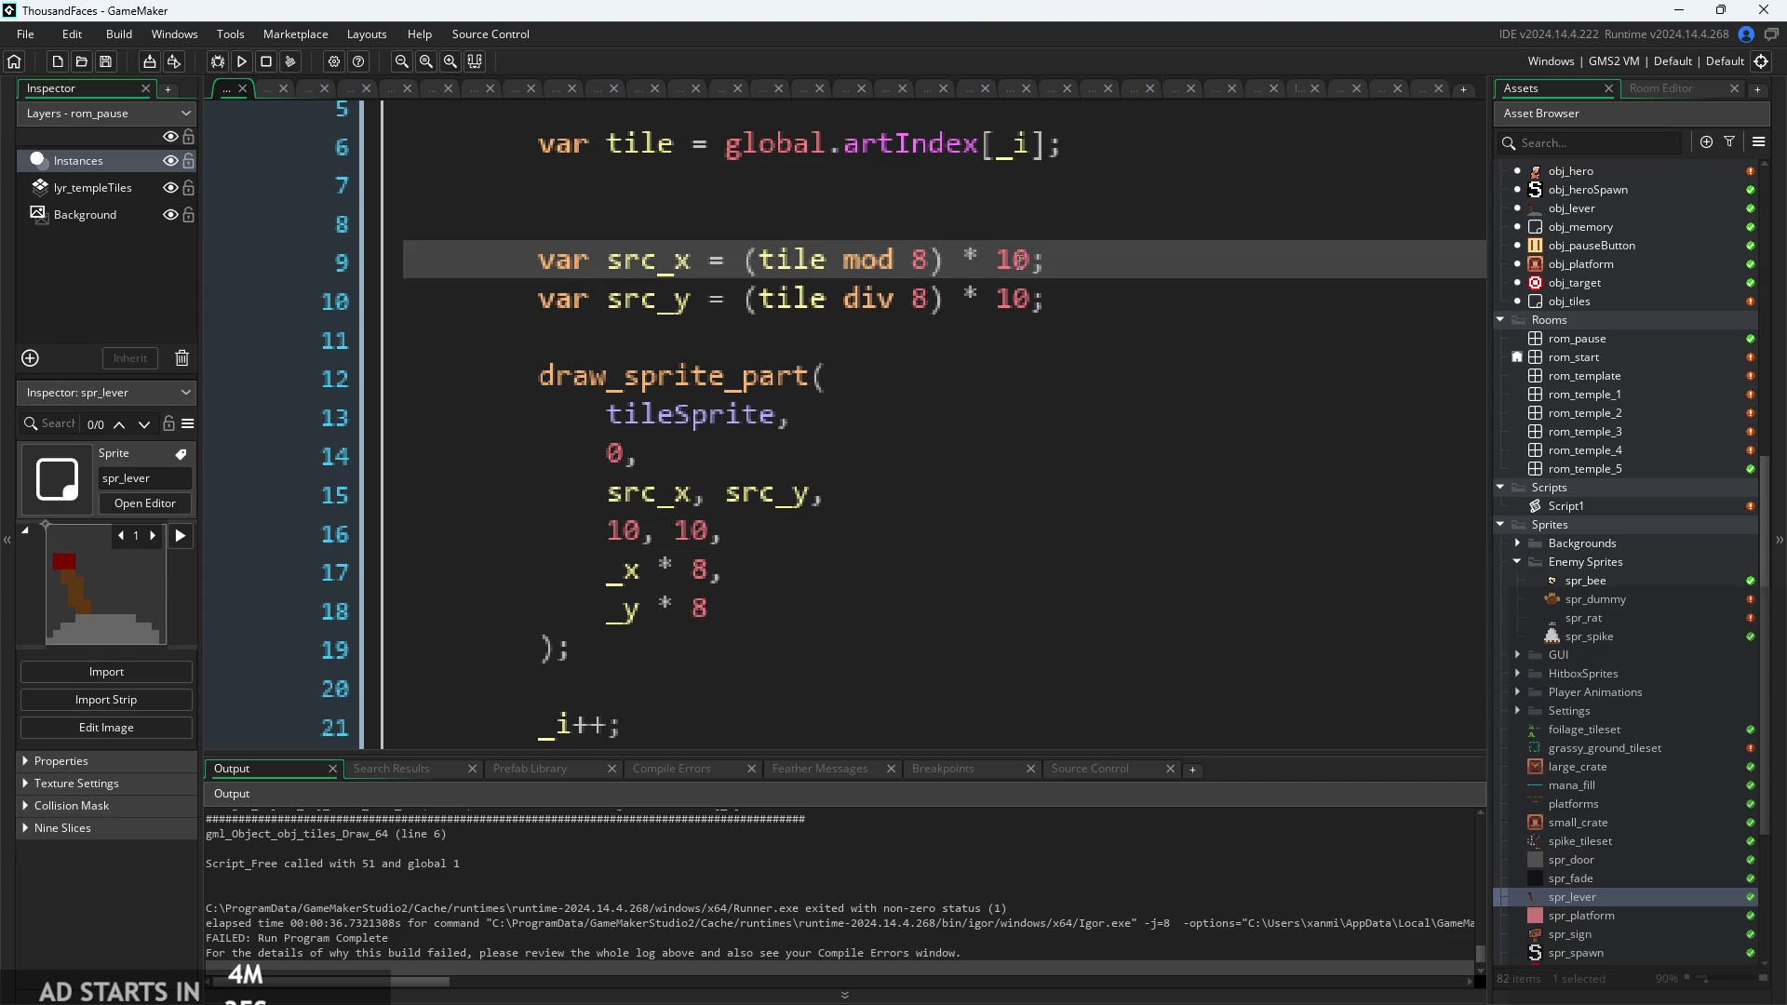
click(1031, 260)
key(BackSpace)
key(BackSpace)
text(8)
key(Down)
key(Right)
key(BackSpace)
key(BackSpace)
text(8)
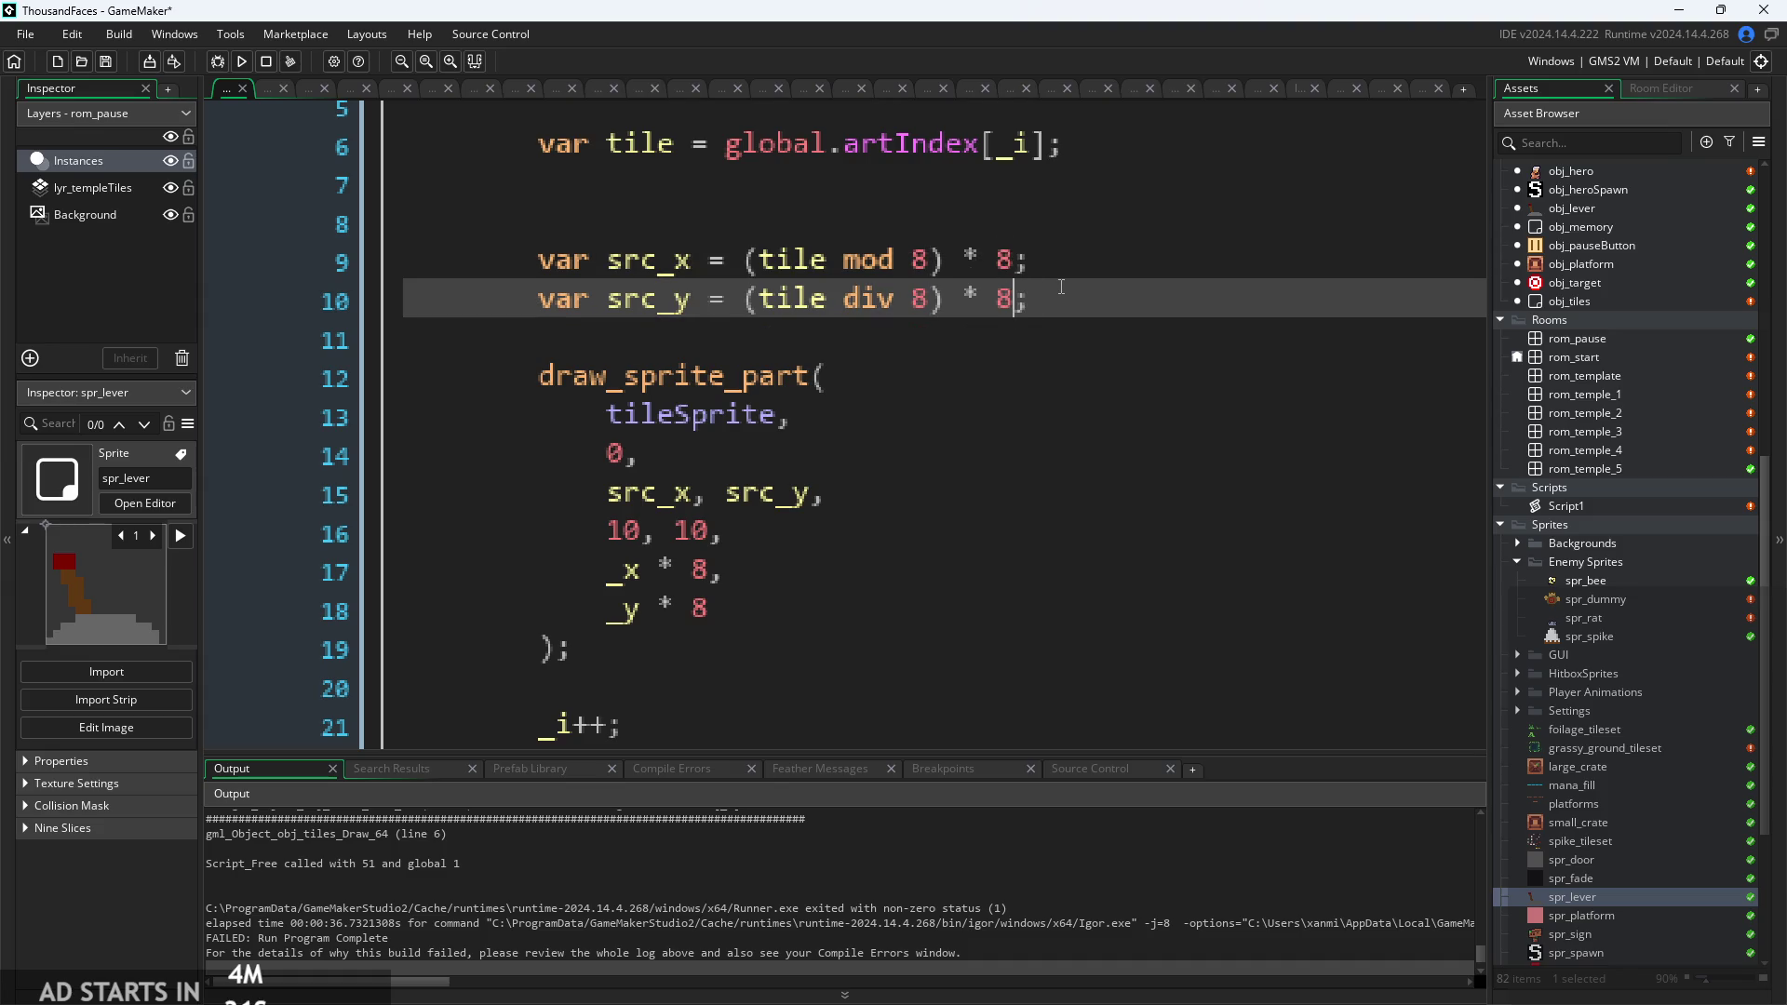
click(242, 60)
Restore the src_x and src_y multipliers on lines 9–10 to 10.
click(1005, 249)
key(BackSpace)
text(10)
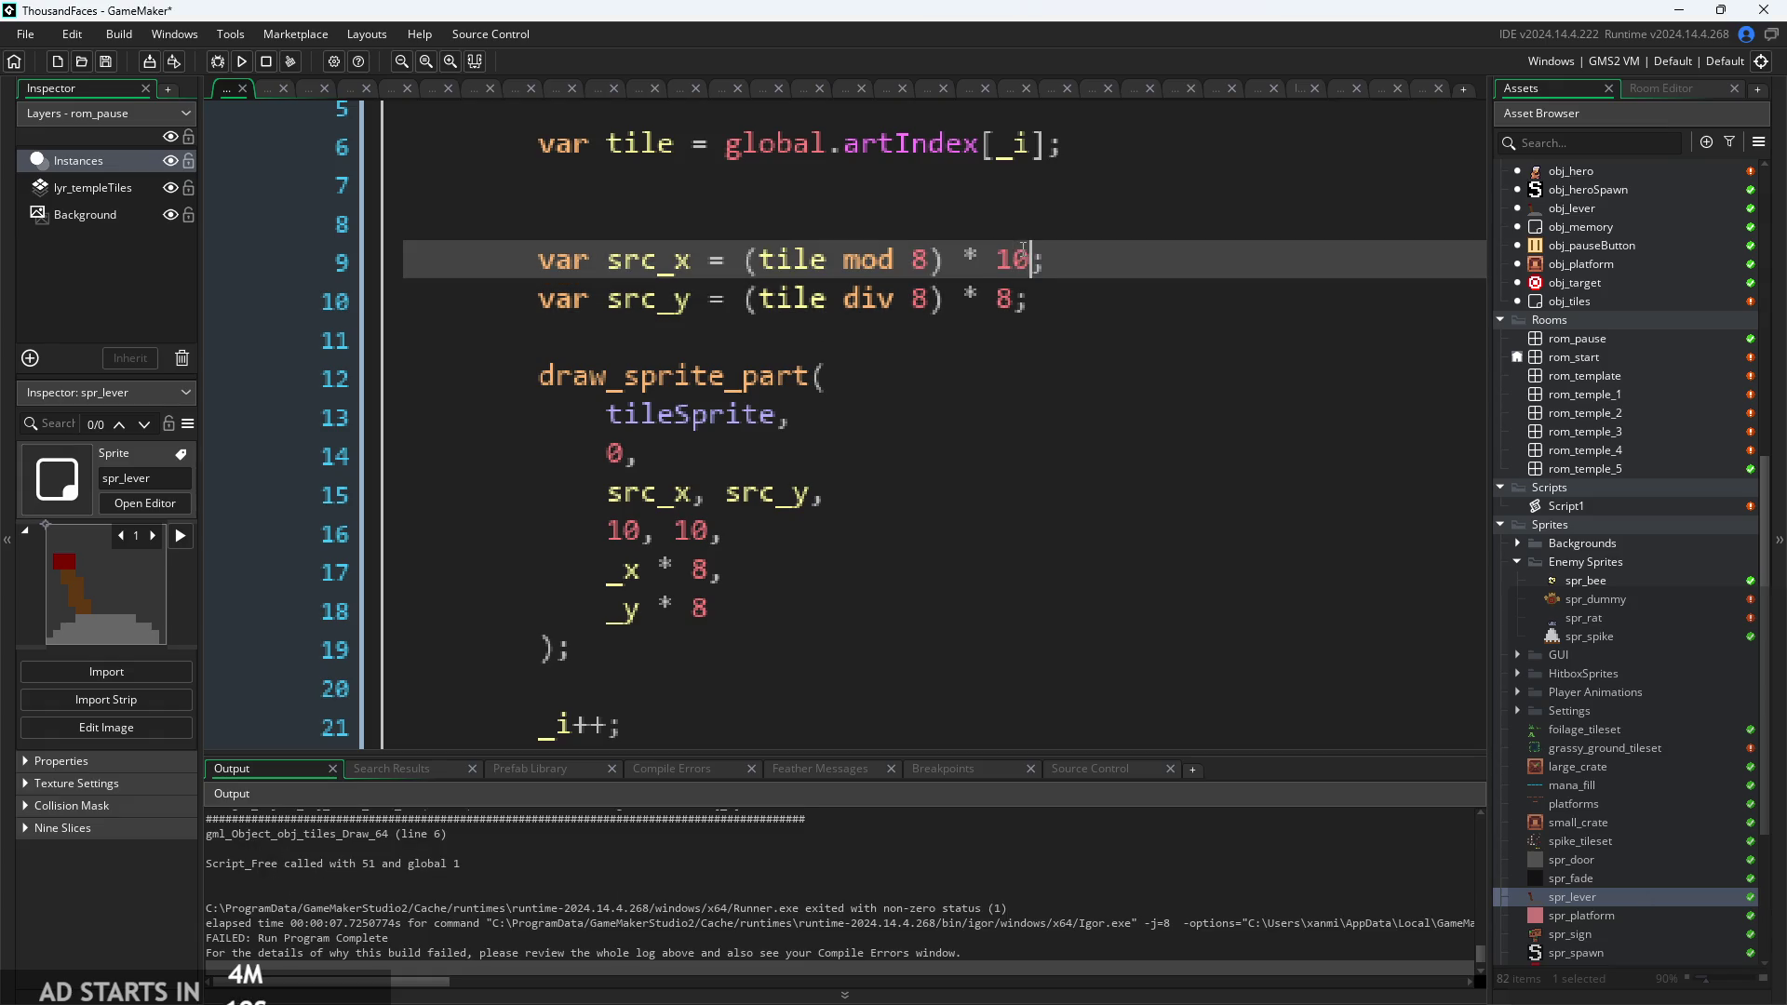
key(Down)
key(Left)
key(BackSpace)
text(10)
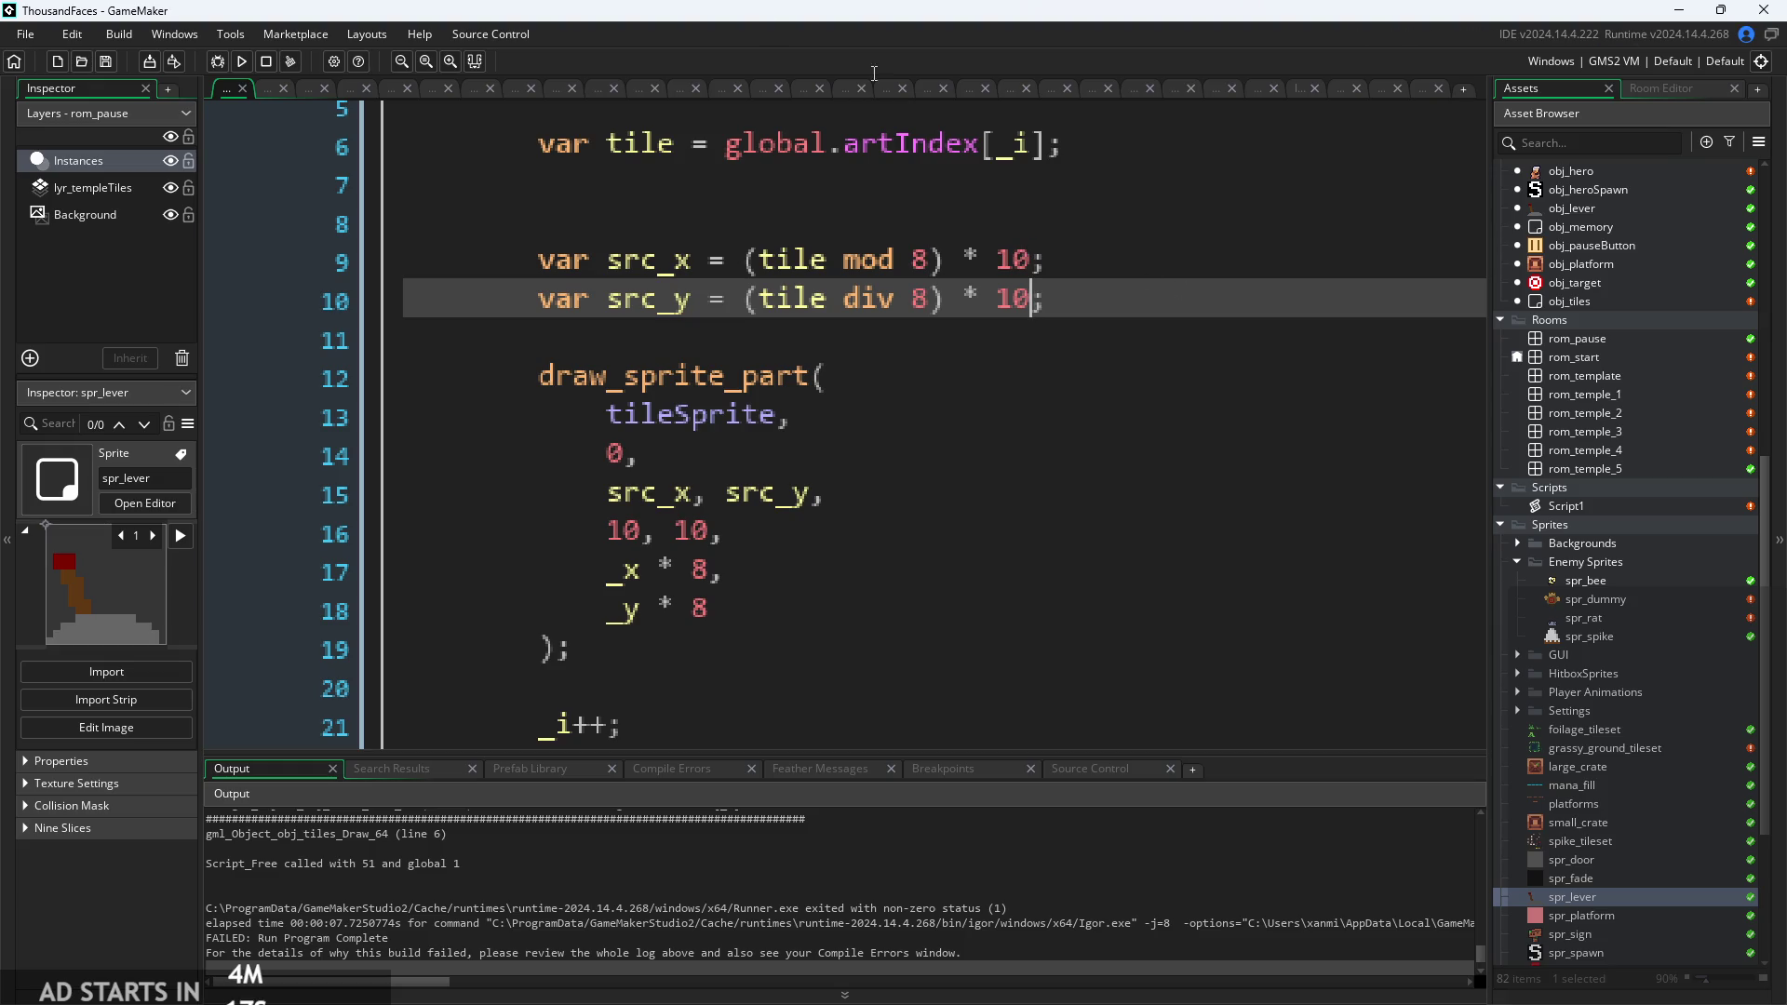
scroll(757, 320, up, 1)
key(Left)
key(Left)
key(Left)
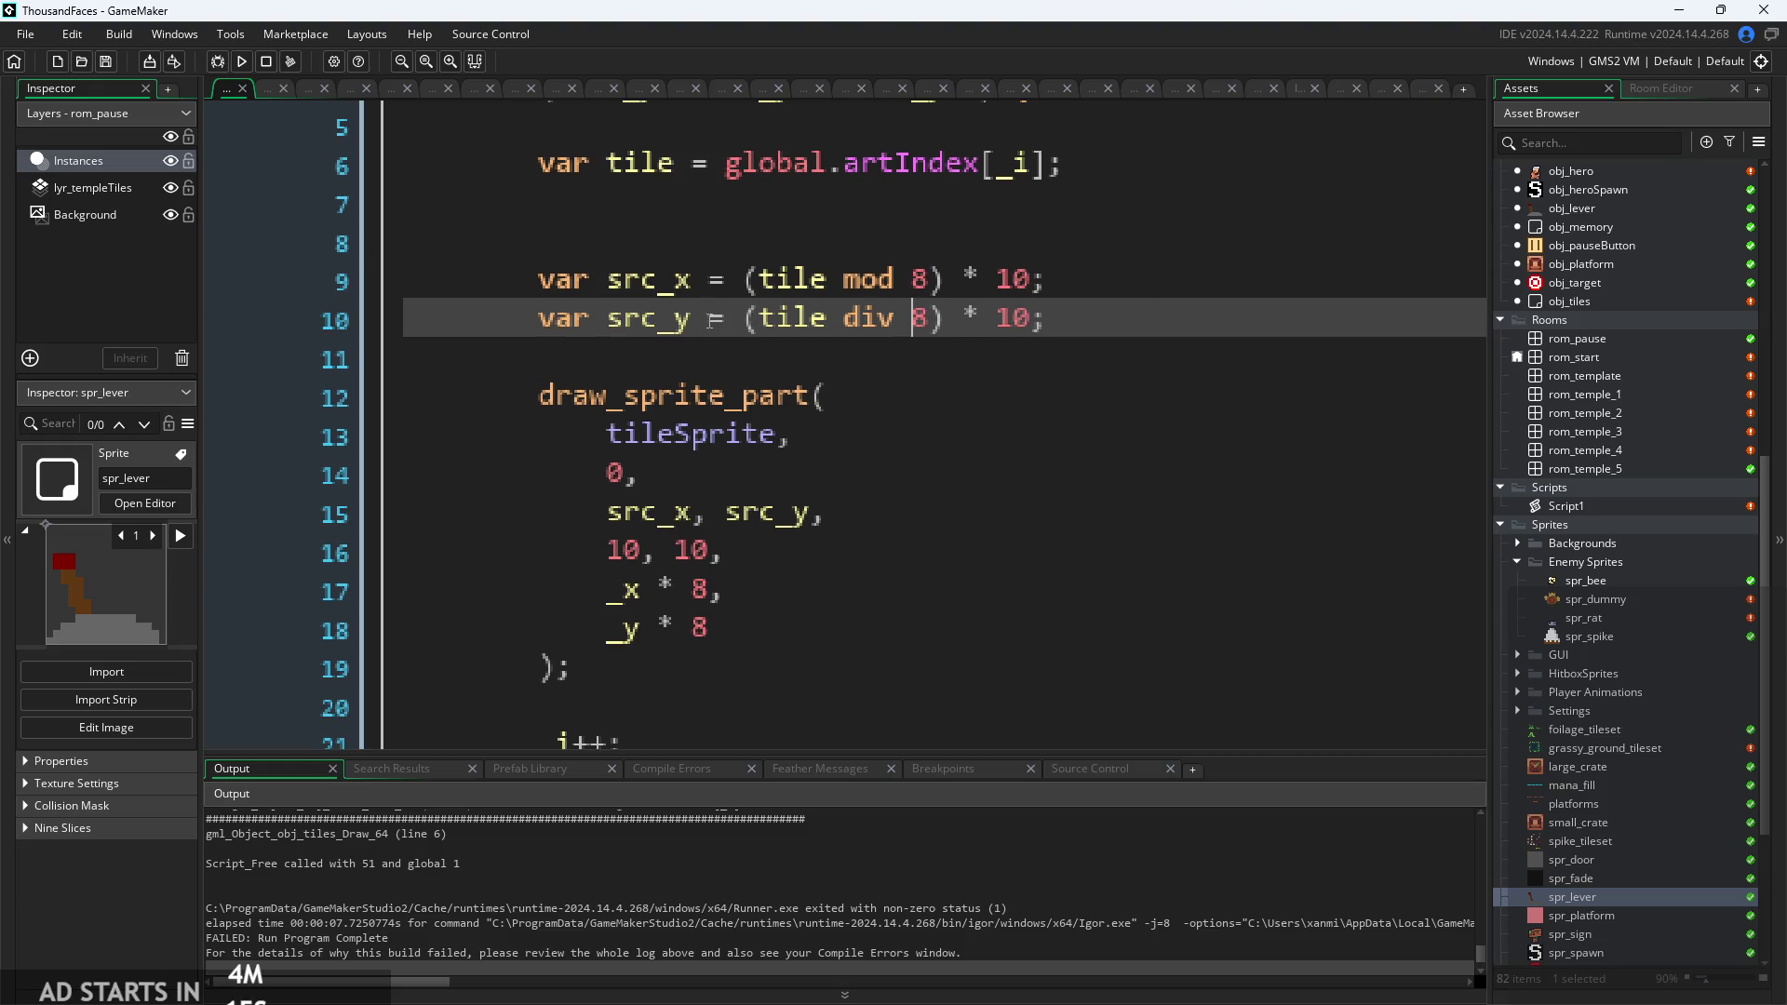
Review the source position and subimage lines of the draw call.
click(725, 513)
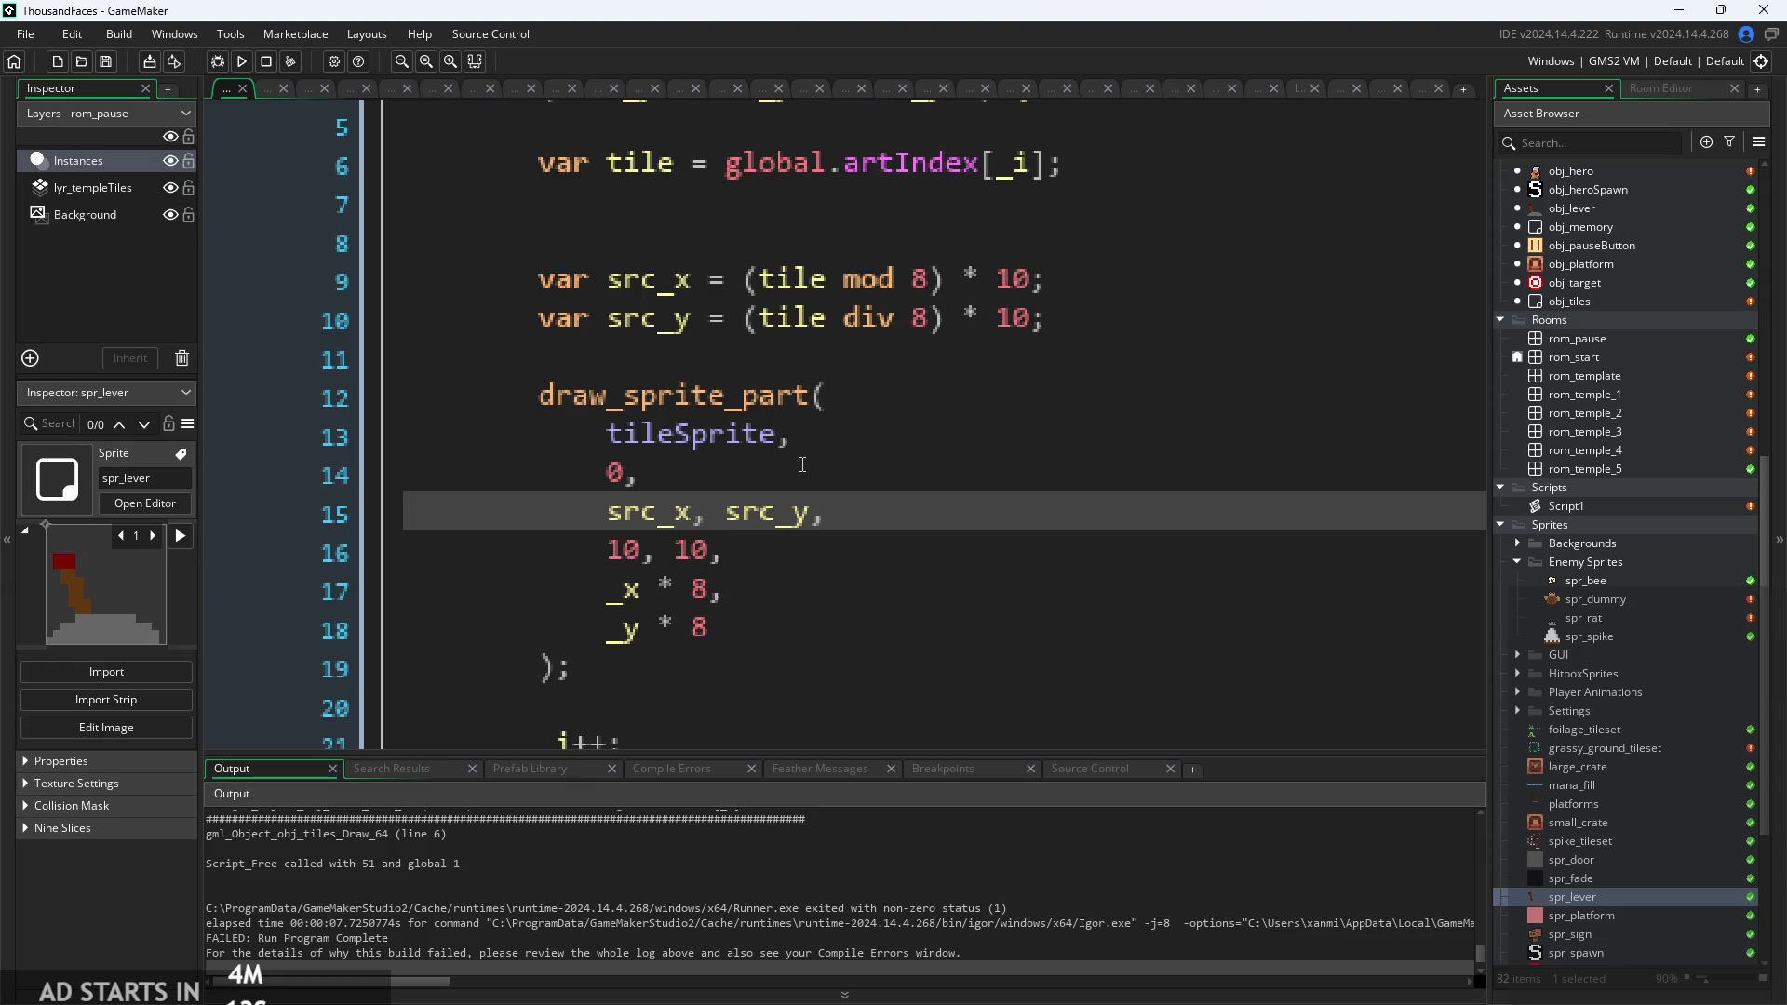
ctrl+scroll(802, 467, down, 1)
click(802, 467)
scroll(844, 445, down, 1)
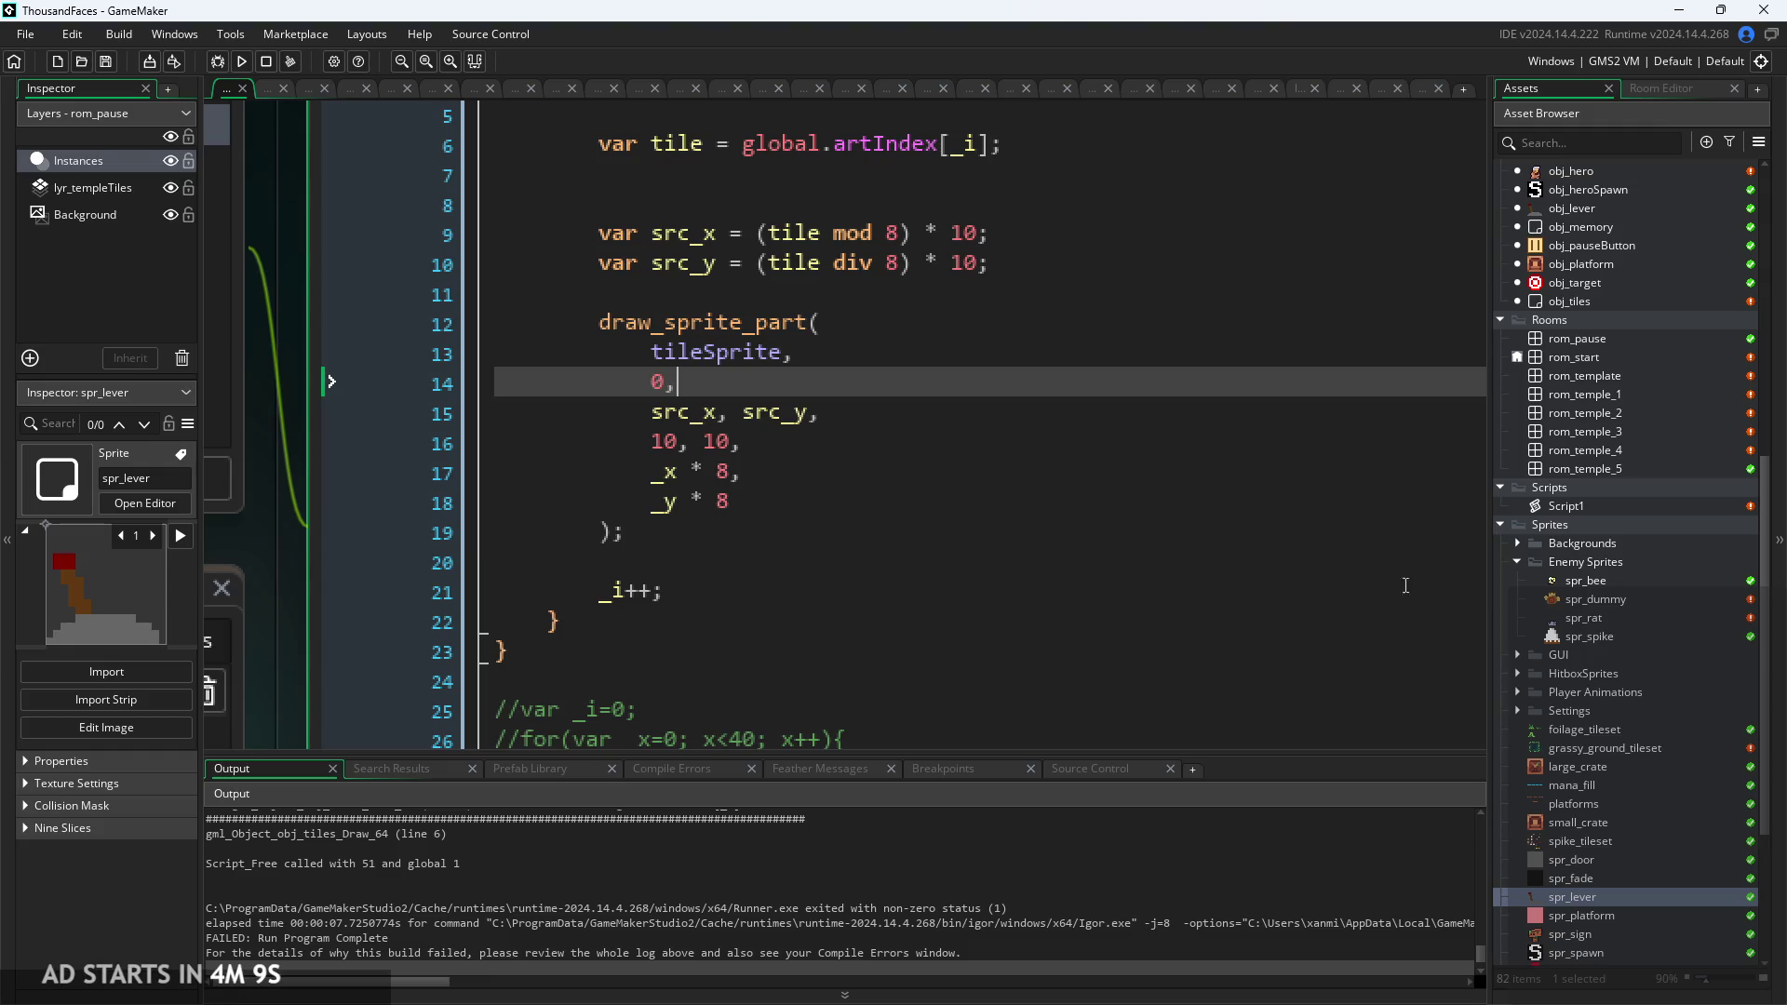
scroll(1133, 470, up, 1)
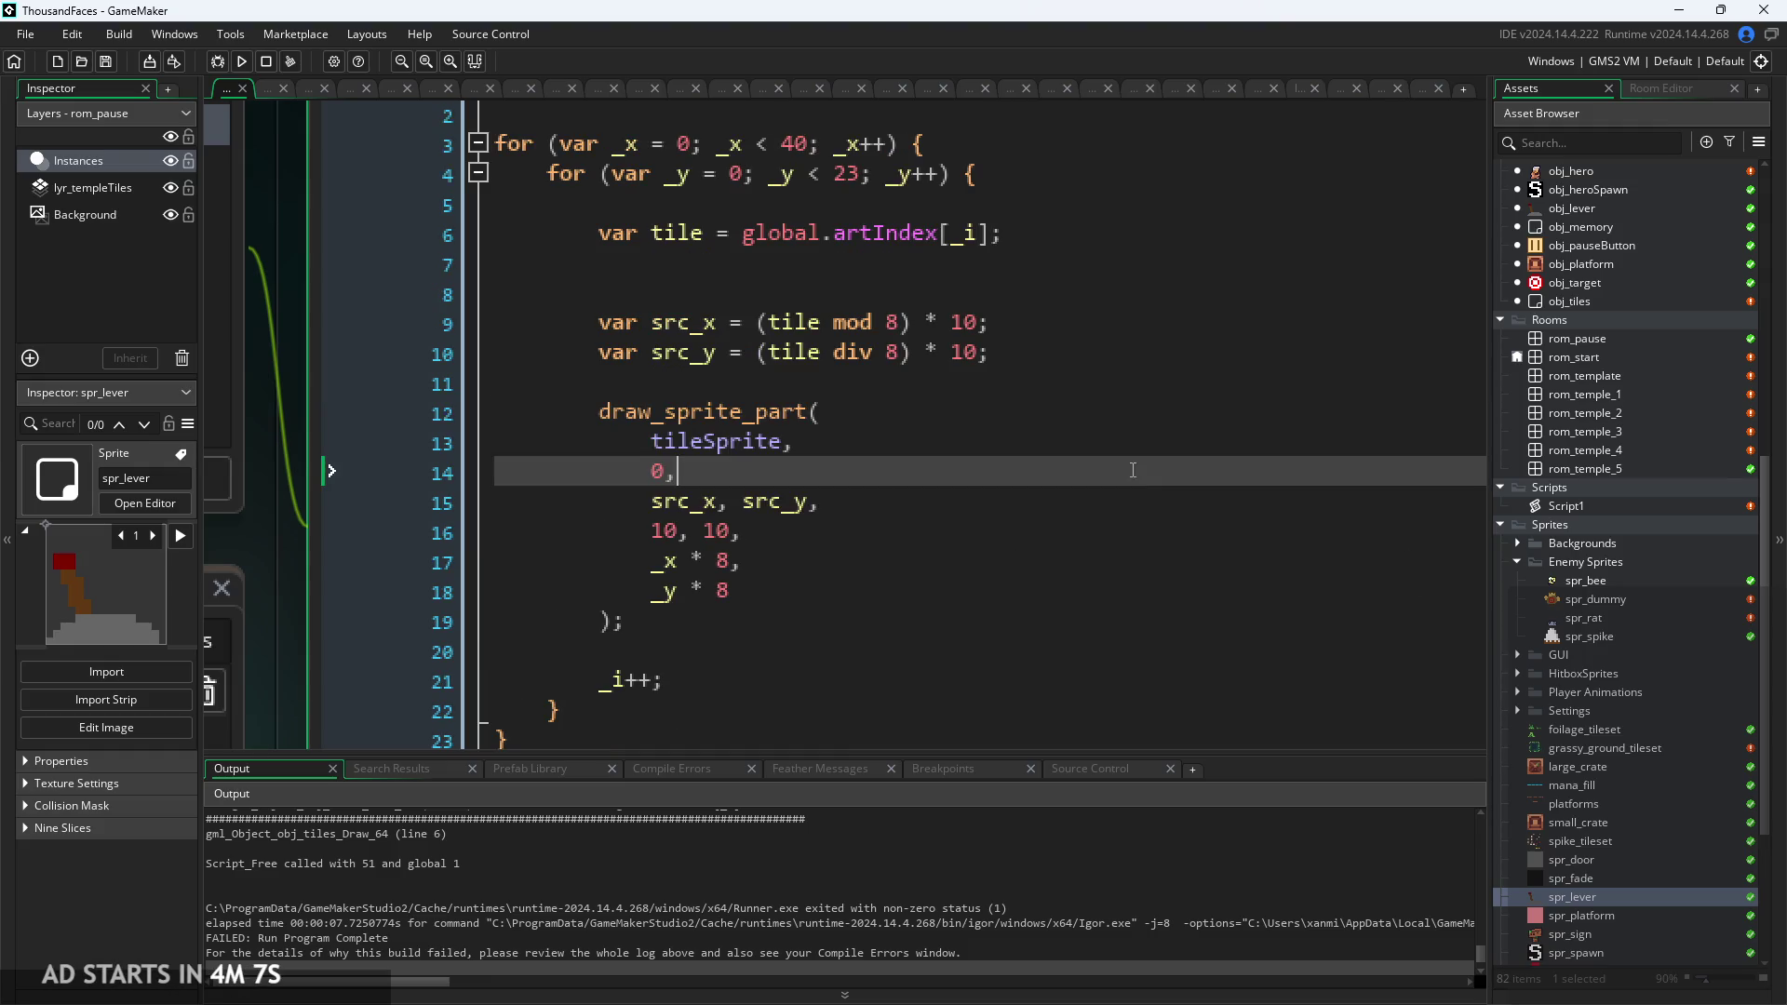
Lower the _x loop bound from 40 to 20, run the game, and start it.
click(793, 144)
key(BackSpace)
text(2)
click(225, 63)
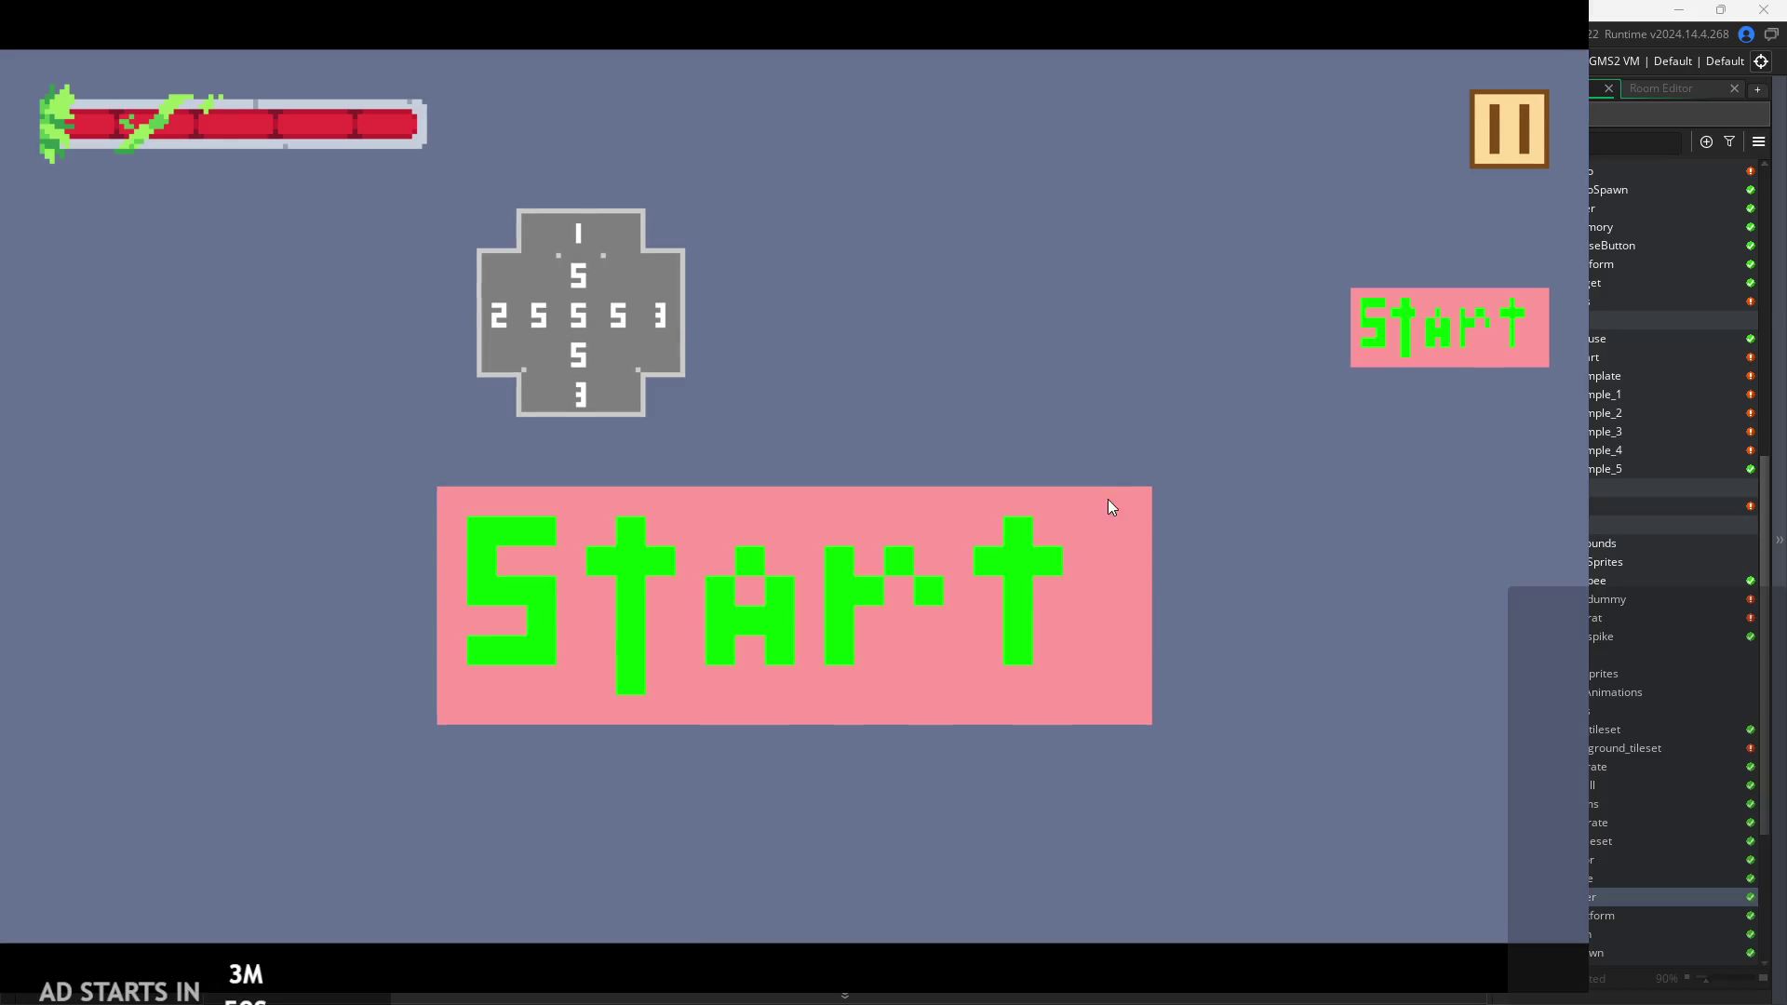
click(1450, 348)
Walk and jump the player across the gap and onto the small block.
key(Right)
key(space)
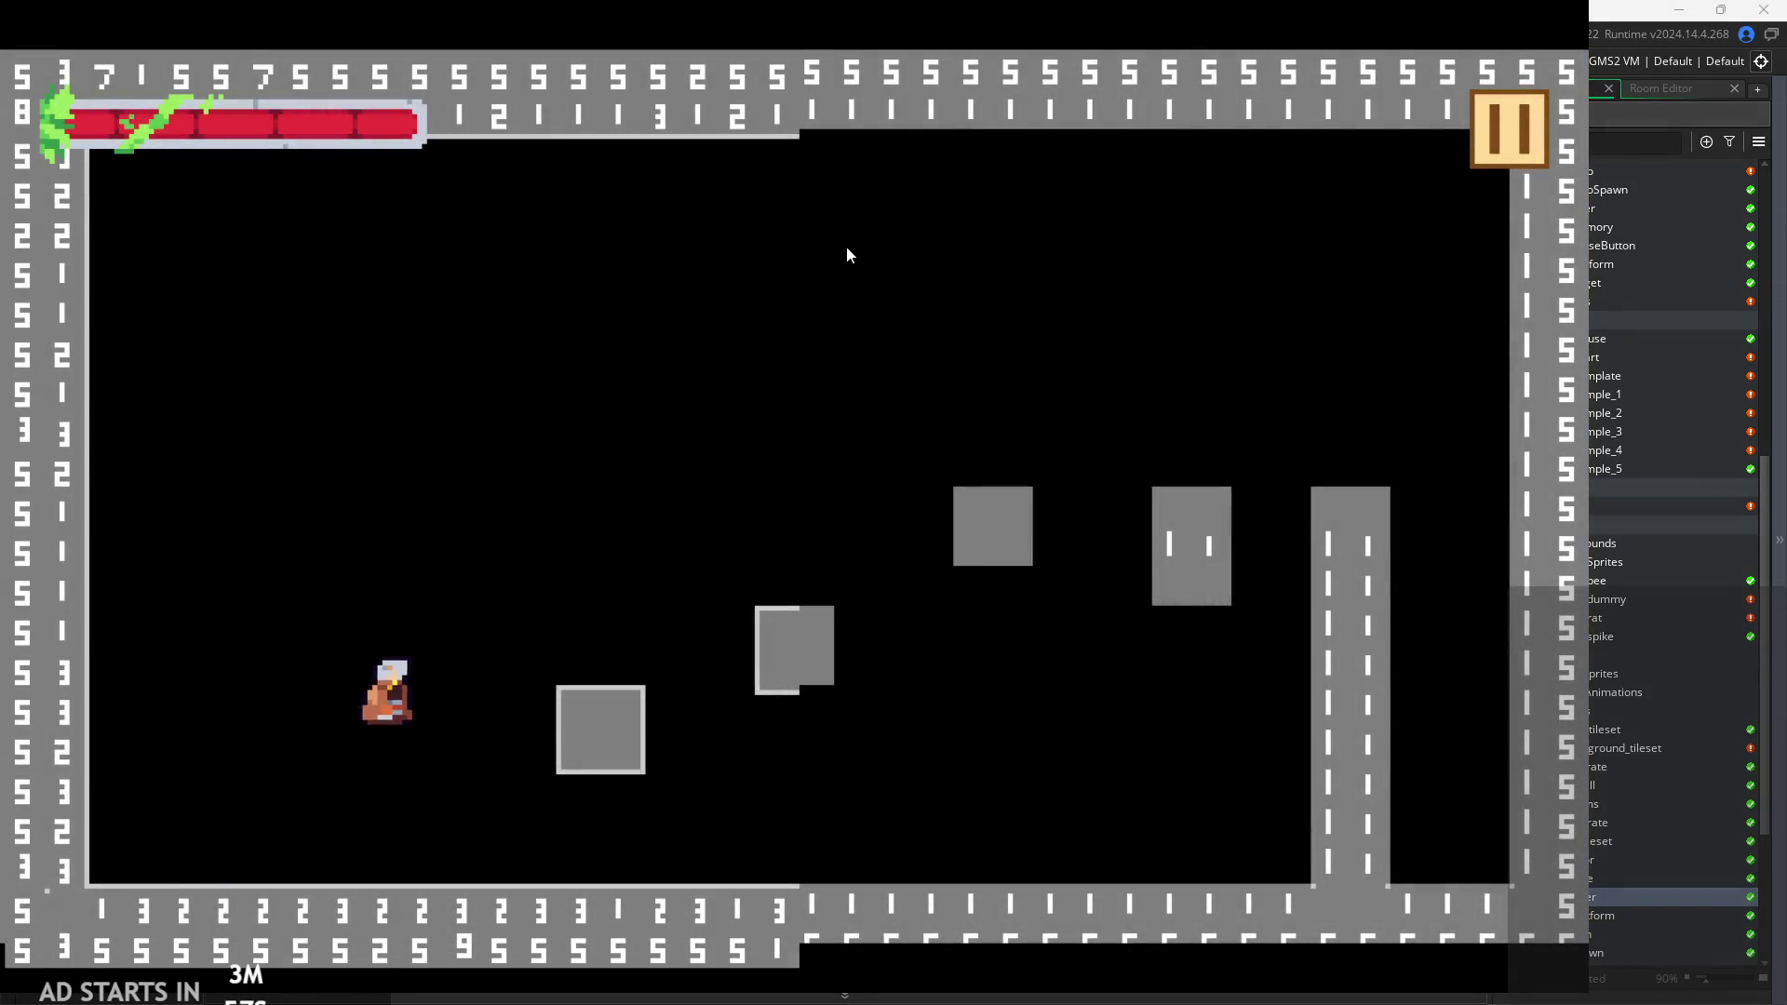
key(Right)
key(Left)
key(space)
key(Left)
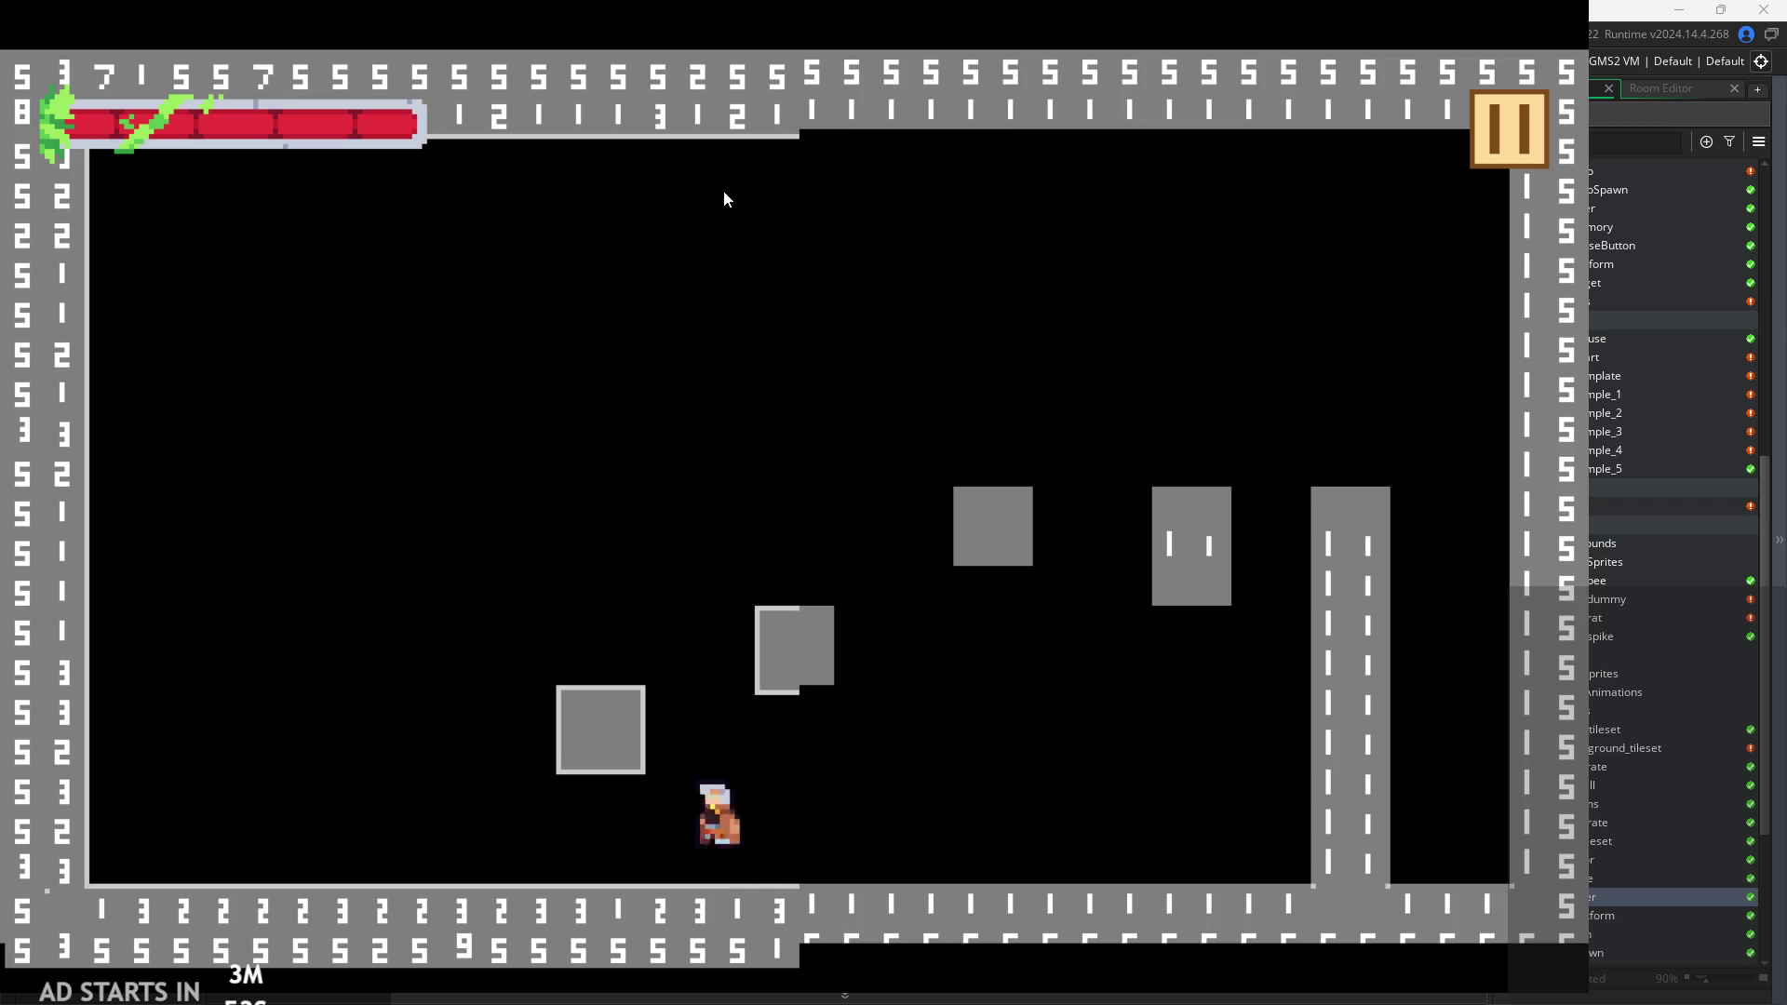
key(Right)
key(Right)
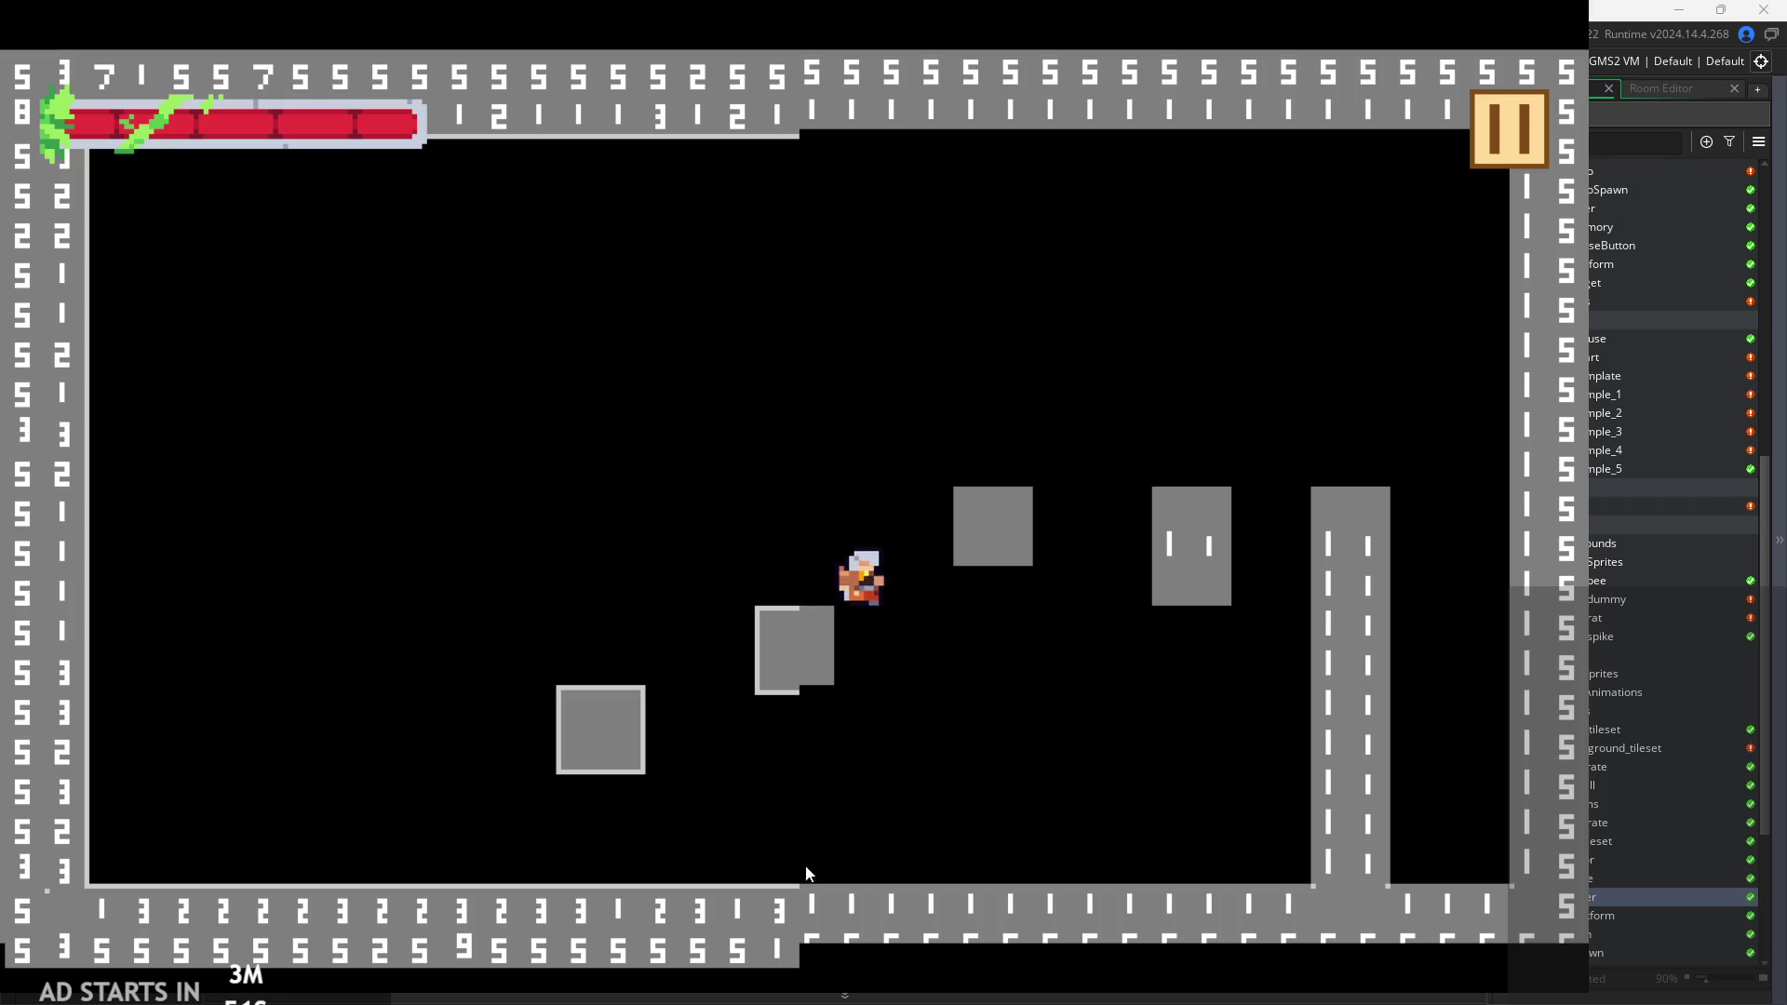
key(Left)
key(space)
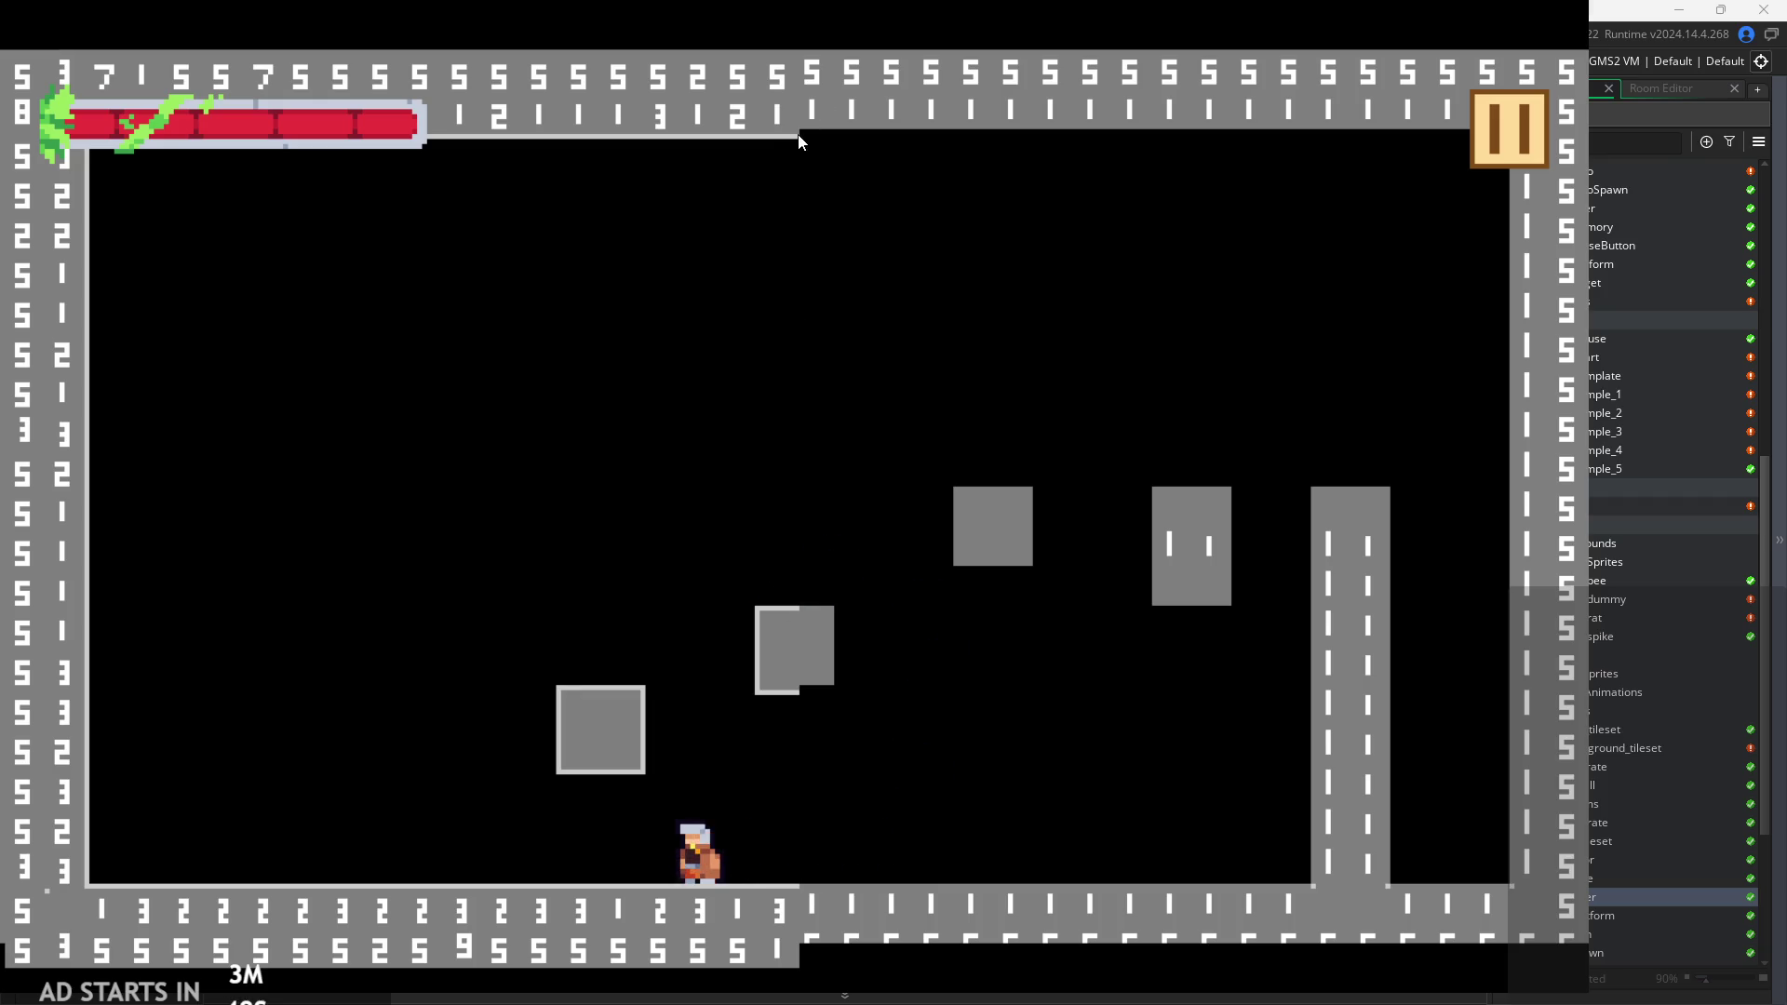
Jump around the small block, swing a slash attack, then abort after the code error.
key(space)
key(Left)
key(Right)
key(Left)
key(Right)
key(space)
key(x)
click(1508, 135)
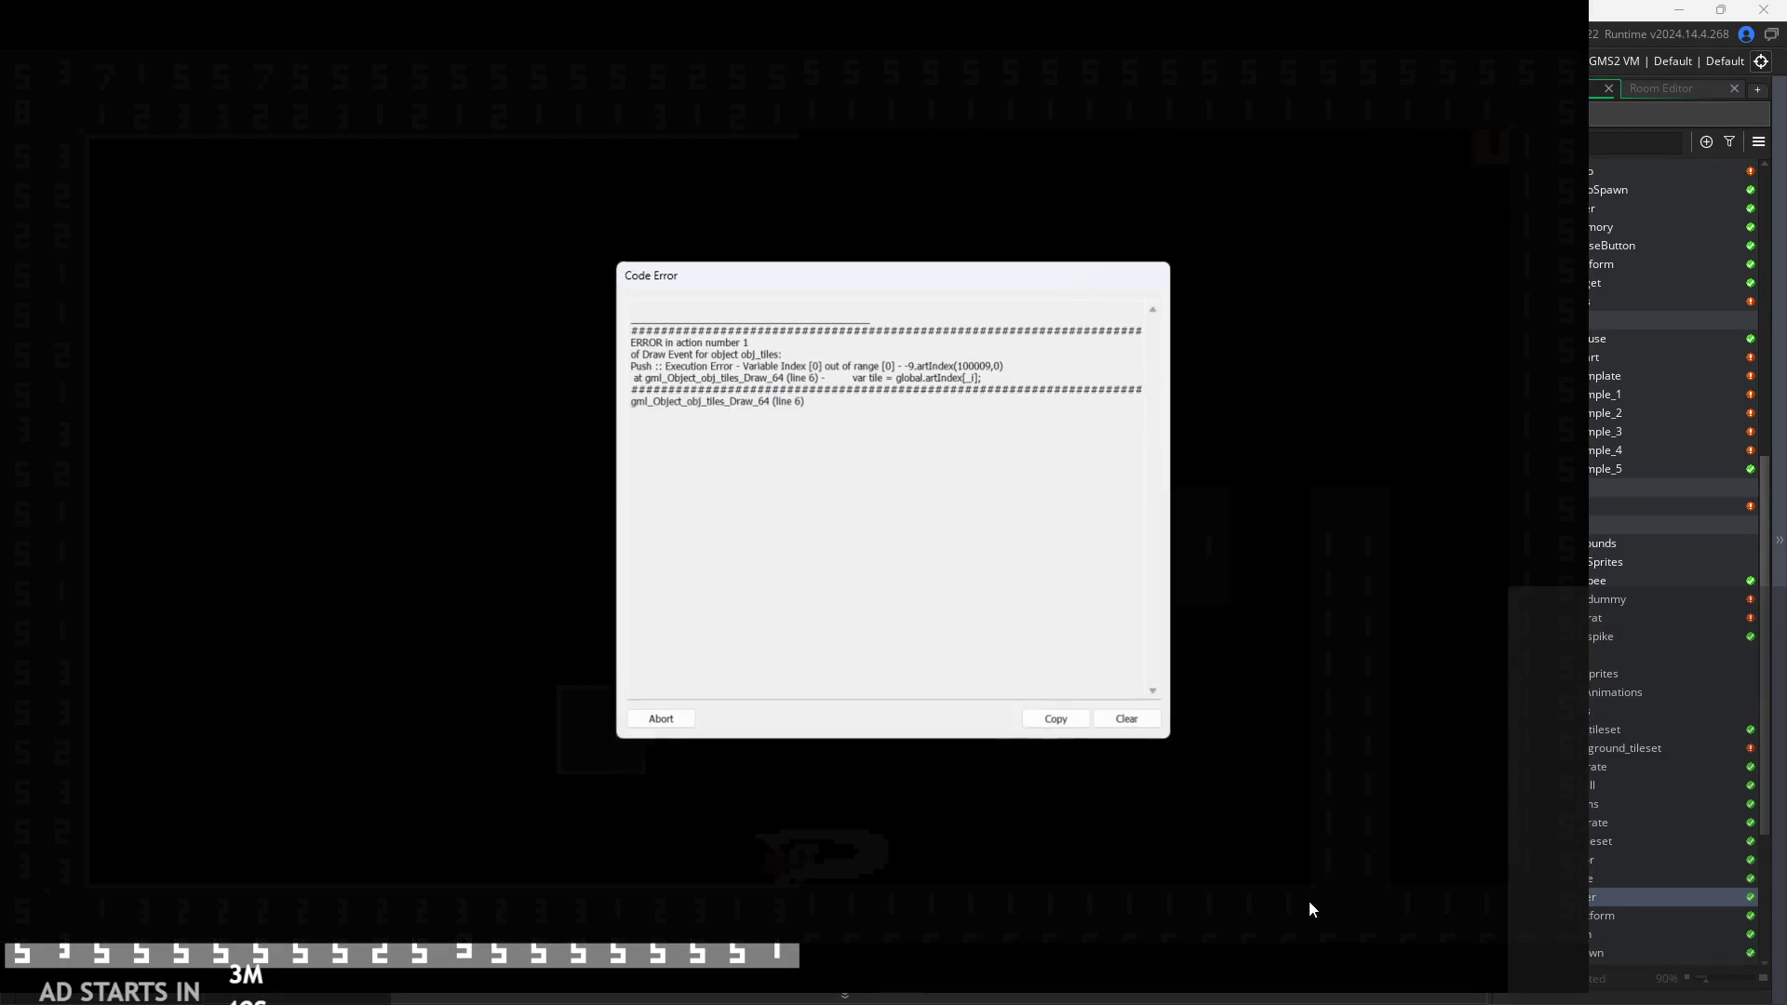
click(668, 718)
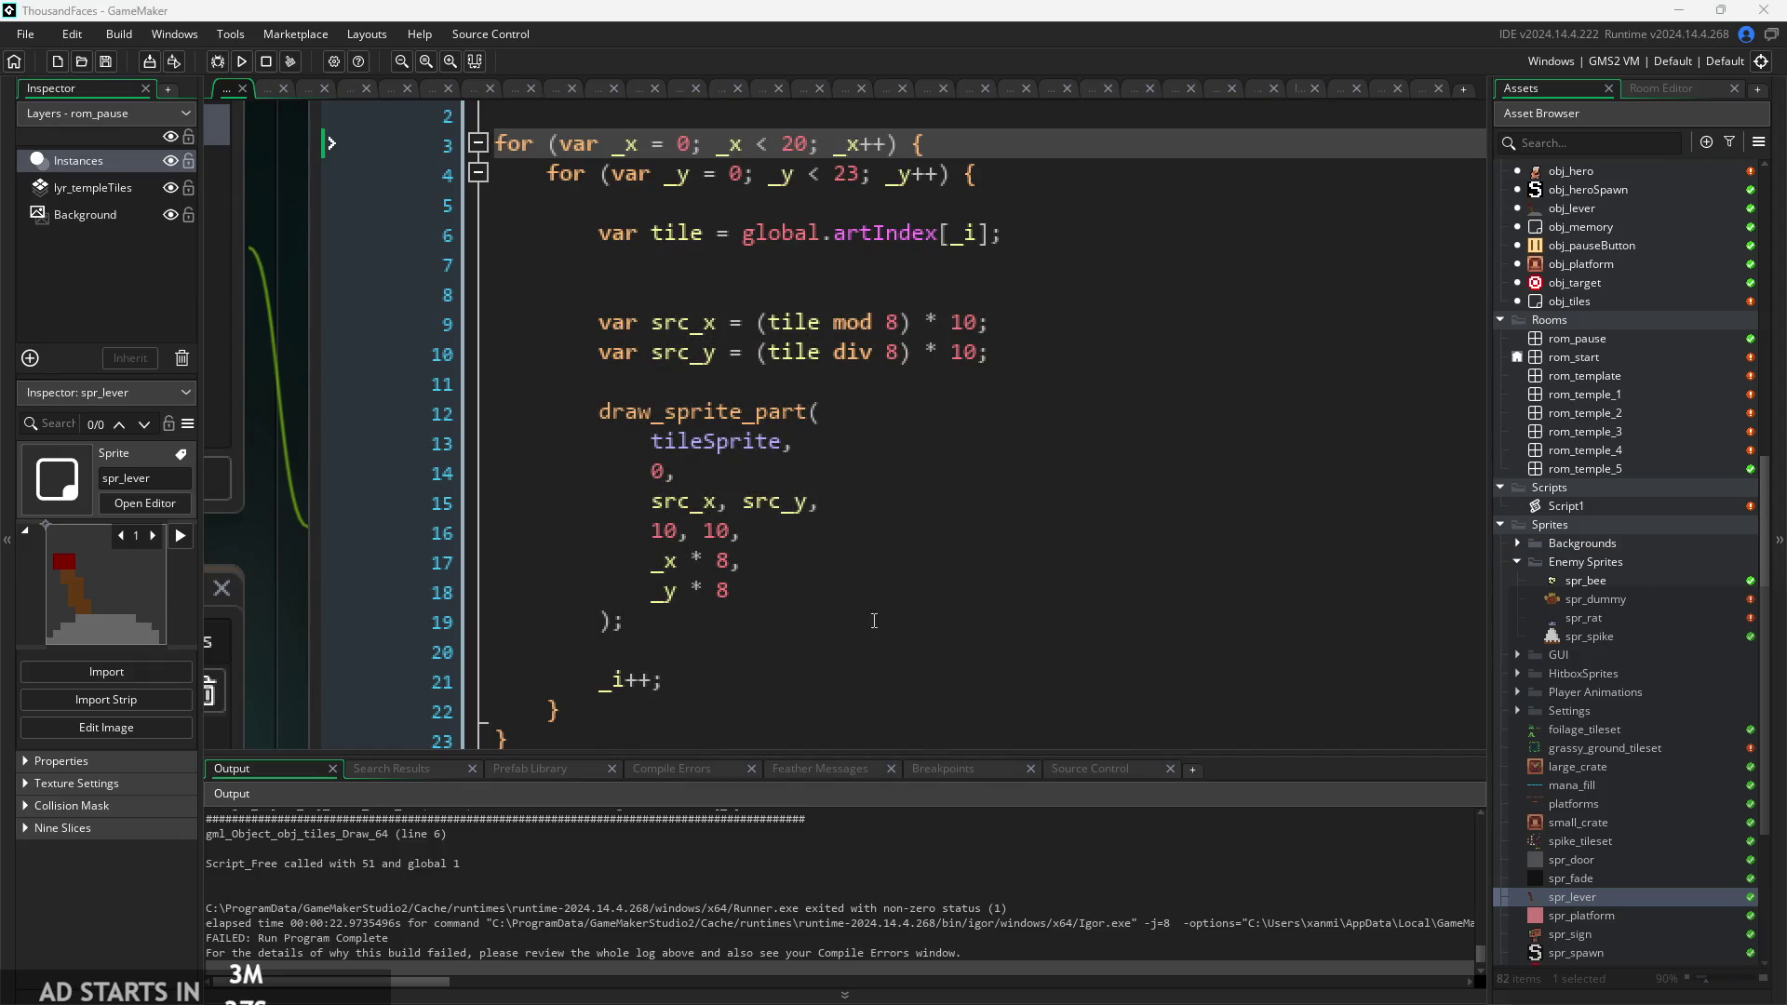
Try a -1 offset after src_y, then remove it again.
click(835, 484)
click(744, 531)
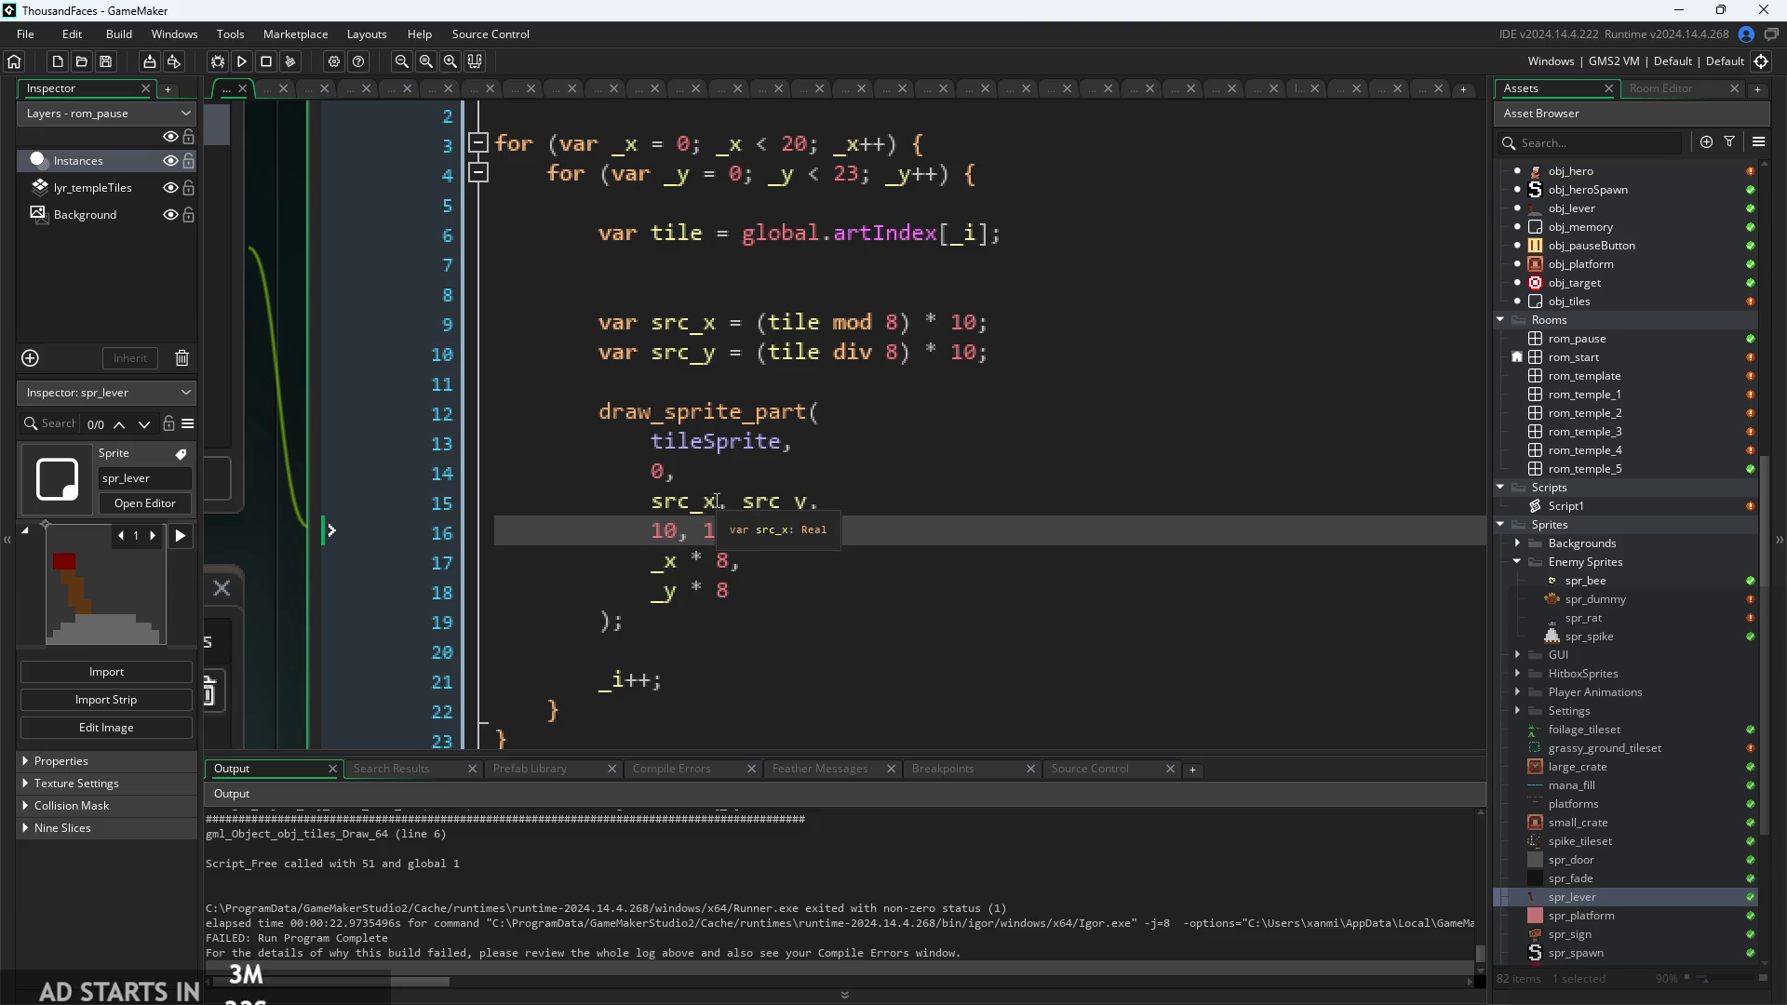
click(812, 503)
text(-1)
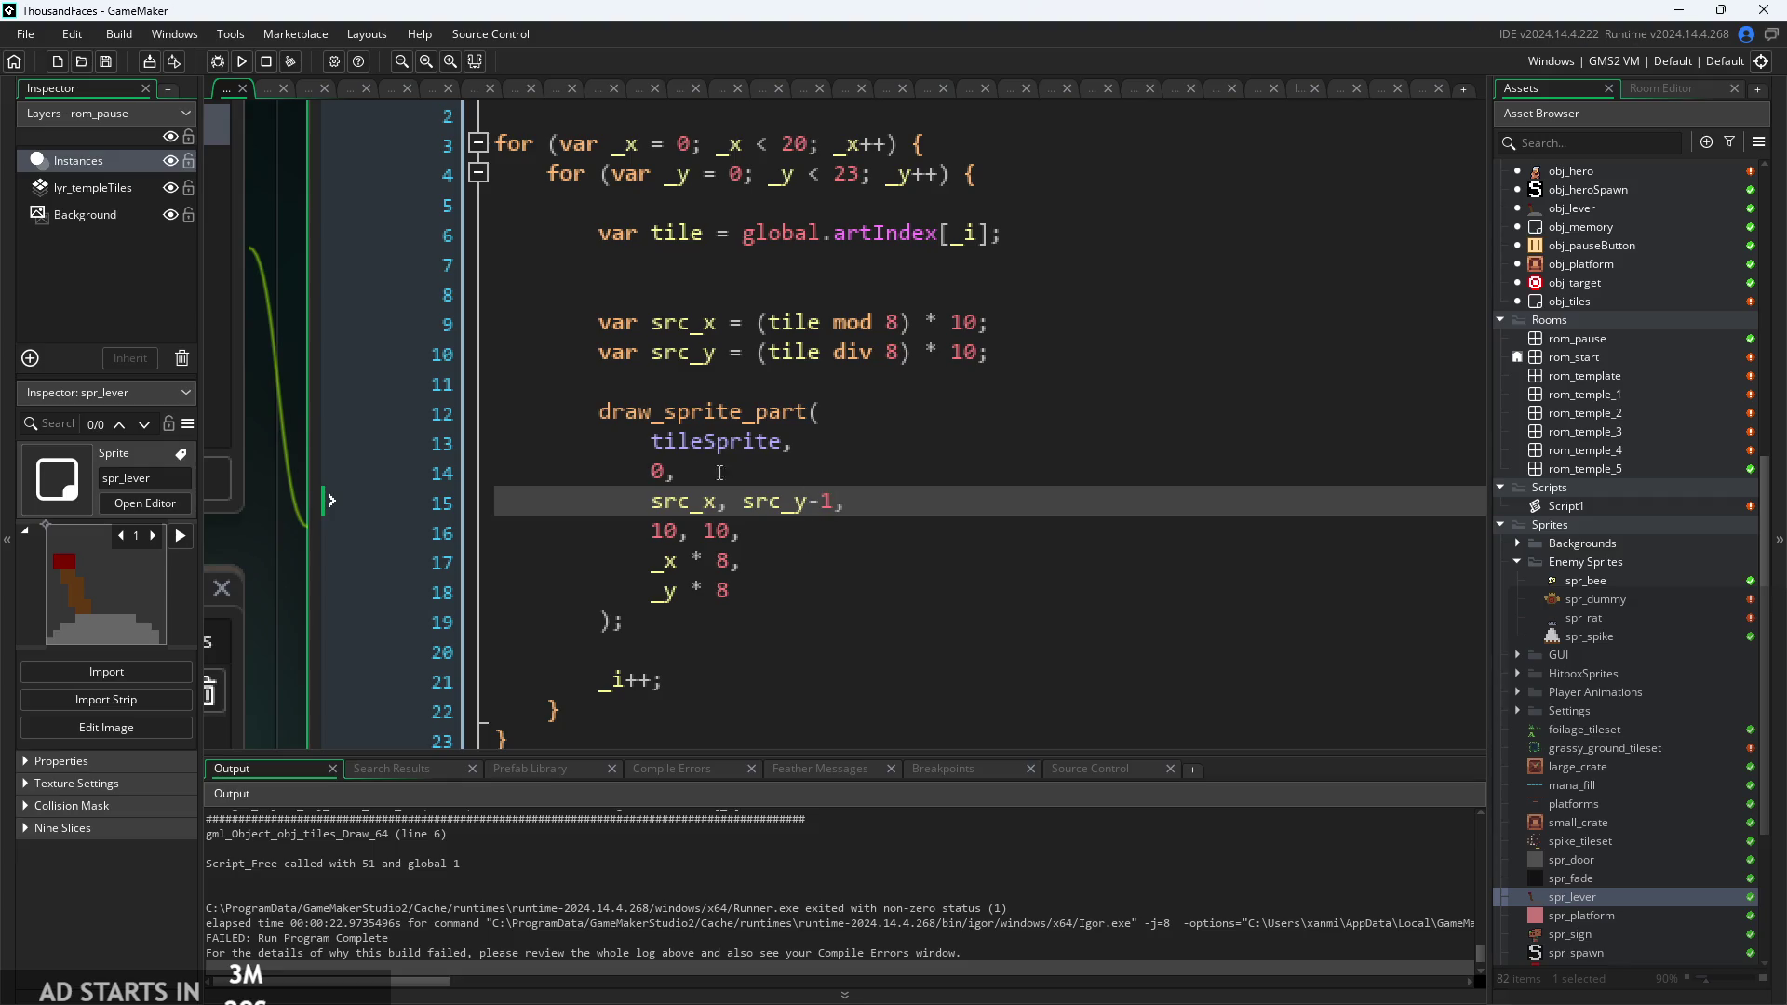
mouse_move(678, 409)
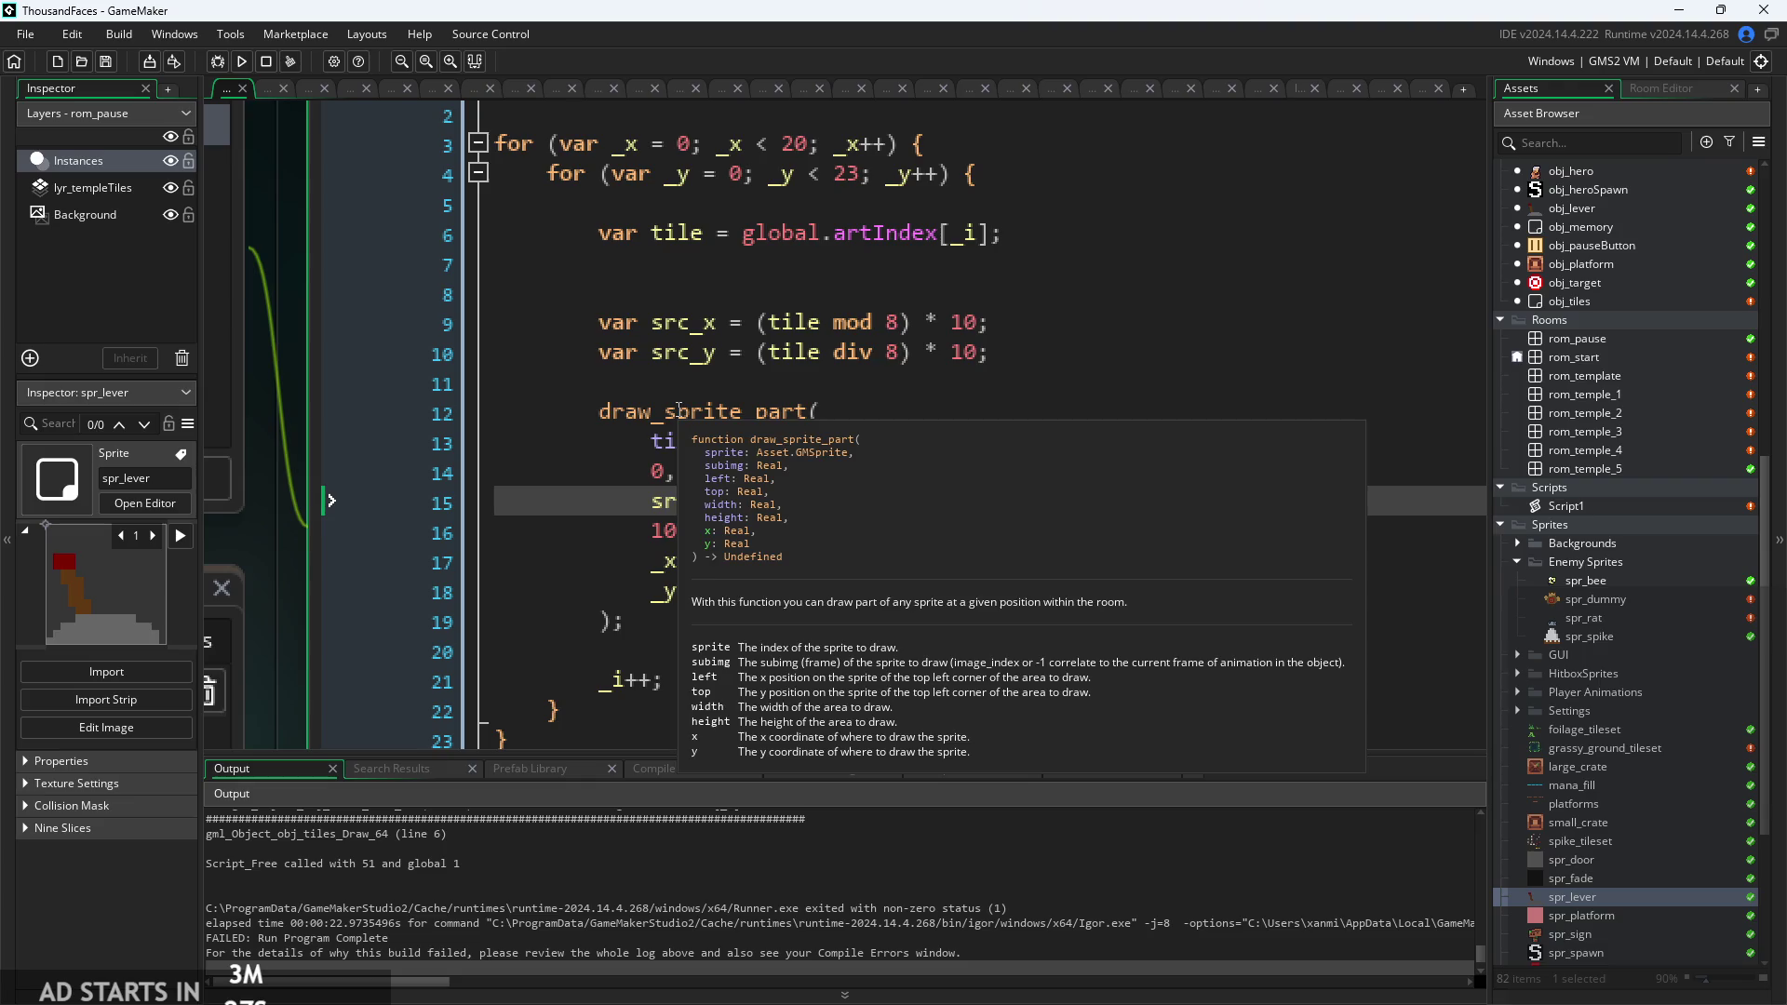
key(BackSpace)
key(BackSpace)
Parenthesize the x position as (_x * 8), make the y position (_y * 8)-1, and run.
click(731, 566)
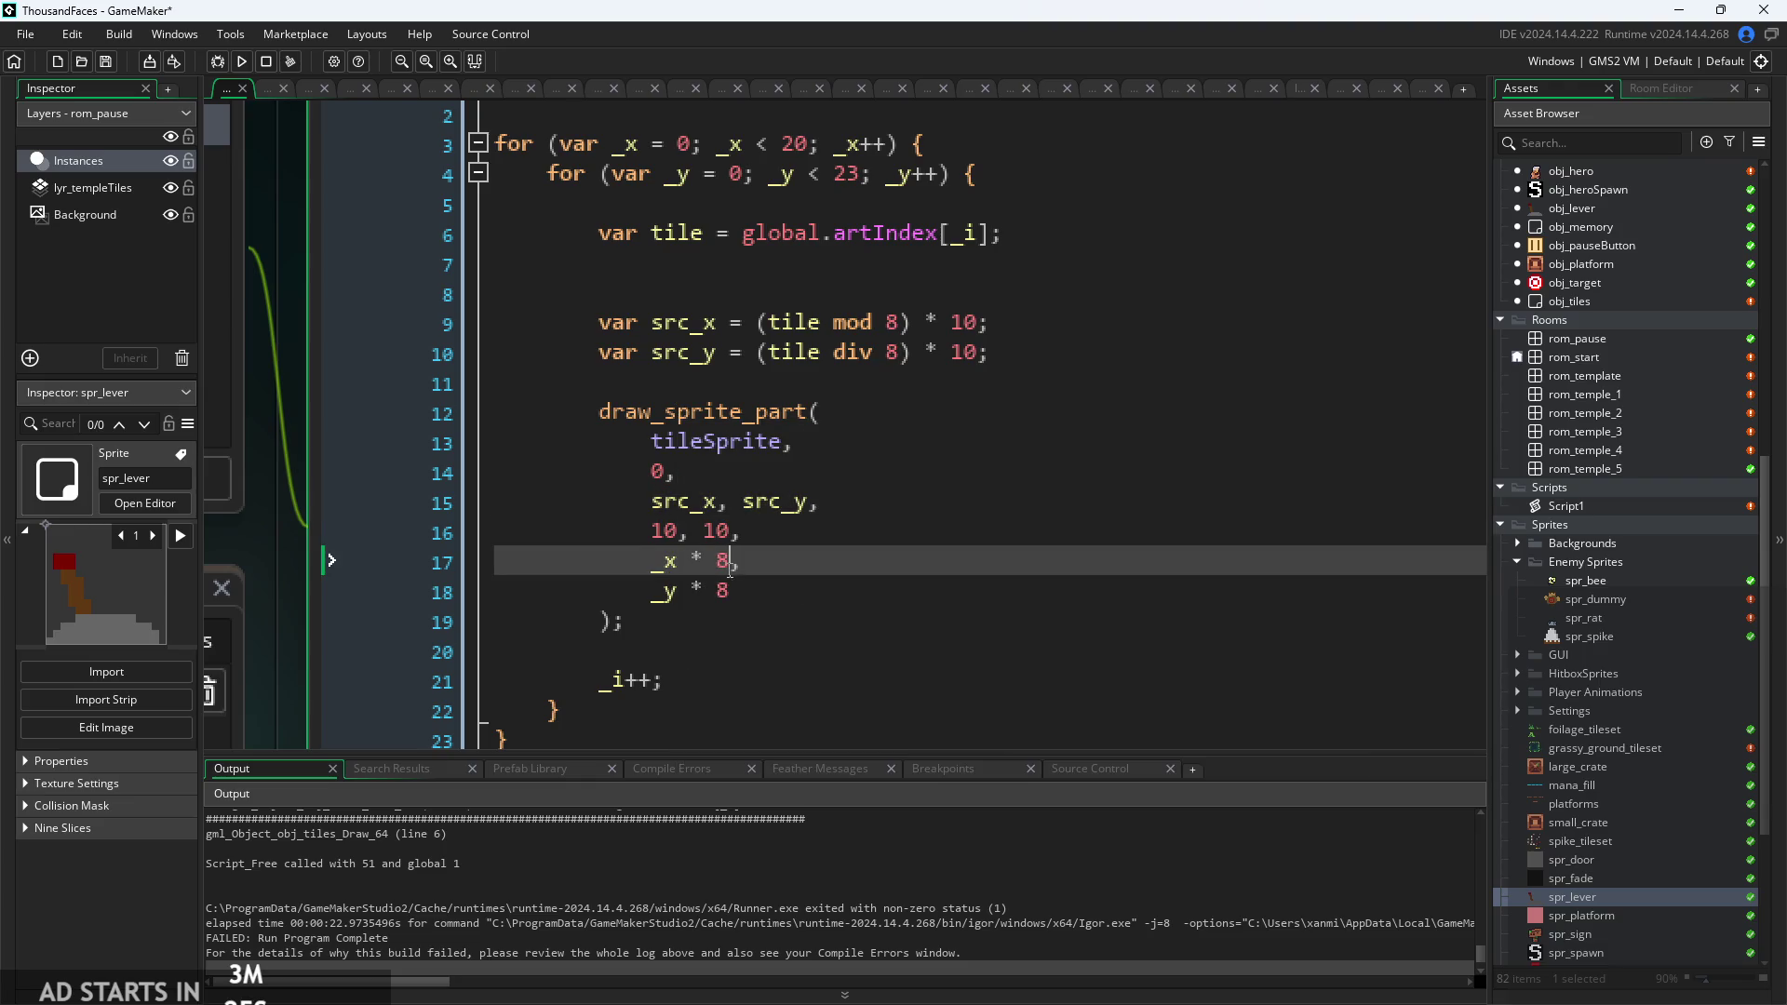
text())
key(Home)
text(()
key(Right)
text(-1,)
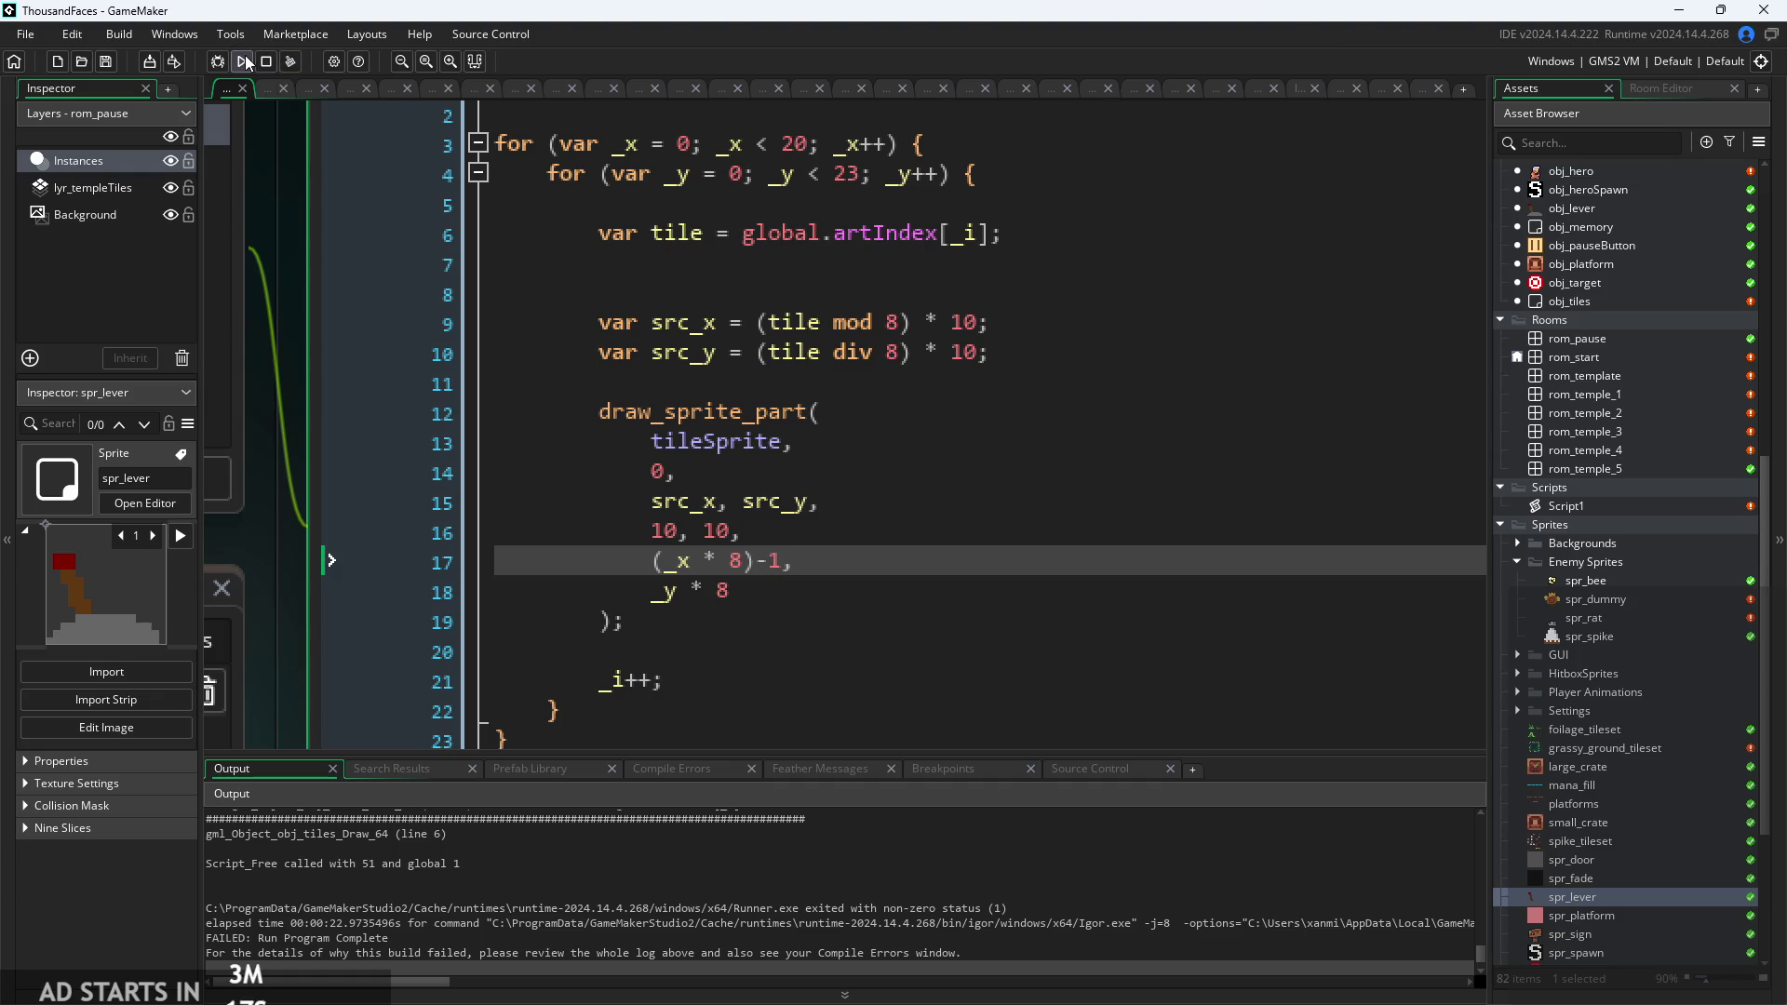
key(BackSpace)
key(BackSpace)
key(Down)
text(()
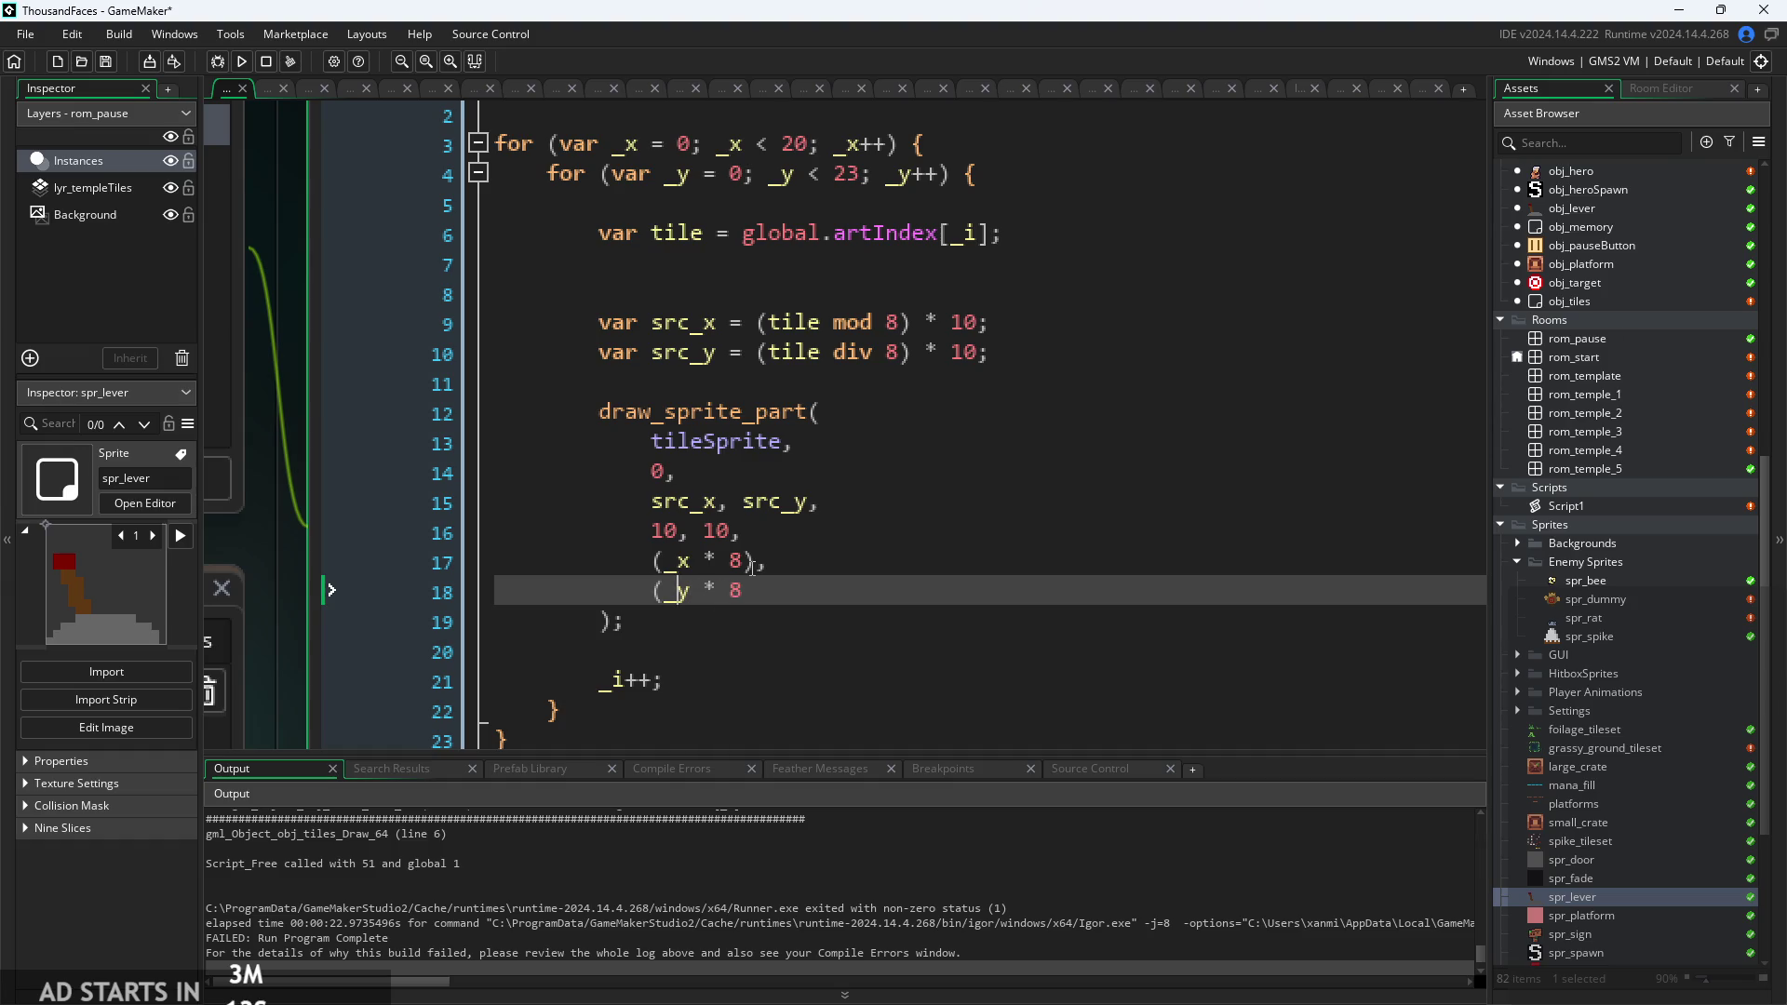
text()-1)
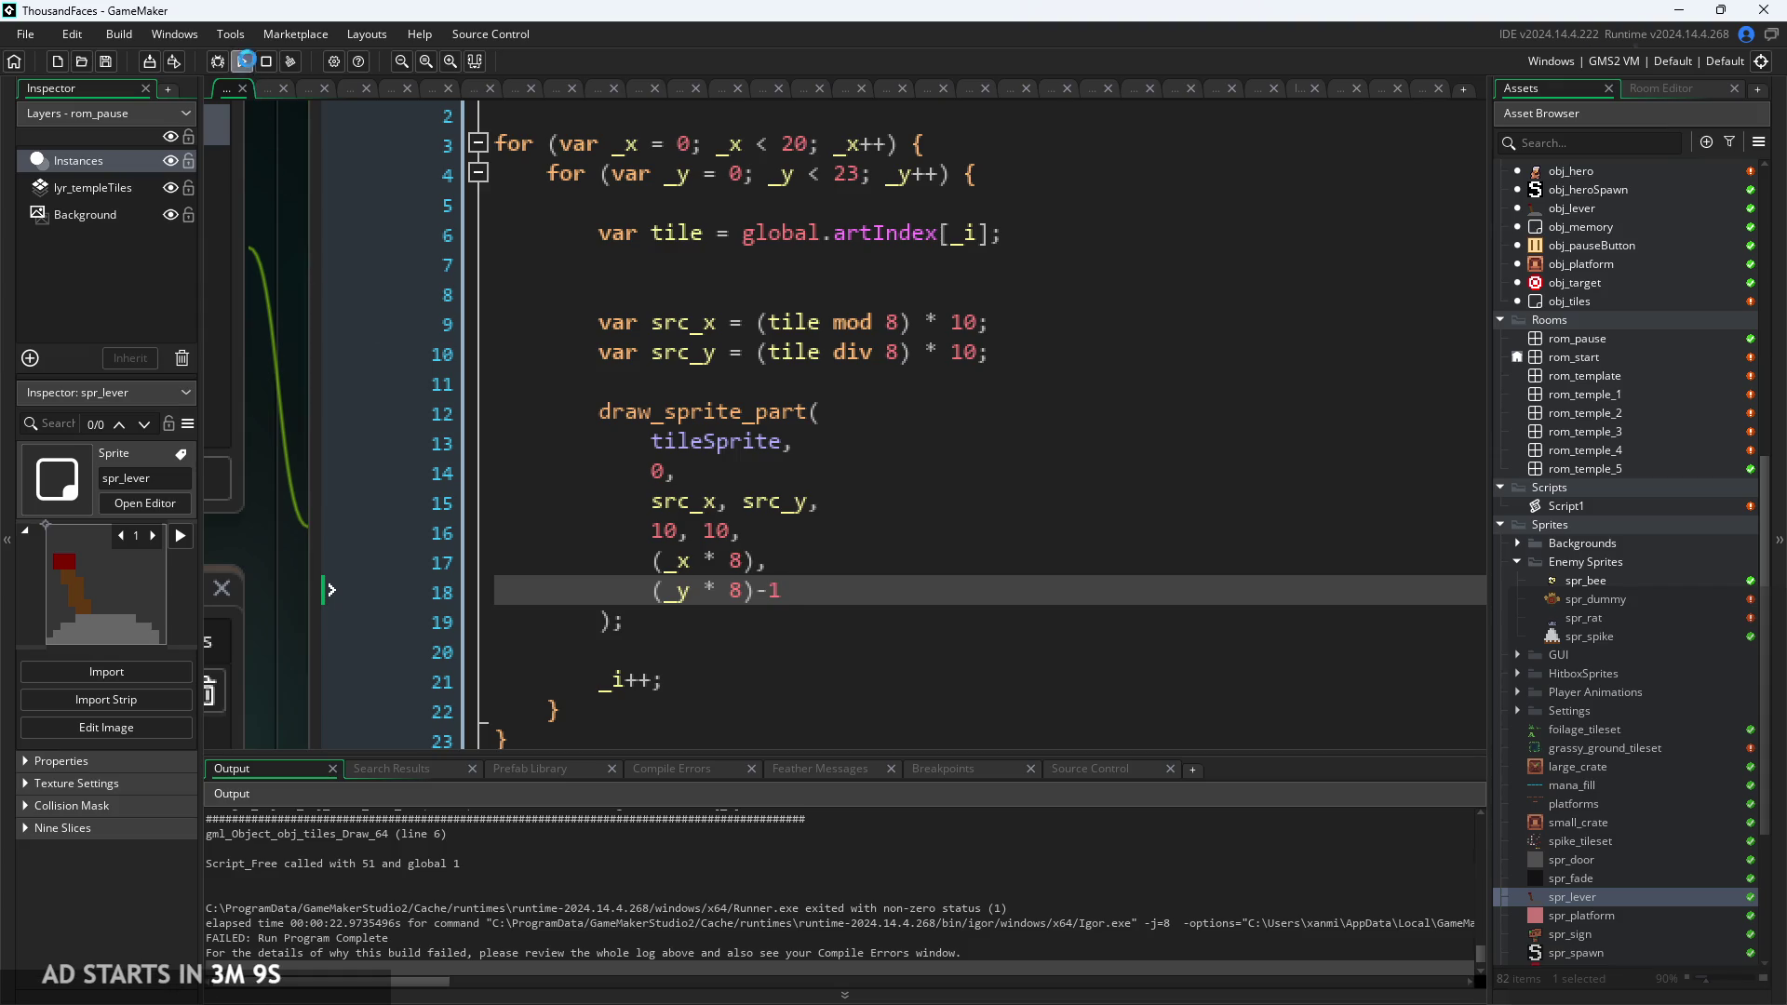
click(245, 59)
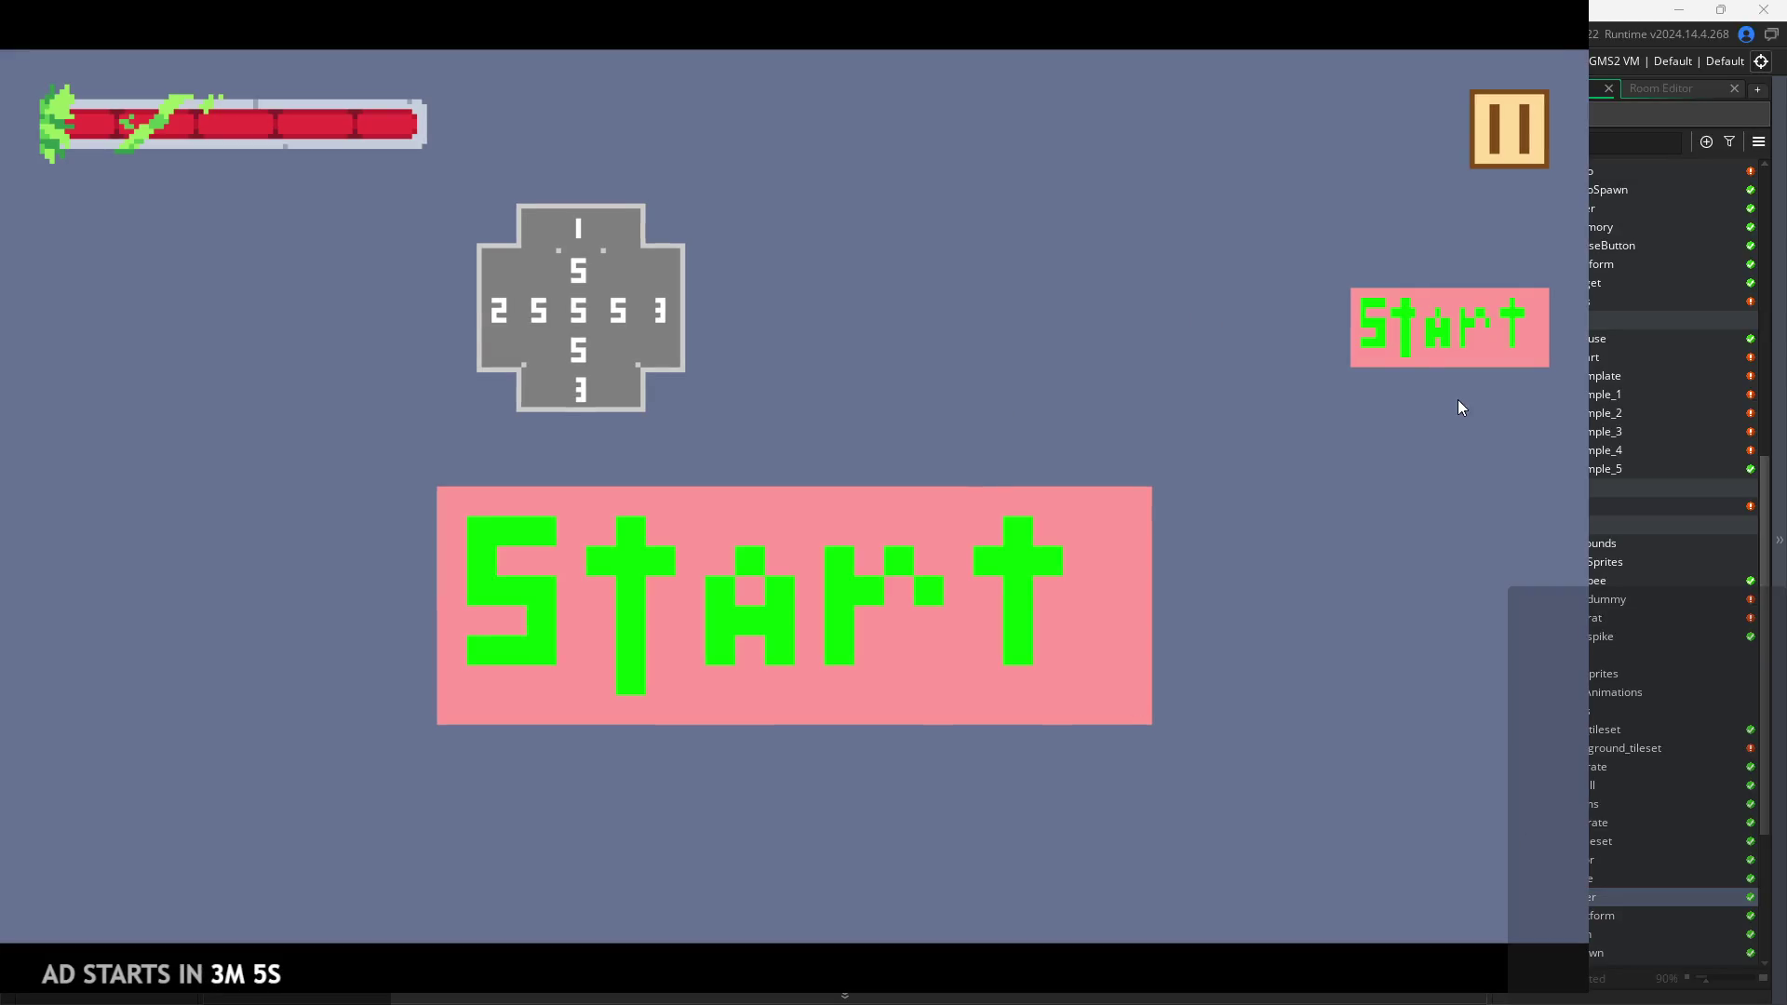
Enter the level, run and jump the player, then abort after the artIndex error and return to line 17.
click(1393, 331)
key(Right)
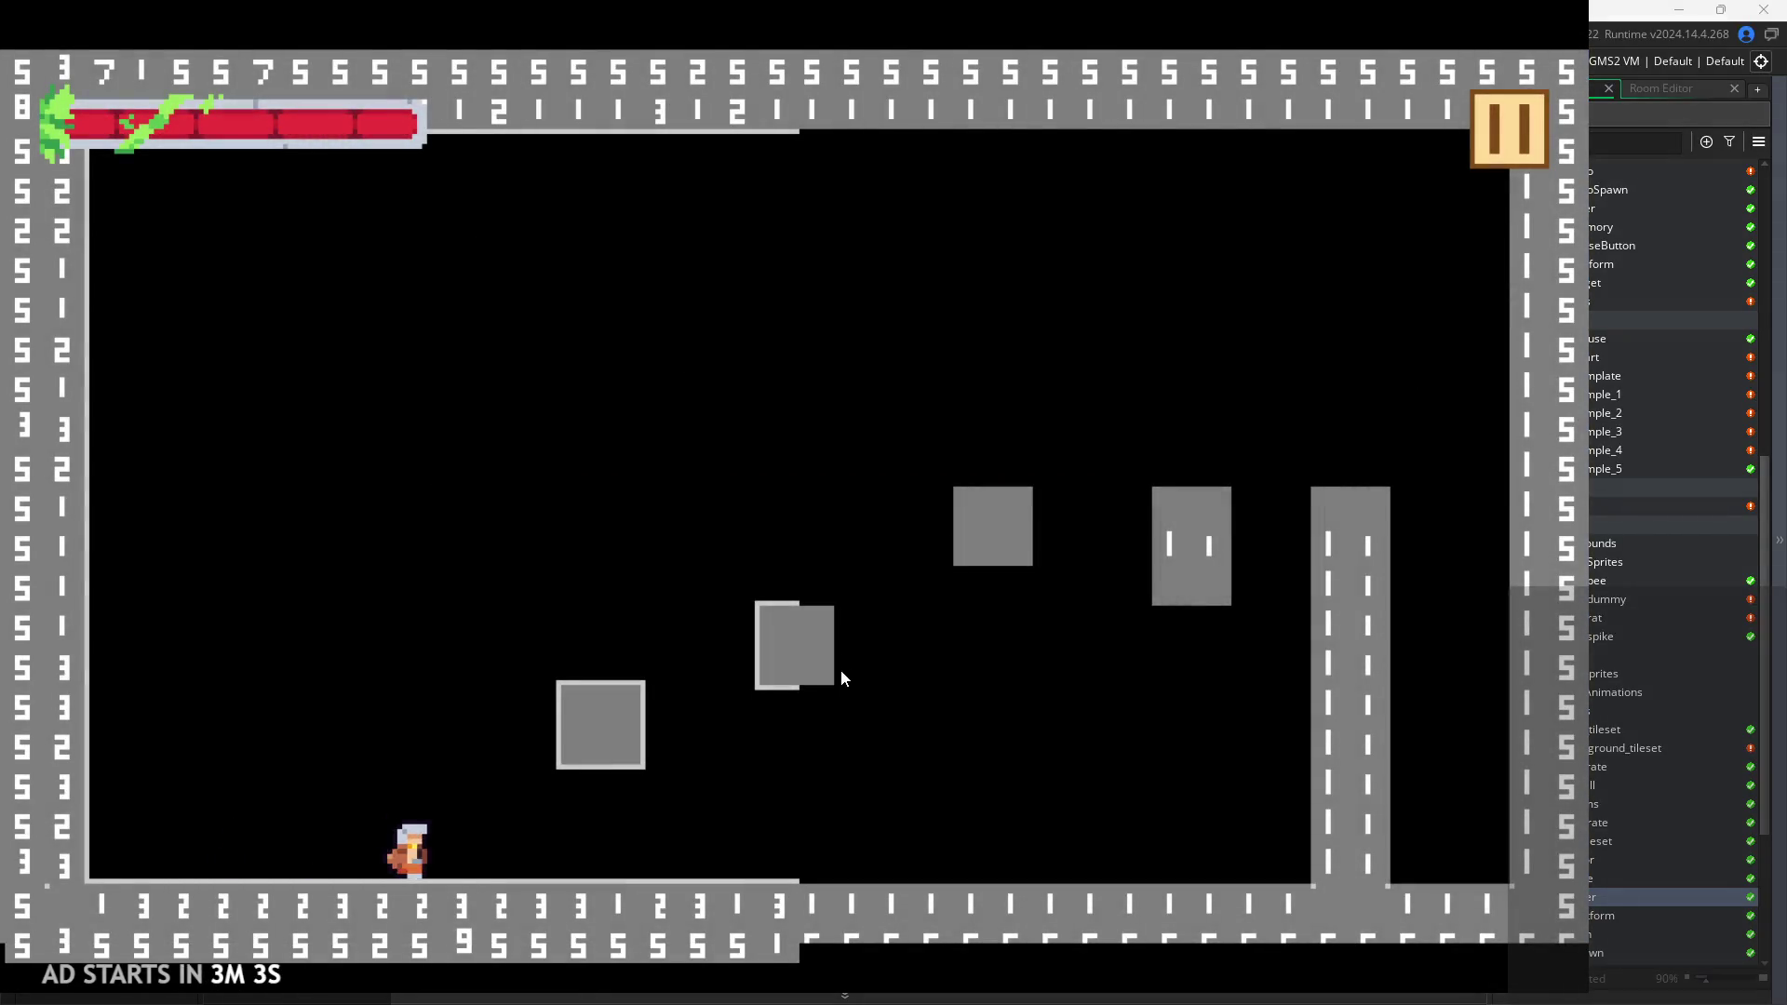
key(Left)
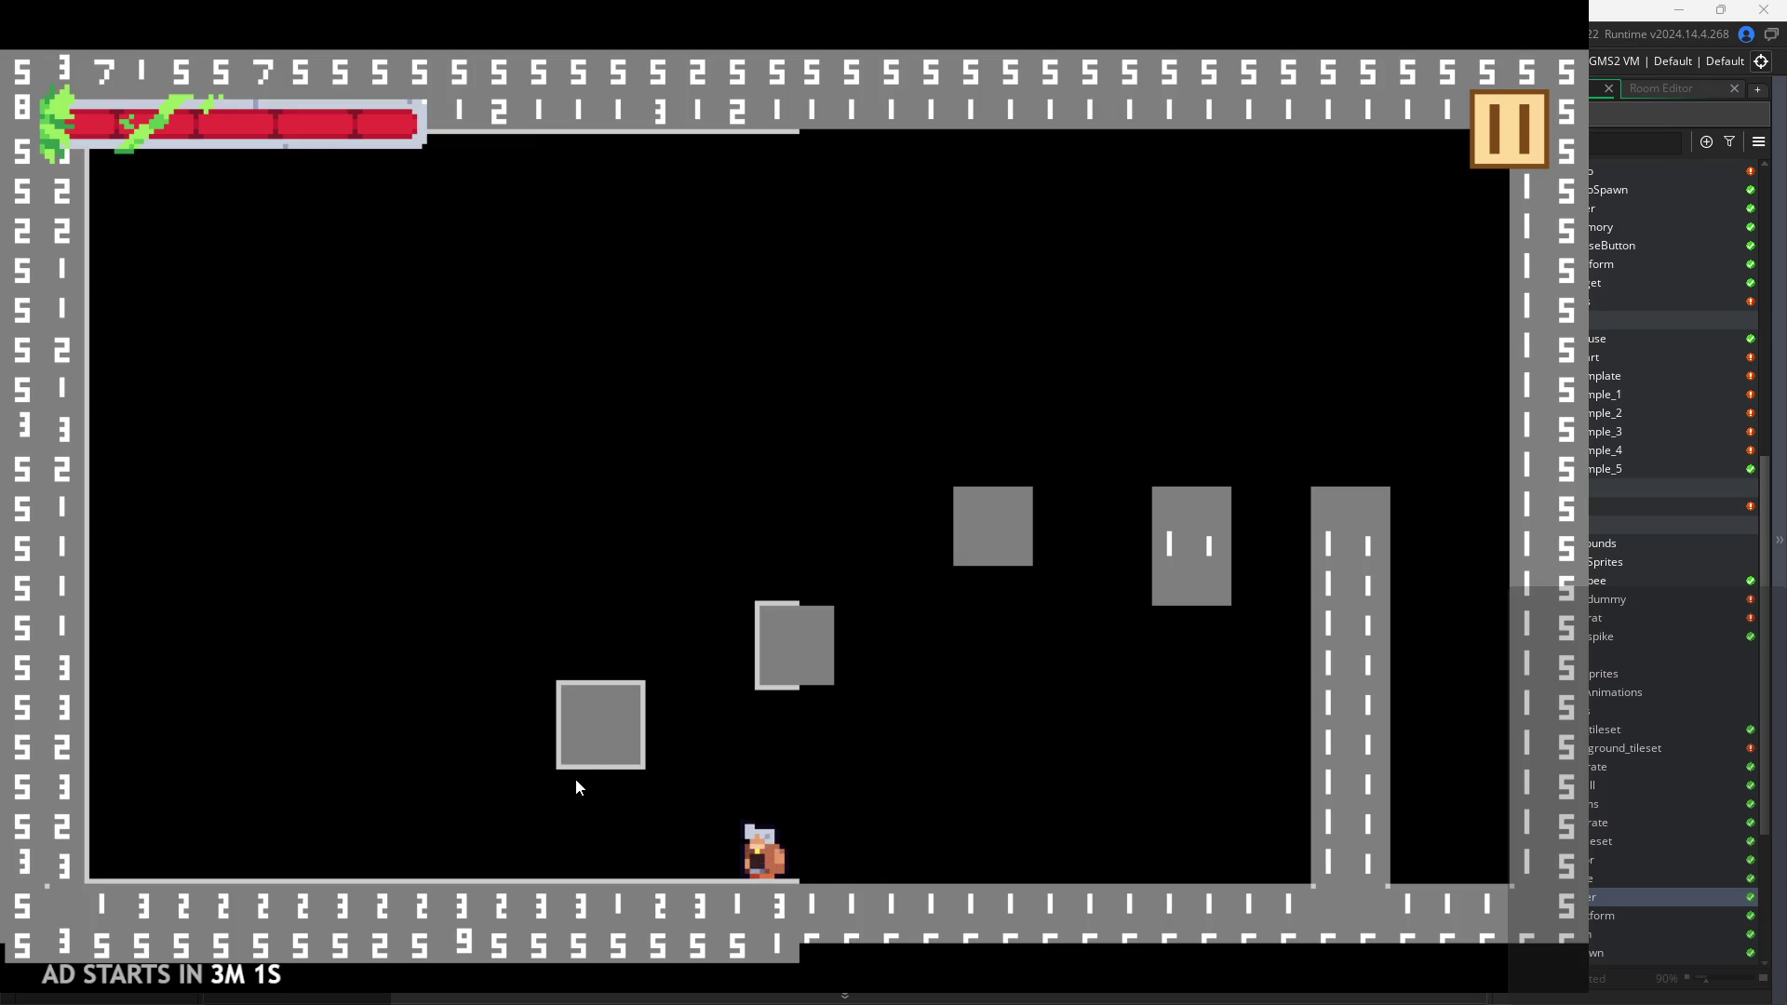
key(space)
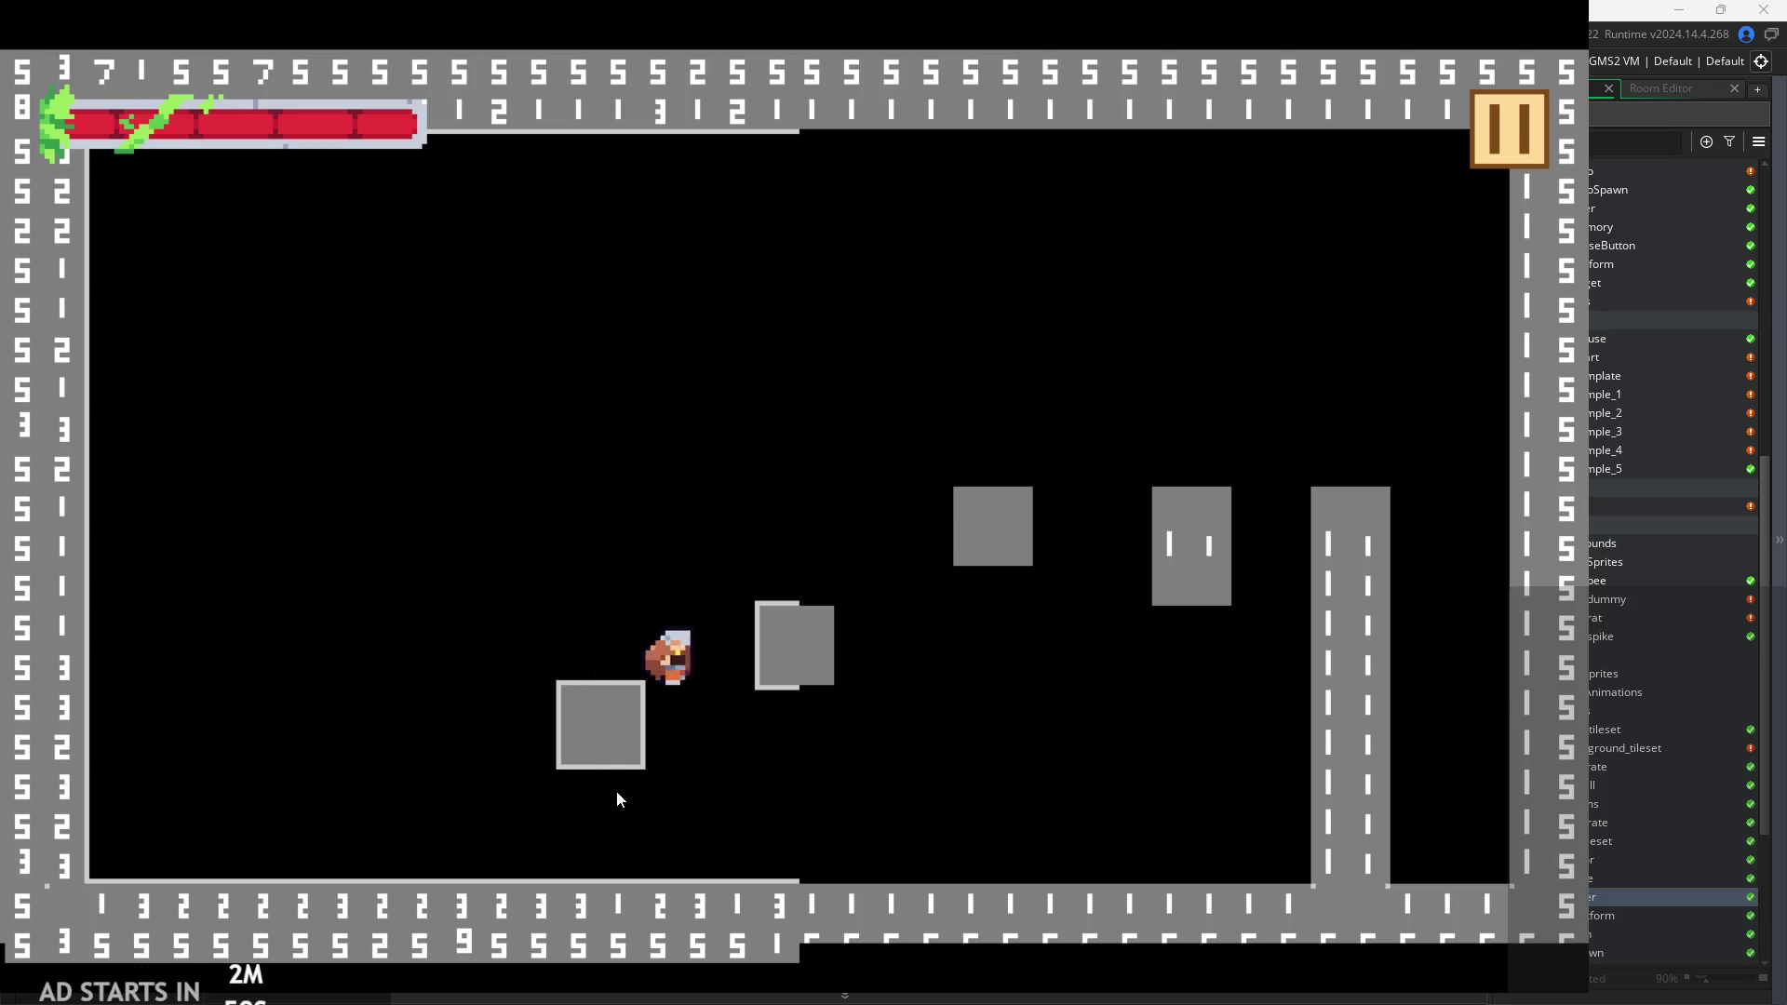
key(space)
key(space)
key(space)
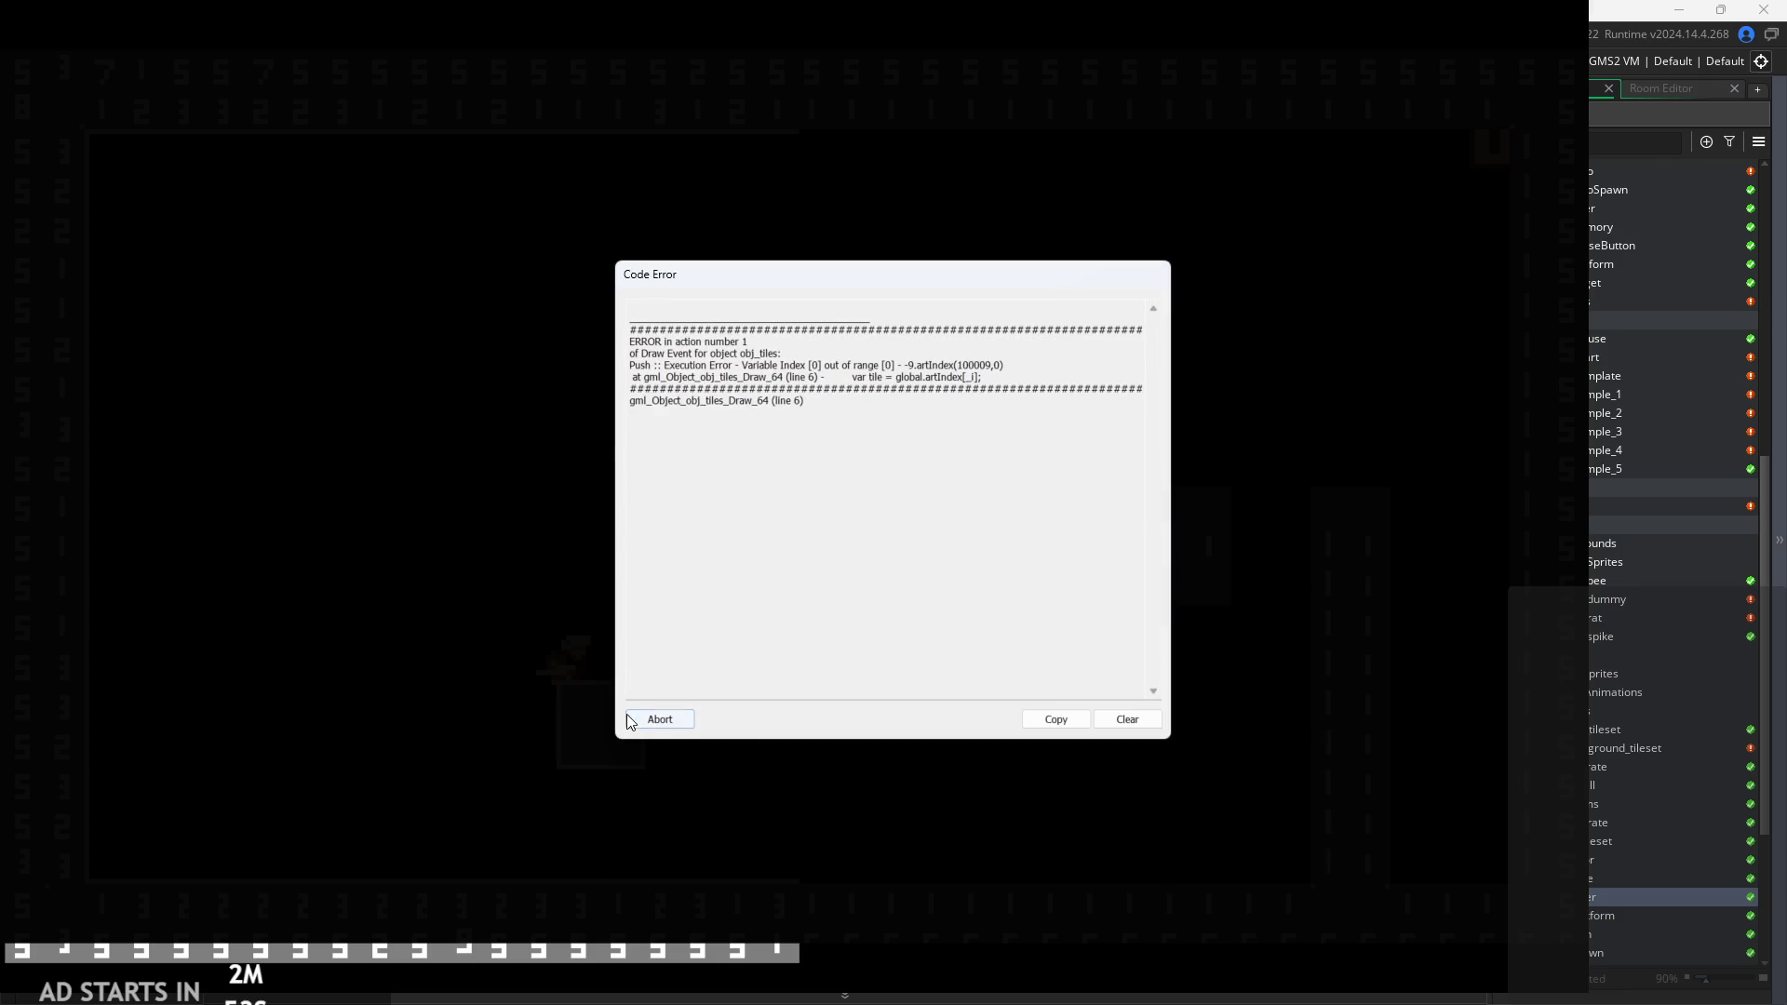
click(657, 719)
click(756, 561)
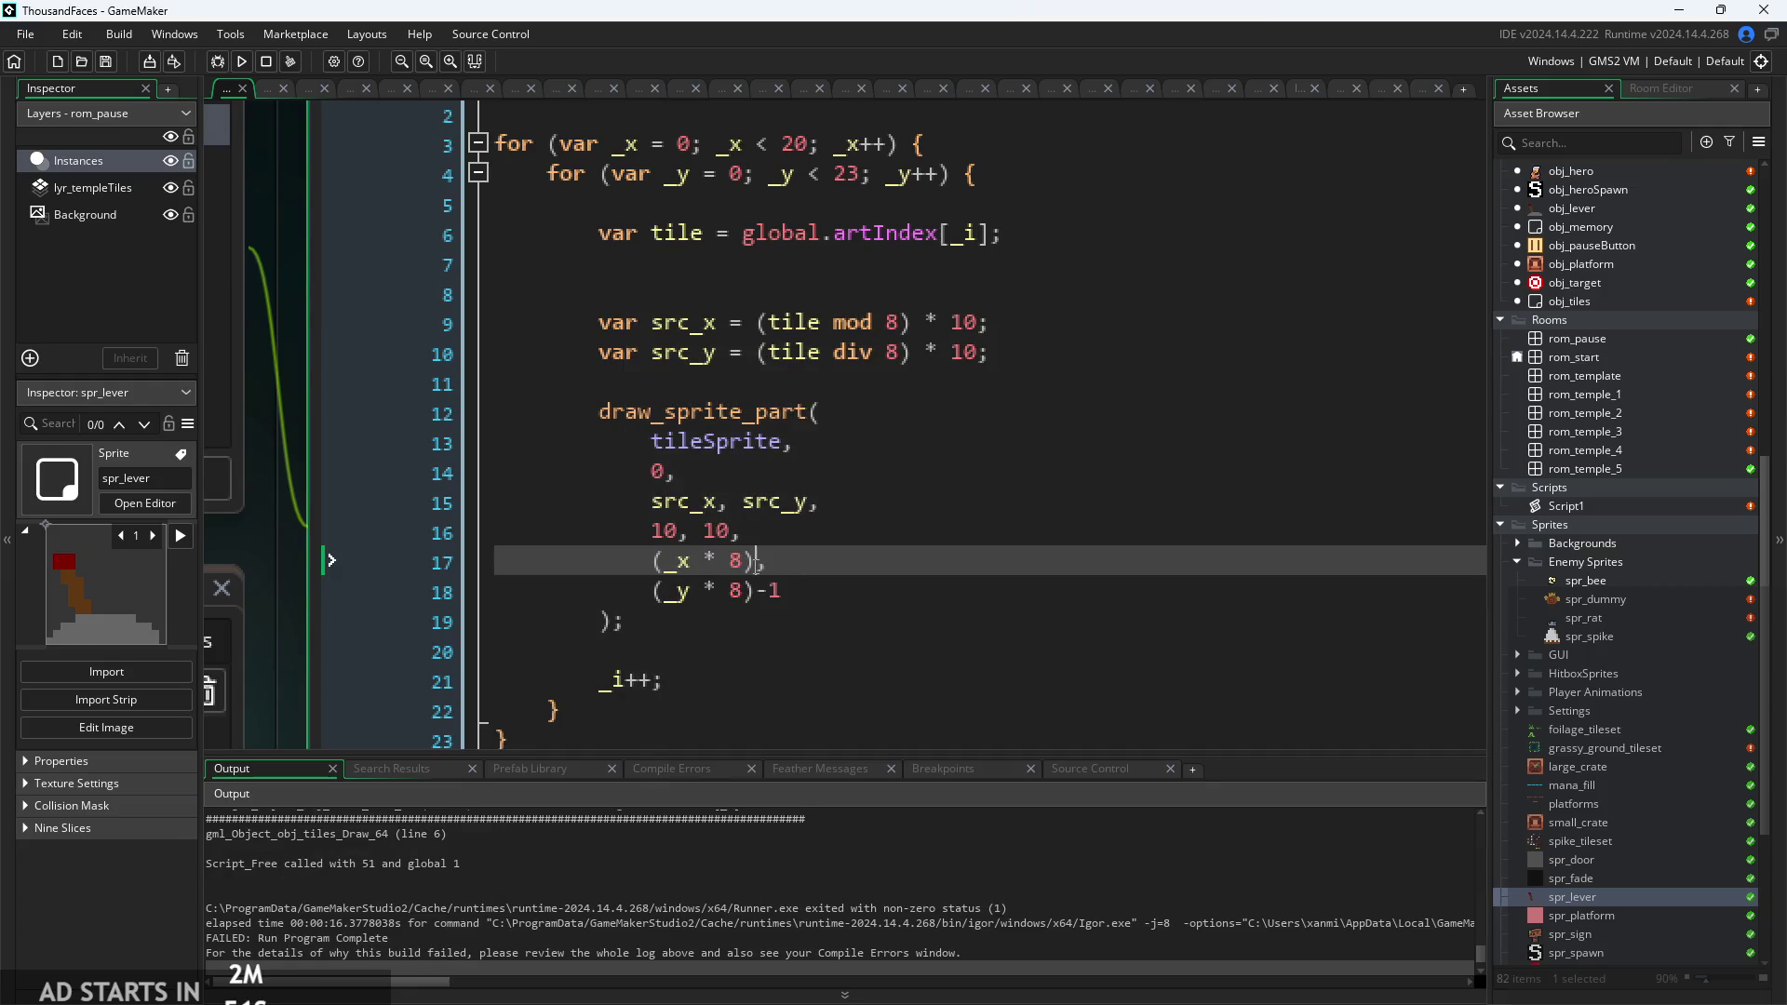
Append -1 to (_x * 8) on line 17, rerun the game, and walk the player along the floor.
text(-1)
click(245, 62)
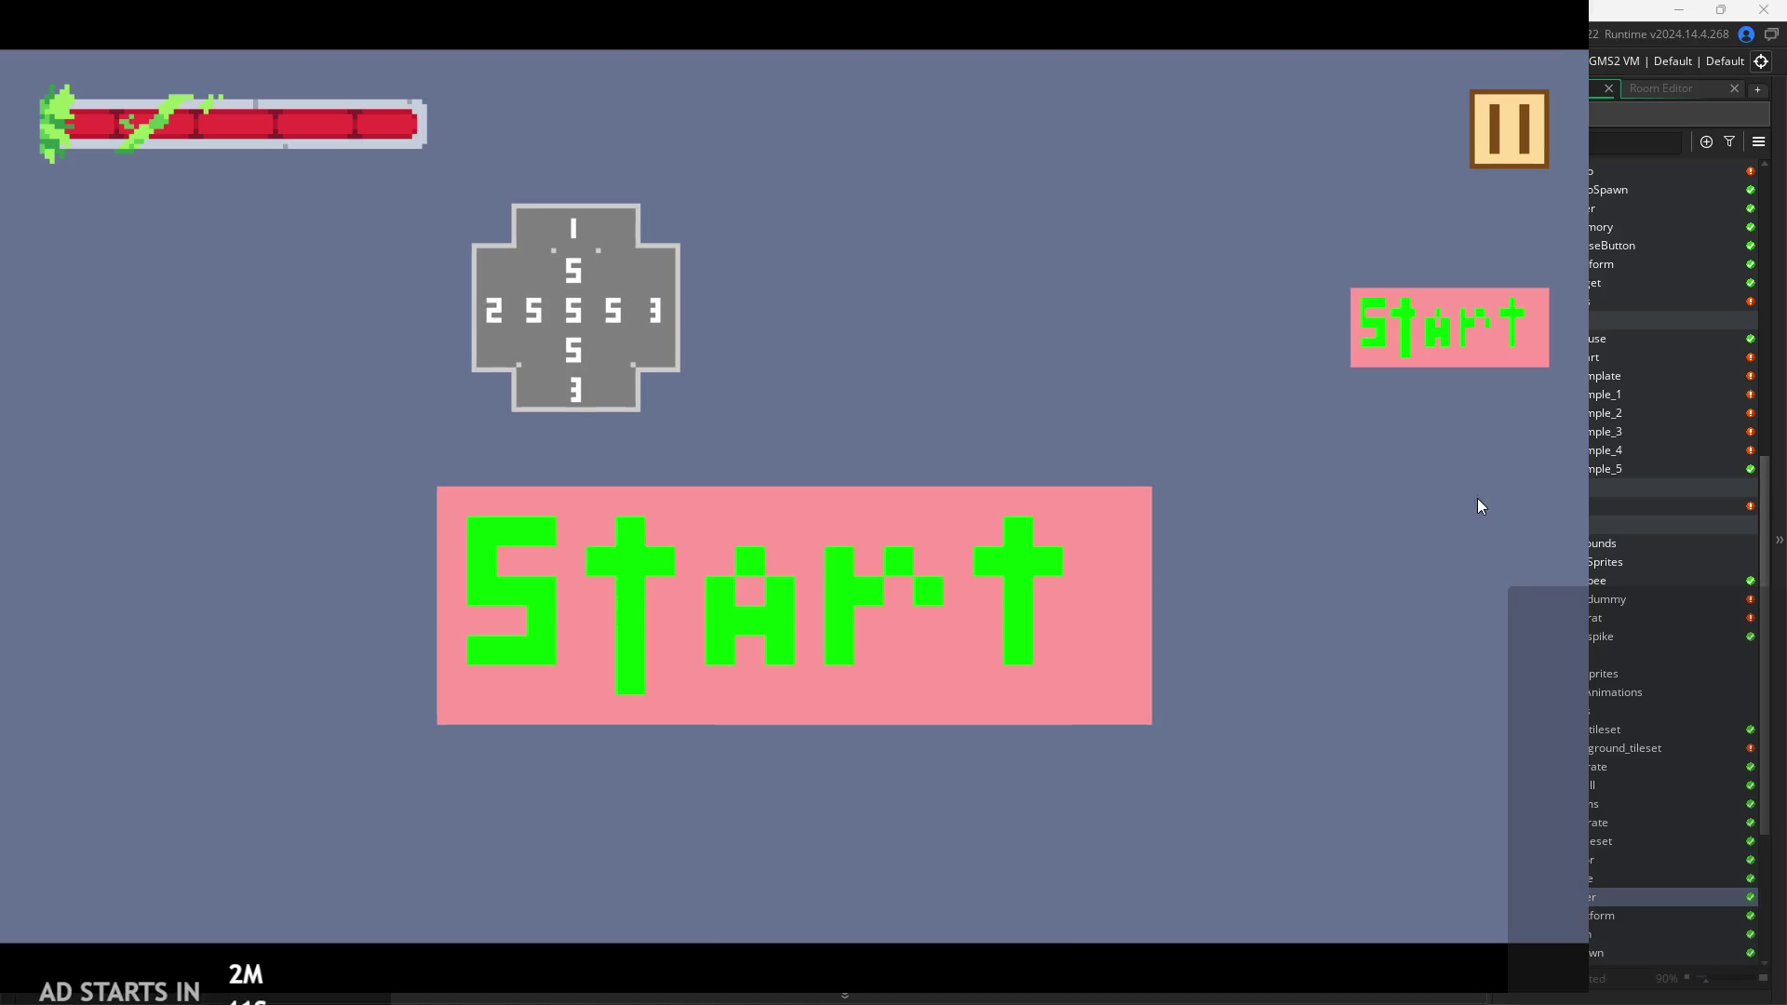
click(1353, 309)
key(Left)
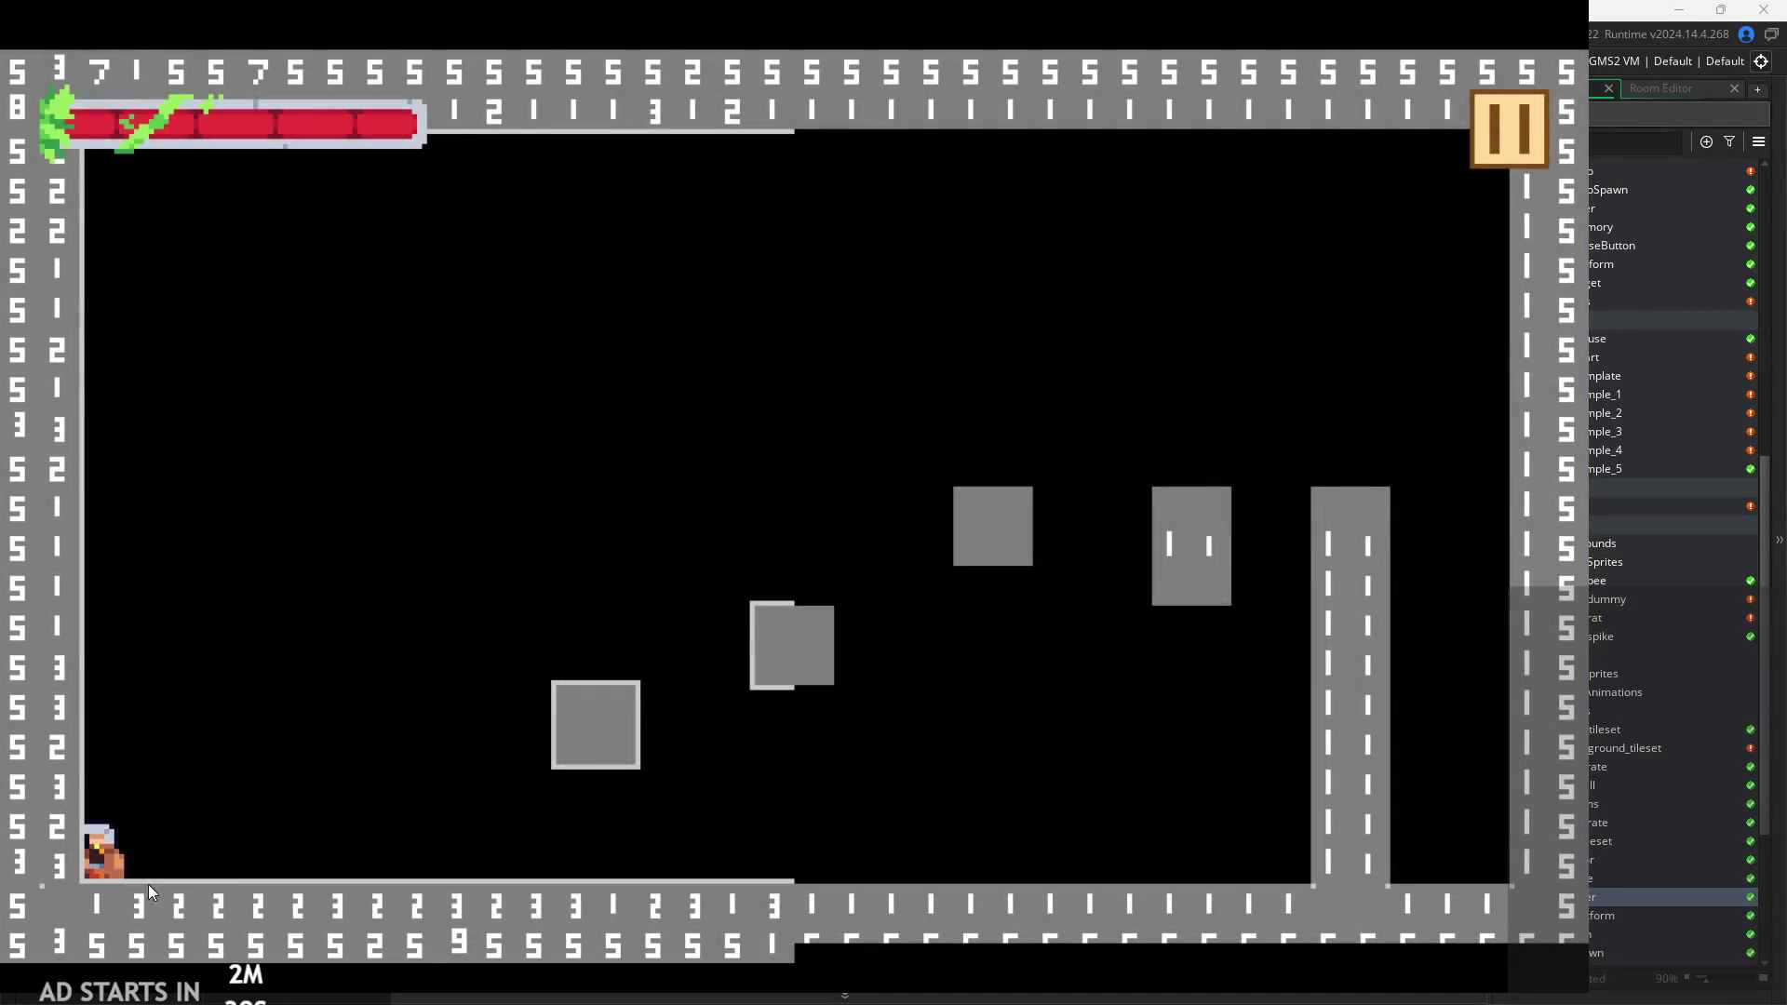
key(space)
key(Right)
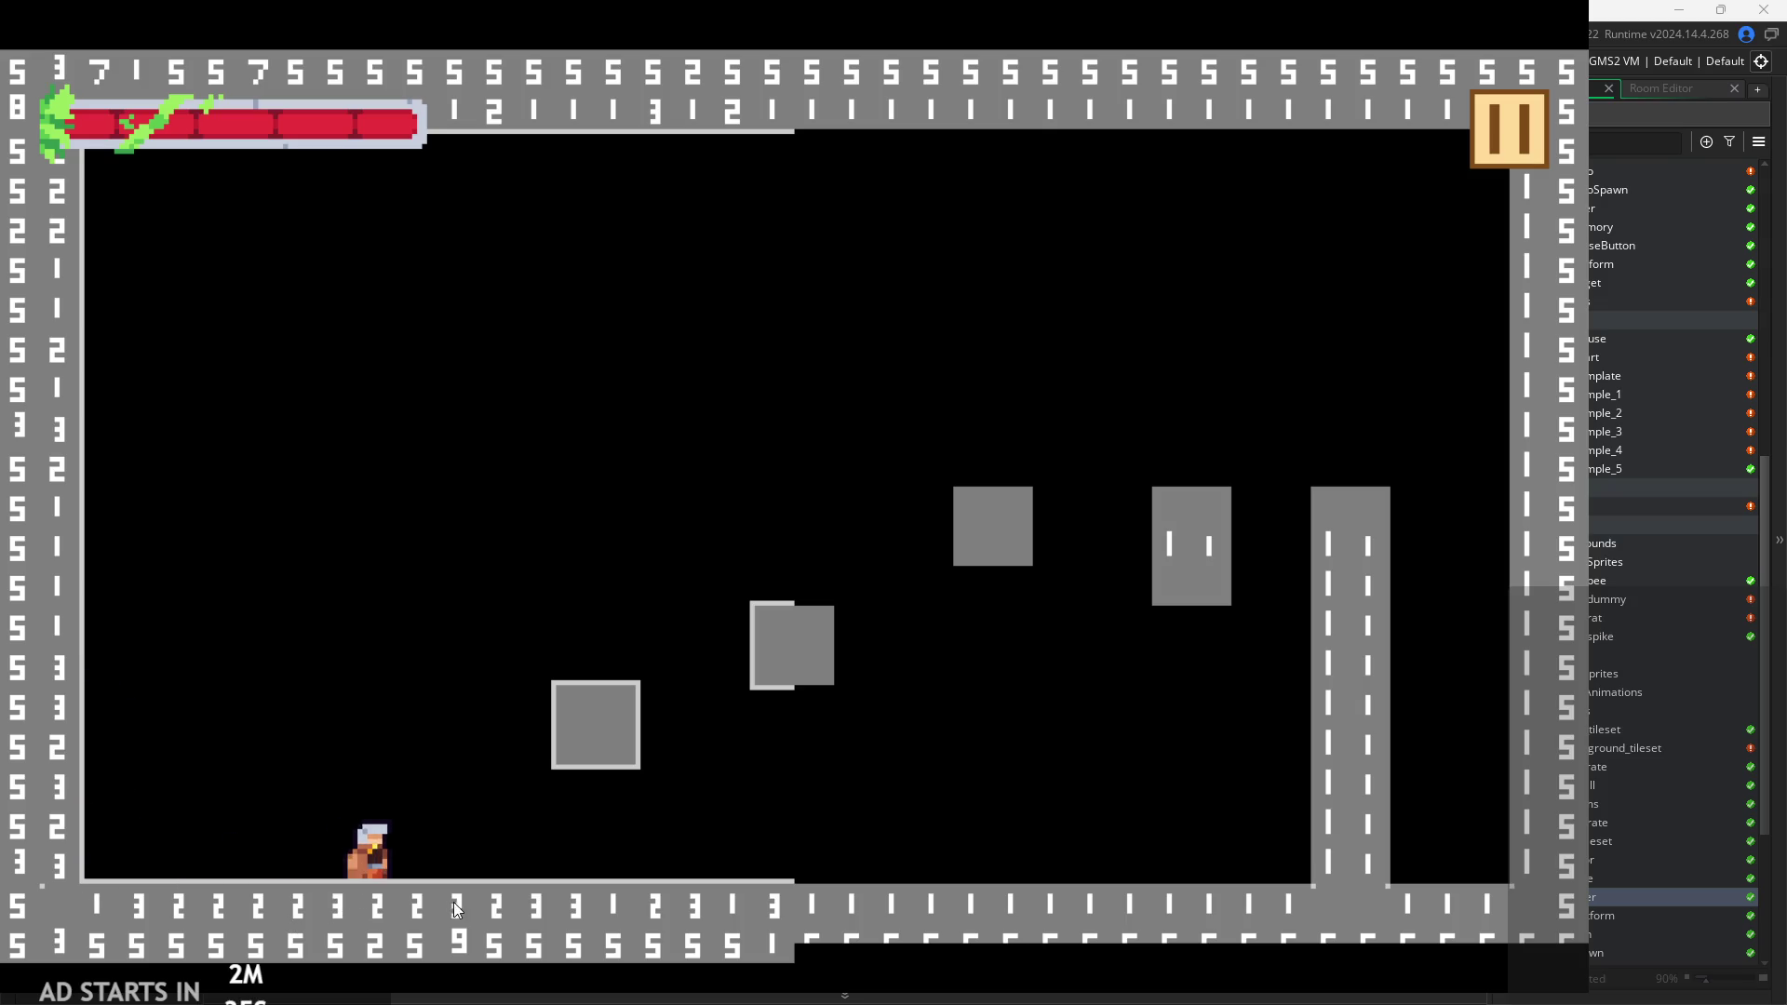
key(Right)
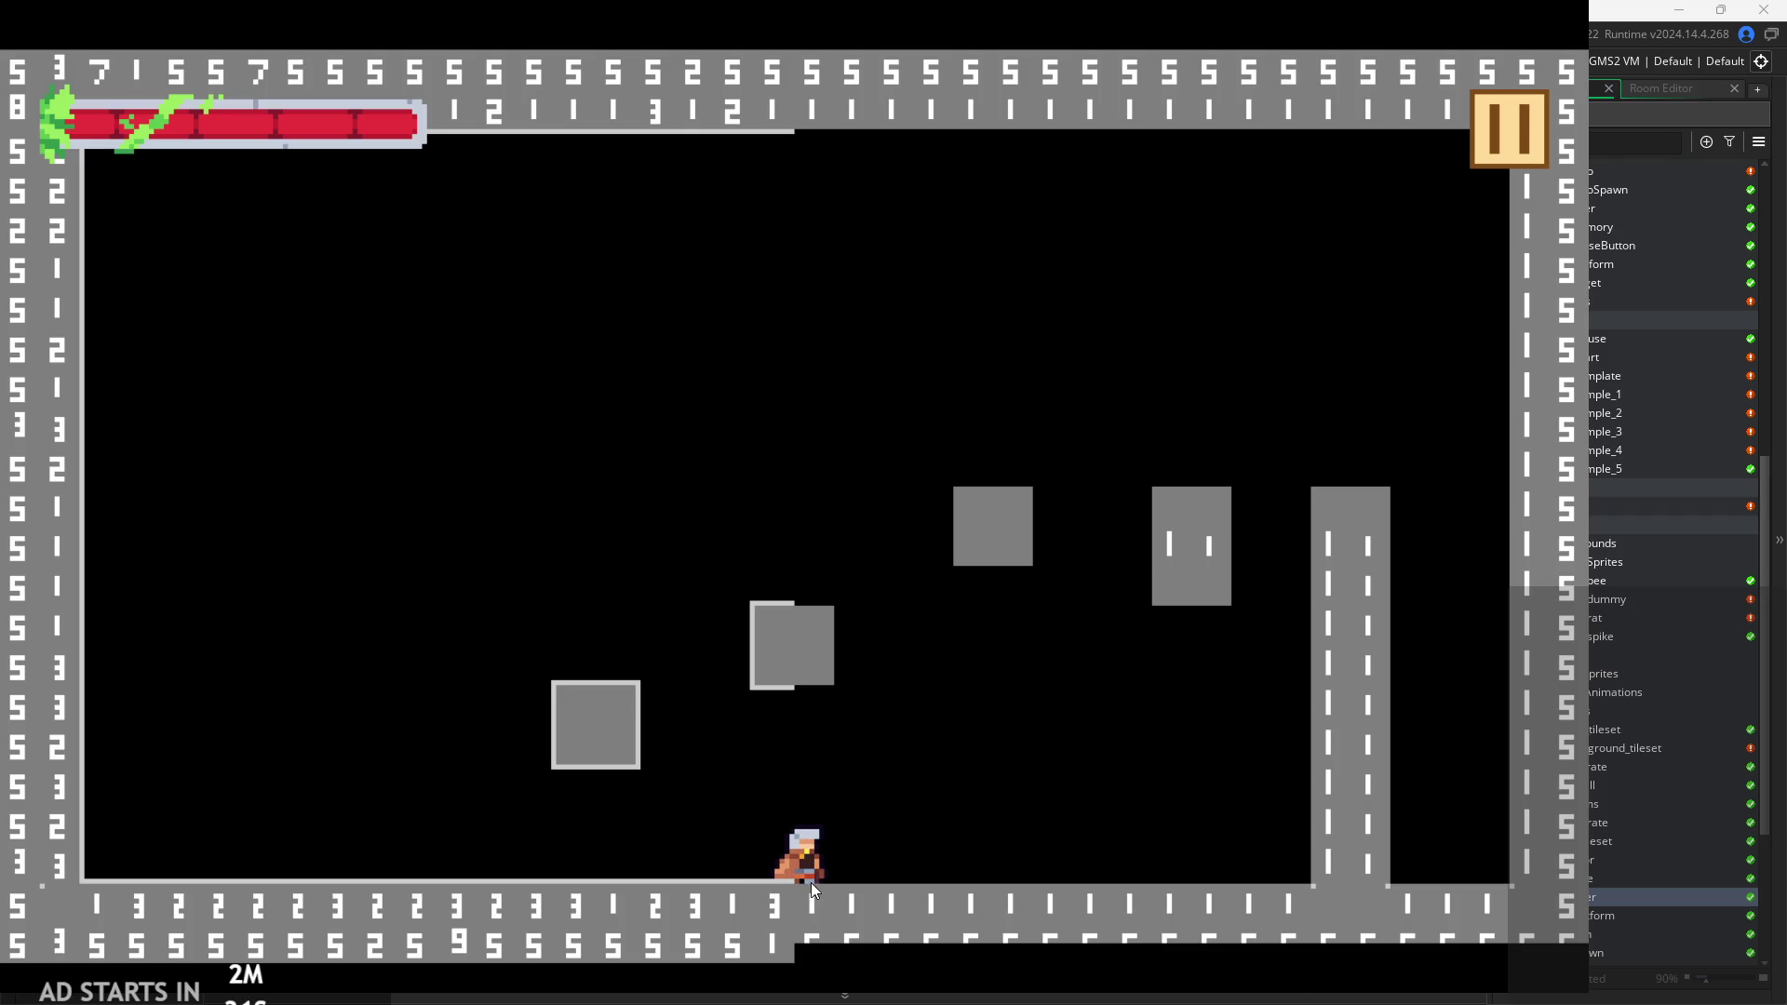
Jump the player back and forth onto the grey block and off it, then pause the game.
key(Left)
key(space)
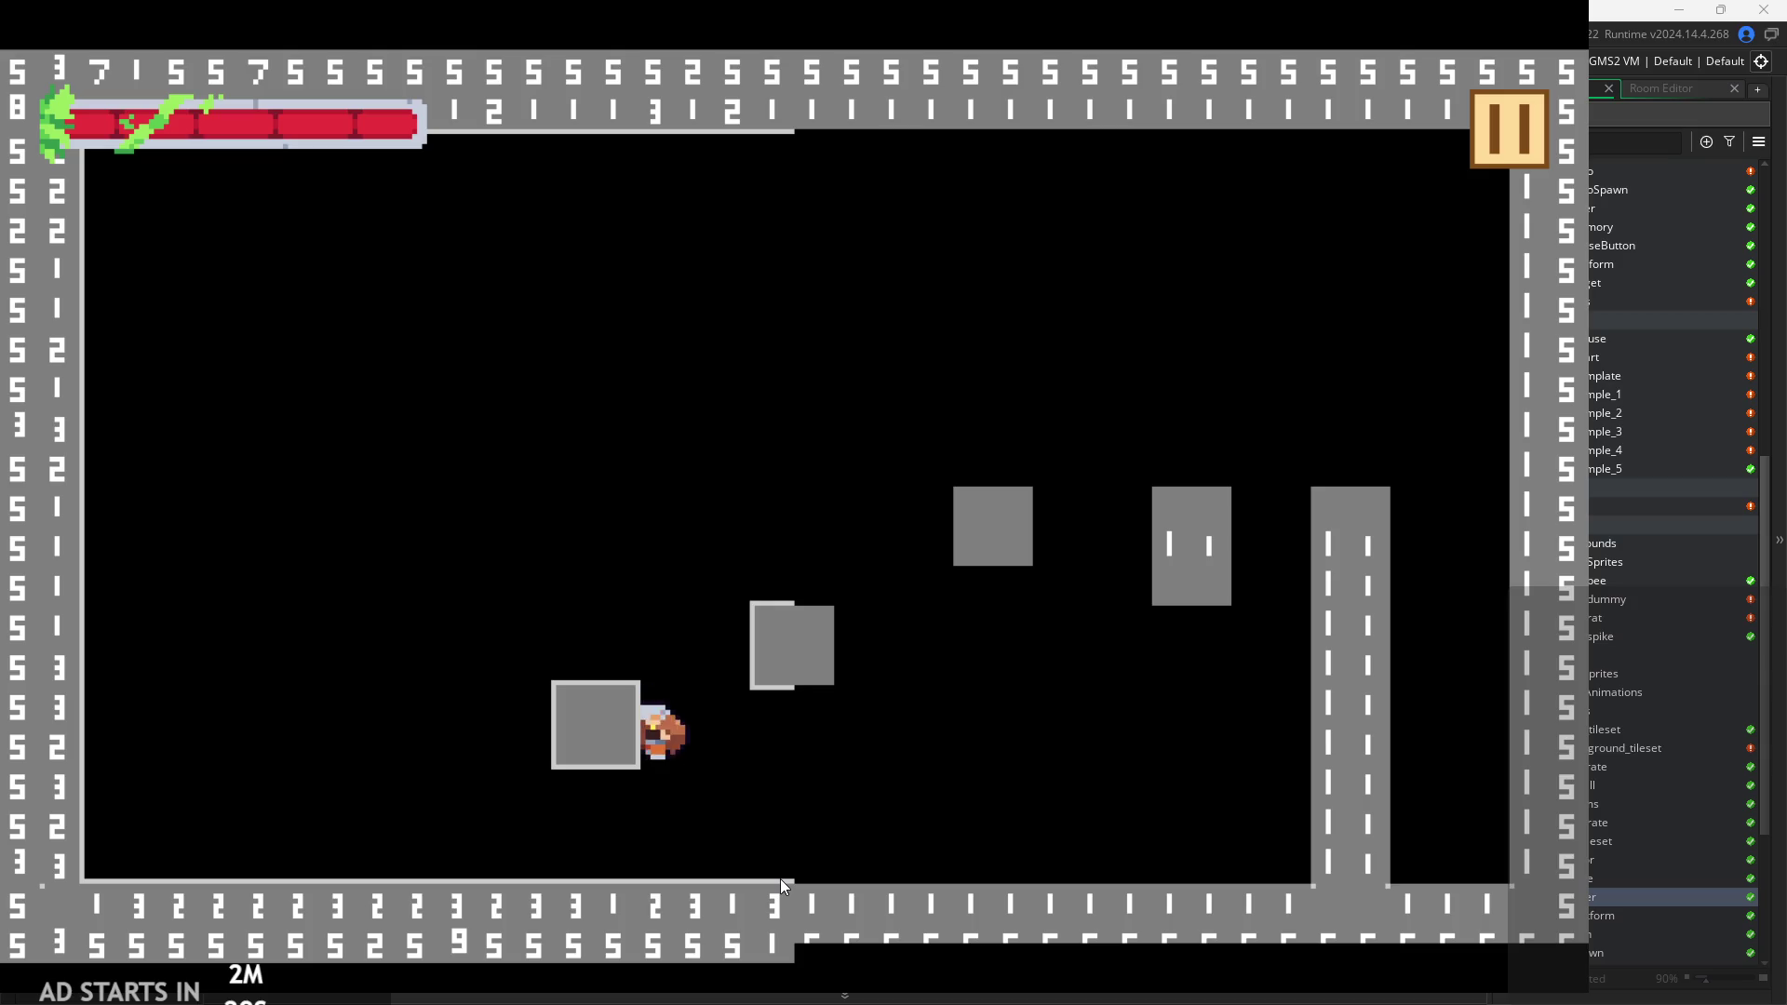
key(space)
key(Right)
key(space)
key(Left)
key(space)
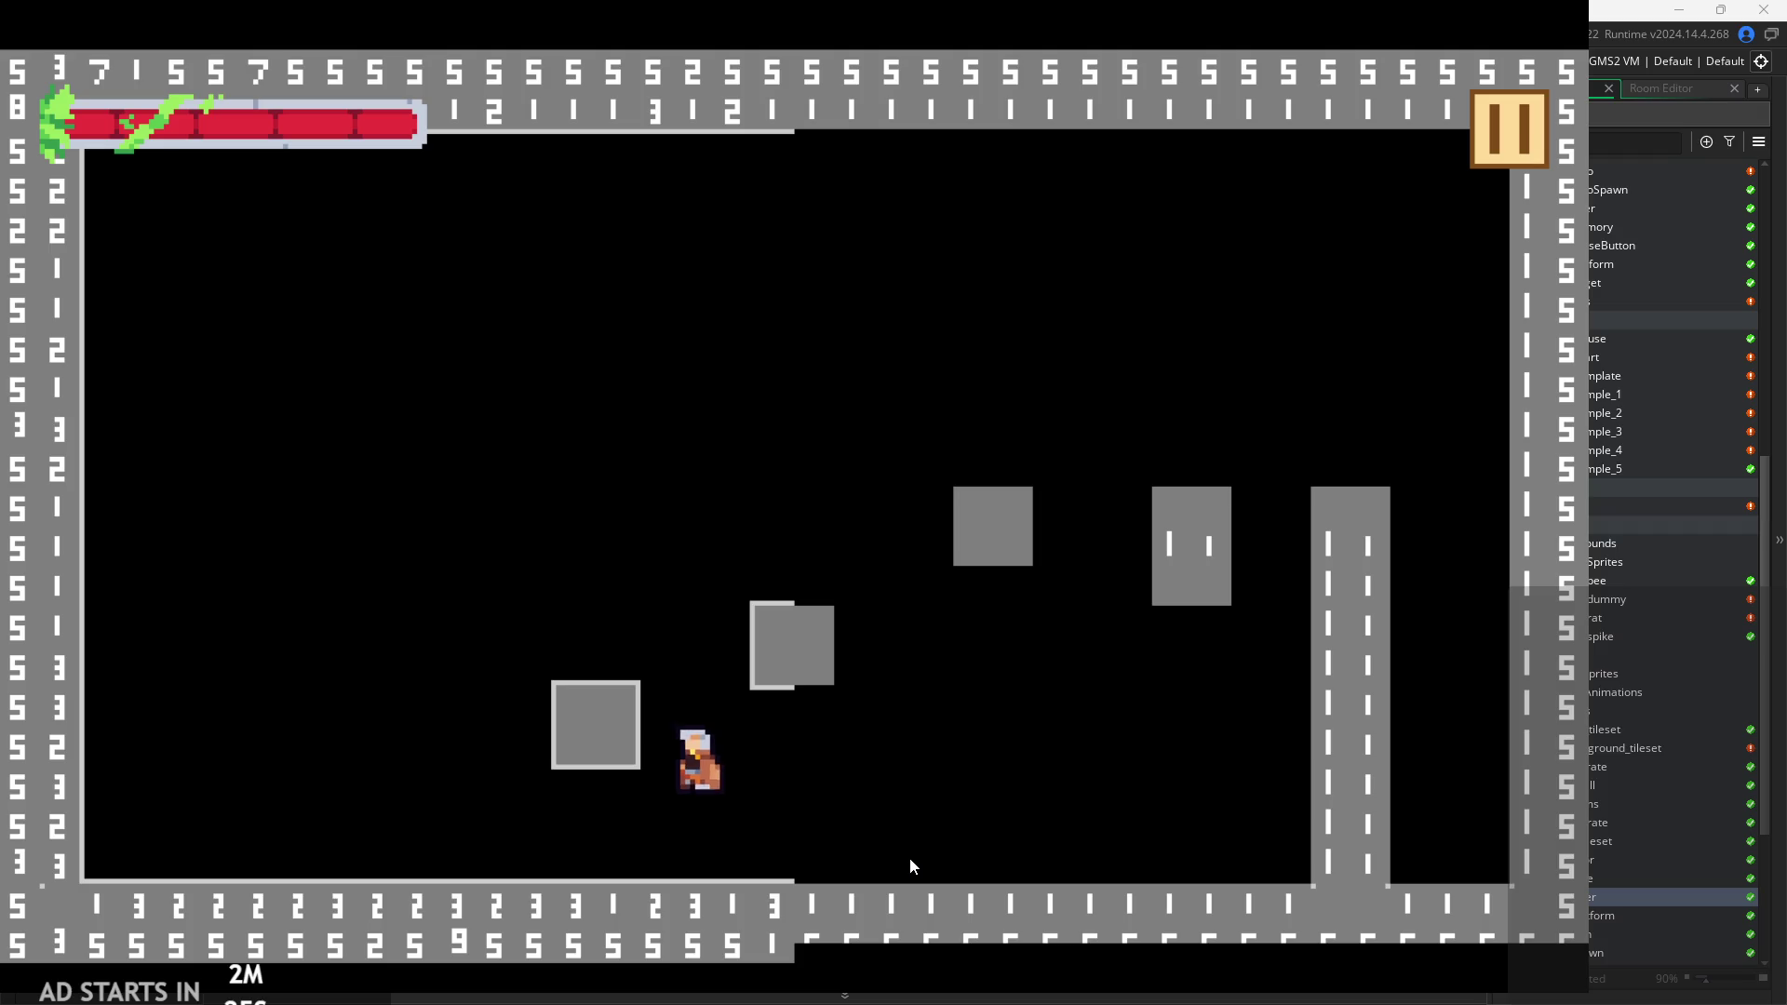
key(Right)
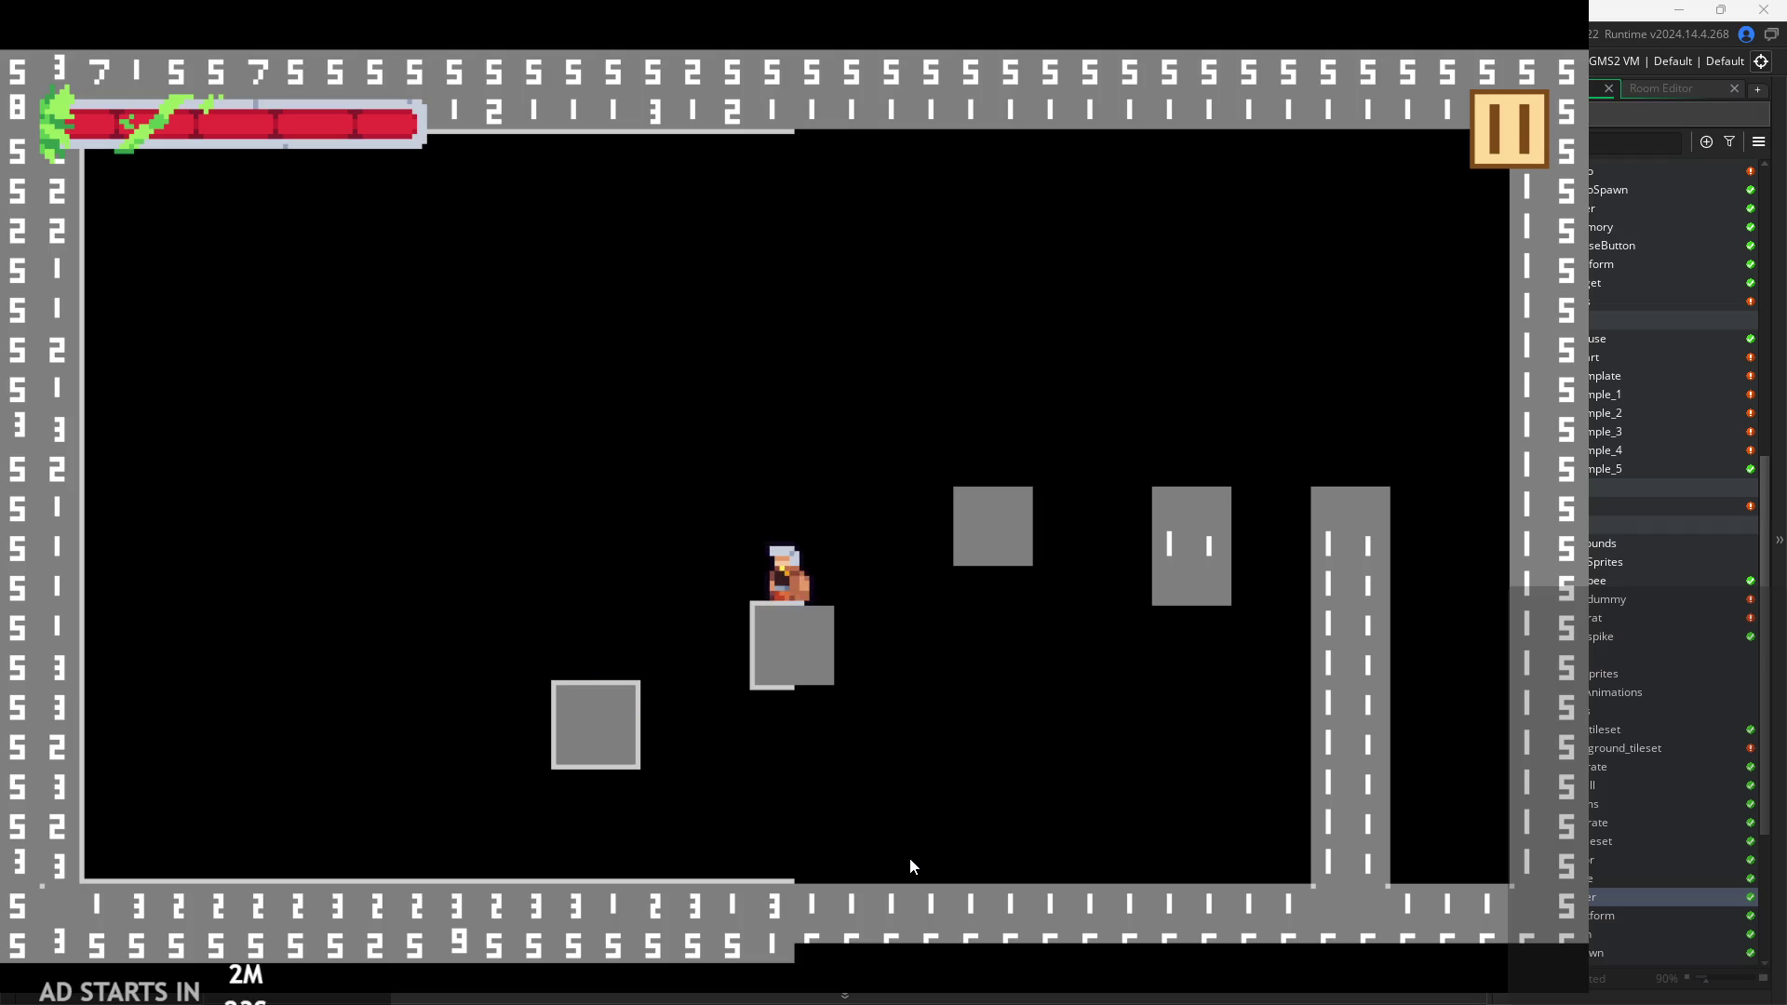
key(Left)
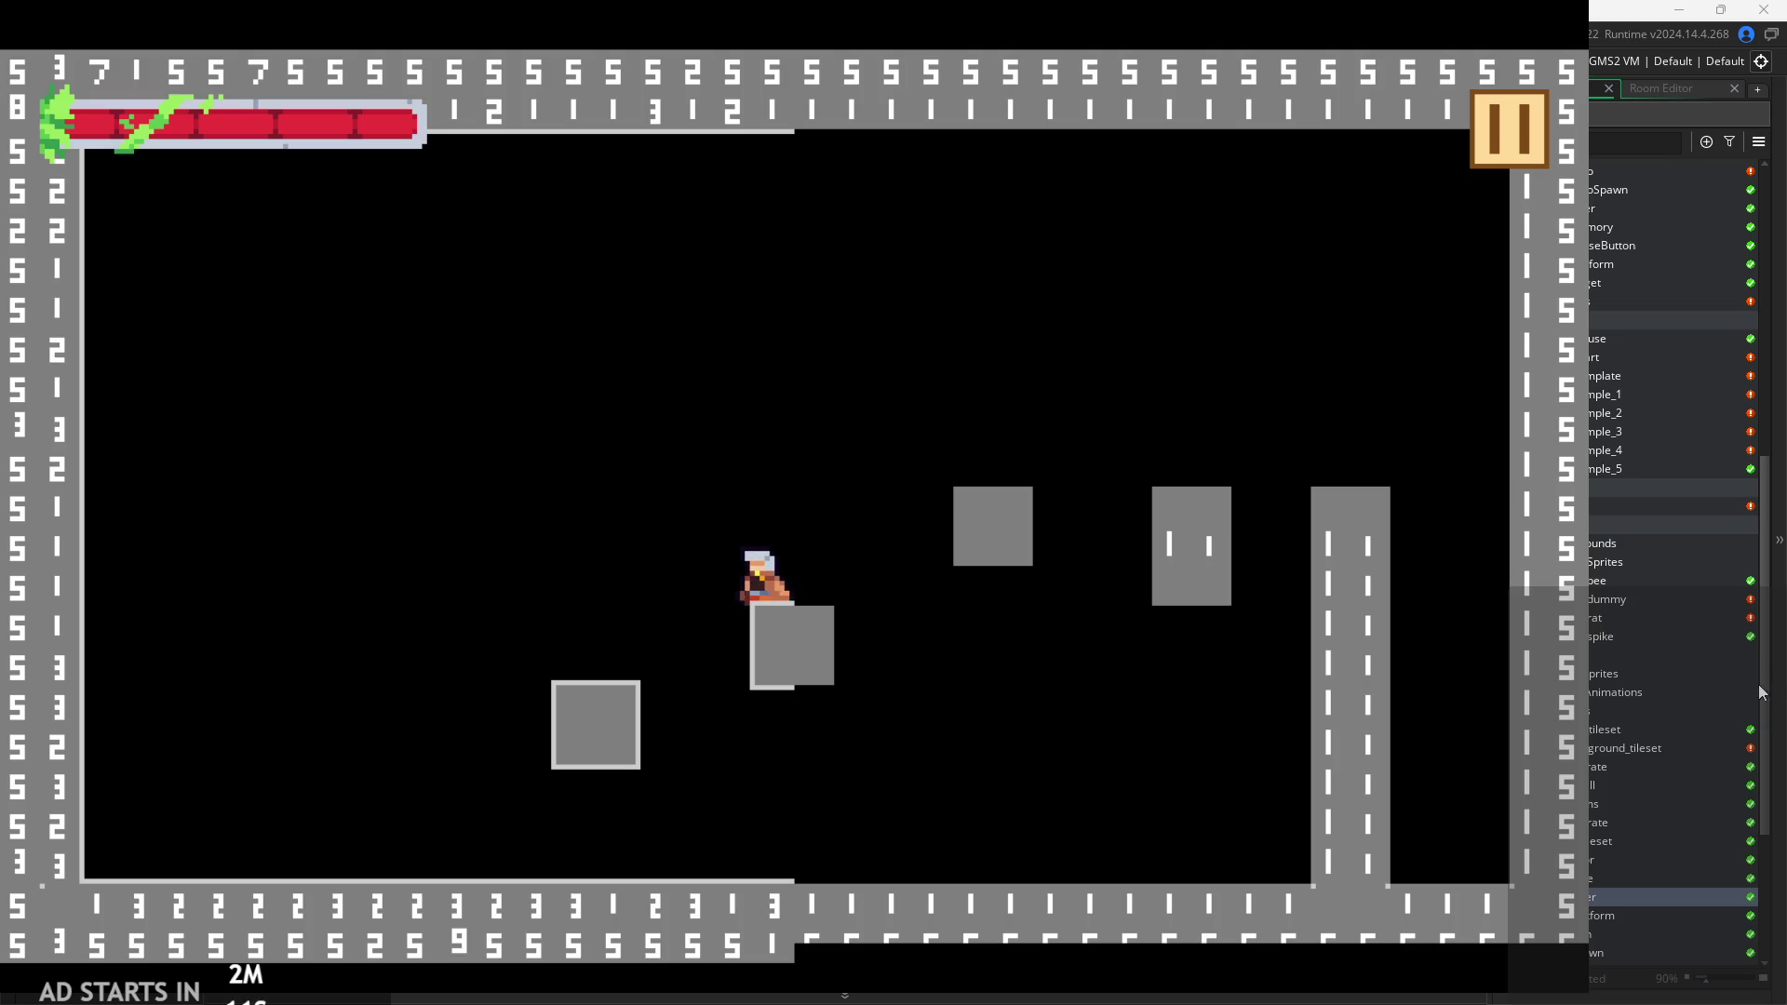
key(space)
key(Right)
key(space)
key(Left)
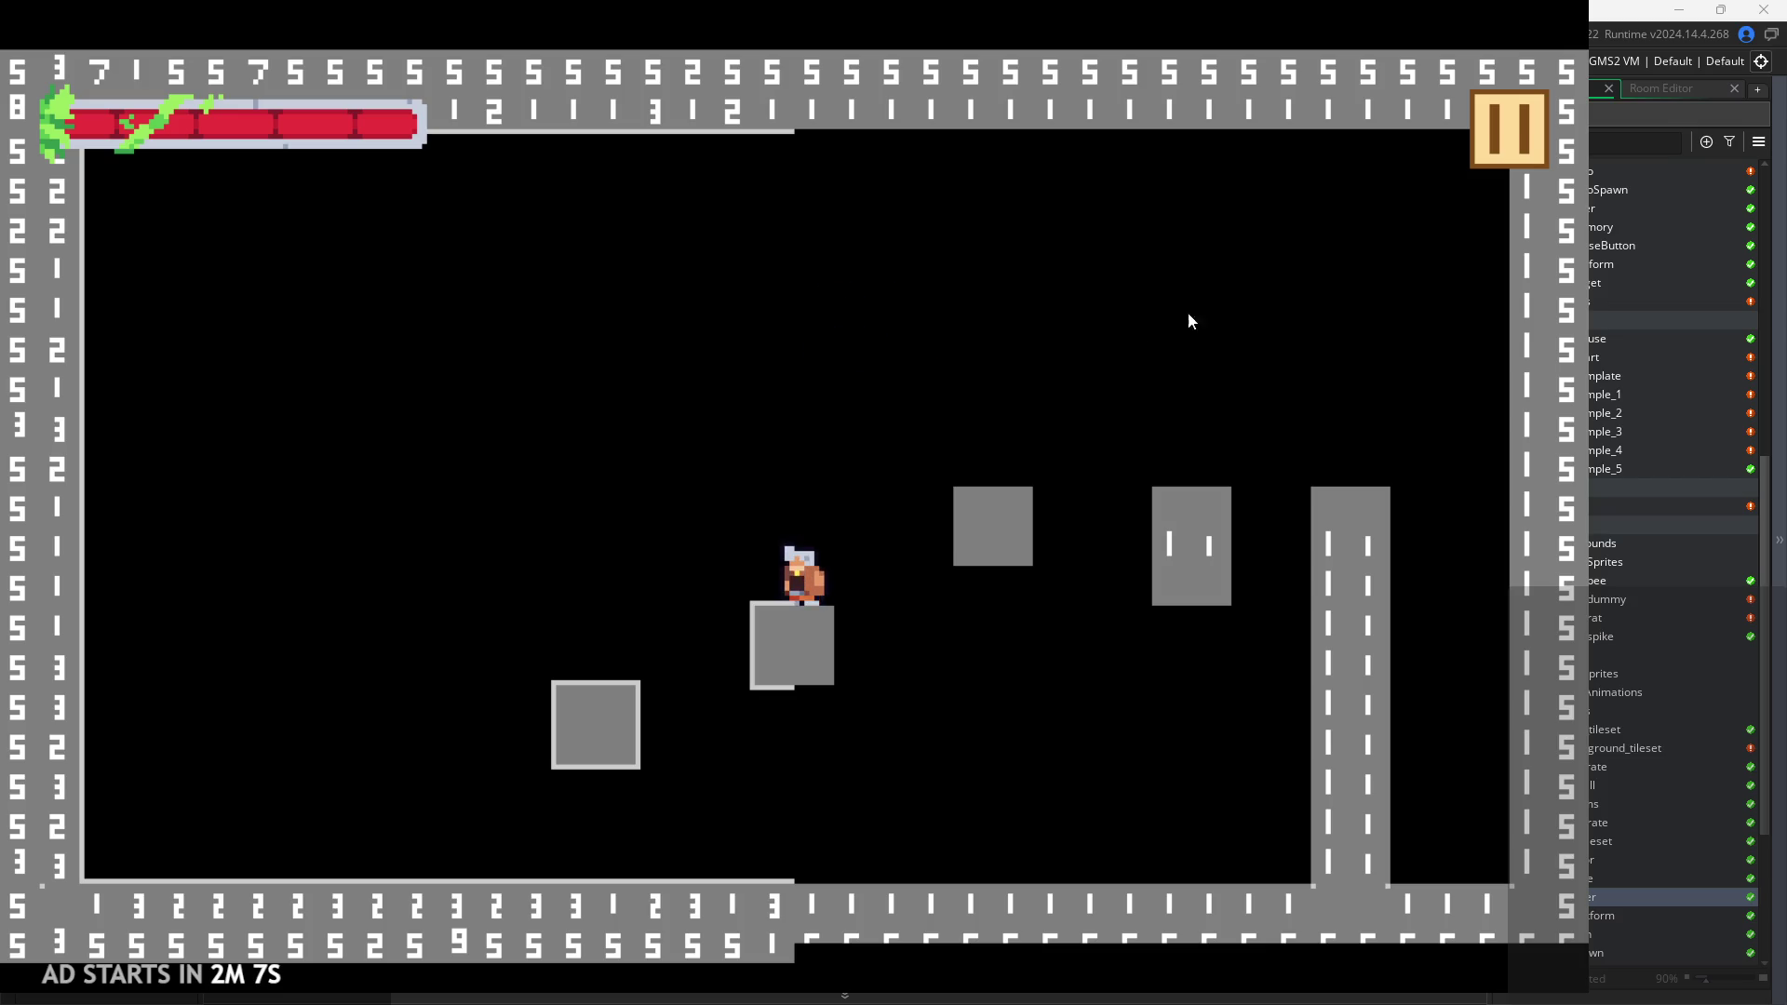
click(1509, 147)
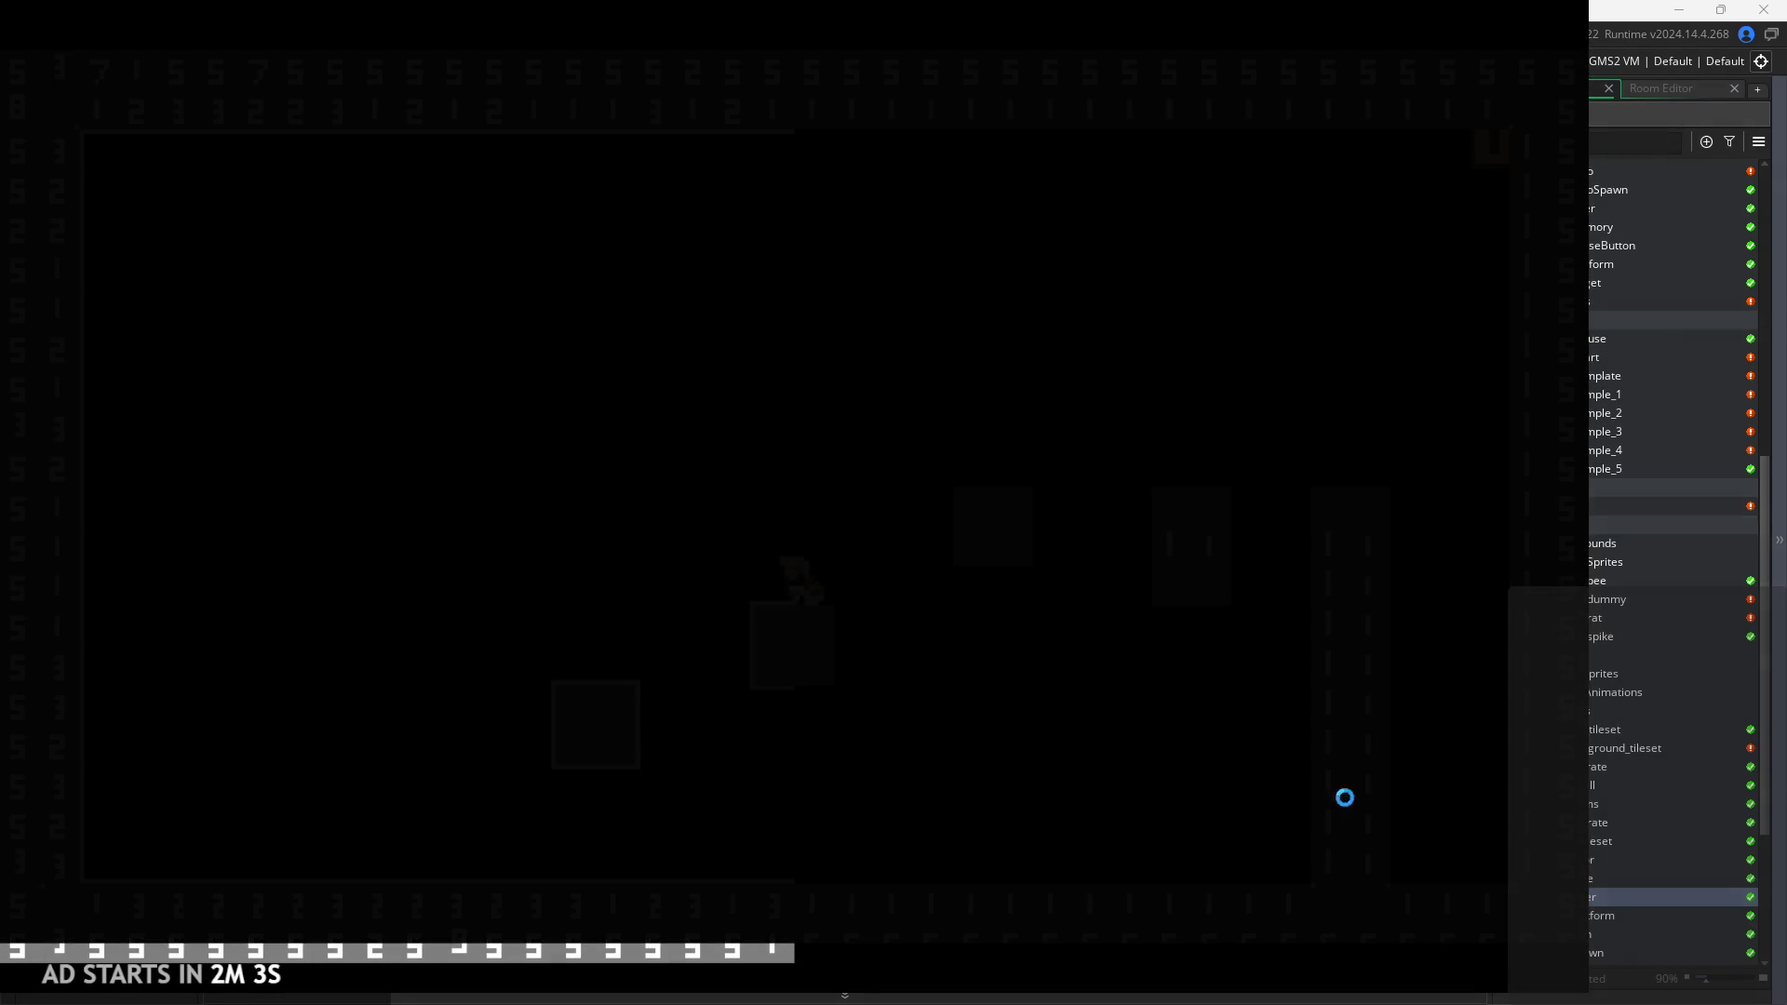
Abort the game, view the grassy_ground_tileset sprite, and open the obj_tiles object.
click(659, 719)
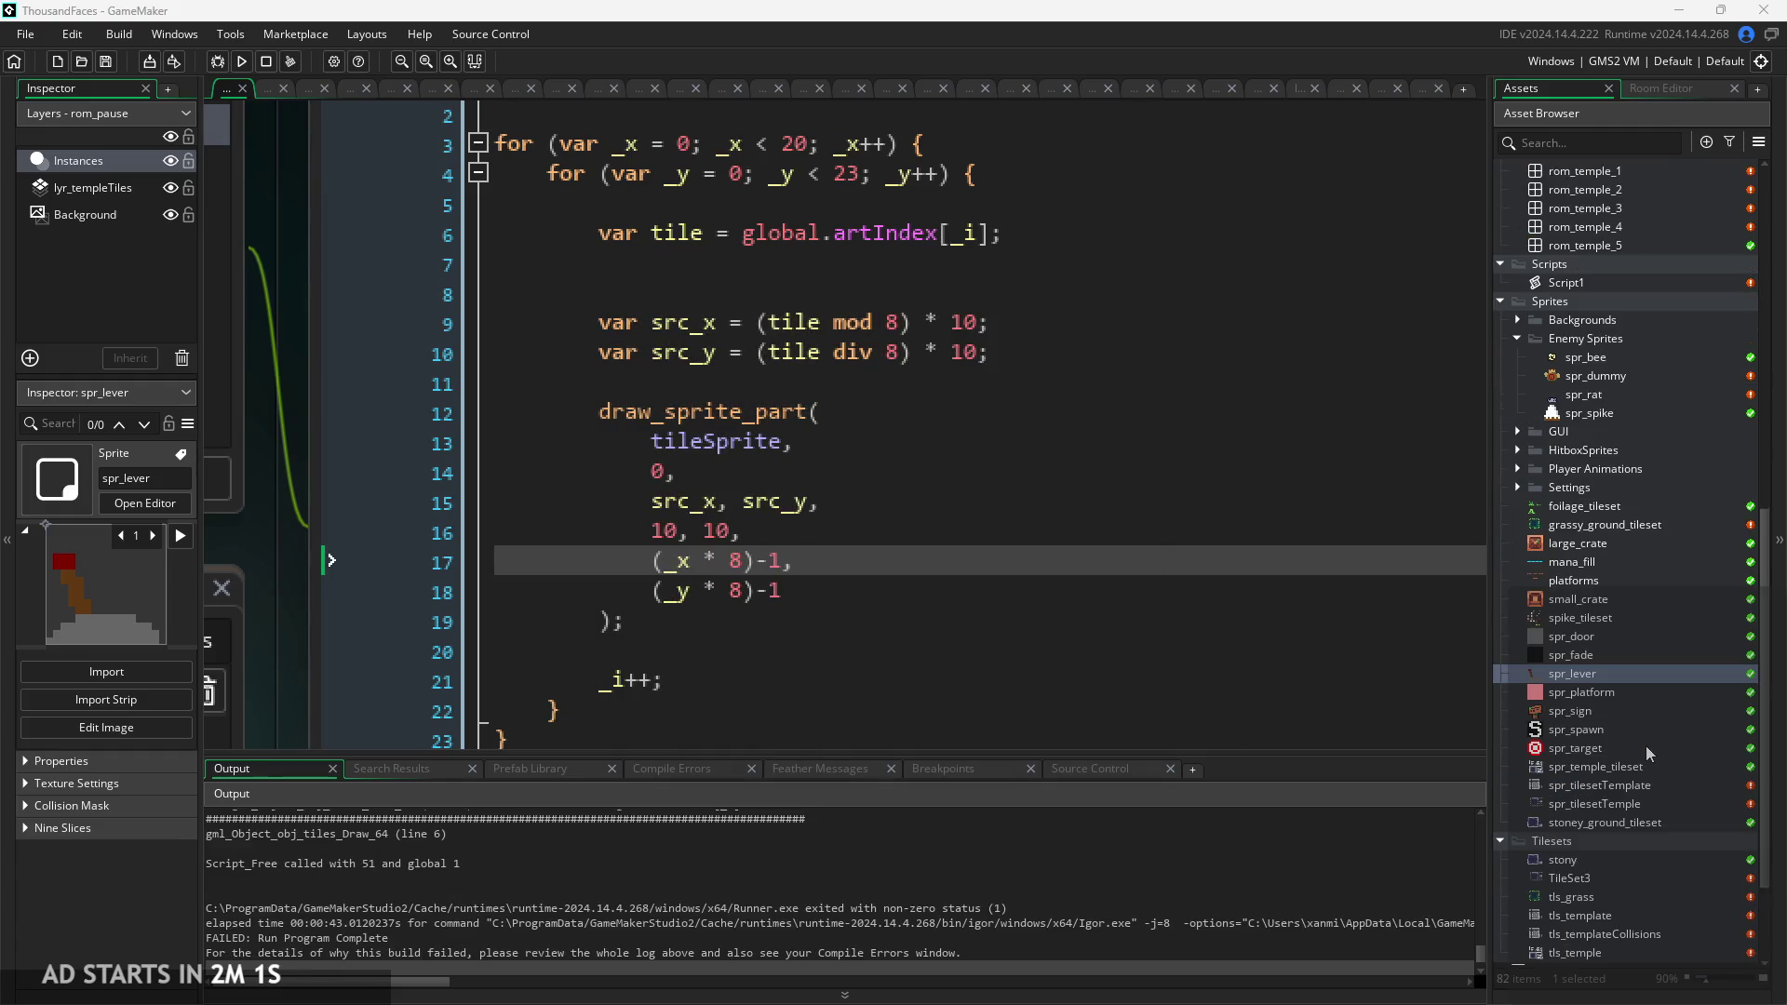
scroll(1593, 544, down, 1)
double_click(1593, 488)
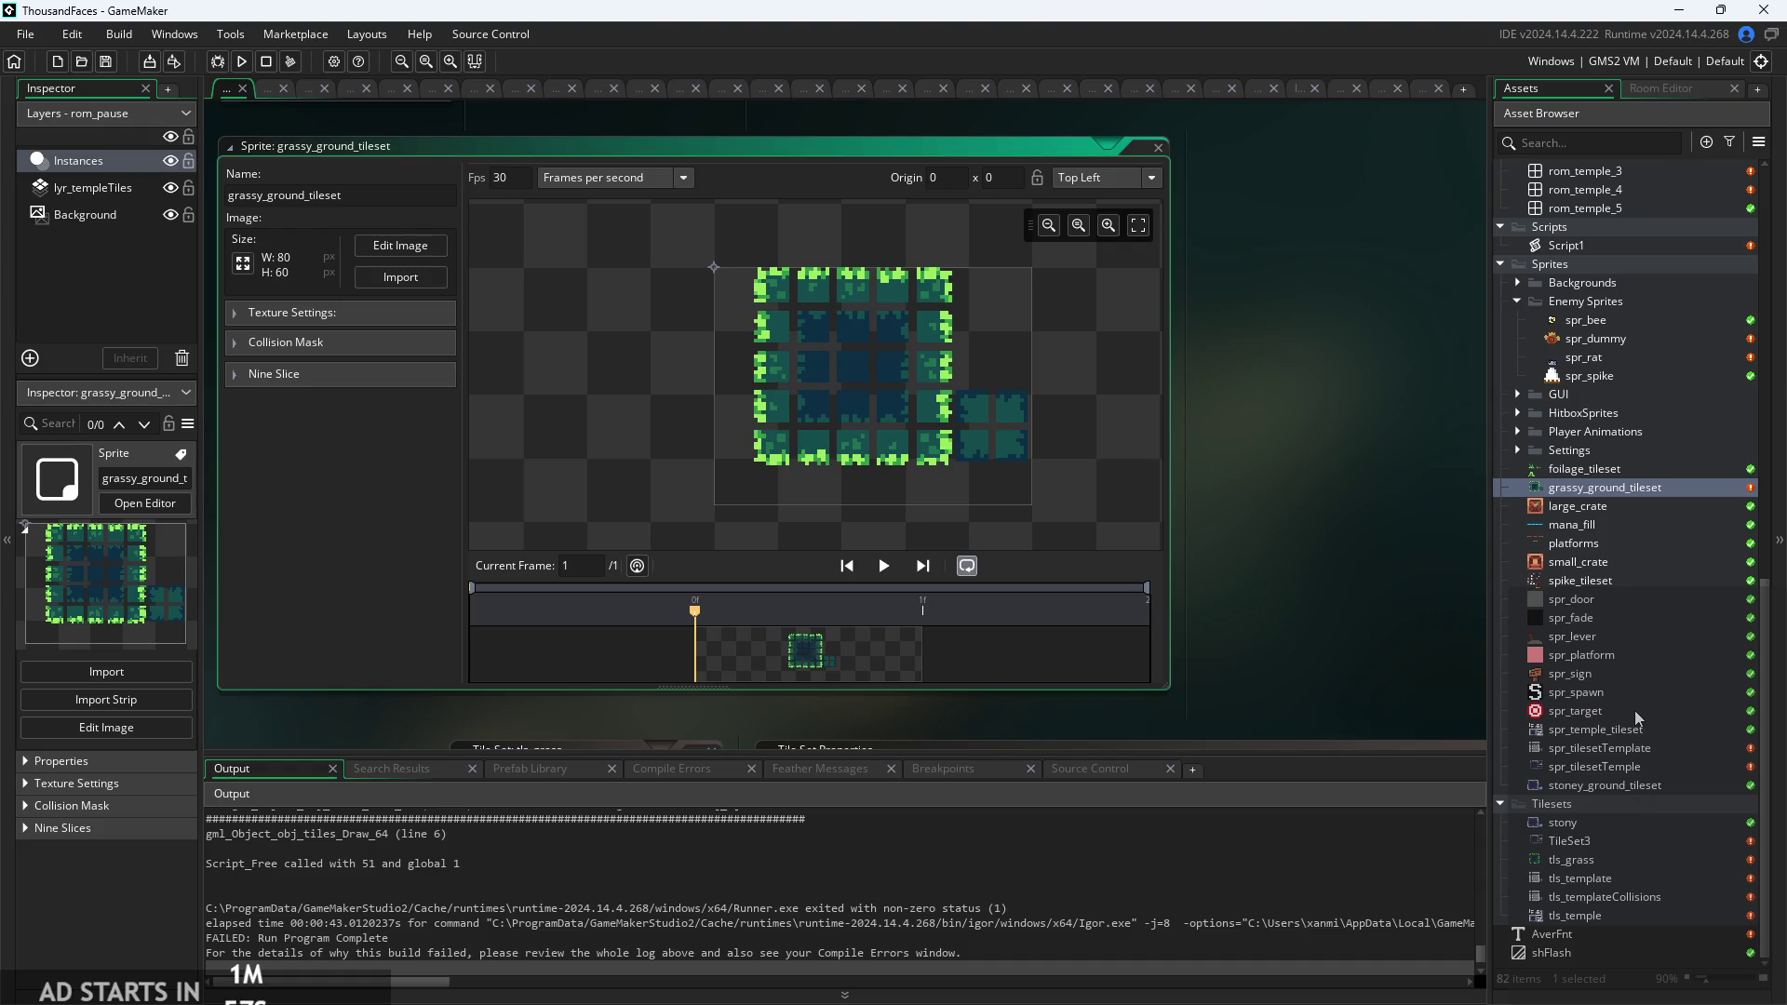
scroll(1614, 564, up, 15)
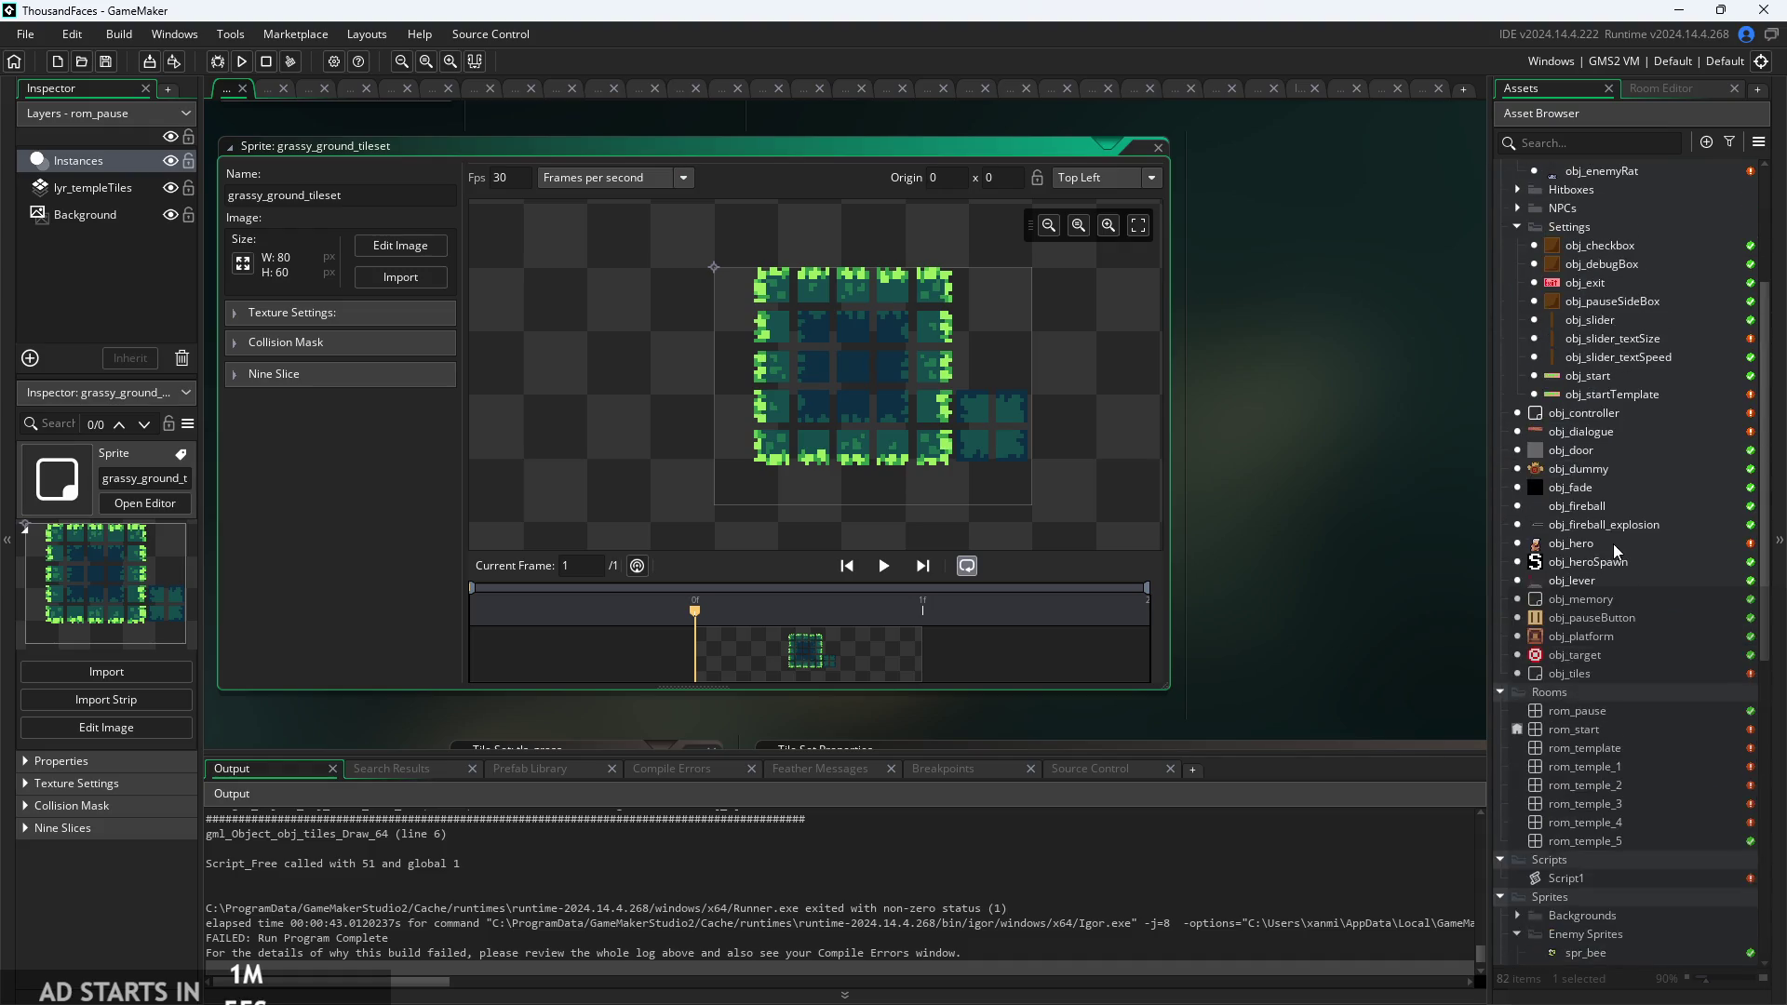
click(1612, 569)
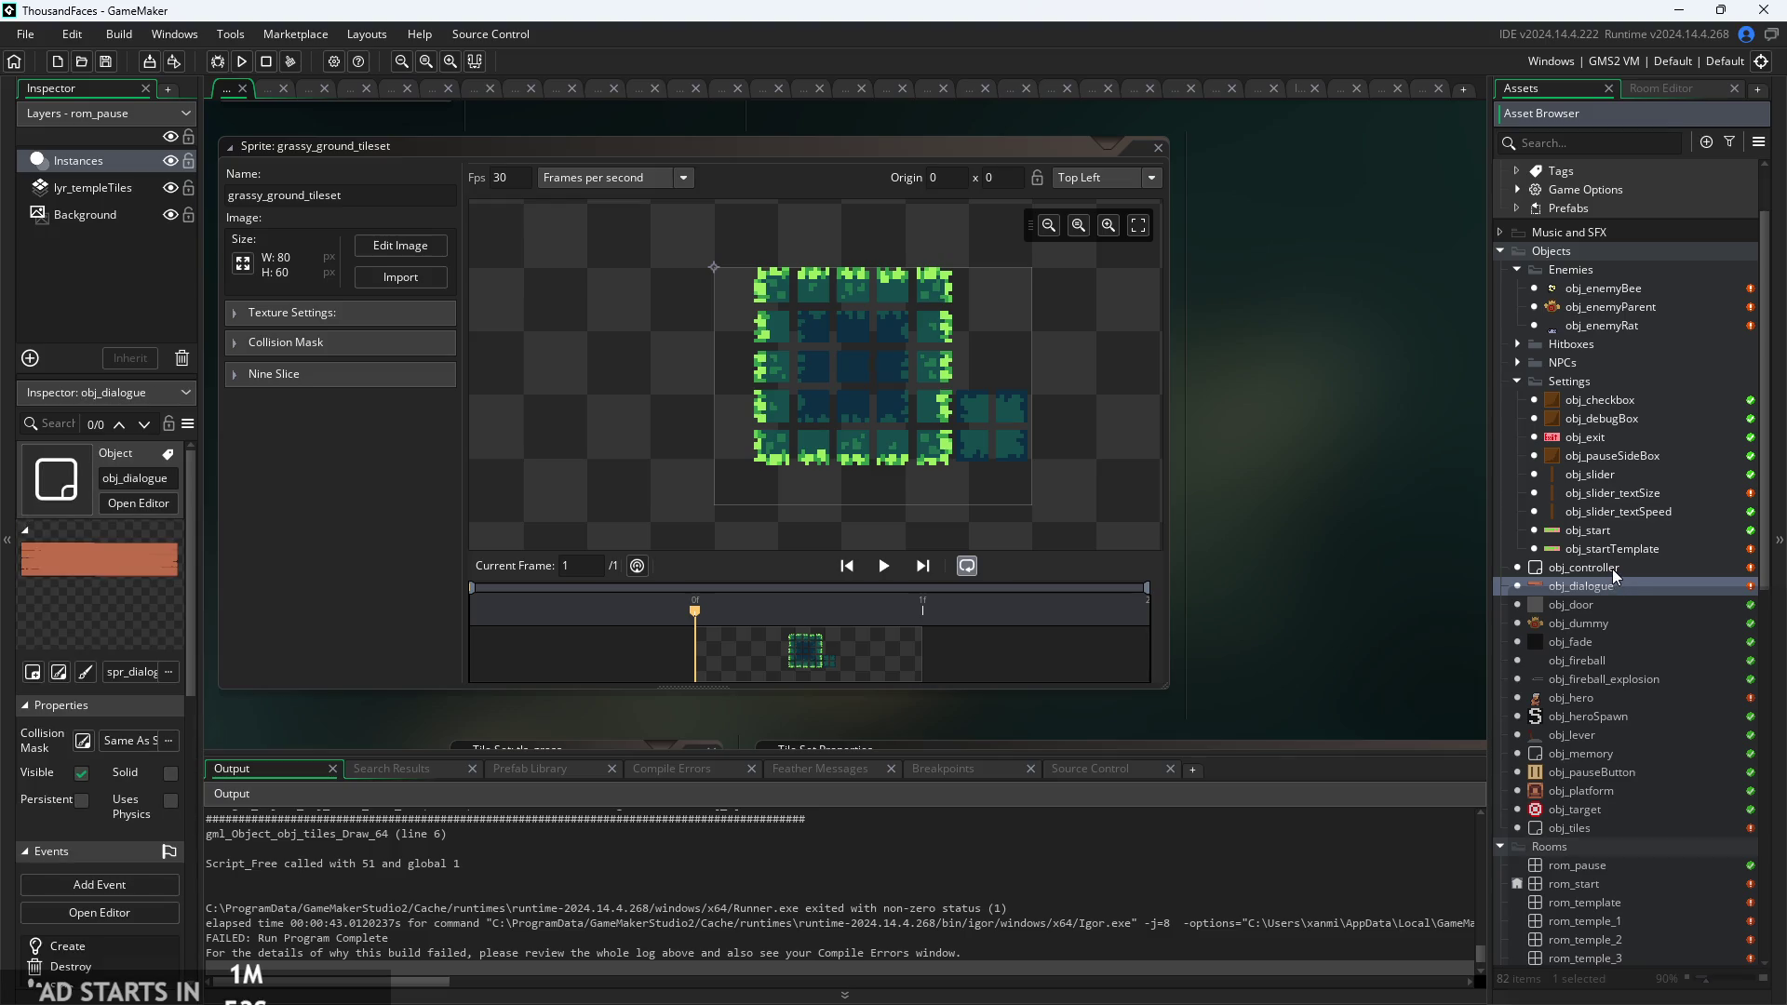
click(1614, 586)
click(1597, 823)
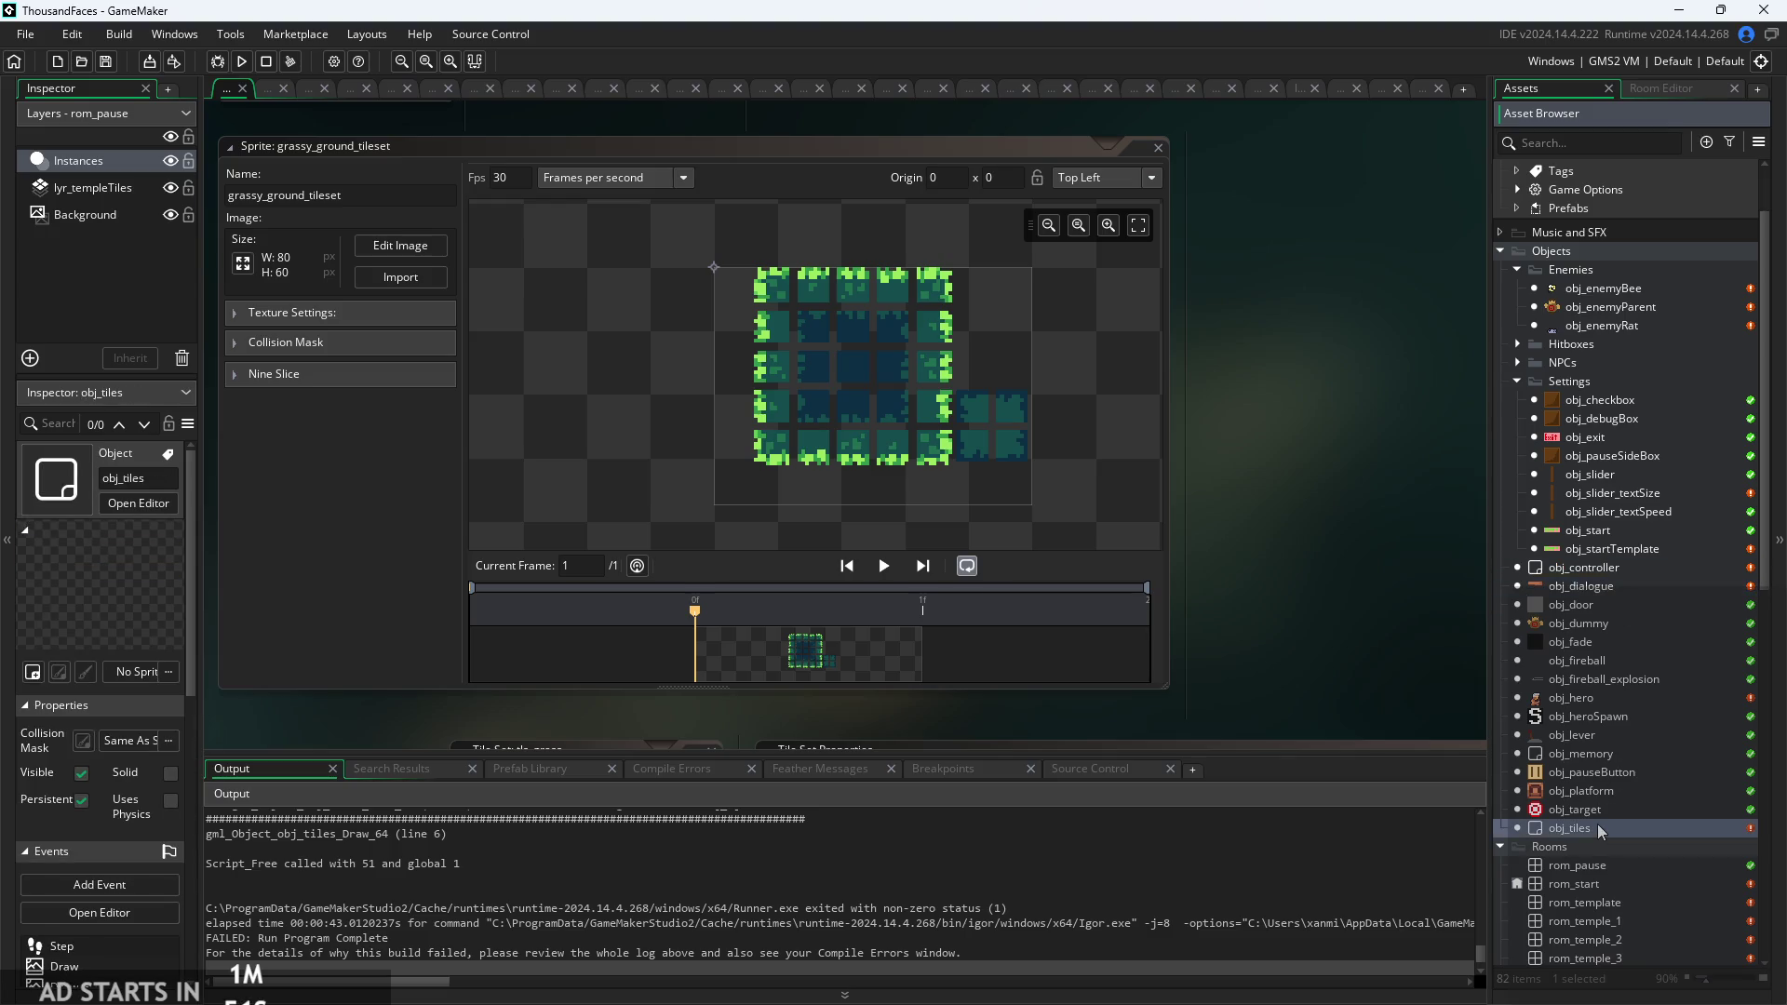
double_click(1597, 824)
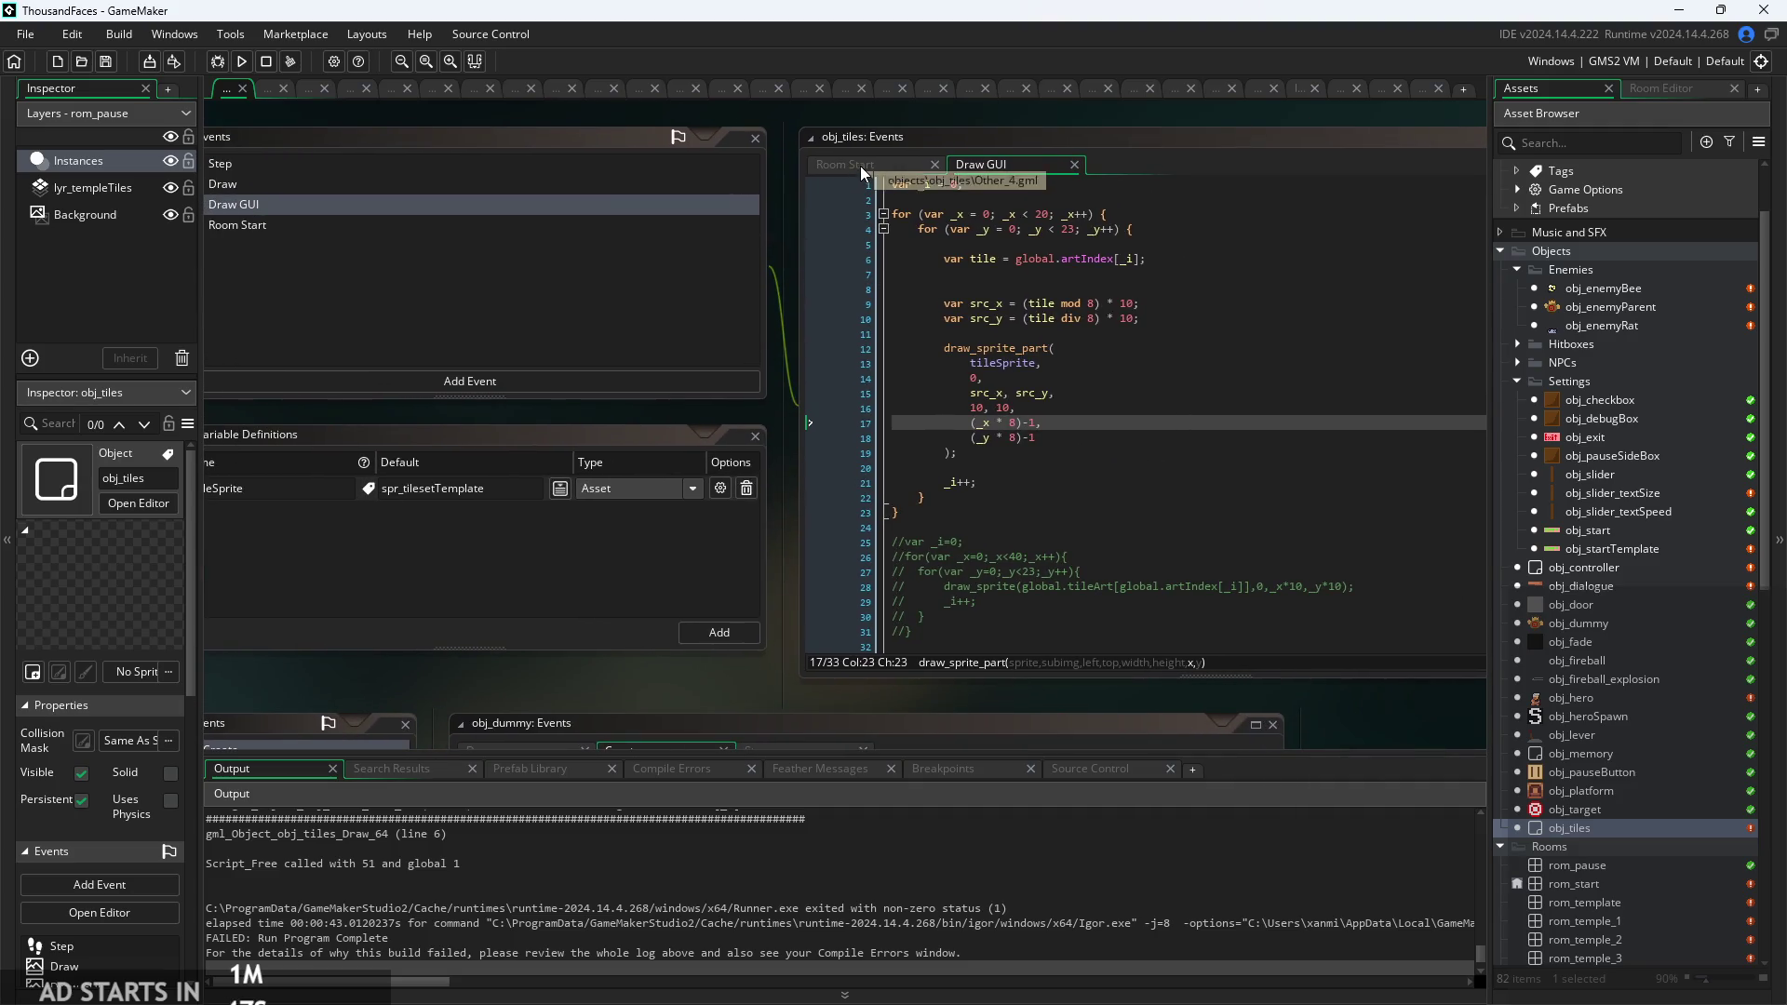
Clear the Room Start code and delete the Room Start event.
click(849, 167)
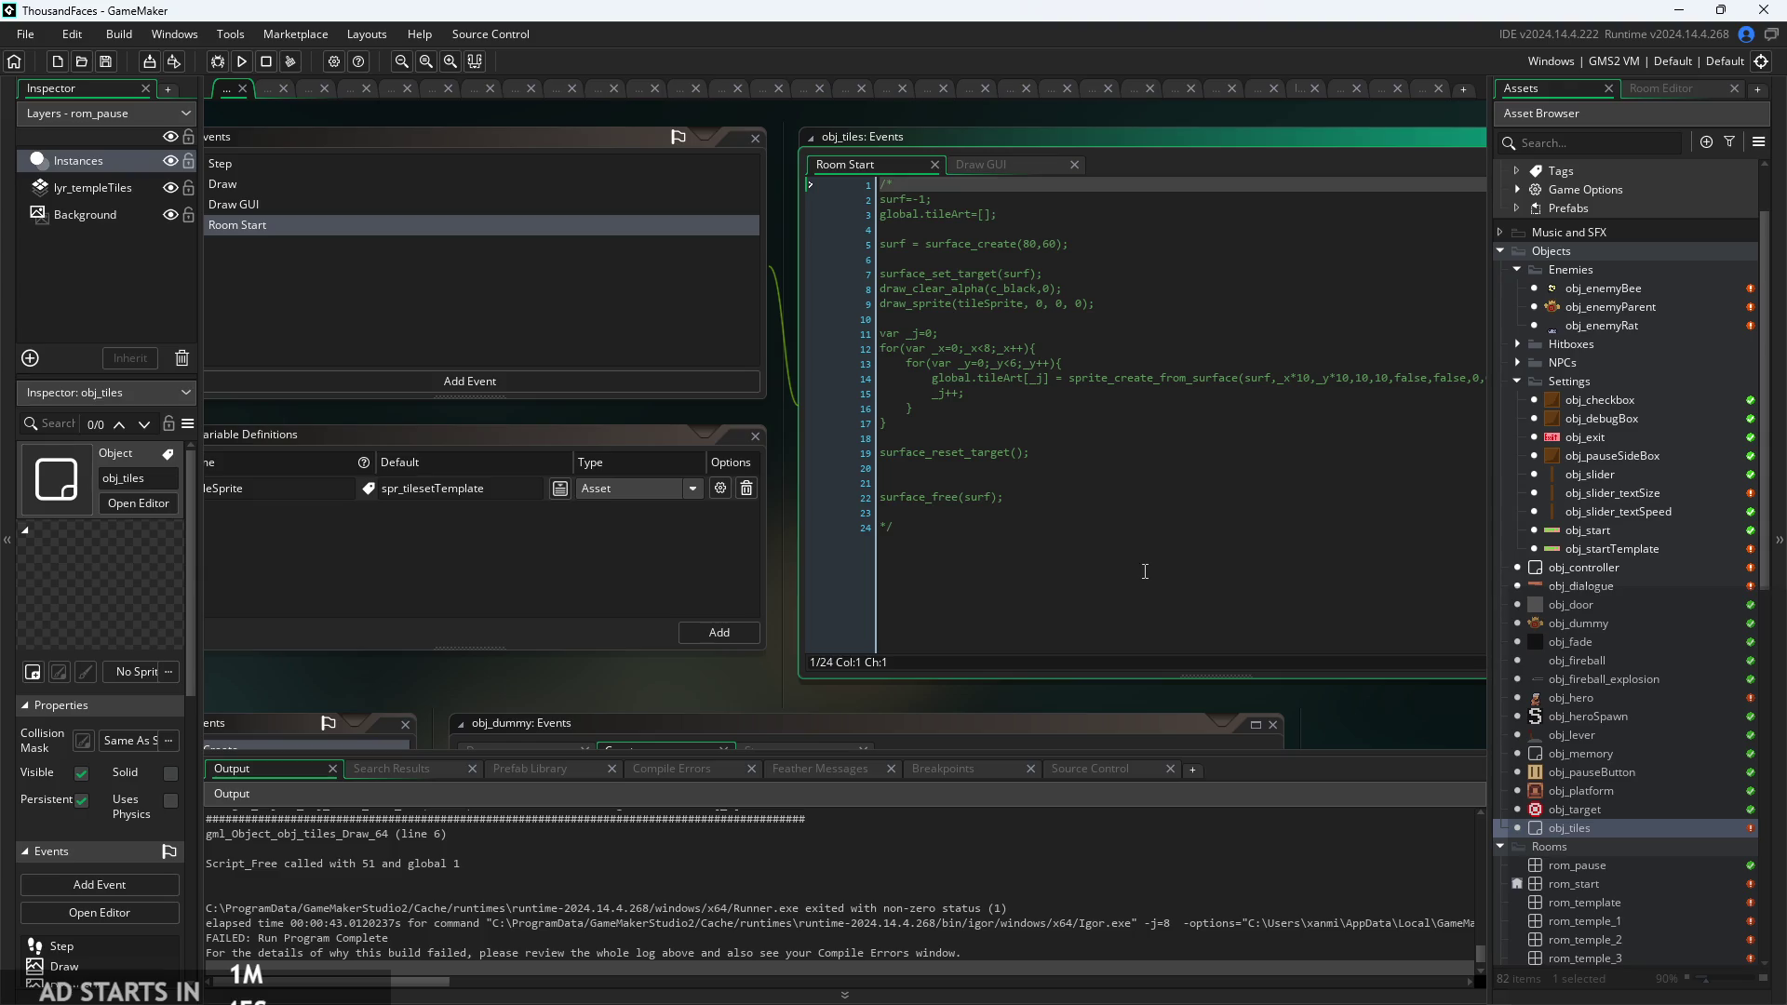
key(ctrl+a)
key(Delete)
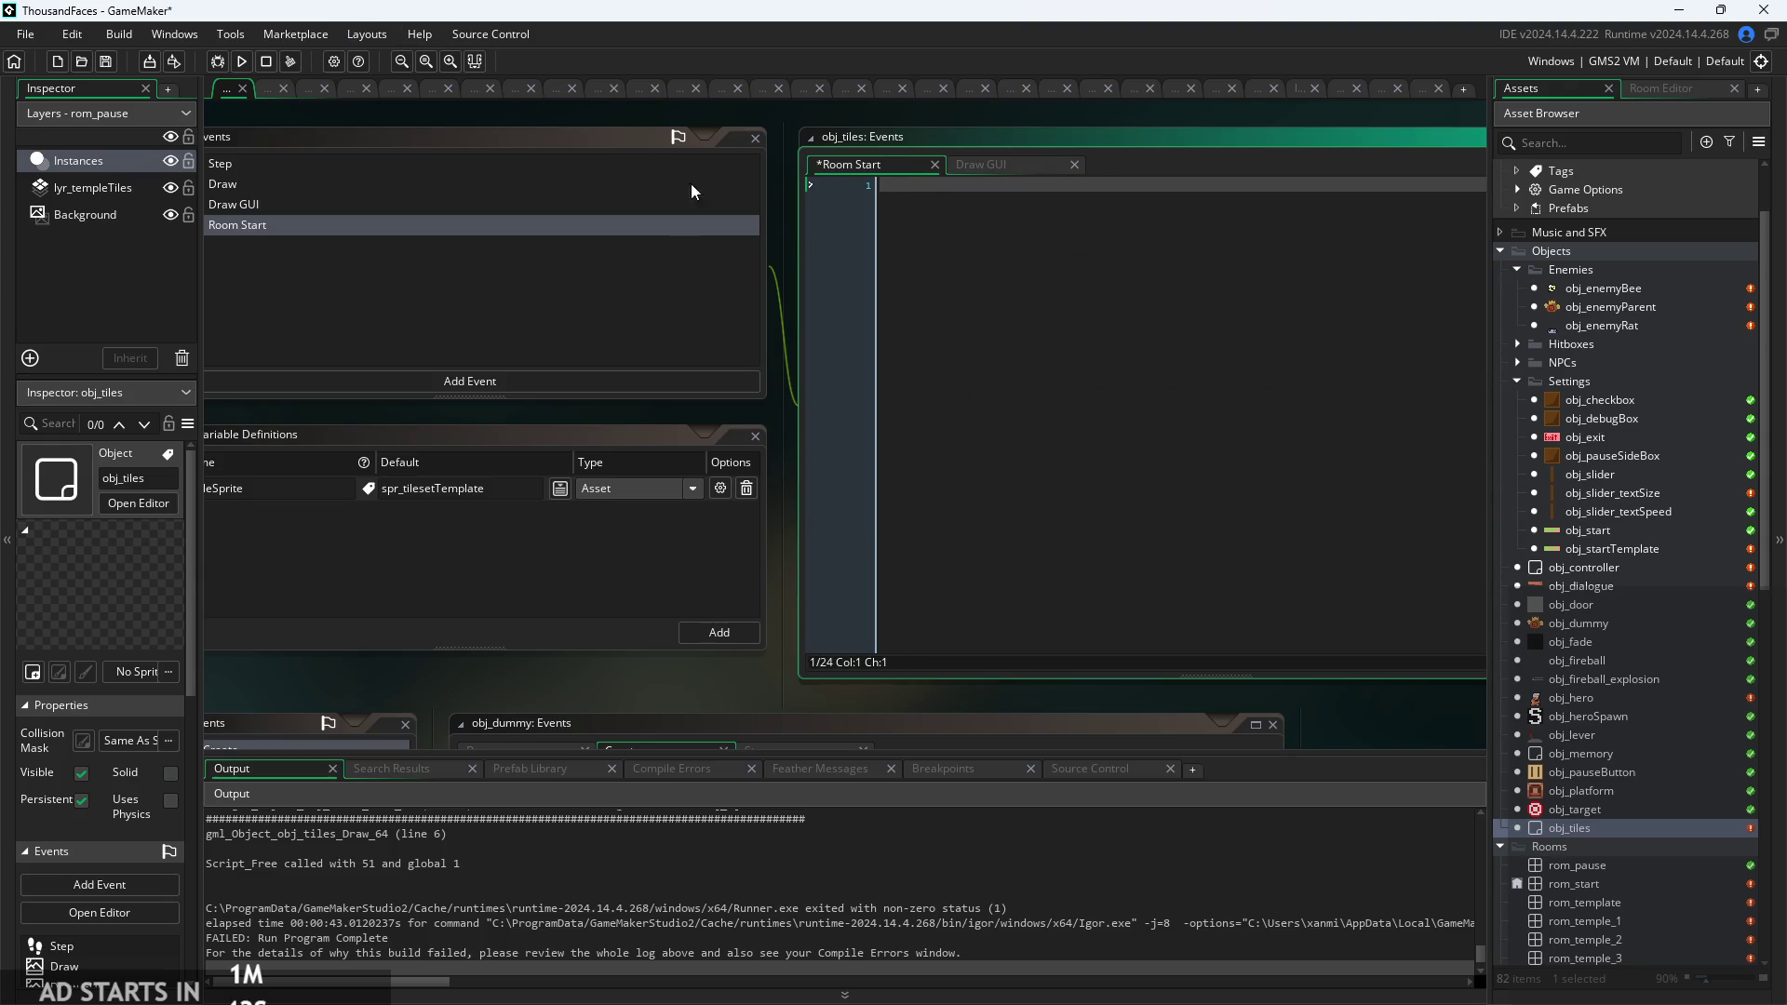
right_click(525, 263)
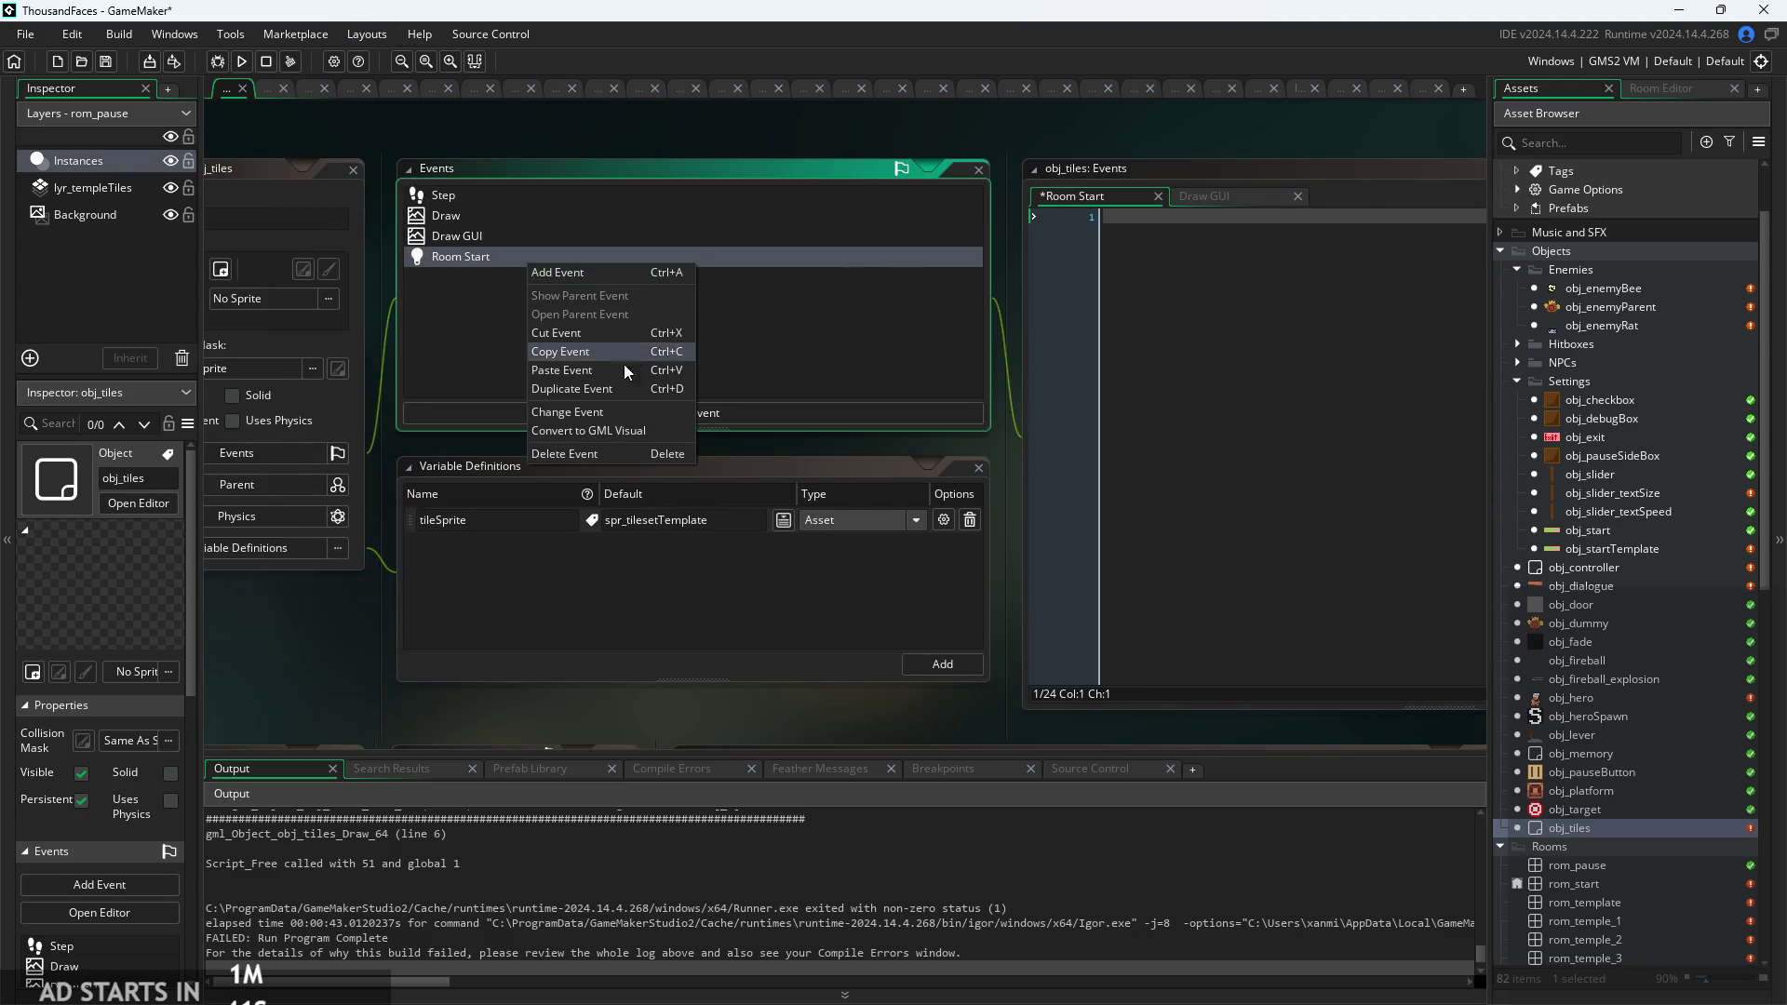
click(568, 453)
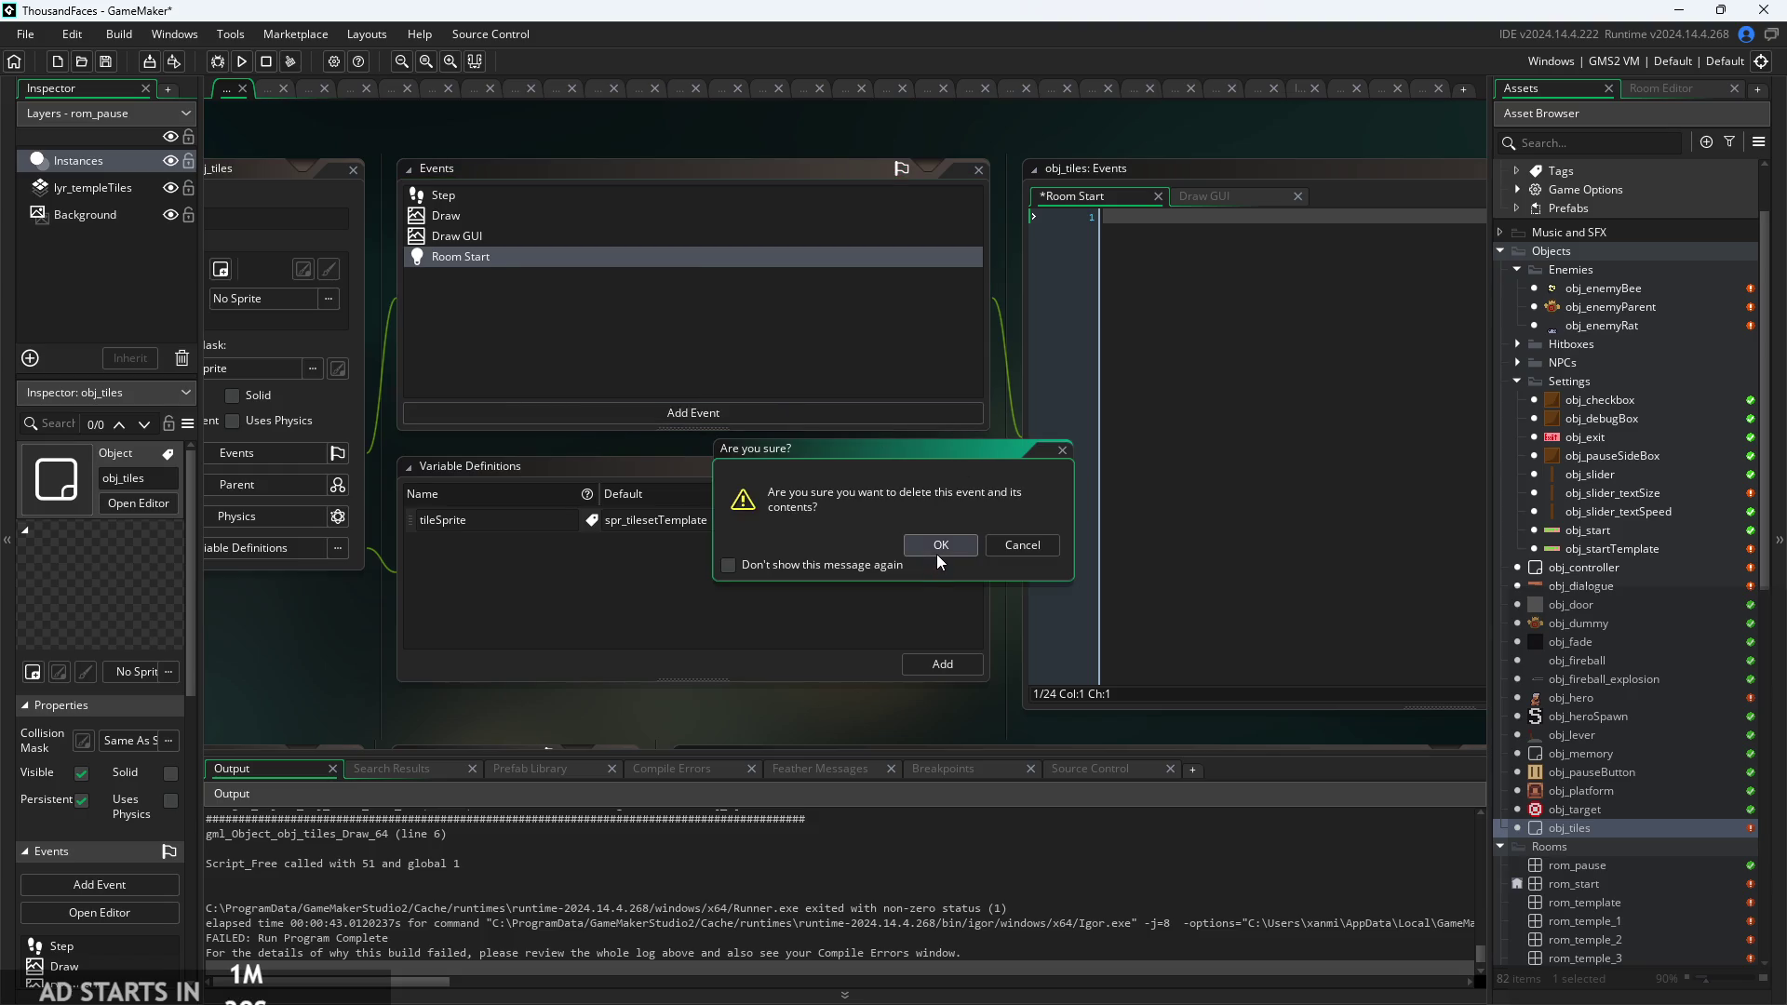
click(938, 549)
Delete obj_tiles' Step and Draw events, confirming each deletion.
click(800, 212)
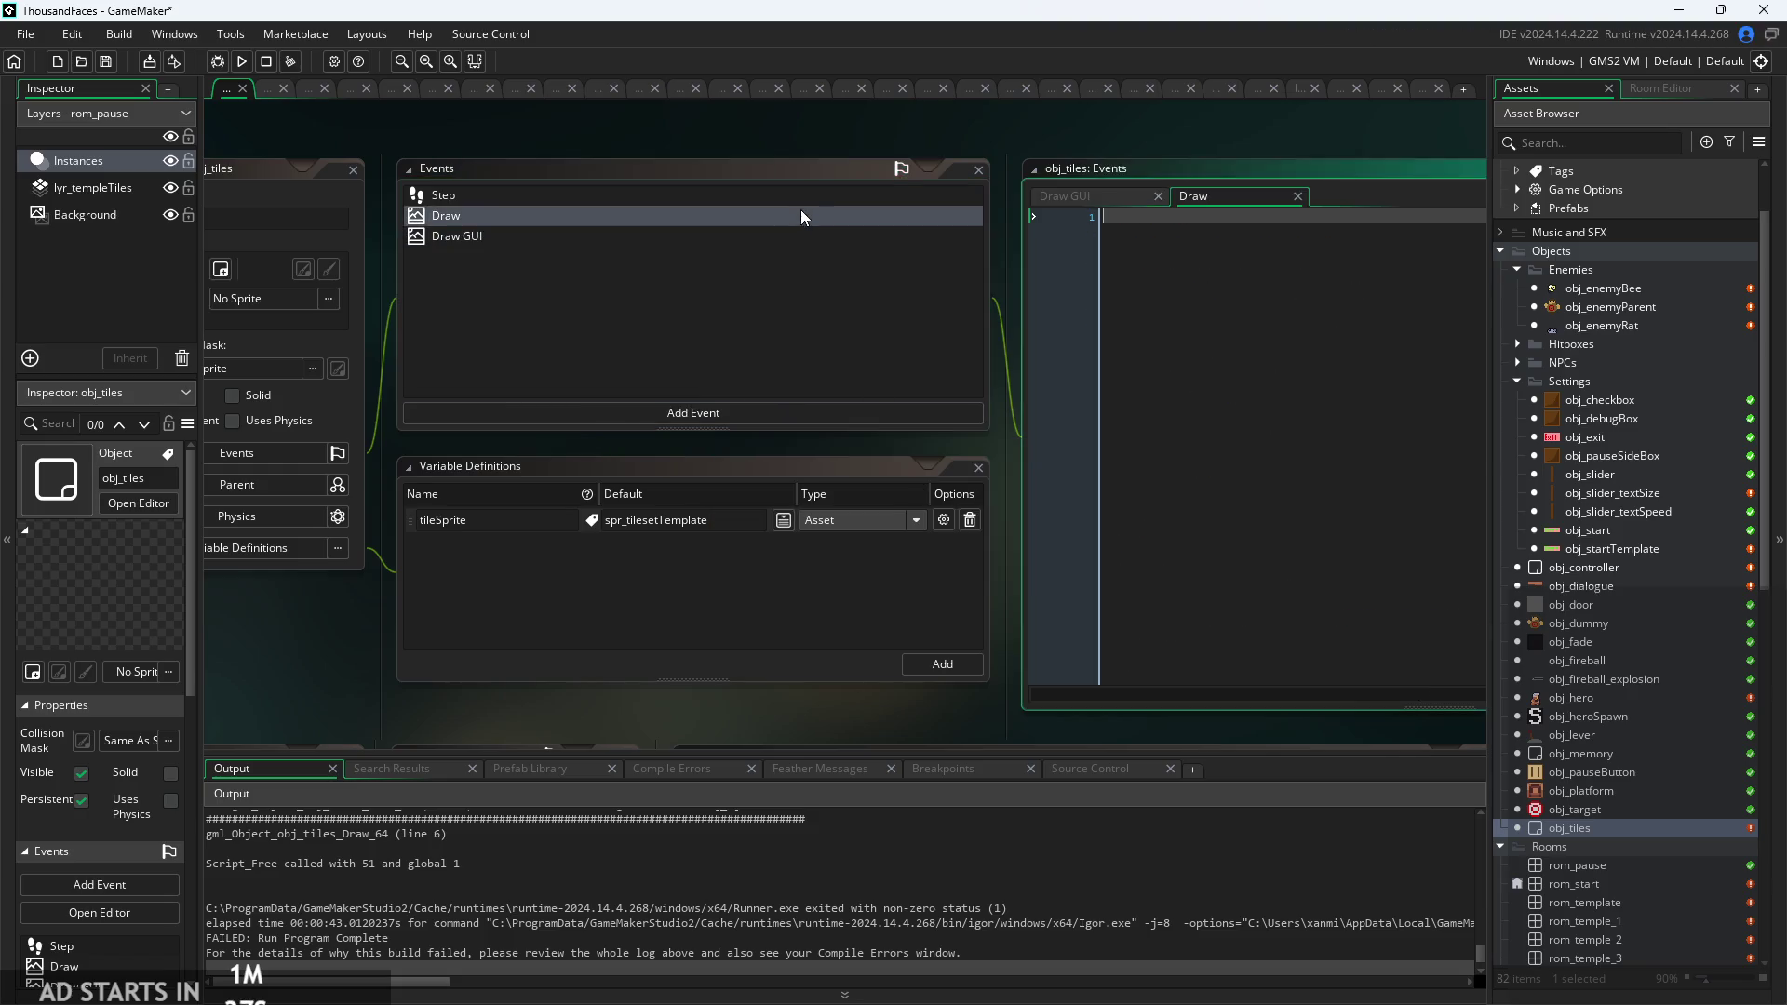
click(804, 196)
drag(891, 147, 591, 215)
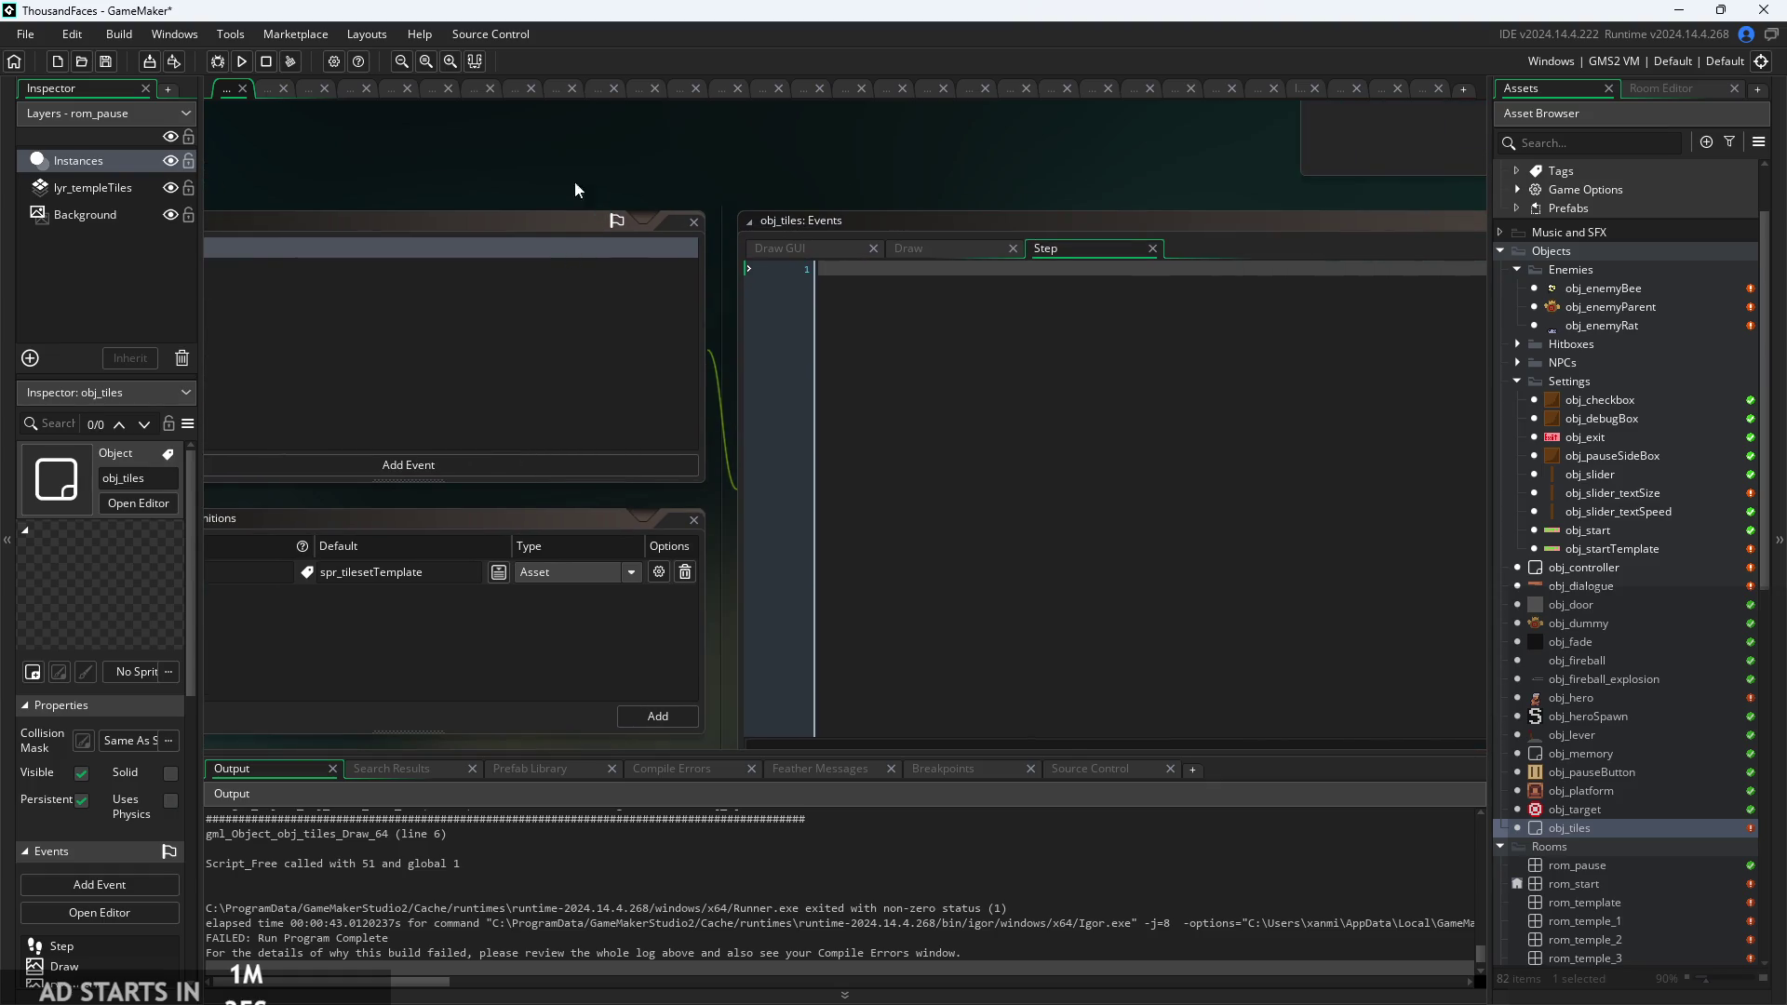
right_click(601, 277)
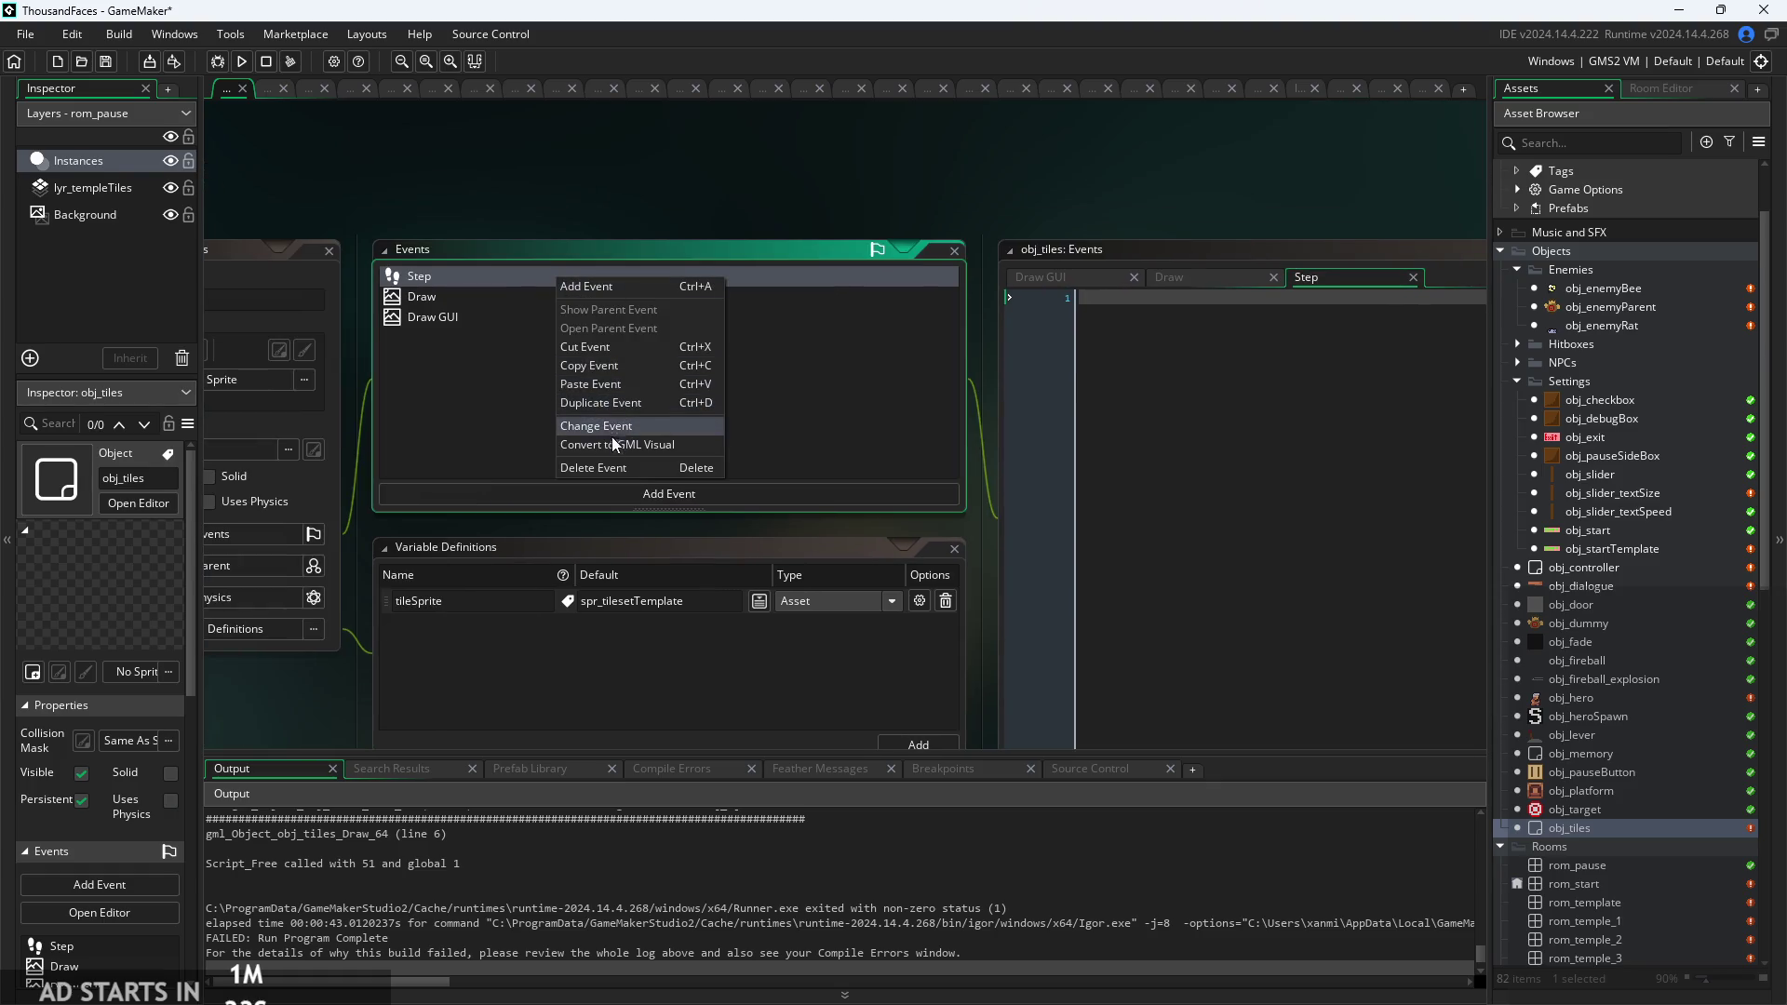
click(612, 466)
click(939, 544)
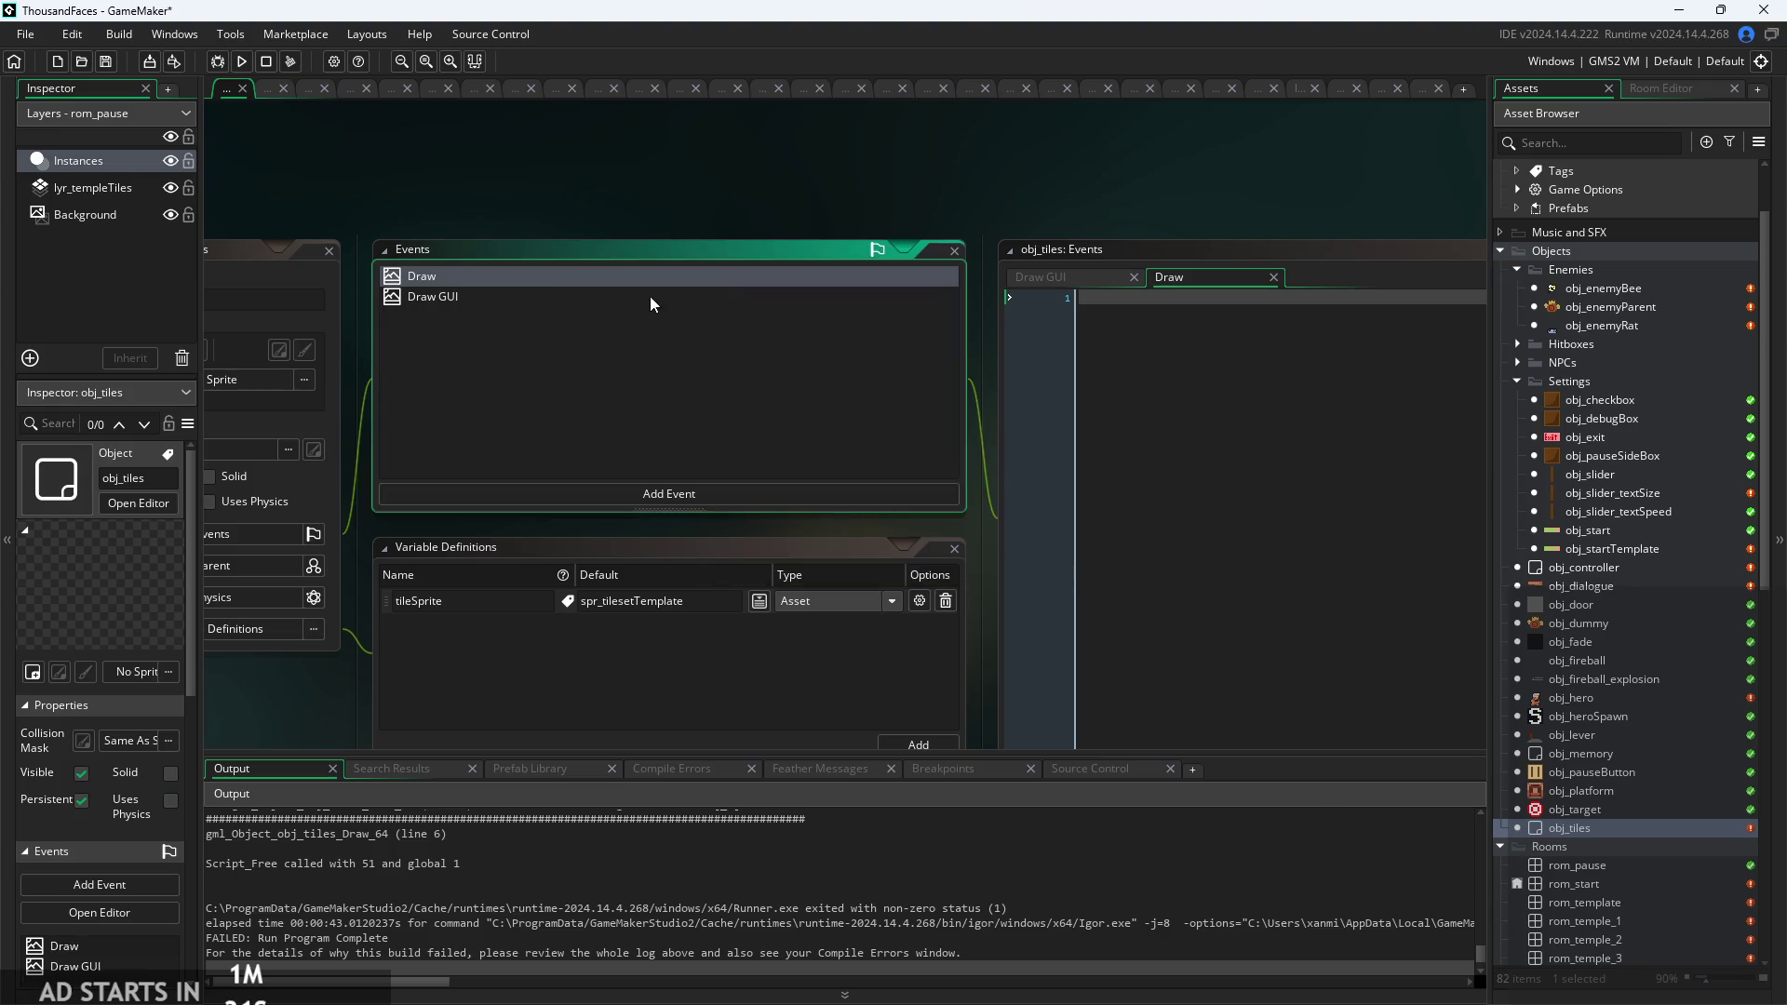
right_click(639, 272)
click(731, 463)
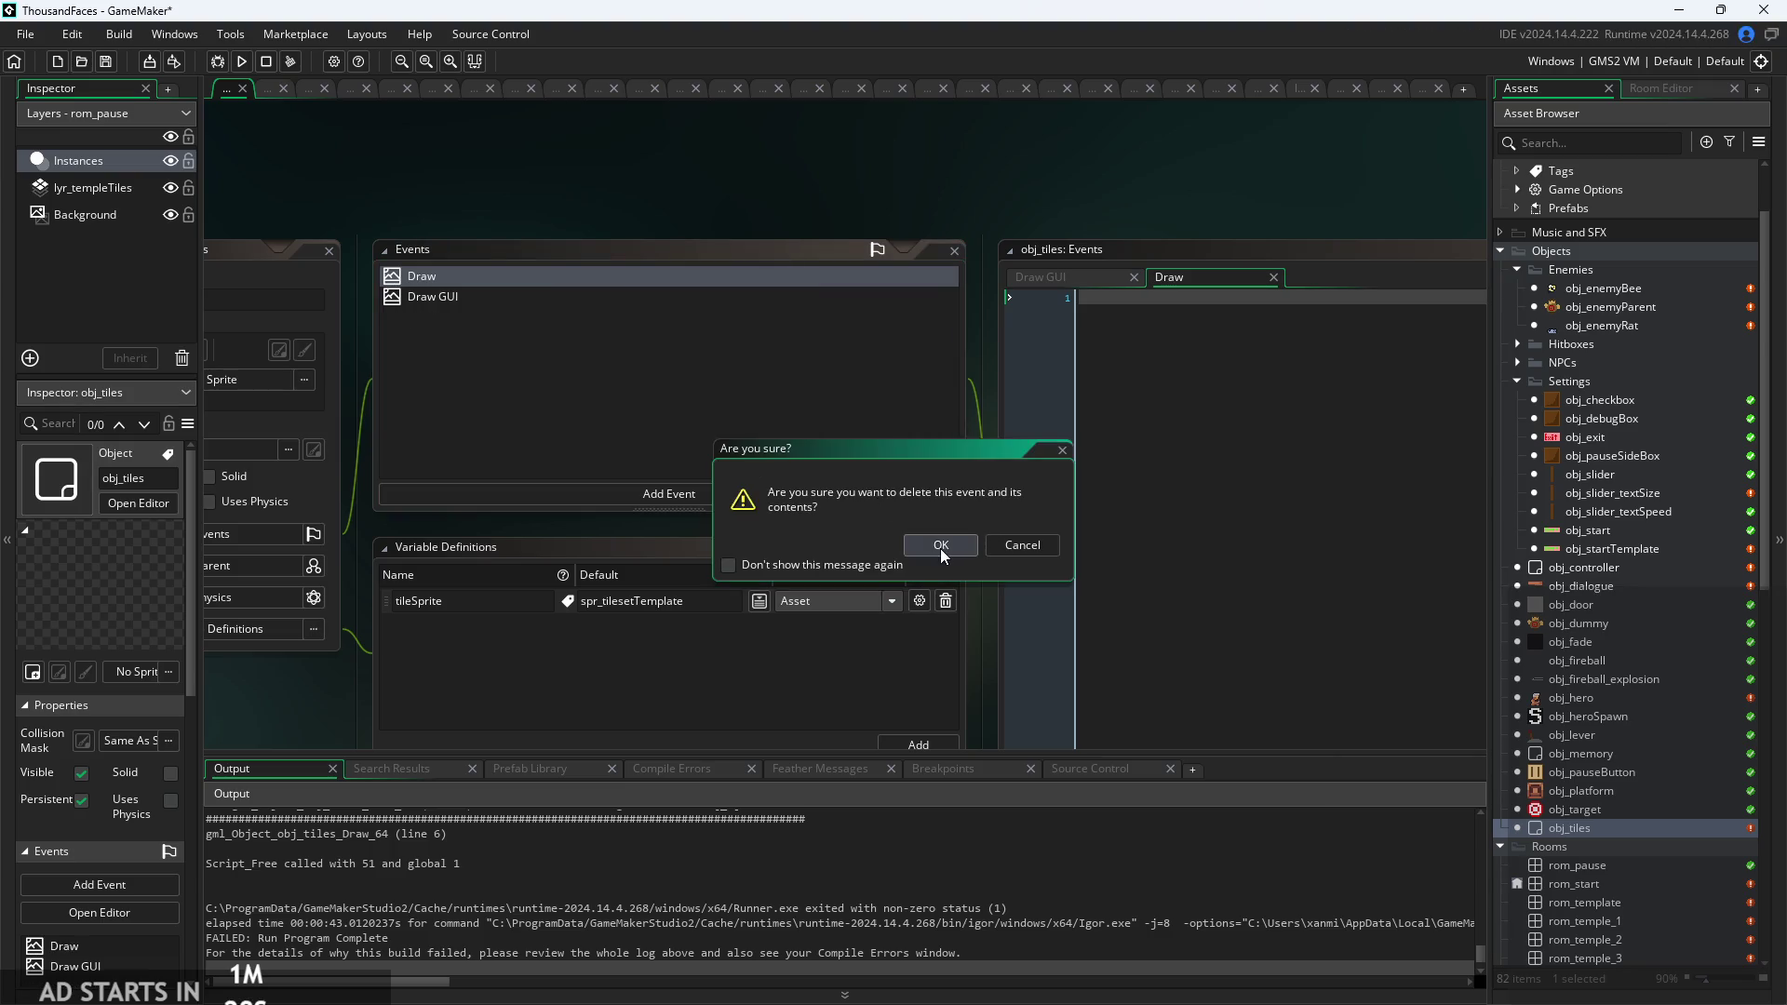
click(939, 547)
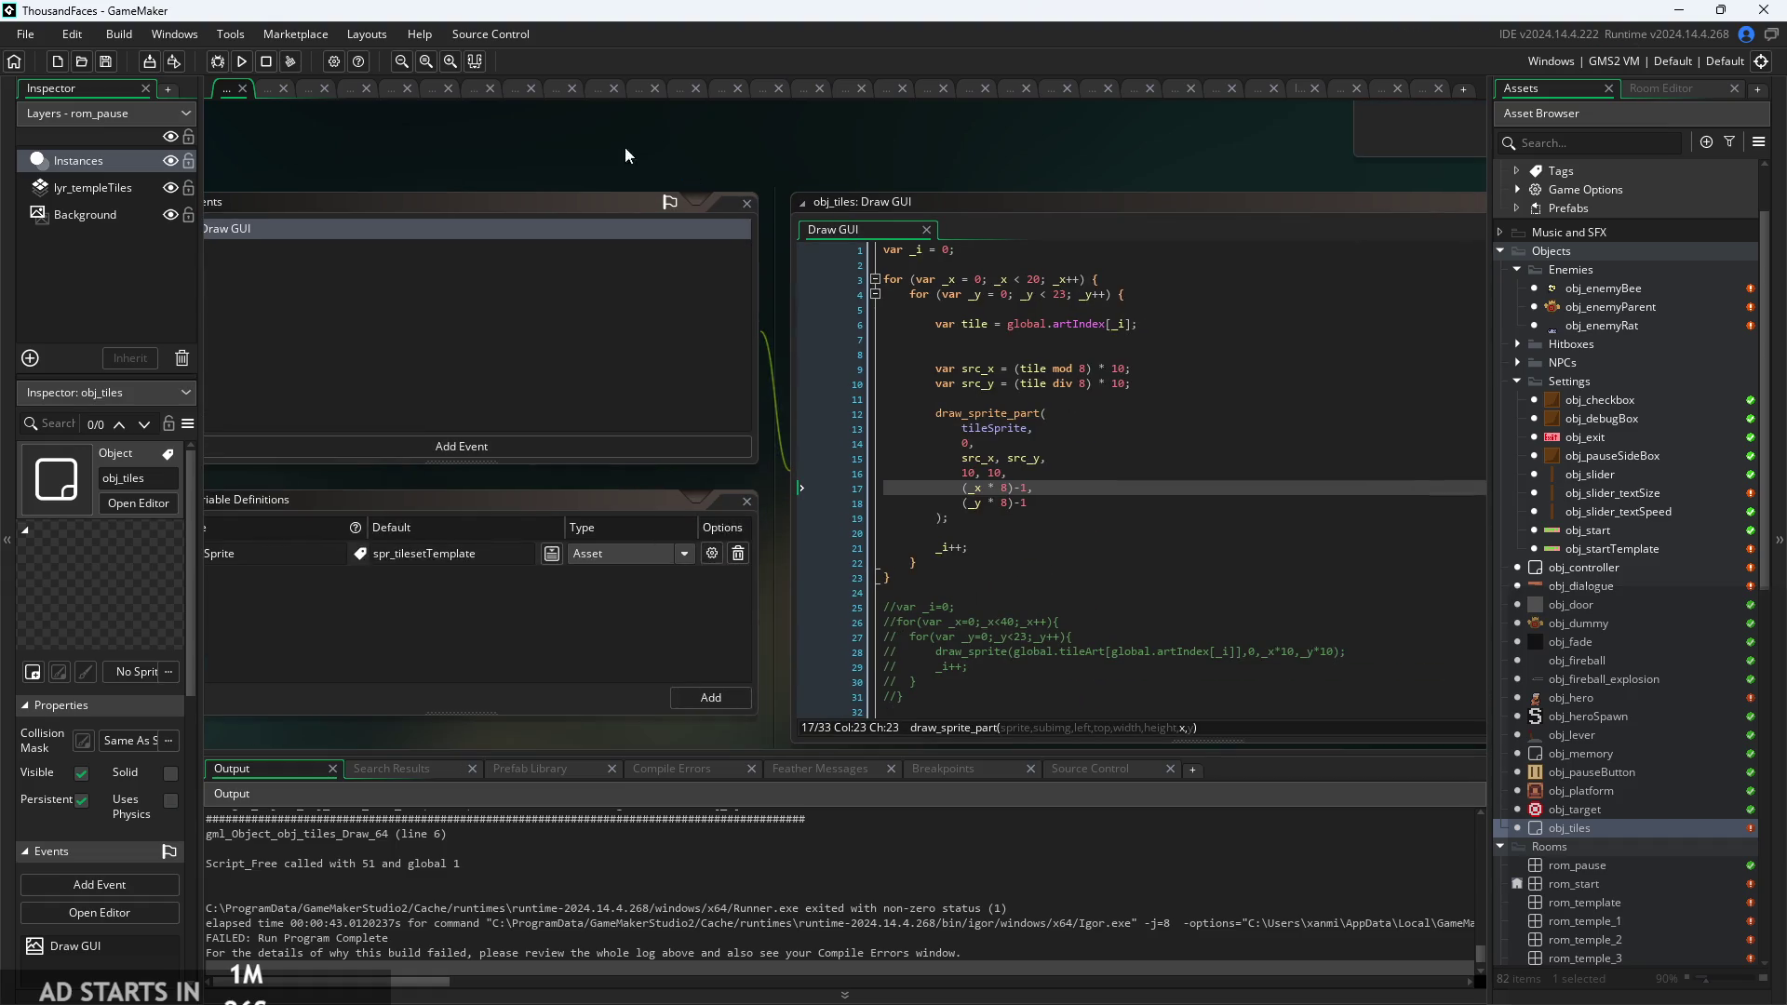
Run the game, play briefly, then abort it after the Code Error appears.
click(242, 61)
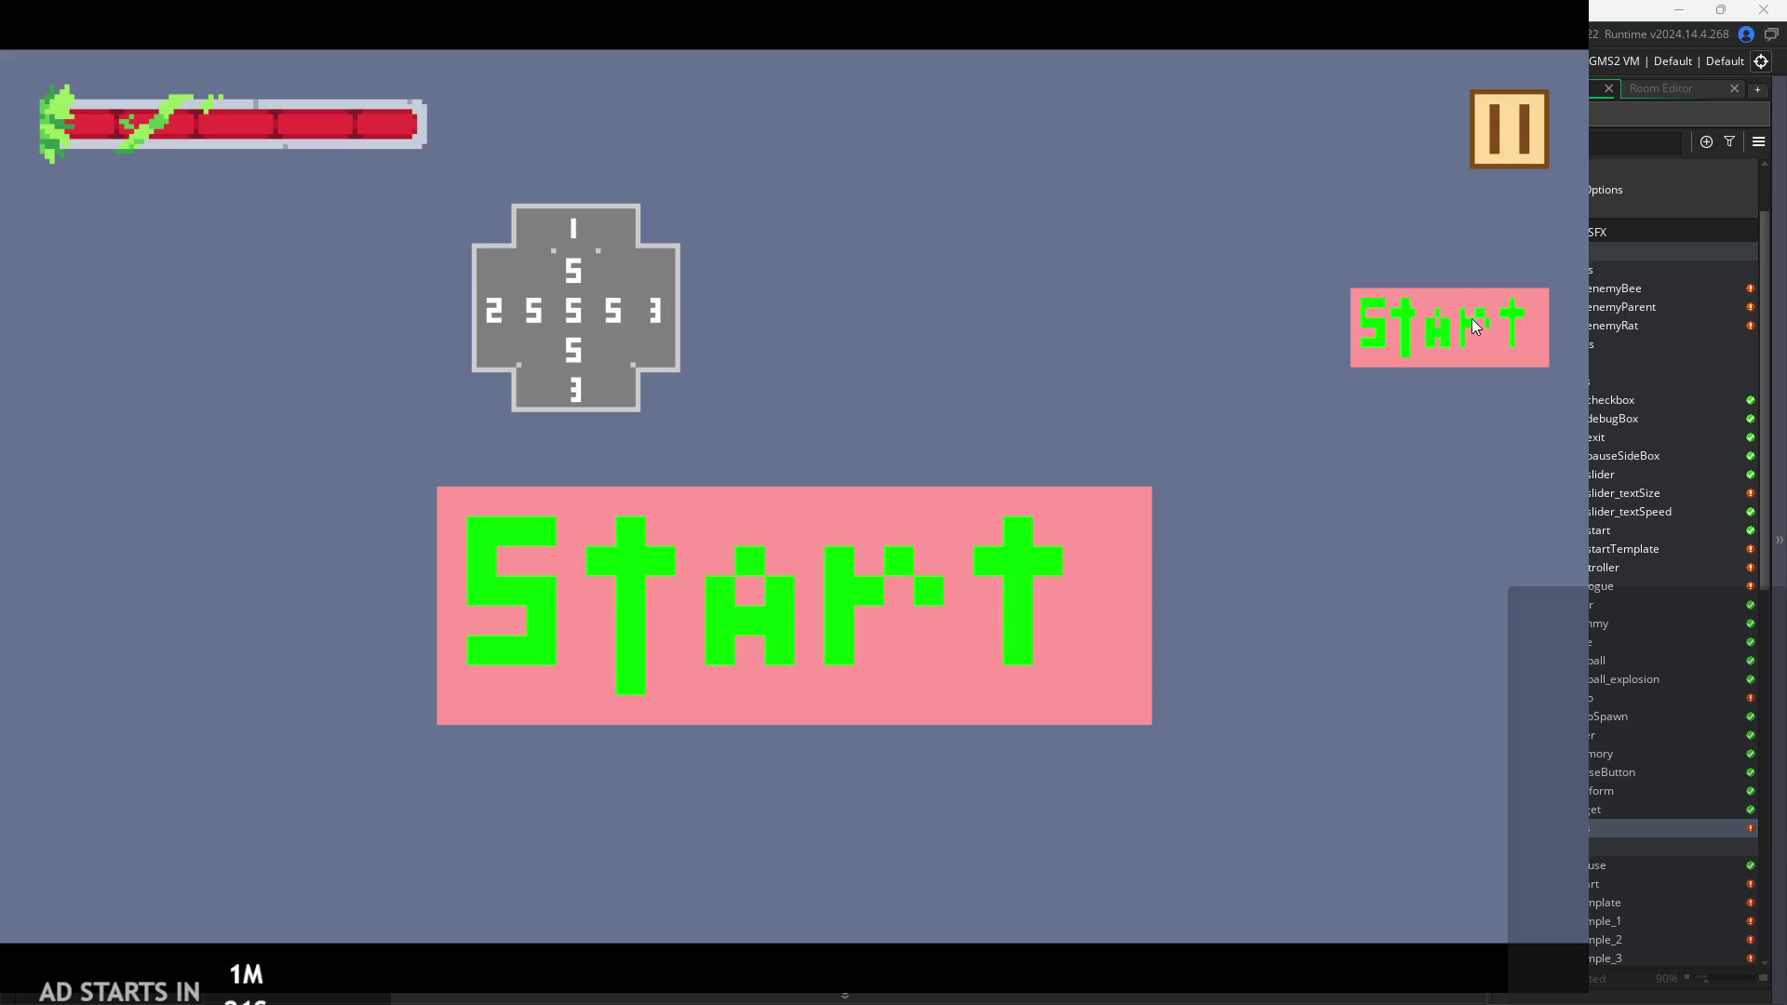
click(1473, 323)
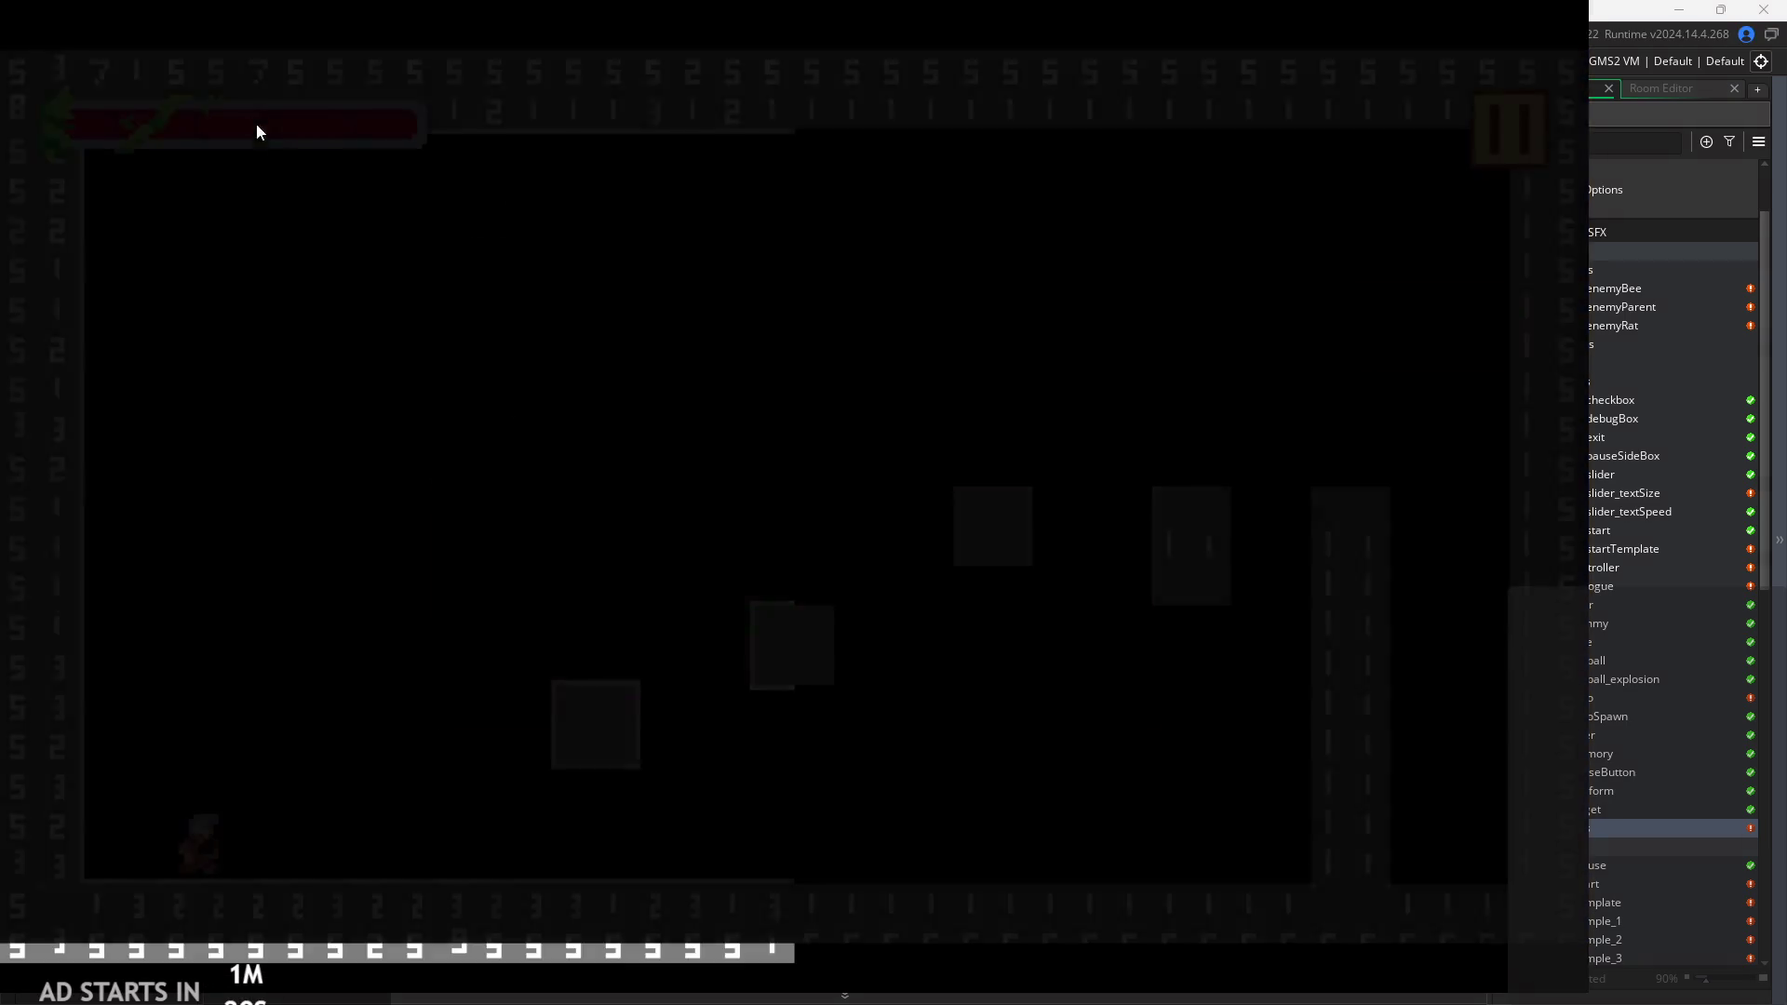
key(space)
key(Left)
click(1479, 136)
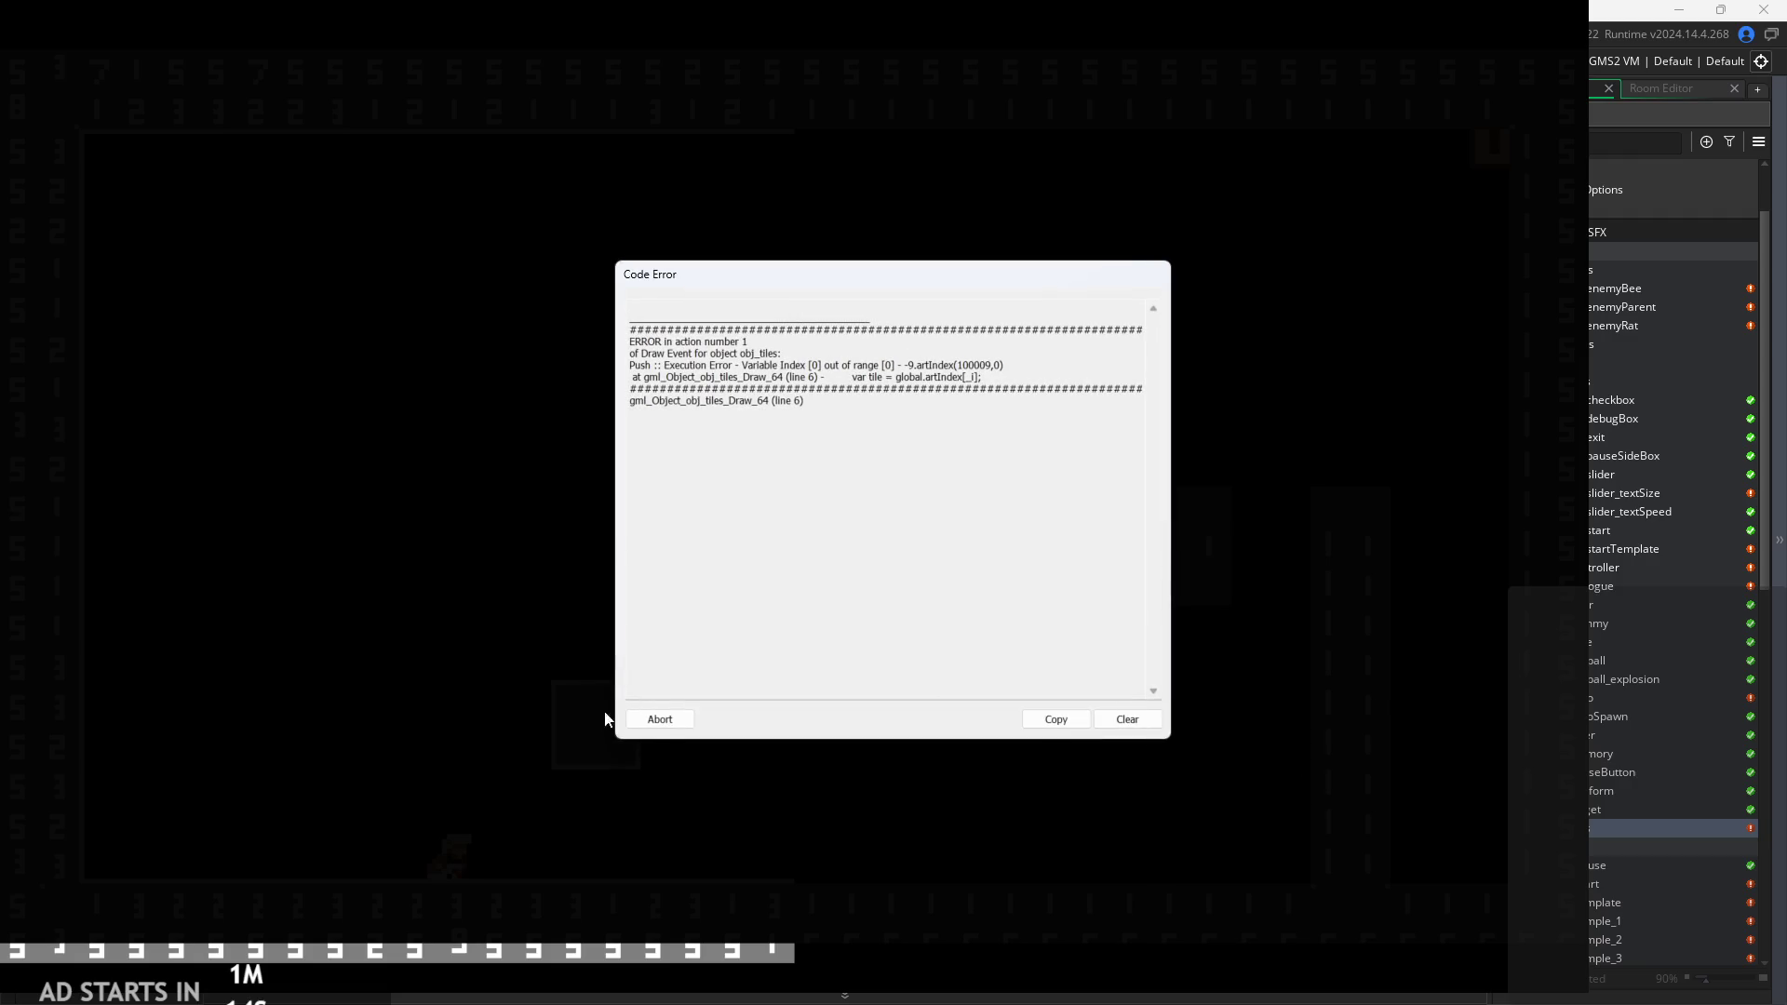
click(658, 722)
Raise the Draw GUI loop bound from _x < 20 to _x < 40, then rebuild and start the game.
scroll(1028, 321, up, 2)
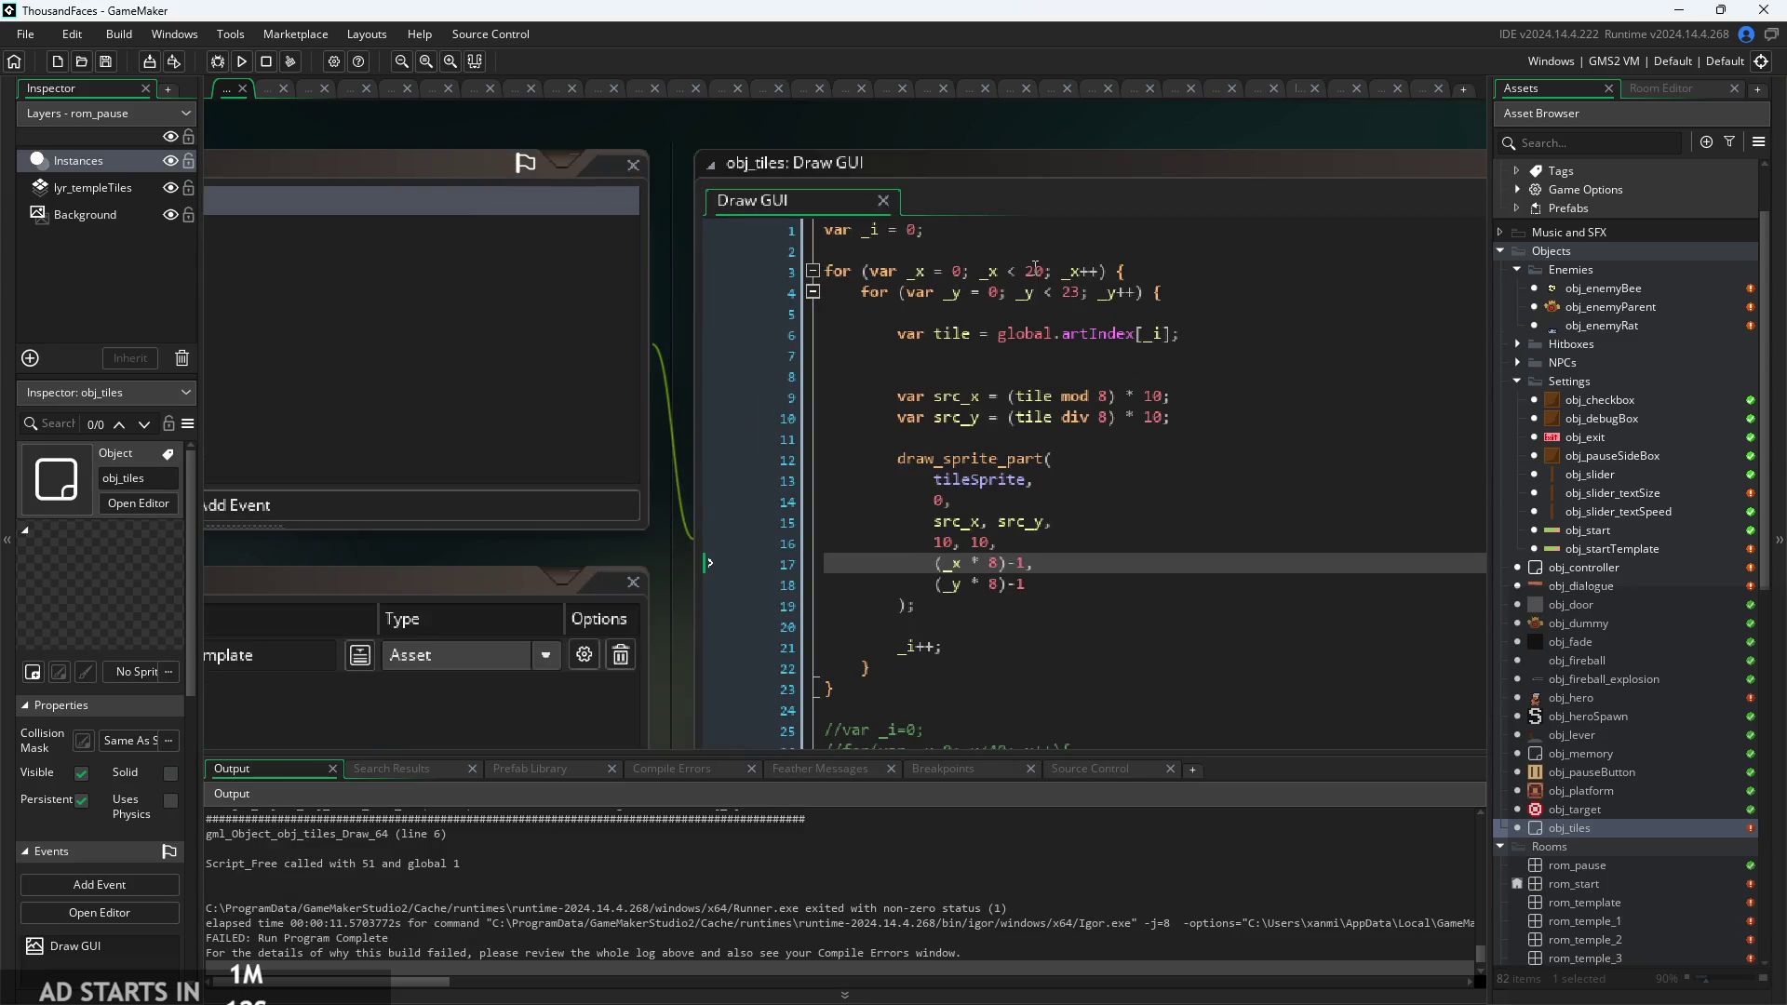
double_click(1035, 272)
key(ctrl+d)
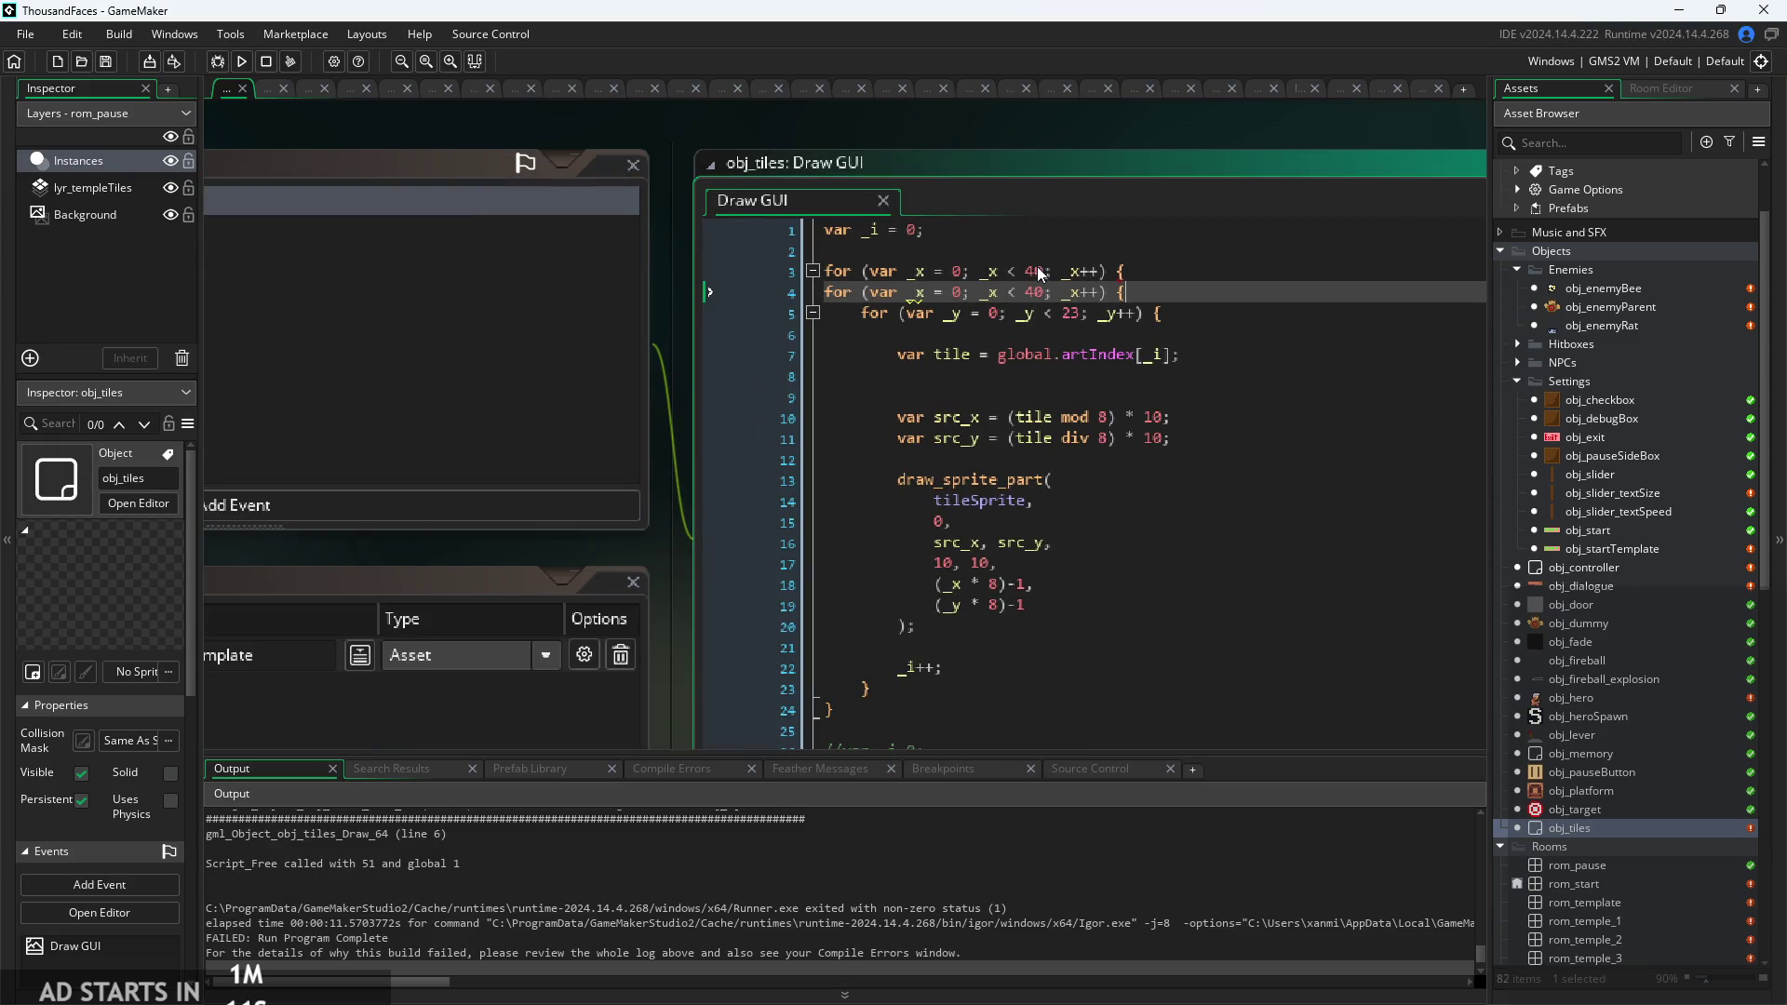
key(ctrl+z)
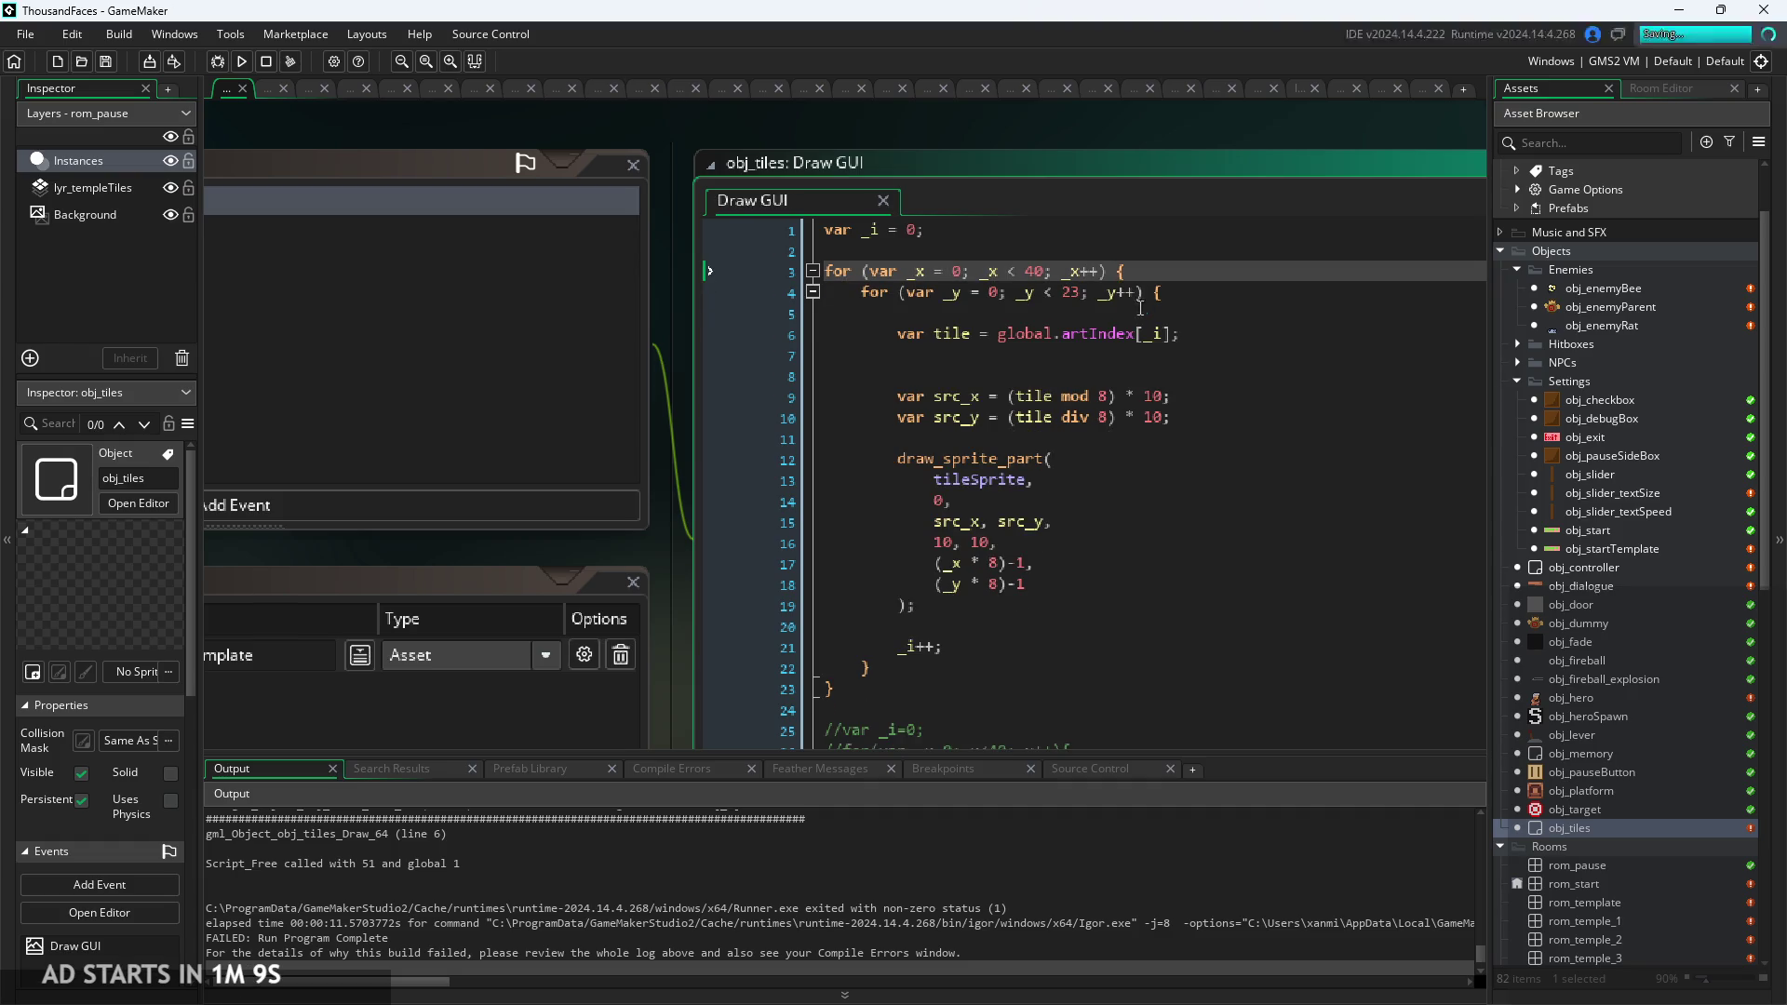
click(244, 64)
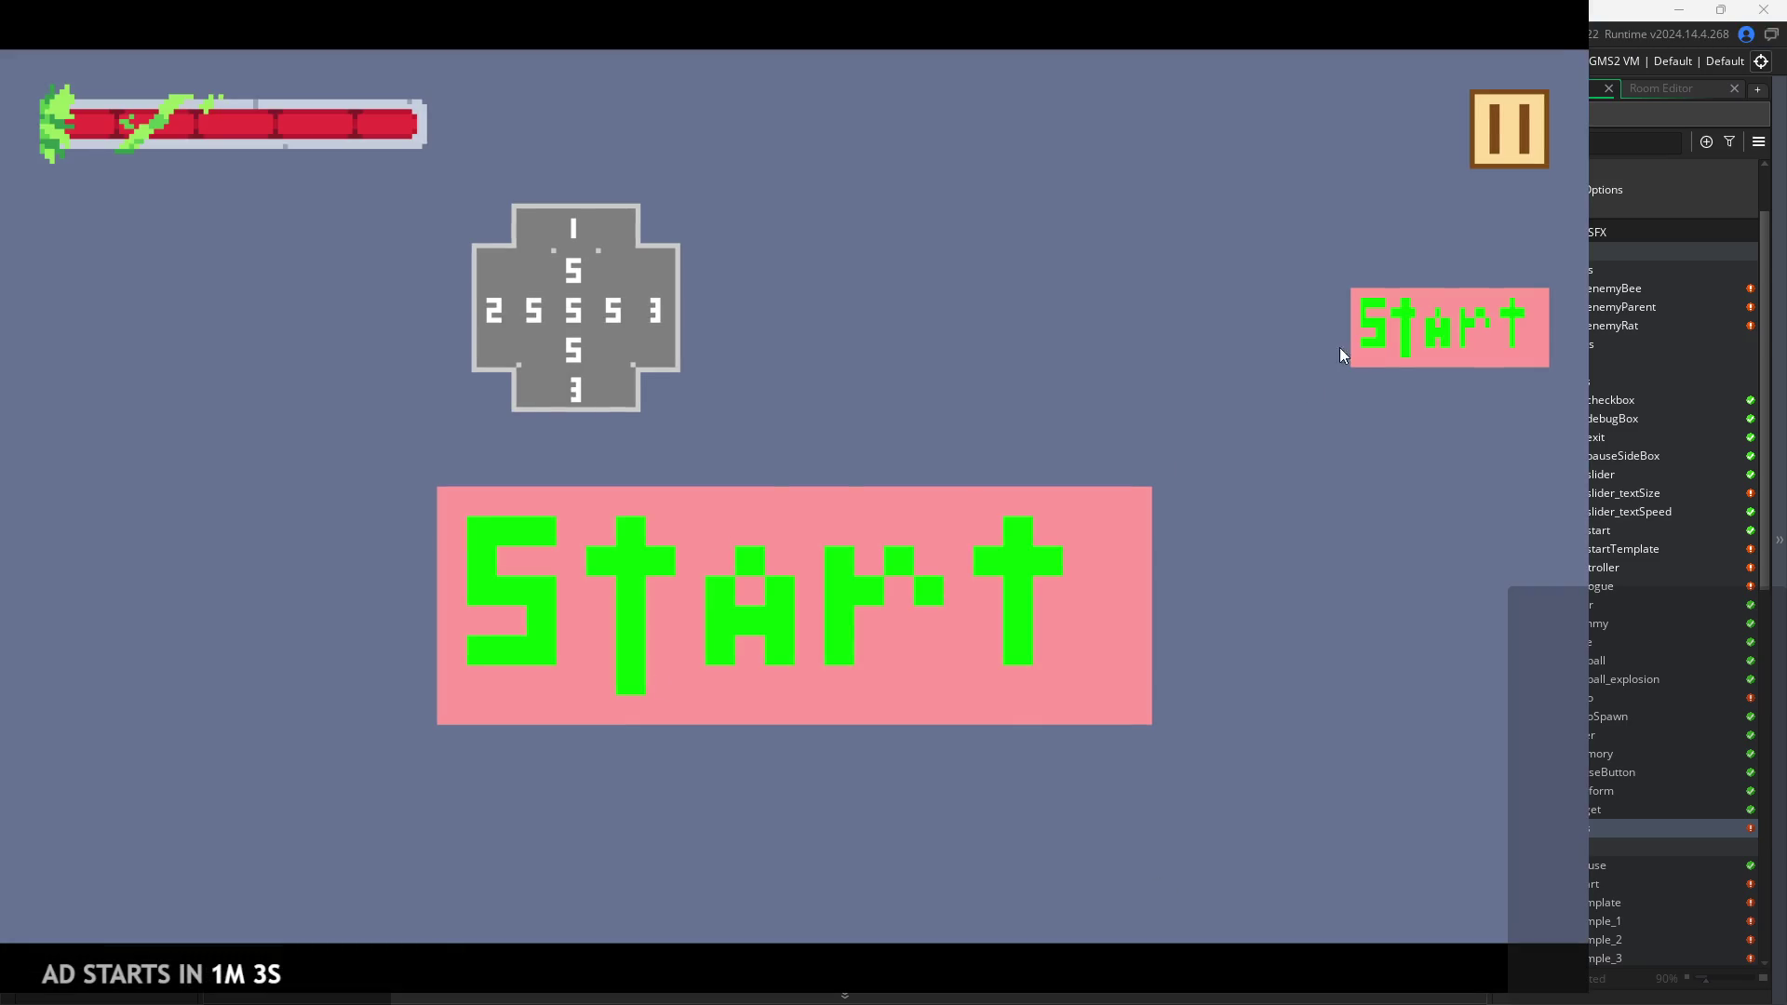
click(1414, 333)
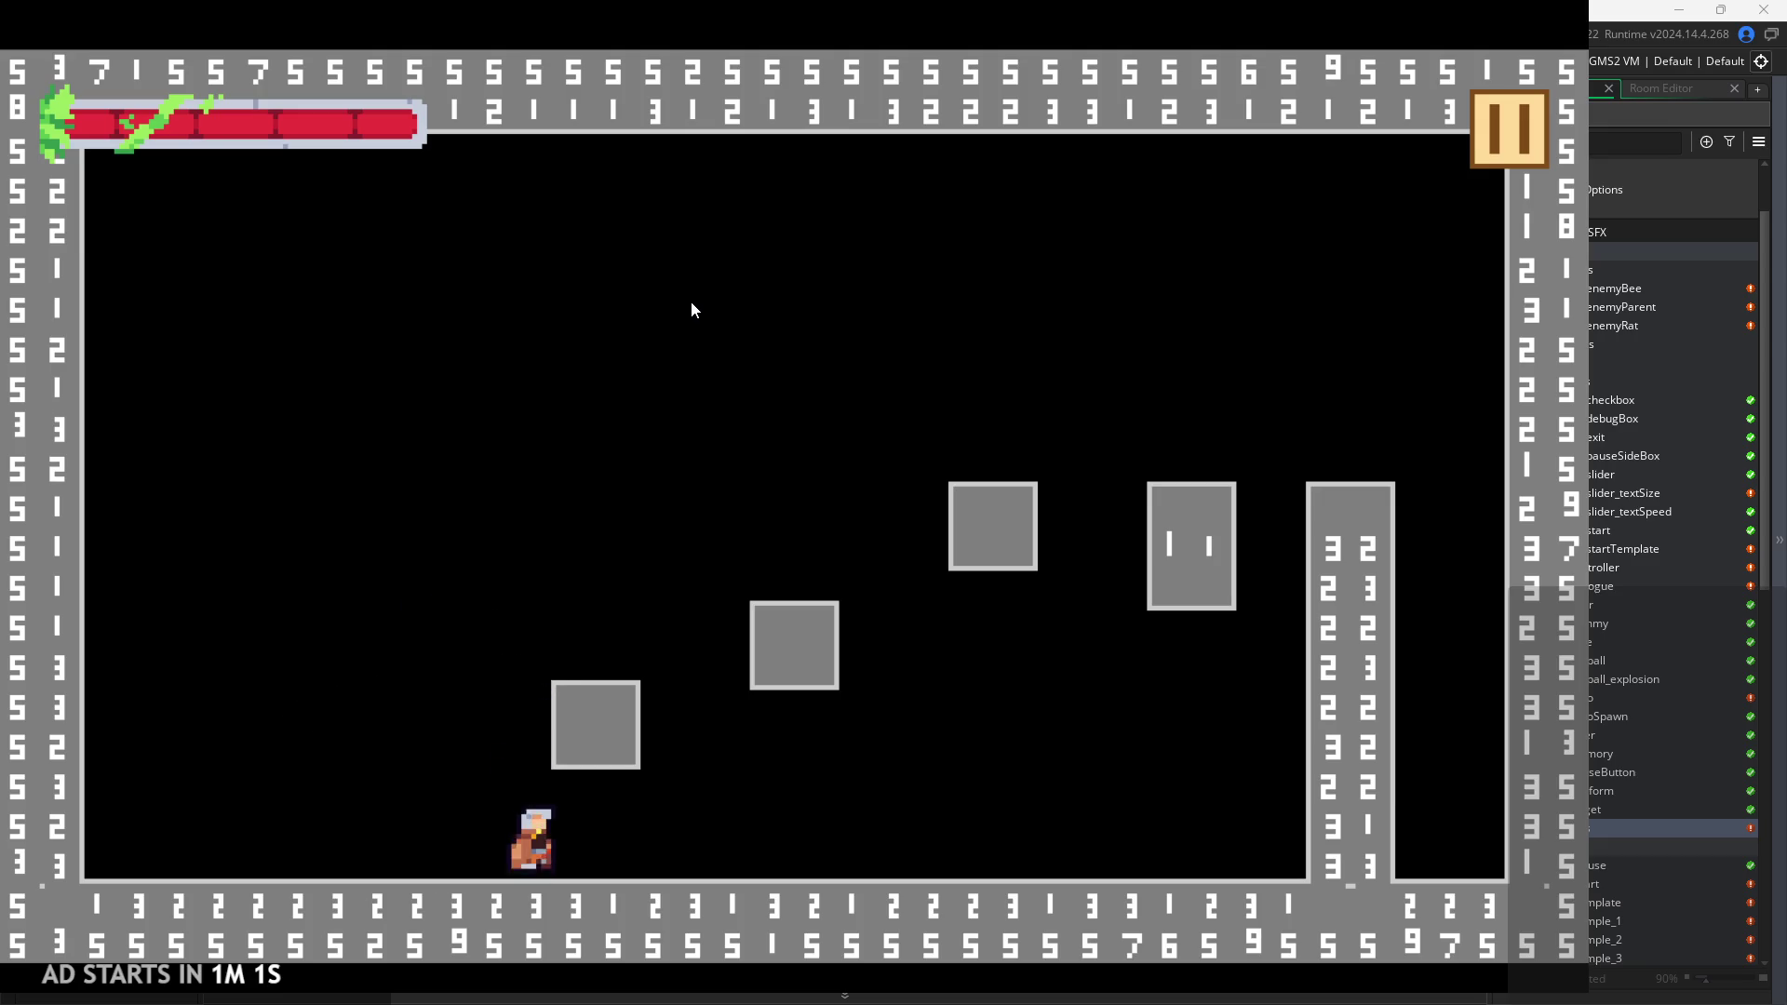
Jump the player onto the low and middle blocks, then attack three times.
key(space)
key(Right)
key(Left)
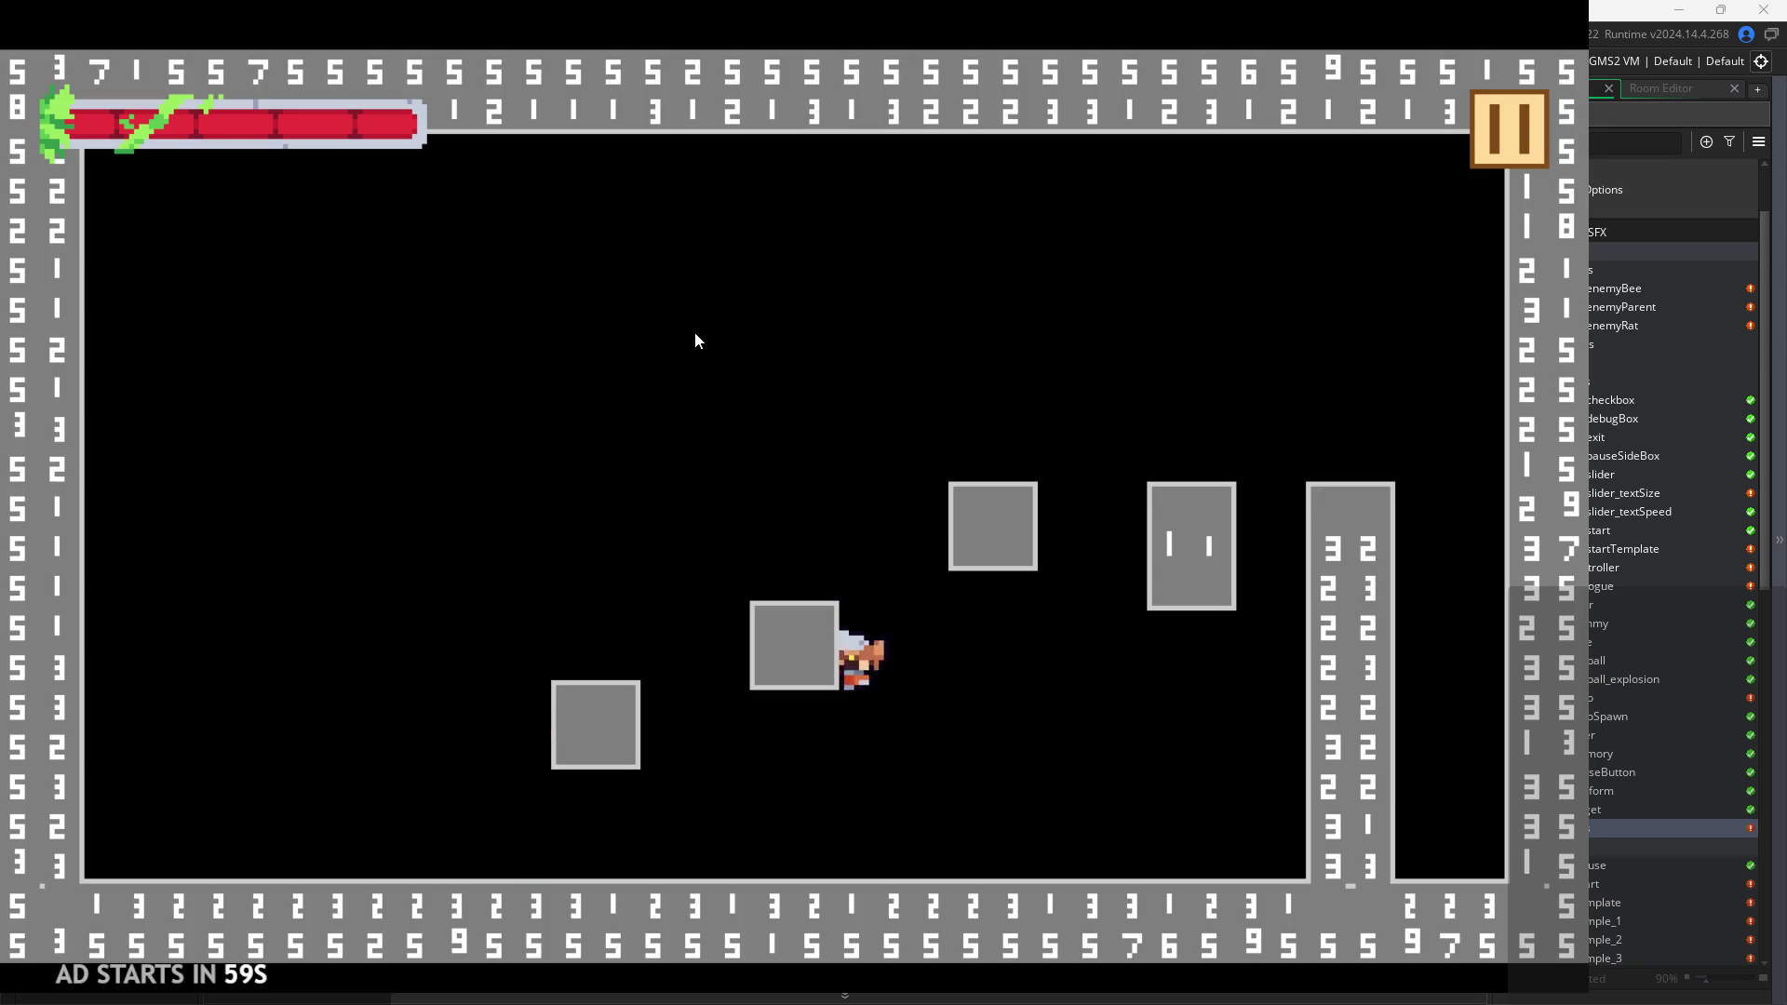
key(Left)
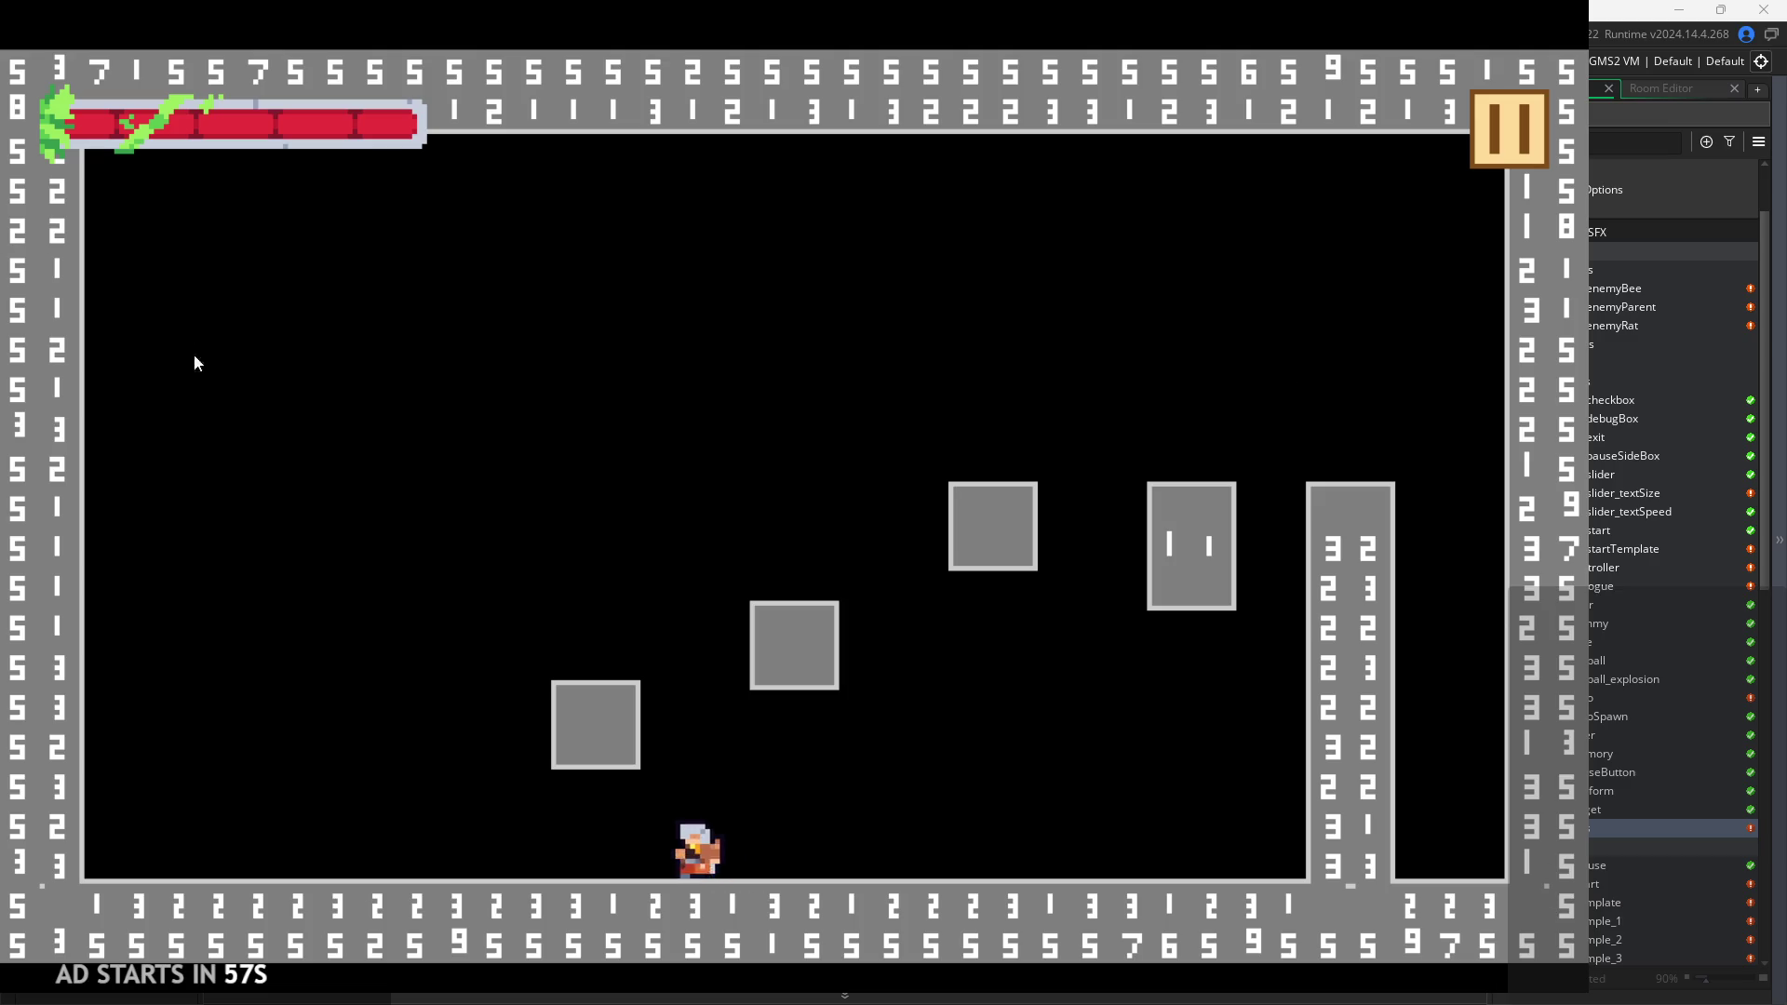
key(space)
key(Right)
key(space)
key(Left)
key(space)
key(Right)
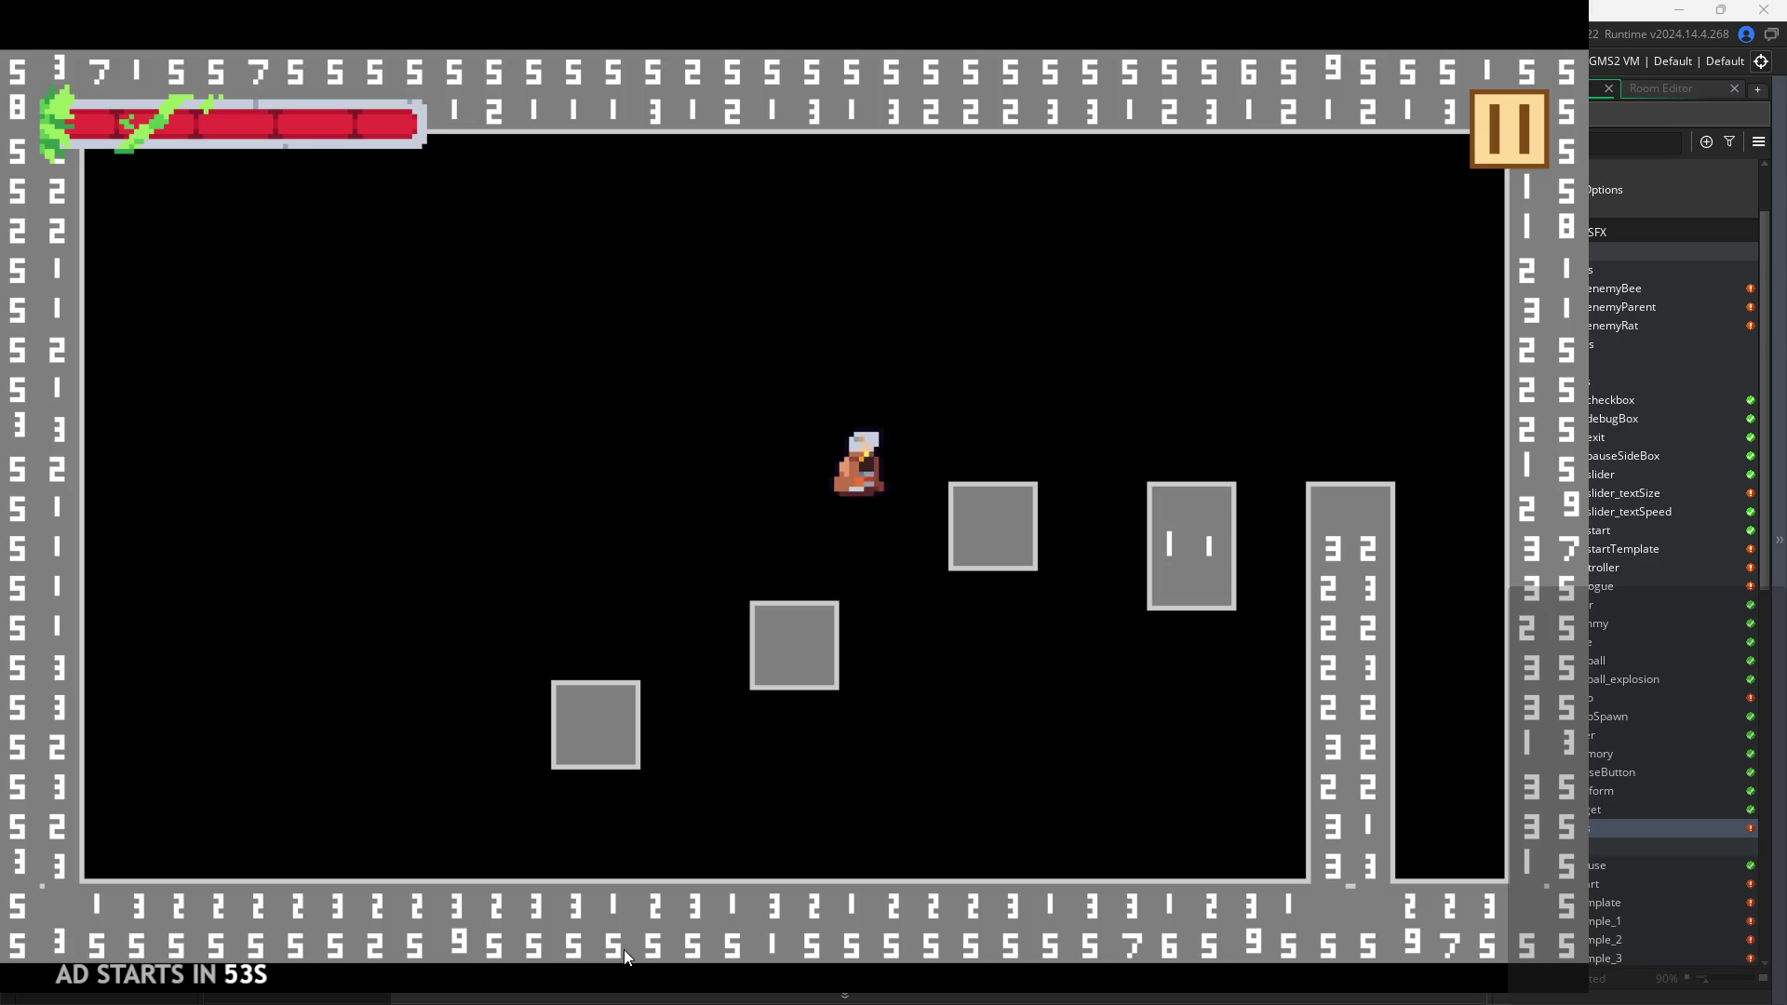
key(space)
key(Left)
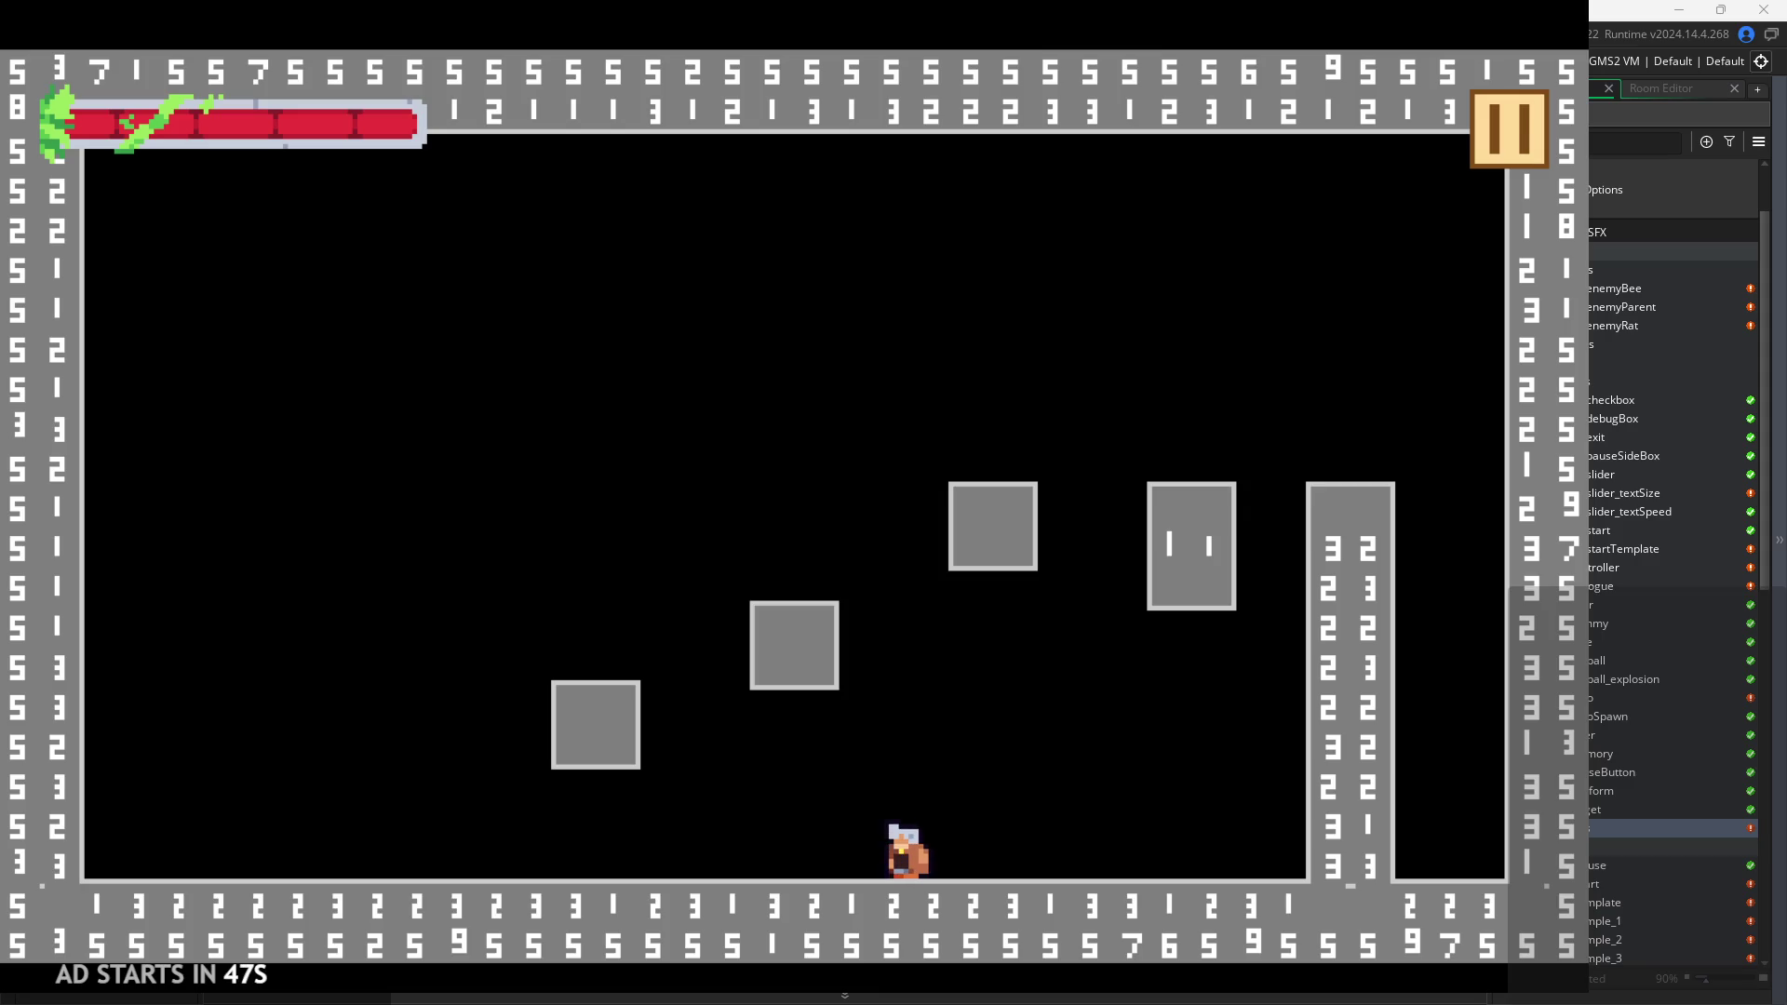
click(935, 633)
click(934, 633)
click(823, 708)
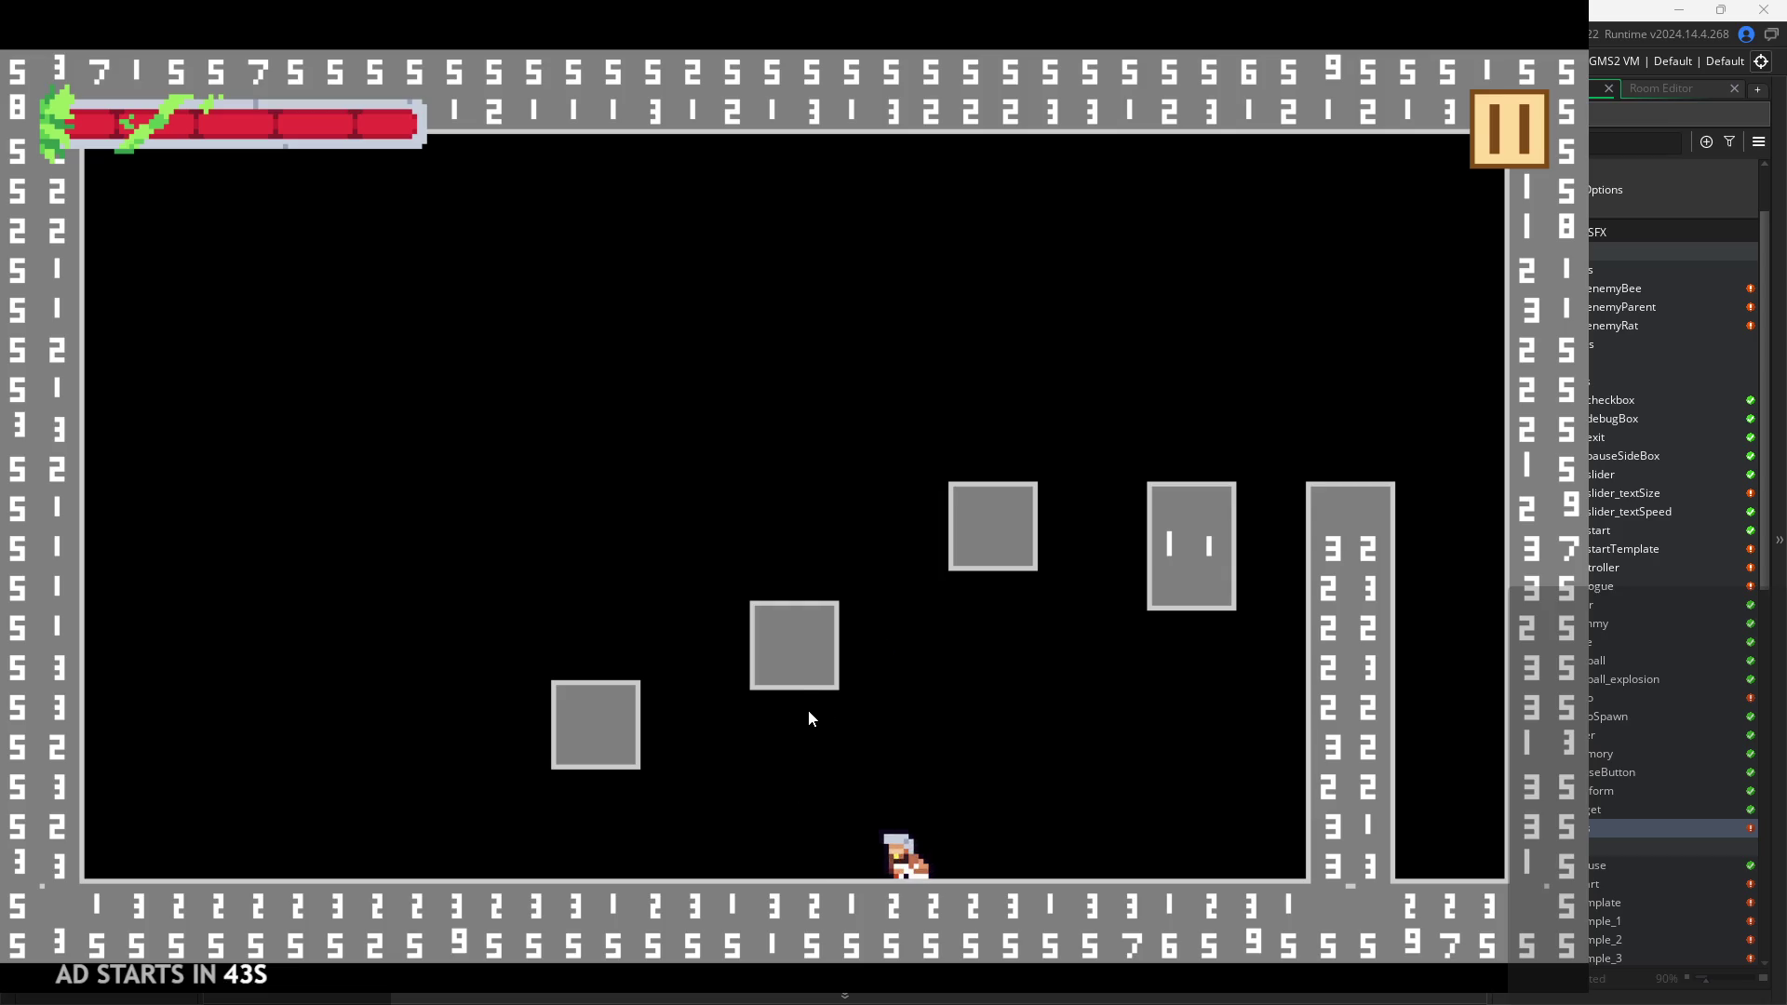
Run and jump the player back and forth across the floor around the low box.
key(Left)
key(Left)
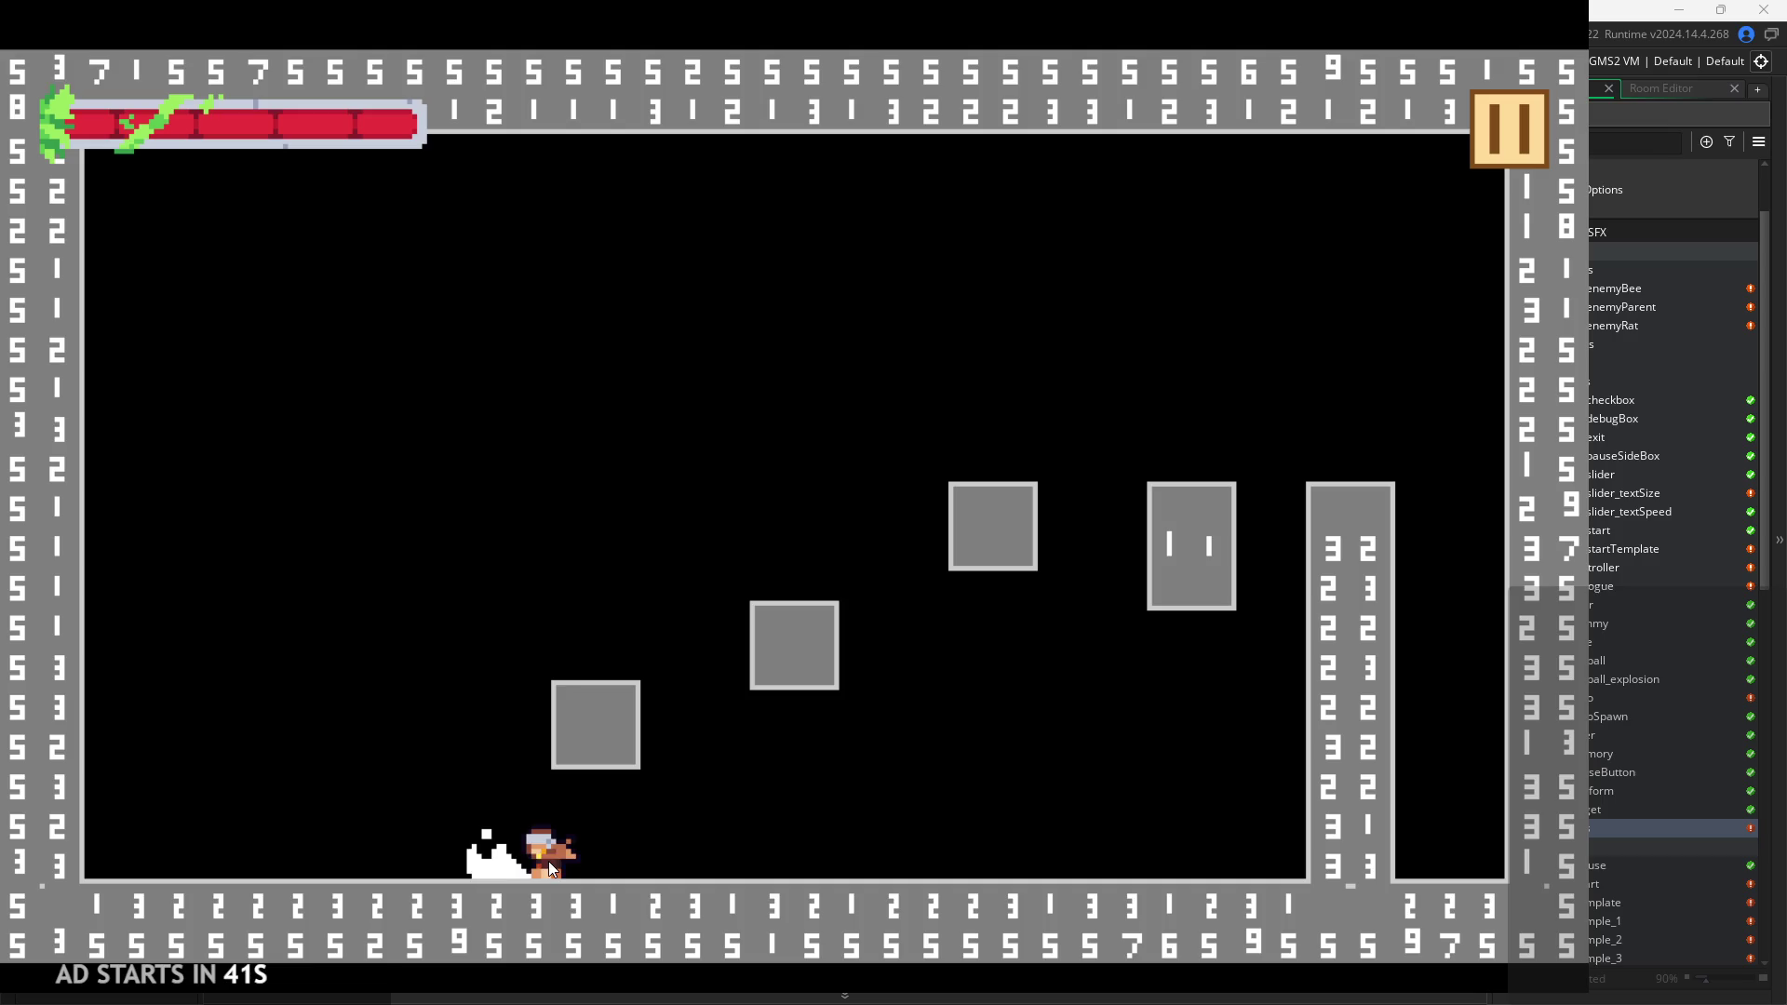
key(space)
key(Right)
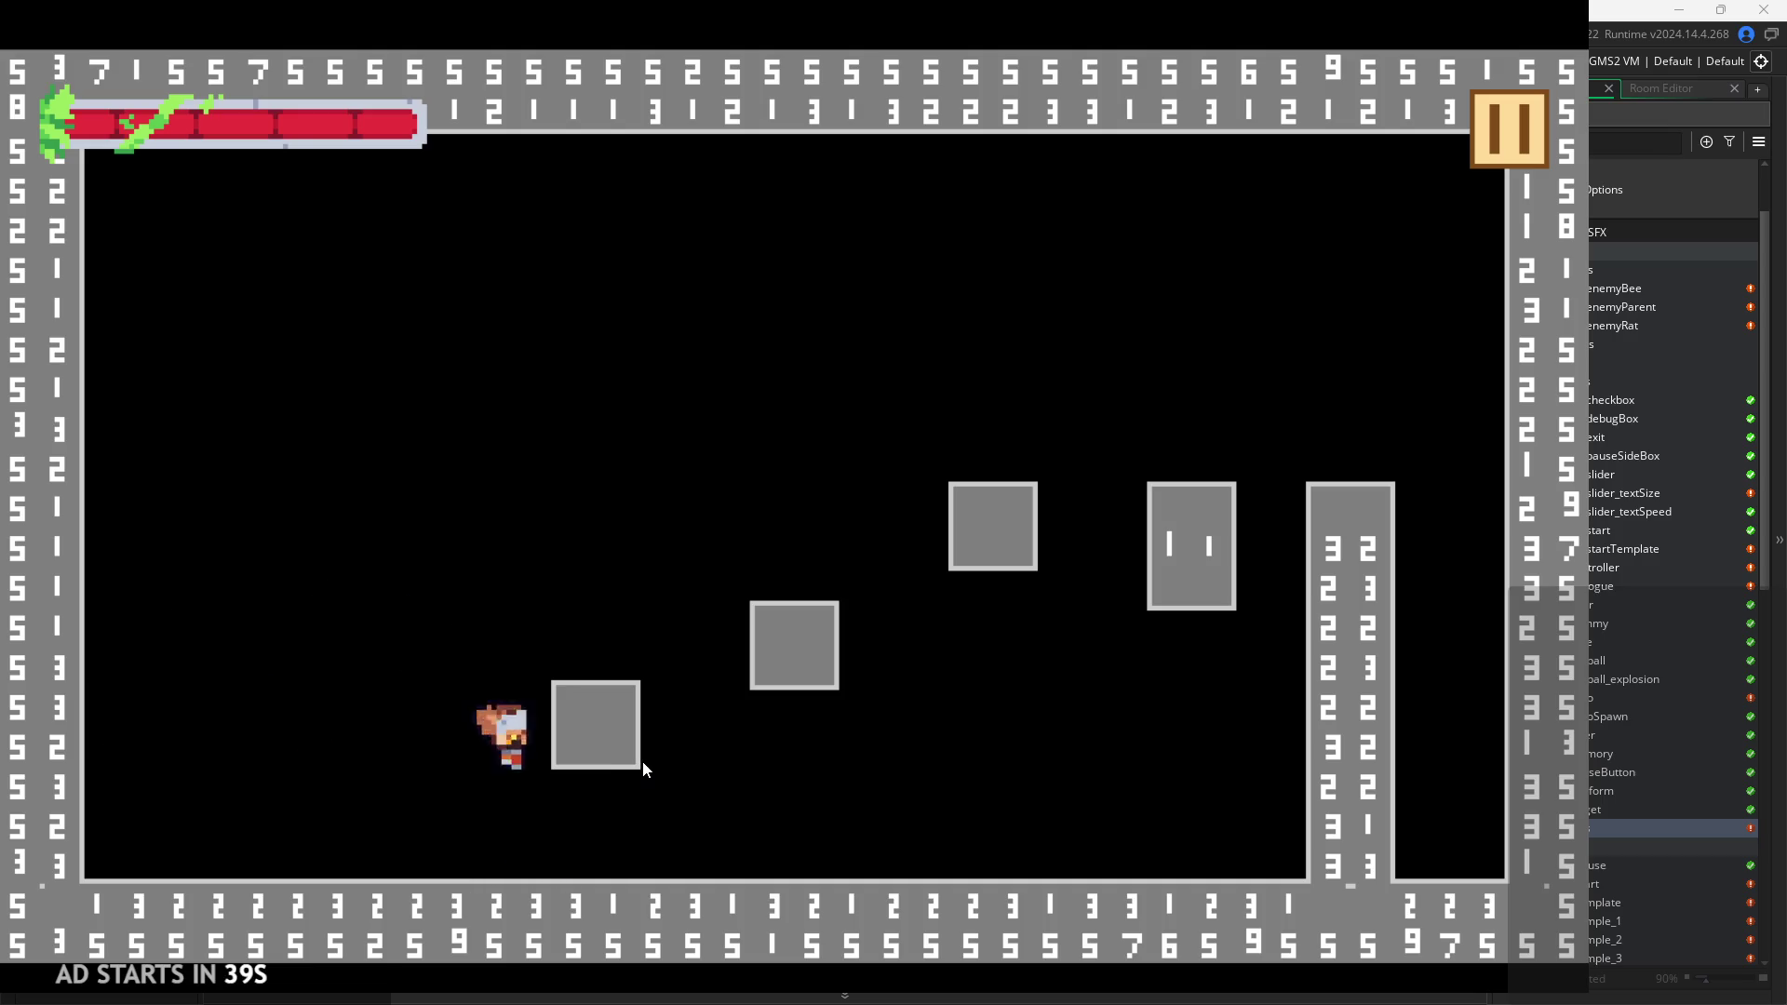
key(Left)
key(space)
key(Right)
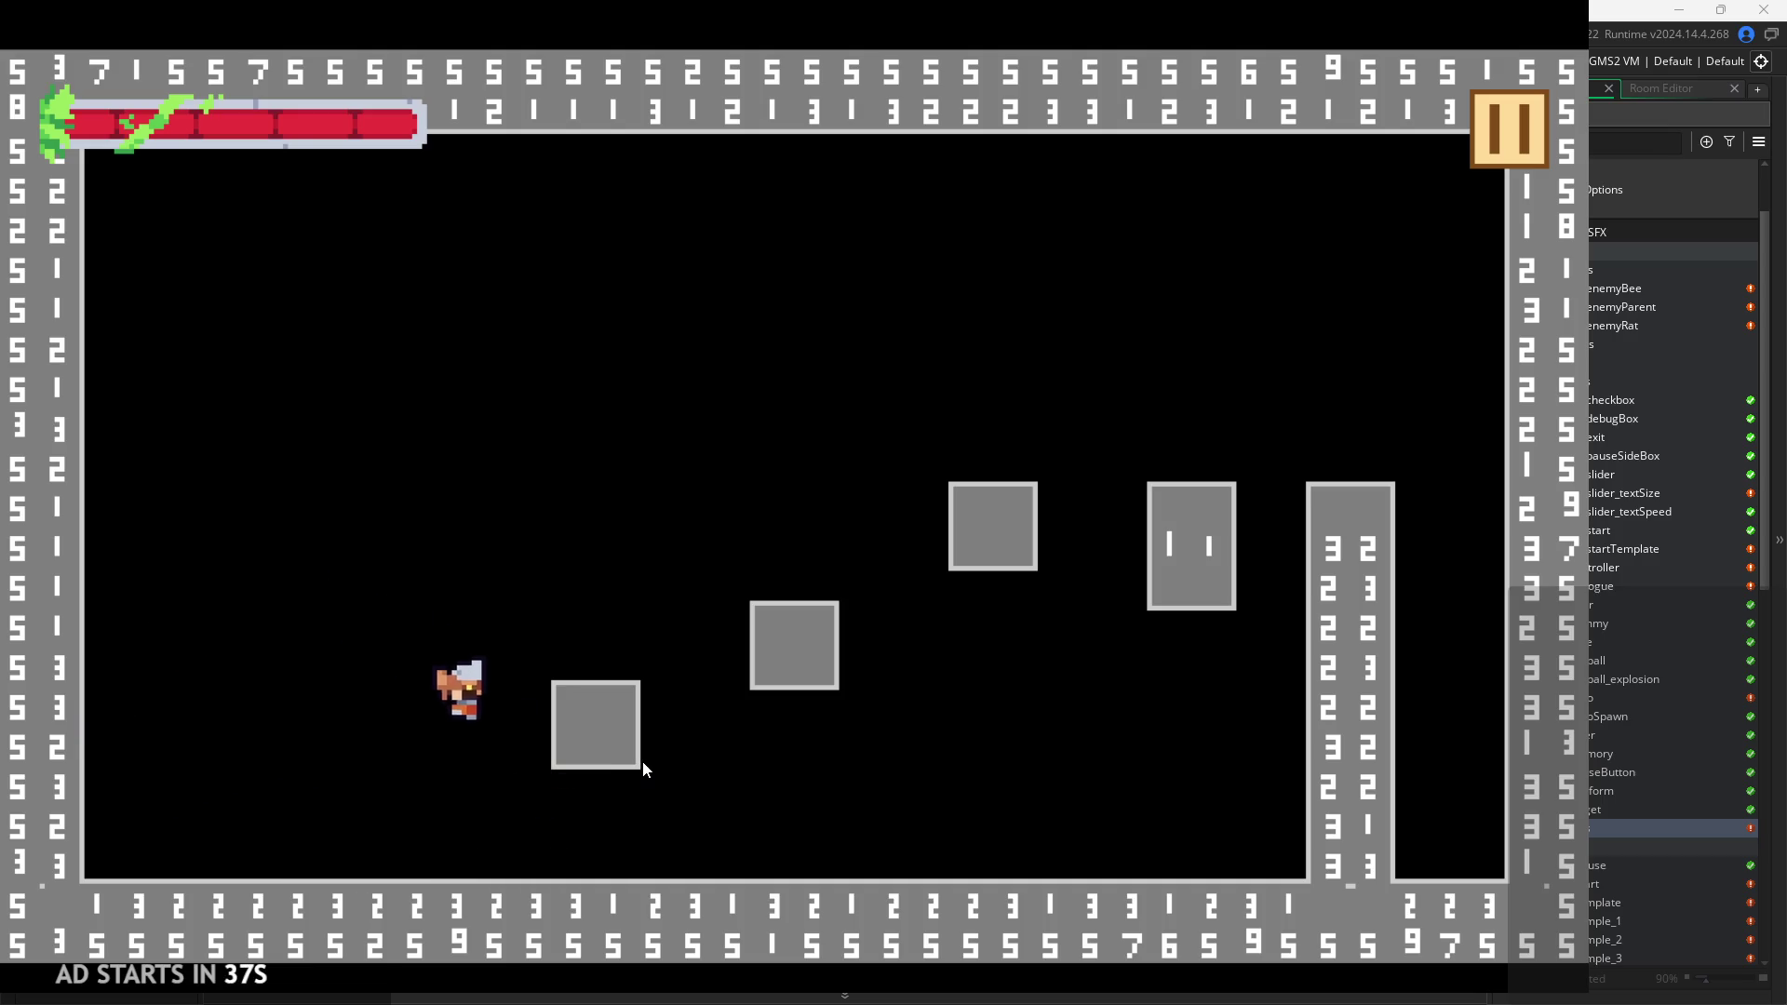
key(space)
key(Left)
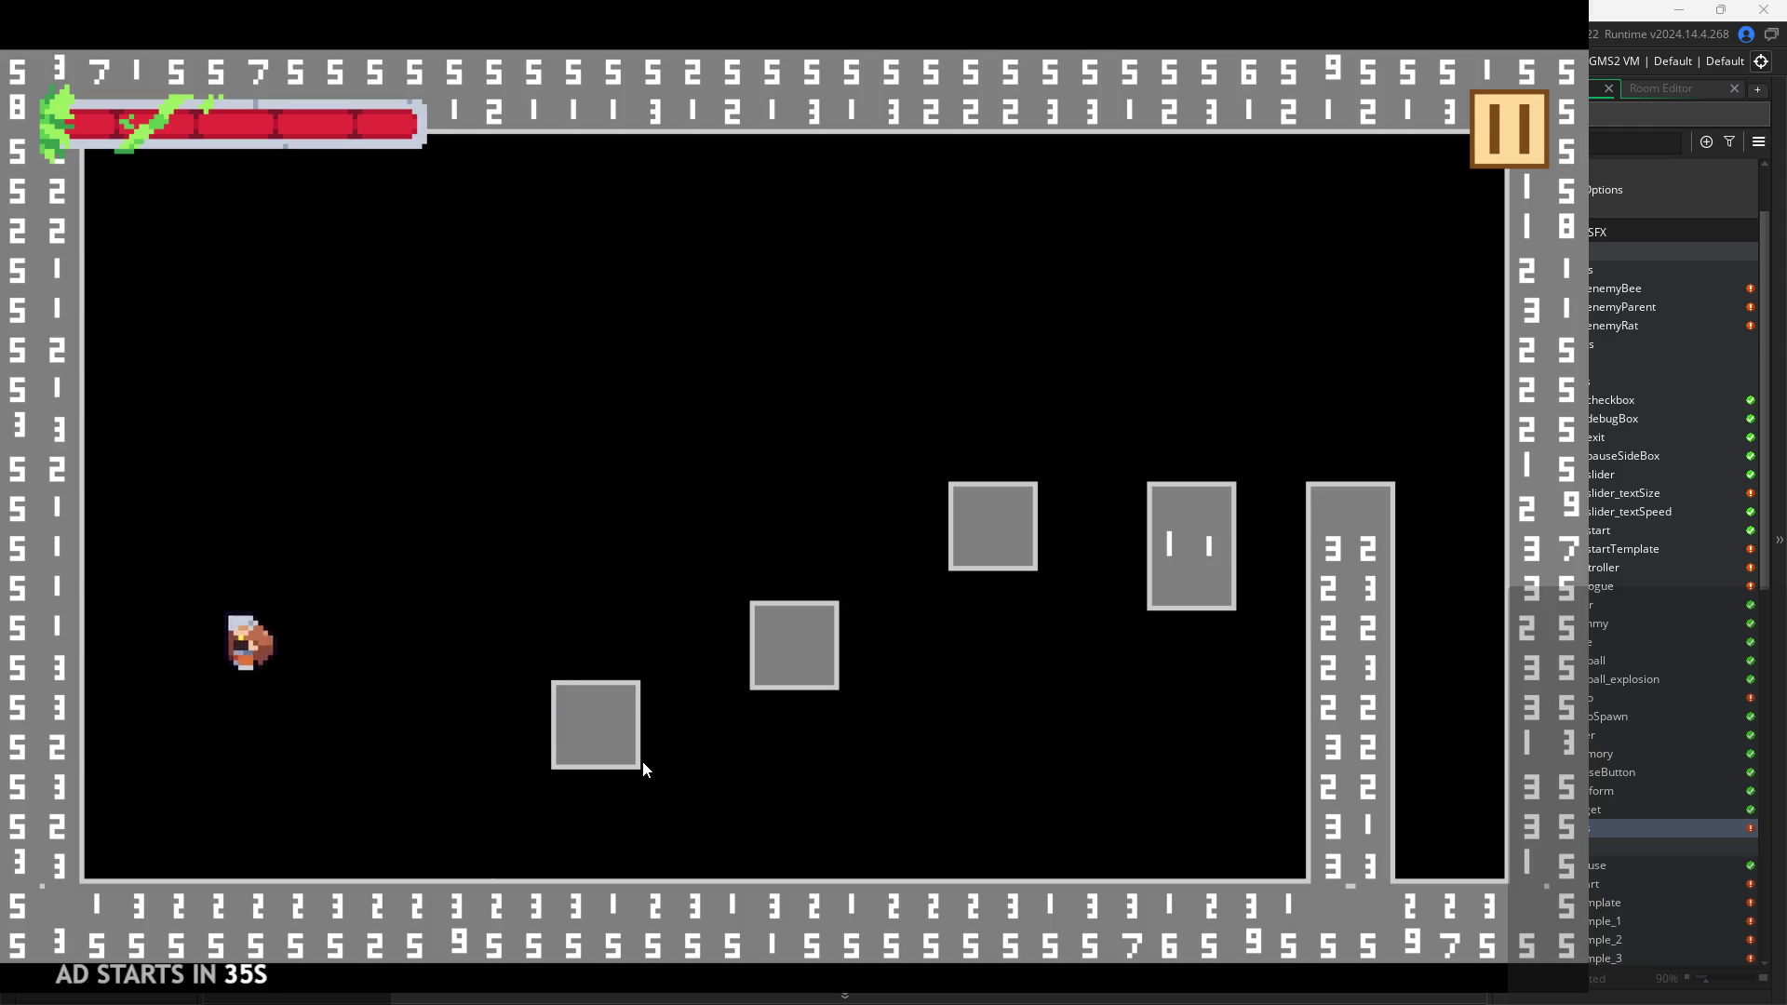
key(Right)
key(Left)
key(space)
key(Right)
key(Left)
key(Right)
key(space)
key(Left)
Land the player on top of the tall column, then leap back down to the floor.
key(Right)
key(space)
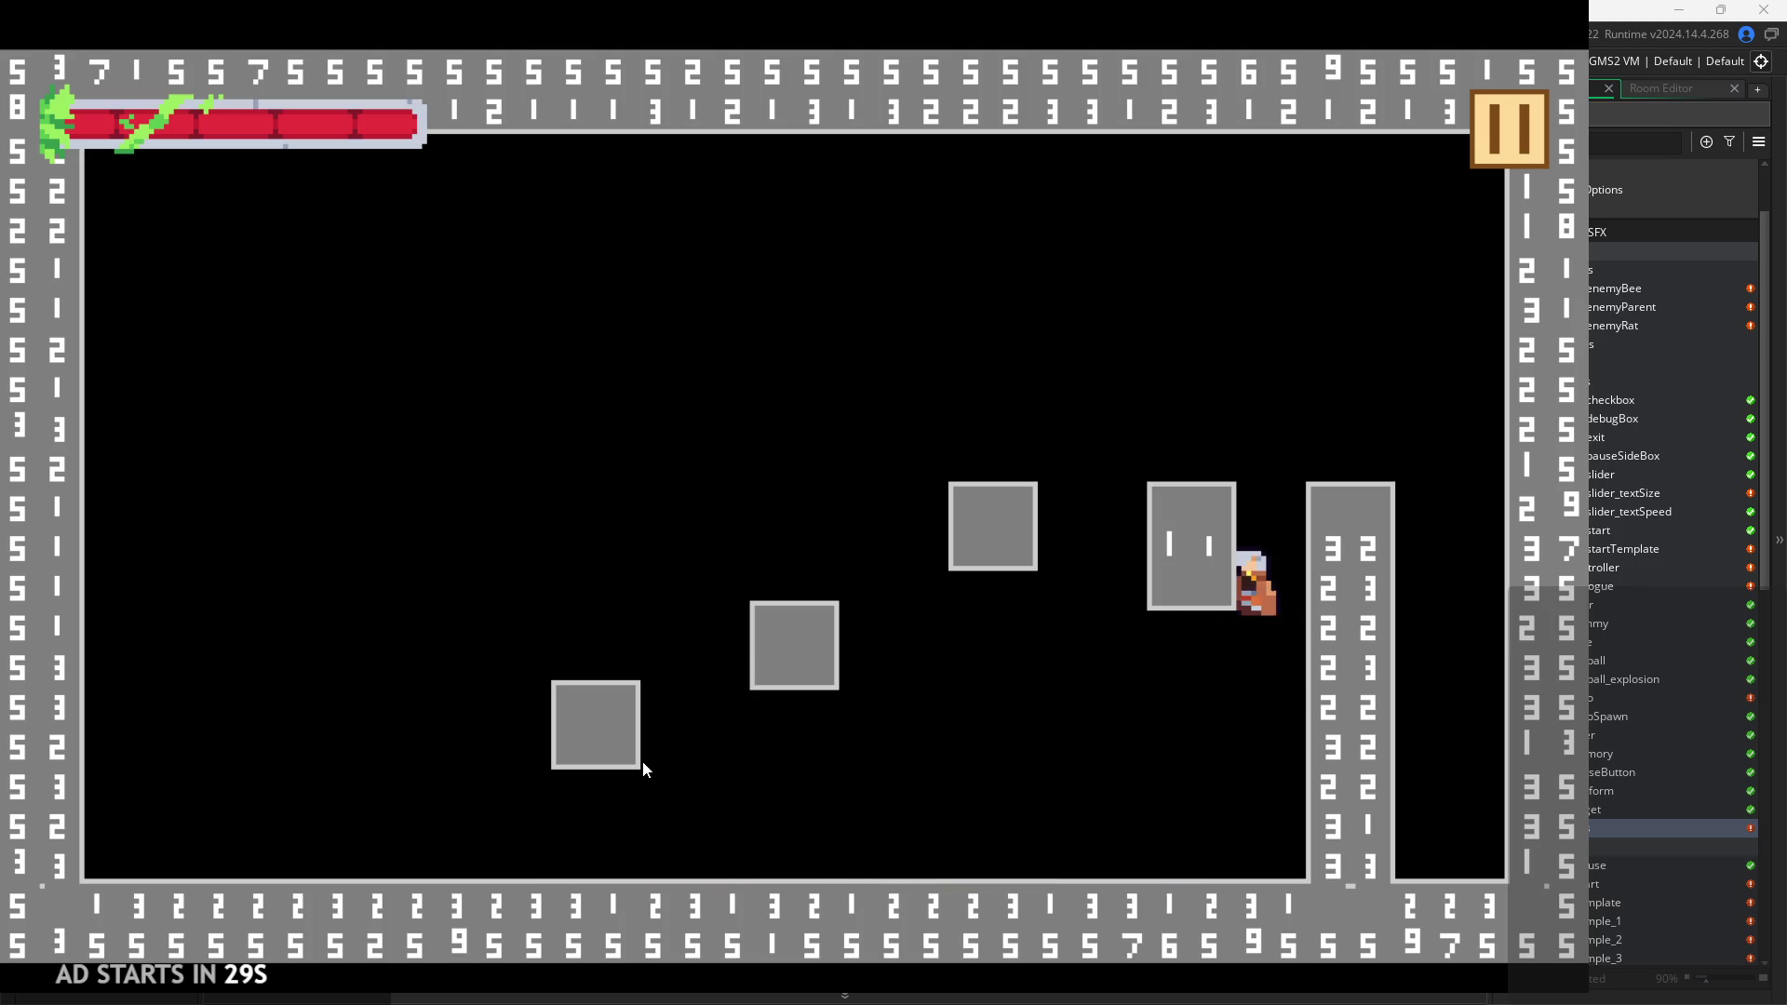
key(Right)
key(space)
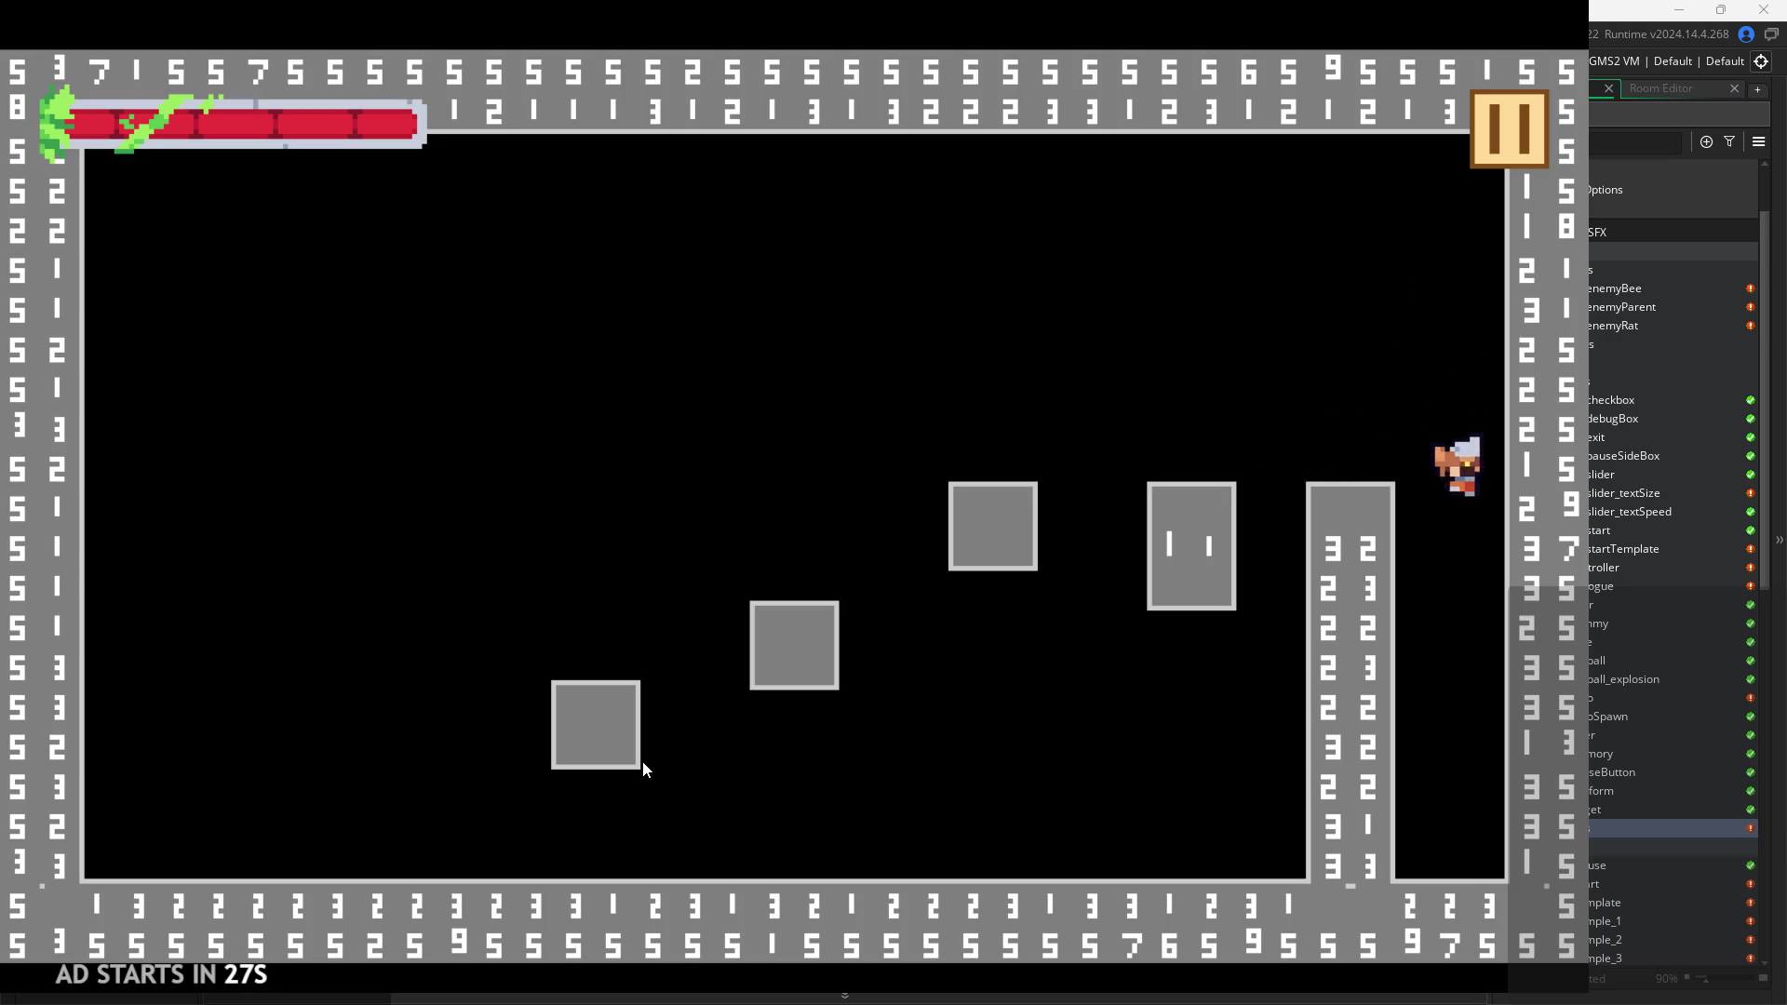
key(space)
key(Left)
key(Left)
key(space)
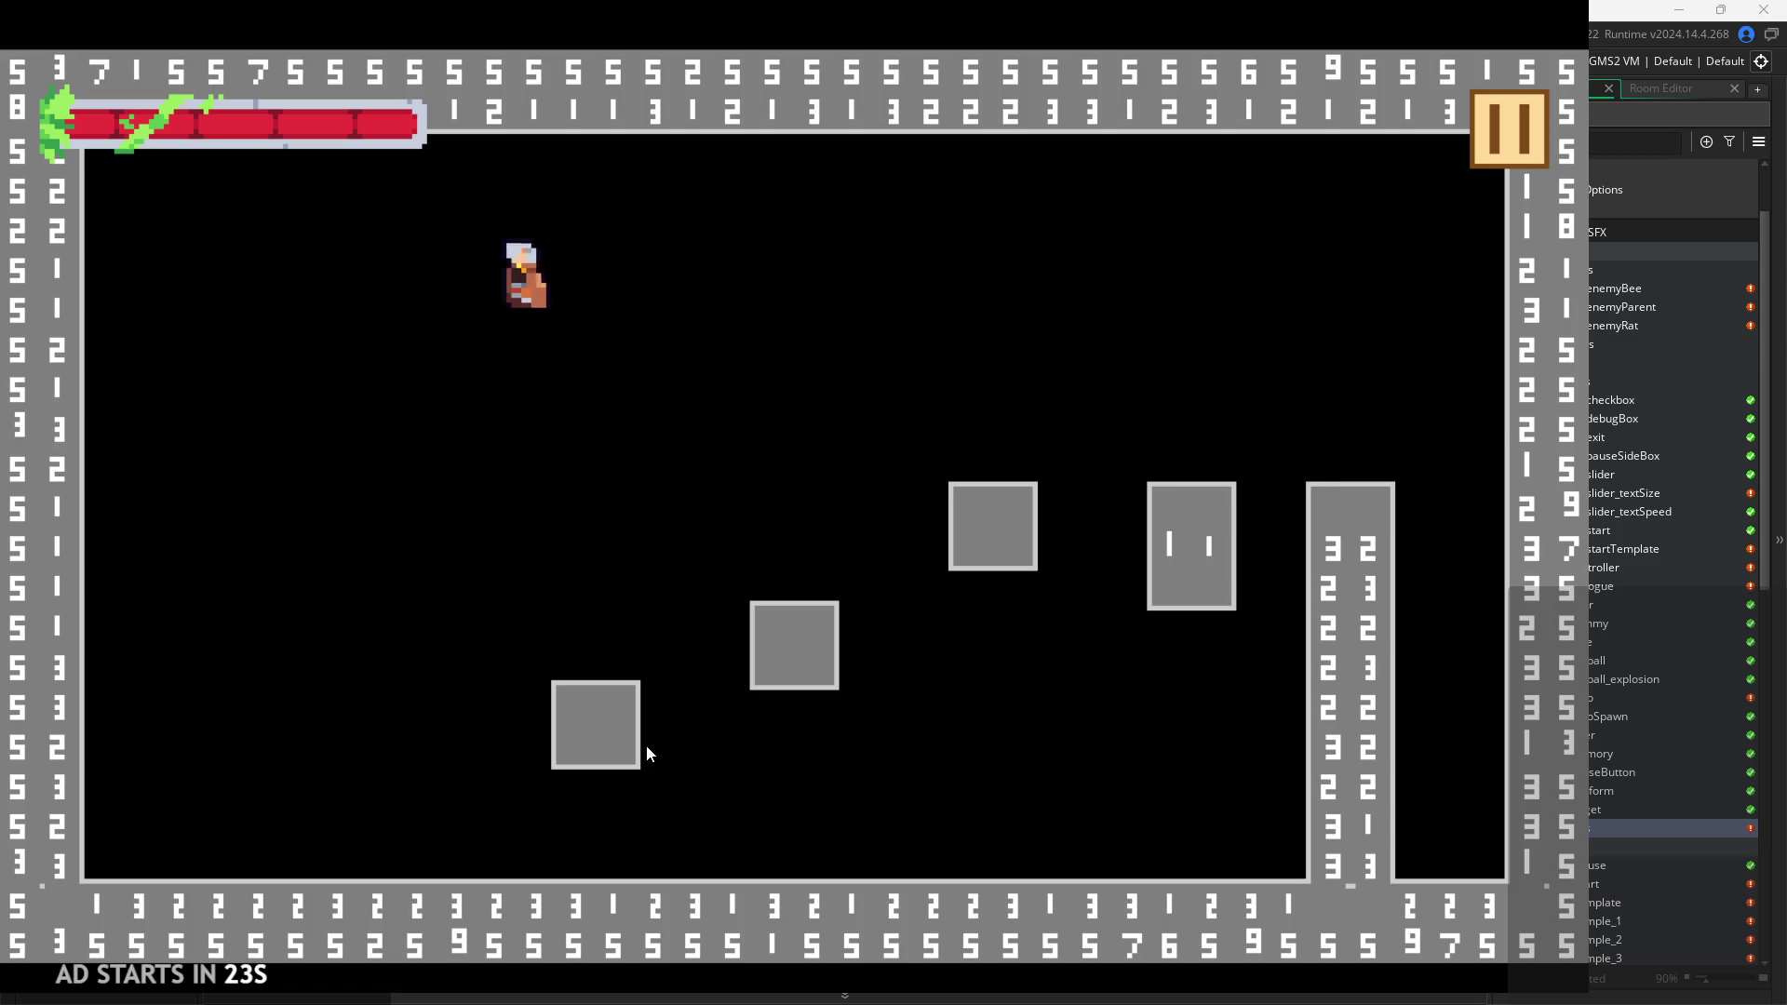
key(Right)
key(Left)
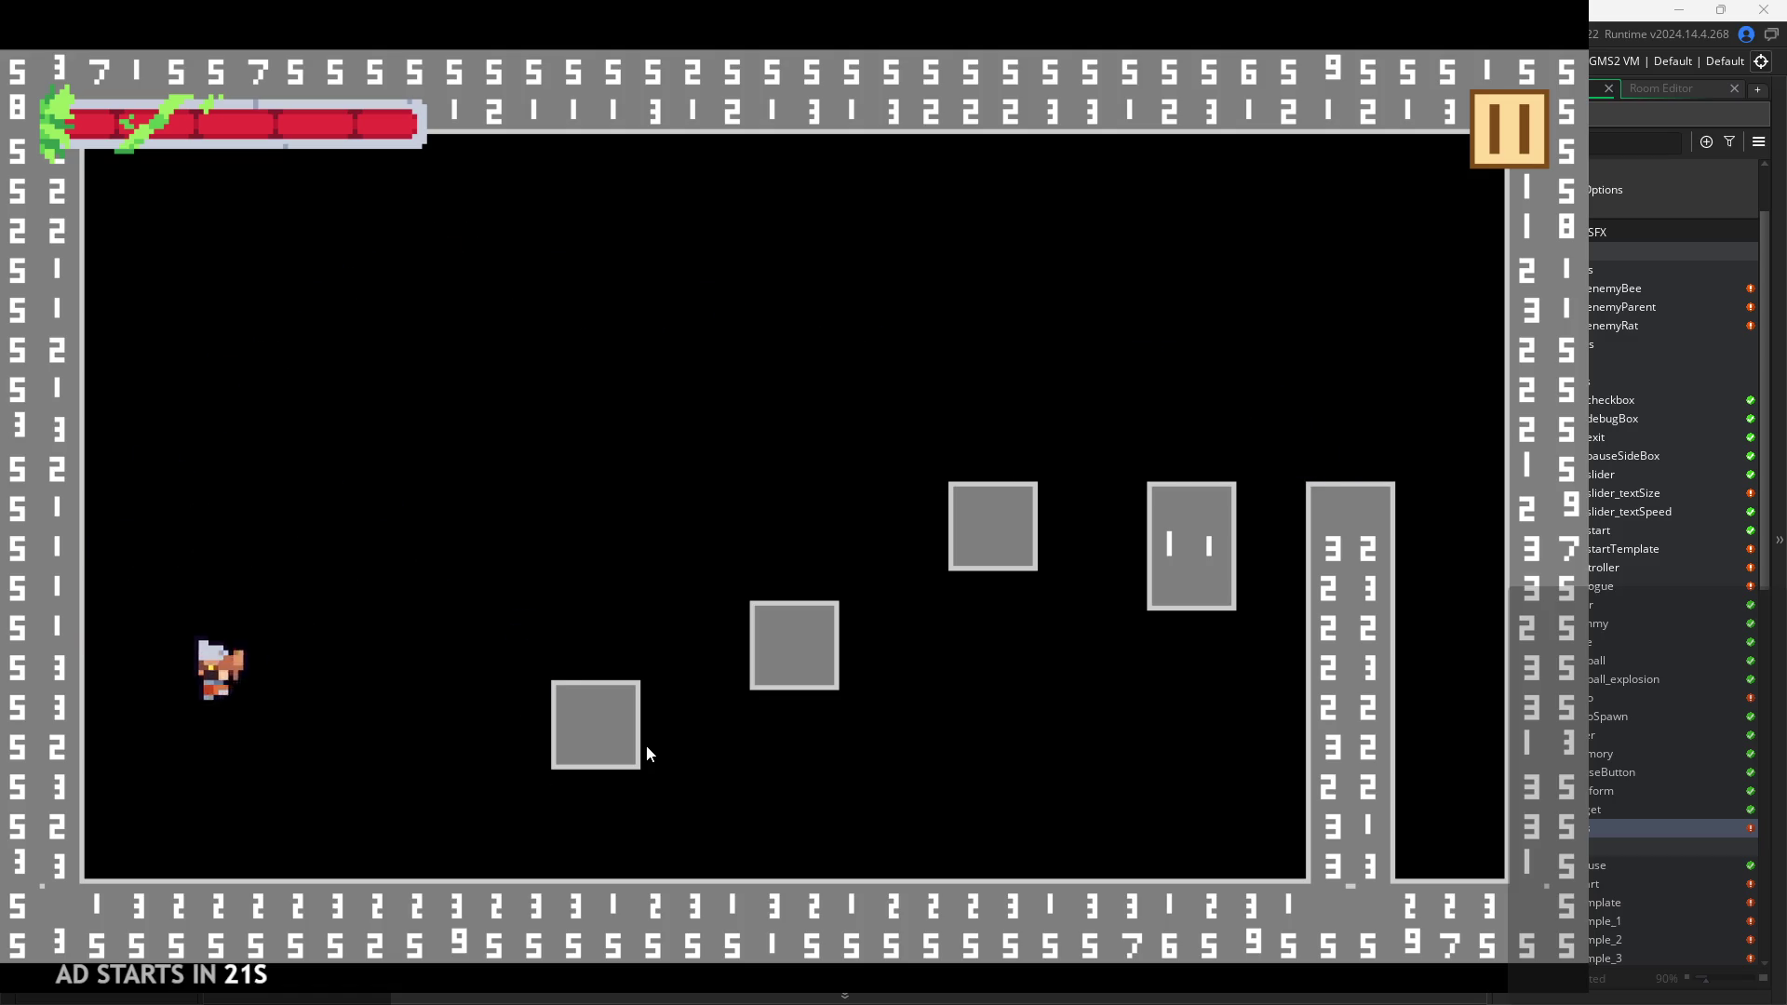
key(Right)
Wall-jump the player back and forth between the tall column and the right wall.
key(space)
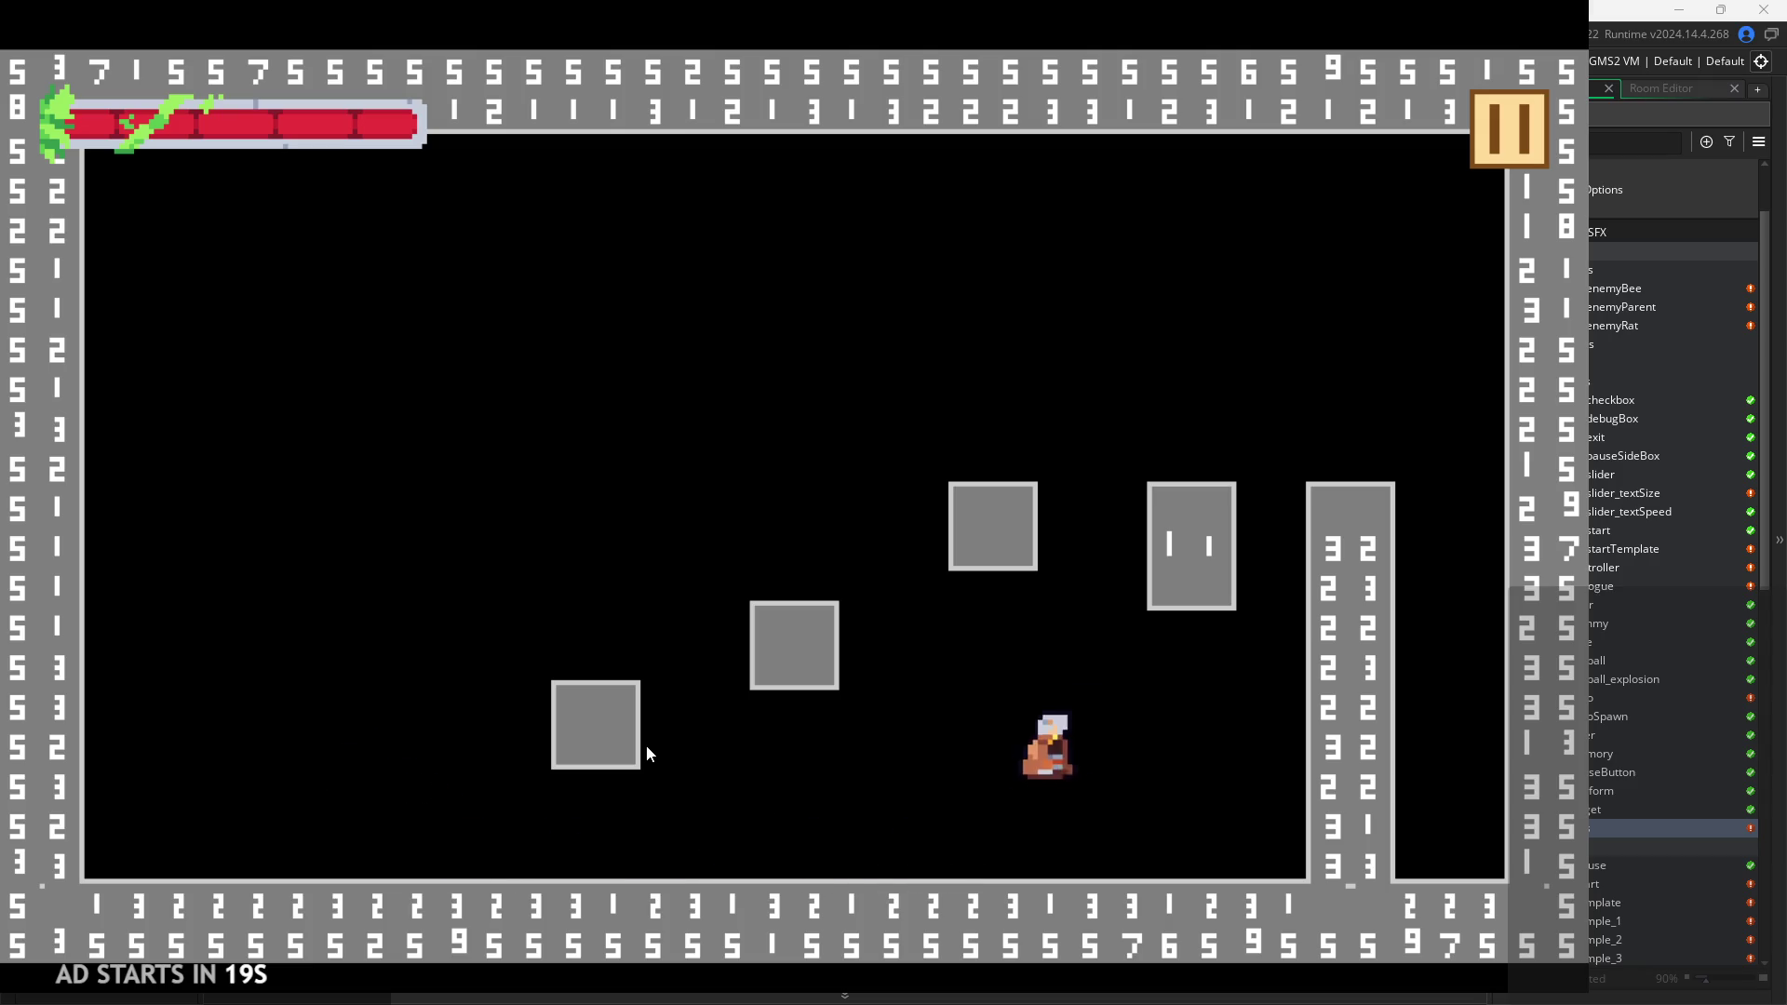
key(space)
key(Right)
key(space)
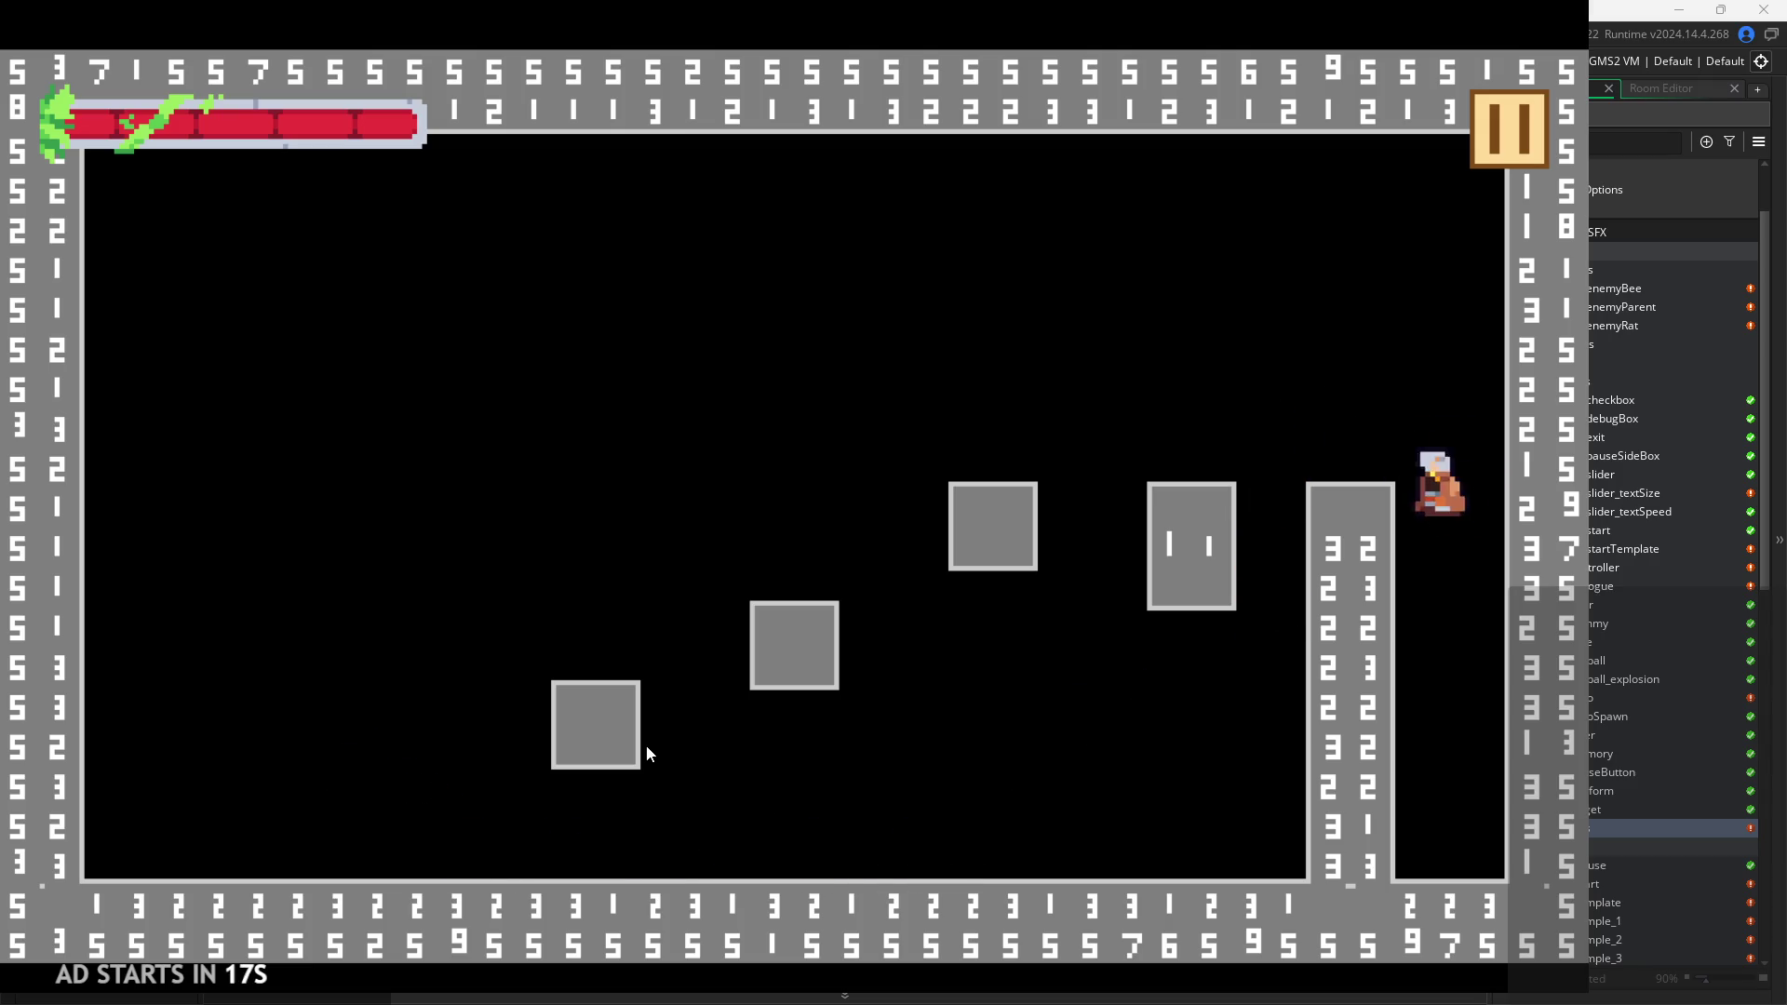
key(Right)
key(space)
key(Right)
key(space)
key(Right)
key(space)
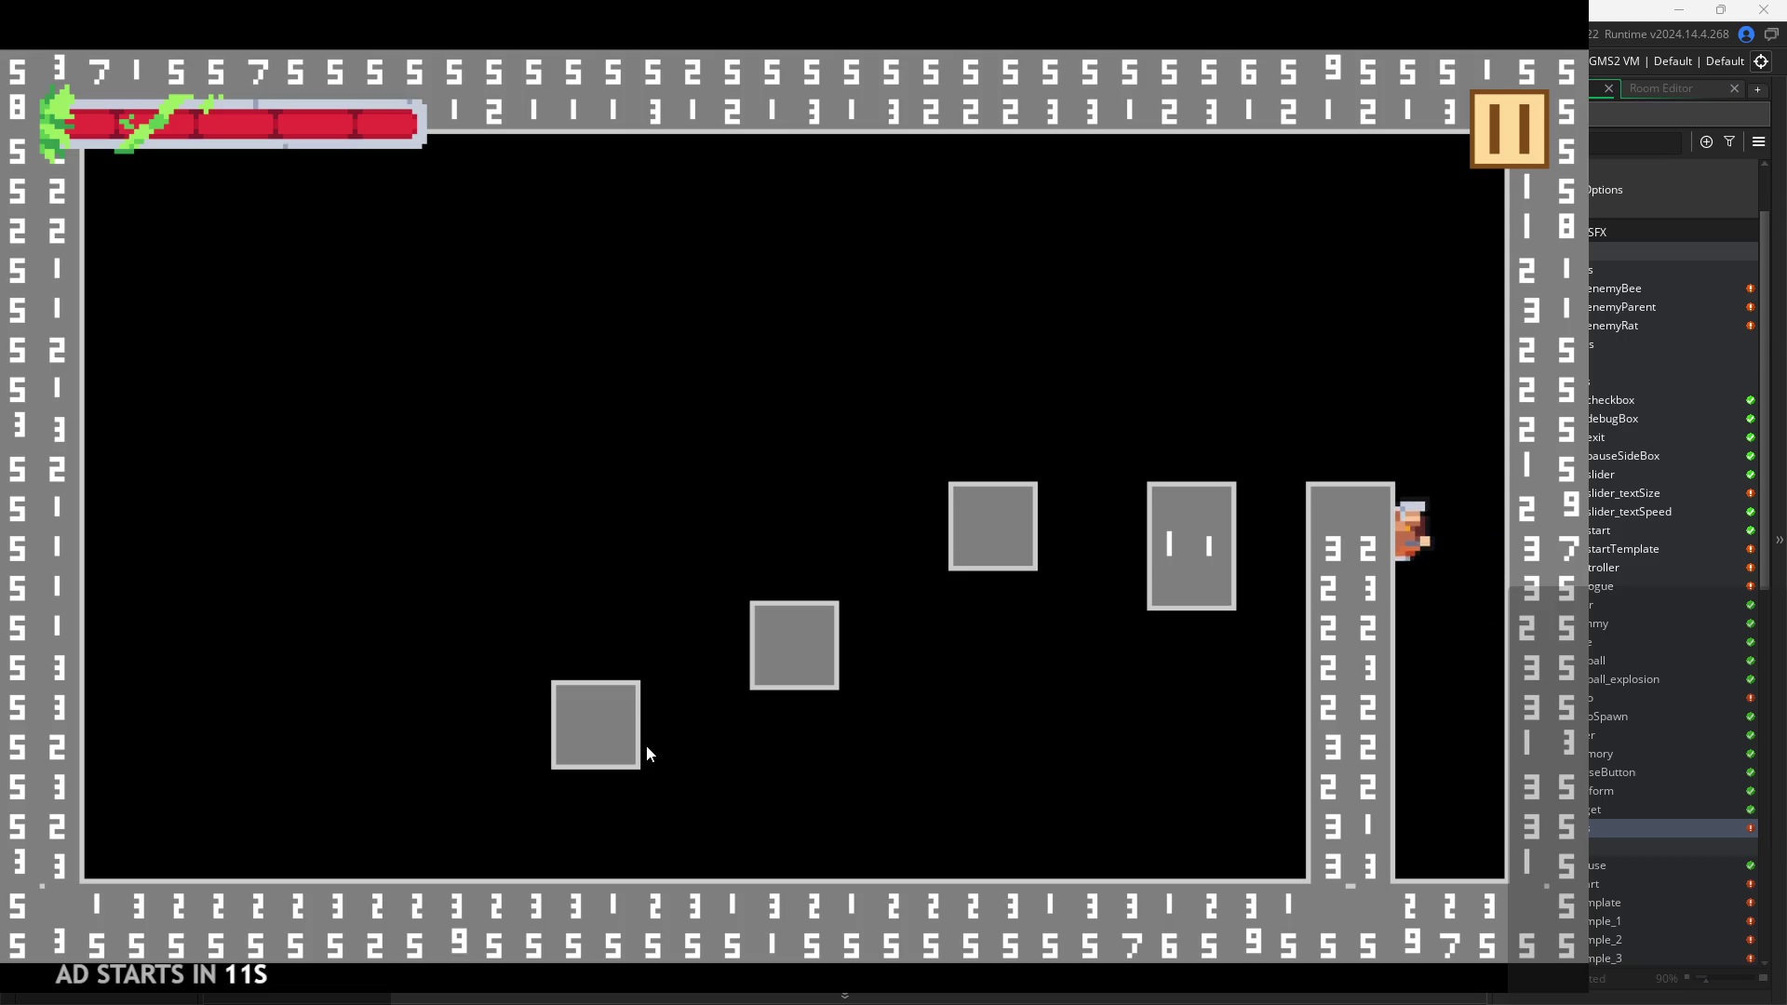
key(Right)
key(space)
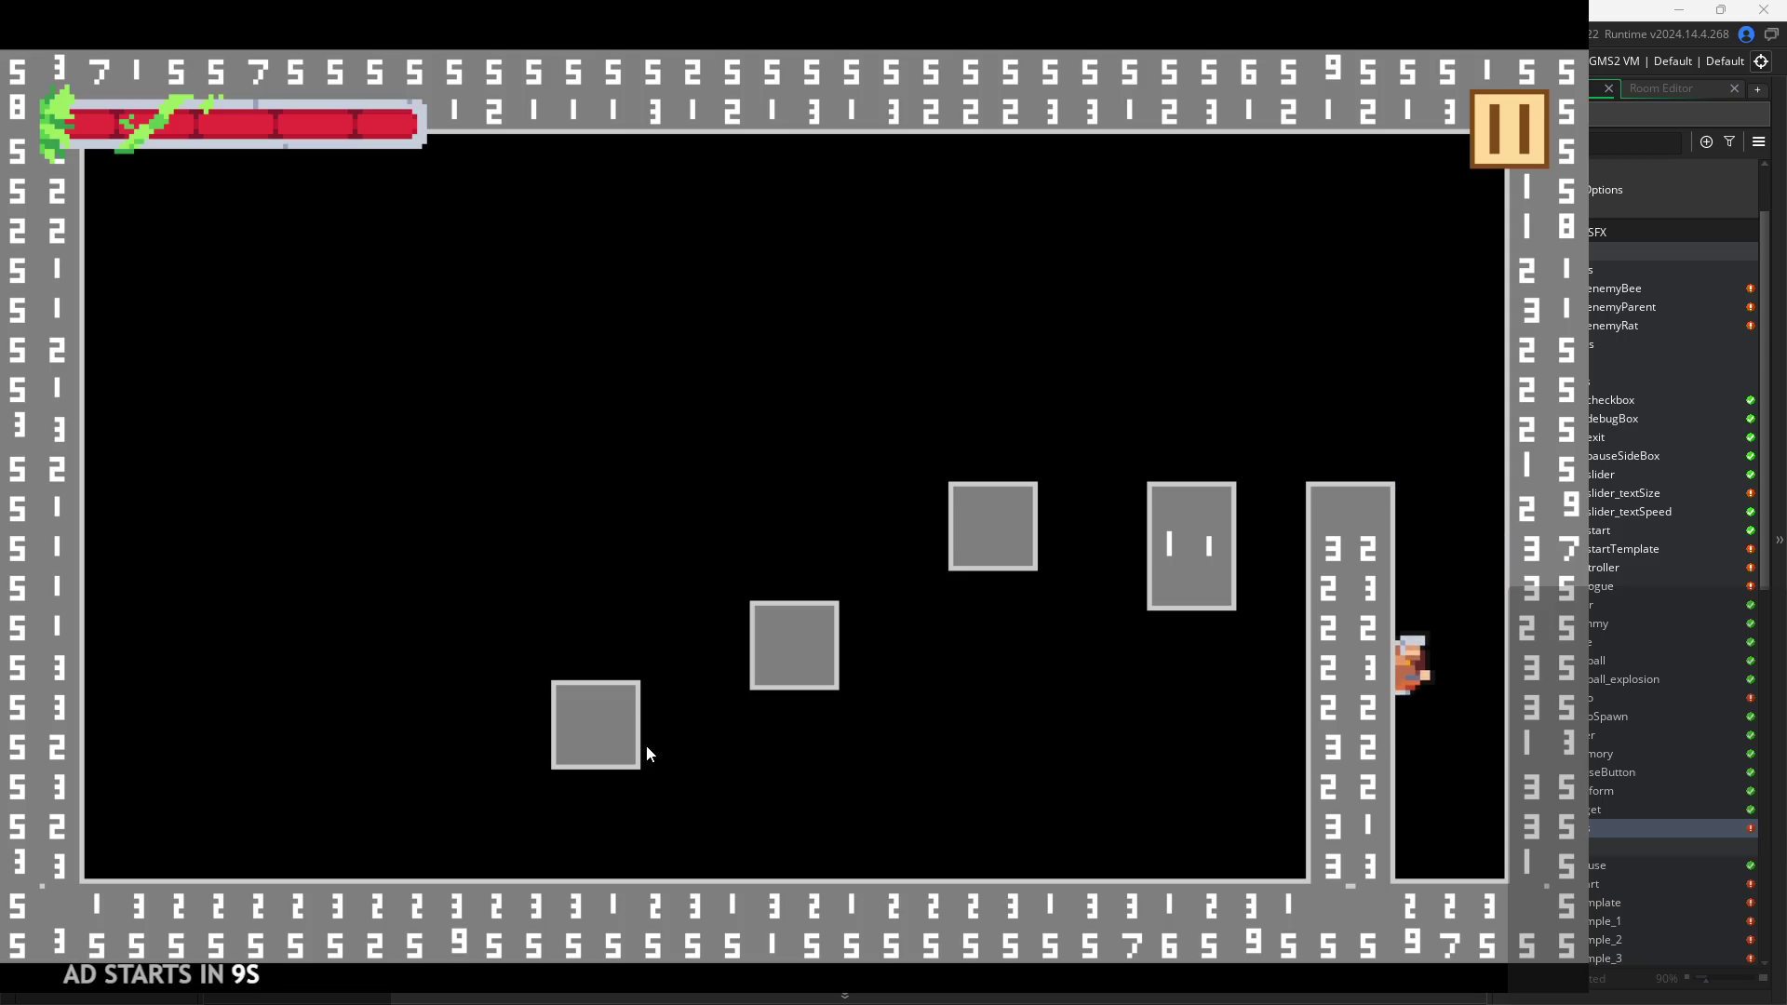
Climb the right wall and wall-jump above the tall column, then leap left.
key(Right)
key(space)
key(space)
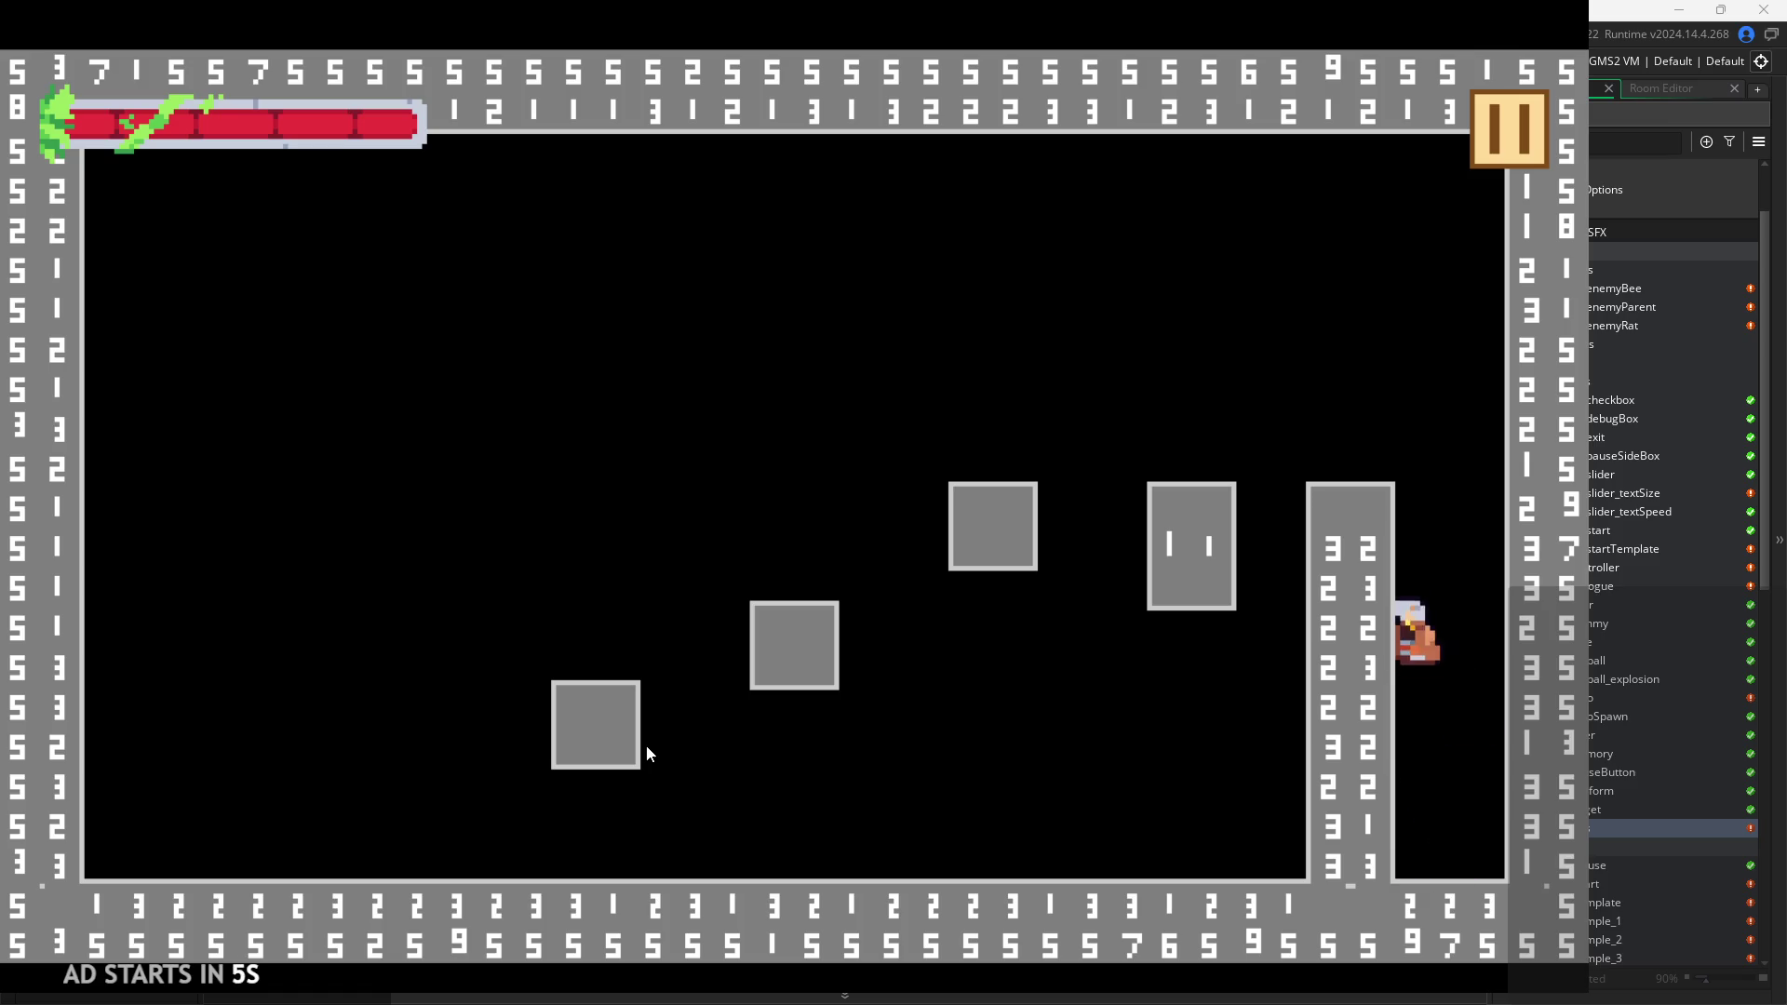
key(space)
key(space)
key(space)
key(Right)
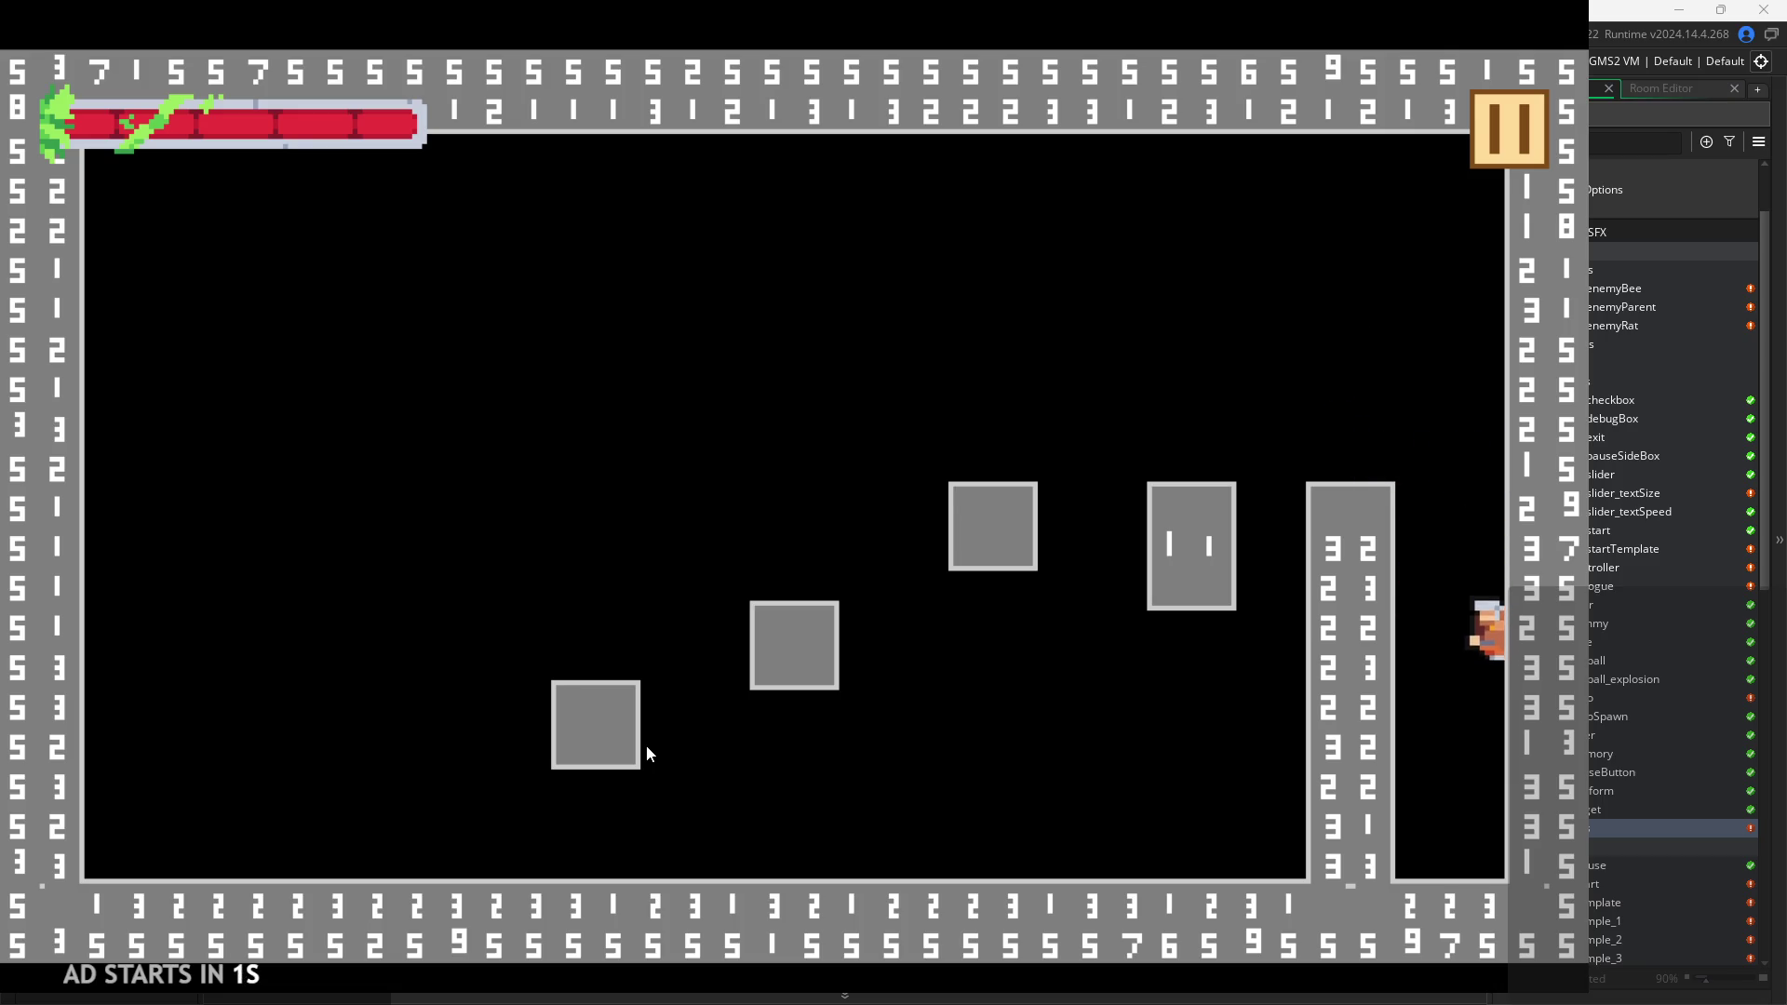
key(space)
key(space)
key(space)
key(space)
key(Right)
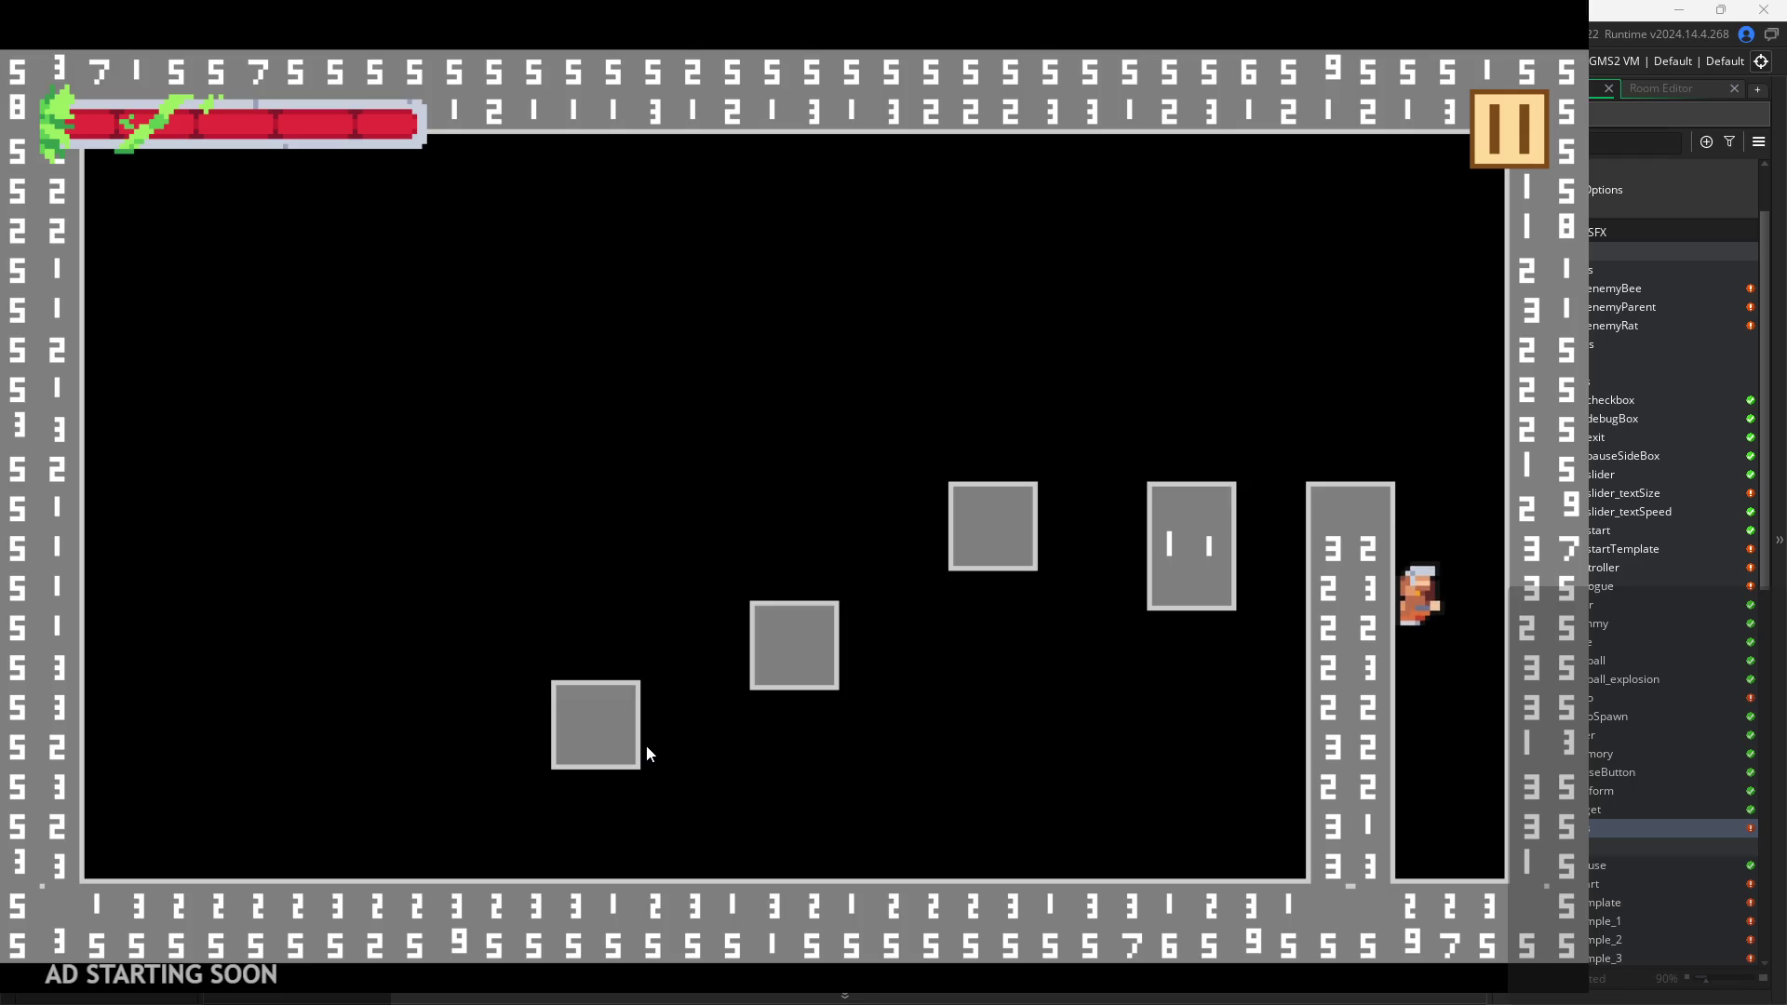
key(space)
key(space)
key(space)
key(Left)
key(space)
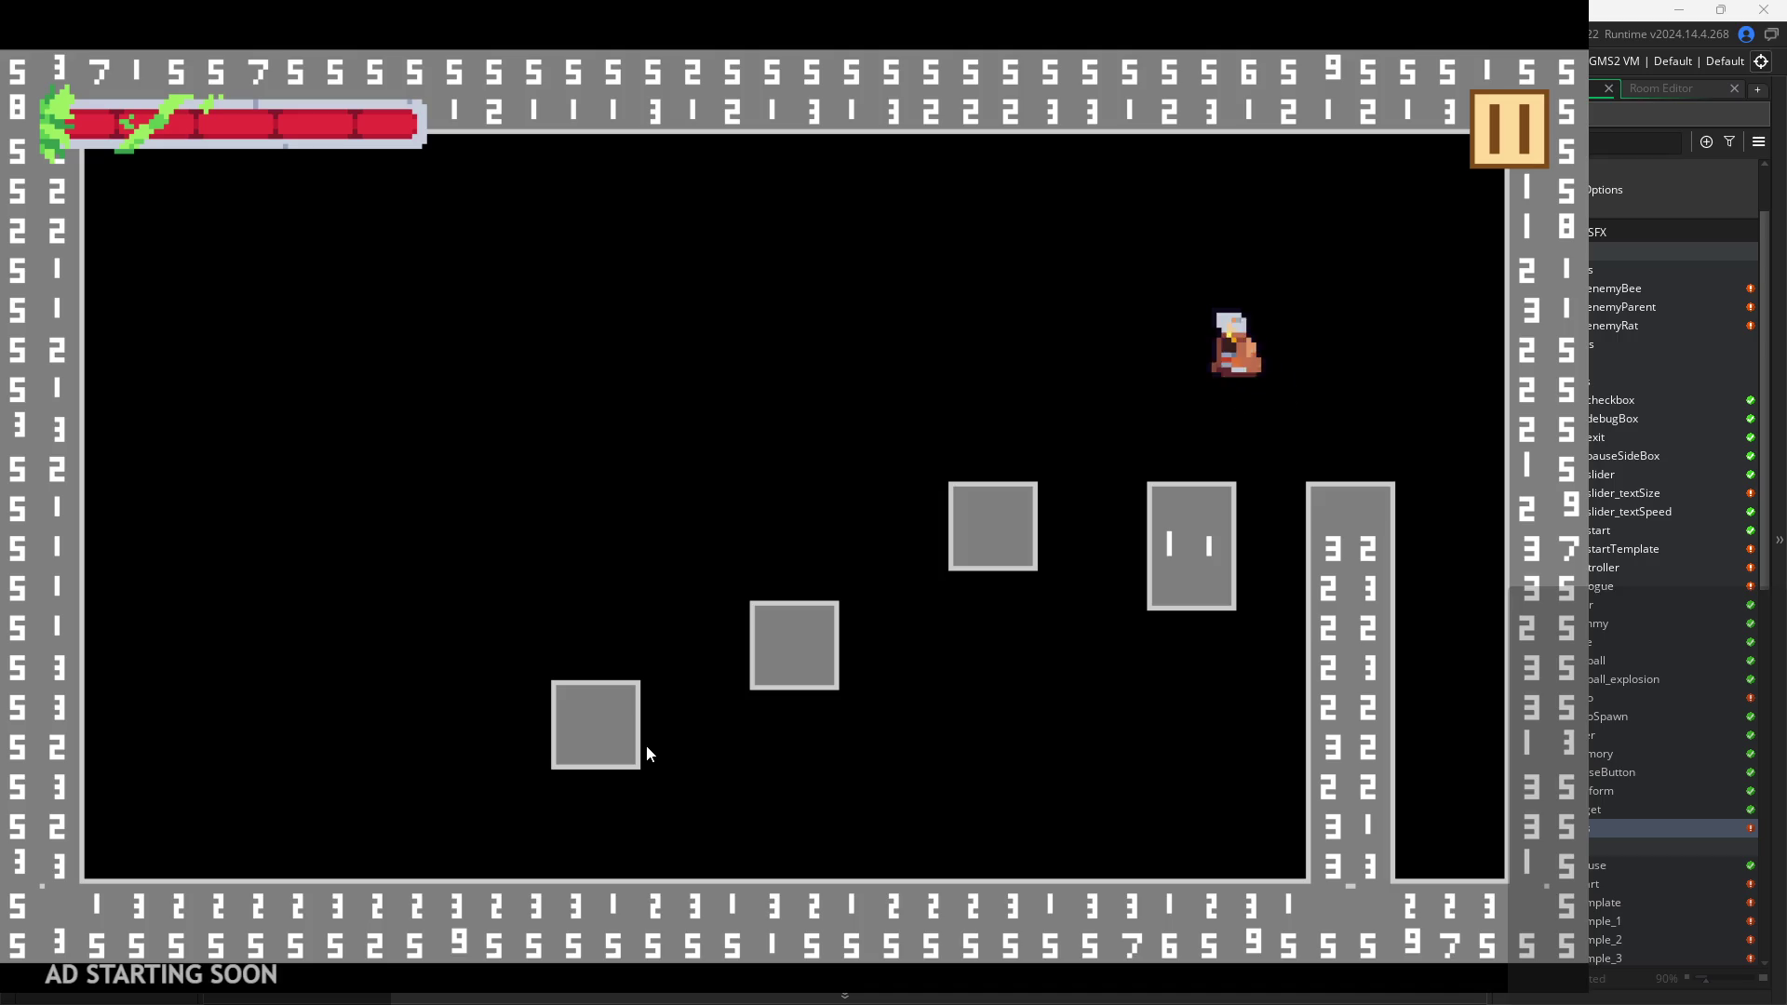
key(space)
key(space)
key(space)
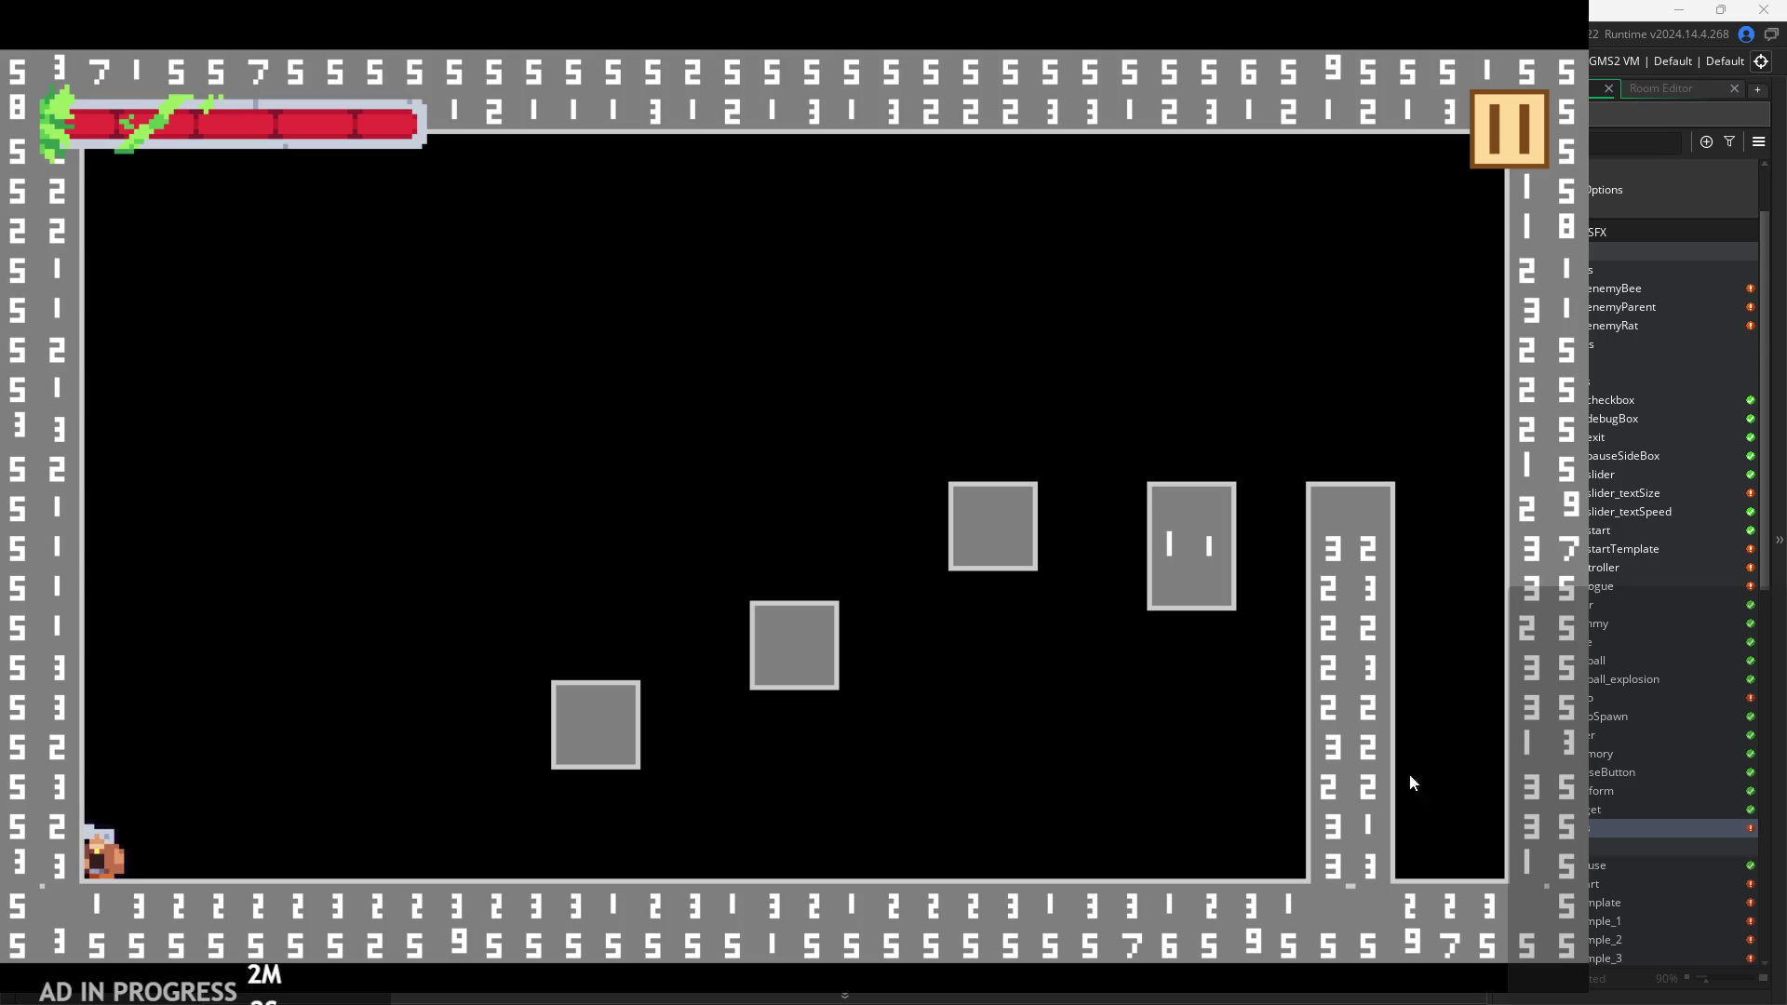
Jump the player up toward mid-room, steering to the right.
key(Right)
key(space)
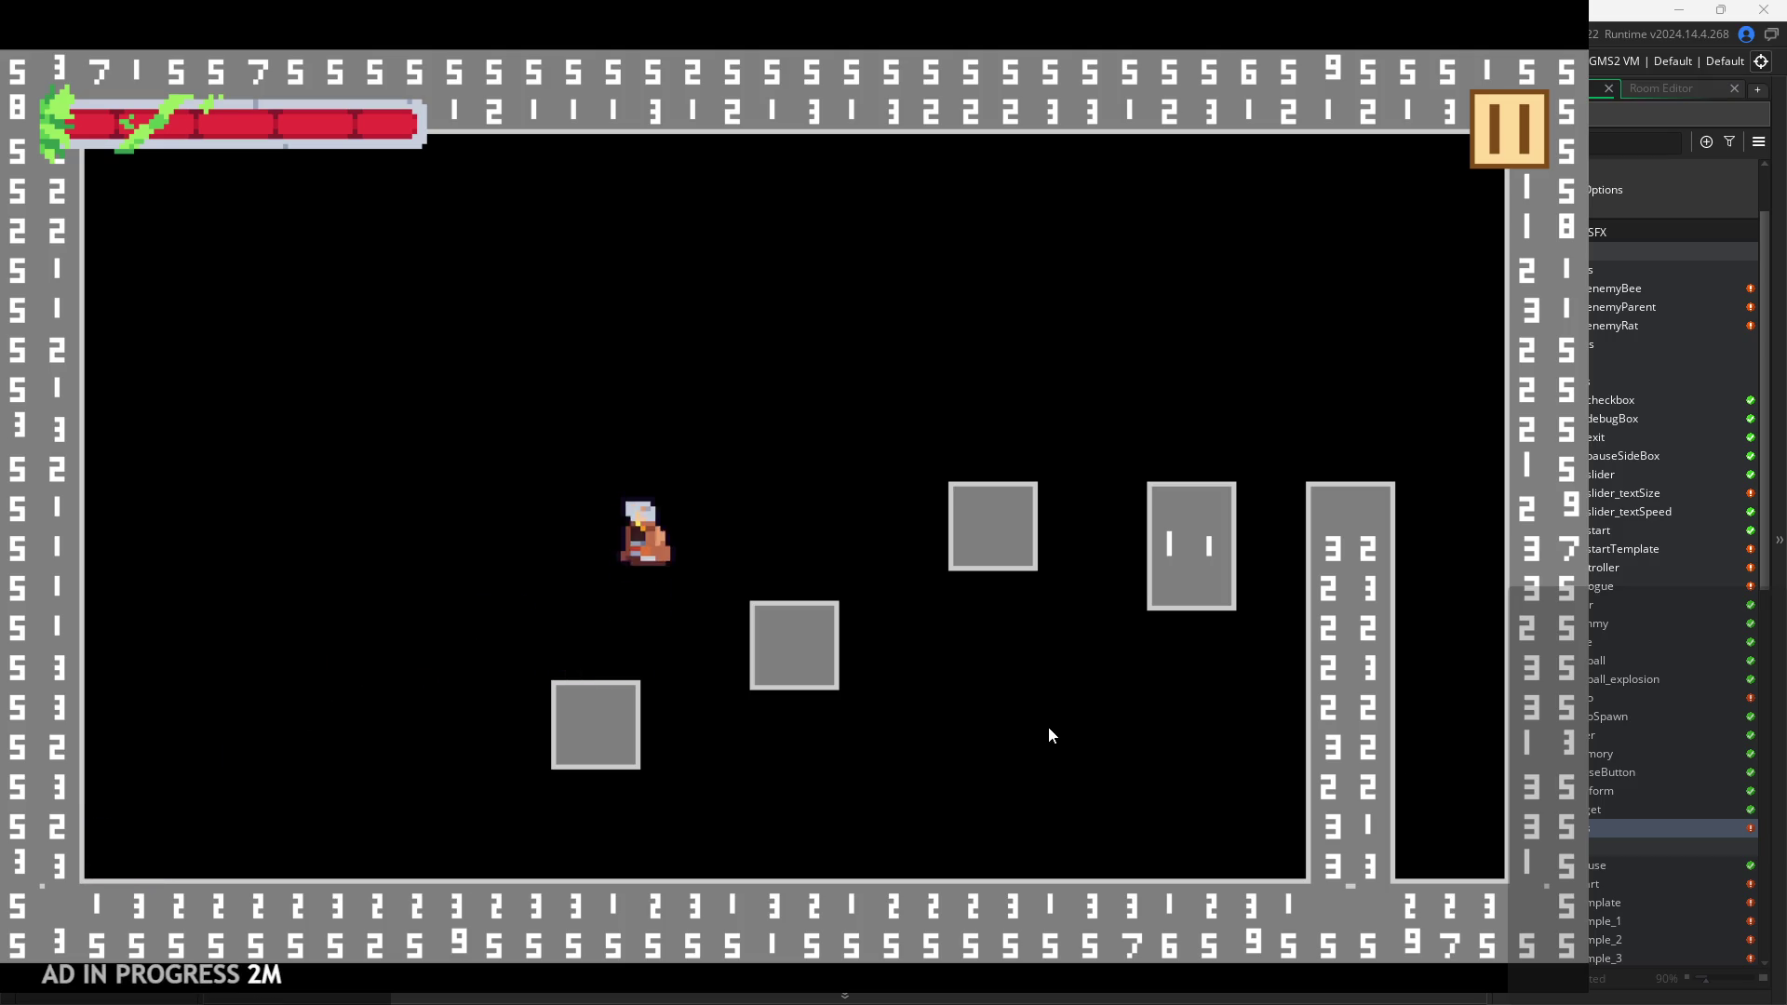
Run and jump the player back and forth across the level floor.
key(Right)
key(space)
key(Left)
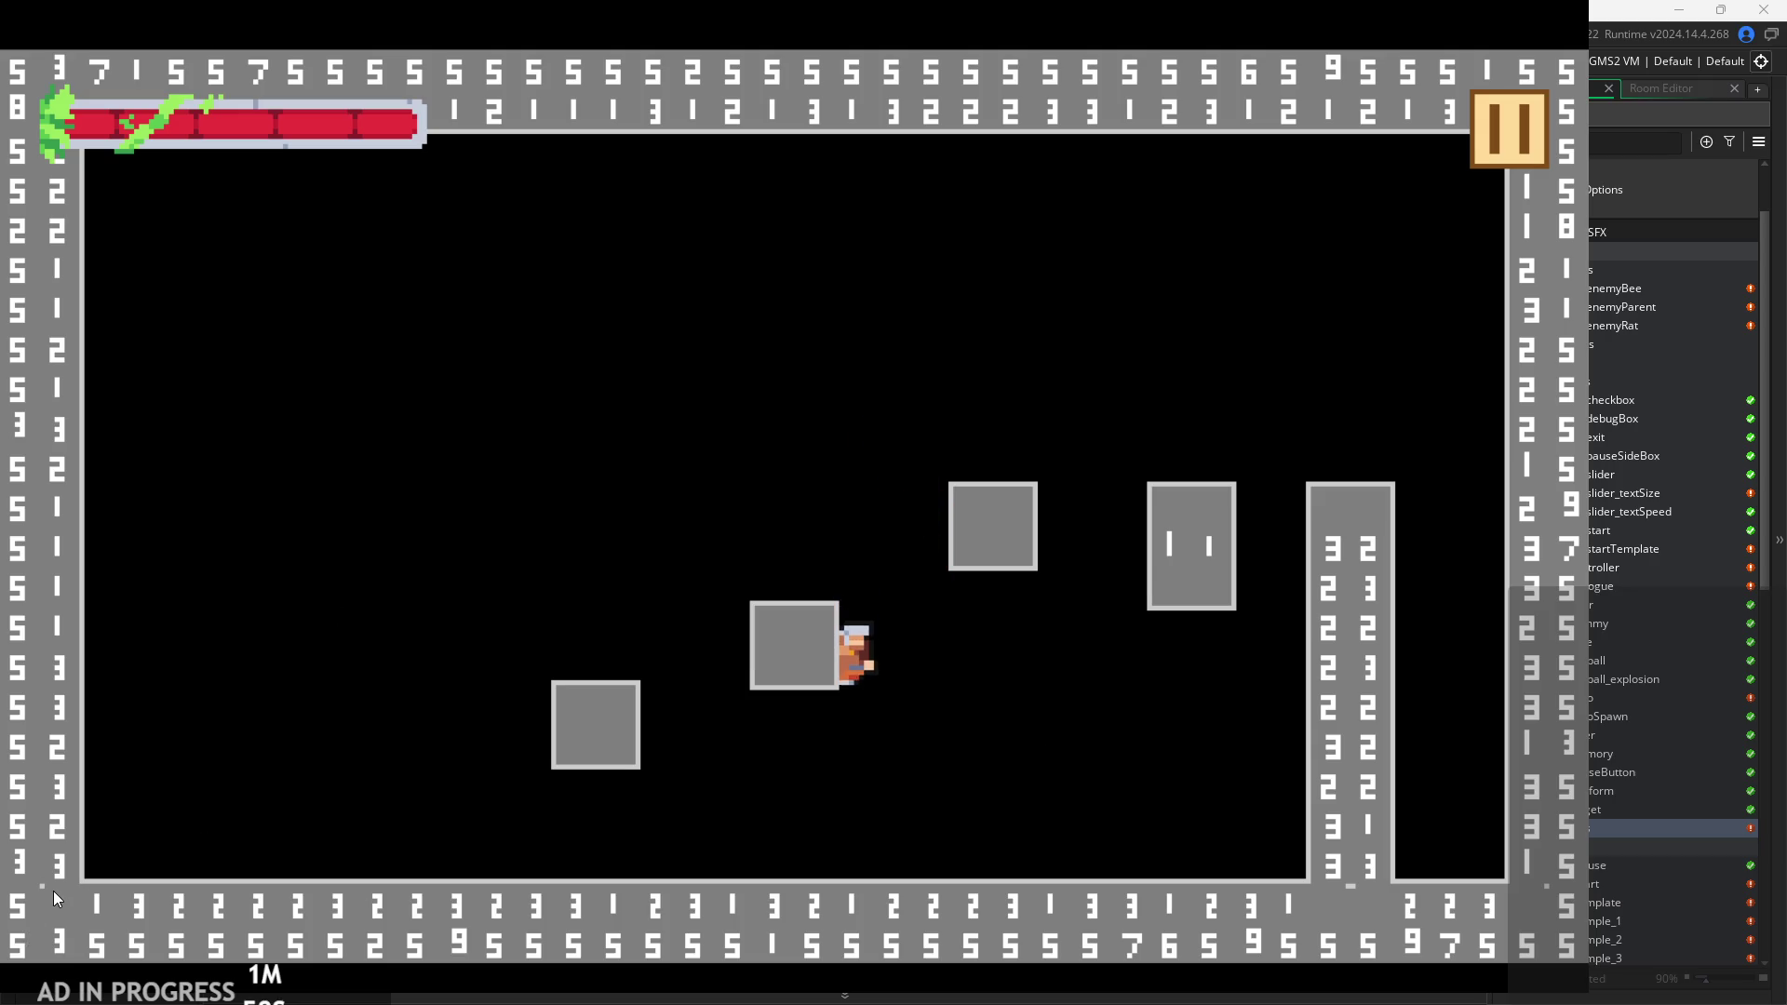
key(space)
key(Right)
key(Left)
key(space)
key(Right)
Dash toward the pillar and back, then pause to trigger the obj_tiles Code Error.
key(Left)
key(Right)
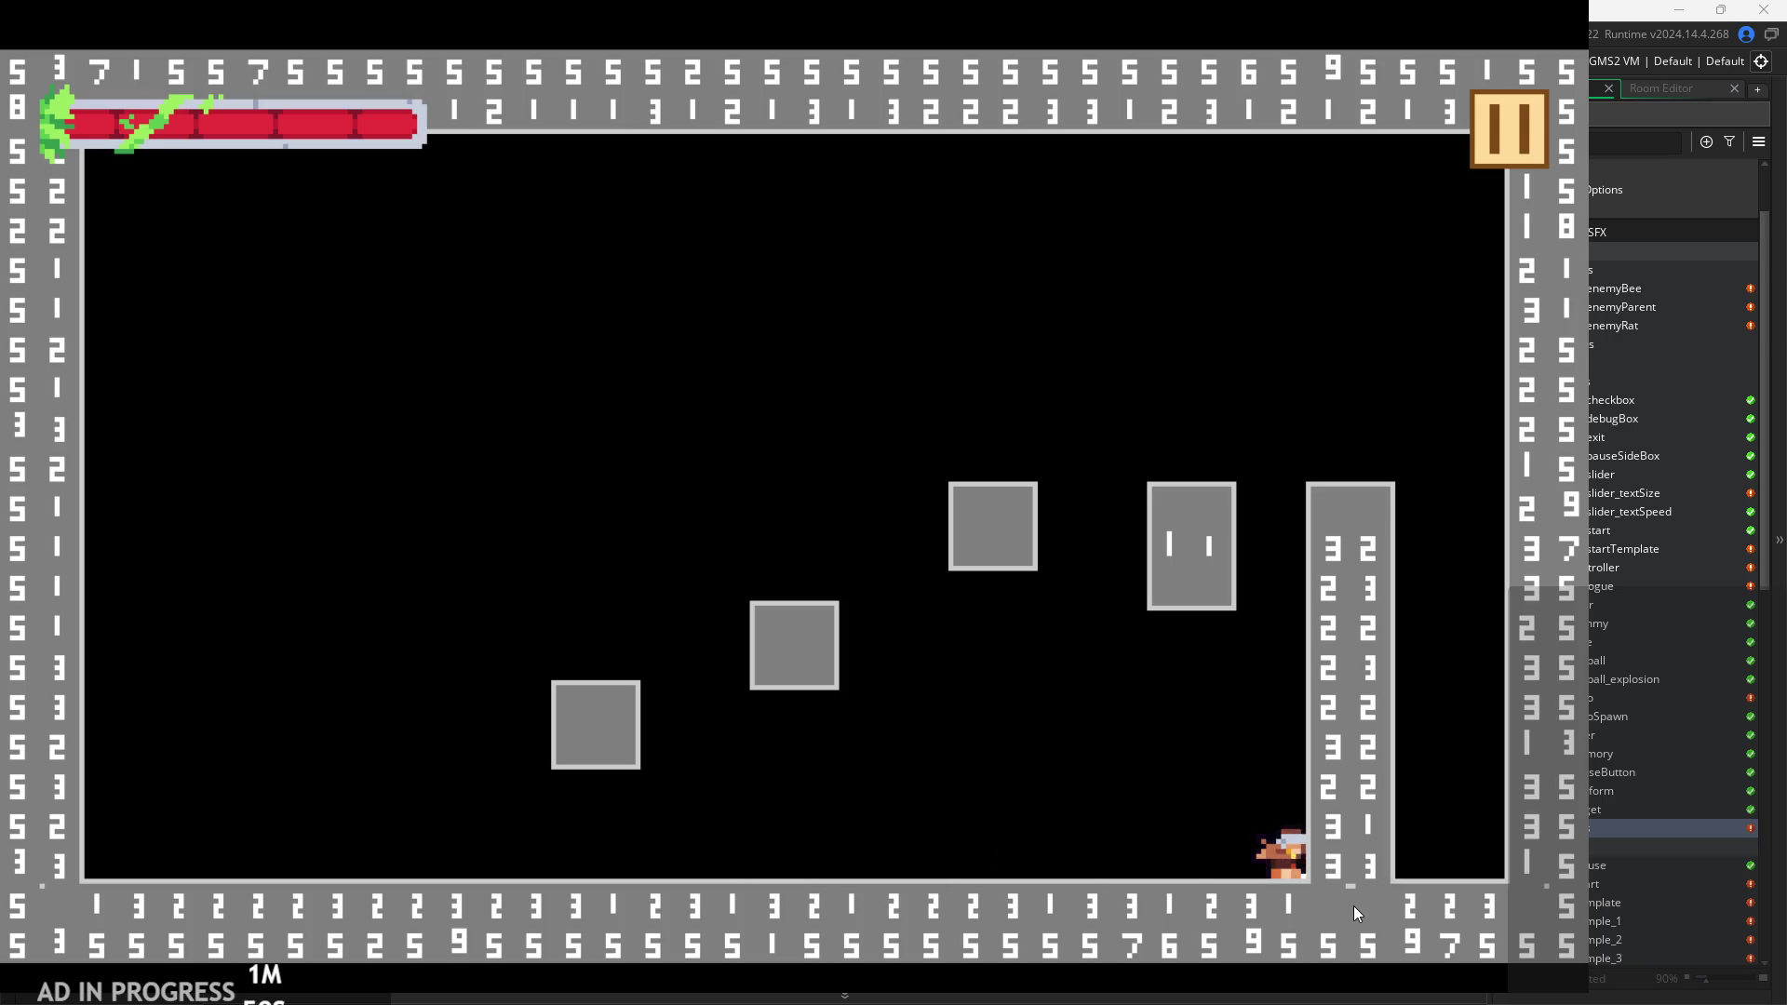
key(Left)
key(space)
key(Right)
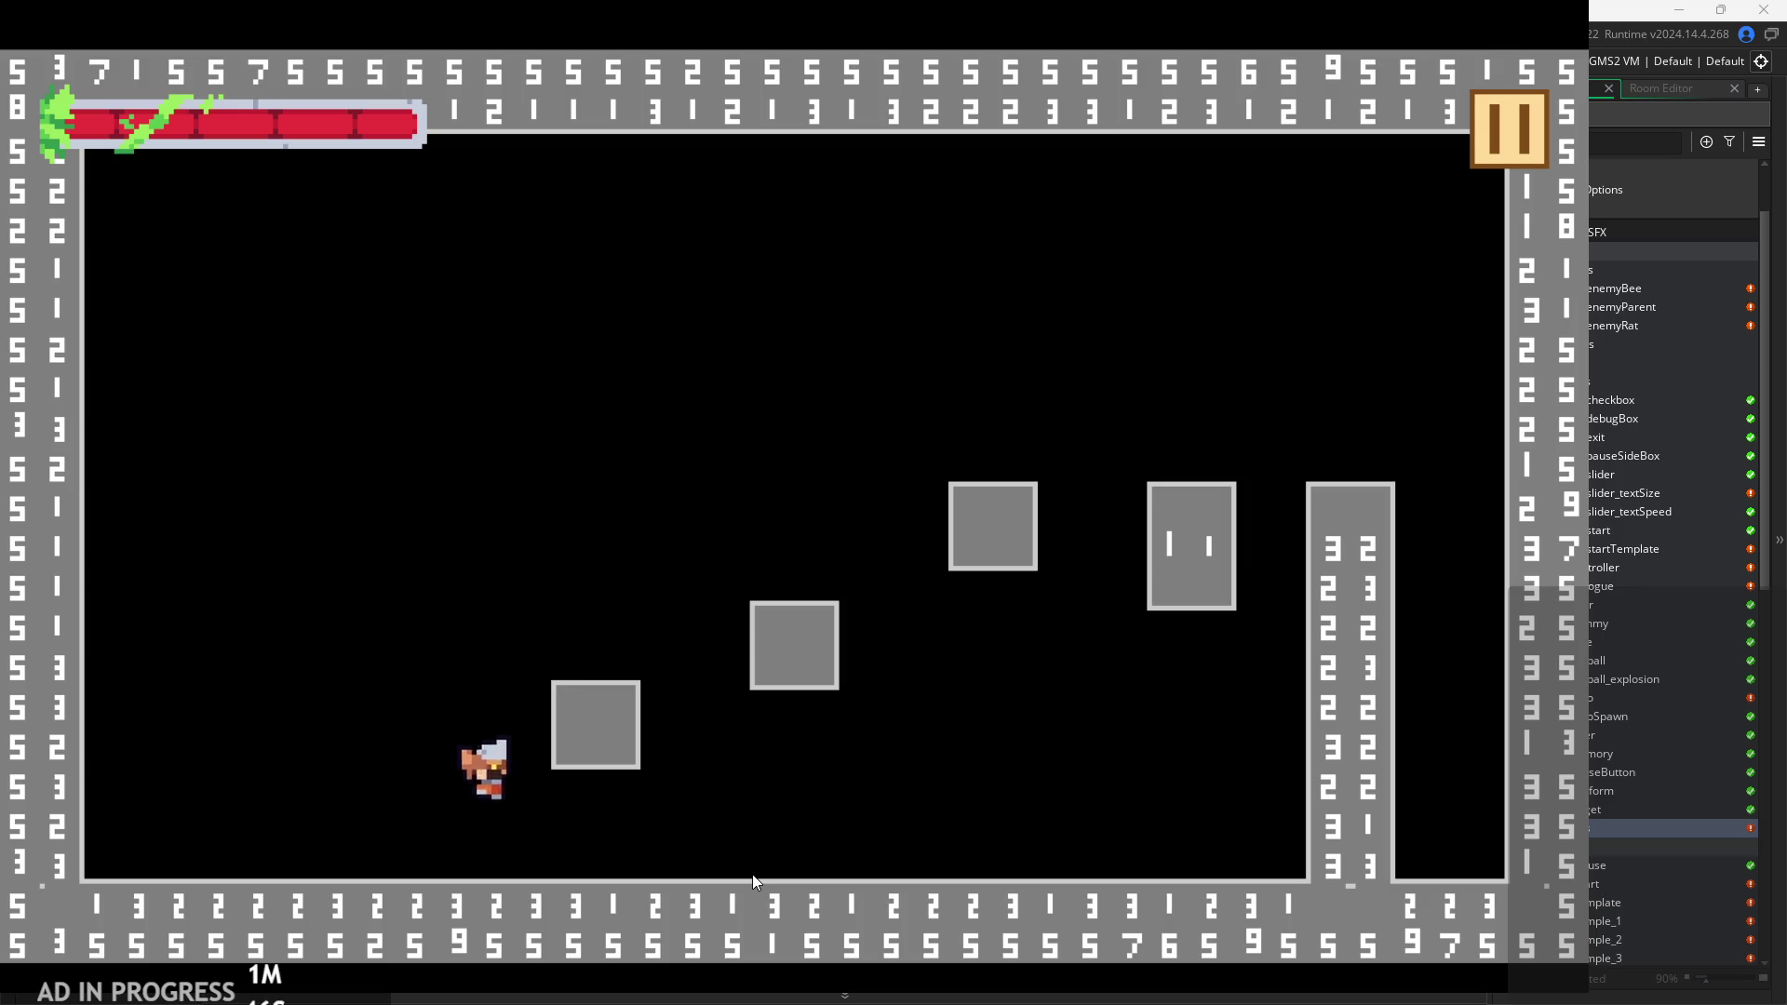
key(Left)
key(space)
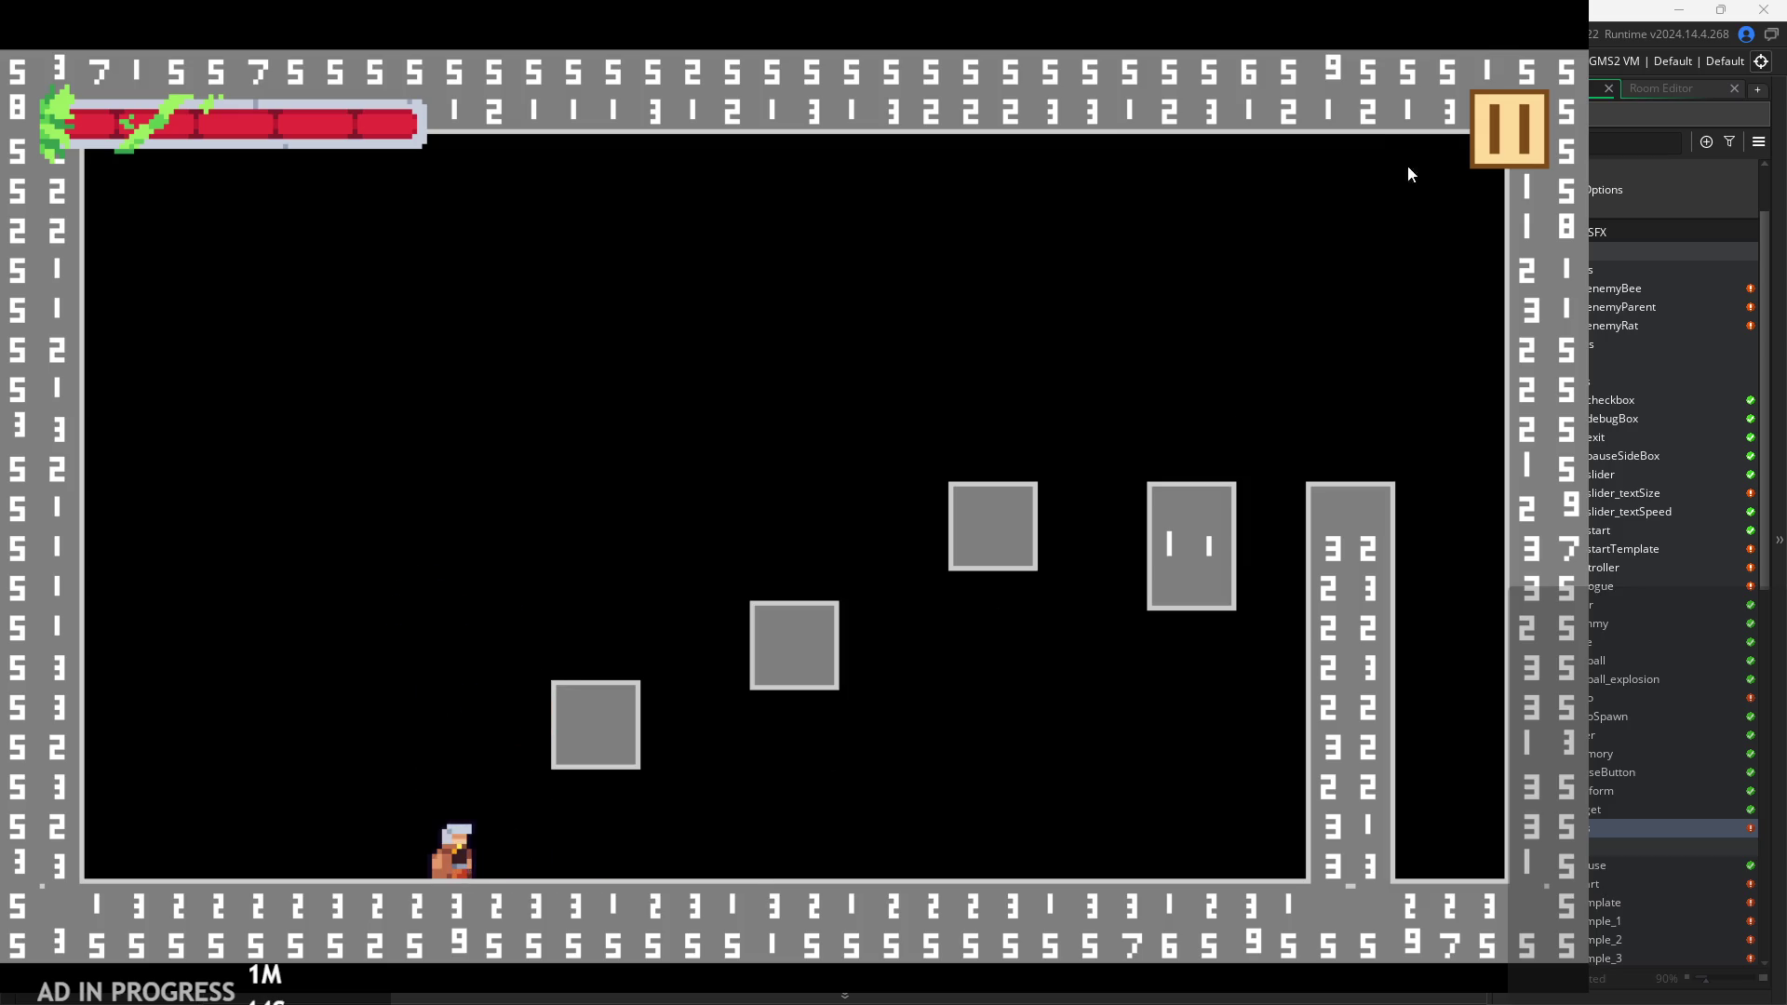
click(1522, 138)
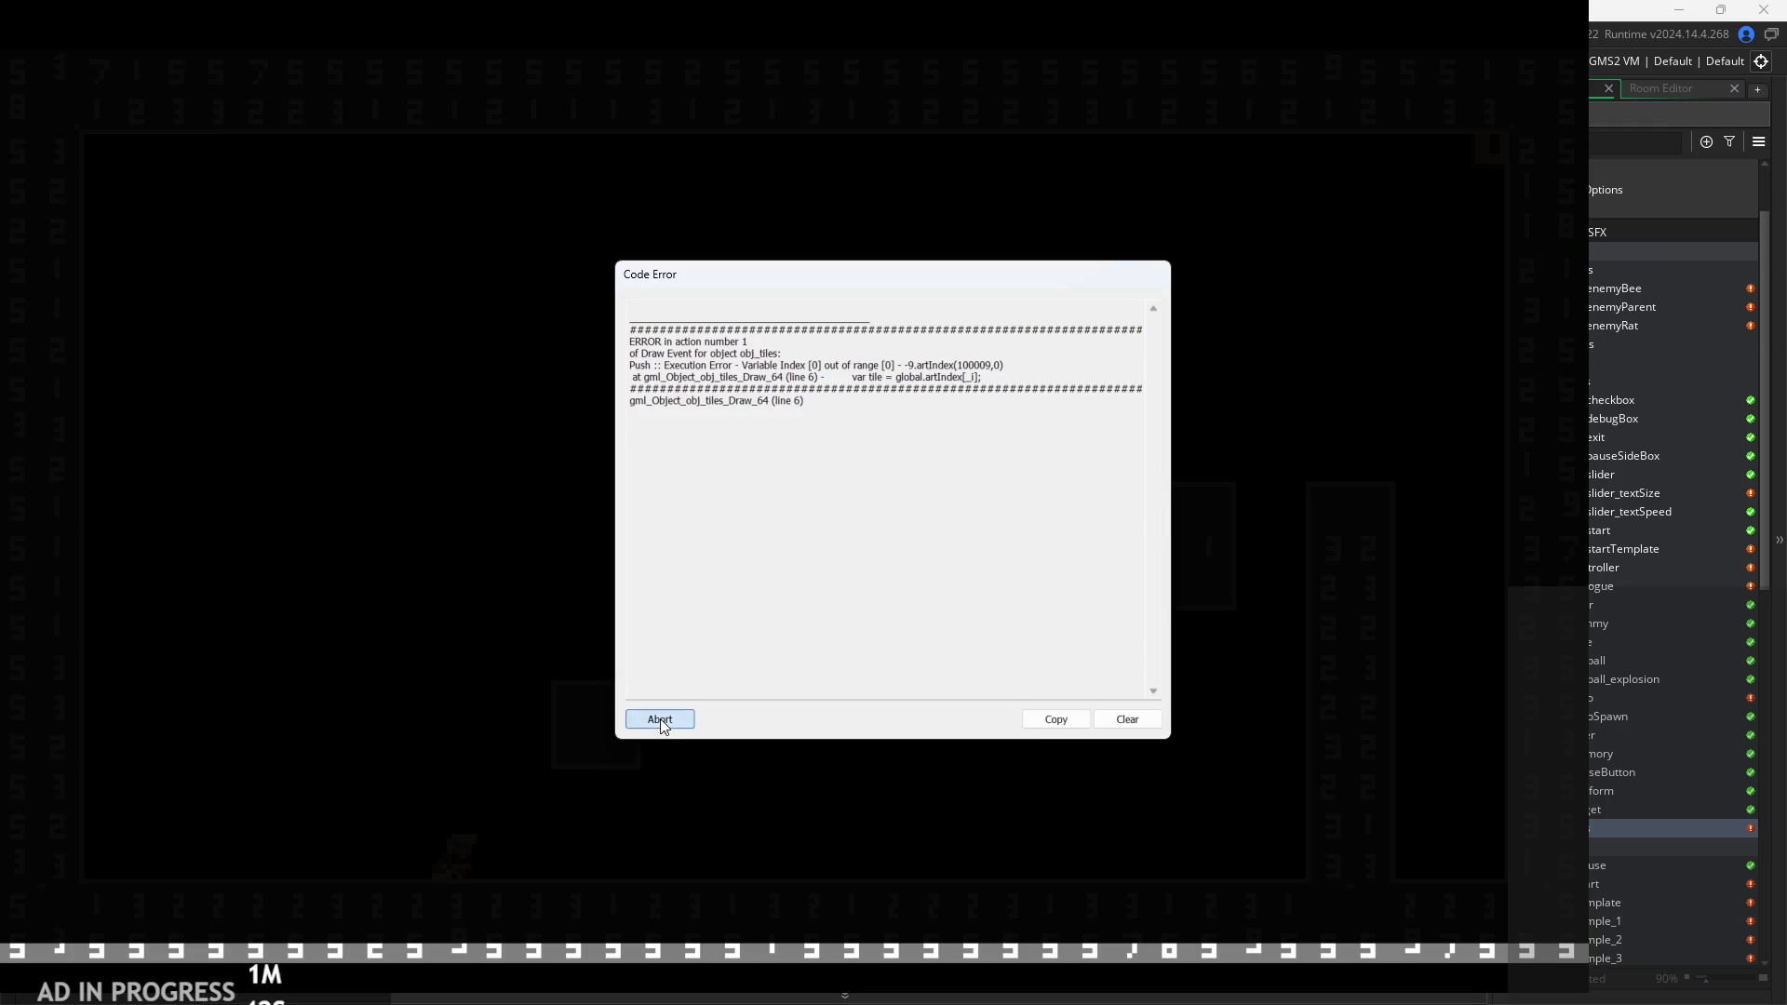
Abort the crashed game and open Script1 from the Asset Browser.
click(666, 724)
scroll(1654, 779, down, 3)
click(1643, 751)
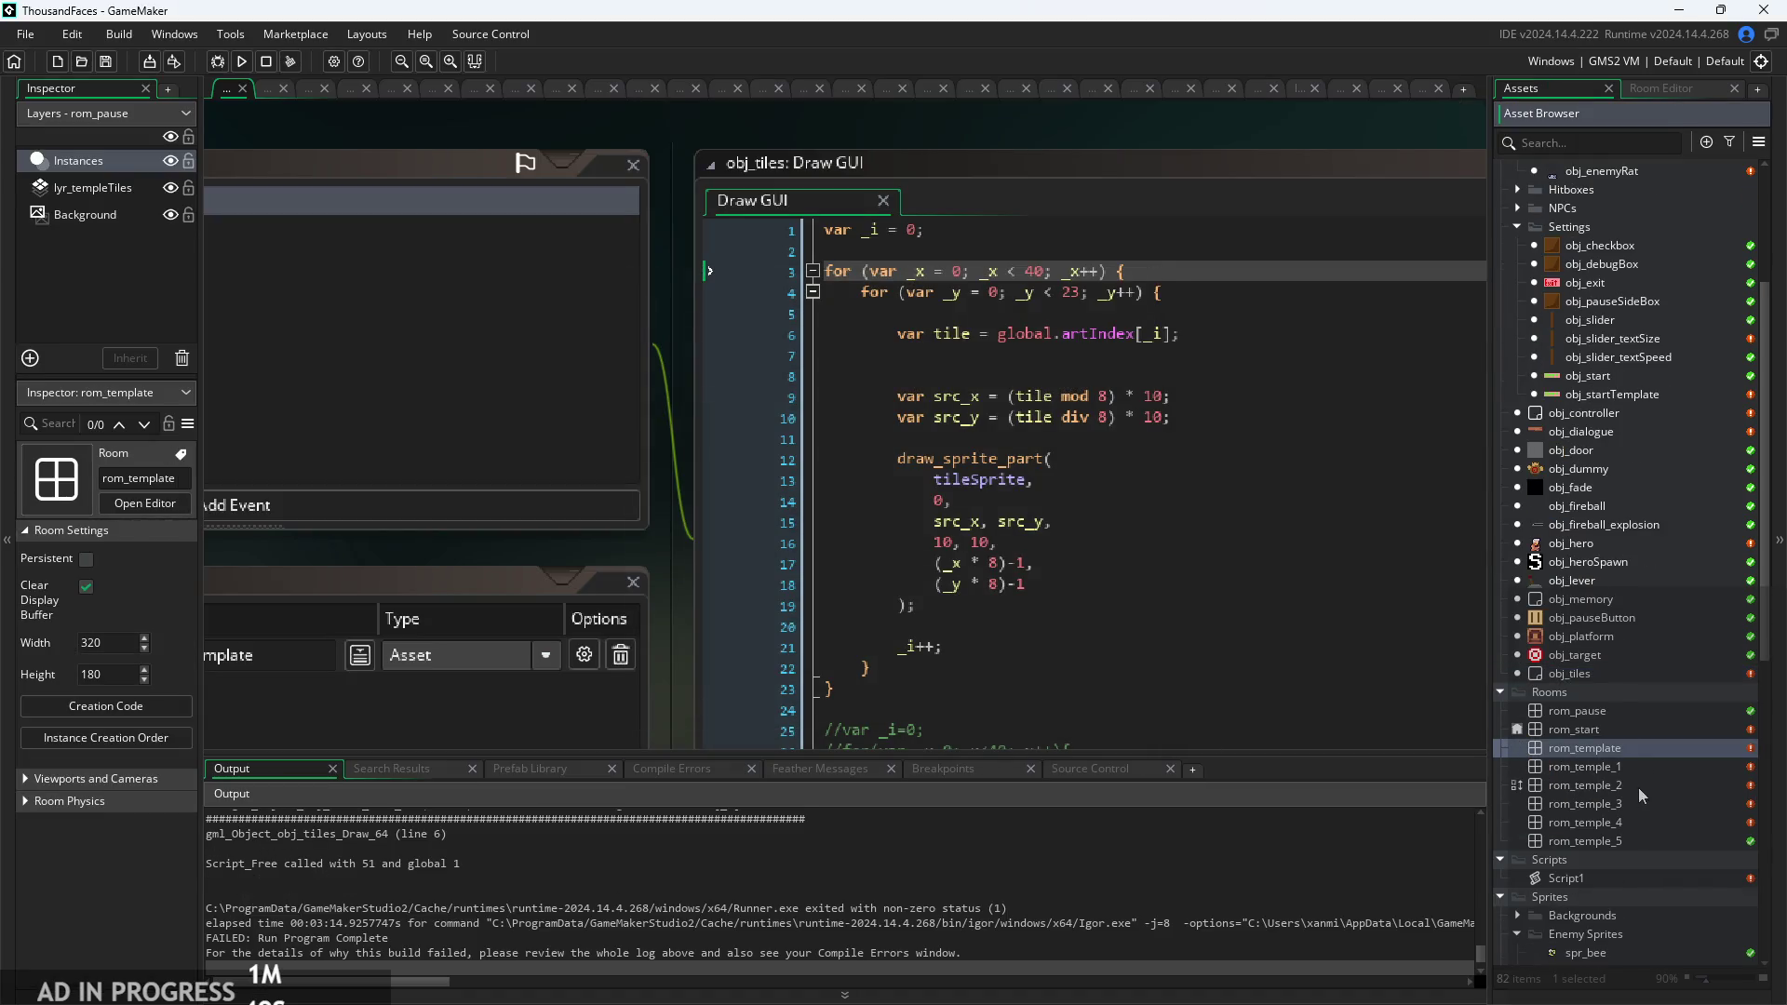
double_click(1565, 877)
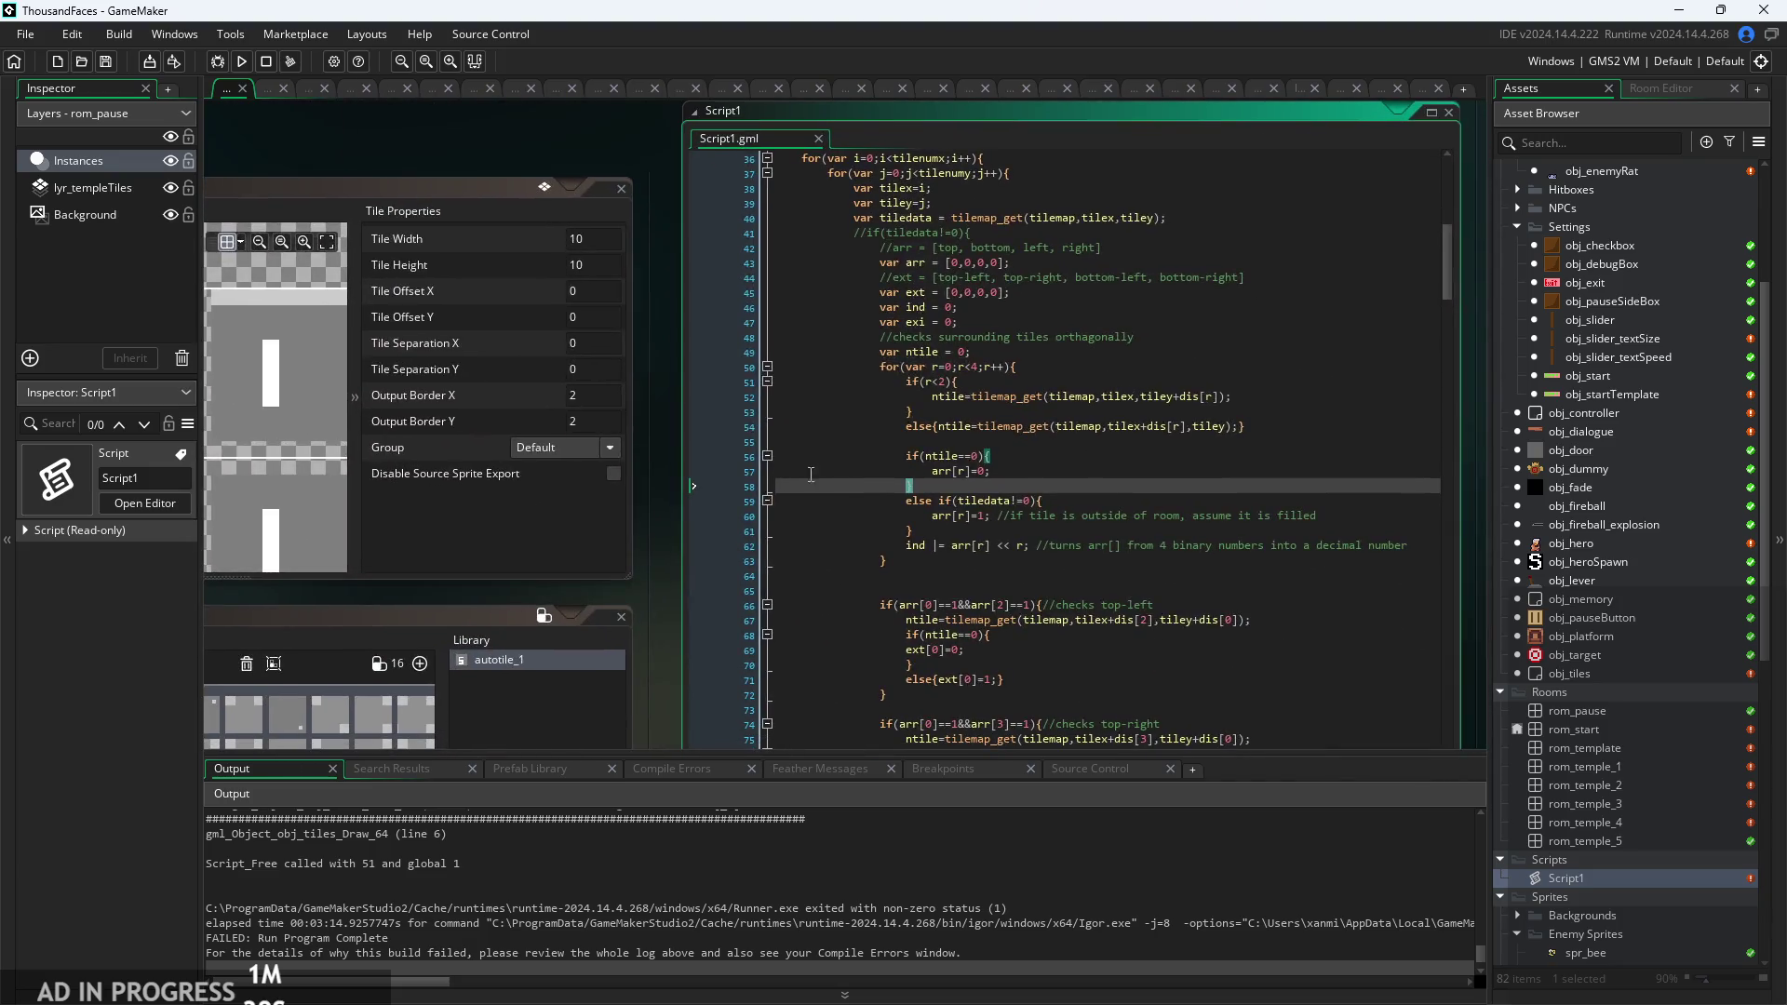
Scroll Script1 to the correctMappingBase corner-mapping lines.
click(874, 514)
scroll(870, 539, down, 10)
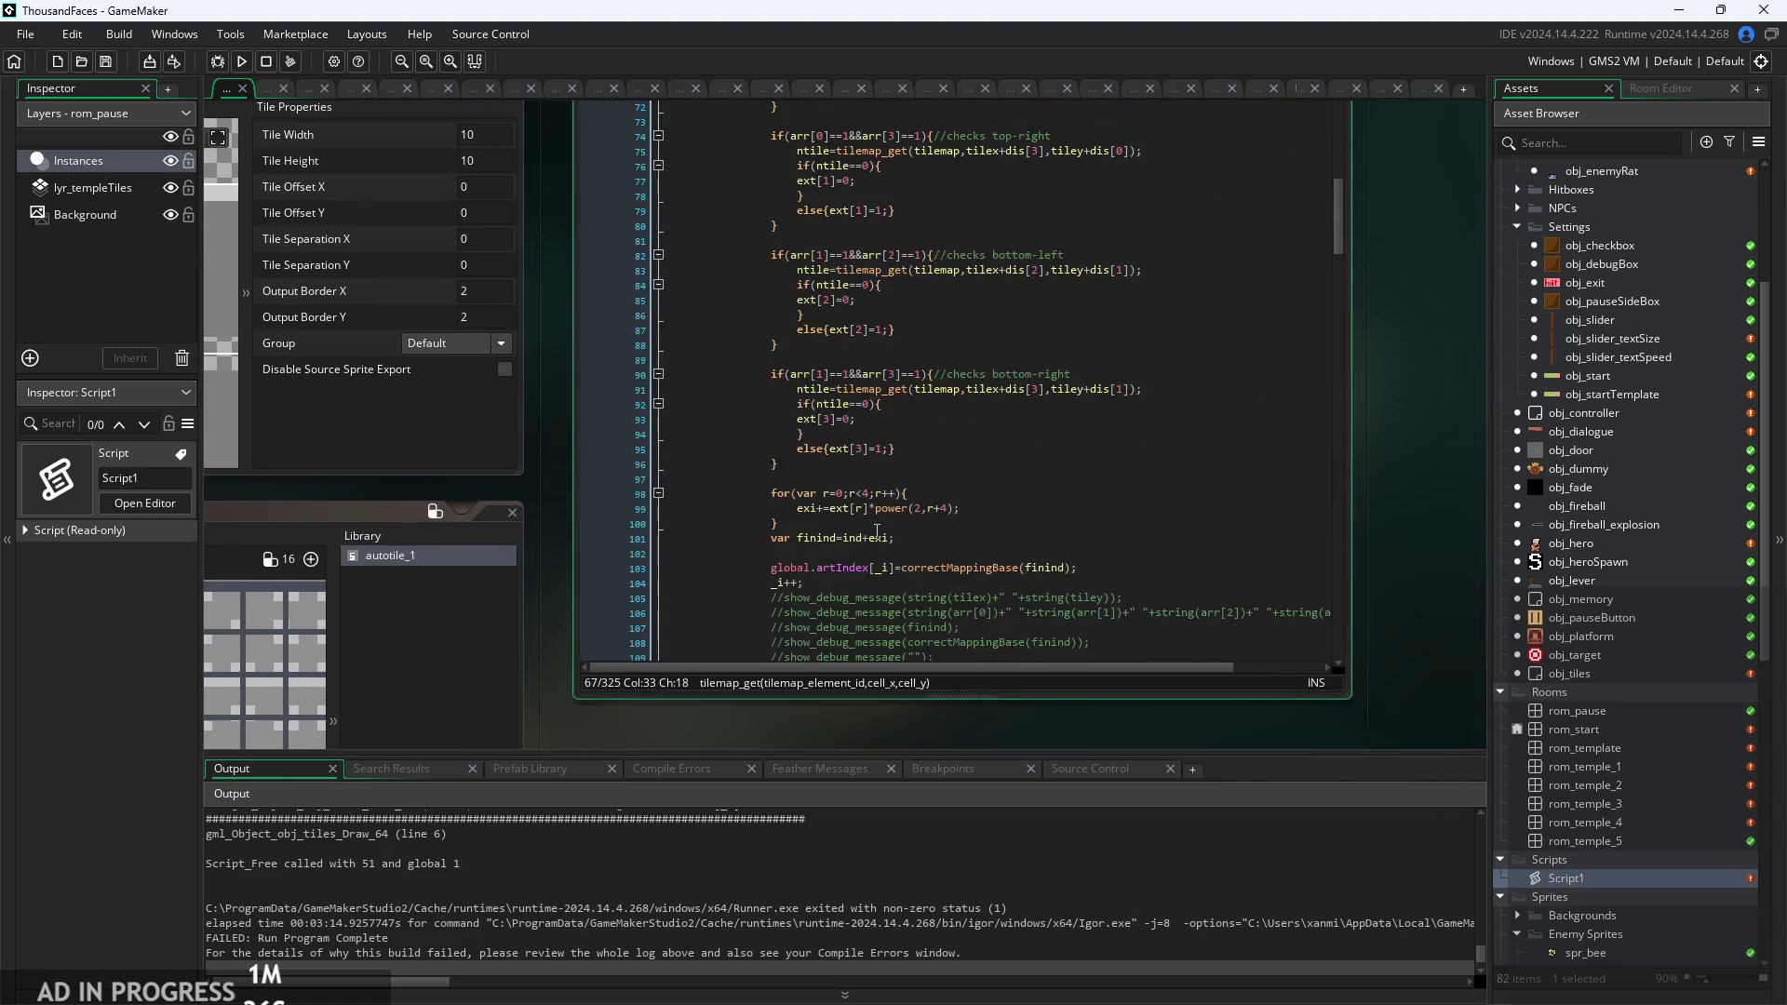
scroll(870, 538, down, 15)
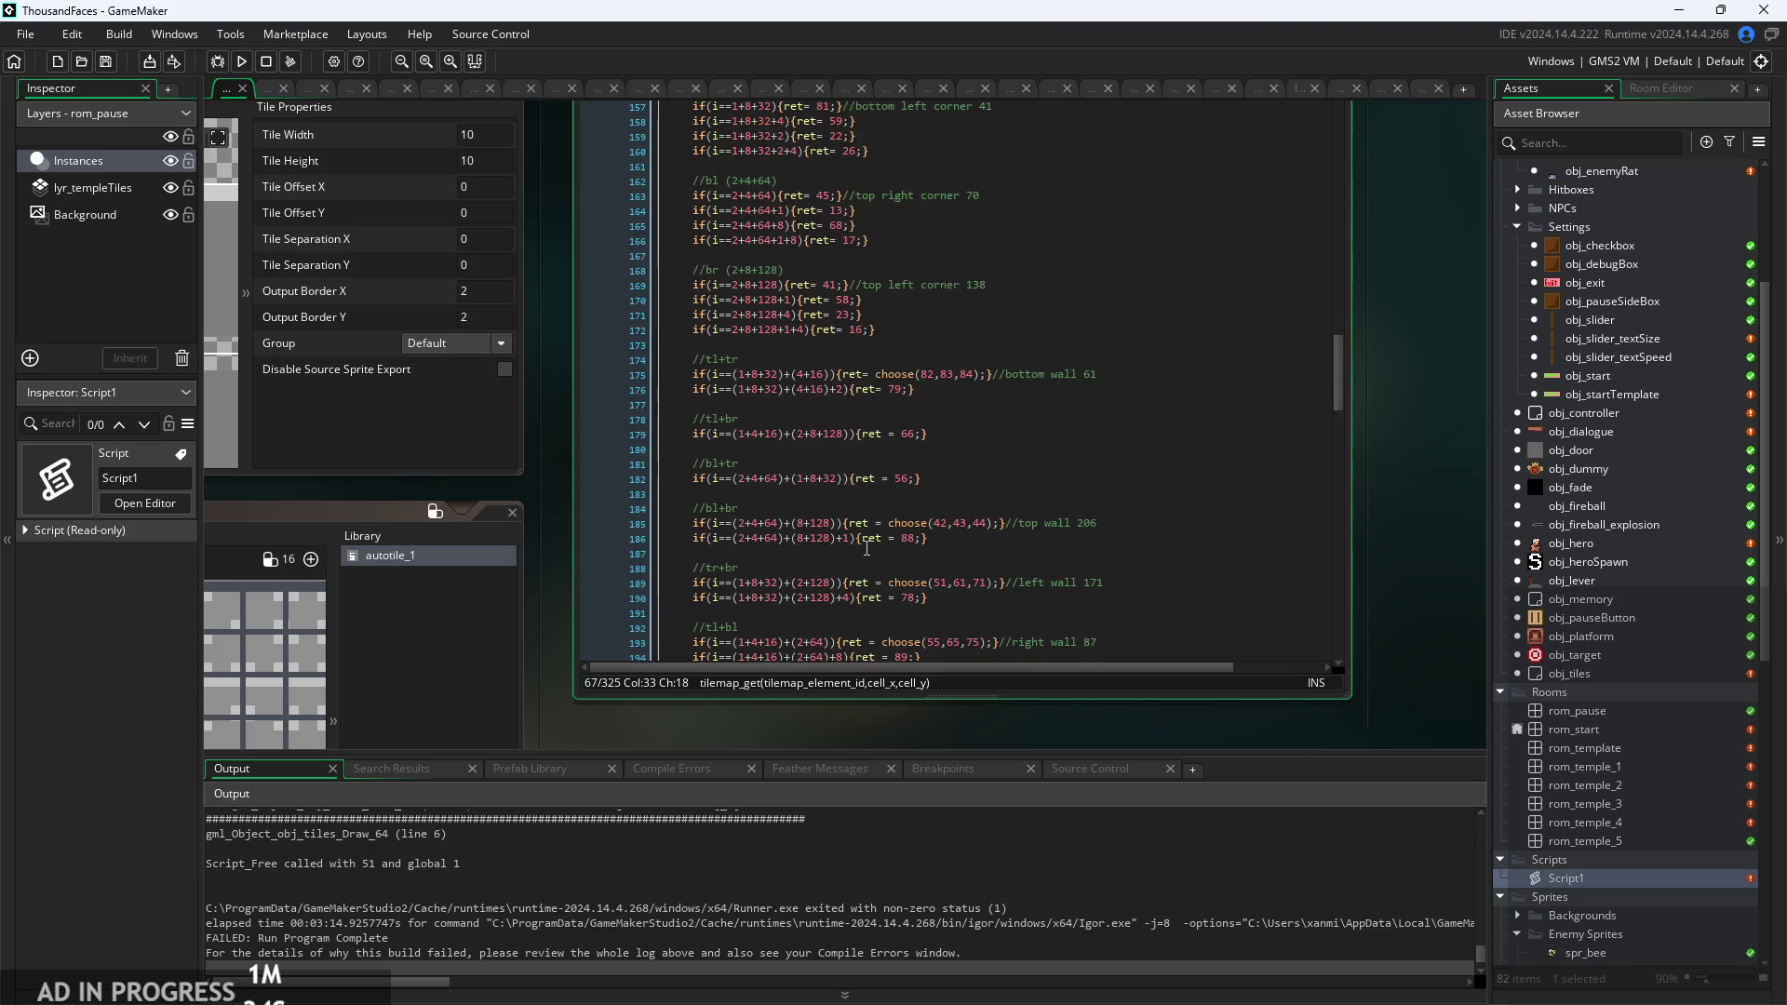
scroll(866, 549, down, 5)
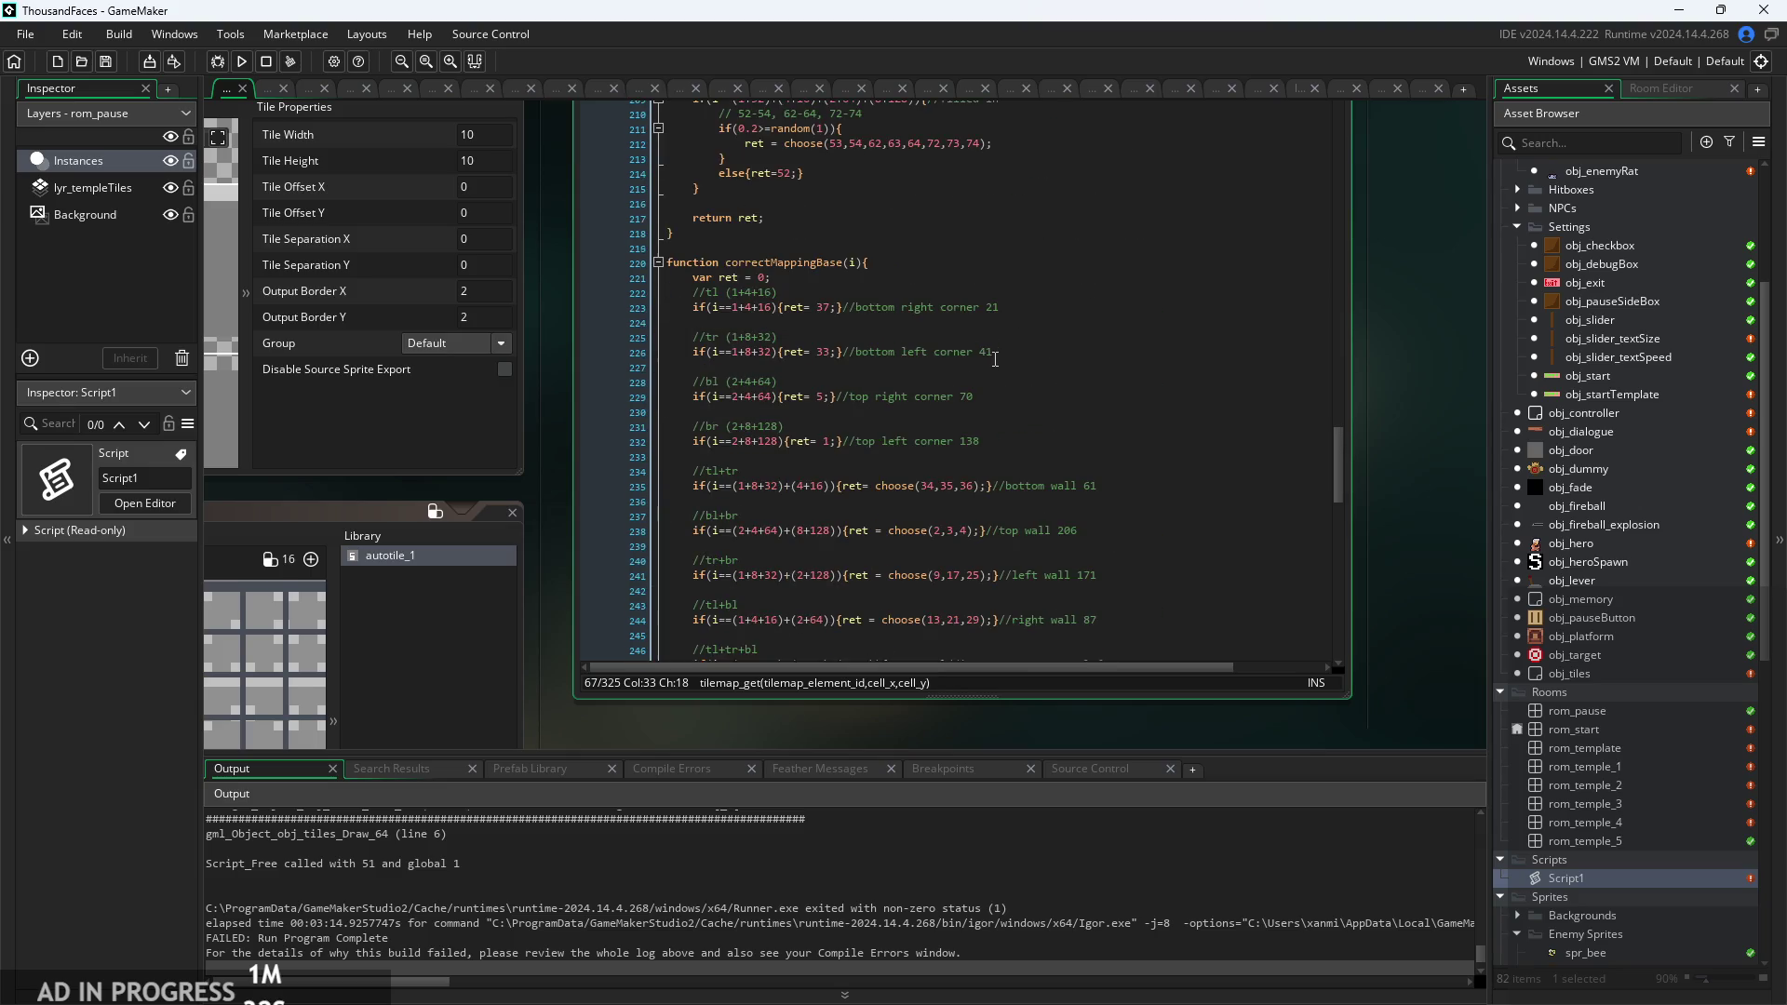
ctrl+scroll(972, 377, up, 1)
ctrl+scroll(972, 377, up, 1)
click(1031, 384)
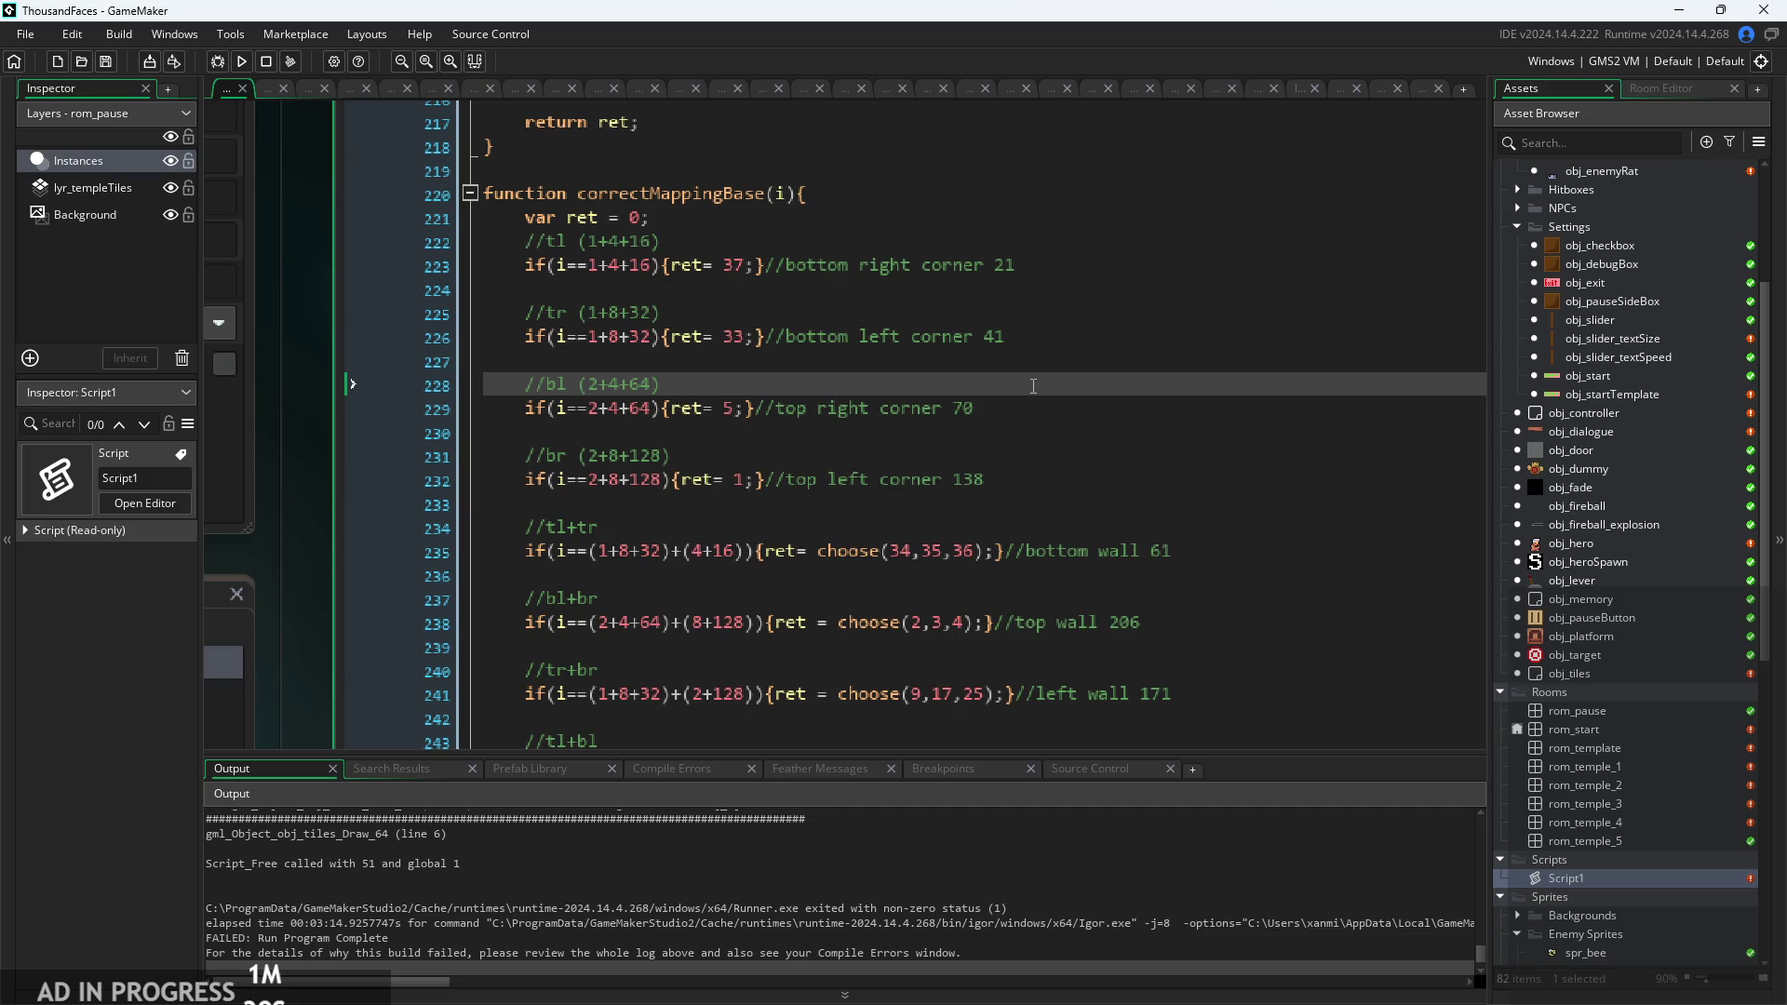
scroll(1033, 386, down, 1)
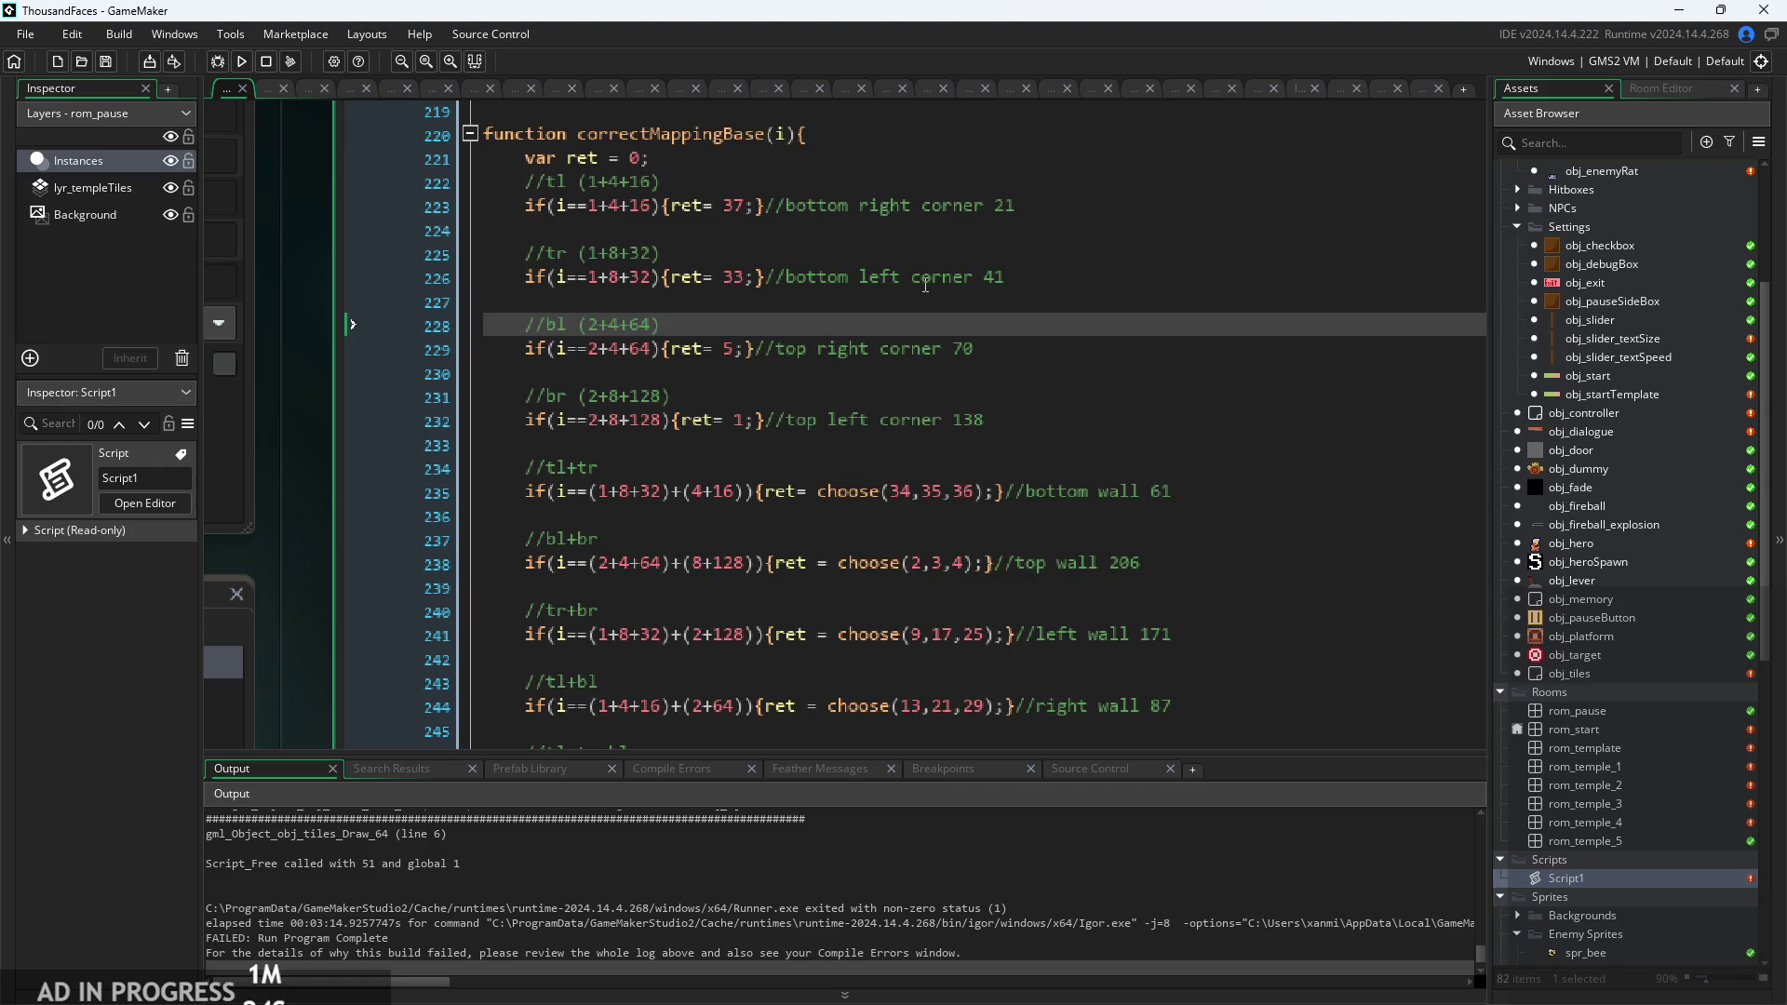
scroll(926, 289, up, 1)
key(Up)
key(Up)
key(Up)
click(706, 279)
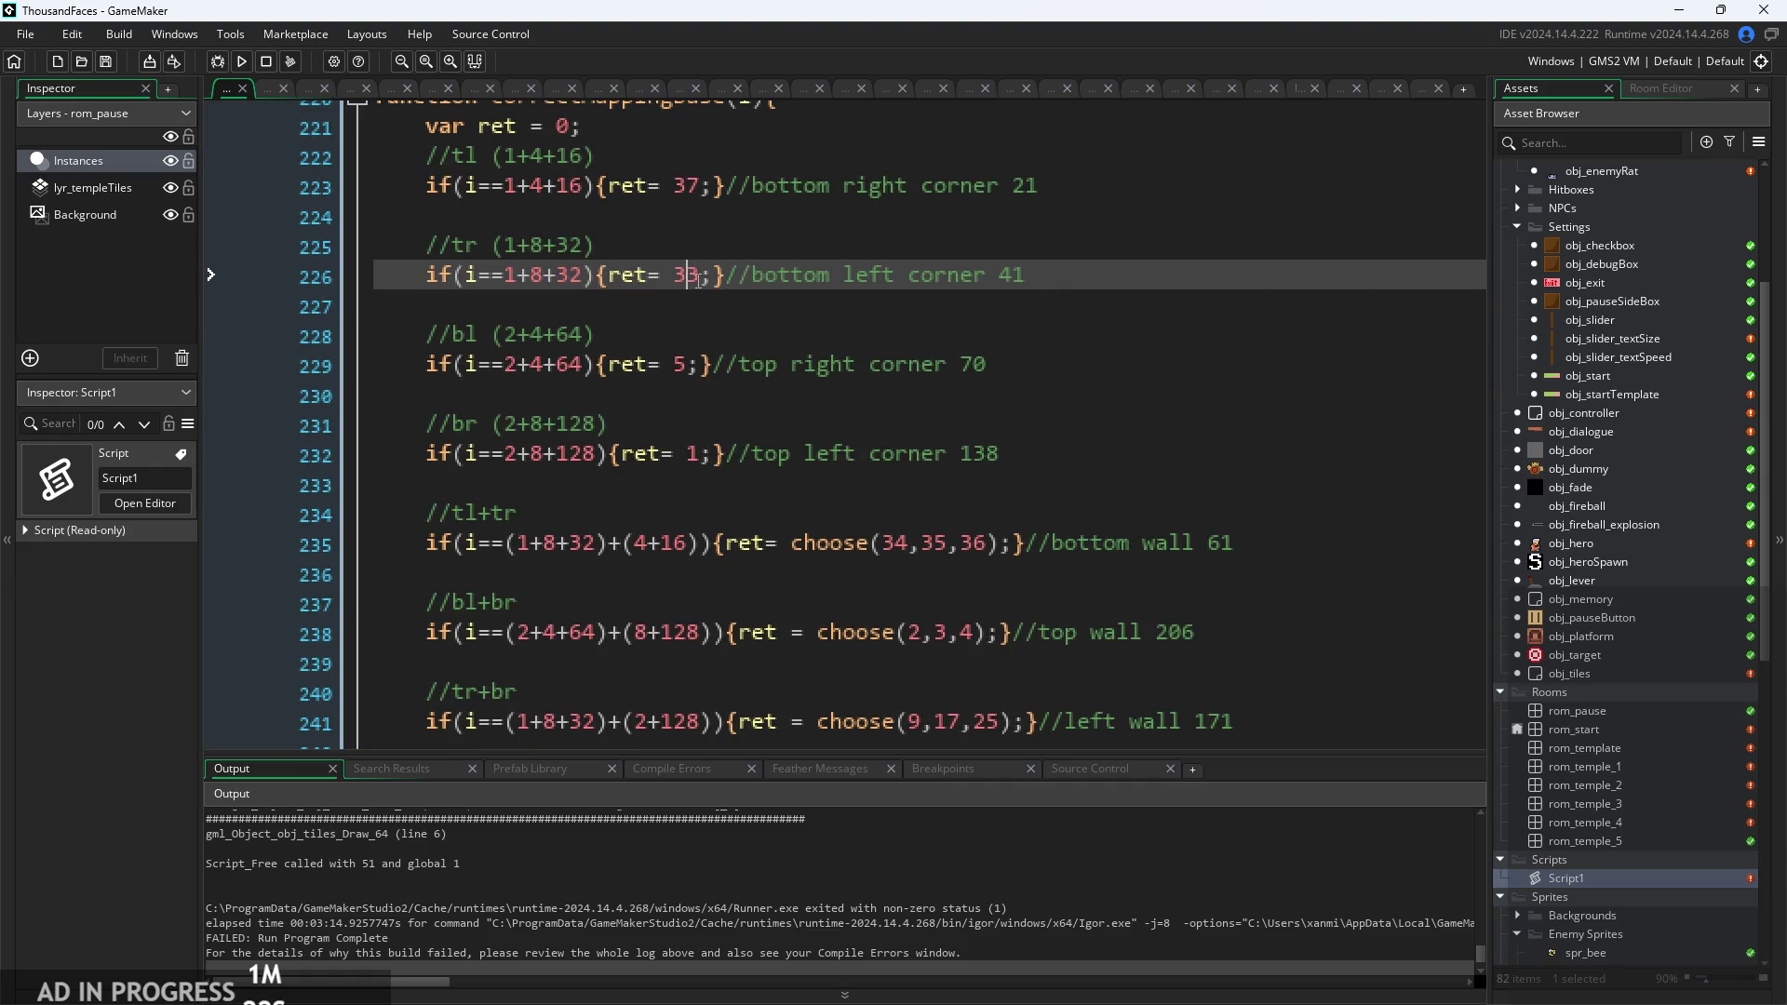
Swap lines 223 and 226 to 33 and 37, save, and test-run the game.
click(686, 285)
scroll(698, 288, up, 2)
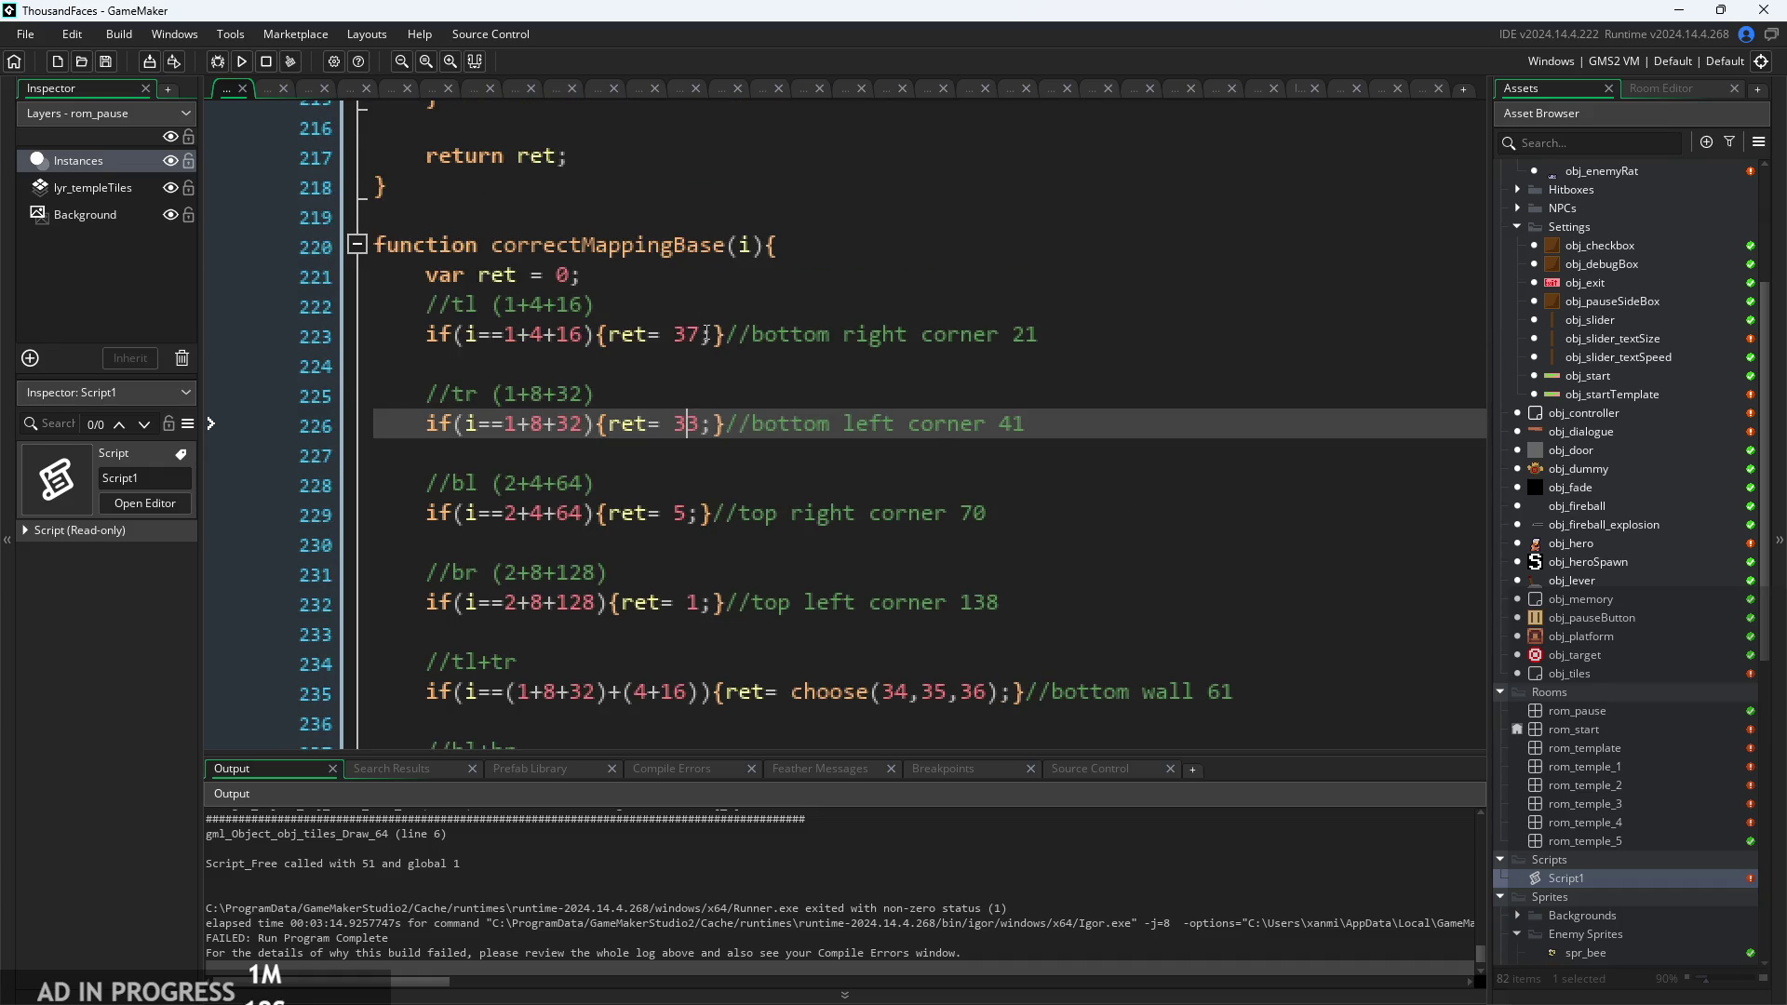
click(700, 336)
key(BackSpace)
text(3)
key(Down)
key(Down)
key(Down)
key(BackSpace)
text(7)
key(ctrl+s)
click(241, 62)
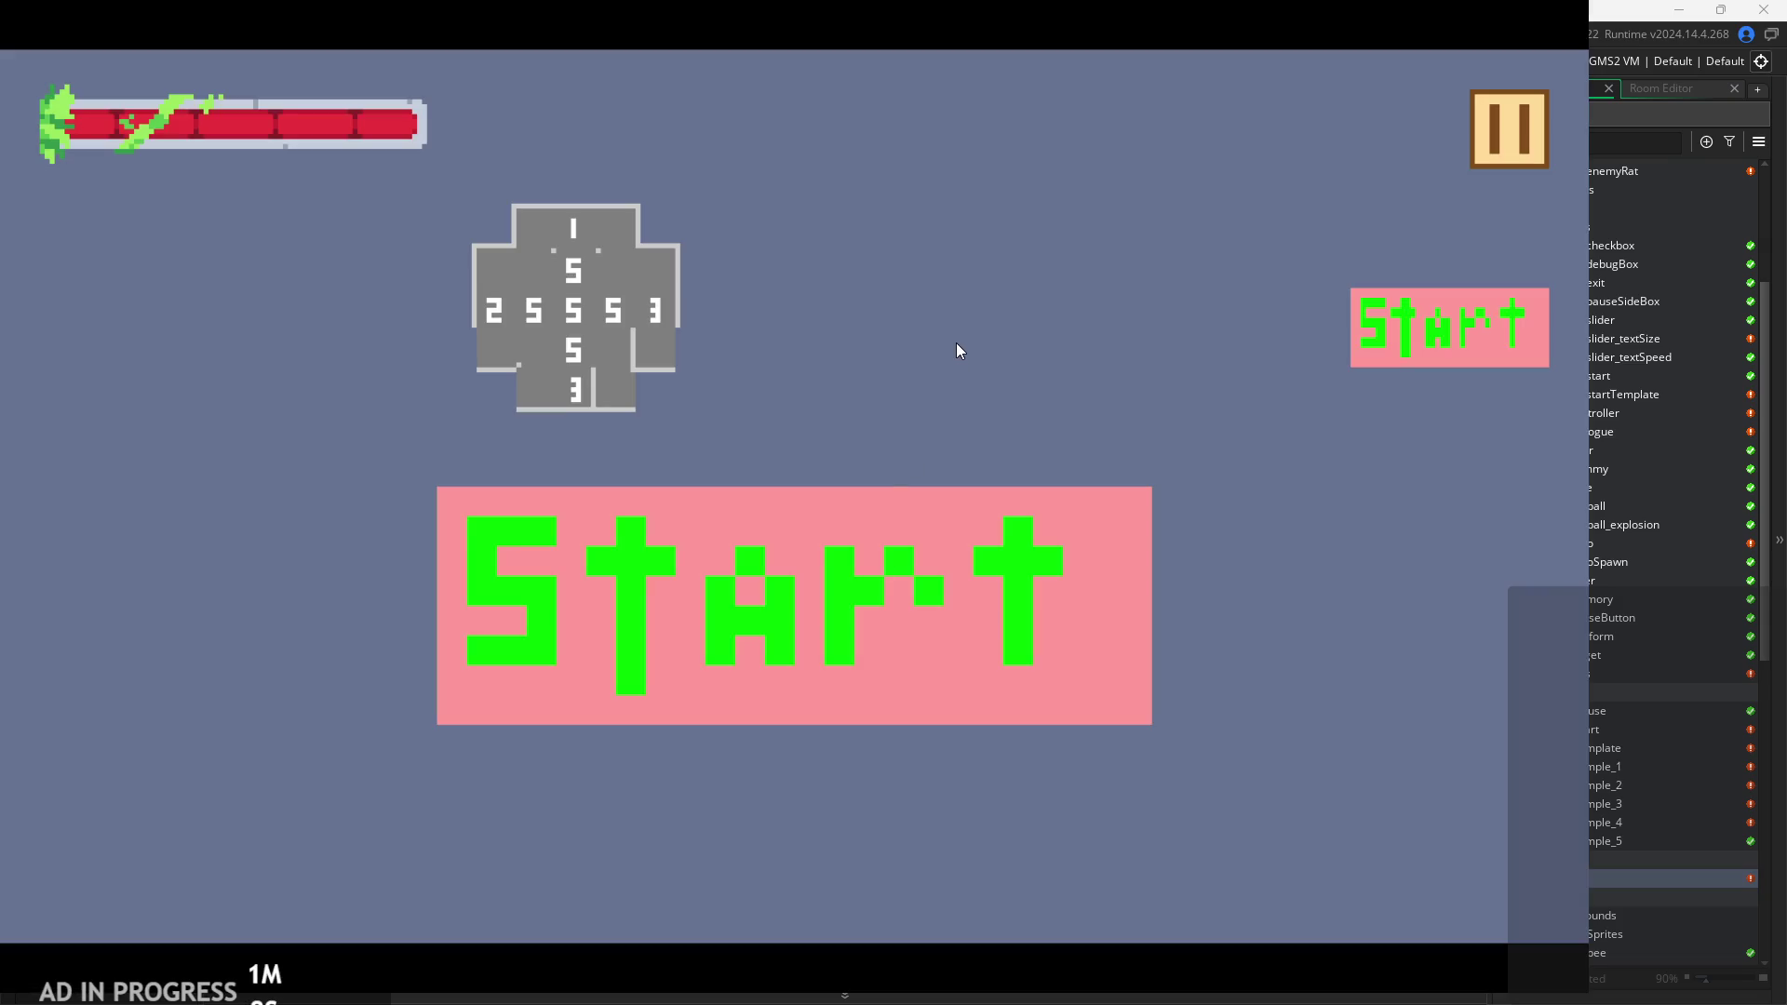
click(1510, 156)
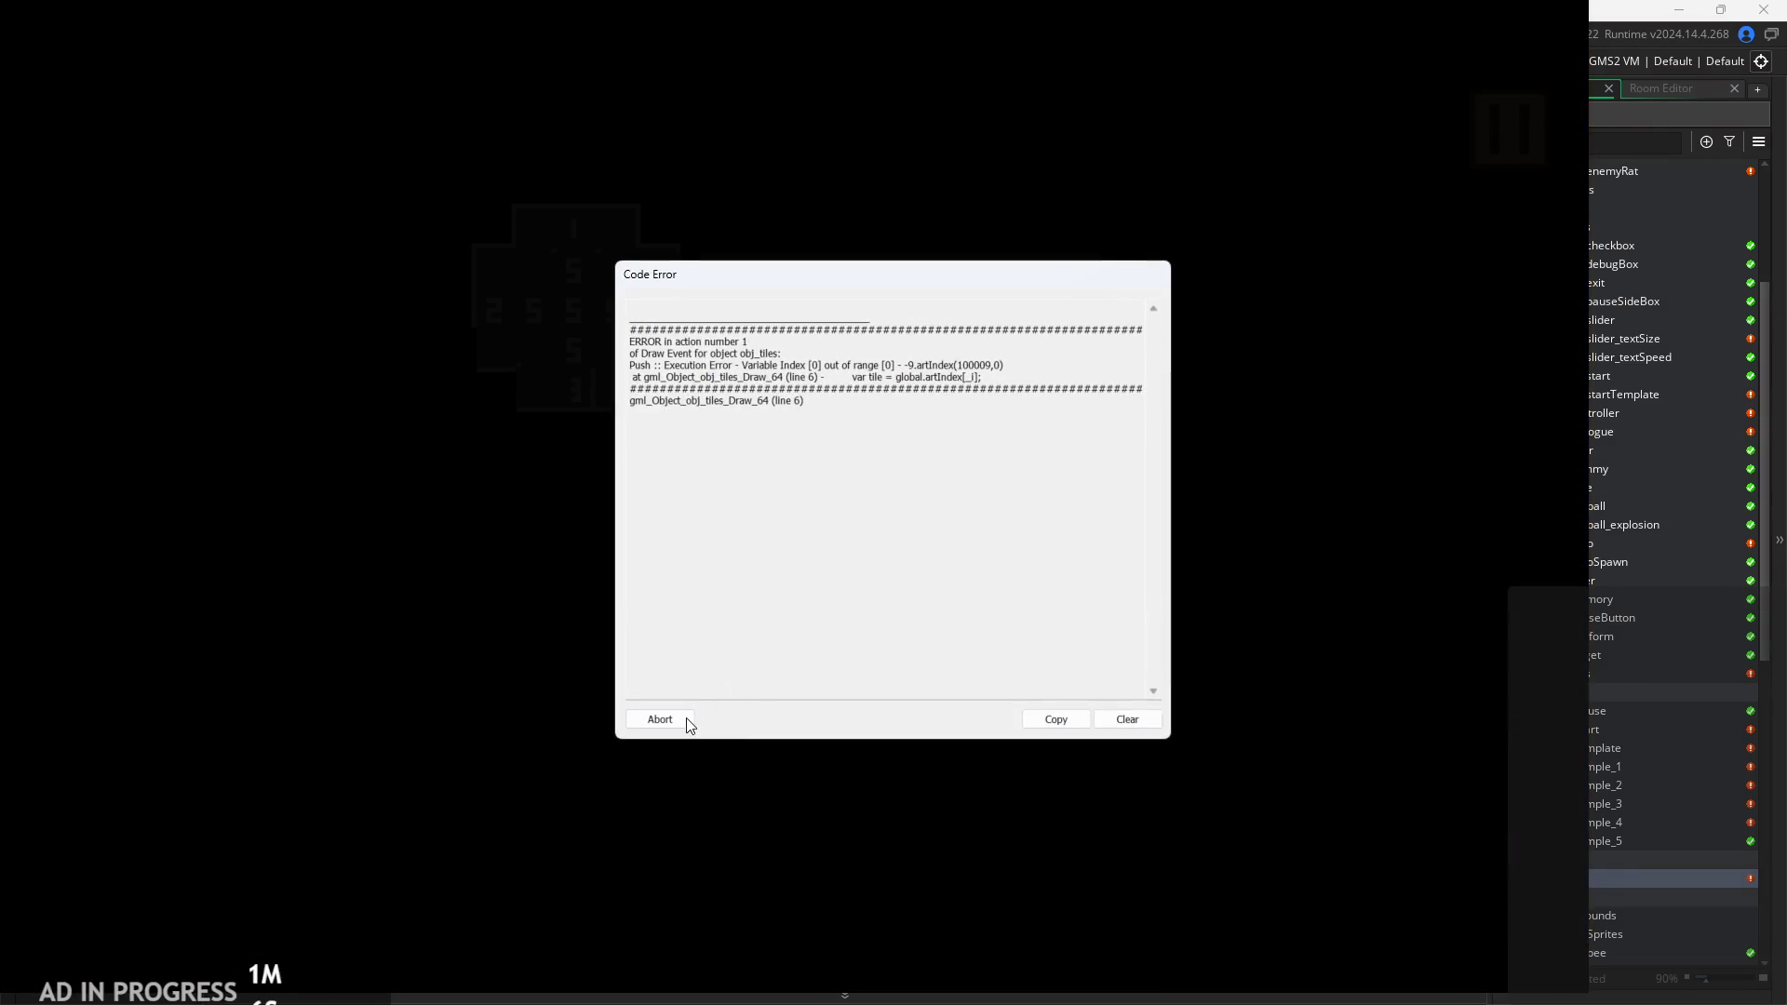
click(686, 722)
Revert lines 226 and 223 back to 33 and 37.
click(713, 424)
key(BackSpace)
text(3)
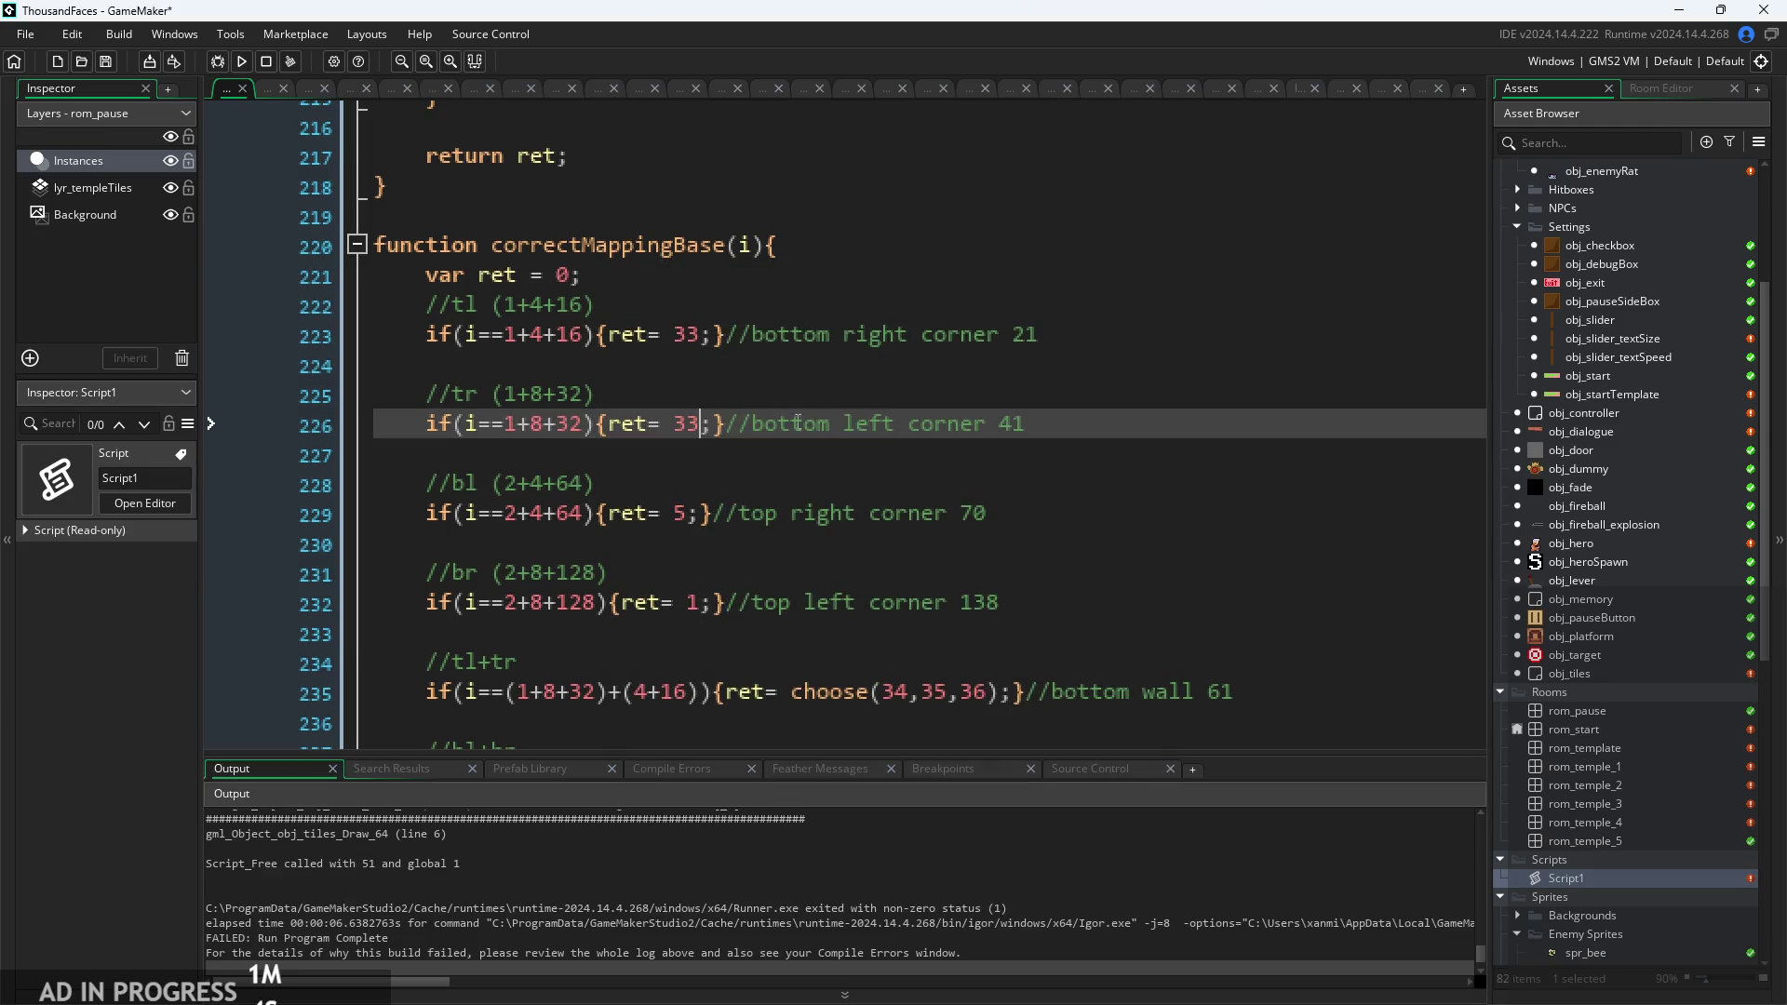
key(Up)
key(Up)
key(Up)
key(BackSpace)
text(7)
scroll(863, 491, down, 9)
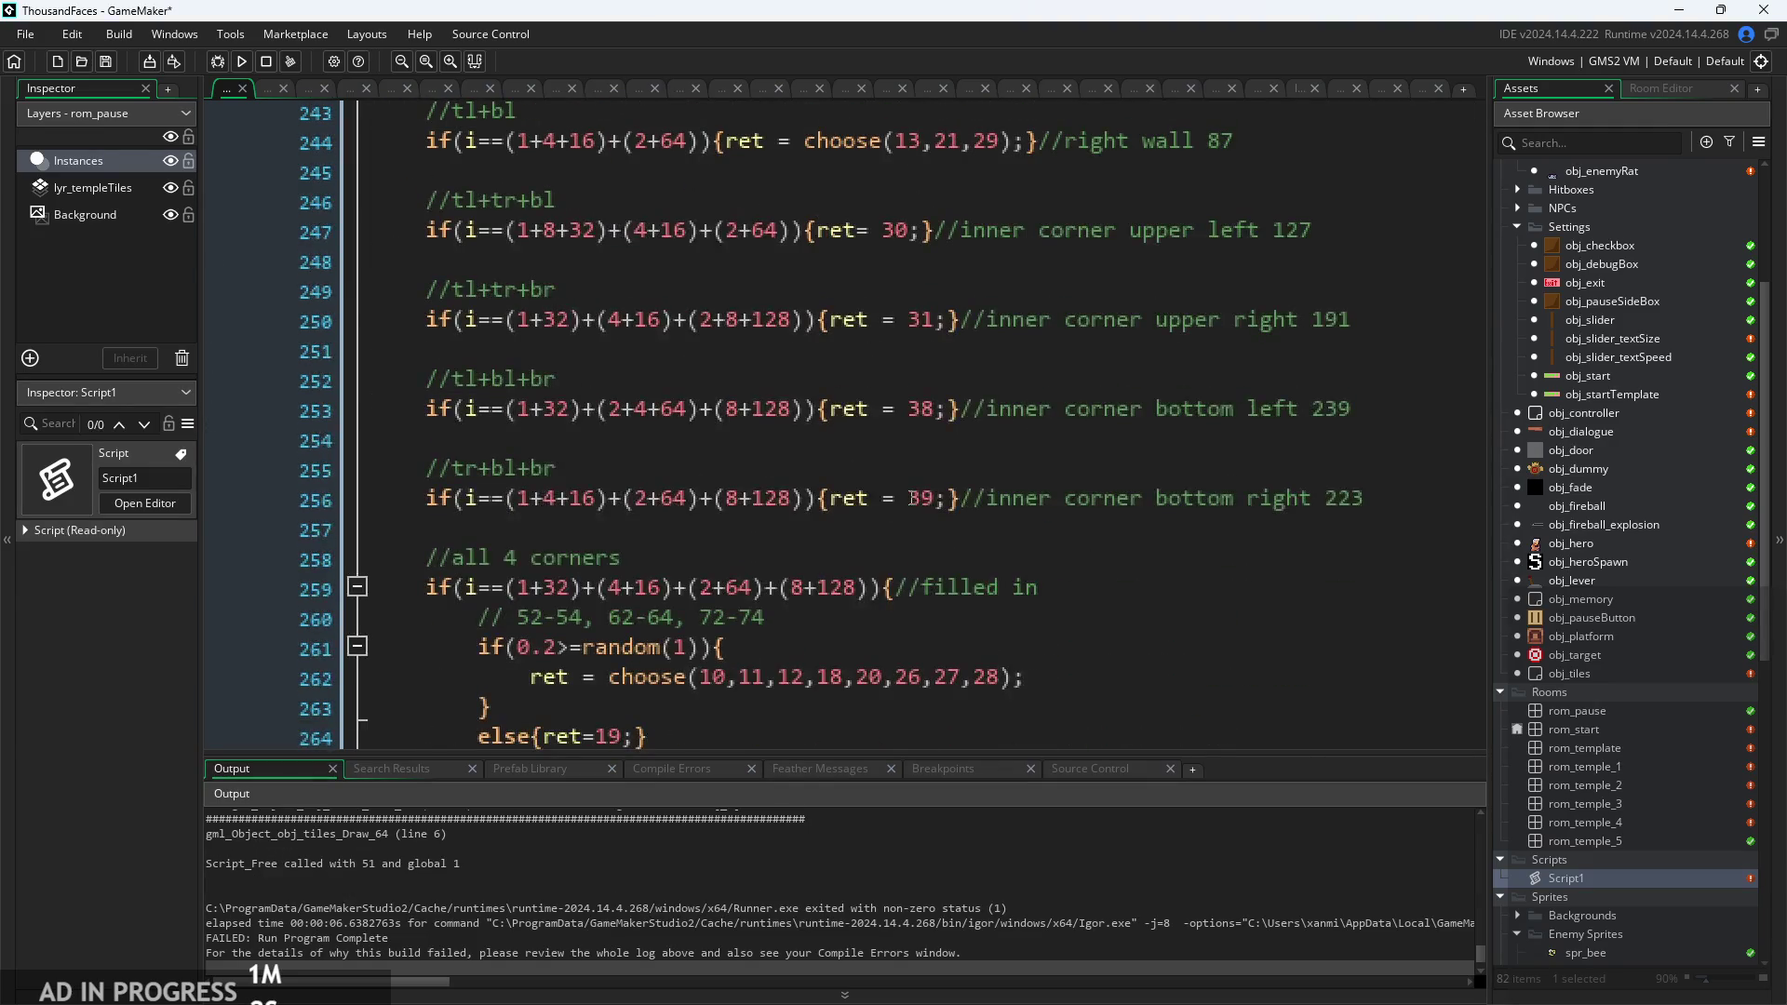
ctrl+scroll(1043, 375, up, 2)
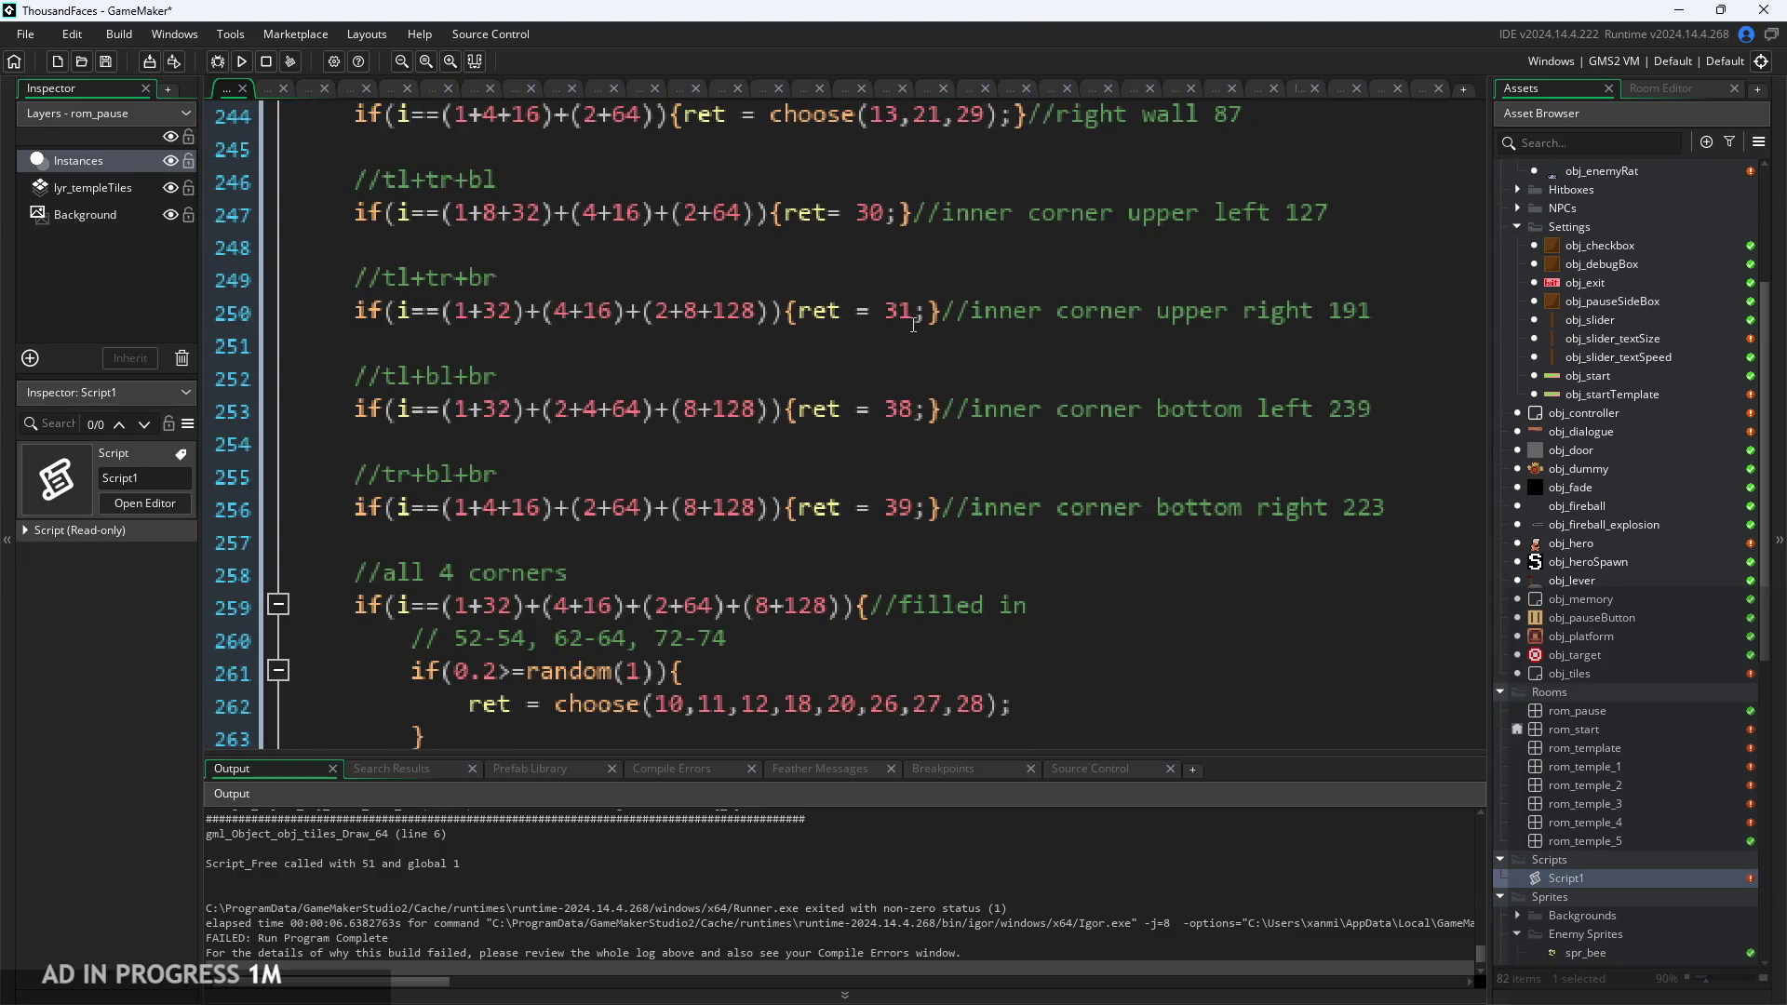
Change line 253 to ret = 39 and line 256 to ret = 38, then run the game.
click(916, 410)
key(BackSpace)
text(9)
key(Down)
key(Down)
key(Down)
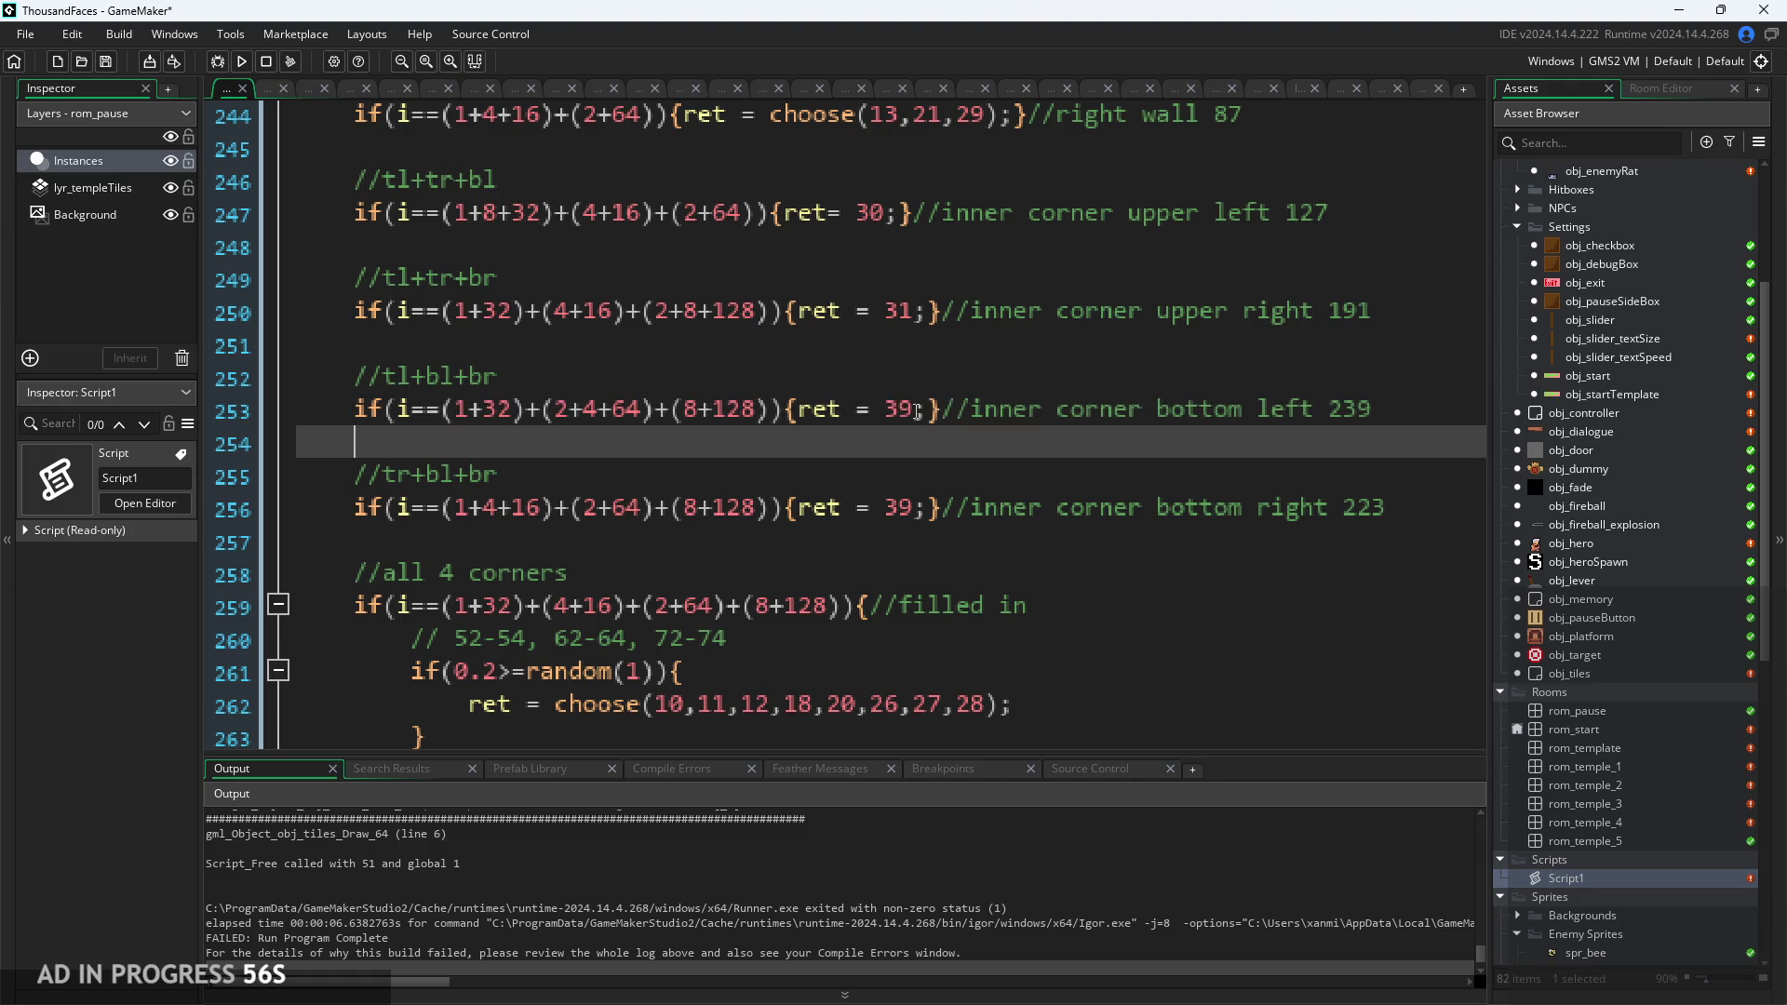
key(BackSpace)
text(8)
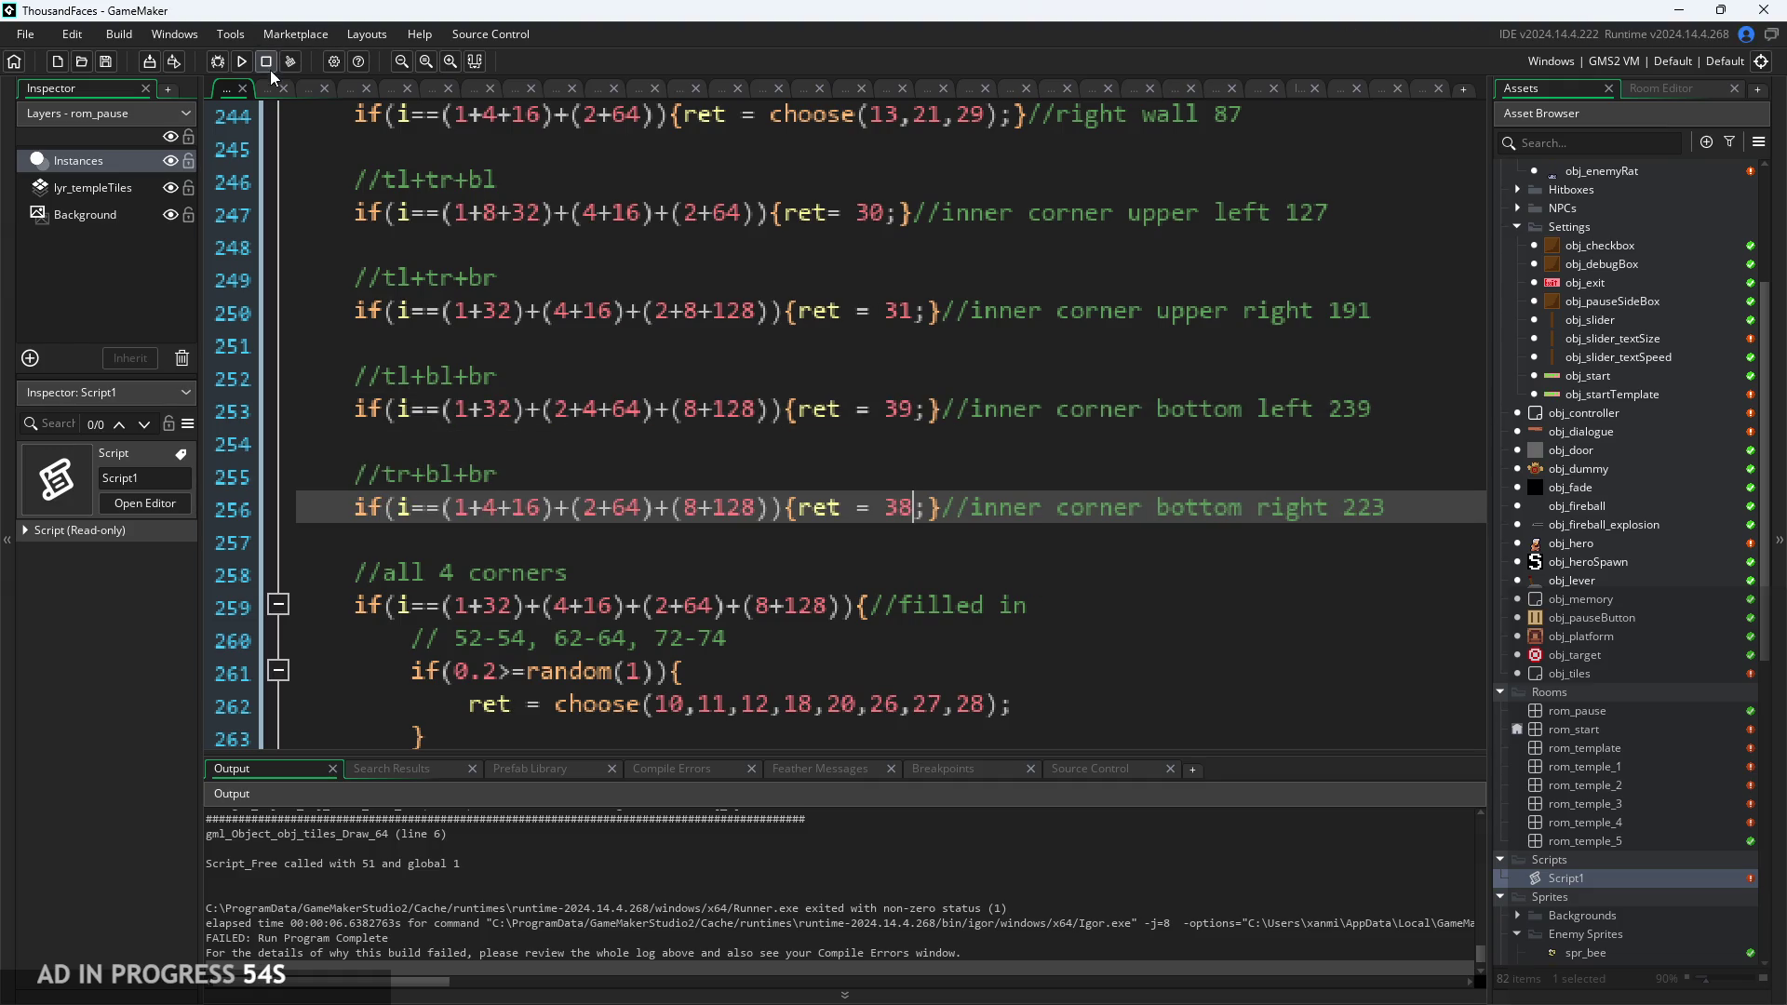
click(242, 61)
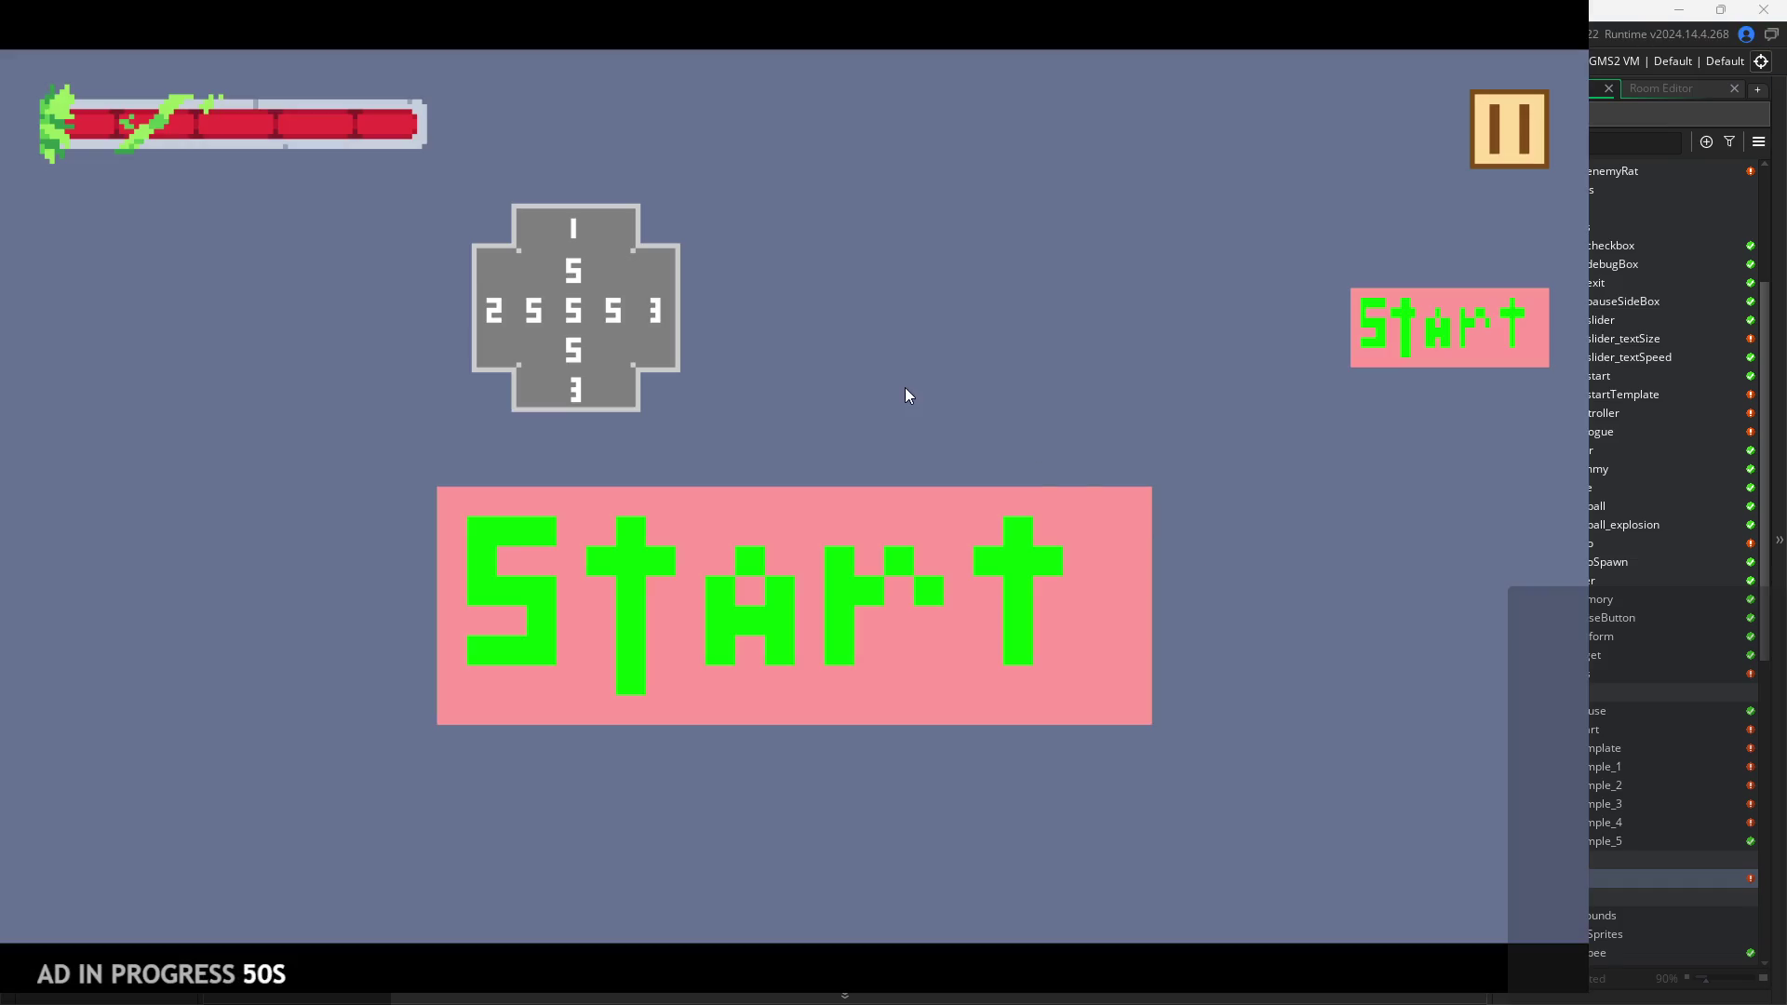
click(1409, 355)
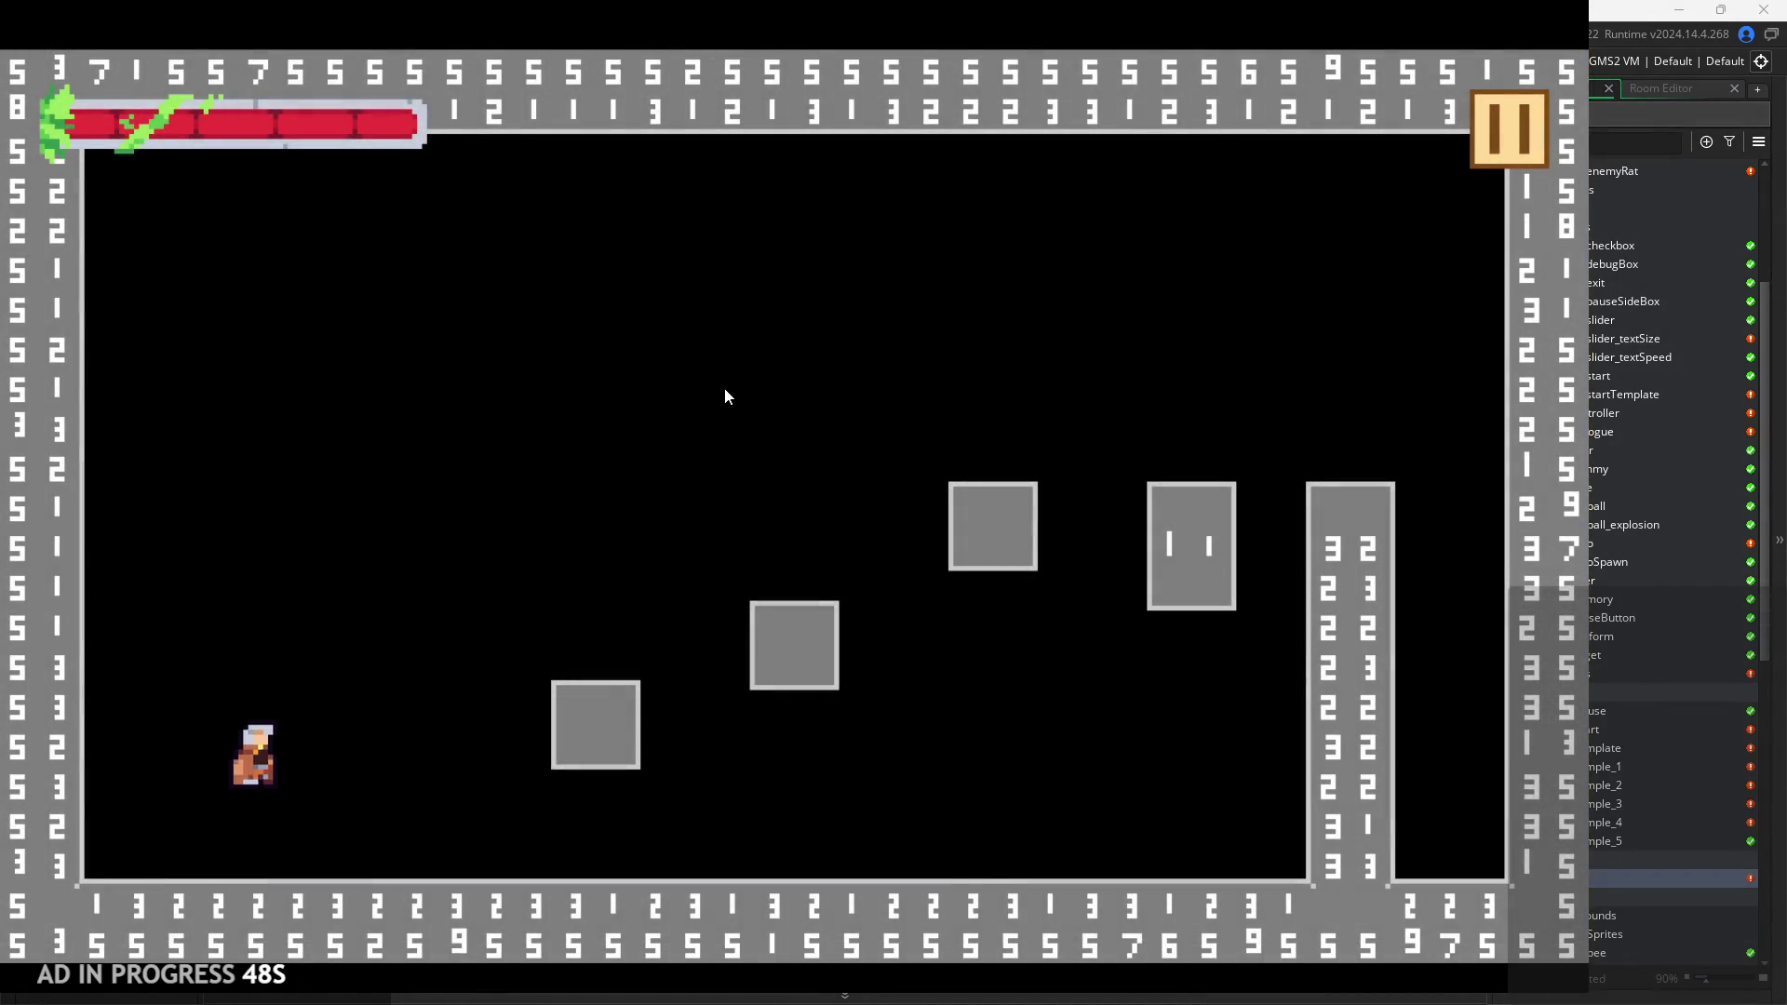
key(Right)
key(Up)
key(Left)
key(Right)
key(Up)
click(1482, 124)
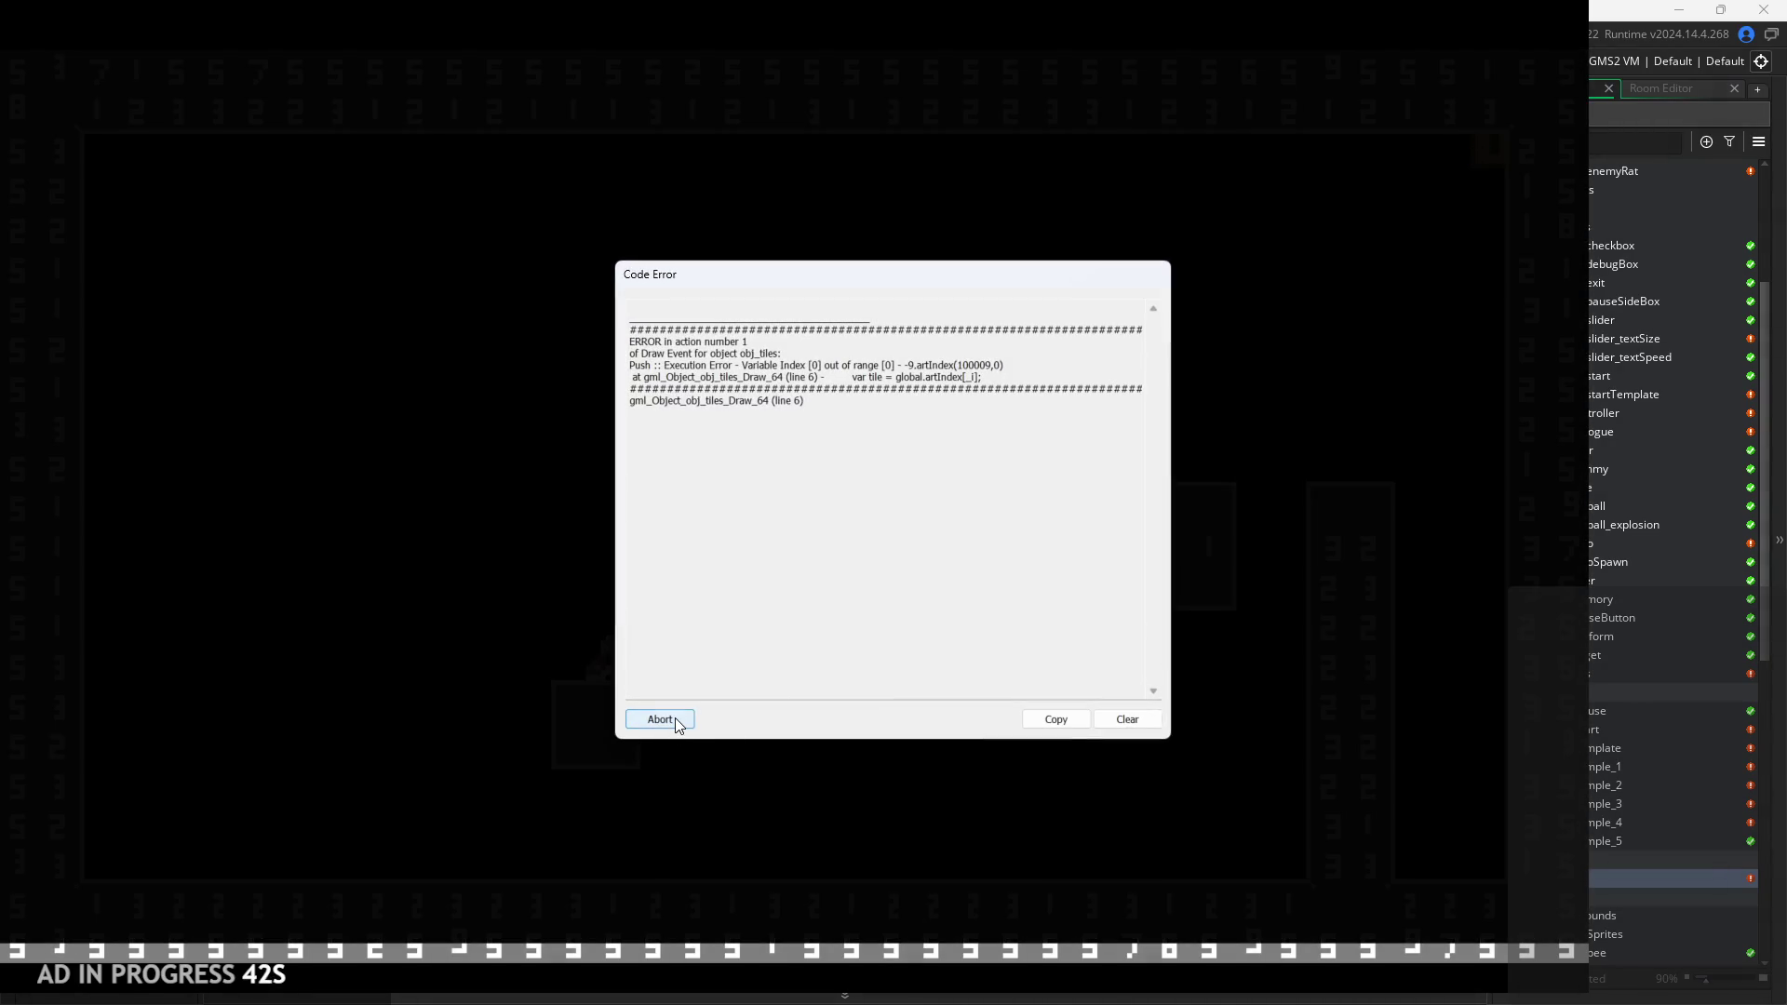
click(660, 719)
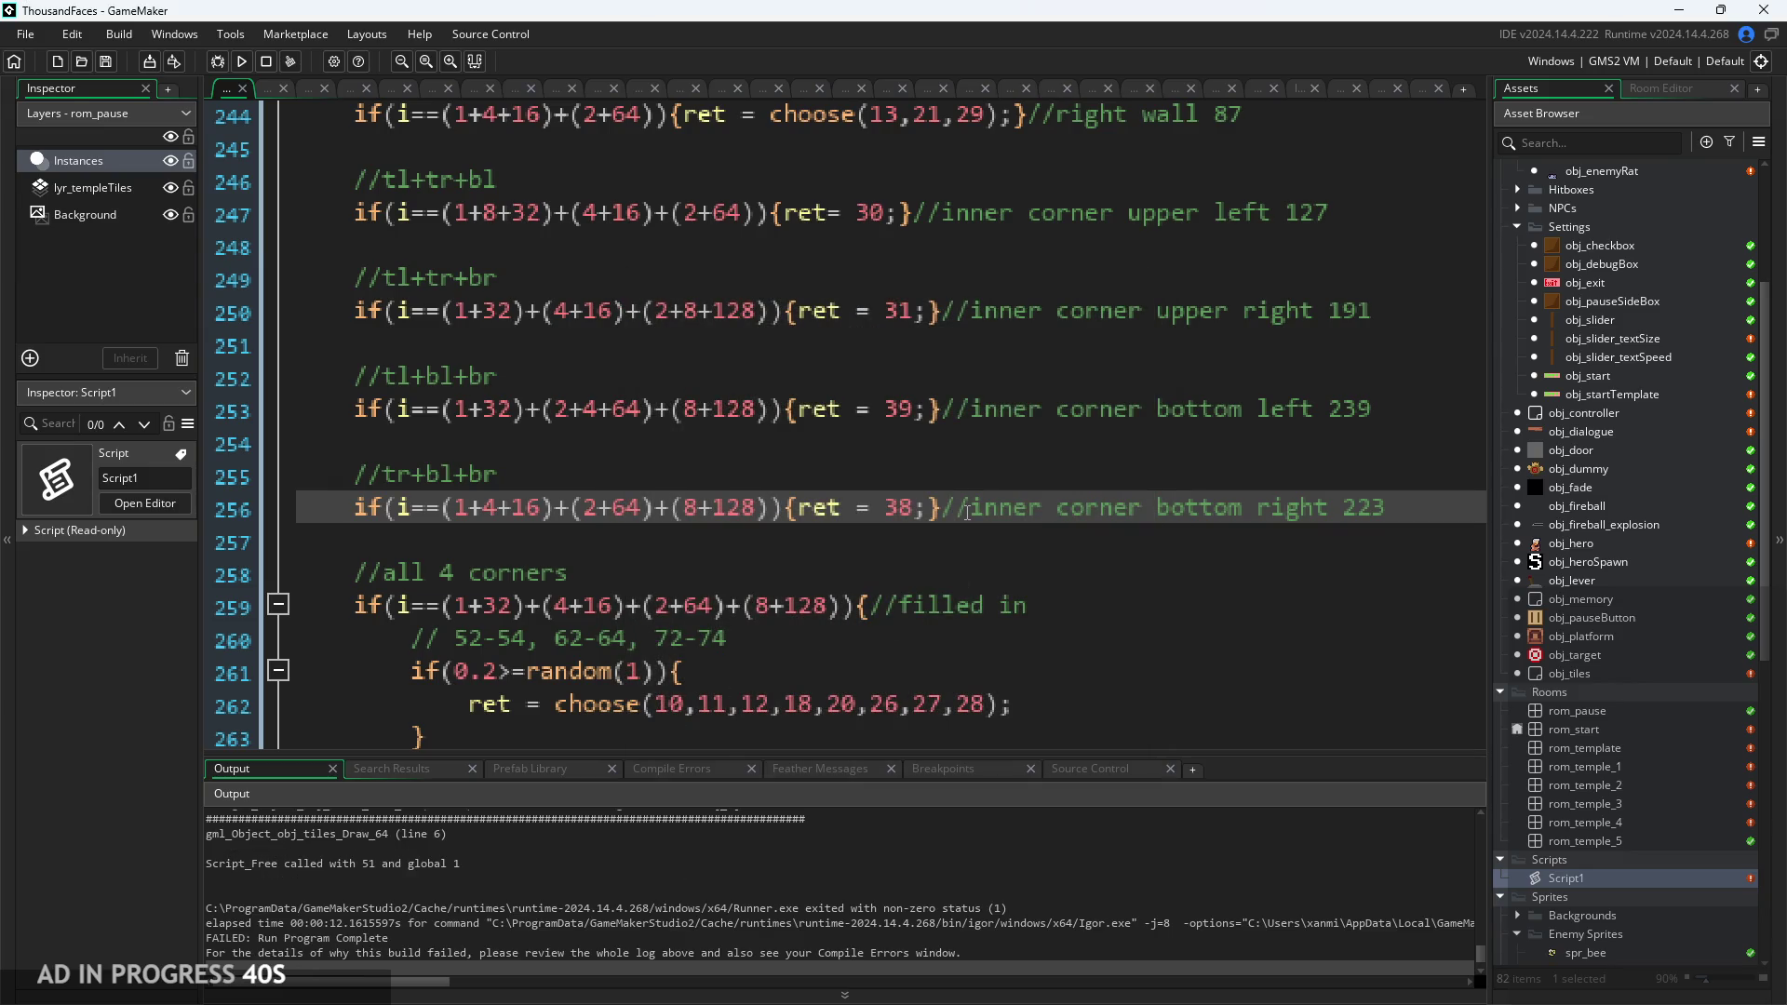
ctrl+scroll(968, 513, down, 3)
click(241, 61)
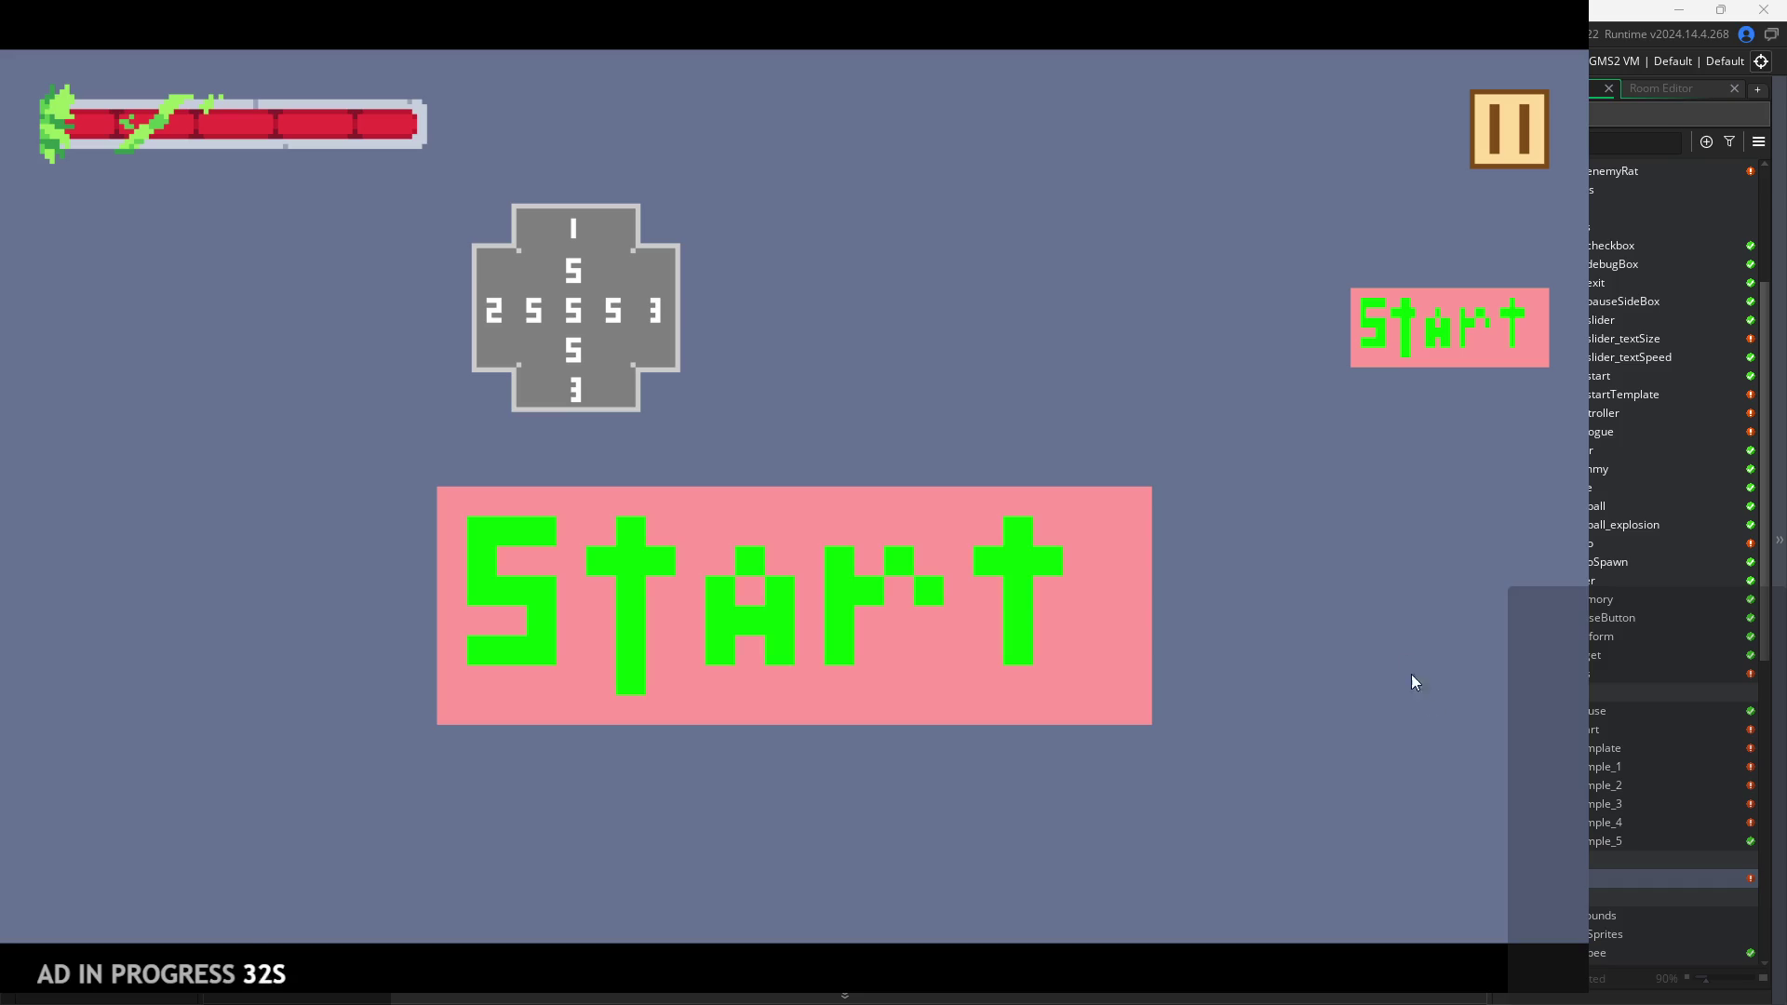
click(1024, 601)
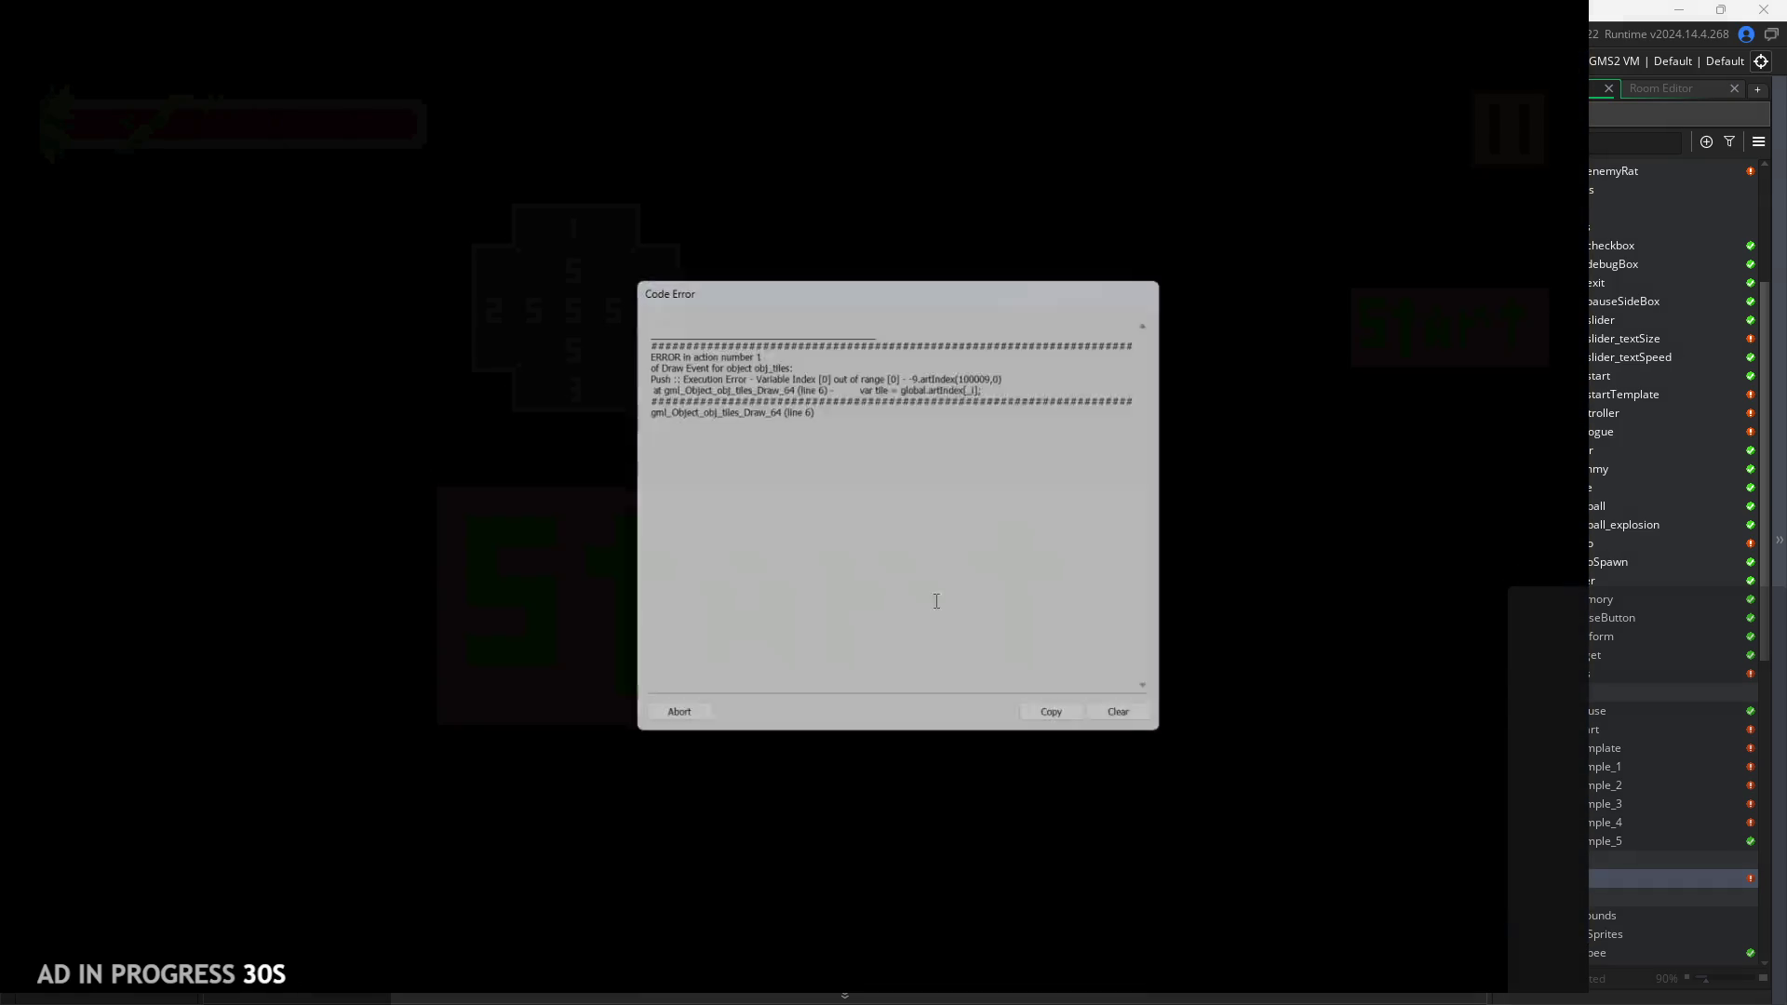
drag(629, 354, 842, 377)
click(865, 395)
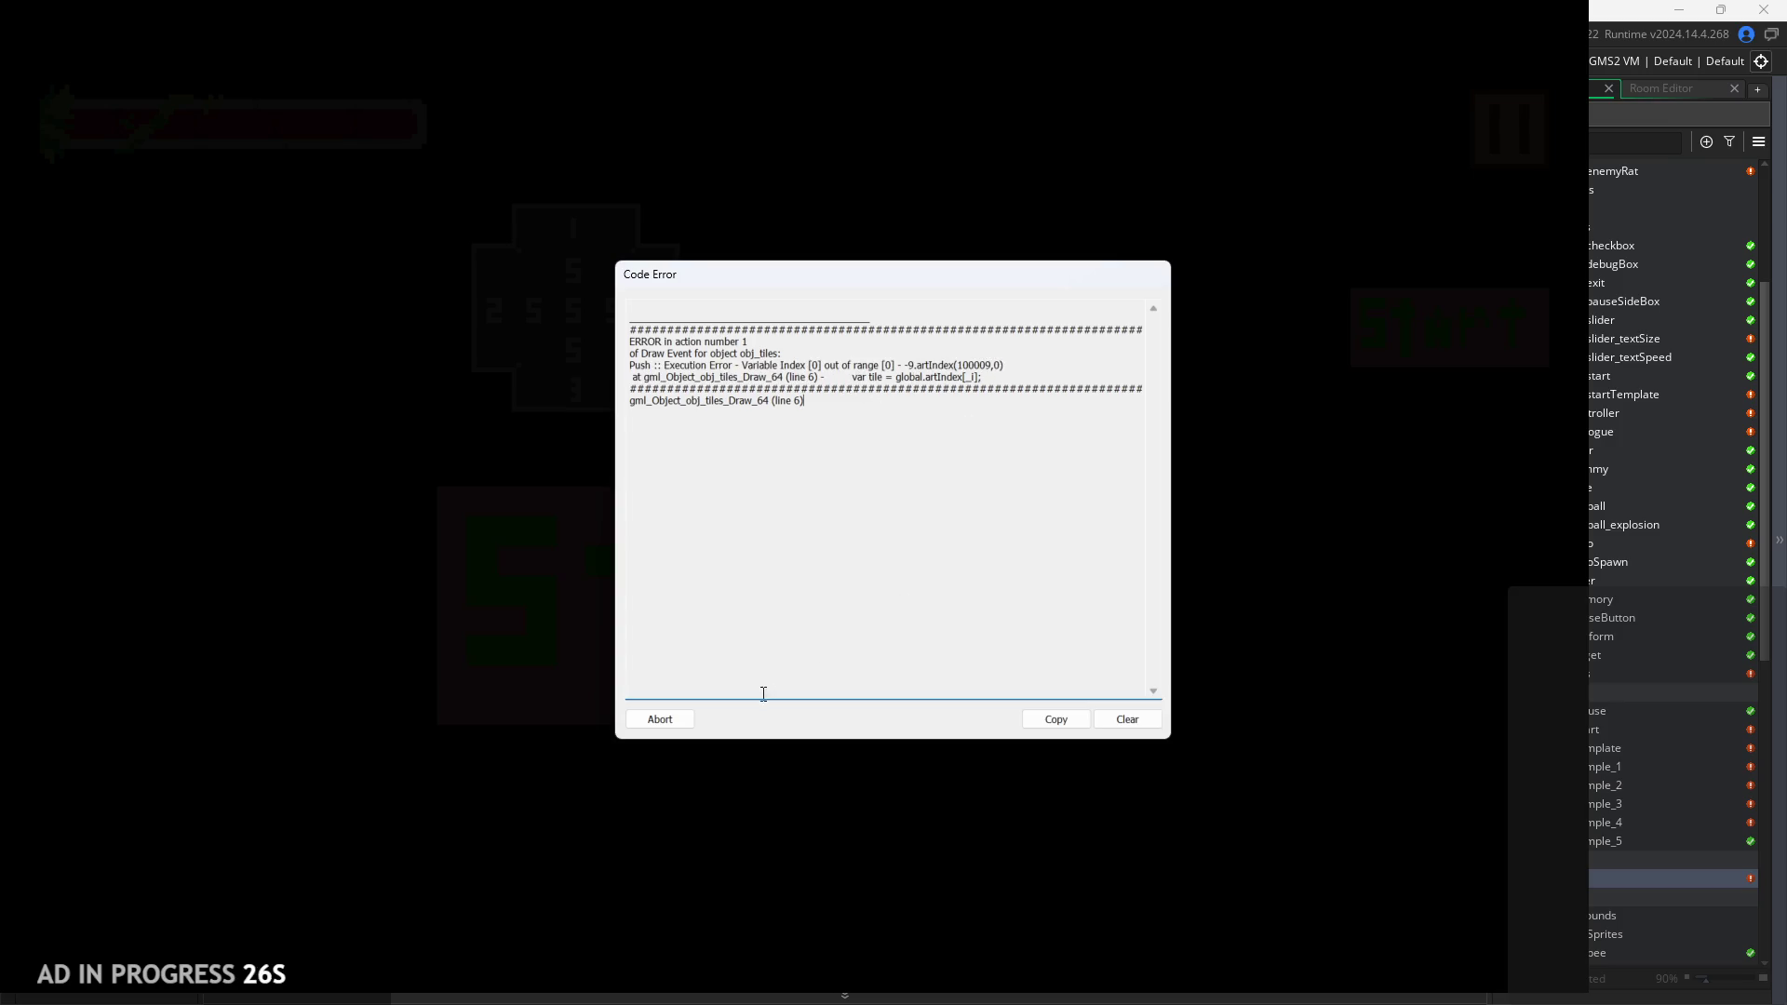
click(651, 723)
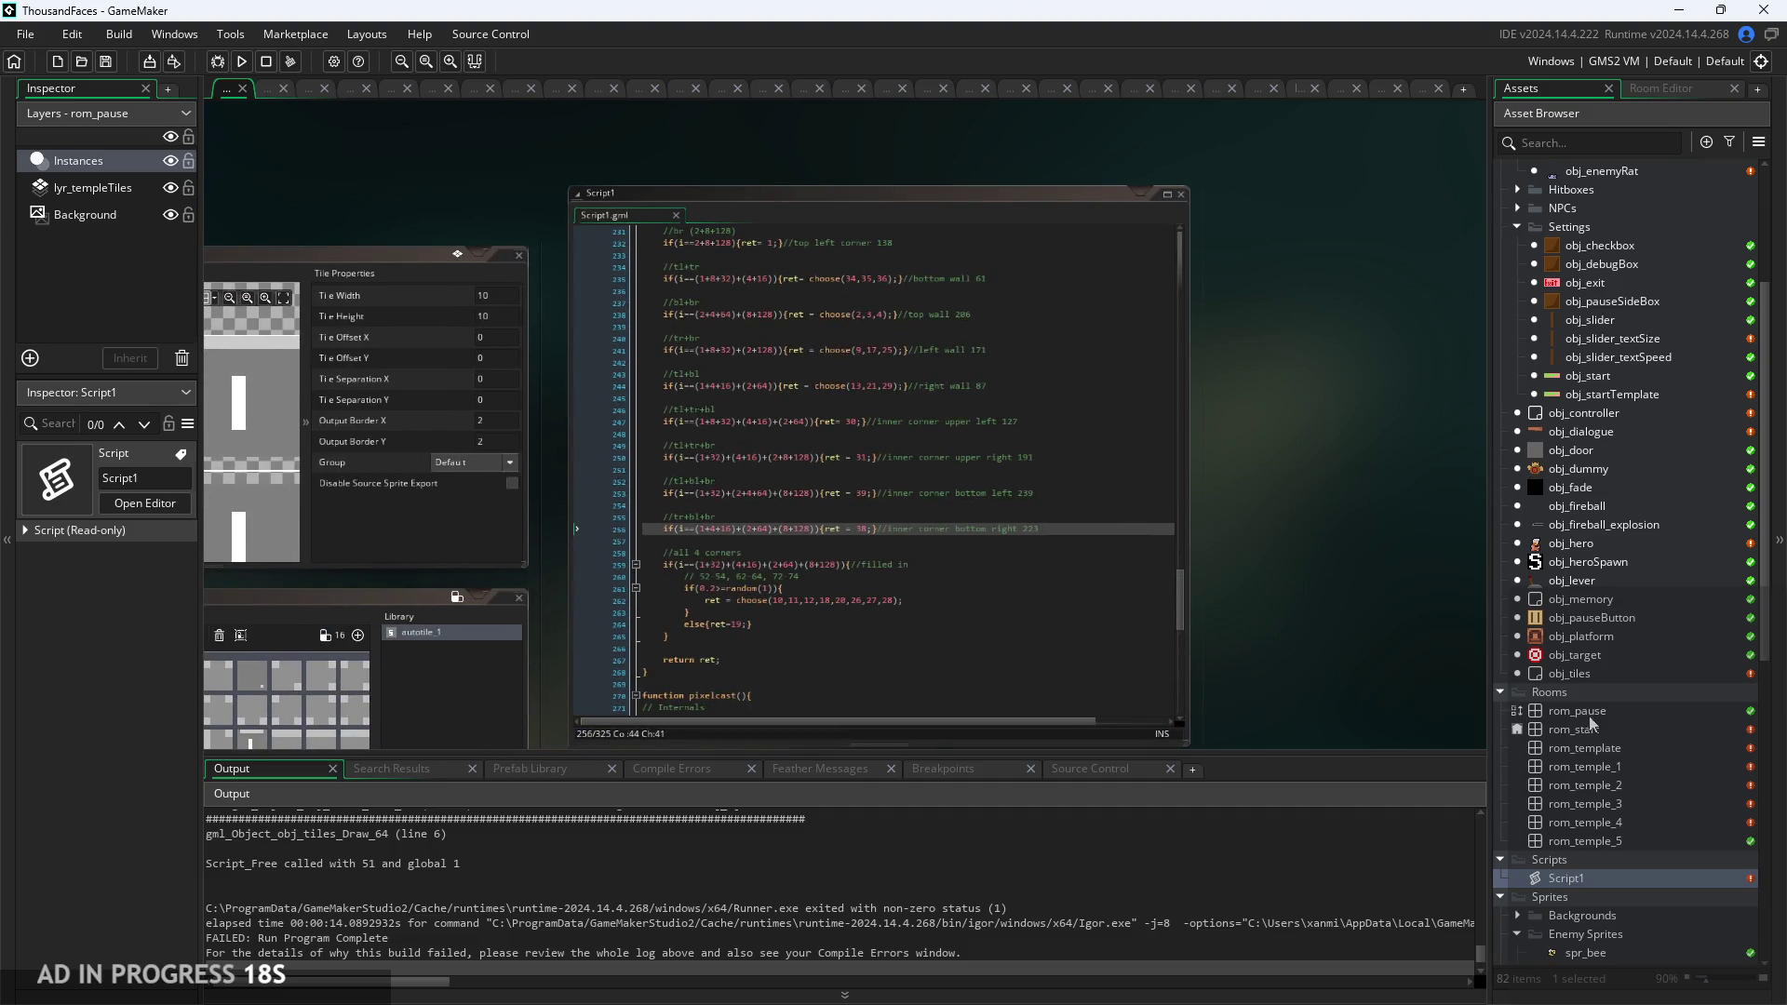
double_click(1621, 419)
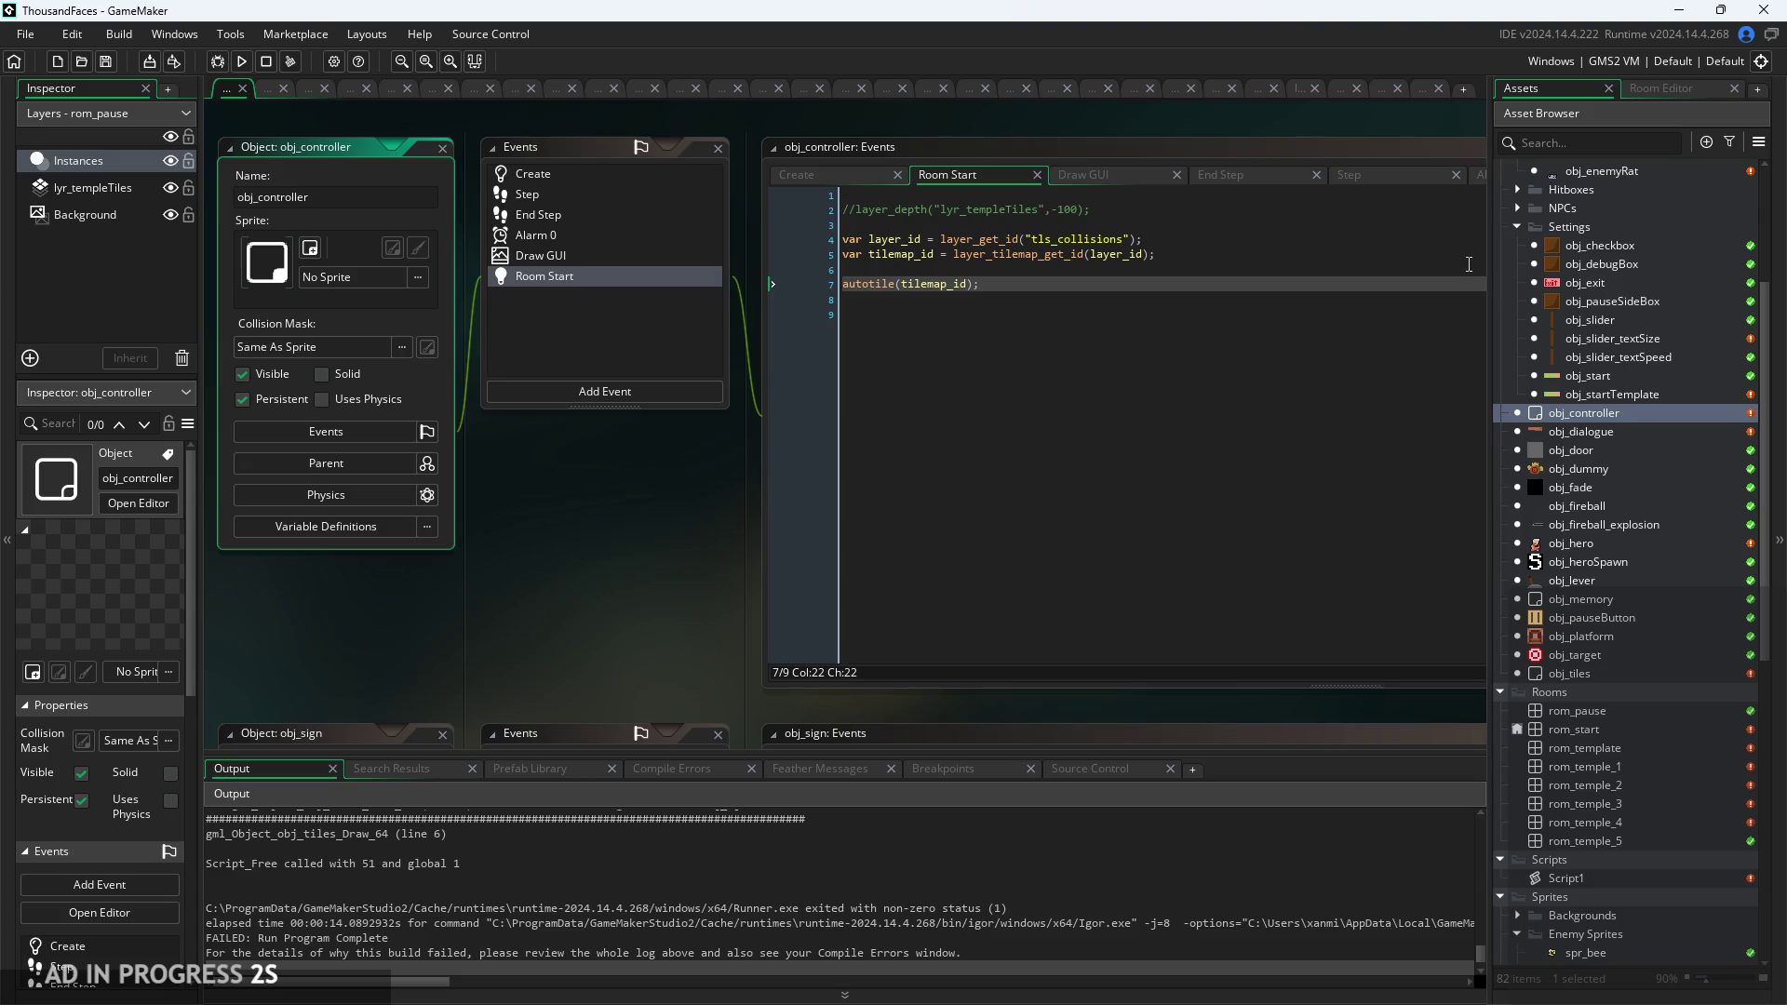
Launch a new build of the game to test the tile drawing.
drag(743, 562, 763, 564)
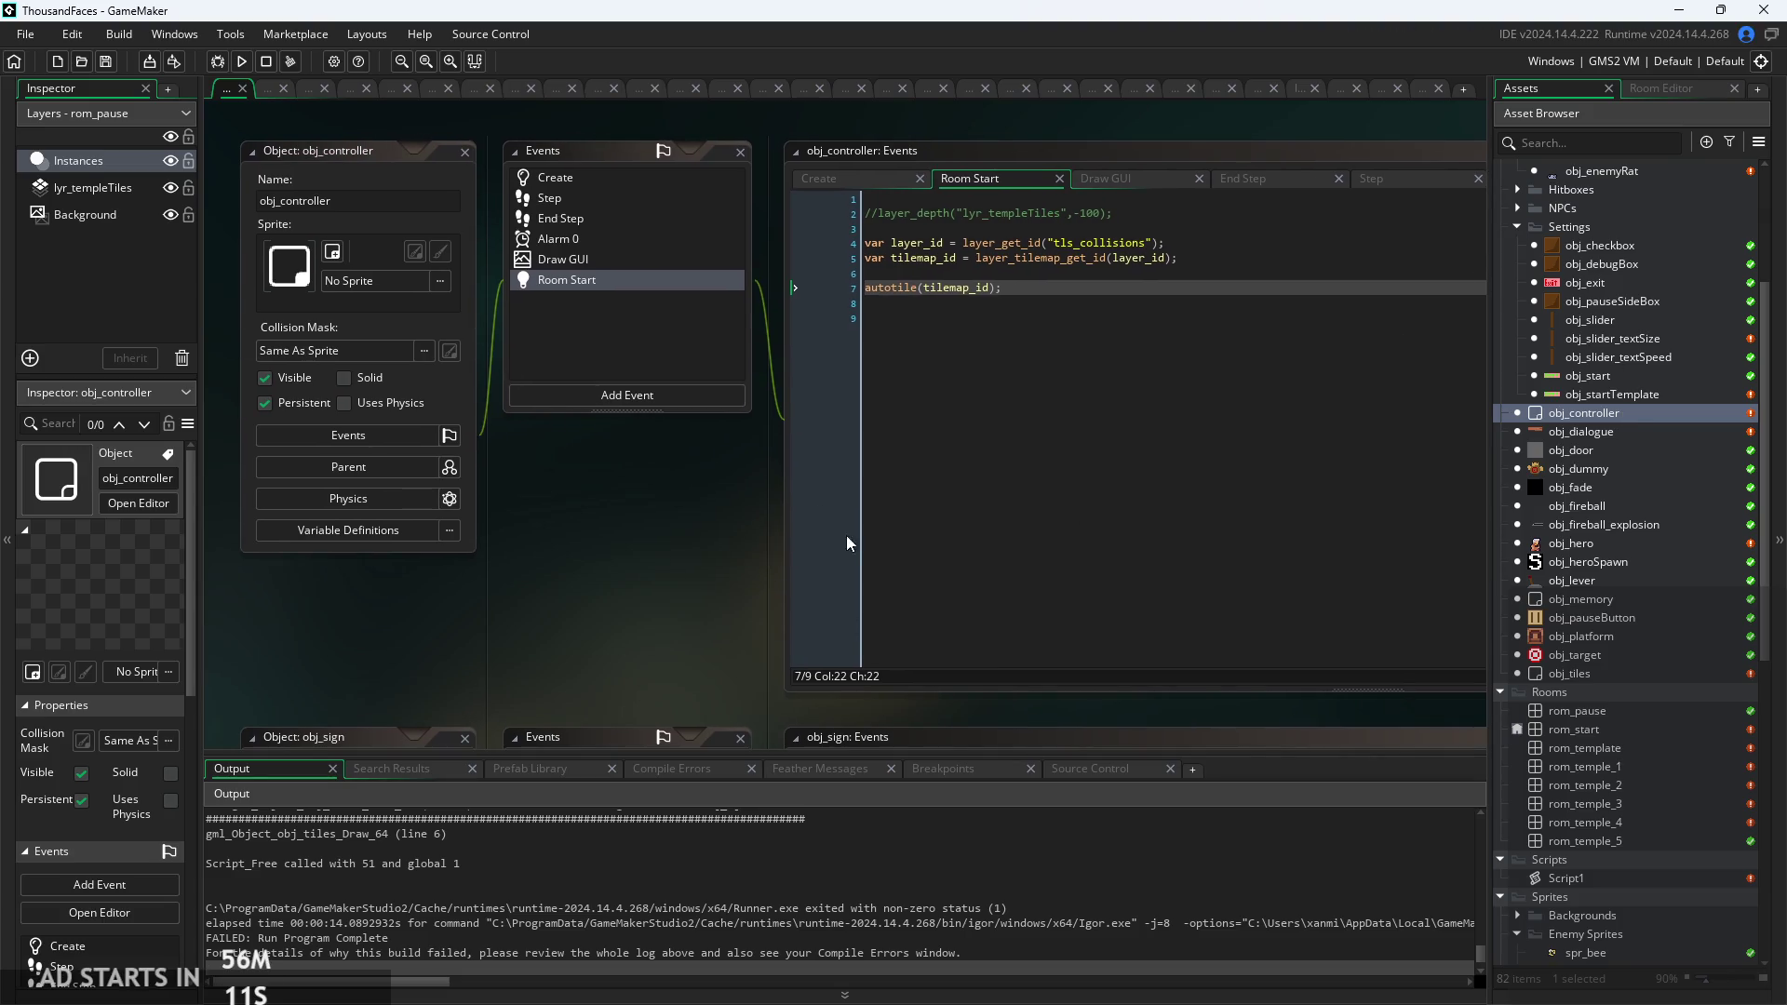
click(240, 69)
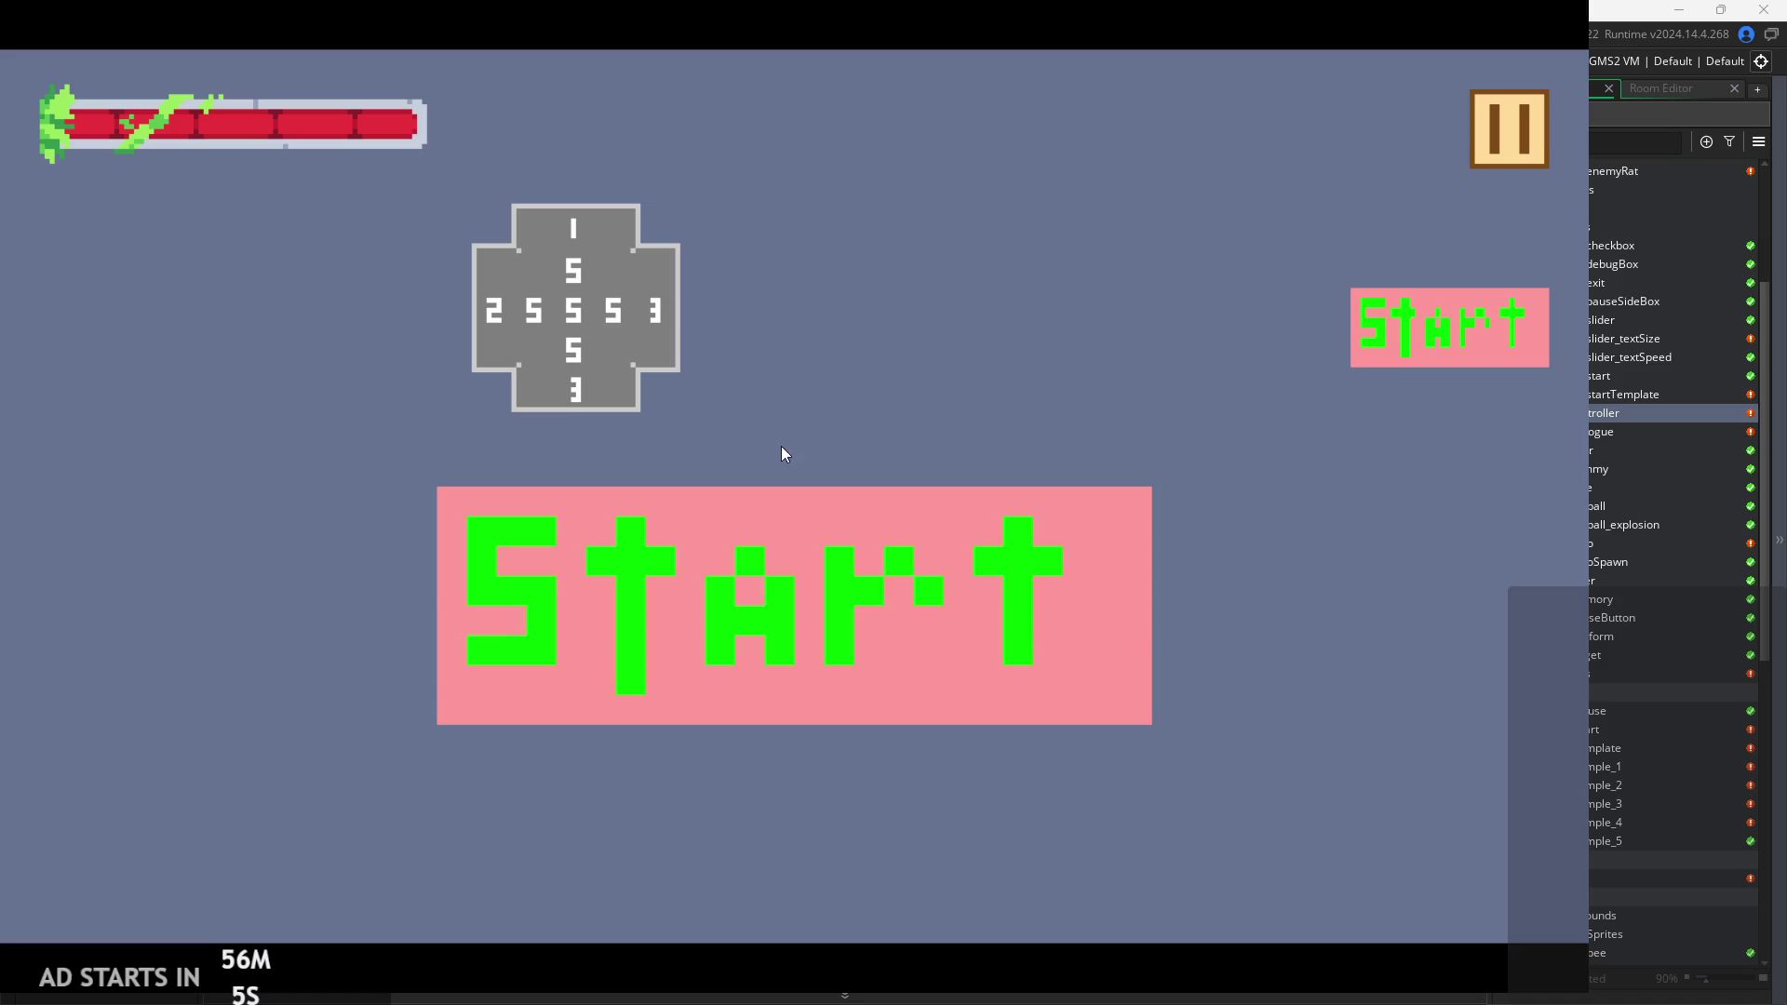
Start the game and move the player right and jump onto the first block.
click(1443, 361)
key(Right)
key(space)
click(1526, 135)
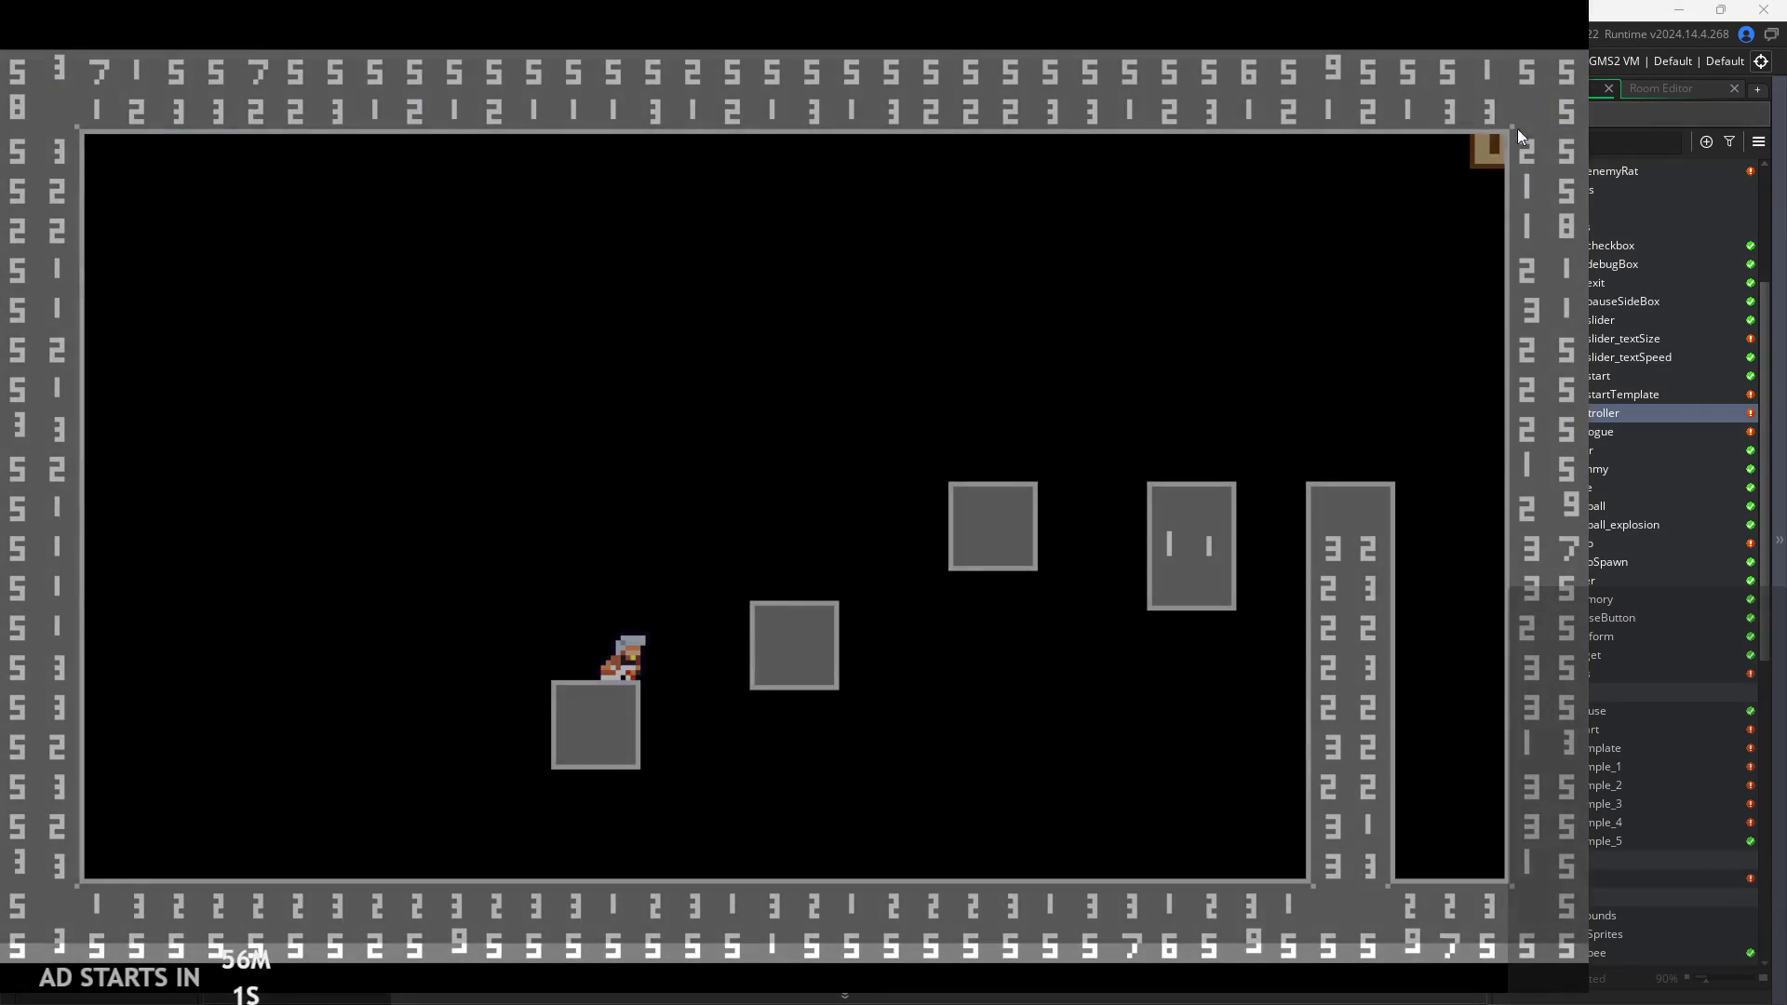
Check the failing line in the obj_tiles Draw_64 artIndex error, then abort the crashed run.
drag(994, 365, 916, 374)
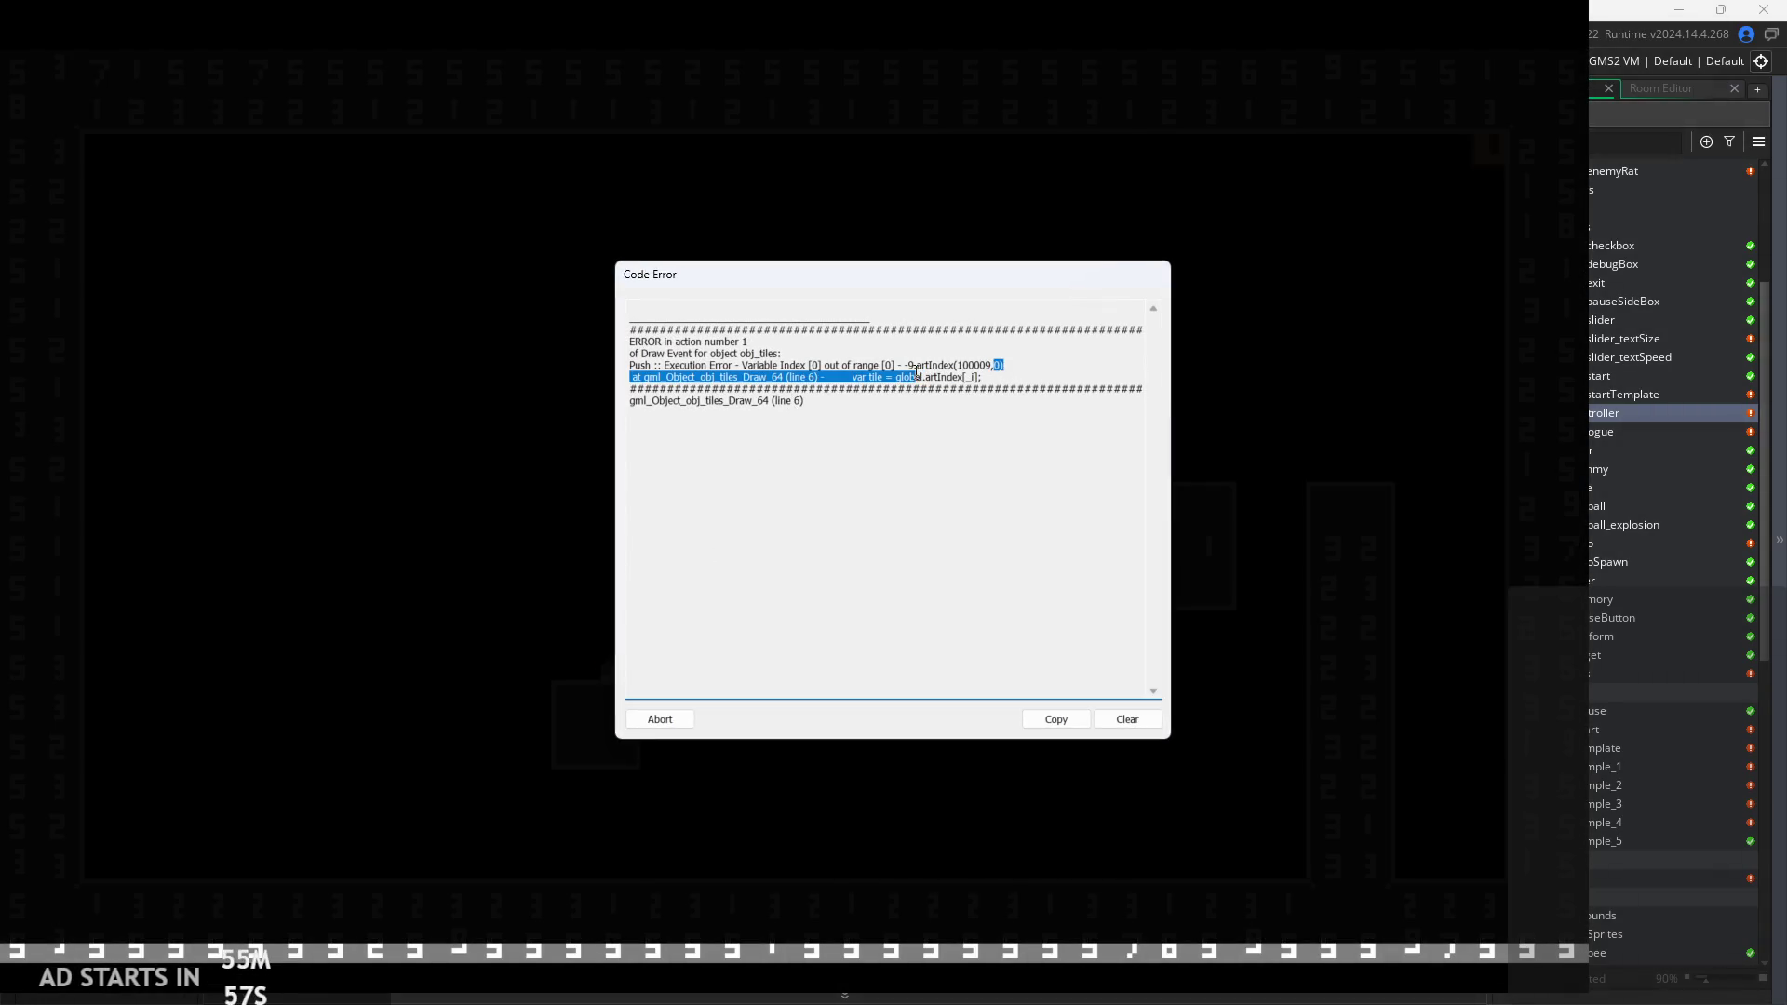
click(703, 654)
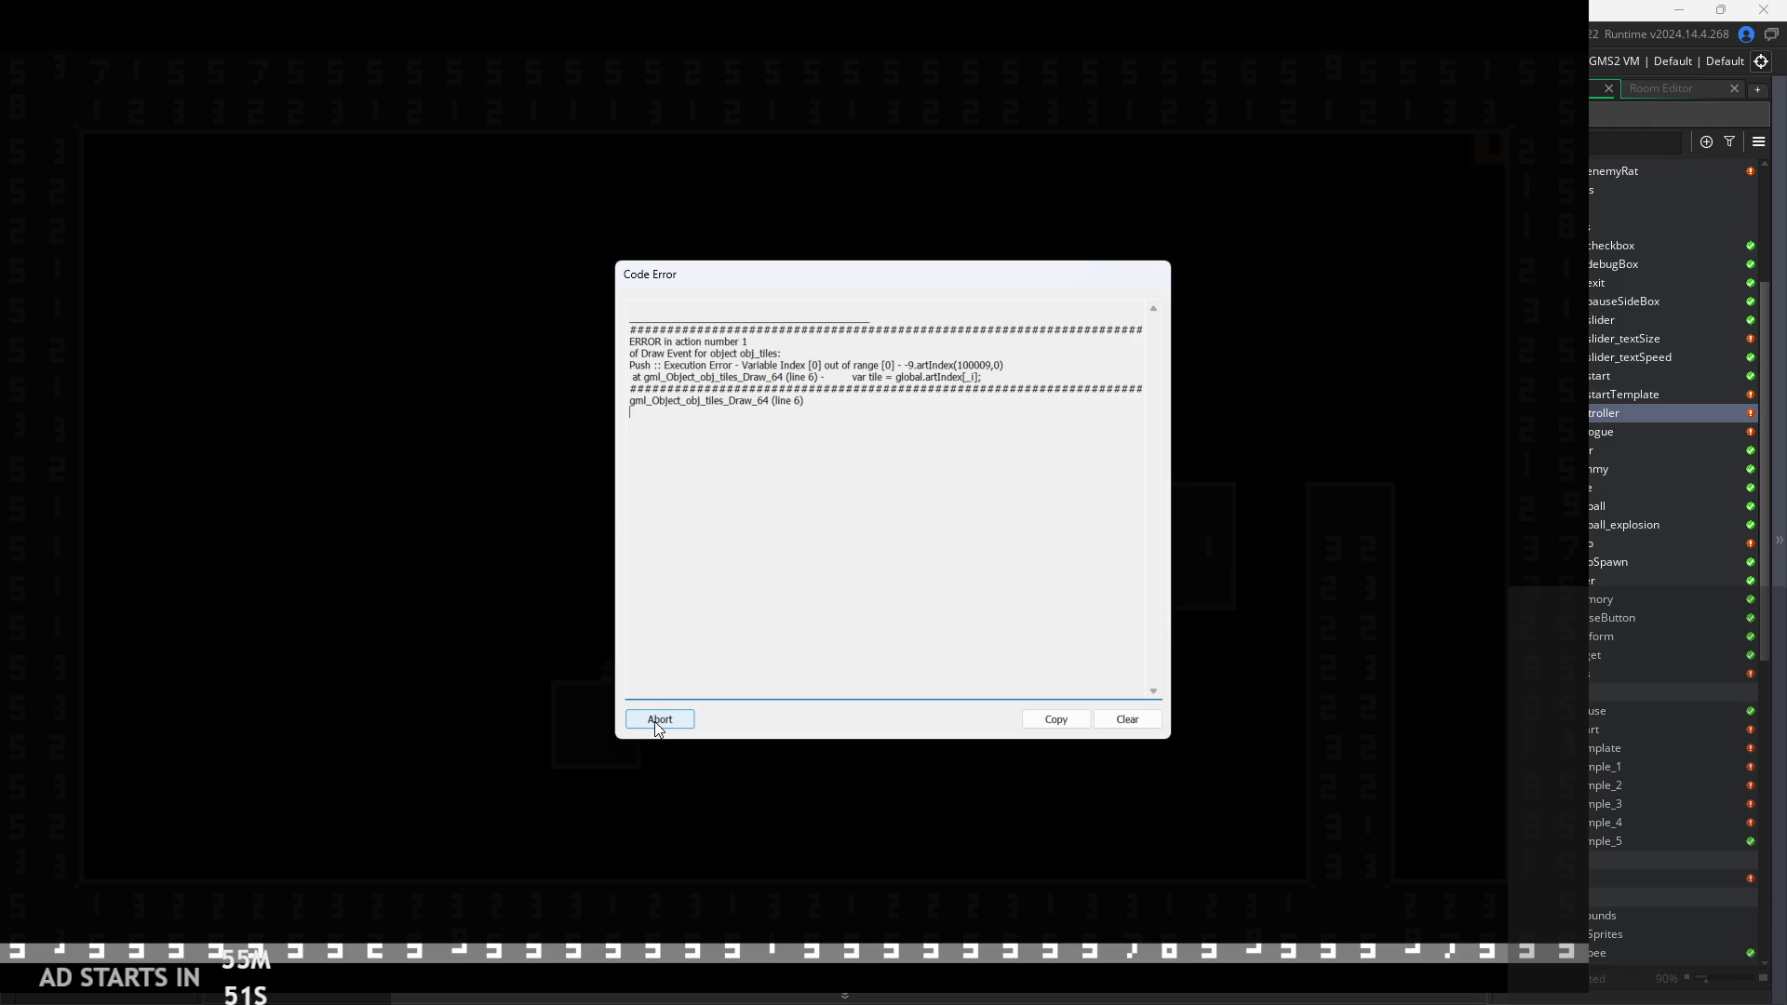
click(659, 719)
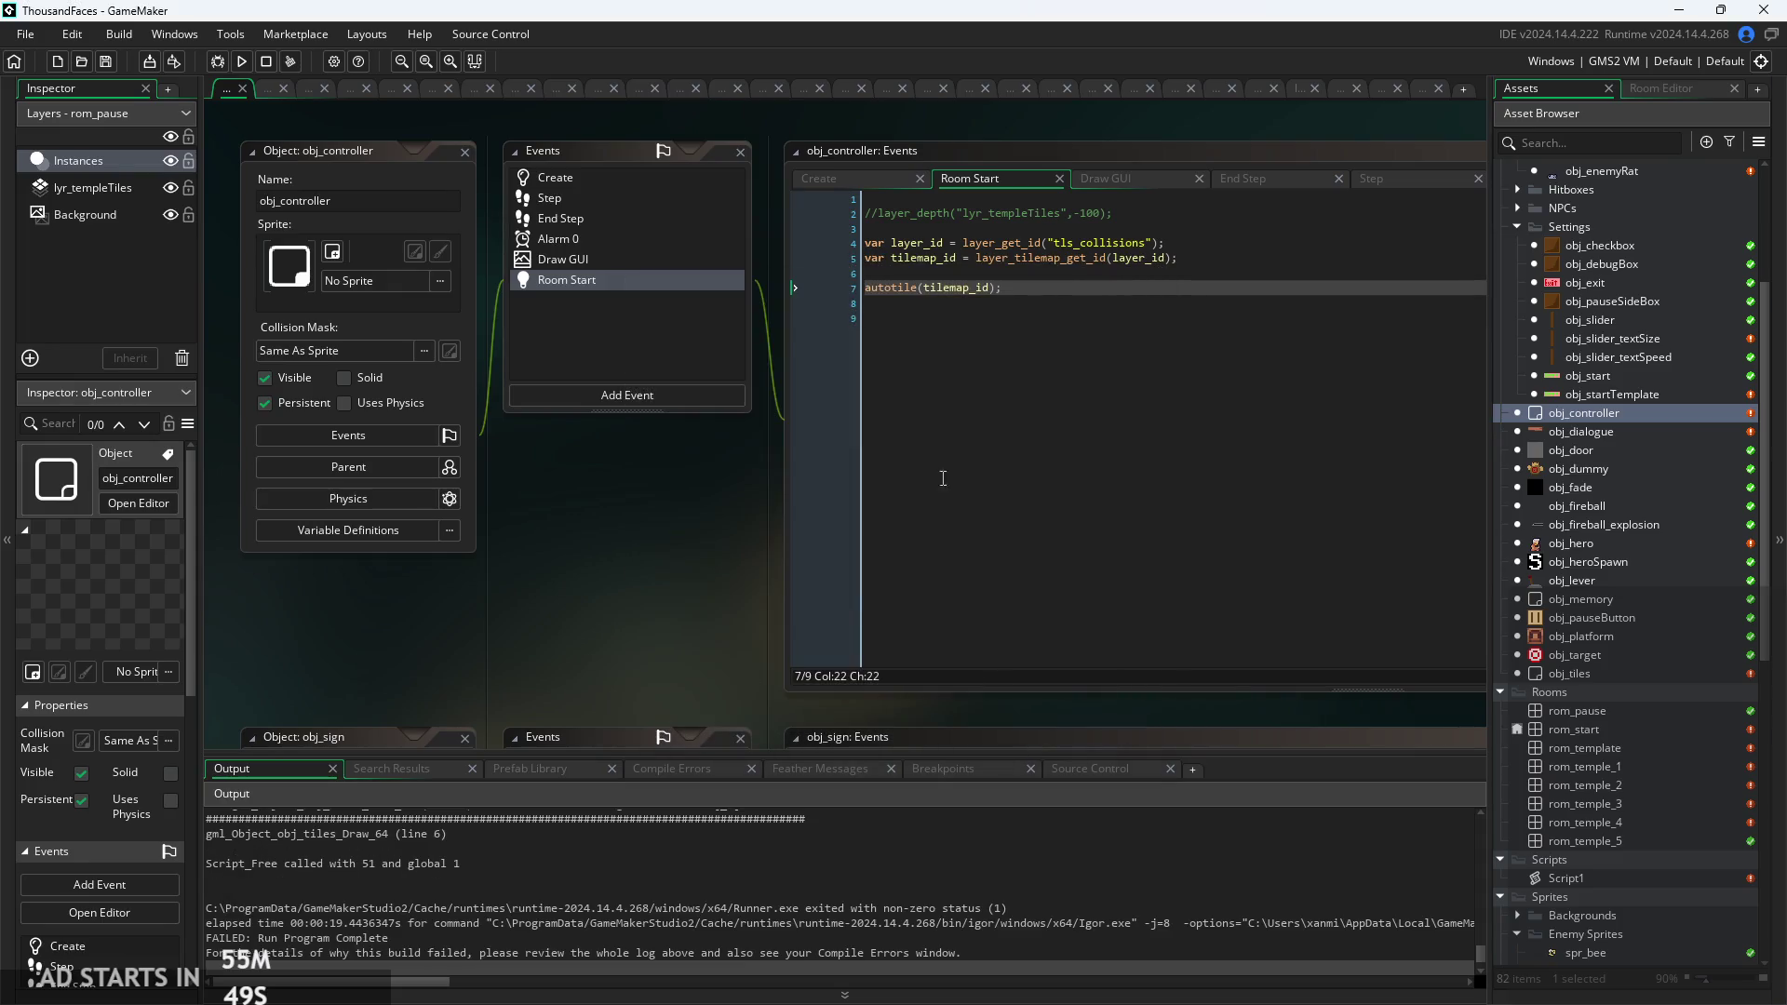
In obj_tiles' Draw GUI code, delete the empty line 7 after the tile lookup.
double_click(1621, 672)
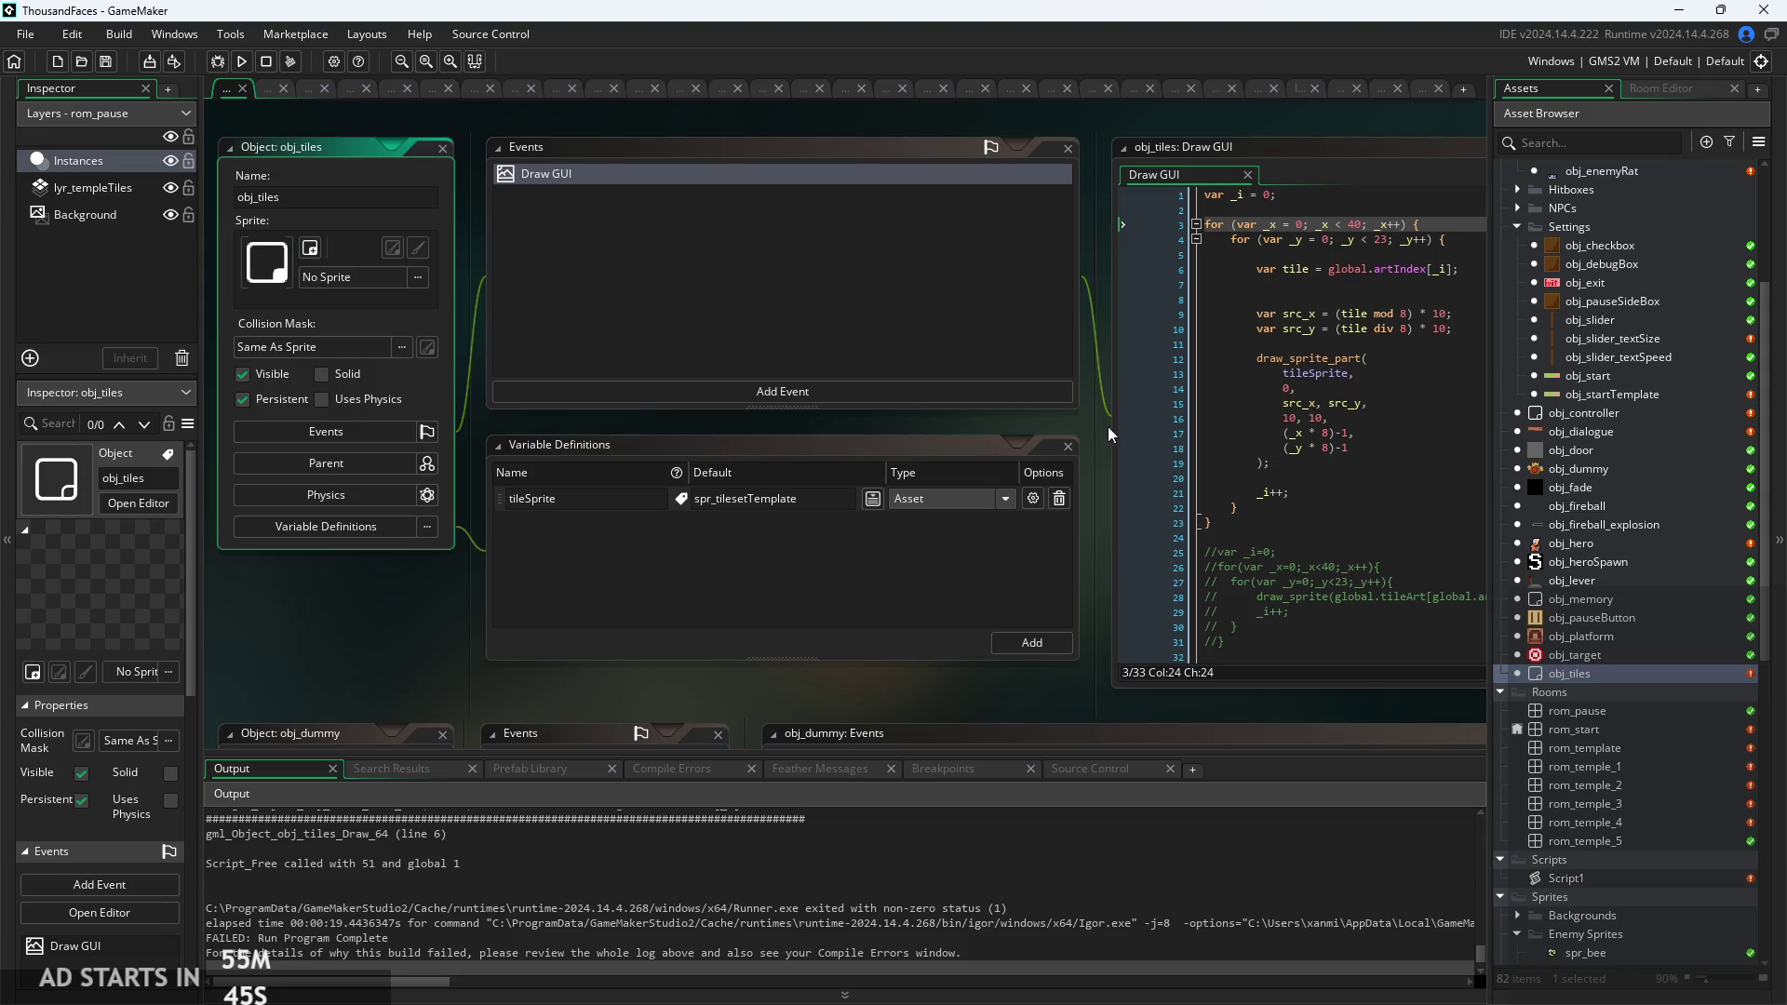
scroll(1023, 419, up, 2)
click(992, 335)
scroll(989, 490, up, 2)
click(989, 495)
scroll(930, 489, down, 2)
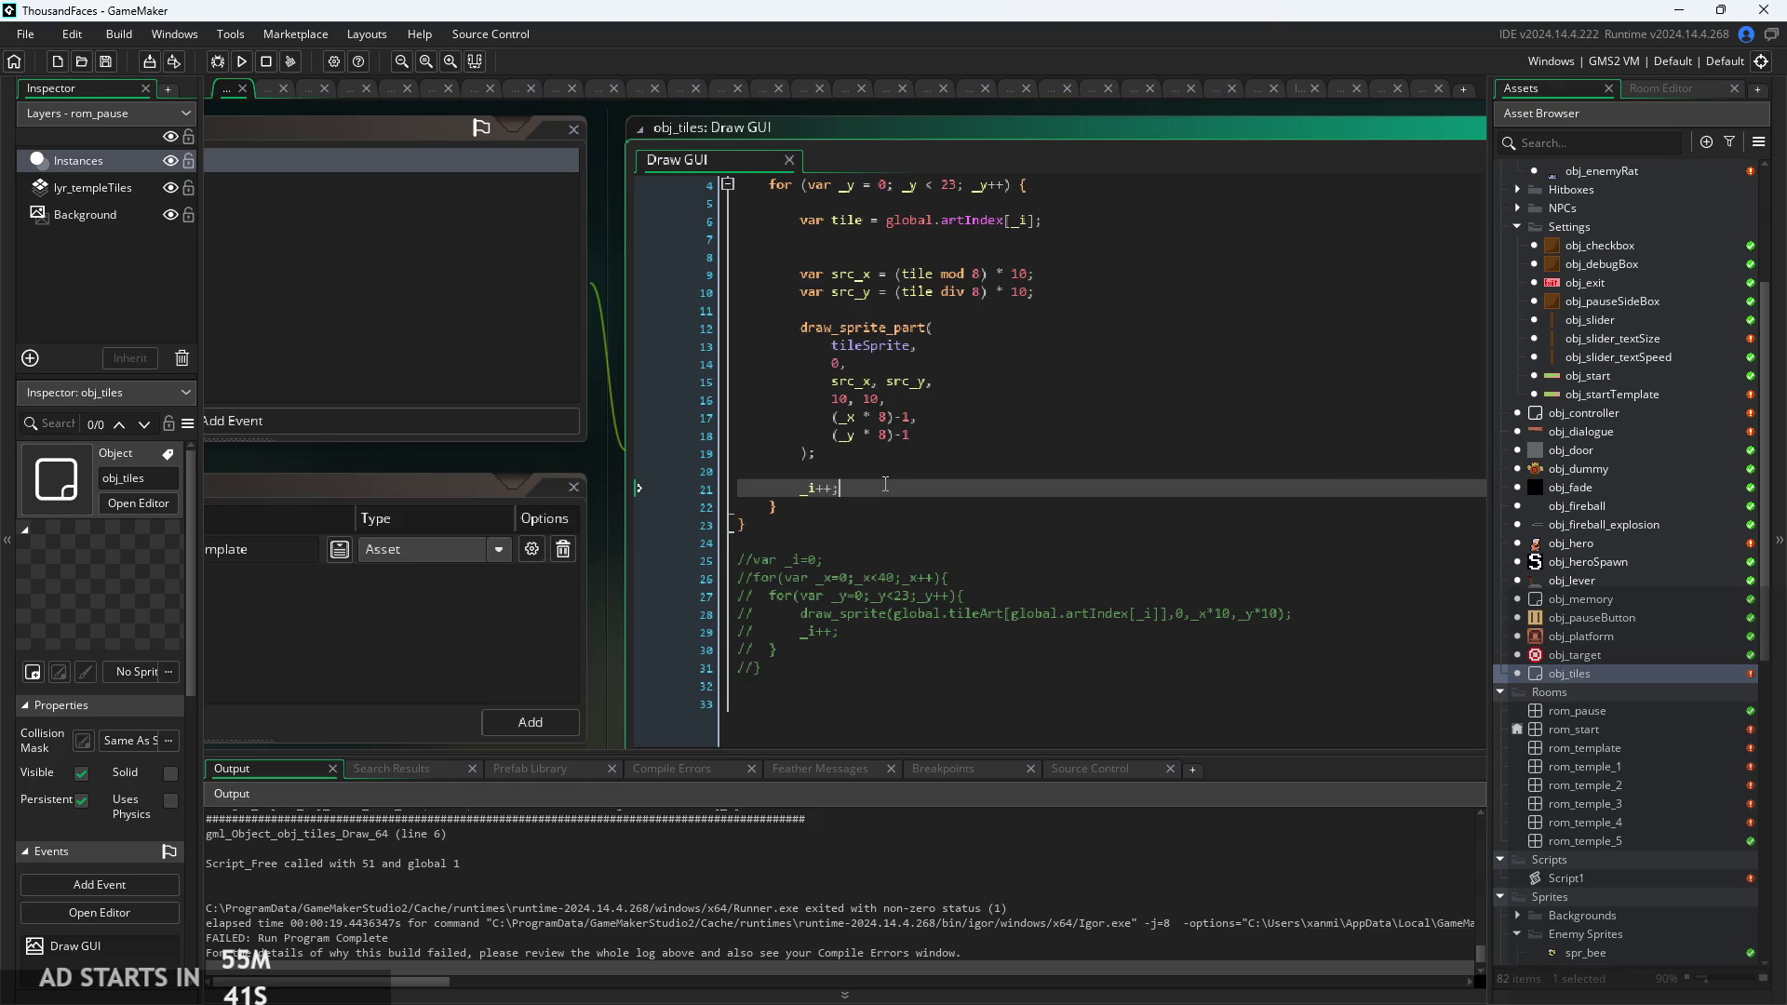
scroll(894, 493, up, 1)
scroll(734, 831, up, 2)
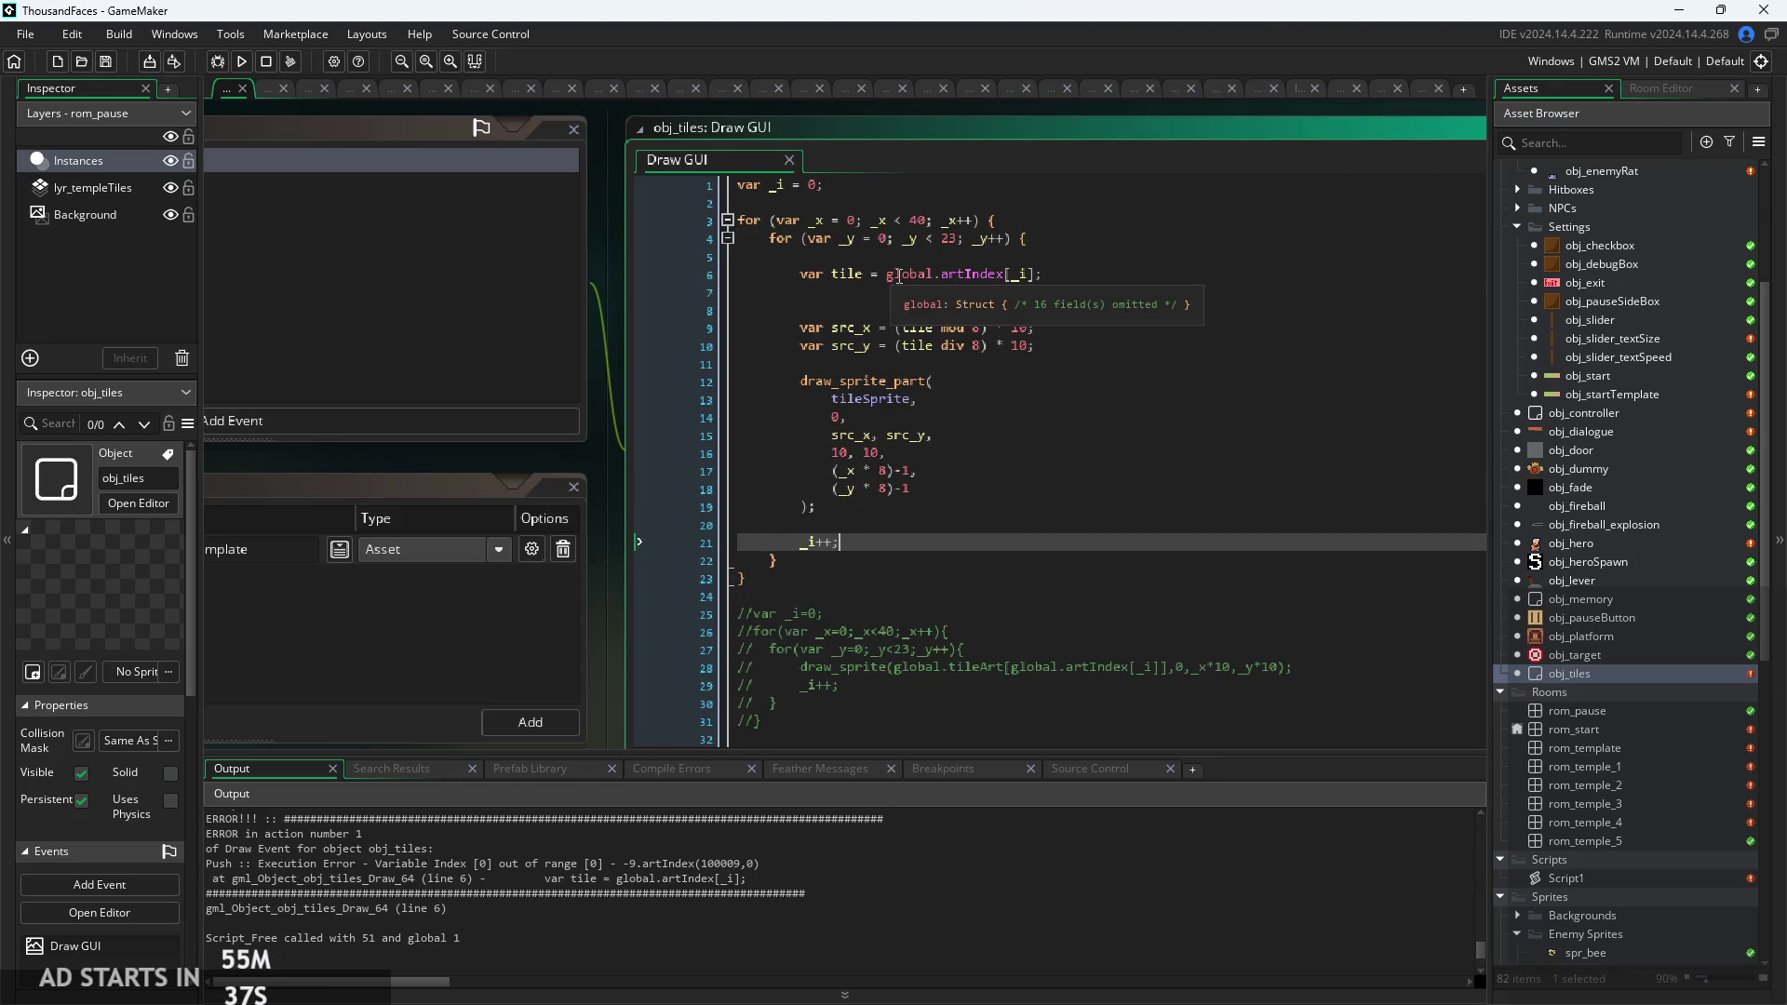
click(973, 277)
scroll(973, 285, up, 3)
click(988, 299)
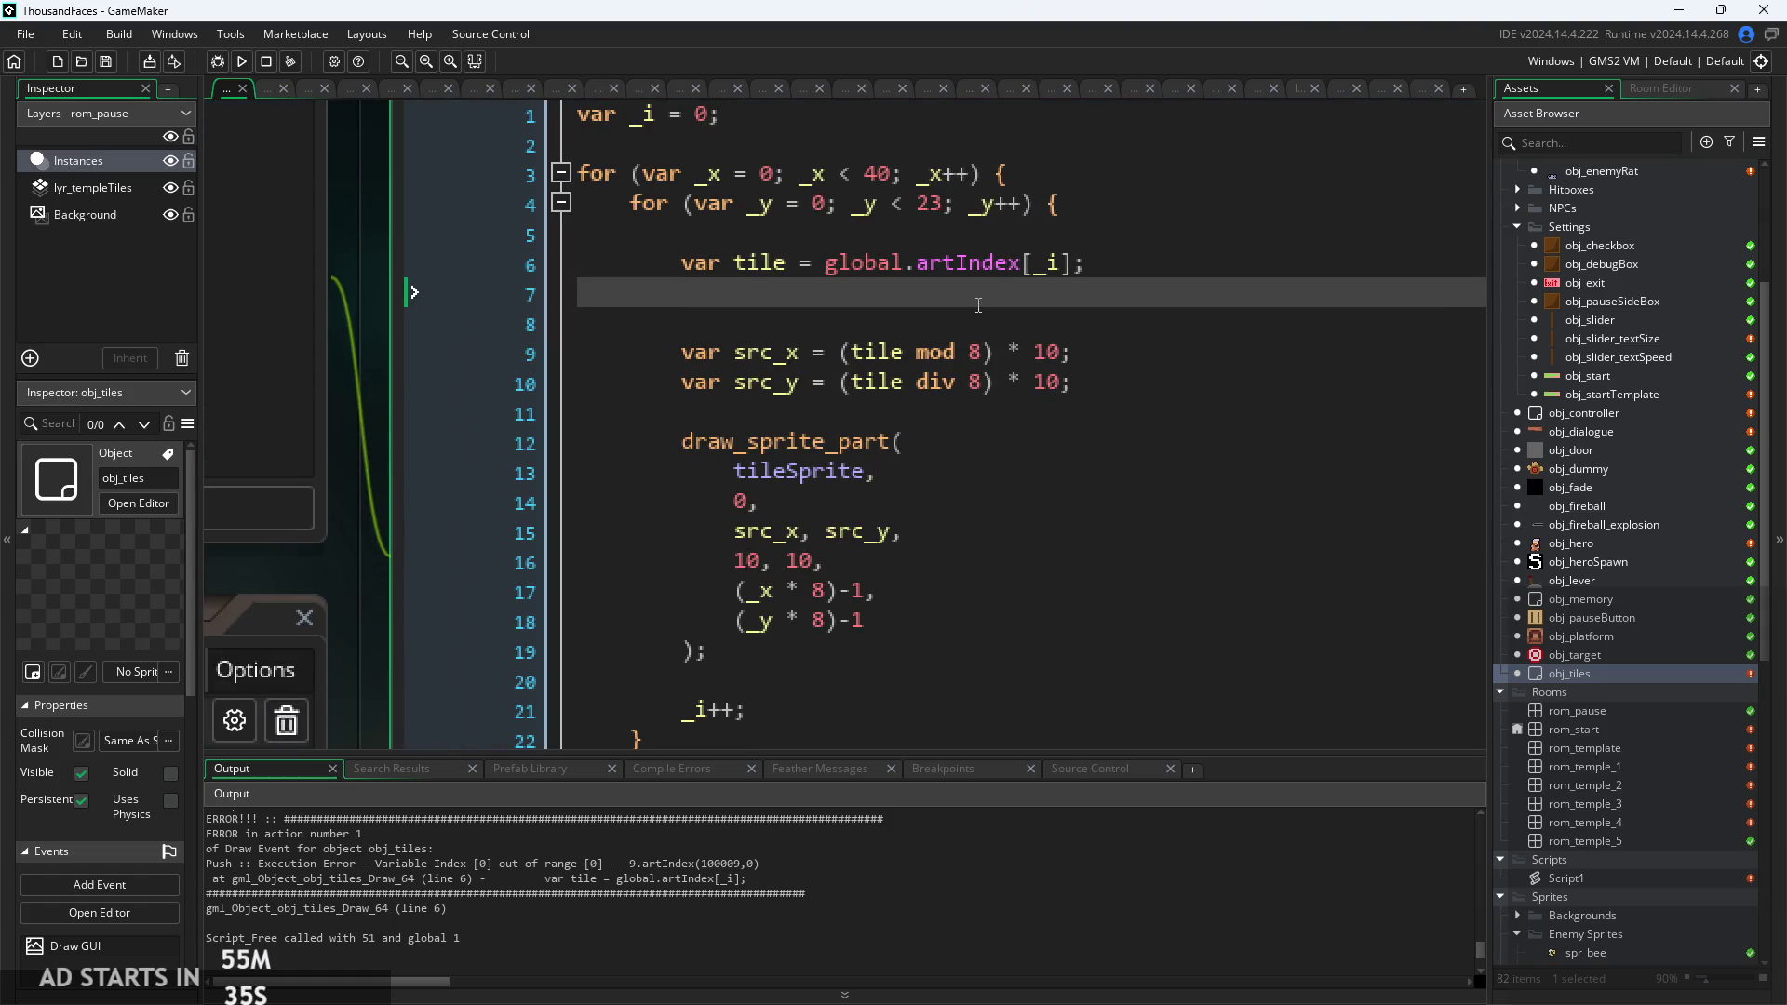
key(BackSpace)
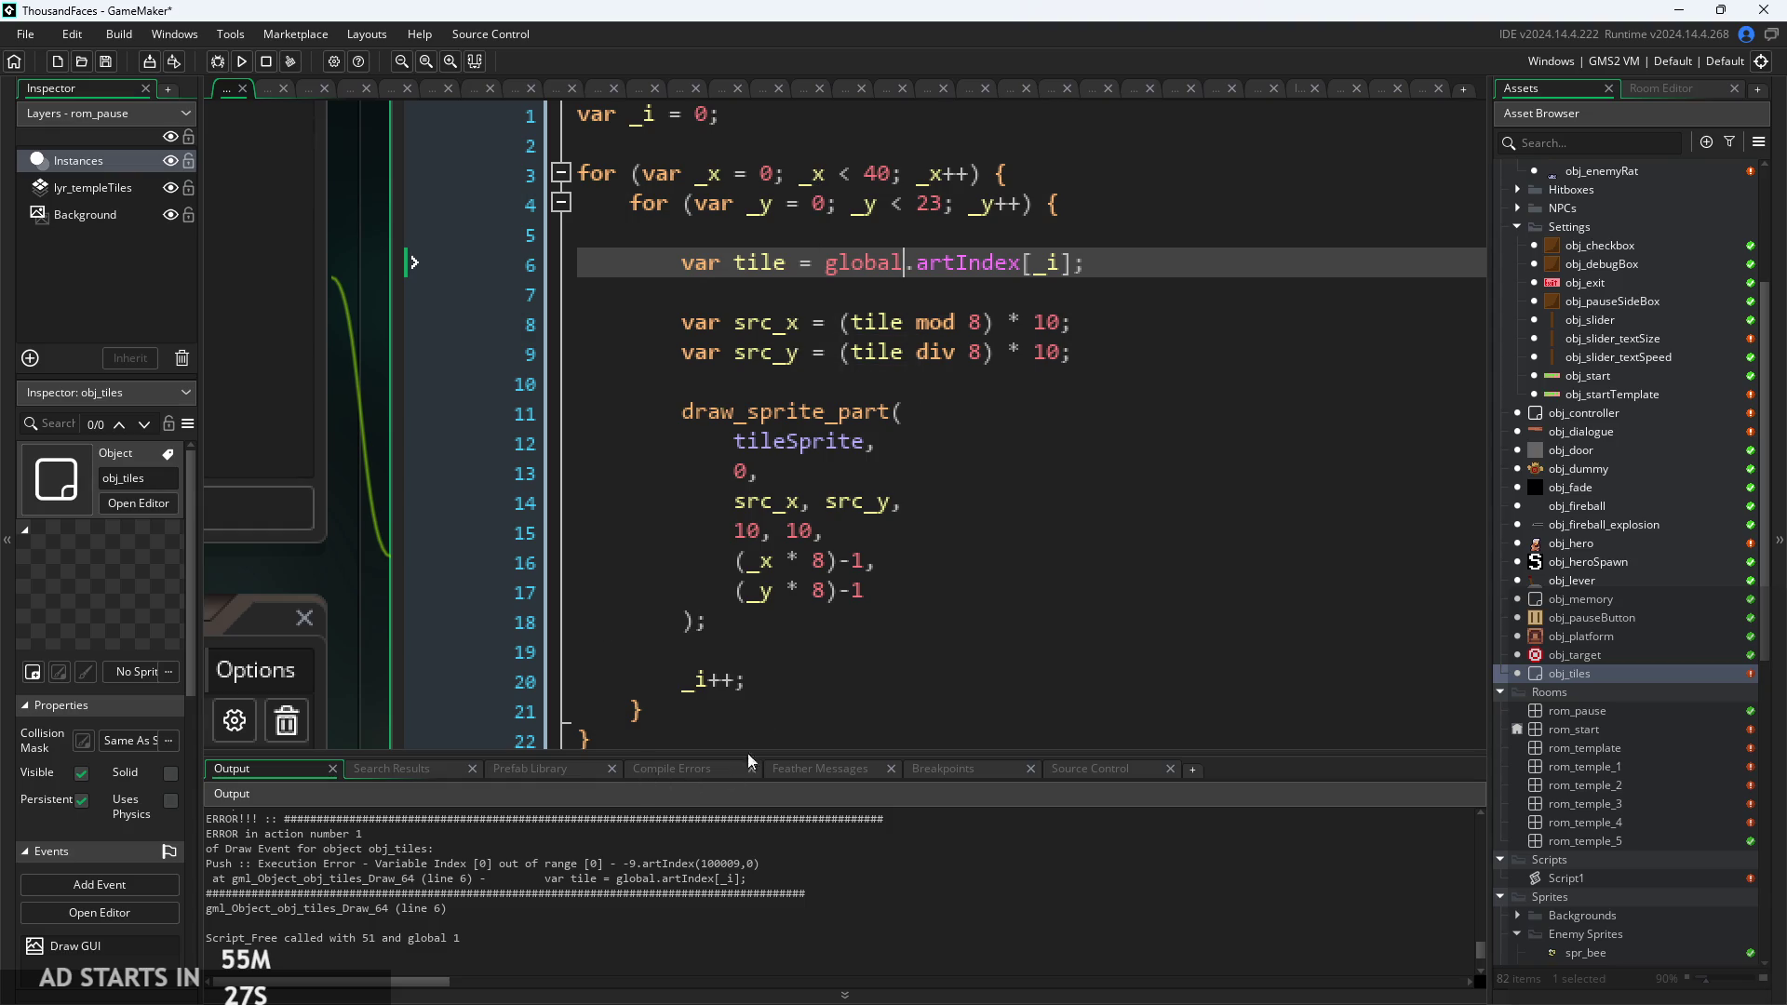
Review the full Draw GUI code, then open the rom_template room.
scroll(930, 348, down, 1)
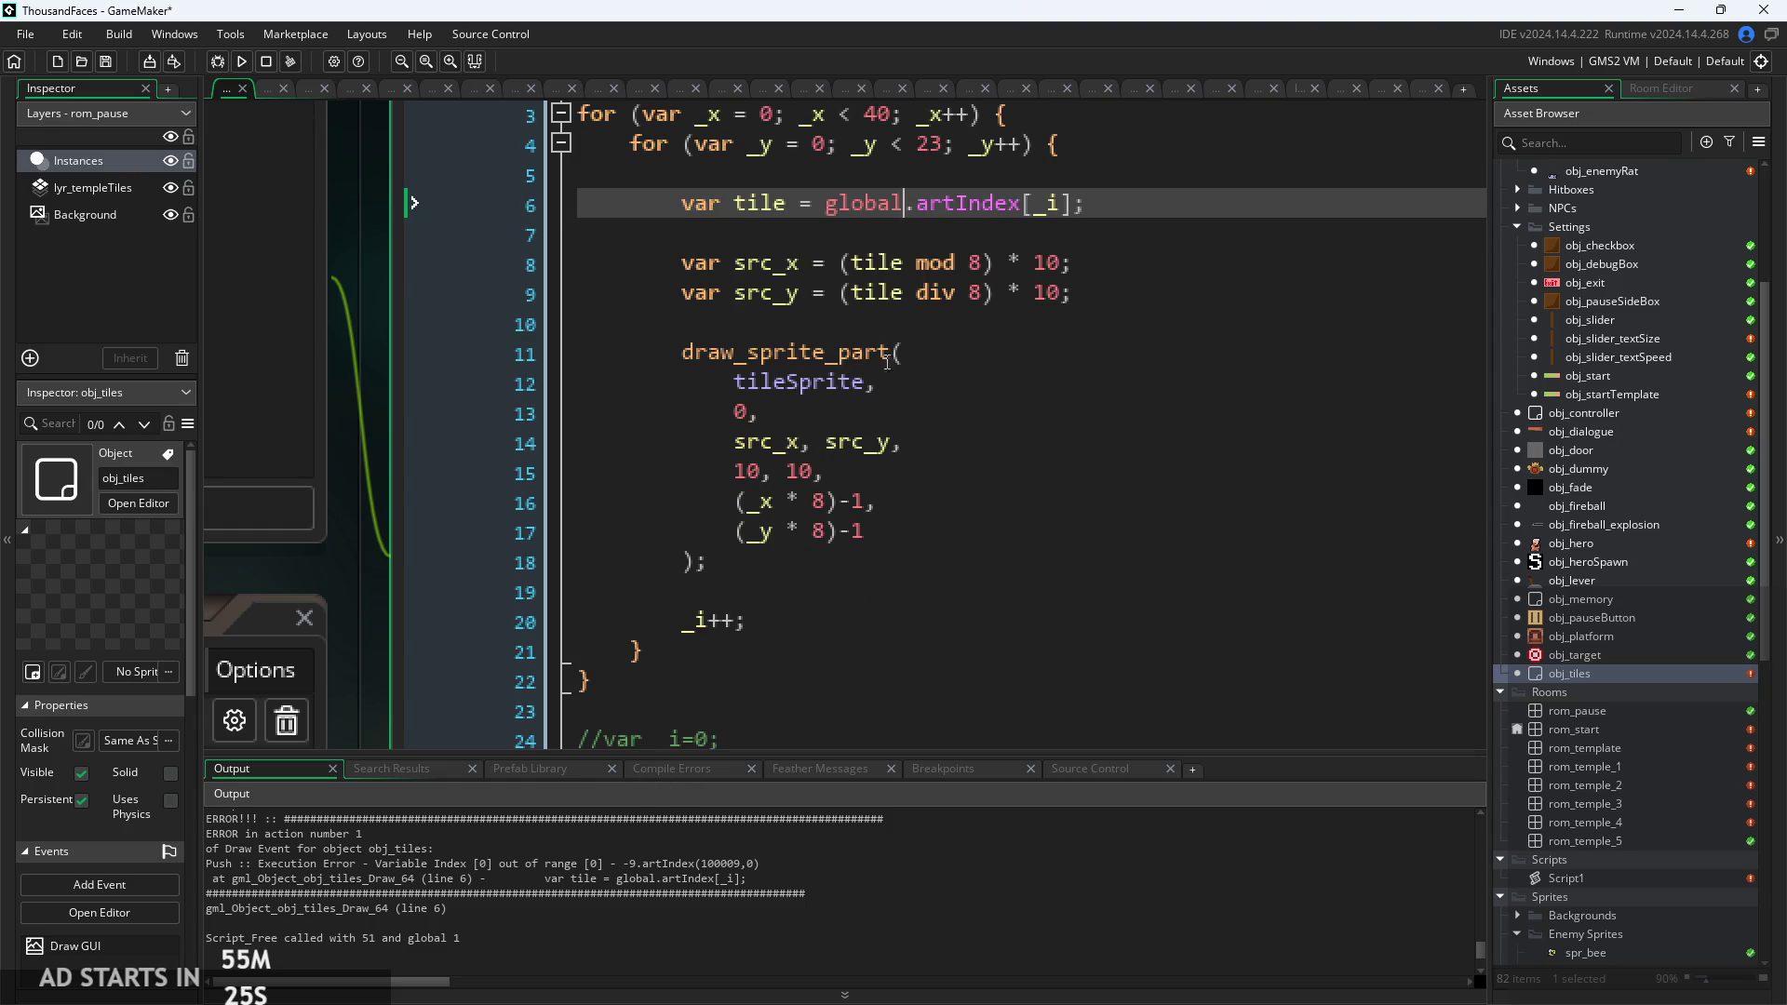
scroll(370, 467, down, 3)
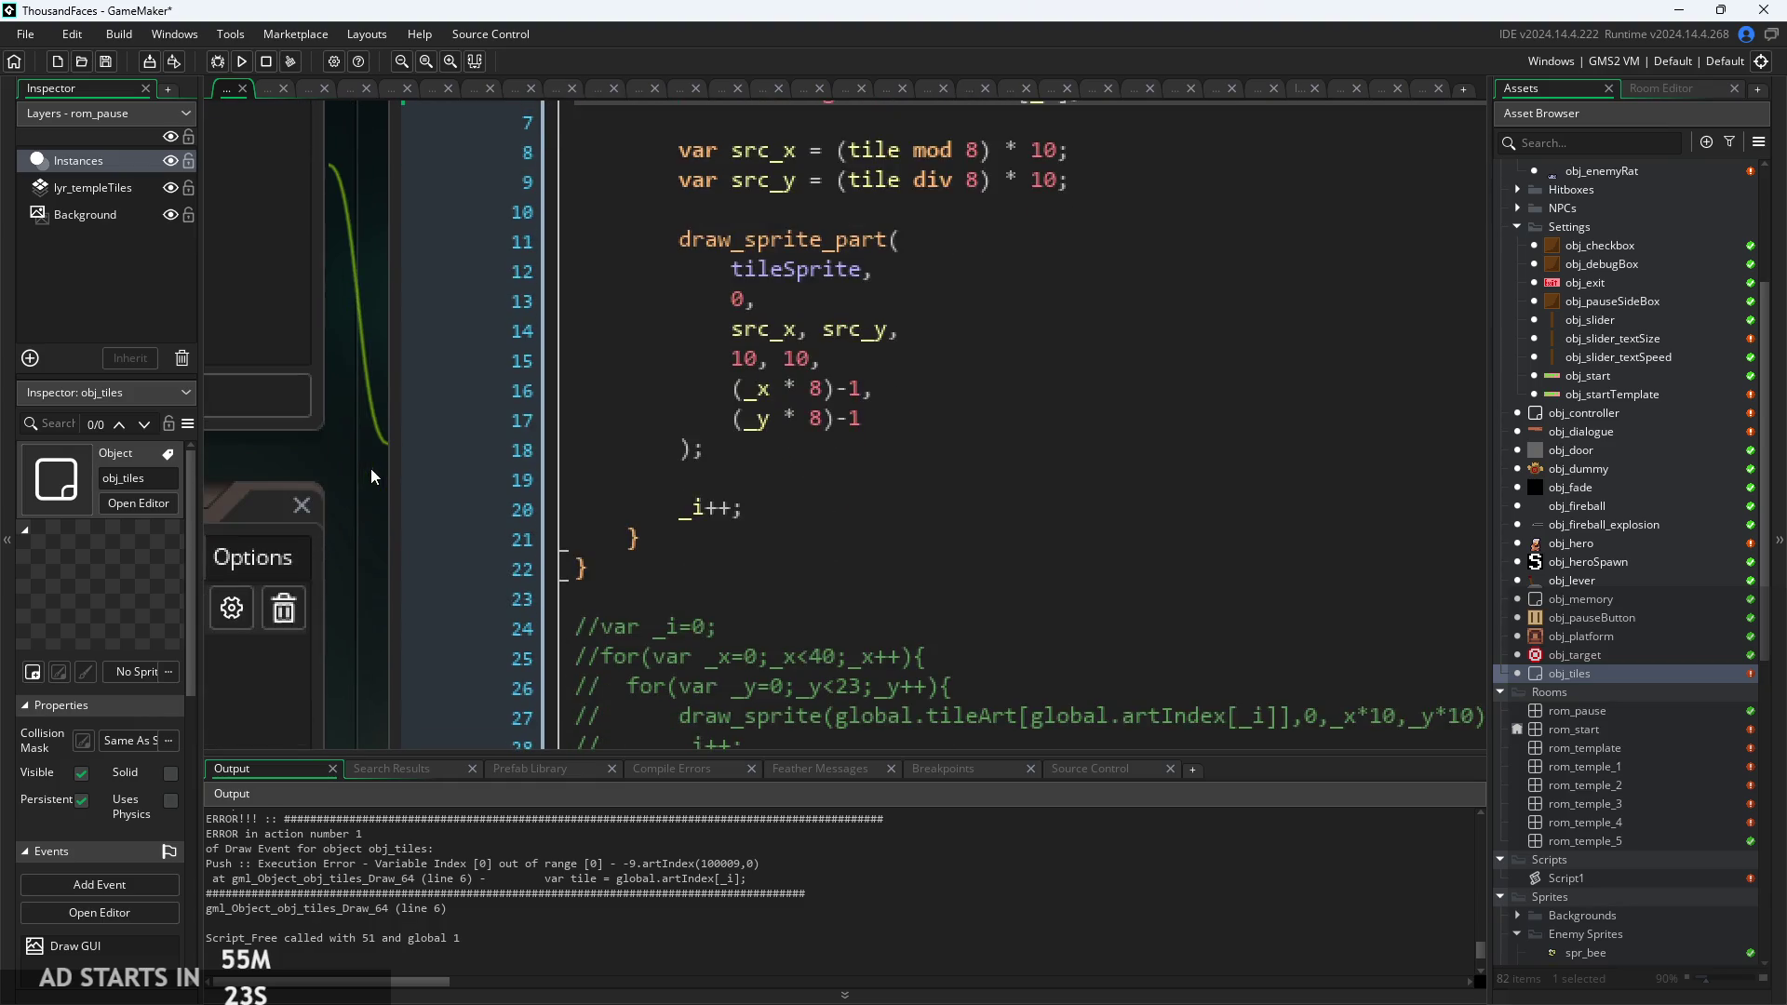
scroll(342, 507, down, 2)
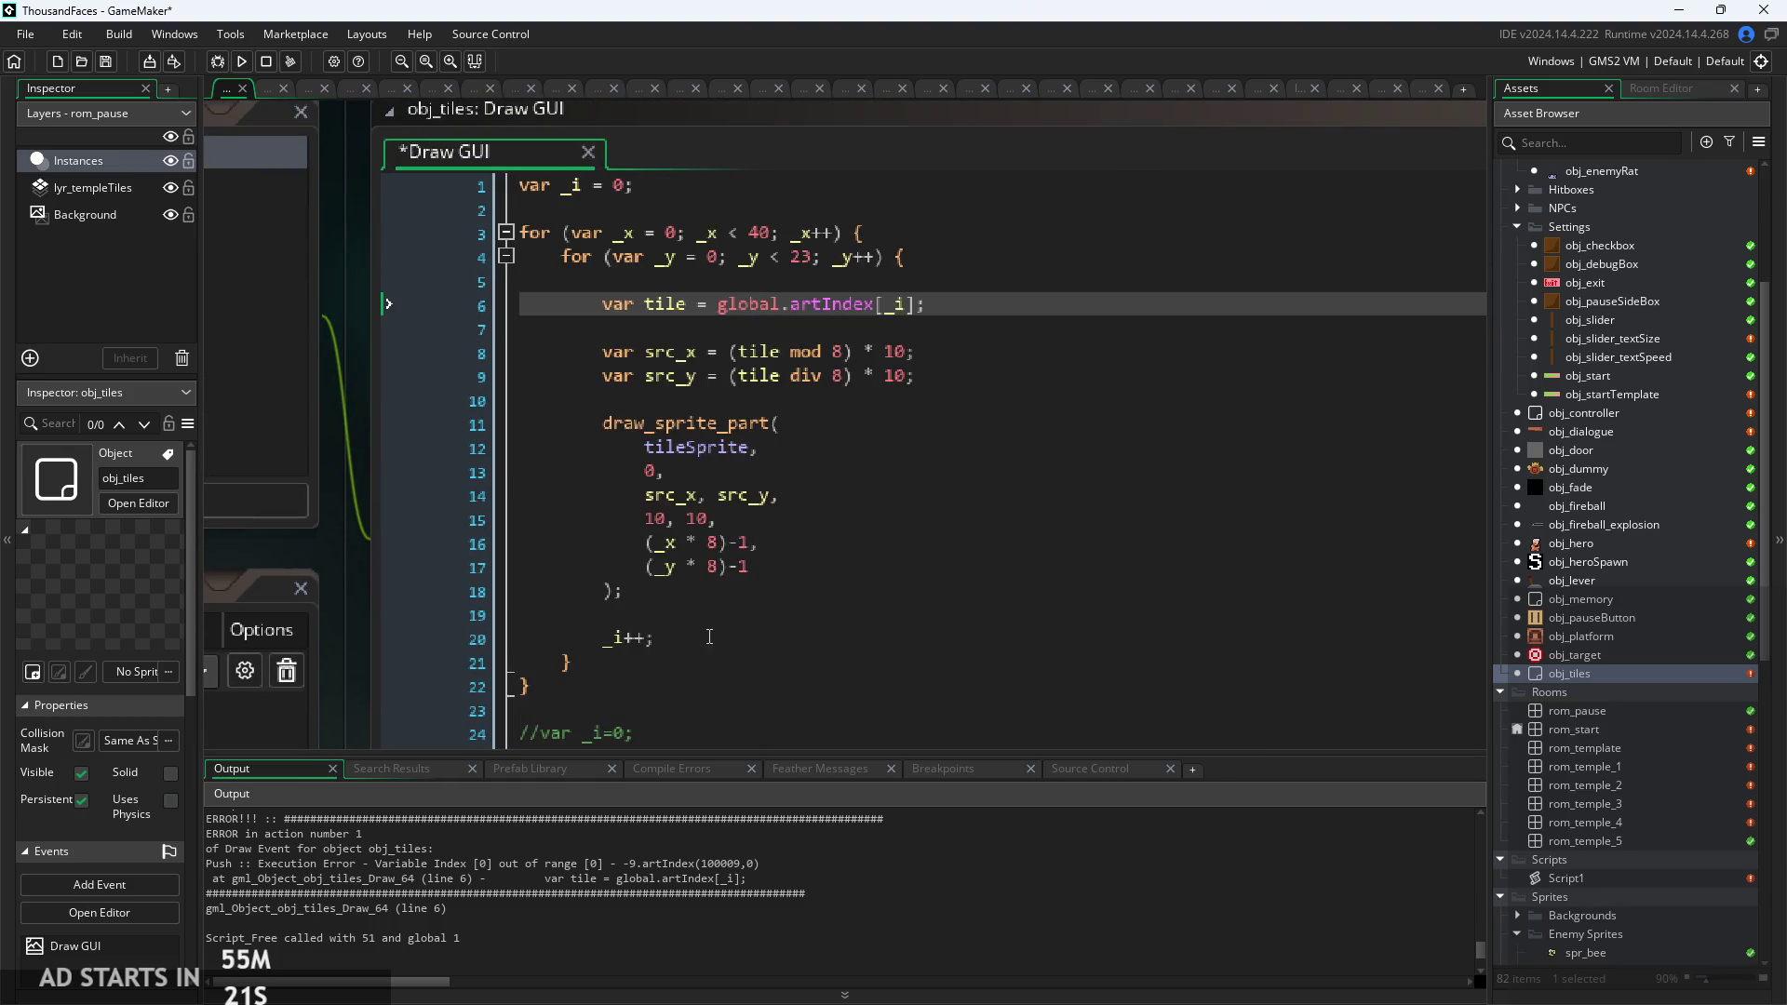
mouse_move(356, 582)
mouse_down()
mouse_move(560, 490)
mouse_move(523, 533)
mouse_up()
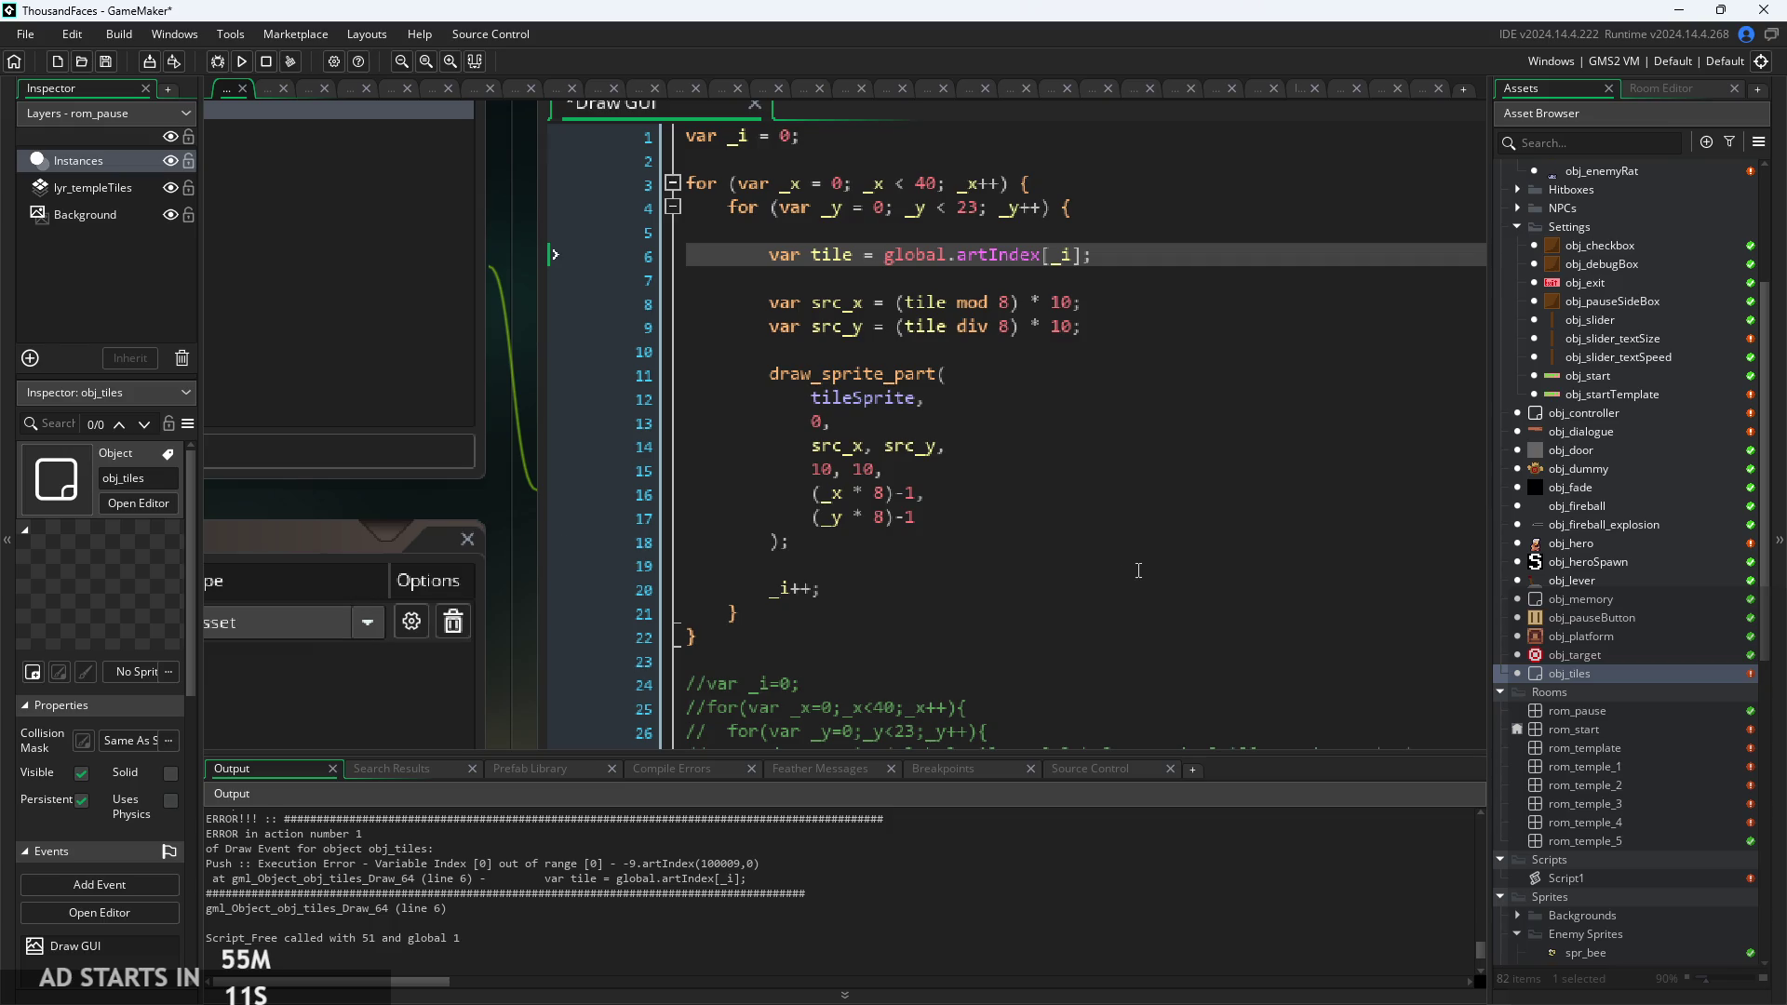
double_click(1611, 752)
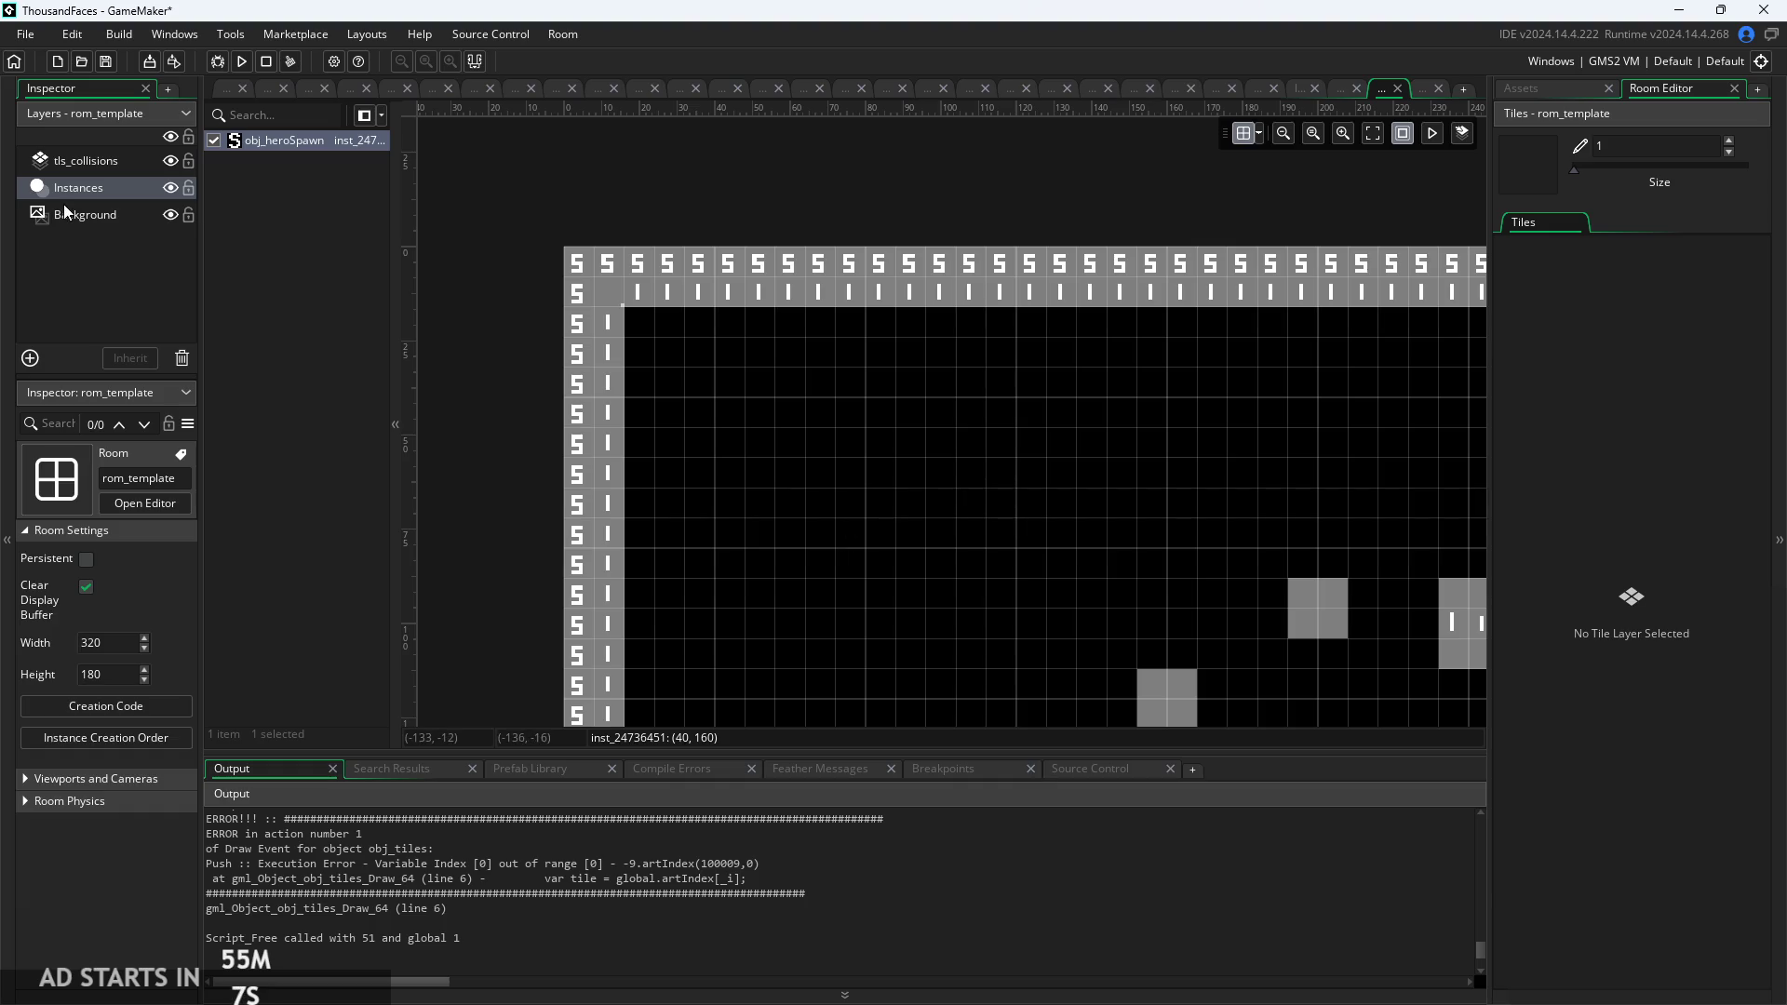
On the tls_collisions layer, try the tls_grass tileset, then switch back to tls_templateCollisions.
click(120, 162)
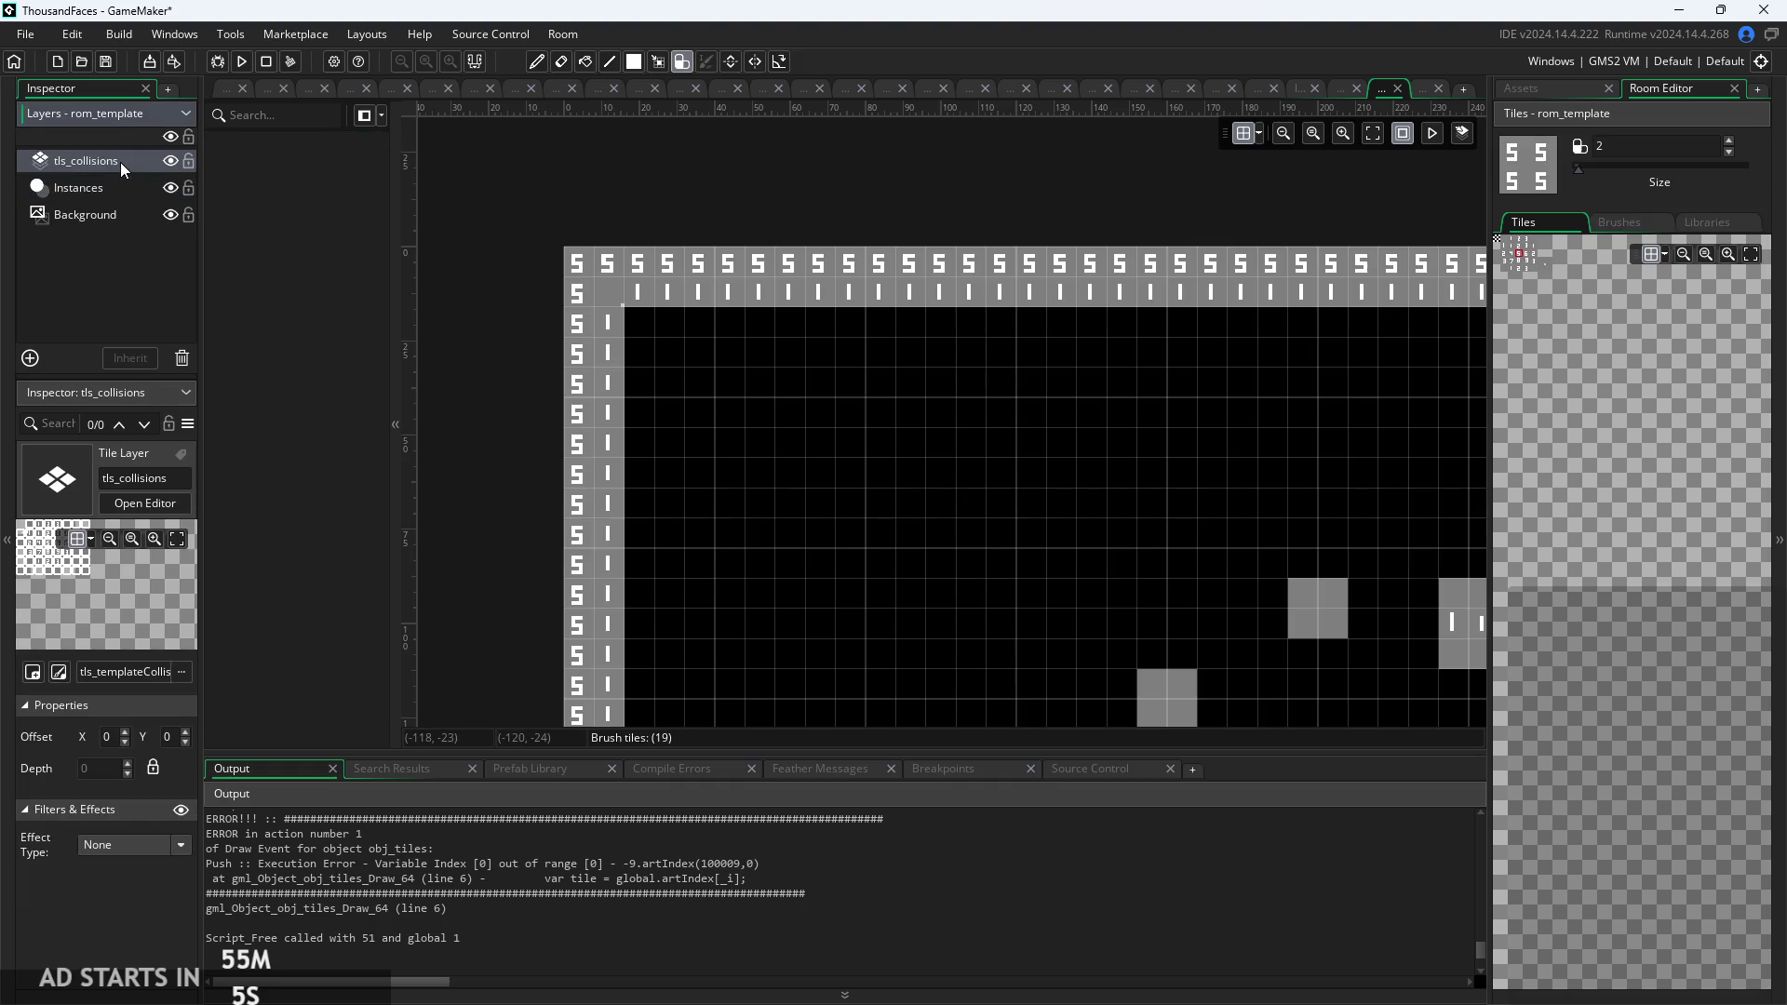
scroll(126, 583, up, 3)
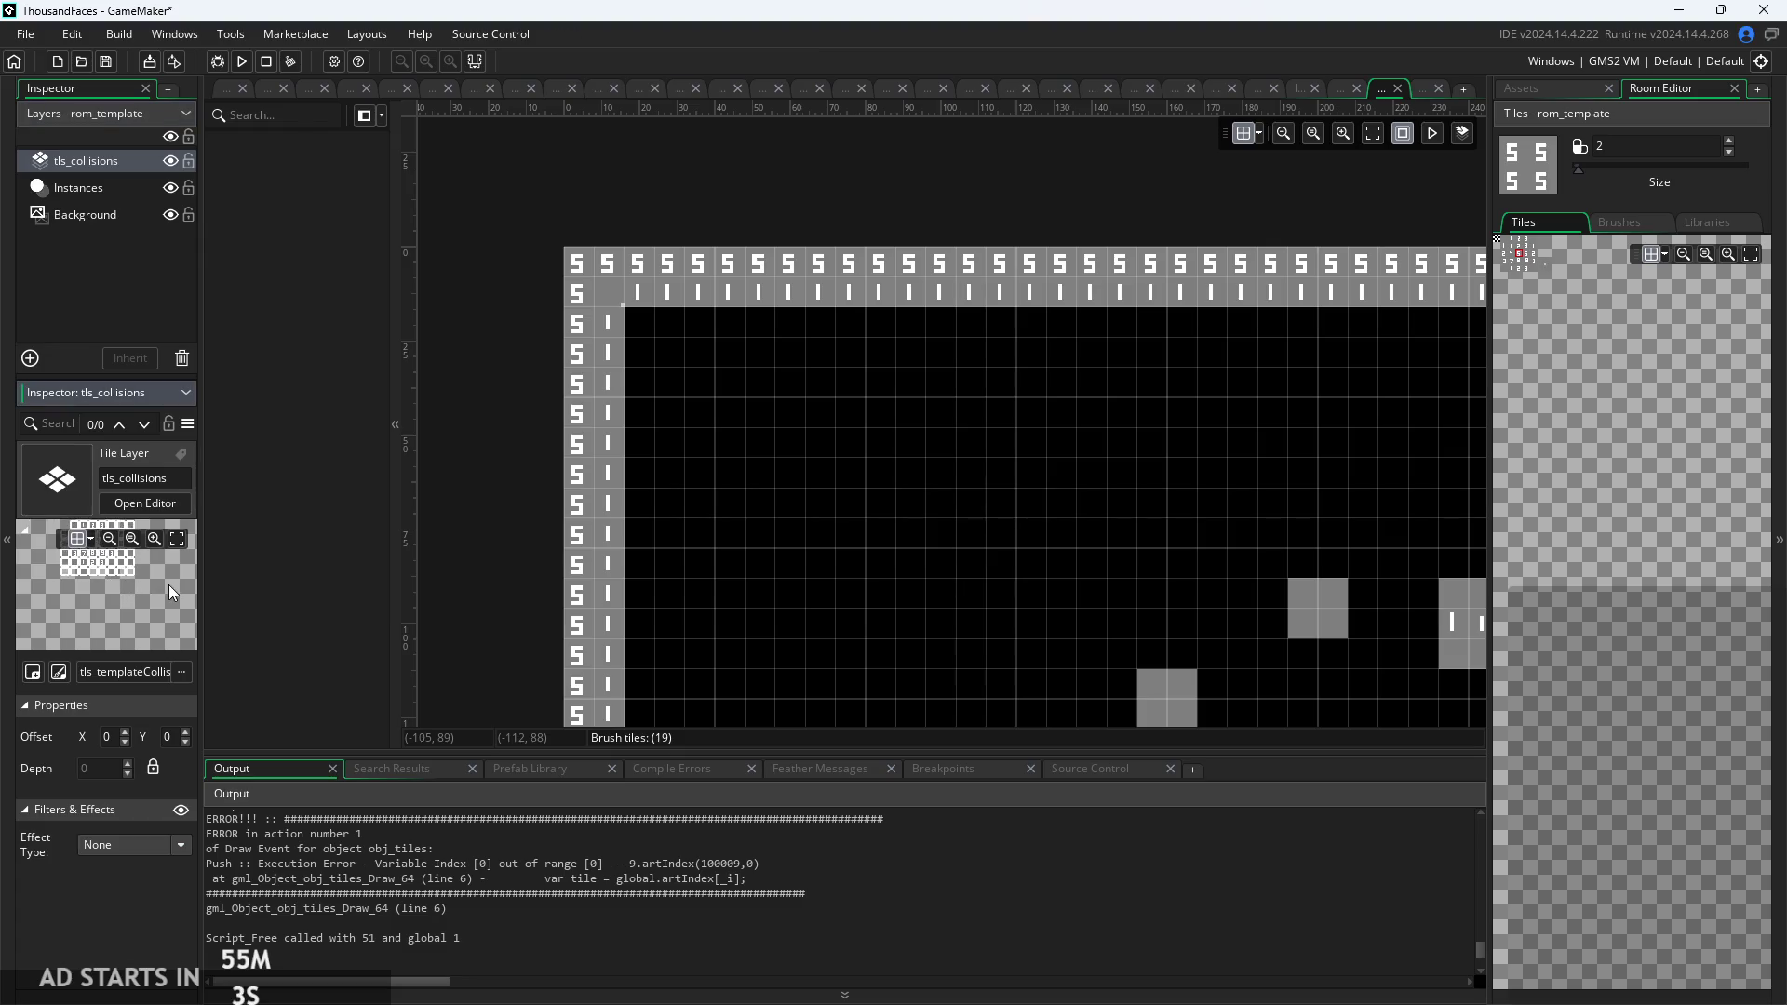
scroll(91, 605, down, 2)
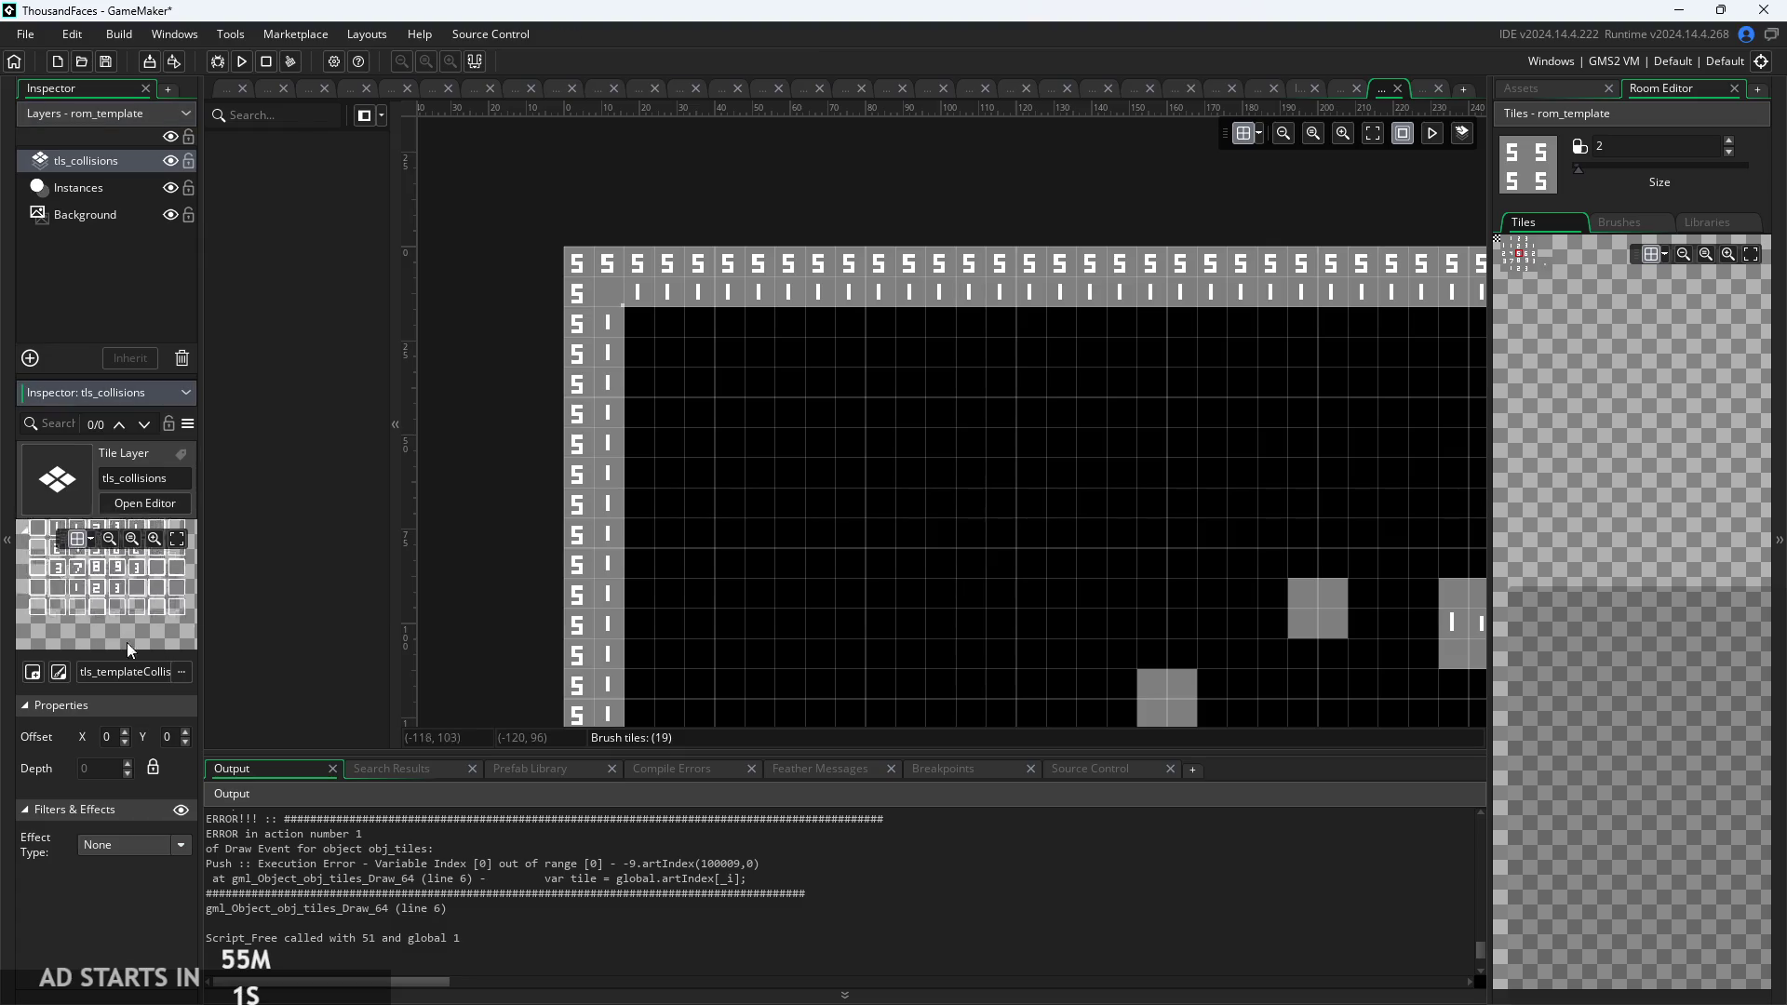
click(135, 670)
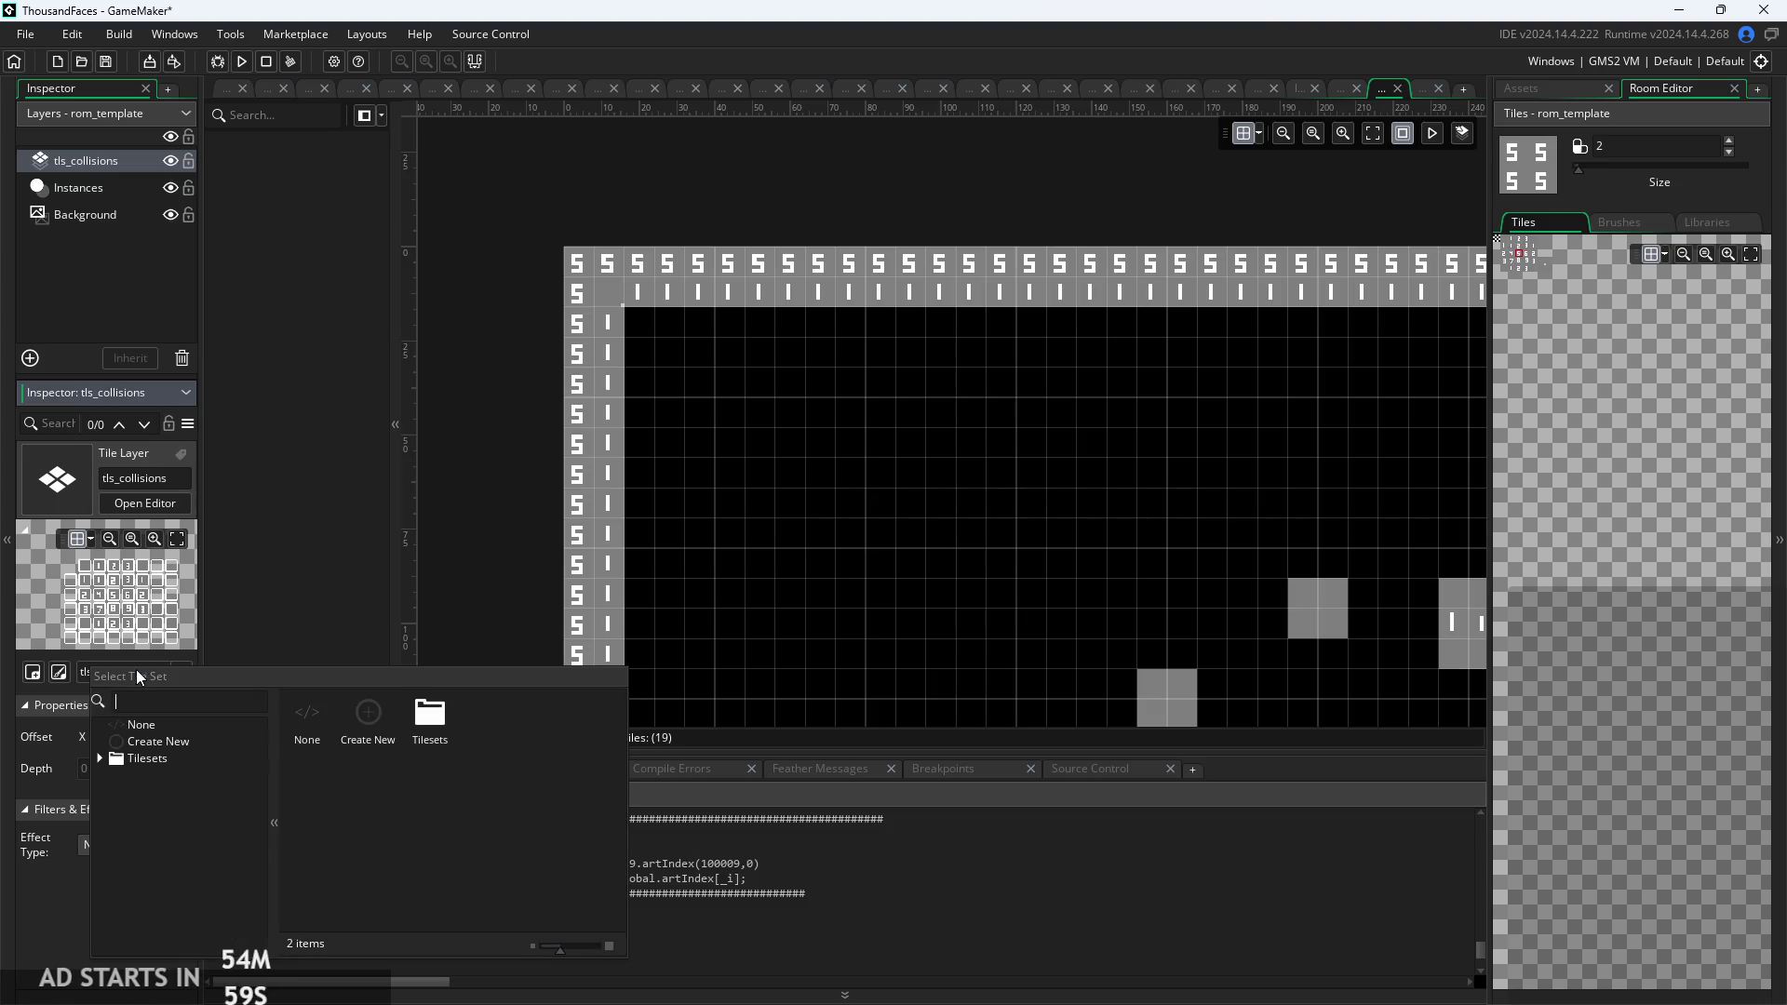
click(114, 756)
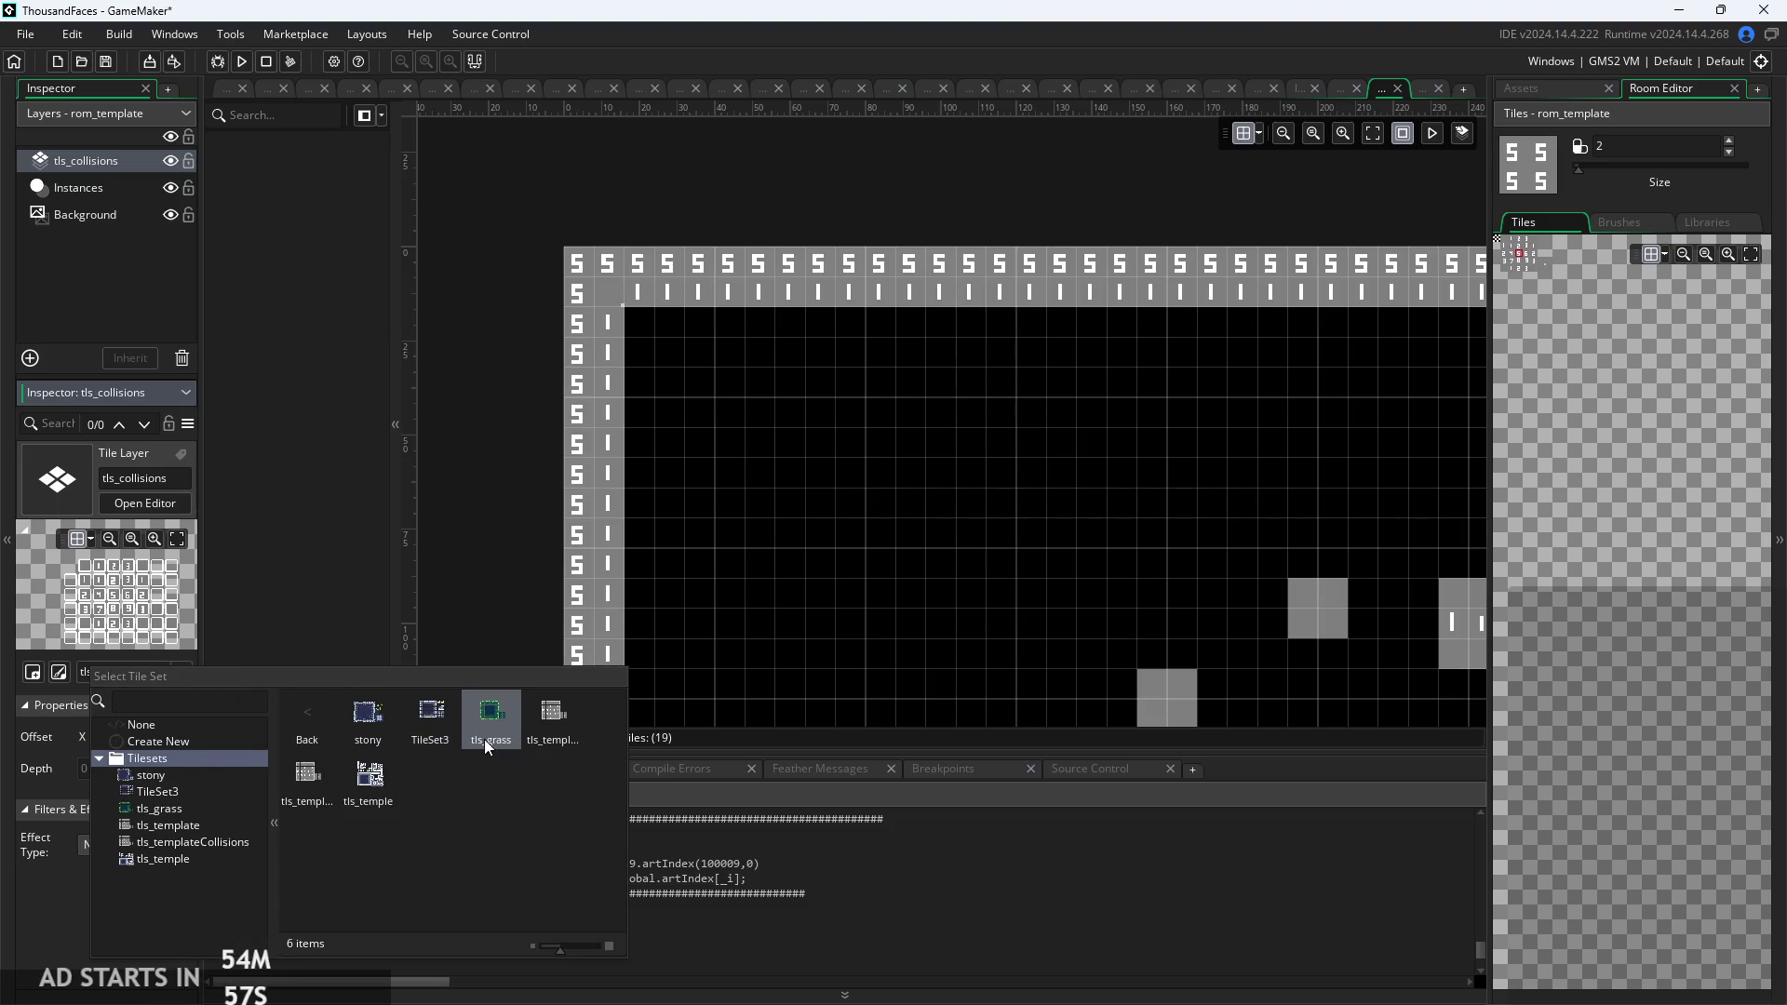
click(182, 814)
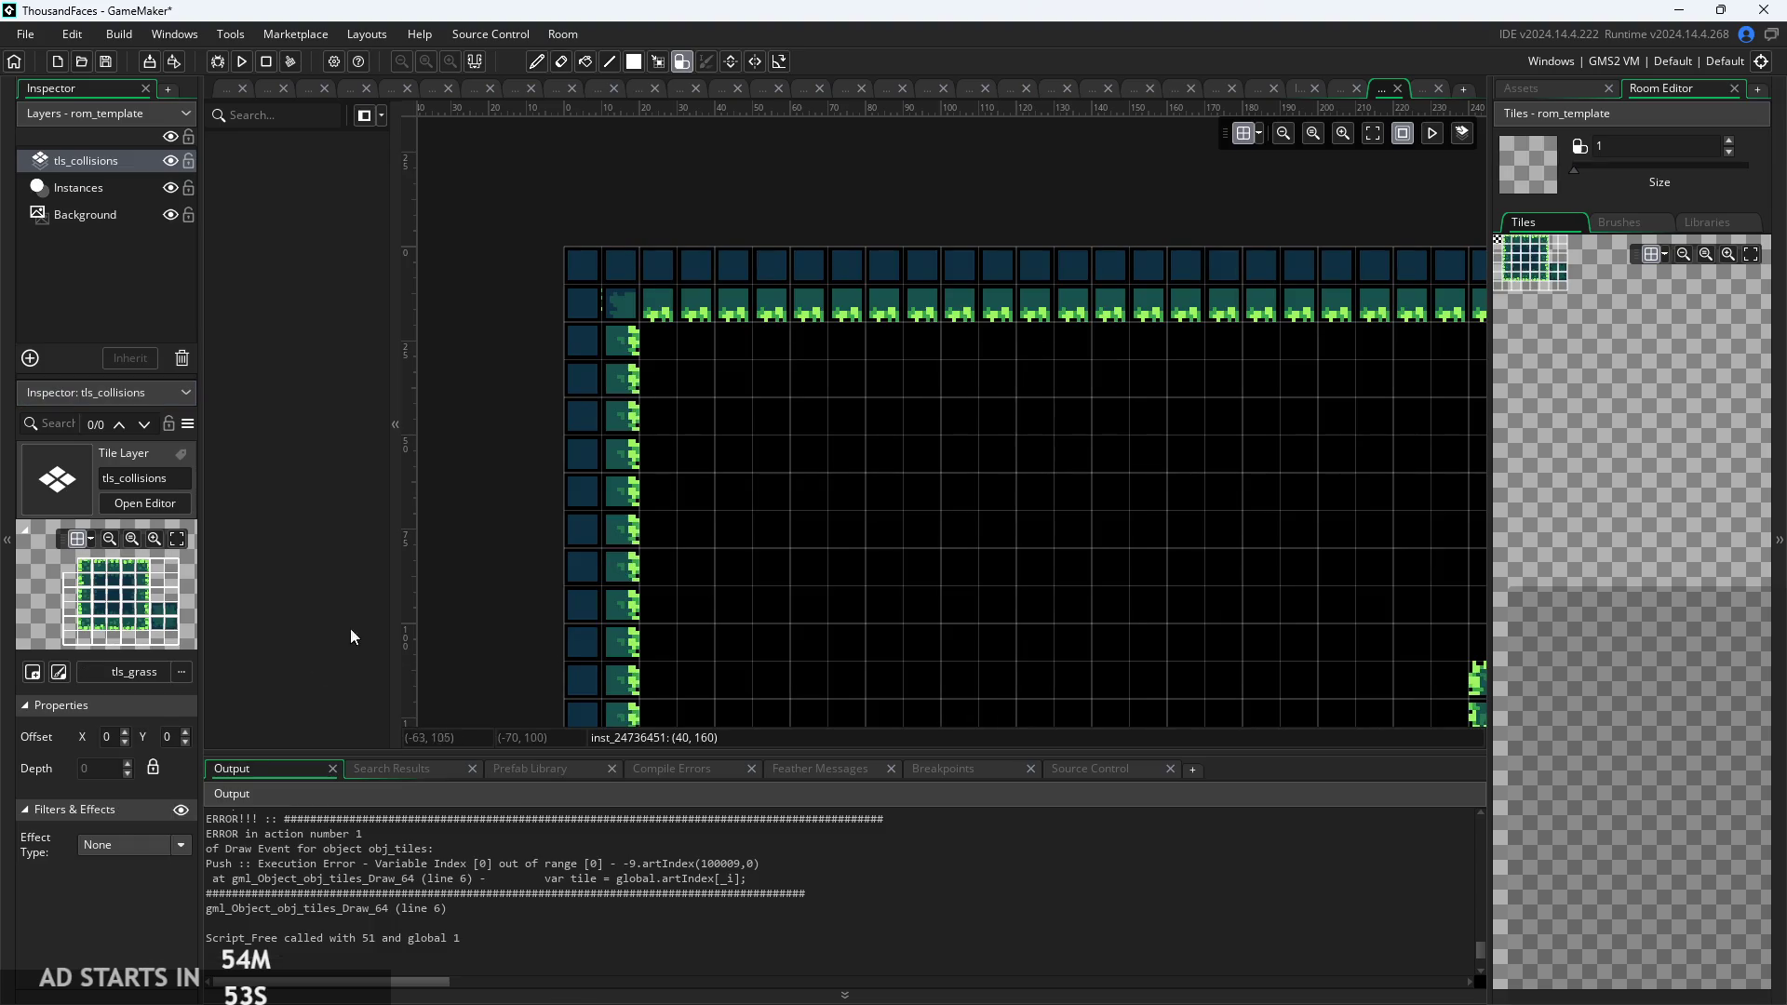
click(132, 674)
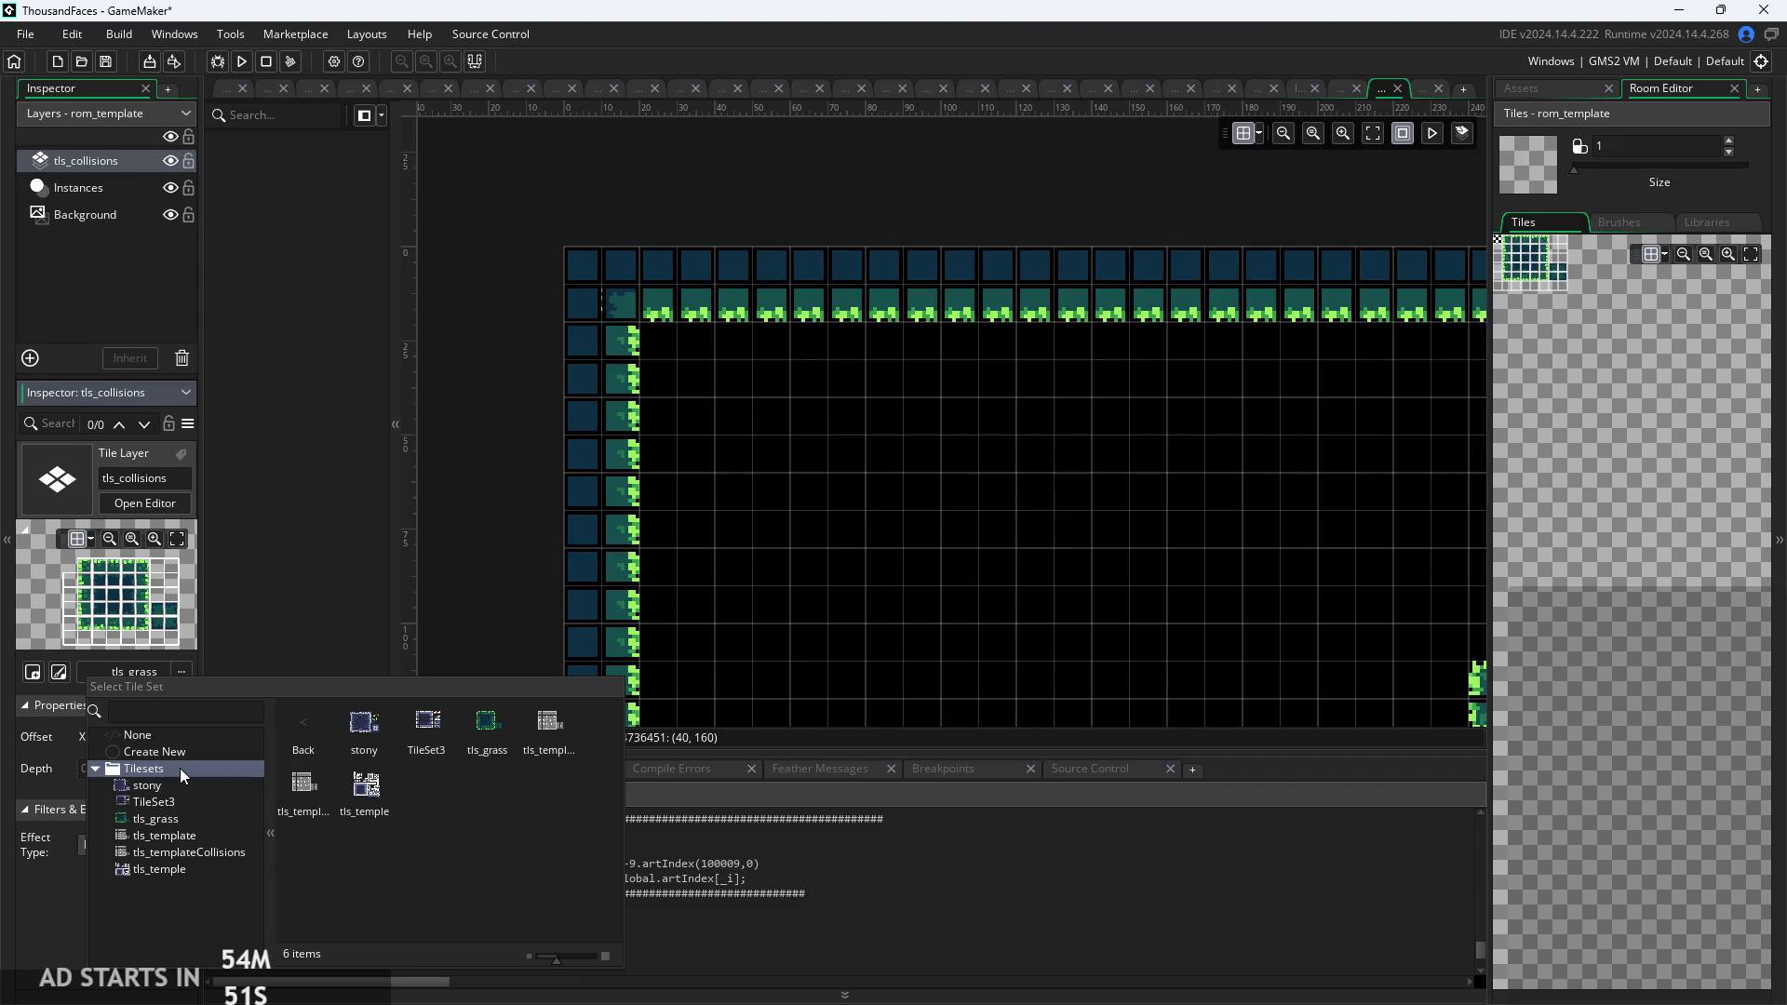
click(180, 853)
Paint the left, bottom and right collision walls so tiles frame the entire room border.
scroll(466, 595, down, 4)
scroll(466, 595, right, 2)
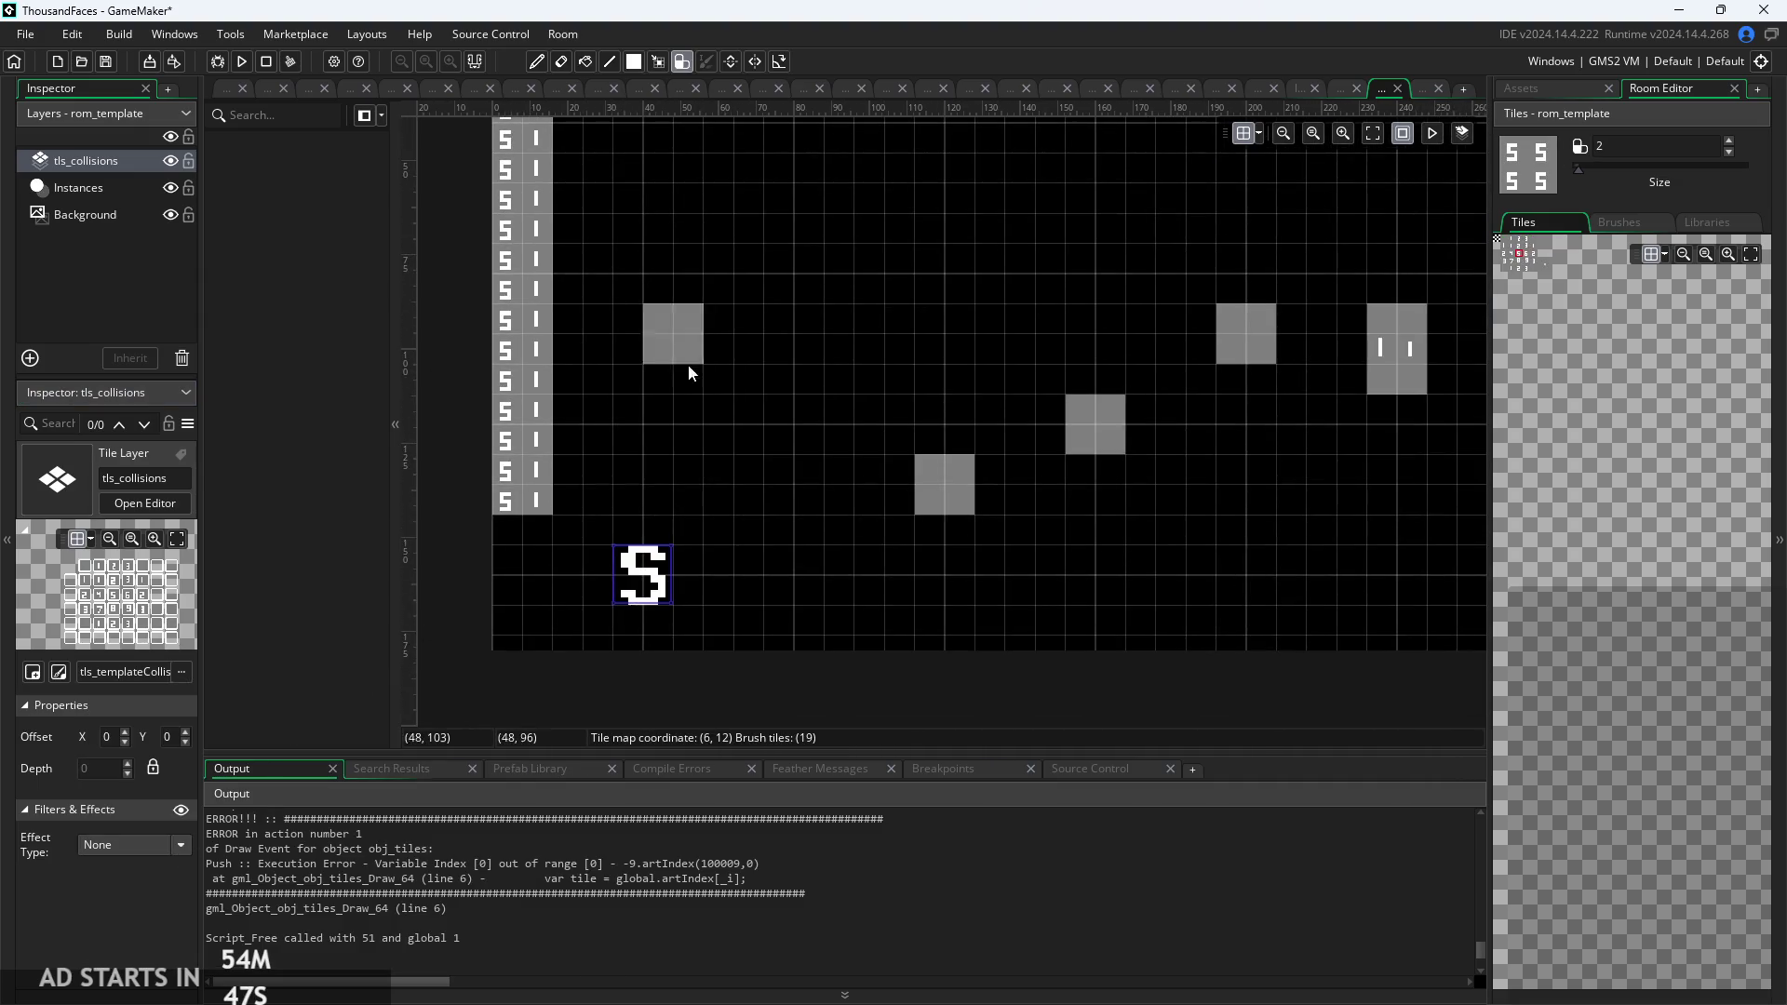
scroll(687, 441, down, 2)
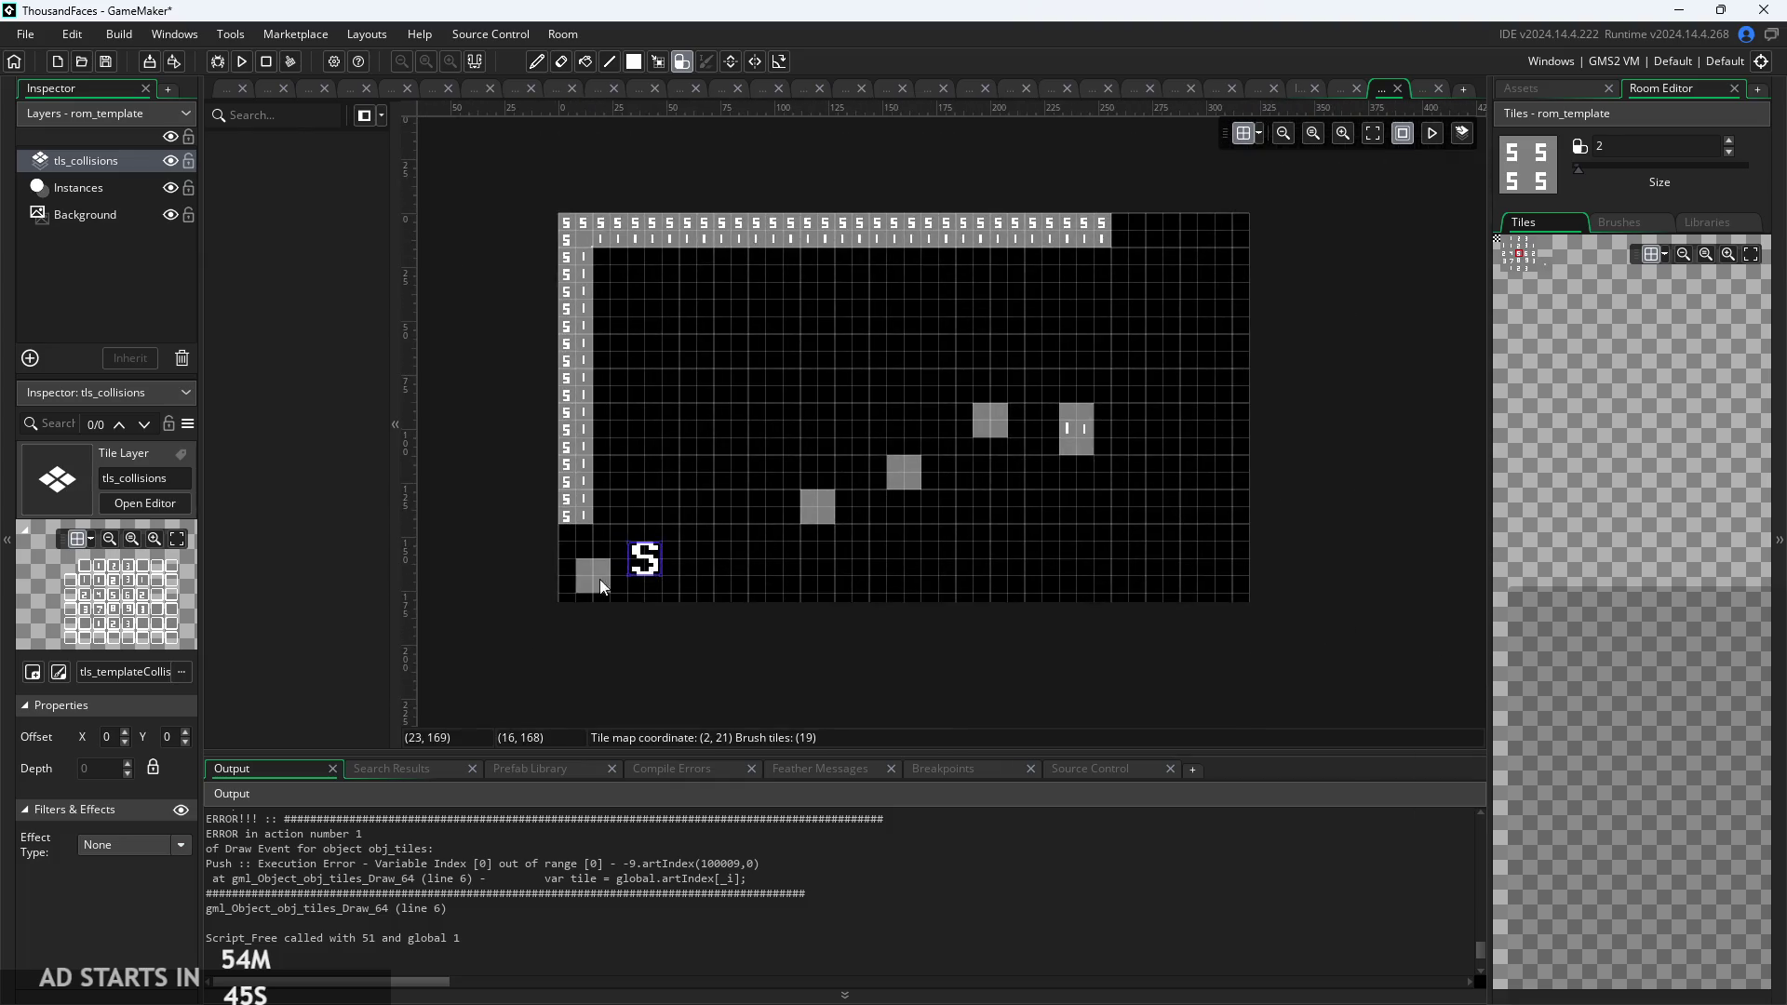
mouse_move(582, 556)
mouse_down()
mouse_move(579, 589)
mouse_move(599, 600)
mouse_move(1247, 599)
mouse_up()
scroll(626, 606, up, 2)
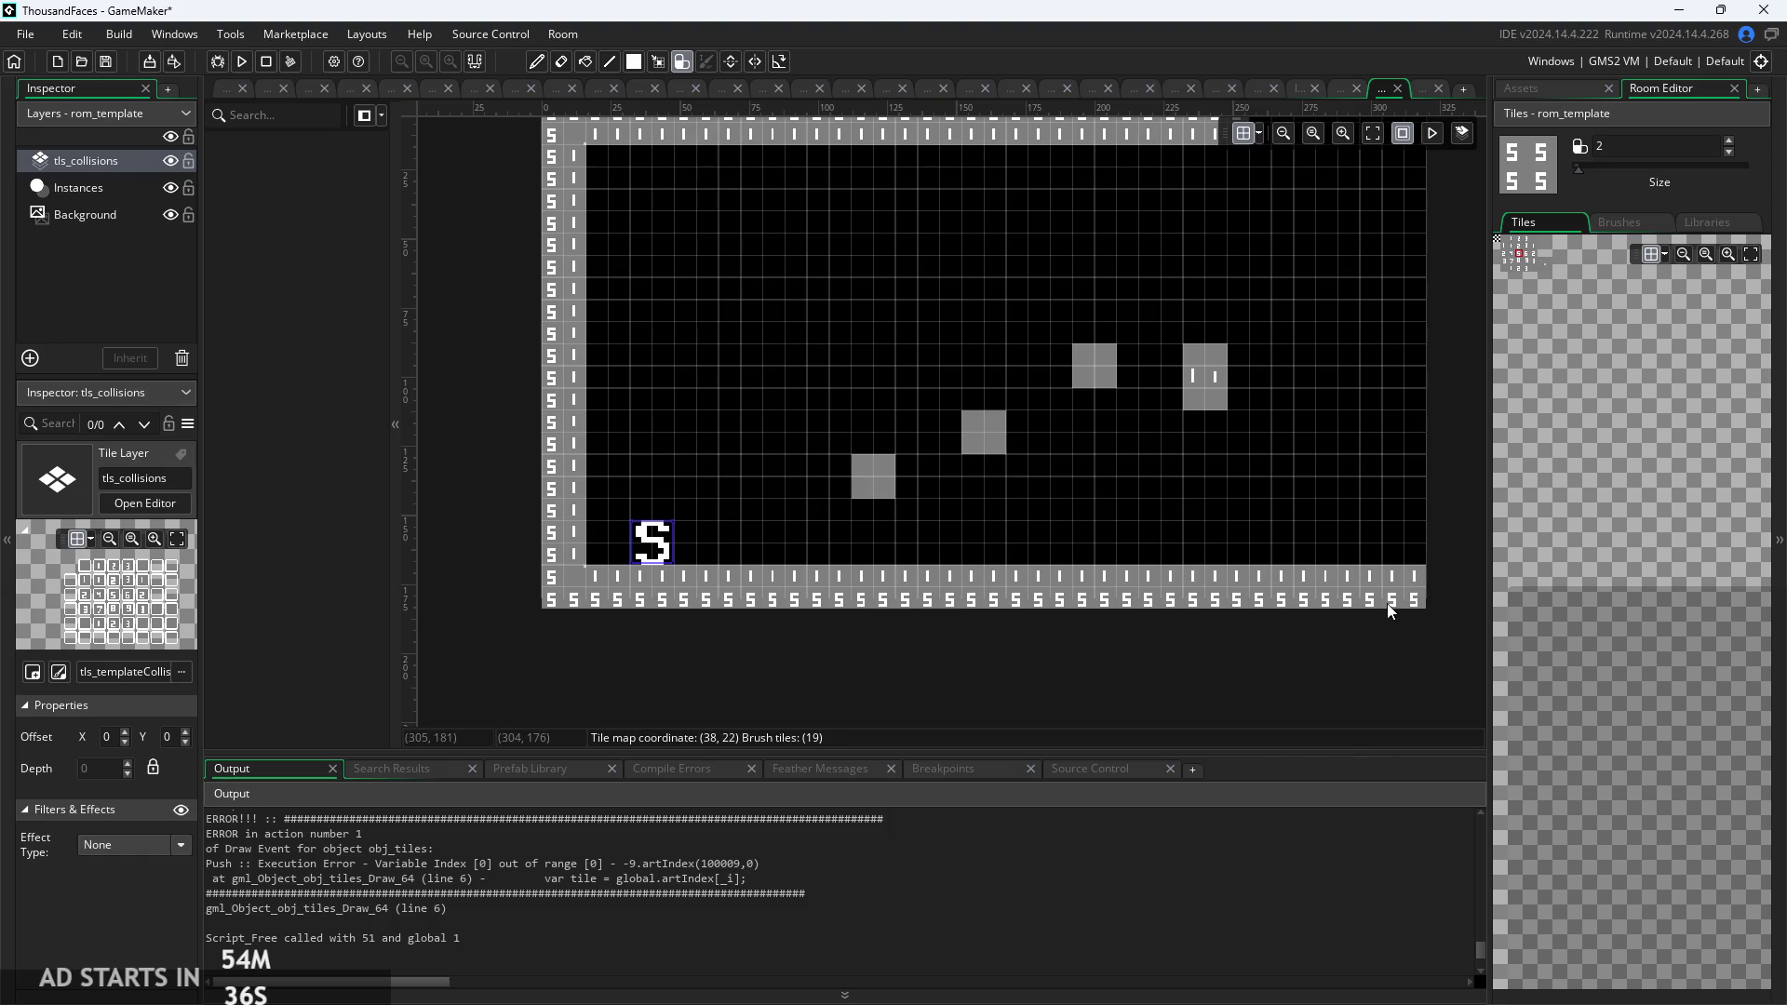
mouse_move(1413, 507)
mouse_down()
mouse_move(1421, 448)
mouse_move(1385, 566)
mouse_up()
scroll(1421, 448, up, 3)
scroll(1421, 448, down, 2)
scroll(1421, 449, up, 5)
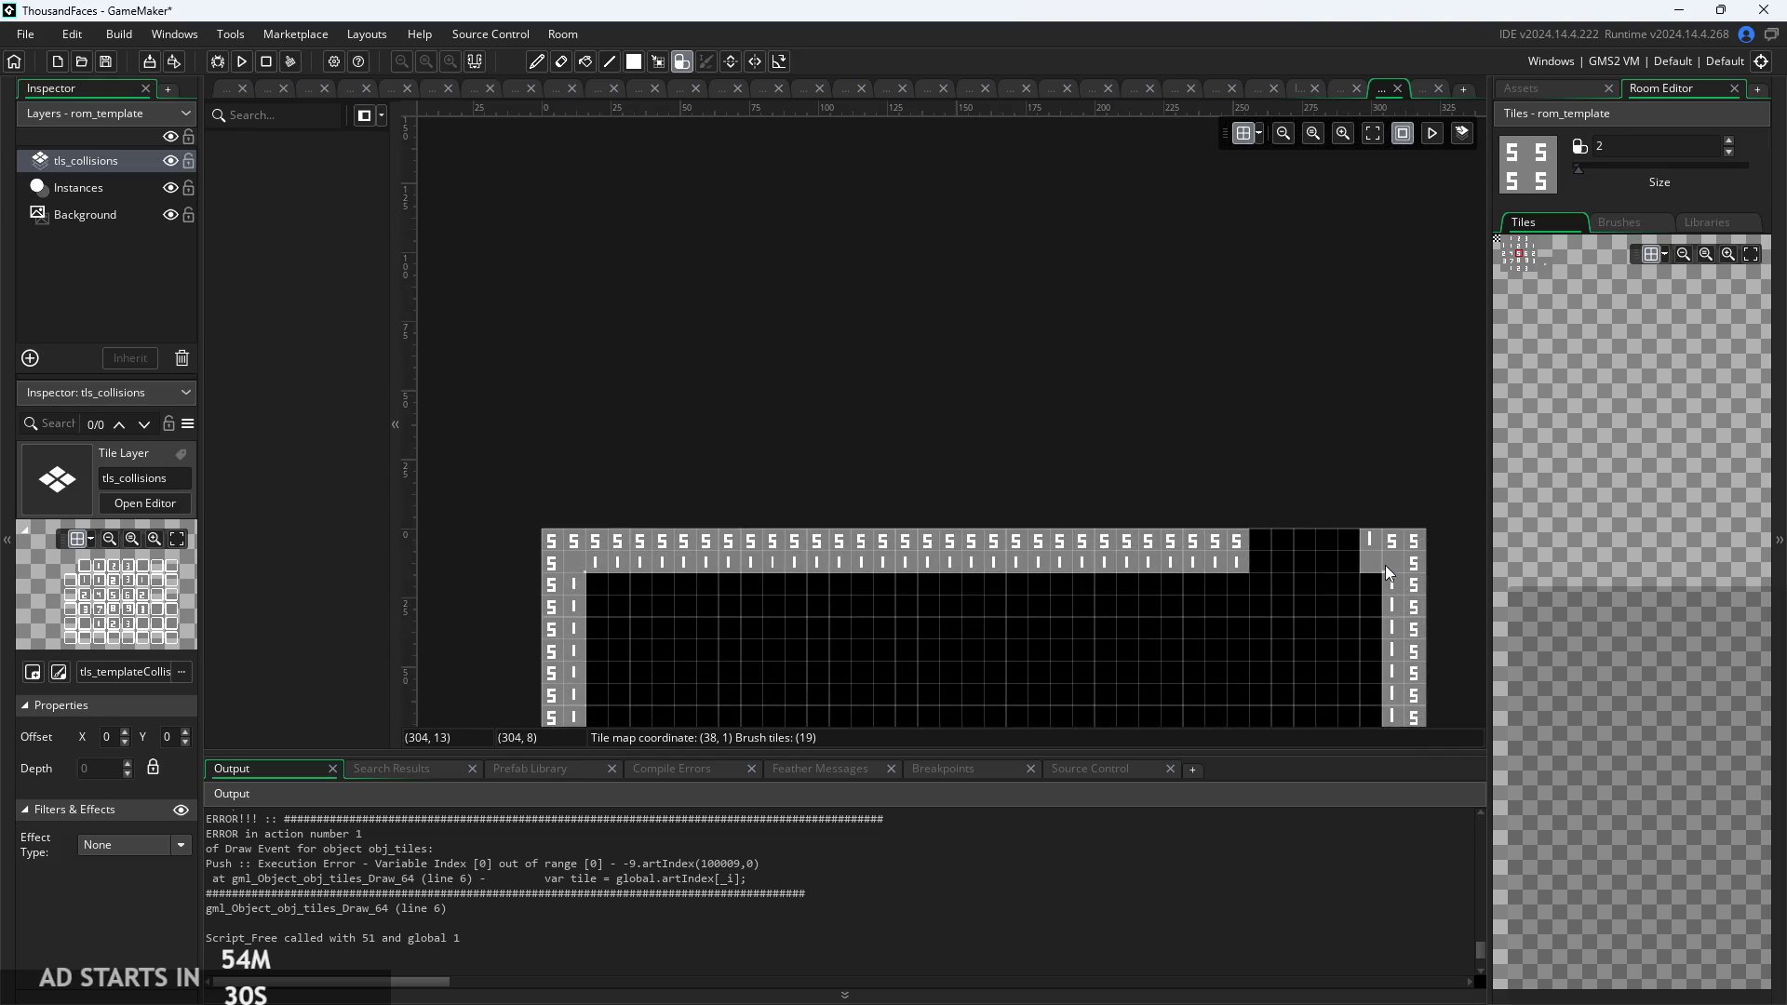
scroll(1202, 506, down, 5)
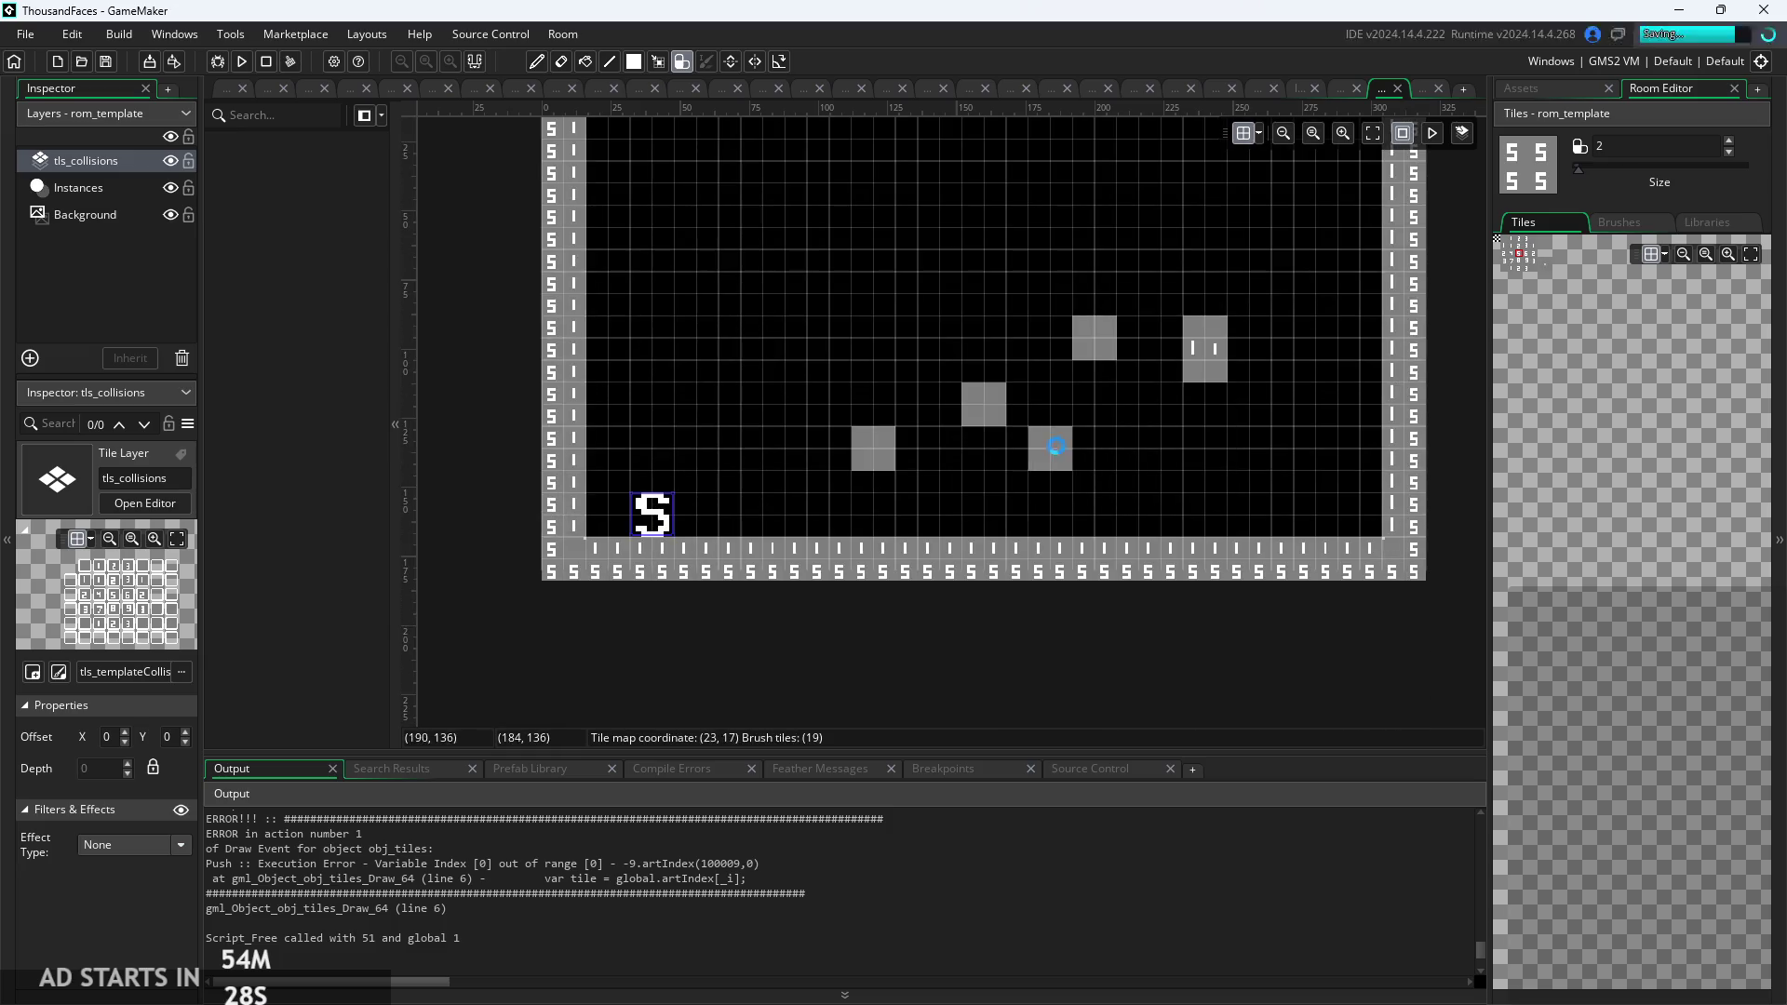
scroll(786, 361, down, 1)
scroll(460, 361, up, 1)
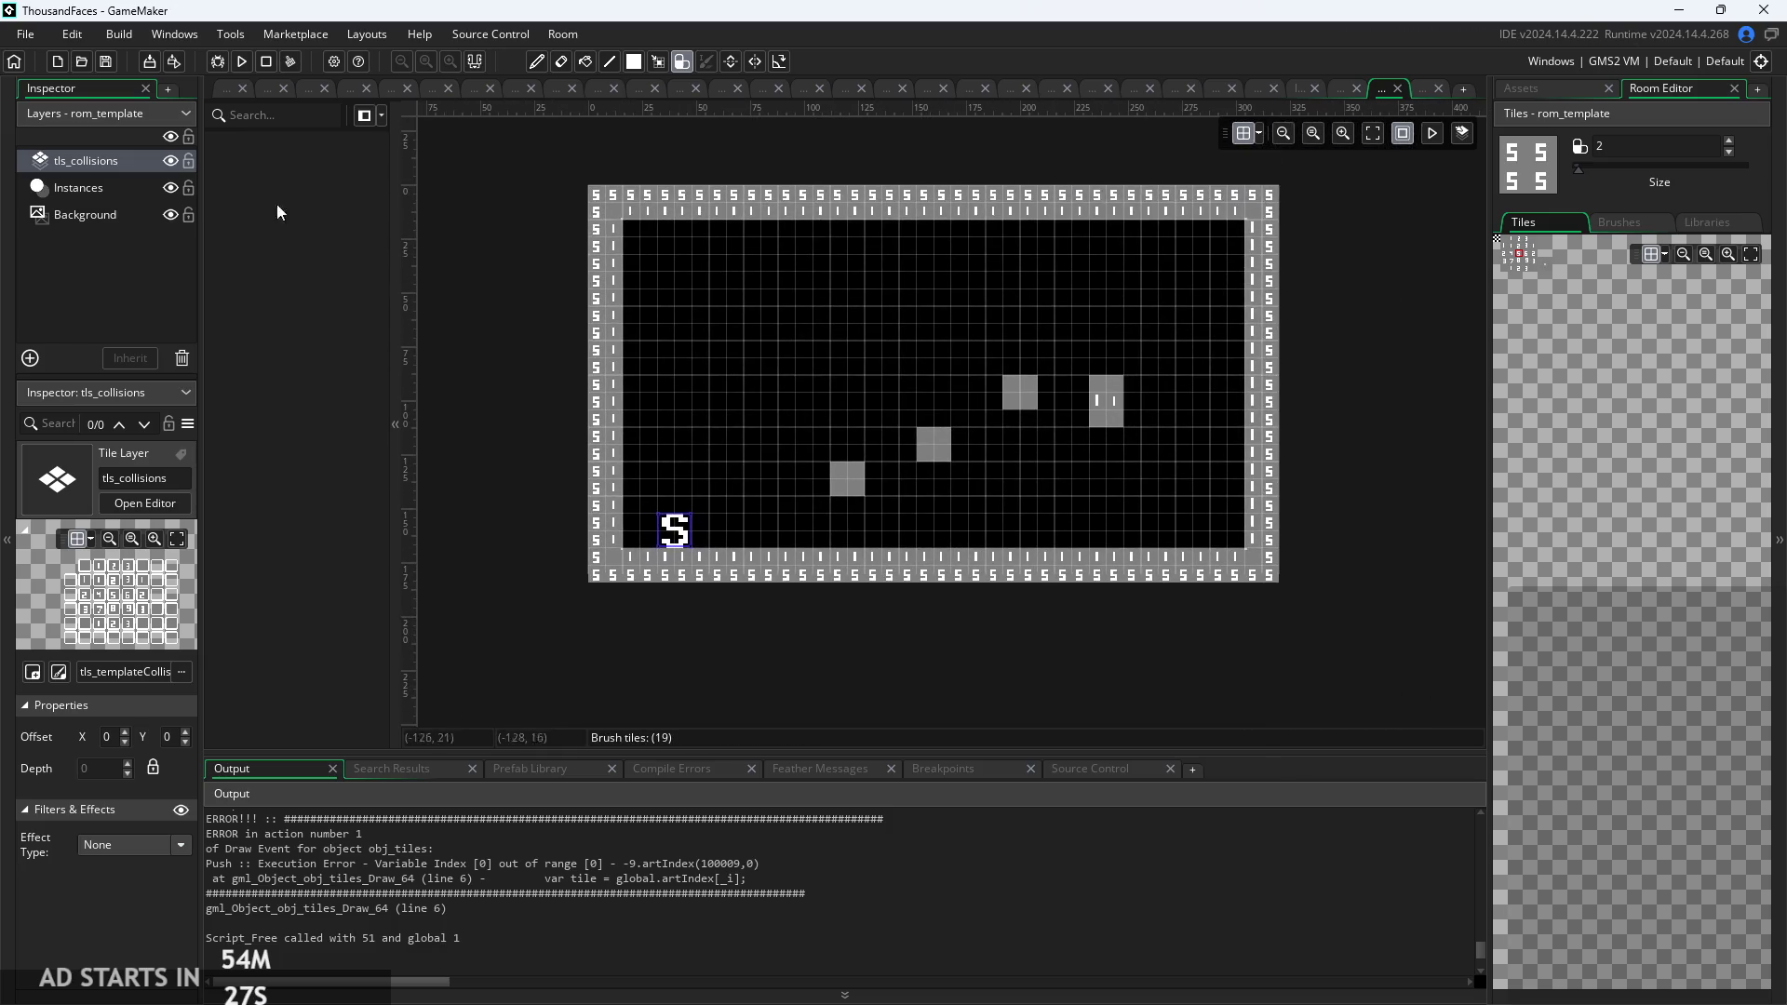
click(228, 89)
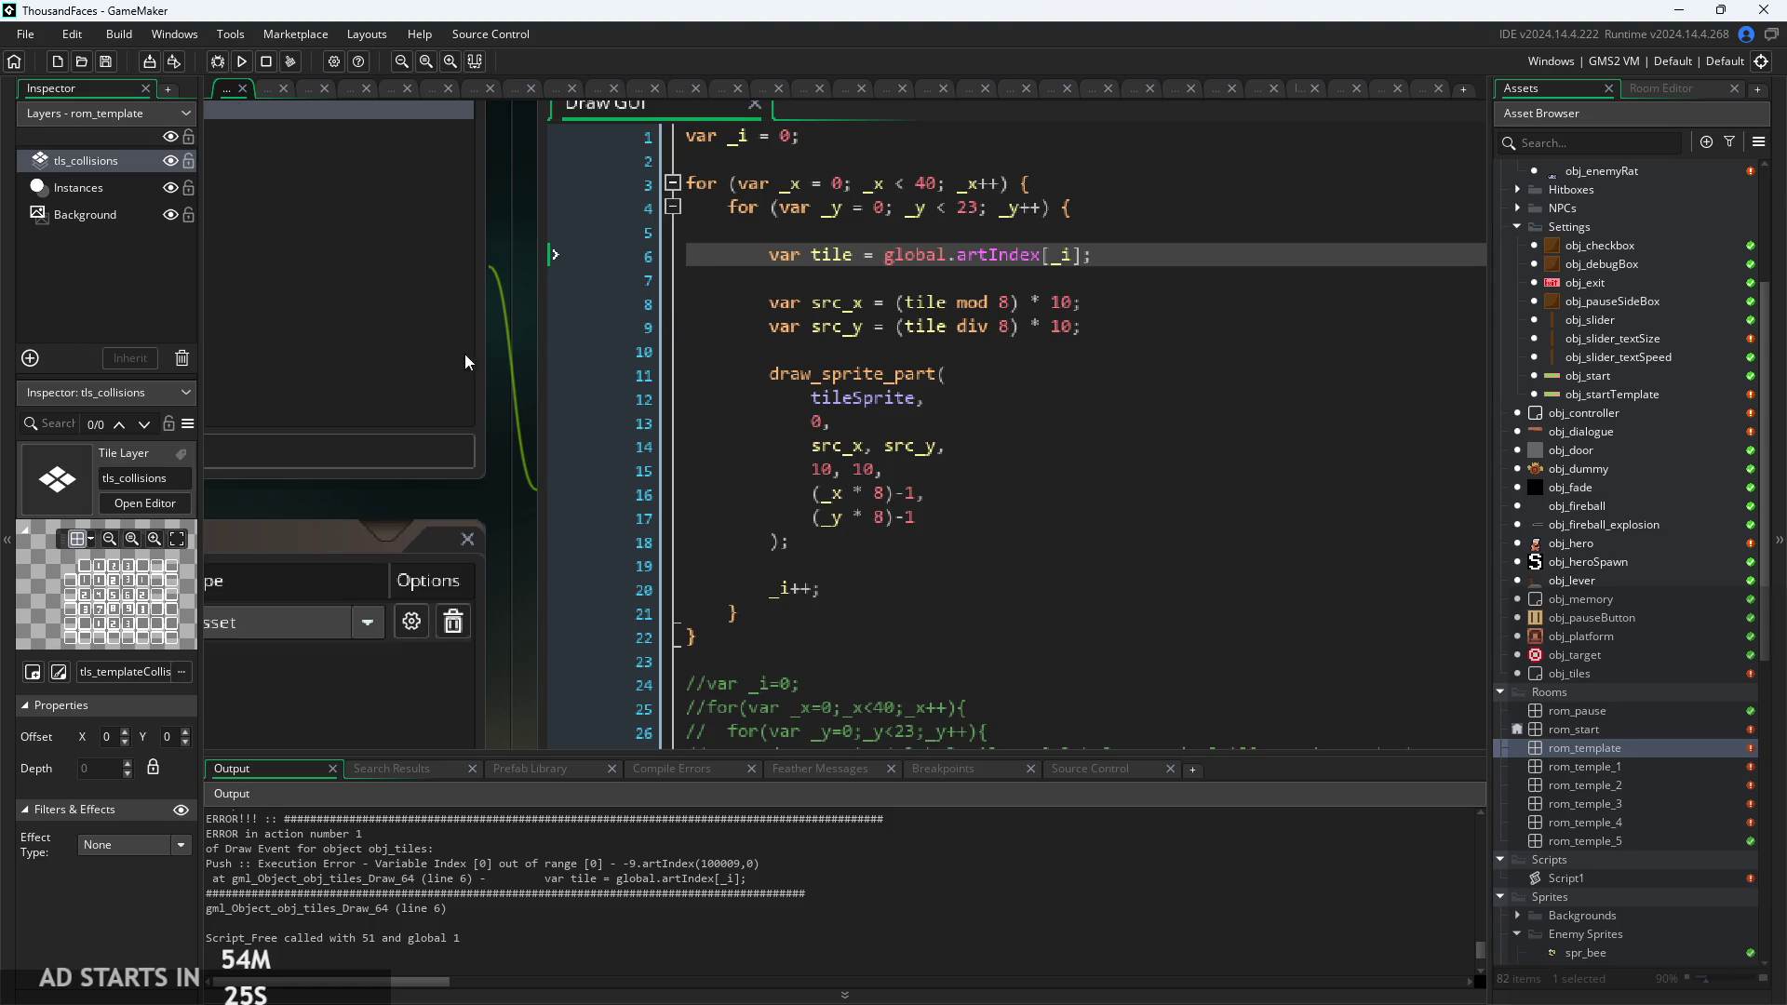
Open the obj_tiles object from the project's asset list.
drag(543, 422, 595, 601)
double_click(1599, 728)
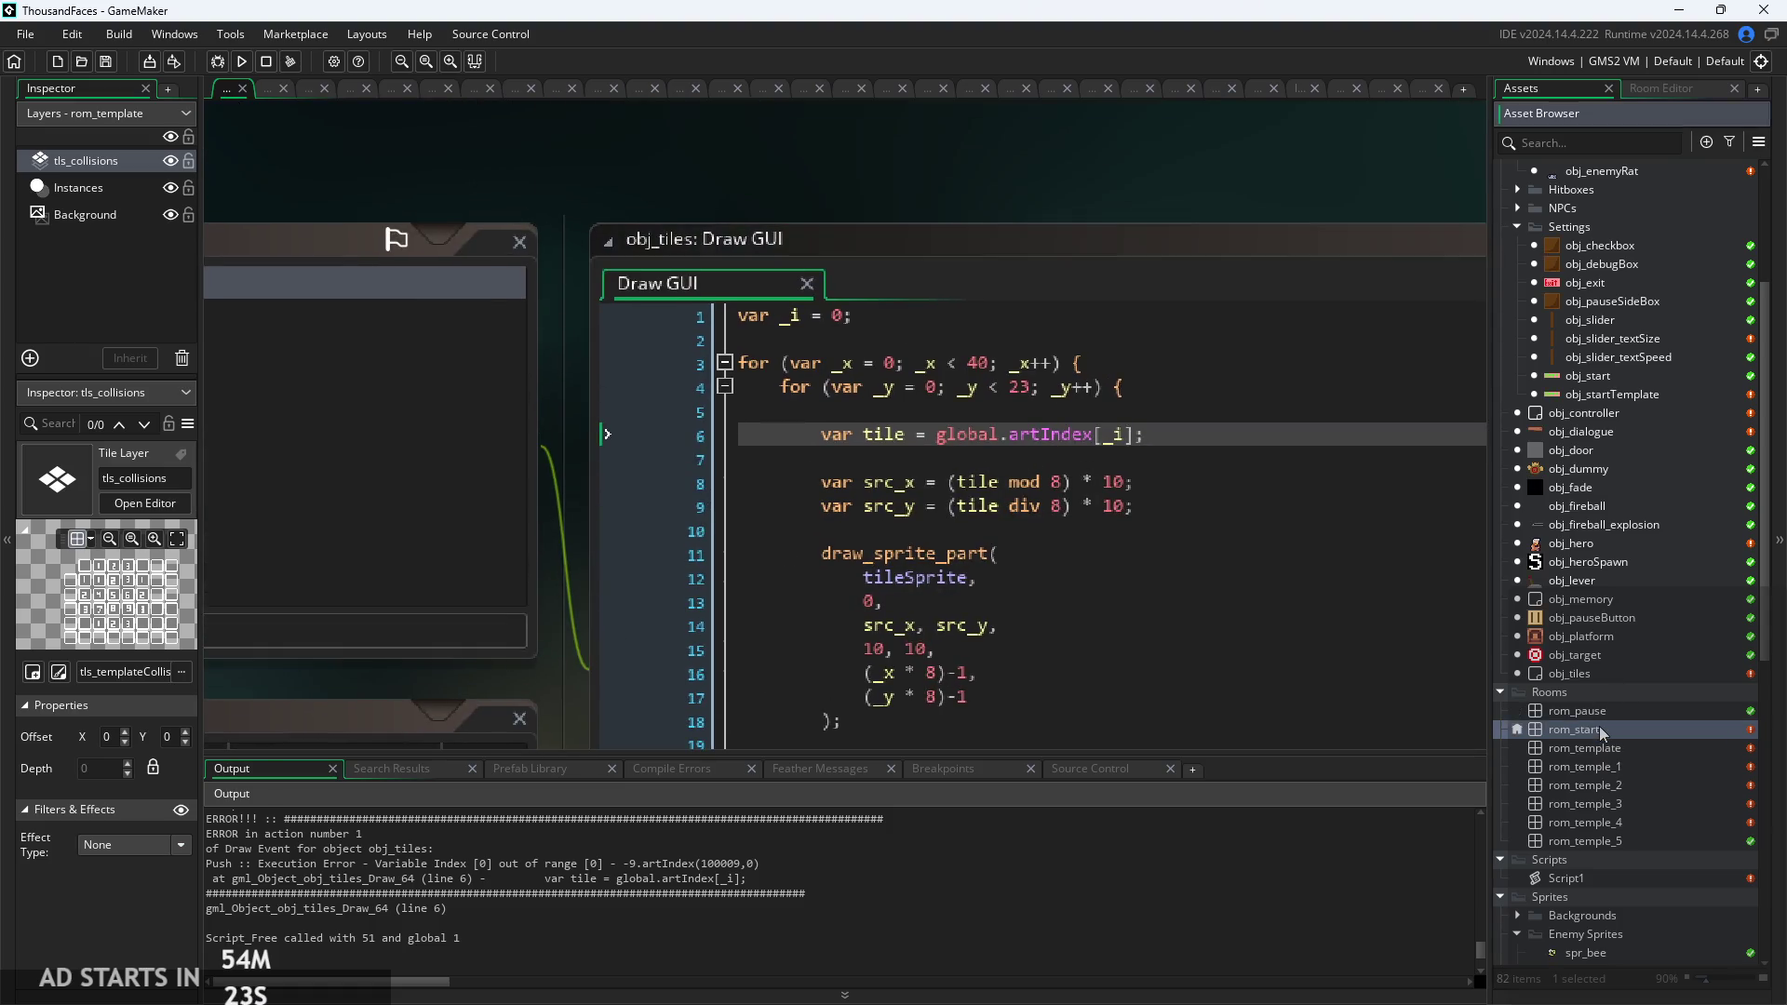
click(1568, 87)
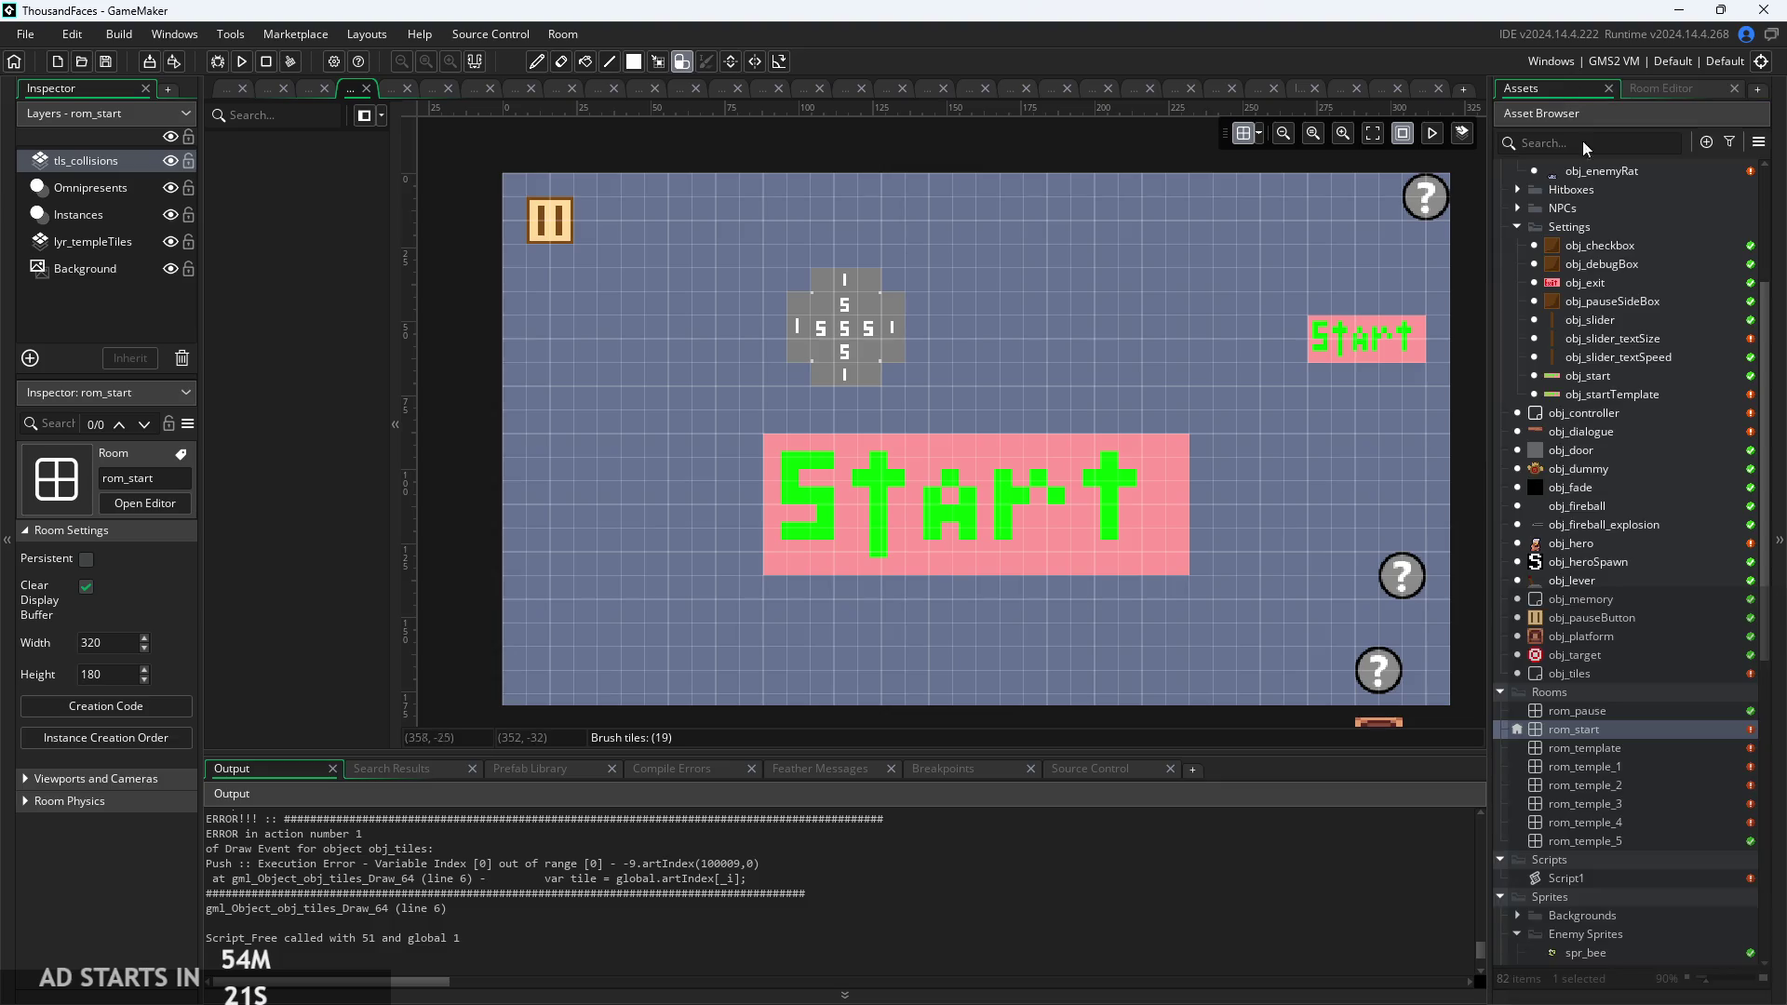
double_click(1587, 673)
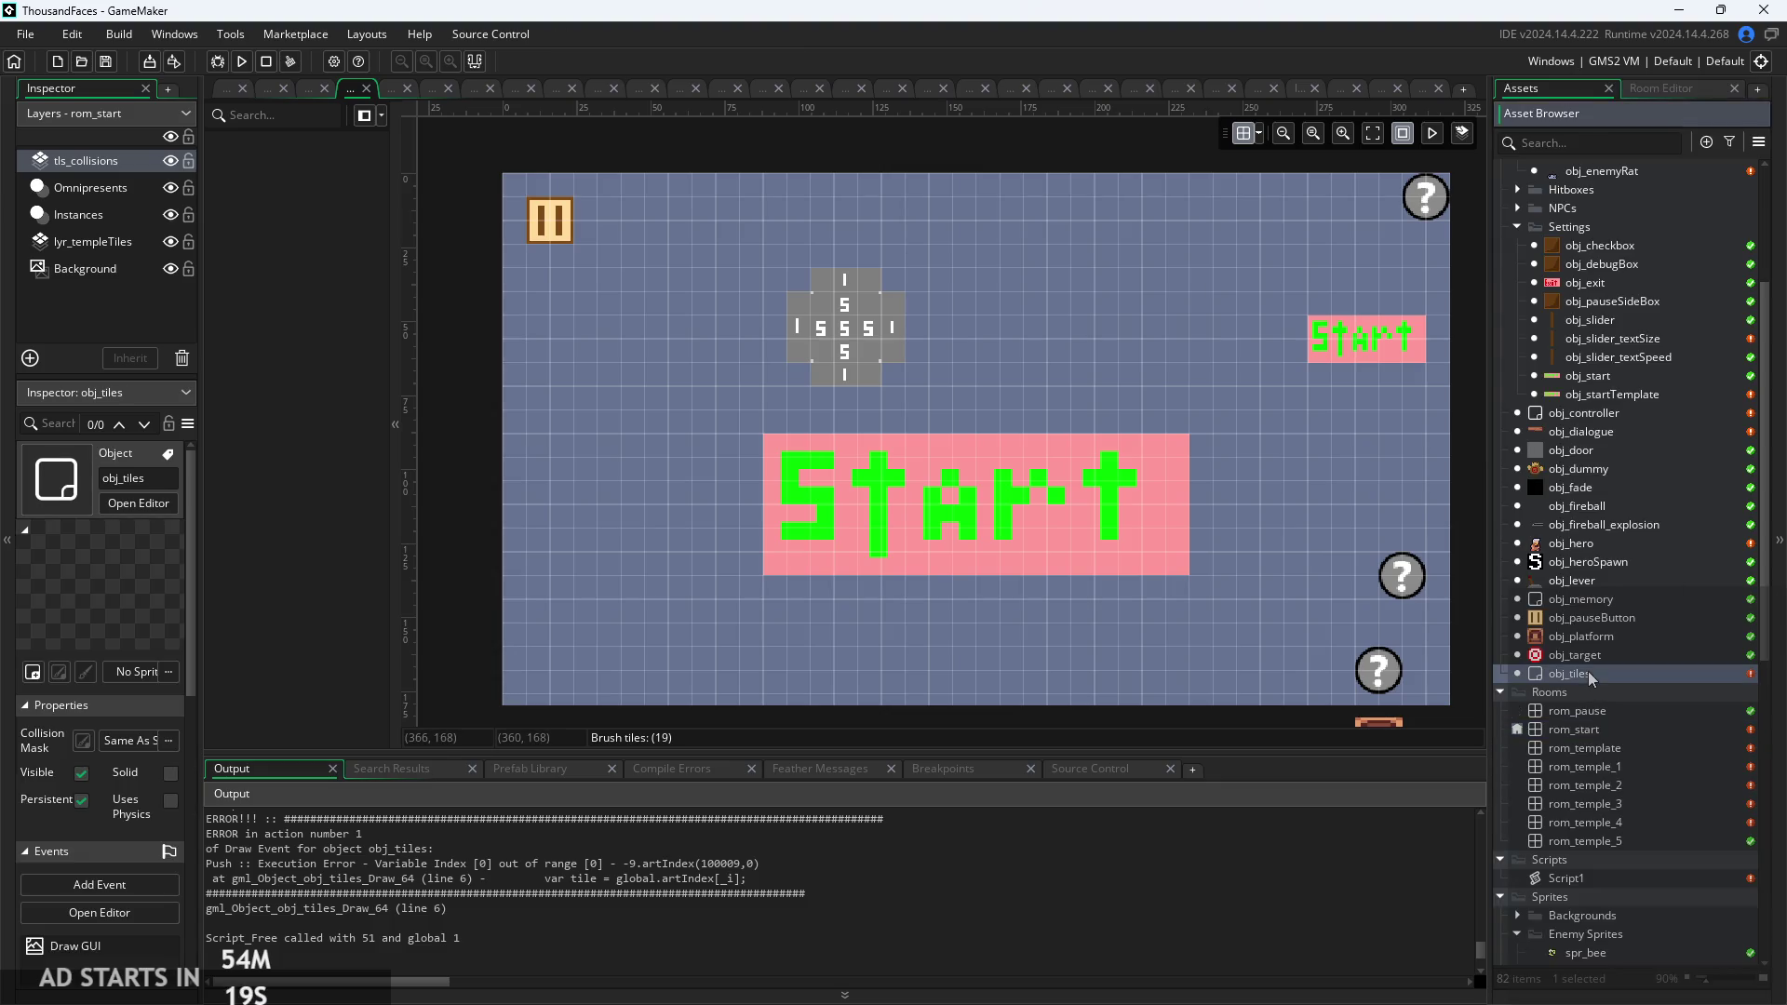
Set the tileSprite variable's default to grassy_ground_tileset and run the game.
ctrl+scroll(795, 544, up, 3)
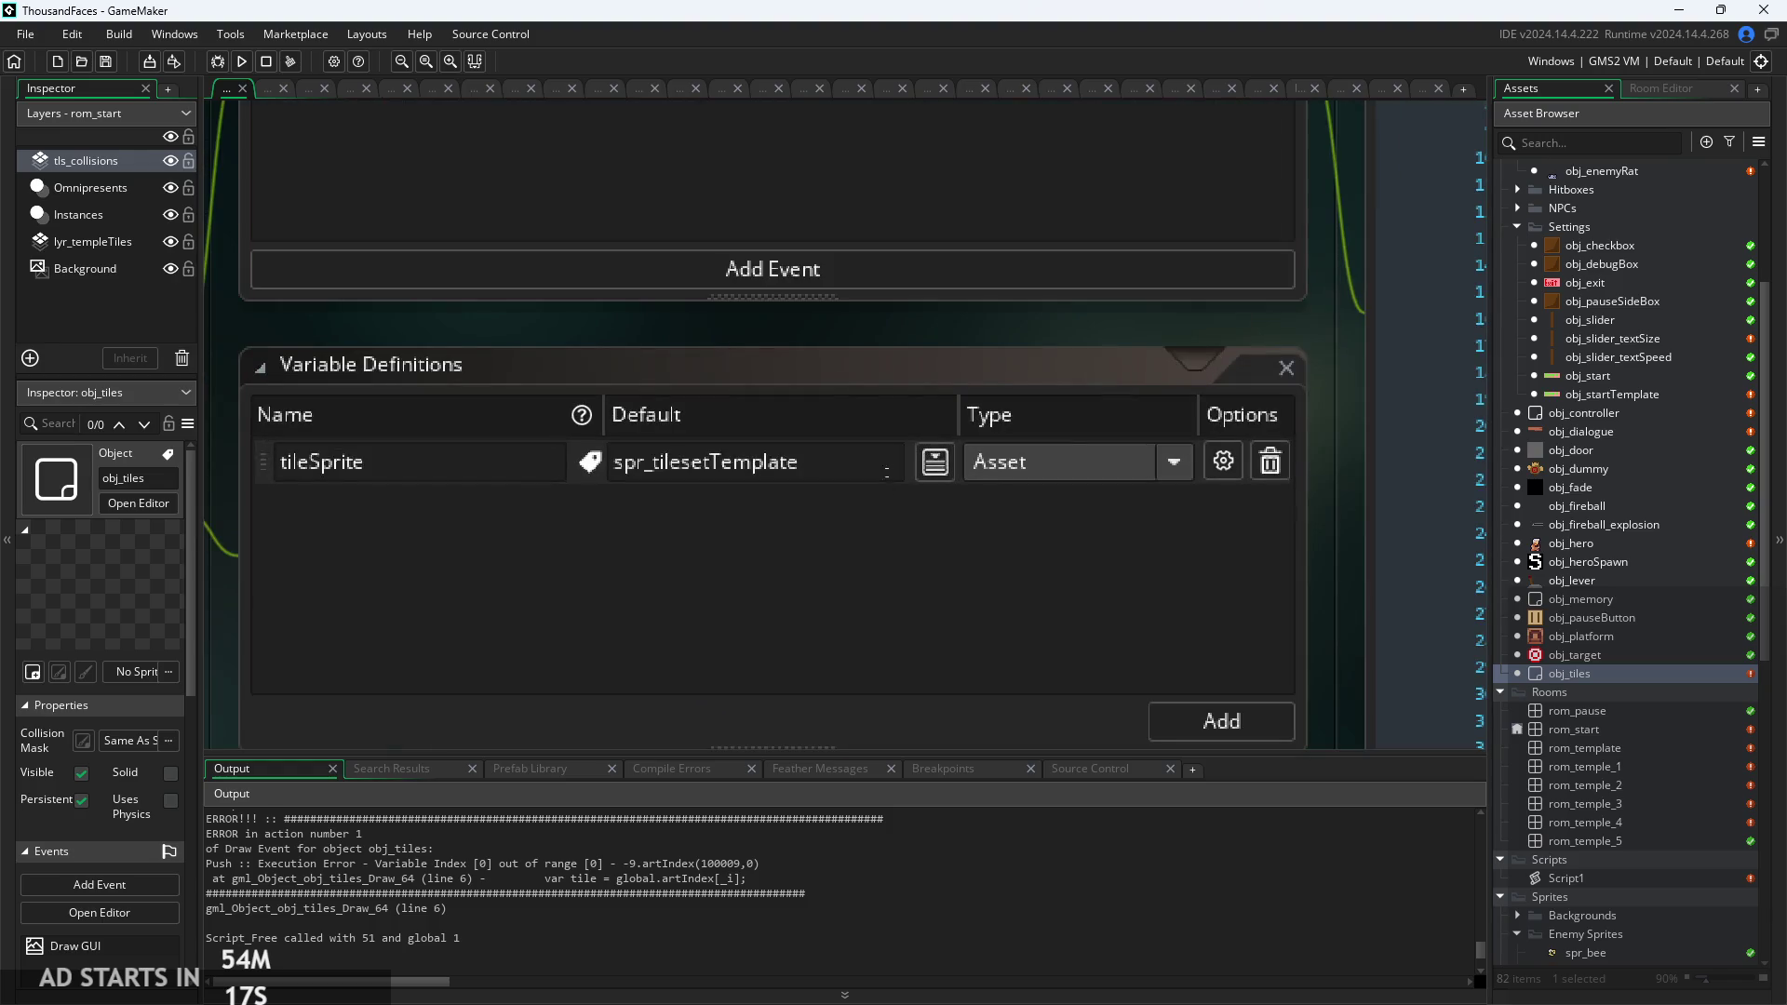
ctrl+scroll(869, 628, down, 3)
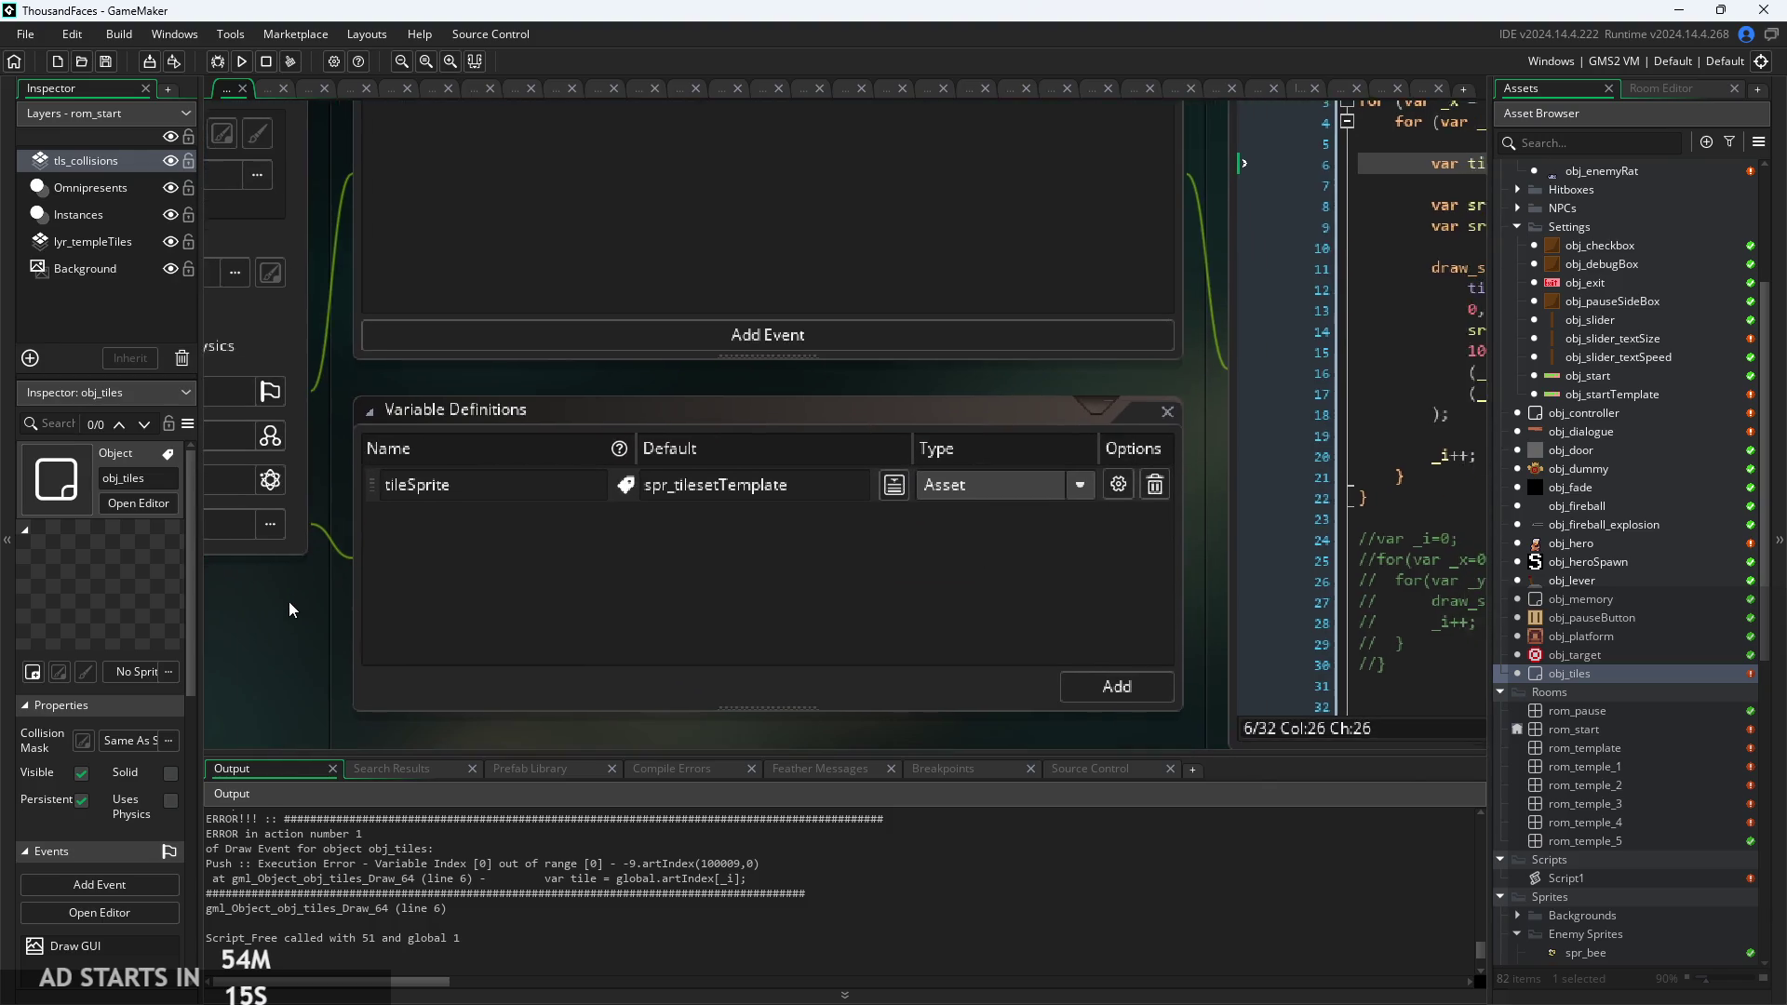
ctrl+scroll(287, 599, down, 1)
click(717, 513)
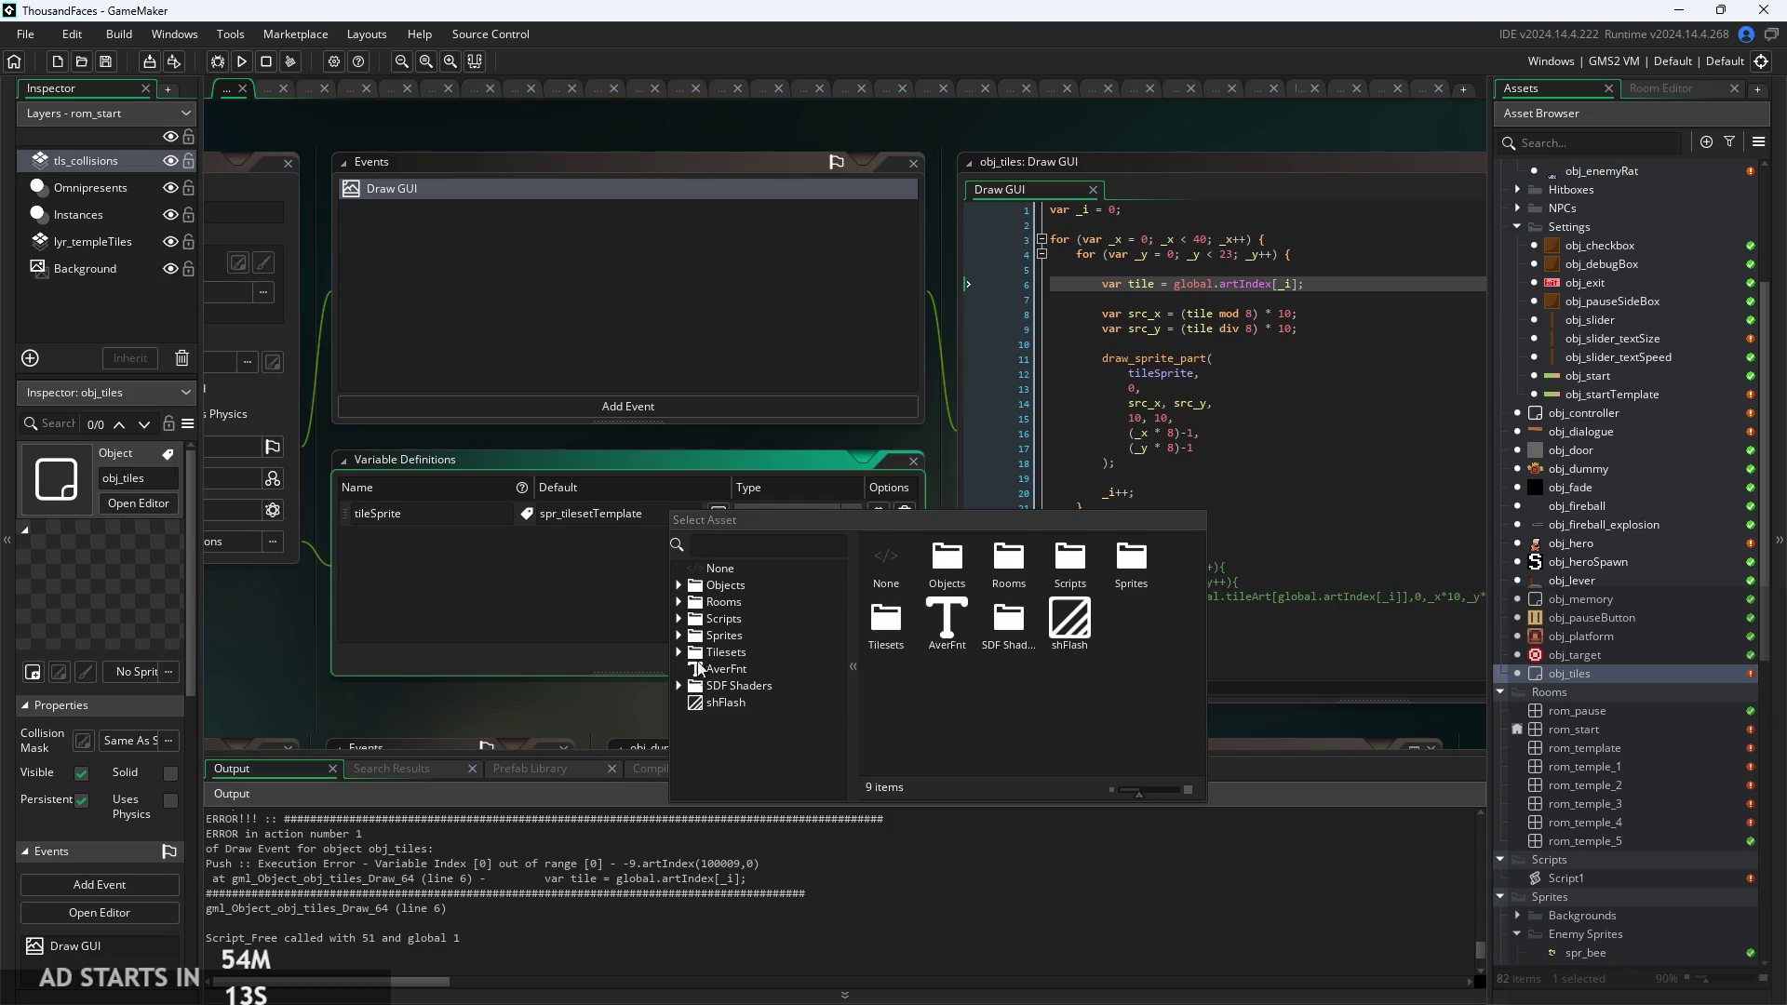
click(678, 636)
scroll(728, 657, down, 4)
click(754, 630)
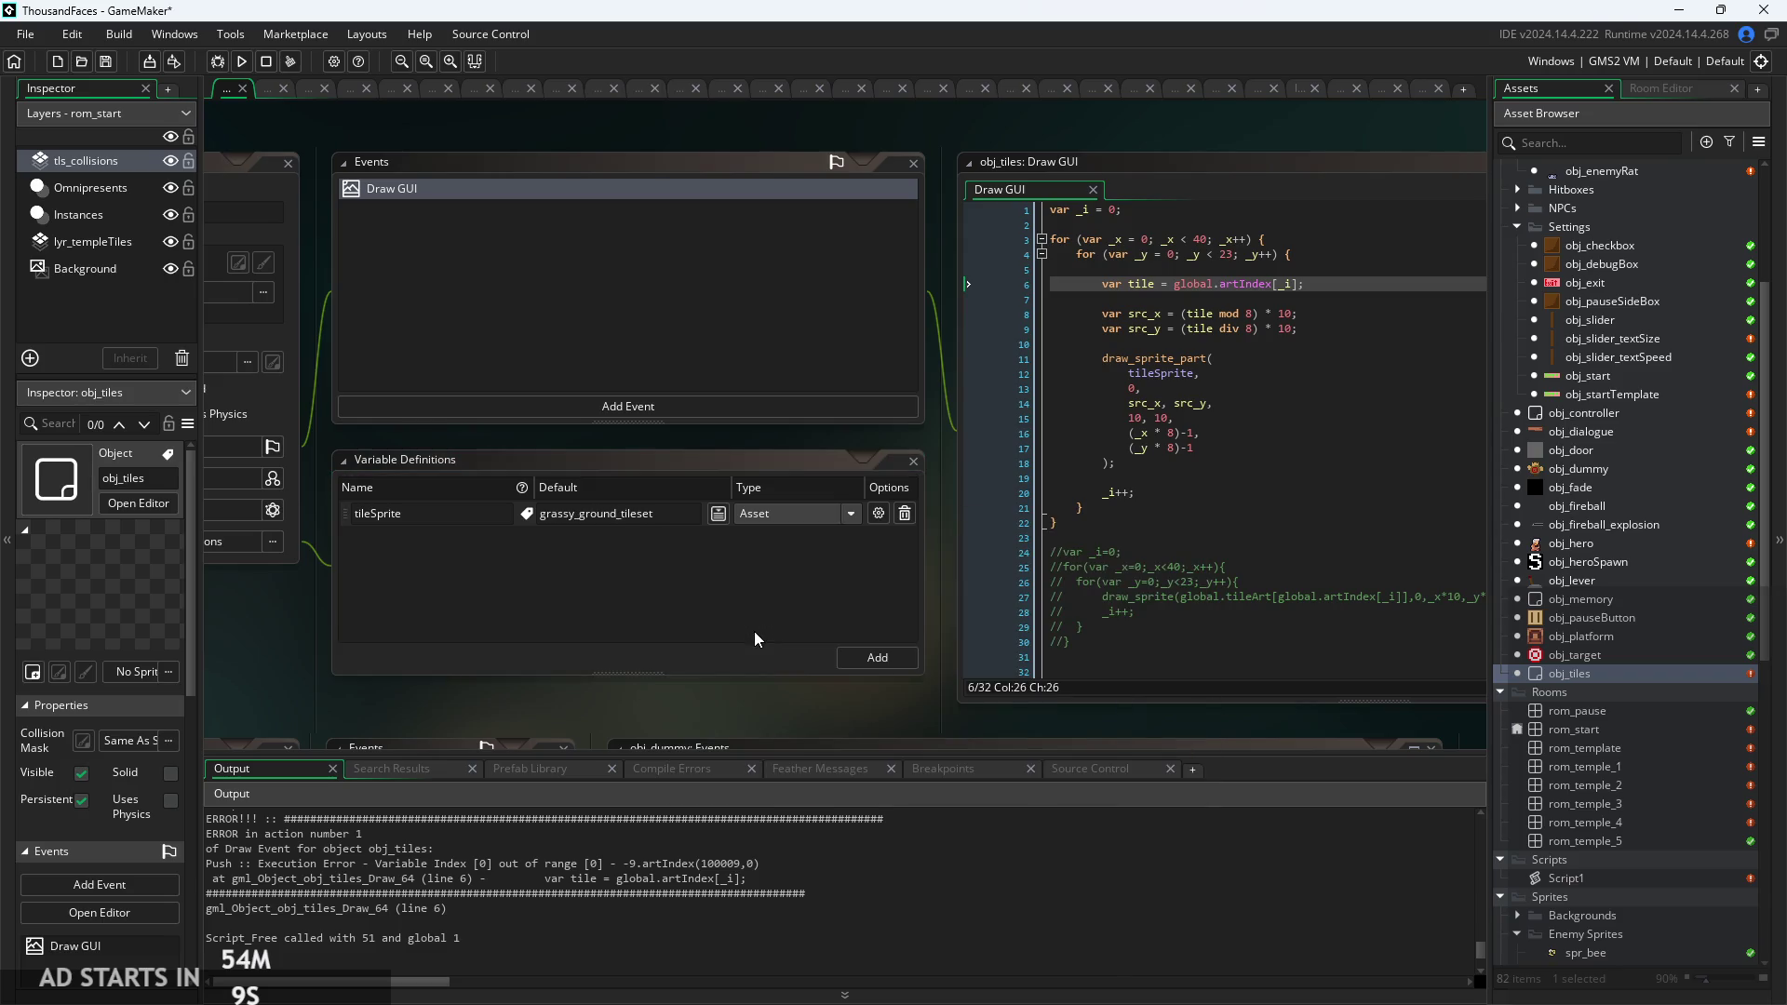
click(242, 61)
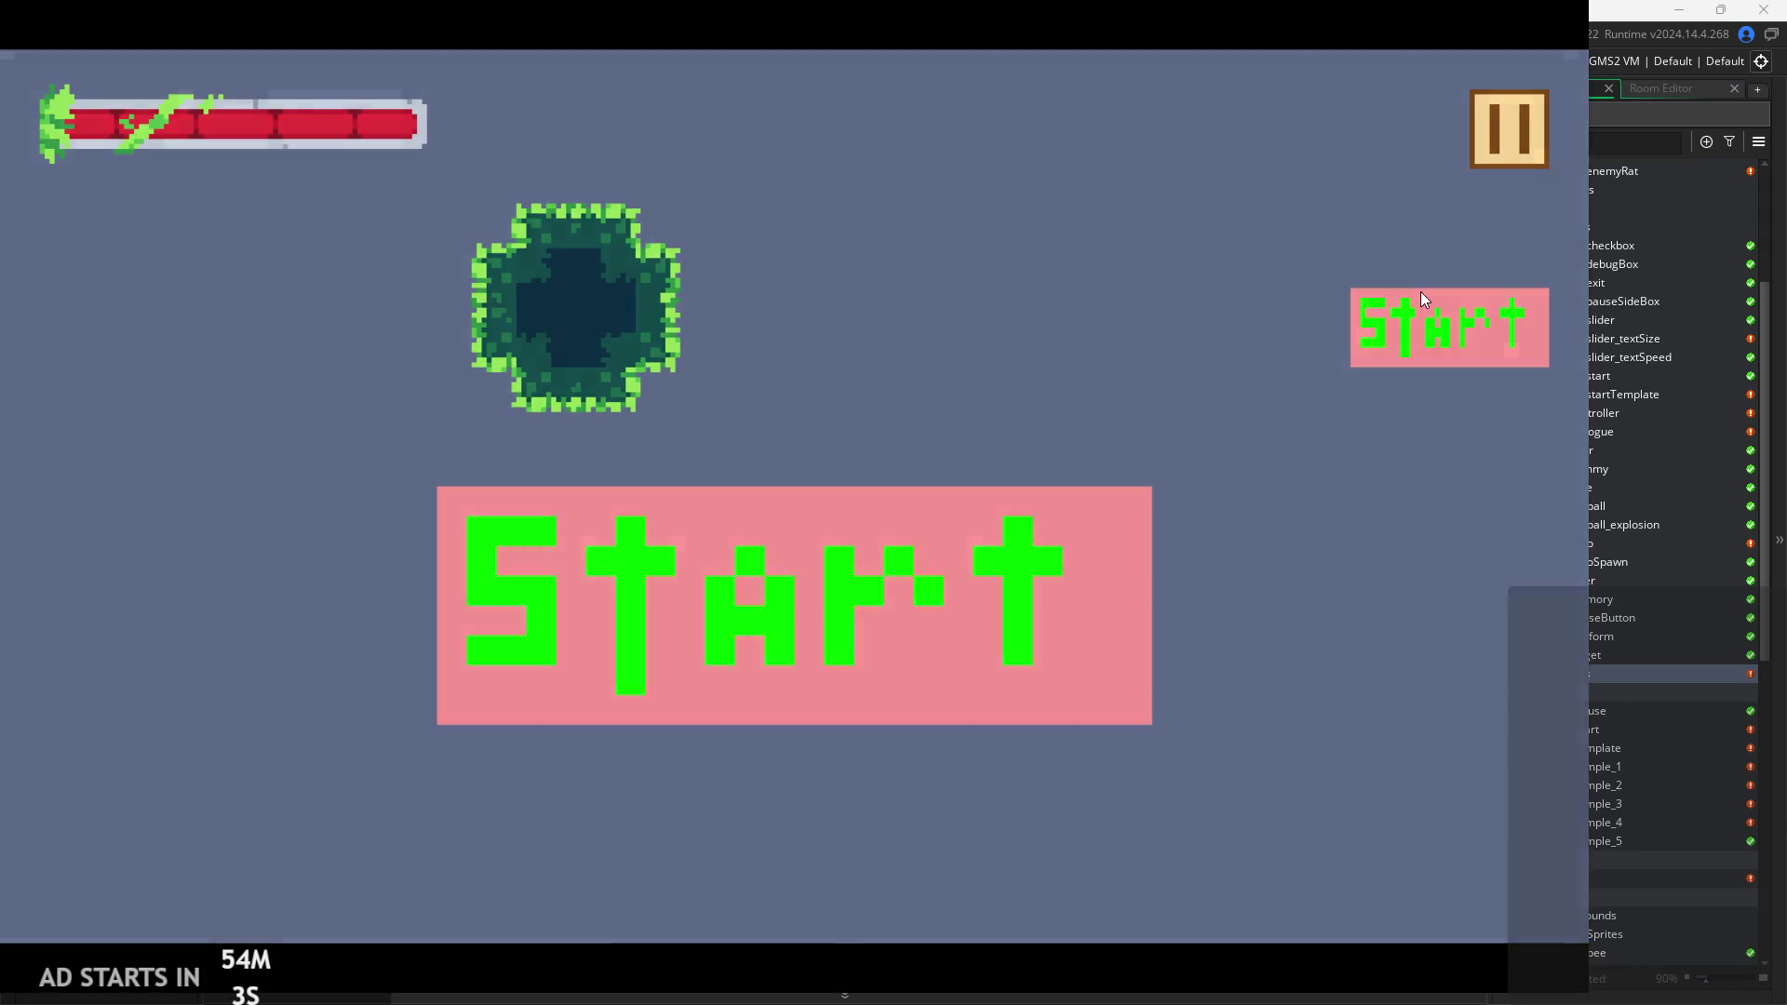
Start the game, run and jump across the grassy floor and middle blocks, and screenshot the window.
click(1386, 341)
key(Right)
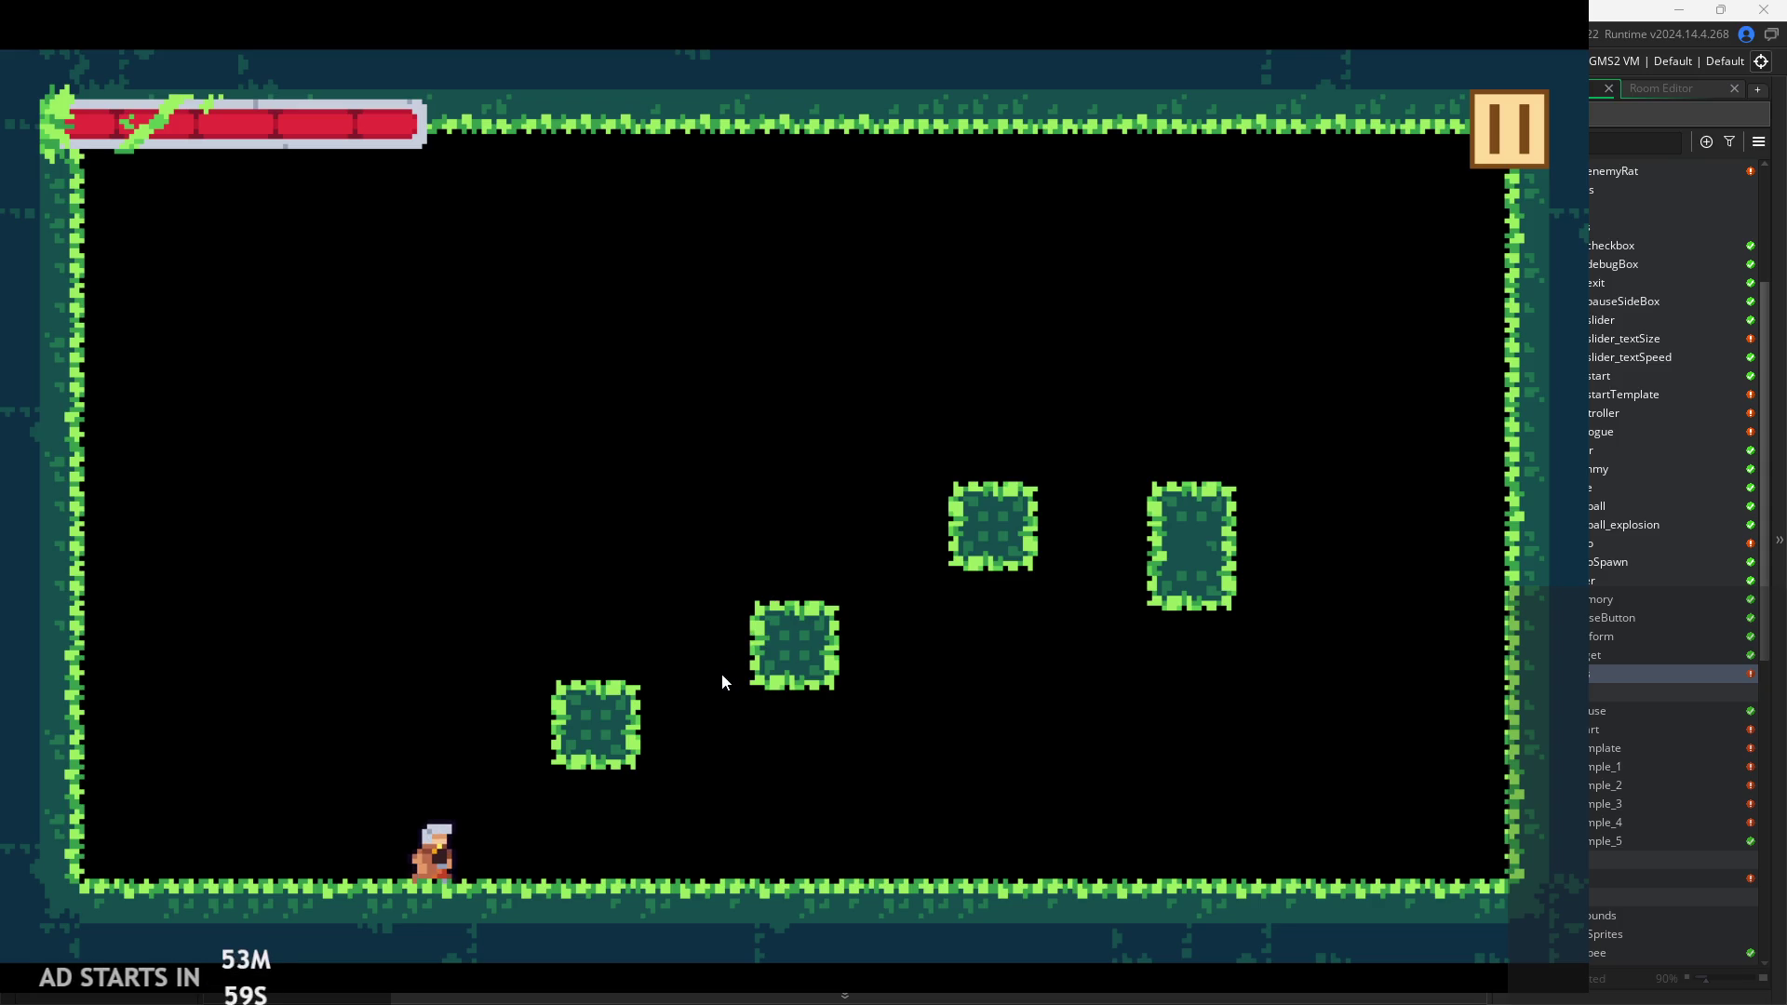
key(Up)
key(Right)
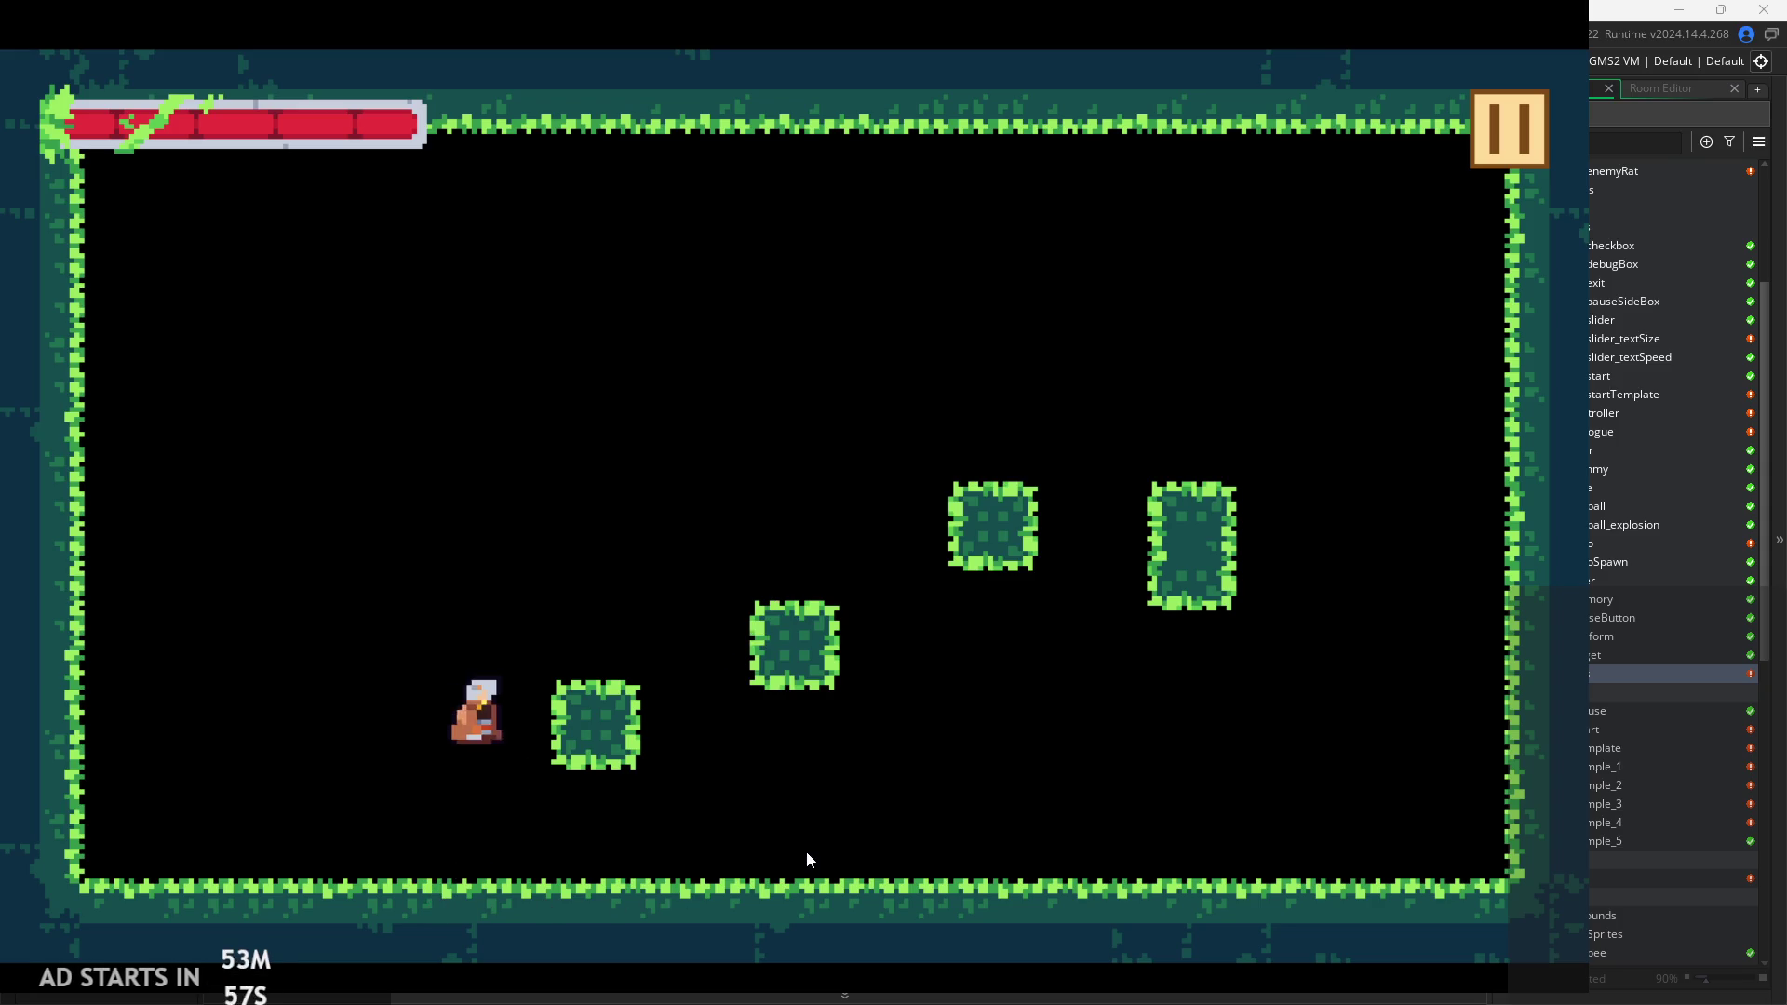
key(Up)
key(Left)
key(Up)
key(Right)
key(Right)
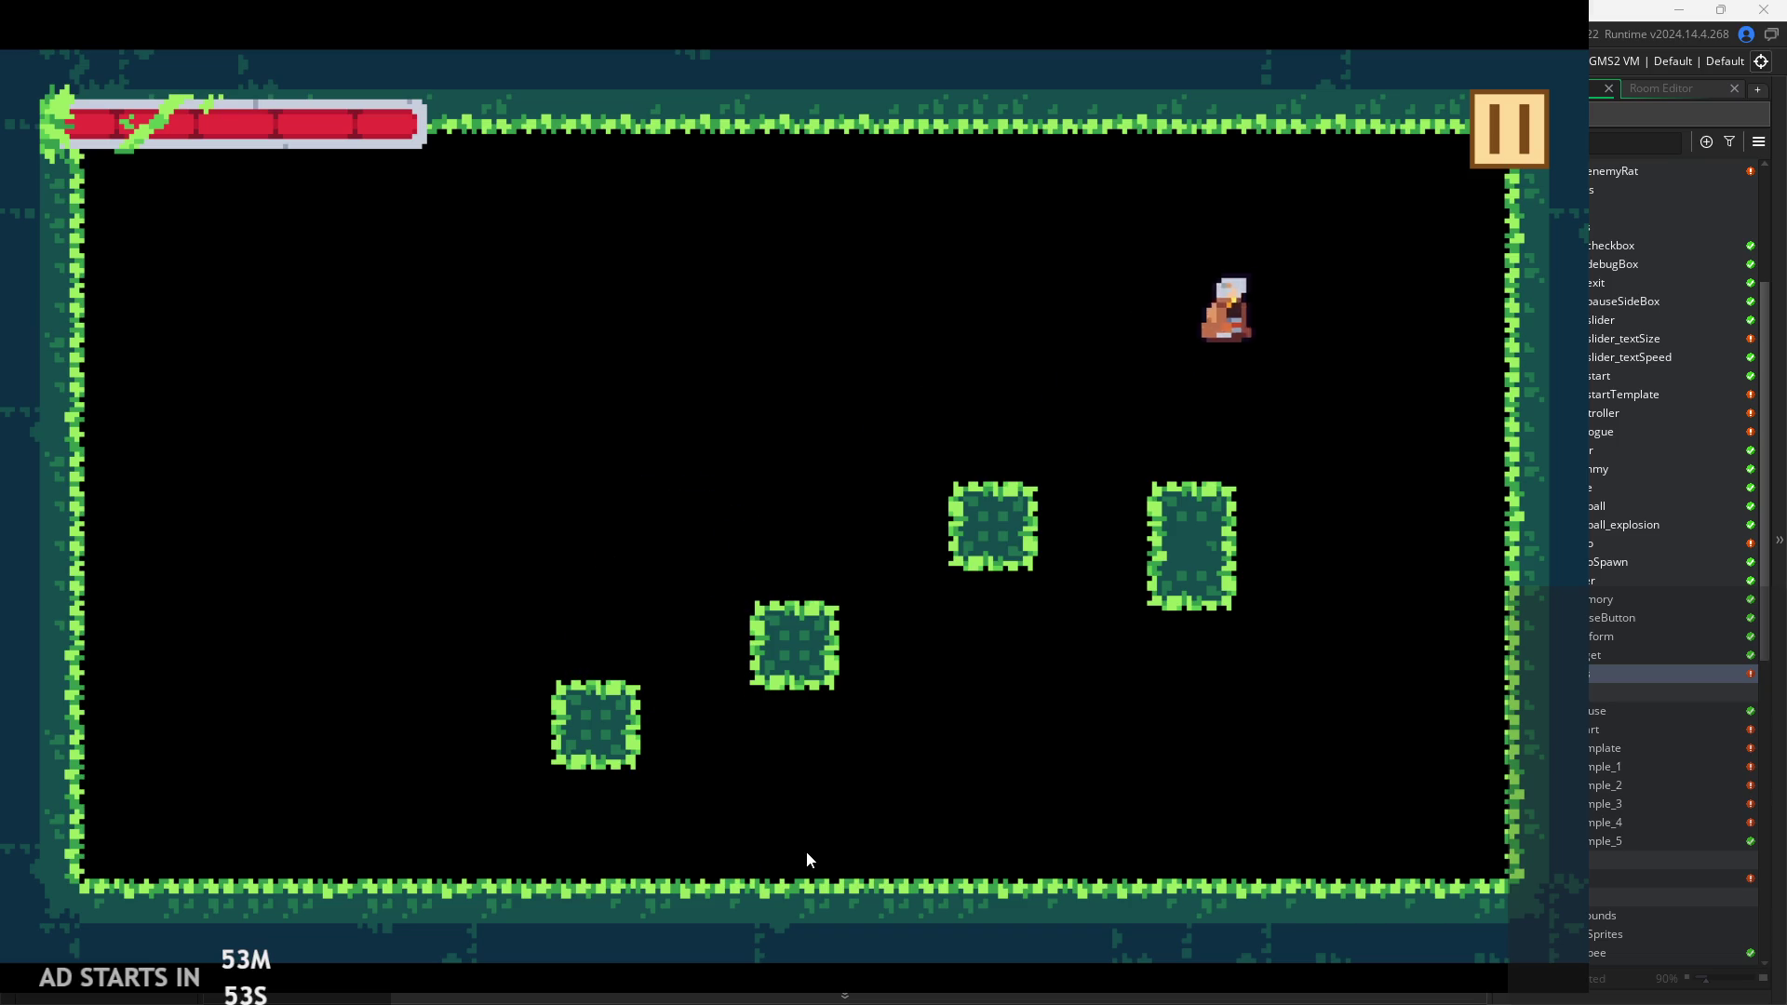
key(Left)
key(Up)
key(Up)
key(Right)
key(Left)
key(Up)
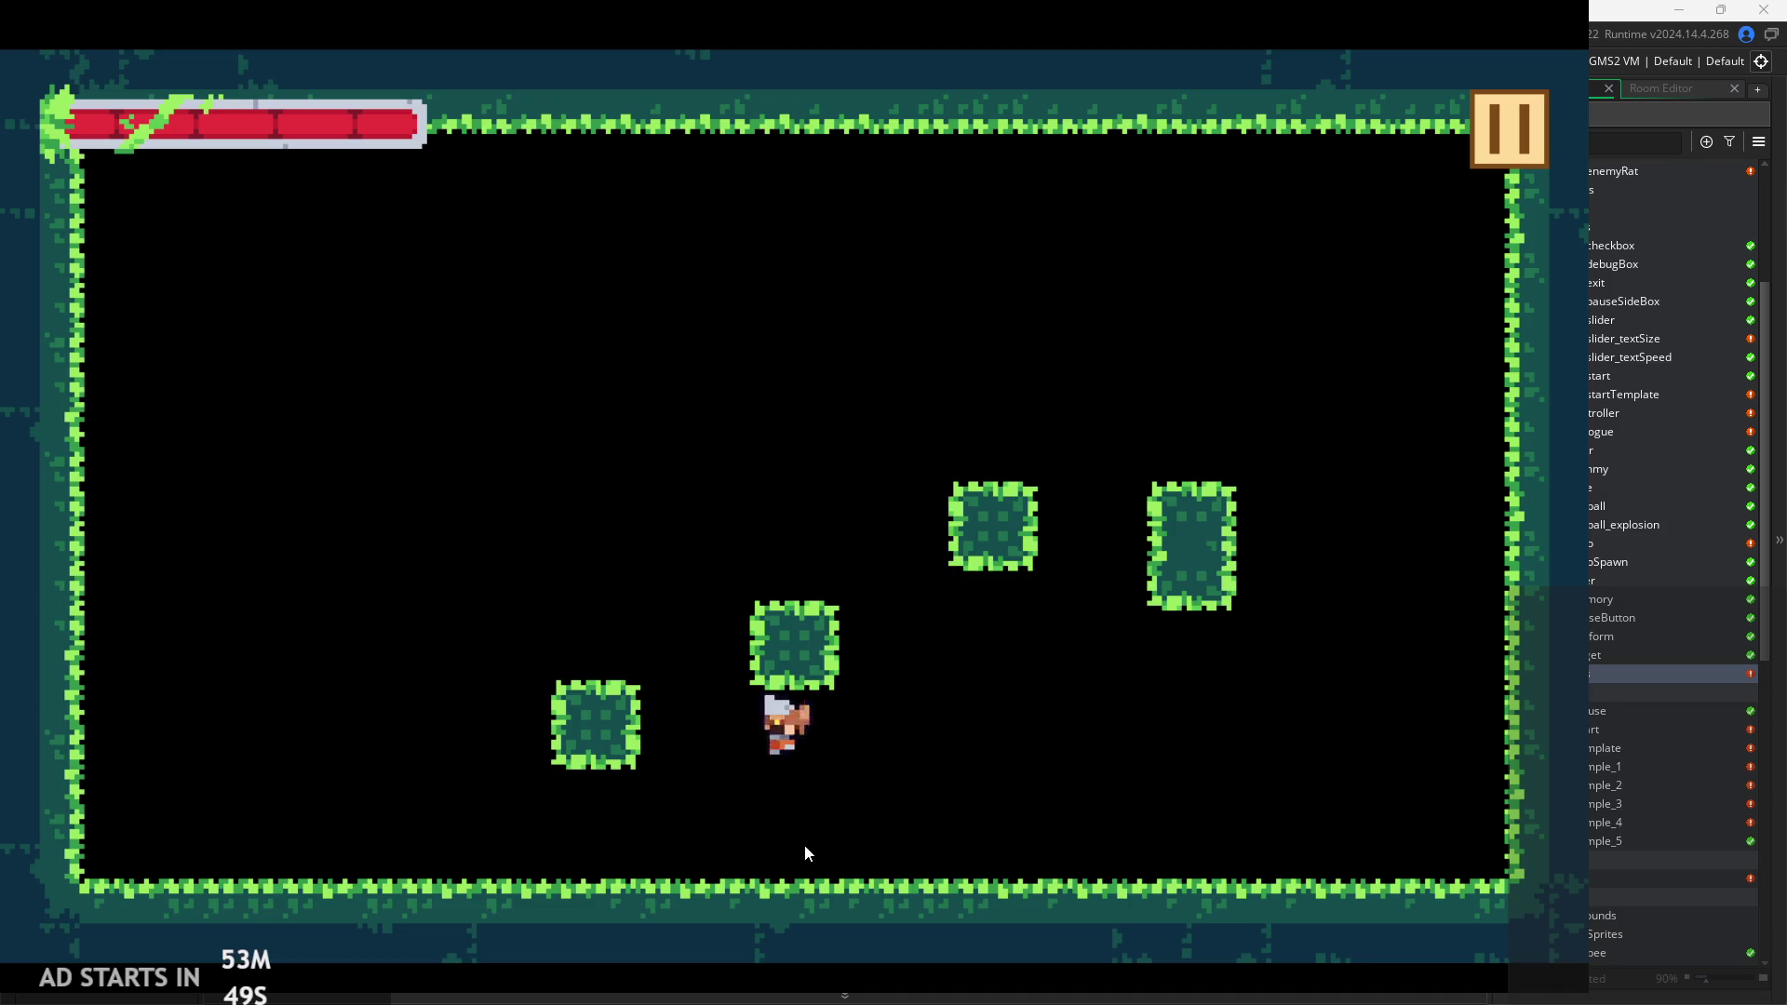
key(Up)
key(Right)
key(Up)
key(Right)
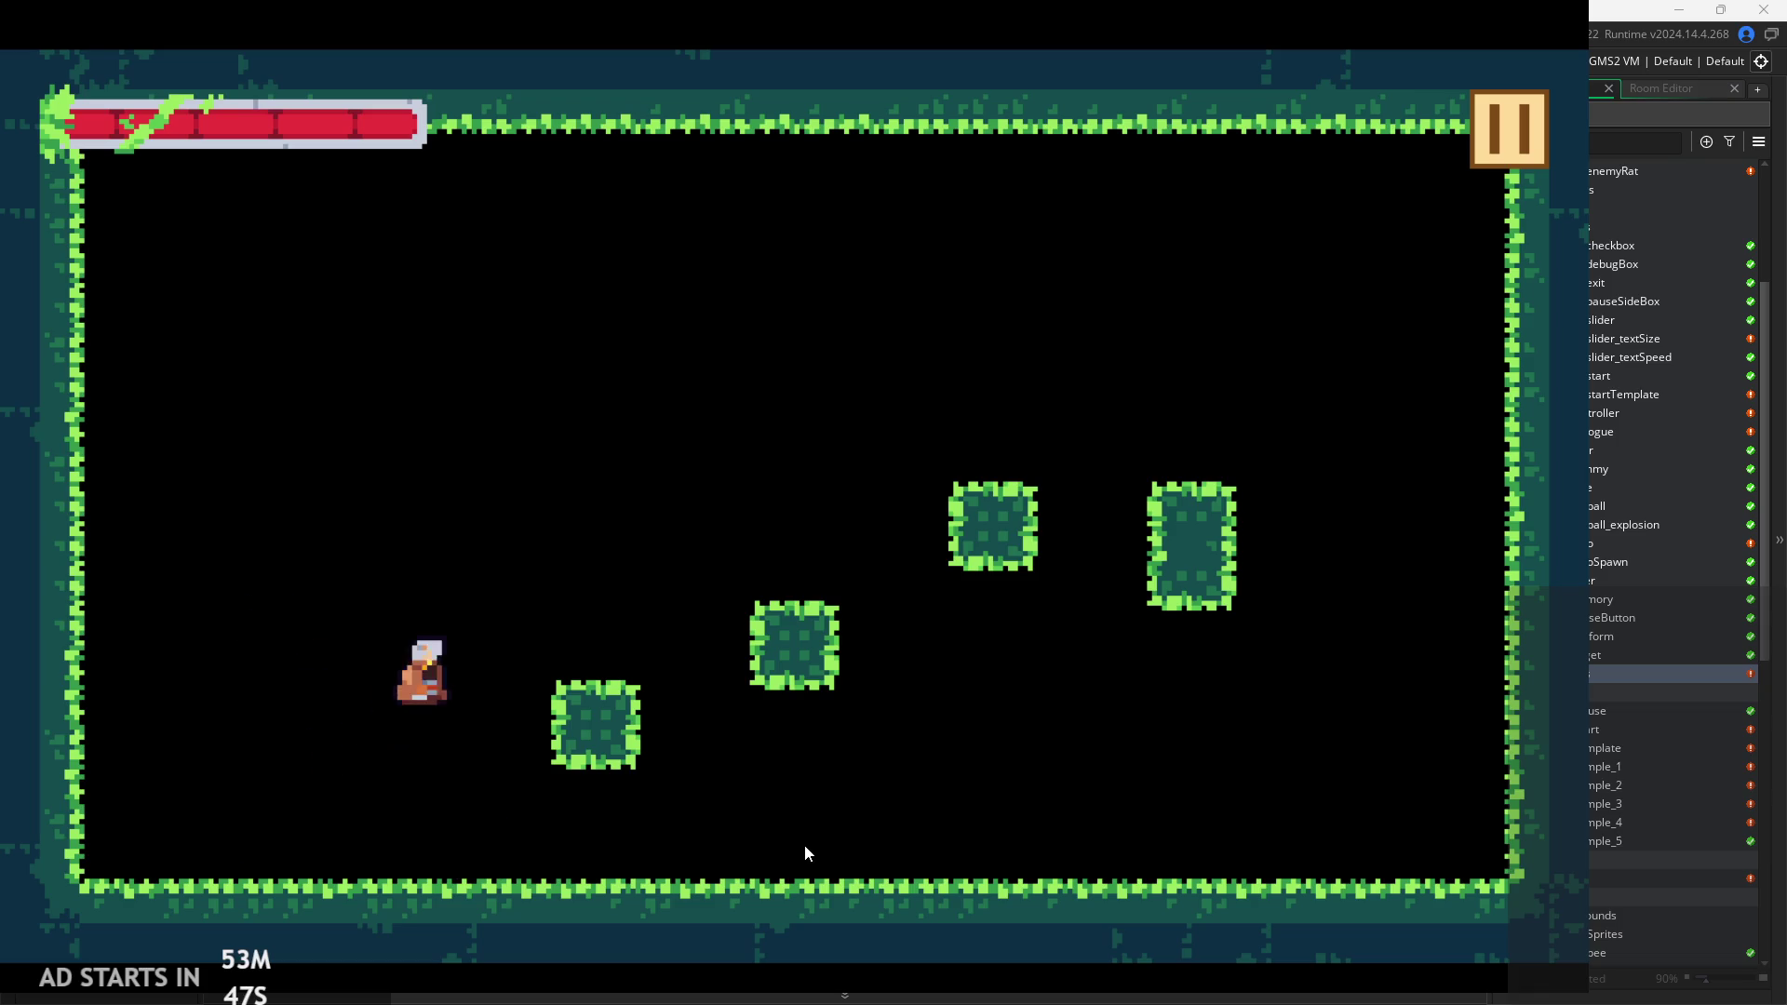
key(Left)
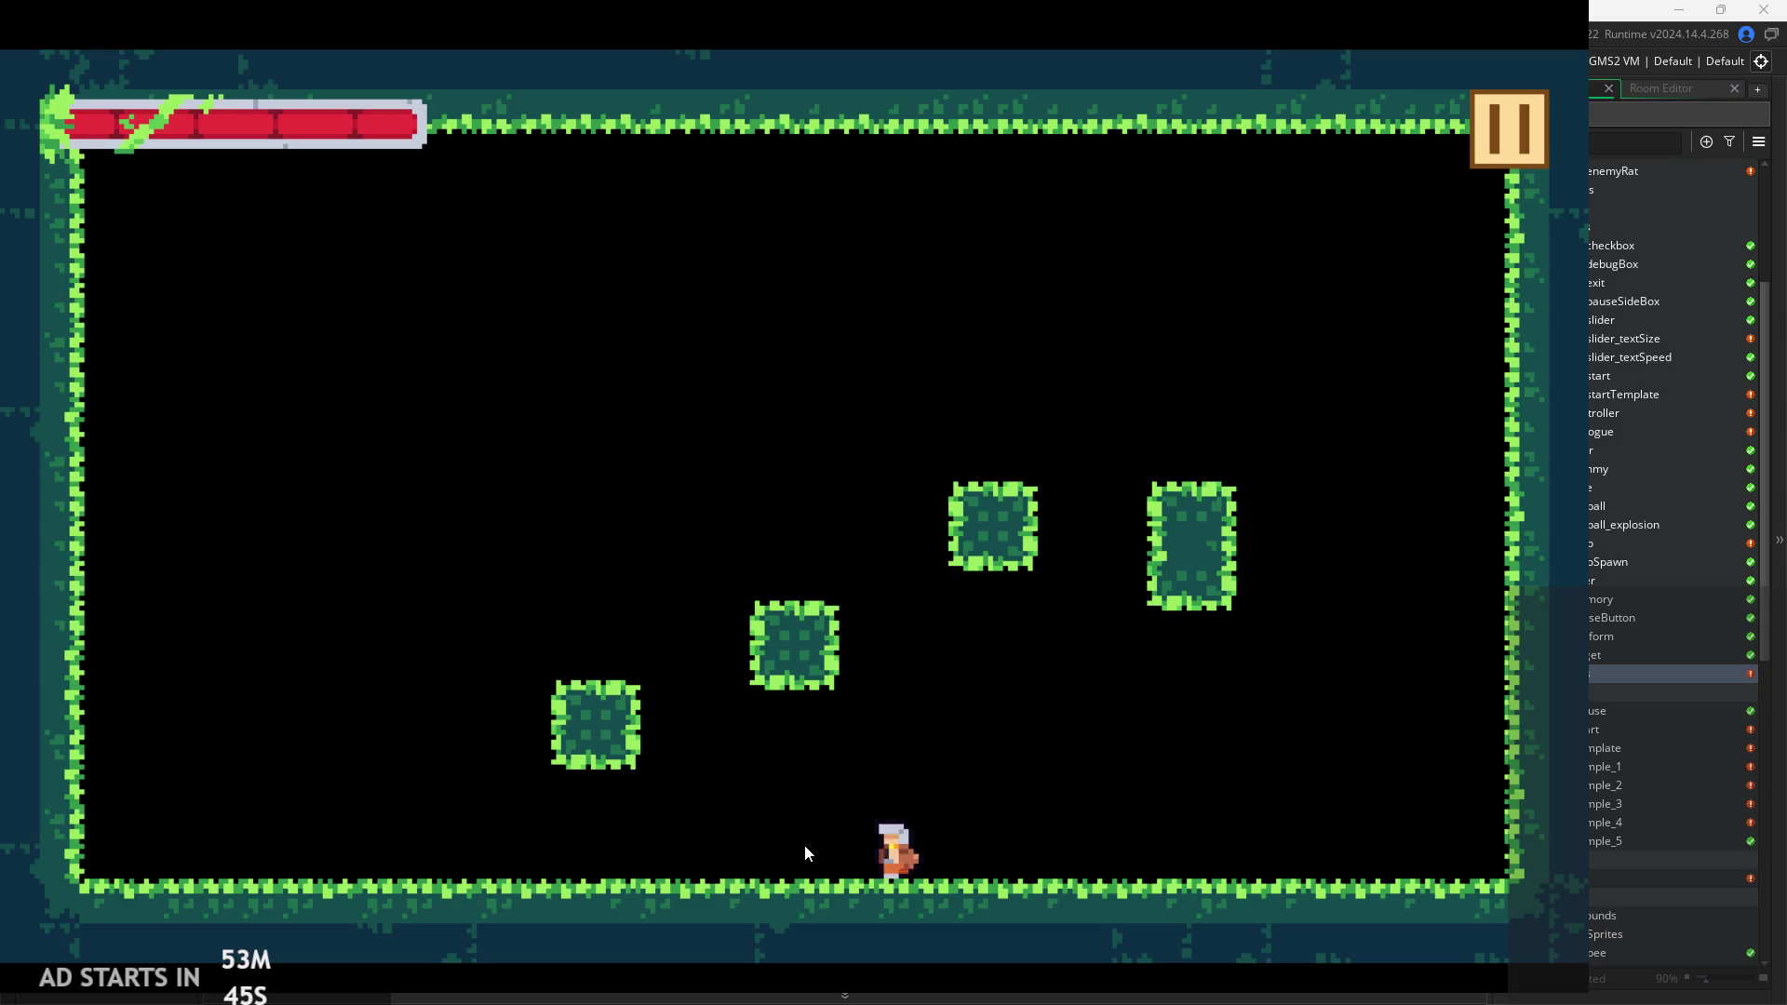
key(Up)
key(Right)
key(Right)
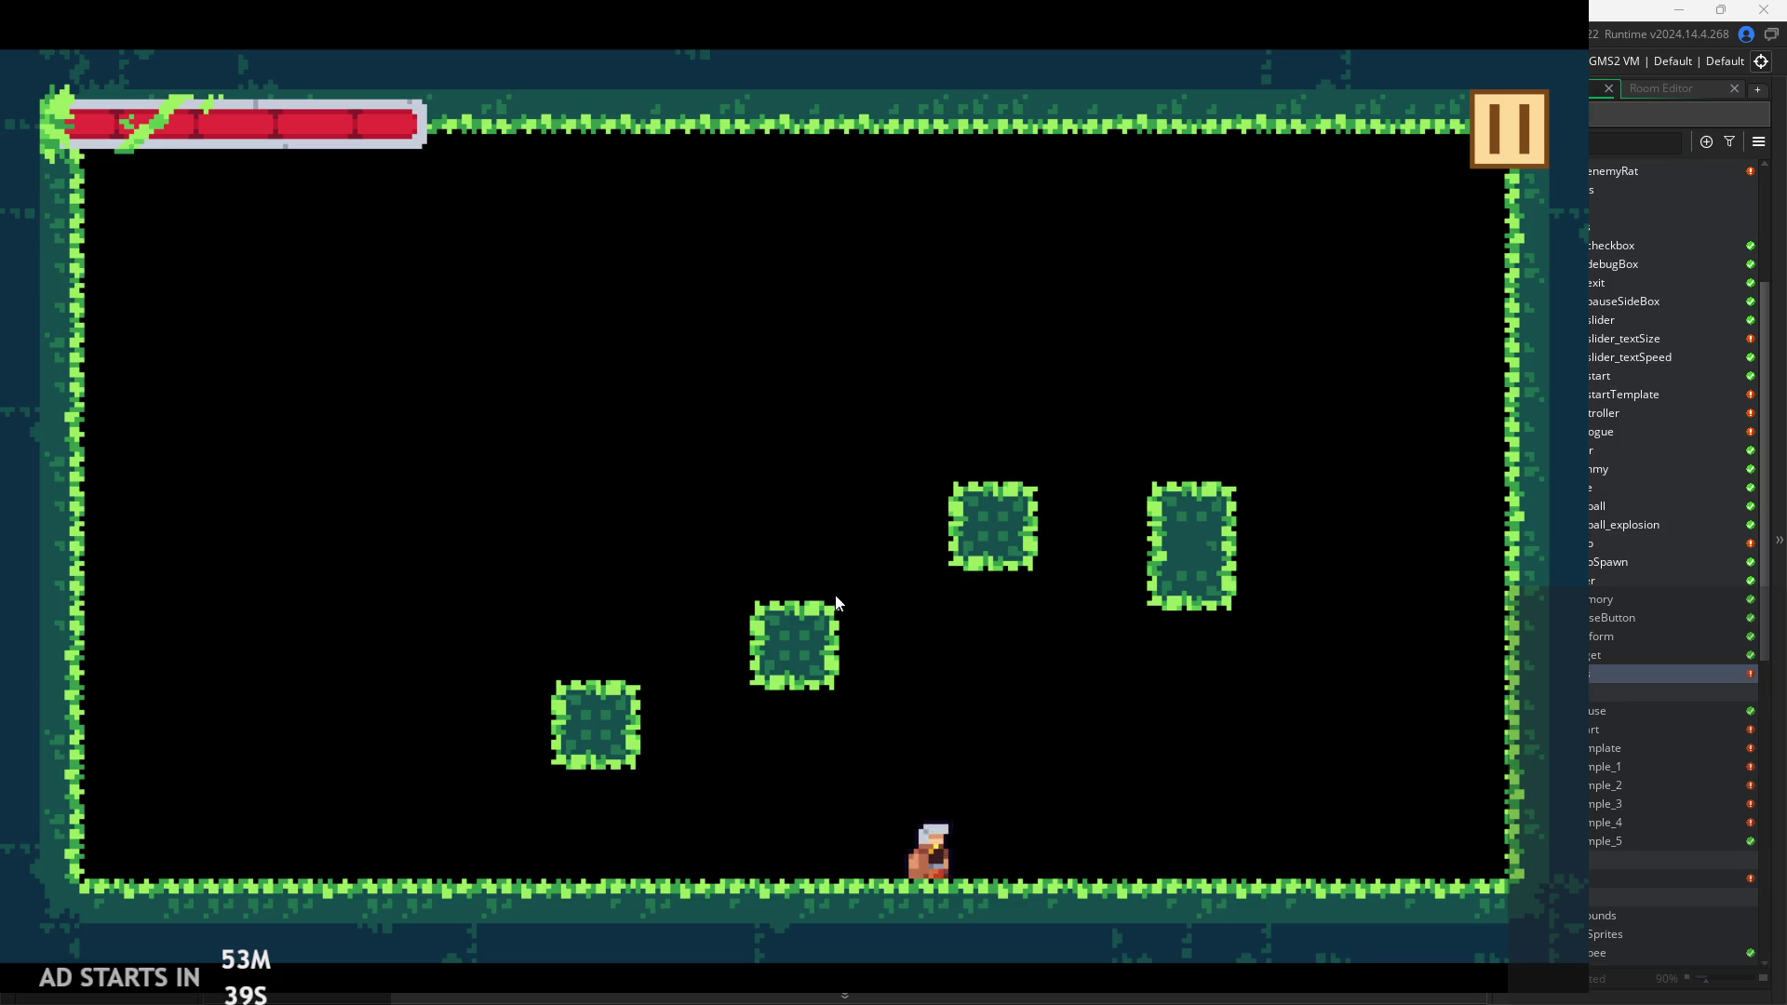
key(Left)
key(Up)
key(Up)
key(Right)
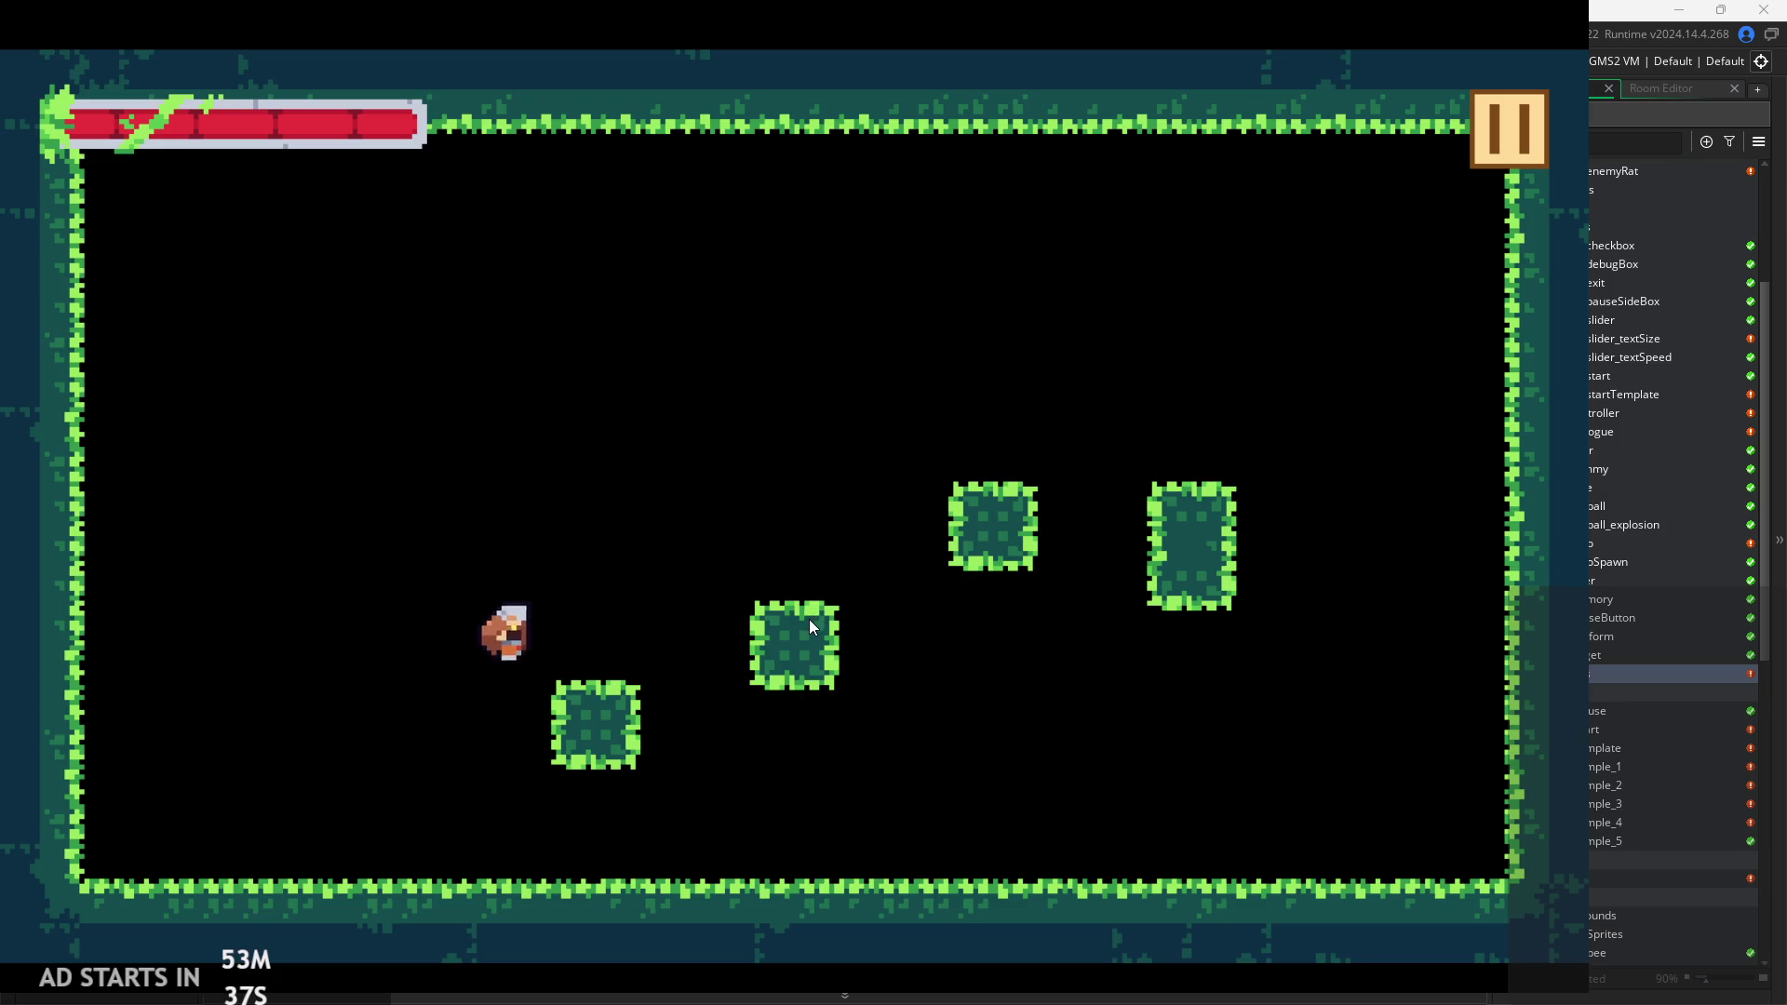
key(Left)
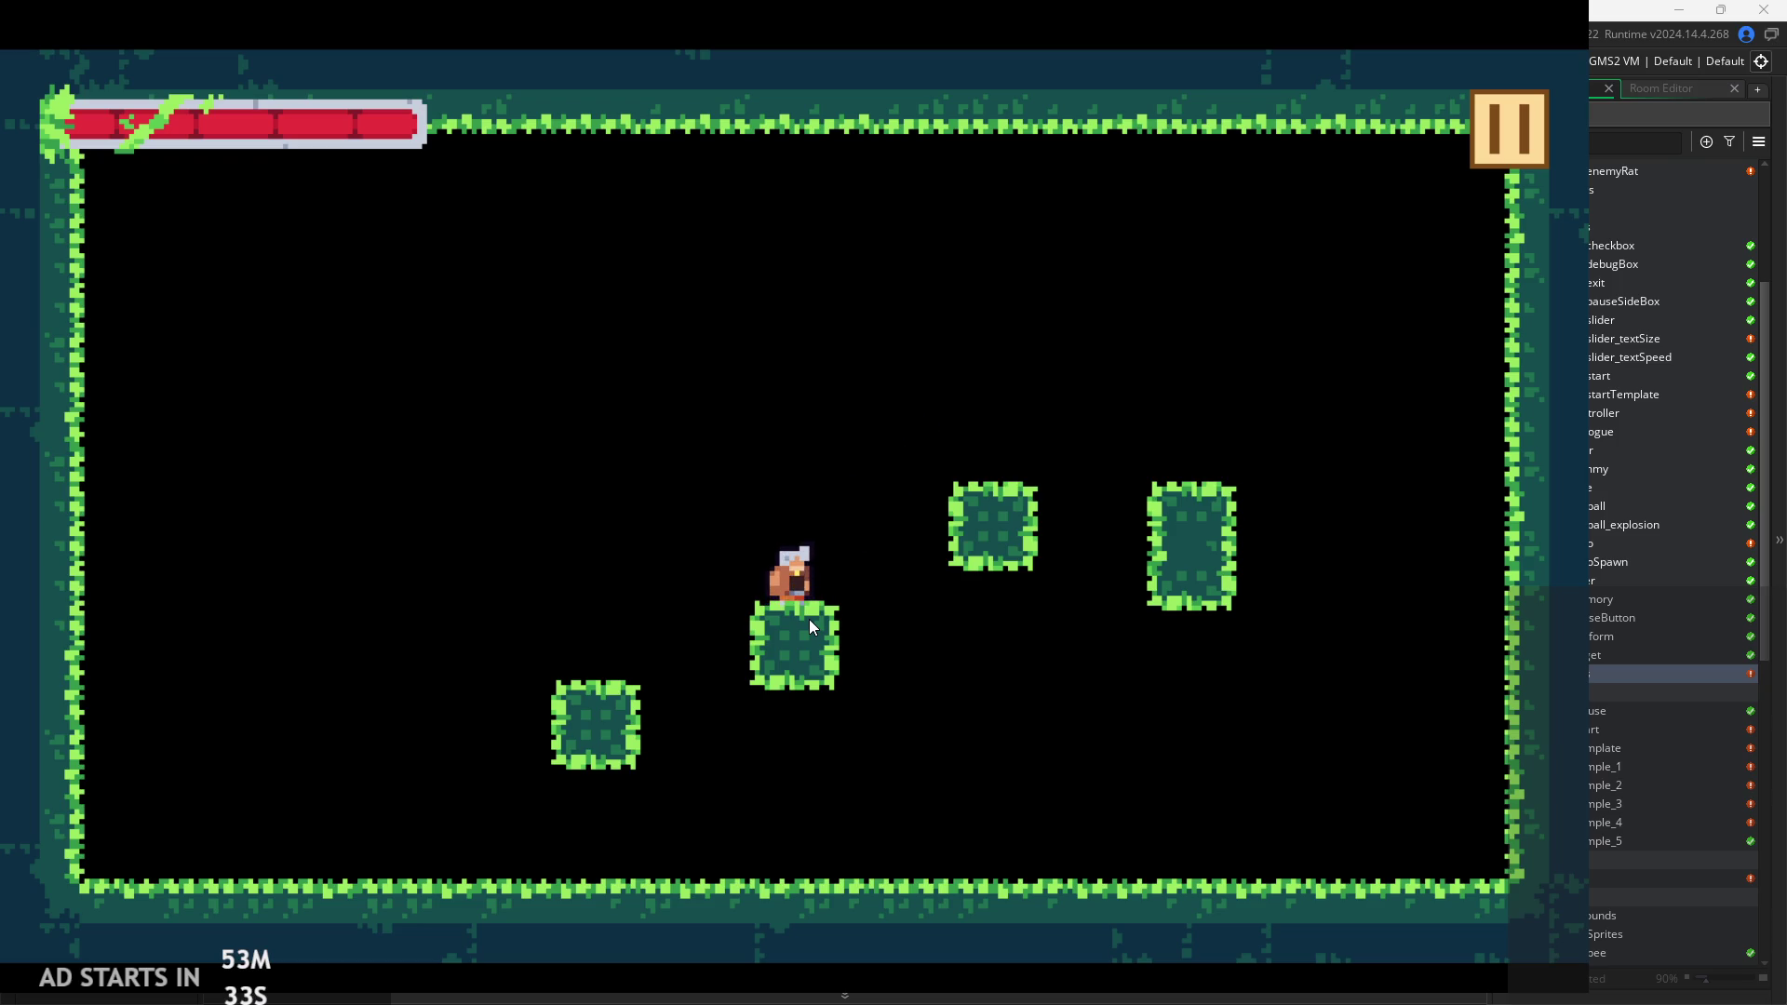
key(super+shift+s)
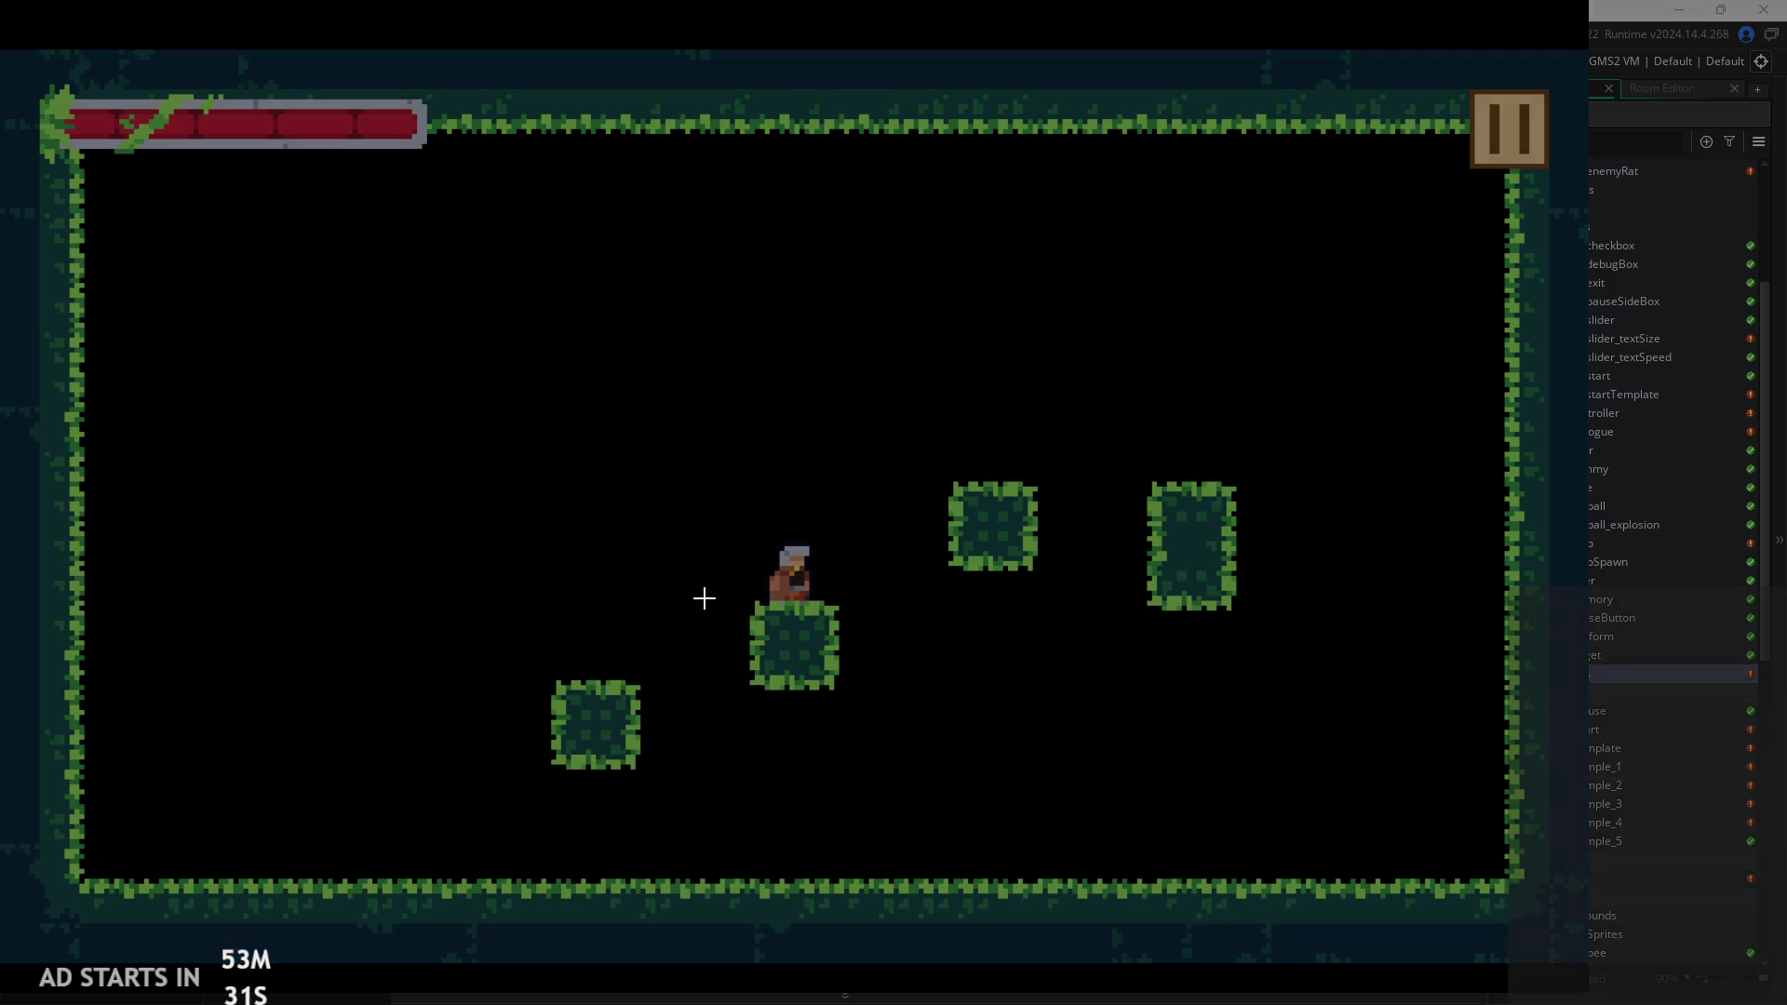
mouse_move(4, 51)
mouse_down()
mouse_move(562, 484)
mouse_move(1465, 977)
mouse_move(1589, 1004)
mouse_move(1590, 975)
mouse_up()
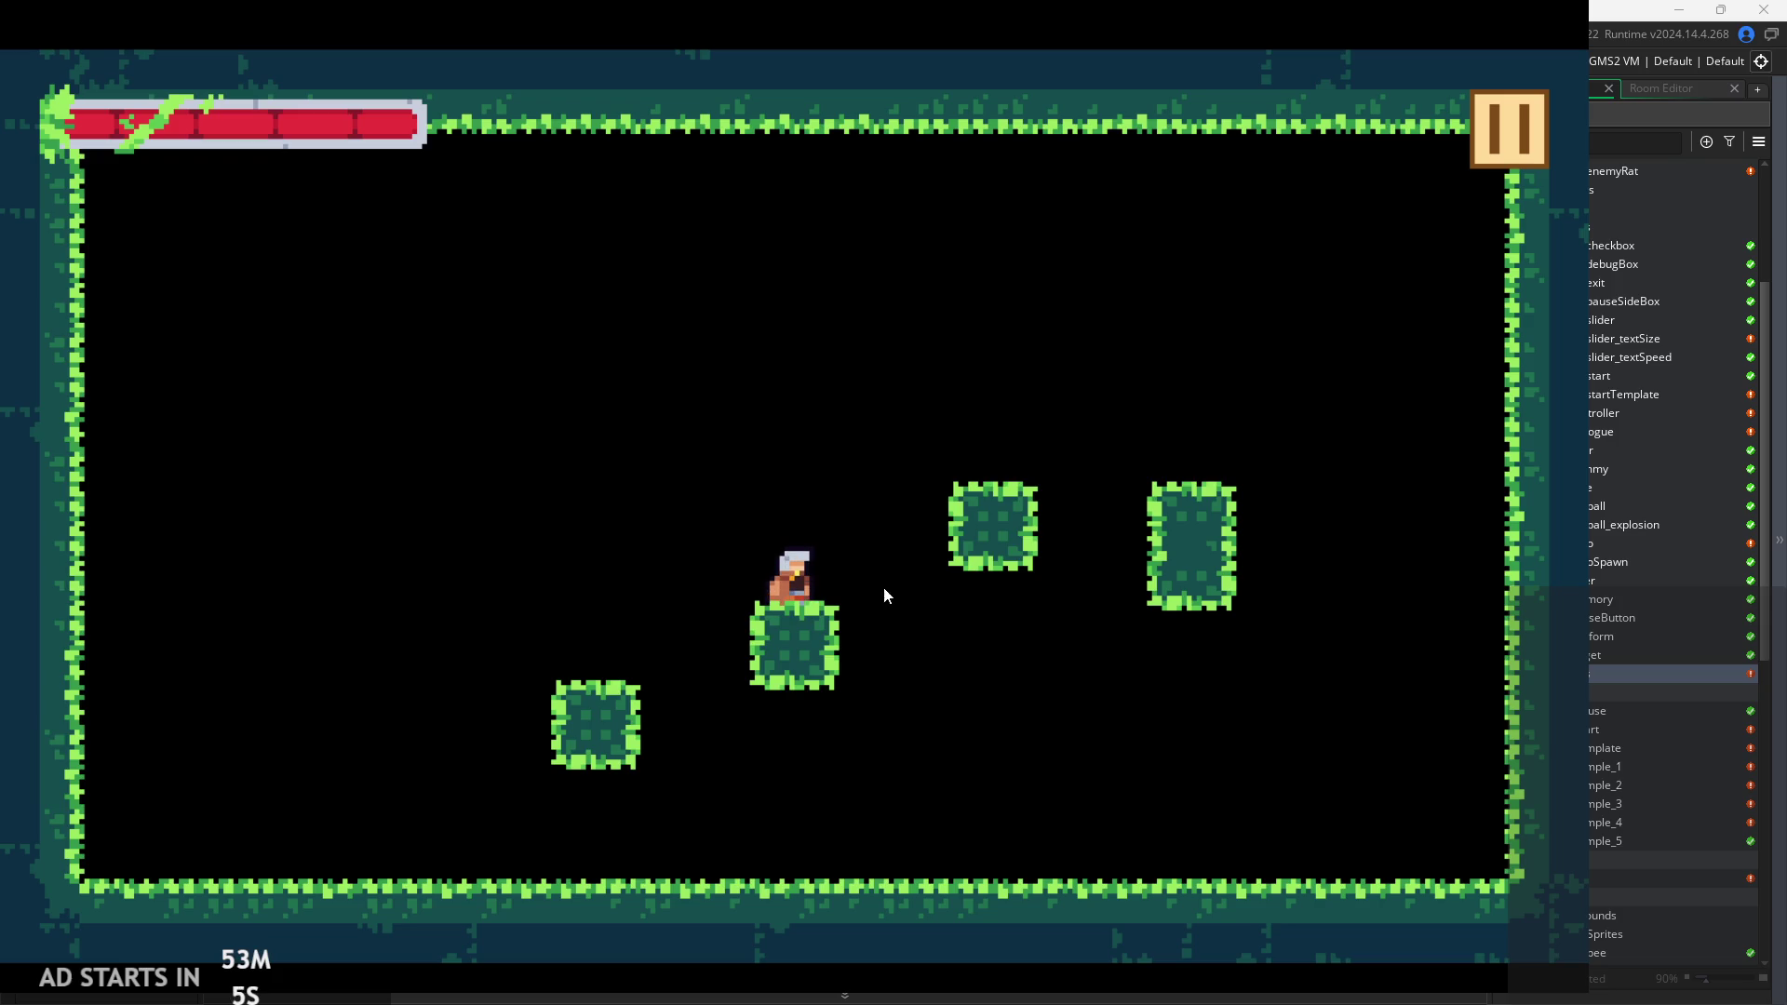
Keep jumping the player between the grassy walls, floor and lower-left block using the arrow keys.
key(Up)
key(Right)
key(Left)
key(Up)
key(Right)
key(Up)
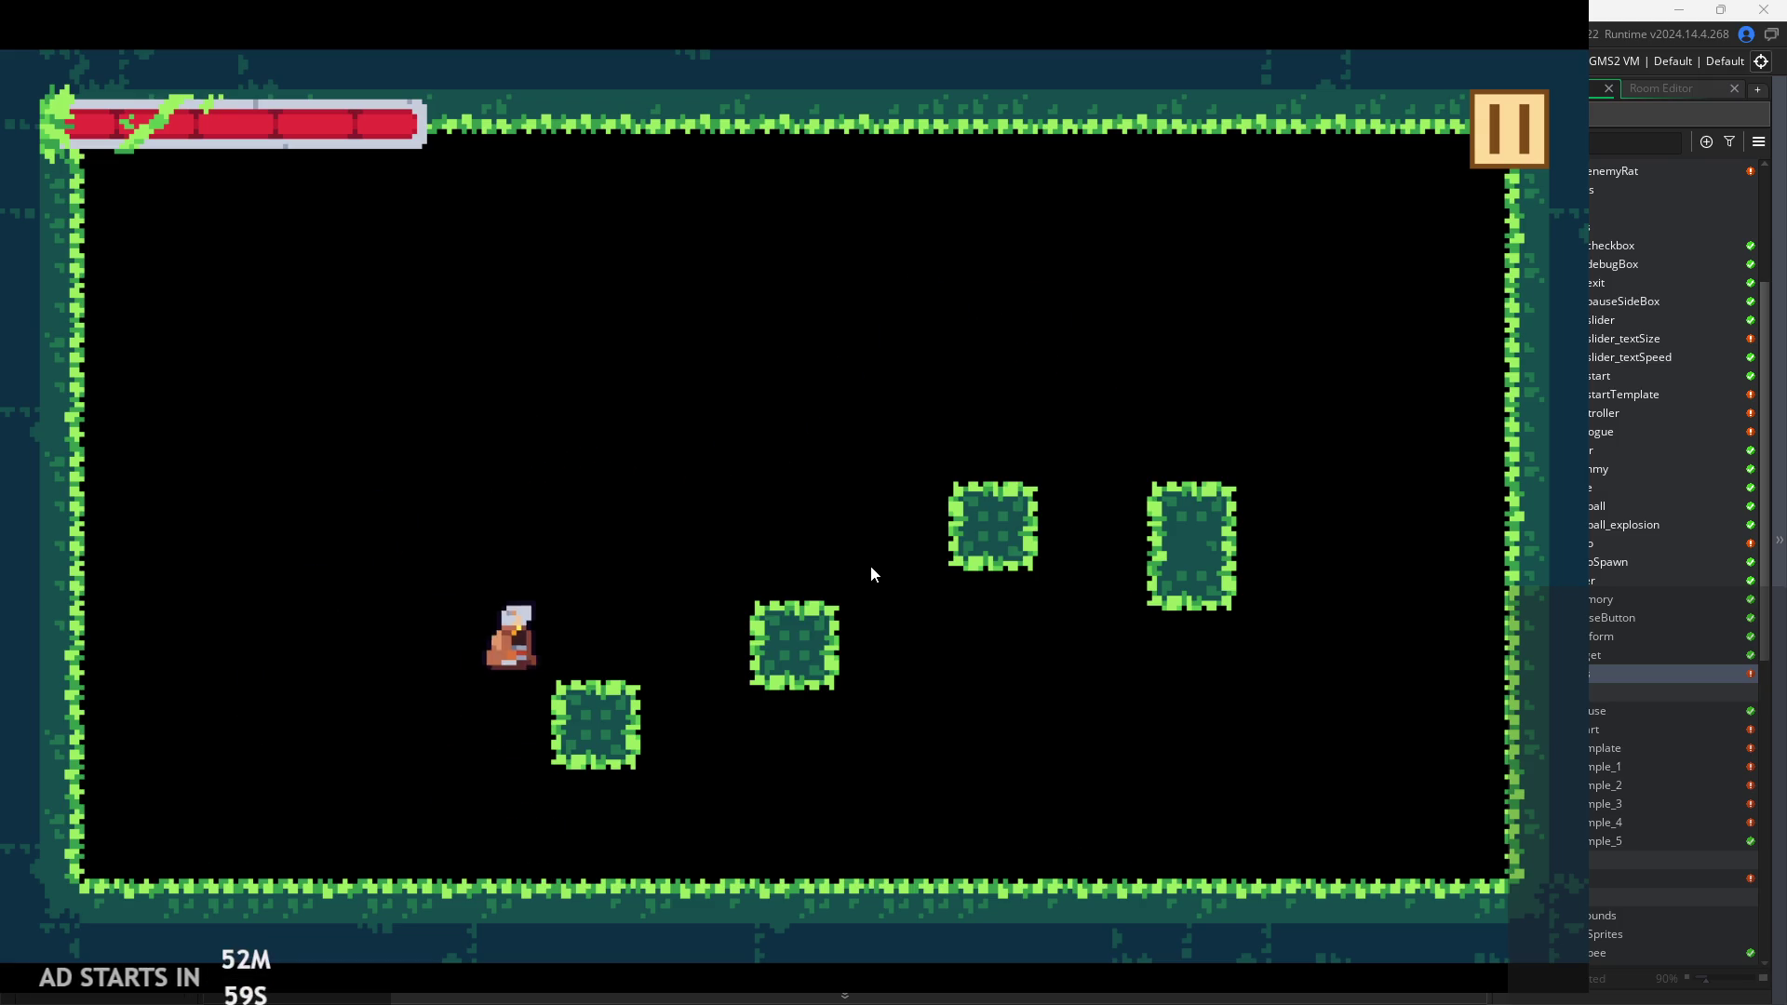
key(Left)
key(Up)
key(Left)
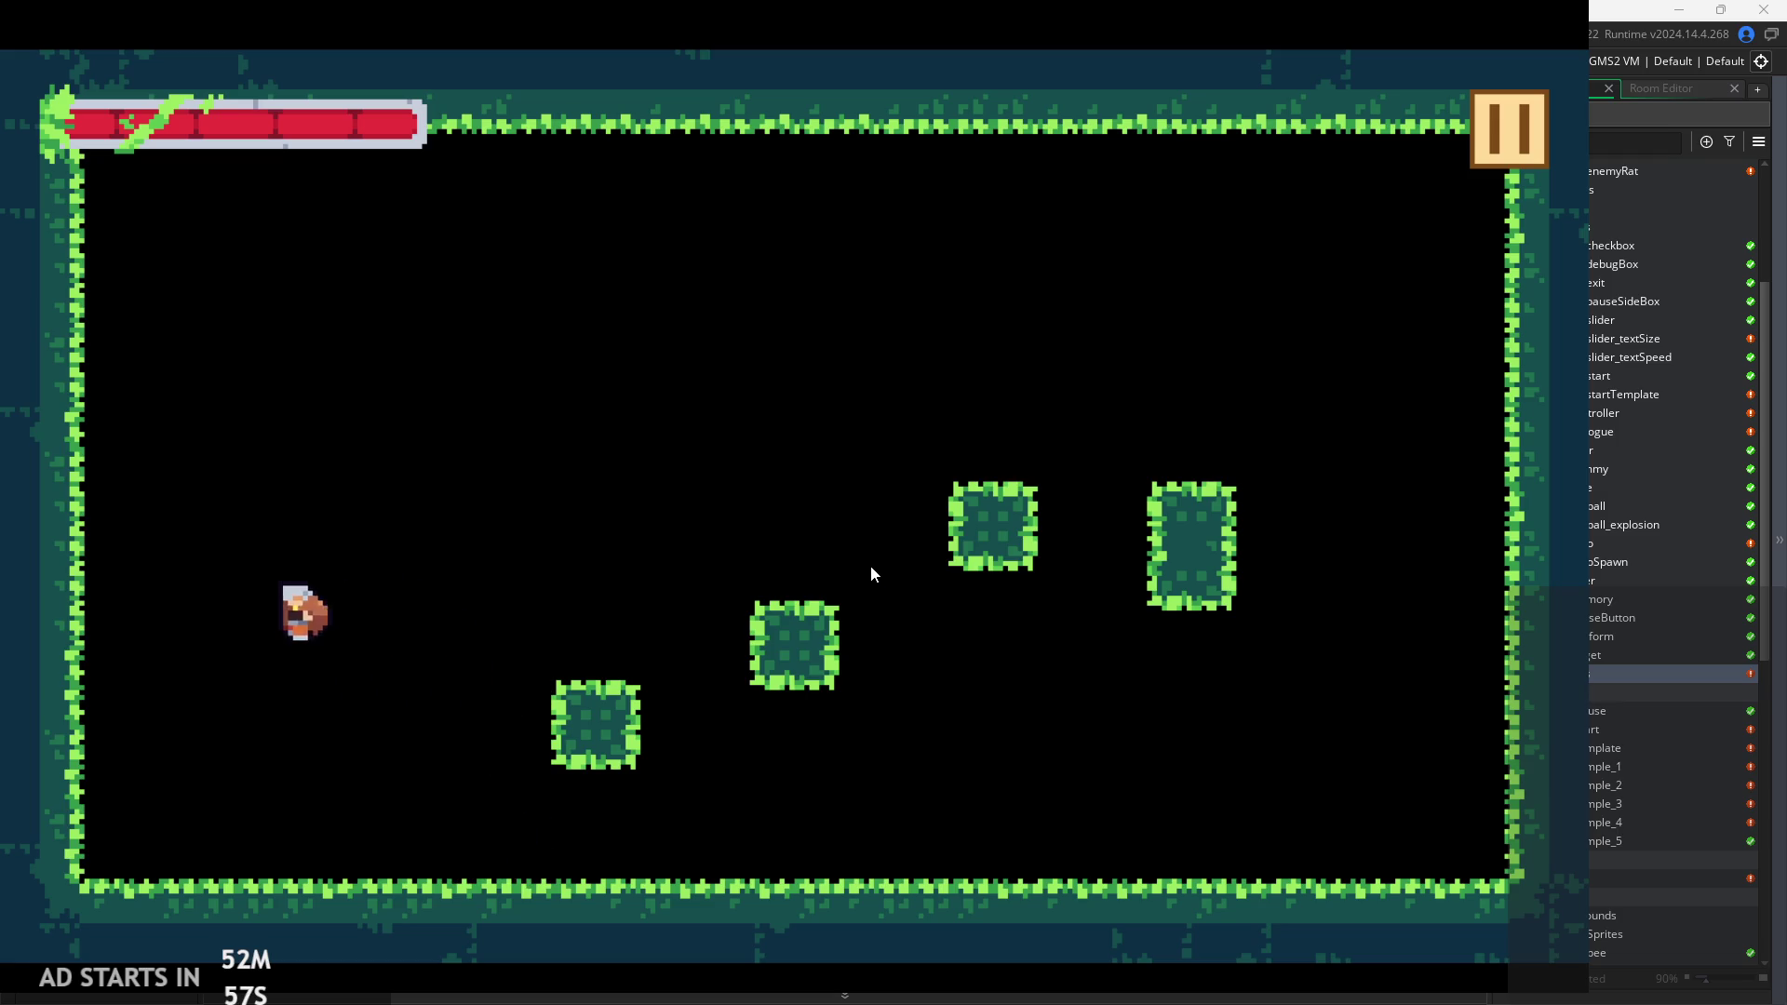
key(Up)
key(Right)
key(Left)
key(Up)
key(Right)
key(Up)
key(Right)
key(Left)
key(Right)
key(Left)
key(Right)
key(Right)
key(Left)
key(Right)
key(Left)
key(Right)
key(Right)
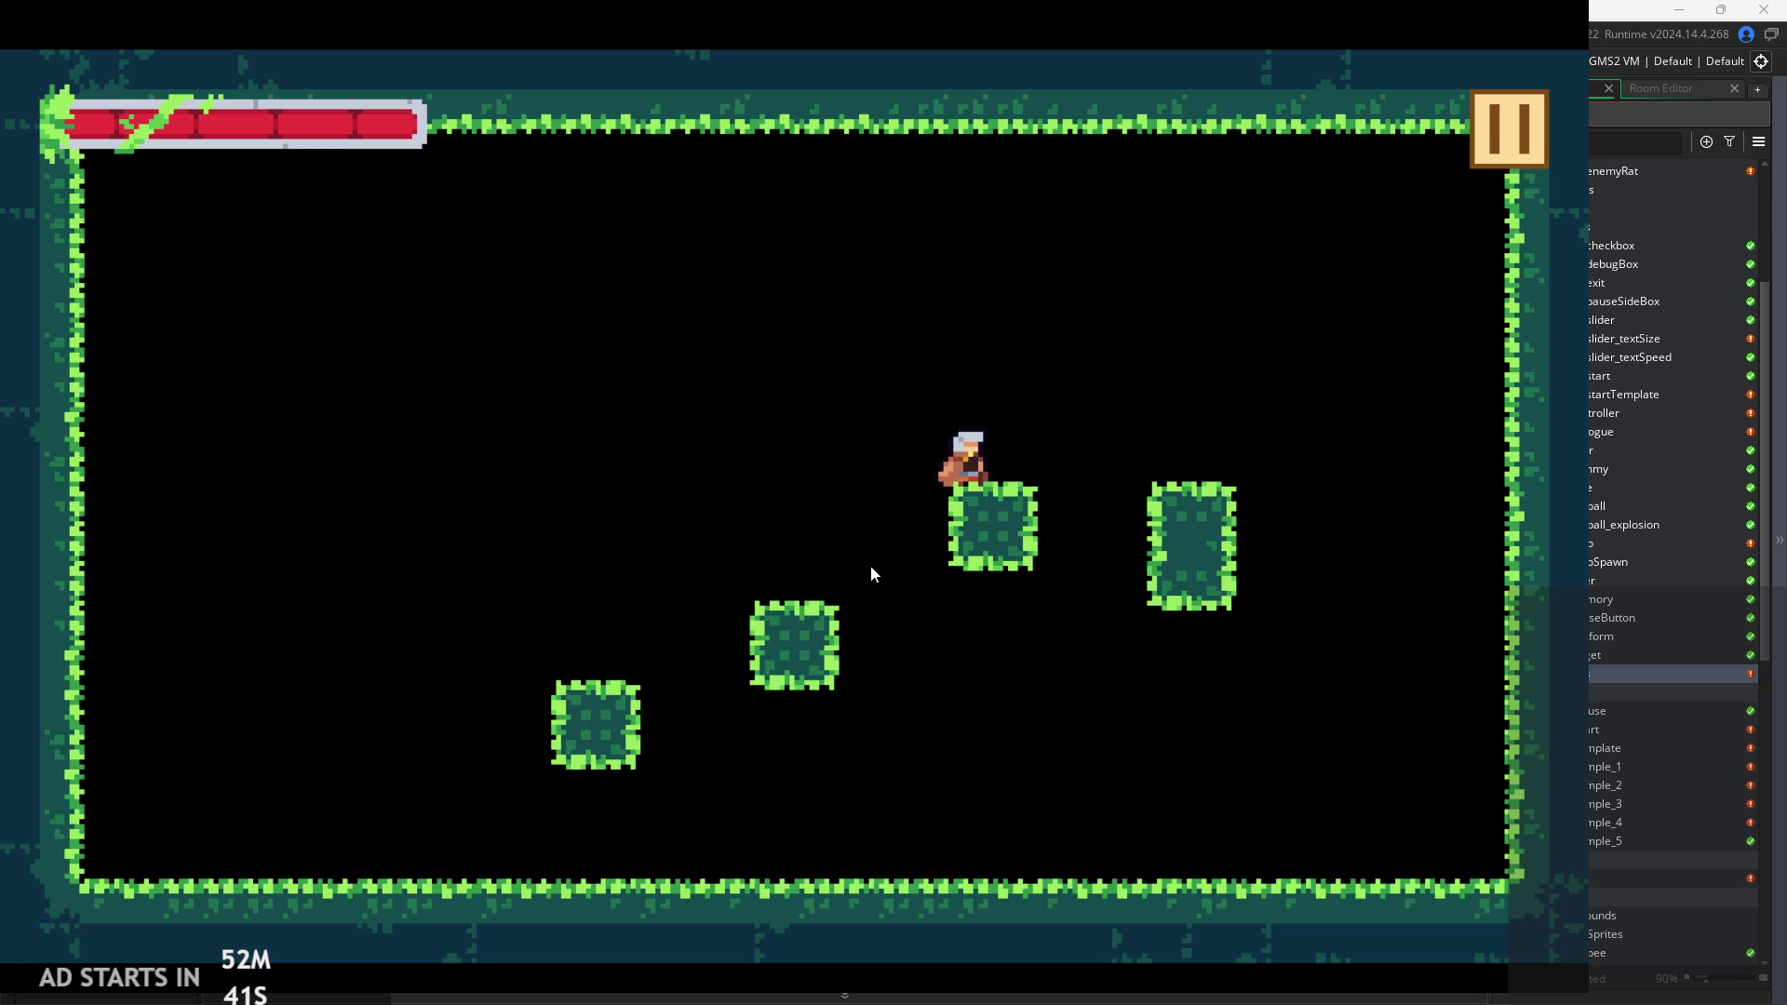
Slash, then test jumping with space and WASD across the platforms before pausing the game.
click(892, 562)
key(Right)
key(Left)
key(space)
key(Right)
key(space)
key(Left)
key(Left)
key(s)
key(a)
key(w)
key(a)
key(d)
key(w)
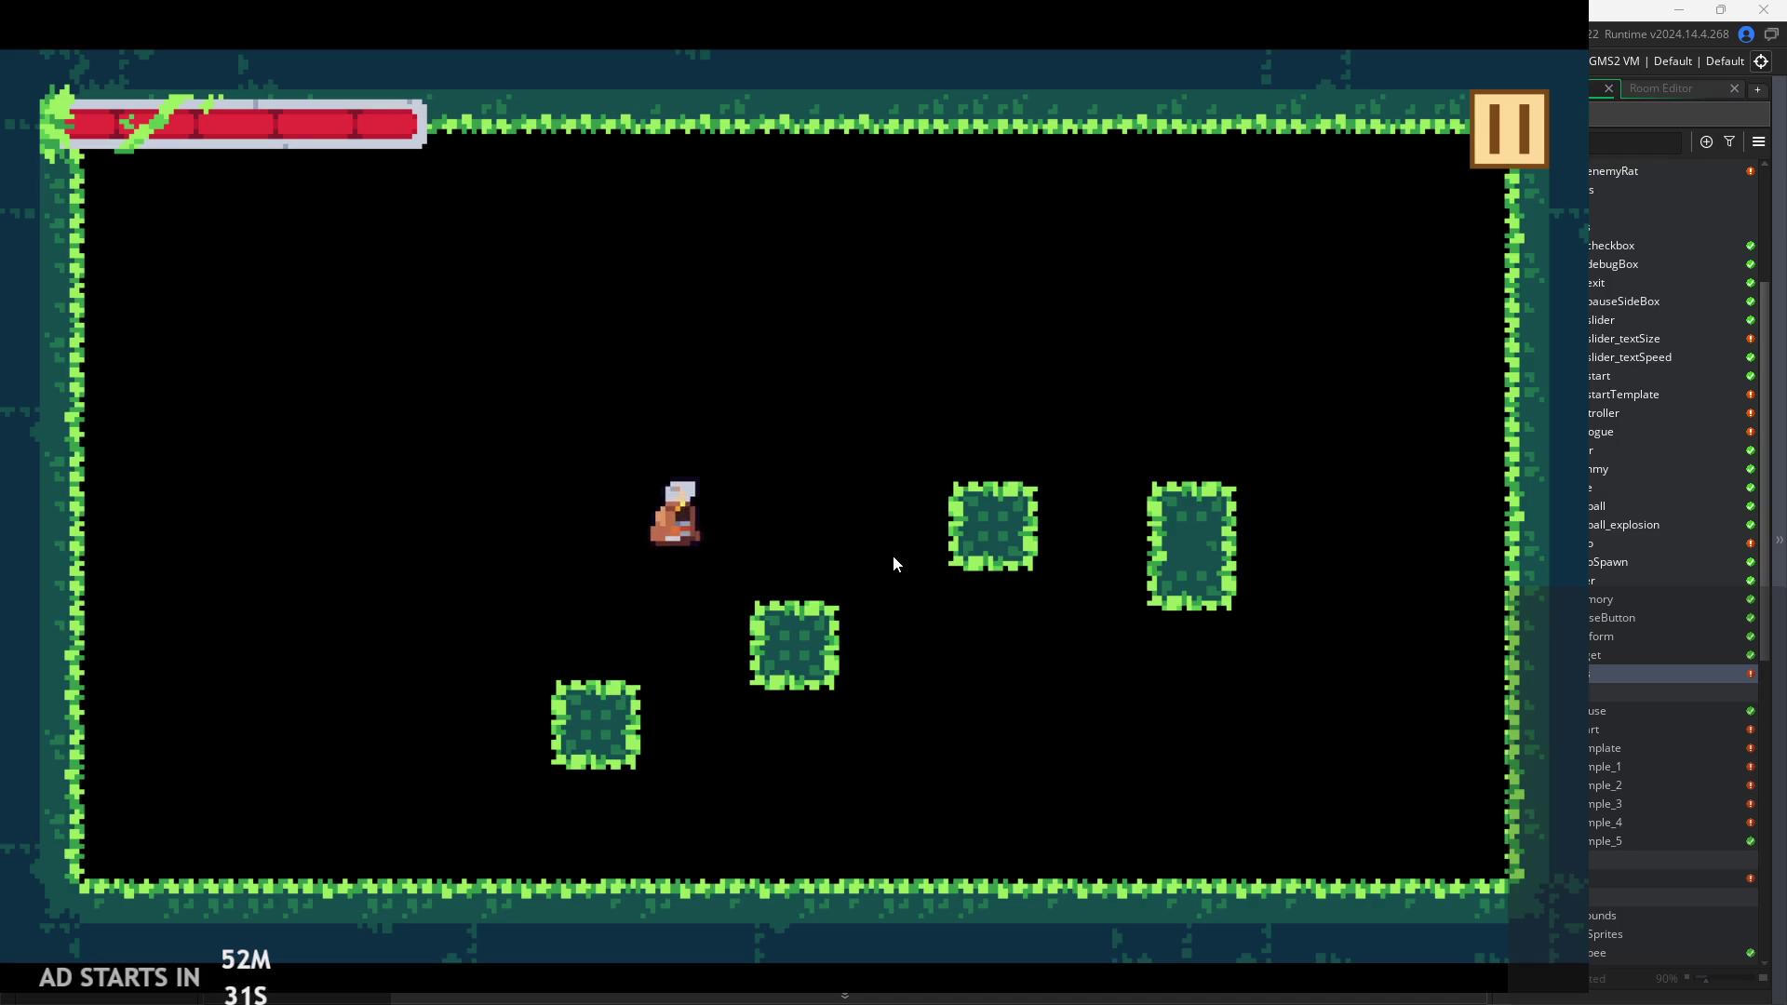
key(a)
key(d)
key(w)
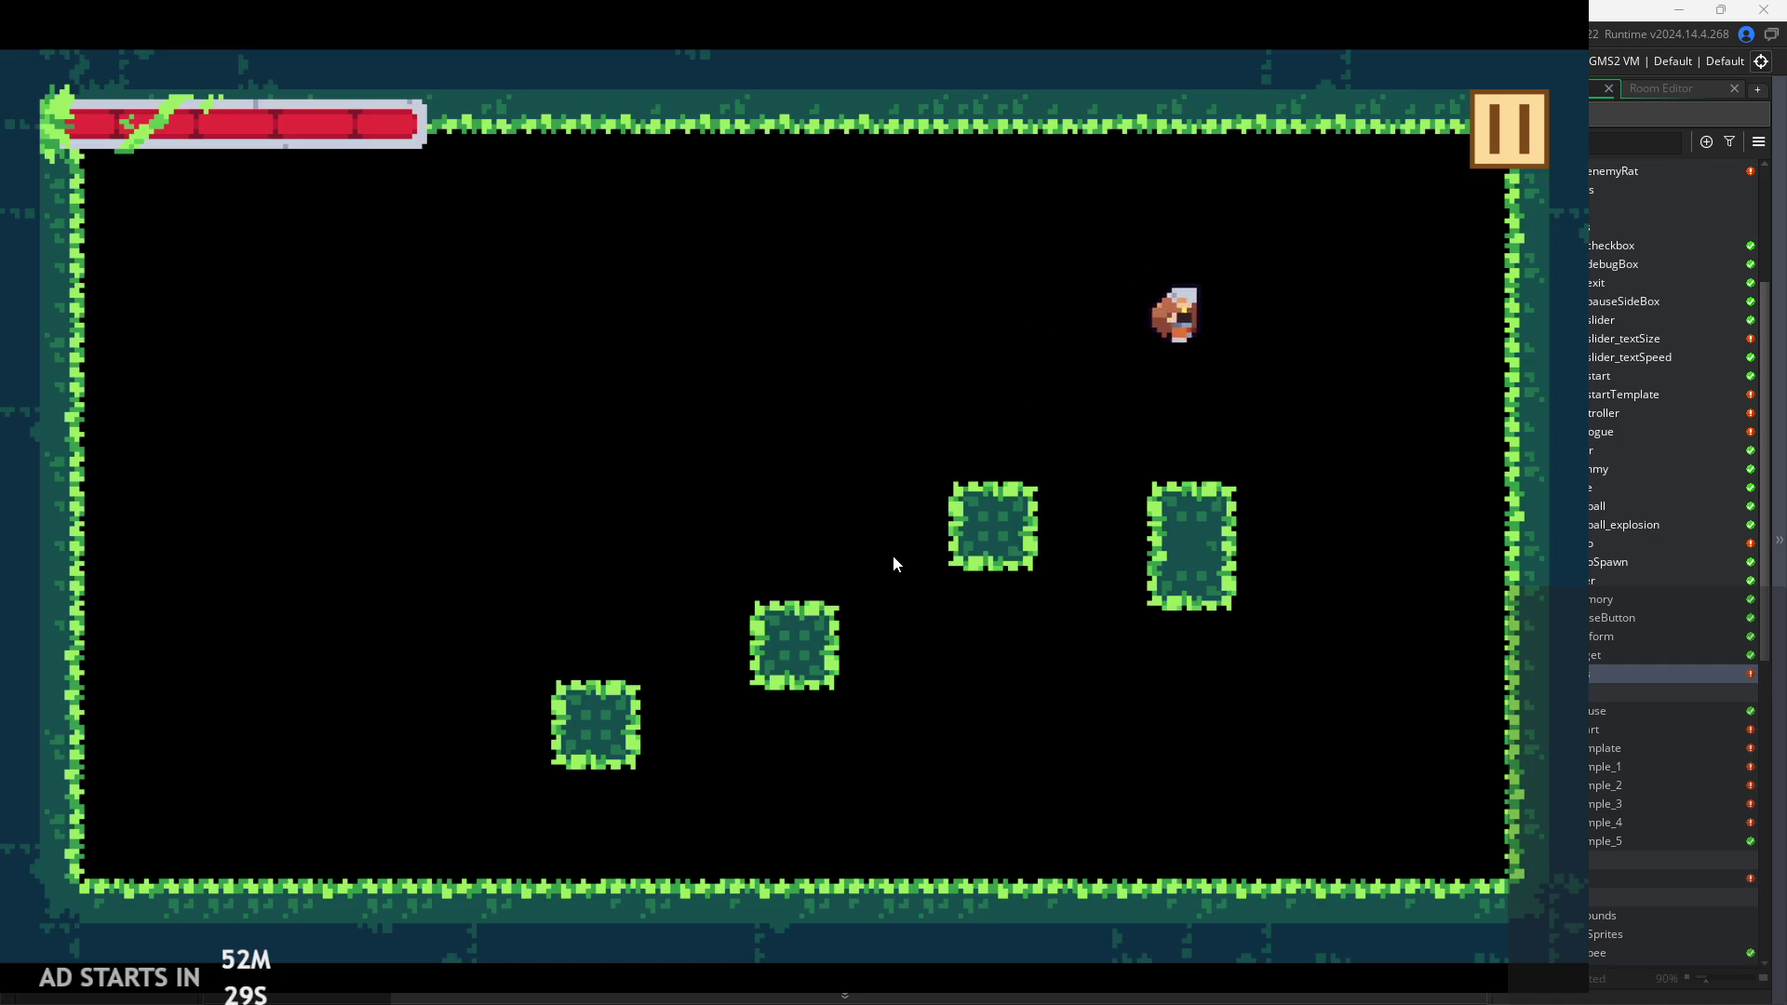
key(a)
key(w)
key(a)
key(w)
key(d)
key(a)
key(a)
key(w)
key(d)
key(w)
key(a)
key(d)
key(a)
key(d)
key(a)
key(d)
key(d)
key(w)
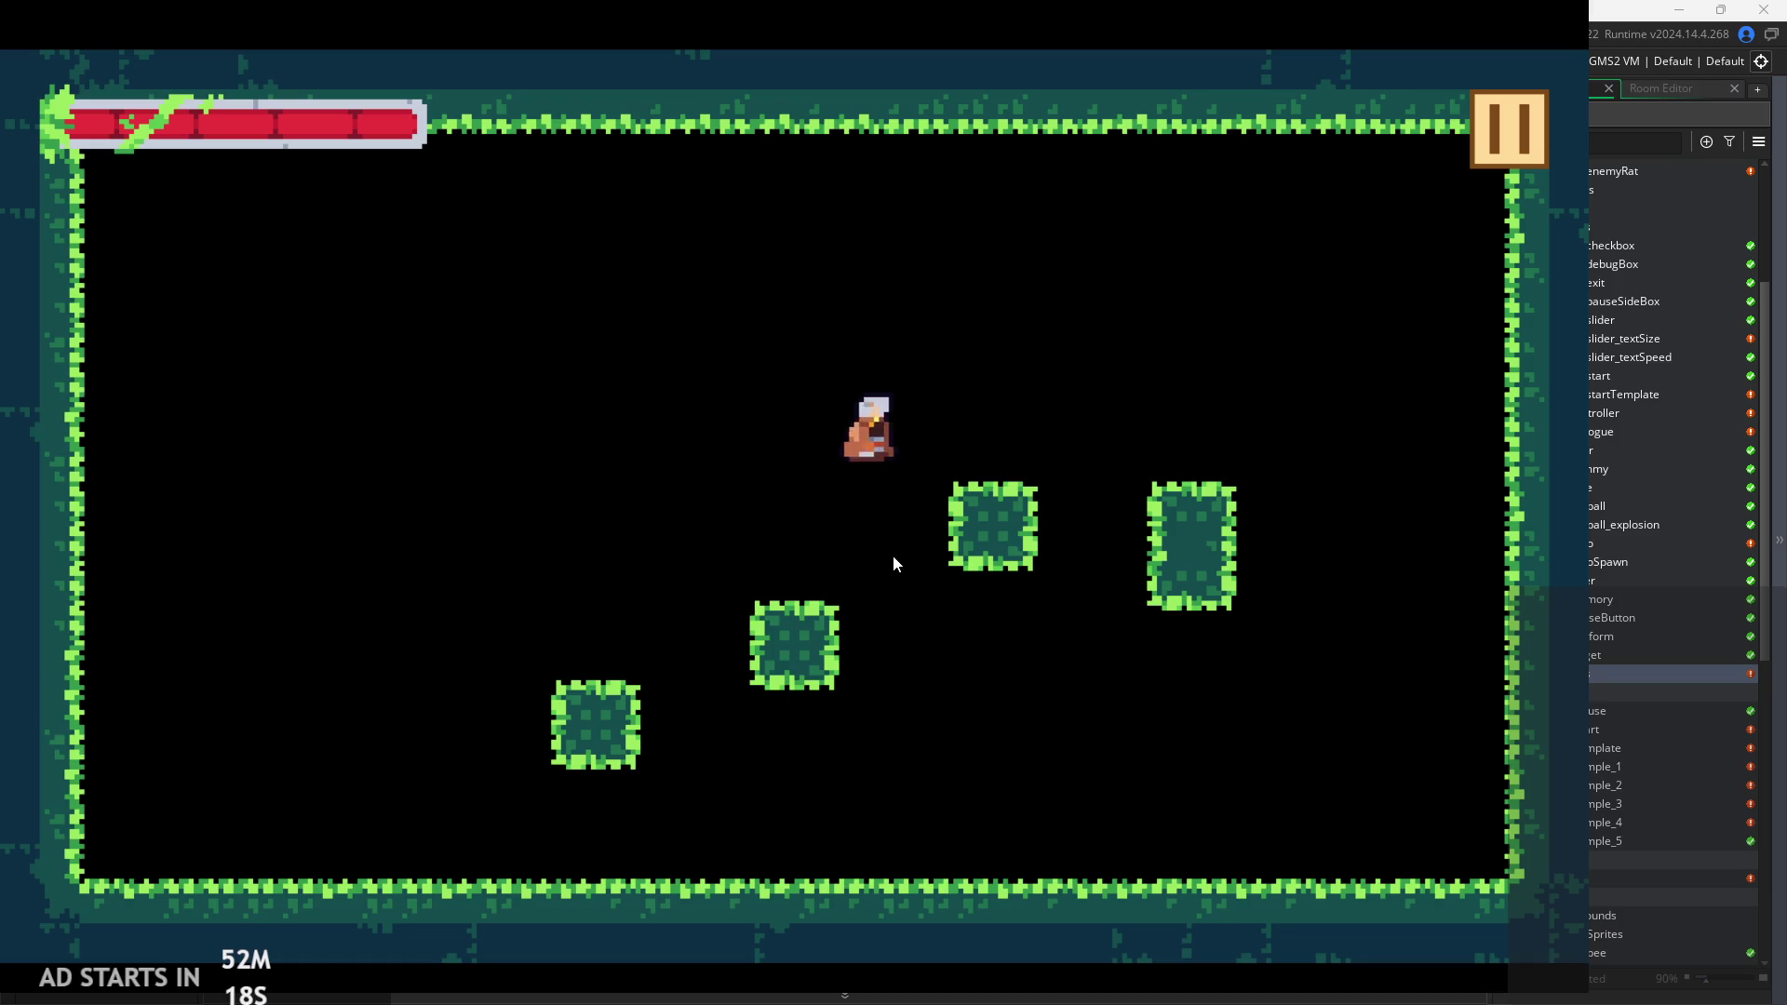
key(a)
key(a)
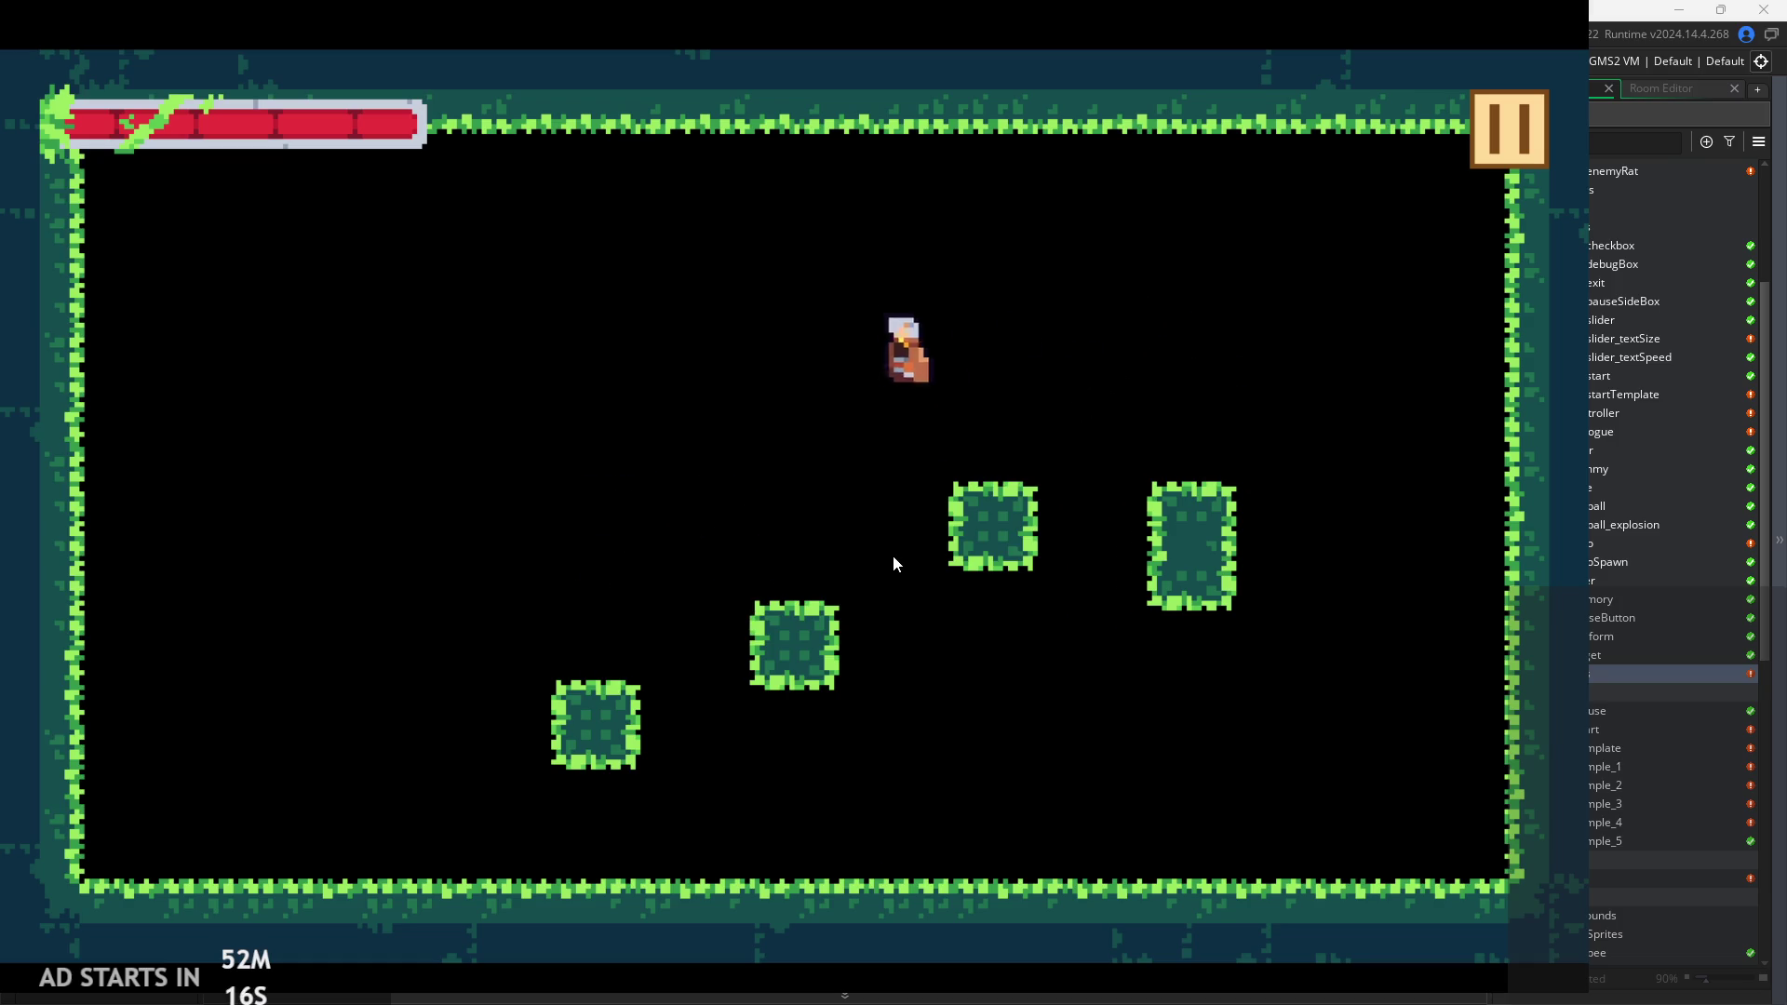
key(w)
click(1507, 142)
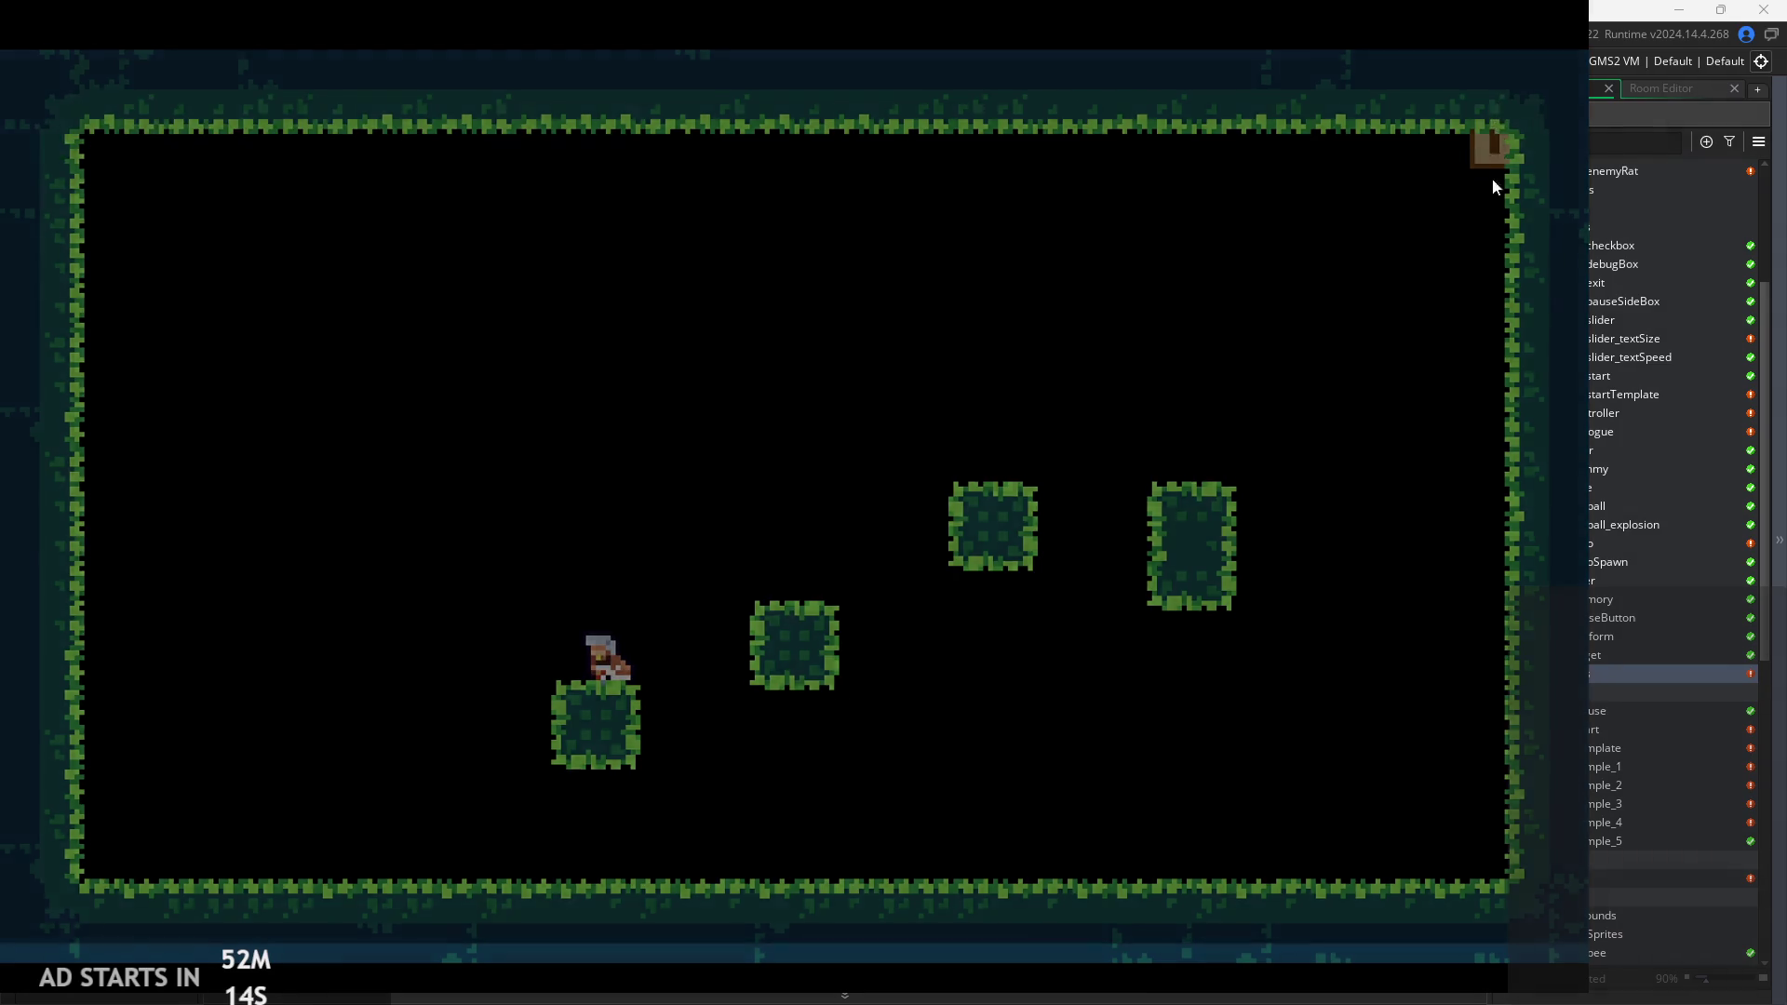
Delete the commented-out testing block at the end of obj_controller's Draw GUI code.
click(667, 721)
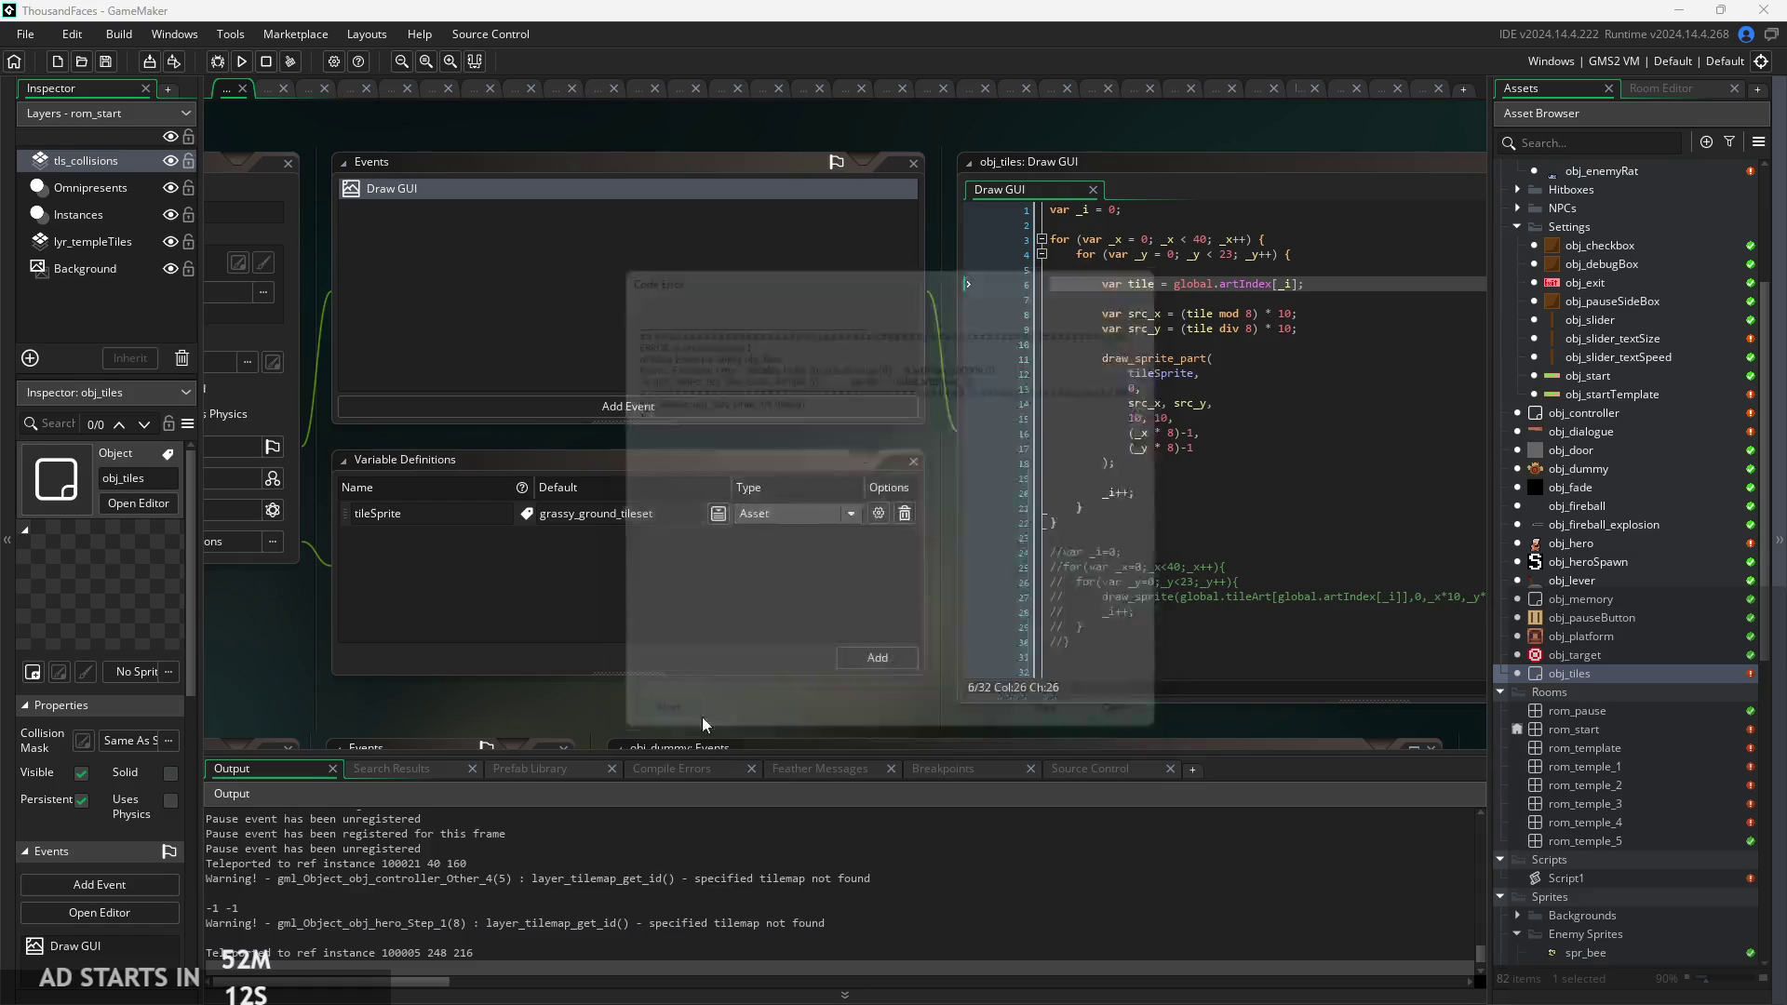
click(1622, 416)
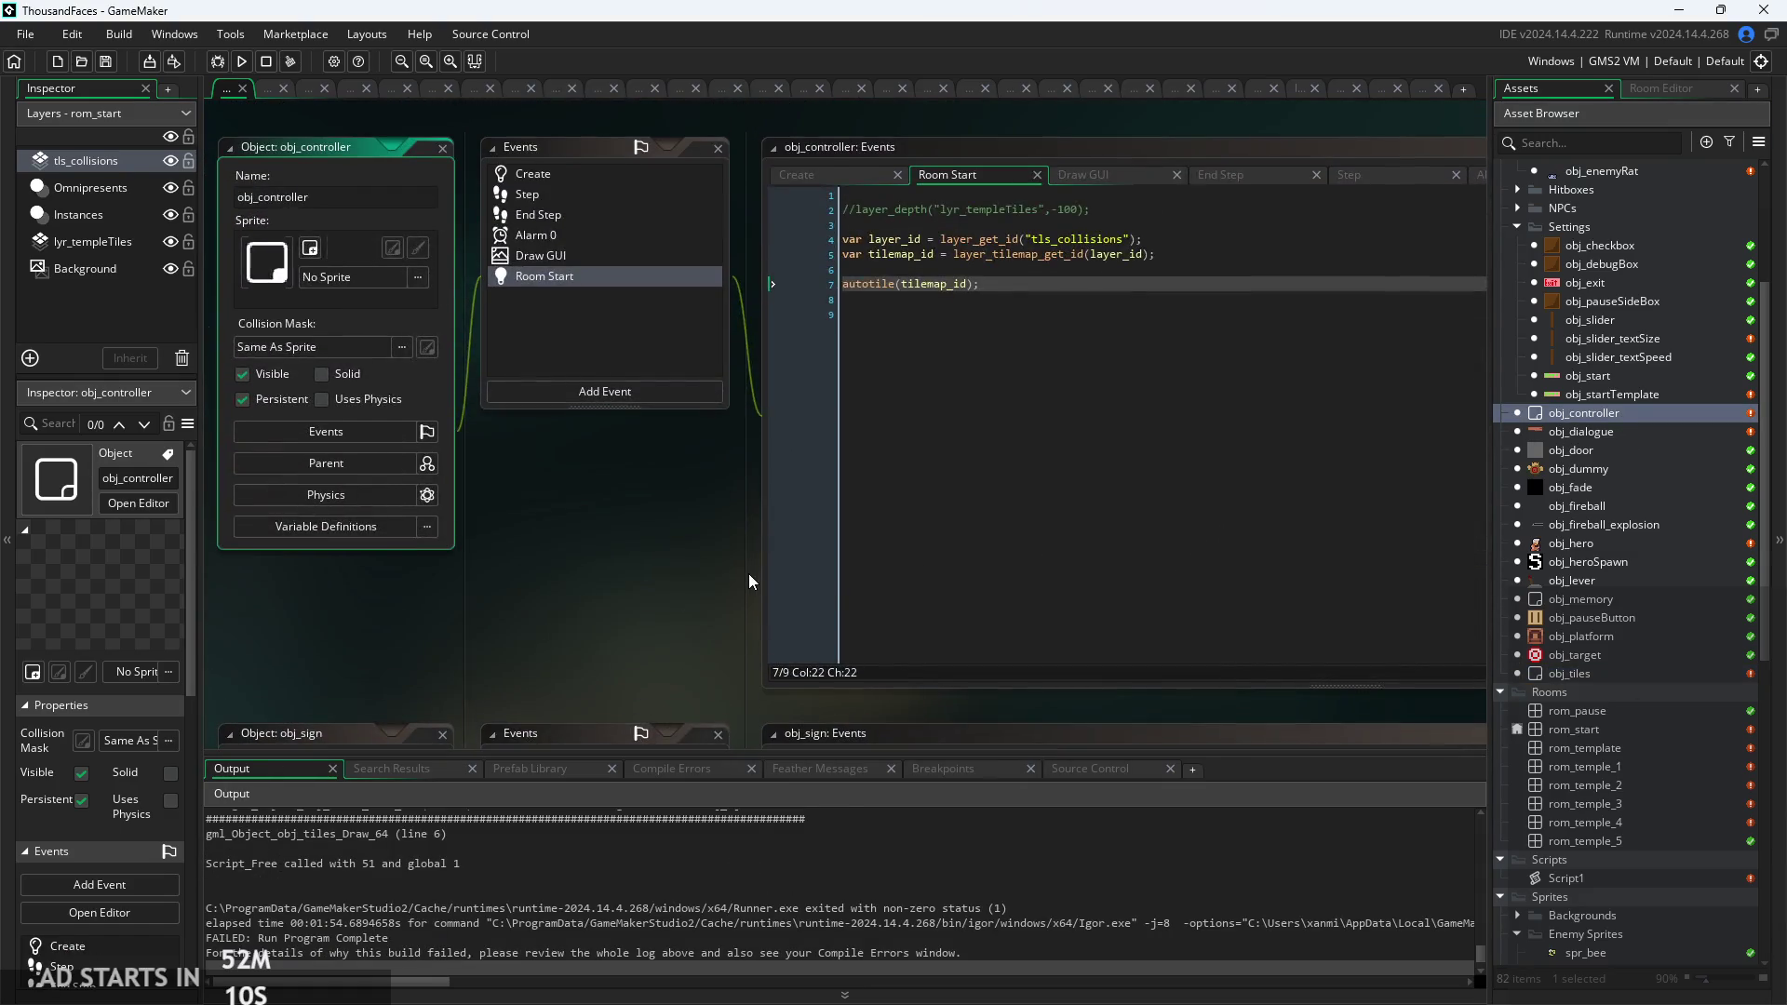
click(945, 226)
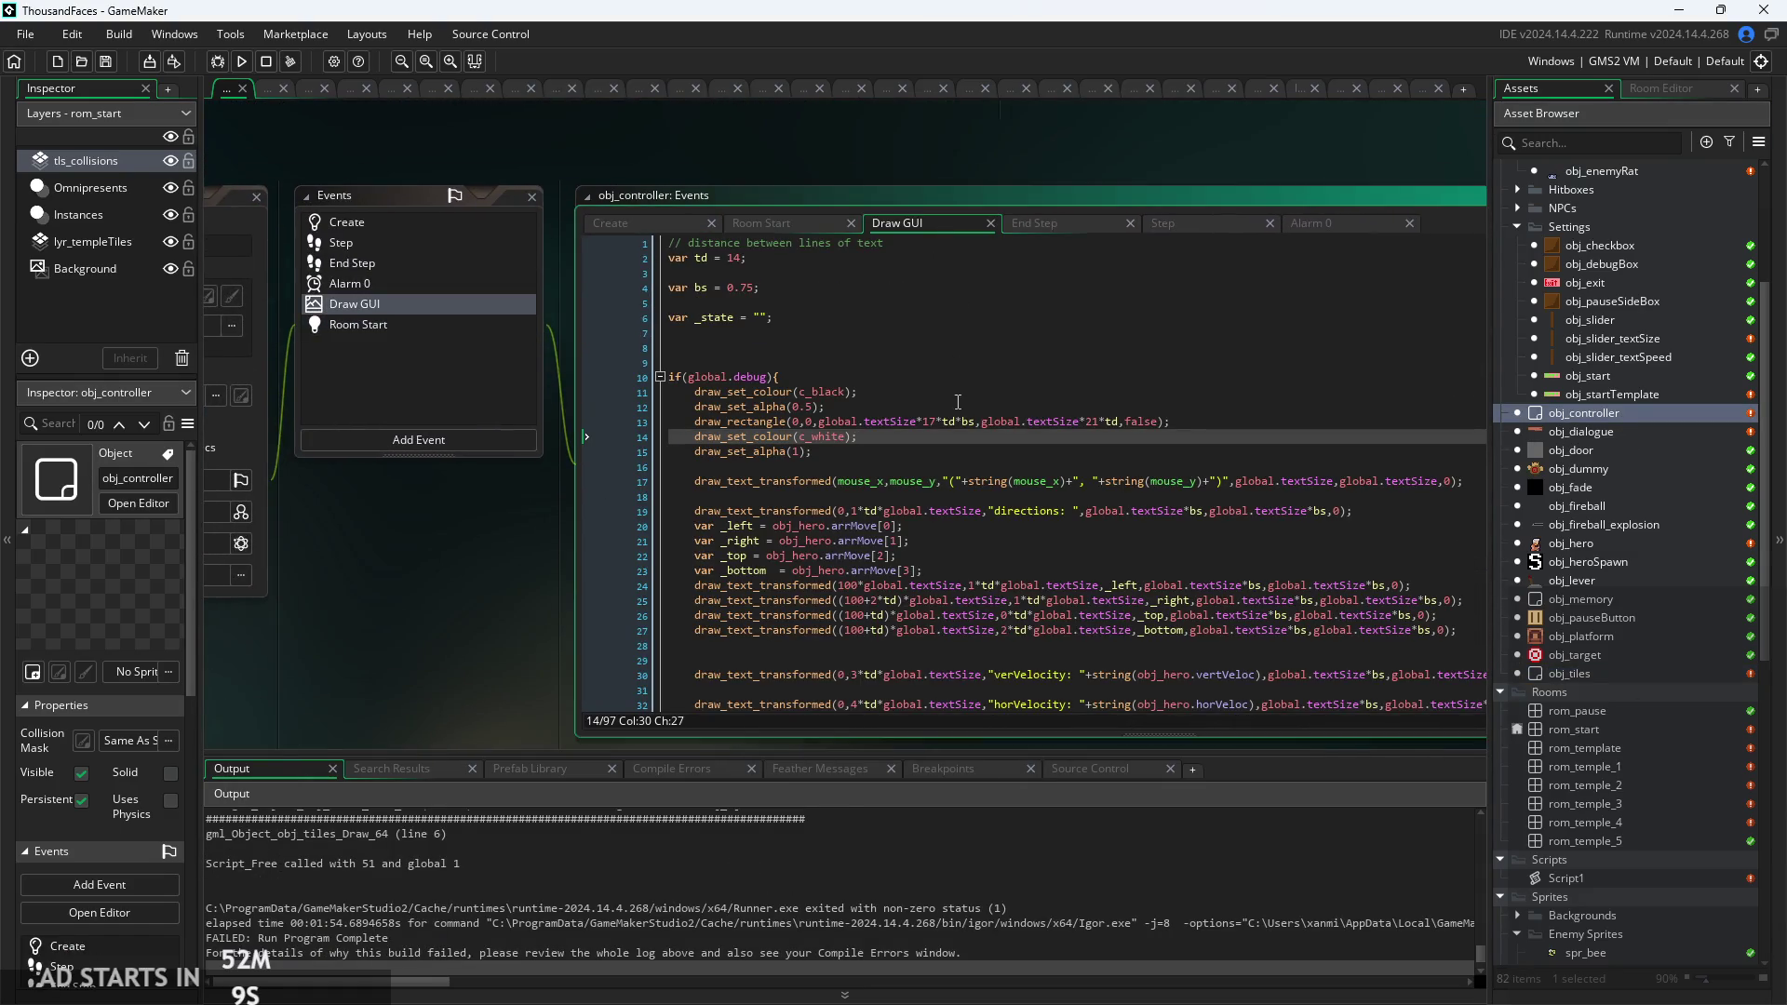
scroll(957, 402, down, 15)
scroll(791, 630, down, 3)
click(791, 634)
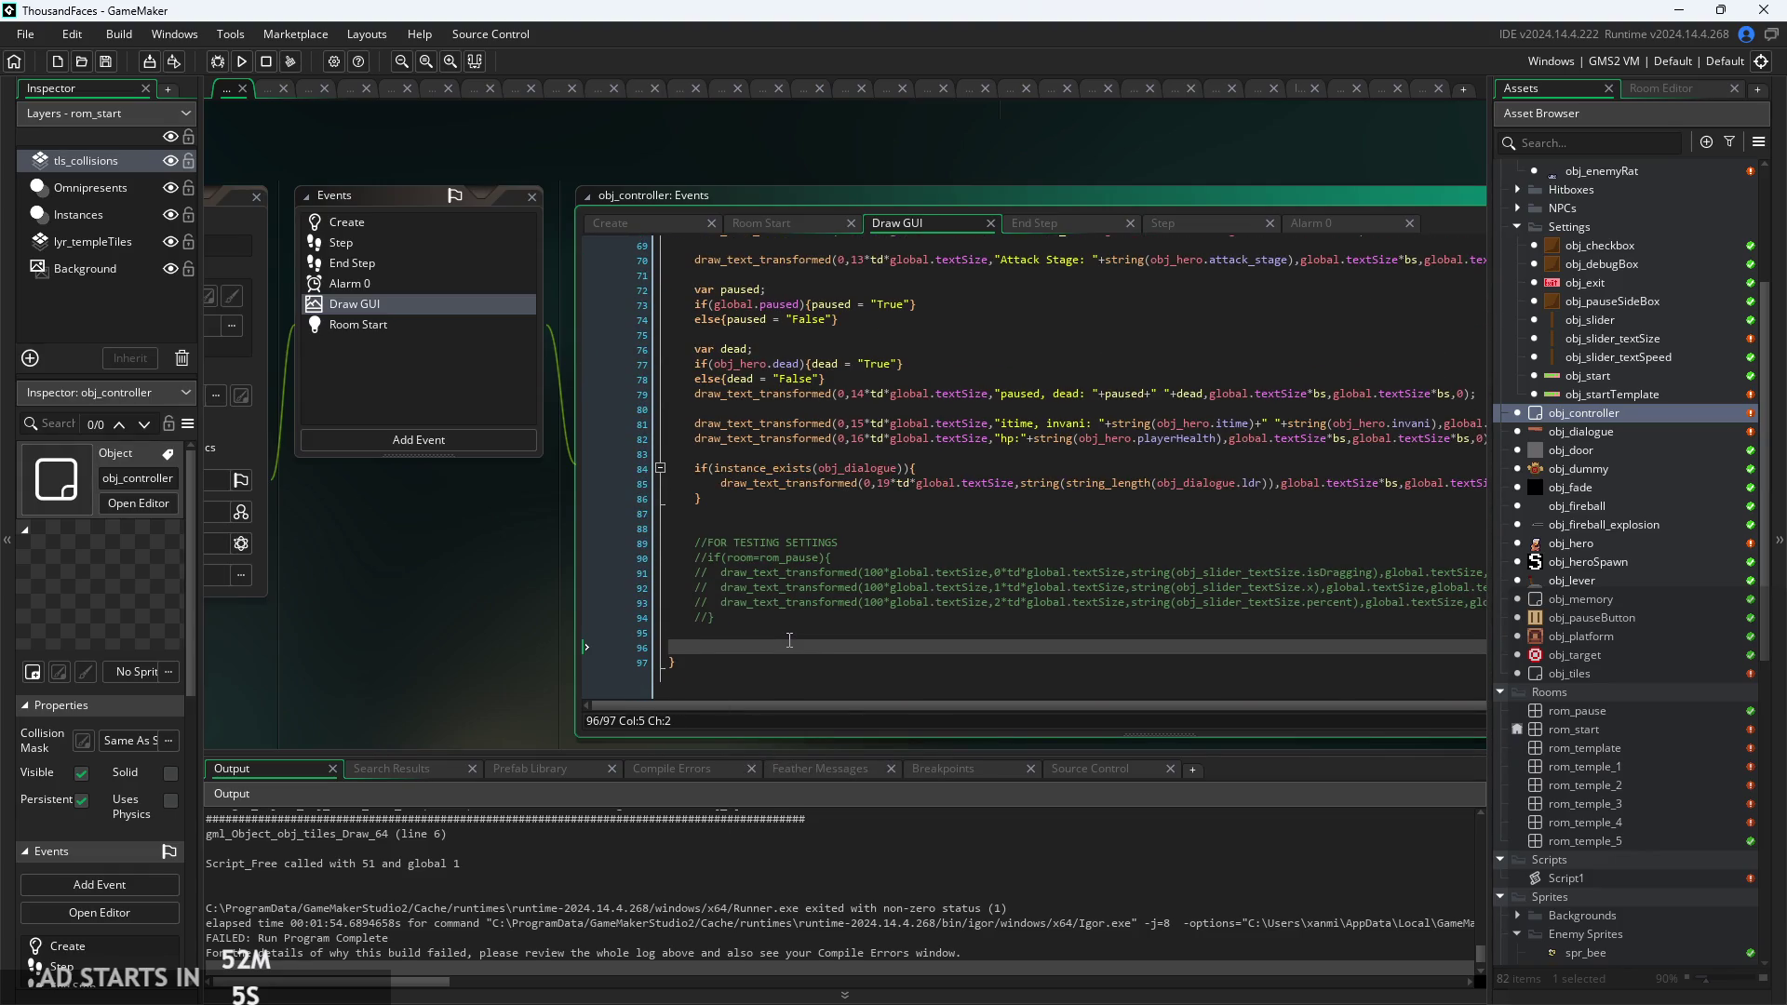
scroll(785, 652, up, 17)
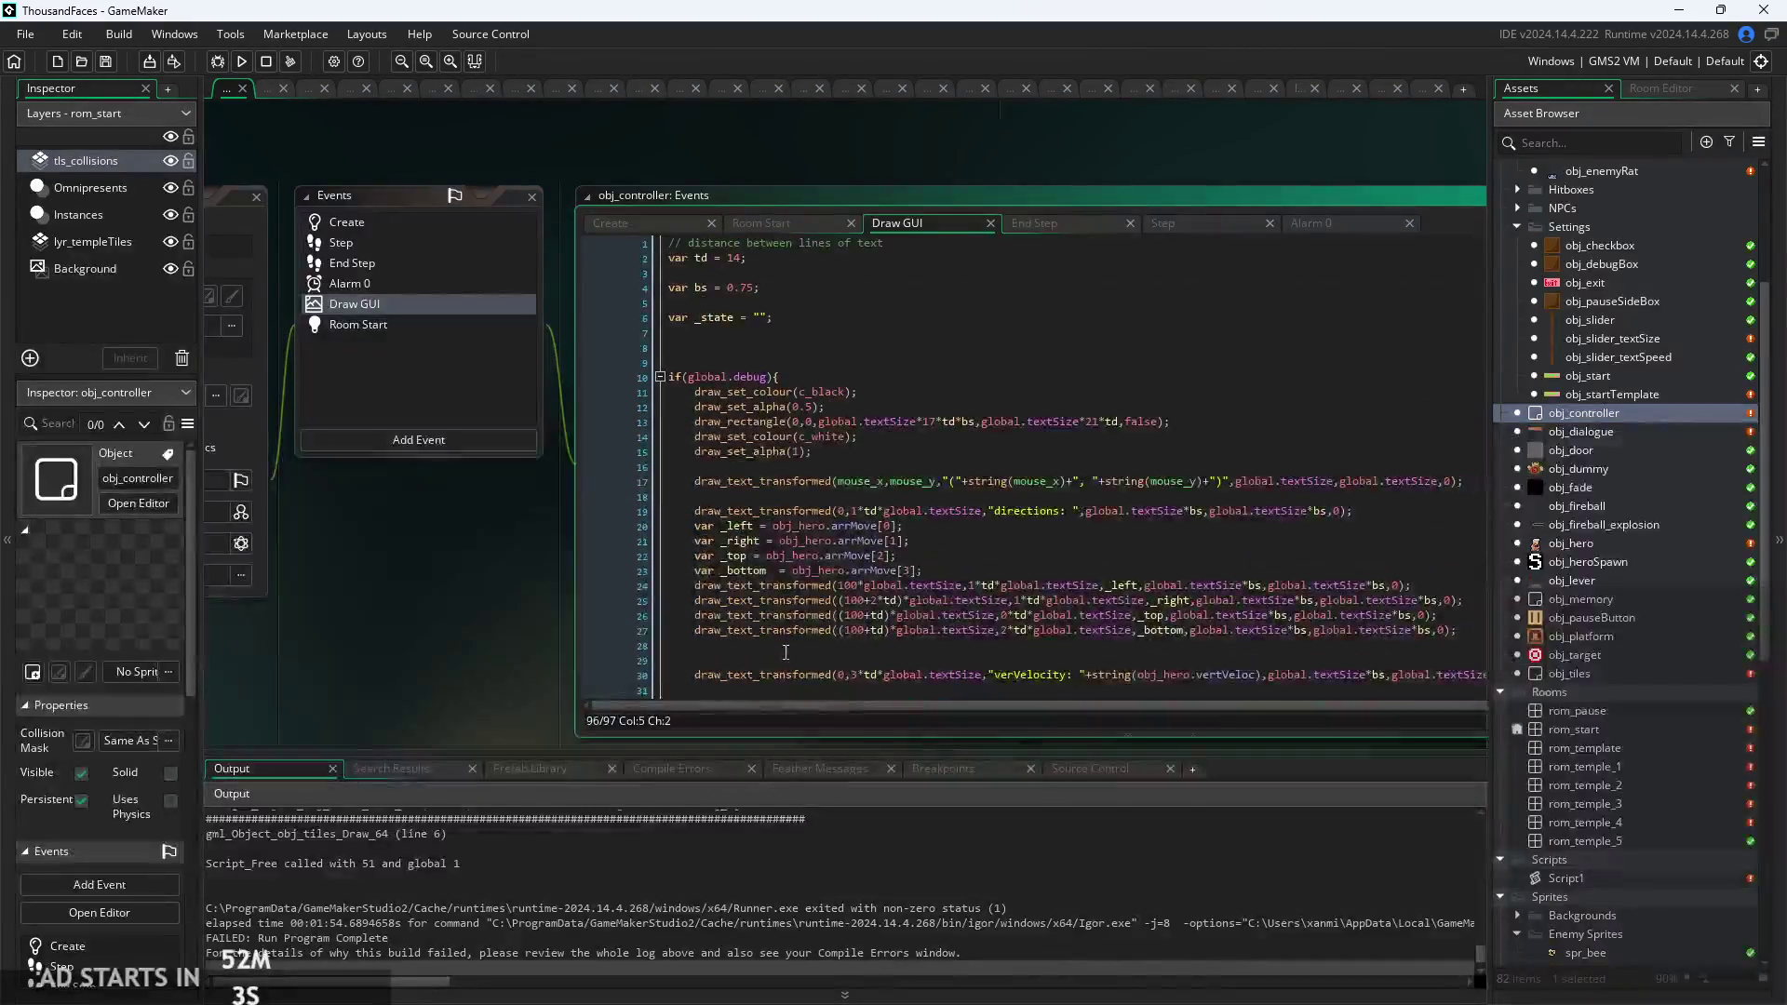
scroll(813, 426, down, 17)
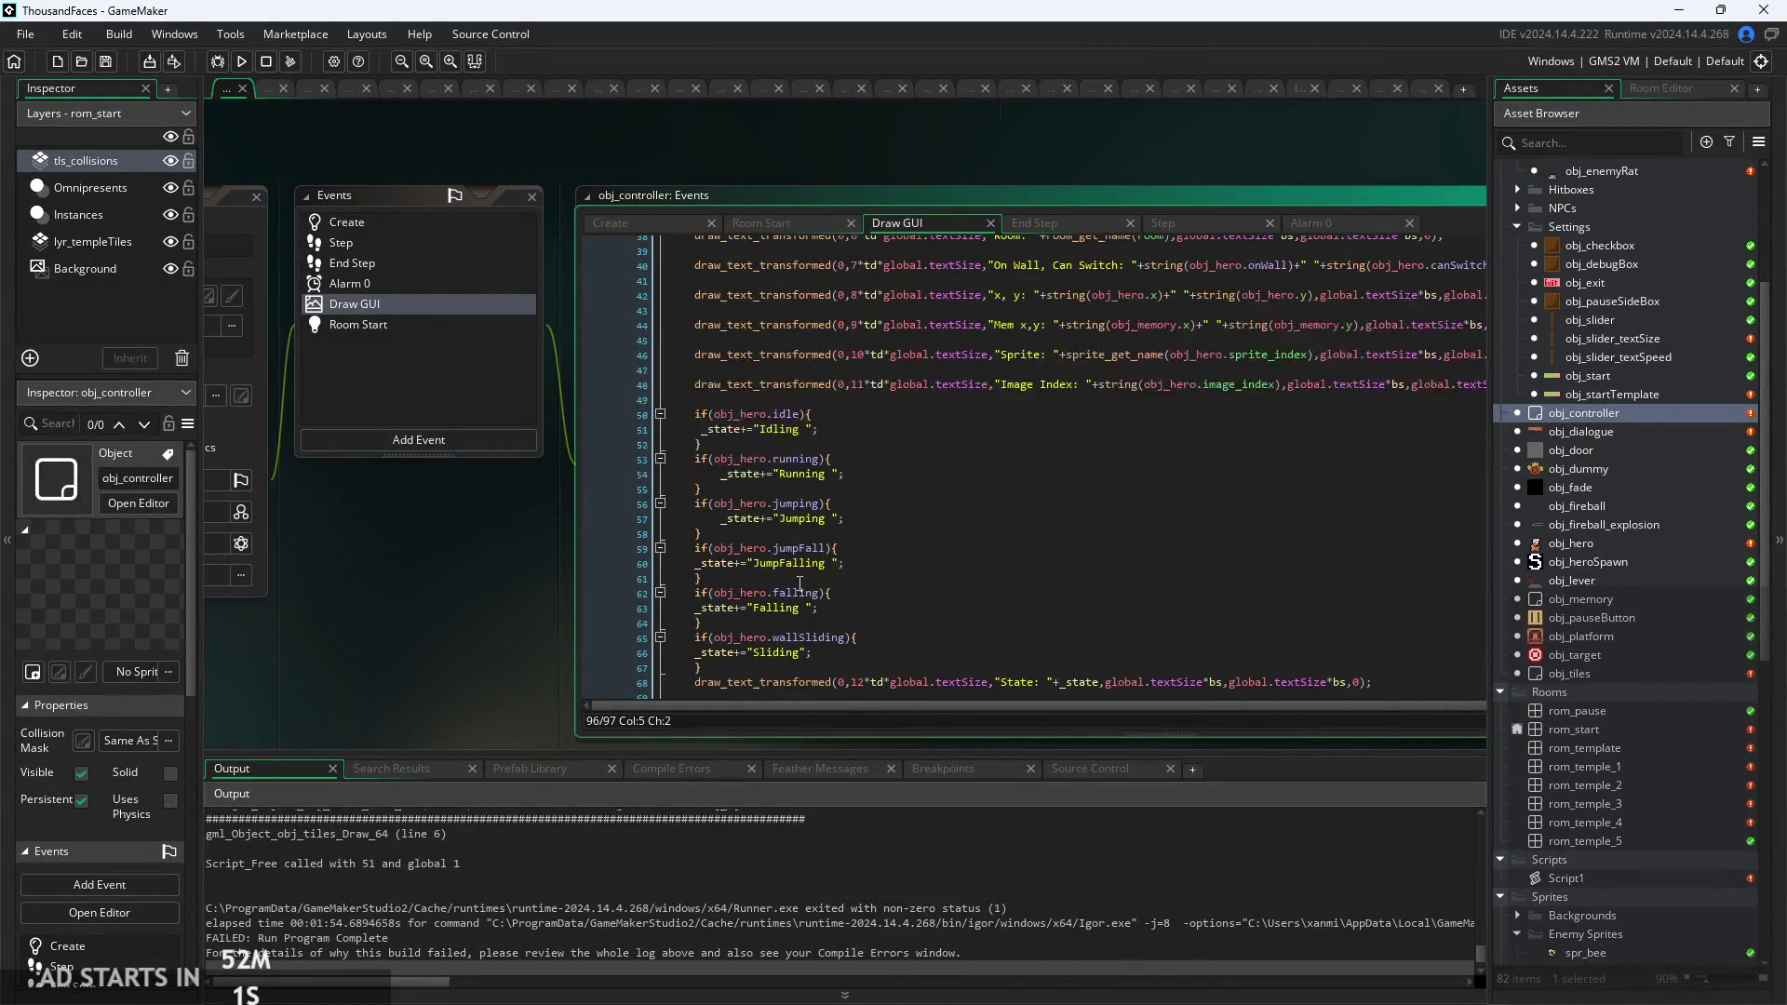
mouse_move(786, 637)
mouse_down()
mouse_move(670, 614)
mouse_move(612, 554)
mouse_move(605, 512)
mouse_up()
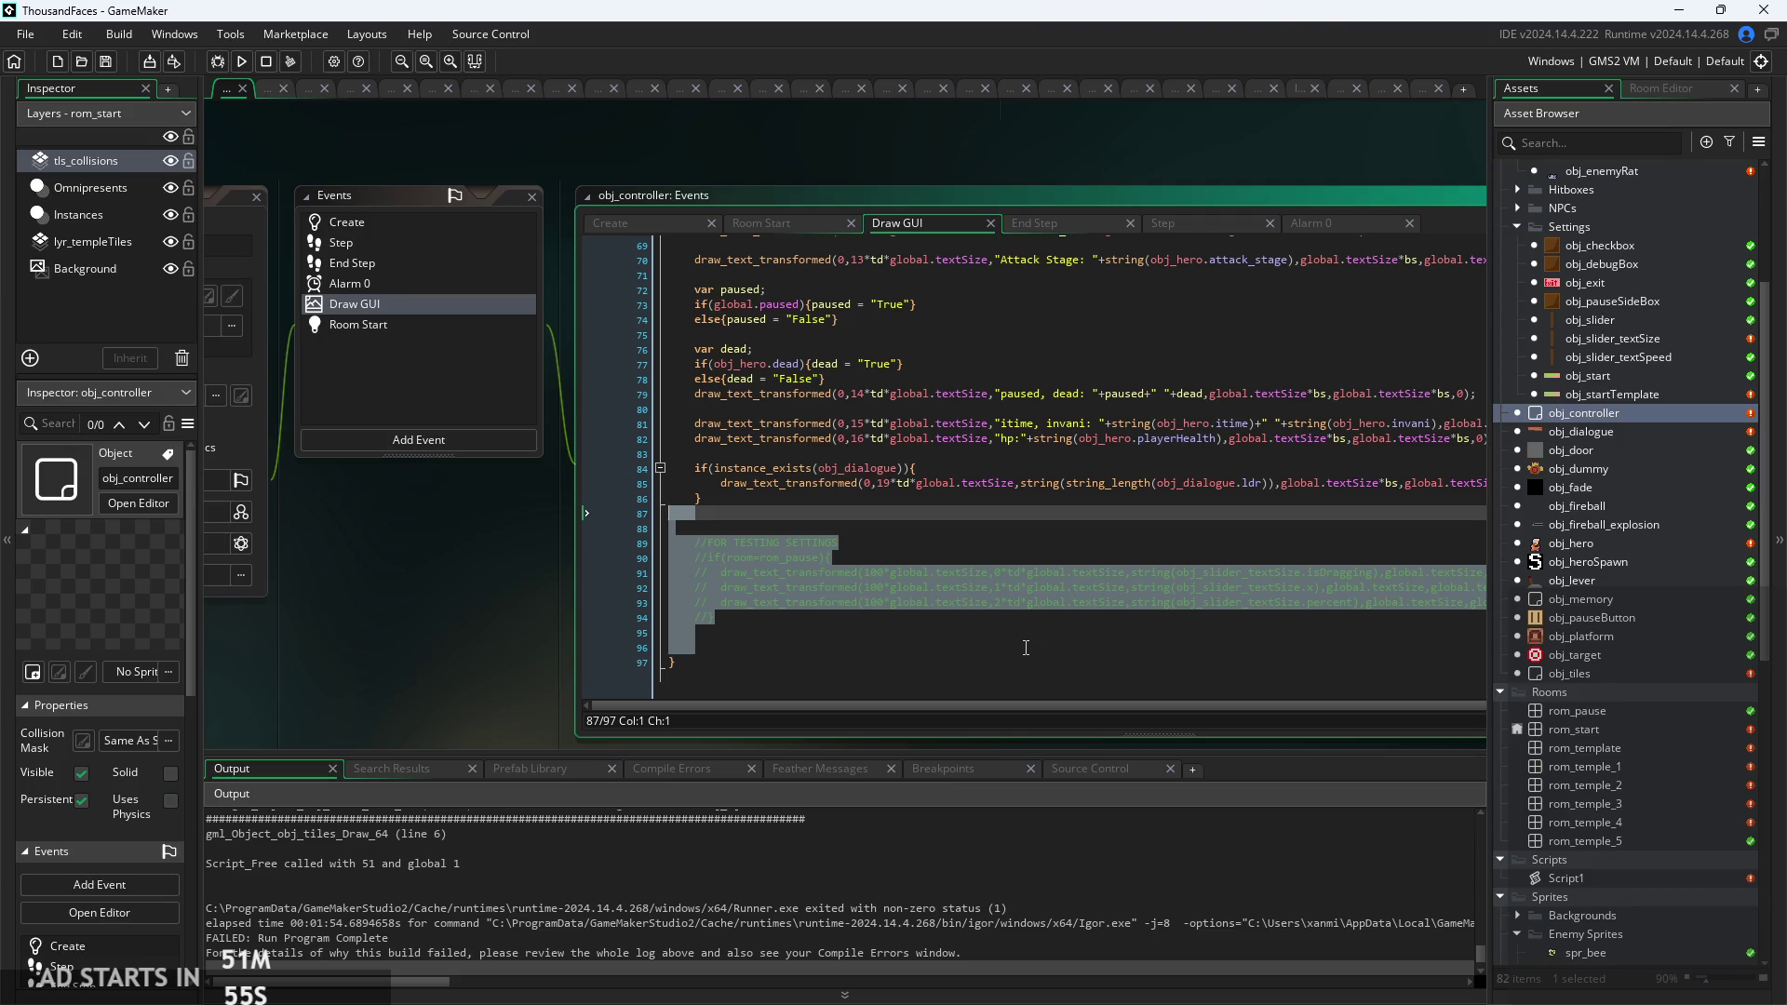
key(Delete)
key(BackSpace)
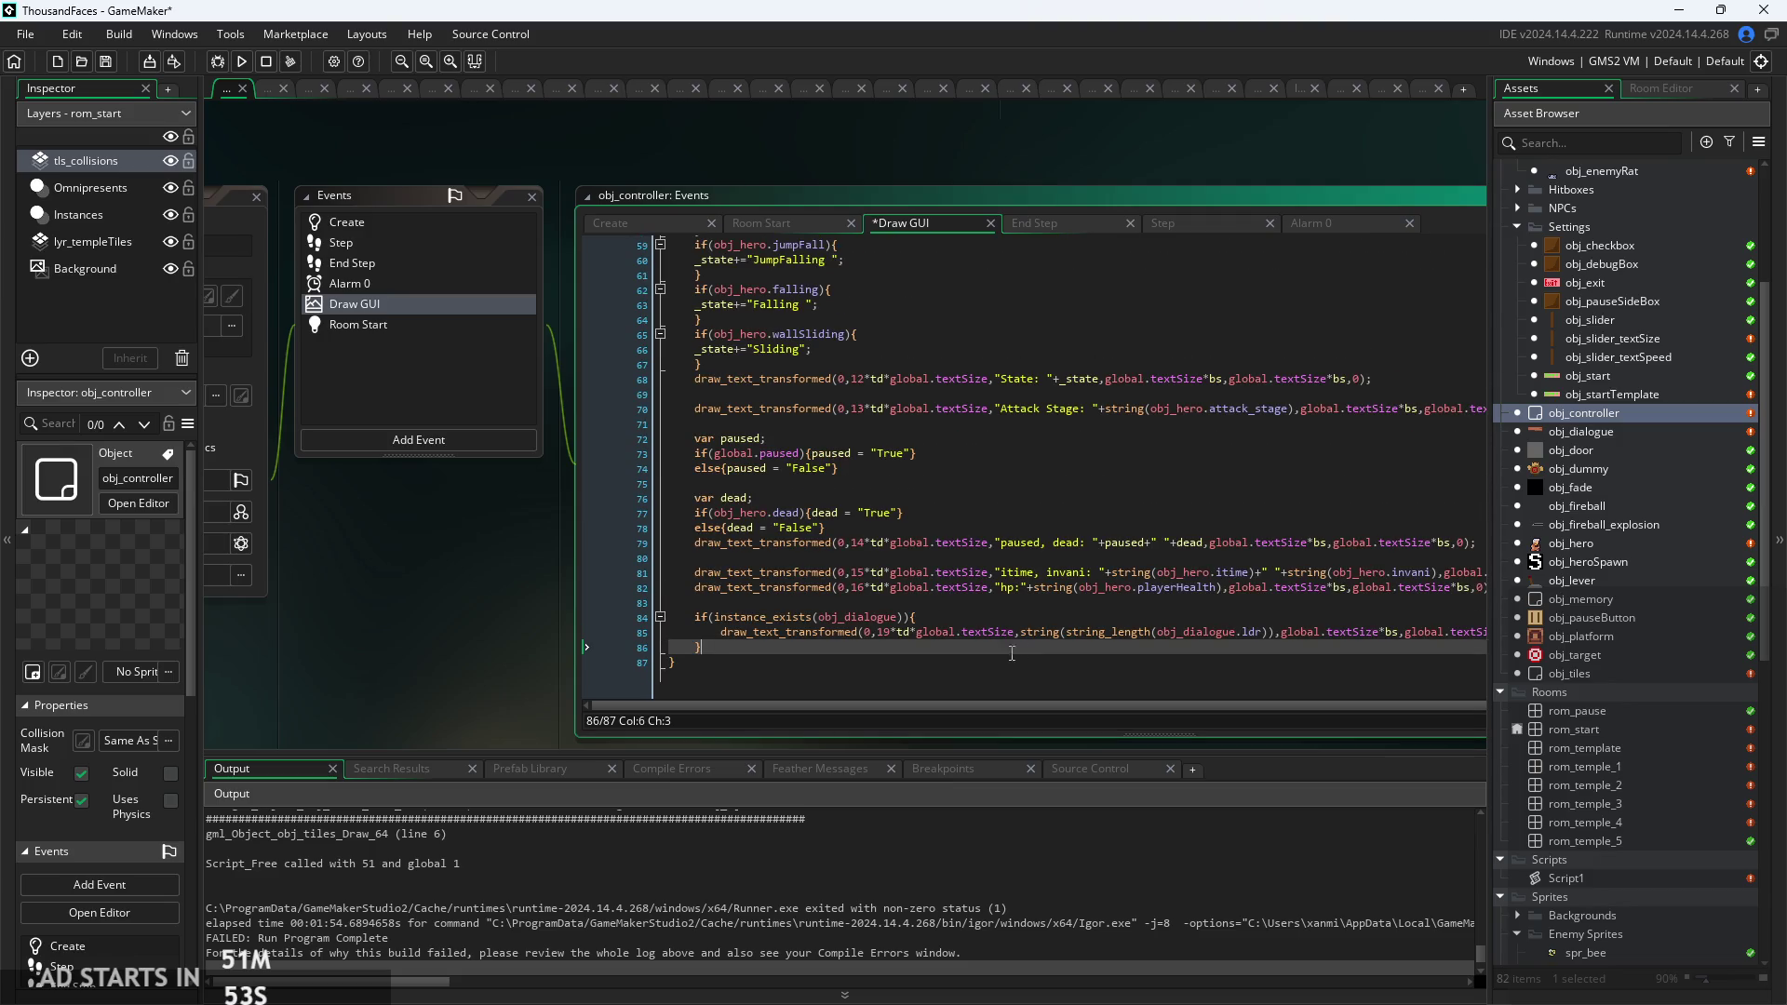
Copy the tile-drawing loop from obj_tiles' Draw GUI and paste it at the end of obj_controller's.
click(866, 659)
key(Return)
key(Return)
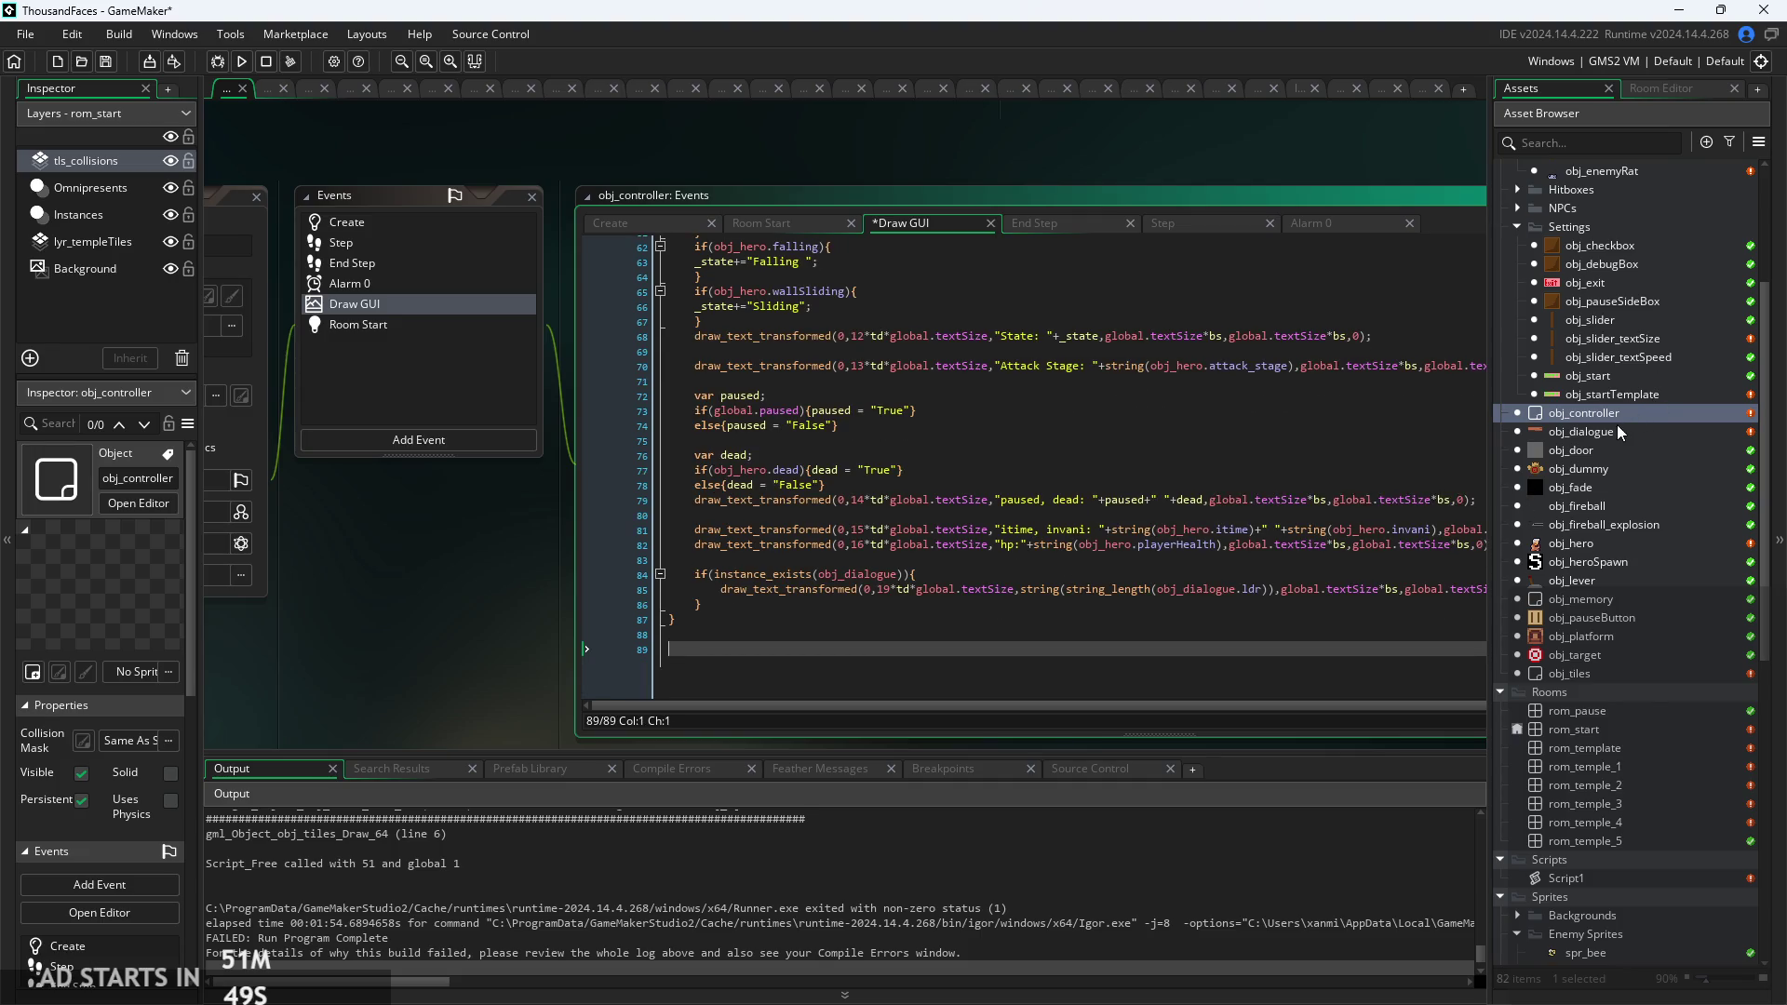
double_click(1622, 670)
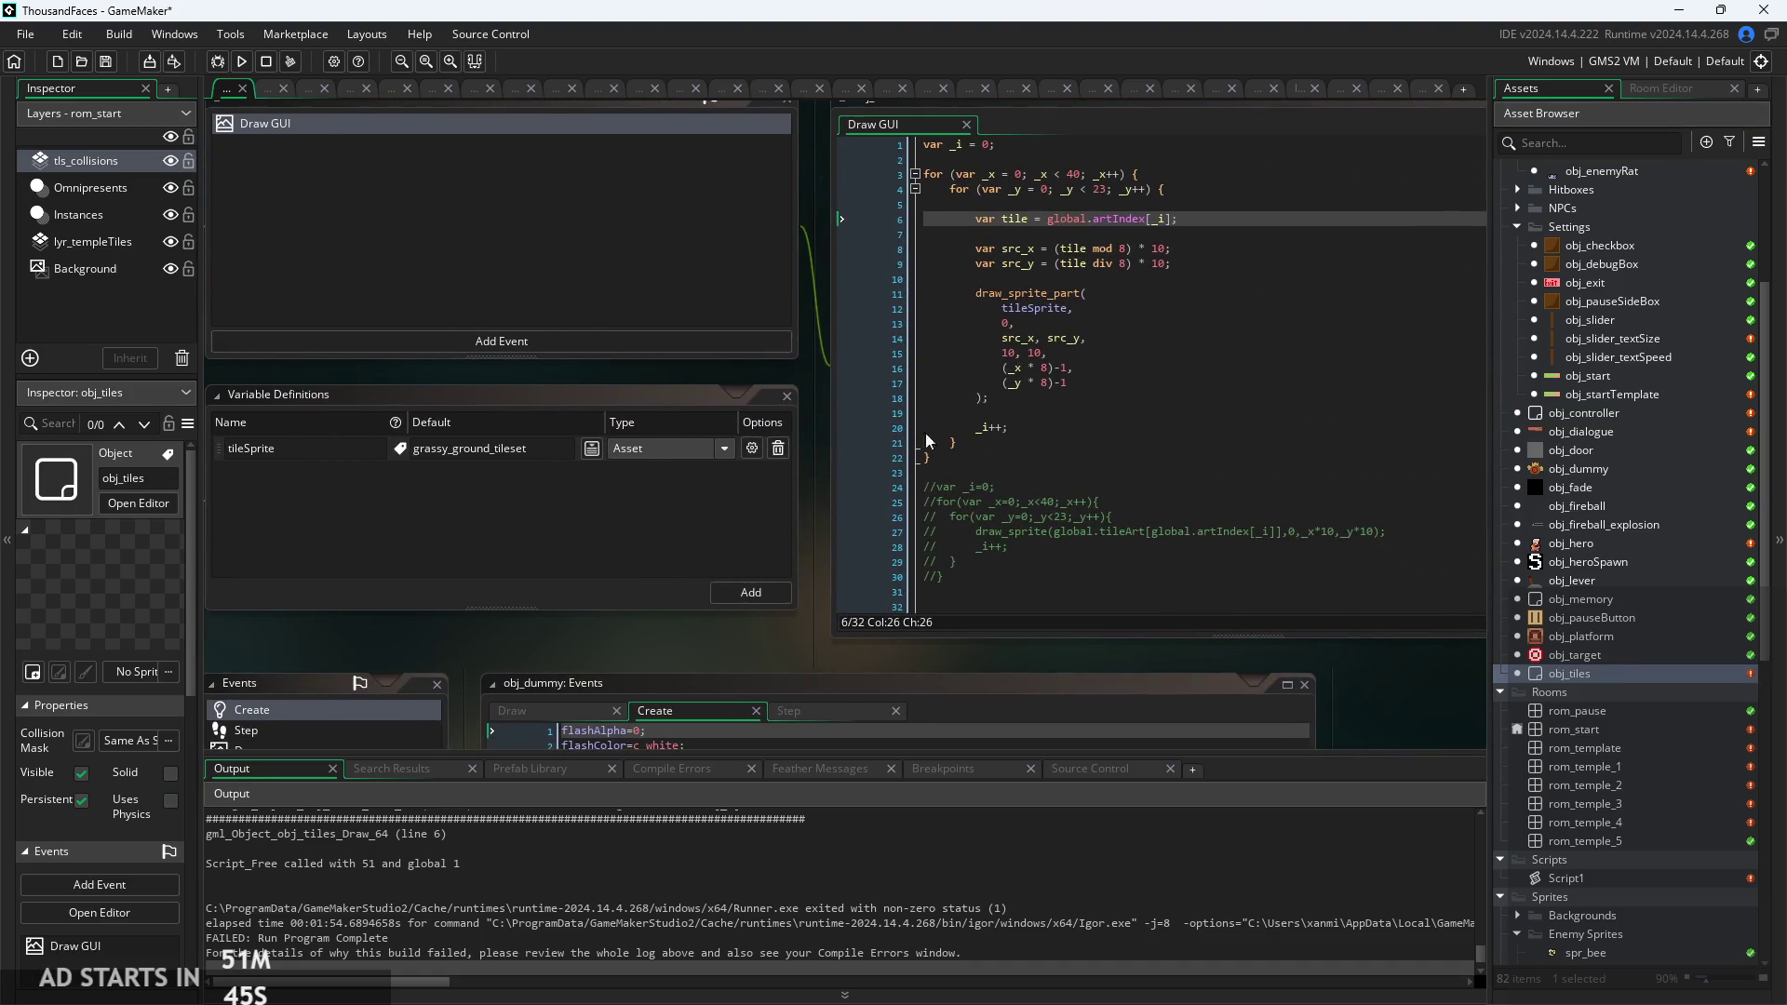
mouse_move(1044, 467)
mouse_down()
mouse_move(931, 428)
mouse_move(874, 88)
mouse_up()
key(ctrl+c)
click(1243, 367)
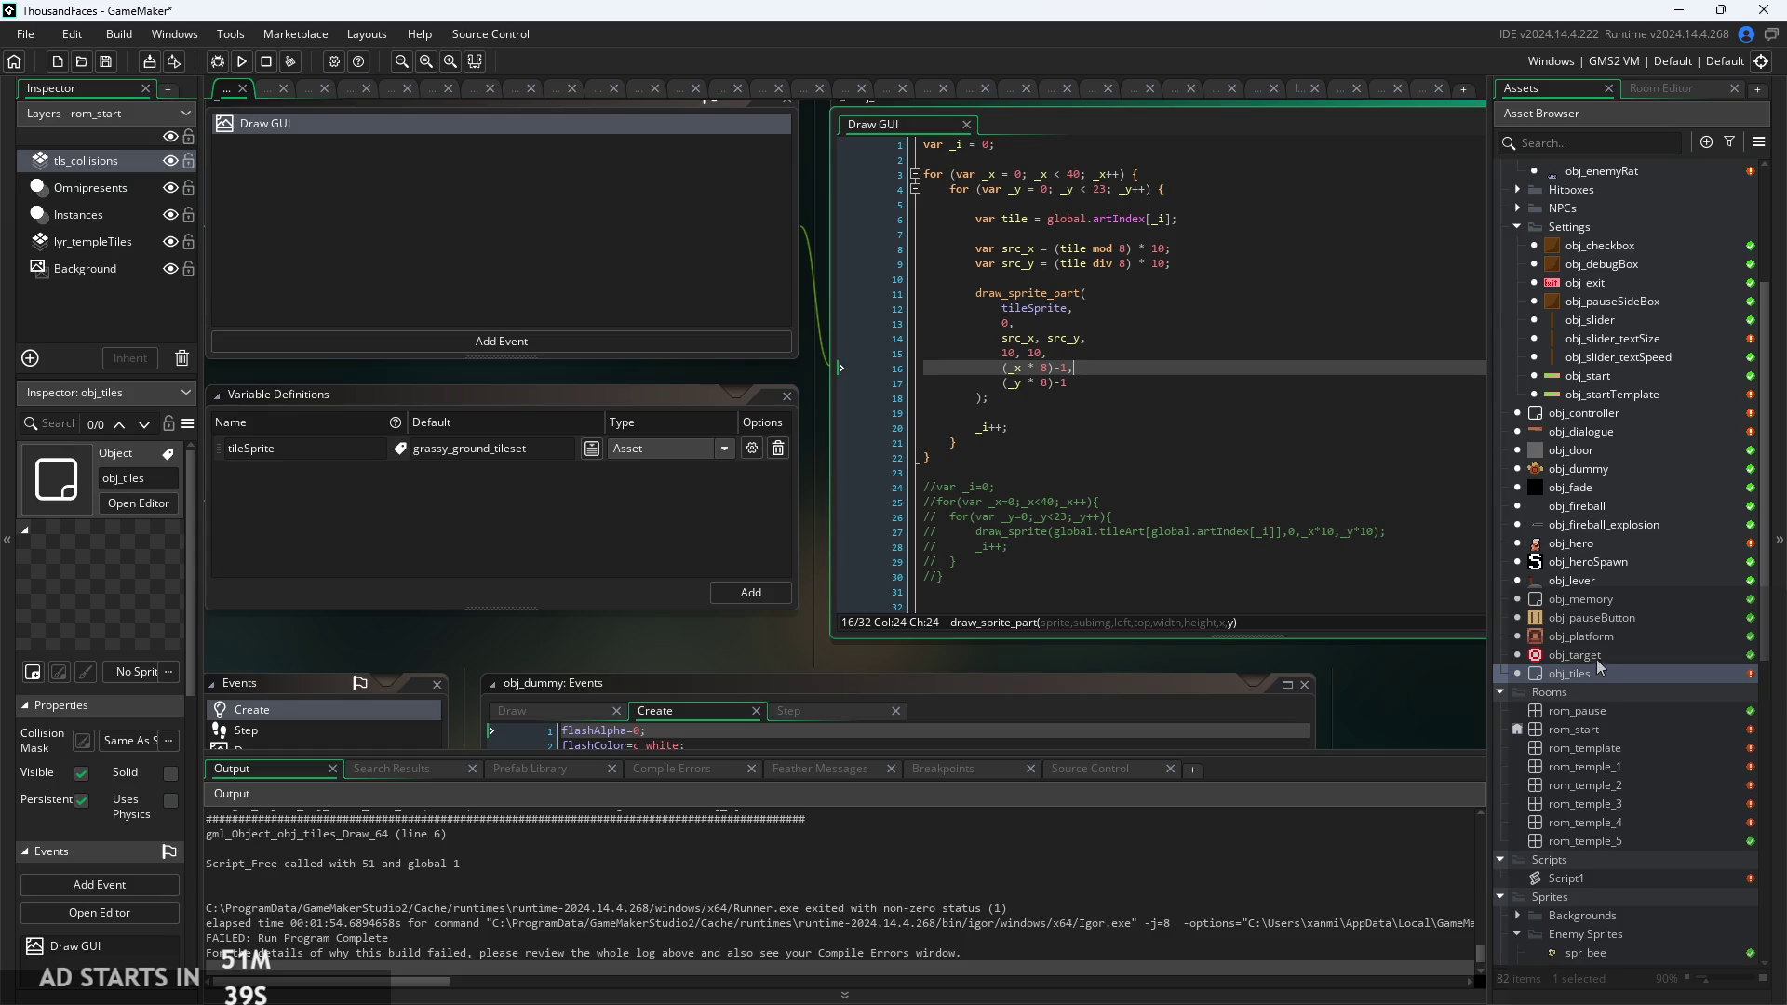
double_click(1621, 411)
click(1038, 601)
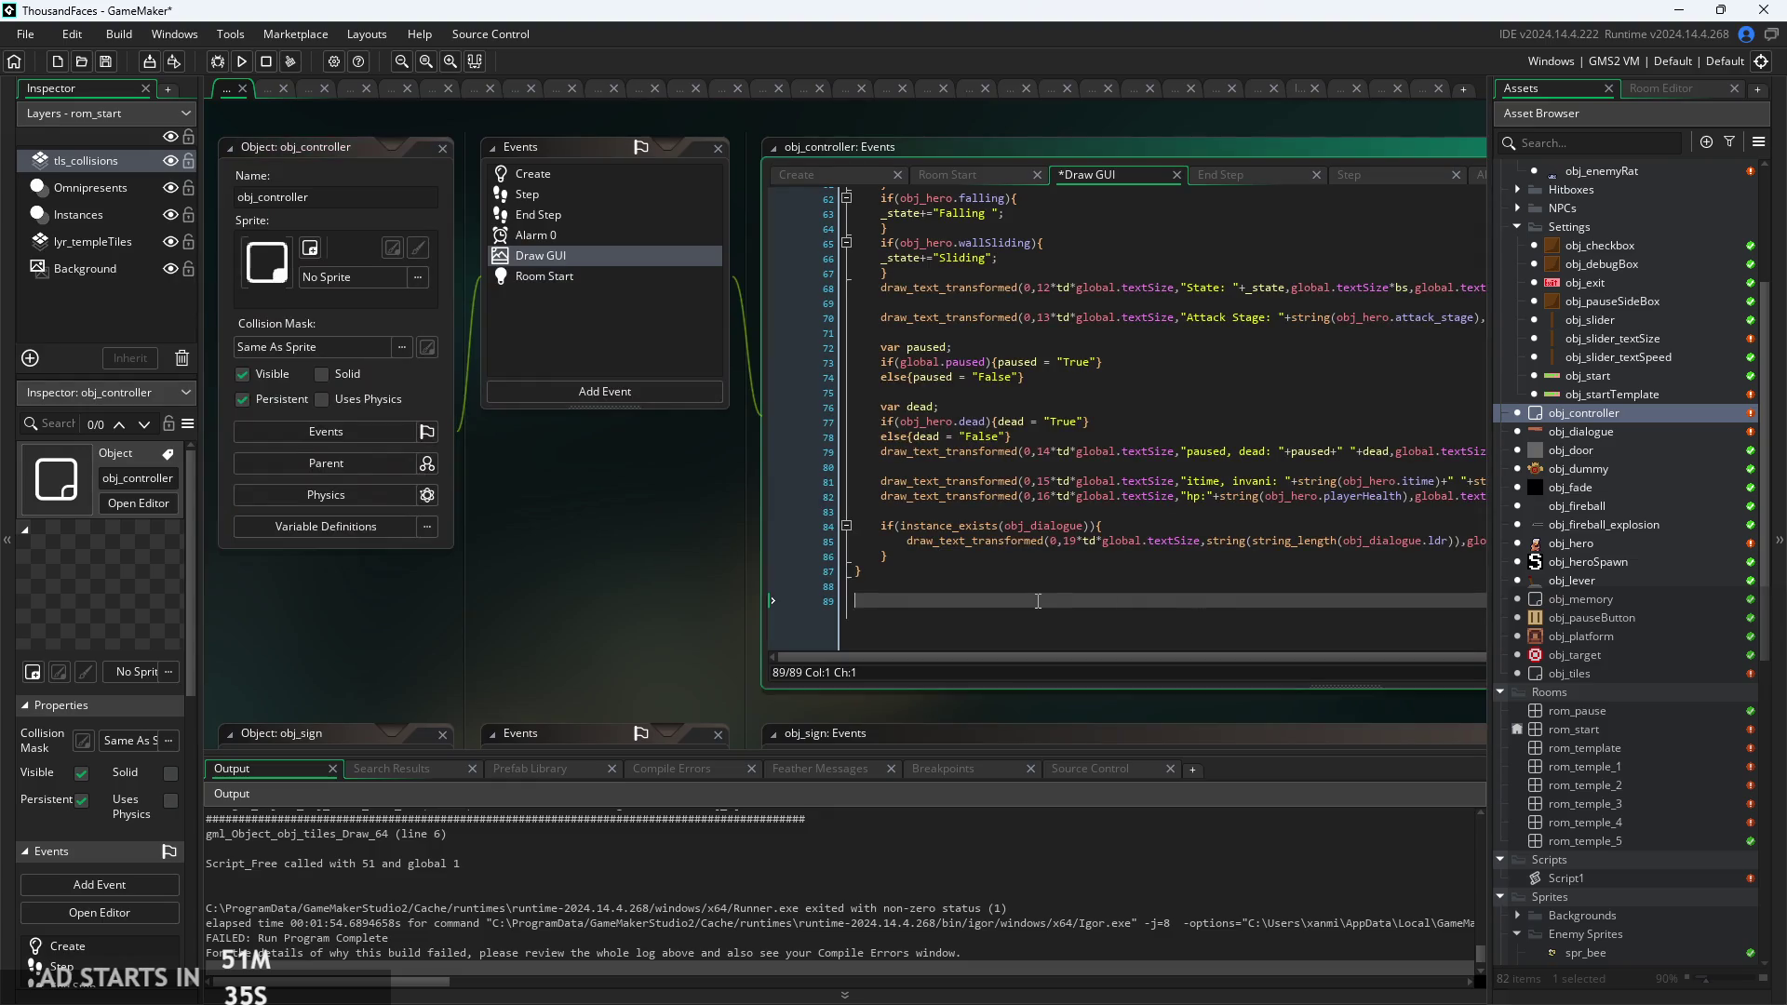
key(ctrl+v)
Open the obj_tiles object and the rom_start room.
click(1582, 672)
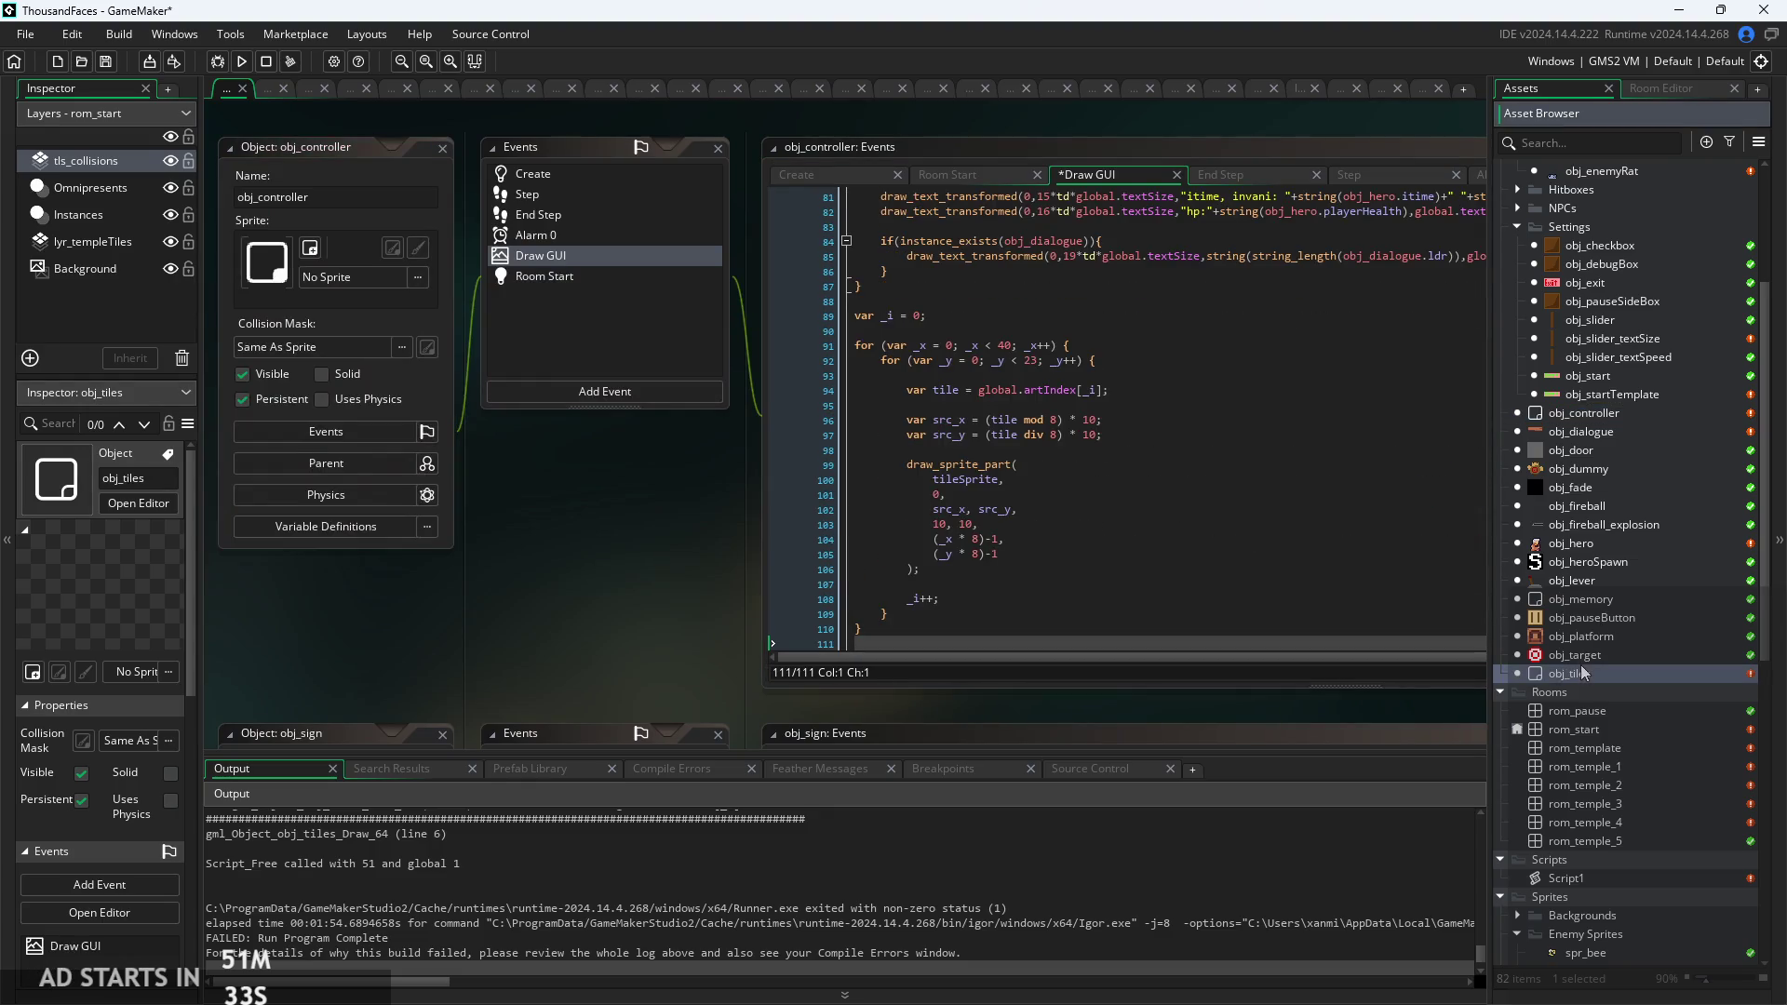
double_click(1582, 673)
double_click(1606, 728)
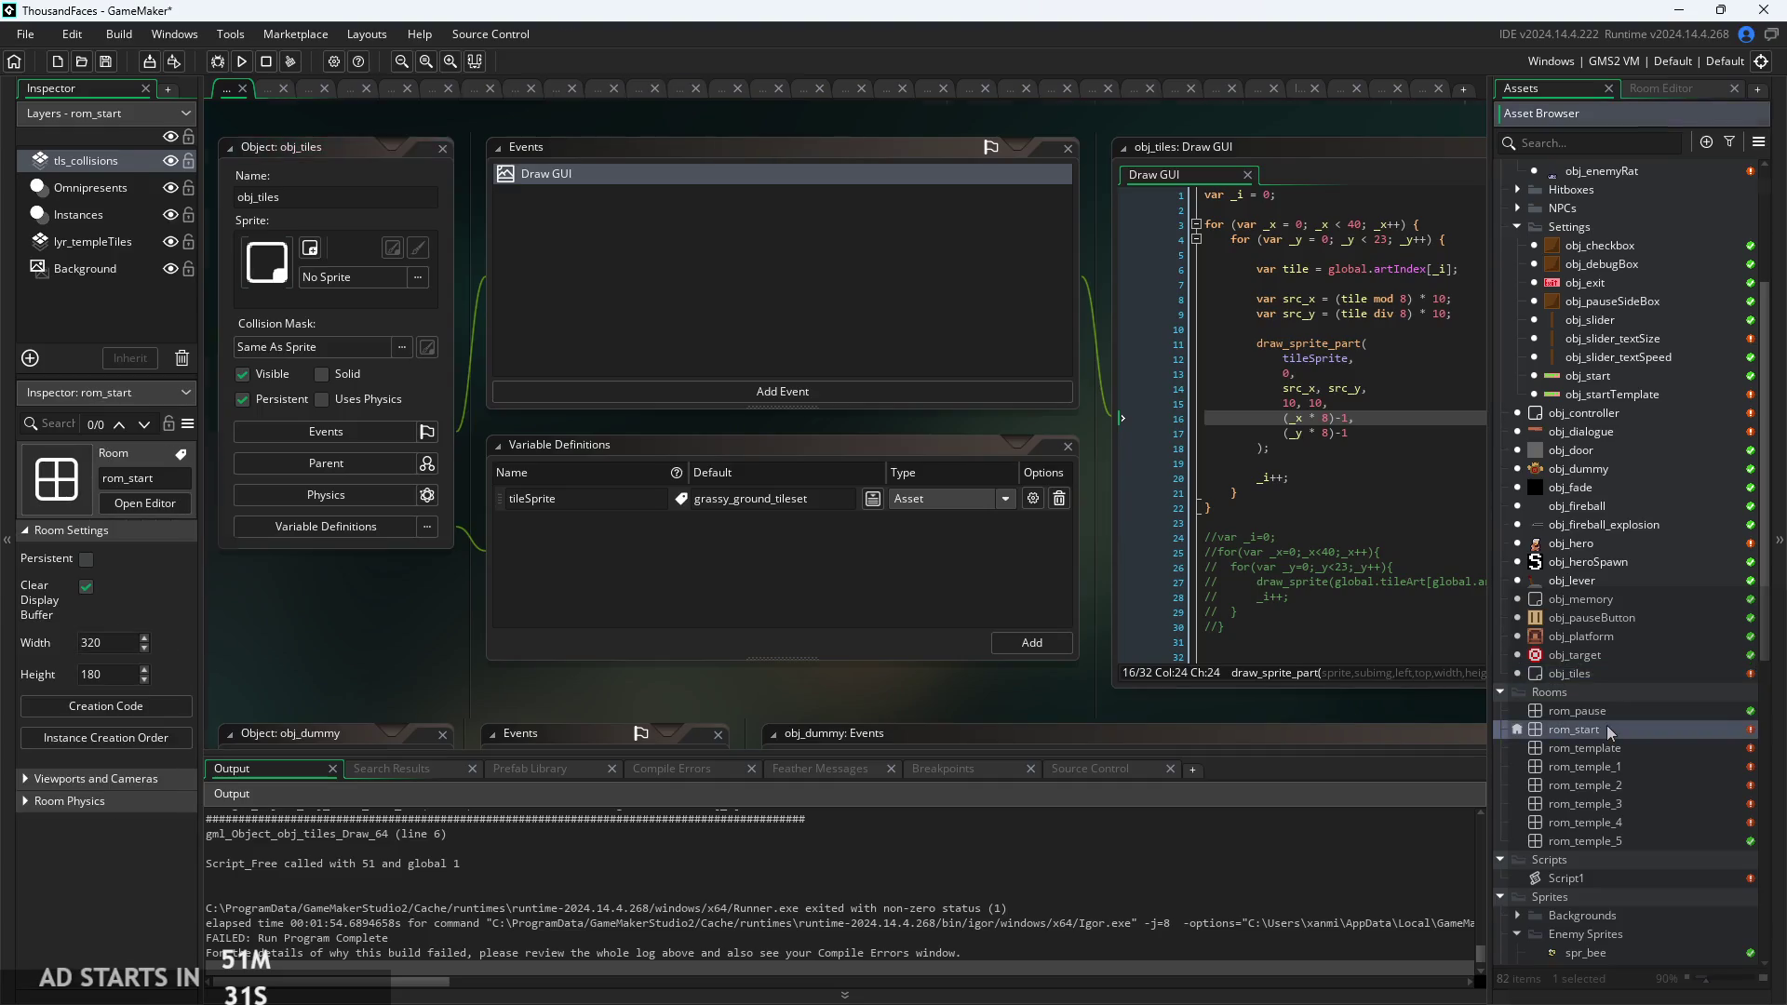
Delete the obj_tiles instance from rom_start's Instances layer and run the game with F5.
click(90, 214)
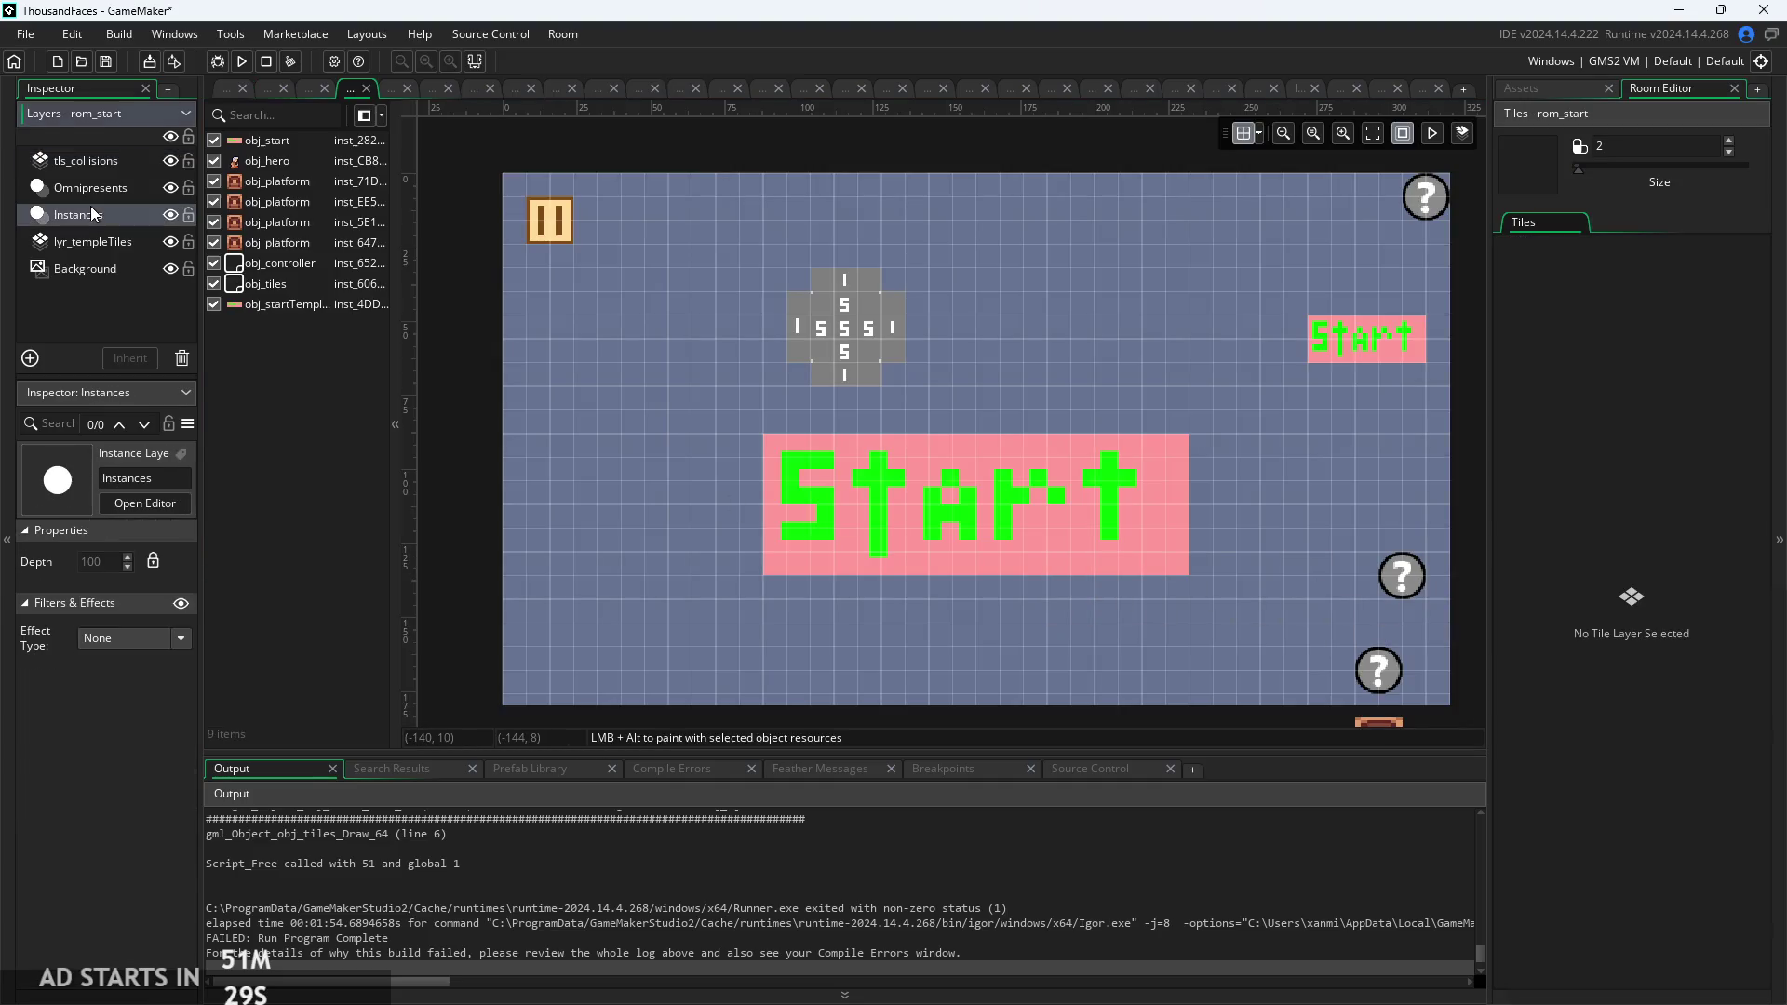
click(1413, 578)
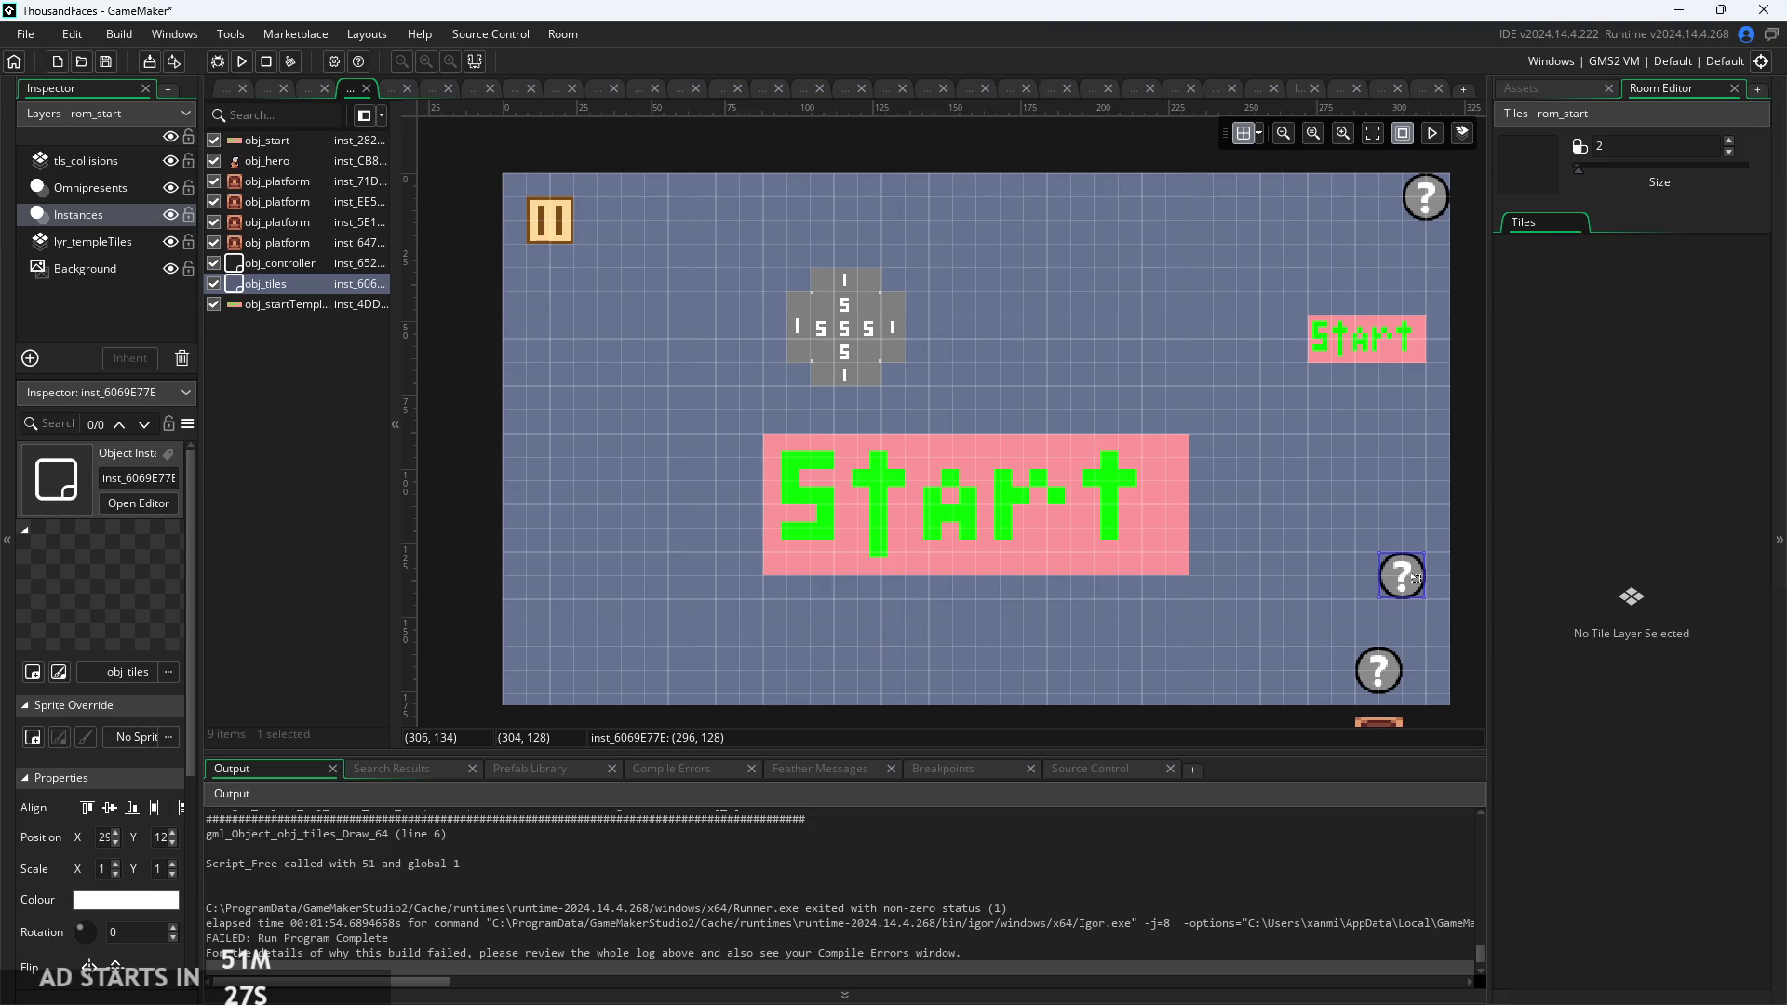
key(Delete)
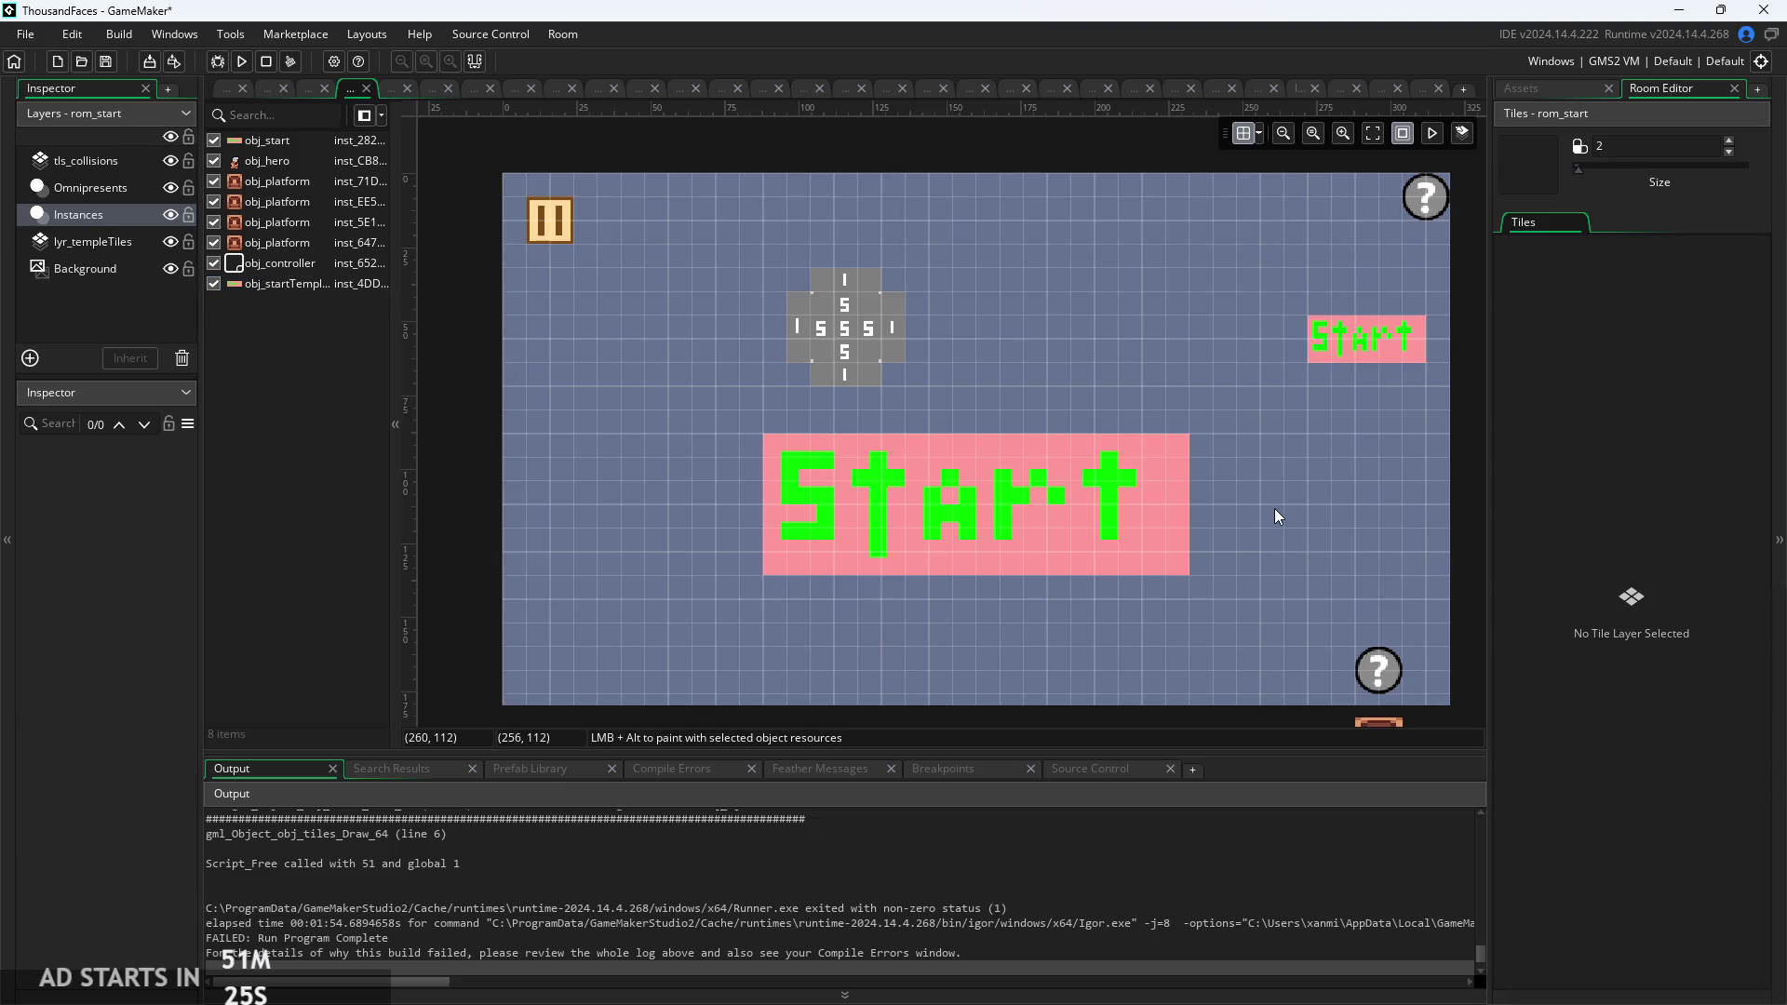
key(F5)
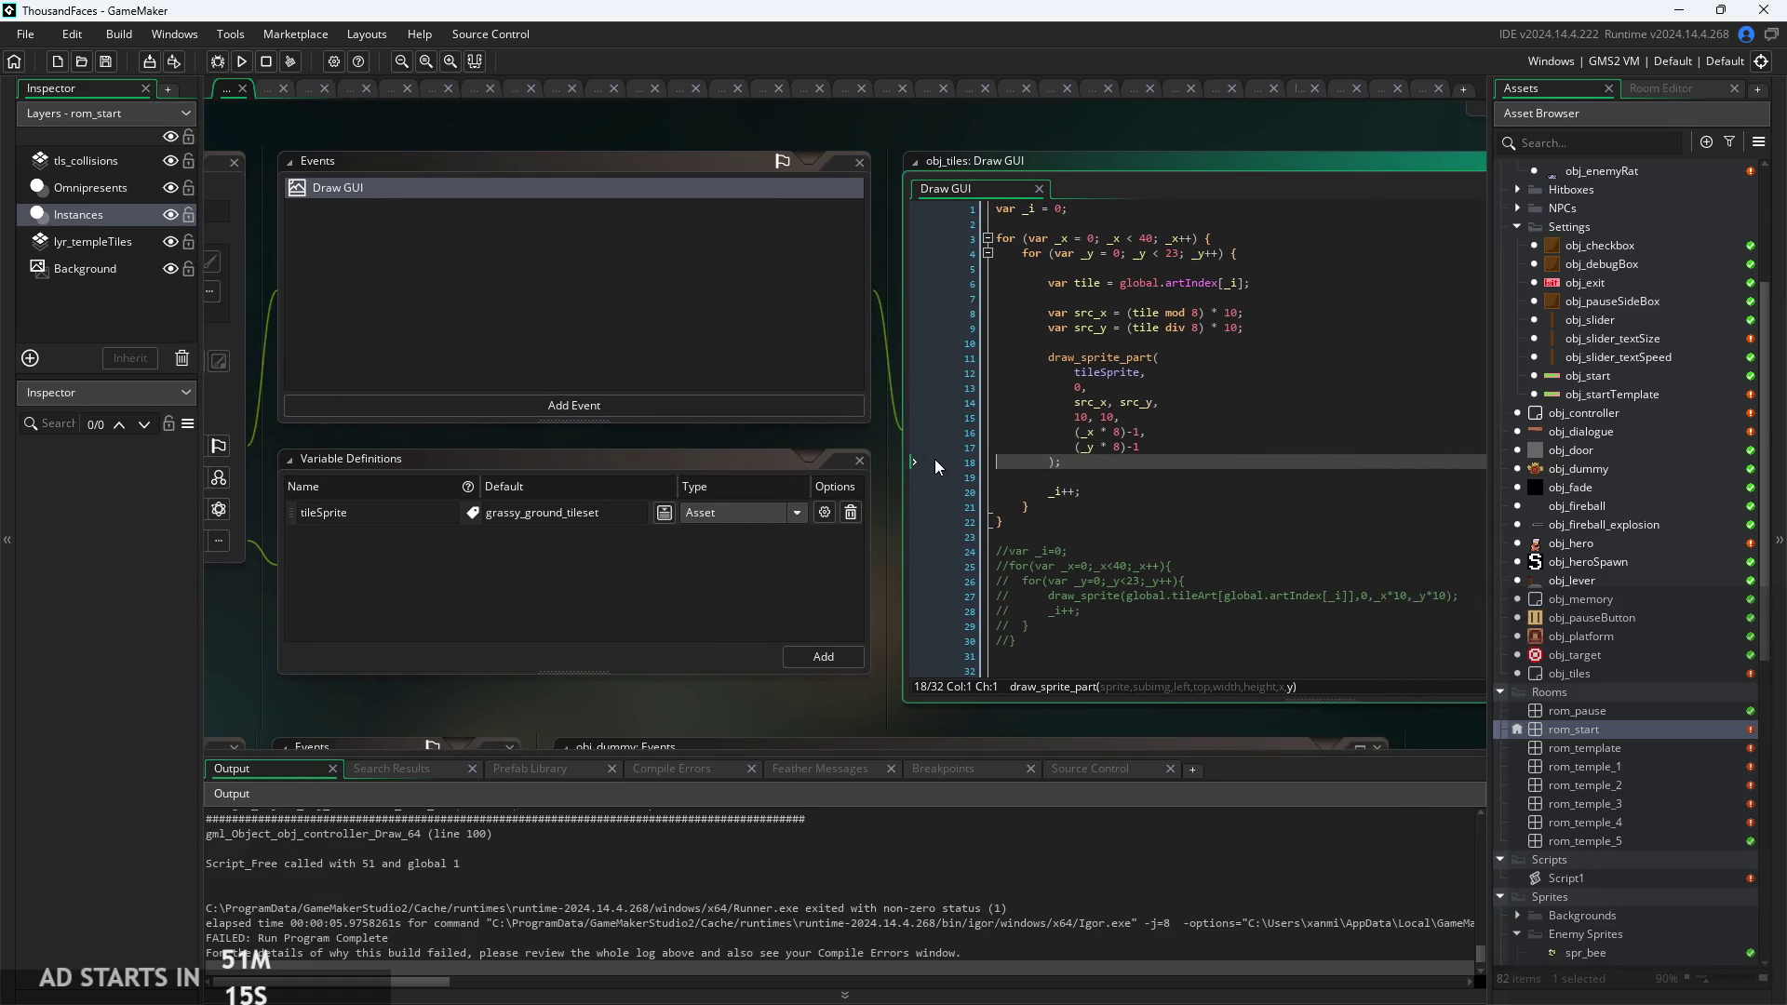
Inspect the failing tile loop near line 100 of obj_controller's Draw GUI code.
click(1333, 389)
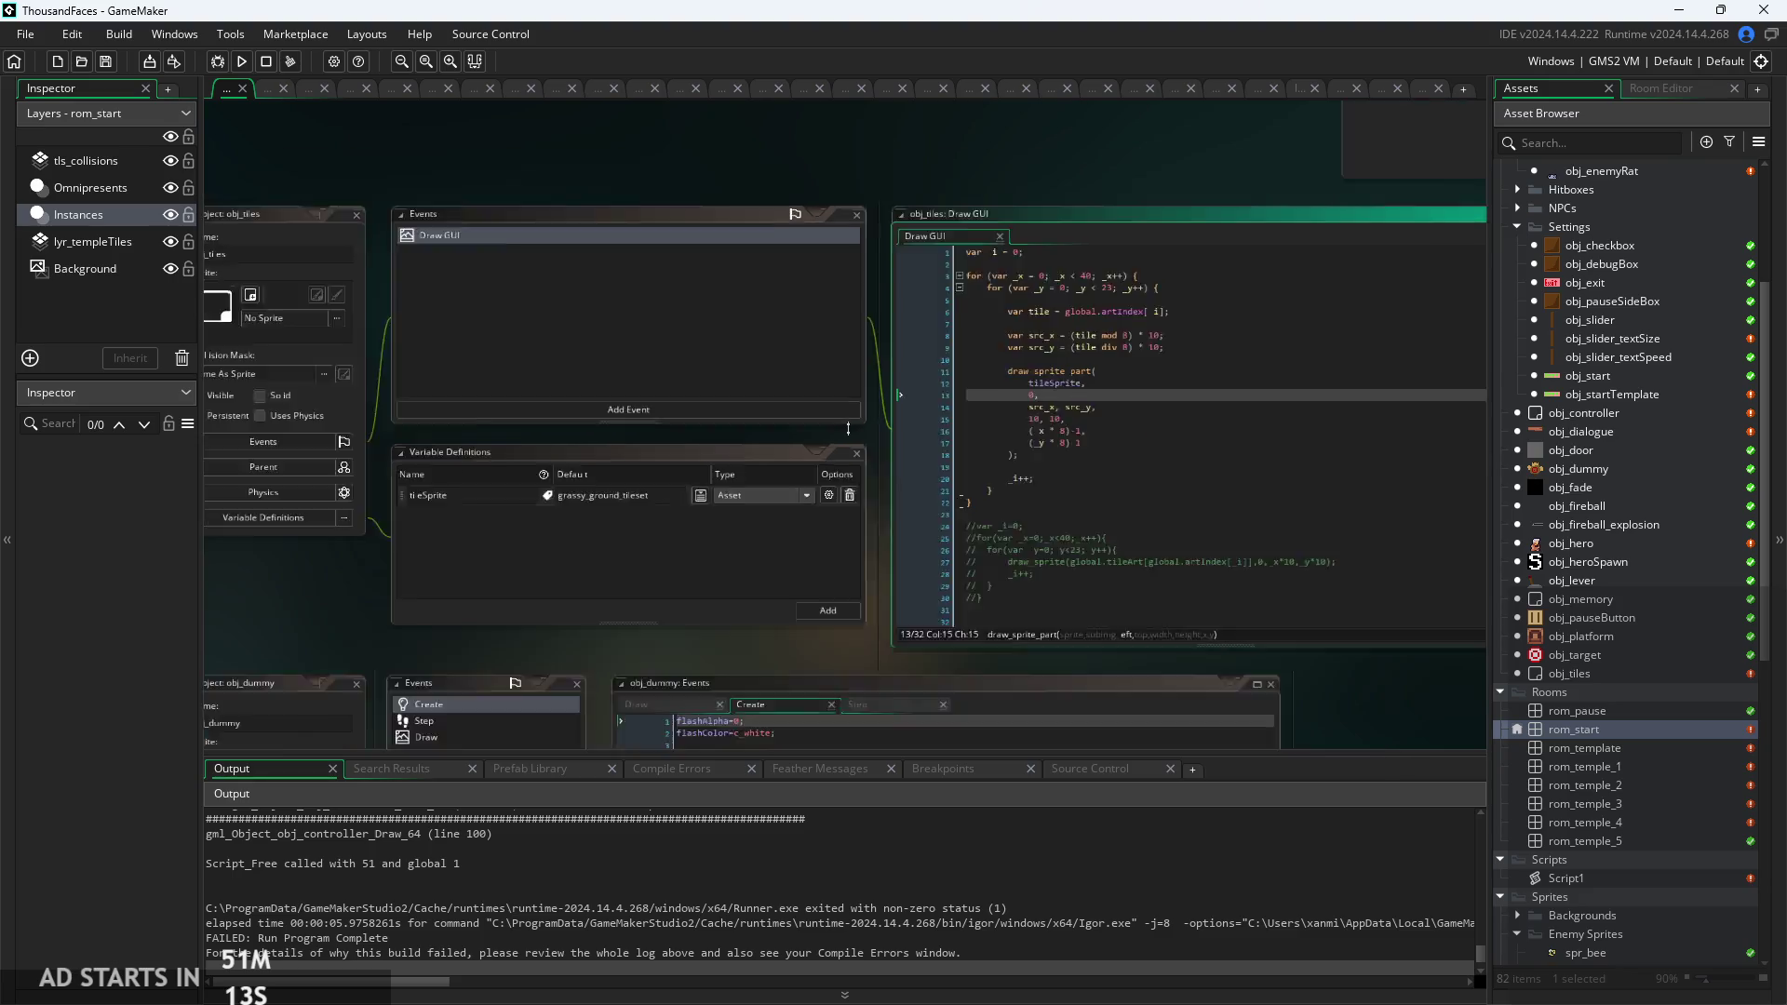
scroll(653, 442, down, 2)
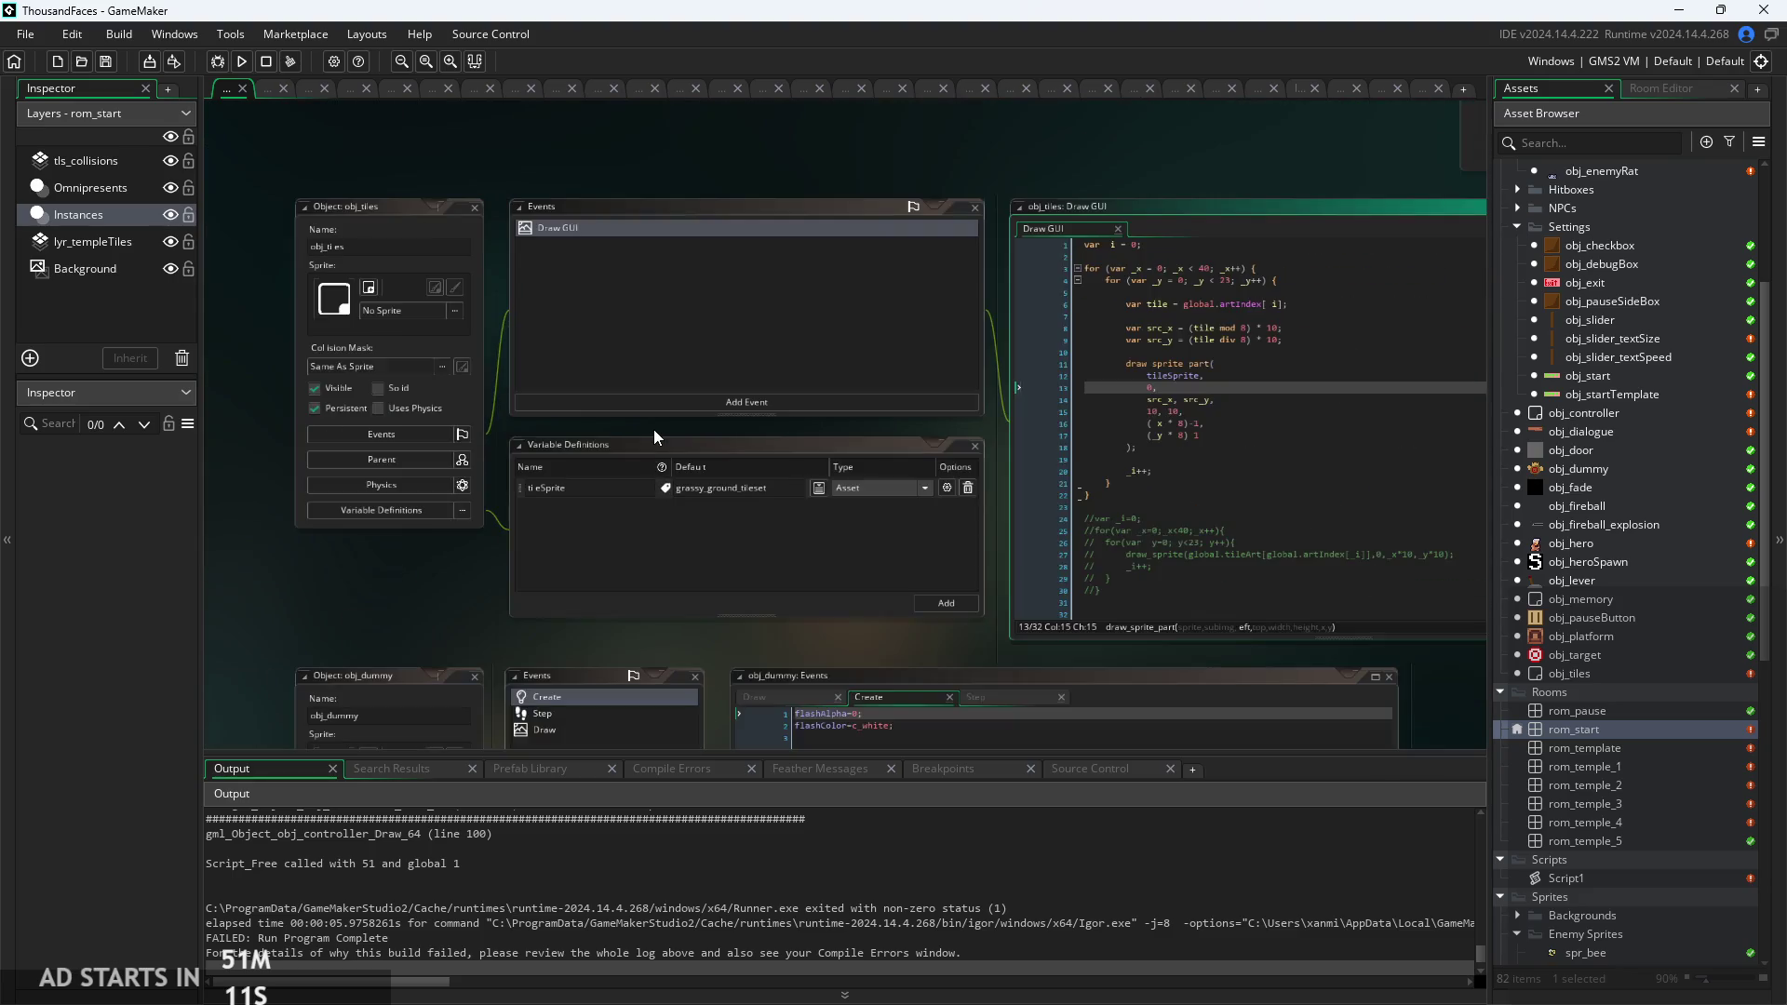
double_click(1590, 416)
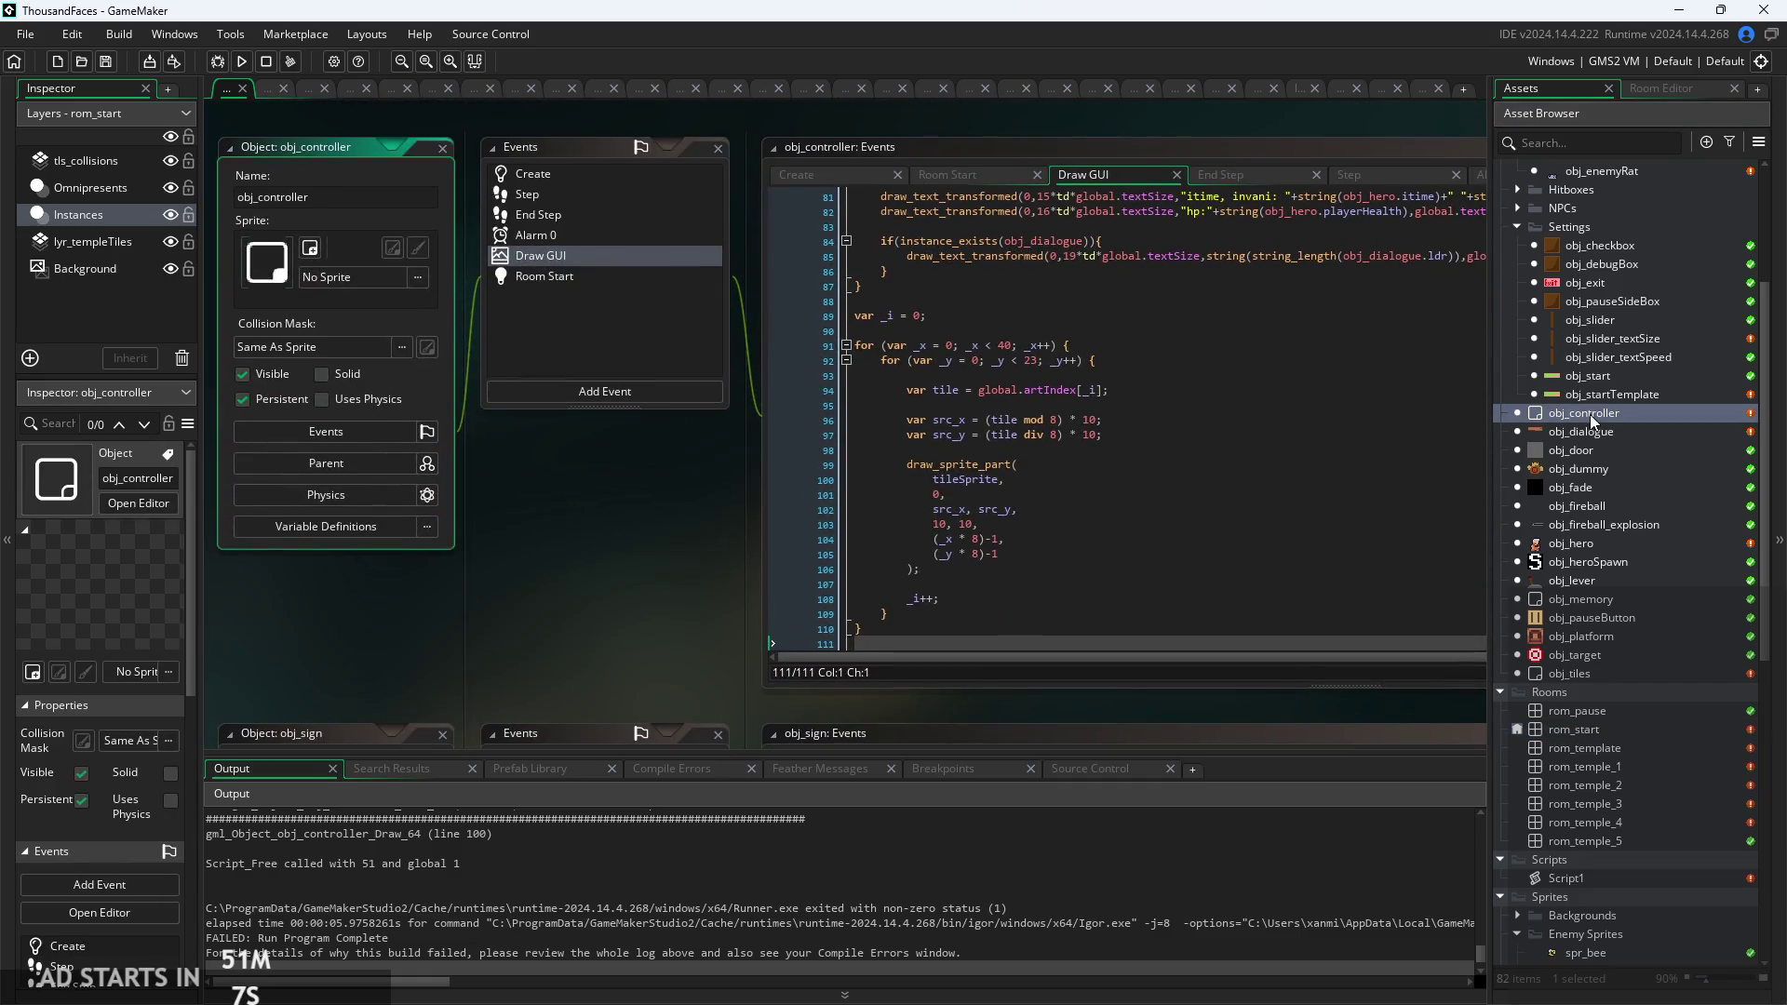
In obj_controller's Create event, insert a blank line above the global.textSize line.
click(858, 176)
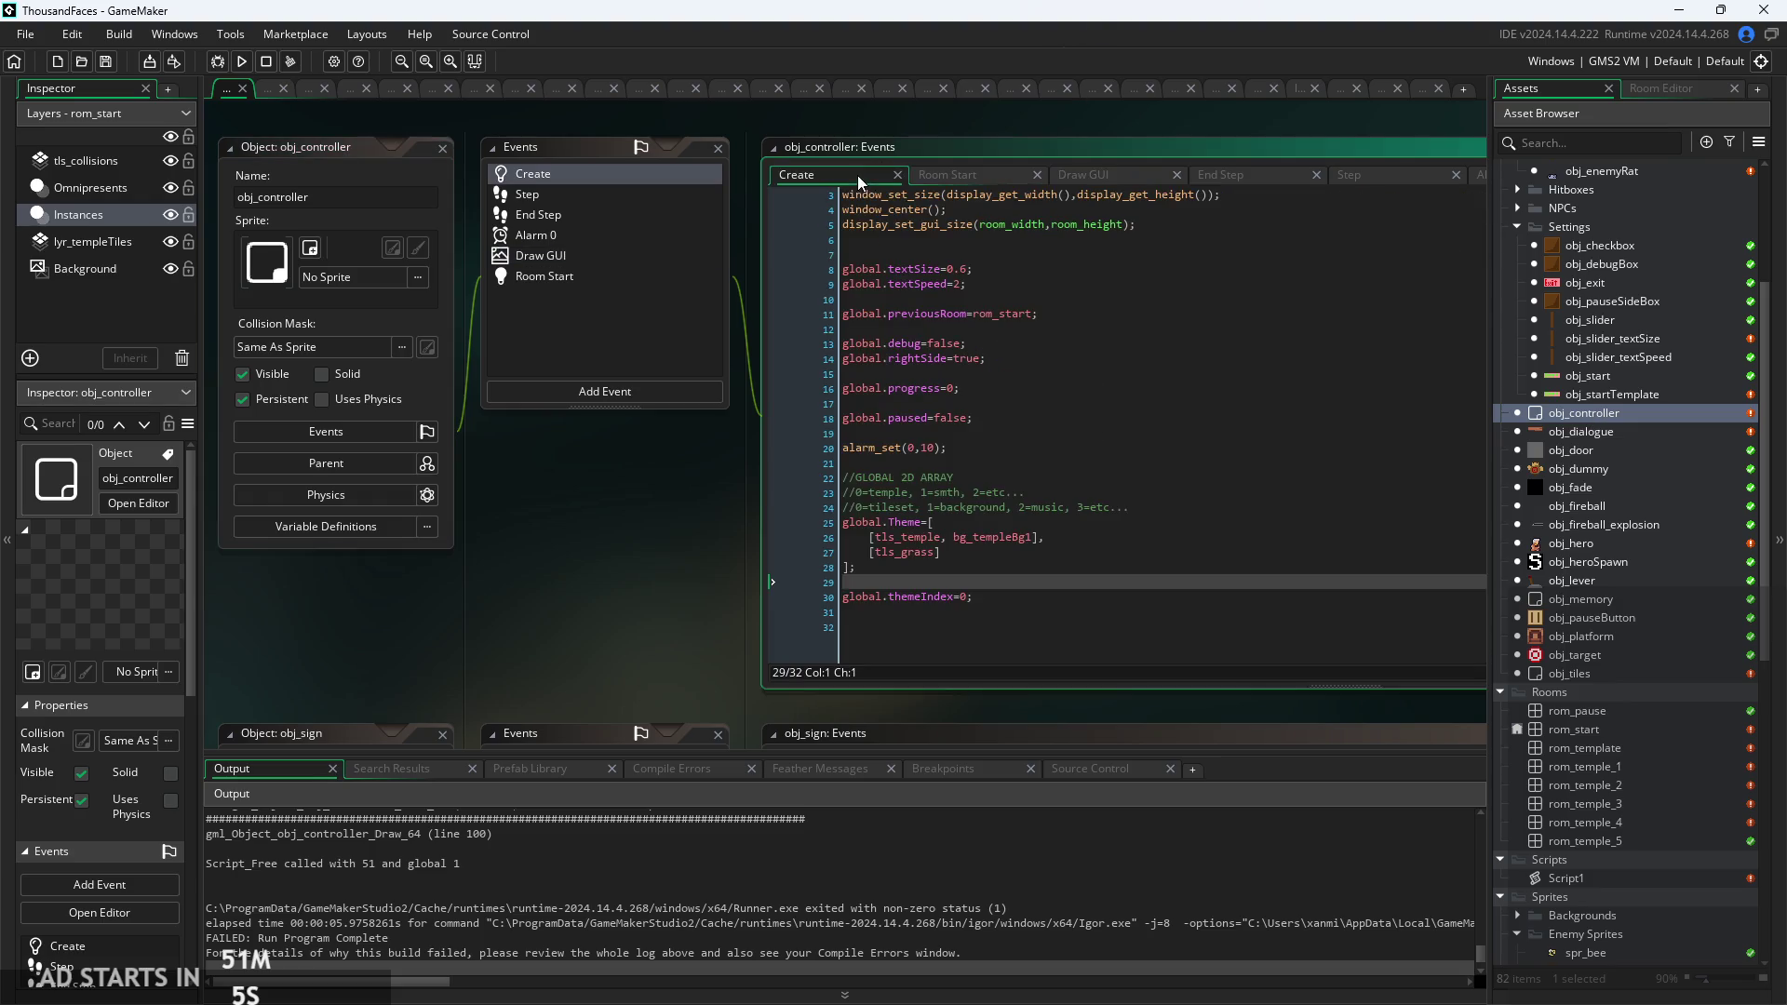
scroll(705, 552, up, 4)
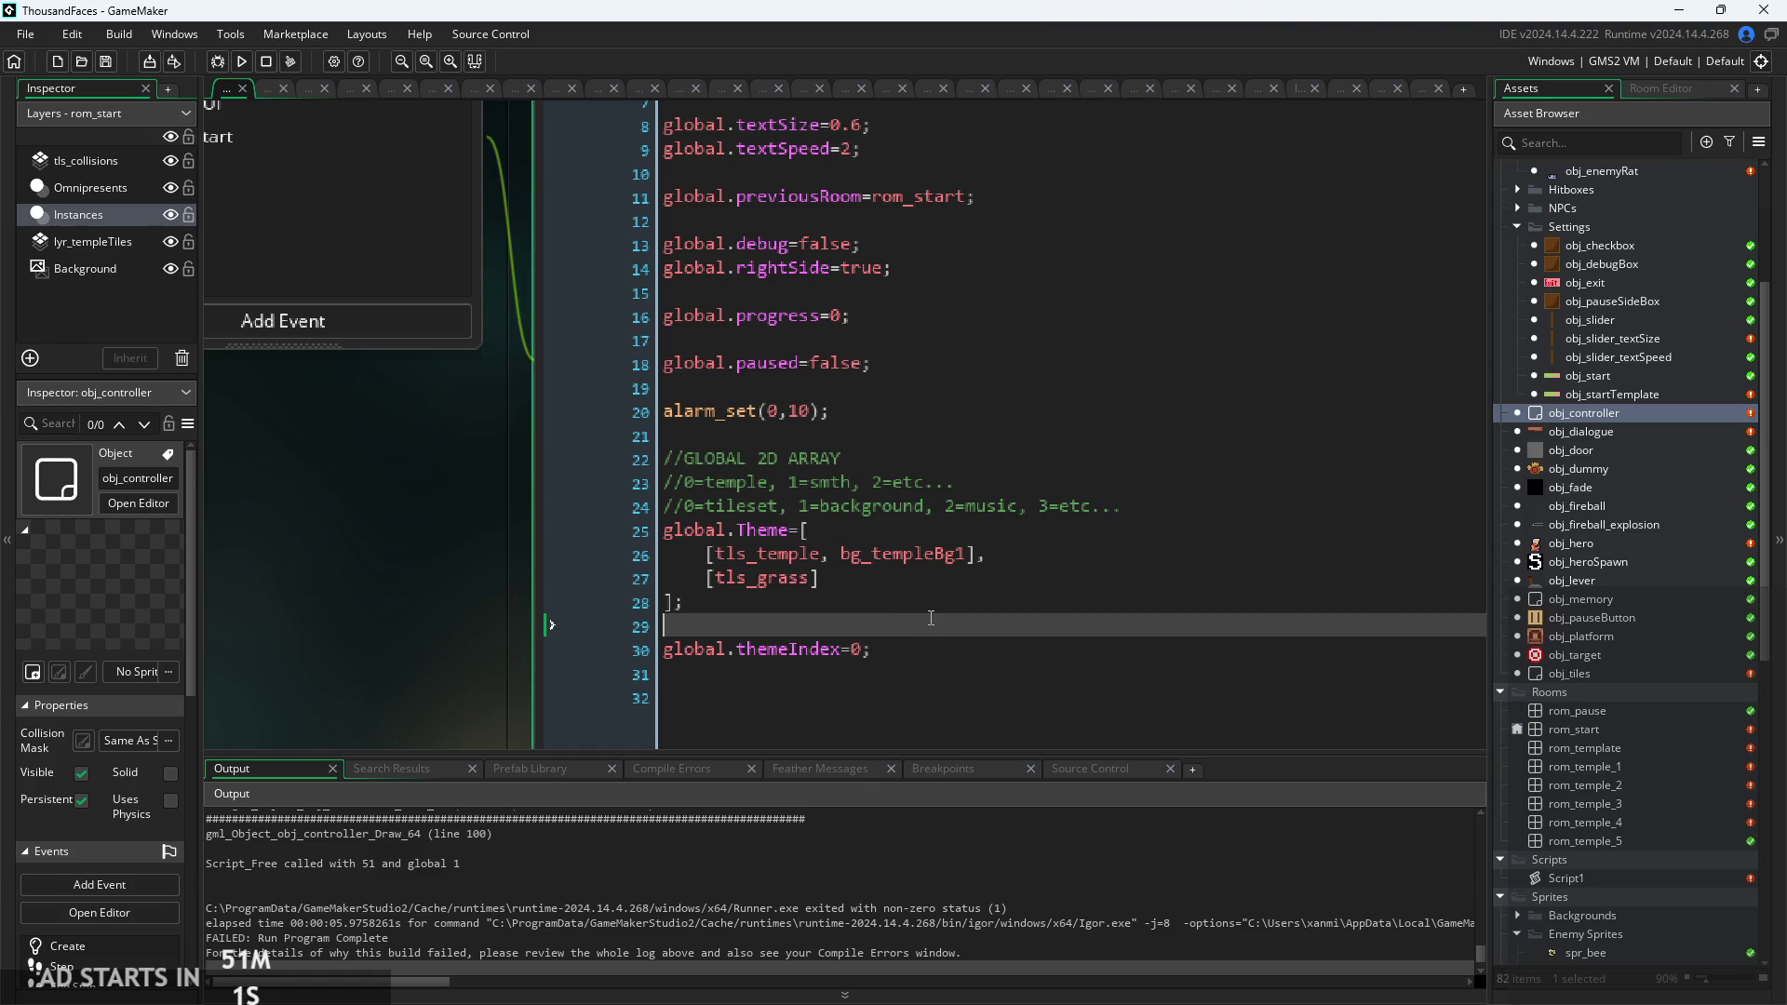
scroll(931, 619, up, 1)
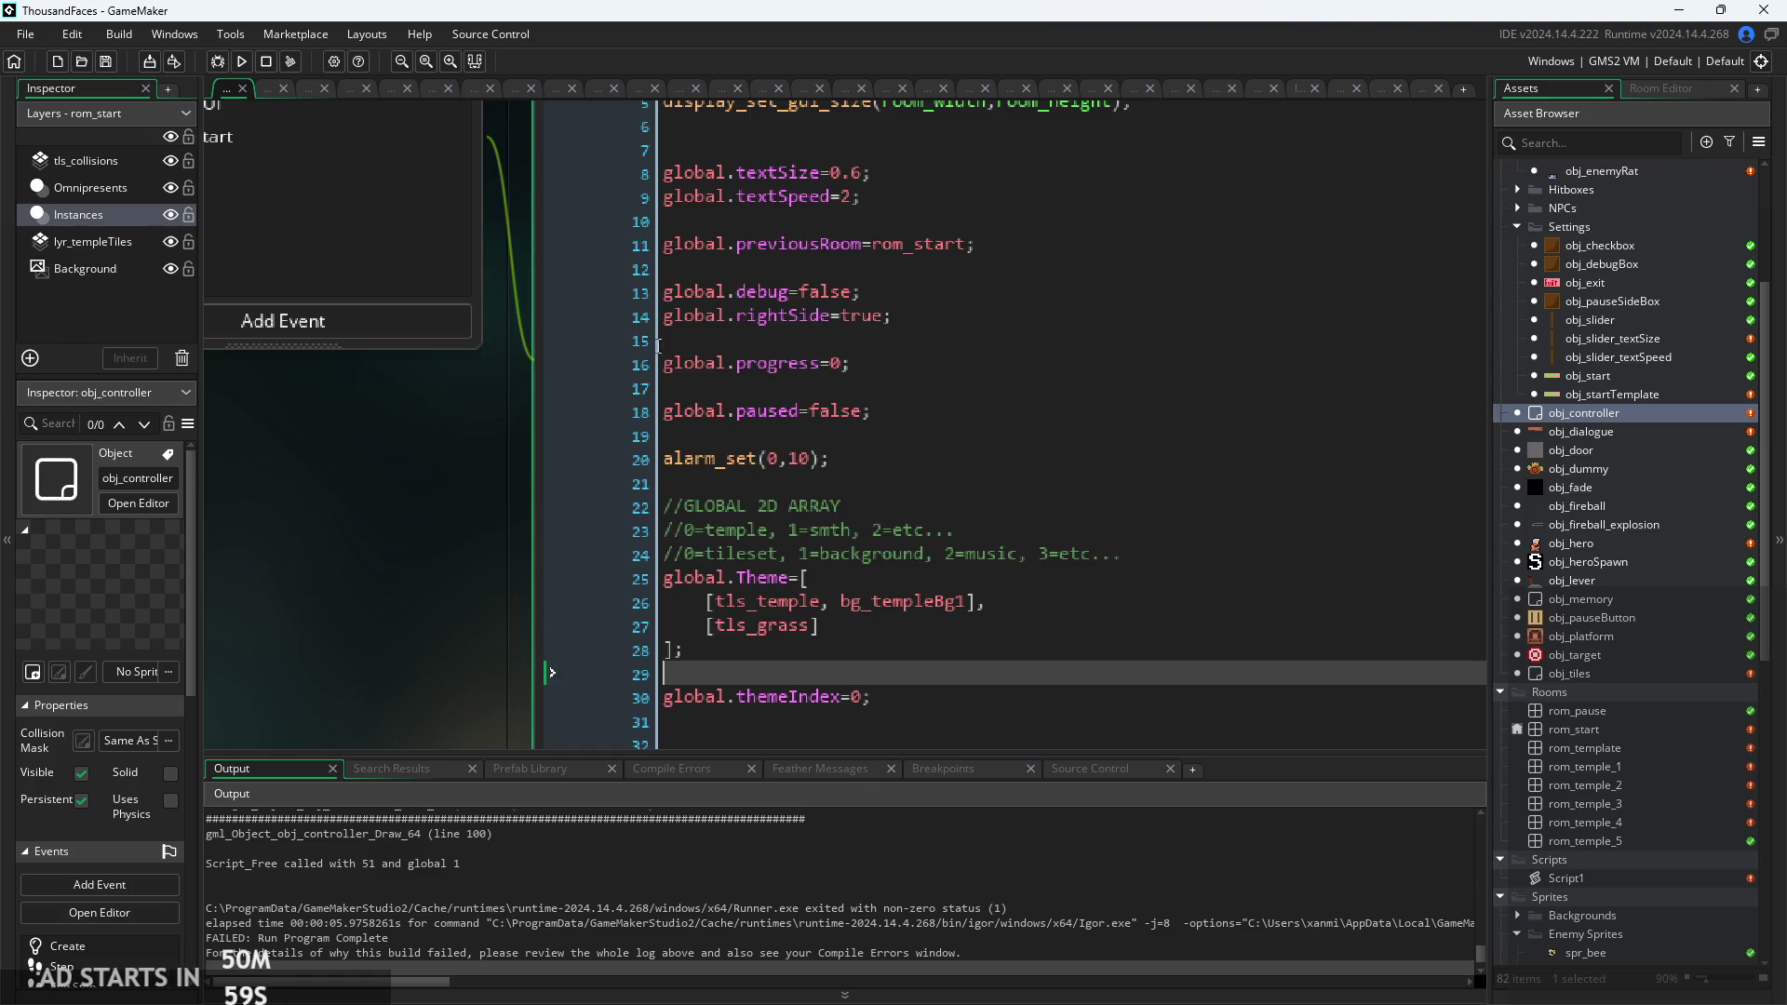
scroll(727, 333, up, 2)
click(949, 262)
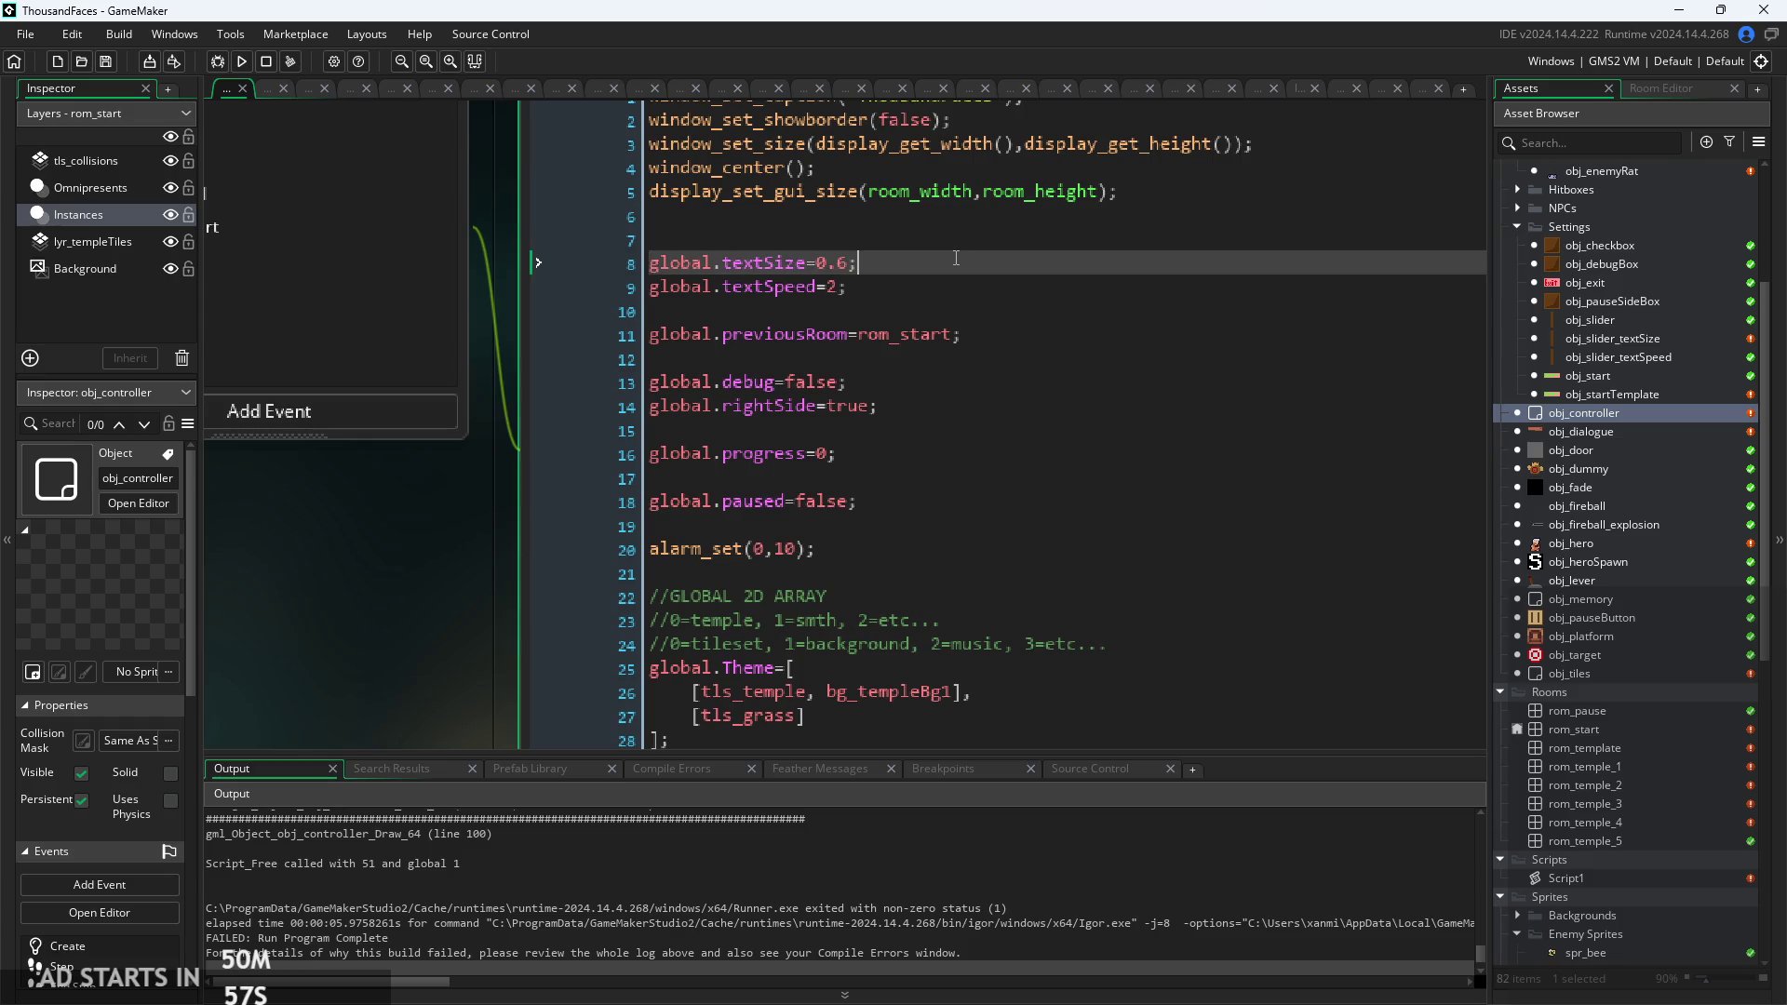
key(Up)
key(Return)
key(Return)
key(Up)
key(Up)
Begin typing the tileSprite variable, checking its name against the Draw GUI tile code.
text(til;)
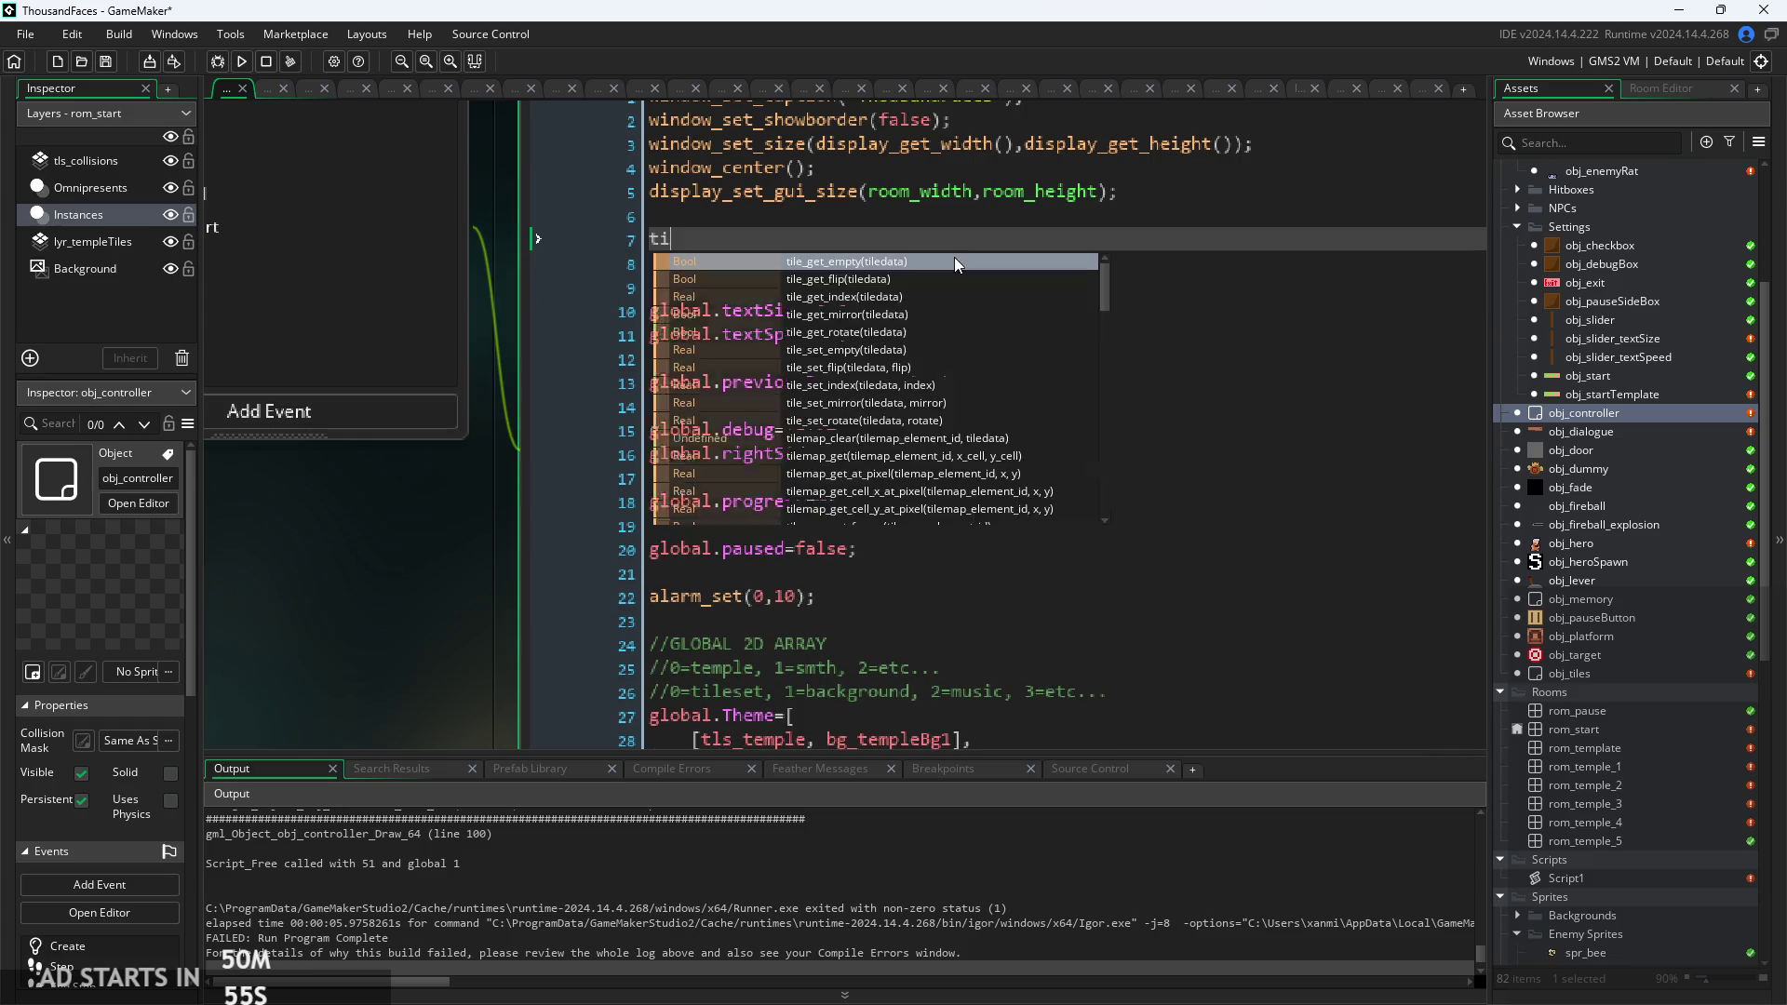
key(BackSpace)
text(e)
key(Return)
text(\)
key(BackSpace)
key(BackSpace)
key(BackSpace)
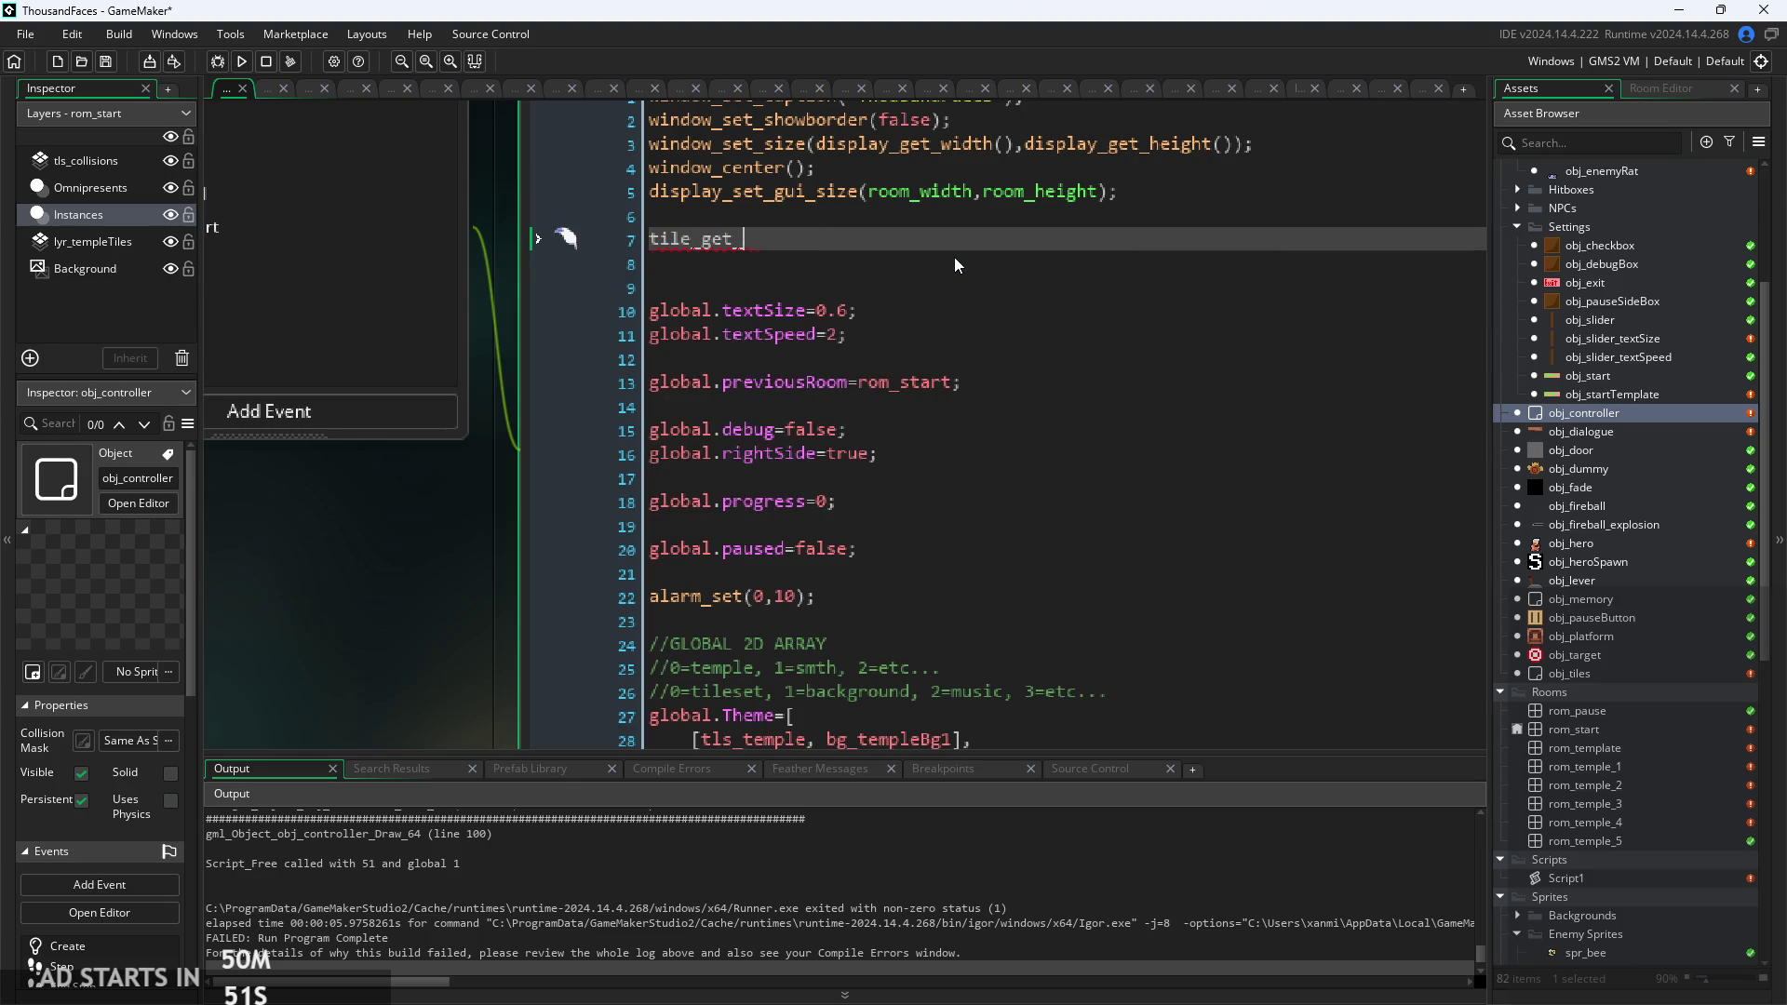
key(BackSpace)
key(BackSpace)
text(Sp)
text(r)
scroll(751, 232, down, 2)
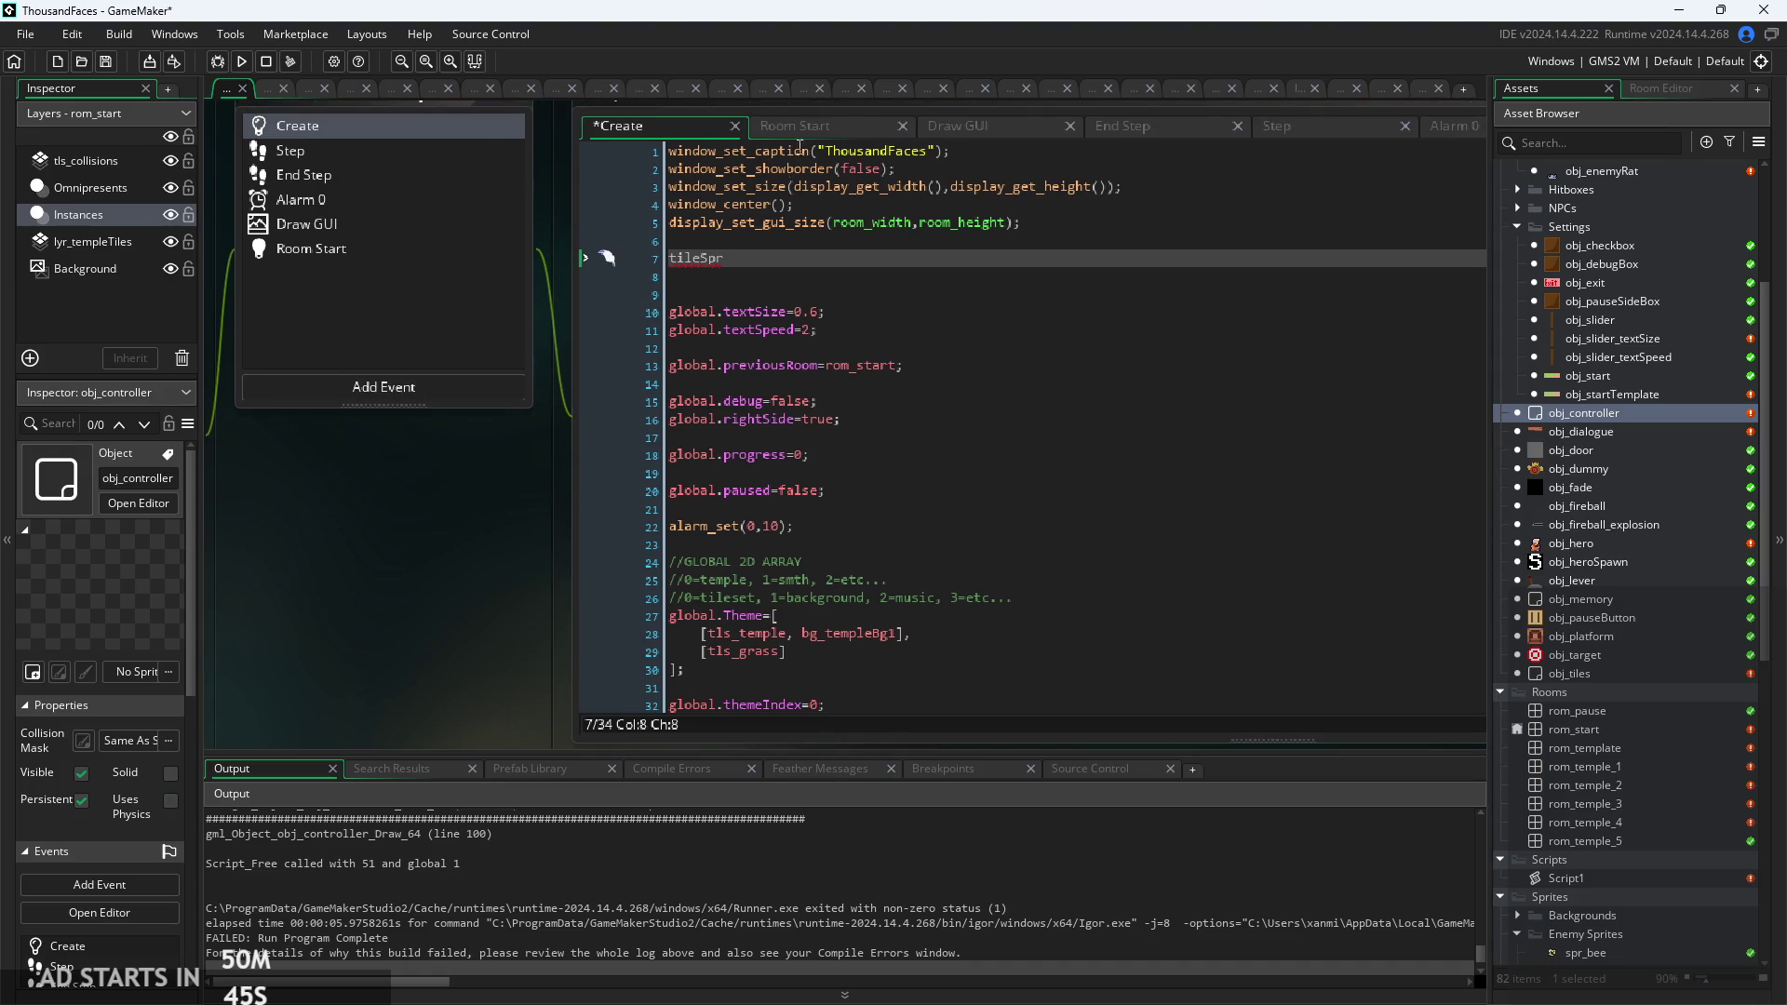
click(1047, 131)
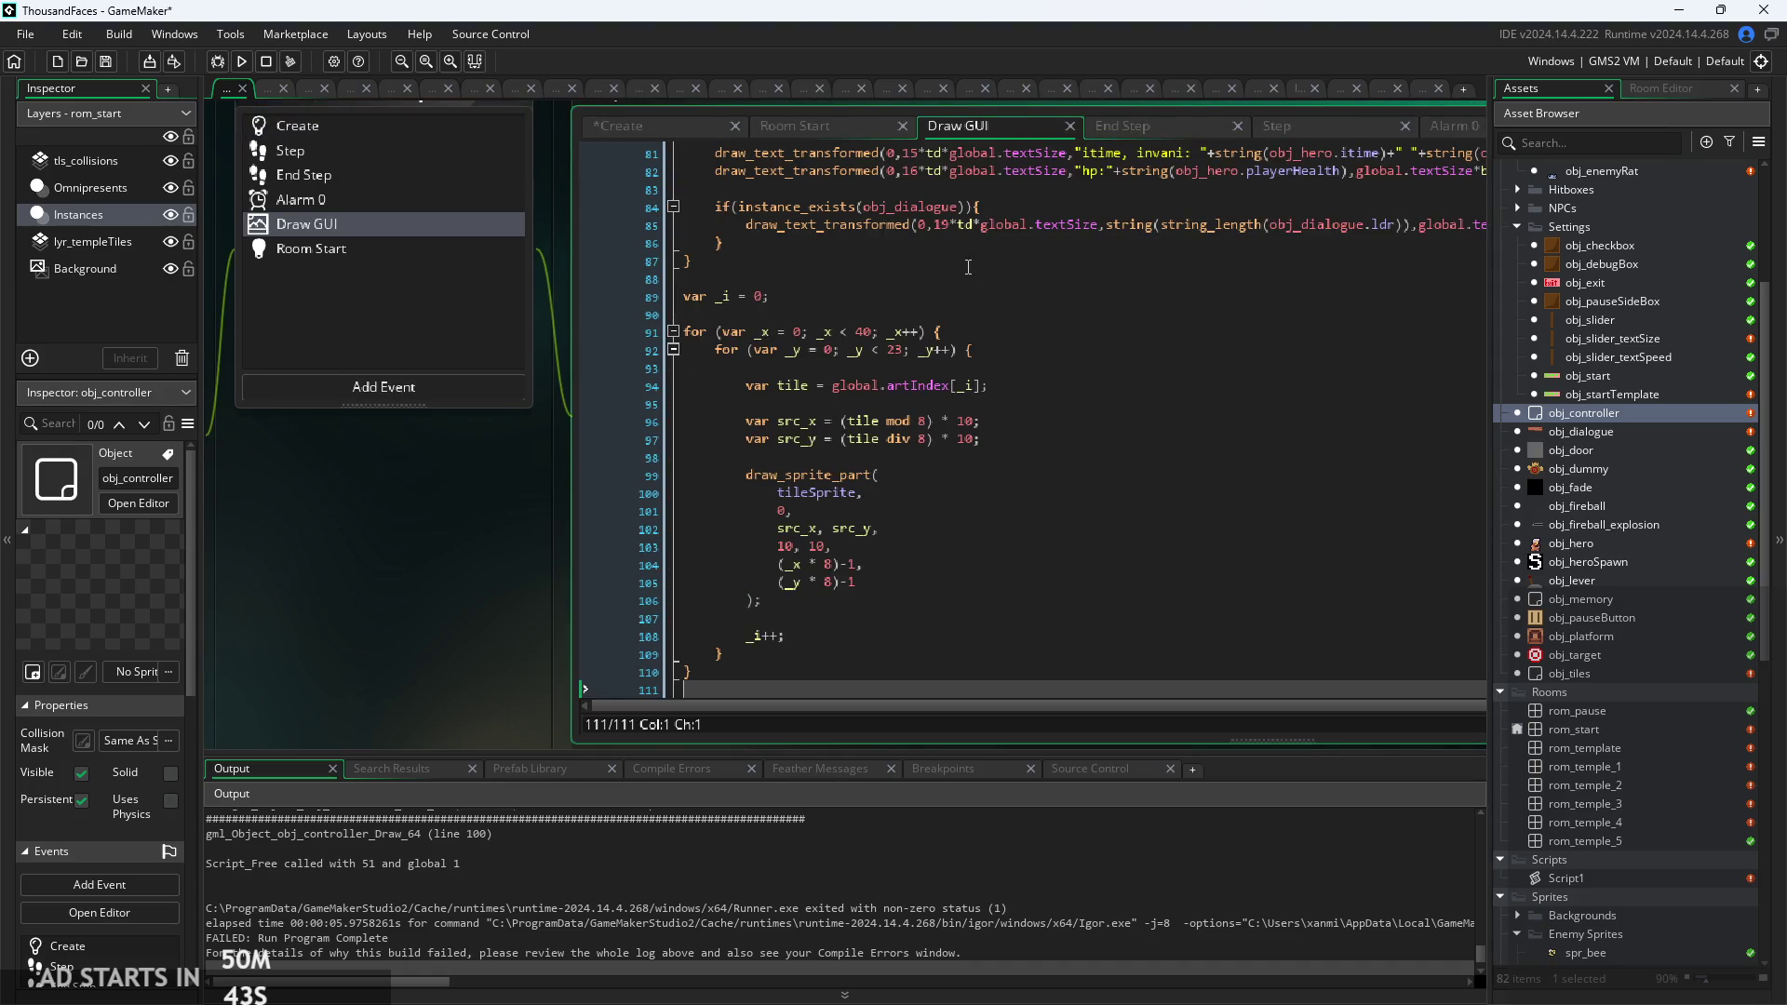
click(698, 132)
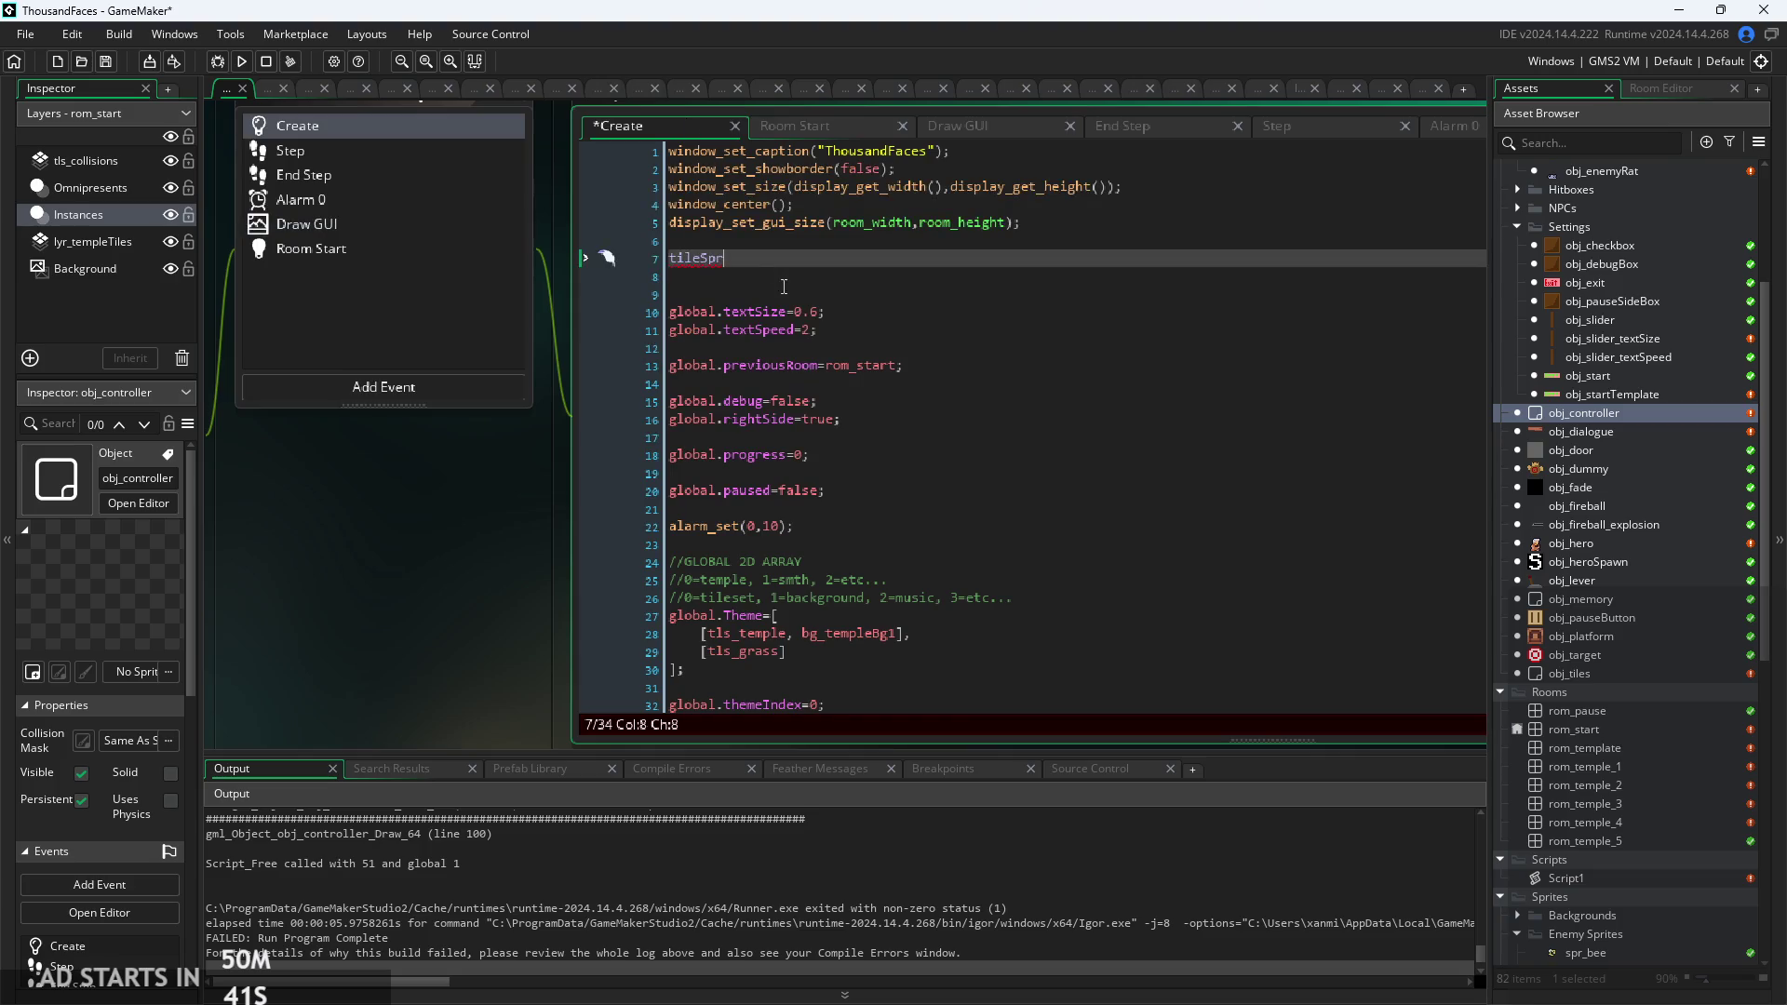
Finish the line tileSprite=grassy_ground_tileset and run the game to test it.
text(ite=)
text(tls)
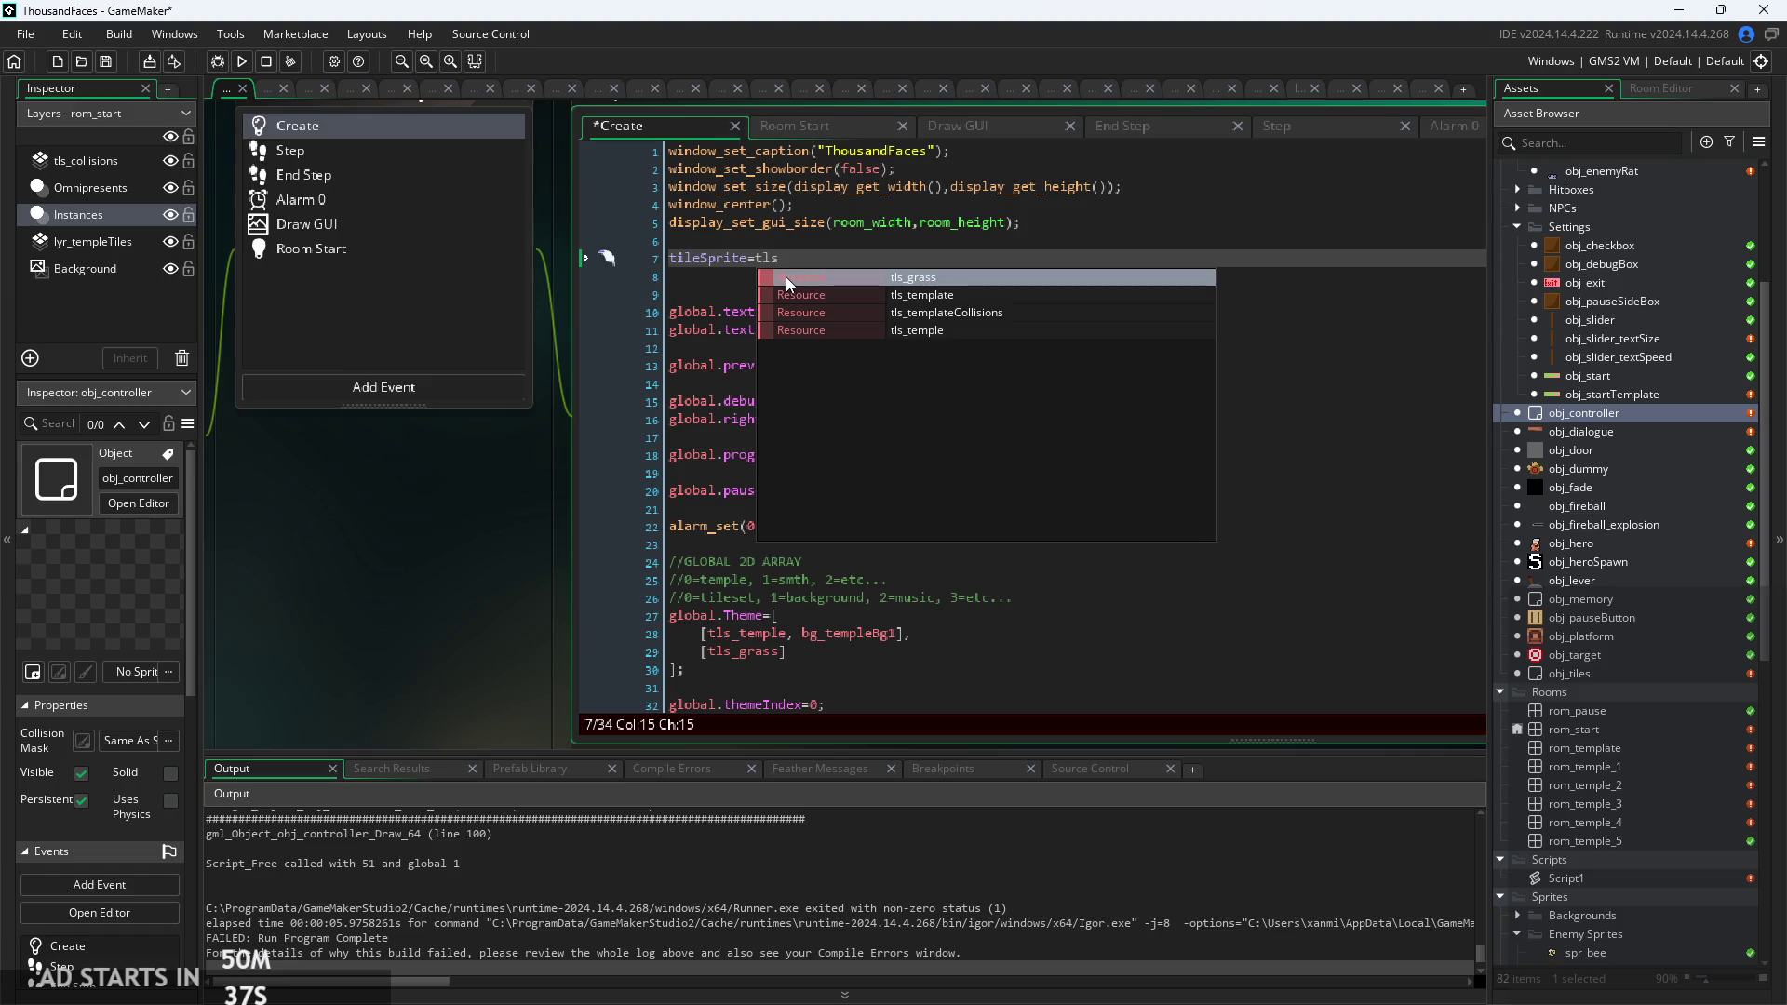
key(BackSpace)
key(BackSpace)
key(BackSpace)
text(s)
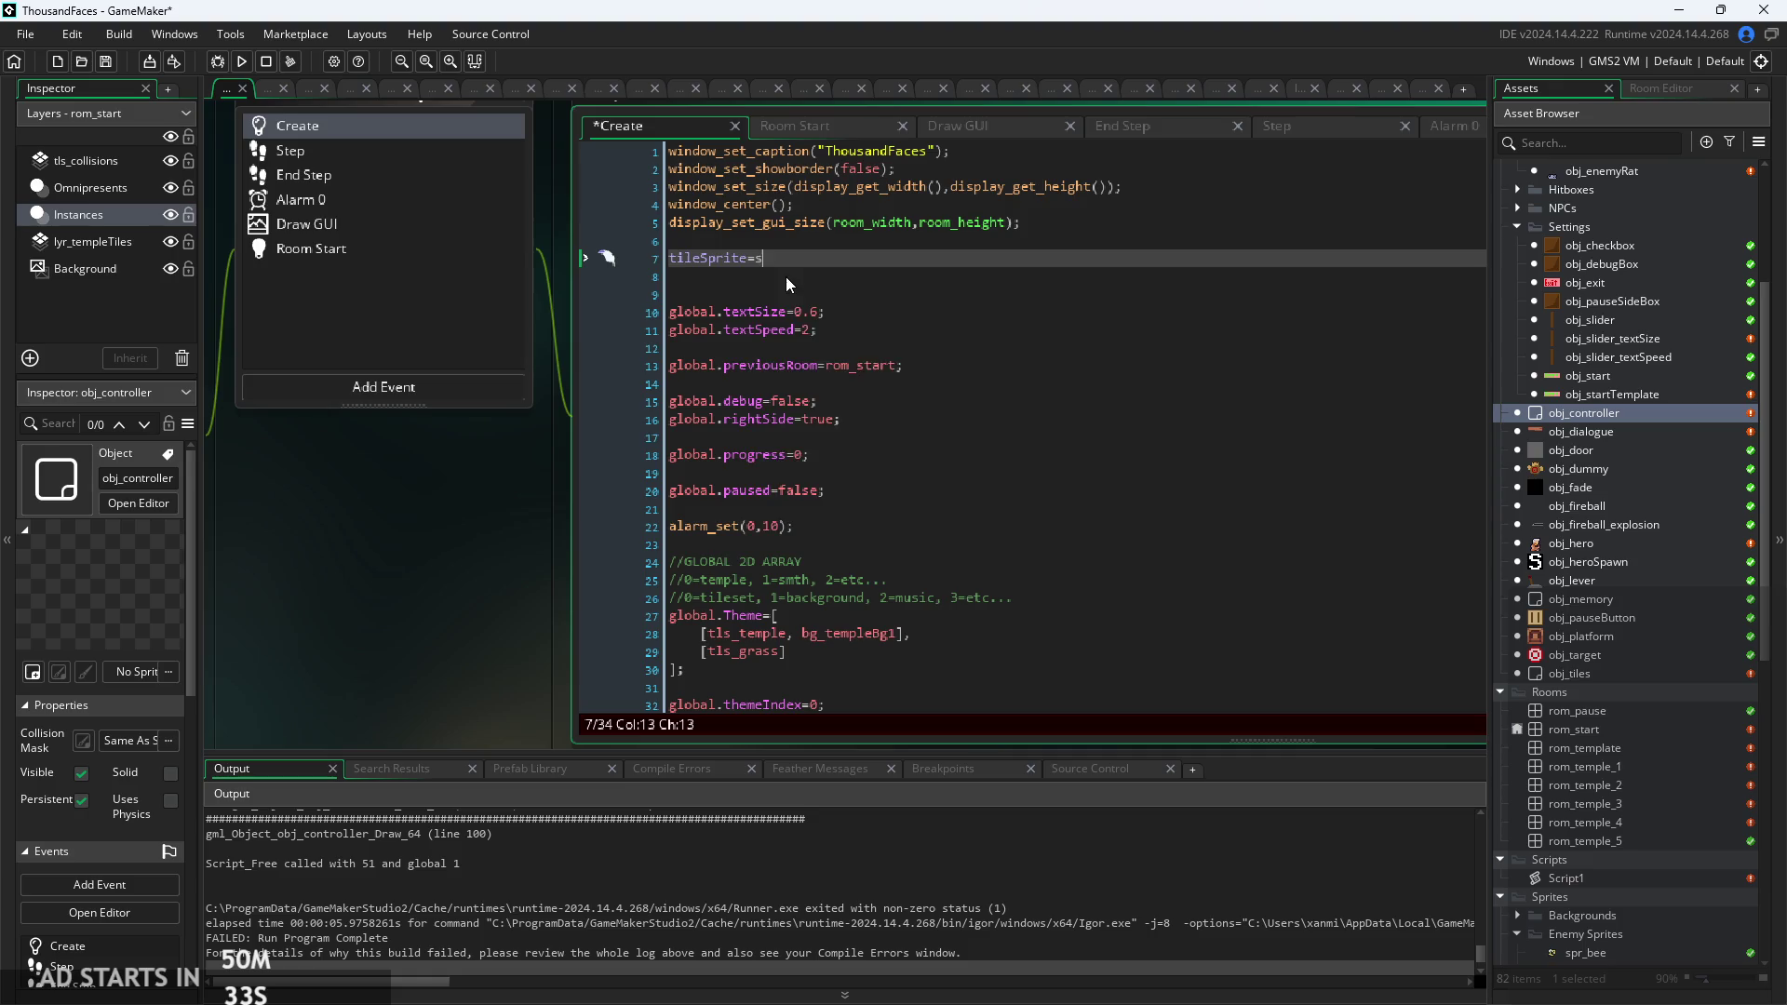
text(pr_)
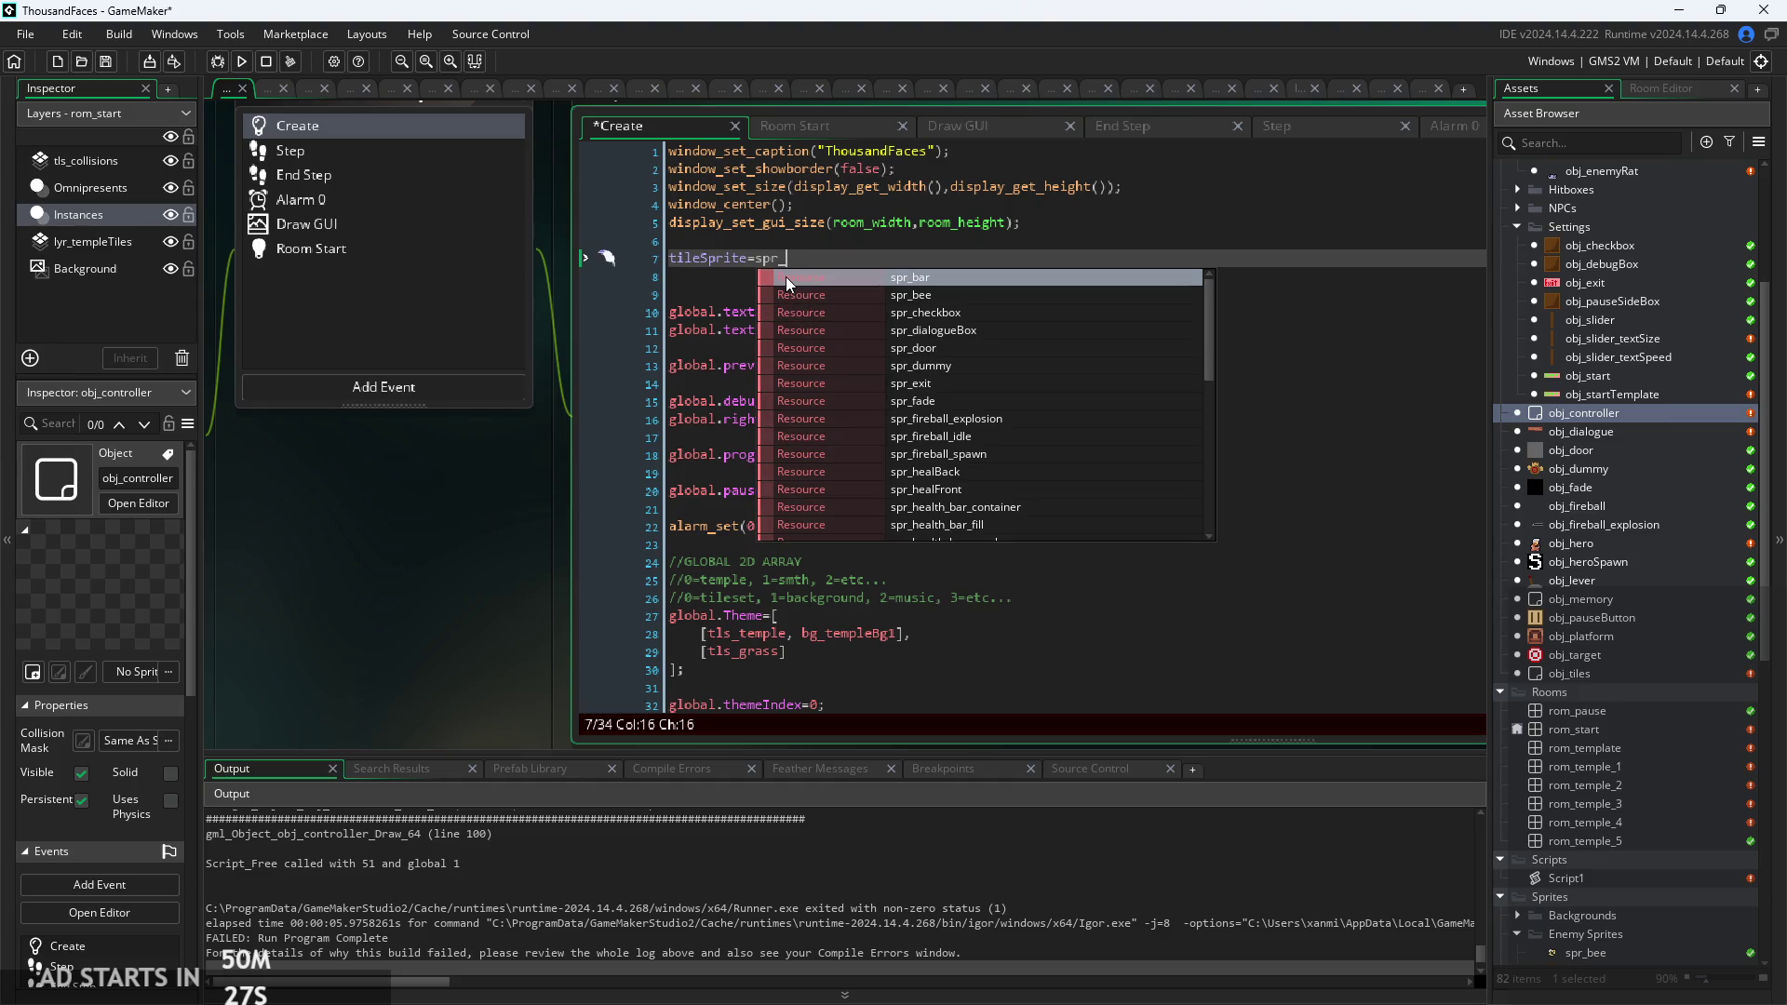
scroll(1577, 791, down, 5)
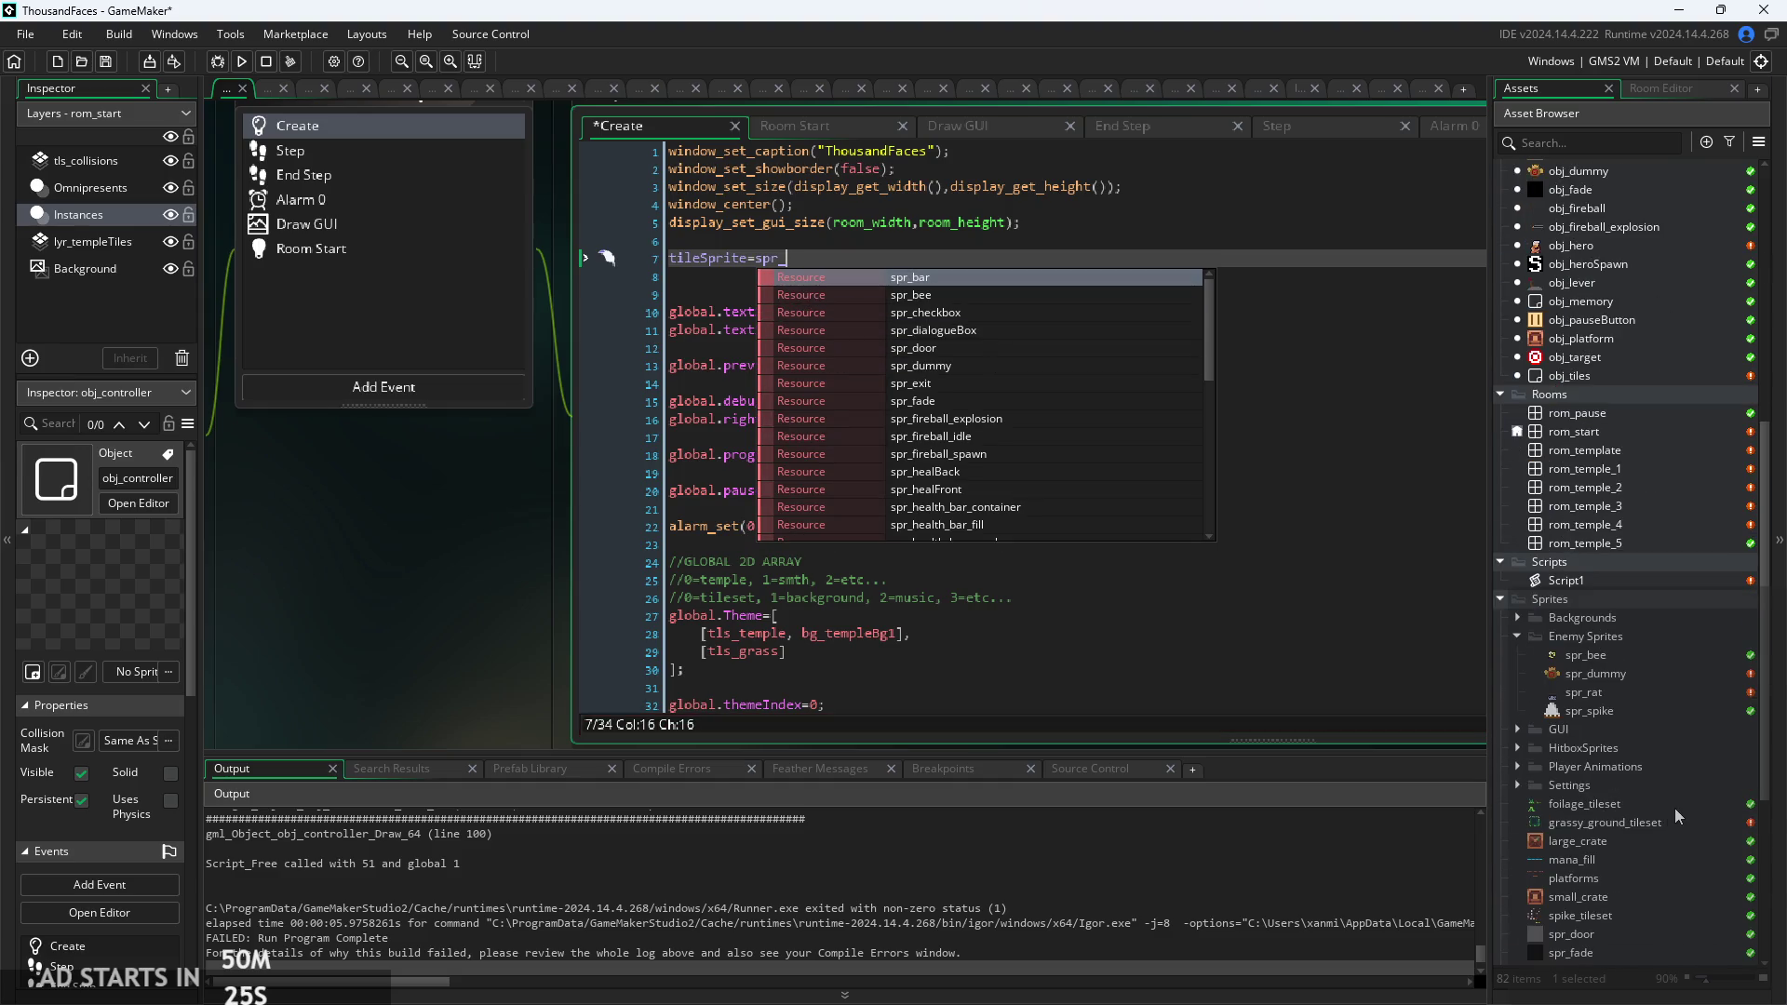
text(gra)
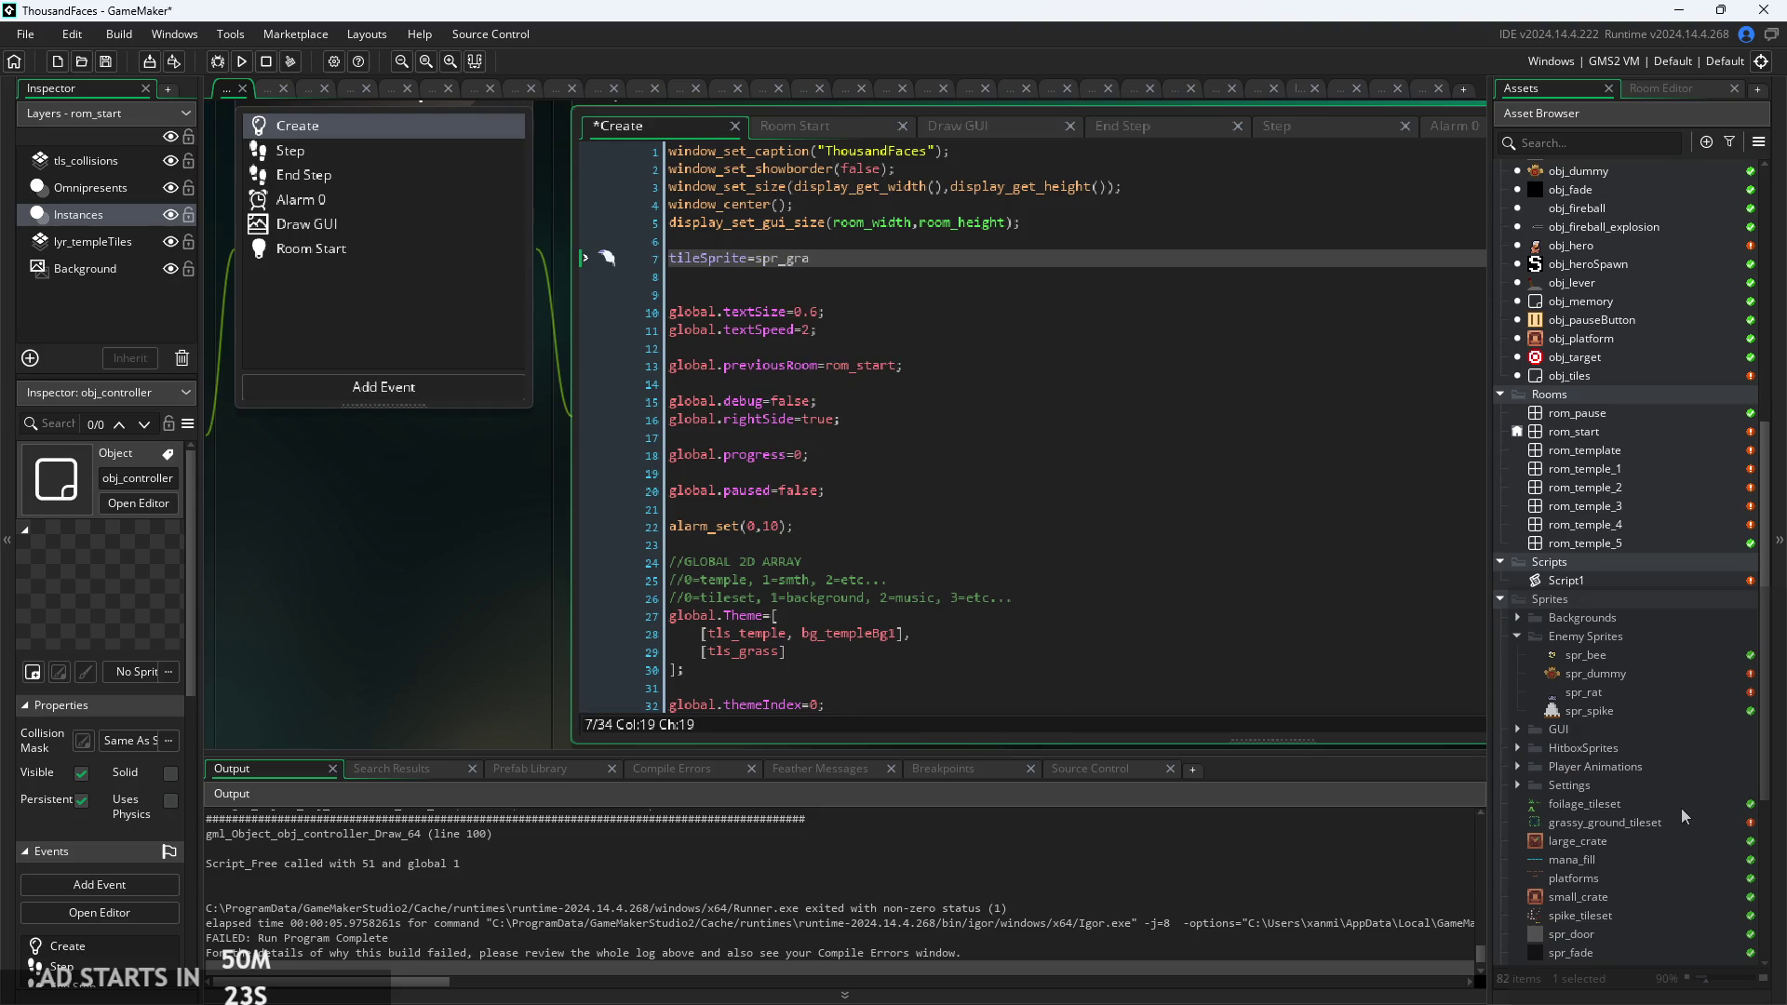
key(BackSpace)
key(BackSpace)
text(gras)
key(Return)
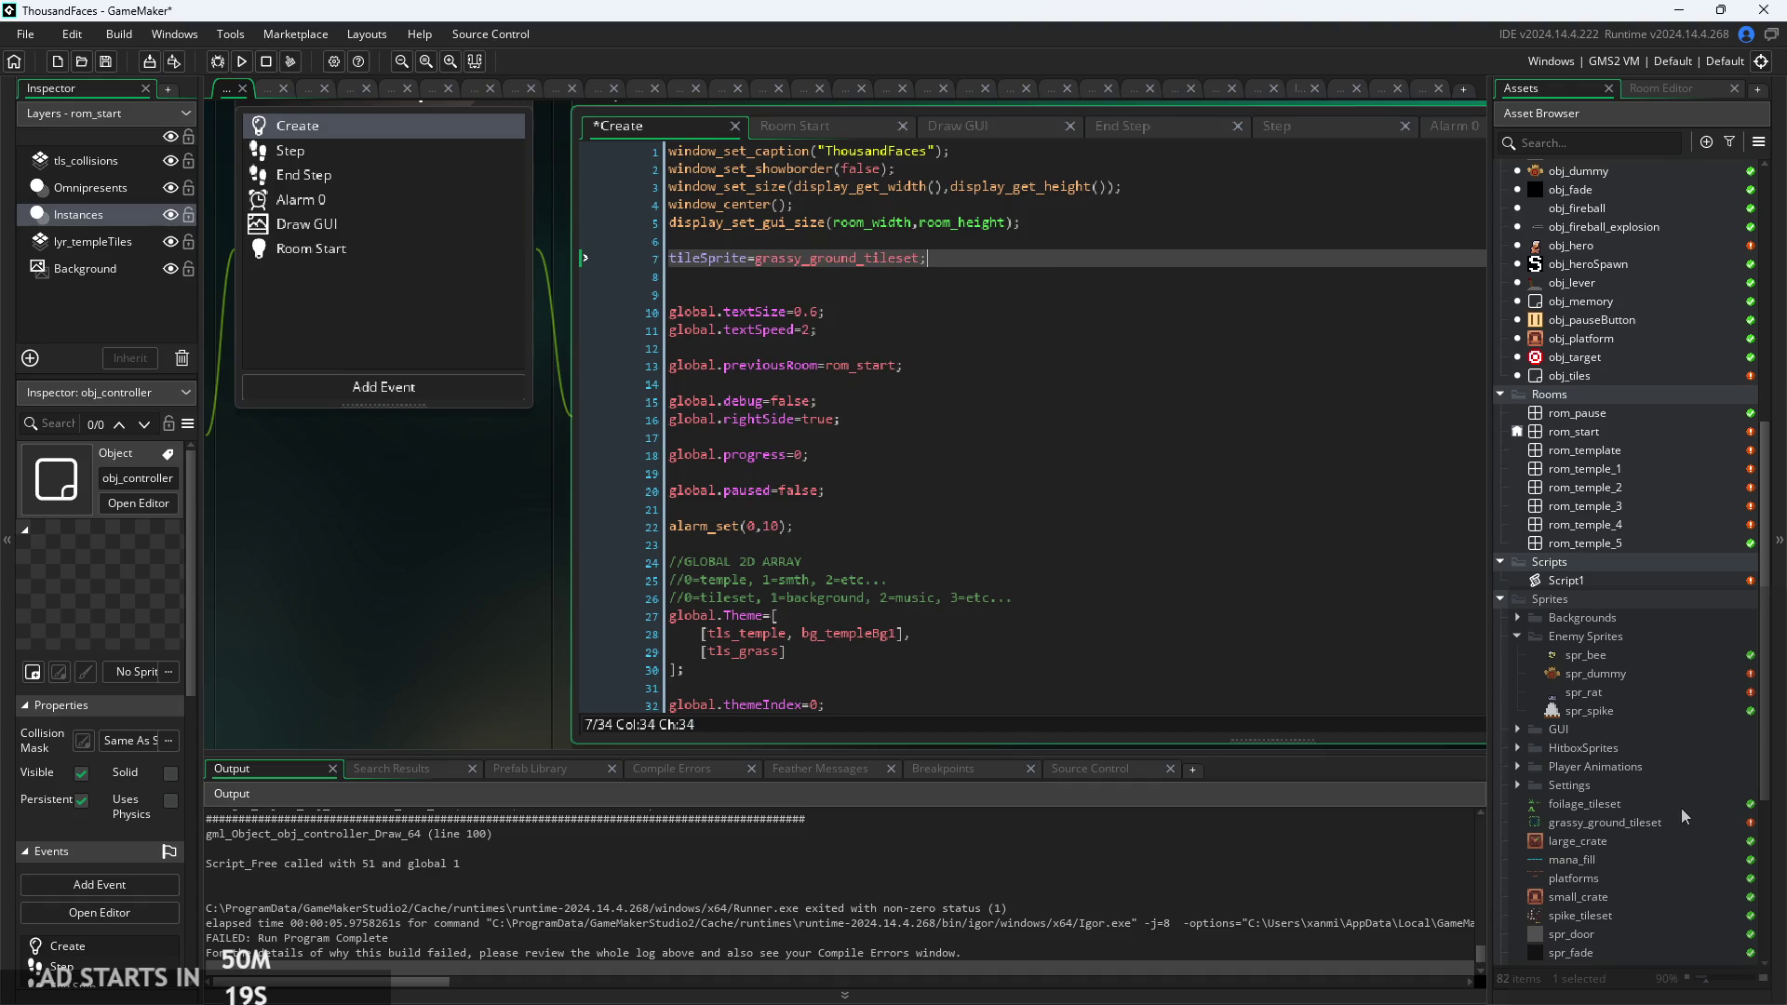
click(810, 127)
click(241, 62)
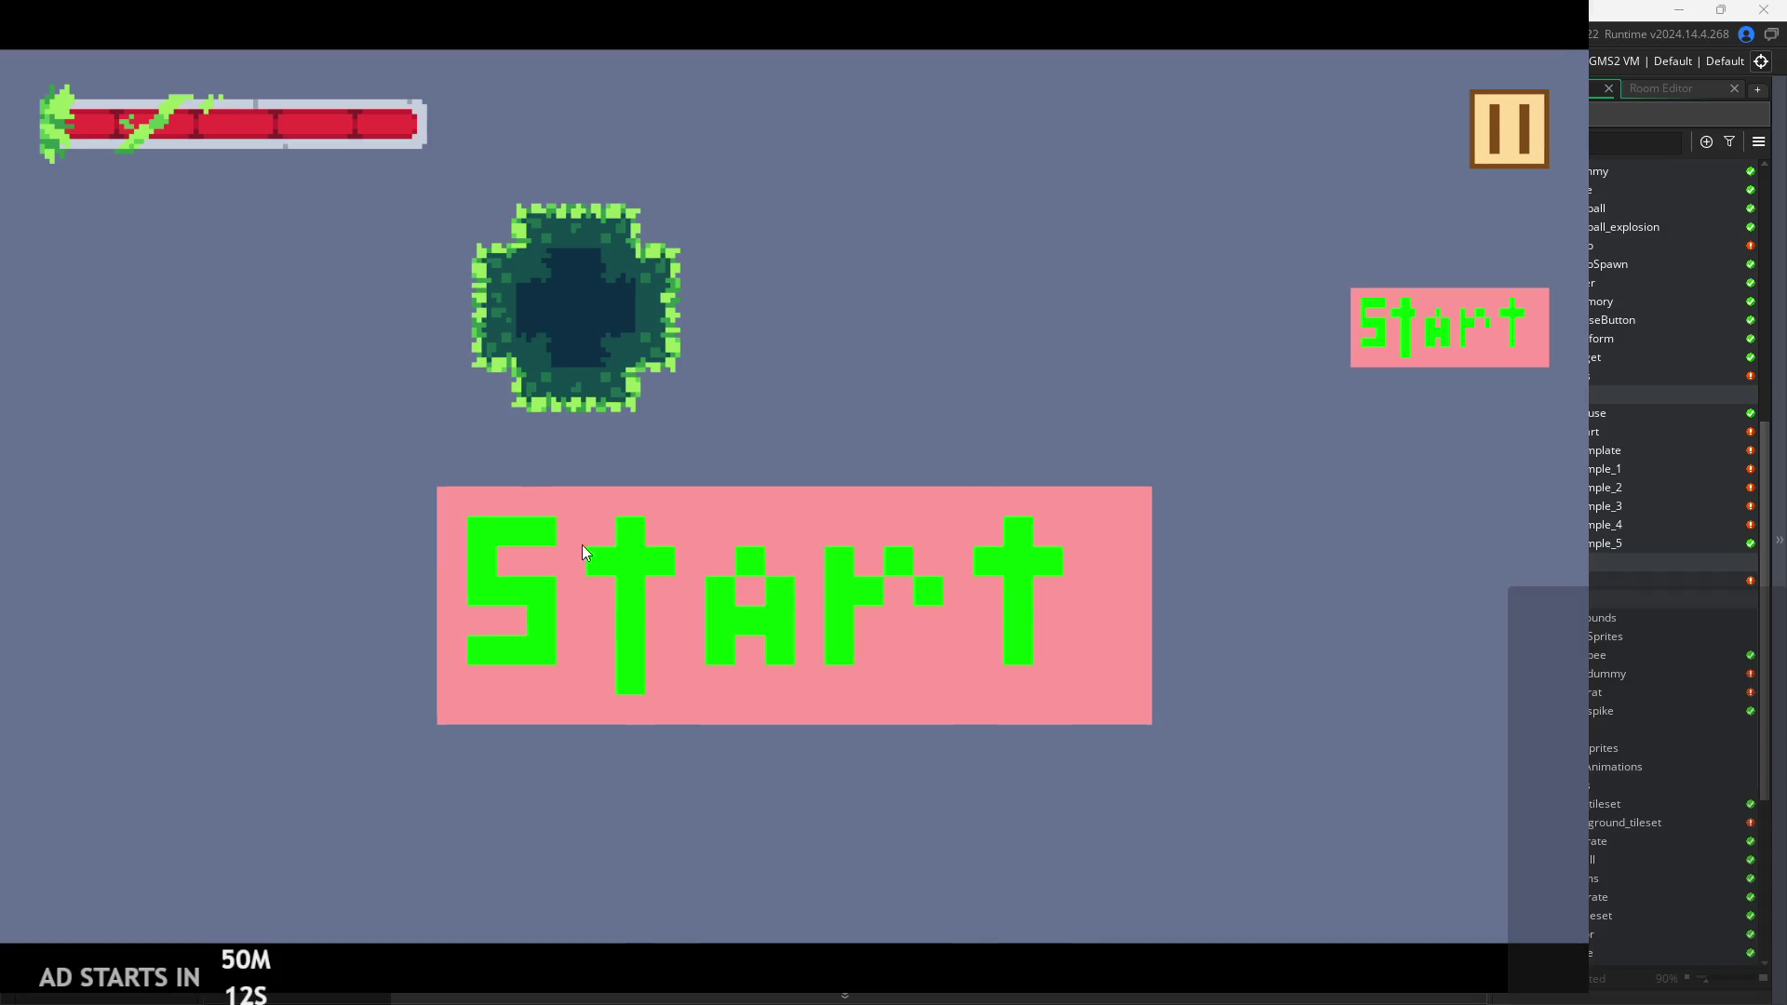
Abort the run after the obj_controller Draw GUI code error and run the game again.
click(583, 545)
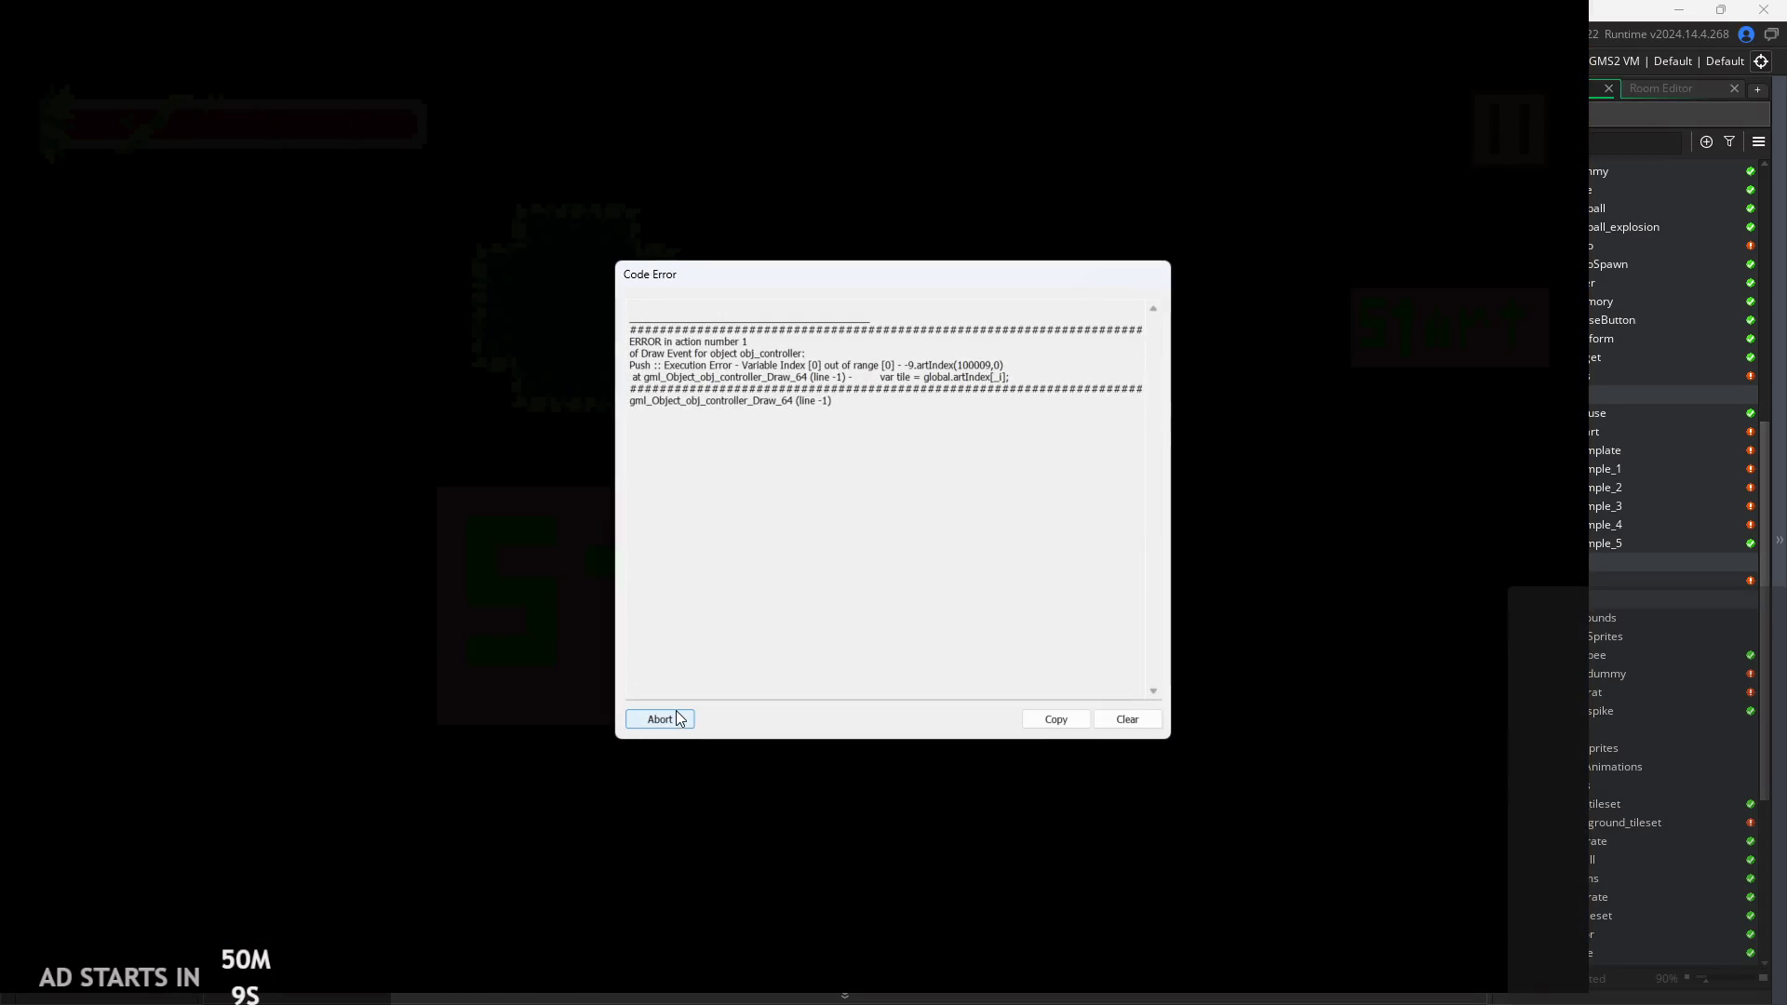
click(685, 722)
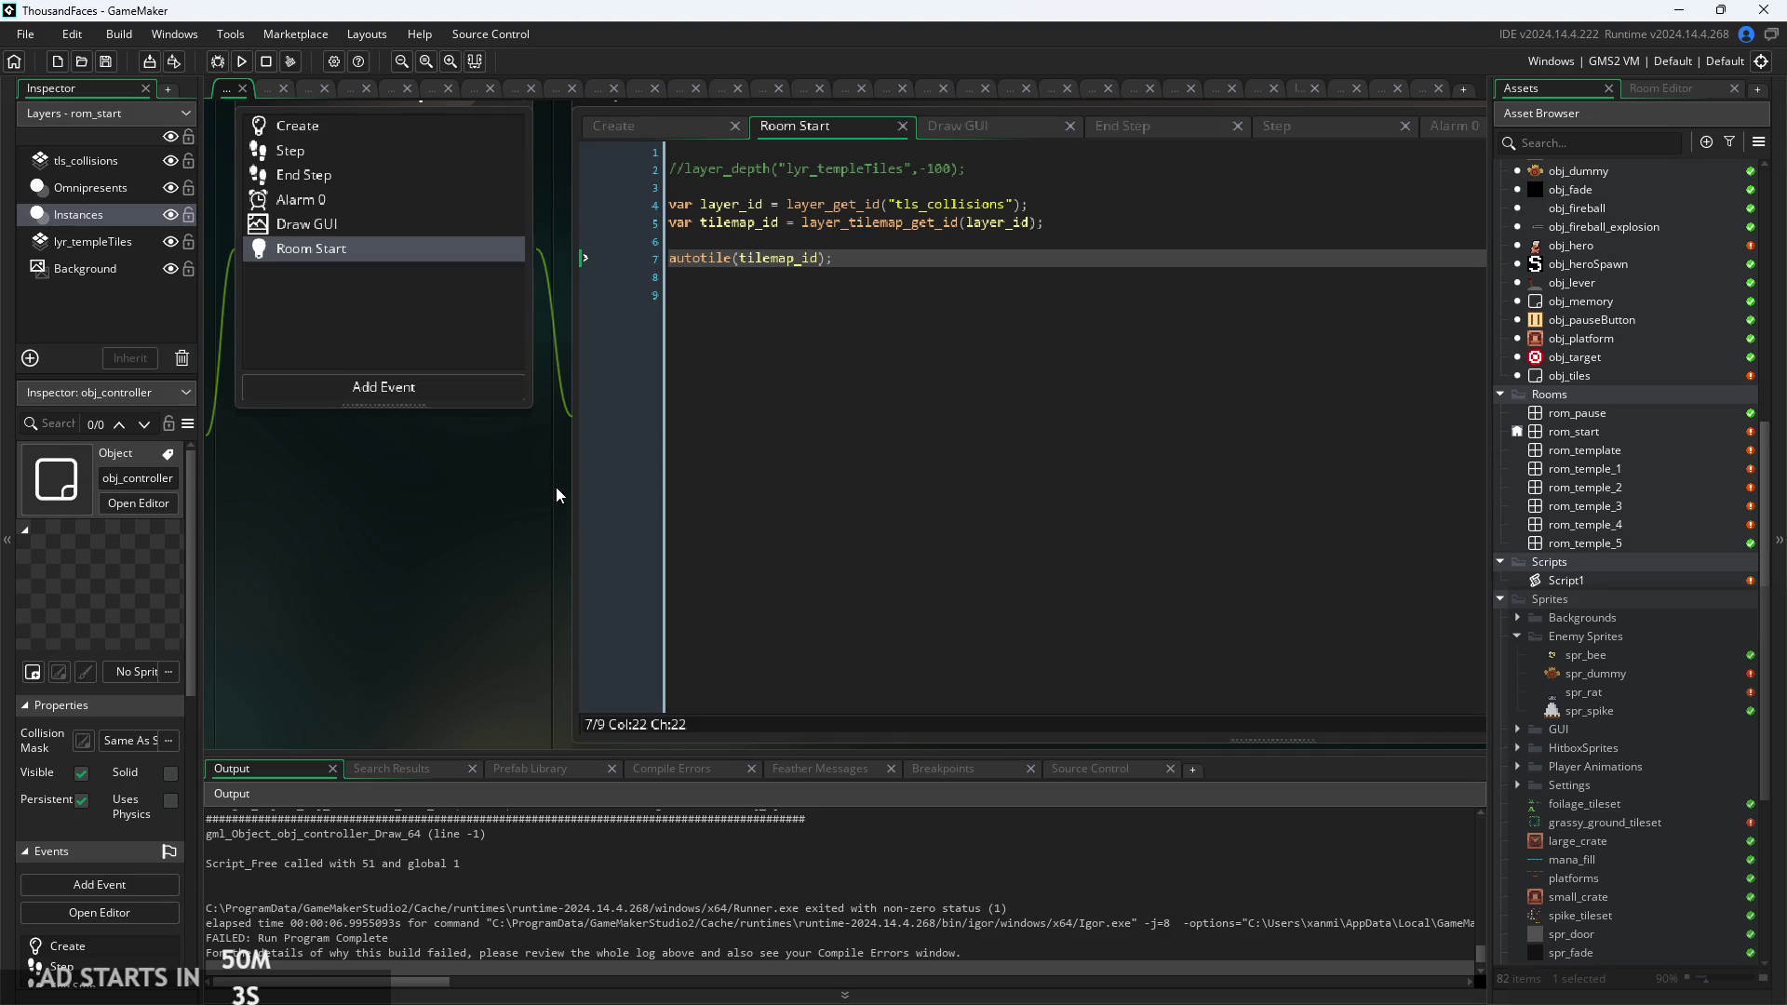
click(250, 61)
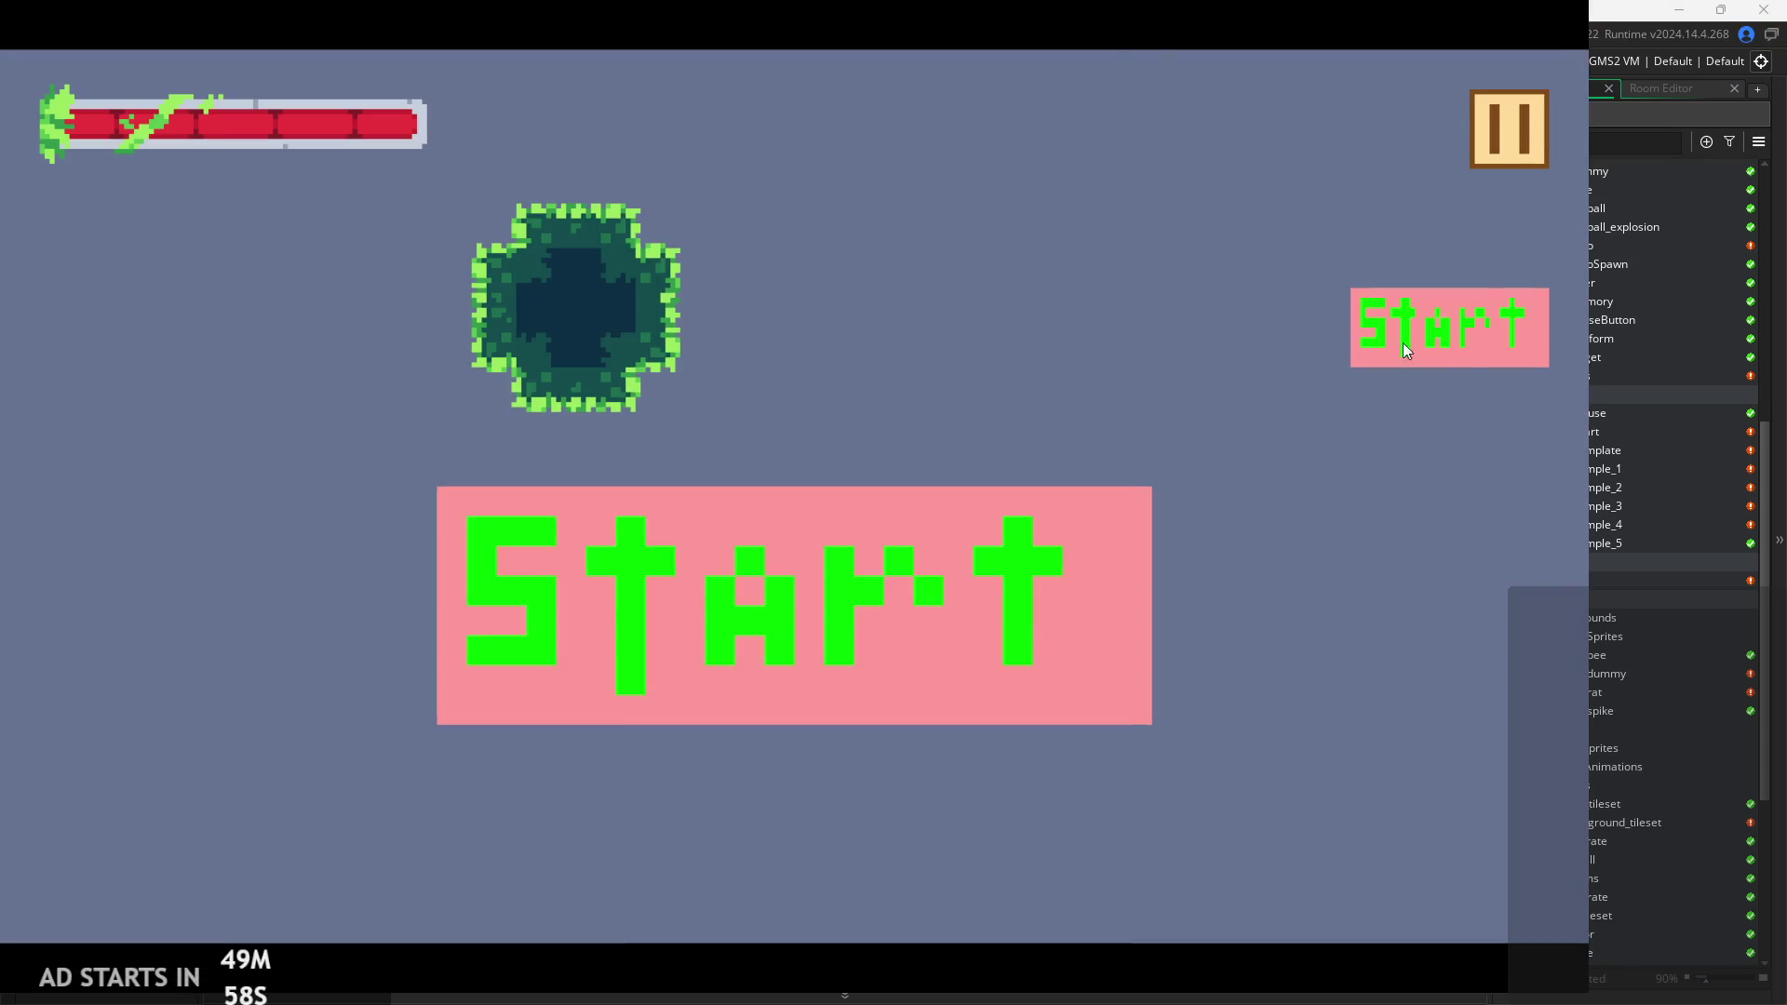
Start the first level, run and jump across the grassy platforms, then quit the game.
click(1510, 329)
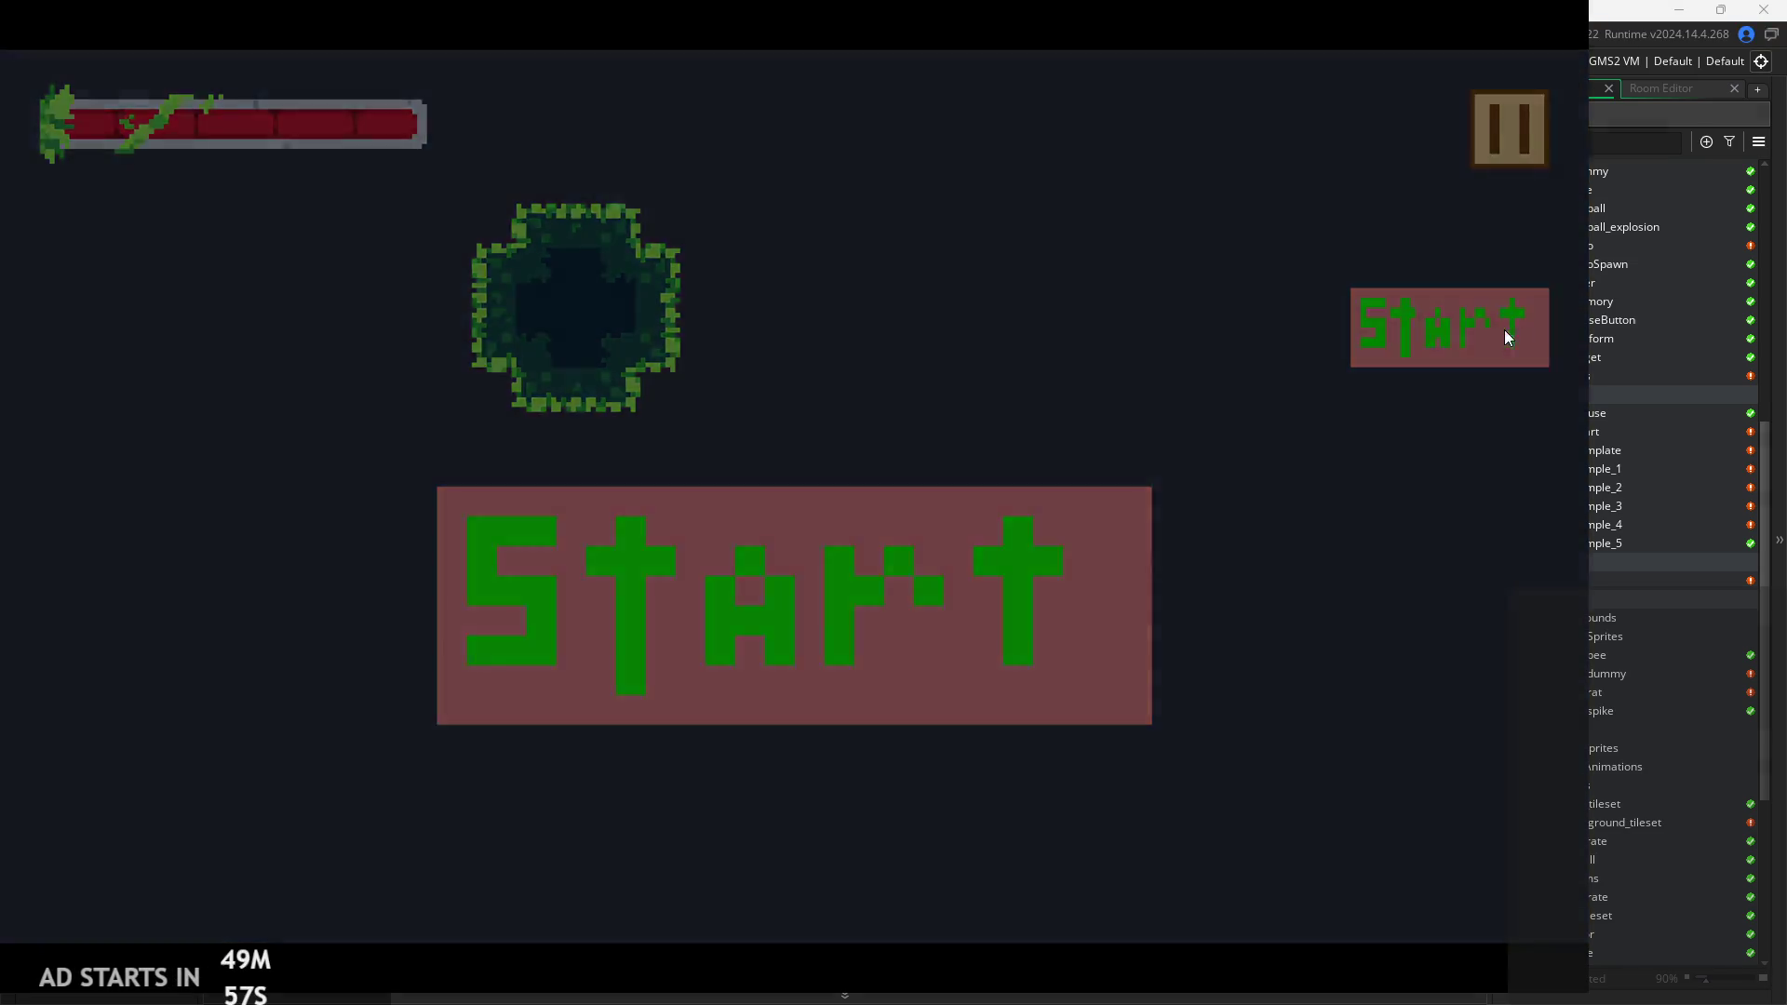
key(Right)
key(space)
key(space)
key(space)
key(space)
key(Right)
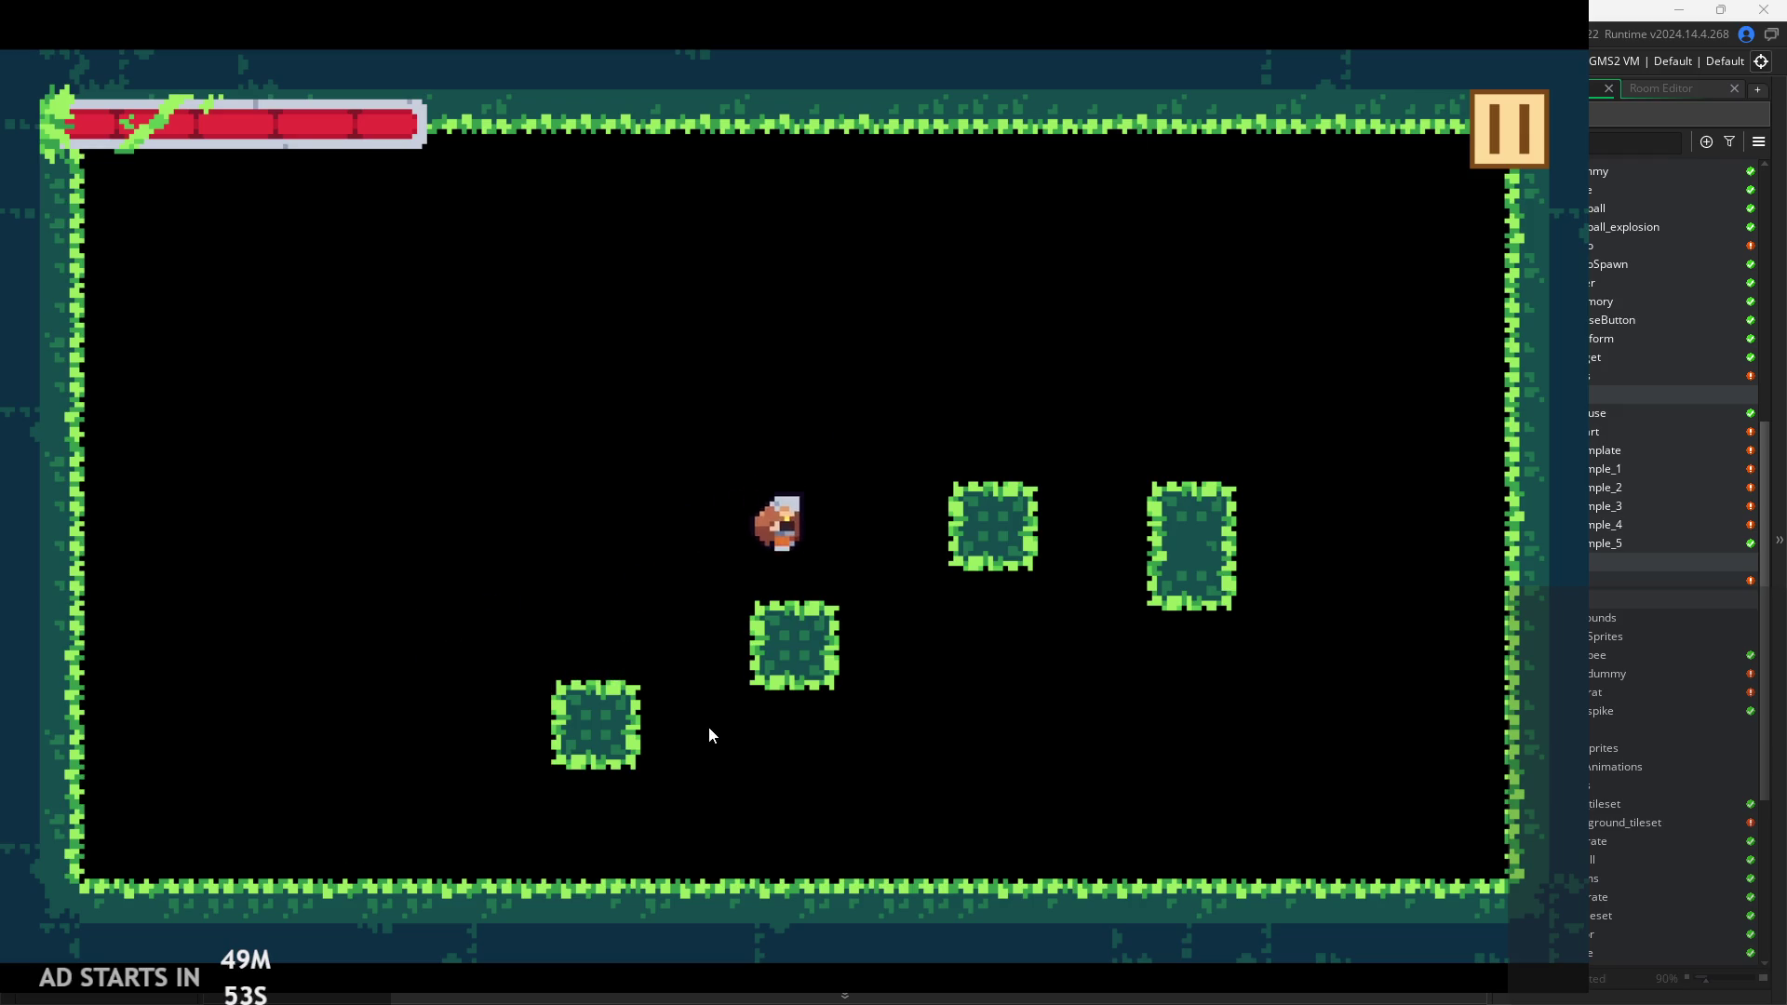
key(space)
key(Right)
key(space)
key(Left)
key(space)
key(Right)
key(space)
key(Right)
key(Left)
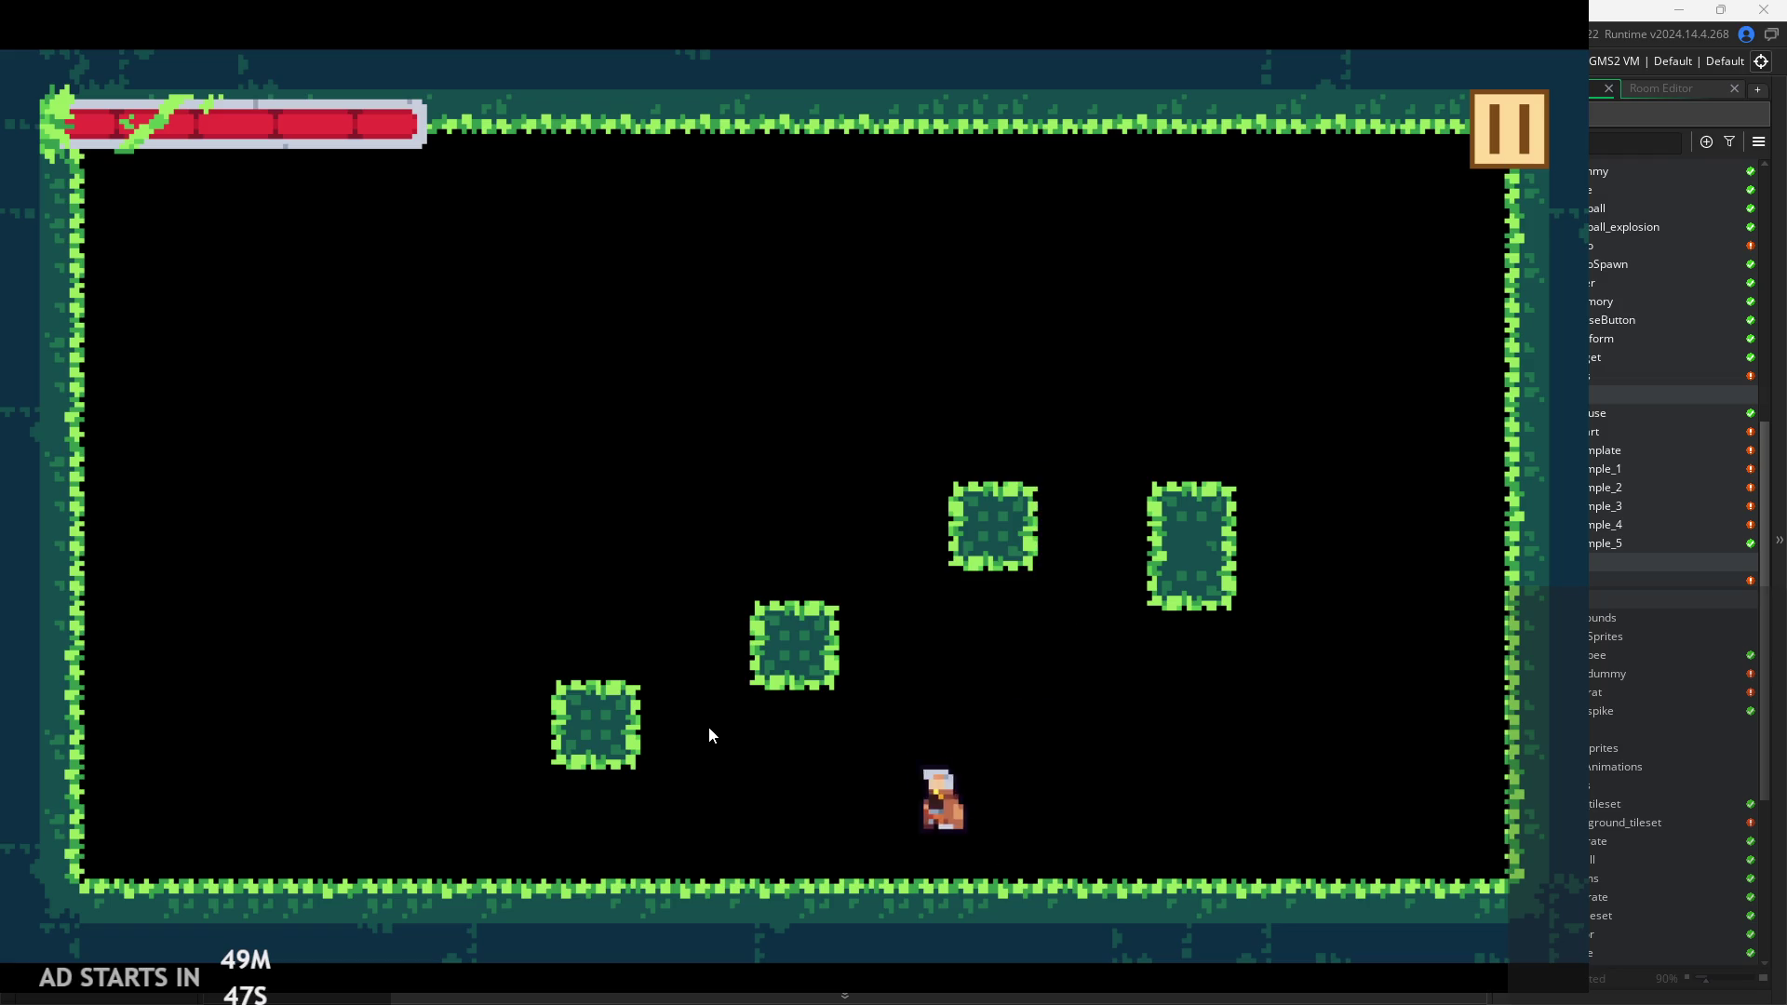
key(Left)
key(space)
key(Right)
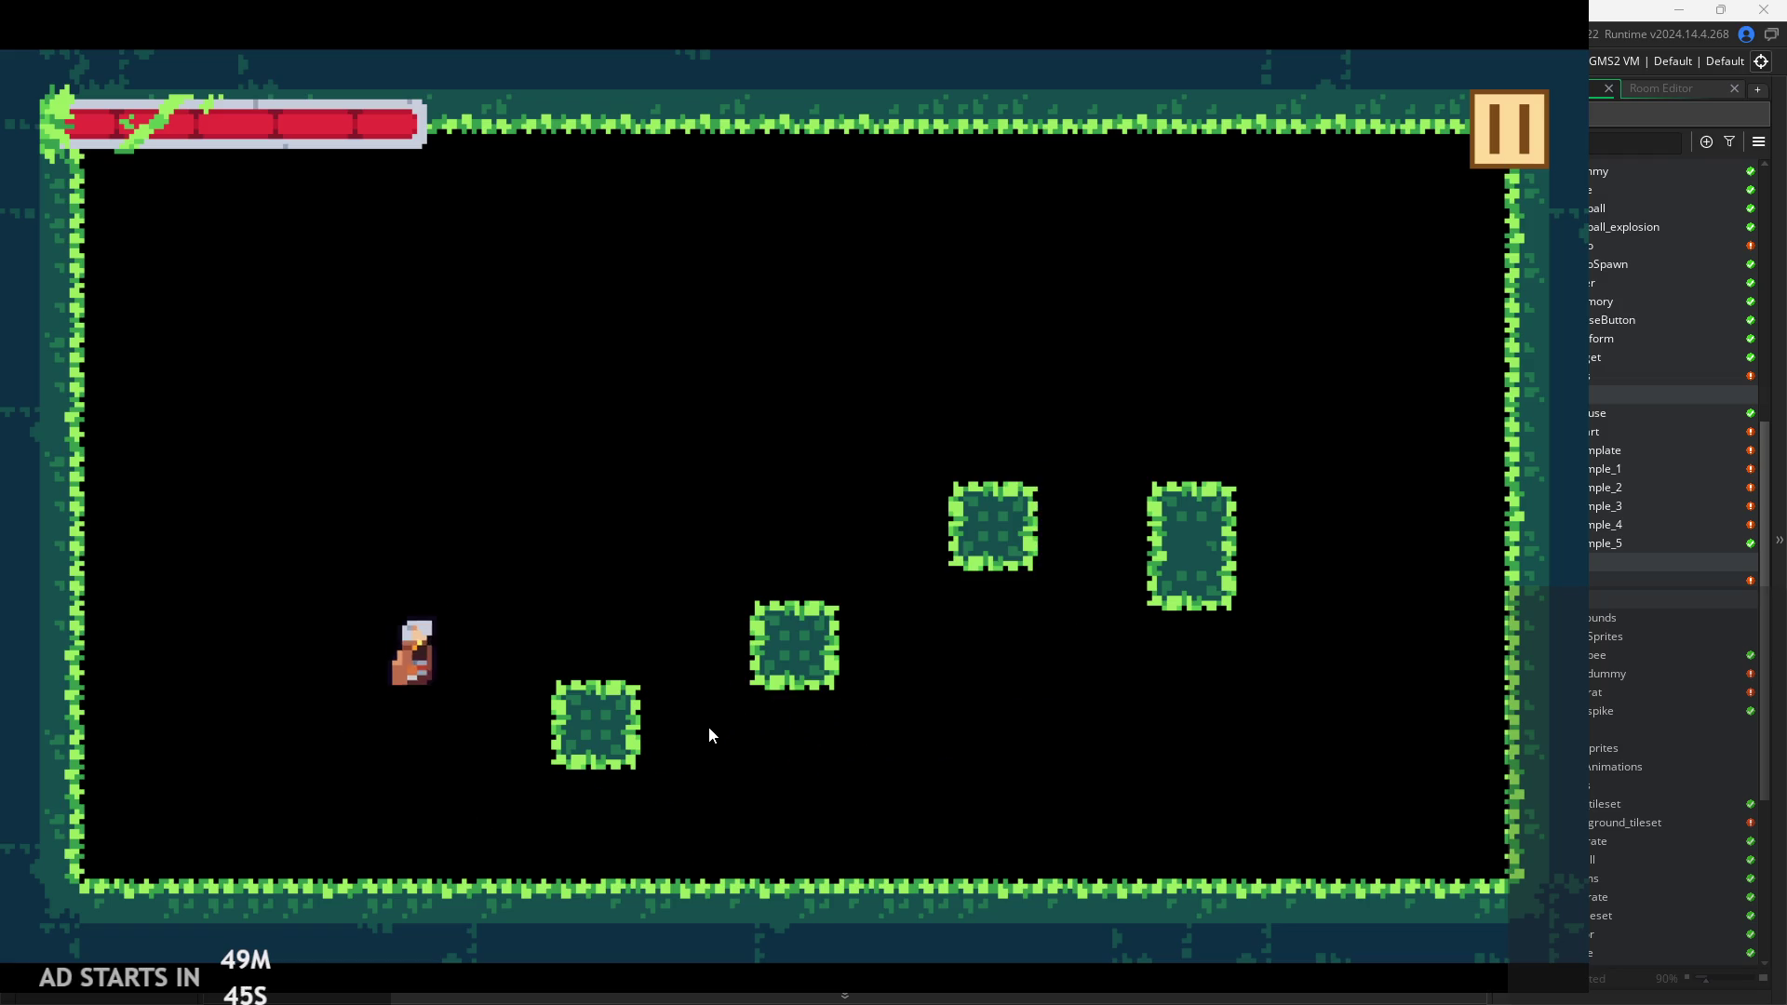
key(Left)
key(space)
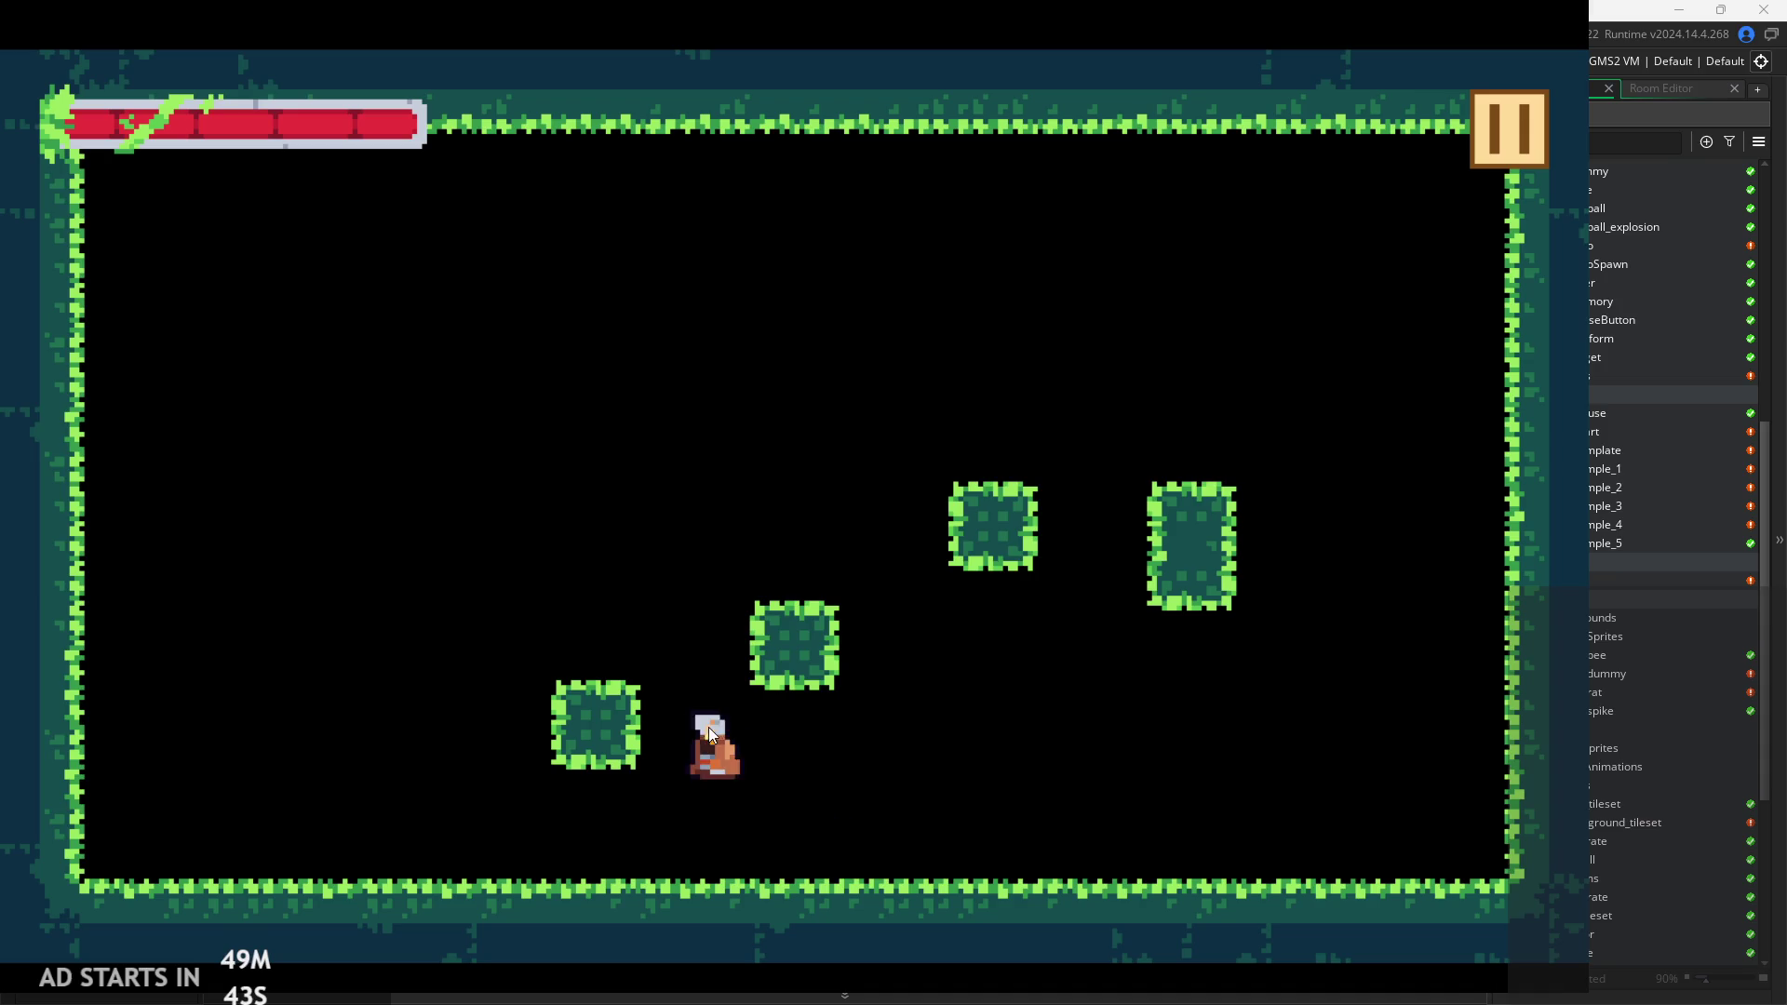
key(Right)
key(space)
key(space)
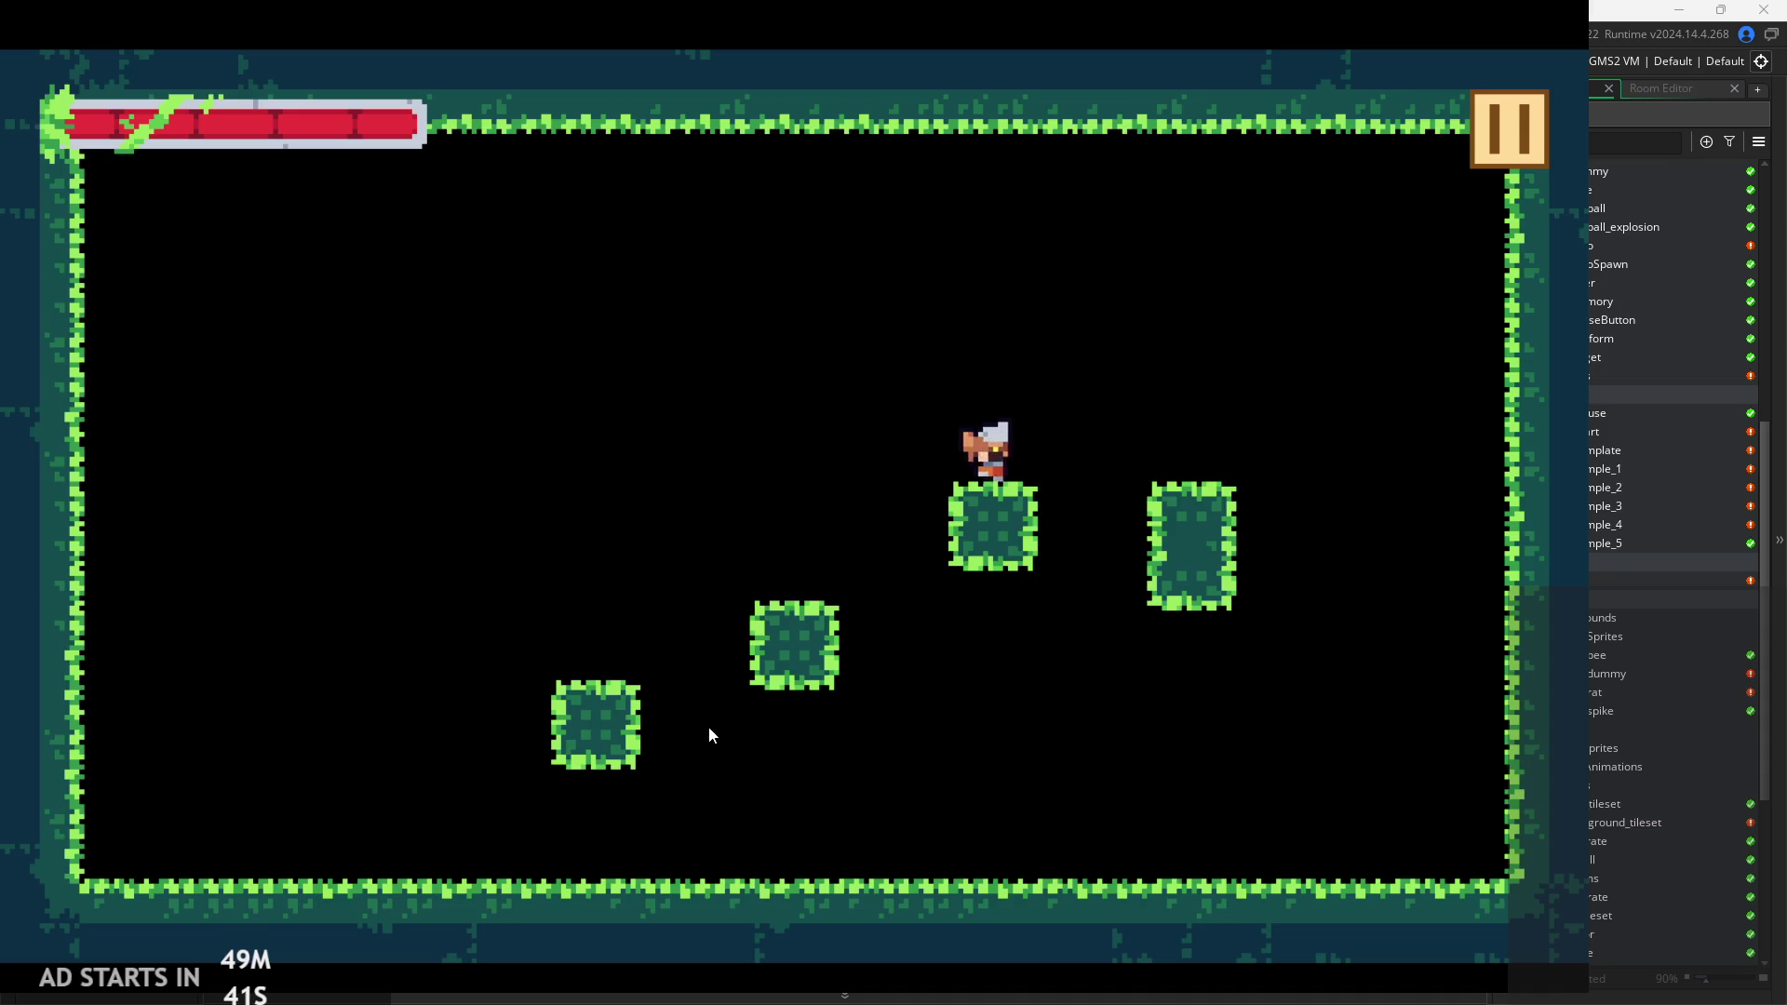
key(Left)
key(space)
key(space)
key(Right)
key(space)
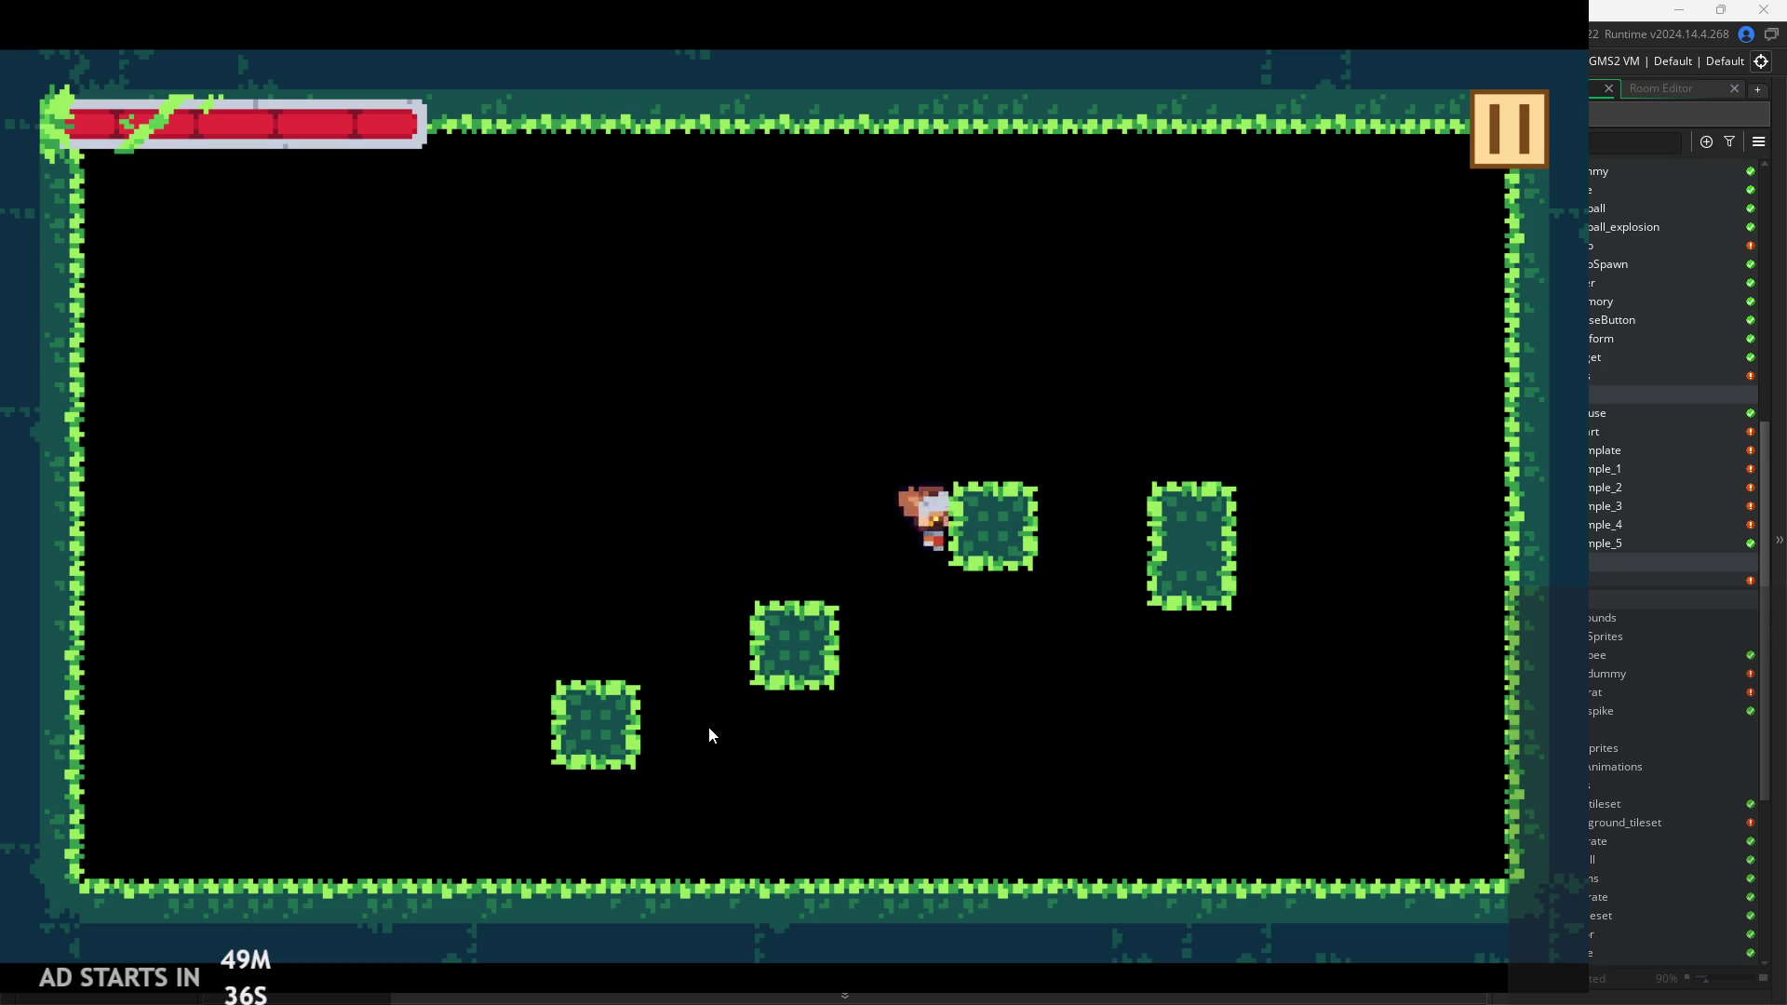
key(Left)
key(space)
key(Right)
key(space)
key(space)
key(Right)
key(Left)
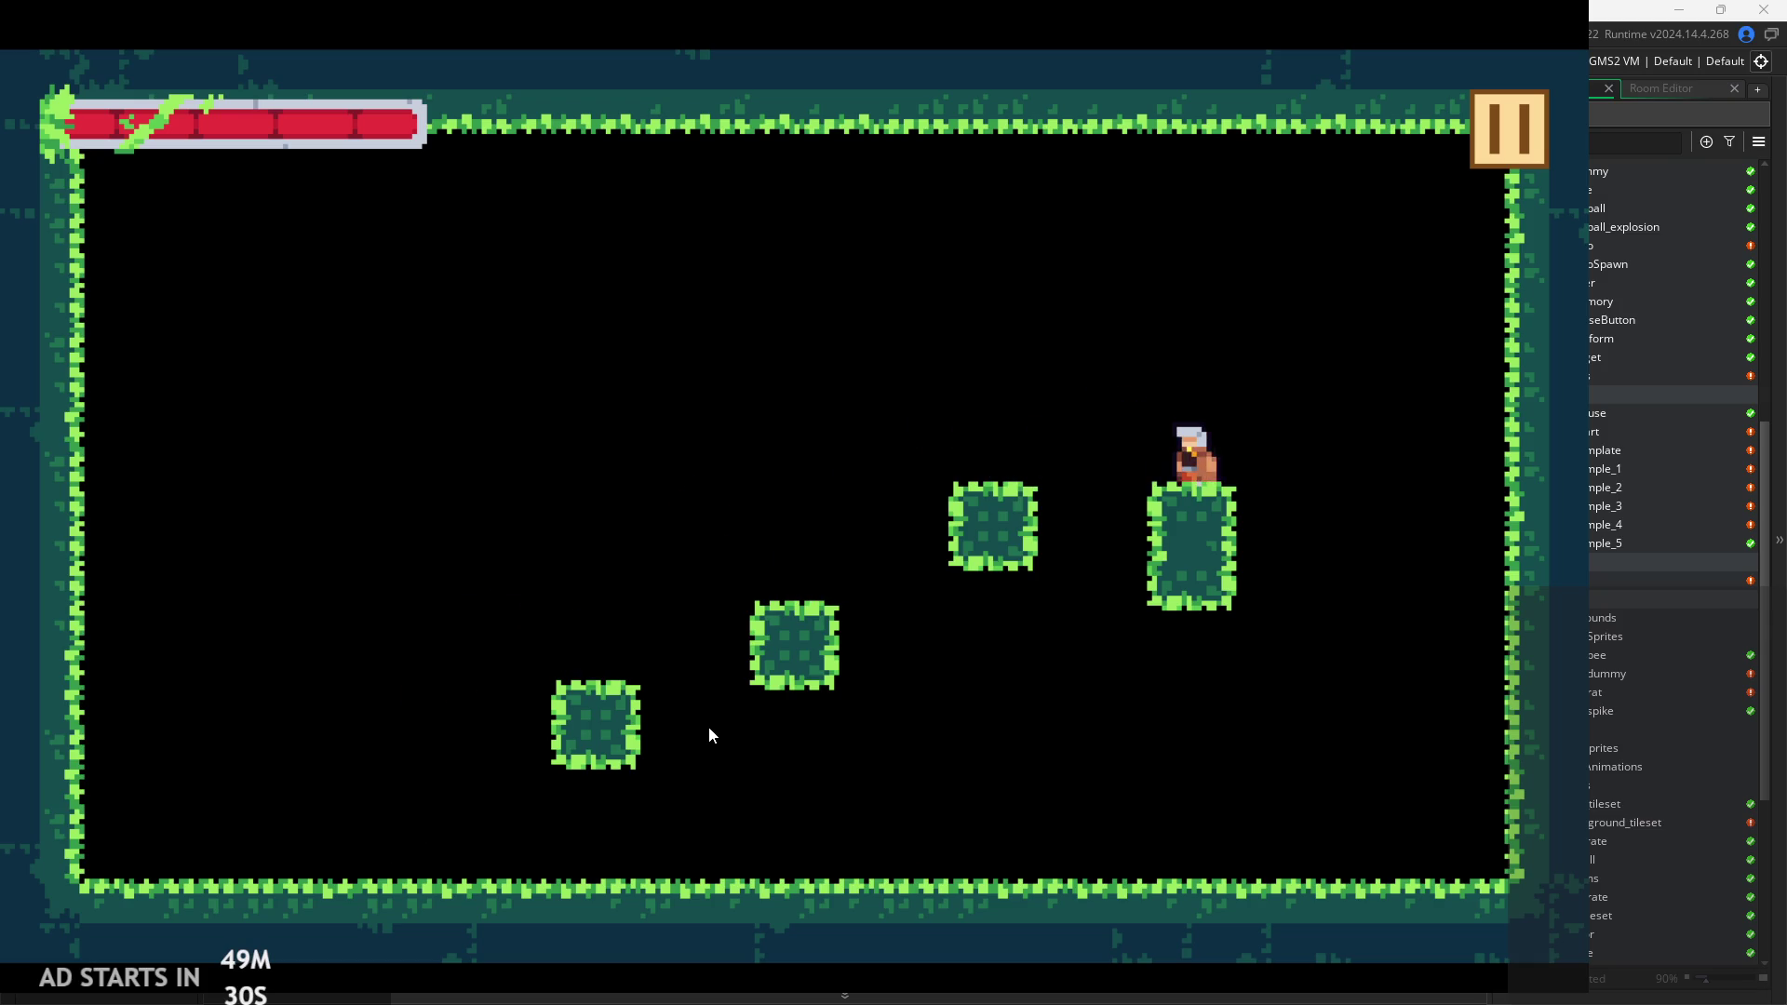
key(space)
key(space)
key(Right)
key(space)
key(Left)
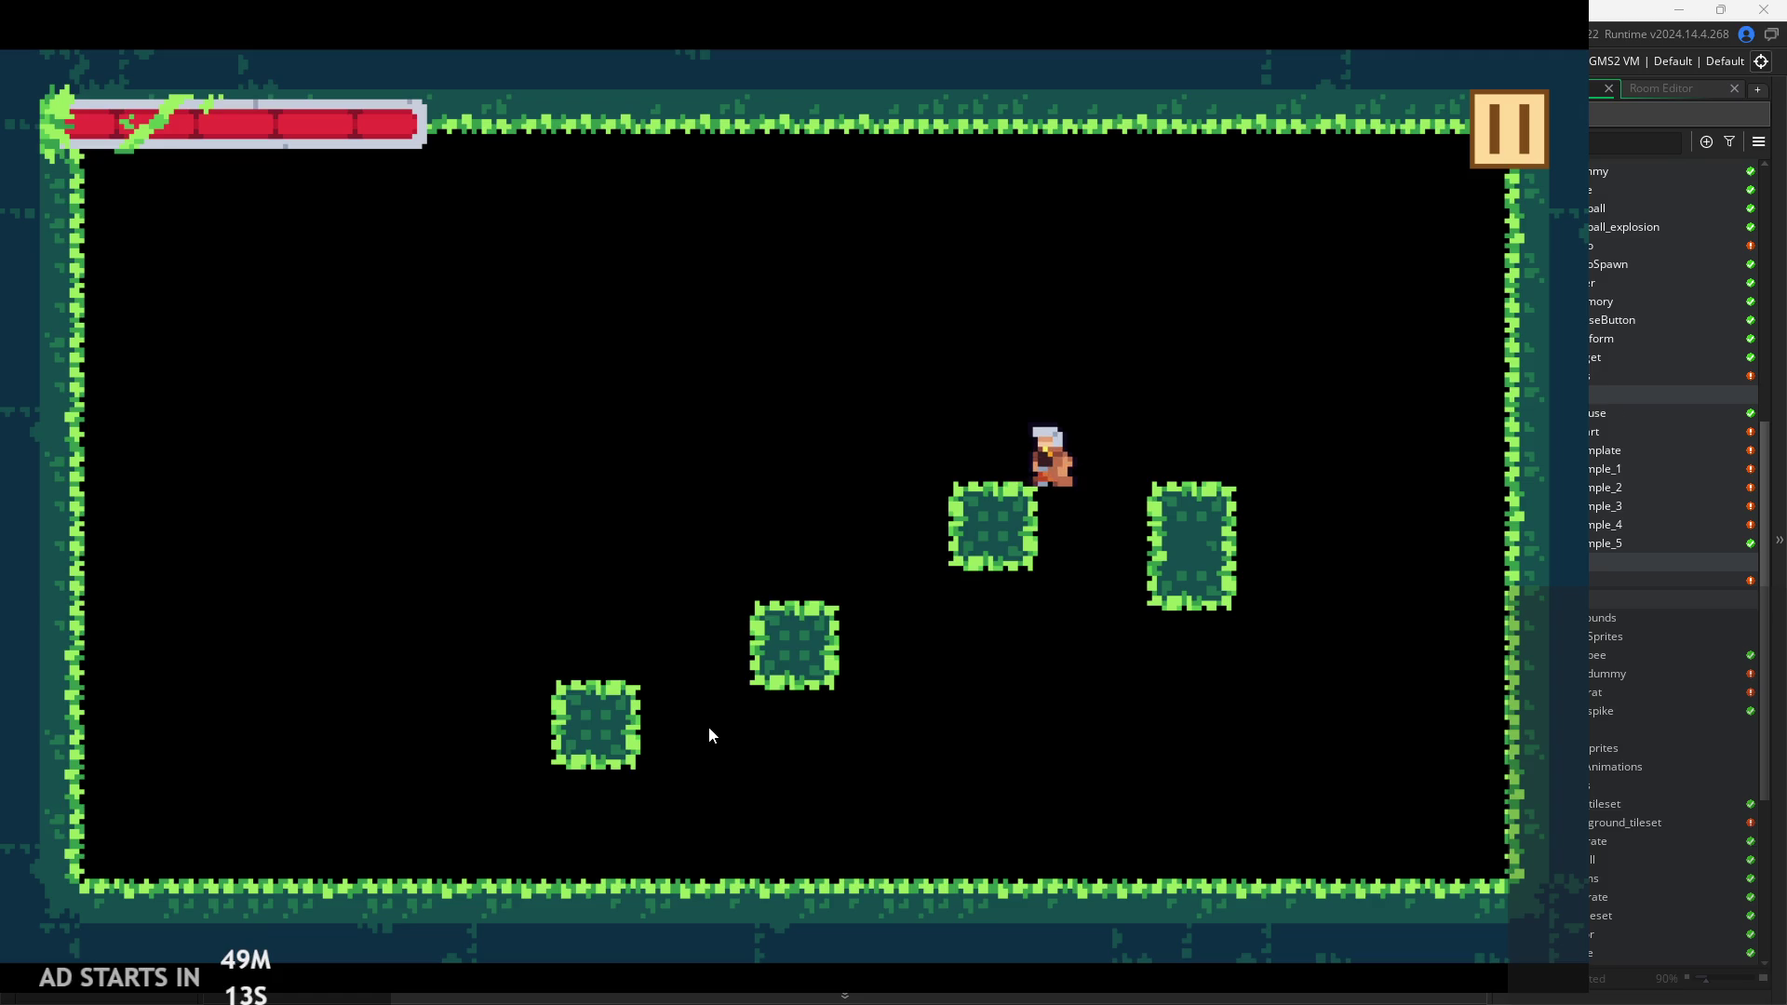
click(1506, 122)
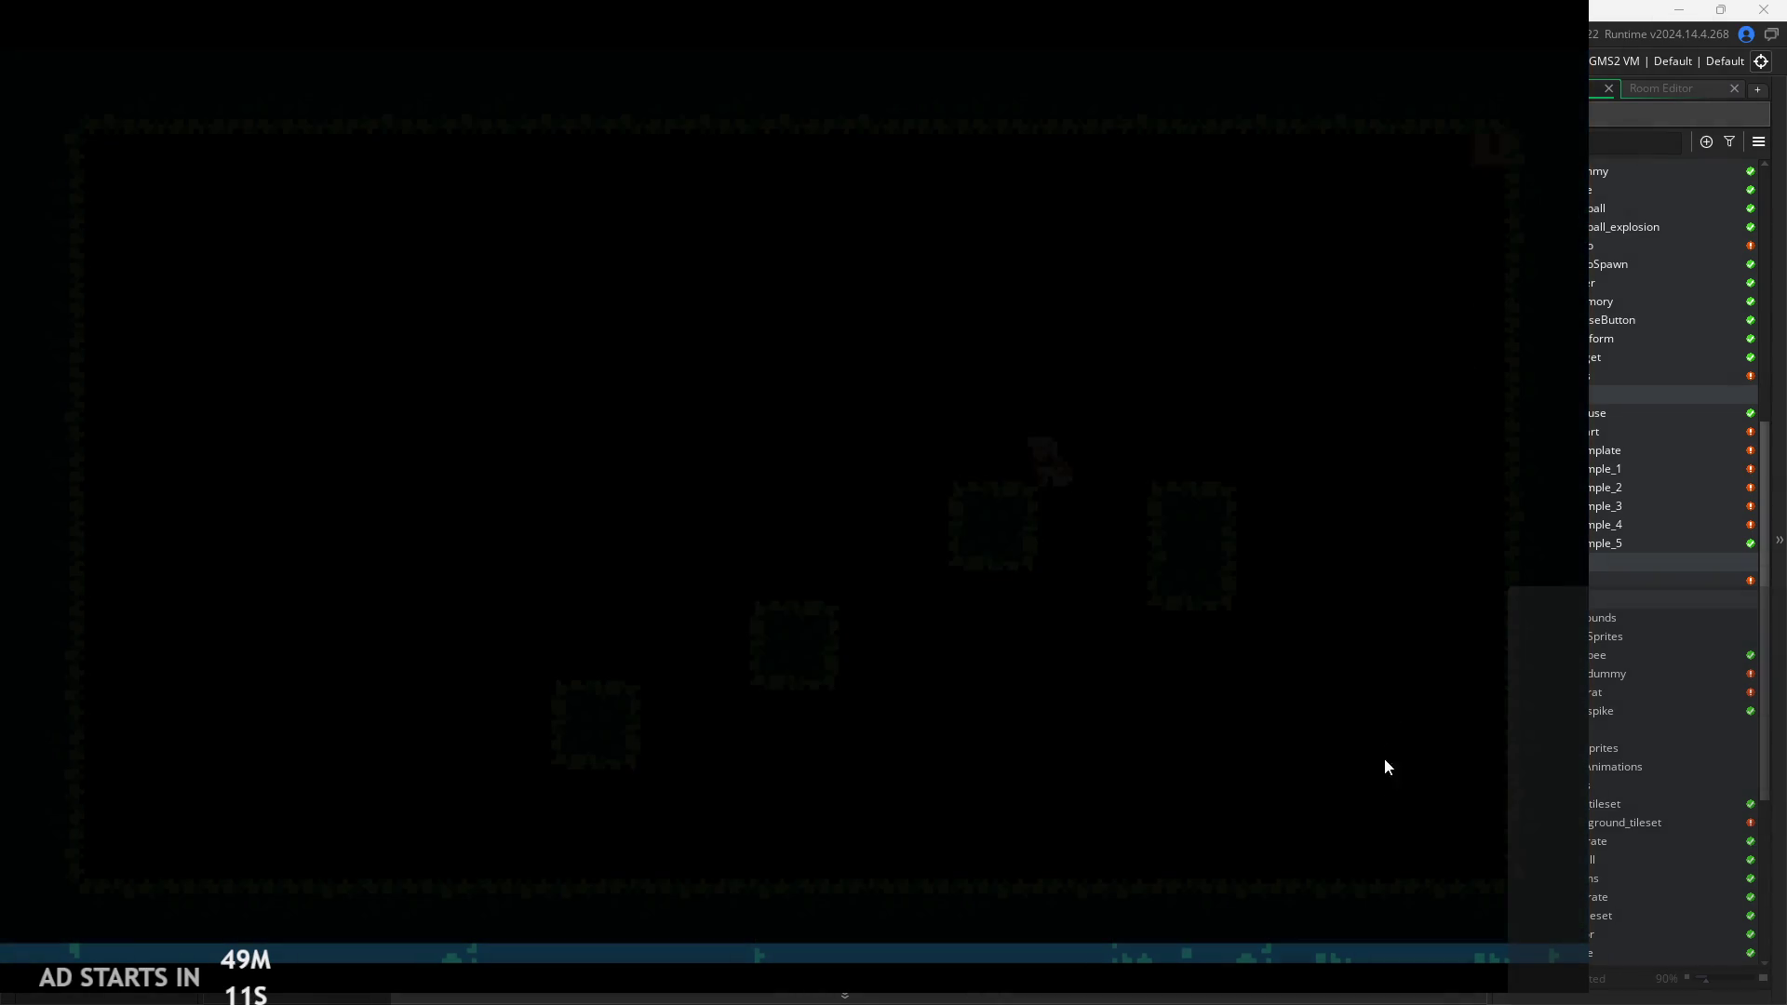
Dismiss the error and restore the workspace from the maximized code editor.
click(661, 721)
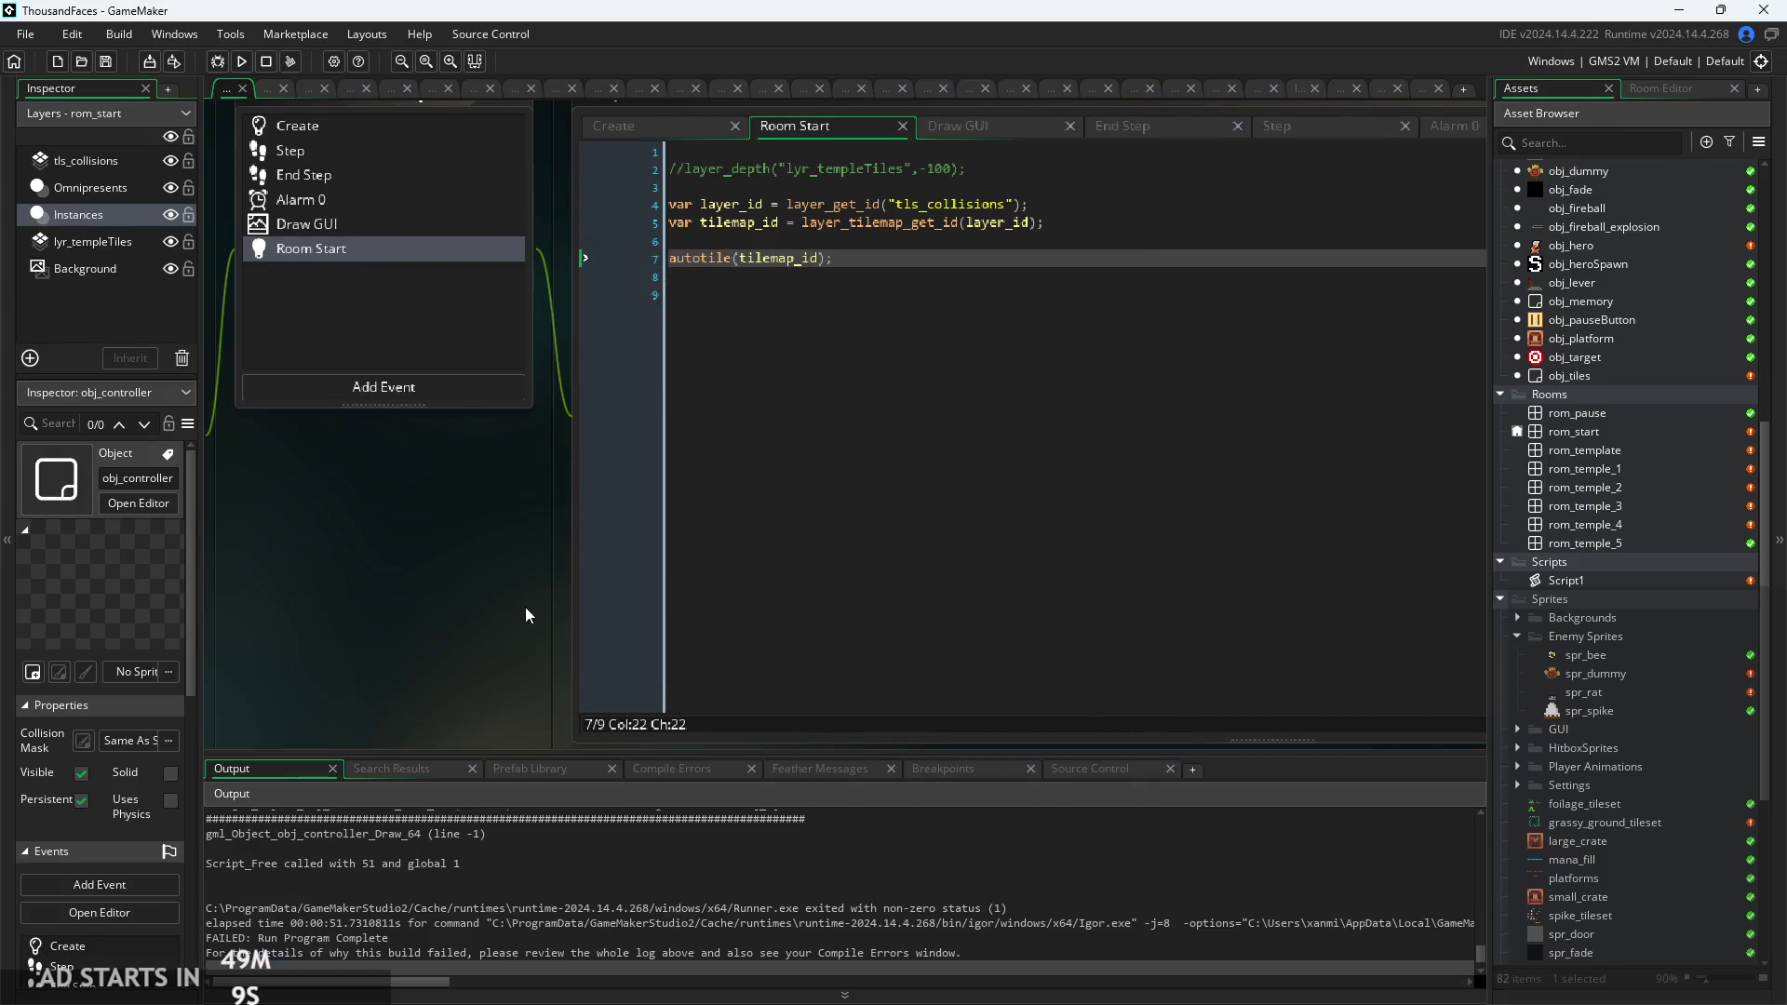
key(shift+Escape)
scroll(1621, 836, down, 4)
scroll(1621, 840, down, 1)
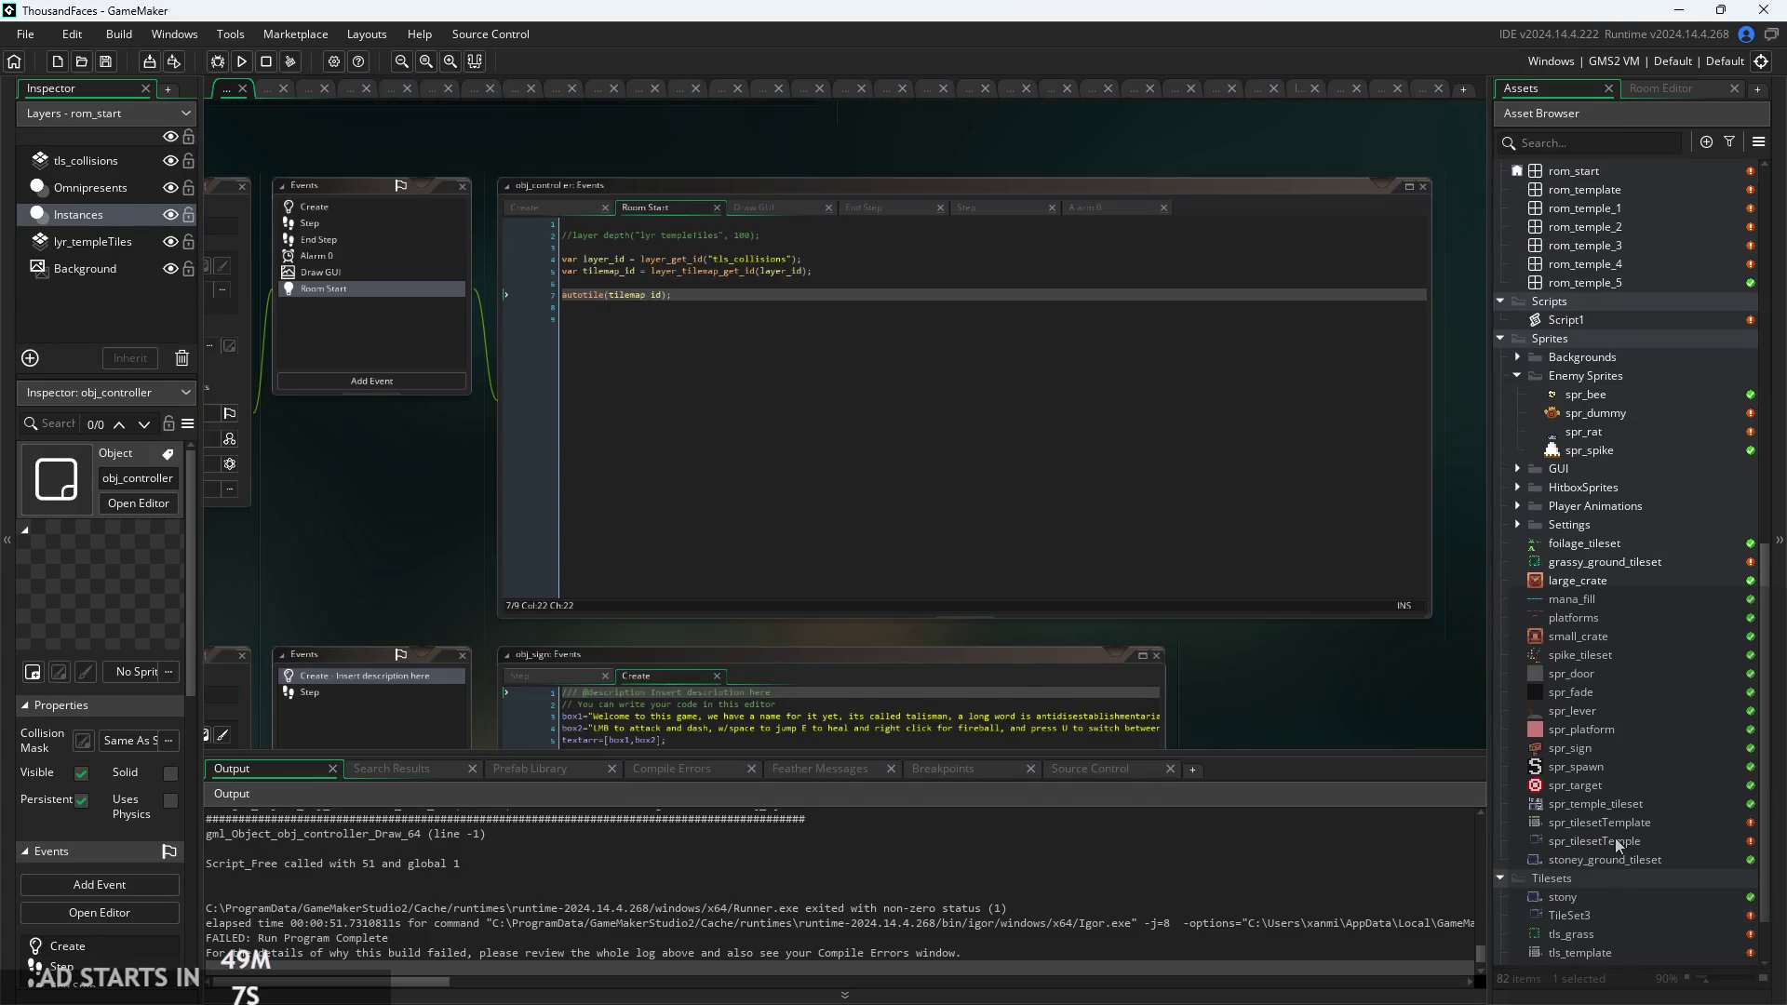
Open spr_tilesetTemplate in the image editor, zoom out and select then deselect its 80×60 canvas.
double_click(1600, 822)
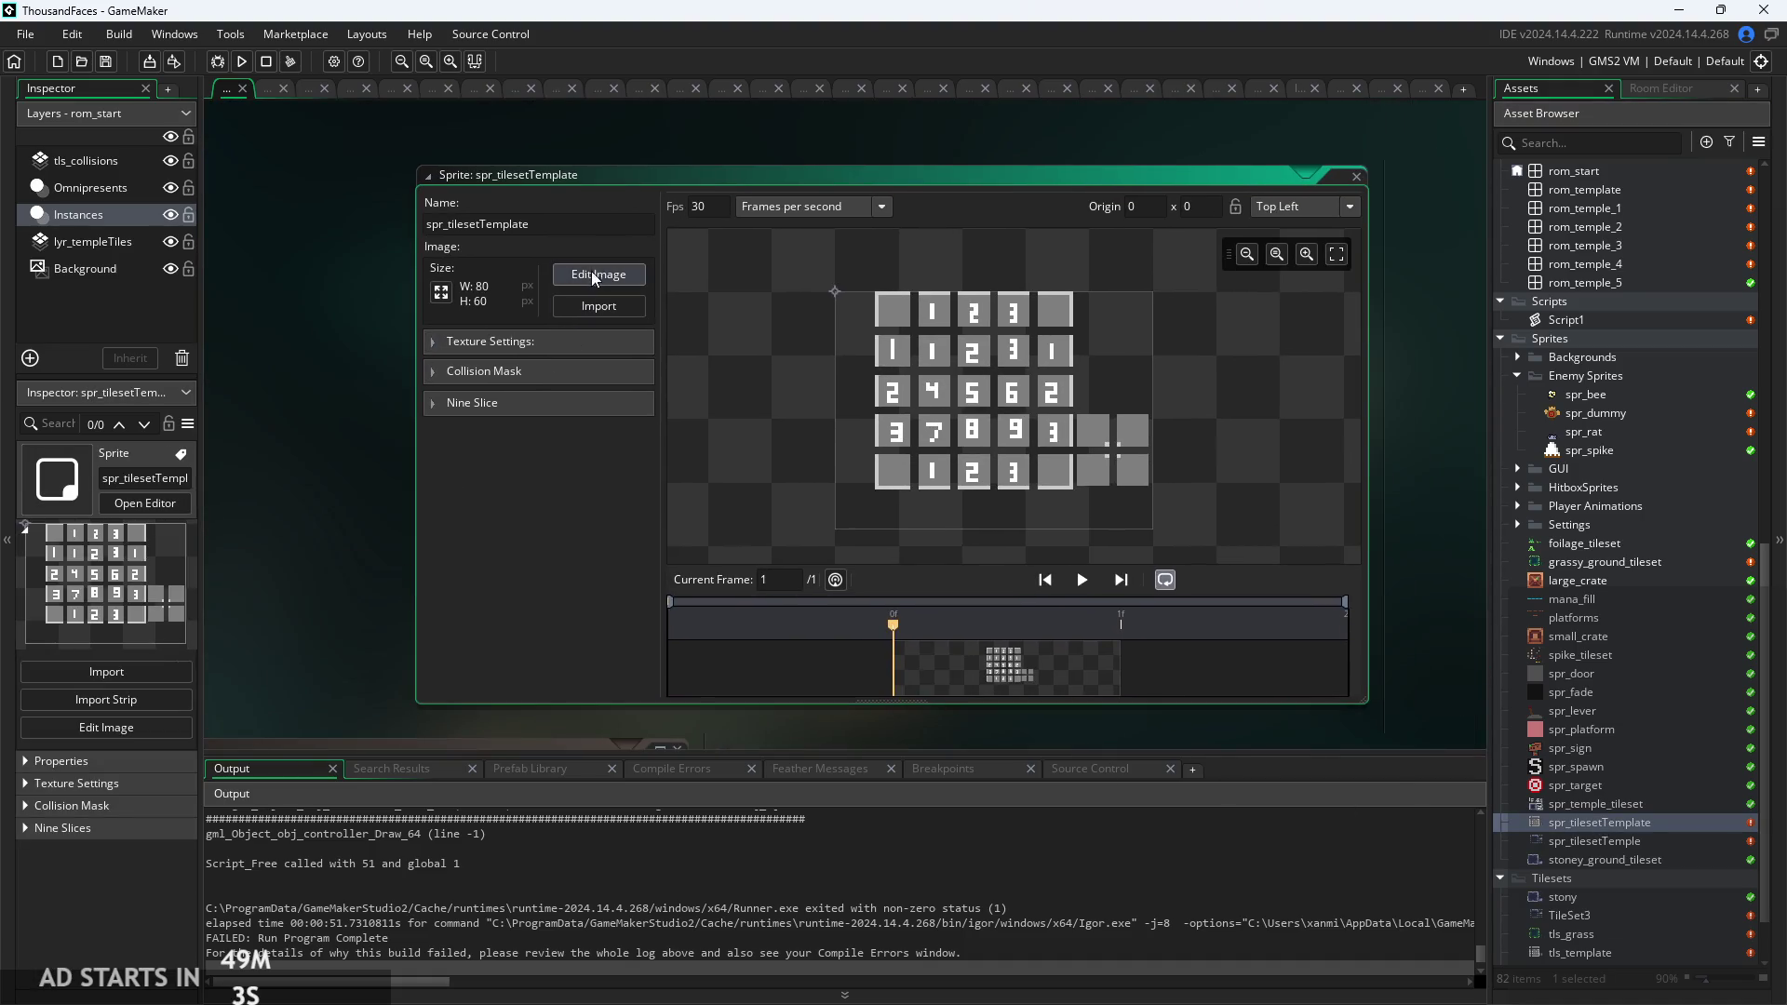
click(593, 276)
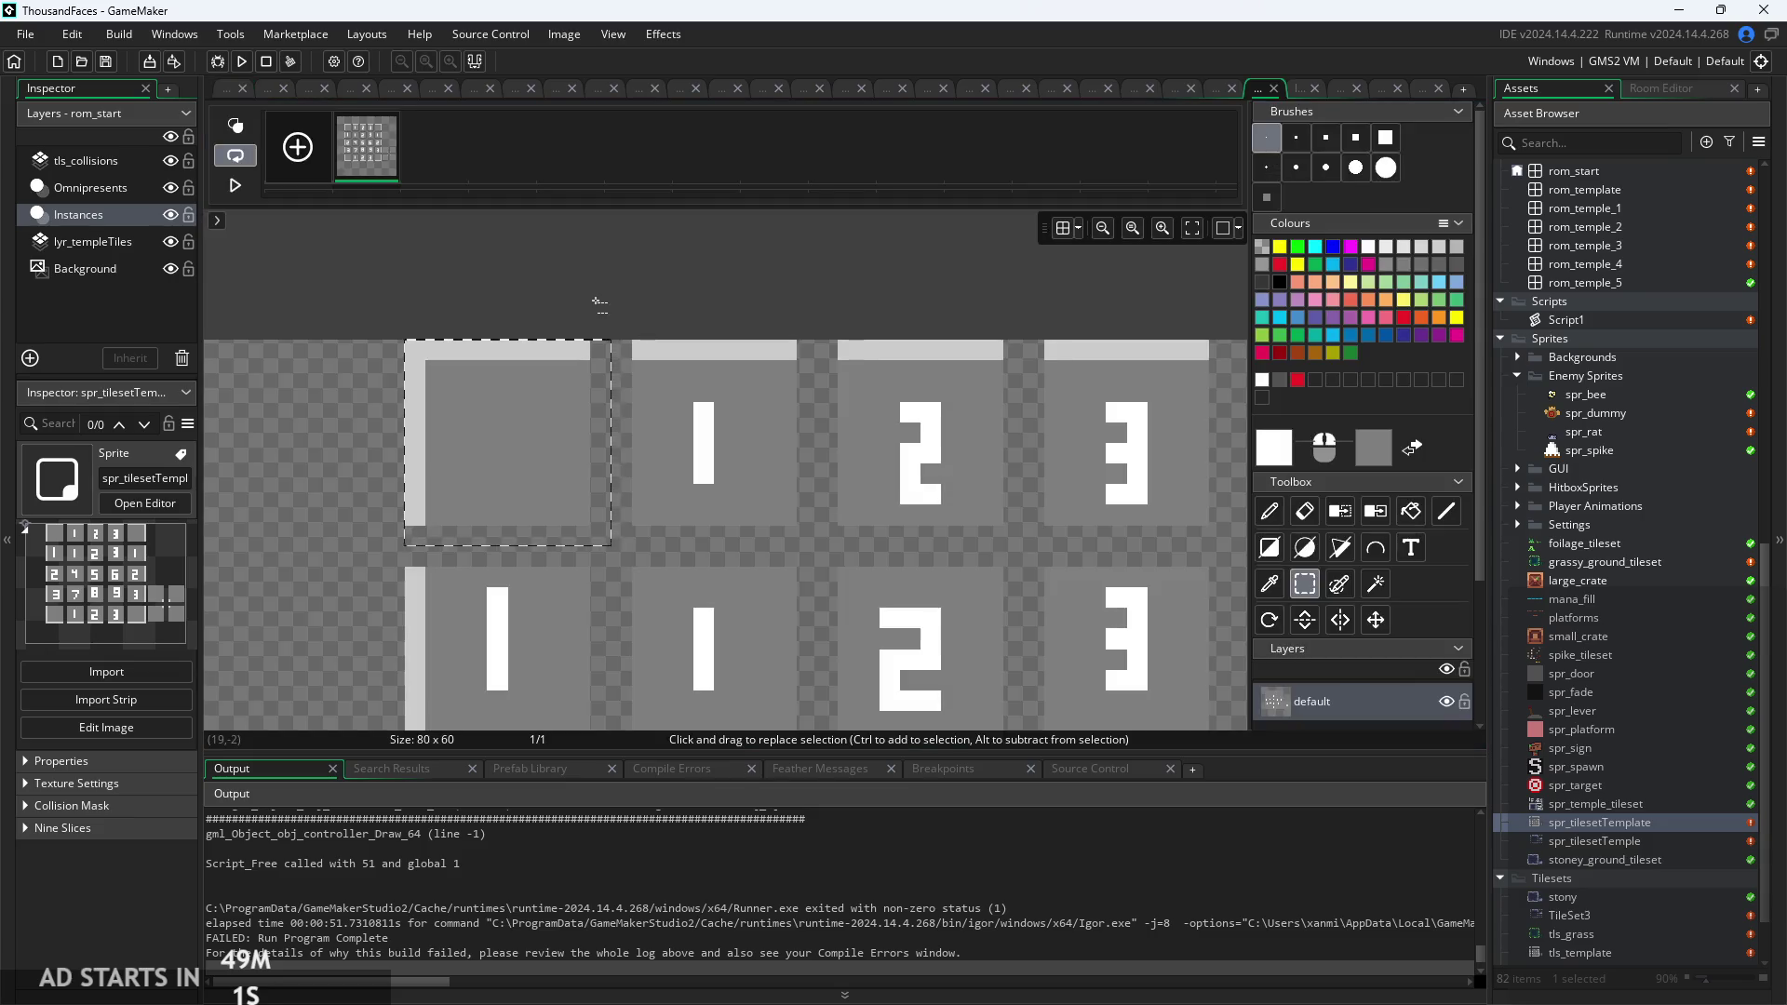
scroll(363, 359, down, 4)
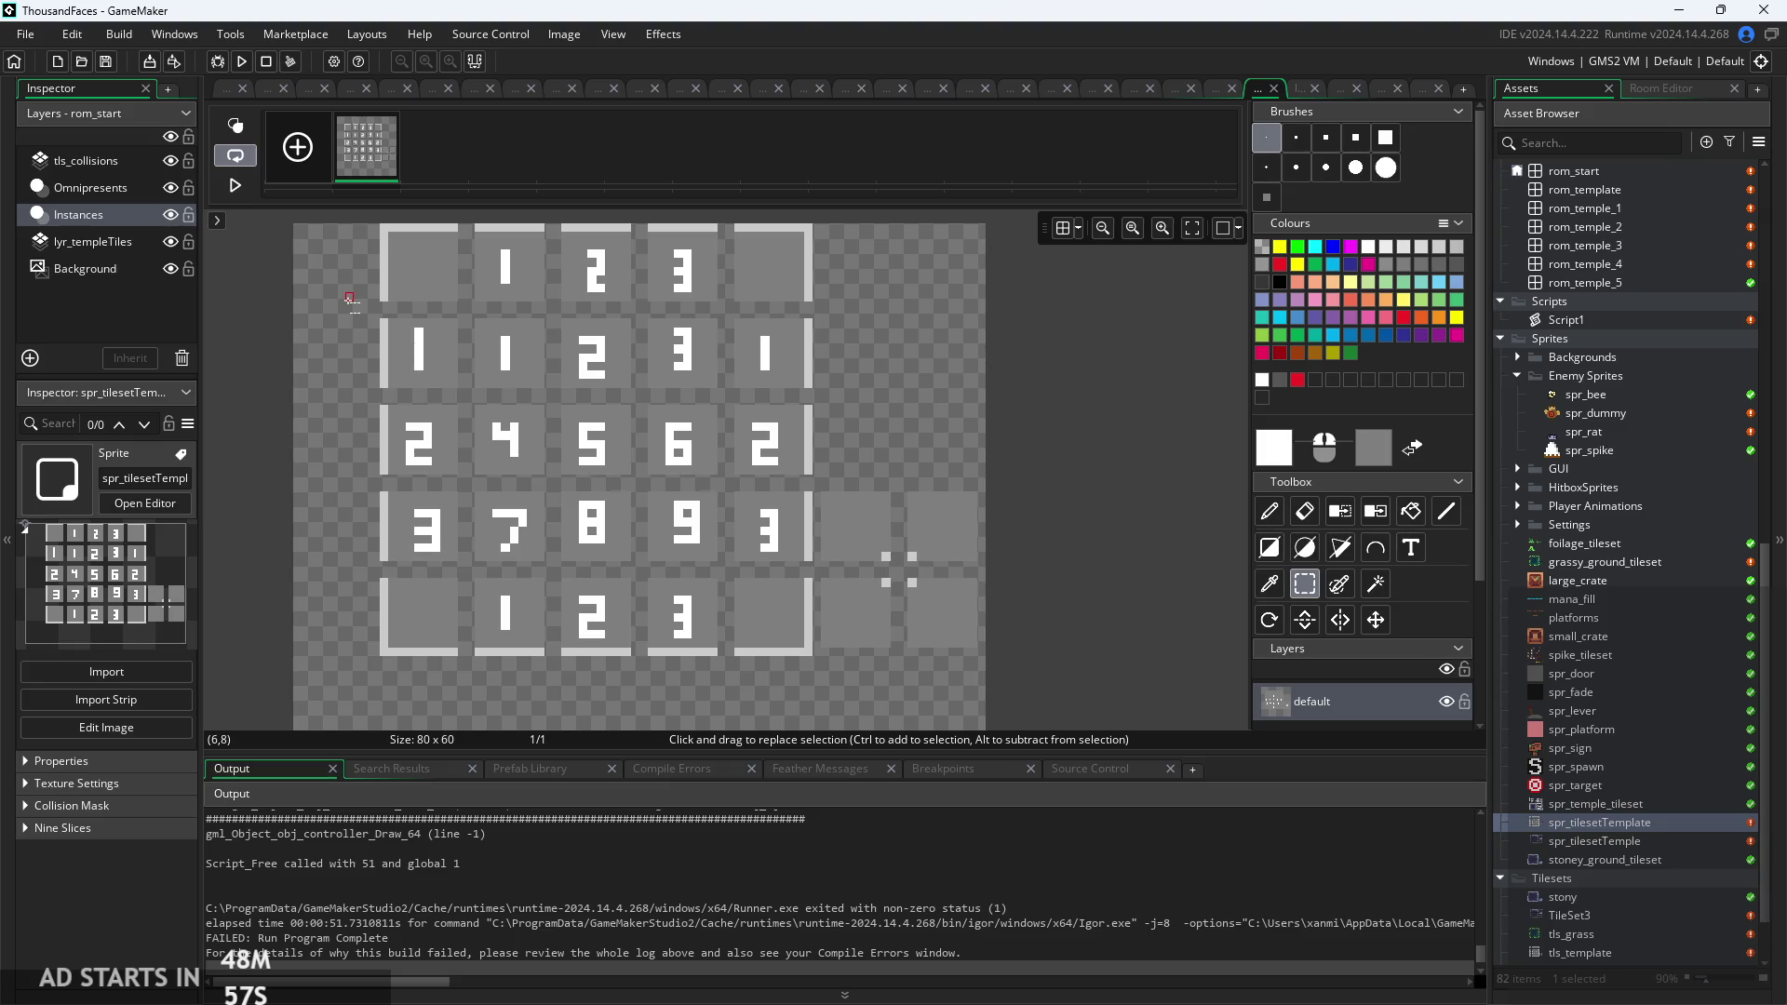
scroll(332, 352, down, 4)
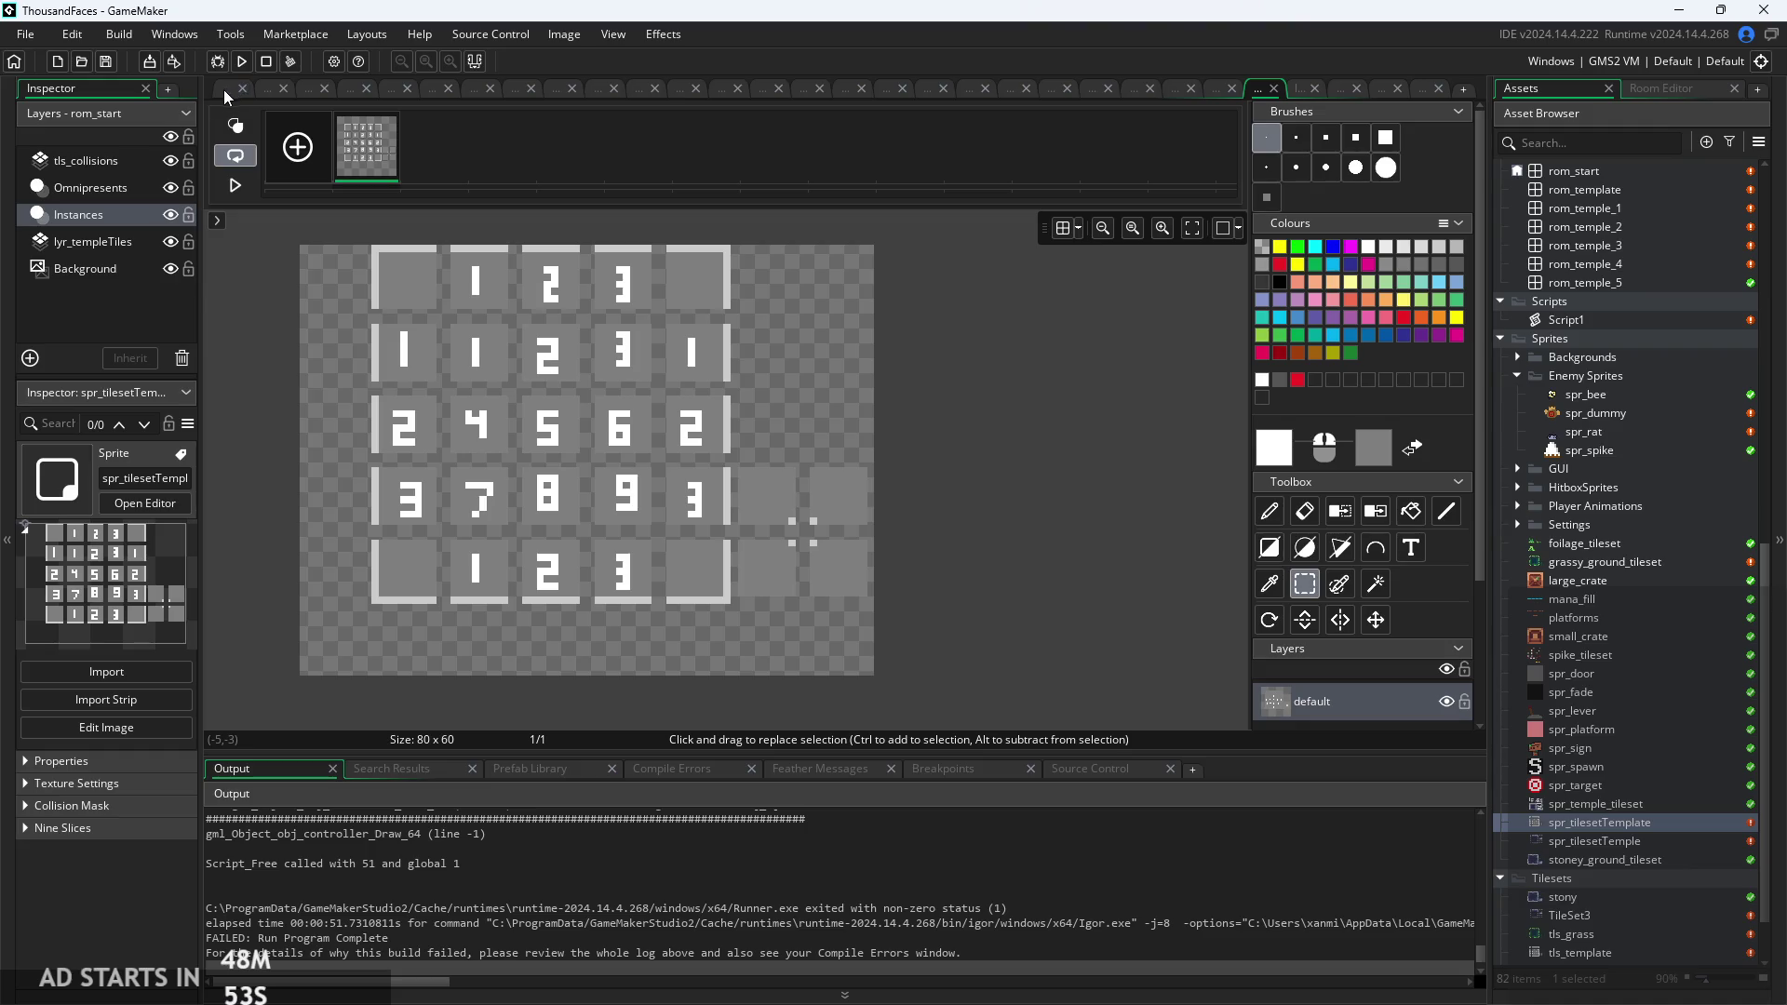
mouse_move(285, 230)
mouse_down()
mouse_move(497, 460)
mouse_move(946, 694)
mouse_up()
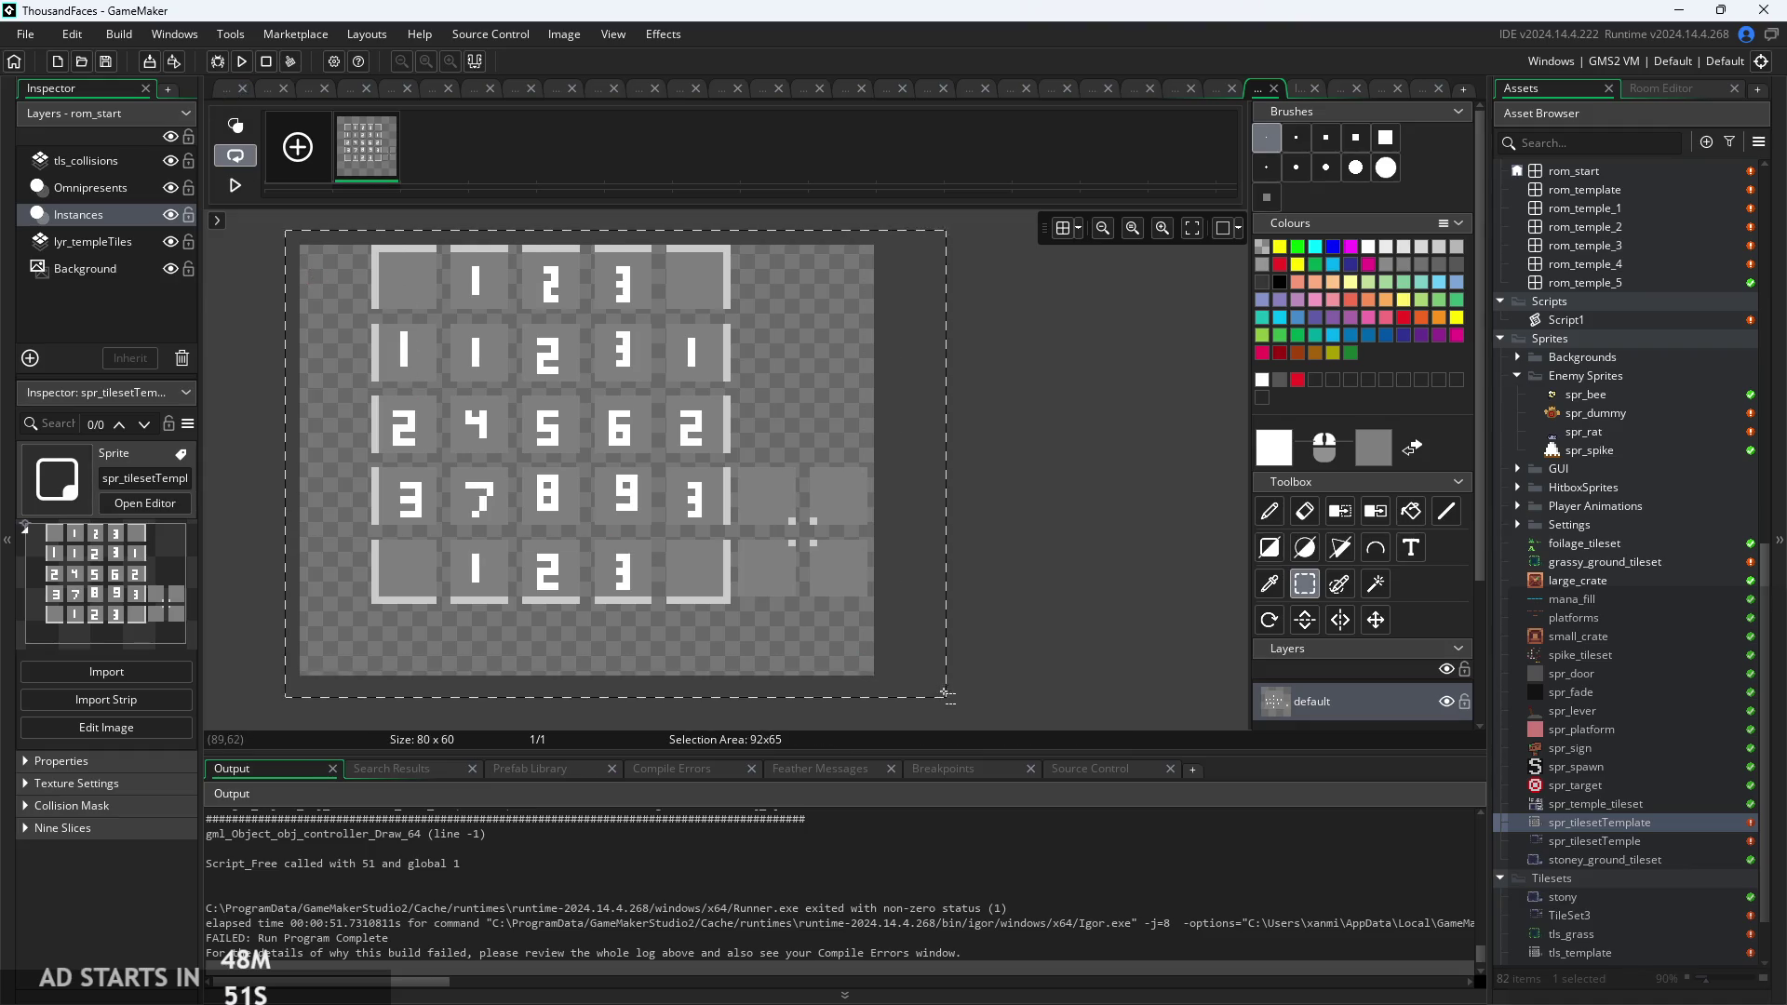
click(1146, 666)
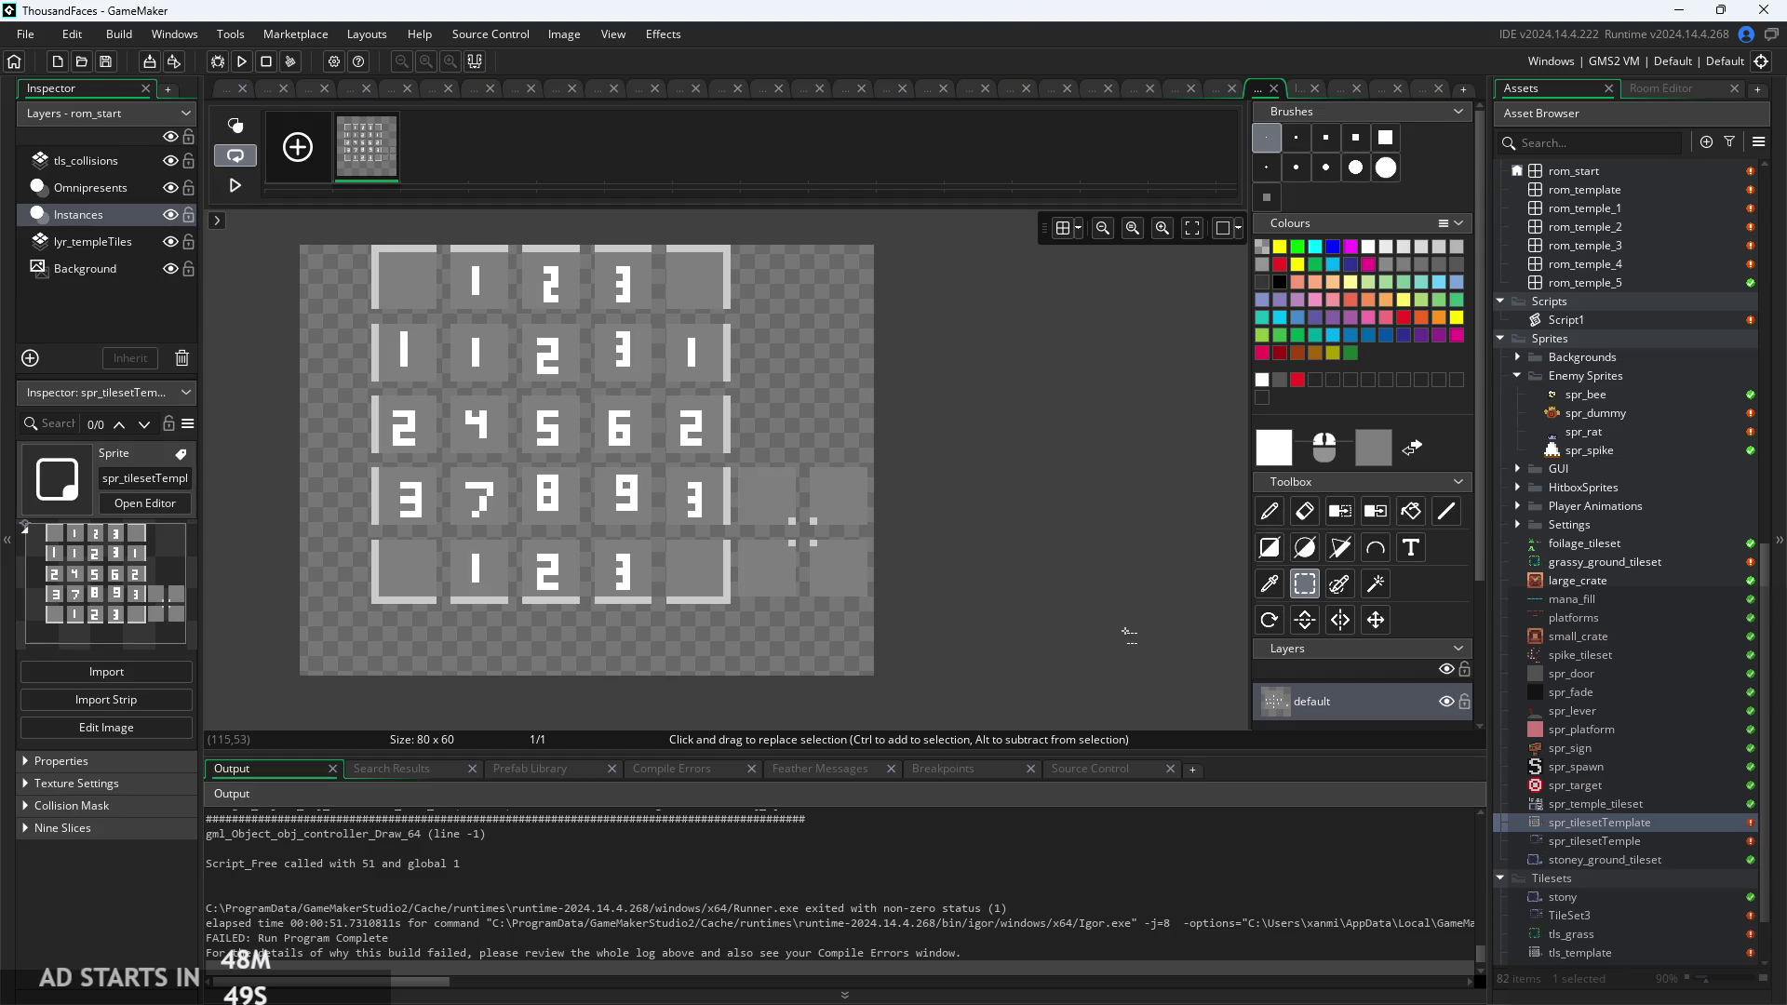
click(224, 88)
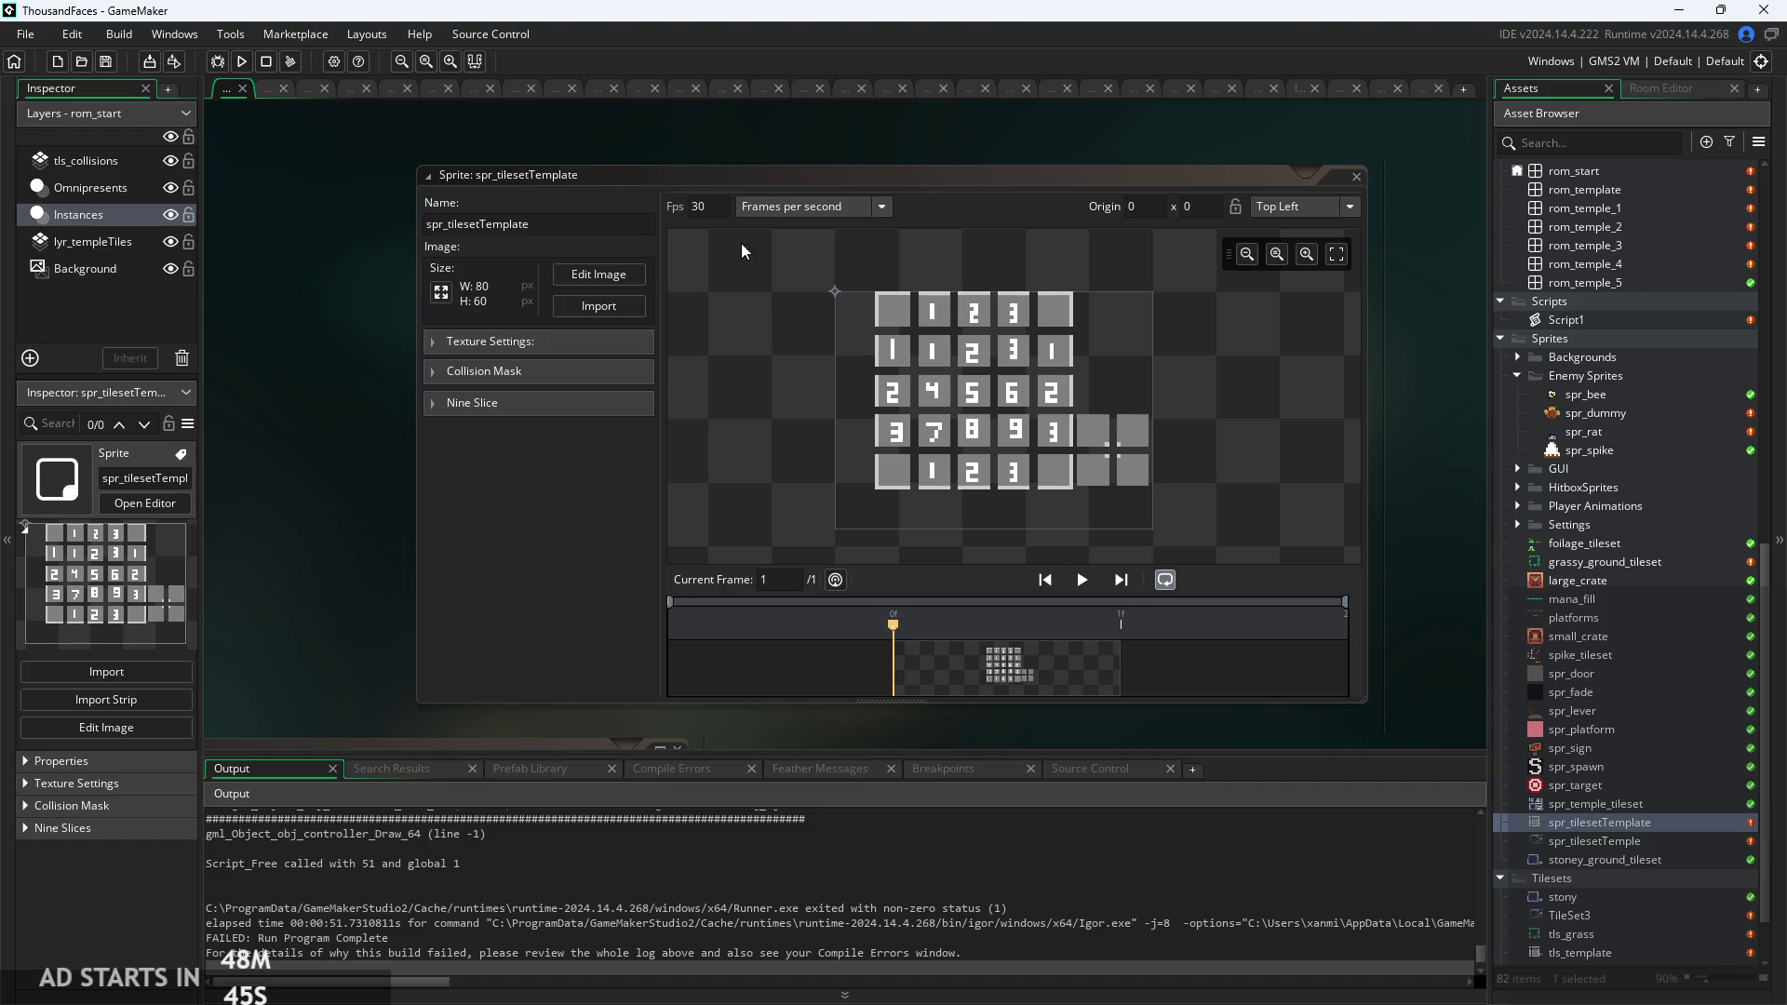
Reveal spr_tilesetTemplate's folder in Explorer and zoom into its sprite preview.
right_click(1661, 824)
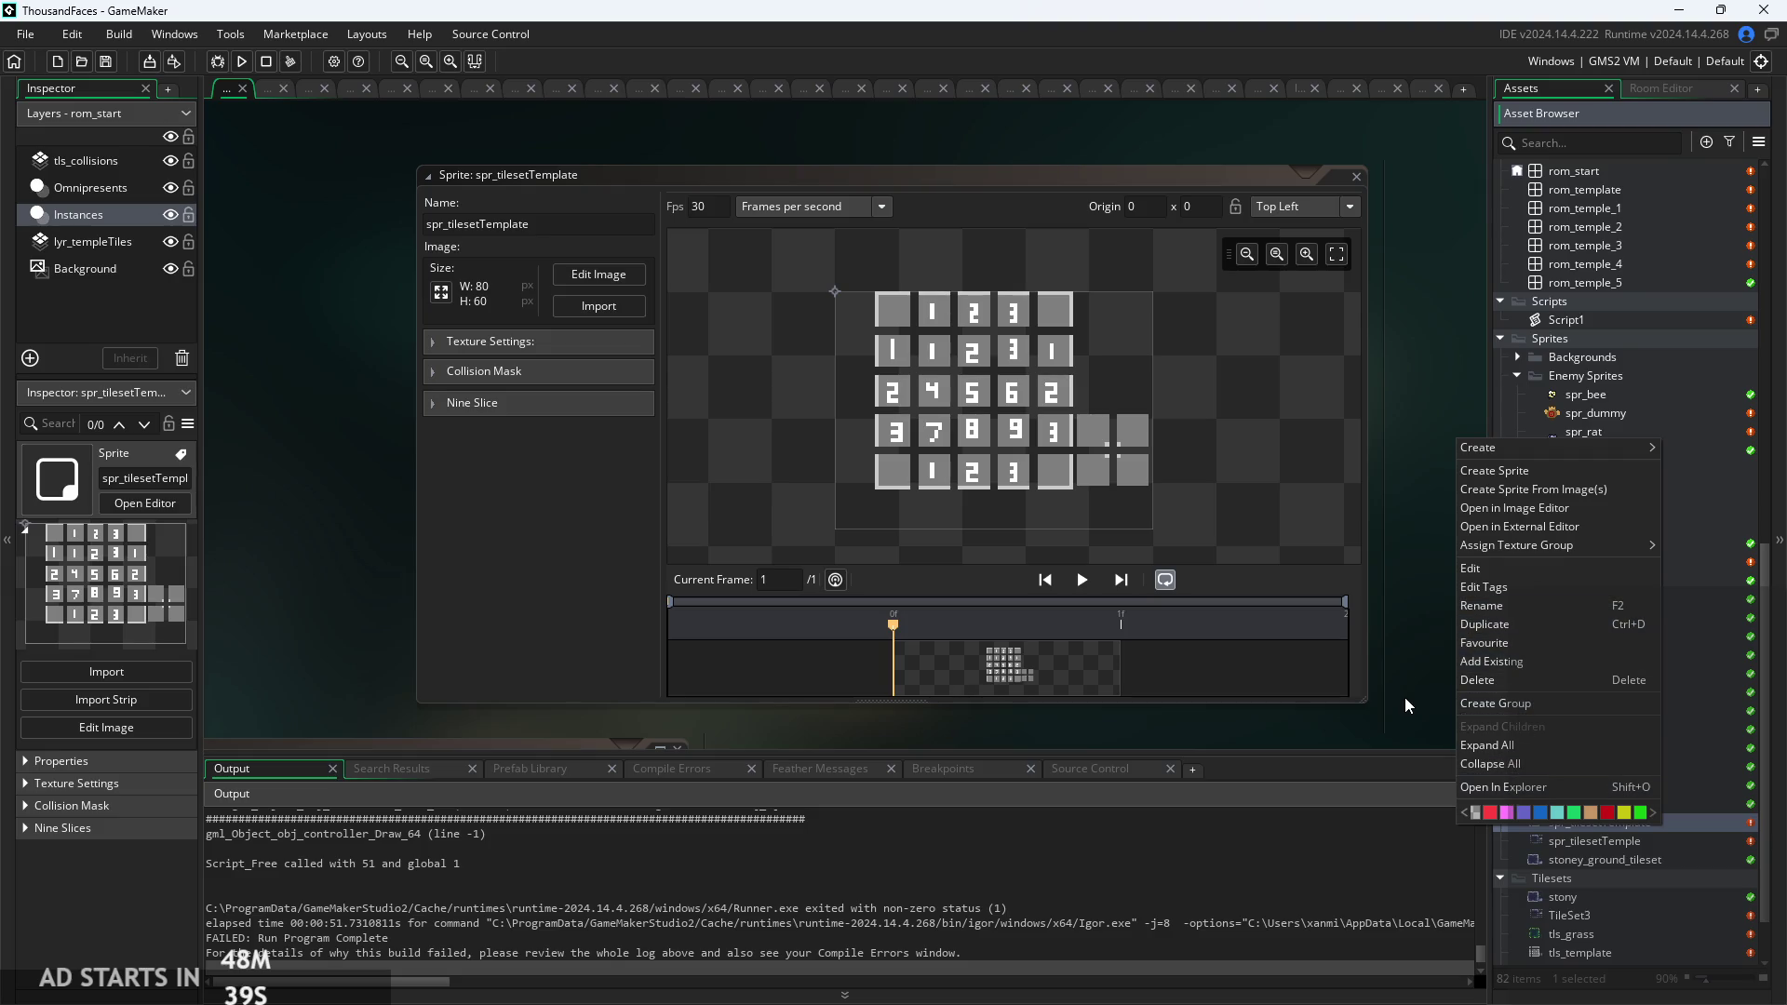
click(1489, 785)
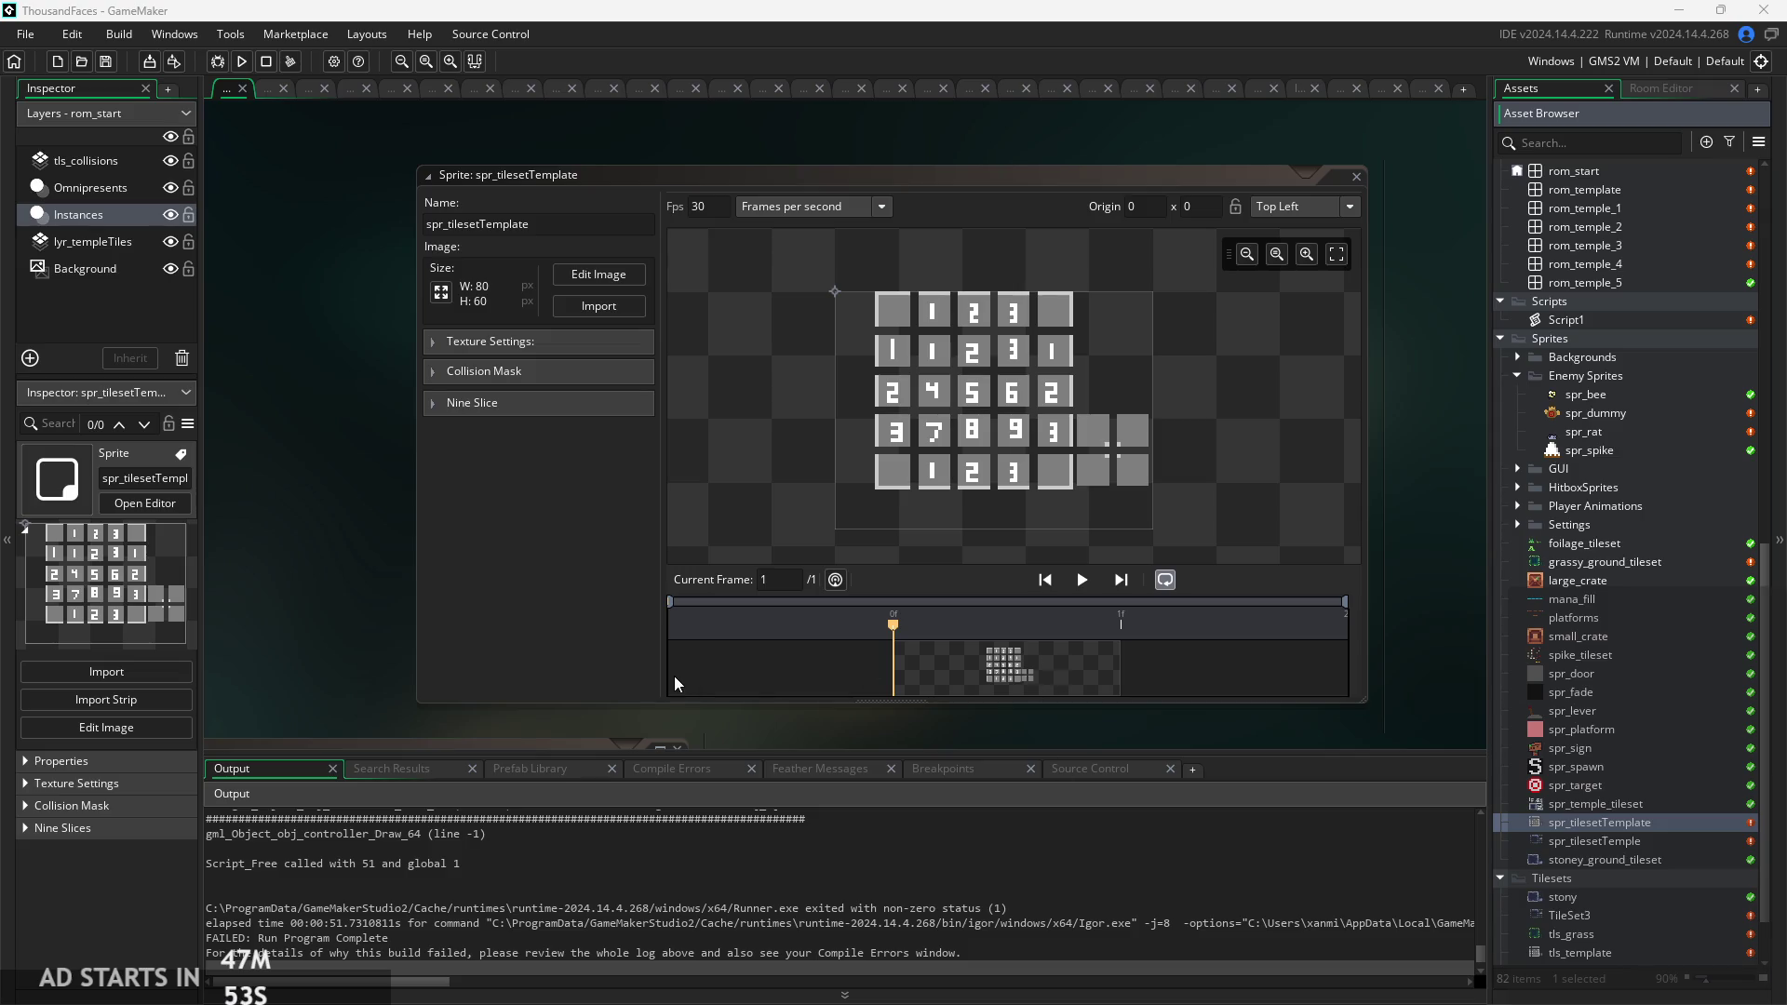
scroll(768, 724, up, 2)
scroll(777, 719, down, 2)
scroll(779, 717, up, 1)
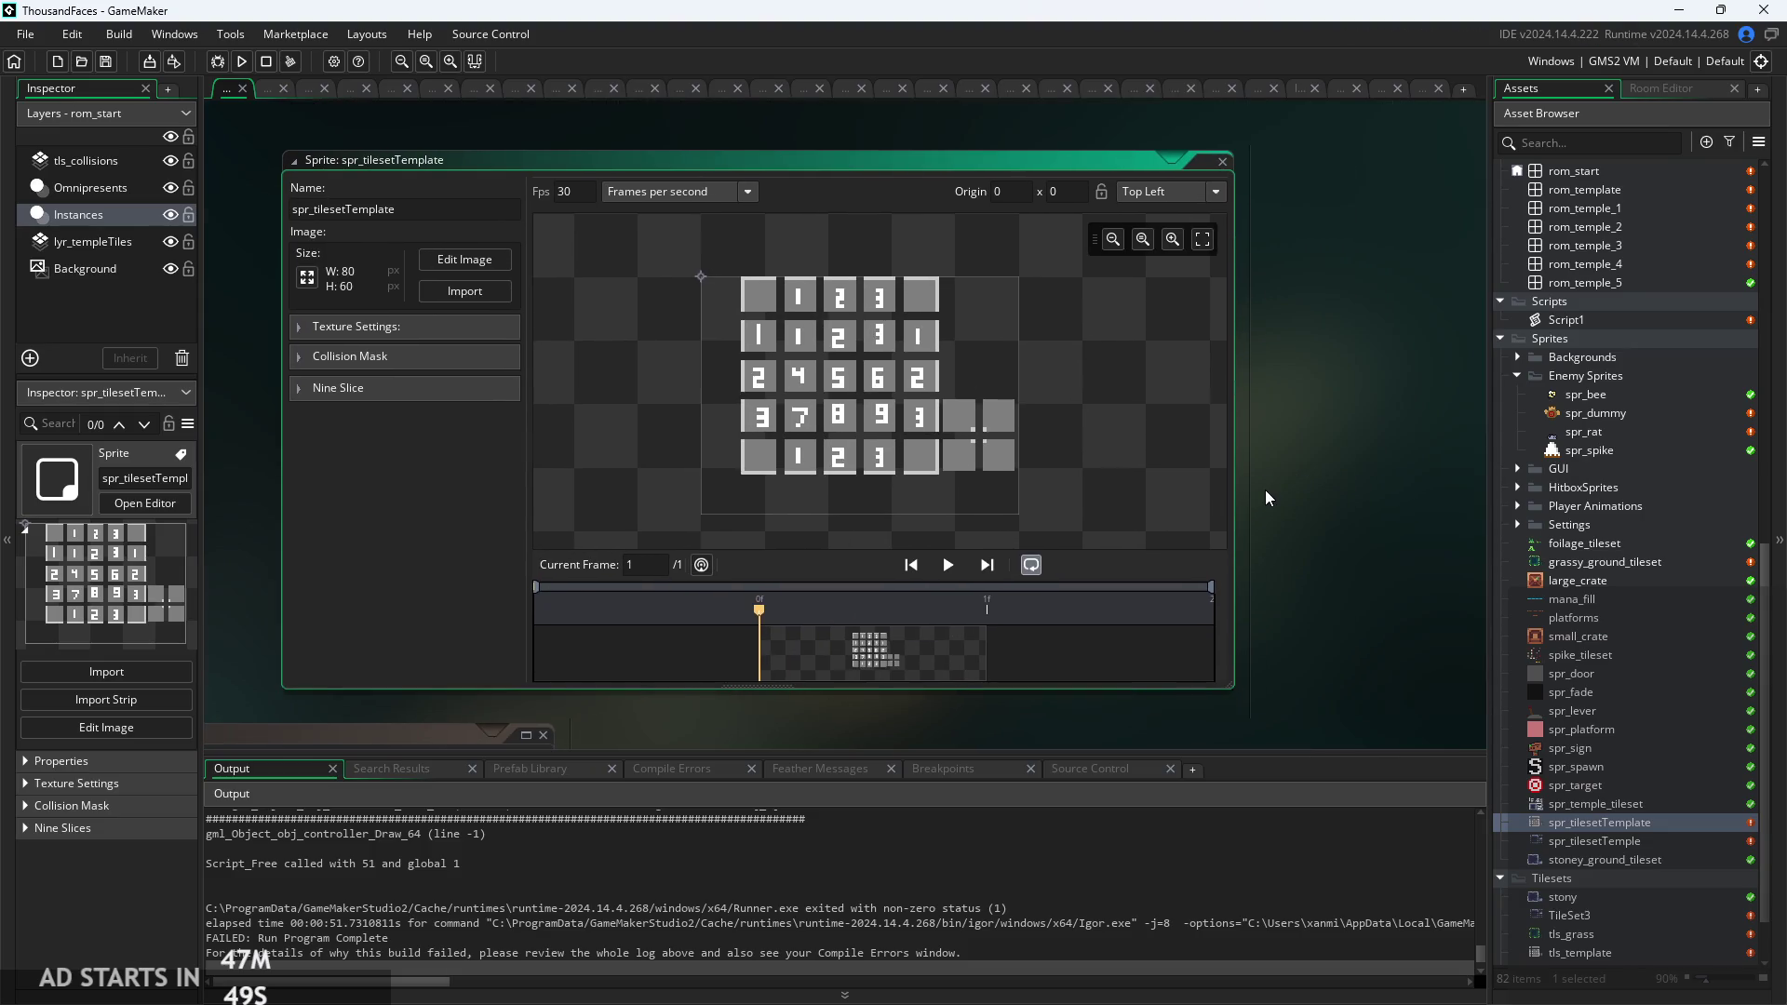
scroll(1264, 490, up, 2)
mouse_move(1265, 490)
mouse_down()
mouse_move(1470, 527)
mouse_move(1180, 555)
mouse_move(1120, 602)
mouse_move(1070, 602)
mouse_move(1156, 562)
mouse_move(1399, 535)
mouse_move(1049, 535)
mouse_move(1315, 533)
mouse_up()
Zoom the tile grid preview in and out again, then start a new build.
scroll(741, 511, up, 3)
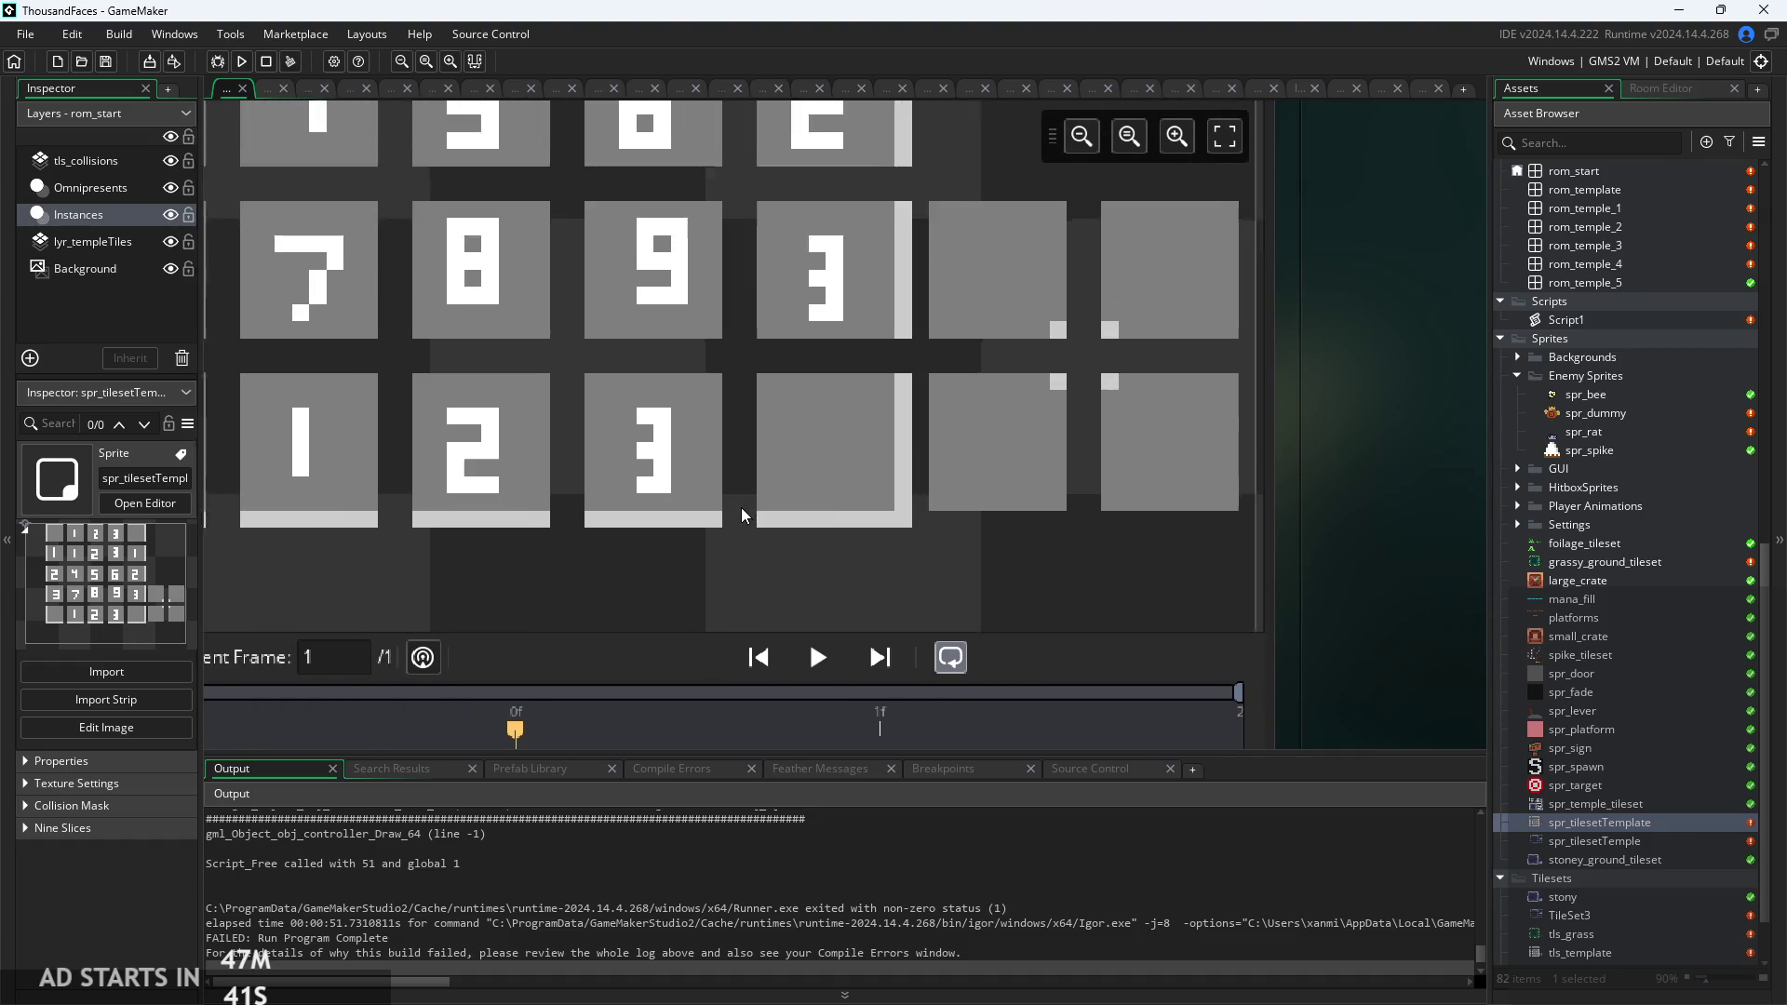
scroll(741, 511, down, 2)
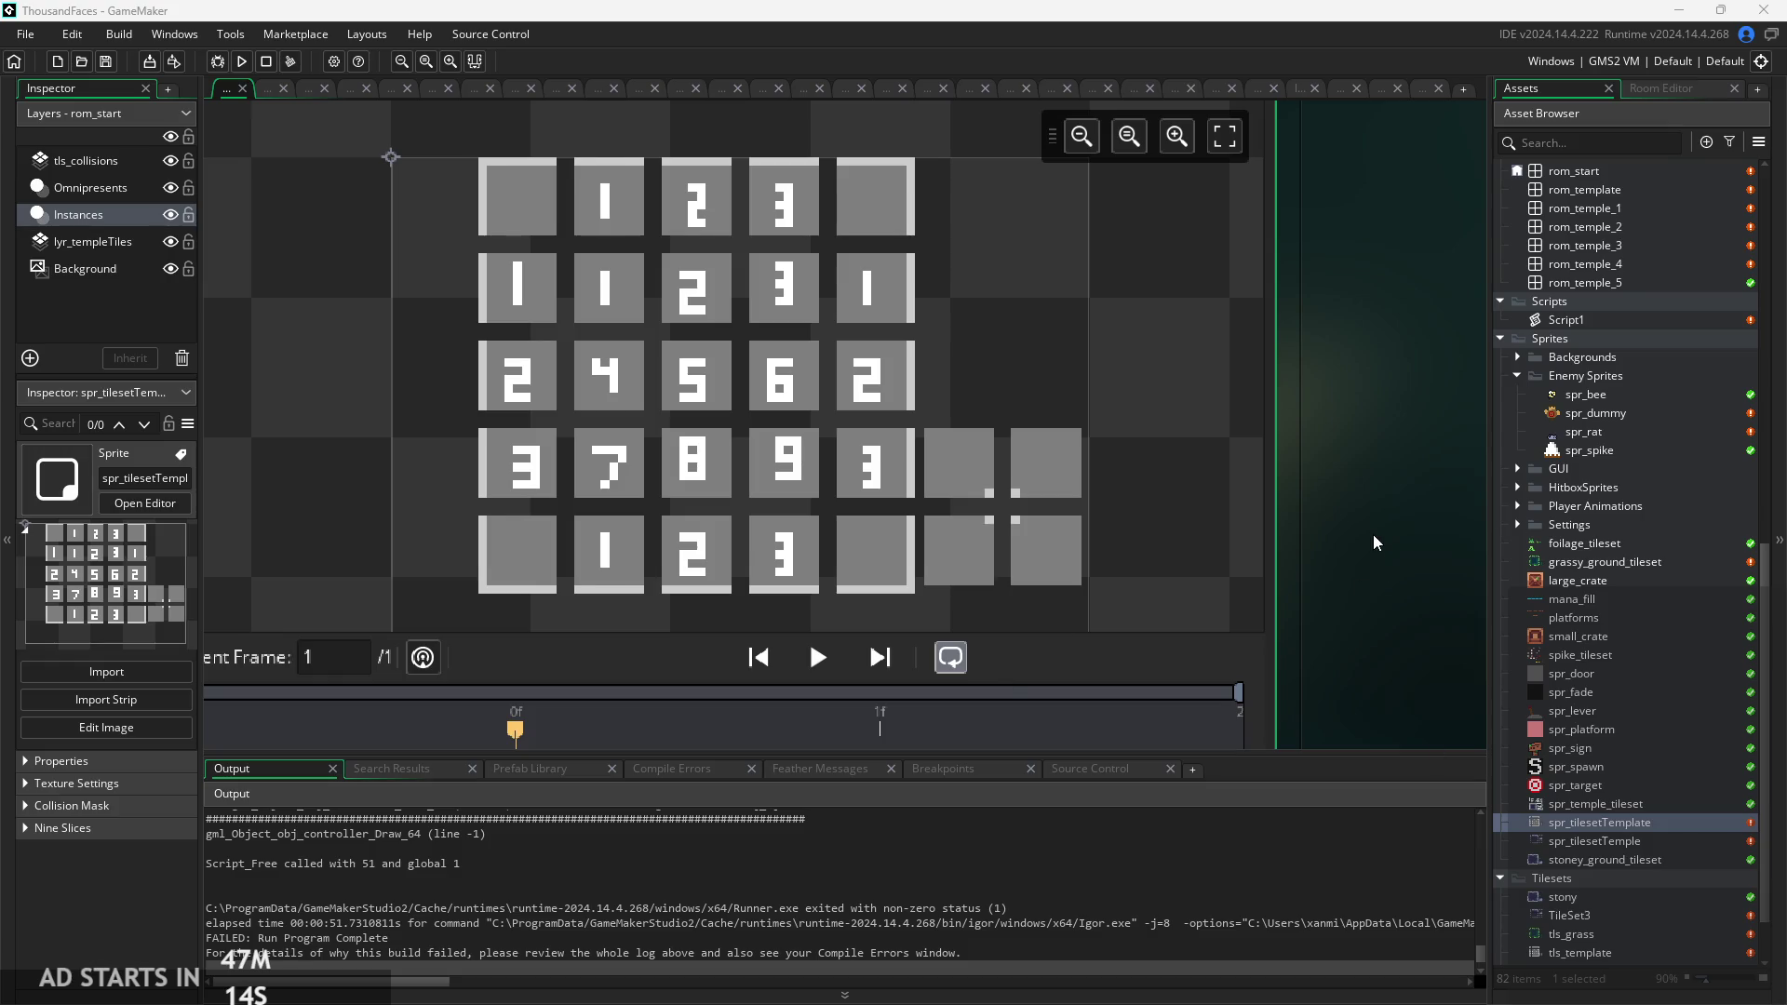
scroll(1421, 575, down, 2)
scroll(1421, 575, up, 2)
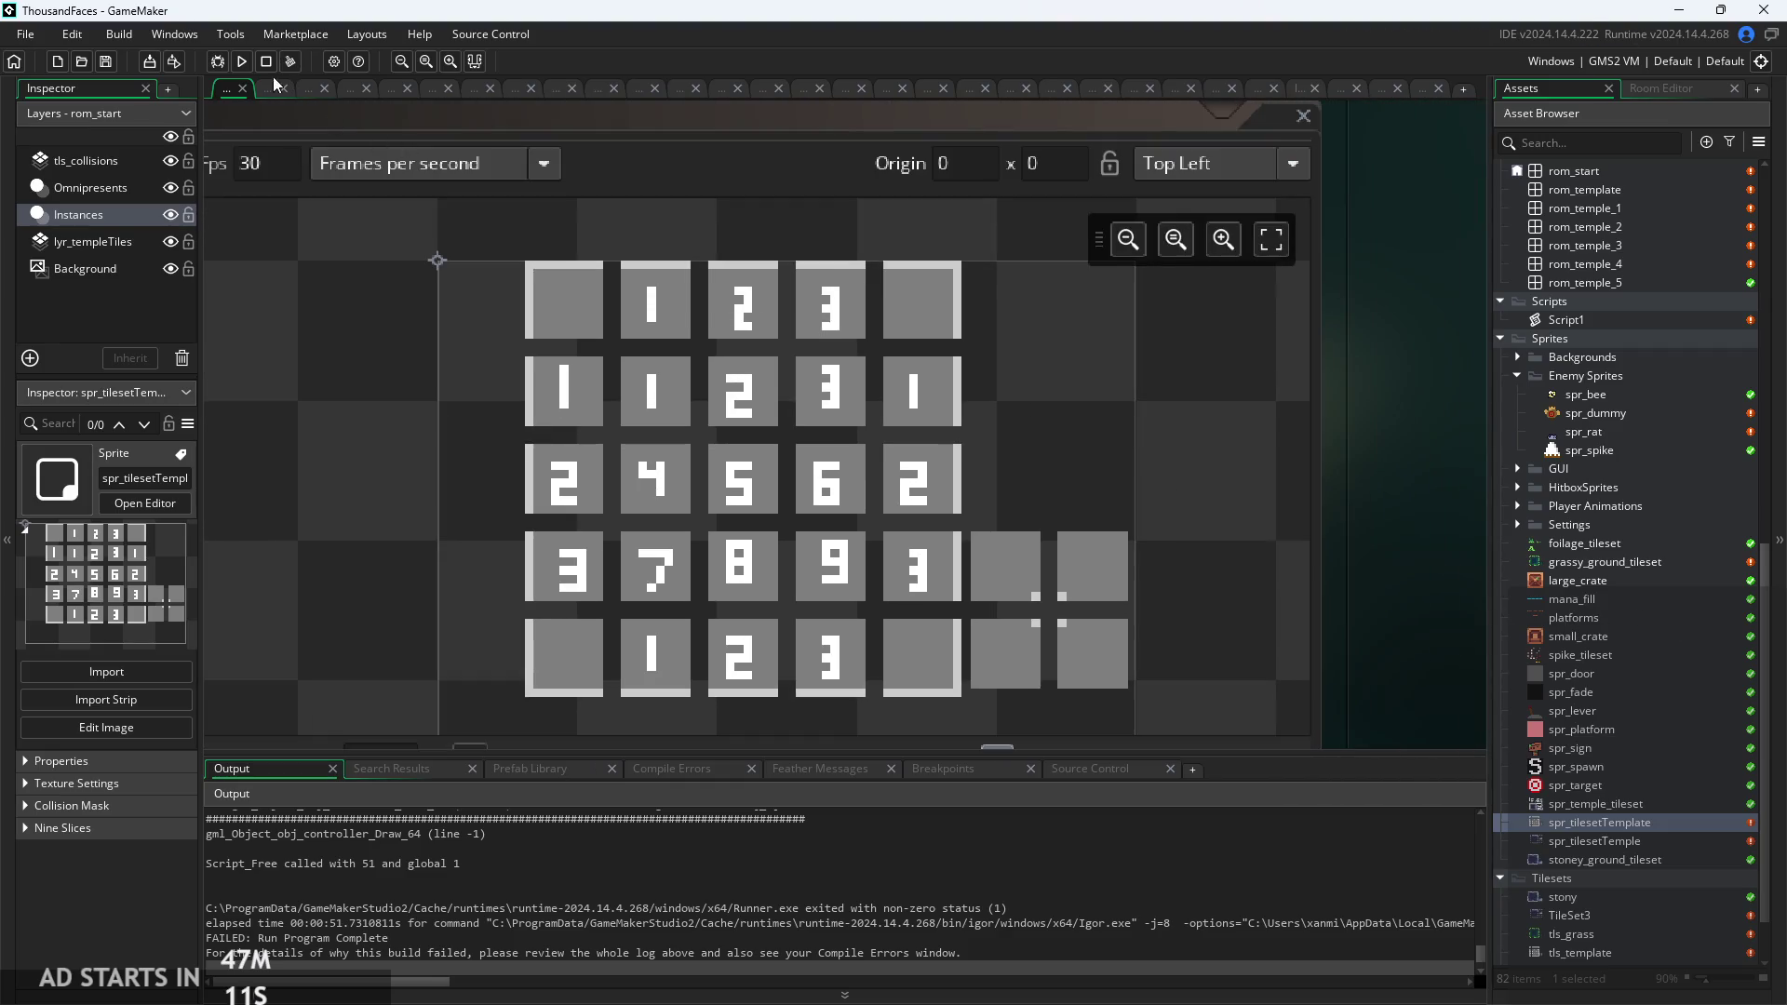
click(243, 61)
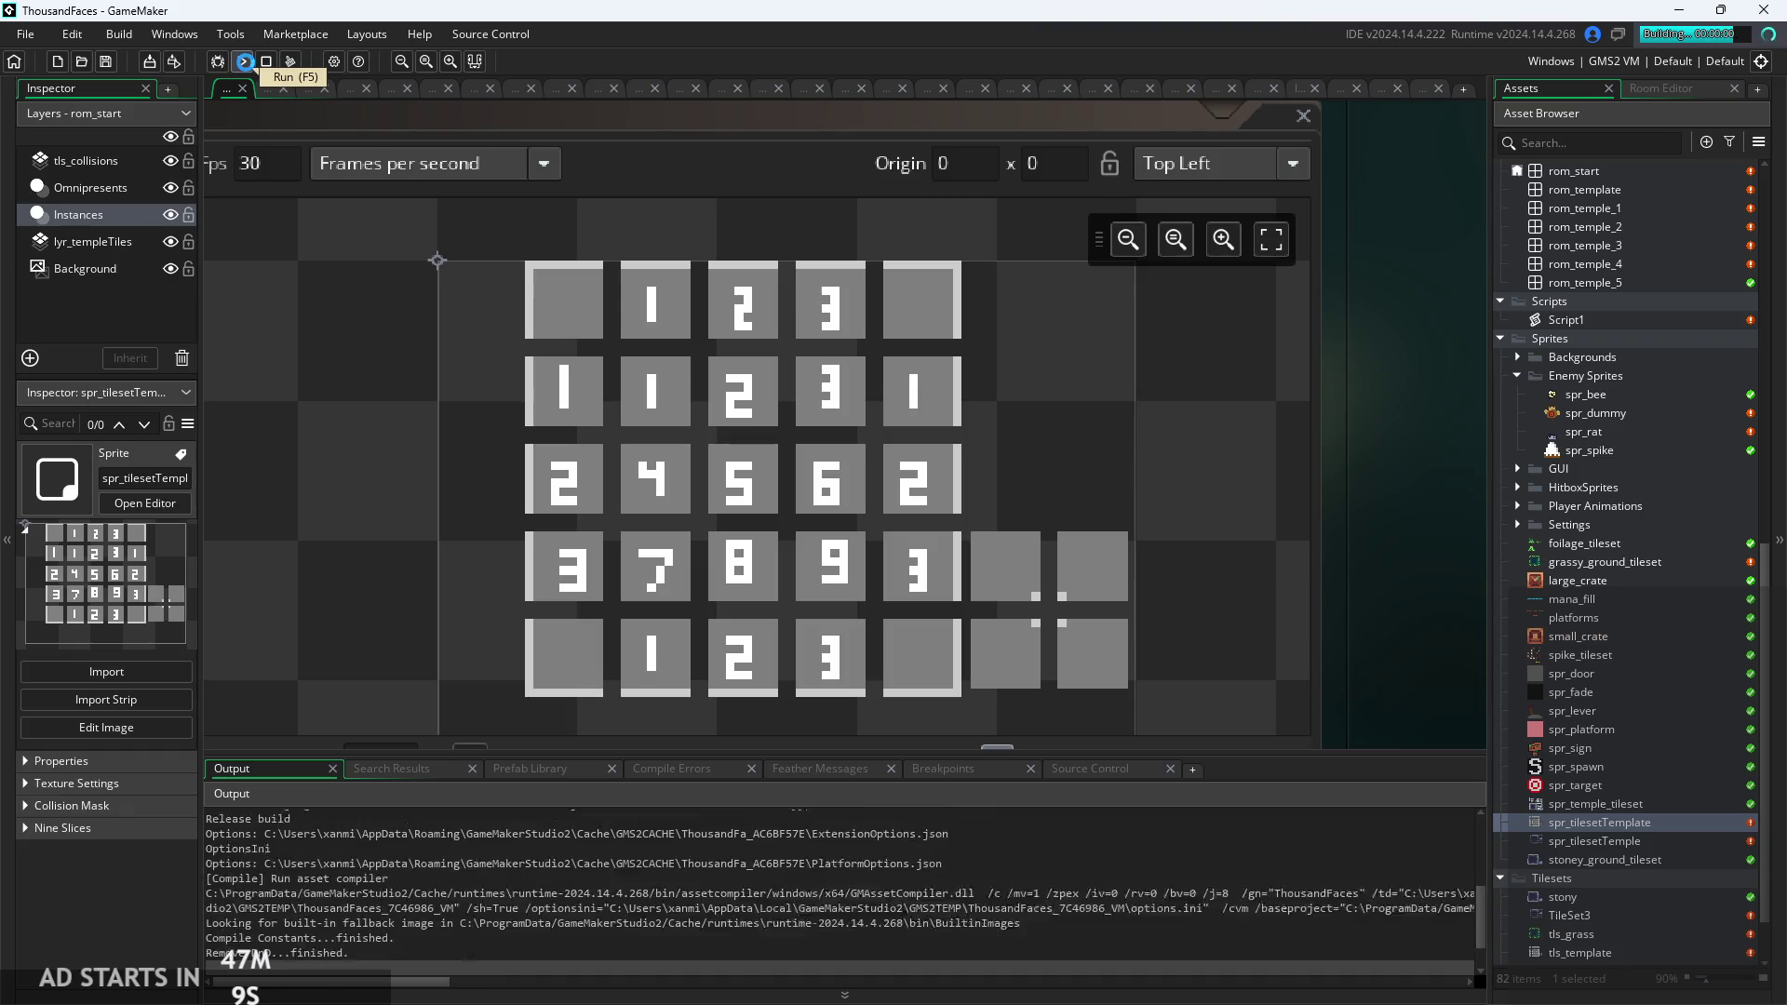